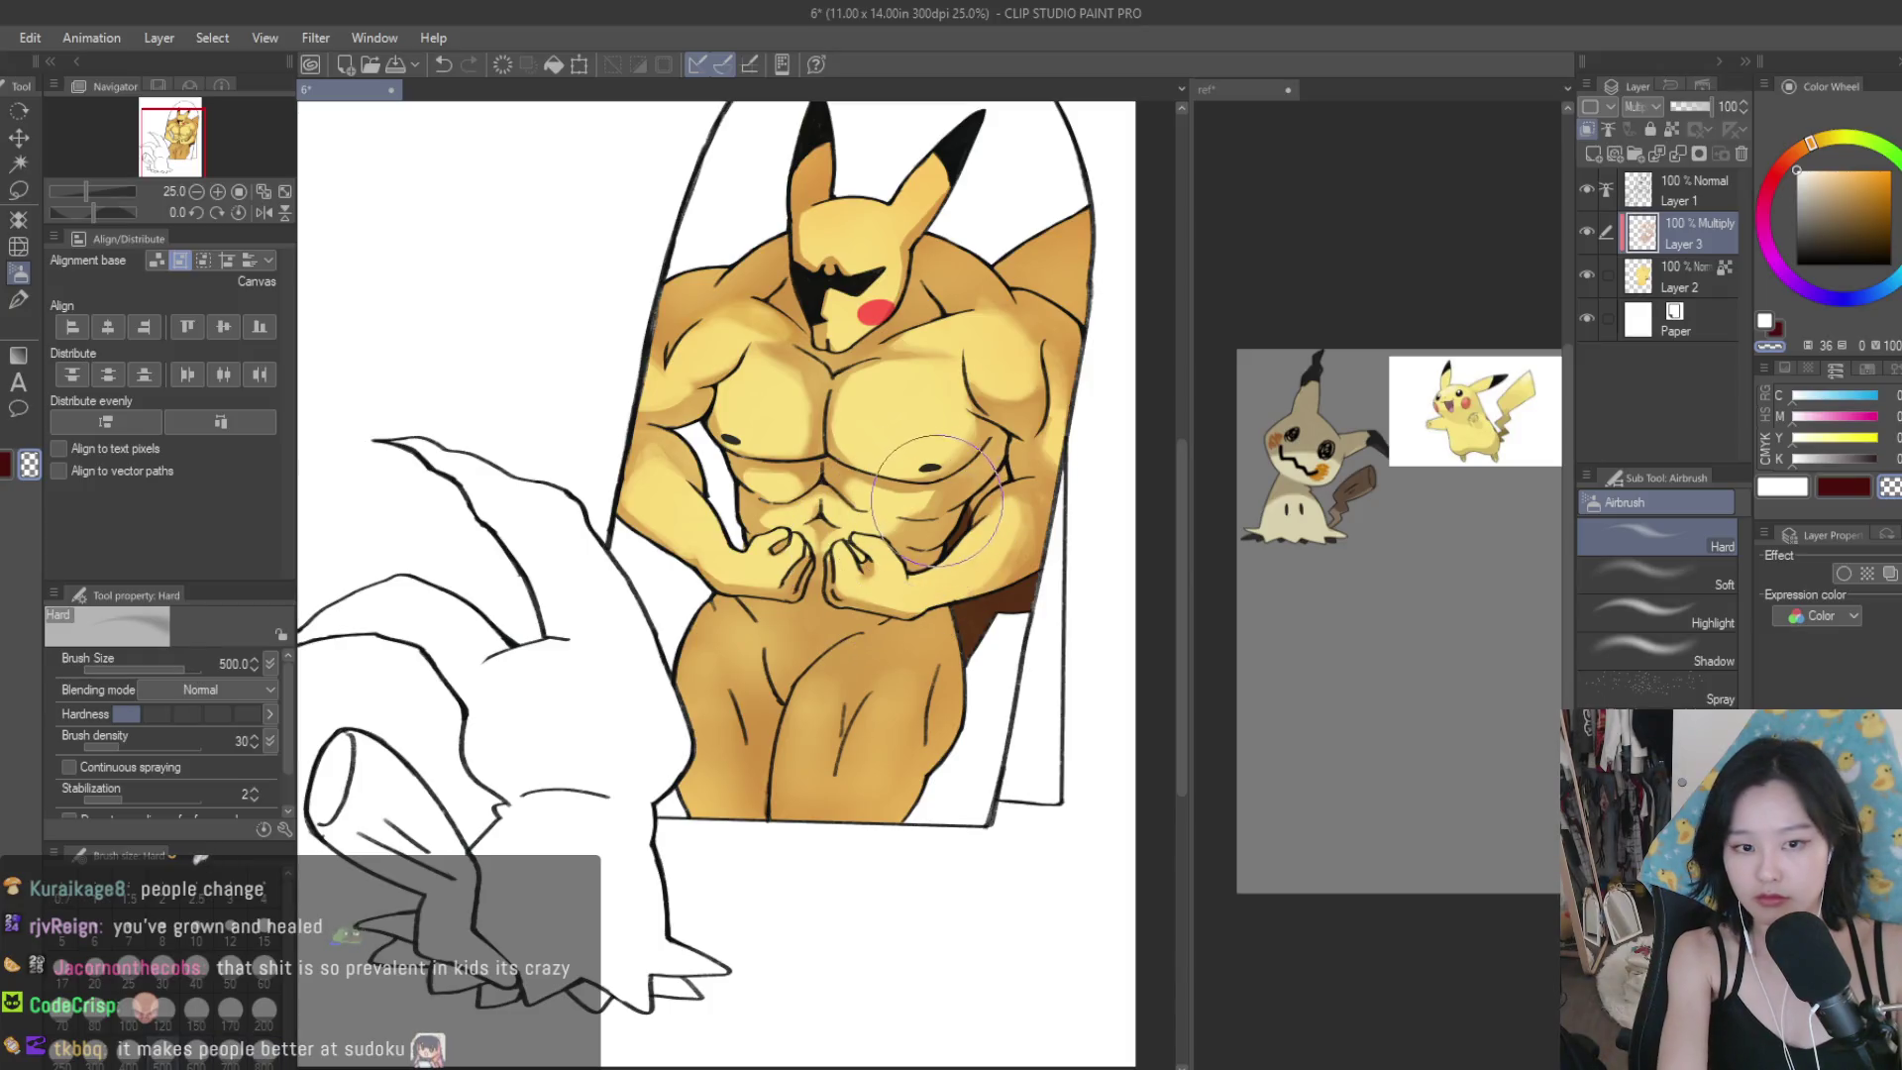
Airbrush lighter skin shading over the neck and chest with a smaller brush, then merge into Layer 2.
key("bracketleft")
key("bracketleft")
key("bracketleft")
scroll(872, 649, "up", 5)
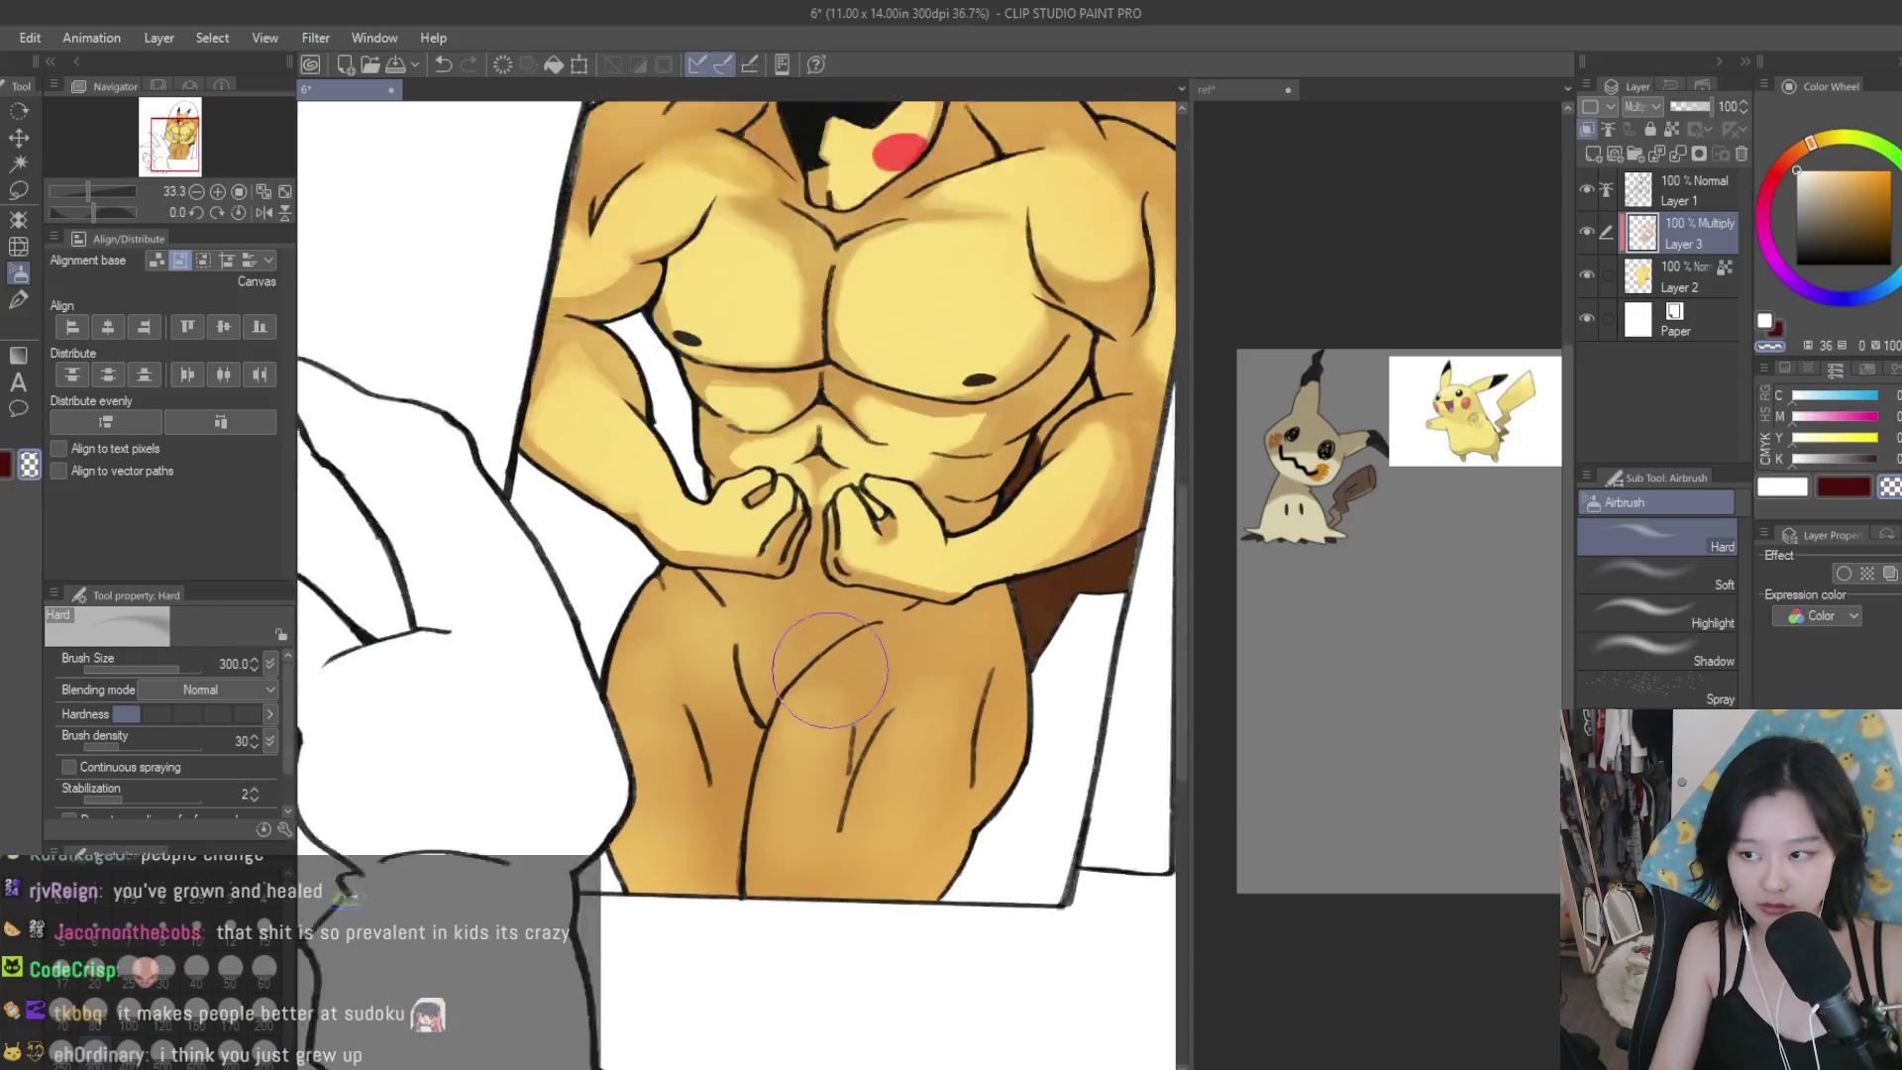
mouse_move(750, 698)
left_mouse_down()
mouse_move(798, 594)
mouse_move(722, 552)
mouse_move(774, 582)
mouse_move(722, 634)
mouse_move(786, 713)
mouse_move(979, 810)
left_mouse_up()
scroll(979, 810, "down", 2)
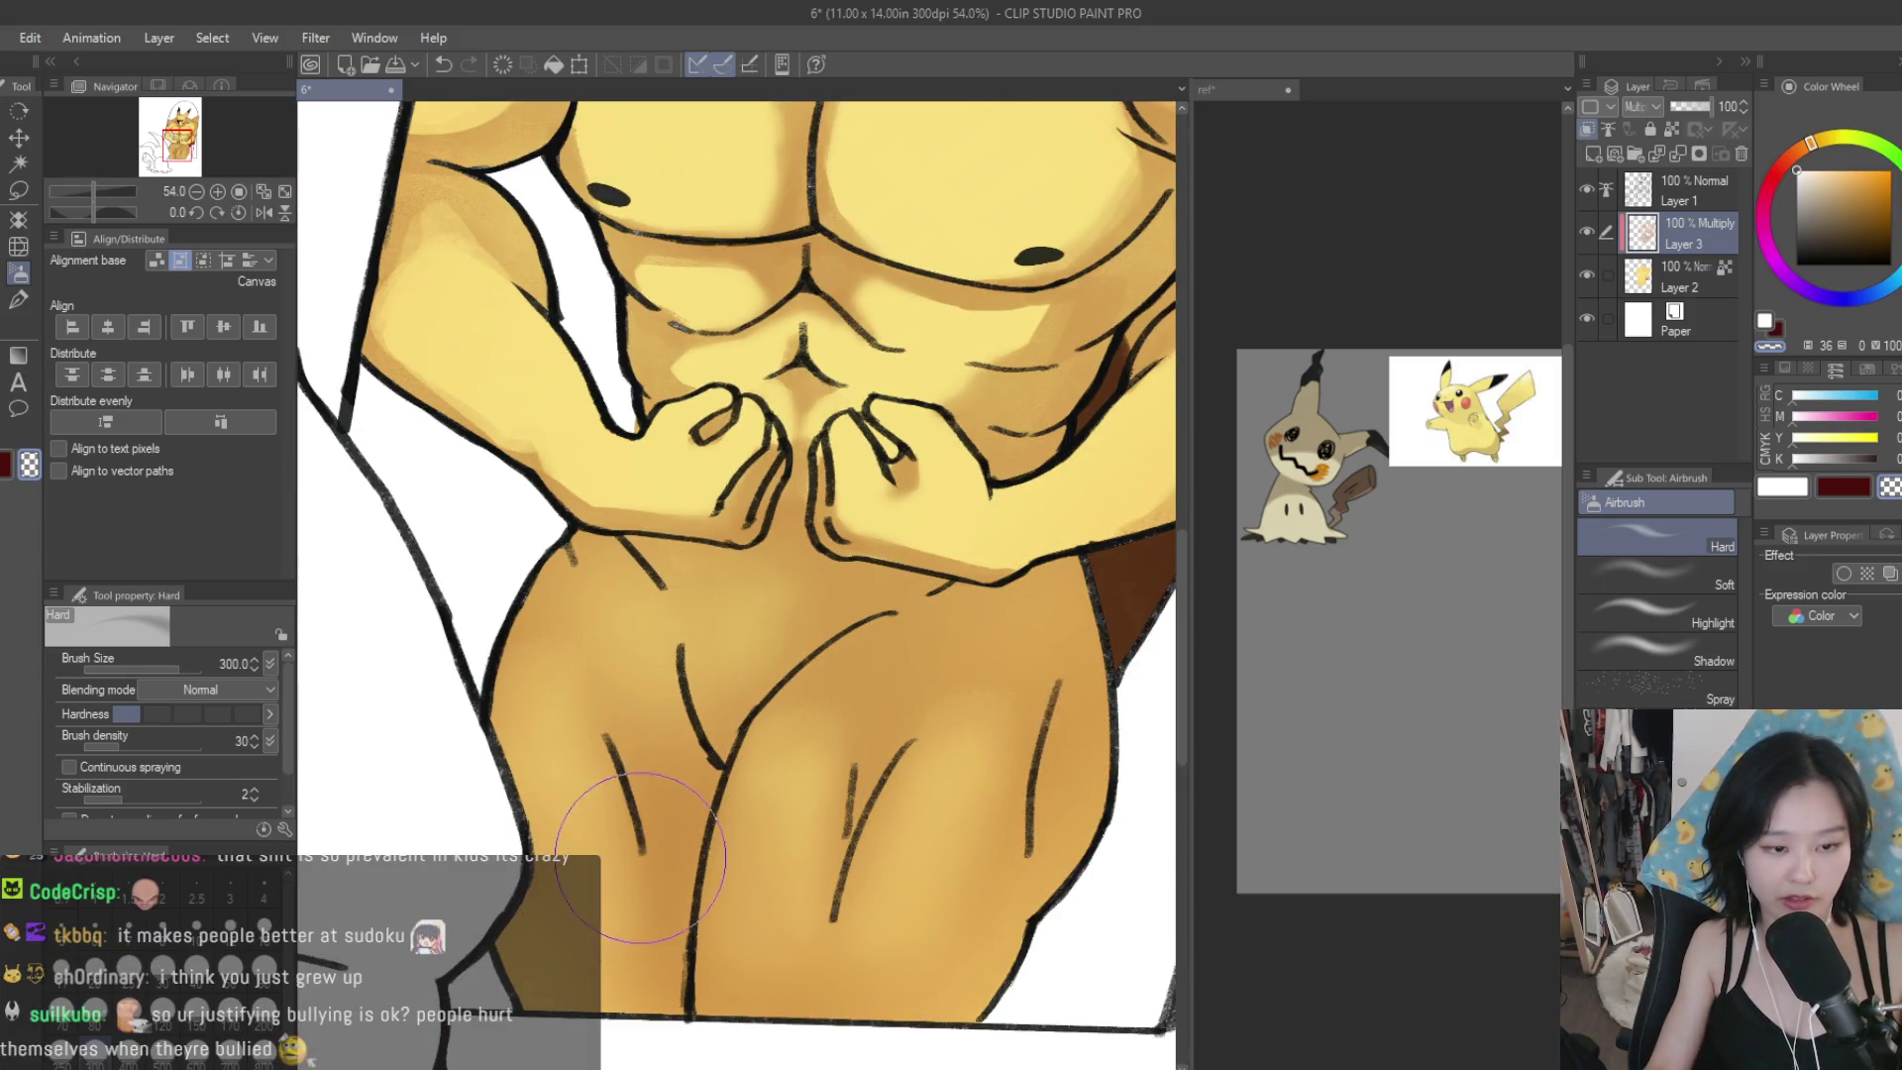
scroll(1127, 644, "down", 3)
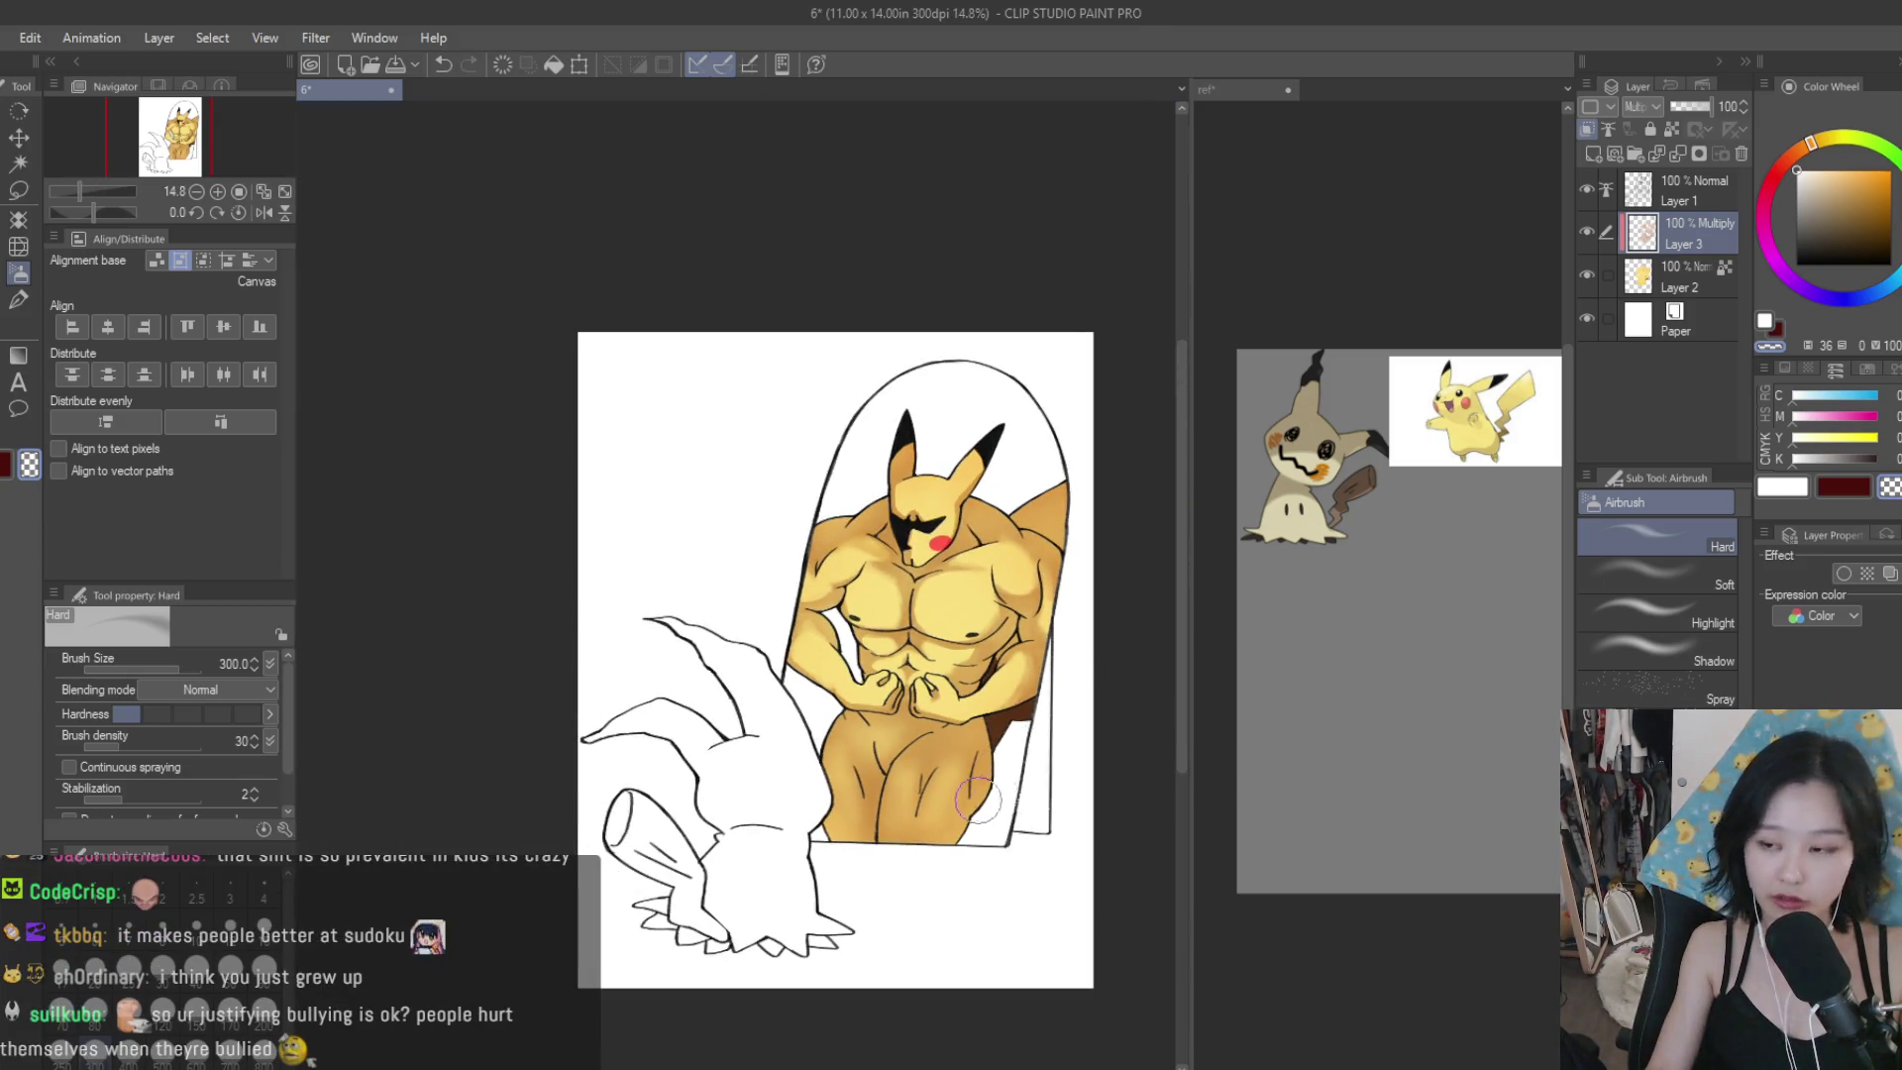
scroll(974, 798, "up", 3)
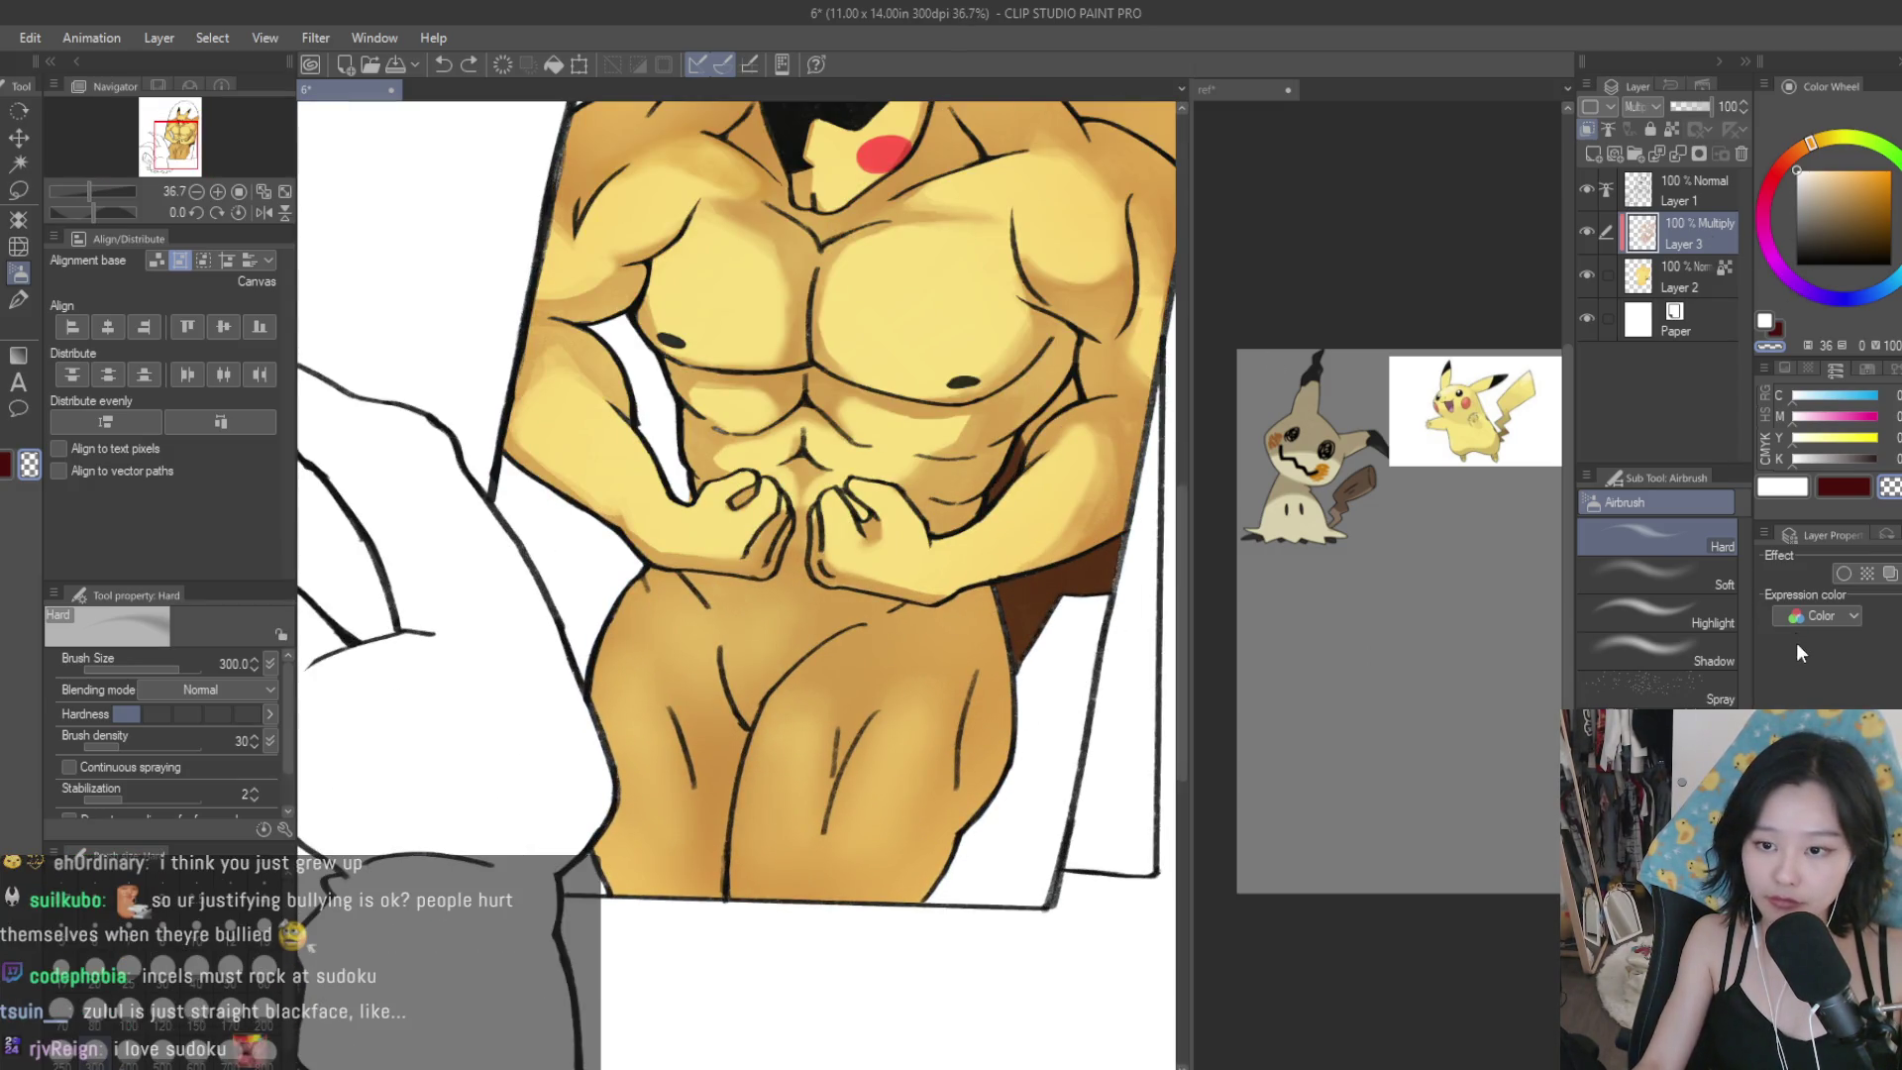
key("ctrl+e")
Switch to the Dry Texture brush and blend sampled orange skin tones across the thighs.
key("b")
scroll(768, 783, "up", 2)
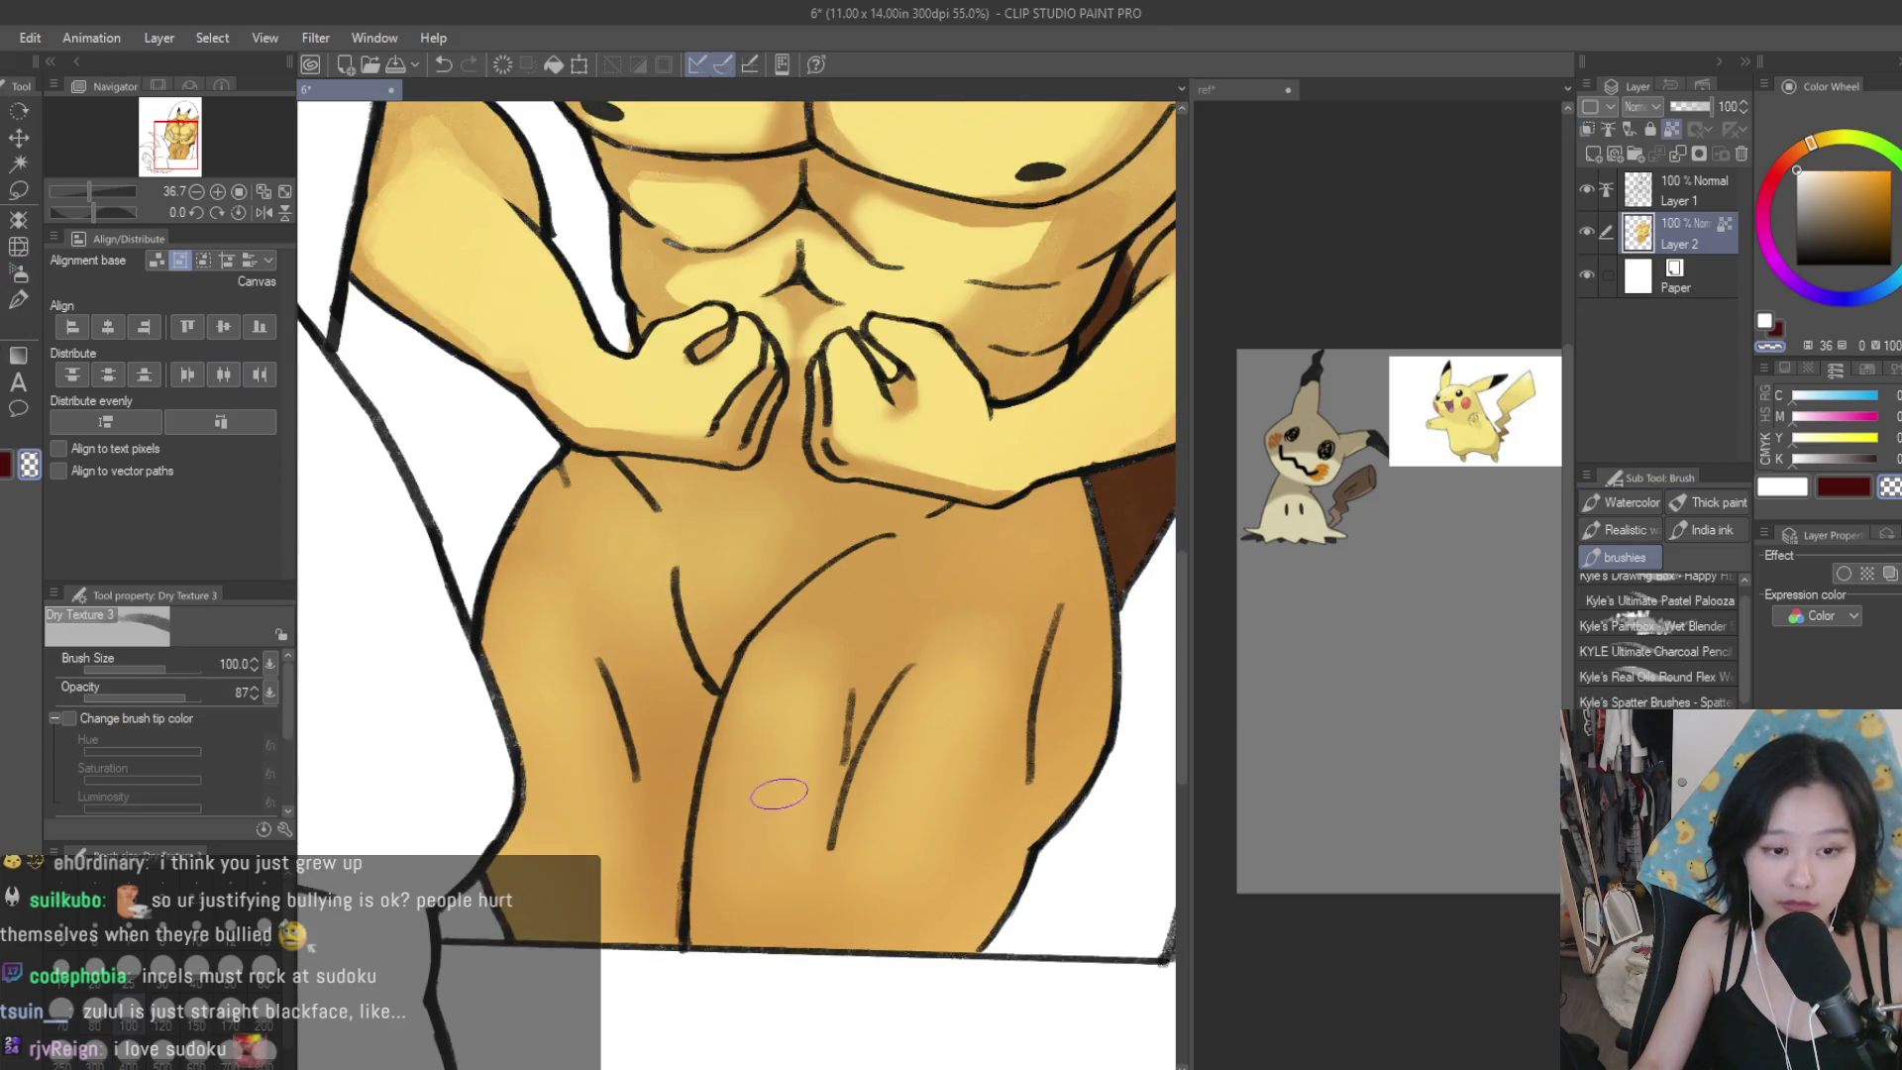
left_click(782, 782, "alt")
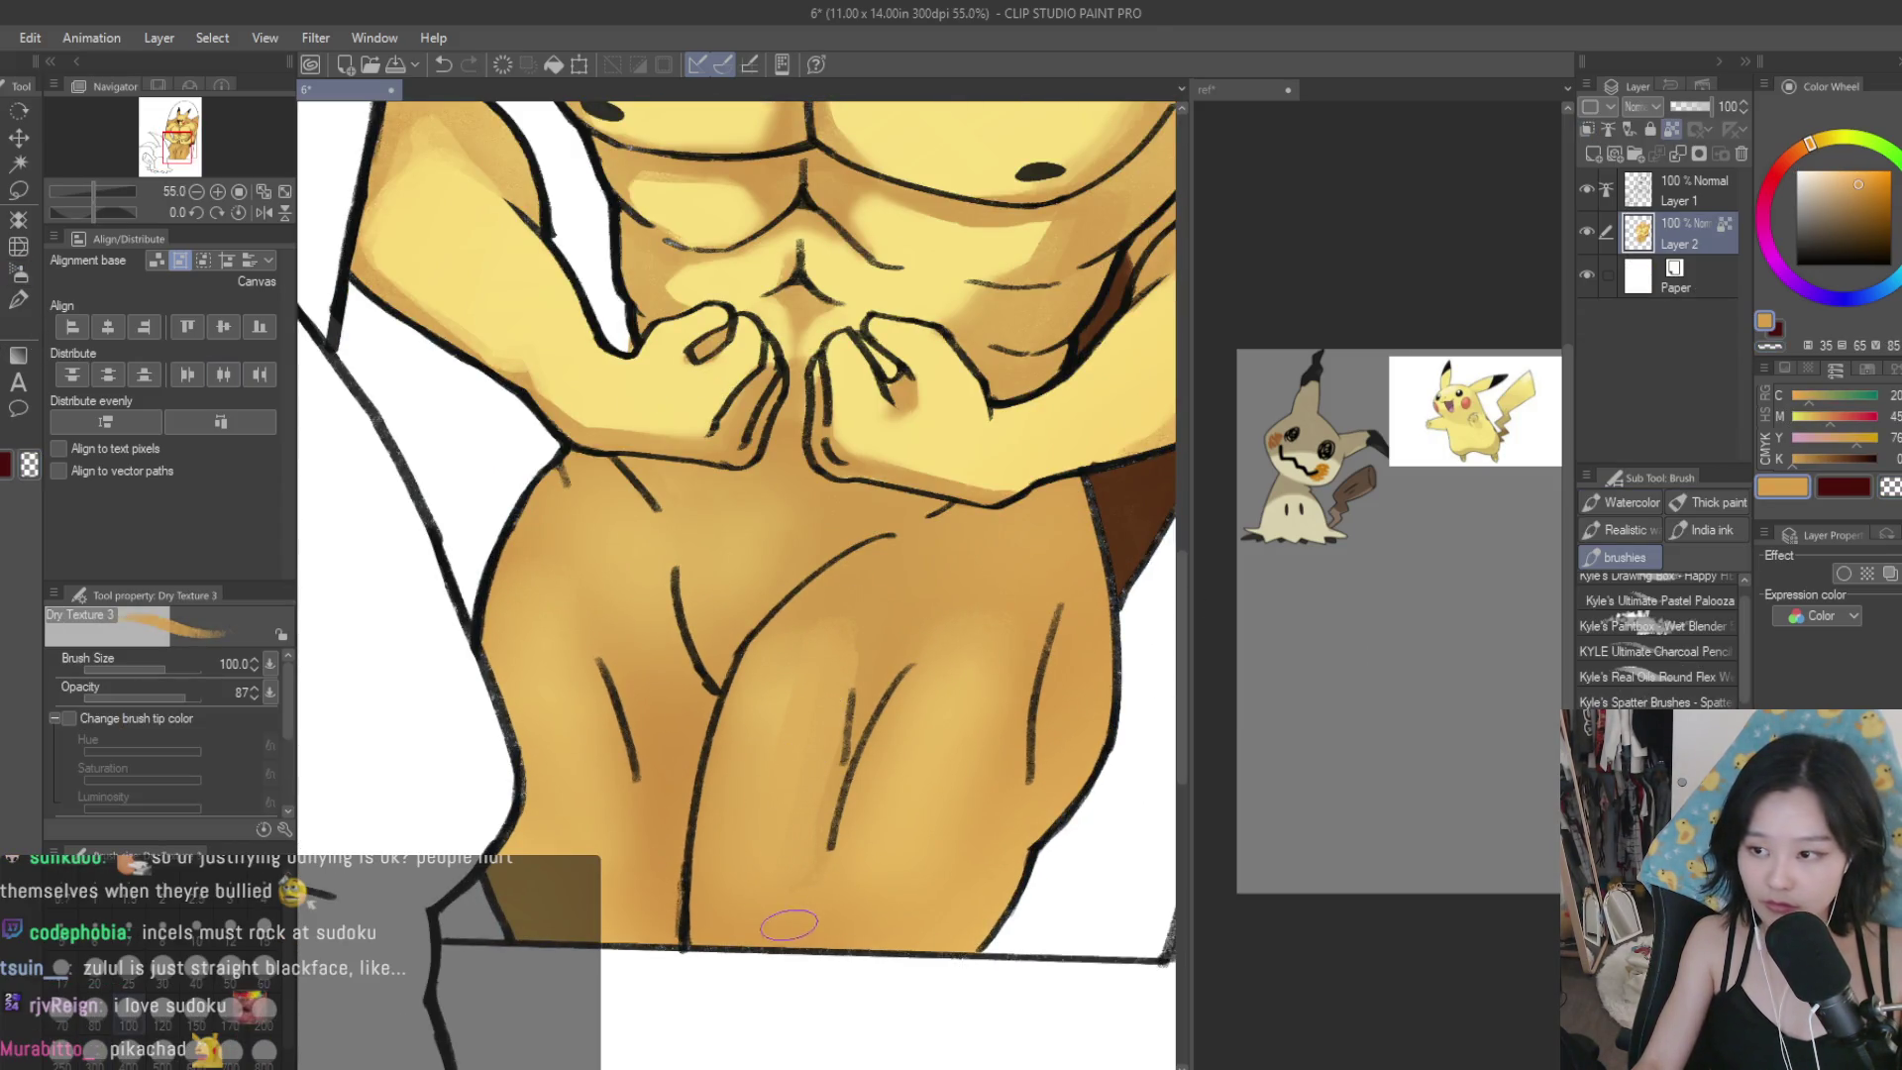
left_click(884, 589, "alt")
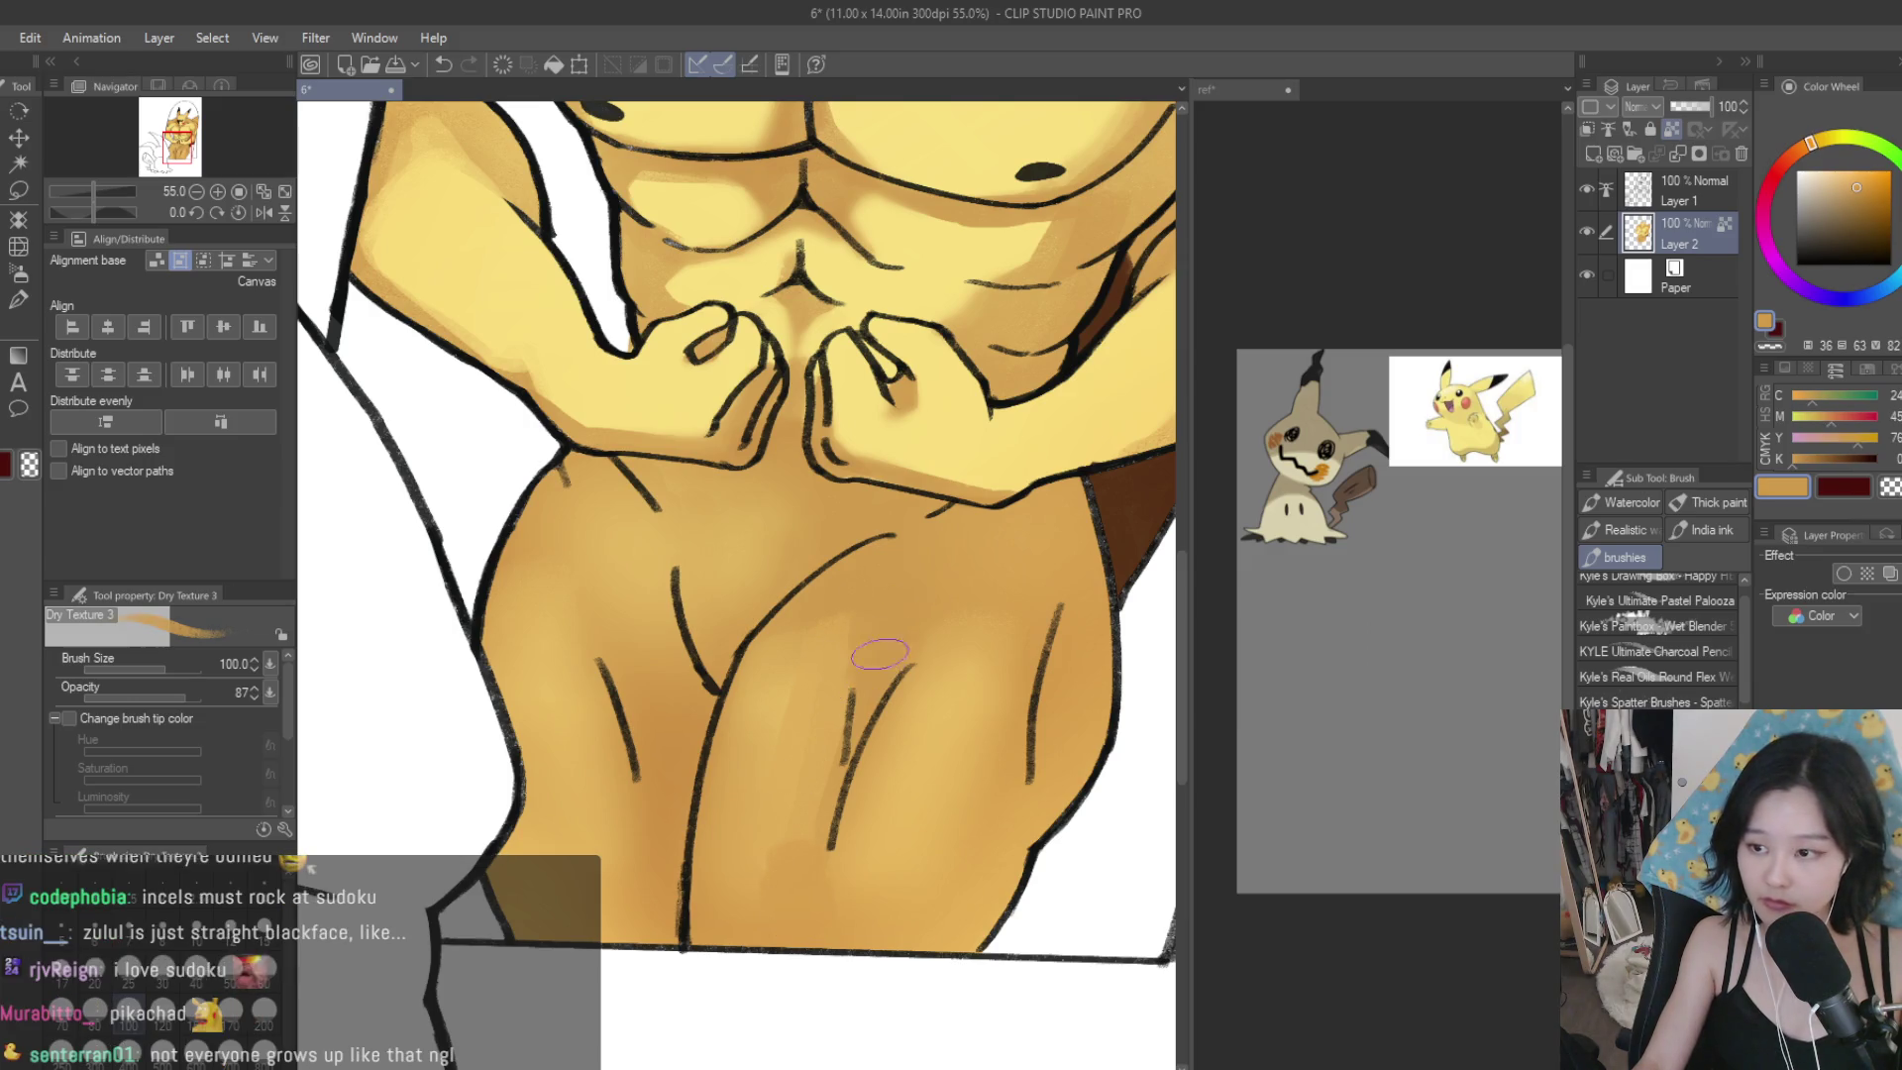
left_click(976, 594, "alt")
left_click(793, 665, "alt")
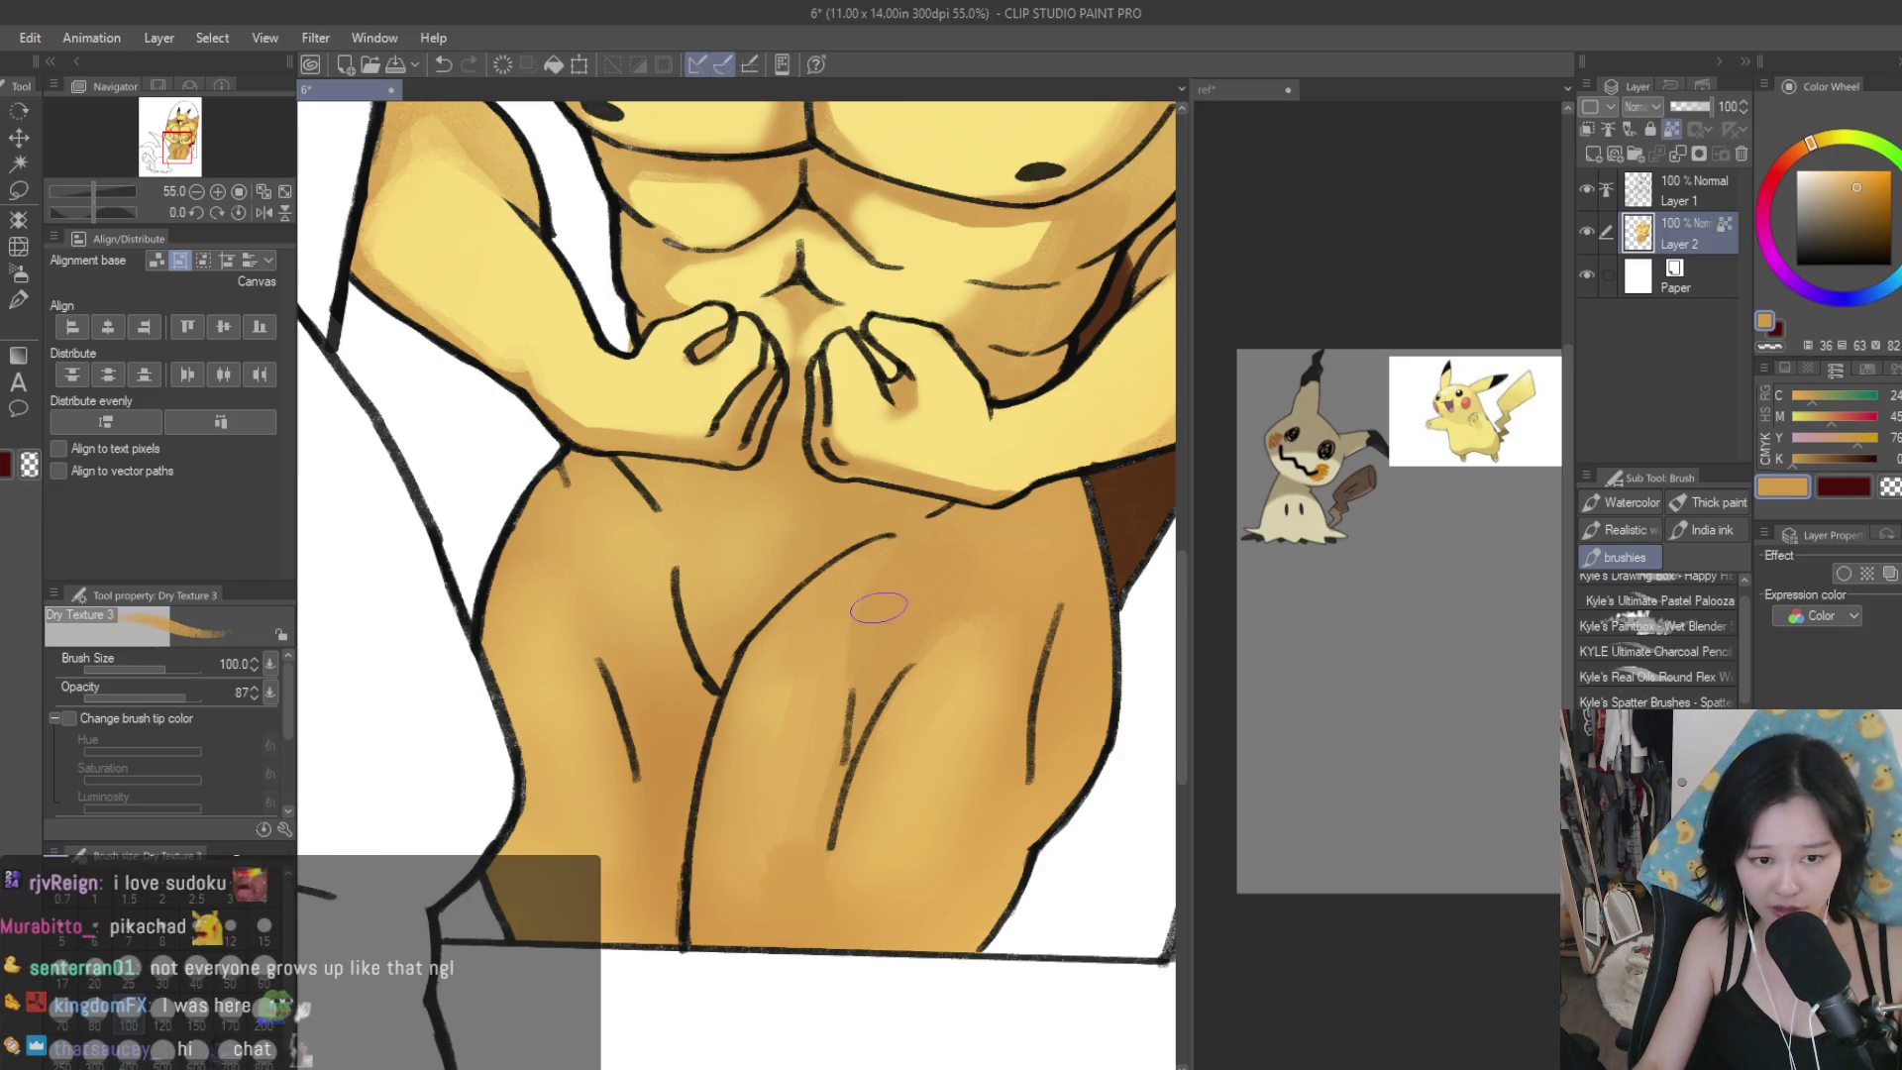
left_click(632, 607, "alt")
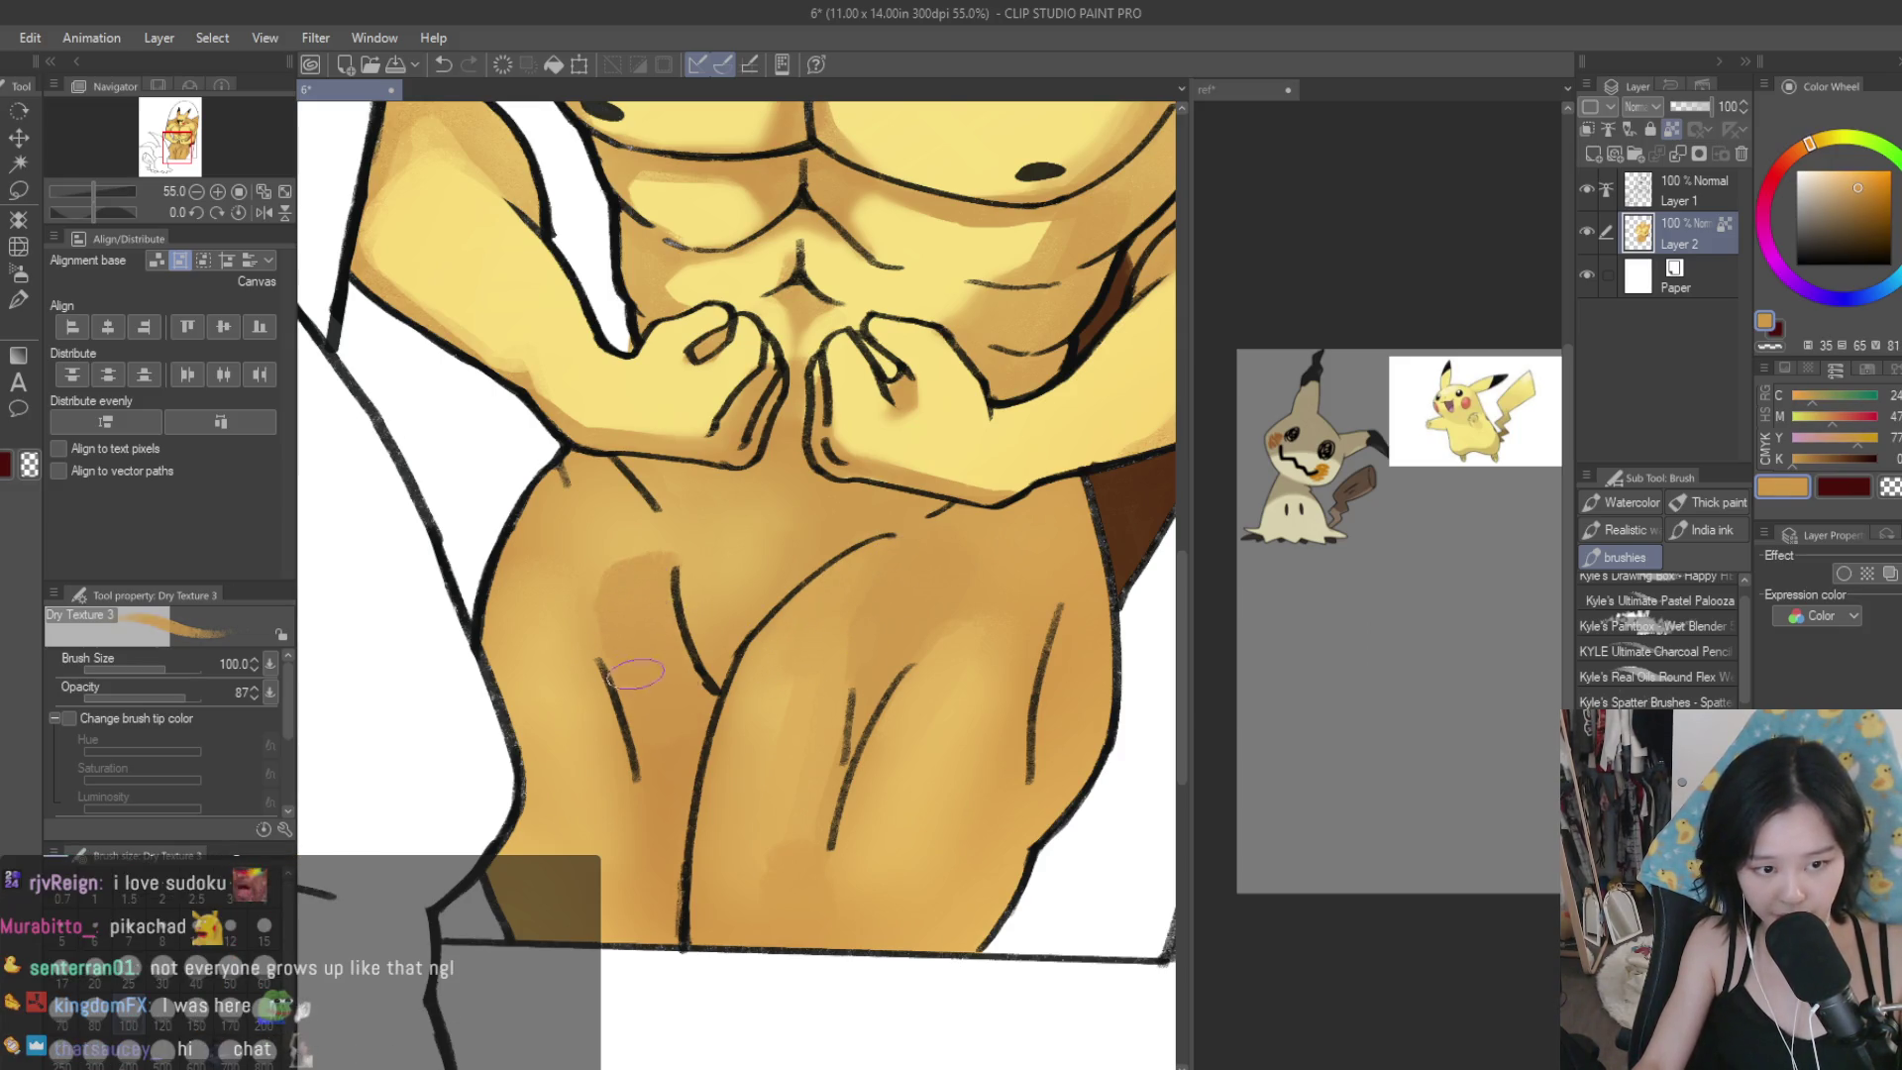
left_click(660, 637, "alt")
left_click(665, 554, "alt")
left_click(743, 594, "alt")
Blend deeper orange tones sampled from the hips over the hip and thigh shading.
left_click(723, 540, "alt")
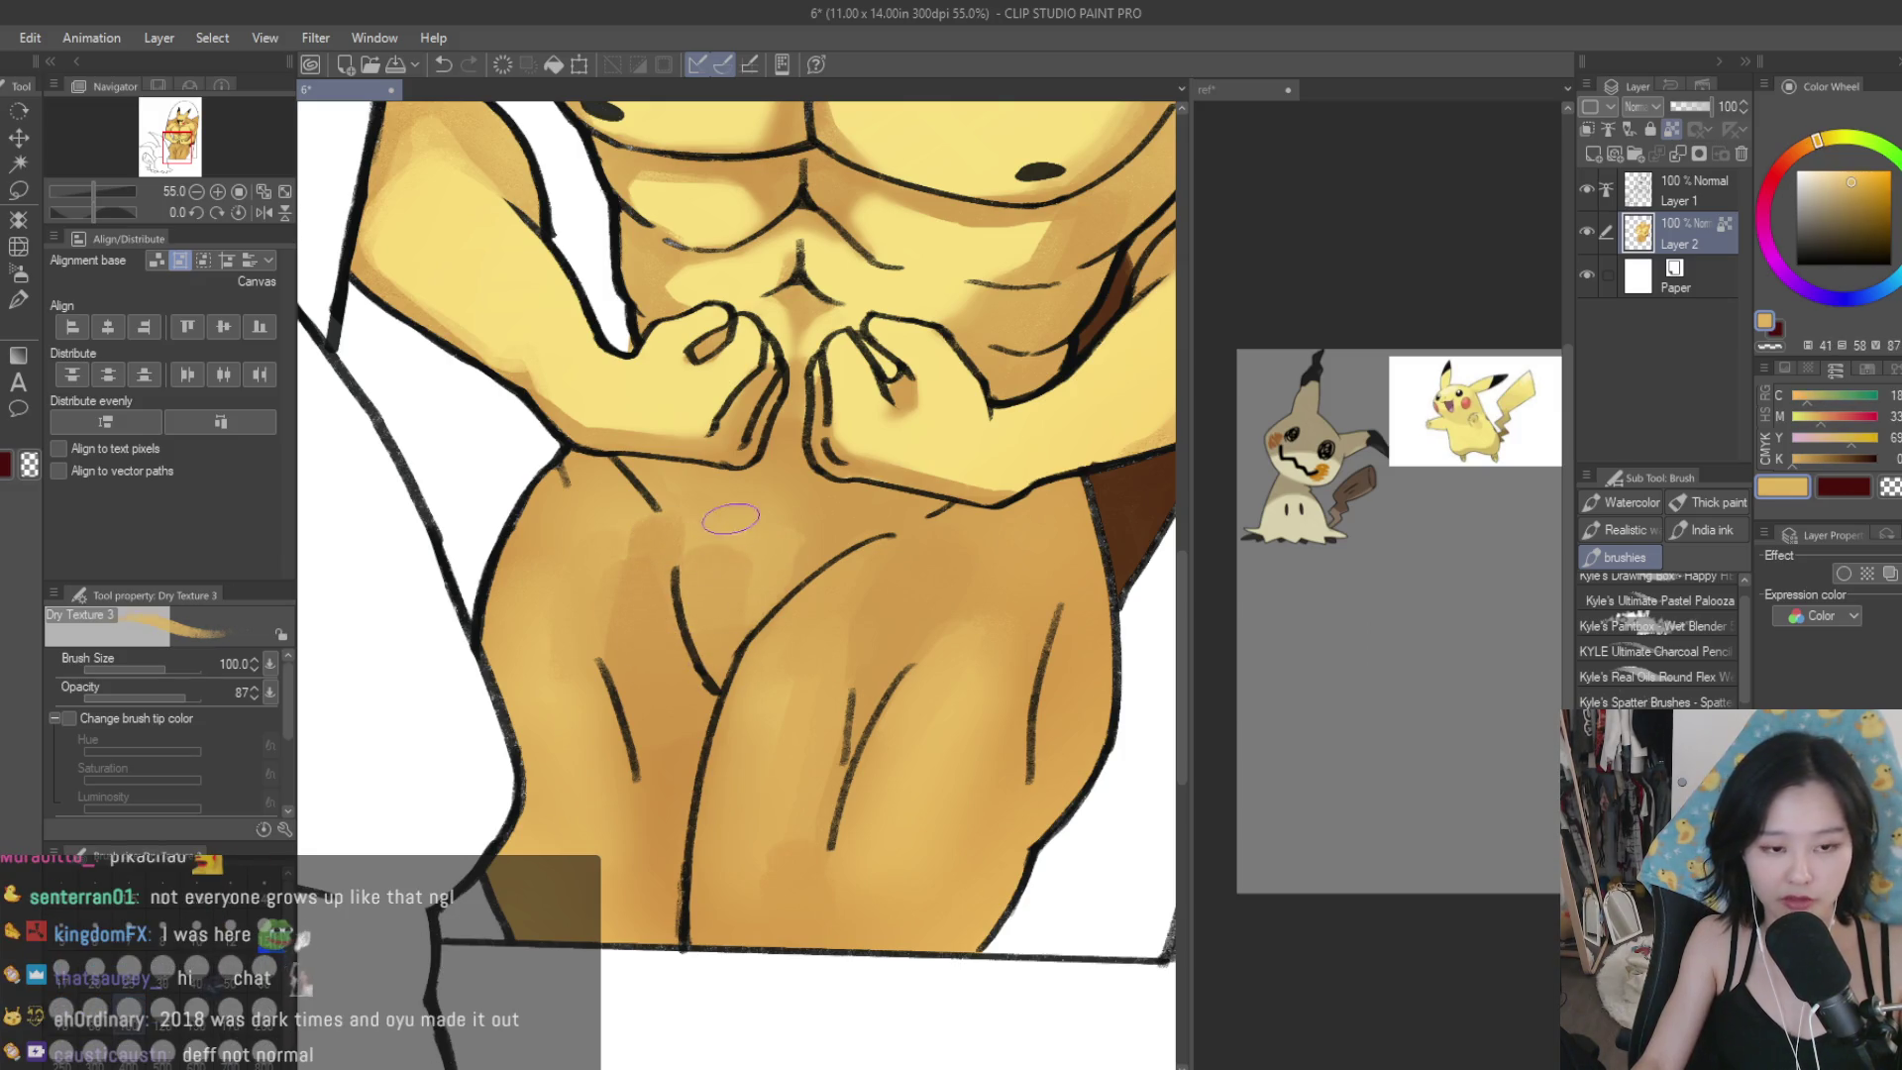
left_click(758, 575, "alt")
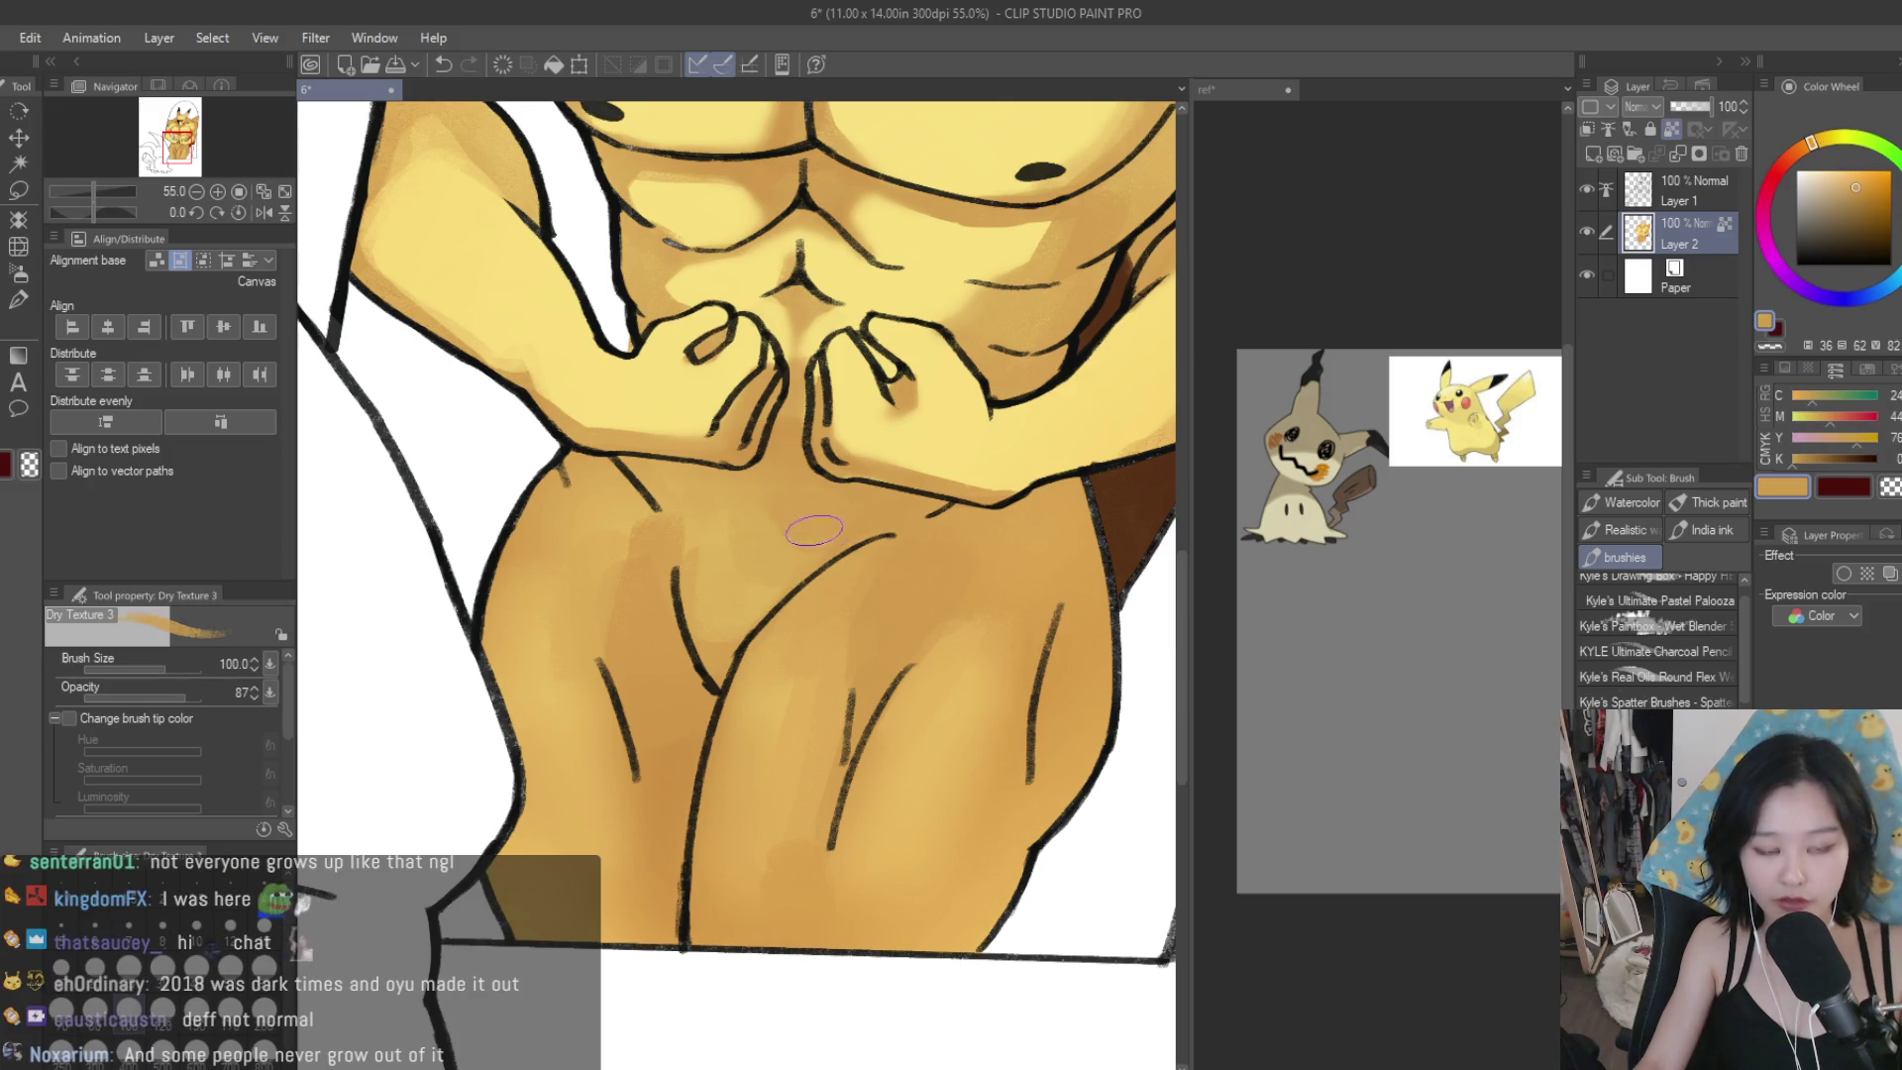
left_click(772, 571, "alt")
left_click(757, 525, "alt")
scroll(750, 515, "up", 3)
scroll(773, 671, "up", 1)
scroll(773, 671, "down", 2)
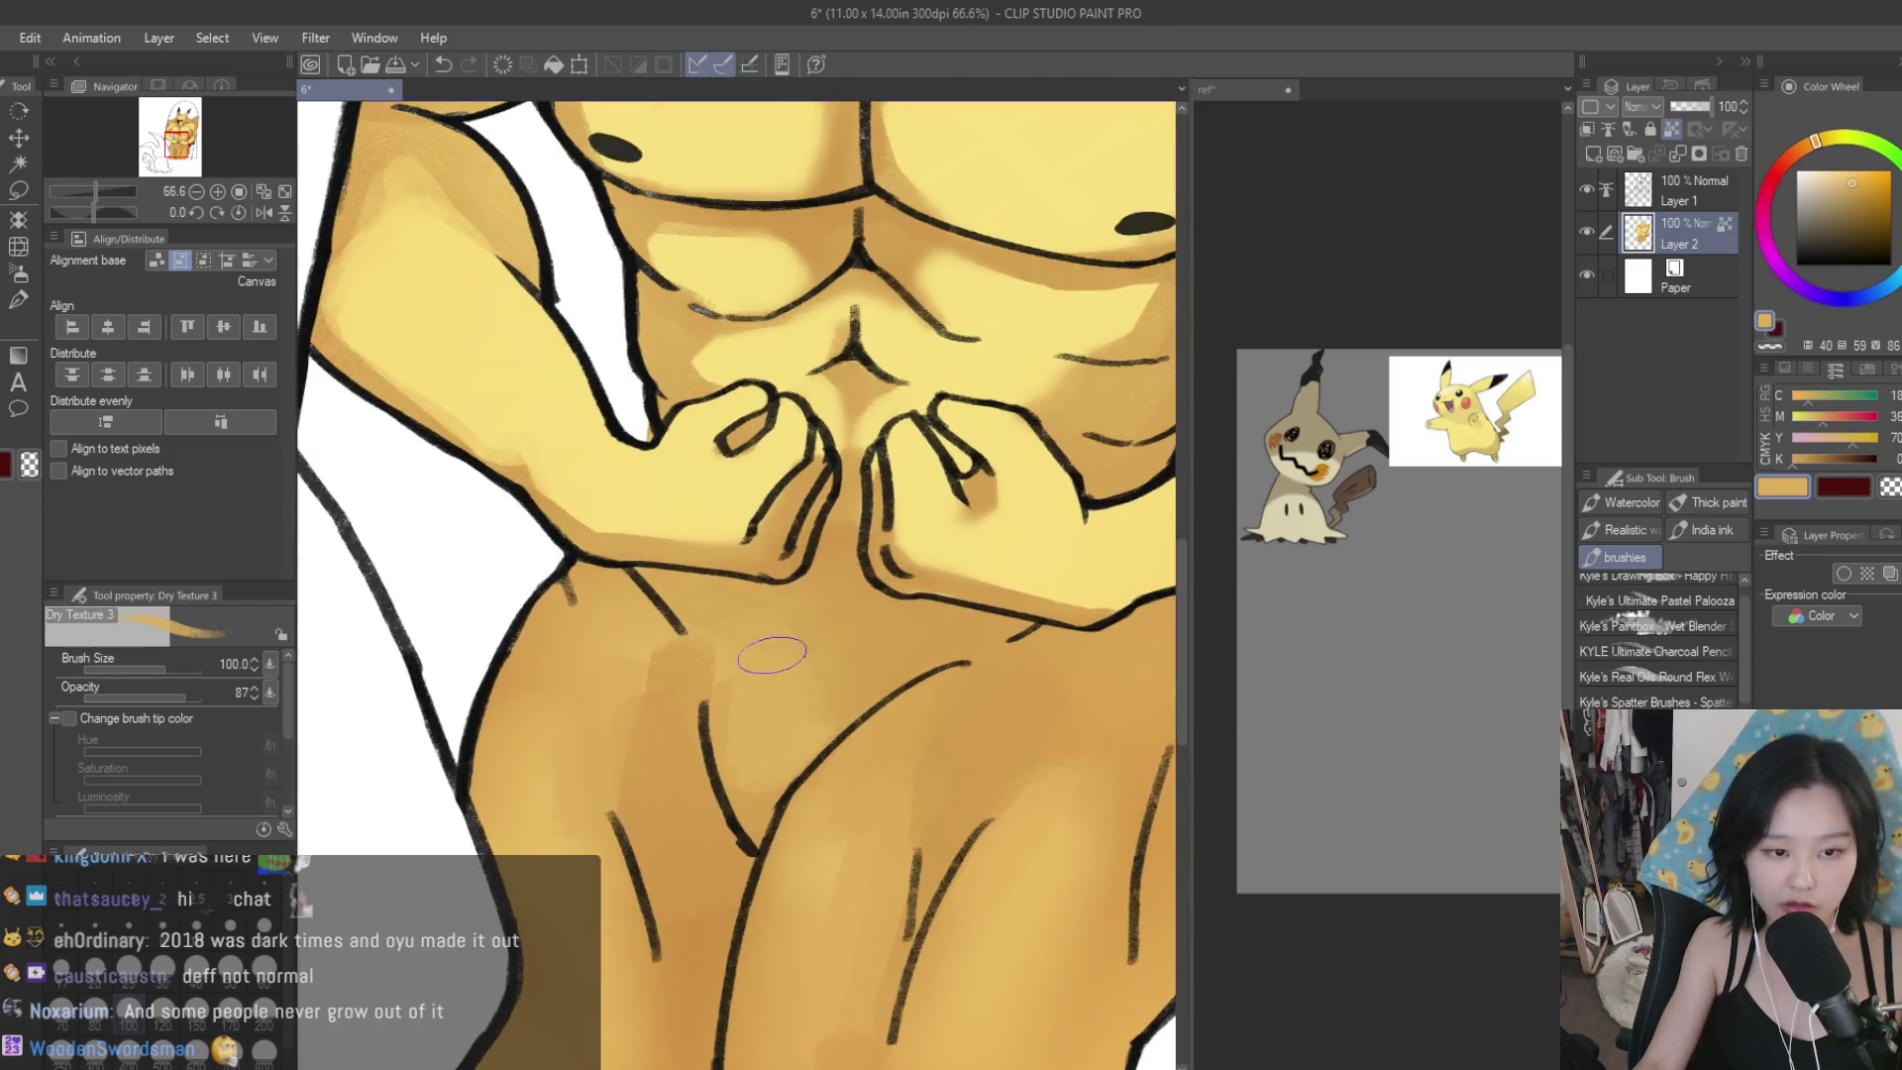
left_click(832, 664, "alt")
scroll(832, 667, "down", 3)
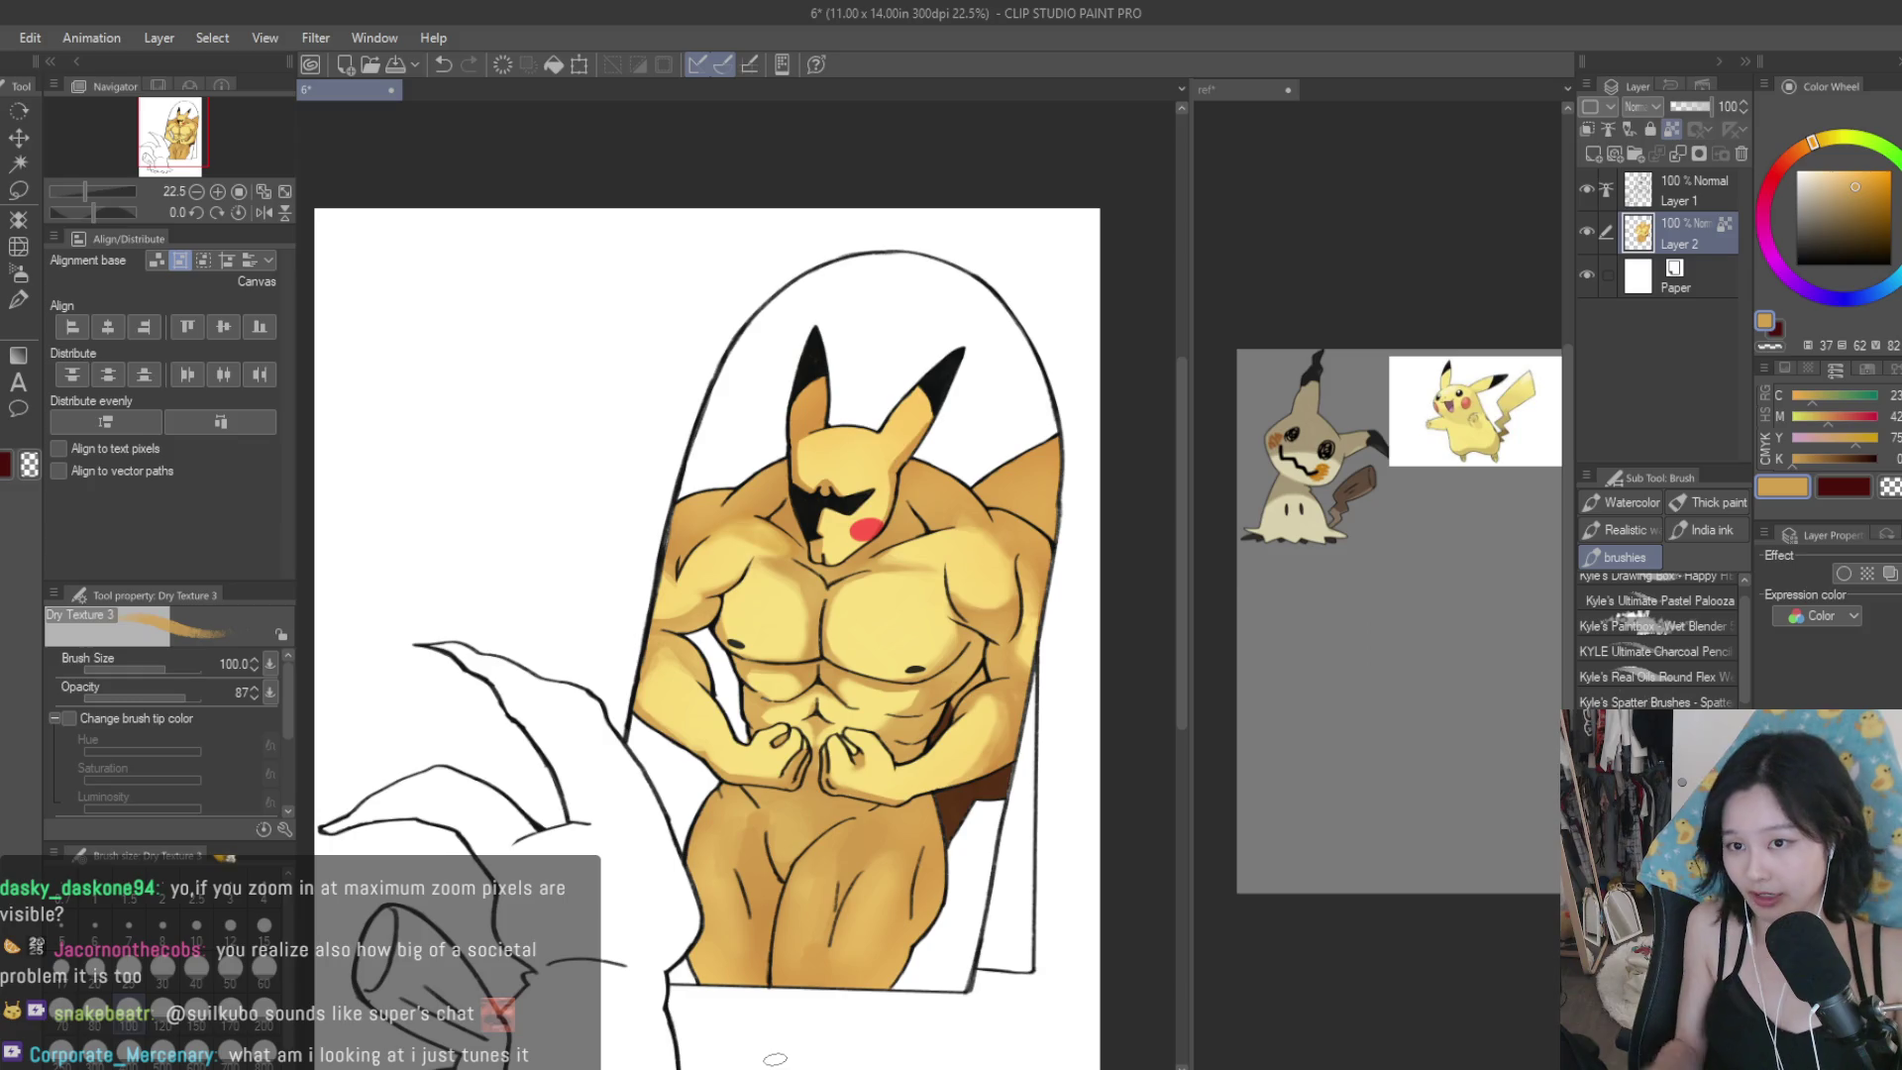
scroll(441, 346, "up", 3)
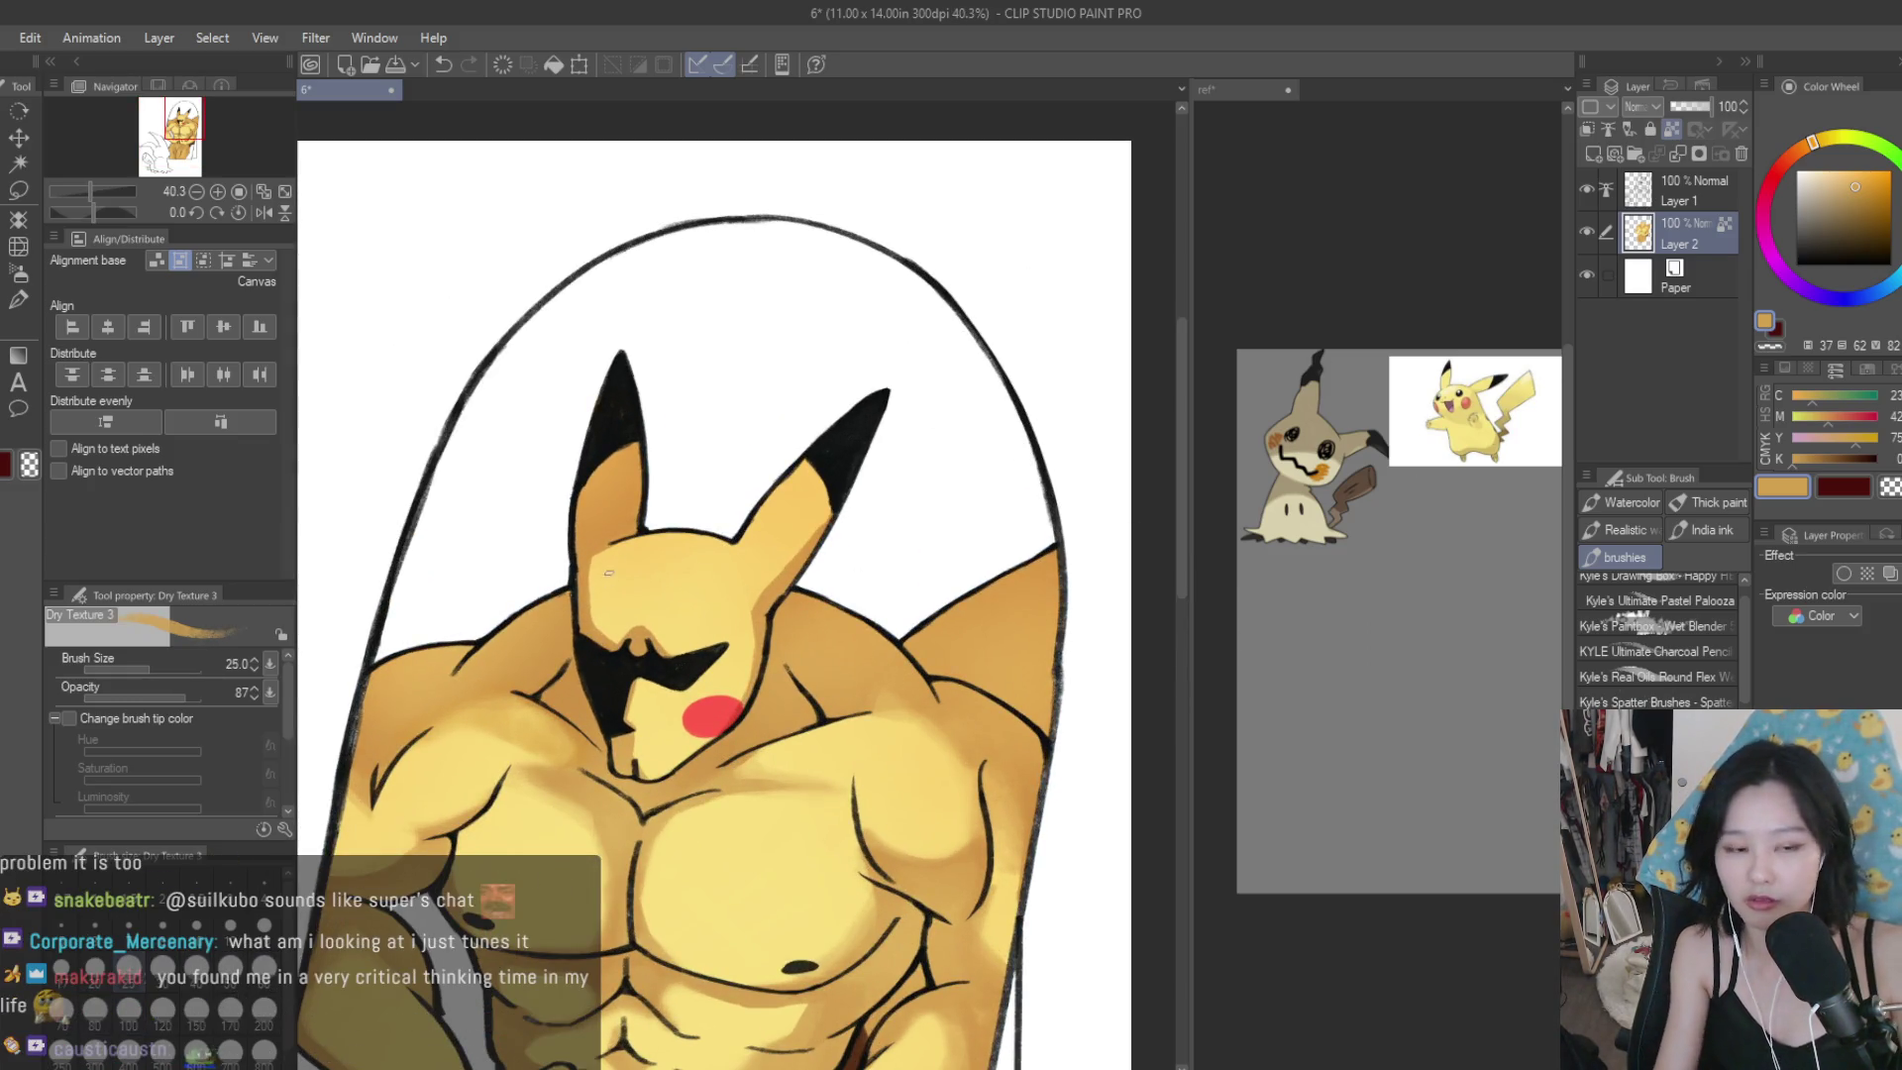
Shade along the red cheek's edge with sampled yellow and orange tones.
scroll(857, 536, "up", 4)
left_click(752, 624, "alt")
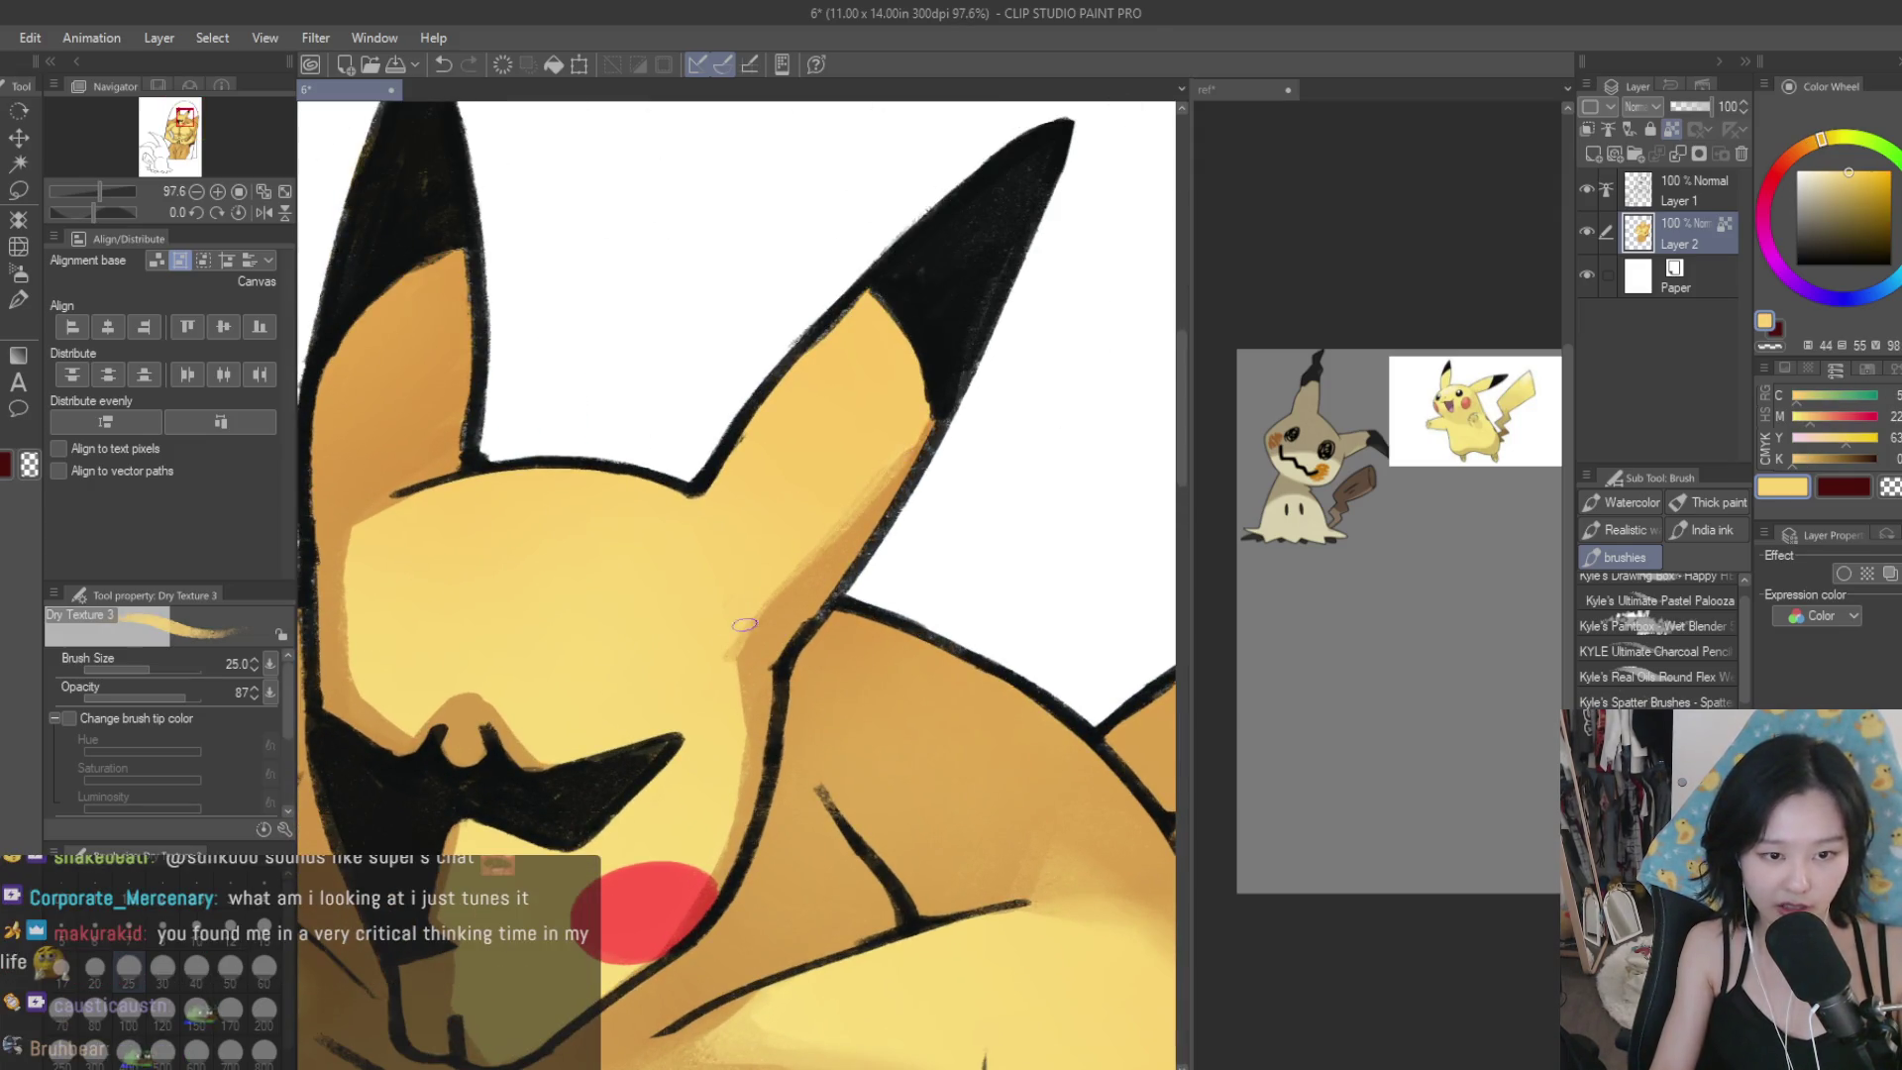
left_click(722, 672, "alt")
left_click(741, 713, "alt")
left_click_drag(743, 649, 731, 852)
left_click(706, 680, "alt")
left_click(715, 897, "alt")
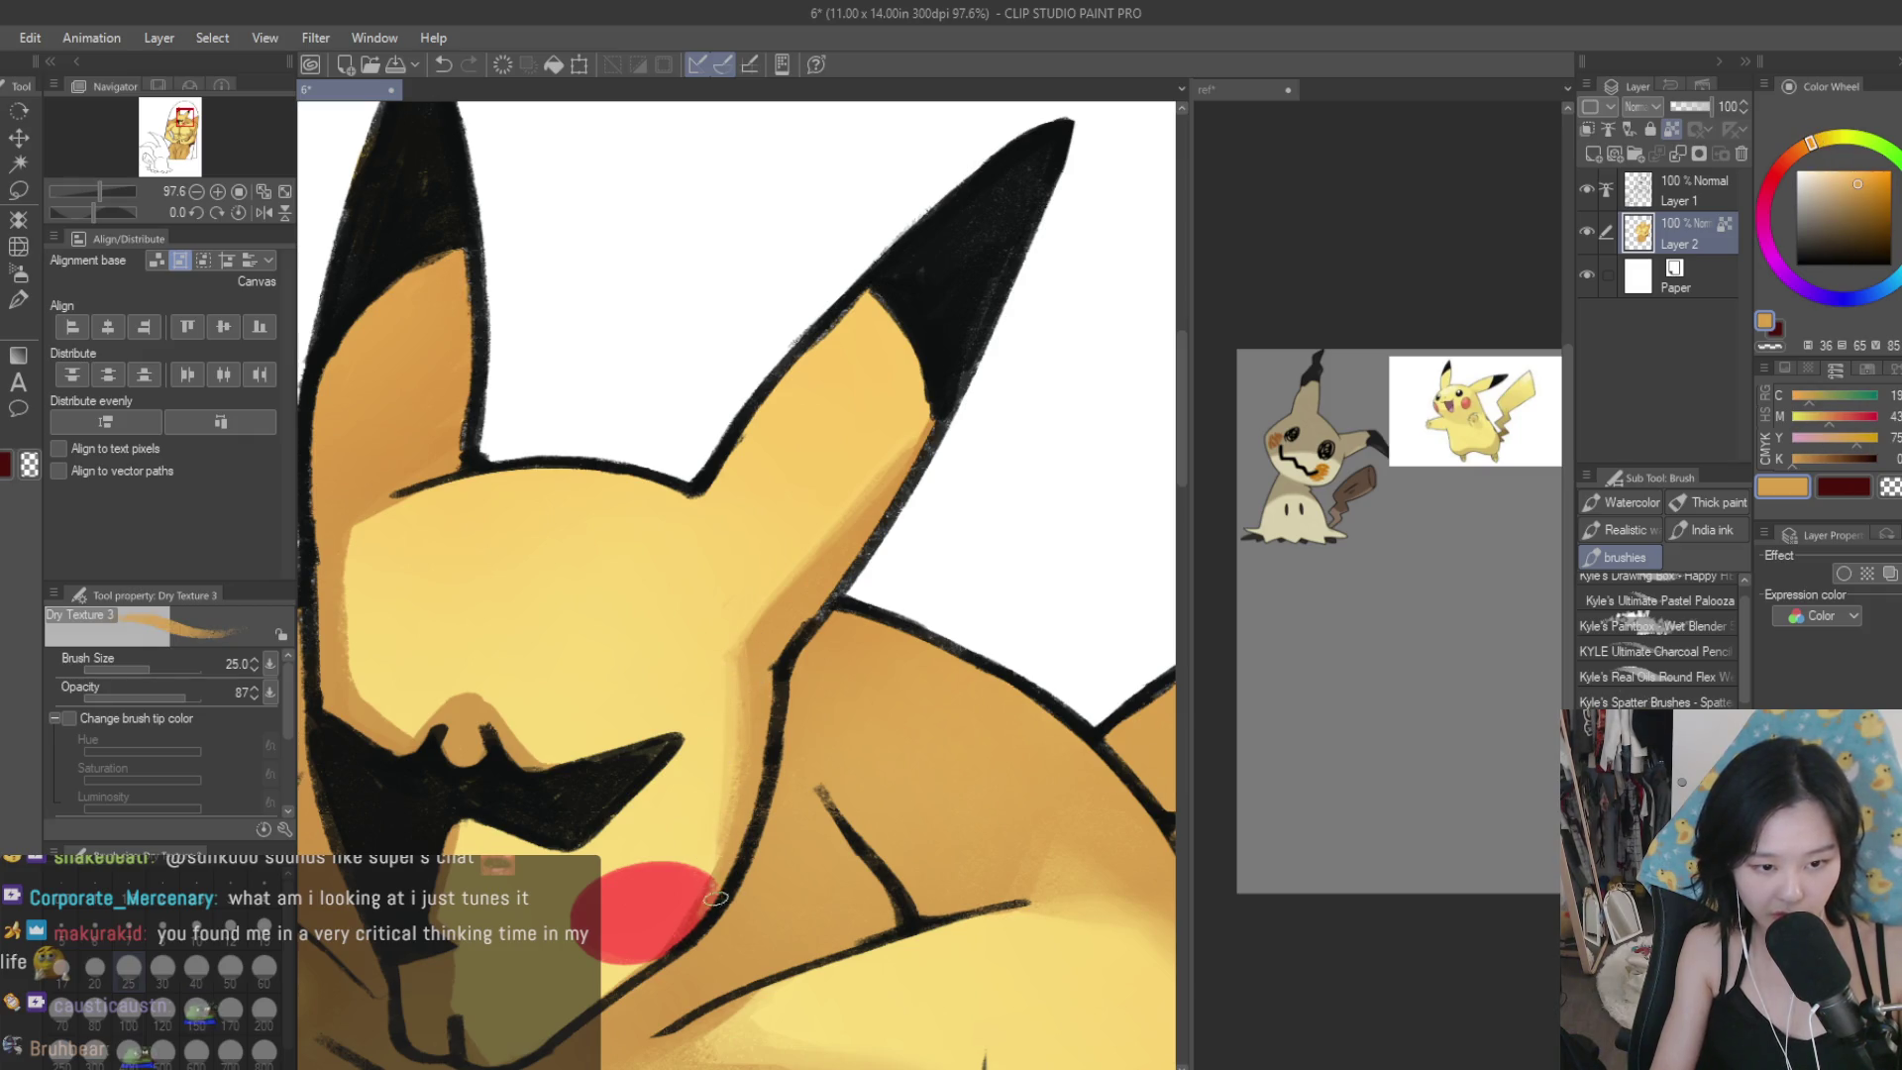
left_click(689, 904, "alt")
Paint pale yellow and orange along the black mouth's edges.
scroll(678, 909, "up", 2)
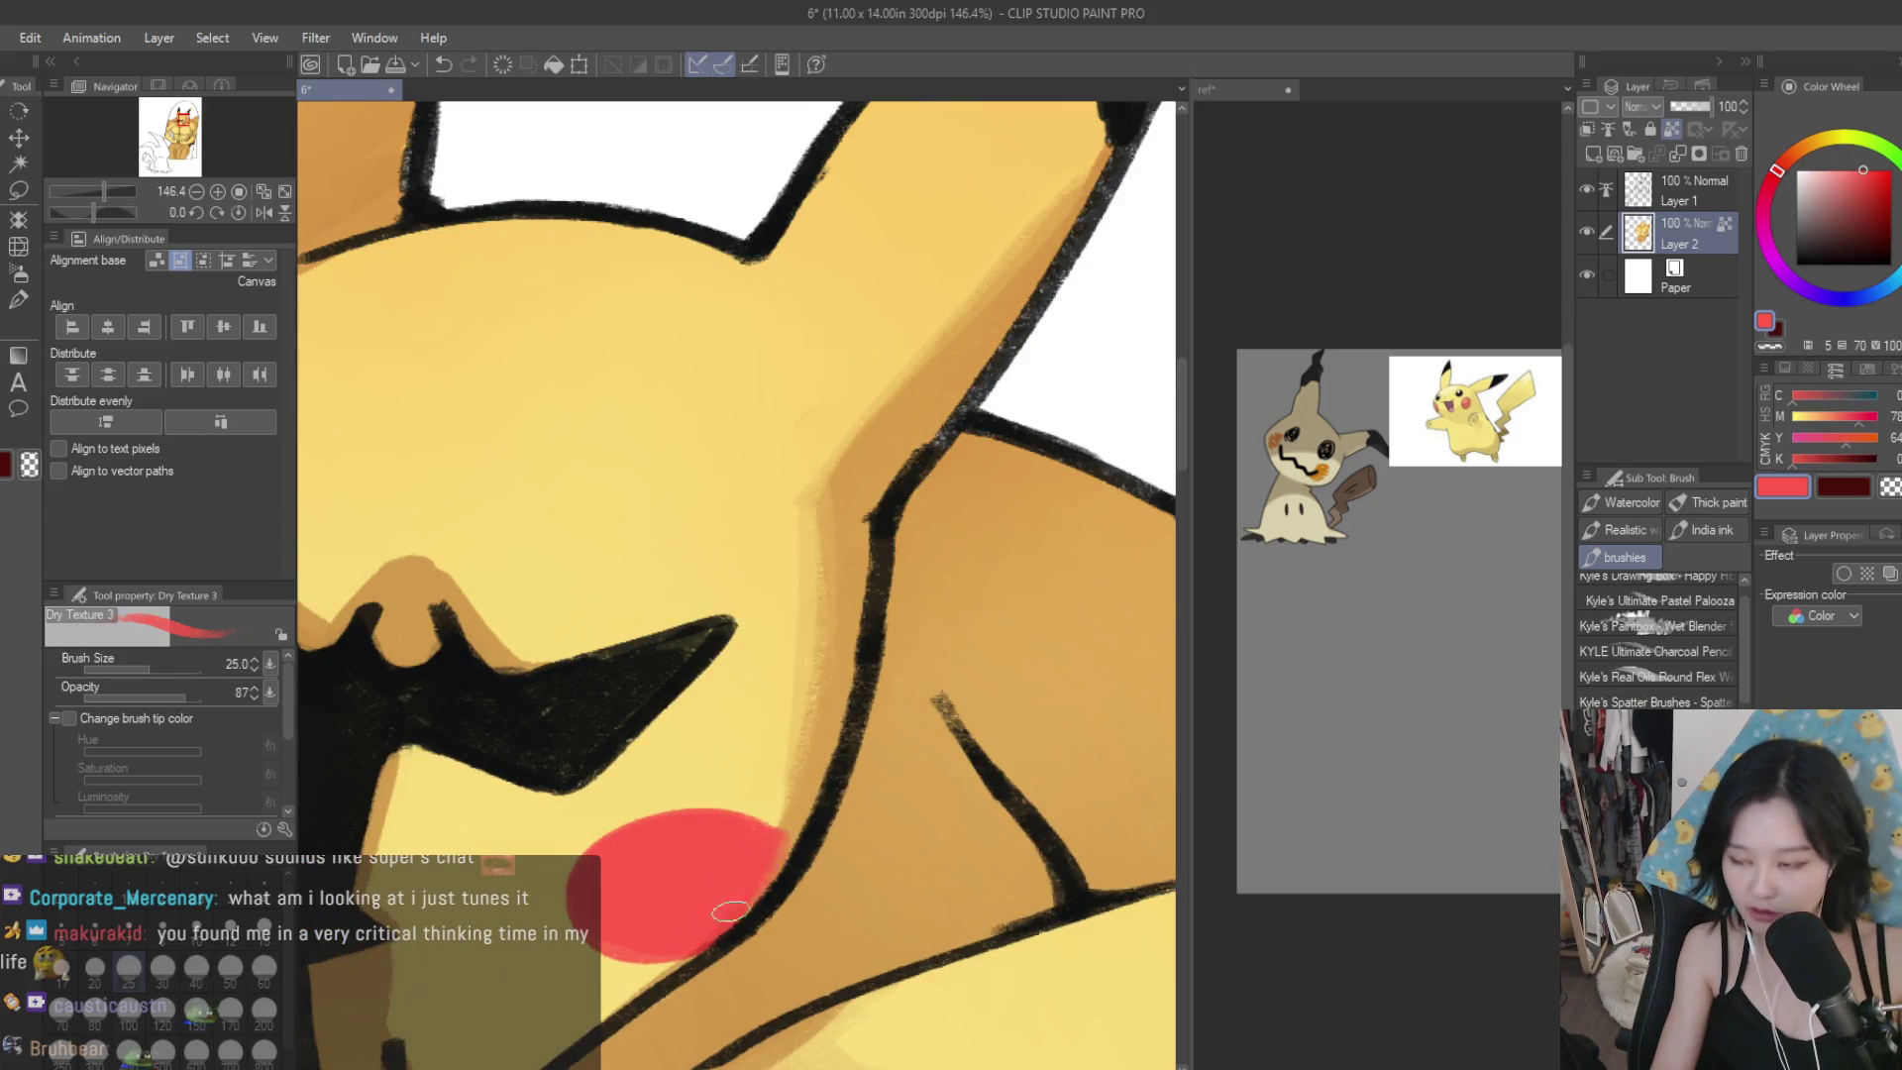
scroll(972, 672, "down", 2)
scroll(892, 733, "up", 2)
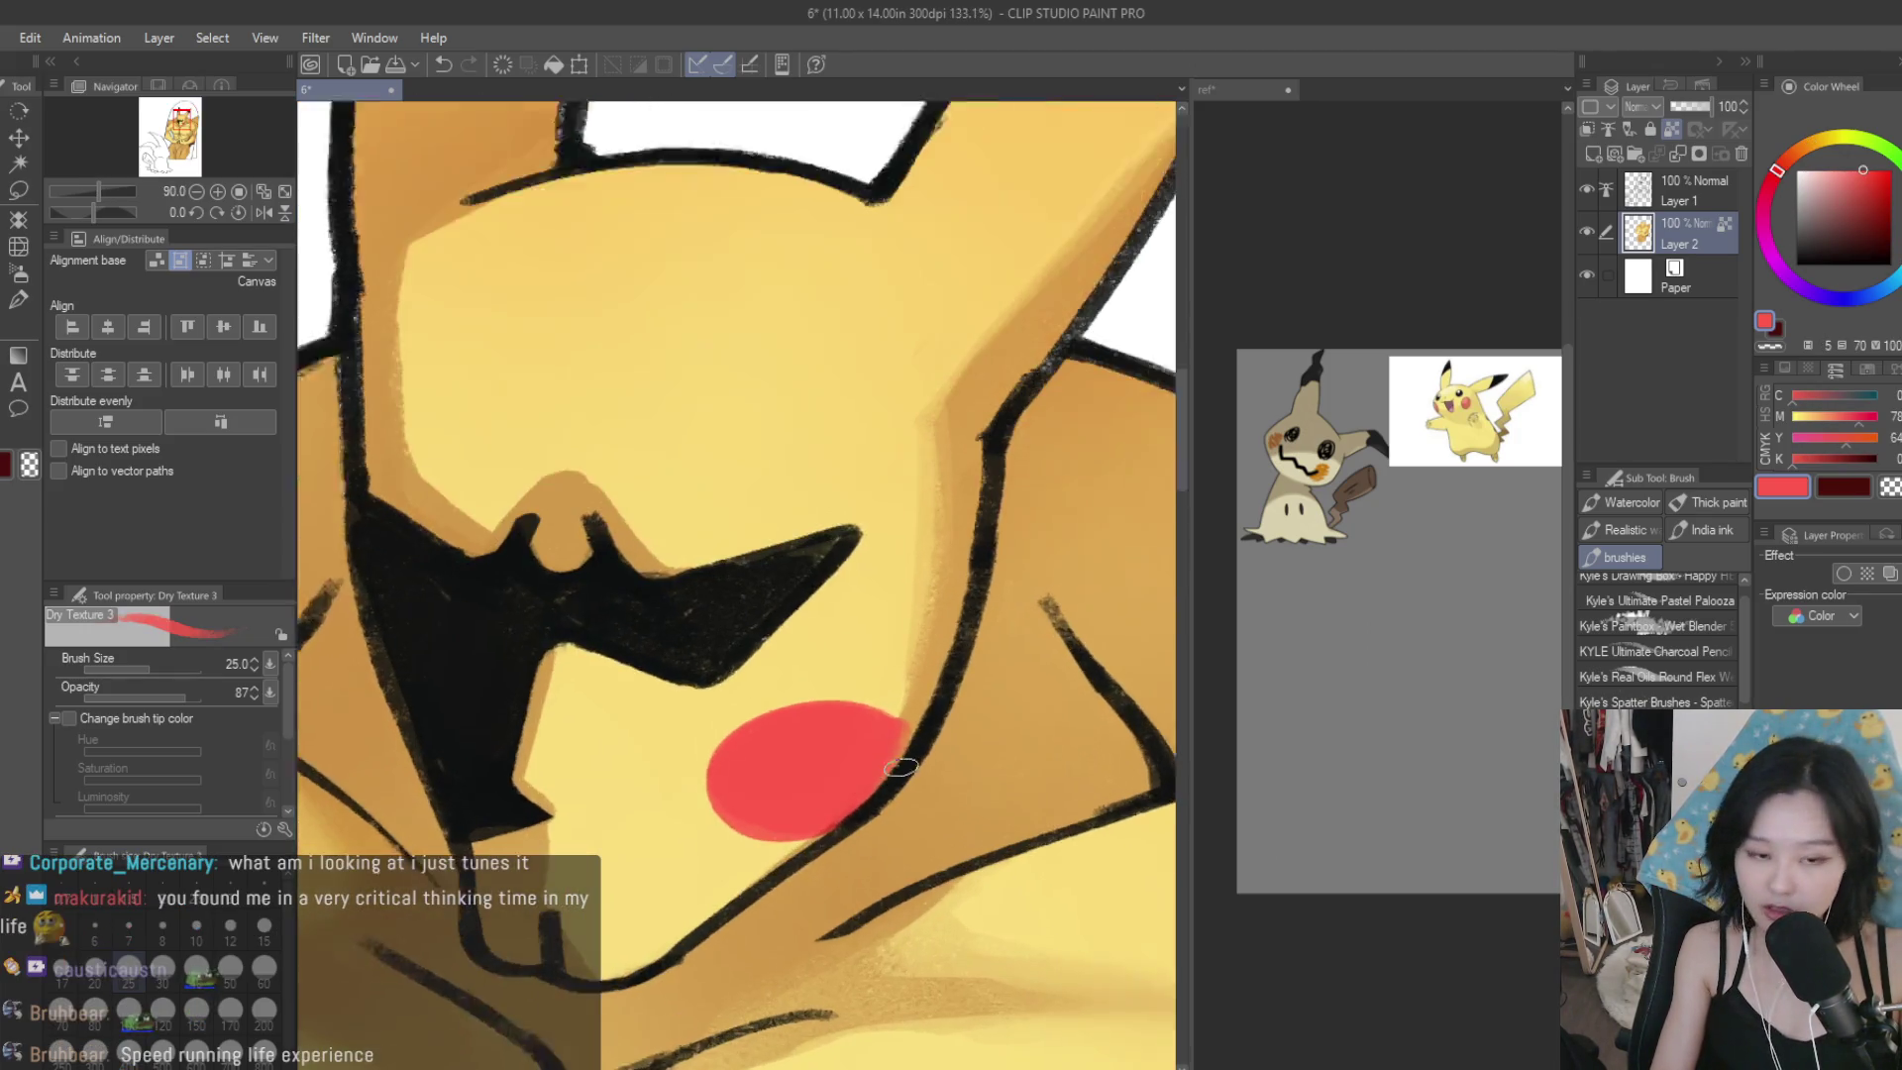
left_click(951, 642, "alt")
scroll(950, 642, "down", 1)
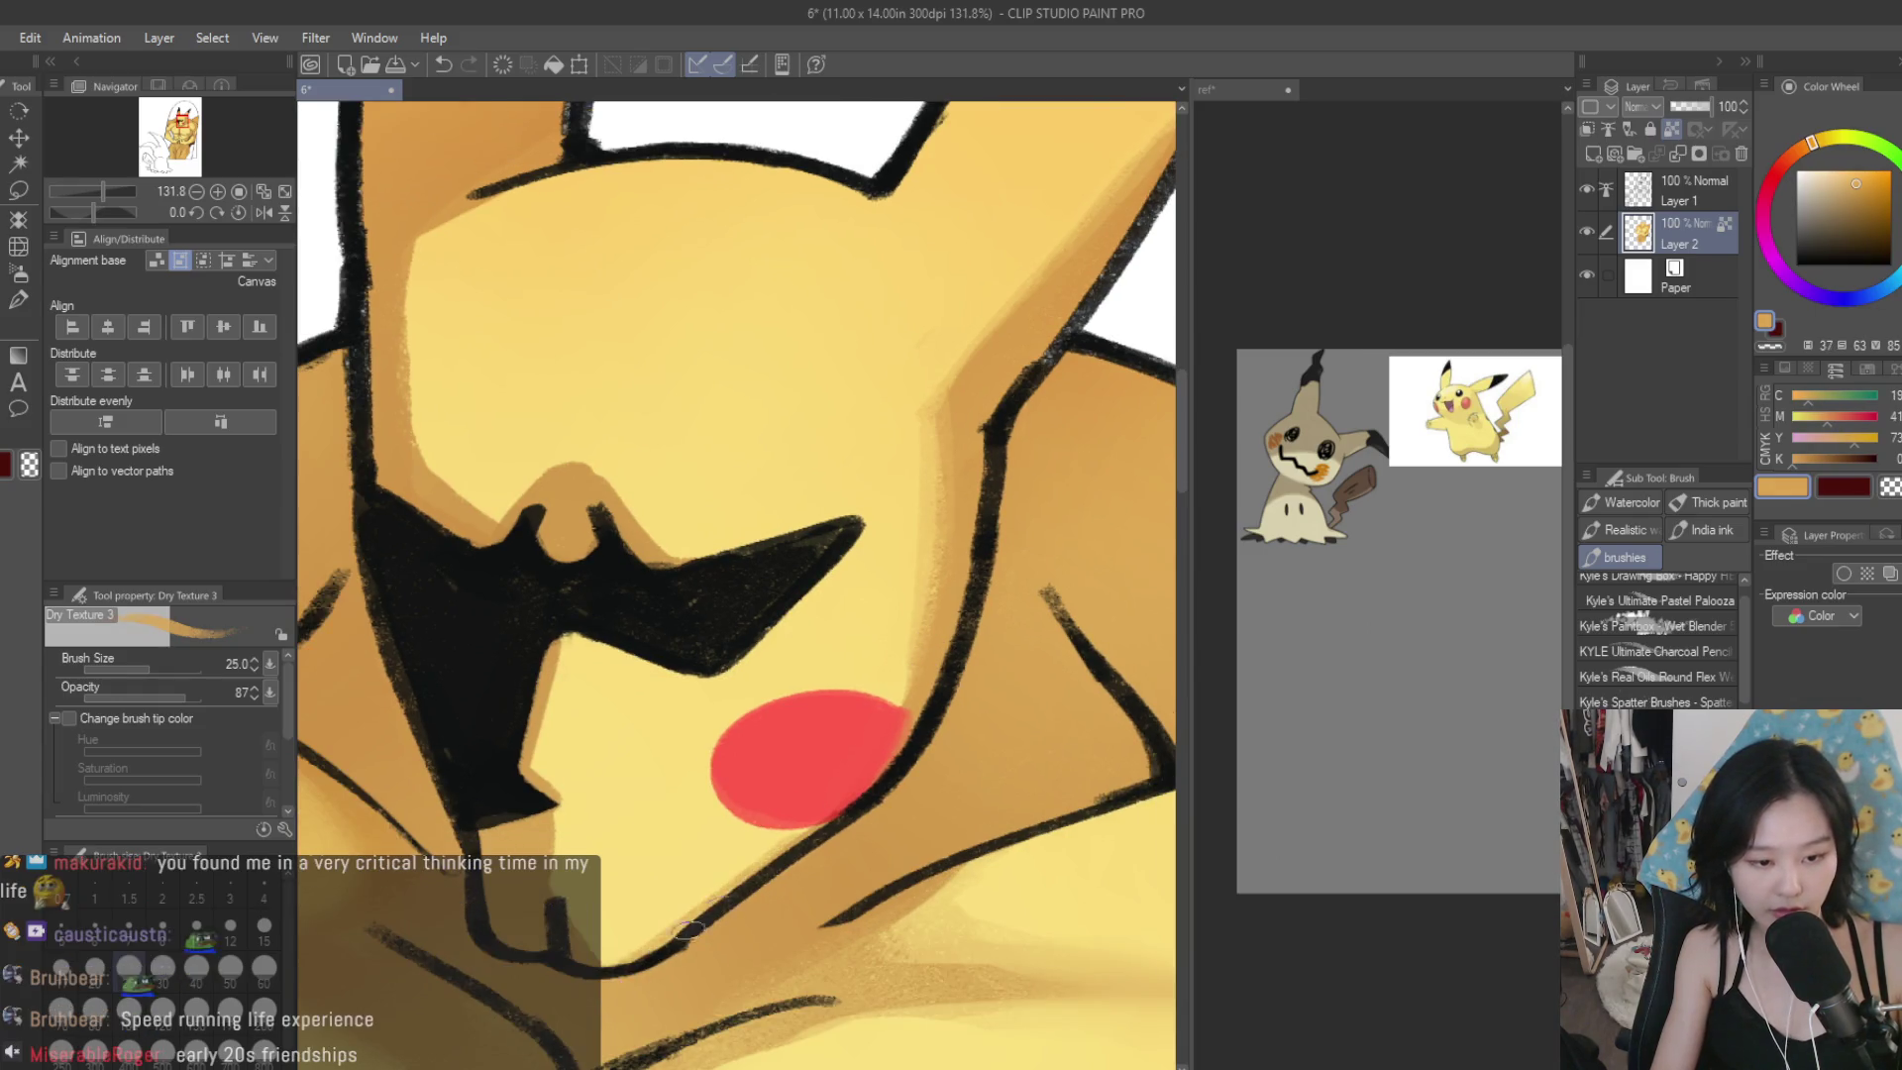
left_click(625, 929, "alt")
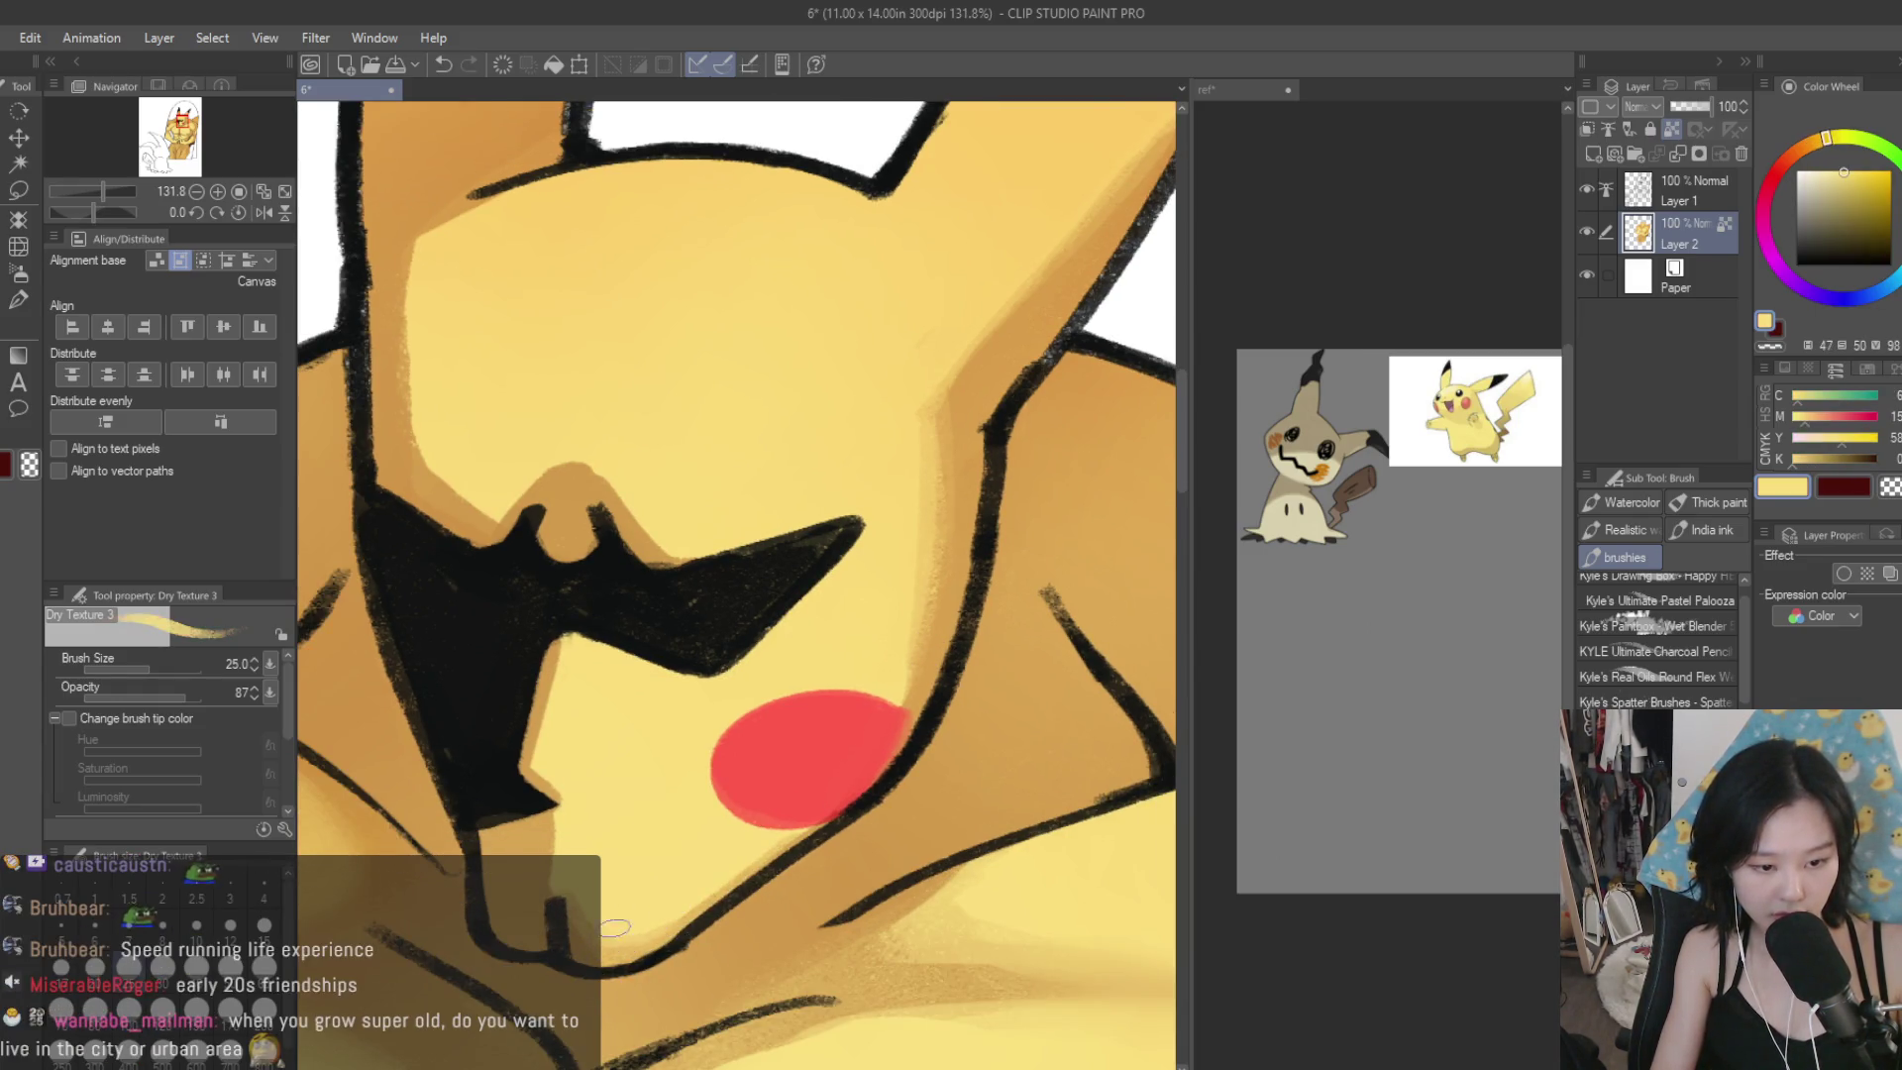
left_click_drag(561, 678, 543, 768)
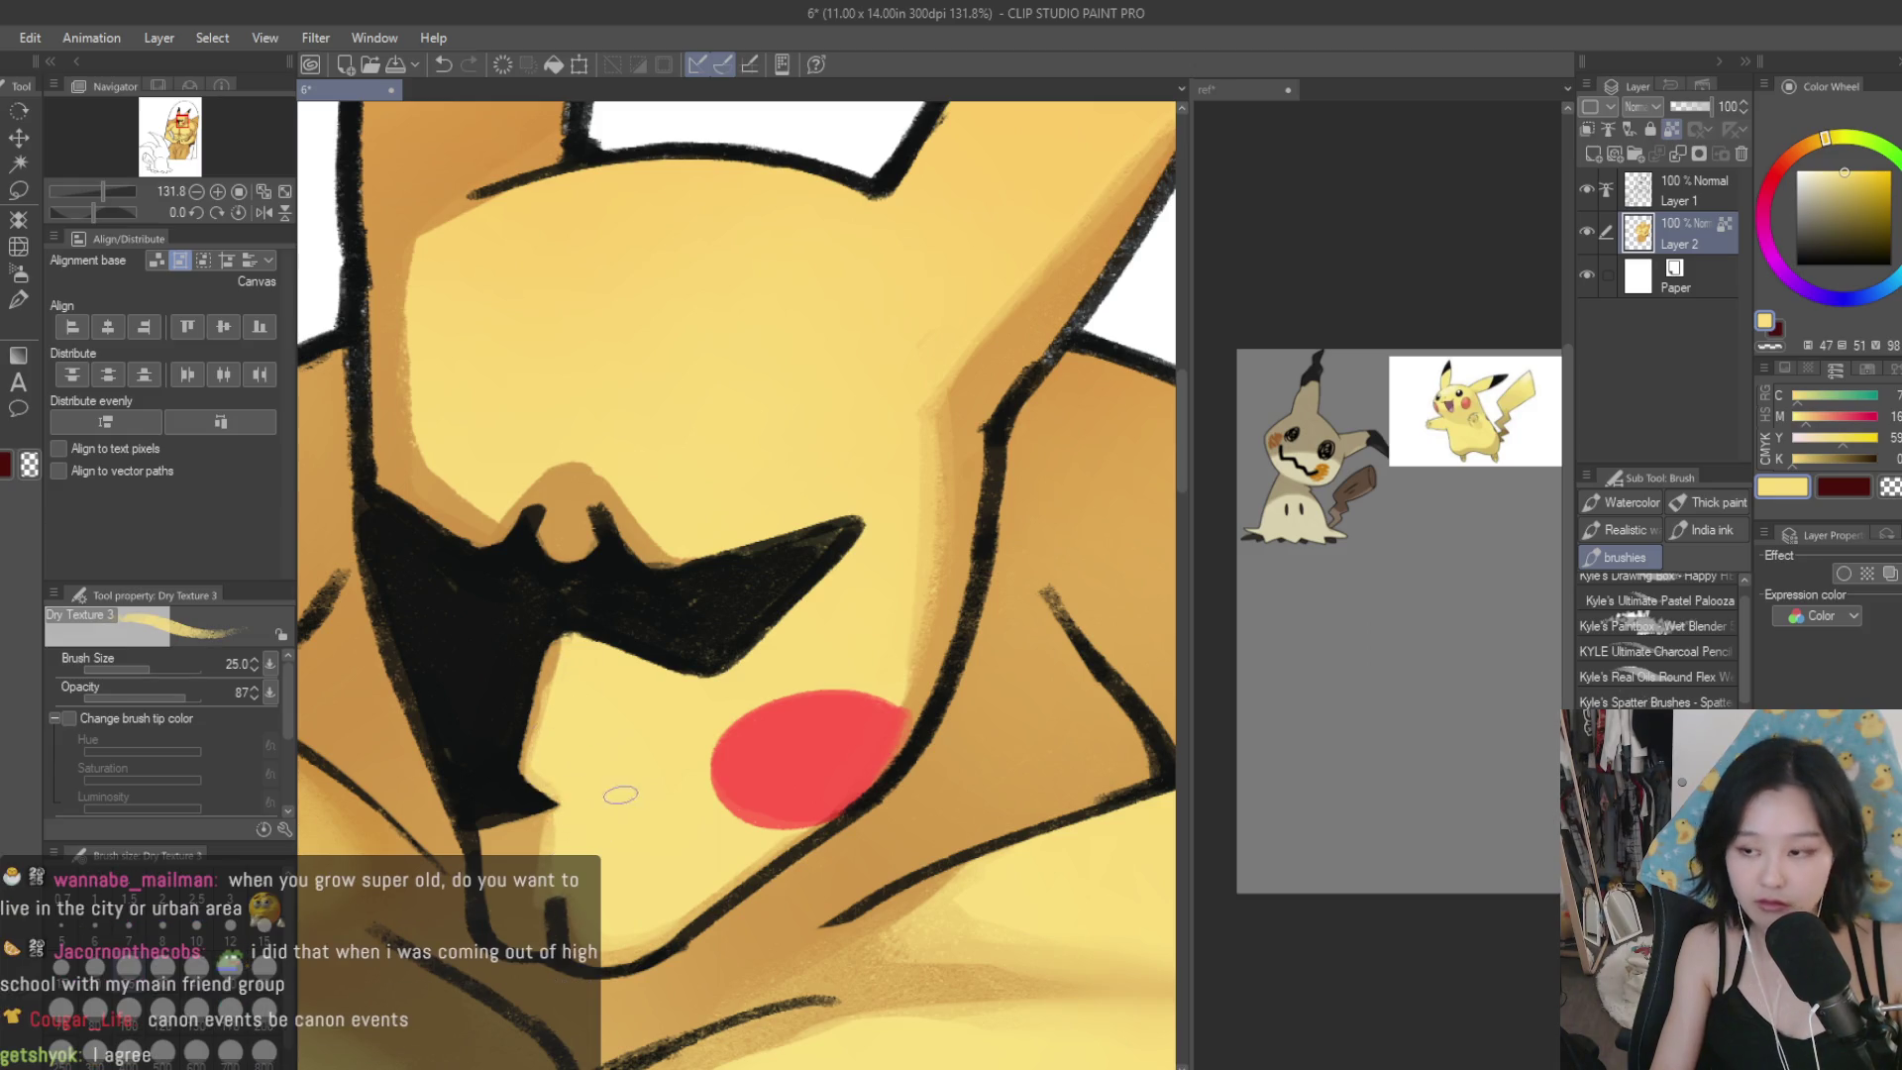
scroll(620, 794, "up", 3)
left_click(752, 745, "alt")
mouse_move(782, 761)
left_mouse_down()
mouse_move(961, 724)
mouse_move(736, 735)
left_mouse_up()
left_click(969, 707, "alt")
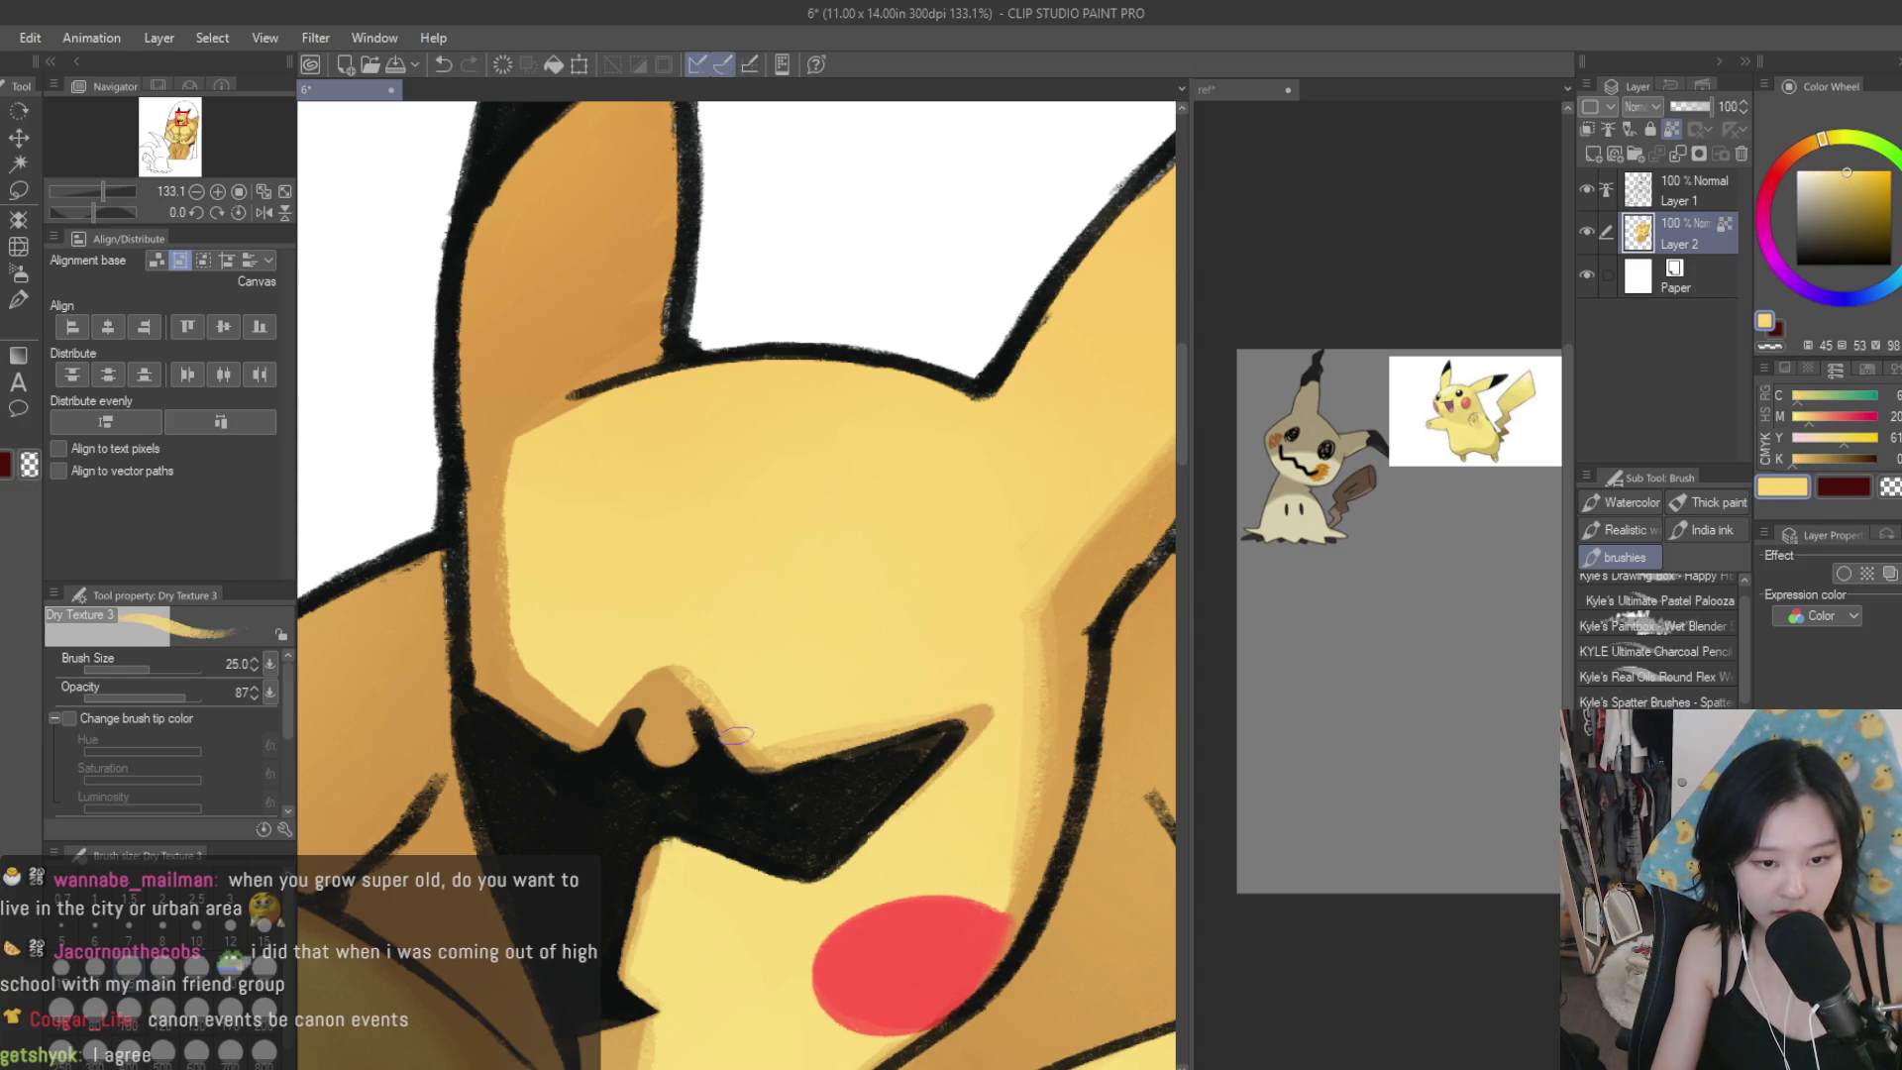
Shade orange up the face's left edge to the head.
left_click(585, 705, "alt")
mouse_move(585, 706)
left_mouse_down()
mouse_move(503, 441)
mouse_move(515, 456)
mouse_move(595, 380)
left_mouse_up()
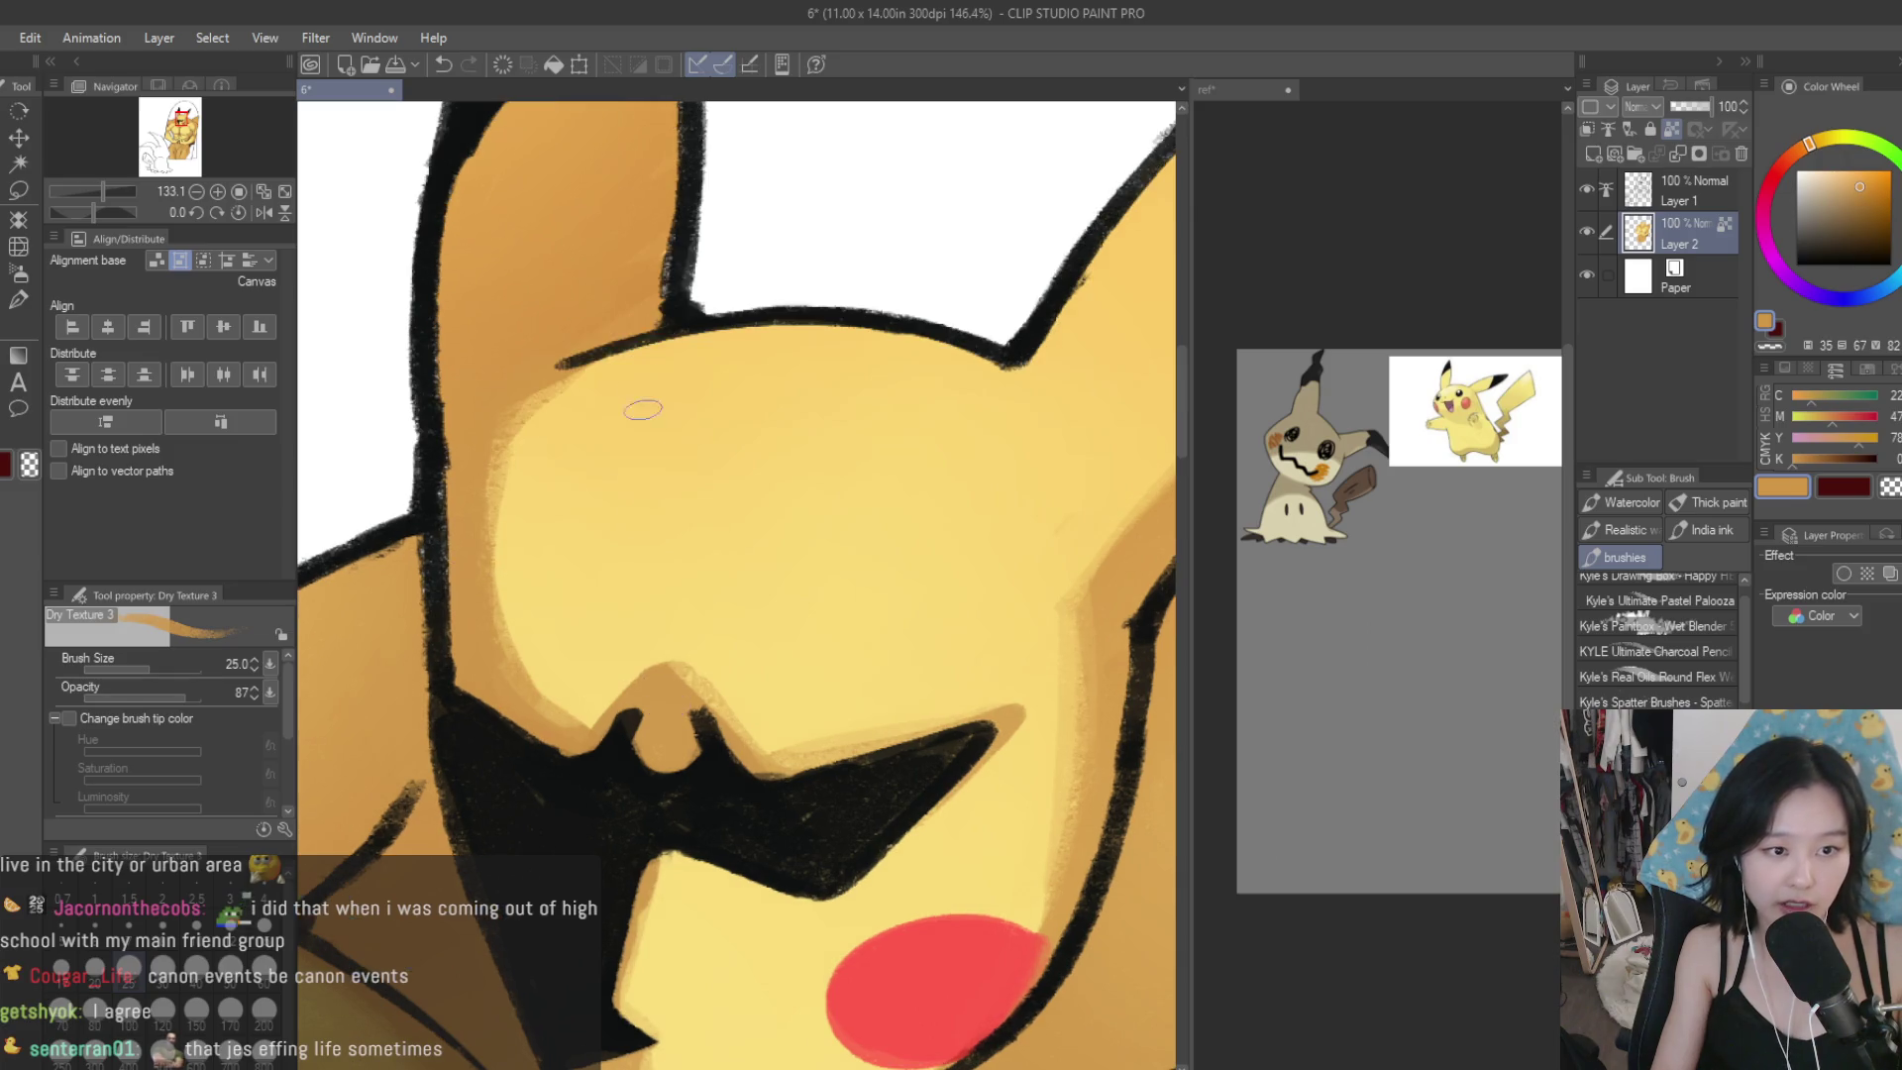
scroll(488, 495, "down", 3)
scroll(616, 502, "down", 3)
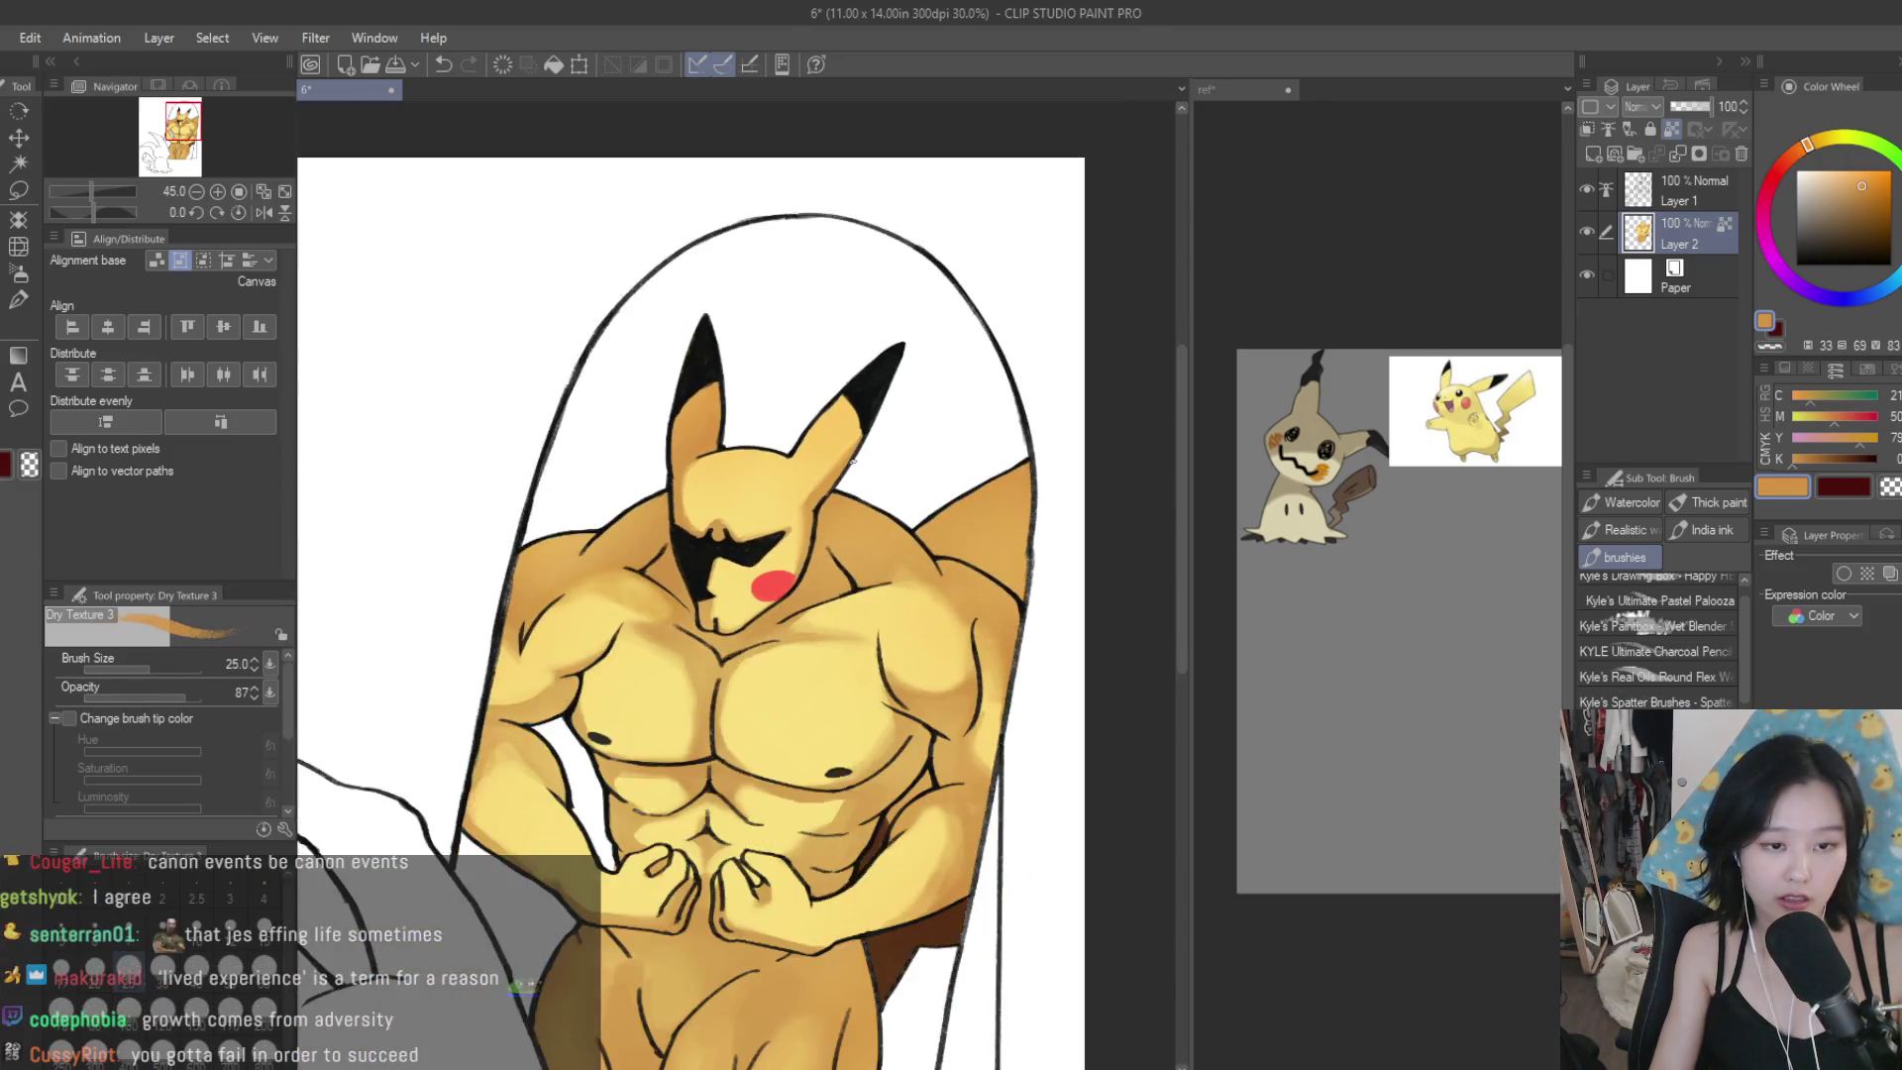
scroll(780, 483, "up", 2)
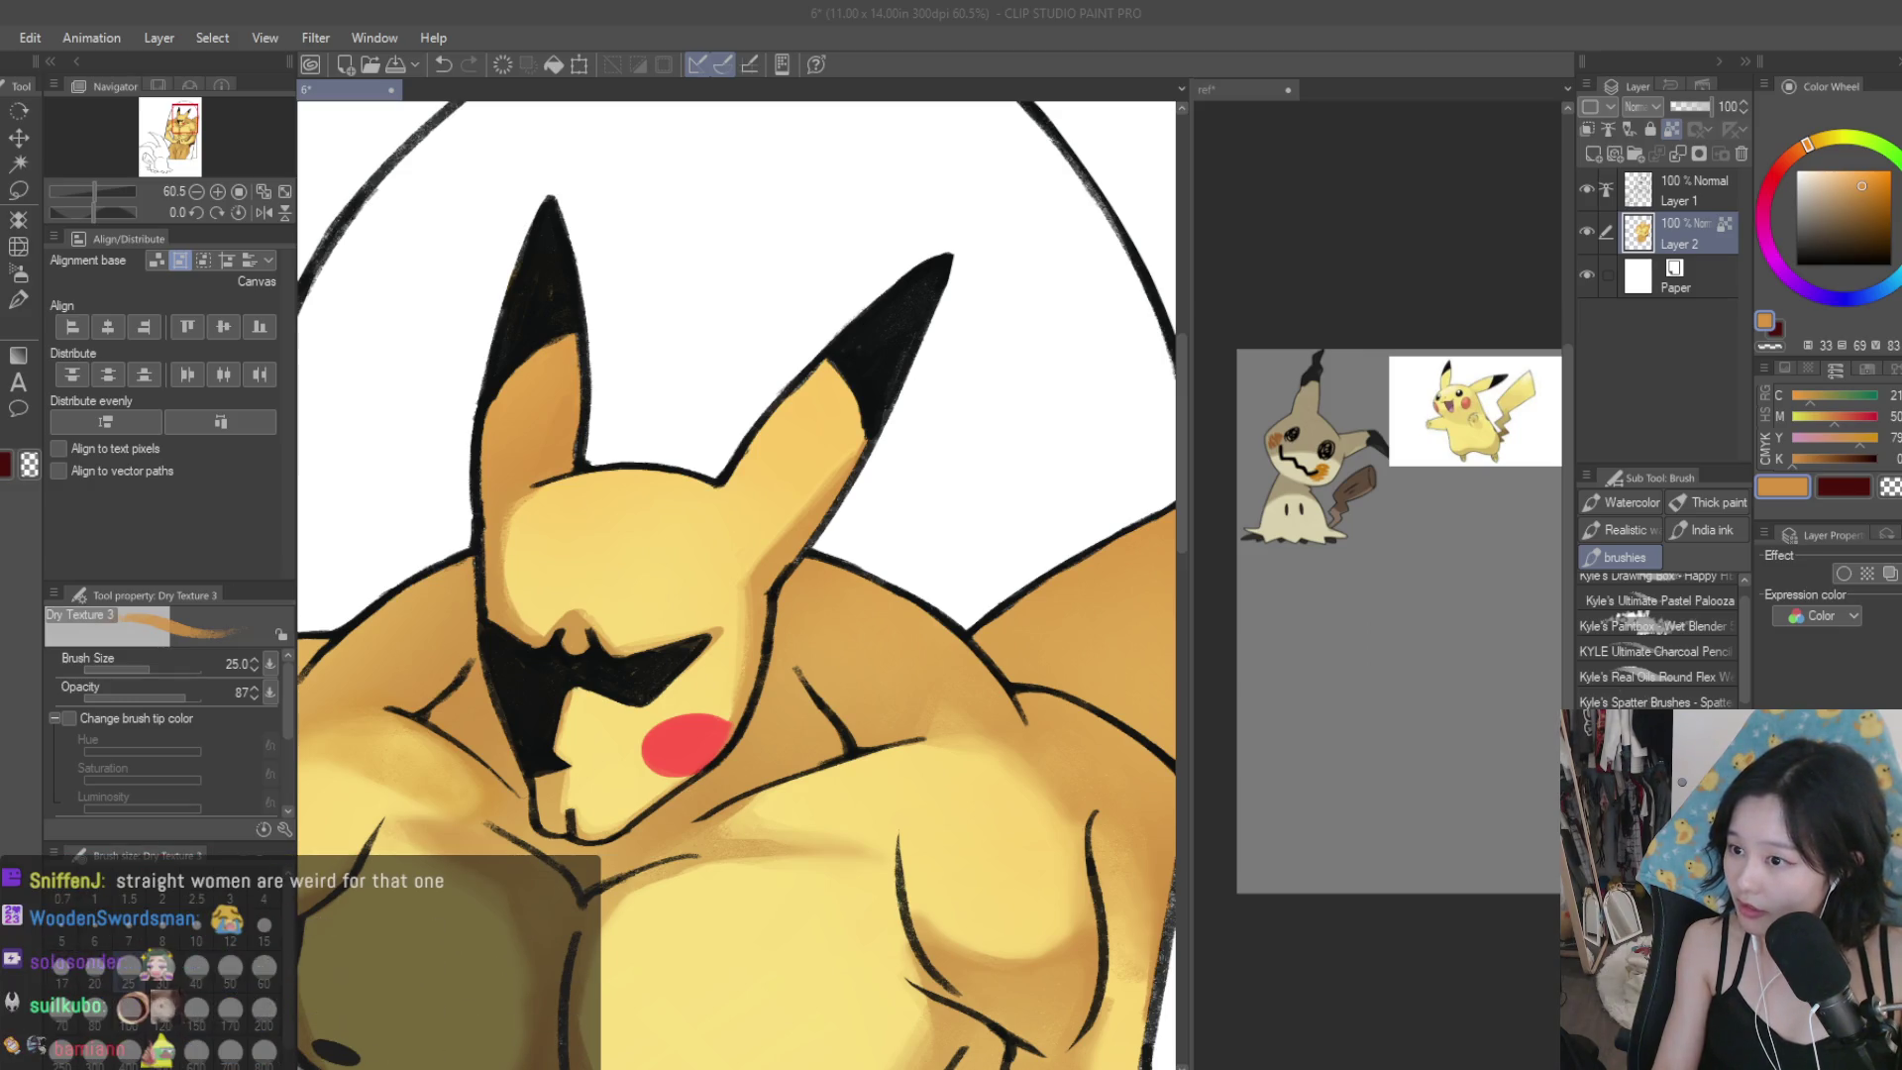
With a larger brush, shade the right ear's inner area darker orange and blend yellow at the face junction.
scroll(842, 552, "up", 1)
scroll(843, 553, "up", 2)
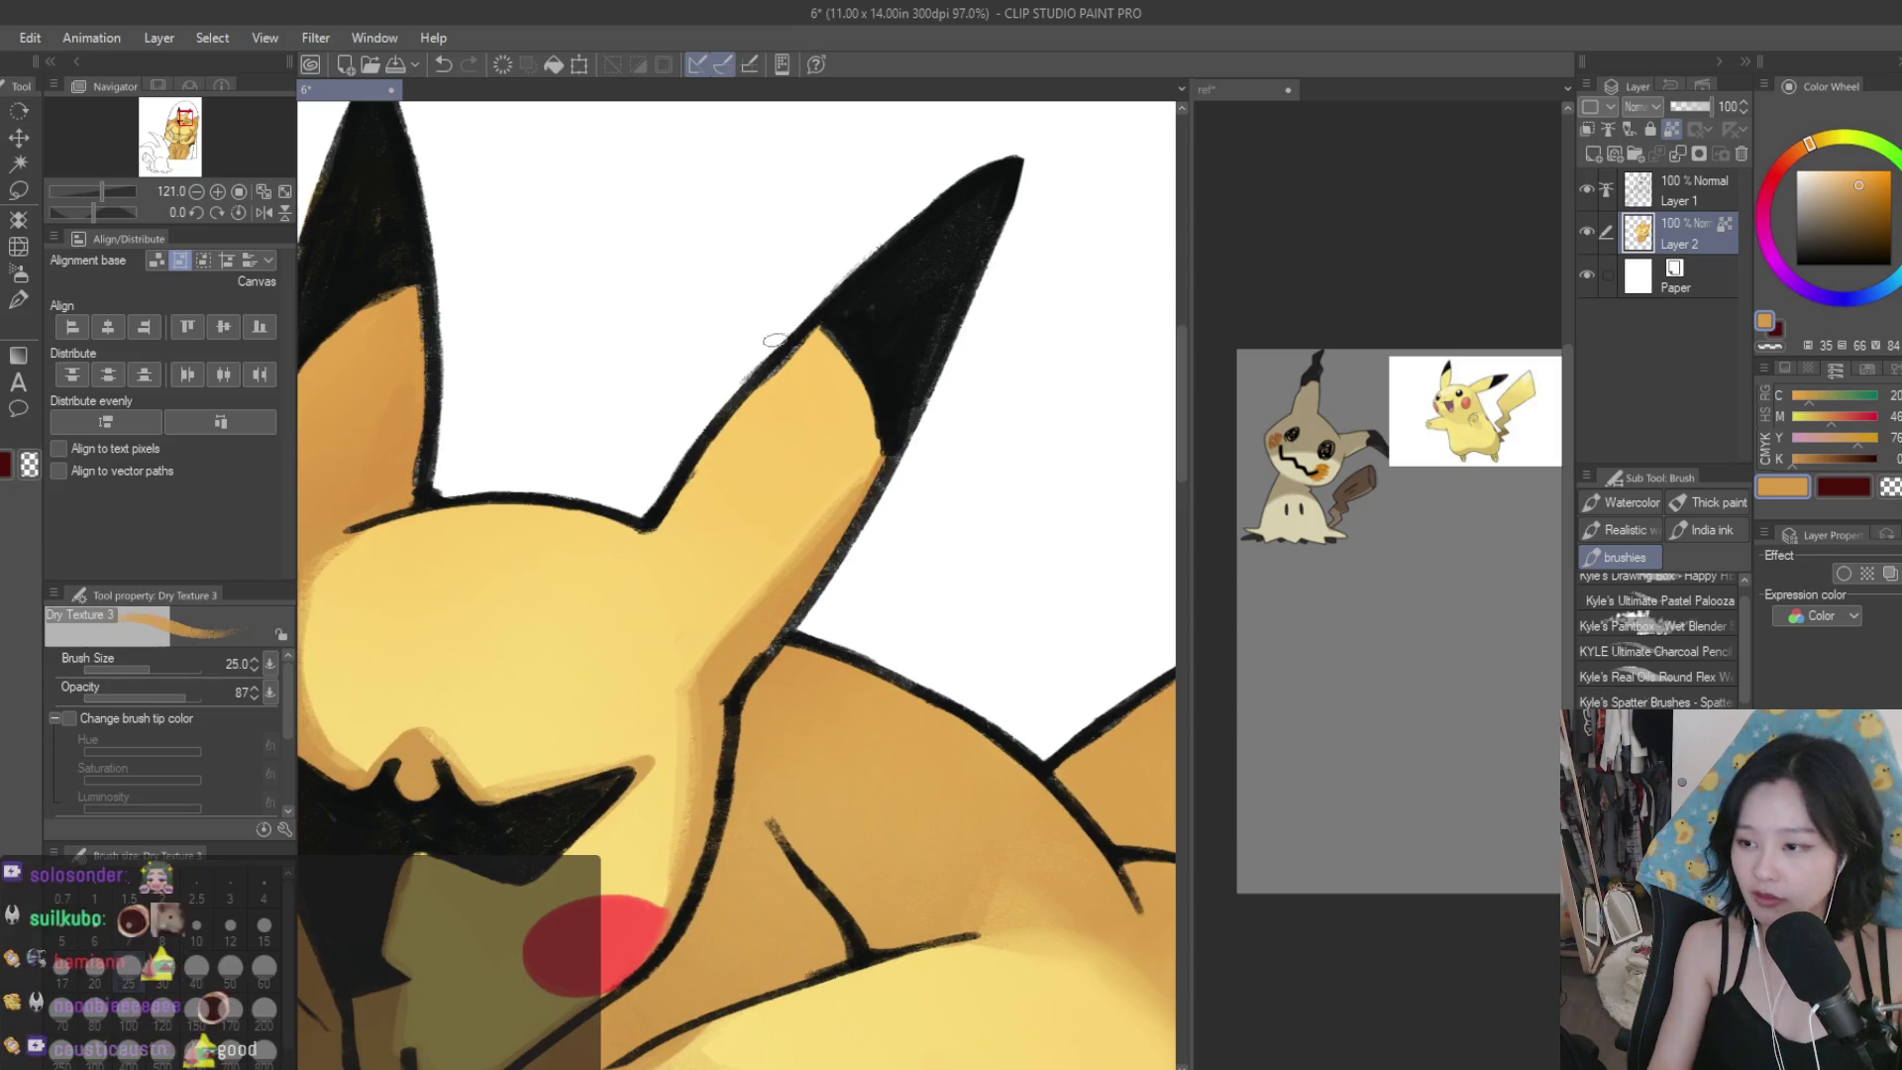
key("bracketright")
key("bracketright")
key("bracketright")
scroll(852, 511, "down", 1)
mouse_move(891, 436)
left_mouse_down()
mouse_move(861, 555)
mouse_move(772, 654)
mouse_move(723, 639)
mouse_move(757, 683)
mouse_move(754, 605)
mouse_move(762, 683)
mouse_move(733, 555)
mouse_move(812, 466)
mouse_move(830, 550)
mouse_move(739, 675)
left_mouse_up()
left_click(714, 634, "alt")
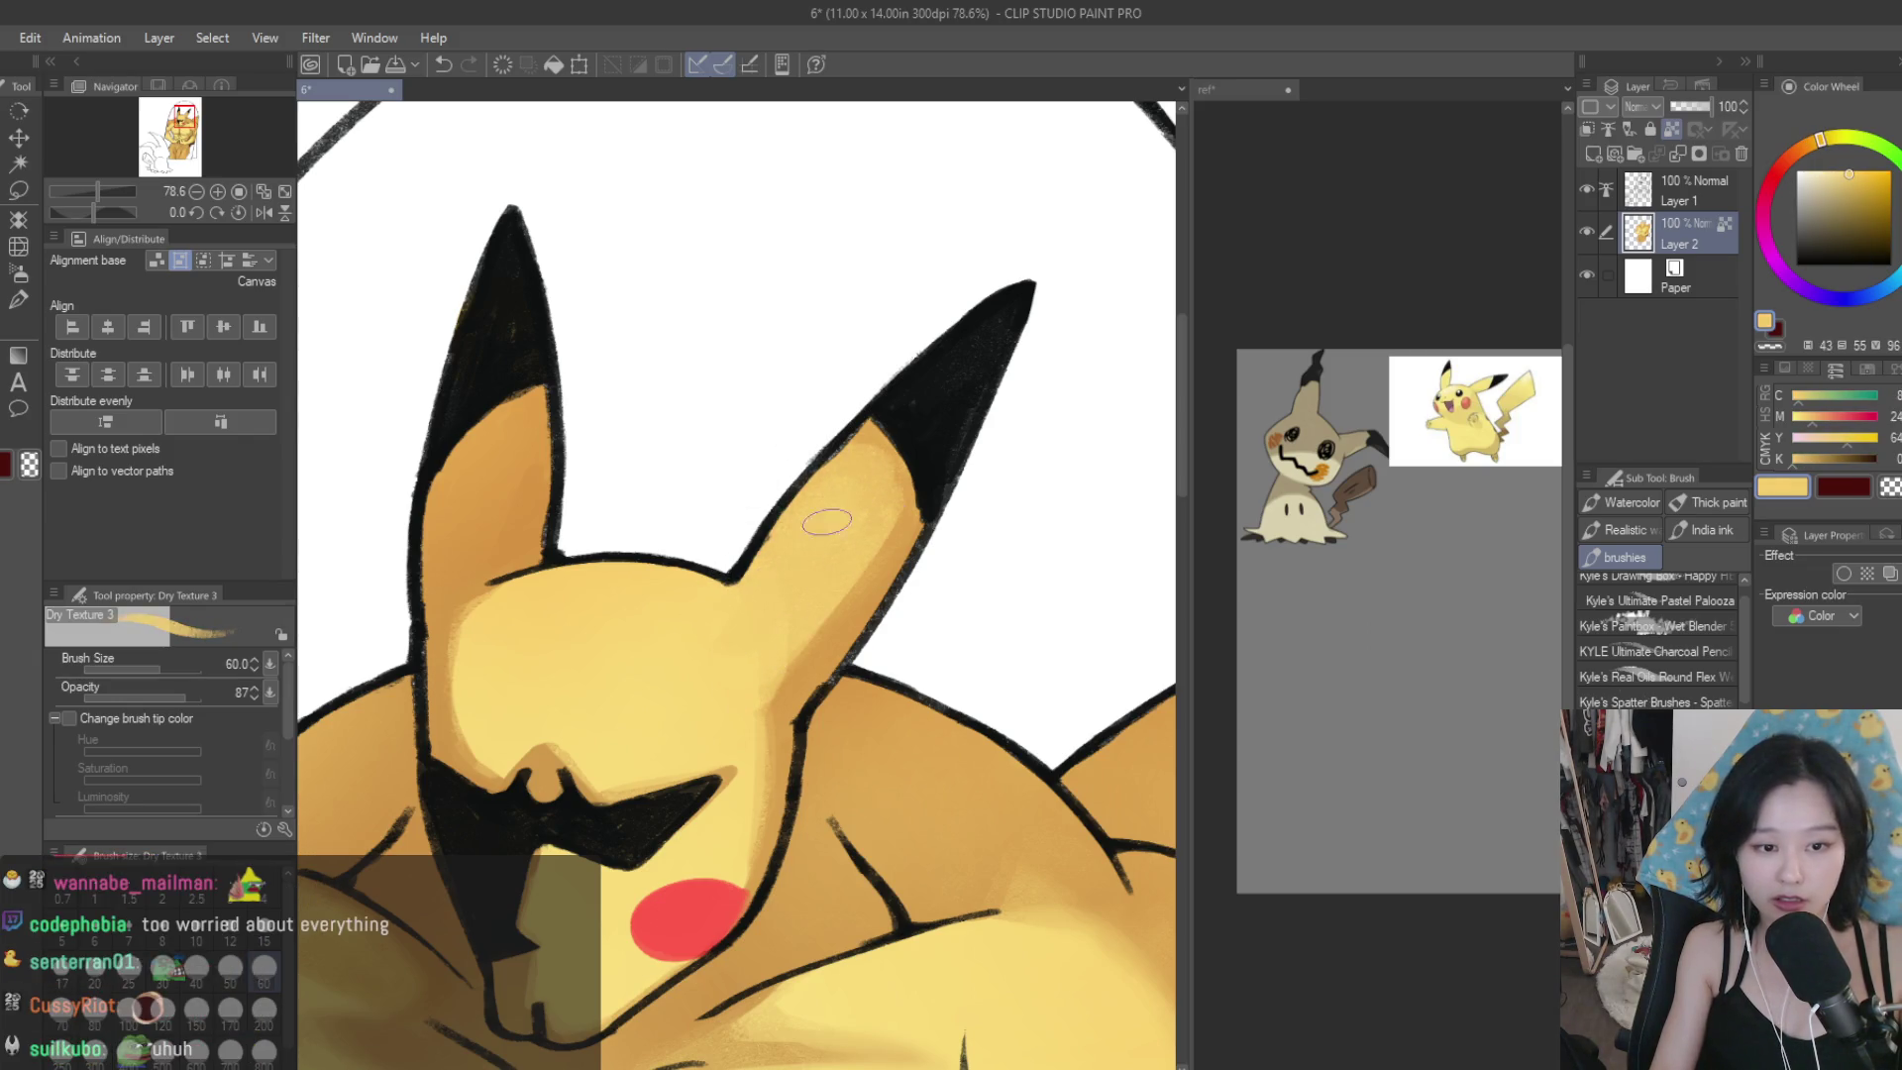
Sample nearby yellows and smooth the light-yellow blending up the ear.
scroll(722, 620, "down", 5)
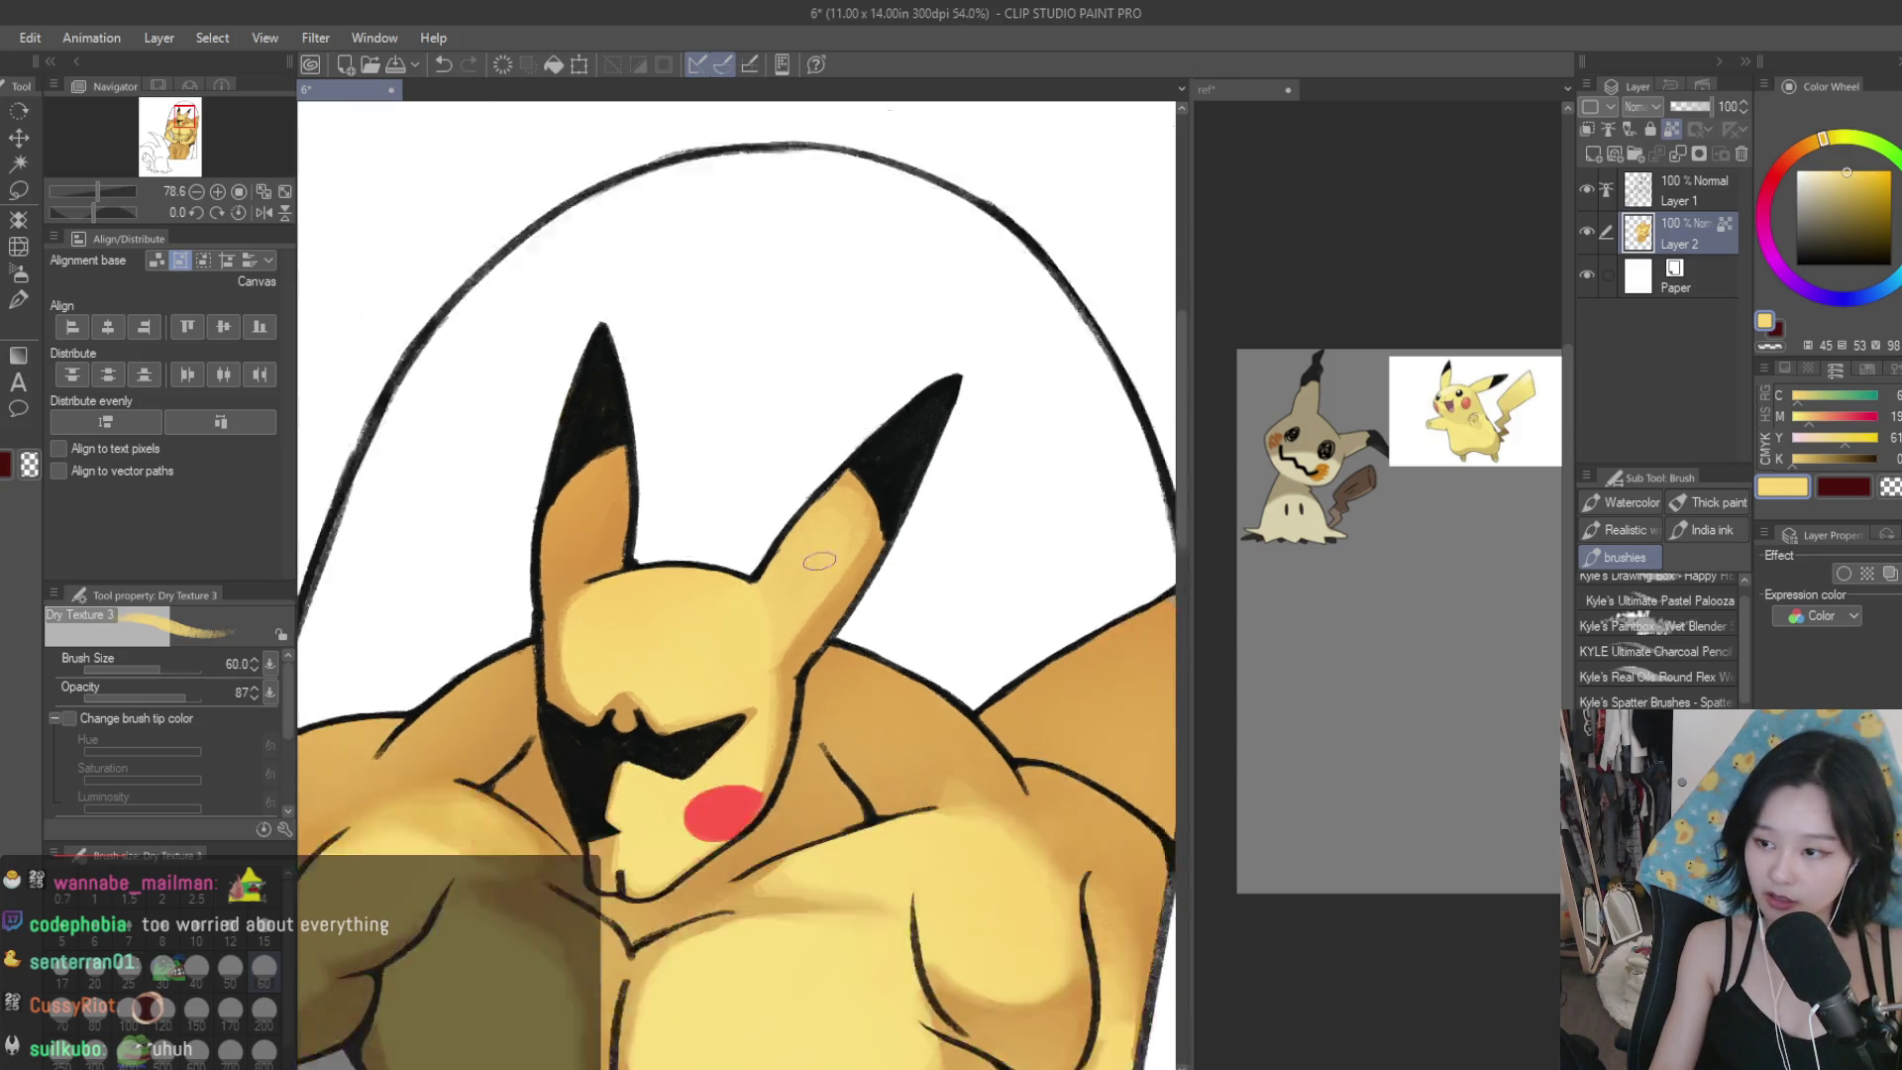
scroll(1020, 496, "up", 5)
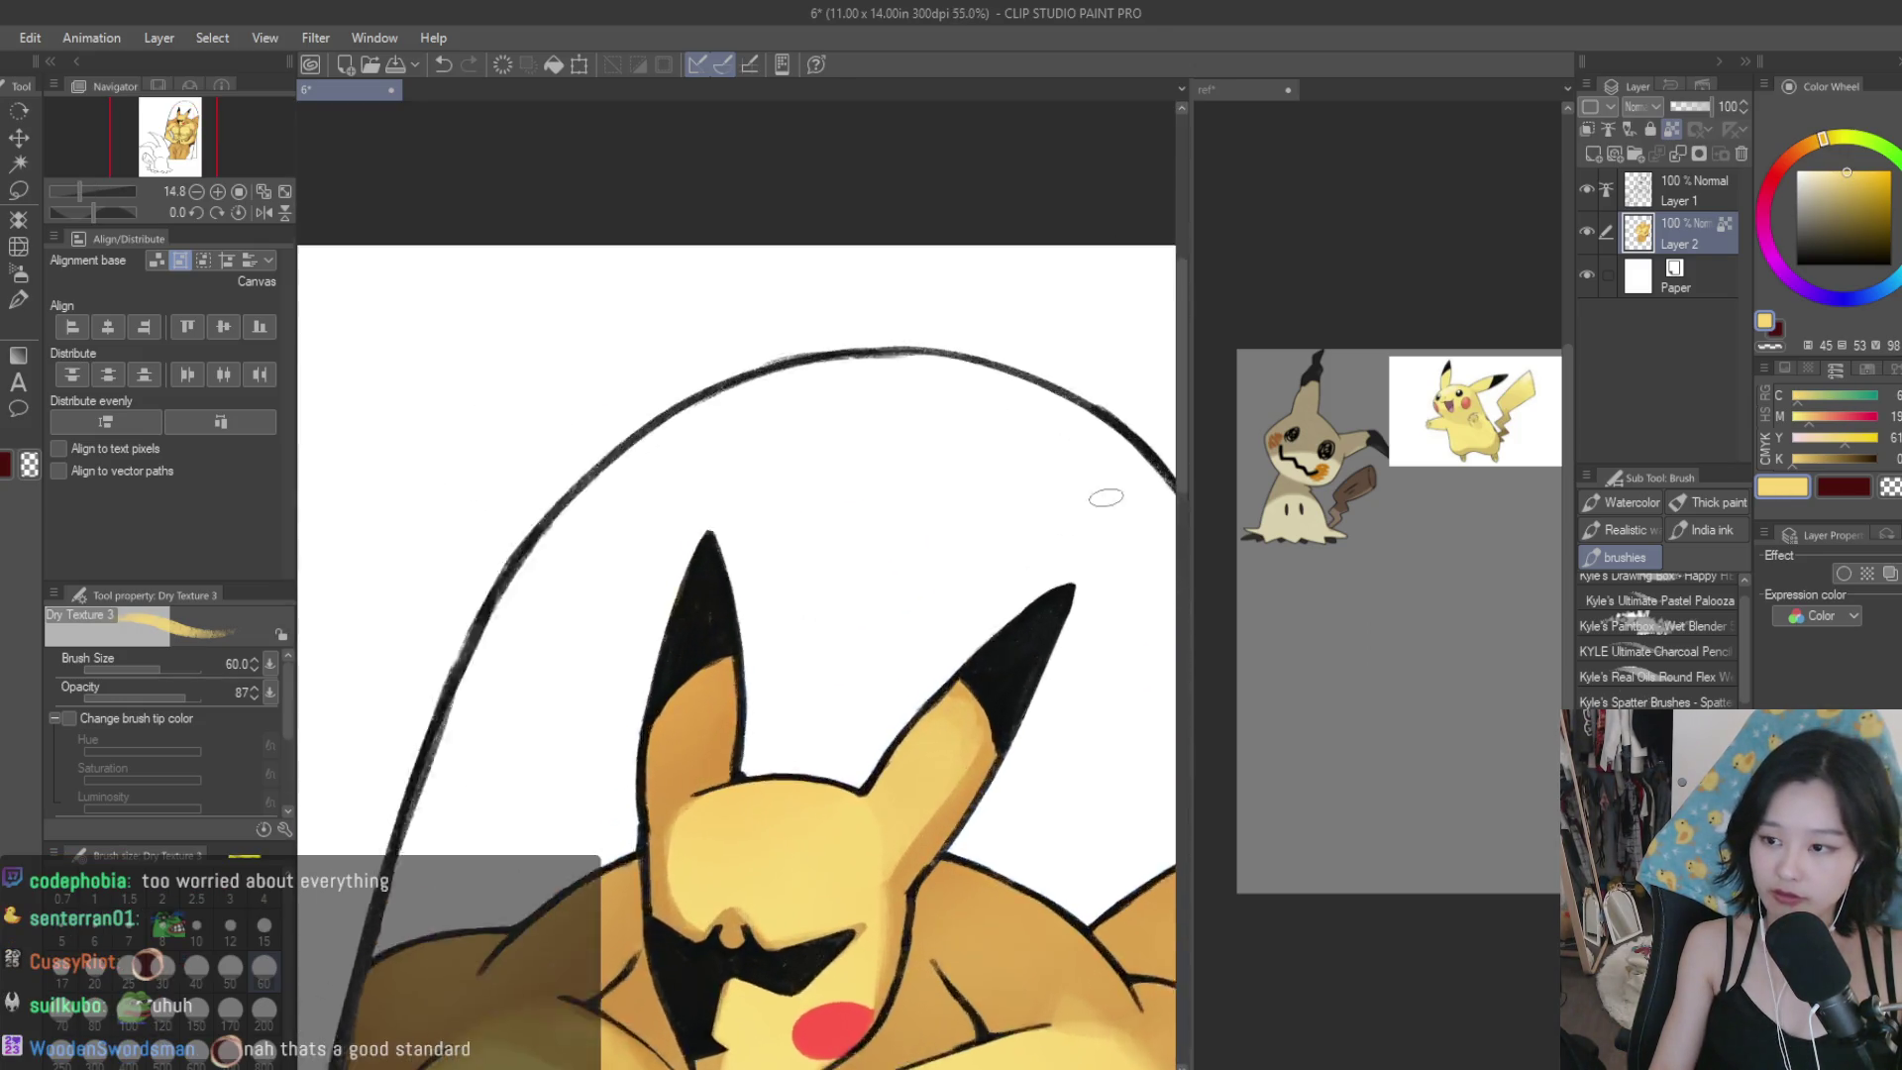
left_click(960, 709, "alt")
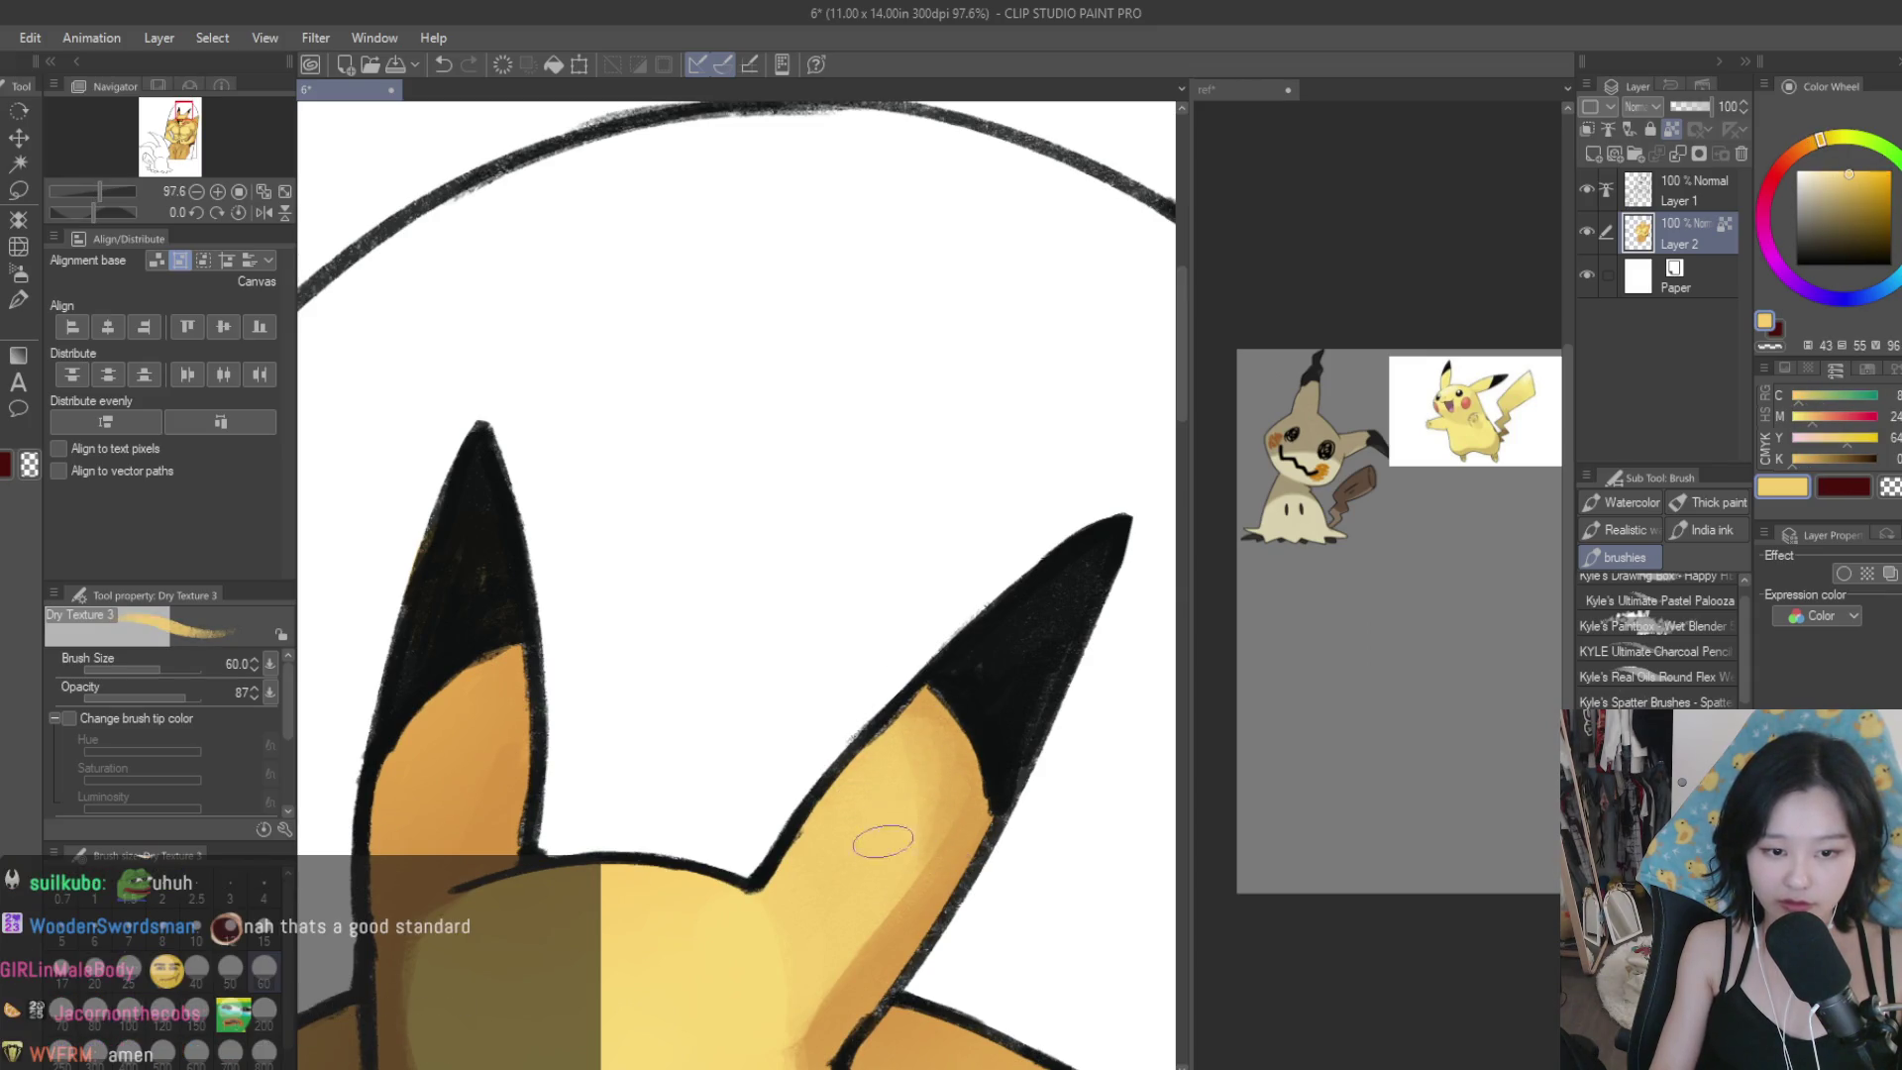
scroll(864, 870, "down", 2)
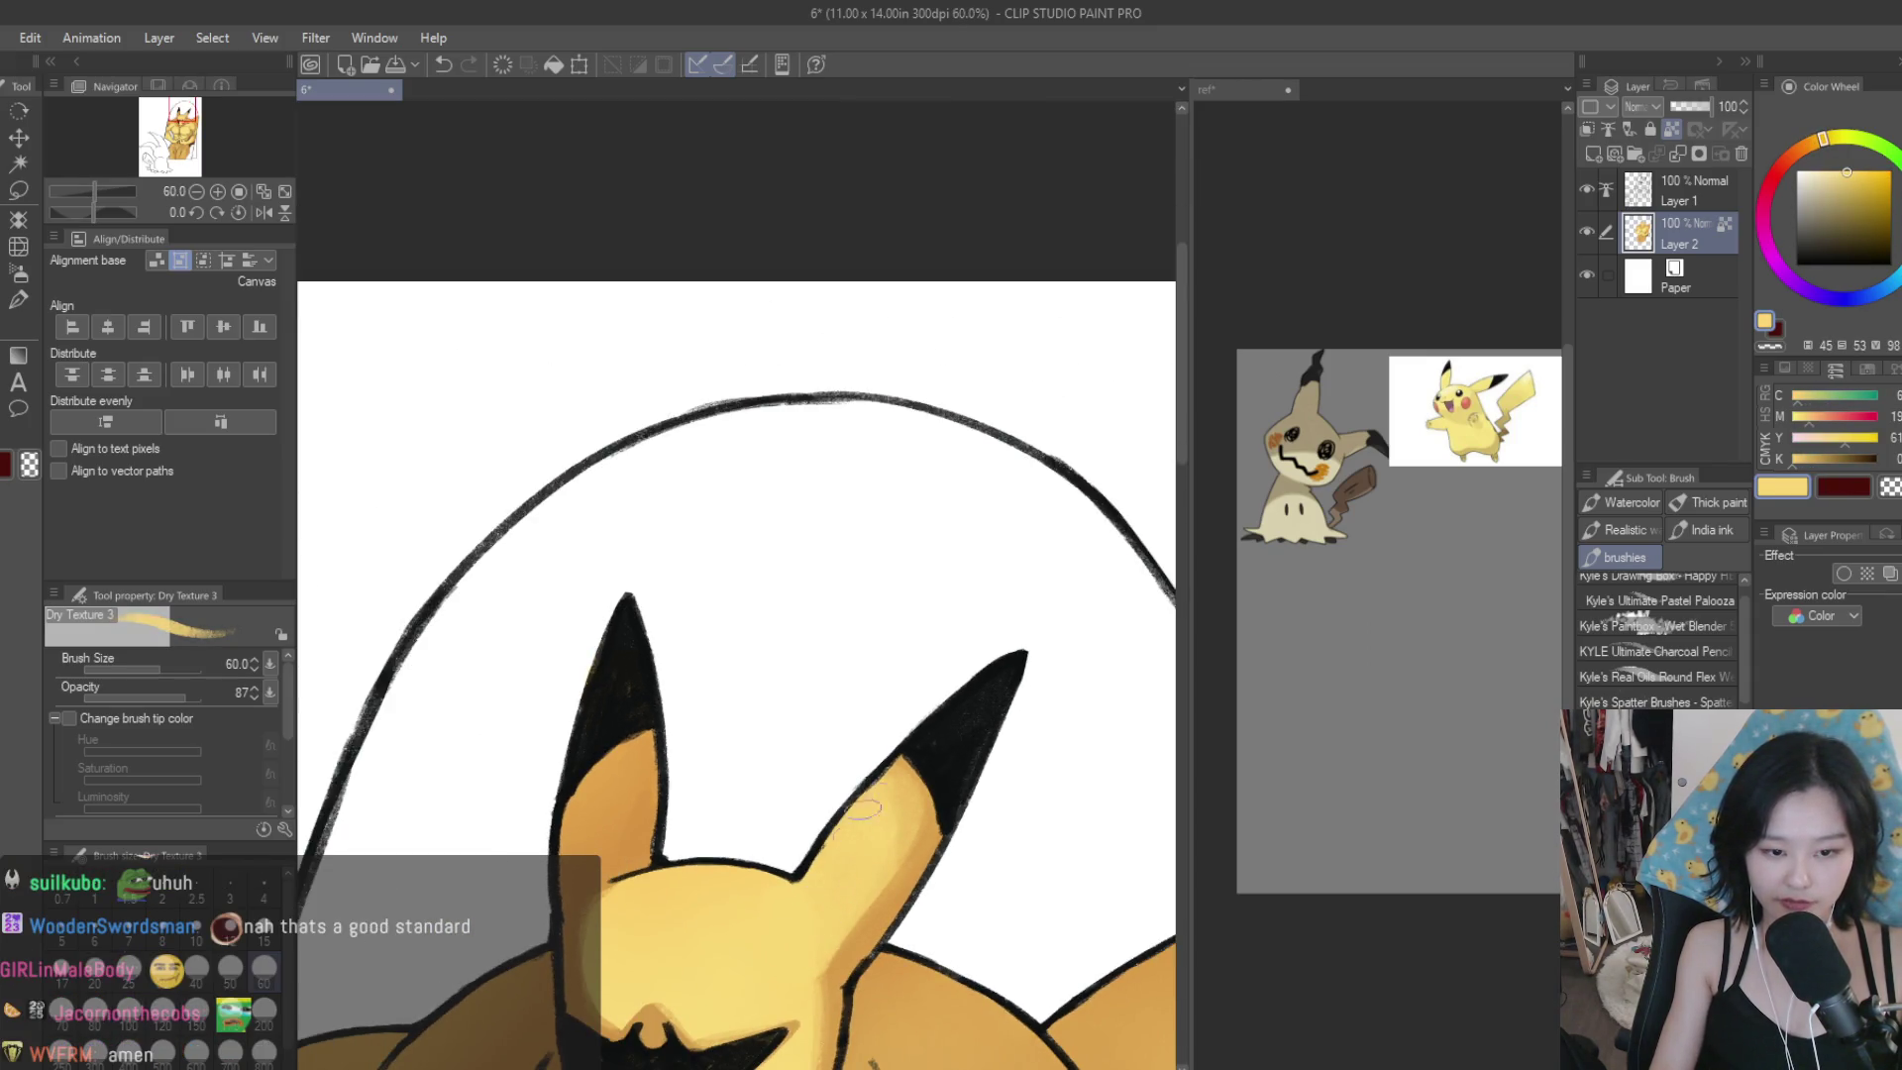
left_click(892, 847, "alt")
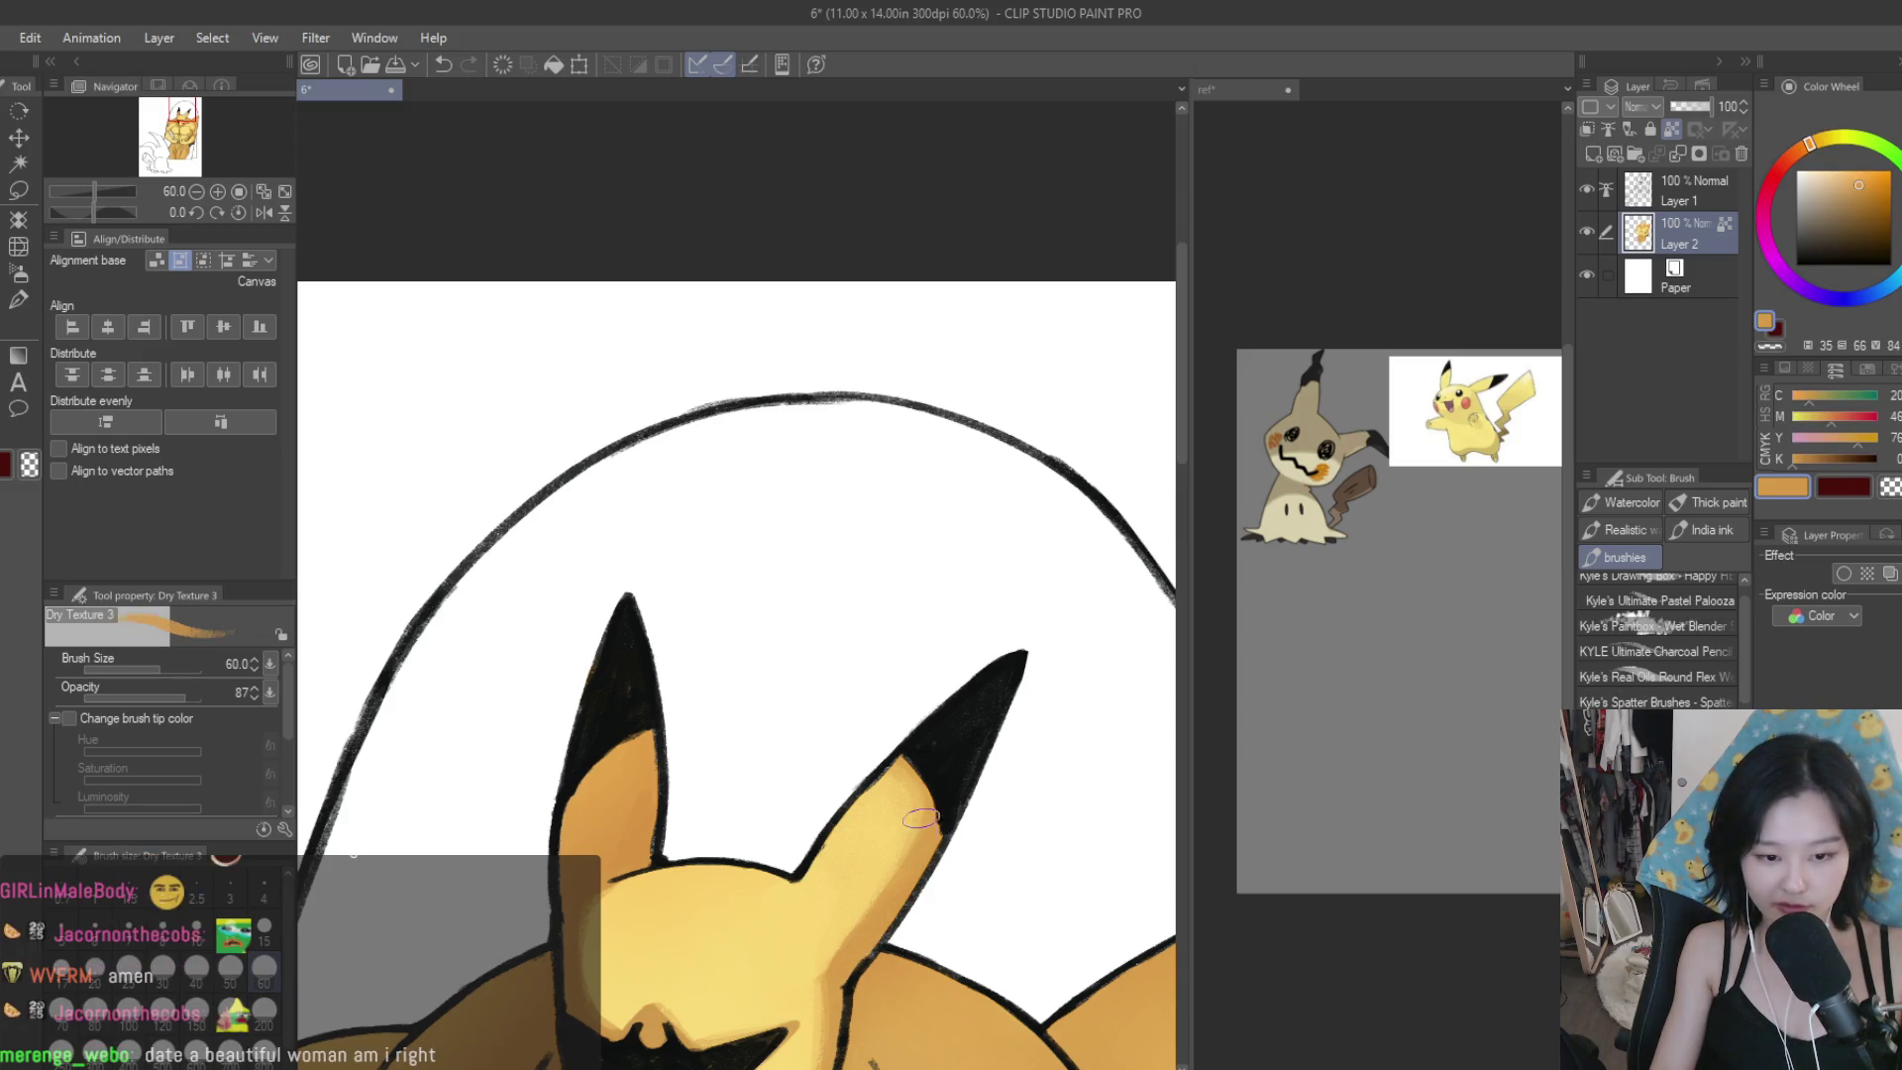
scroll(883, 821, "down", 3)
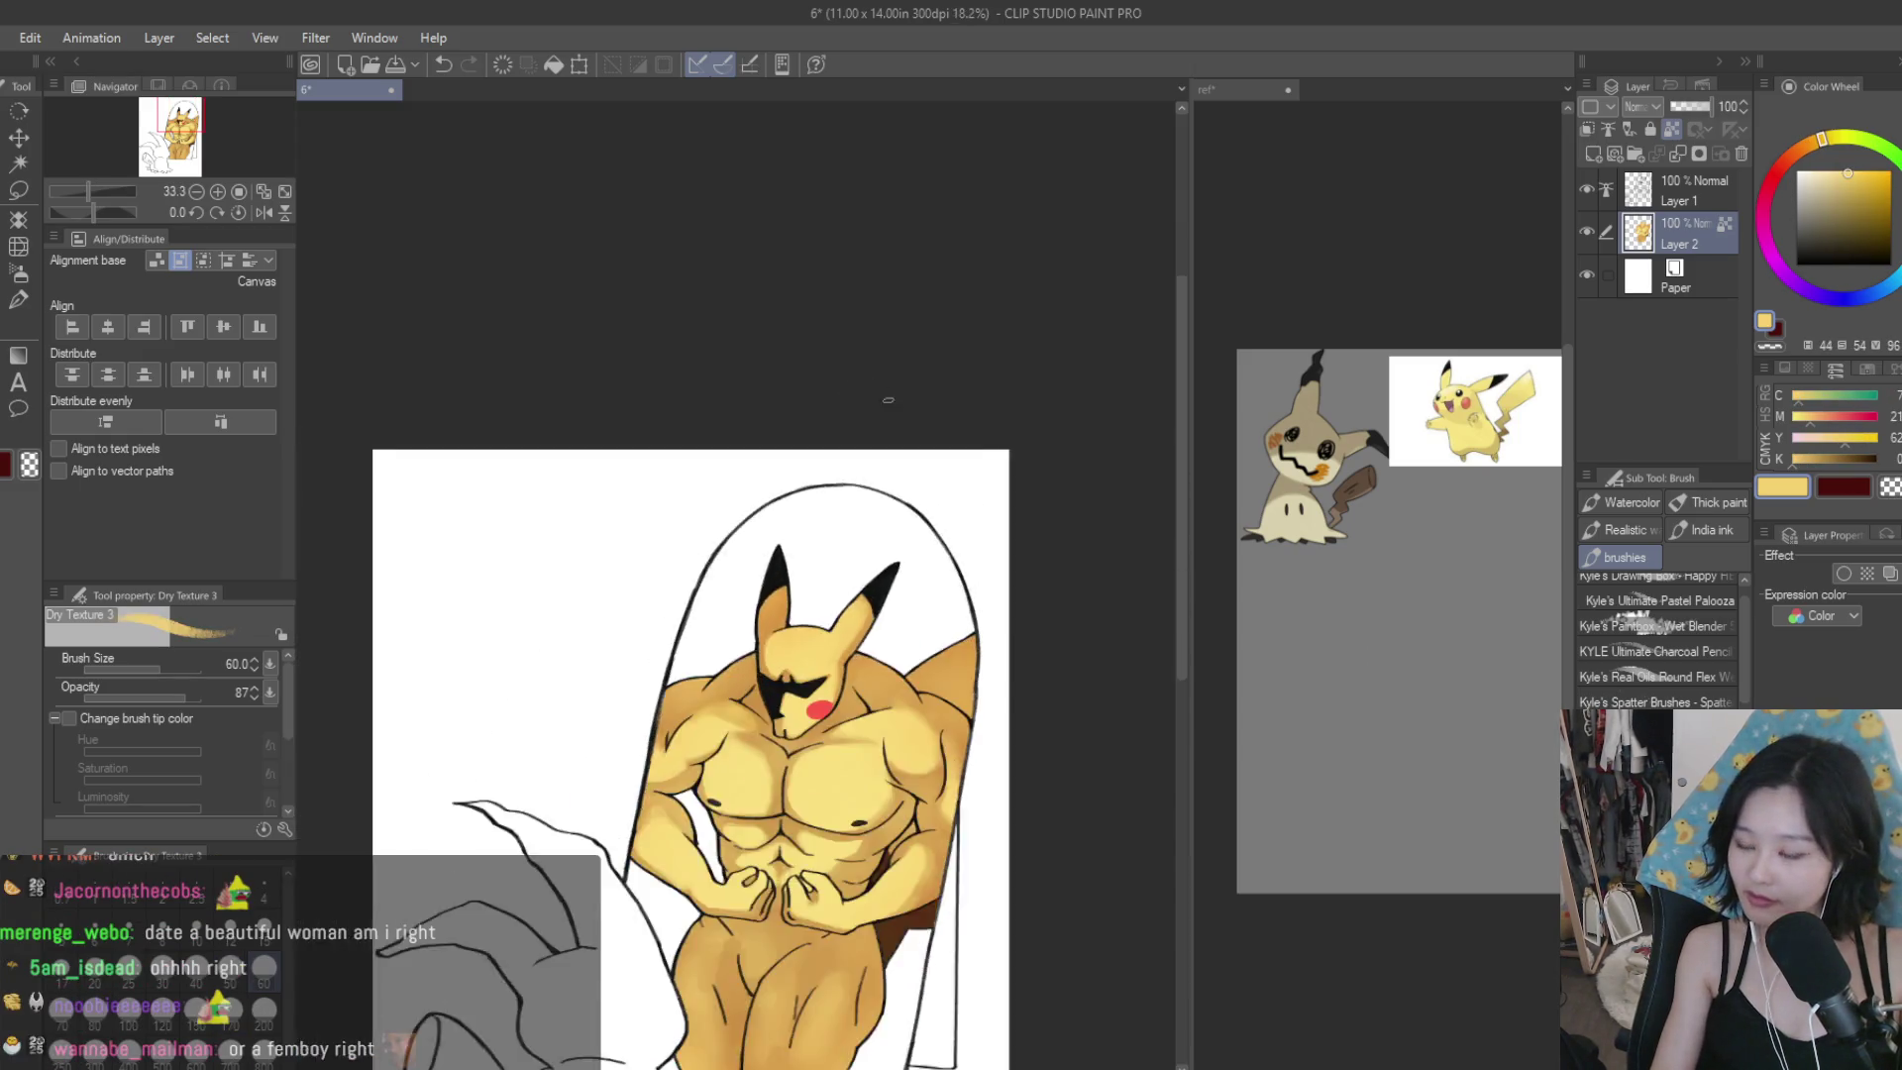
scroll(783, 954, "up", 2)
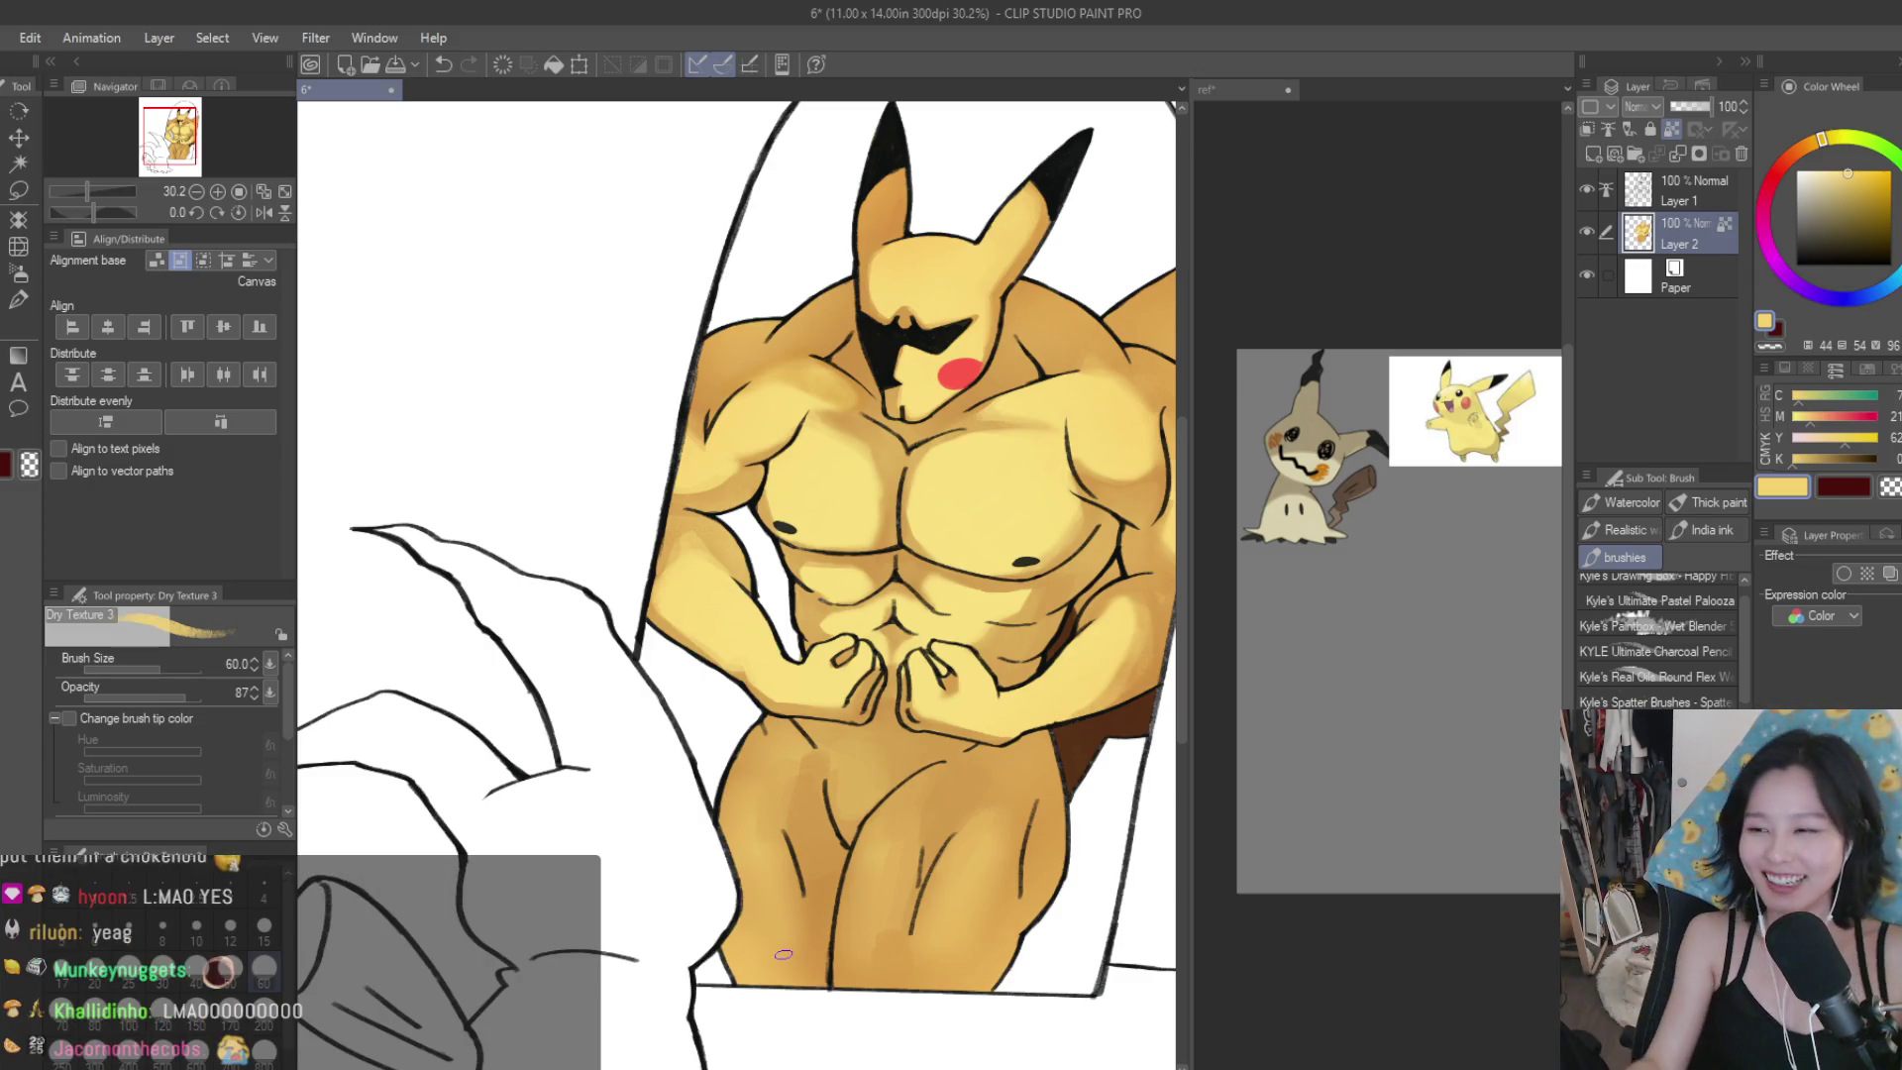
Blend the chest with its light yellow and the darker orange shadow beneath it.
scroll(901, 779, "up", 5)
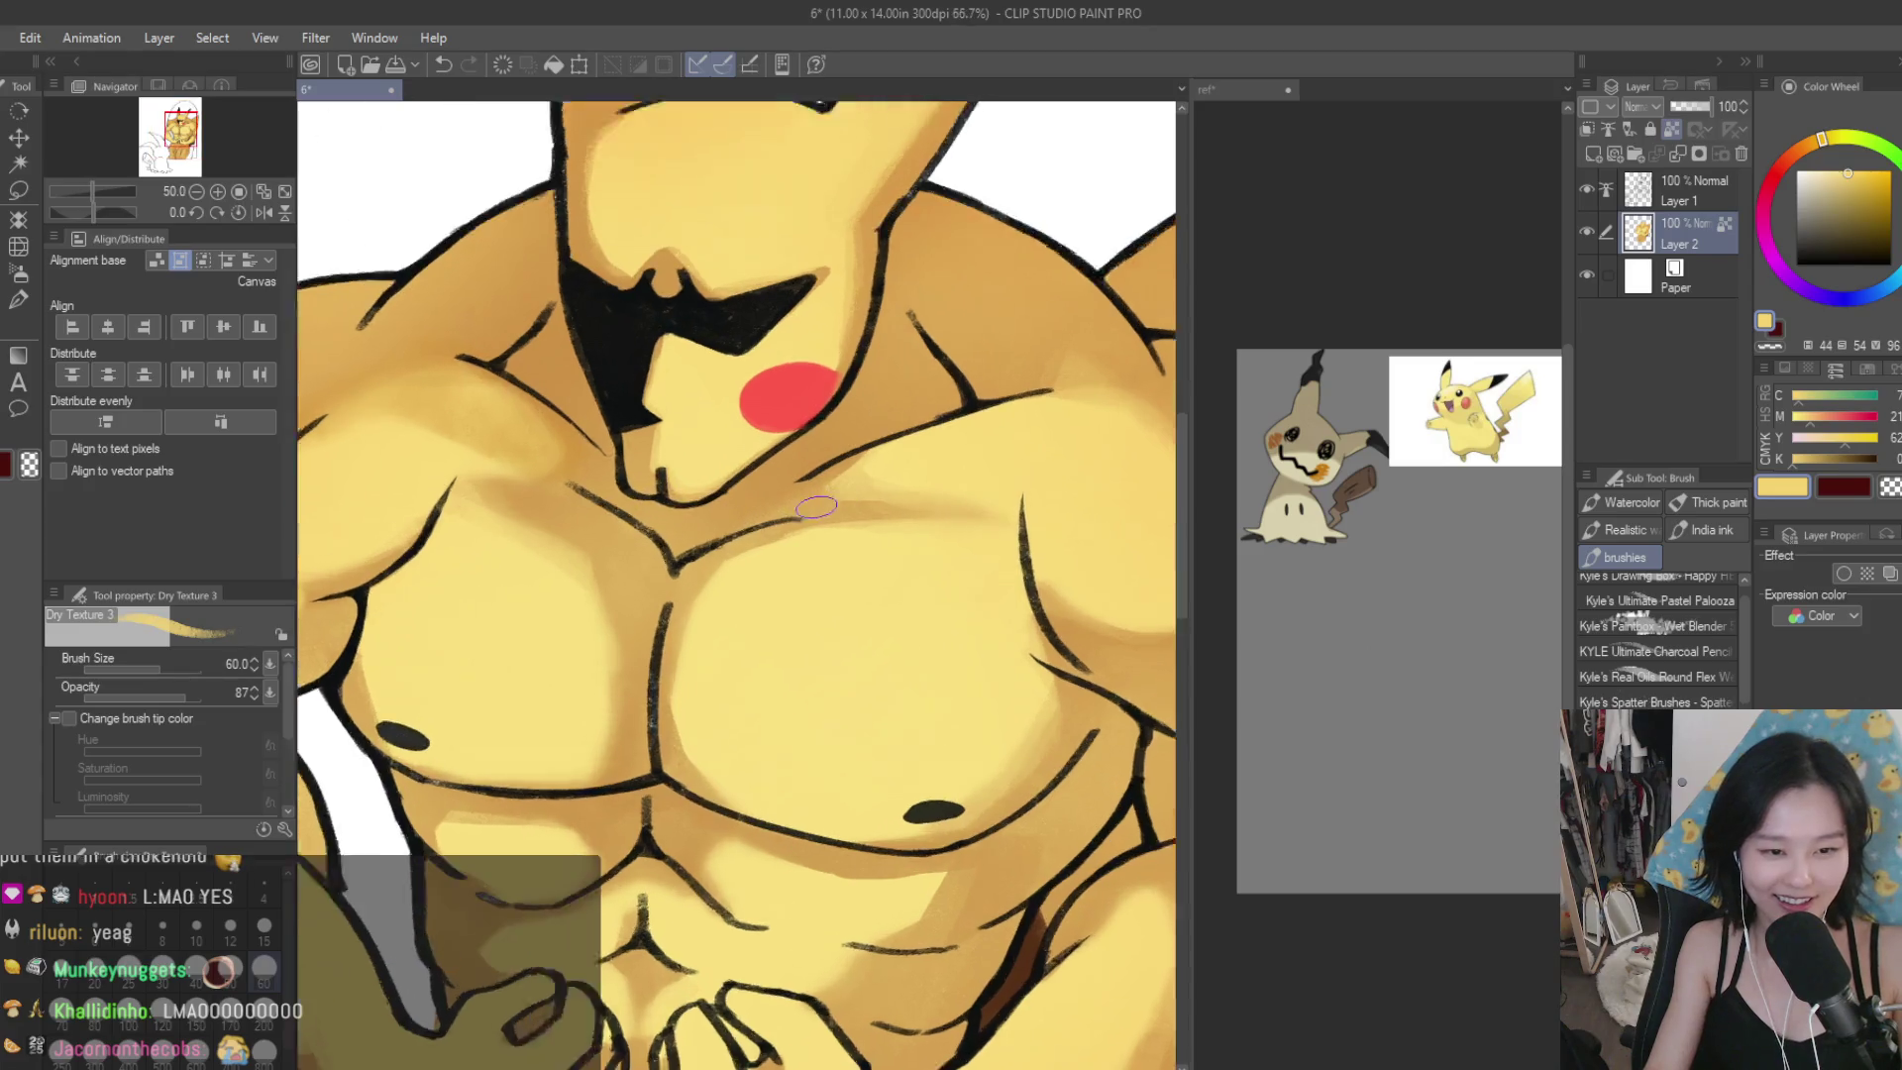
left_click(722, 607, "alt")
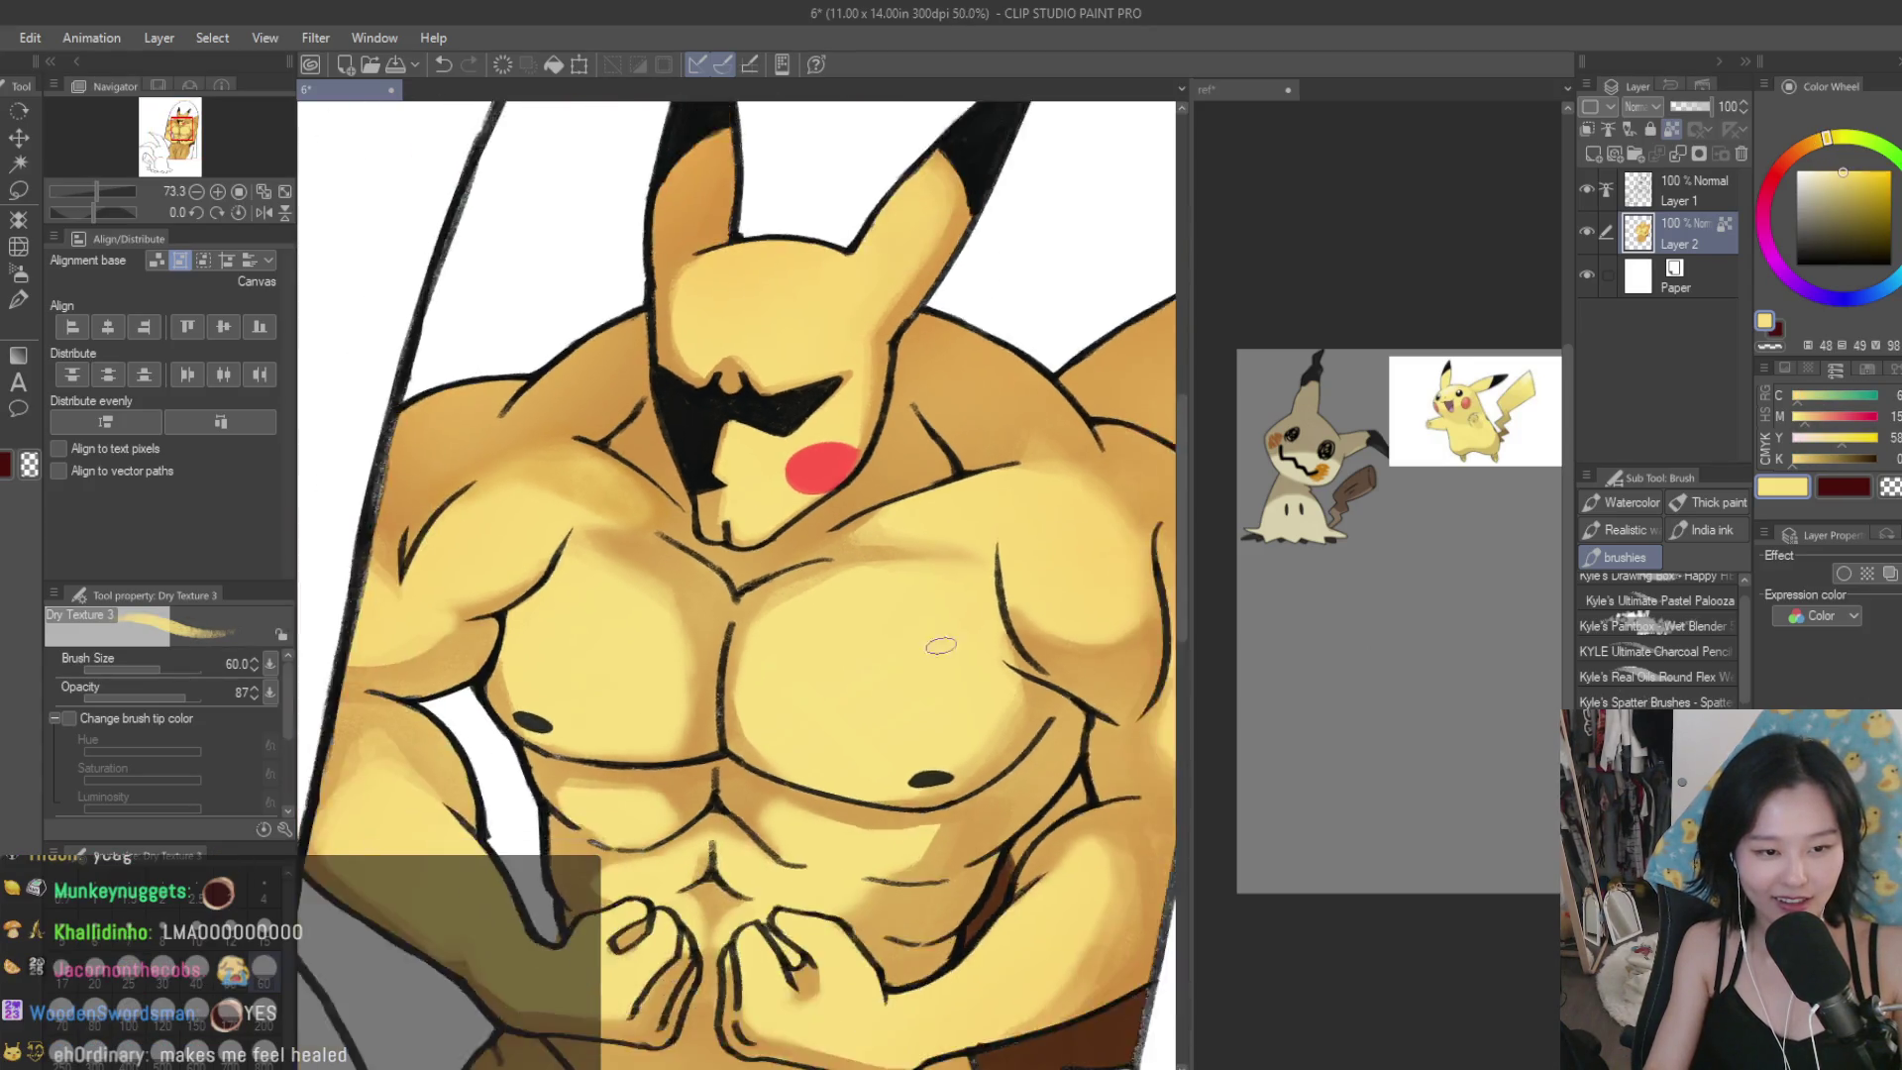
scroll(722, 607, "down", 3)
scroll(552, 547, "up", 3)
left_click(698, 684, "alt")
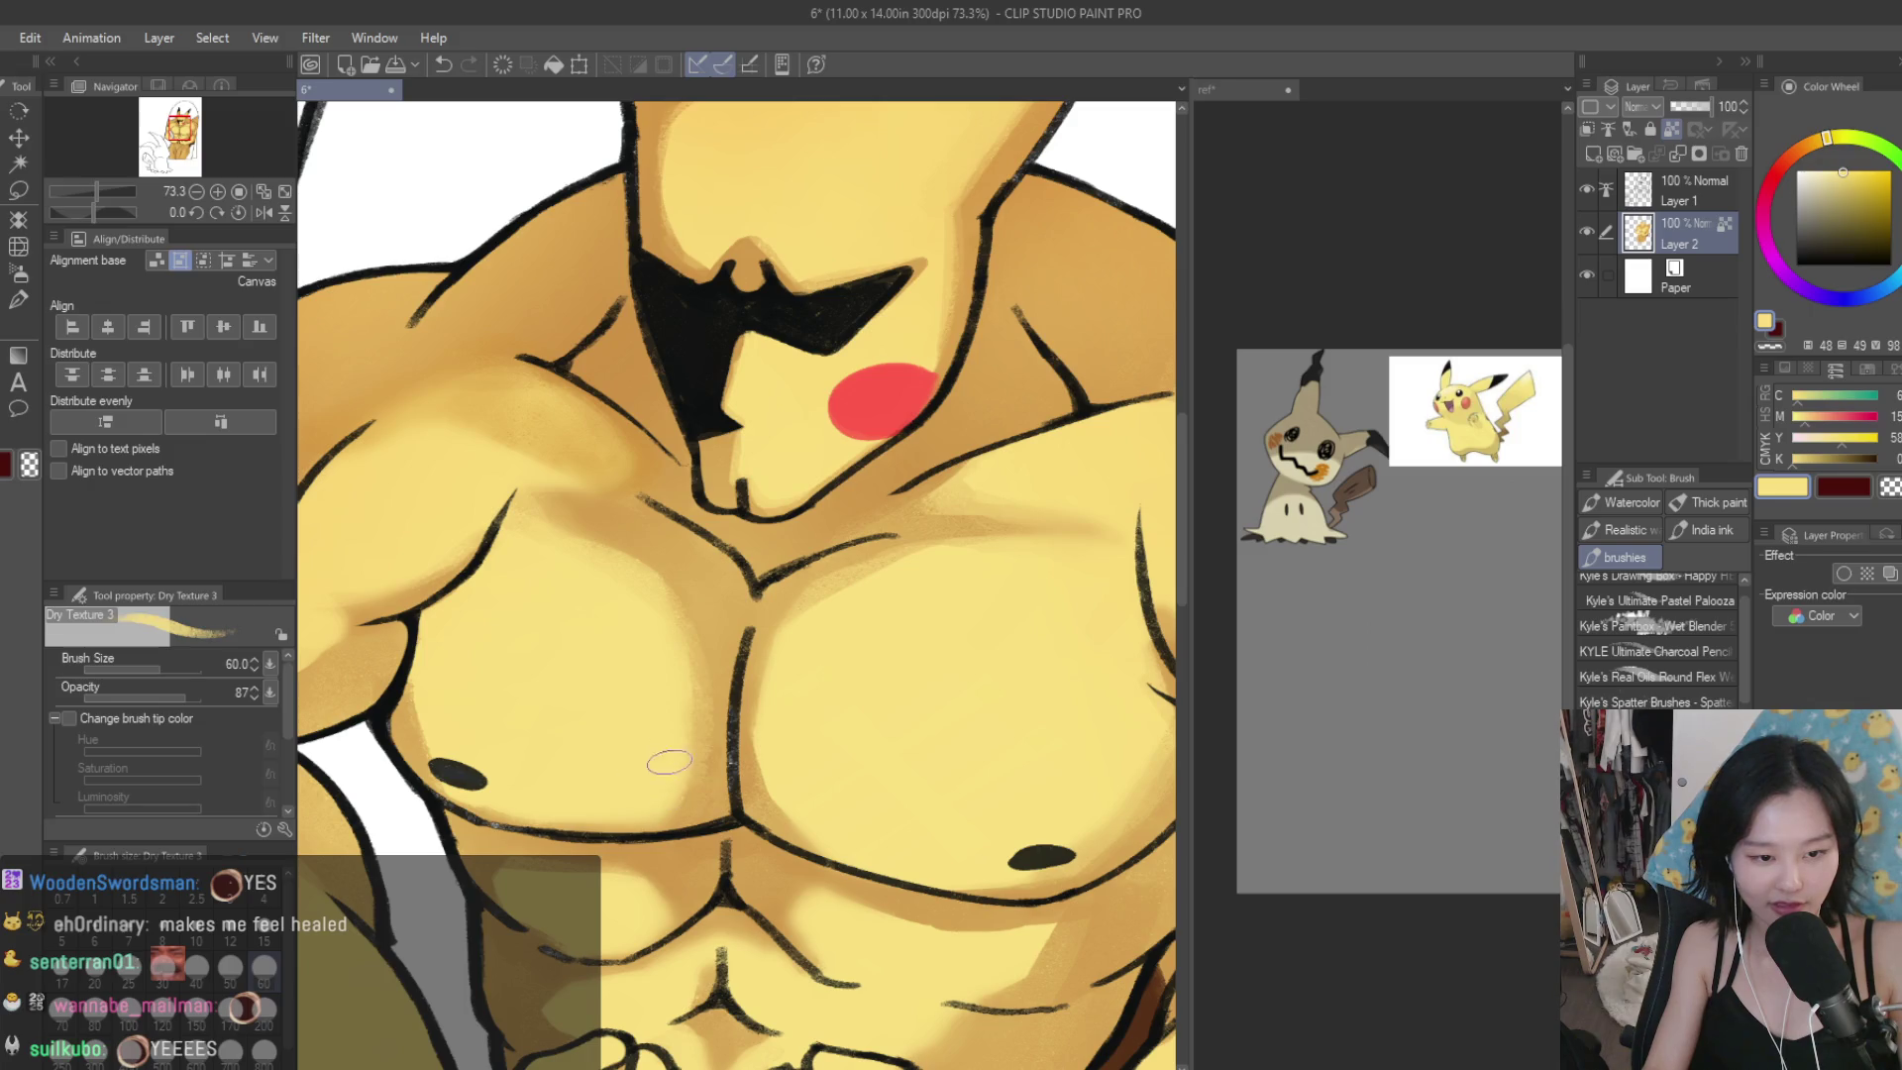
left_click(840, 812, "alt")
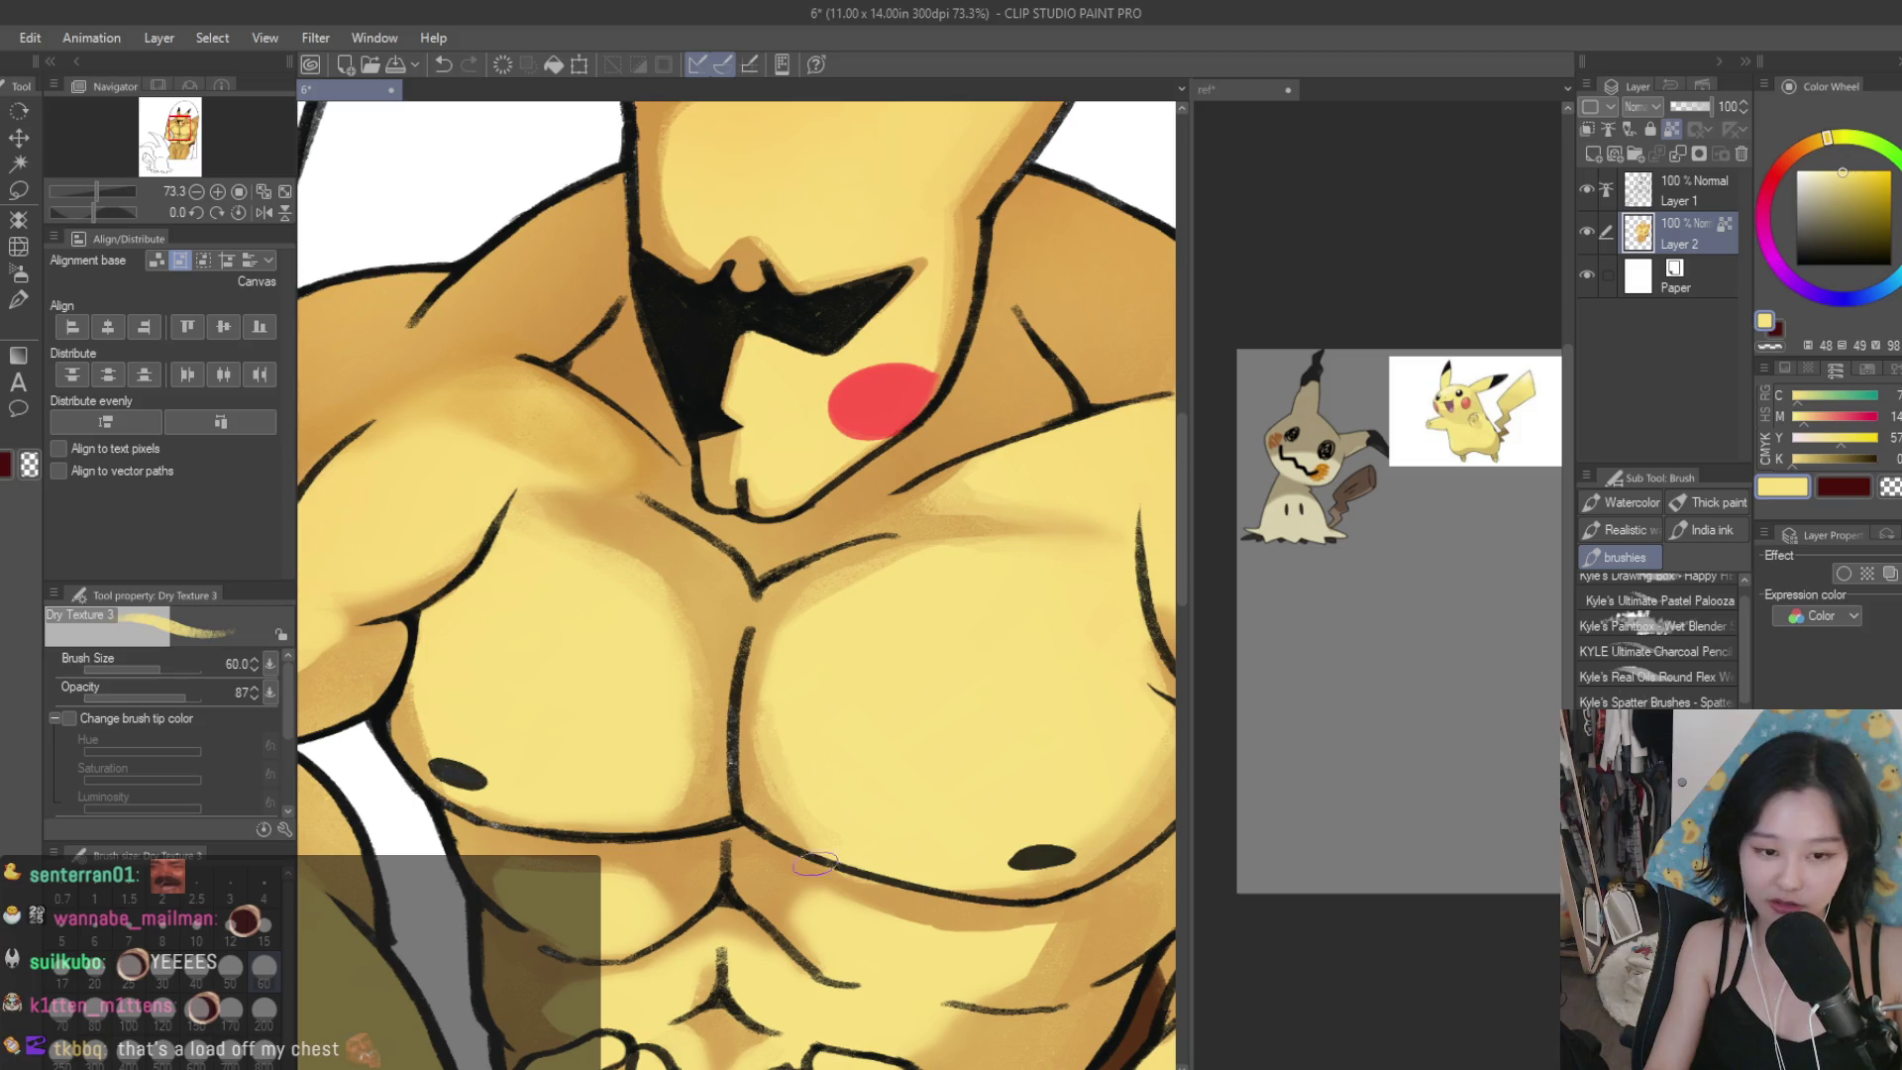
left_click(861, 883, "alt")
left_click(980, 882, "alt")
left_click(630, 842, "alt")
Paint light yellow and darker orange tones sampled from the torso over the upper body.
scroll(587, 853, "down", 6)
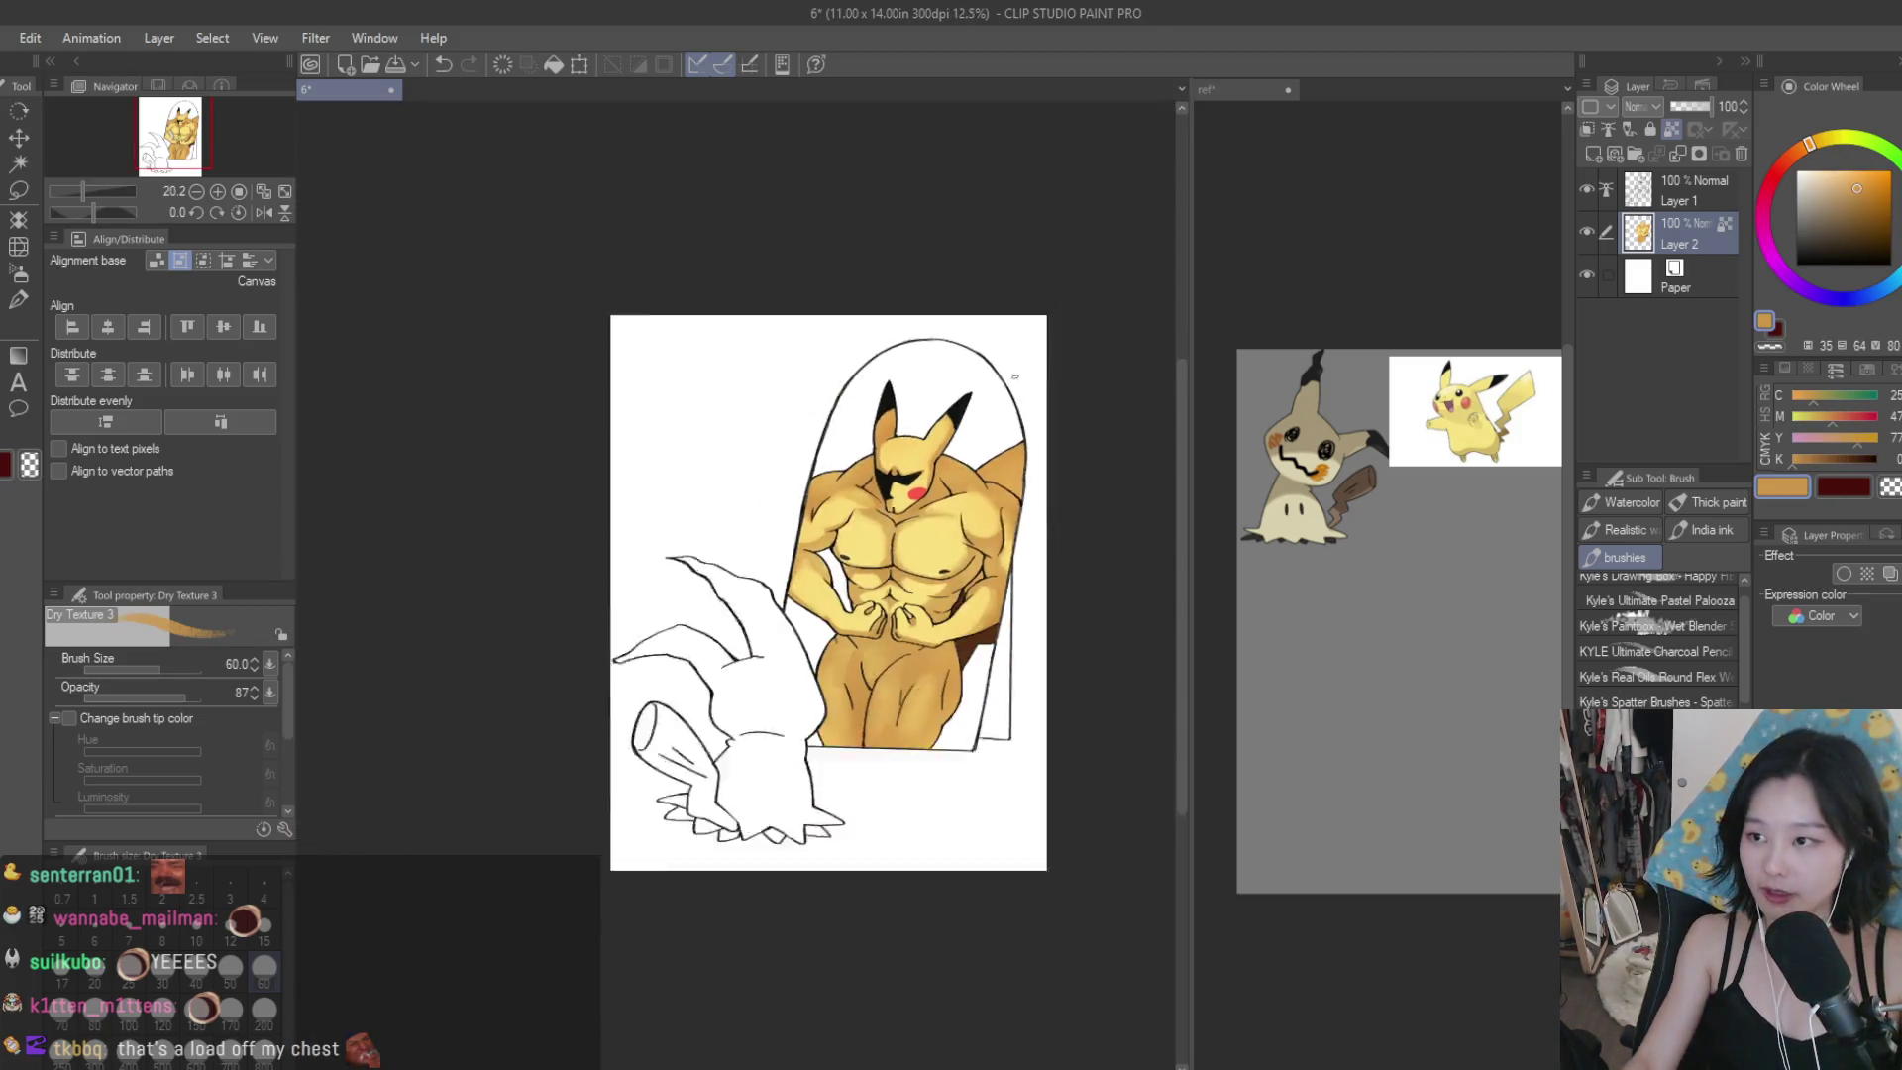
scroll(987, 377, "up", 2)
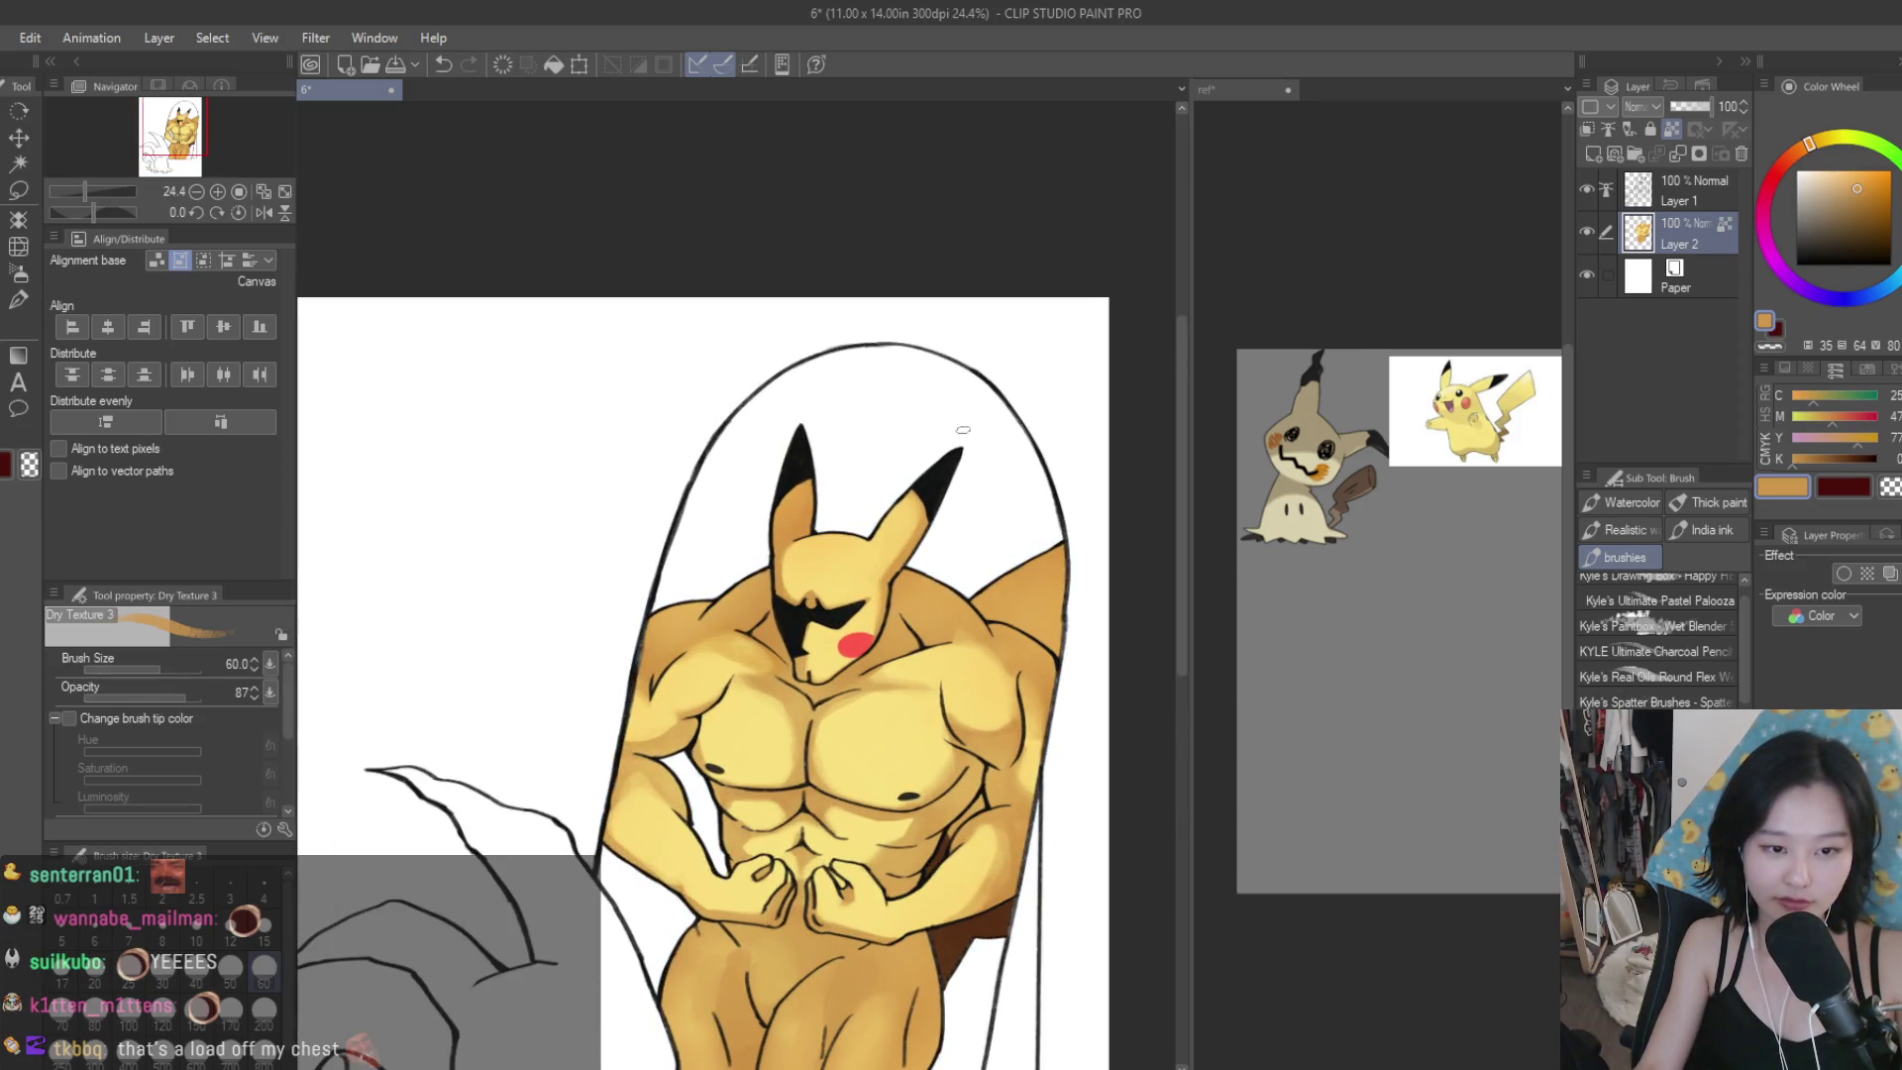
scroll(963, 430, "down", 2)
scroll(975, 510, "down", 2)
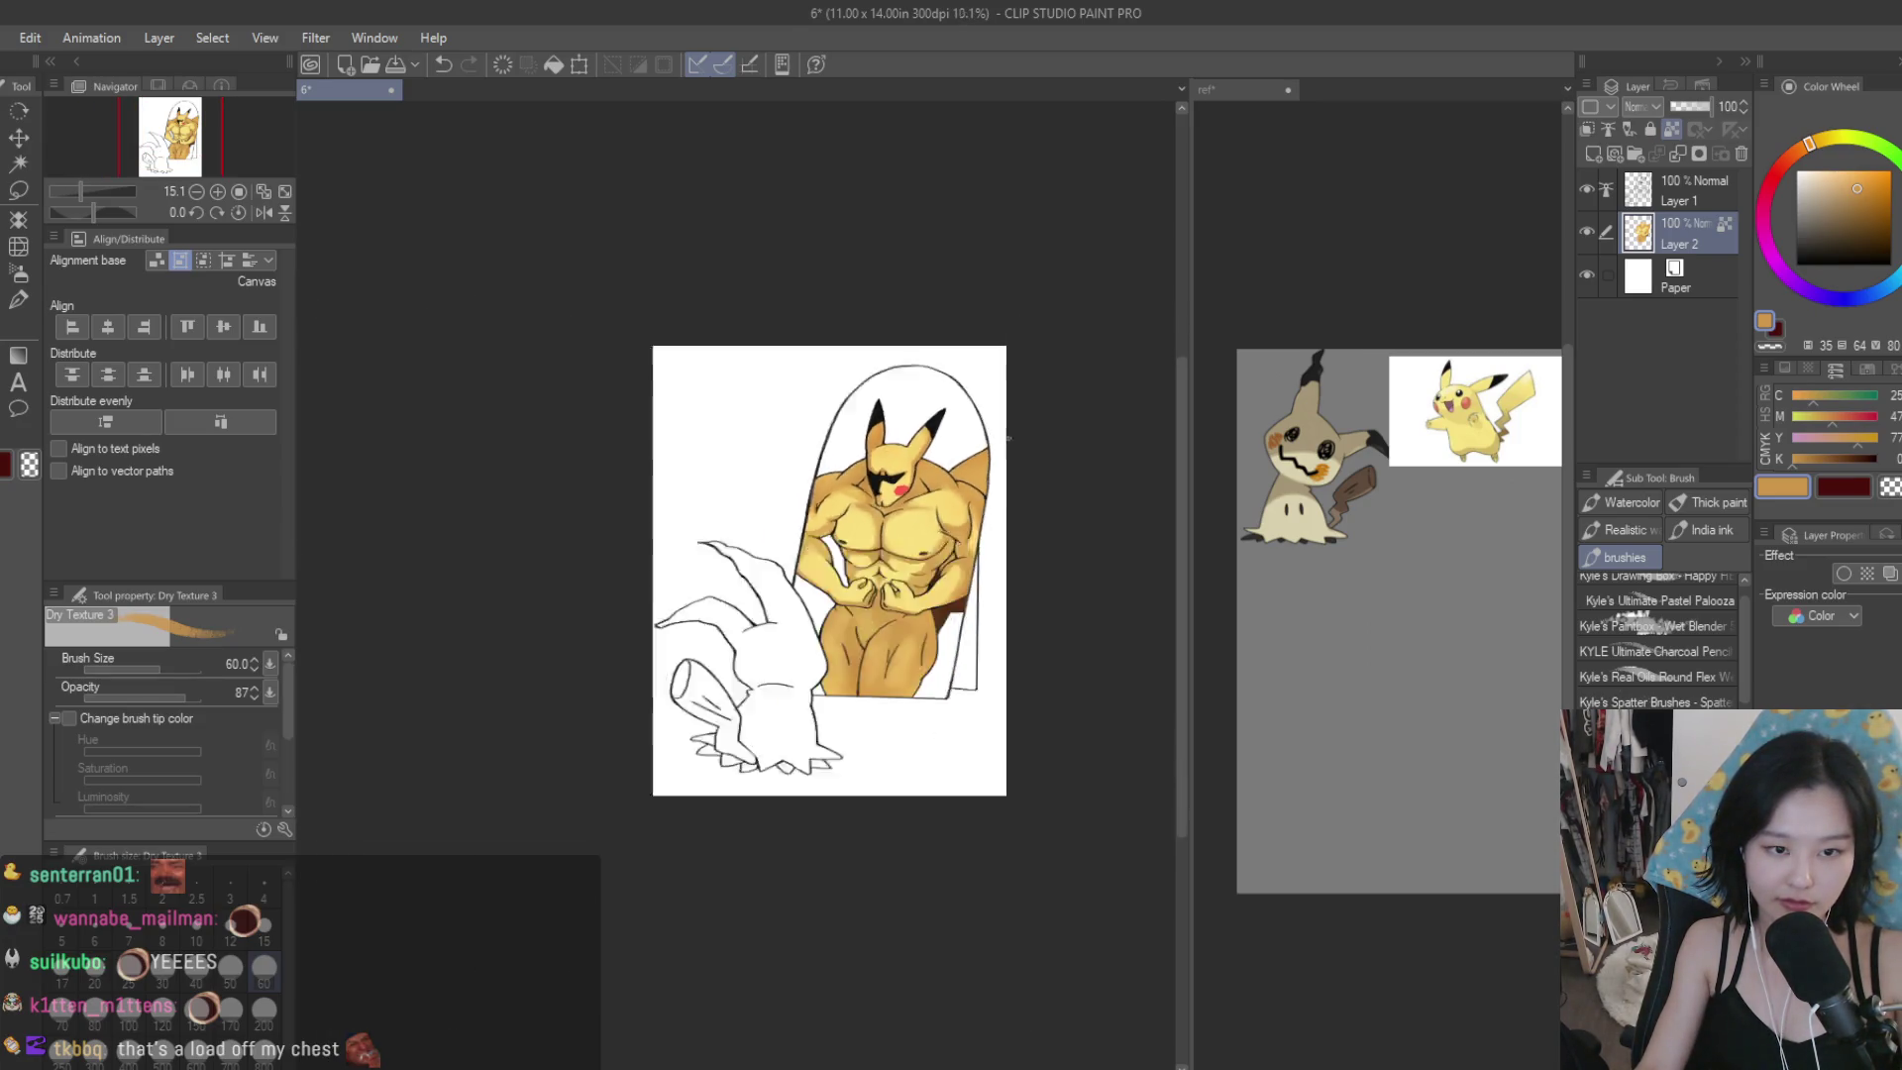
scroll(950, 594, "up", 5)
scroll(935, 646, "up", 2)
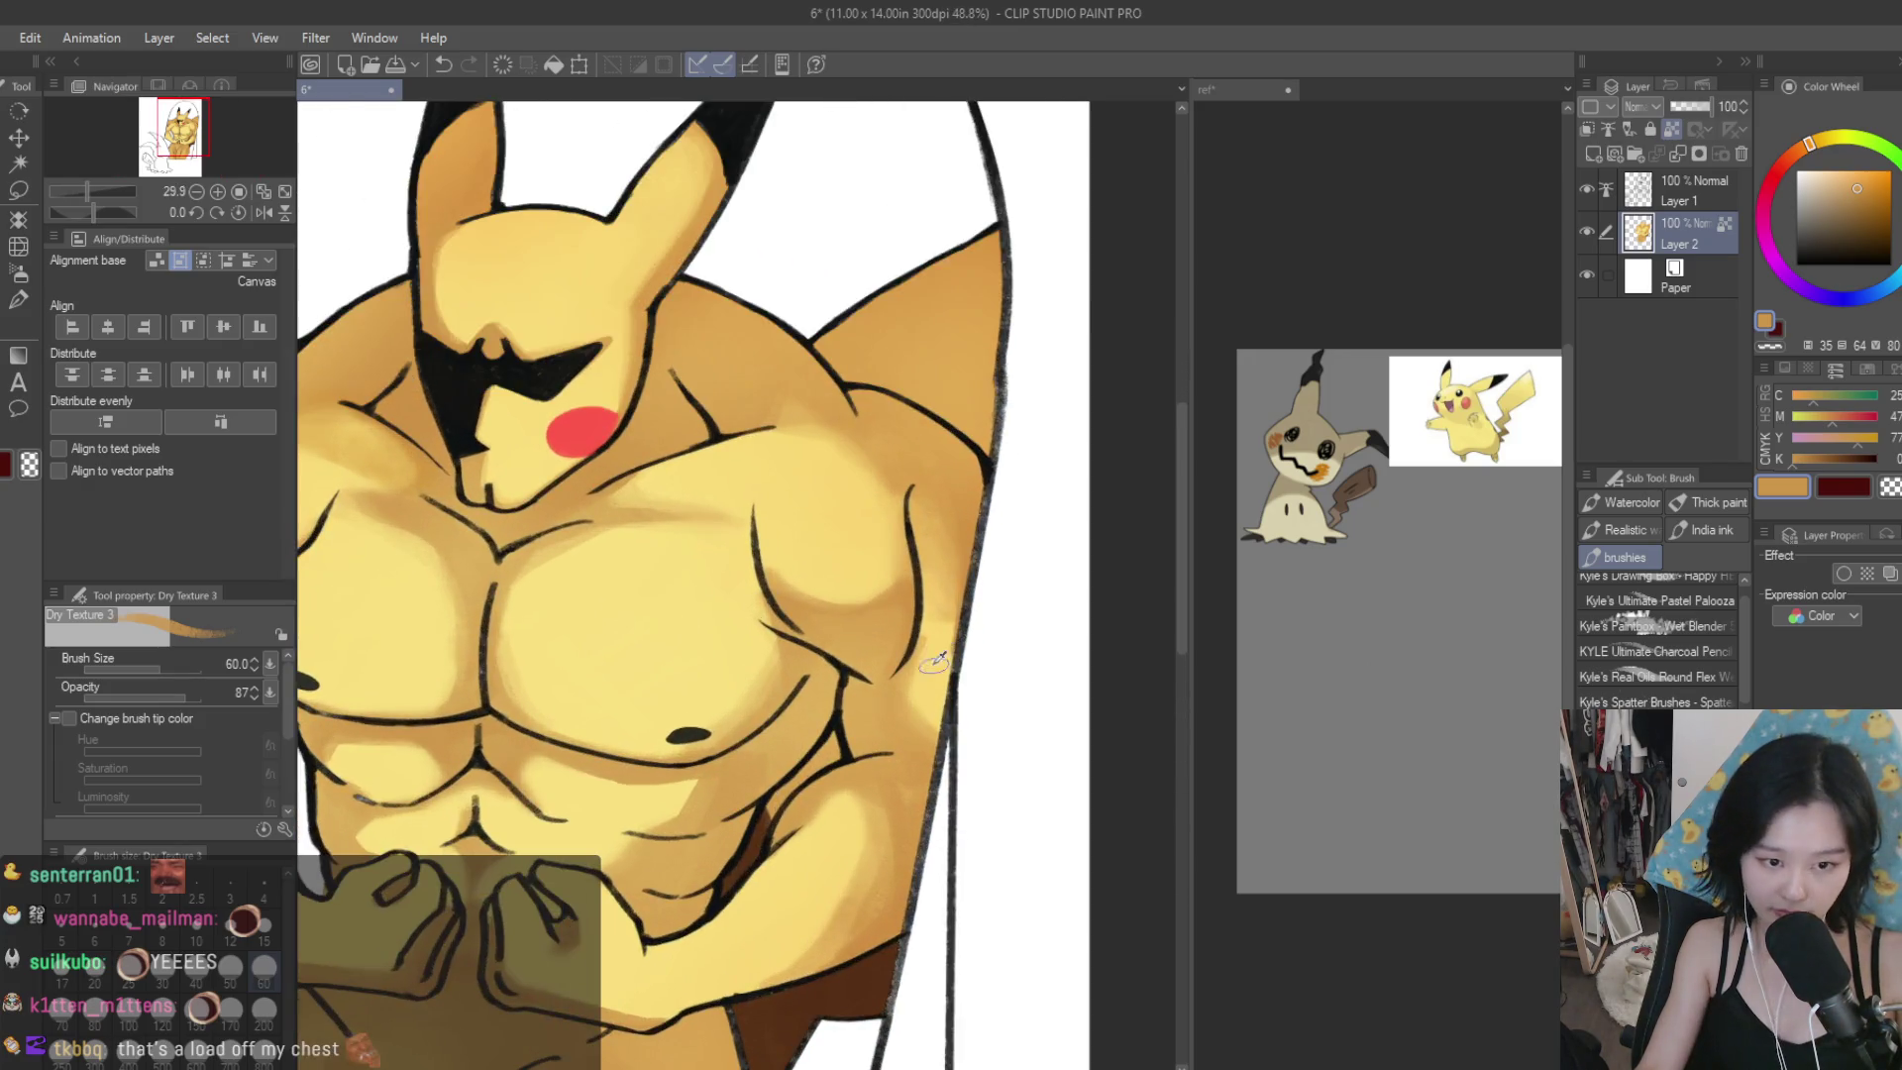
left_click(936, 633, "alt")
left_click(897, 446, "alt")
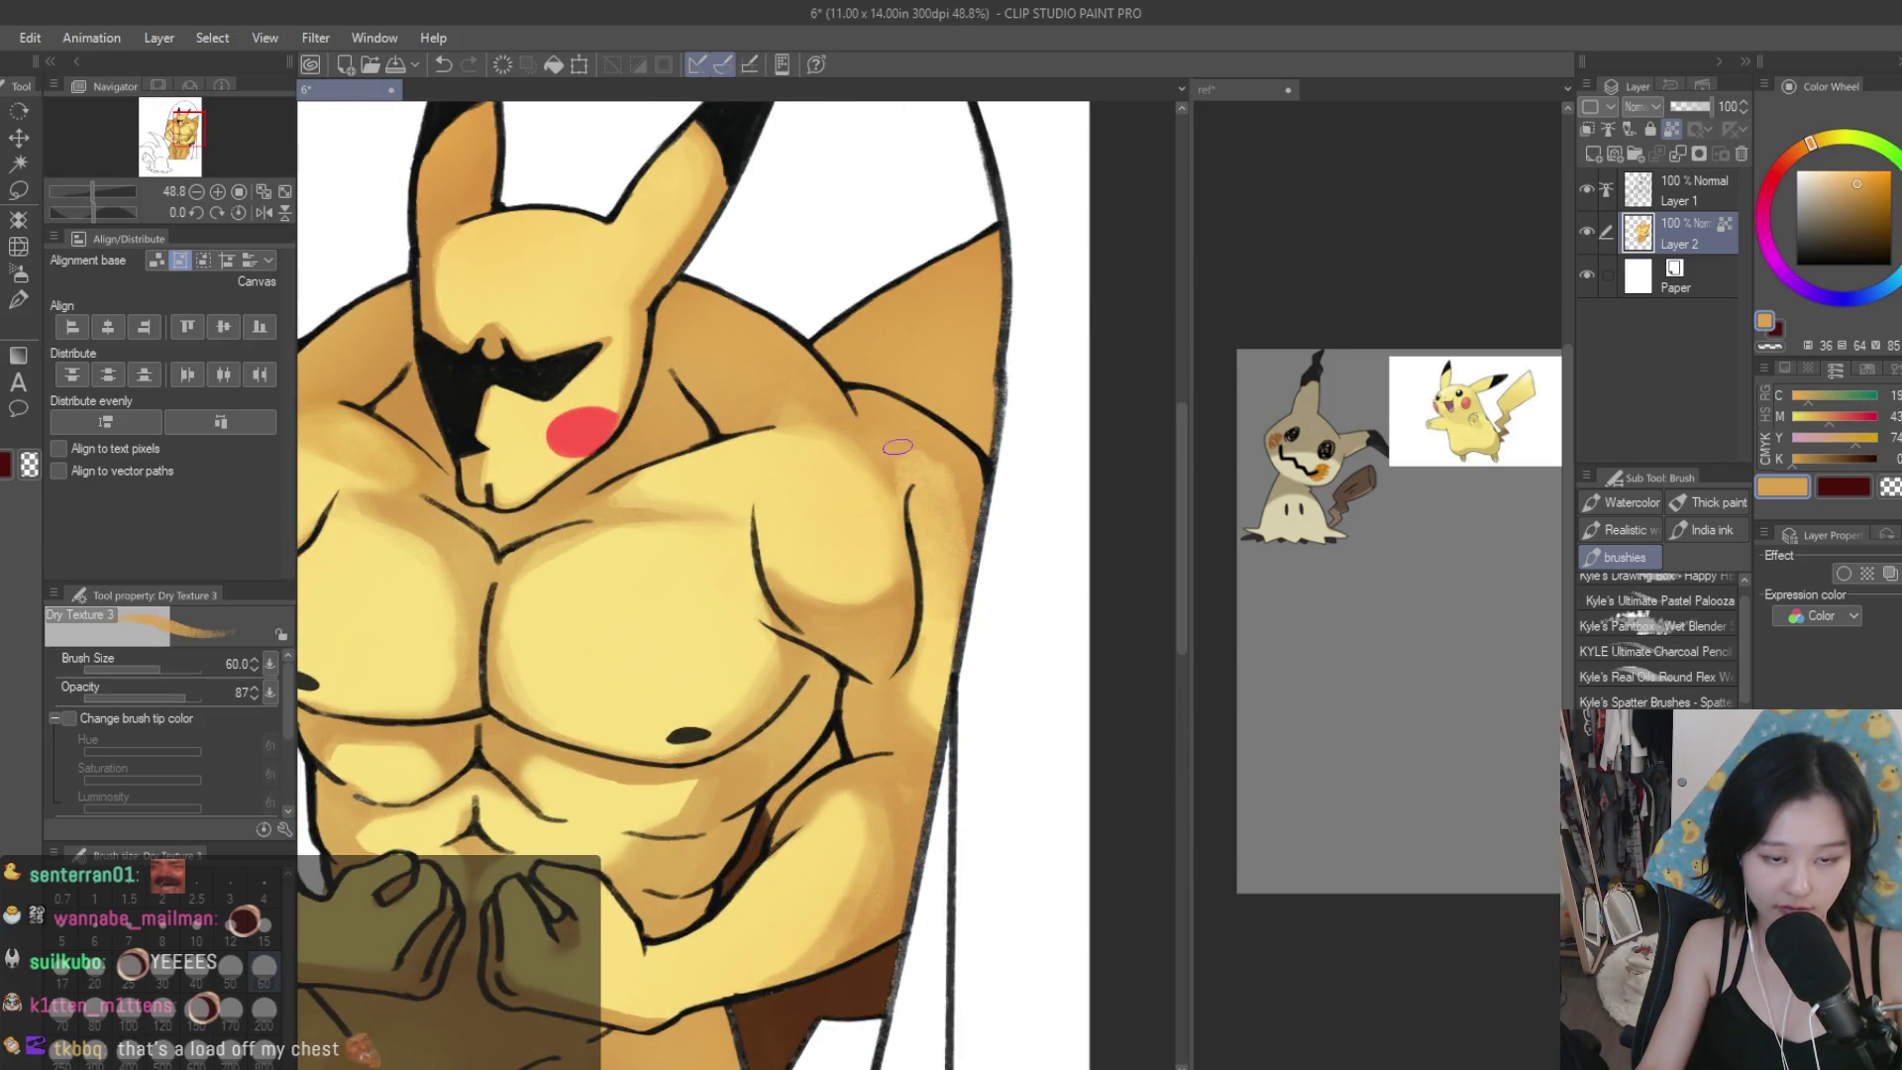
left_click(945, 497, "alt")
left_click(921, 495, "alt")
left_click(867, 485, "alt")
Save the drawing.
scroll(901, 424, "down", 1)
scroll(901, 423, "down", 4)
scroll(940, 357, "up", 2)
scroll(961, 317, "down", 3)
scroll(980, 288, "up", 4)
key("ctrl+s")
scroll(985, 297, "up", 2)
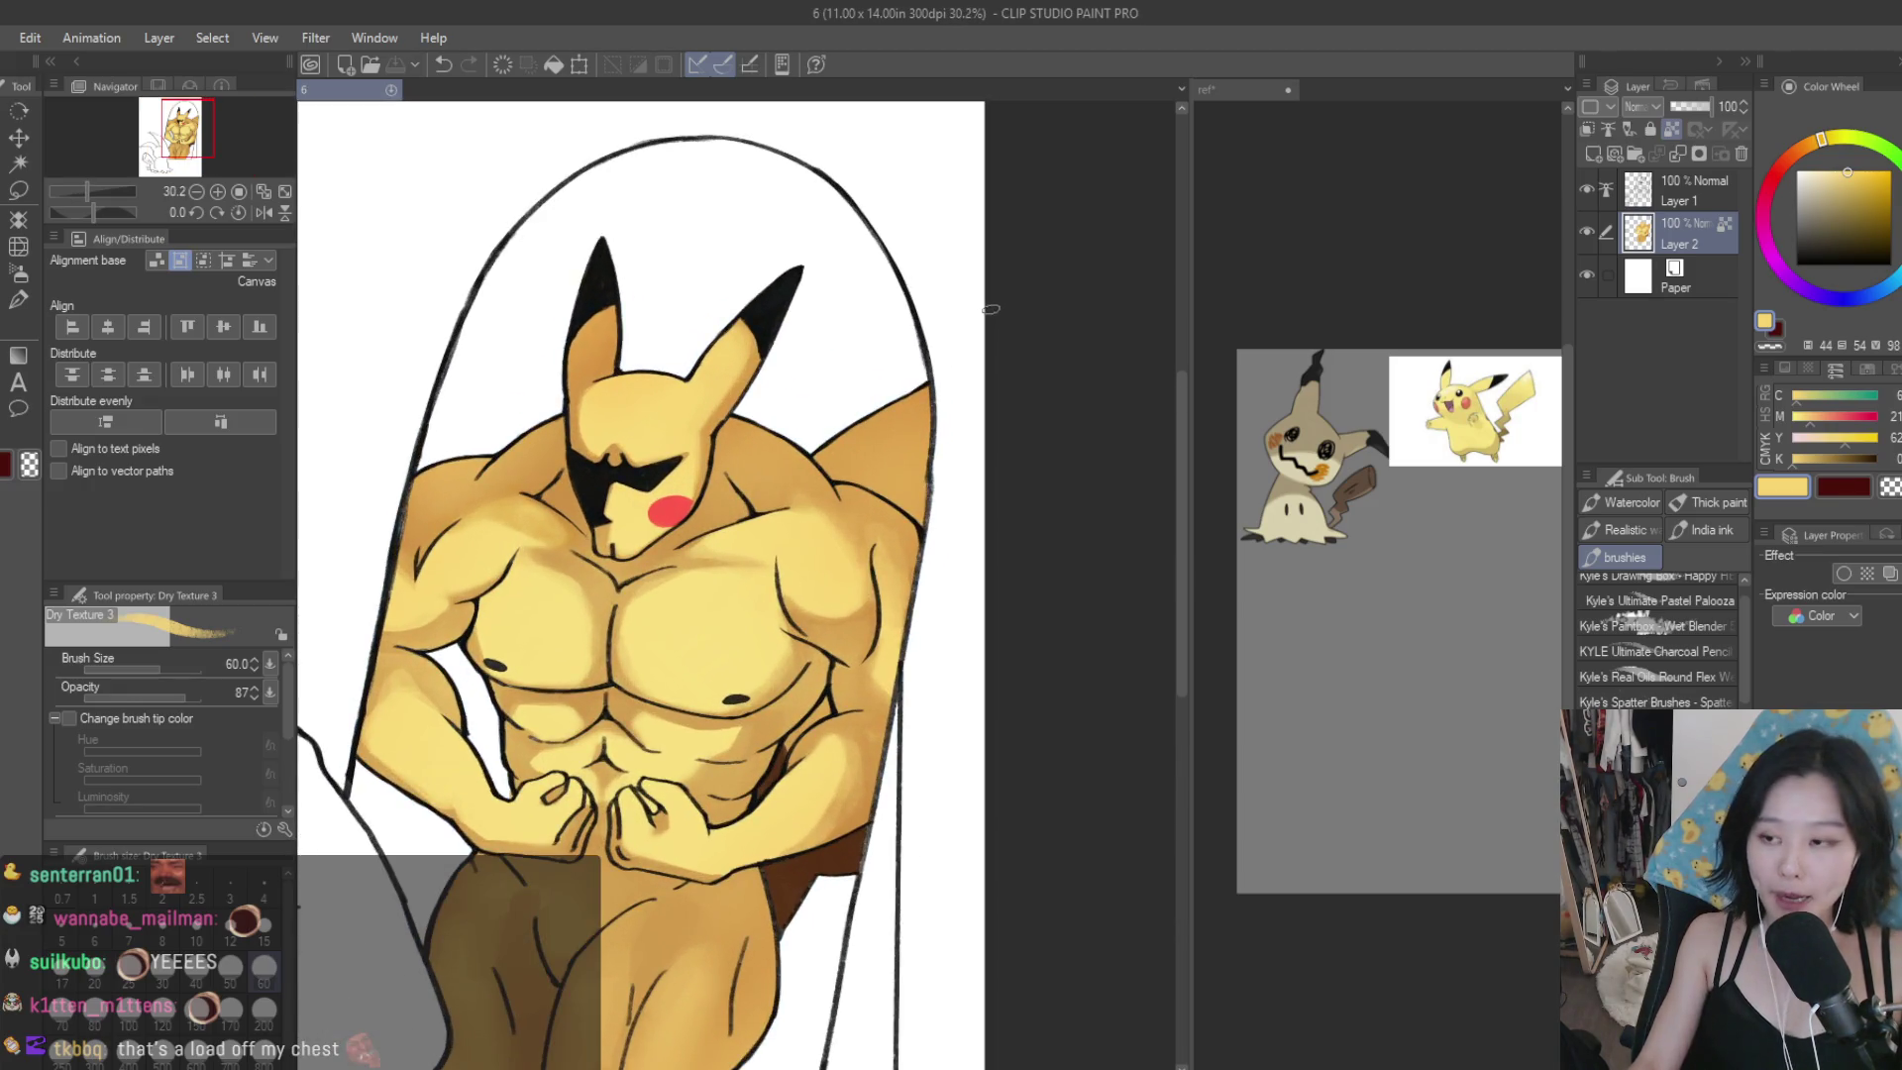
scroll(892, 356, "up", 4)
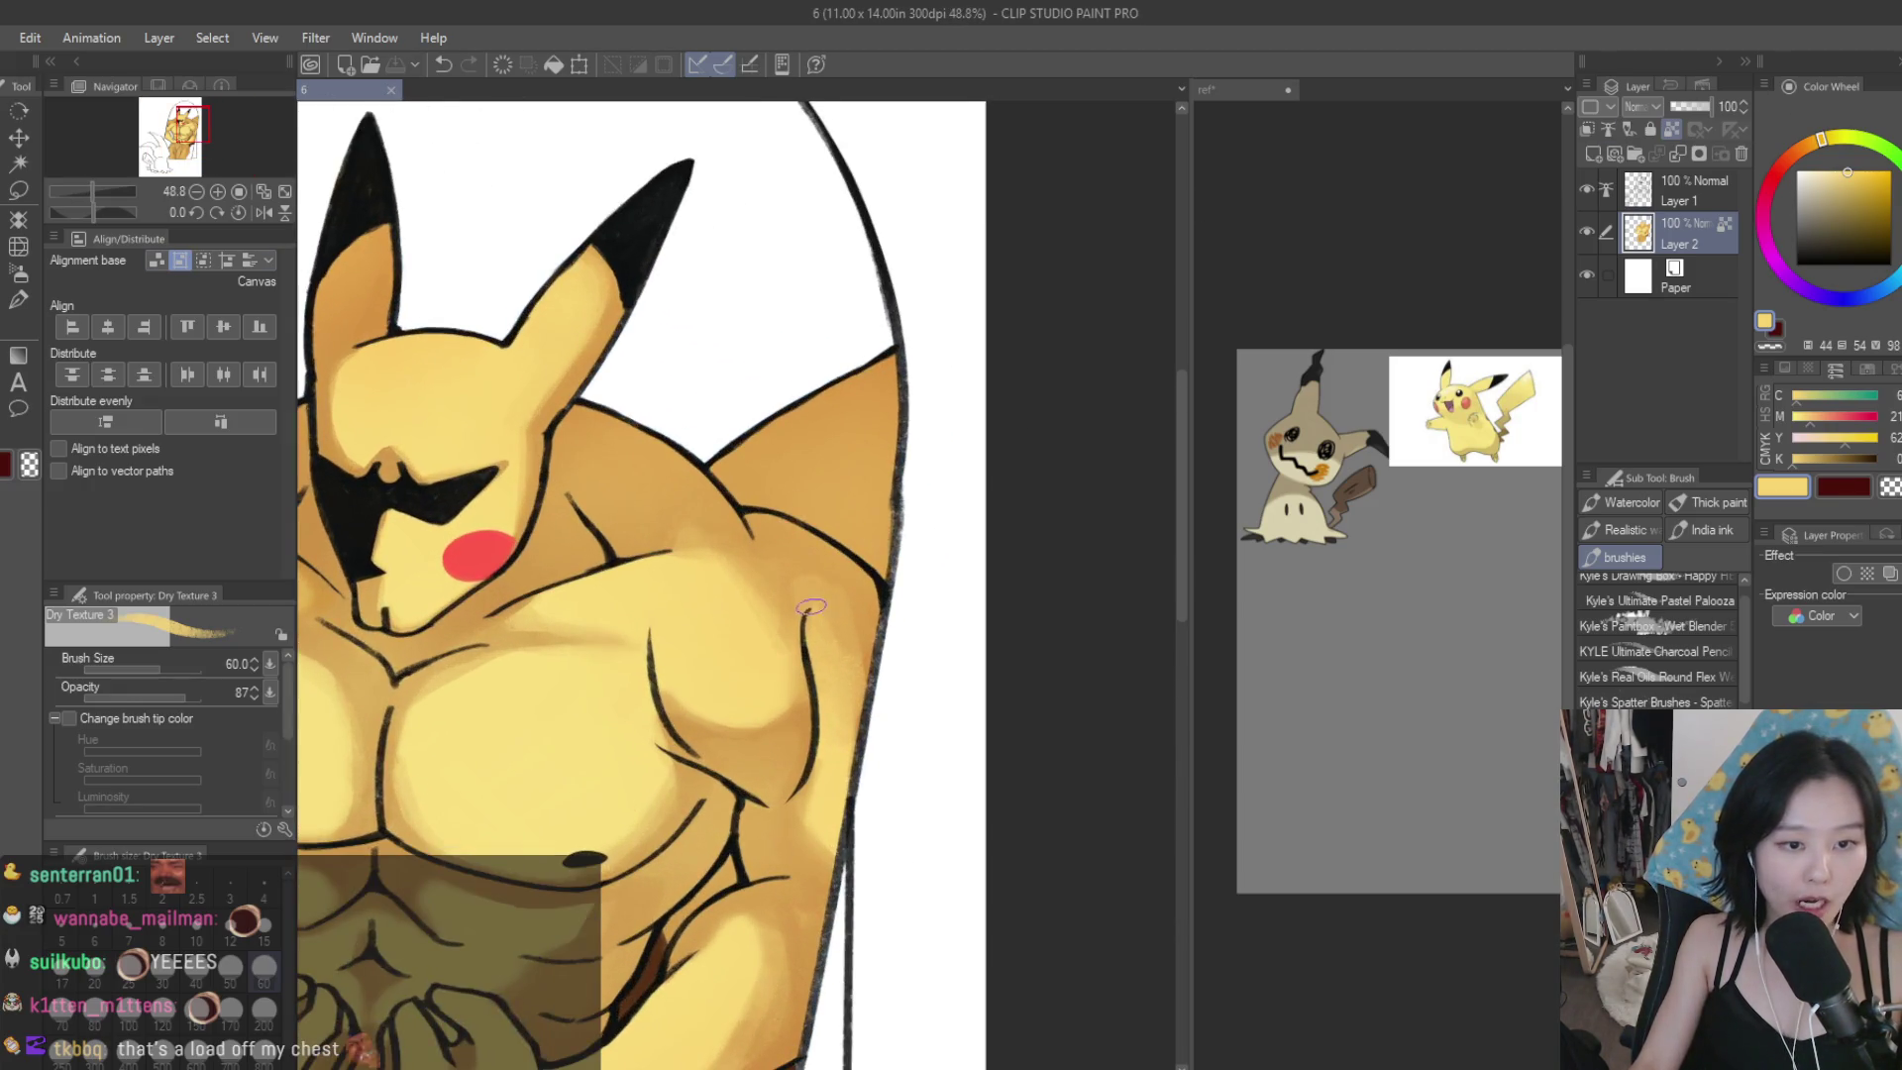
Fill the right ear's outline gap with textured yellow and alternating orange tones.
mouse_move(894, 363)
left_mouse_down()
mouse_move(782, 476)
mouse_move(892, 396)
mouse_move(842, 426)
mouse_move(785, 525)
left_mouse_up()
left_click(784, 525, "alt")
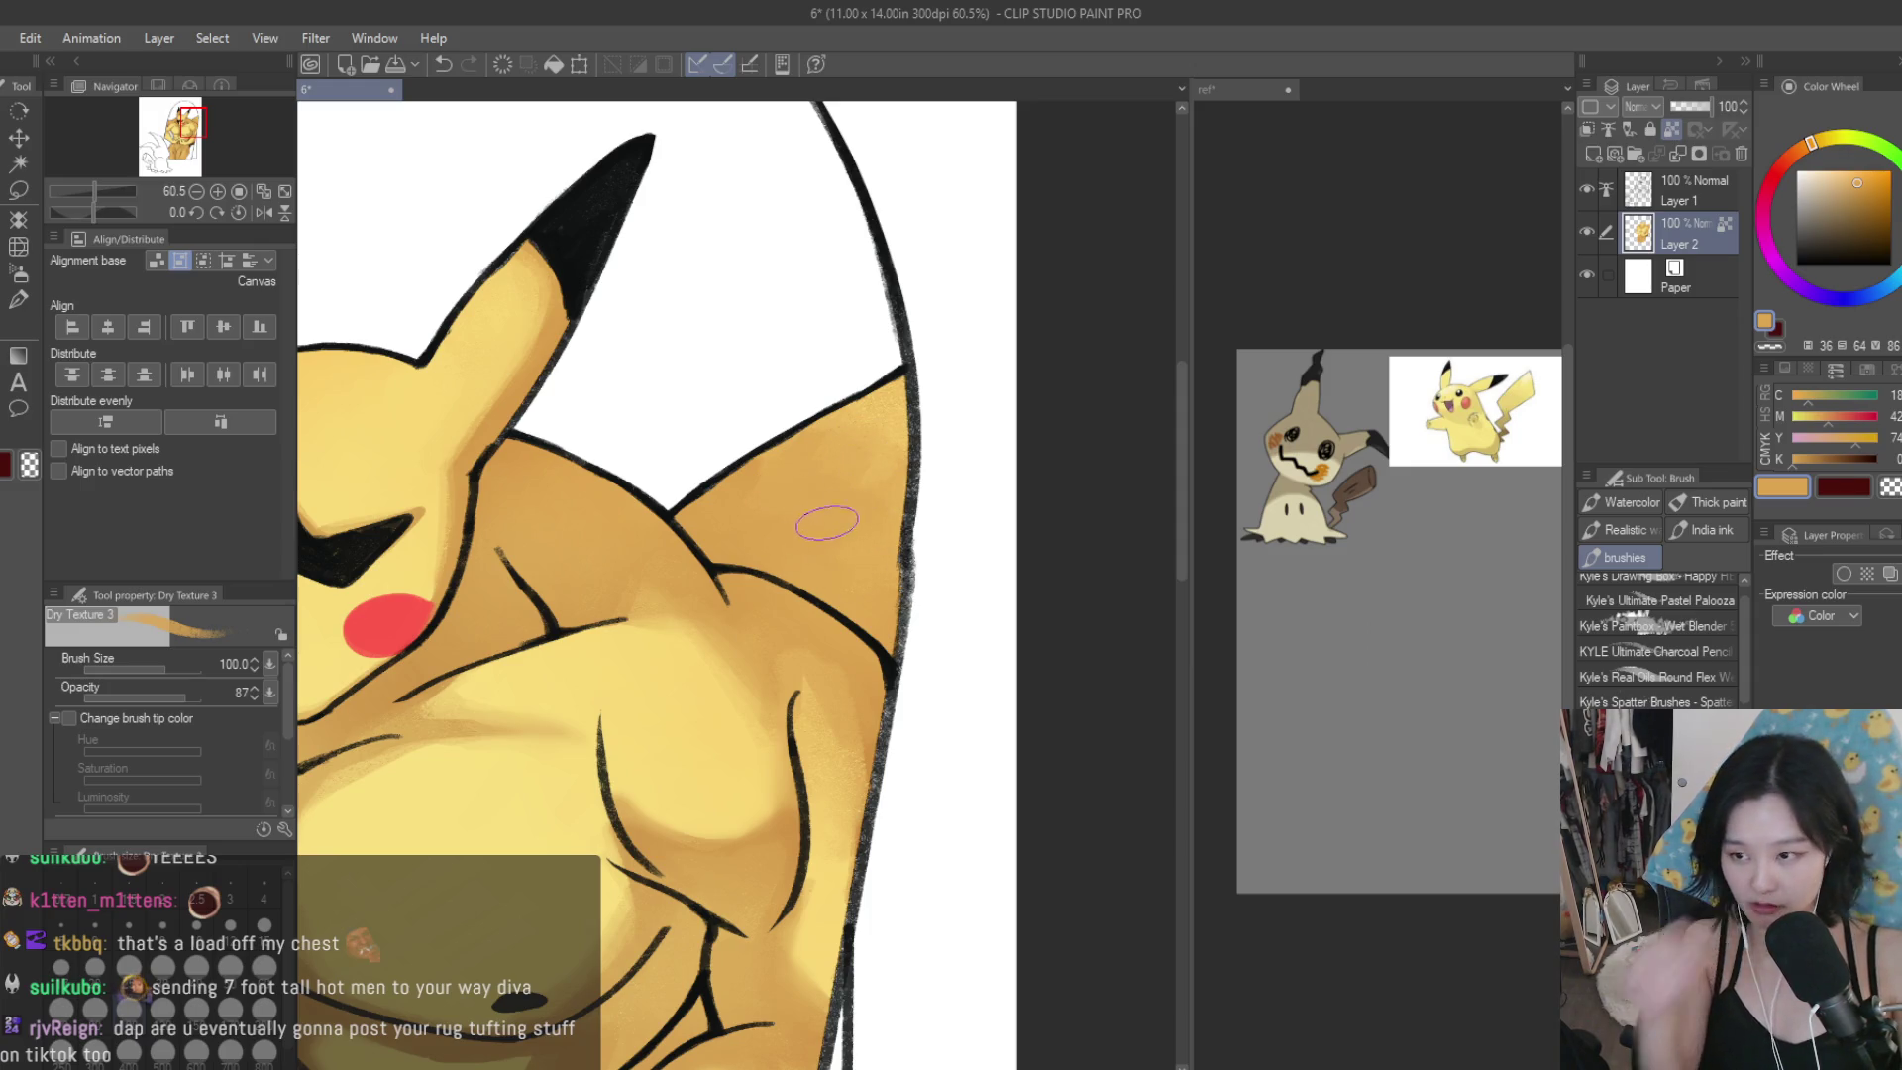
left_click(877, 399, "alt")
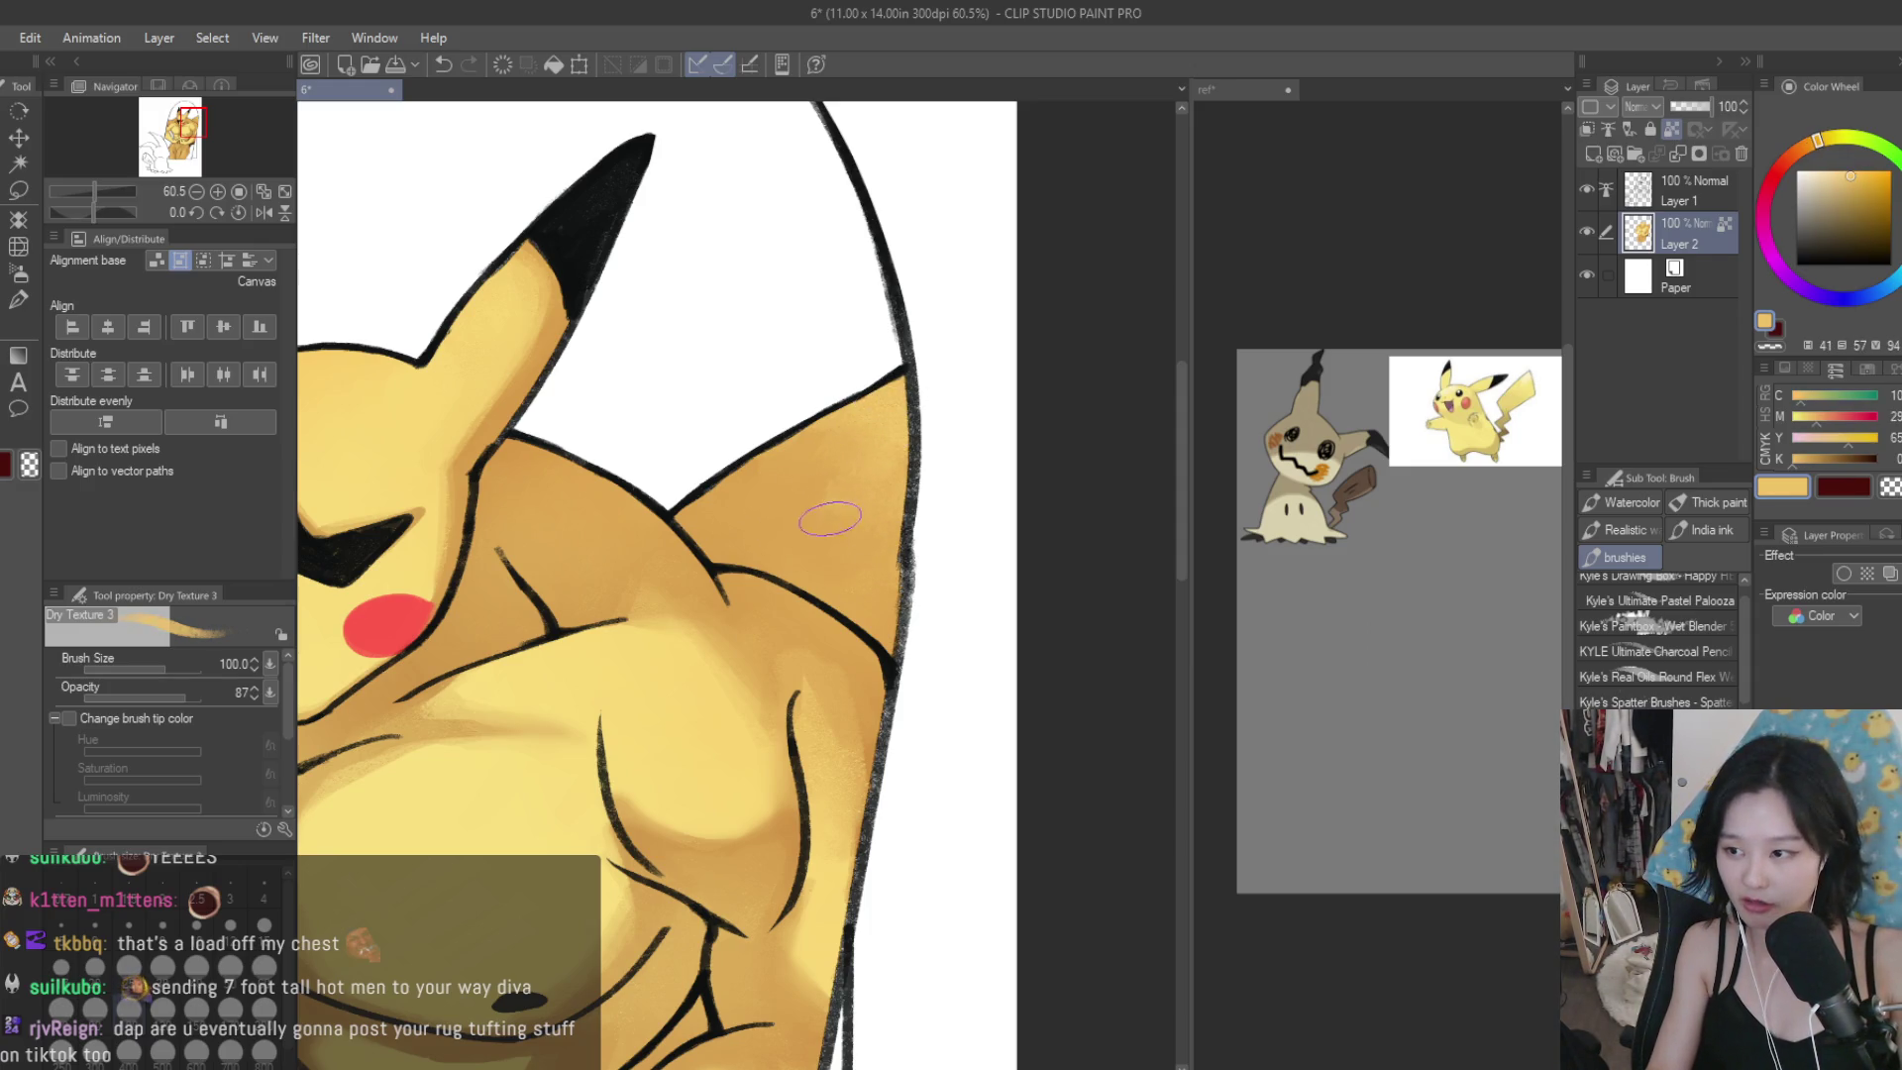
left_click(772, 504, "alt")
left_click(790, 453, "alt")
left_click(840, 462, "alt")
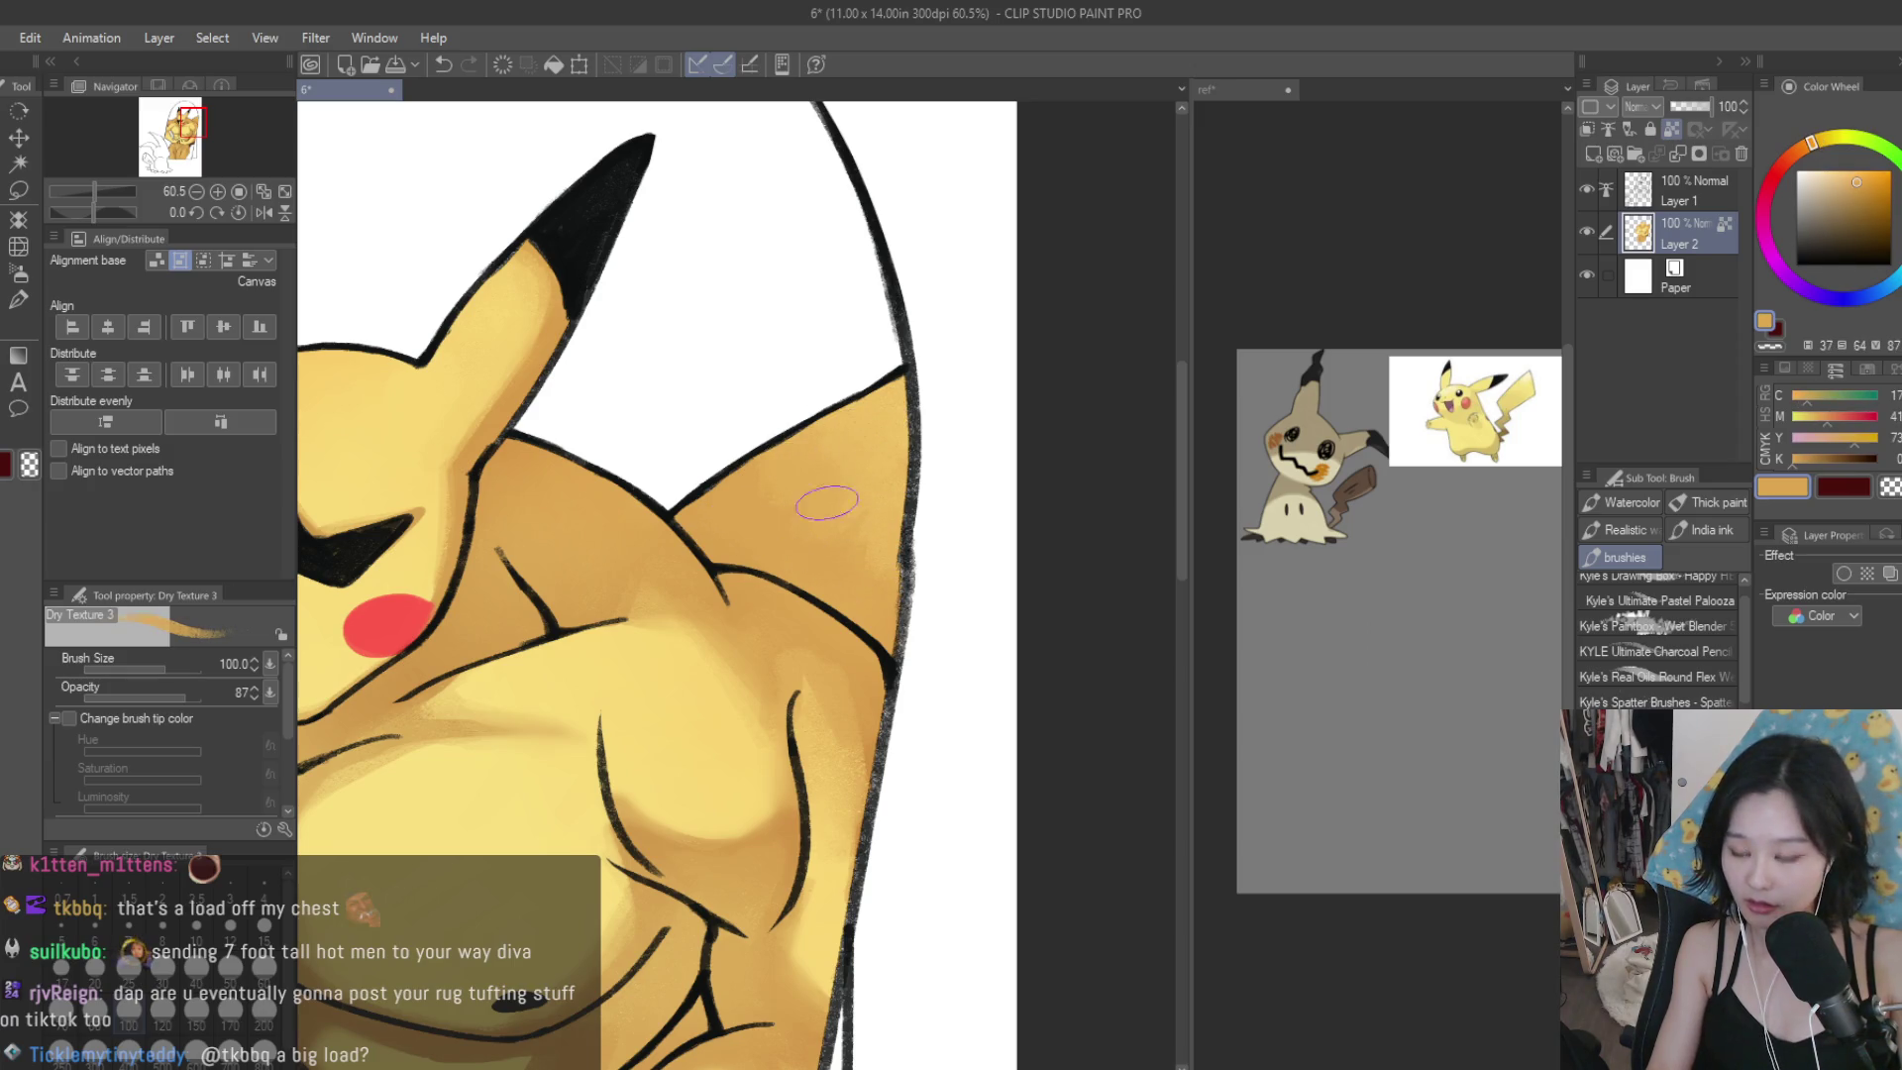
scroll(885, 412, "down", 10)
scroll(891, 495, "up", 2)
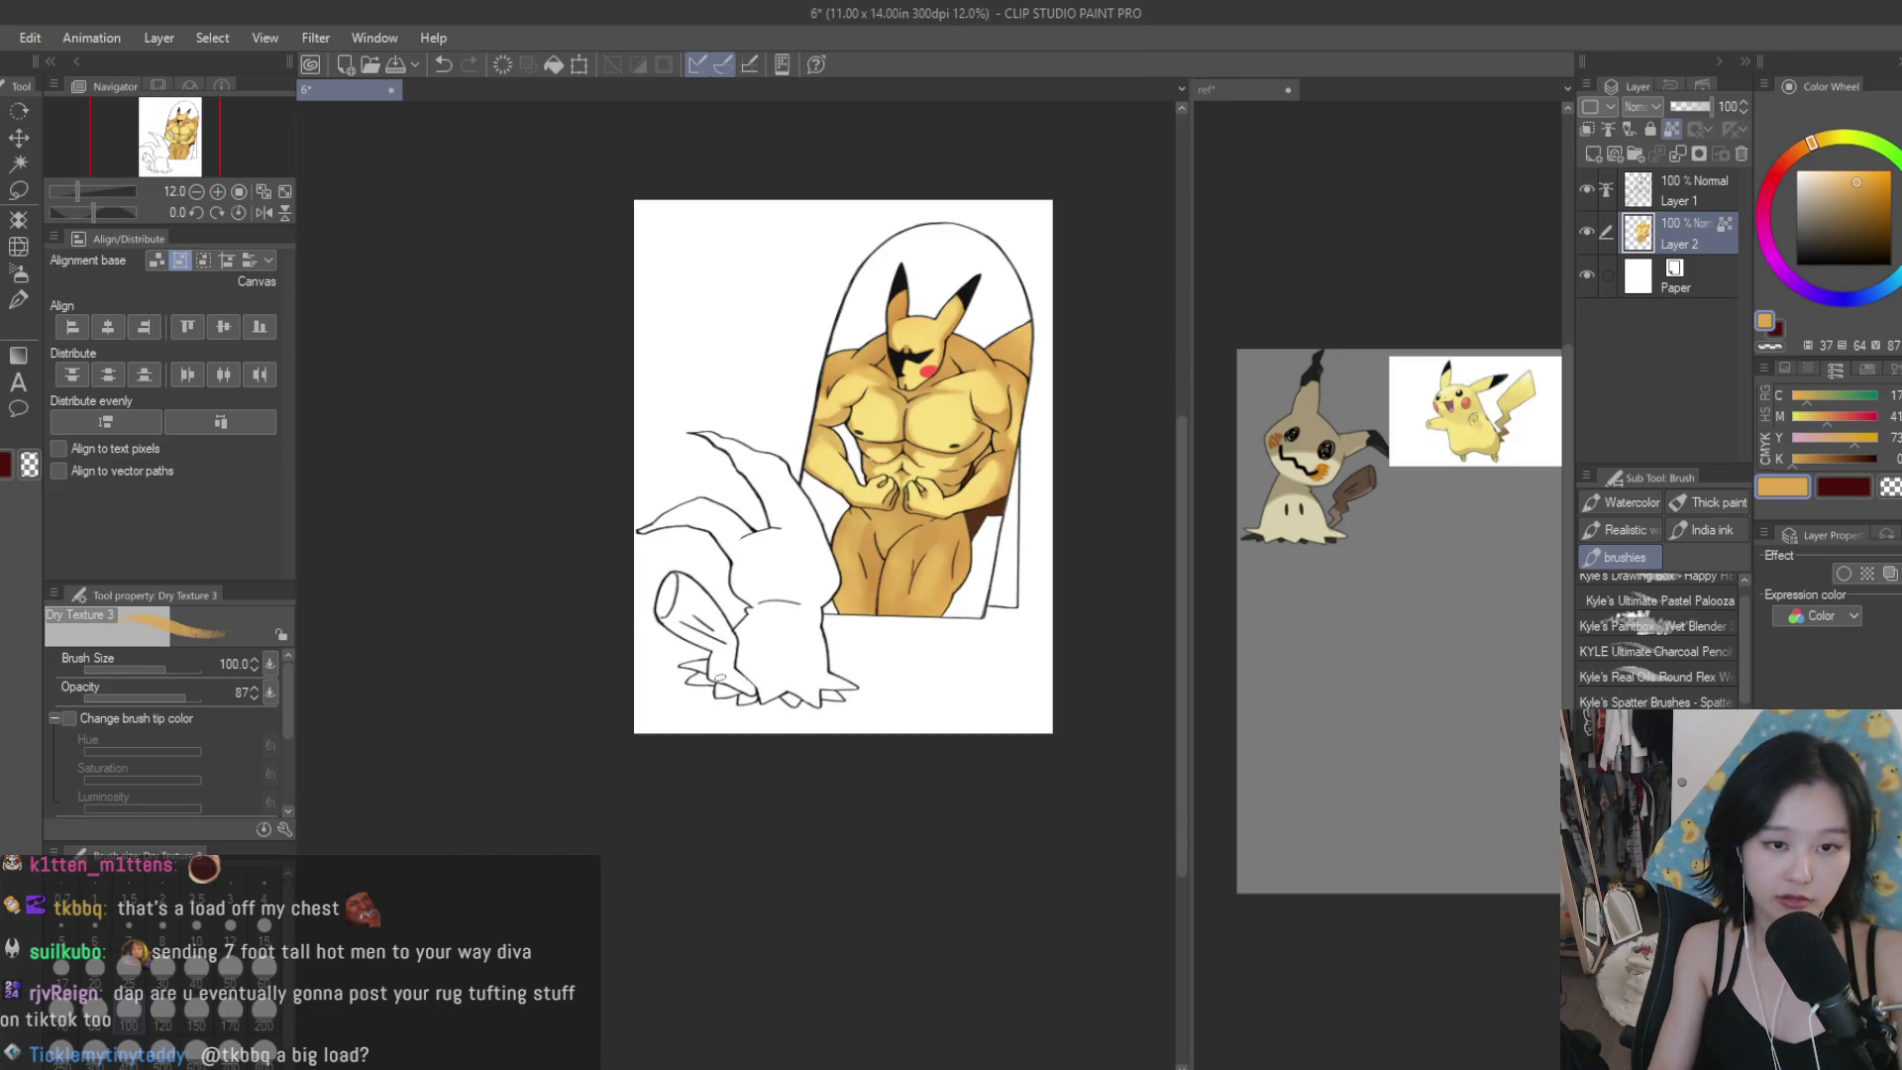
Save the drawing and add a new layer for Mimikyu's colours.
scroll(899, 584, "down", 2)
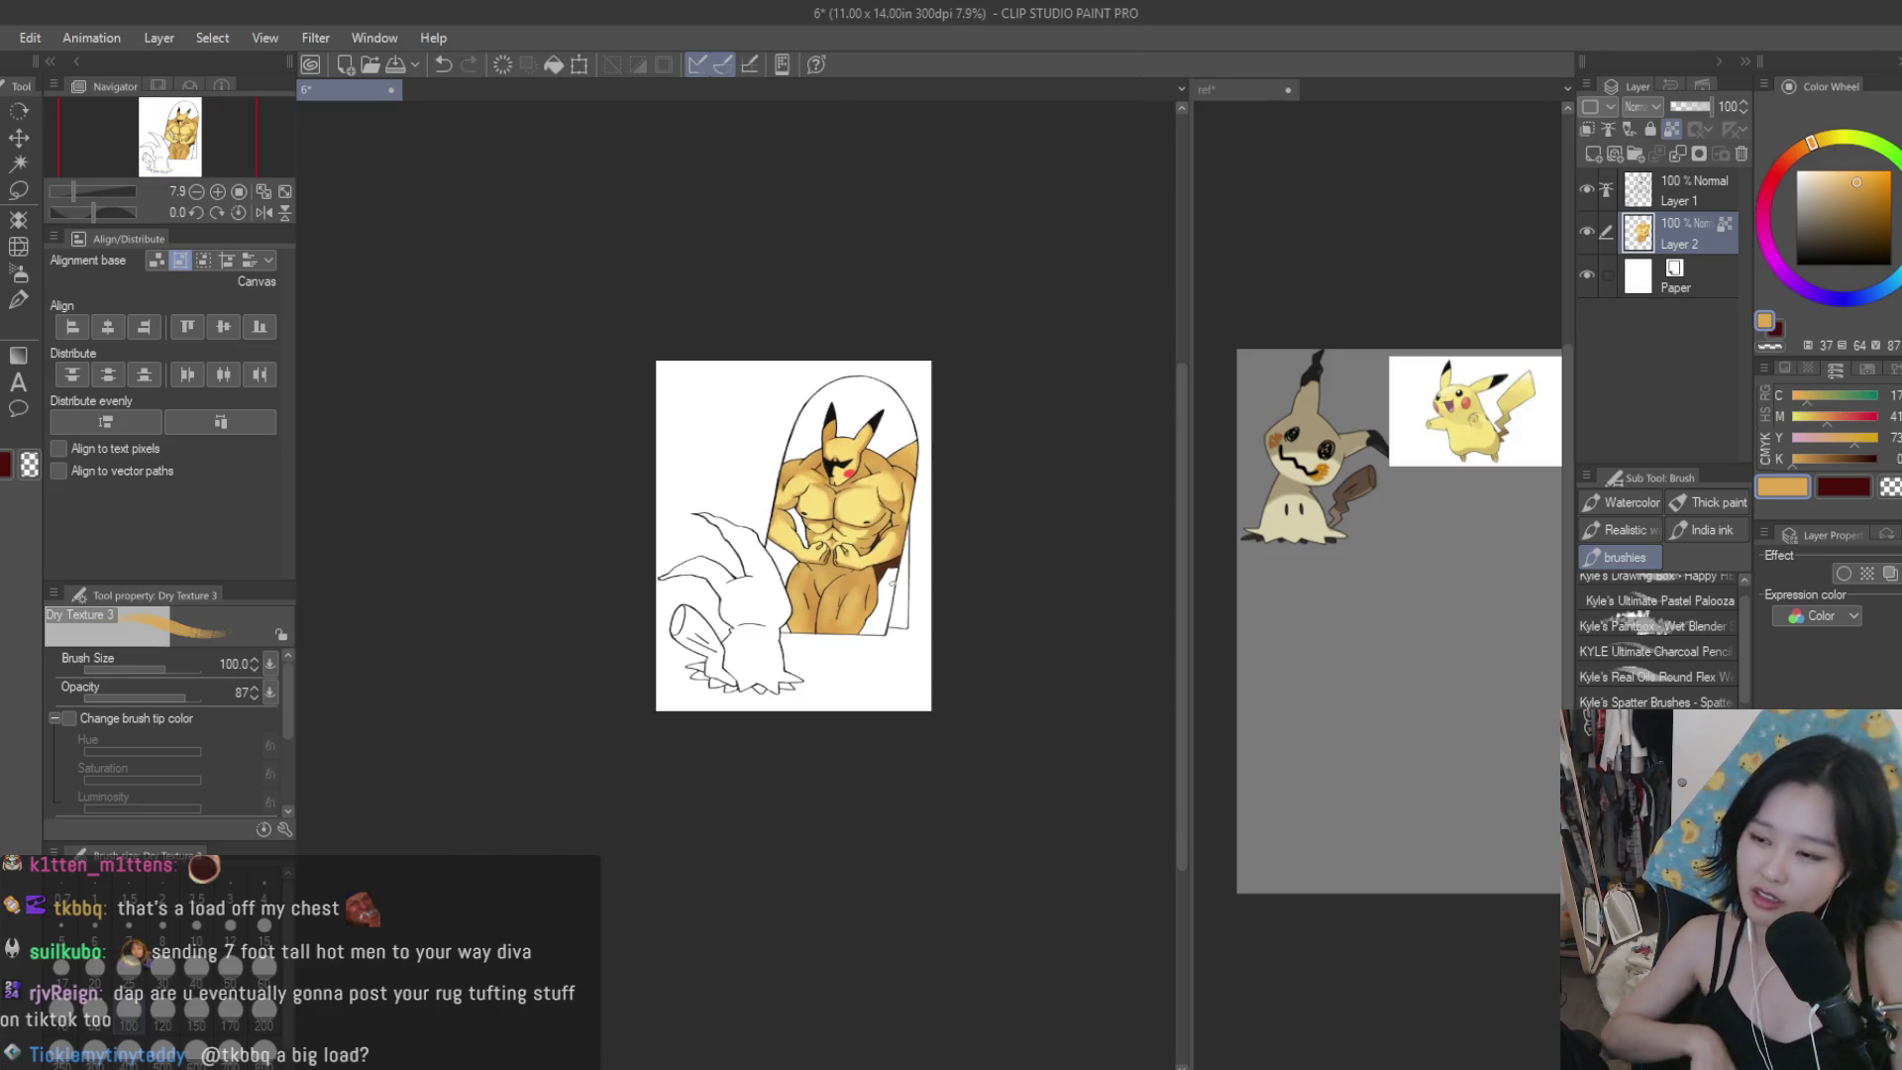
key("ctrl+s")
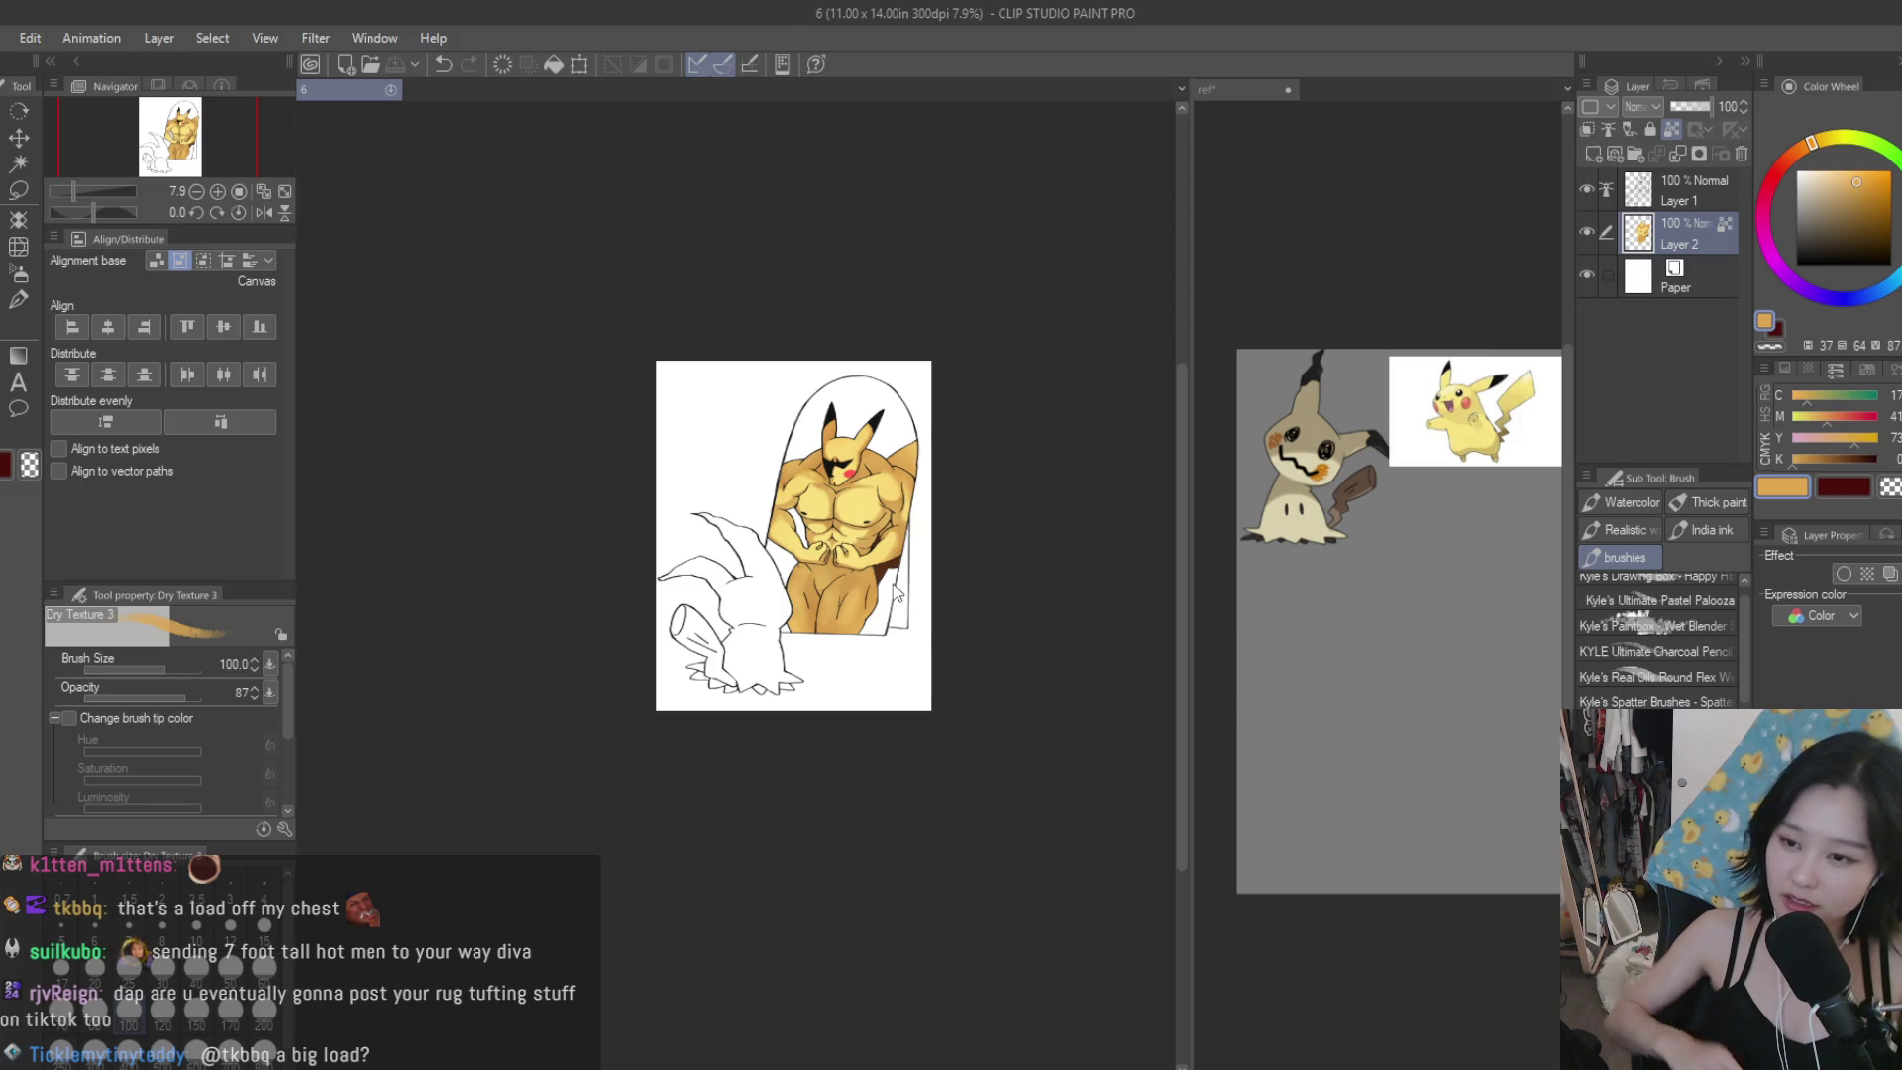
scroll(931, 542, "up", 1)
left_click(1593, 154)
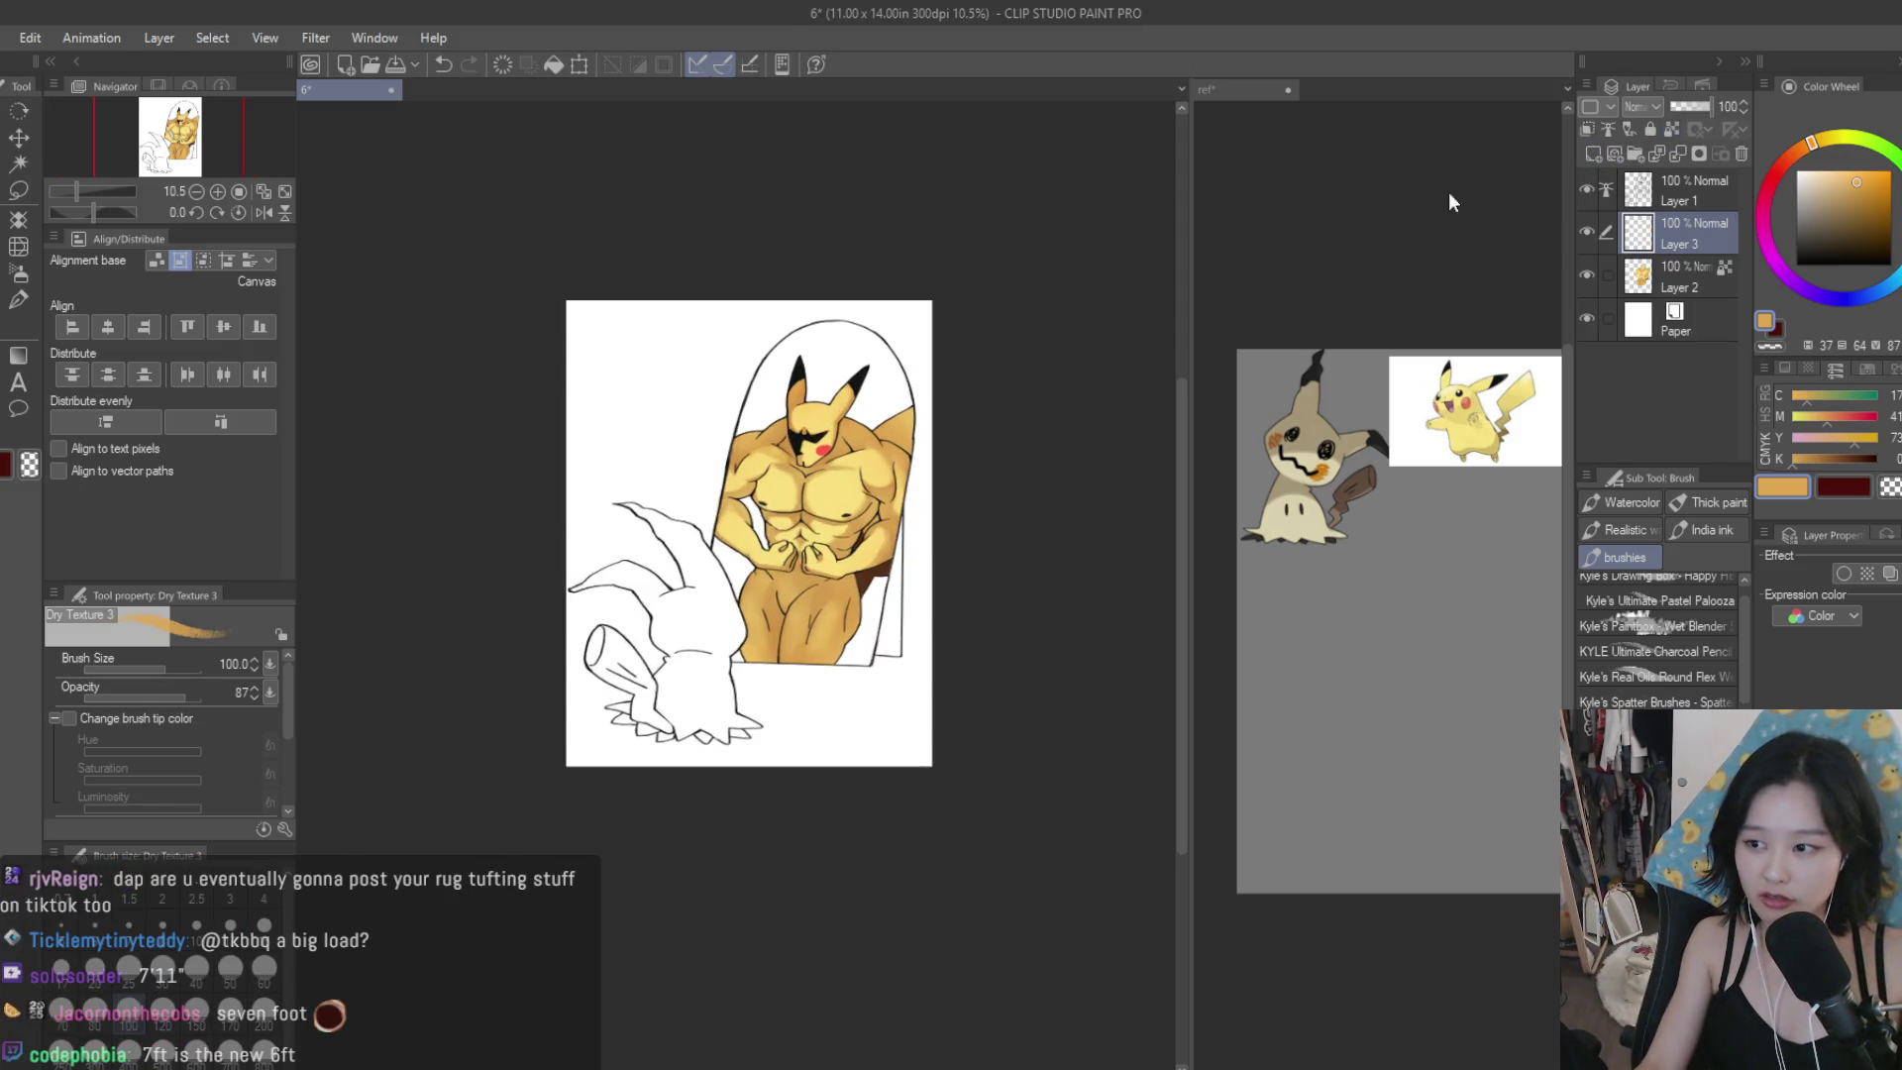
Sample cream from the reference and fill Mimikyu's body and two lower spikes.
scroll(567, 567, "up", 2)
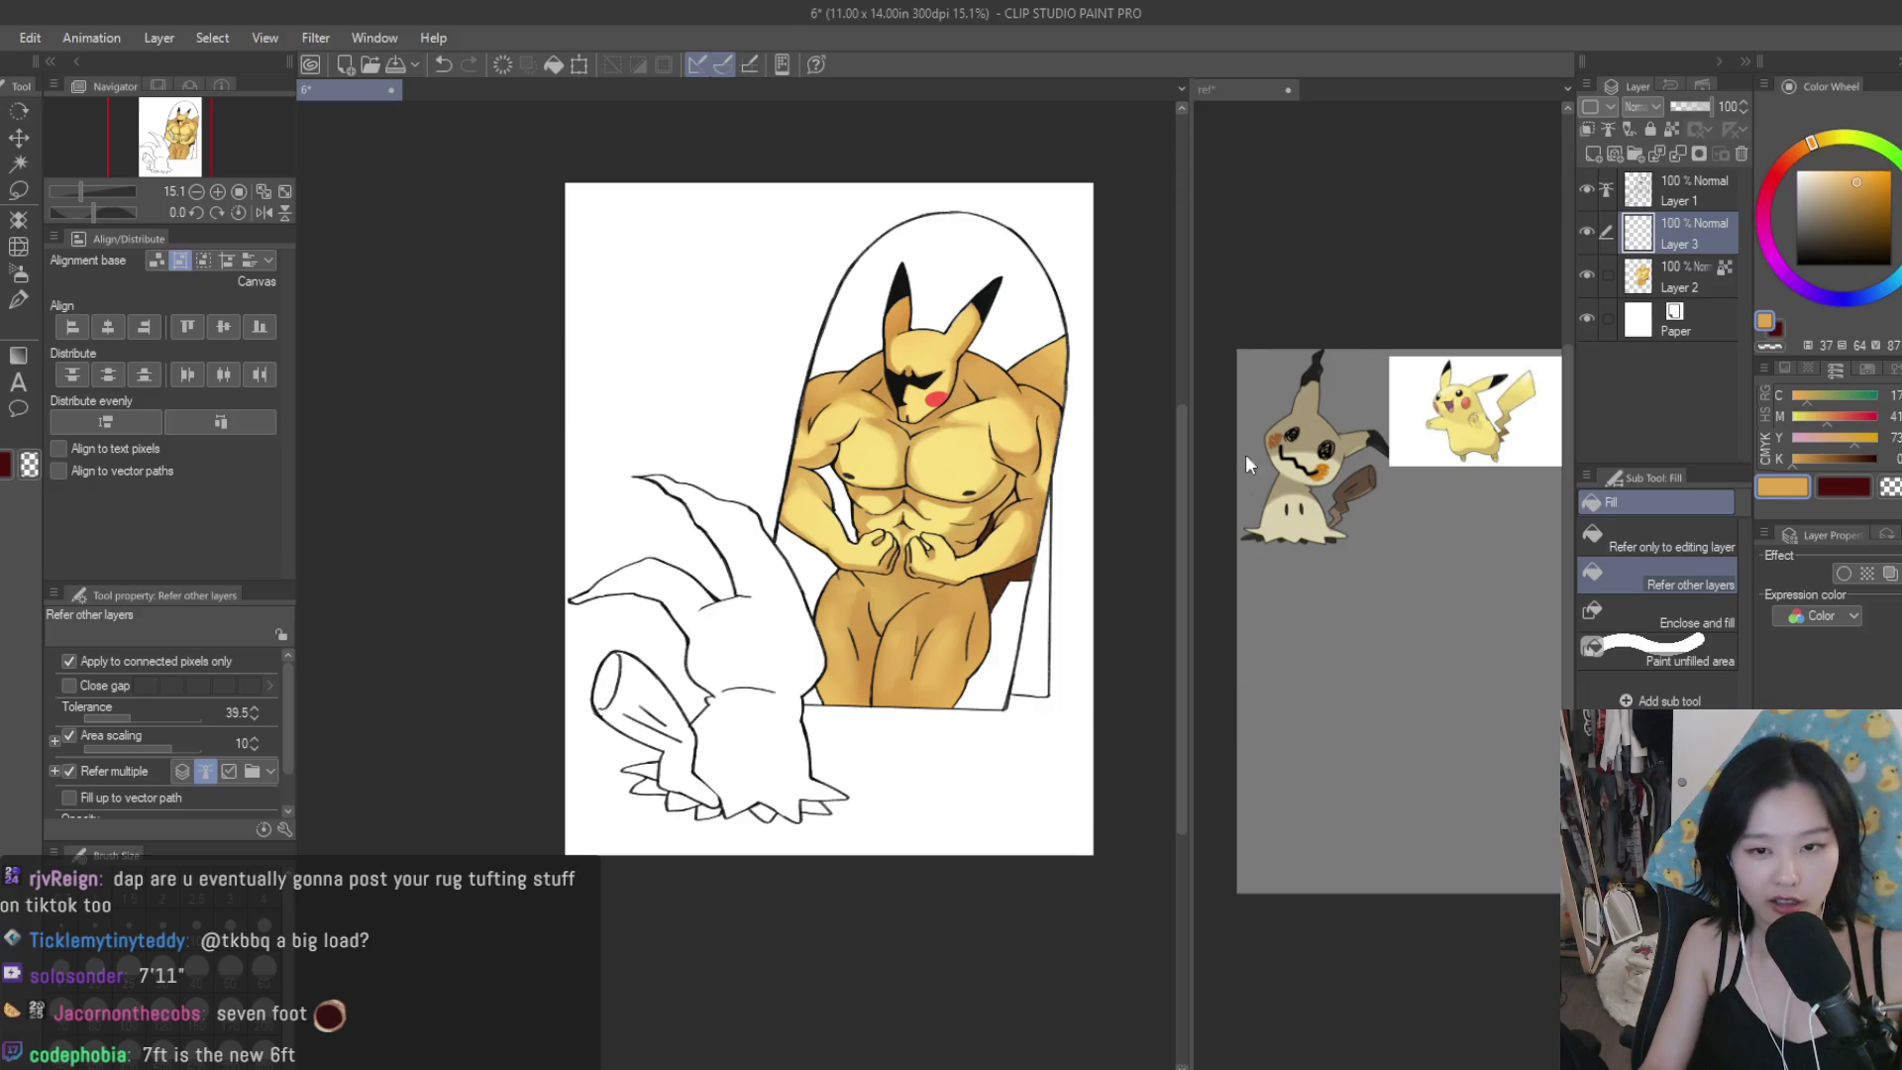
scroll(1246, 459, "up", 2)
scroll(1268, 406, "up", 2)
scroll(1268, 406, "up", 2)
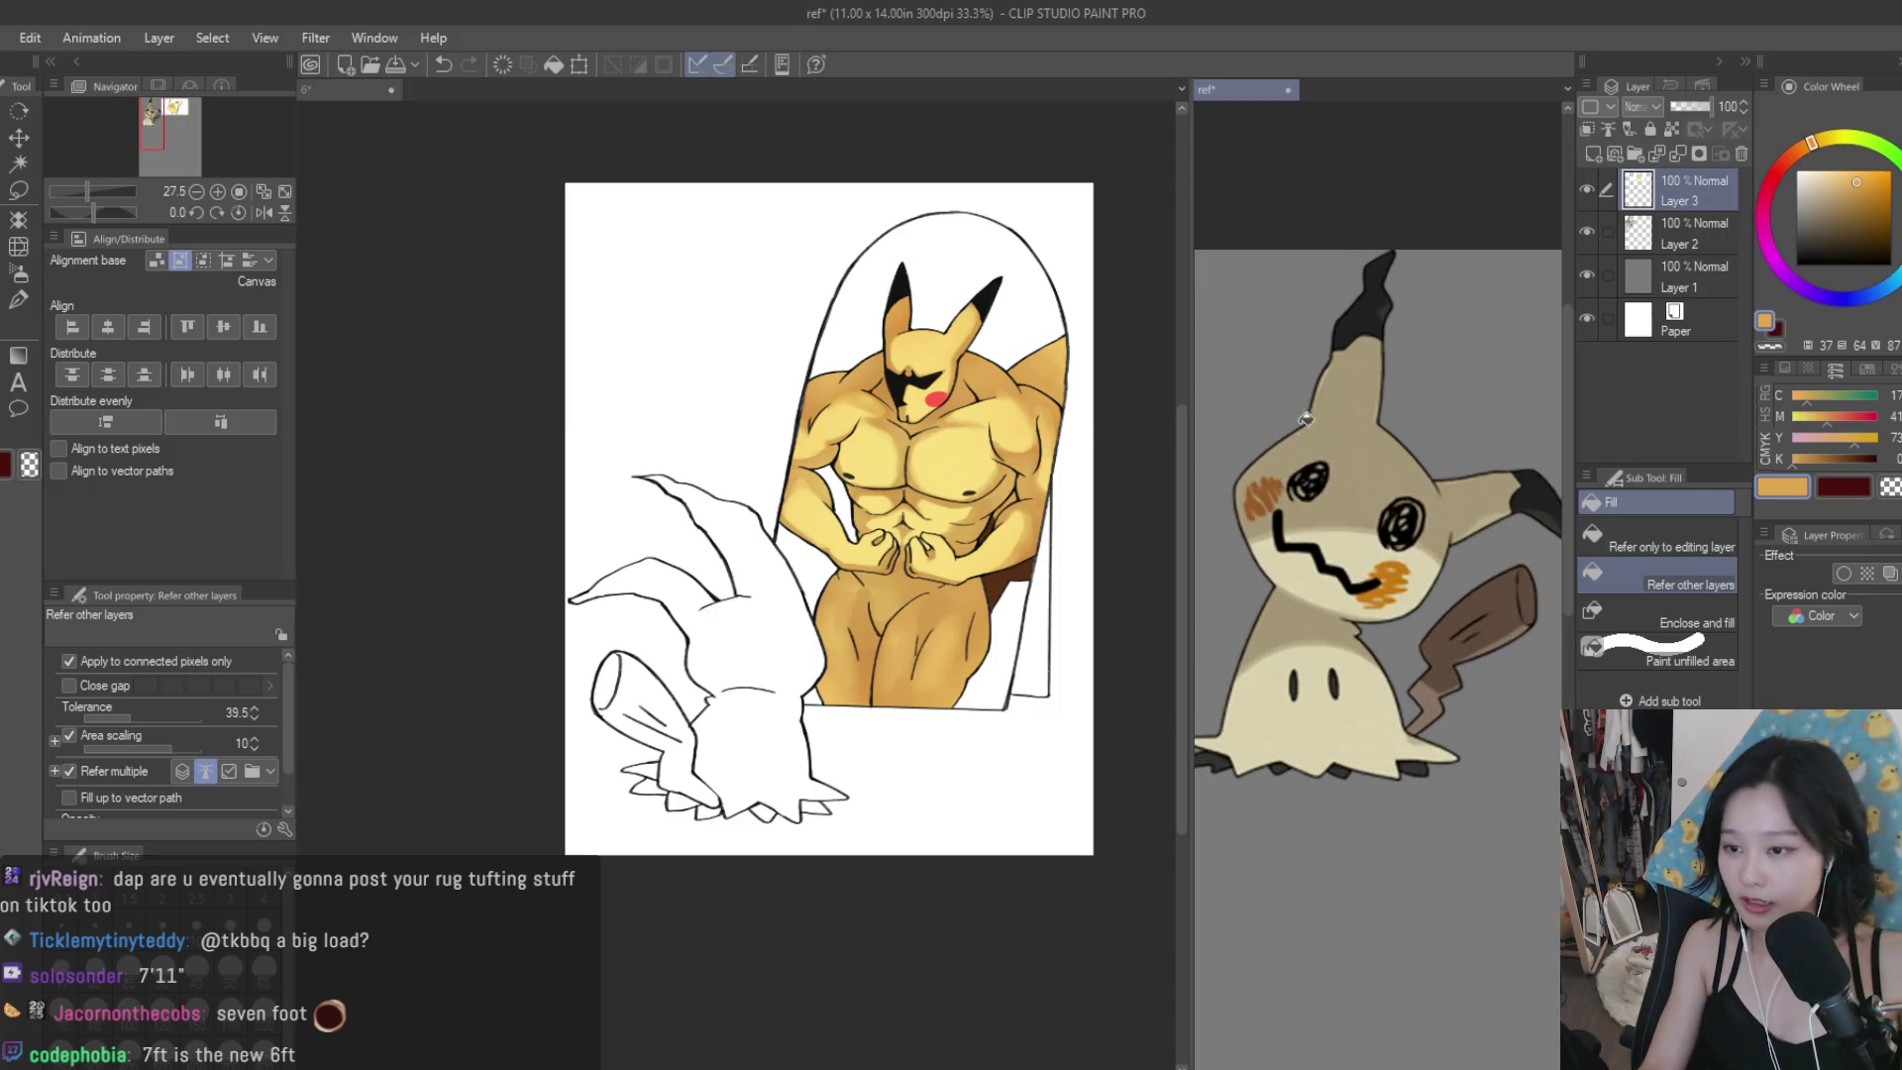
left_click(1370, 545, "alt")
left_click(775, 704)
left_click(765, 655)
scroll(684, 762, "up", 5)
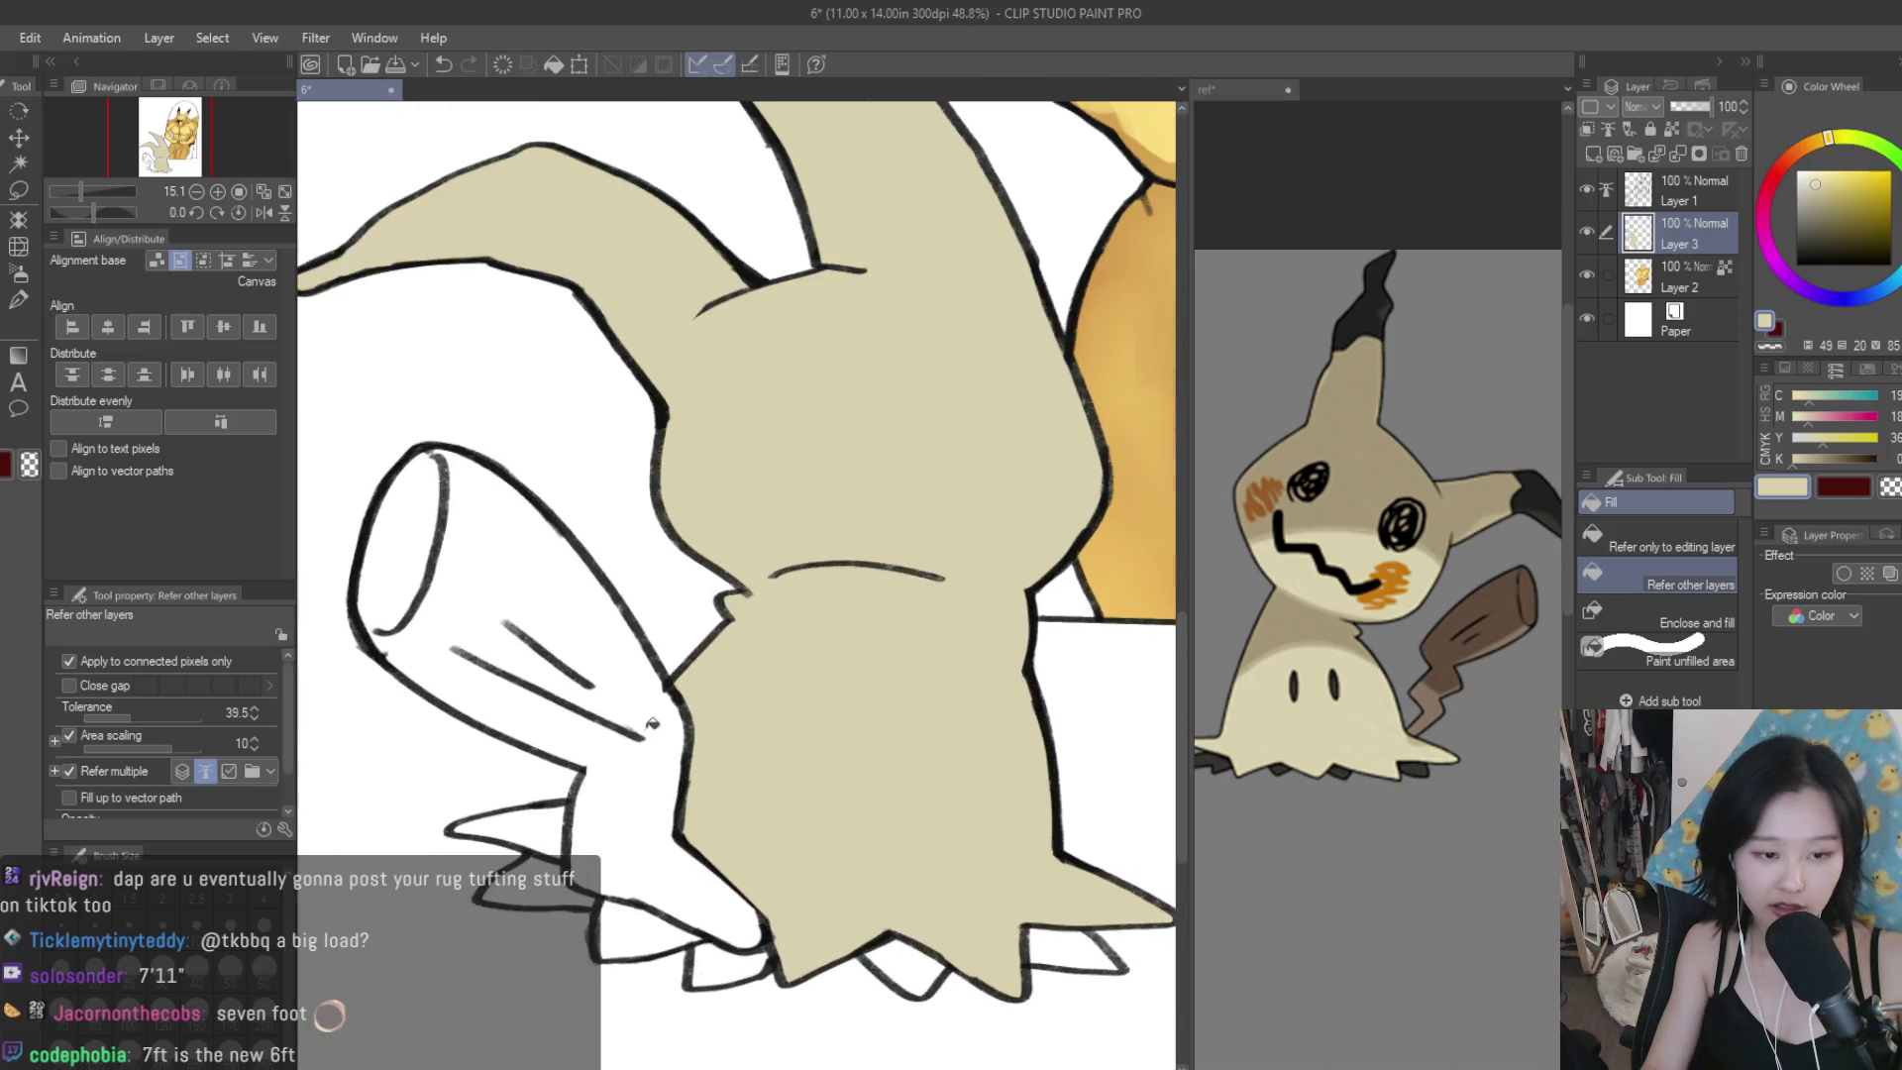
left_click(552, 814)
left_click(713, 971)
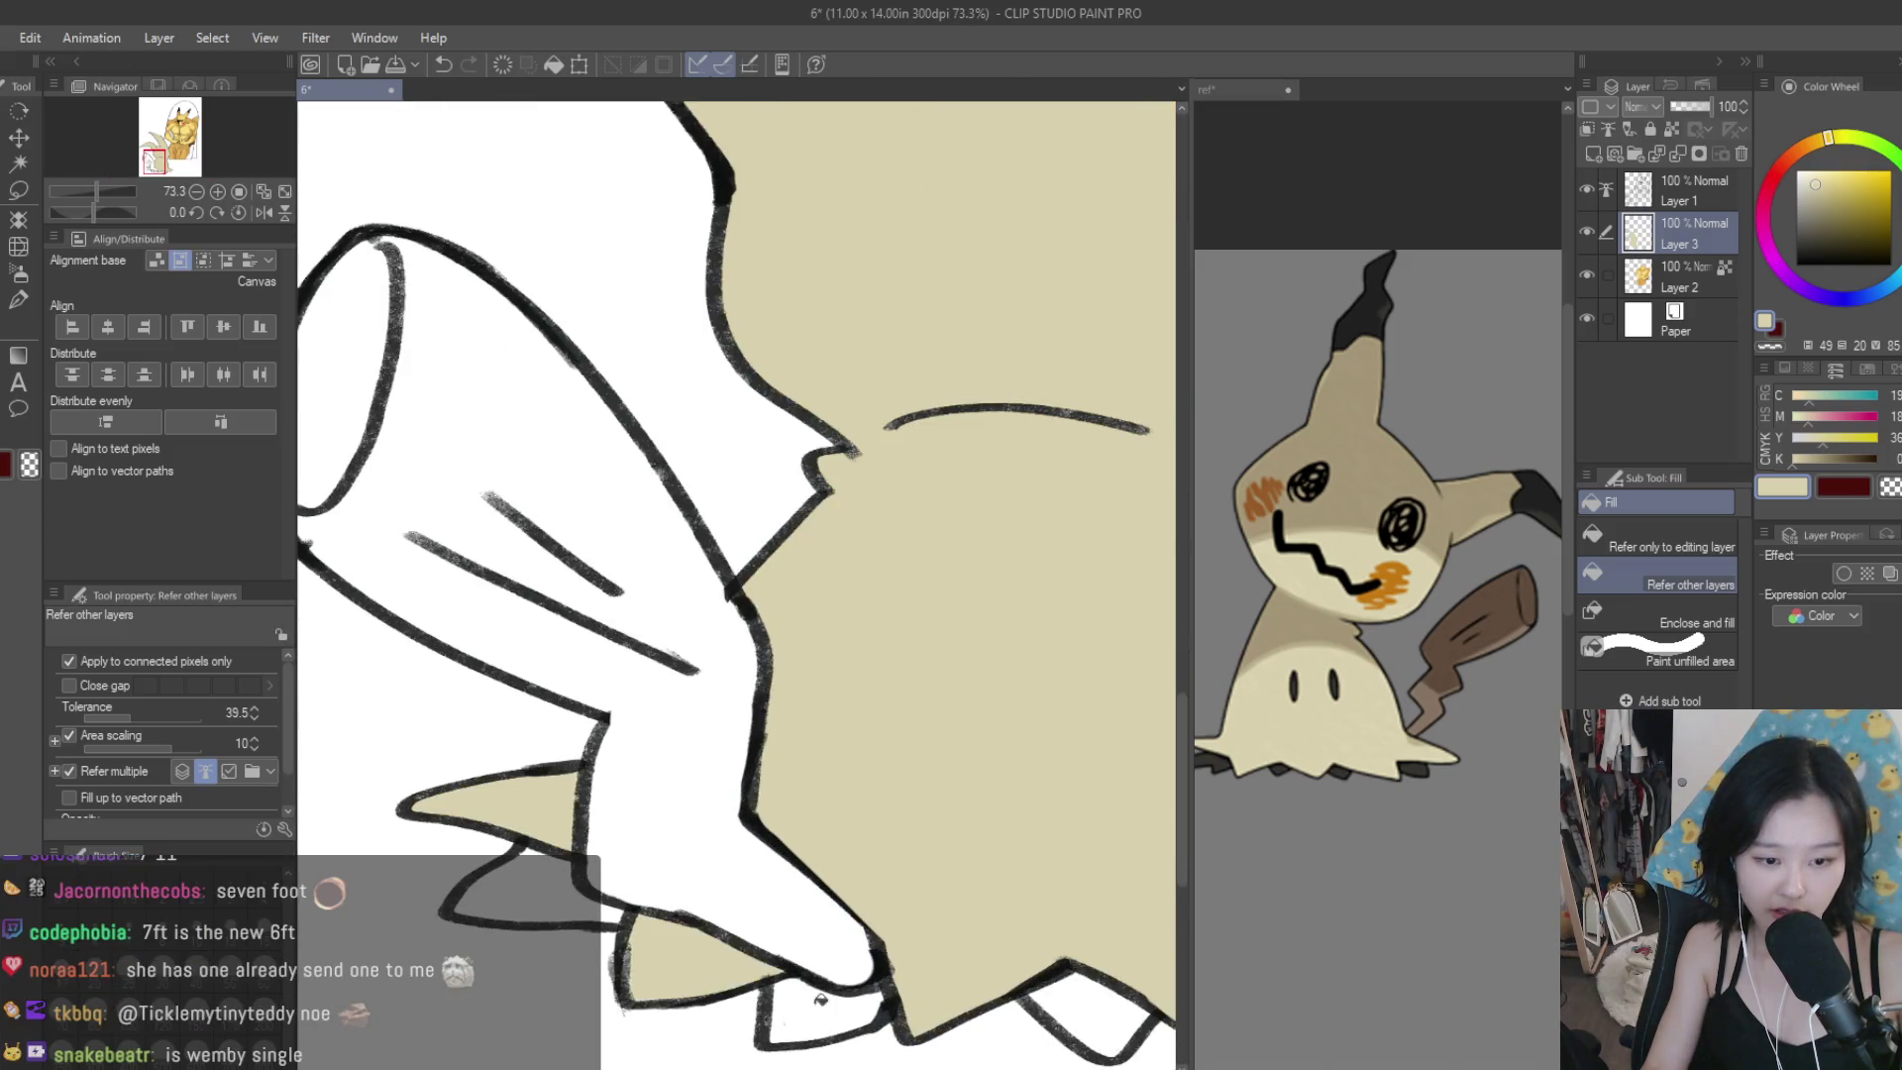
scroll(720, 911, "down", 5)
scroll(654, 851, "up", 5)
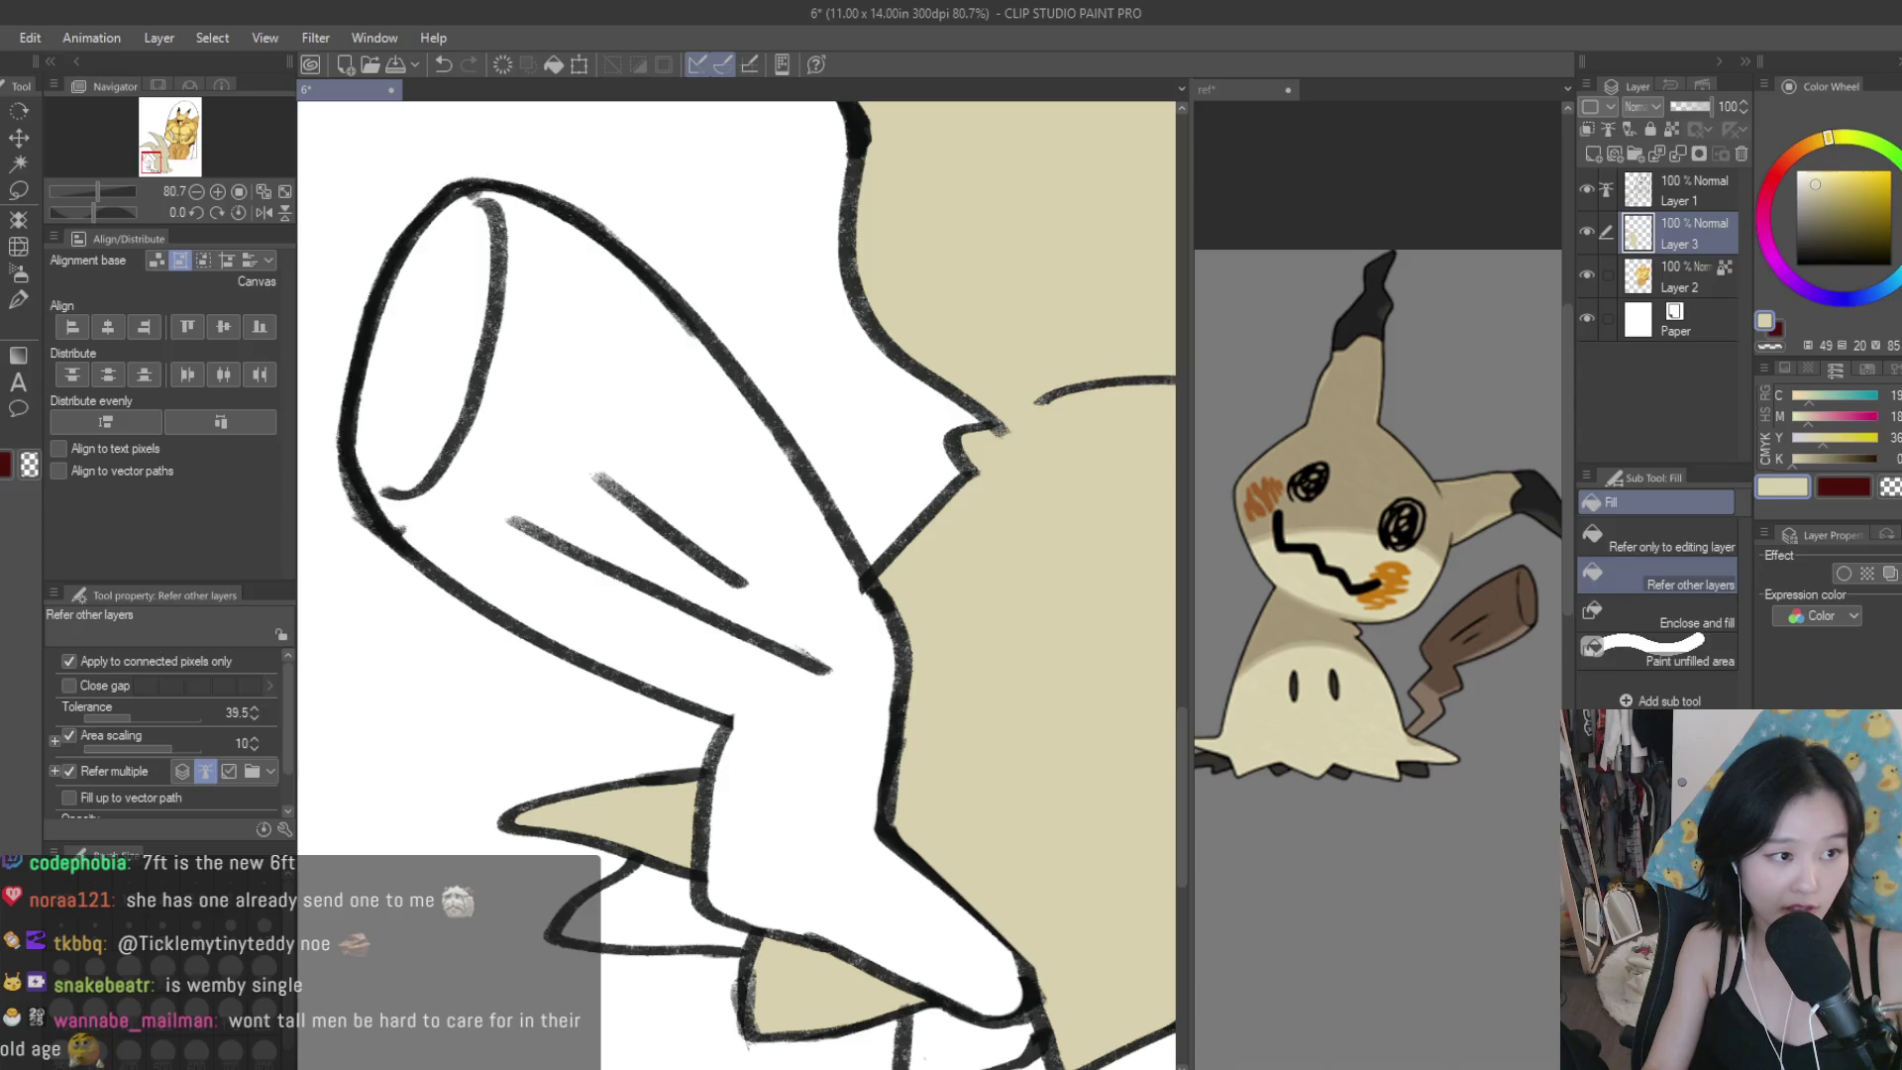
key("p")
scroll(934, 840, "up", 2)
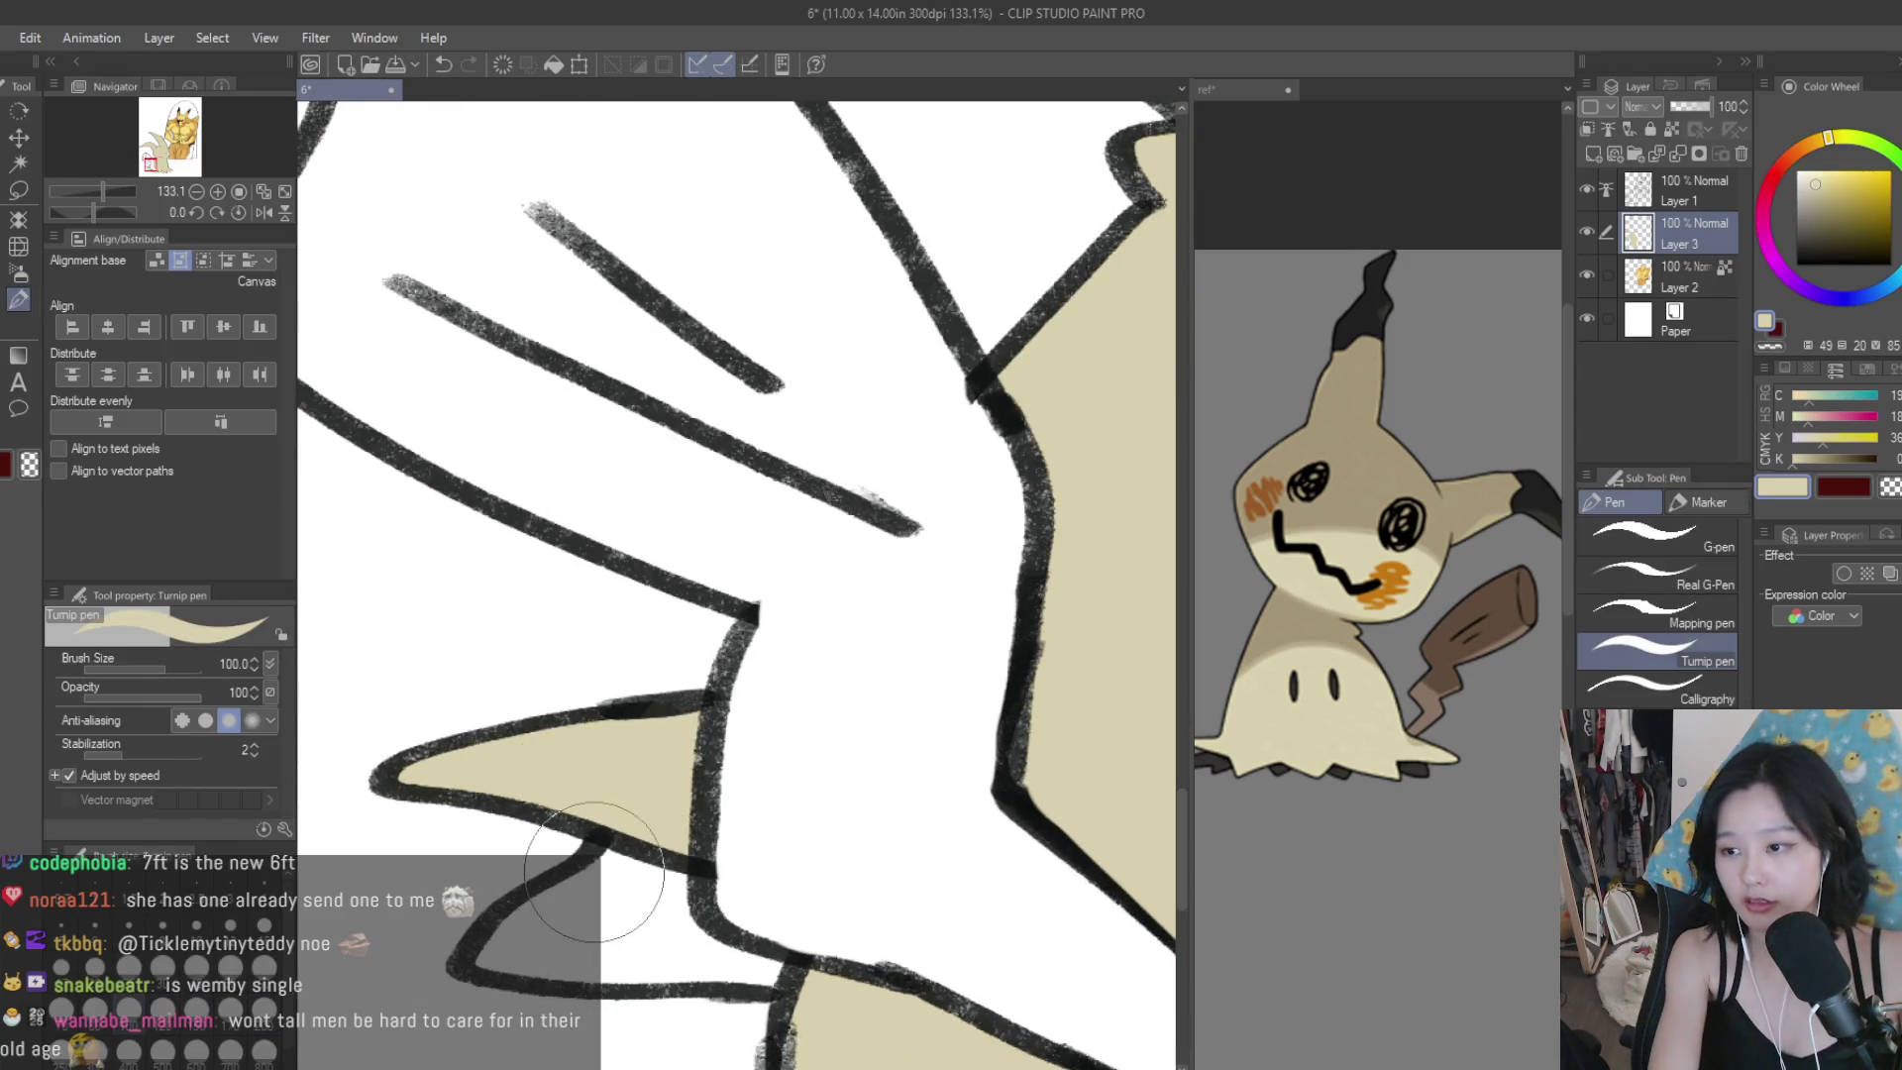
Shrink the pen to size 50 and draw dark crease lines across Mimikyu's body.
key("bracketleft")
key("bracketleft")
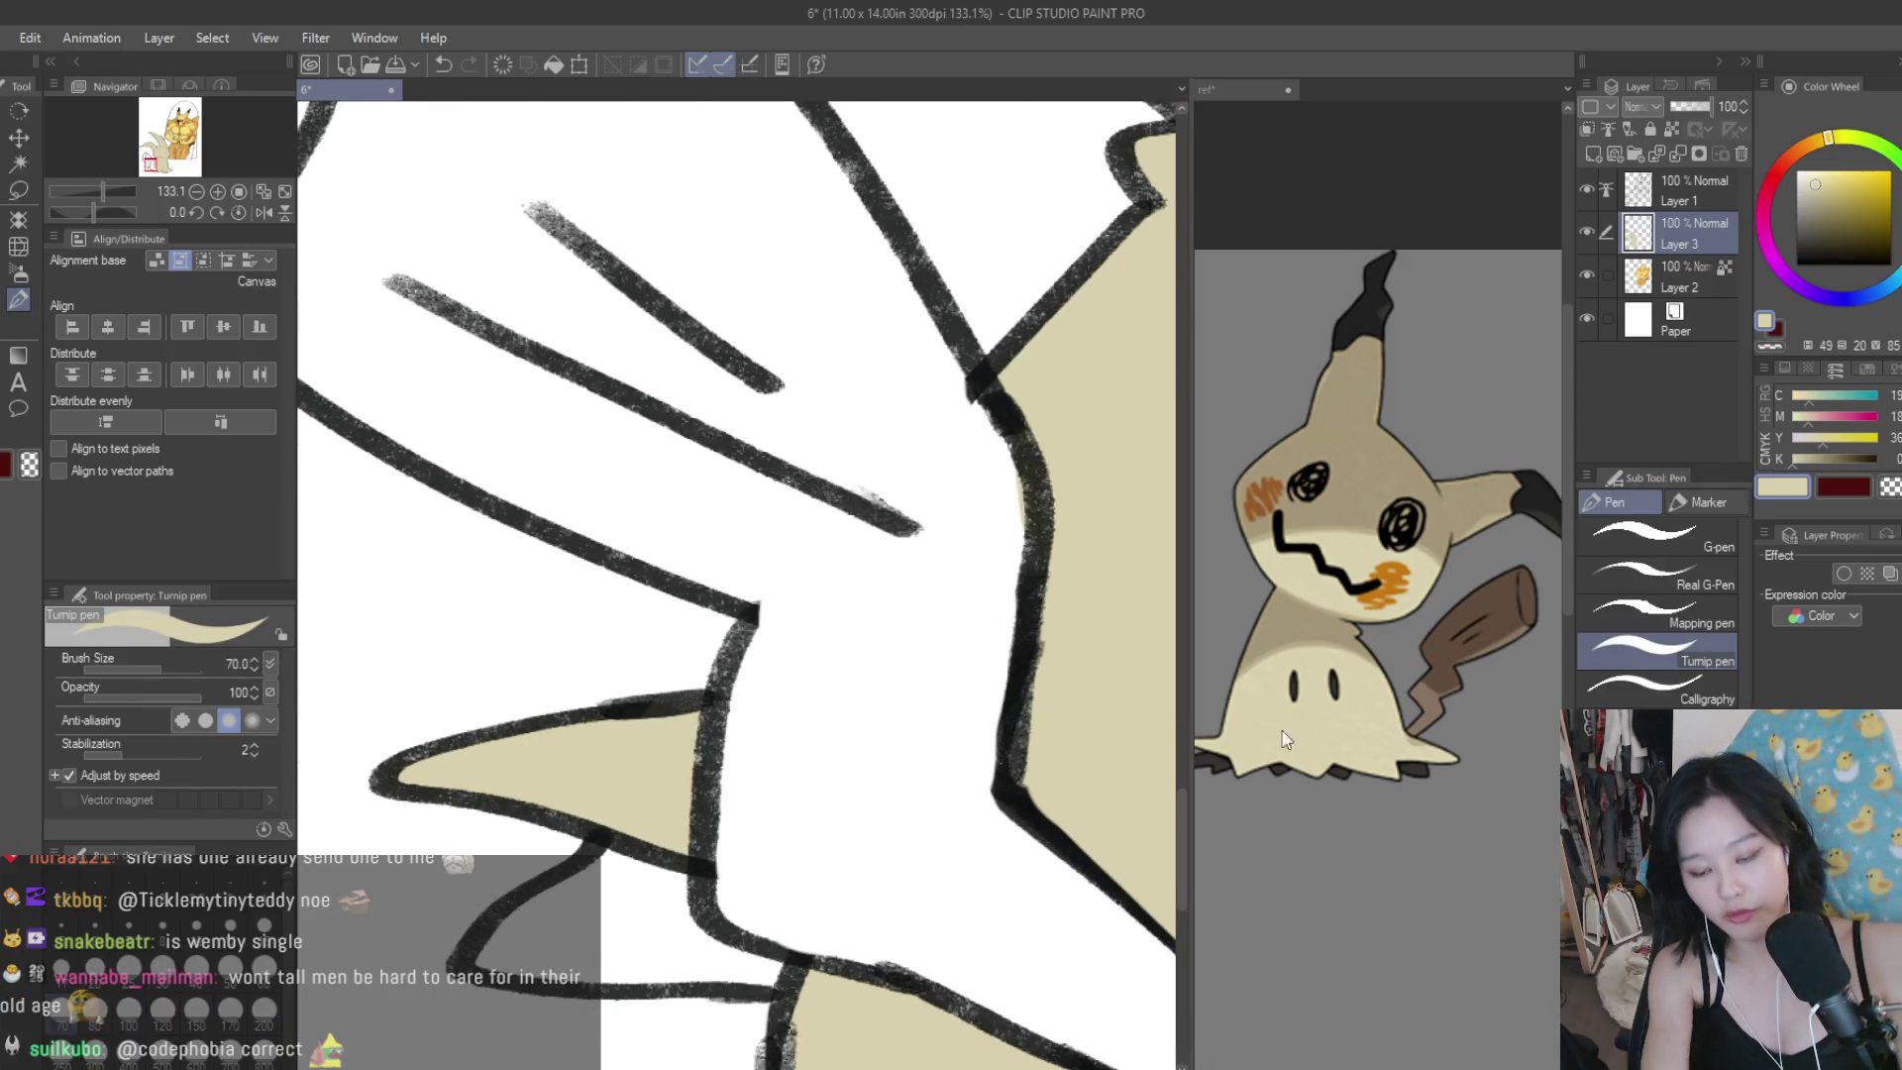
key("bracketleft")
key("bracketleft")
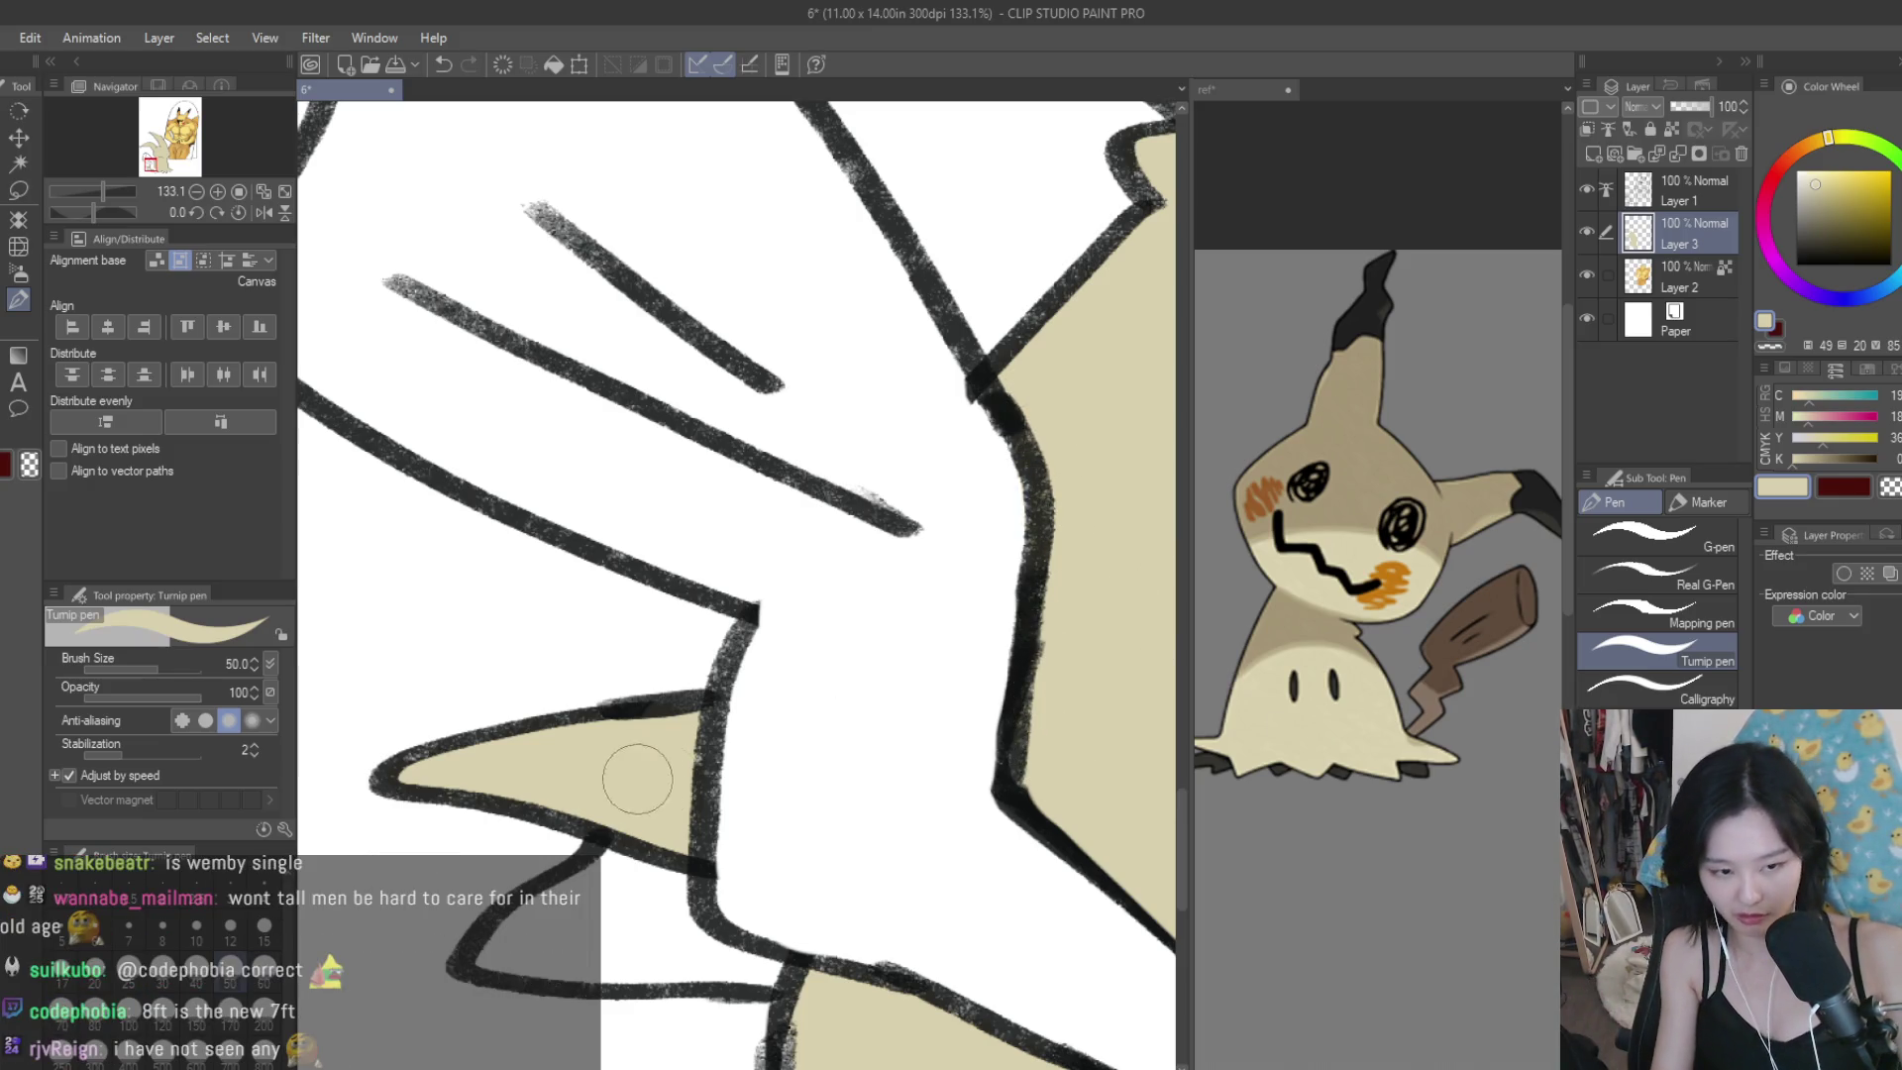
scroll(637, 792, "down", 2)
scroll(594, 723, "down", 2)
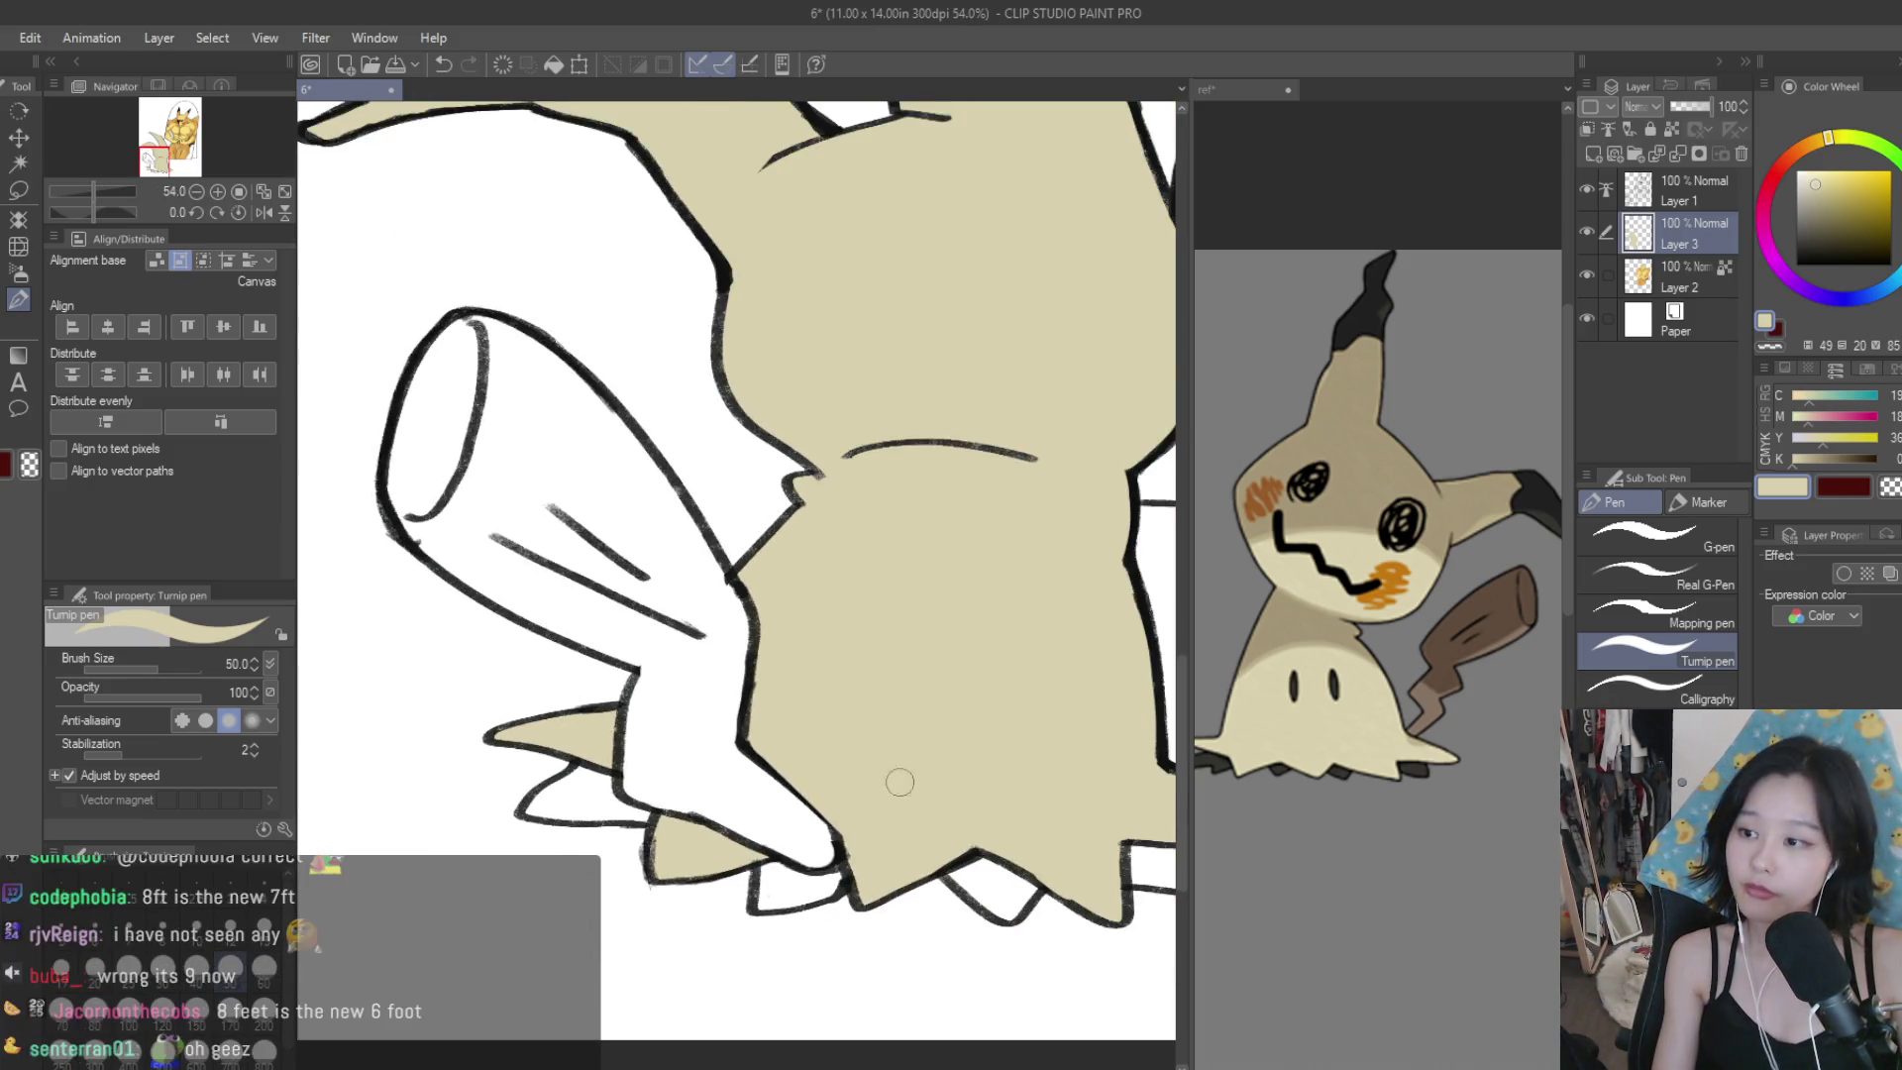
scroll(920, 829, "up", 1)
scroll(891, 783, "up", 1)
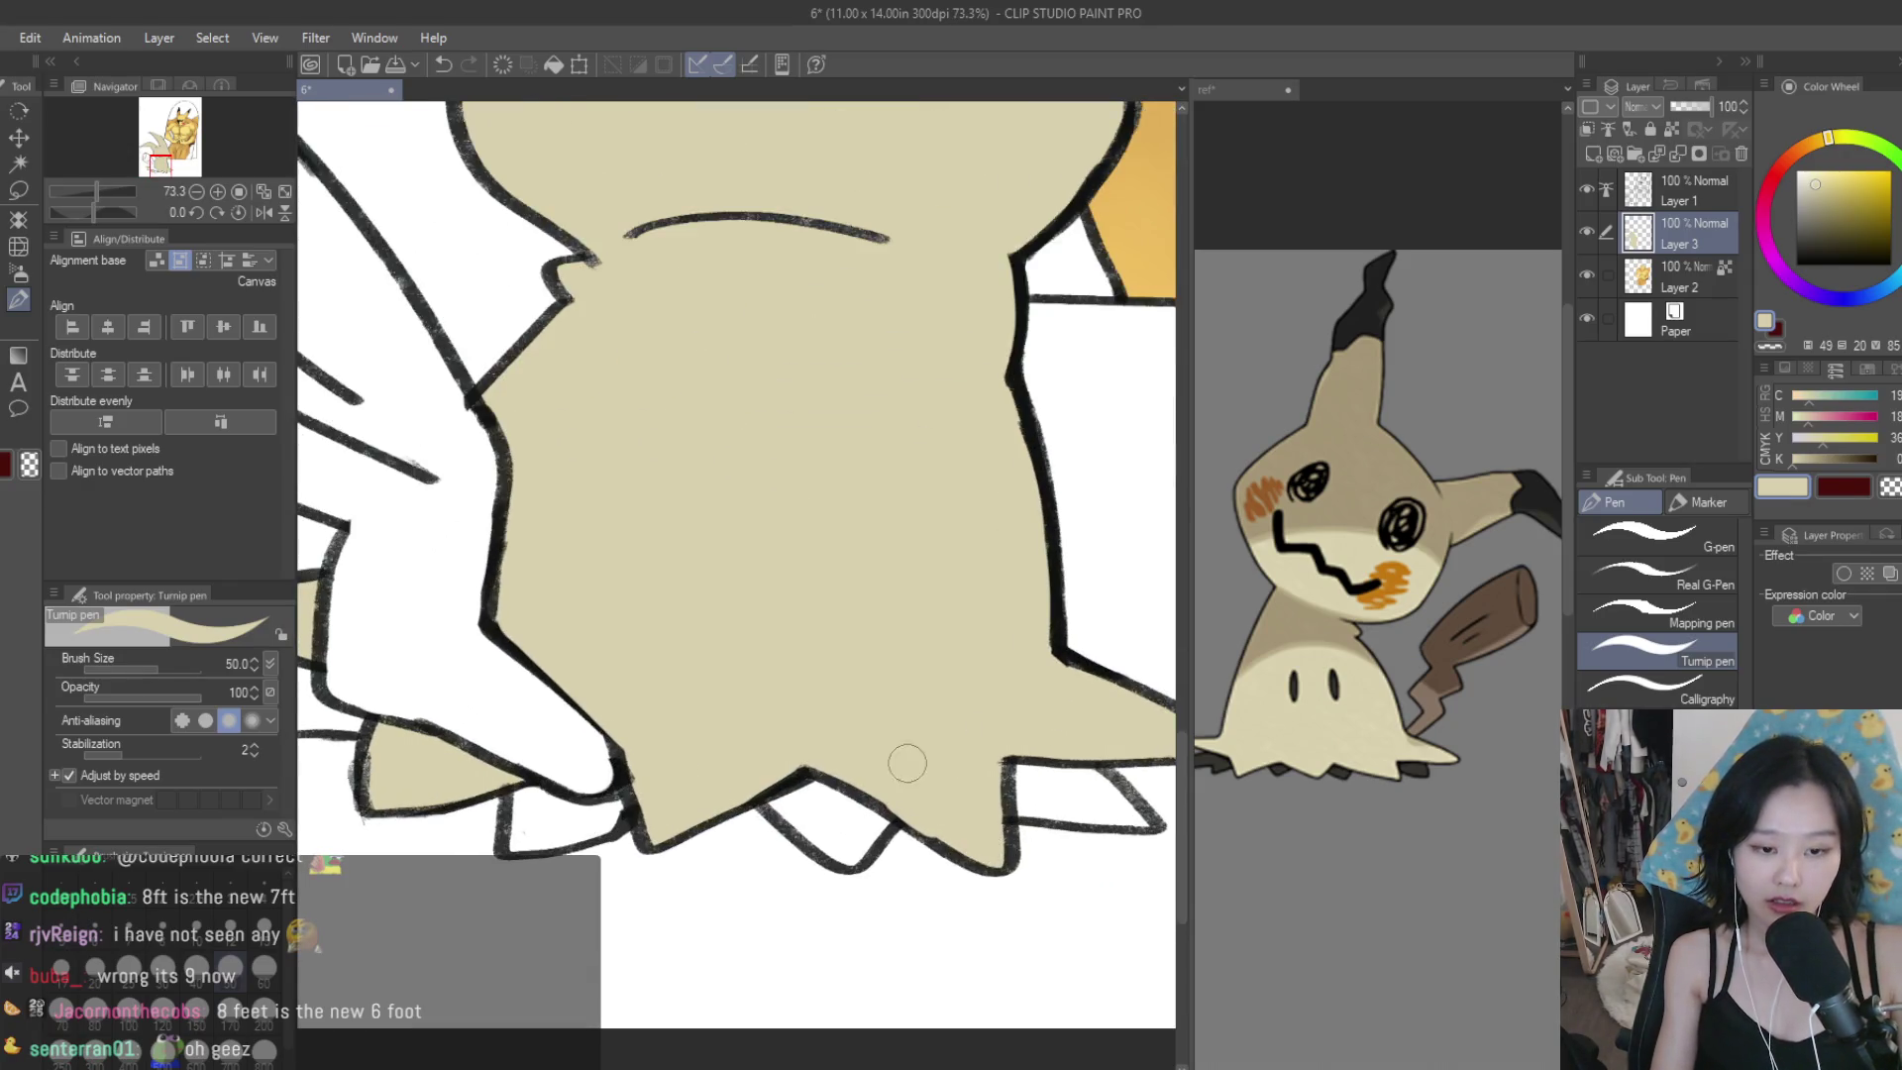
scroll(980, 794, "down", 1)
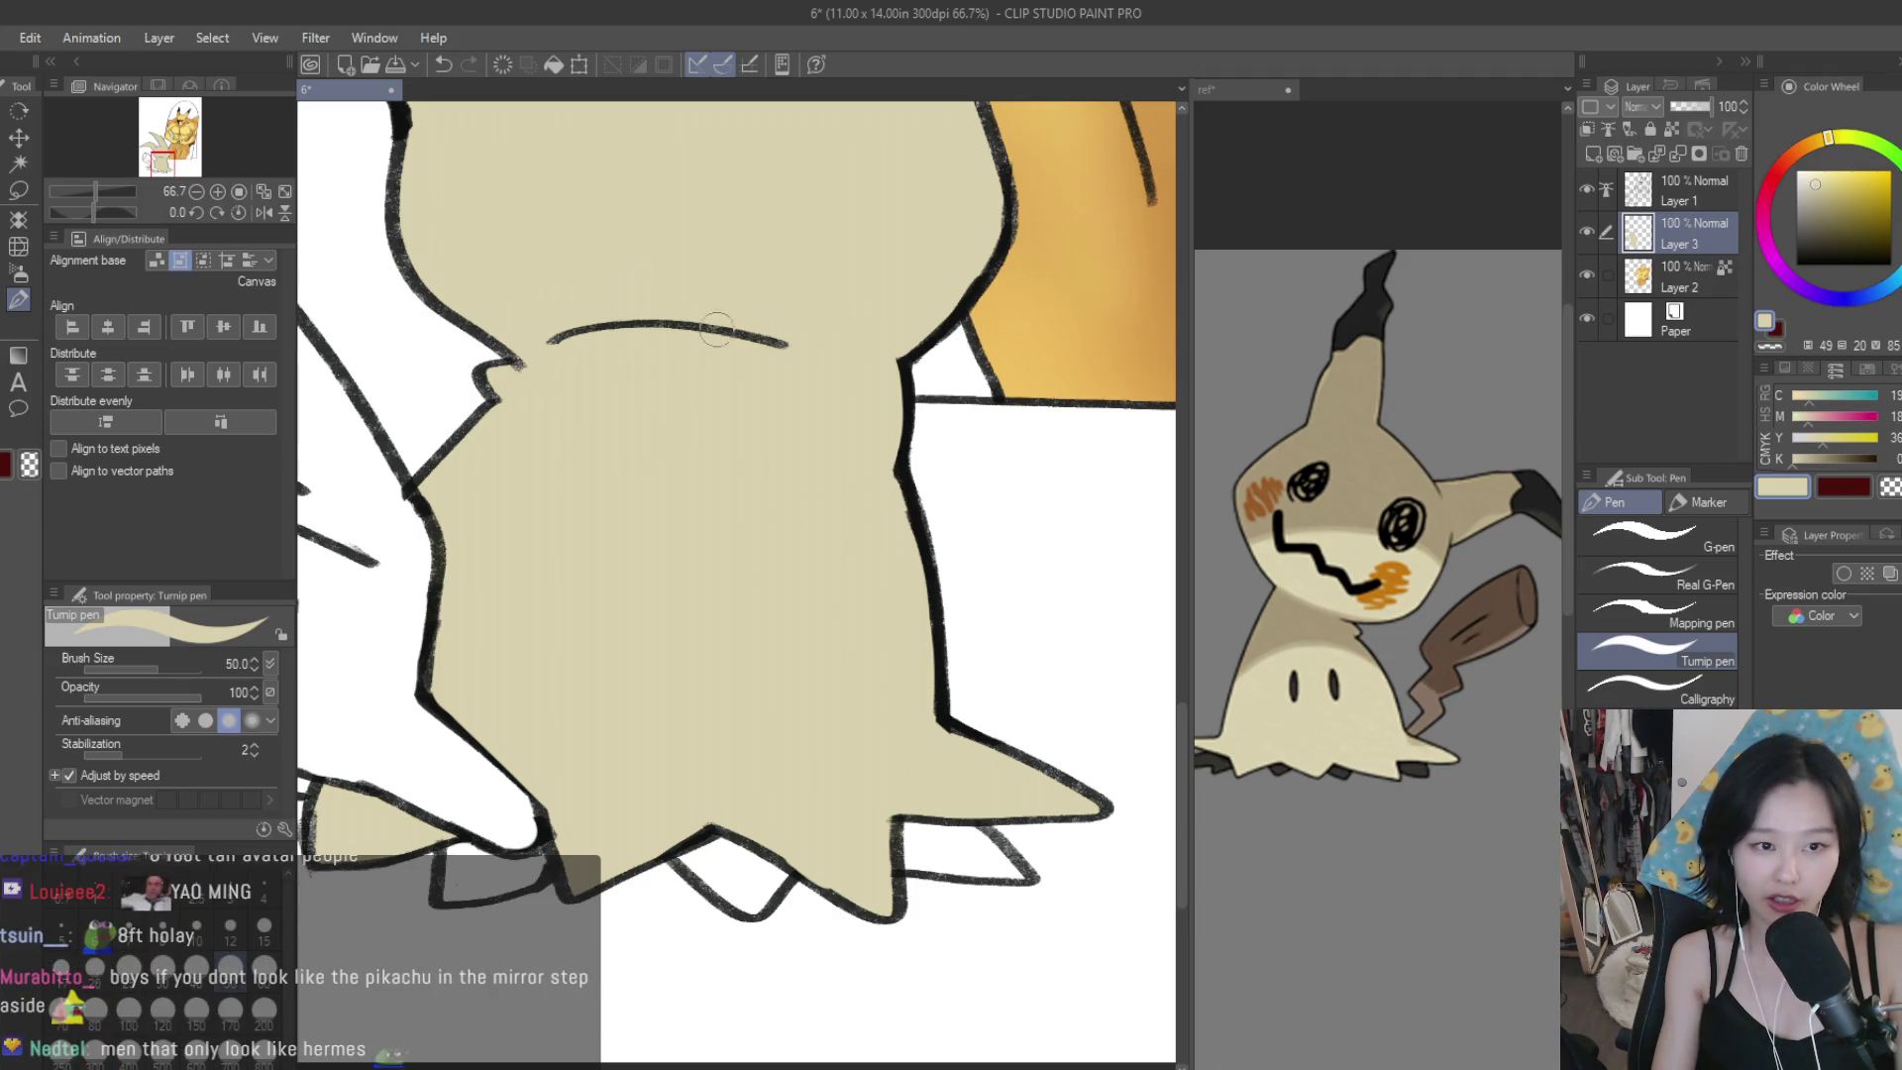
scroll(748, 382, "up", 3)
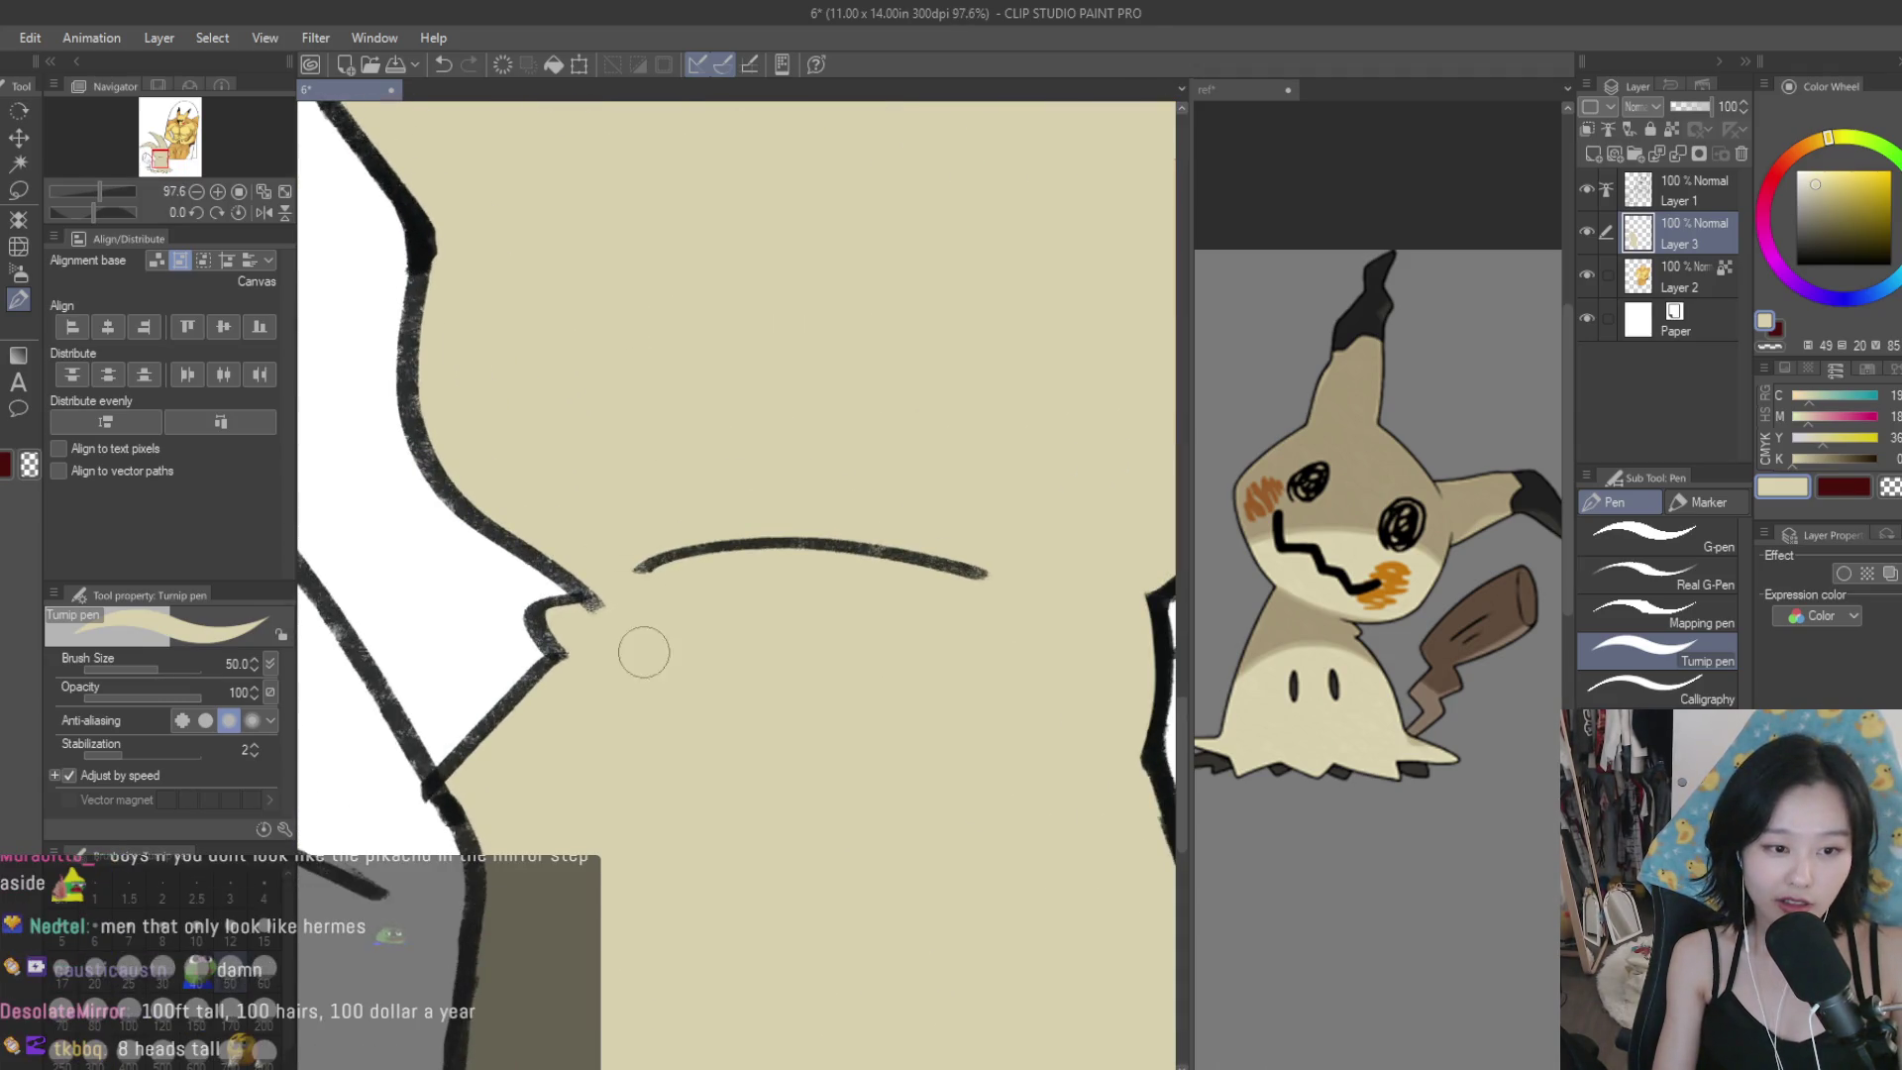
scroll(917, 825, "down", 4)
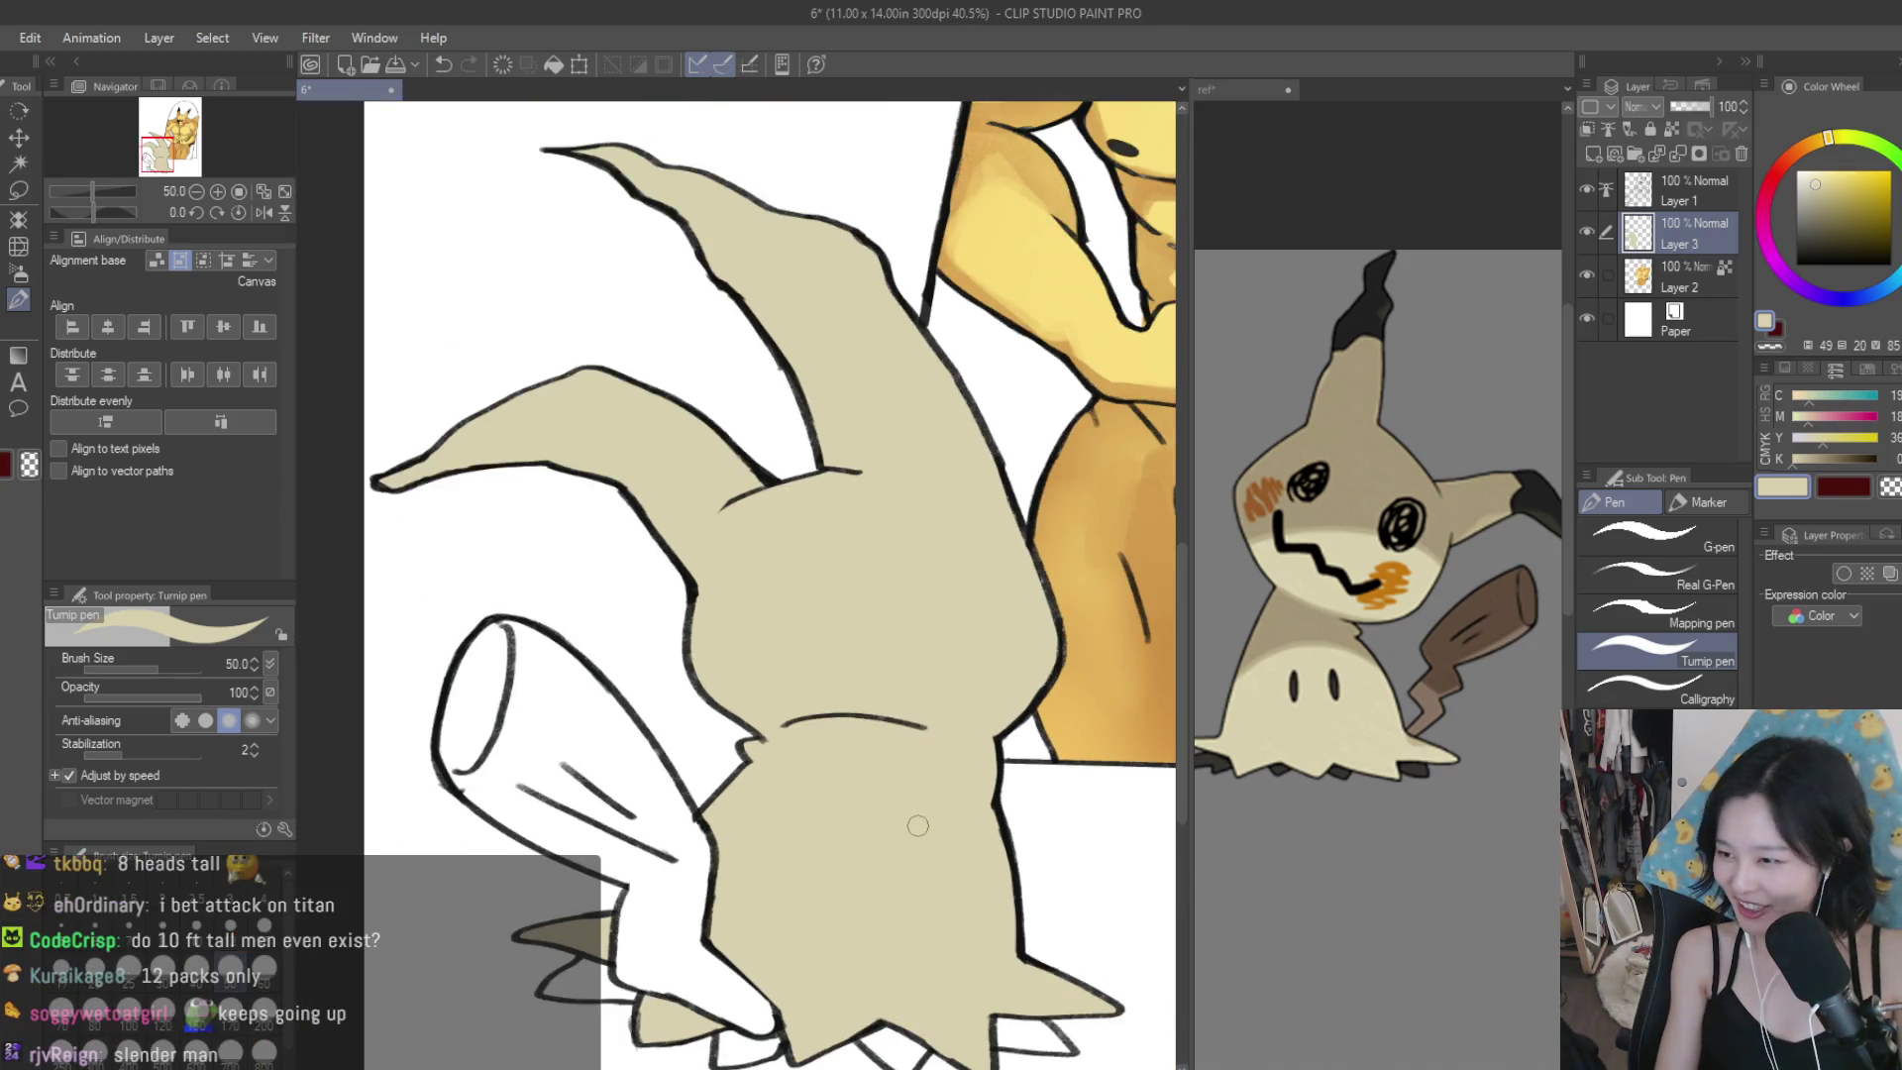
scroll(946, 565, "up", 2)
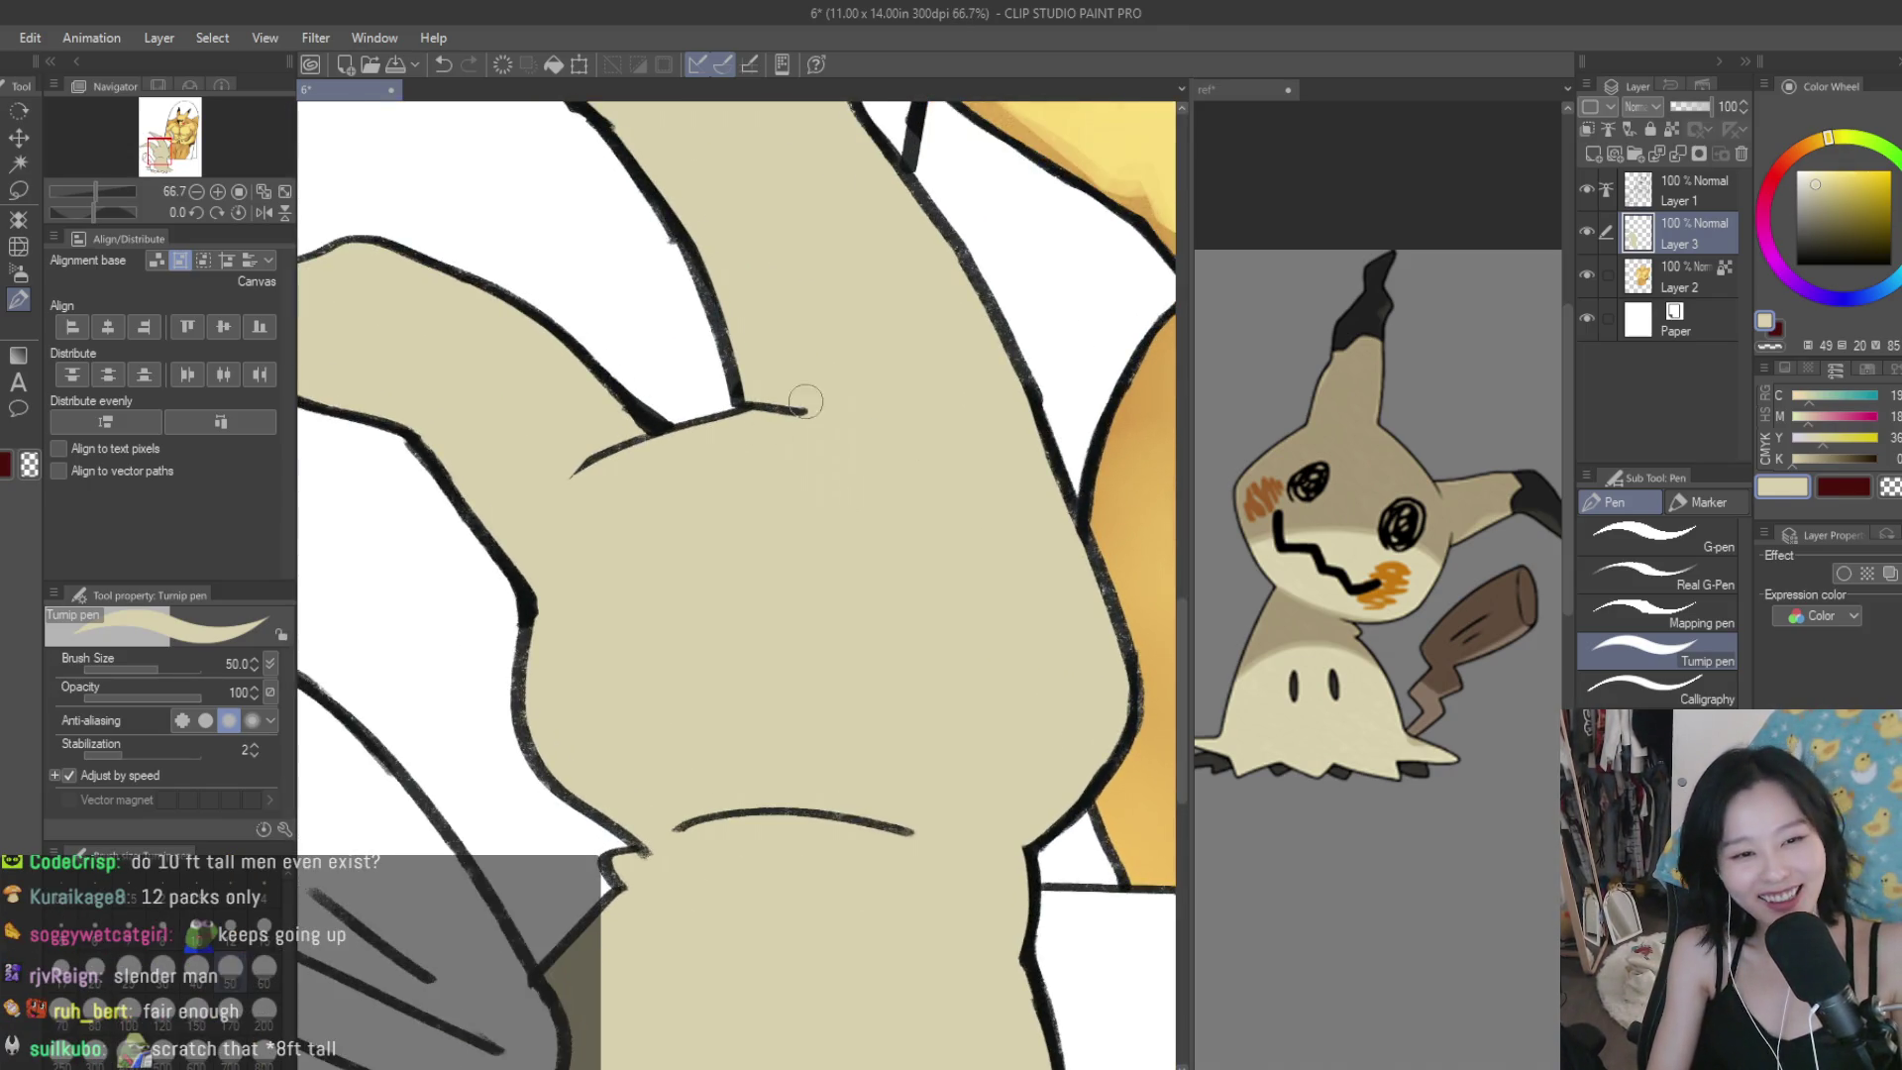
scroll(782, 614, "up", 2)
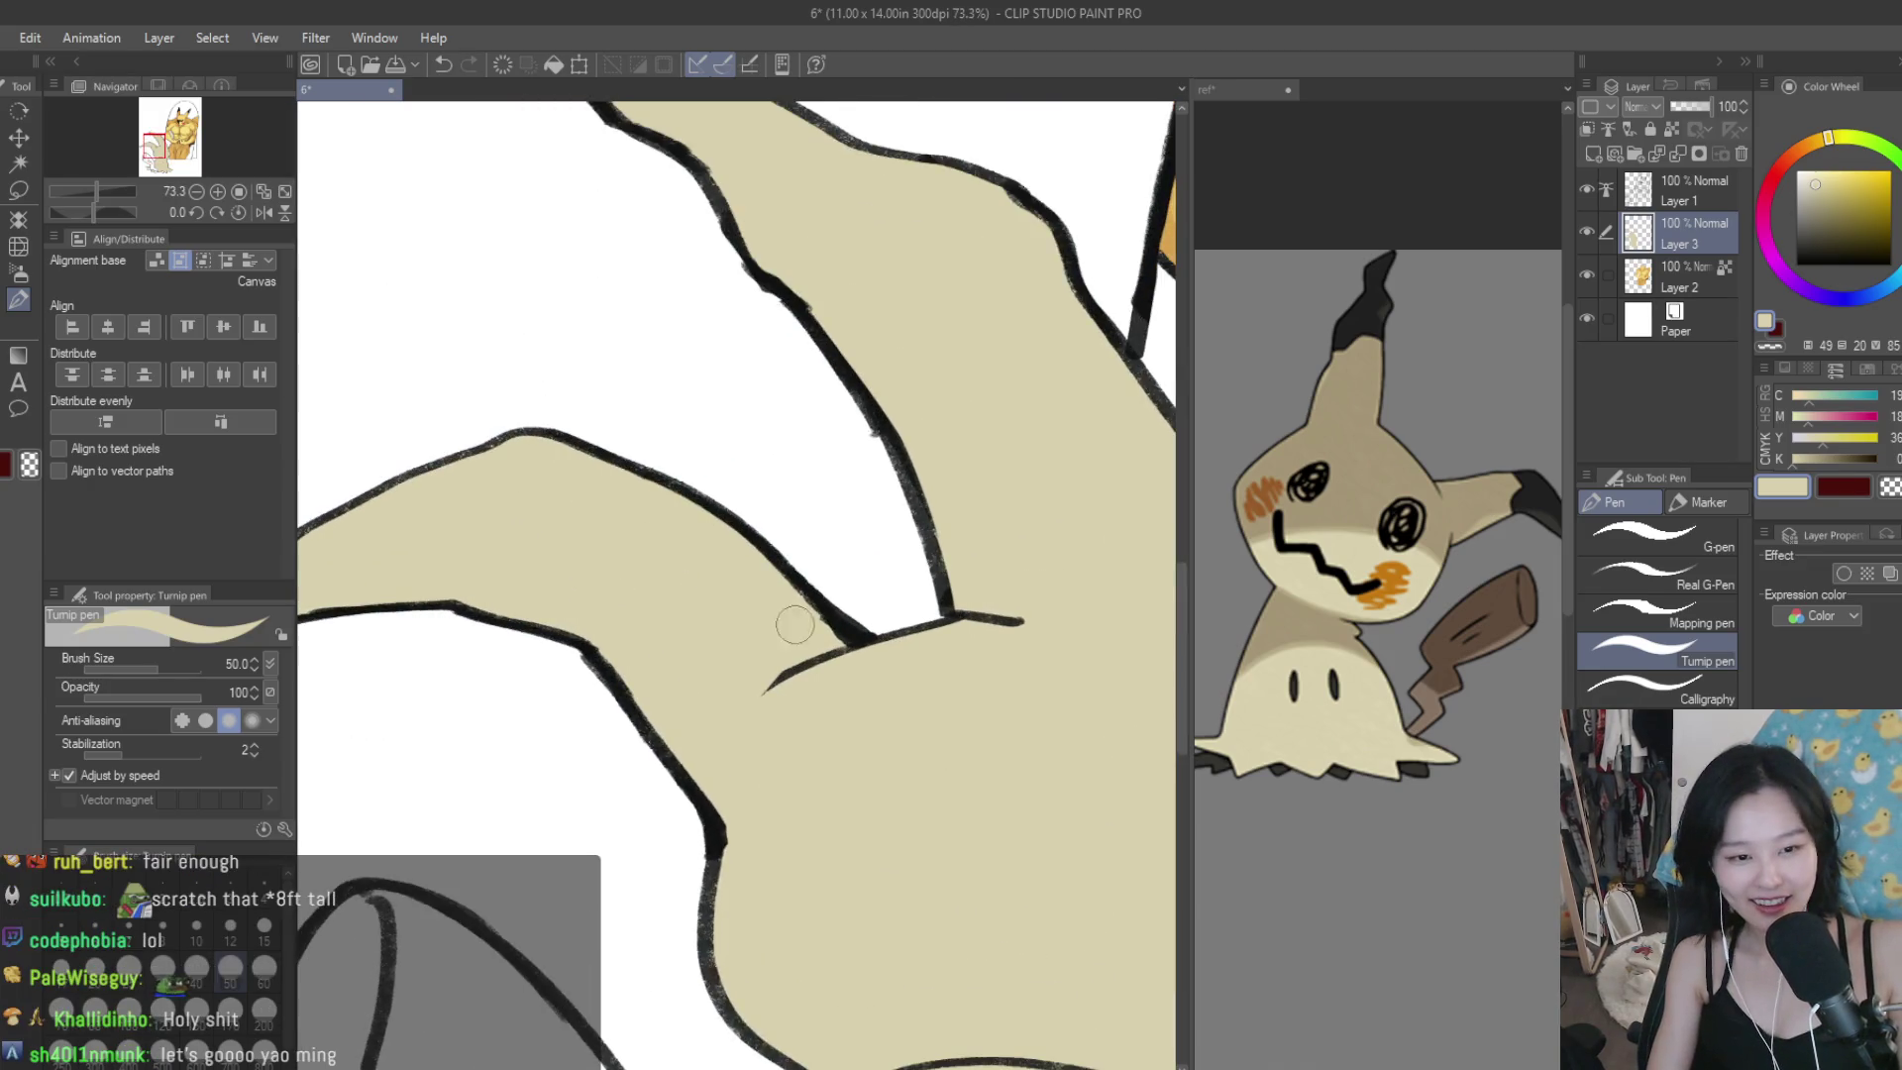
scroll(704, 570, "down", 8)
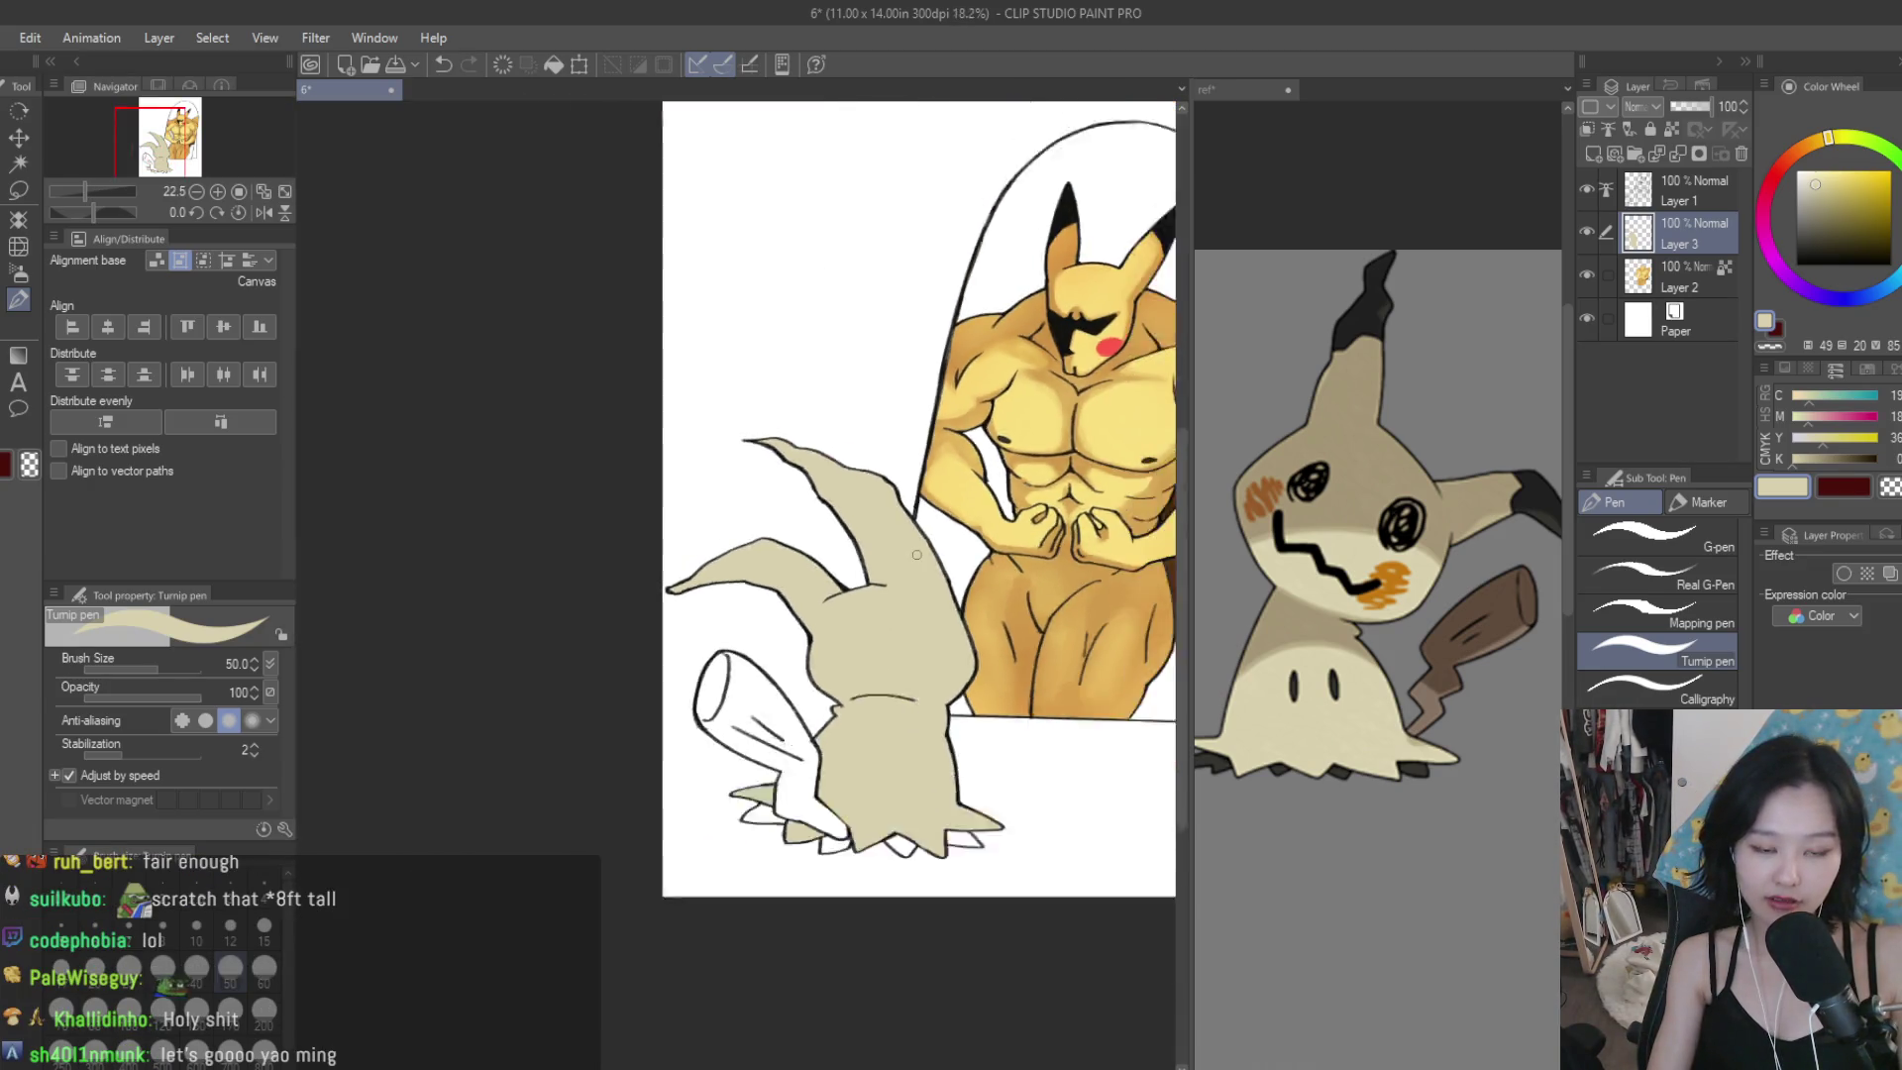
scroll(977, 612, "up", 2)
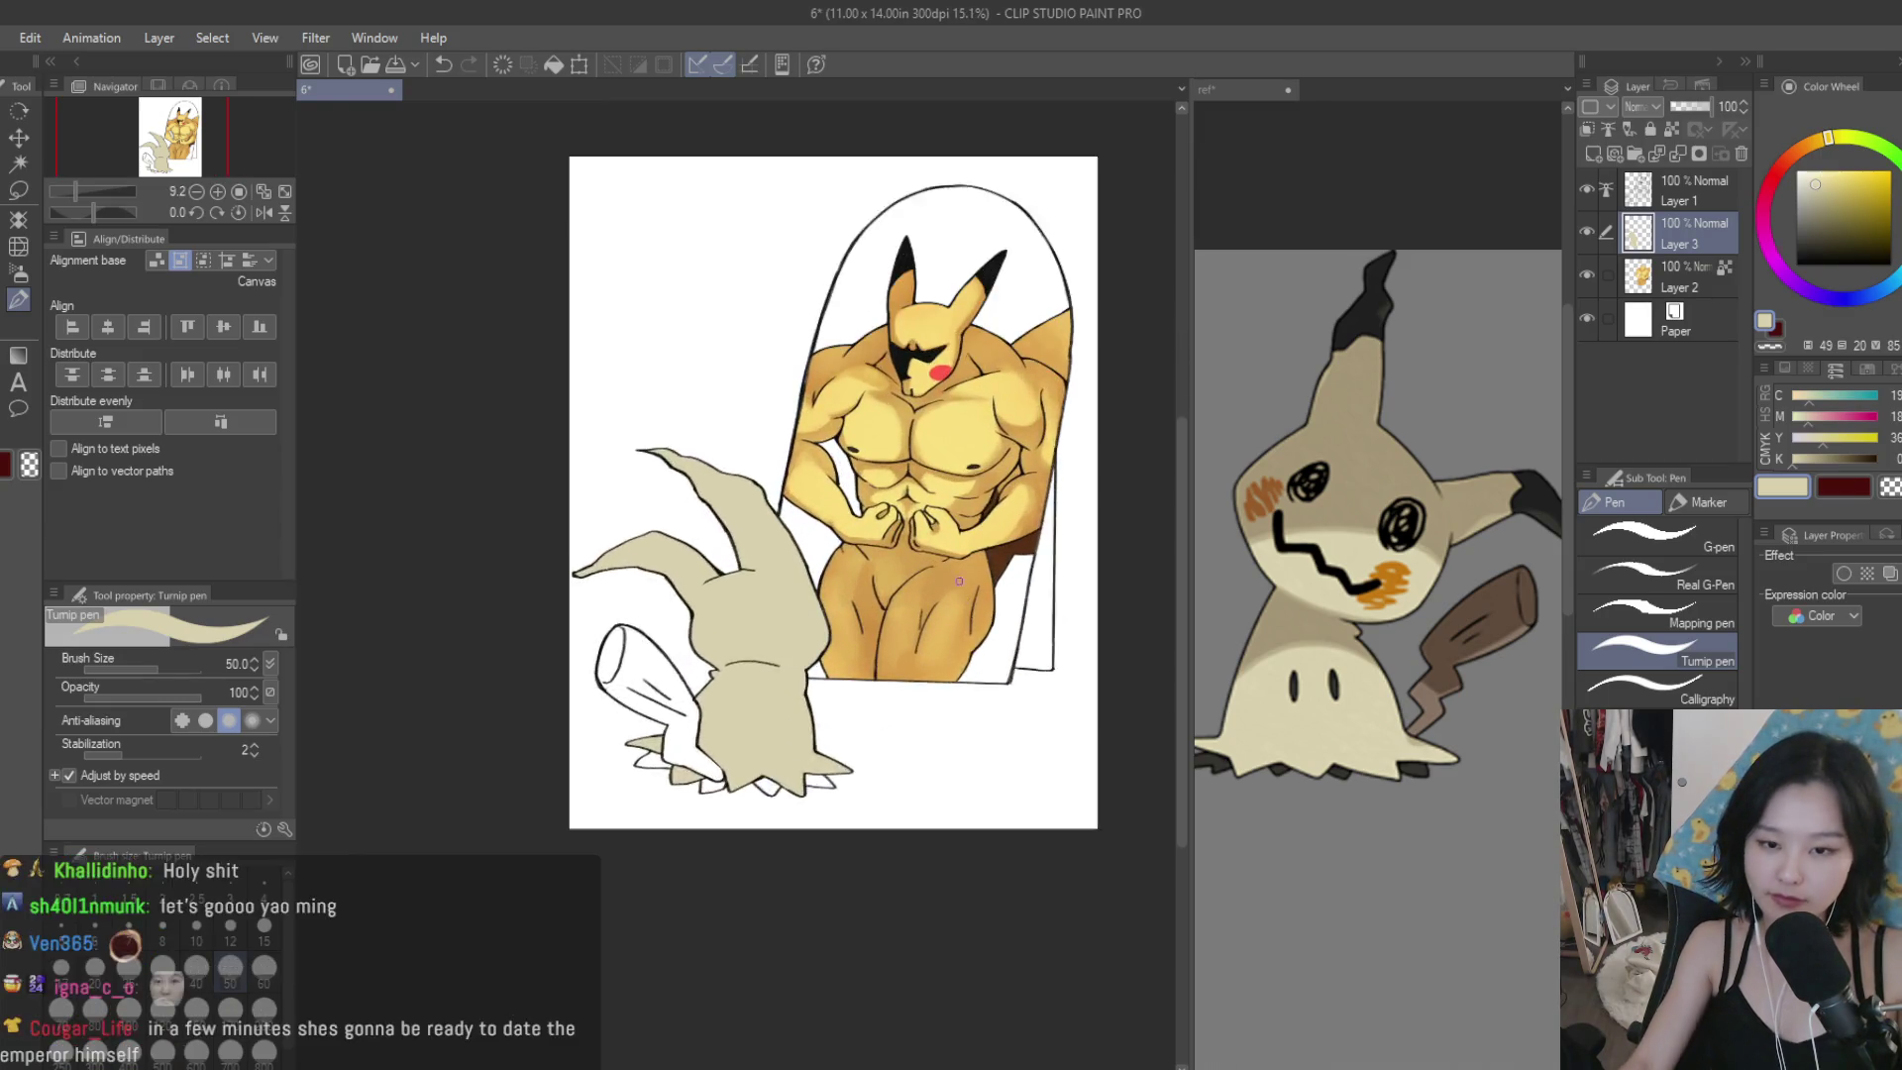
Save the drawing and set the Mimikyu colour Layer 3 as the reference layer.
key("ctrl+s")
left_click(1672, 129)
scroll(684, 660, "up", 2)
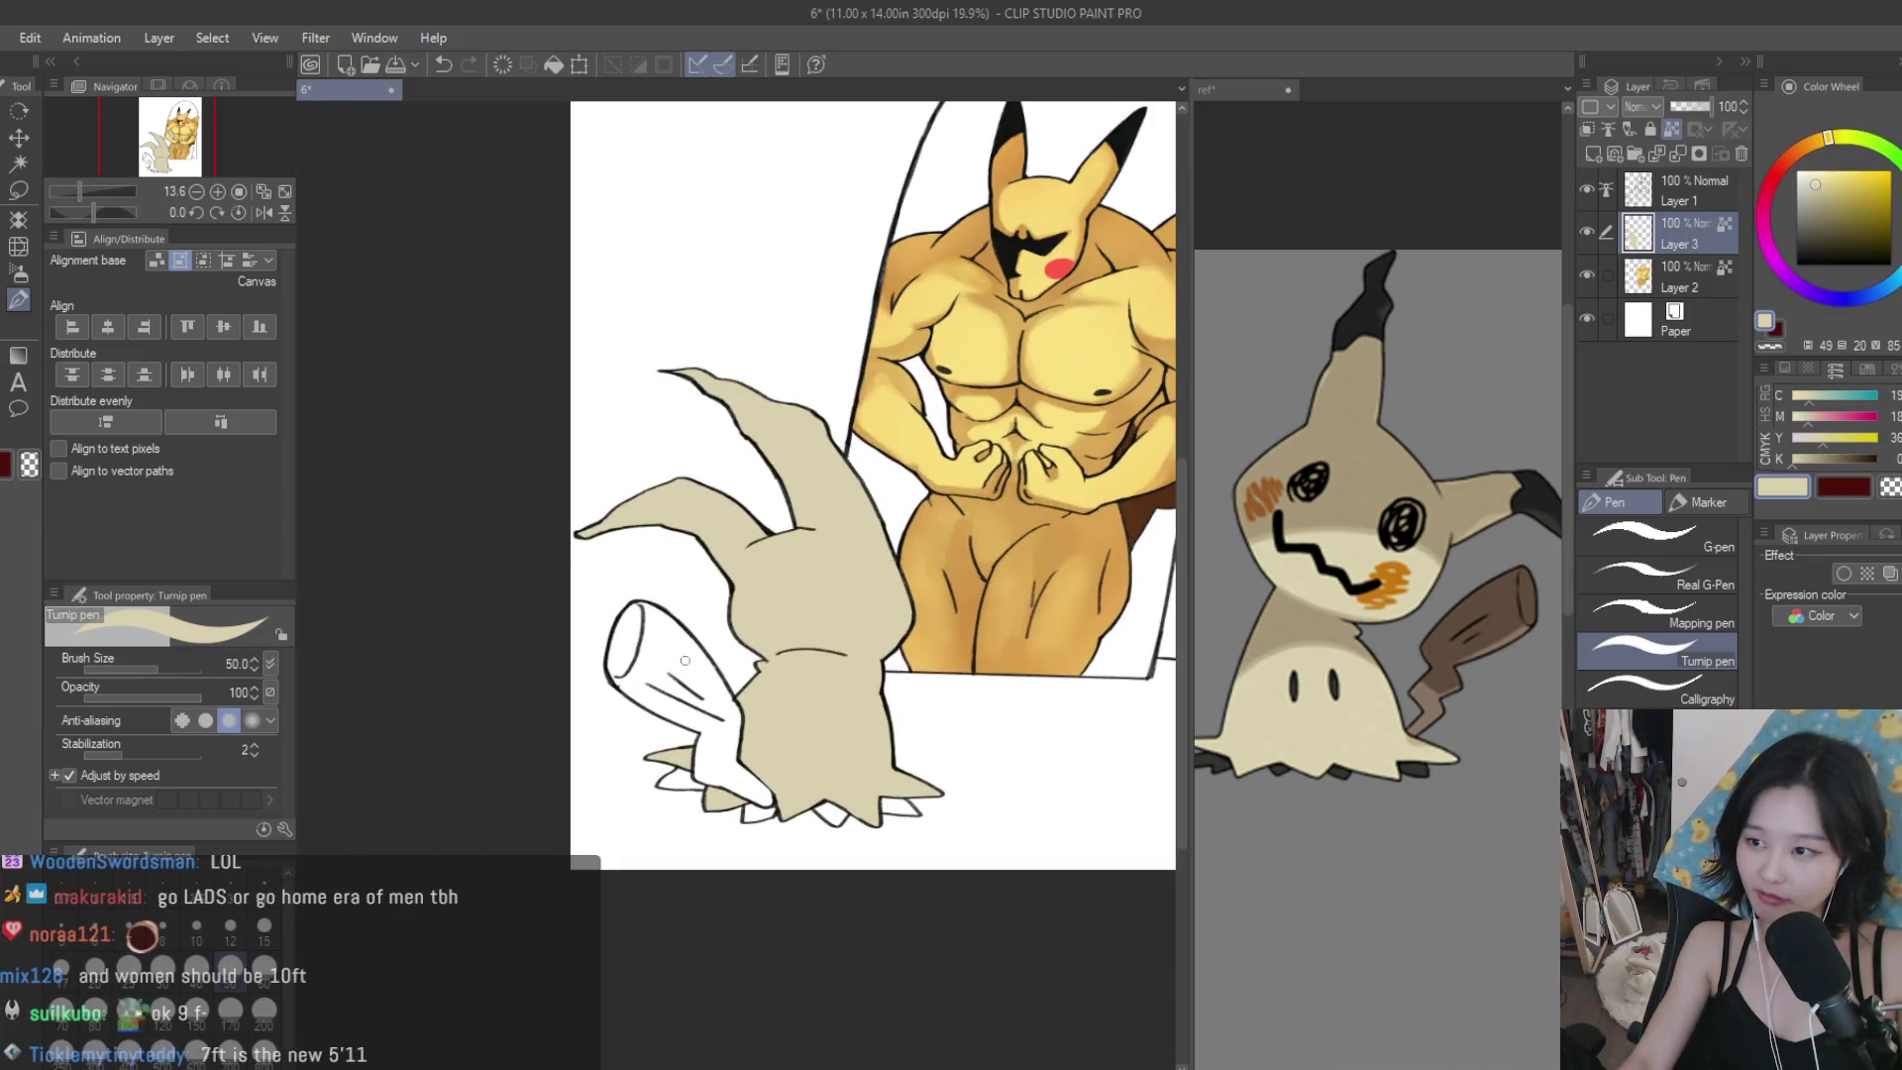
left_click(20, 283)
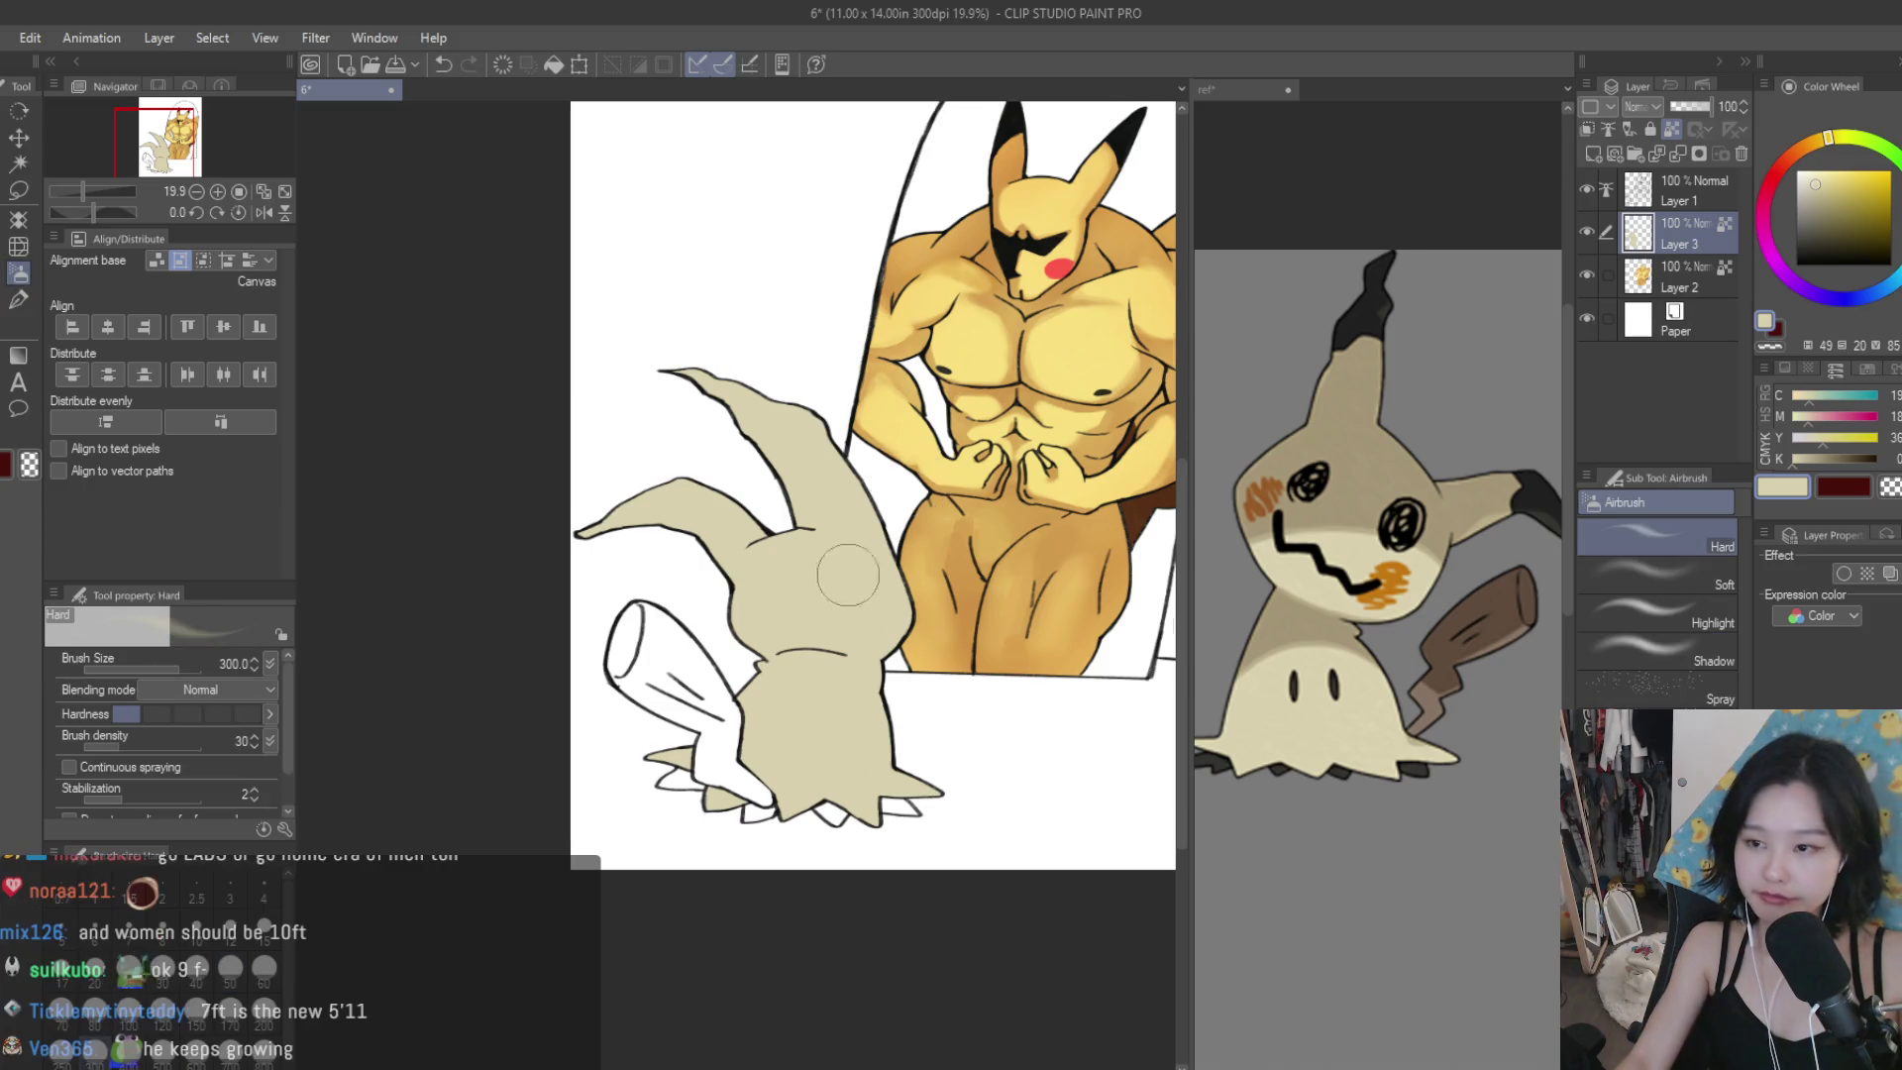
Spray golden tan over Mimikyu's body with a large Soft airbrush.
scroll(835, 591, "up", 1)
scroll(835, 591, "up", 1)
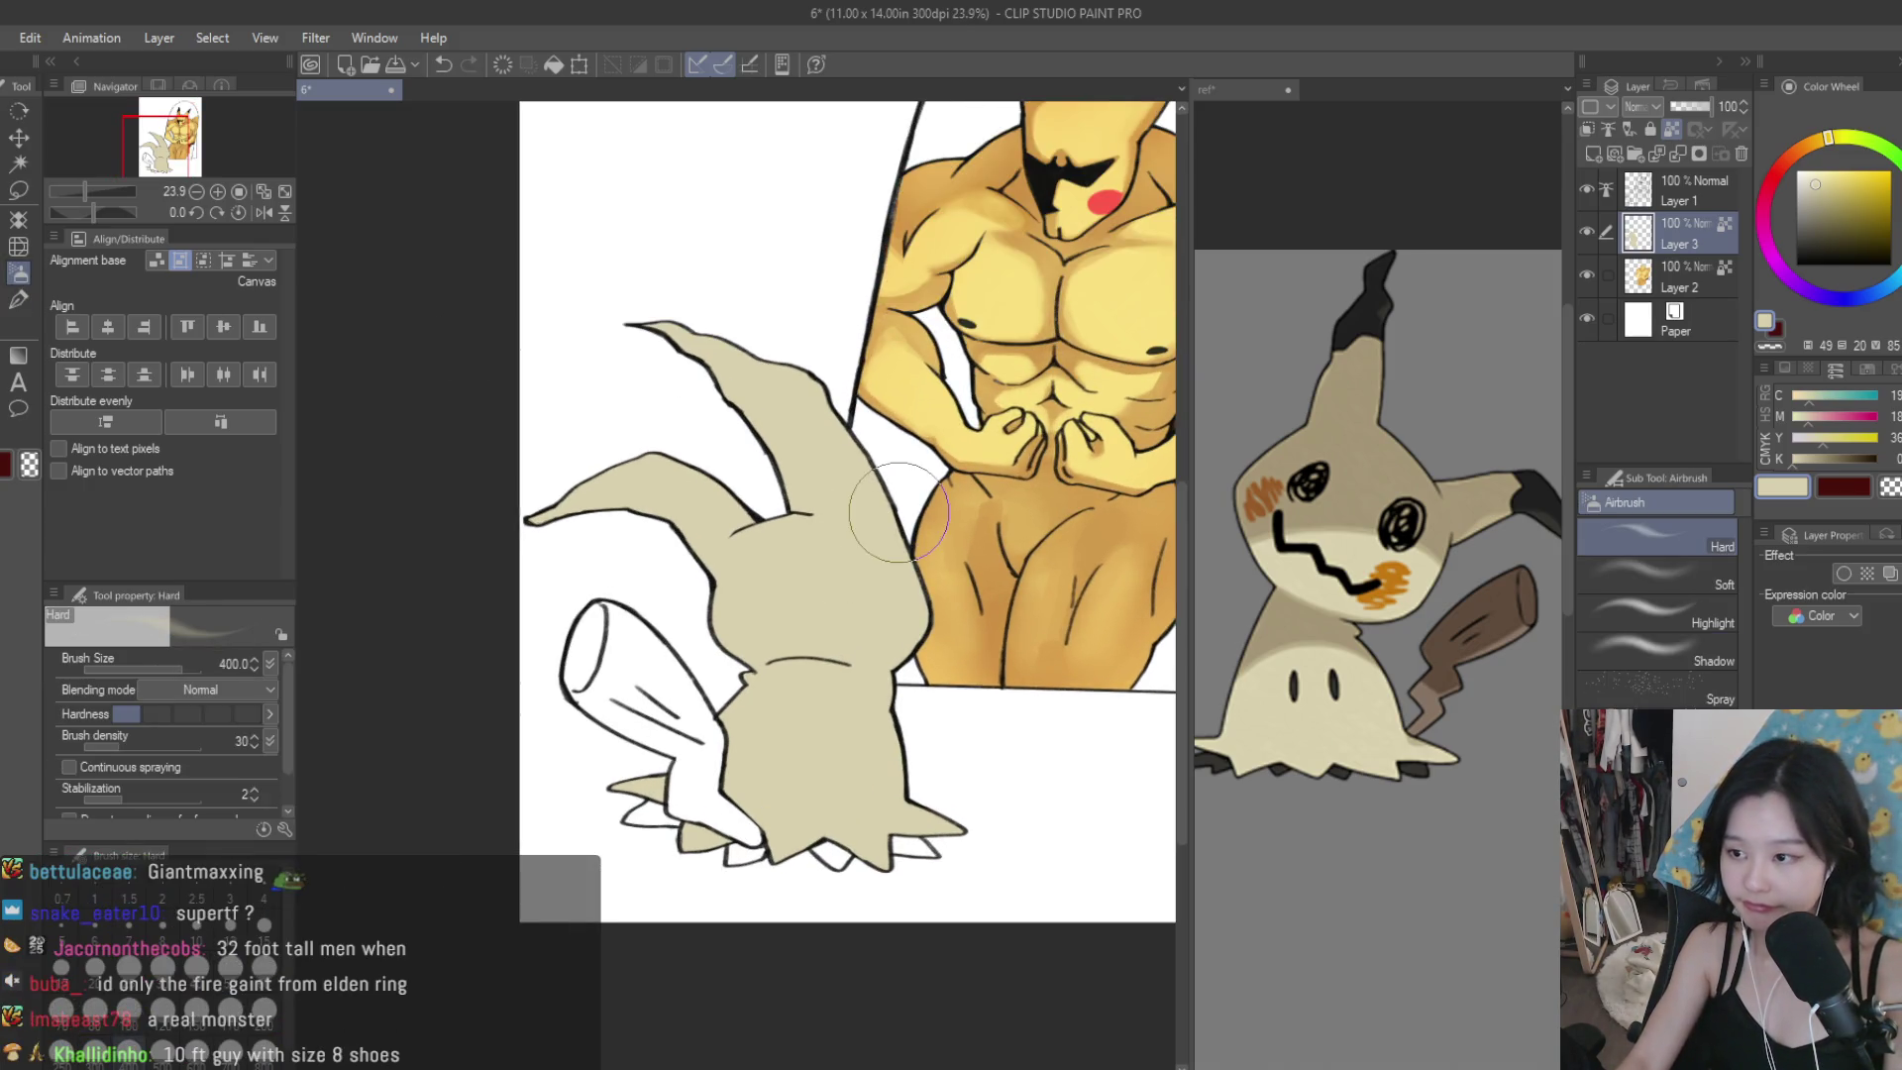
key("bracketright")
key("bracketright")
key("bracketright")
left_click(713, 584, "alt")
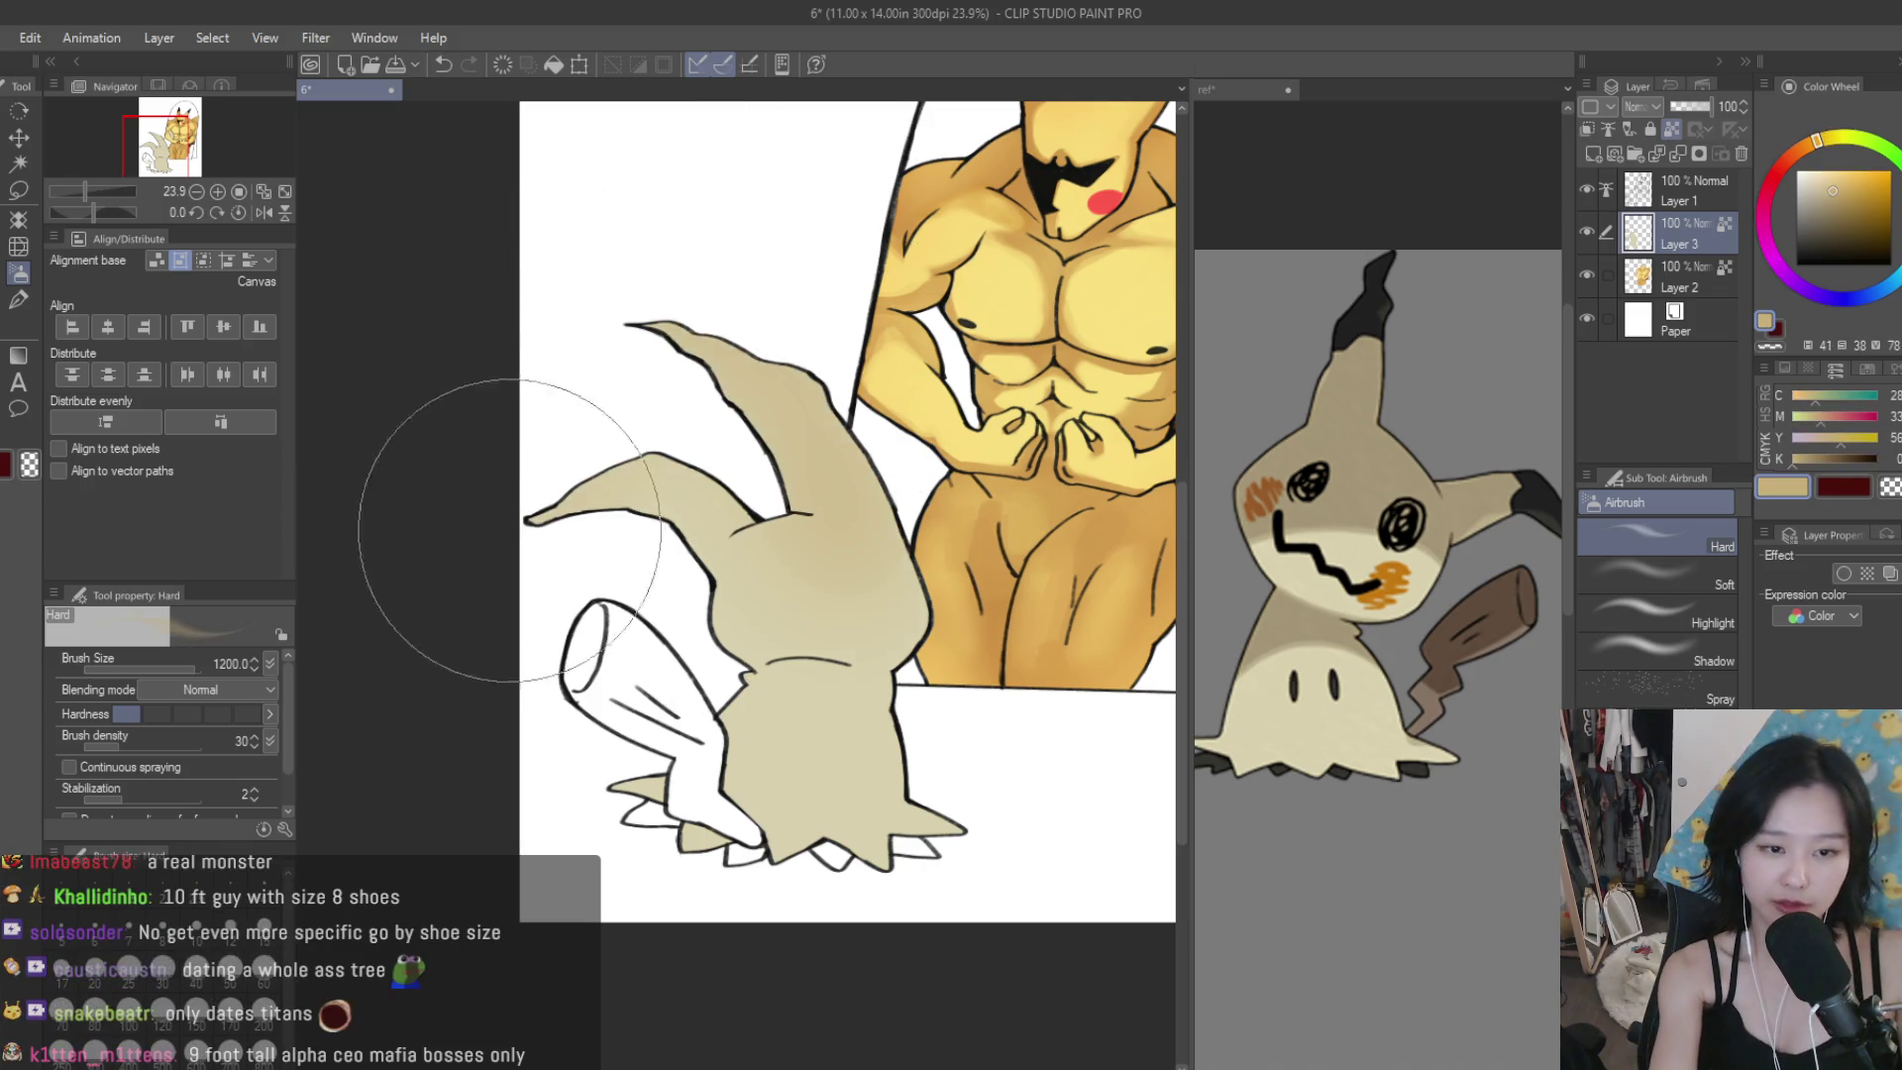
left_click(1652, 584)
key("bracketright")
key("bracketright")
key("bracketright")
key("bracketright")
key("bracketright")
key("bracketright")
mouse_move(701, 85)
left_mouse_down()
mouse_move(619, 466)
mouse_move(953, 631)
left_mouse_up()
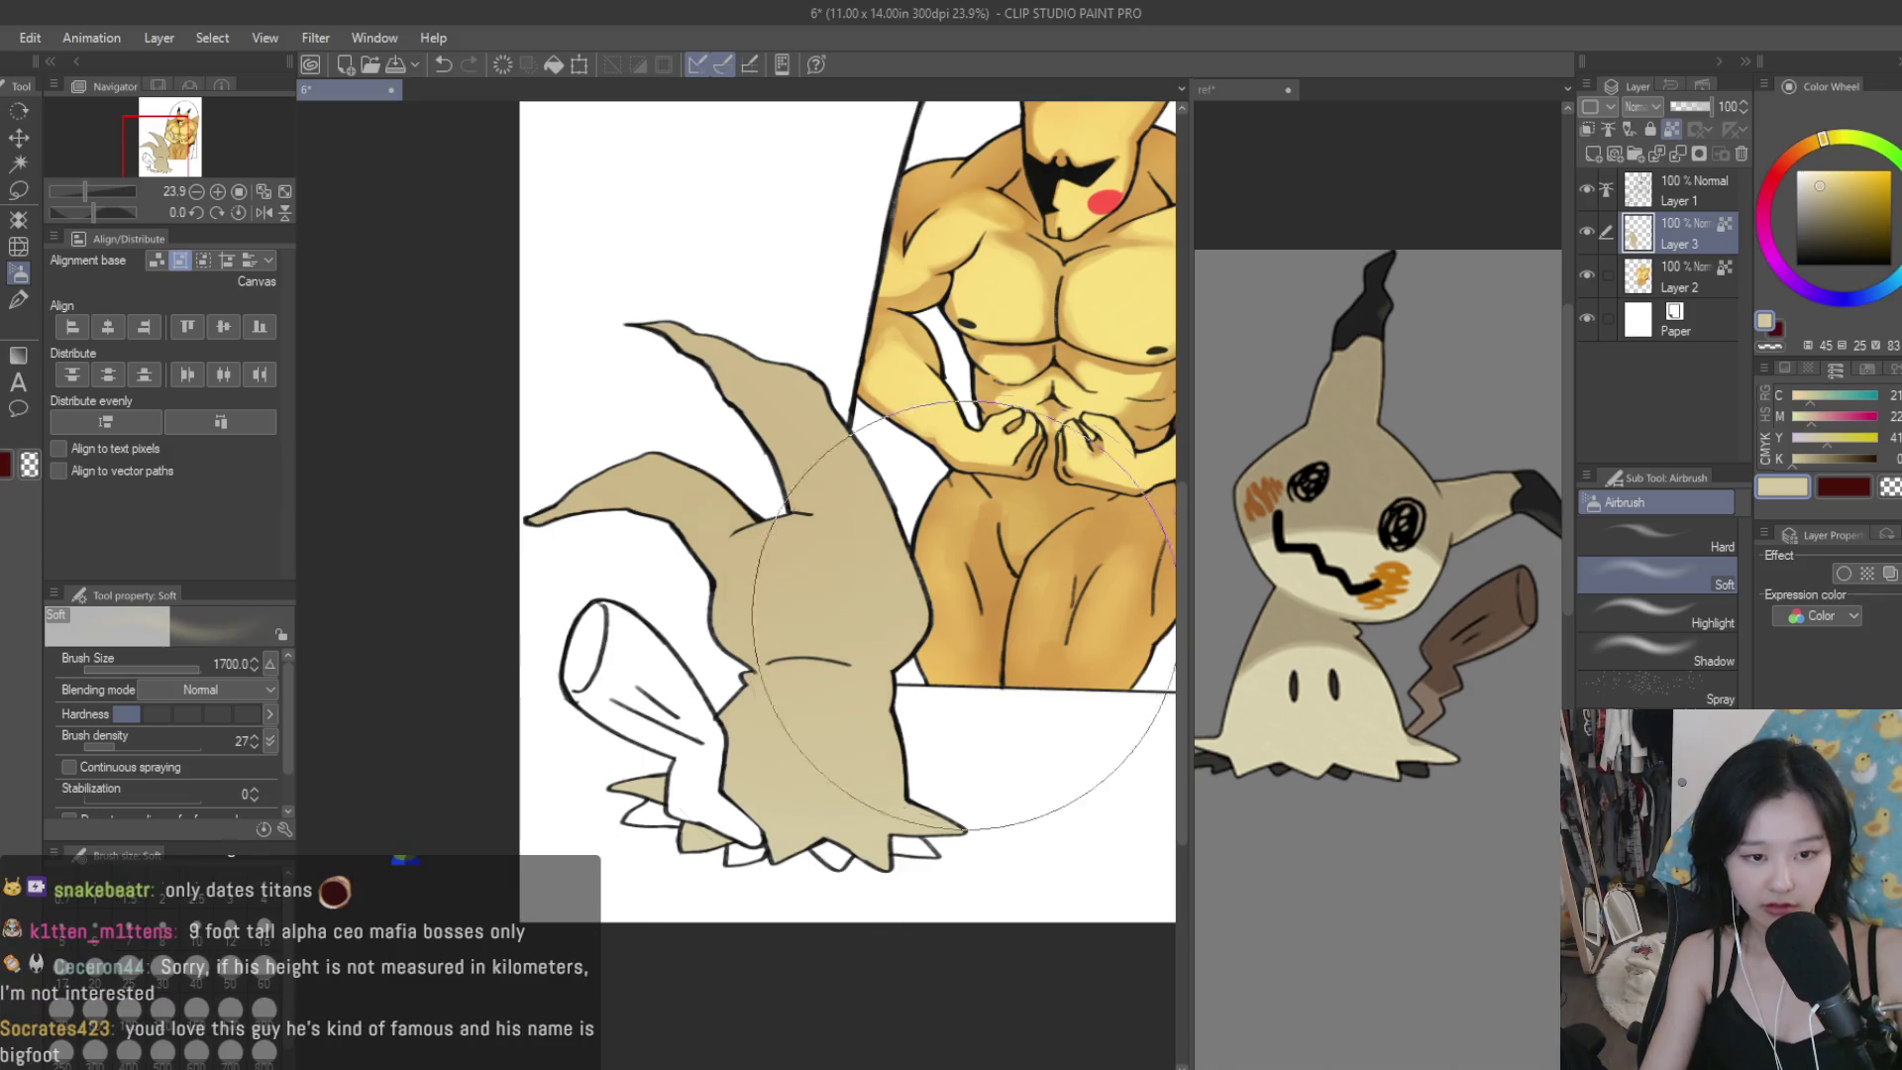
Lighten the tan painting colour in stages toward cream on the colour wheel.
left_click(797, 681, "alt")
scroll(796, 681, "down", 2)
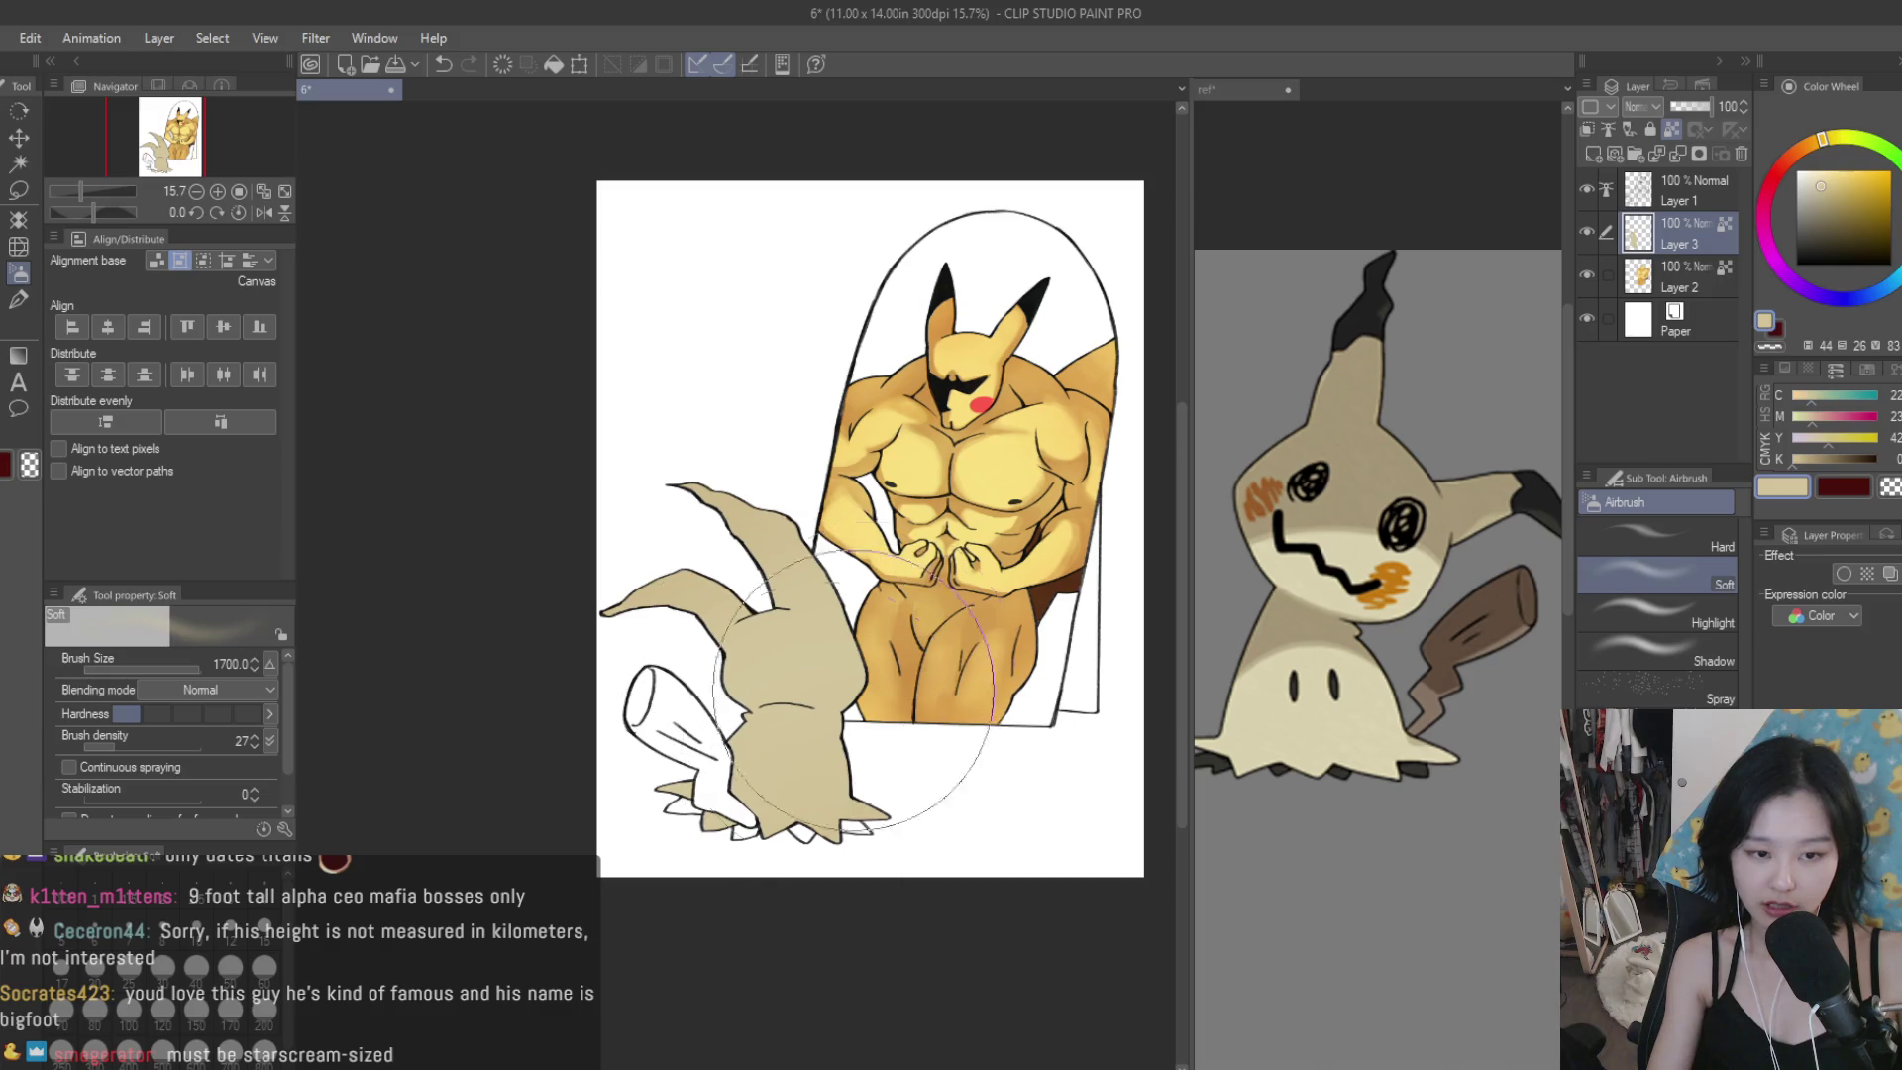
left_click(863, 683, "alt")
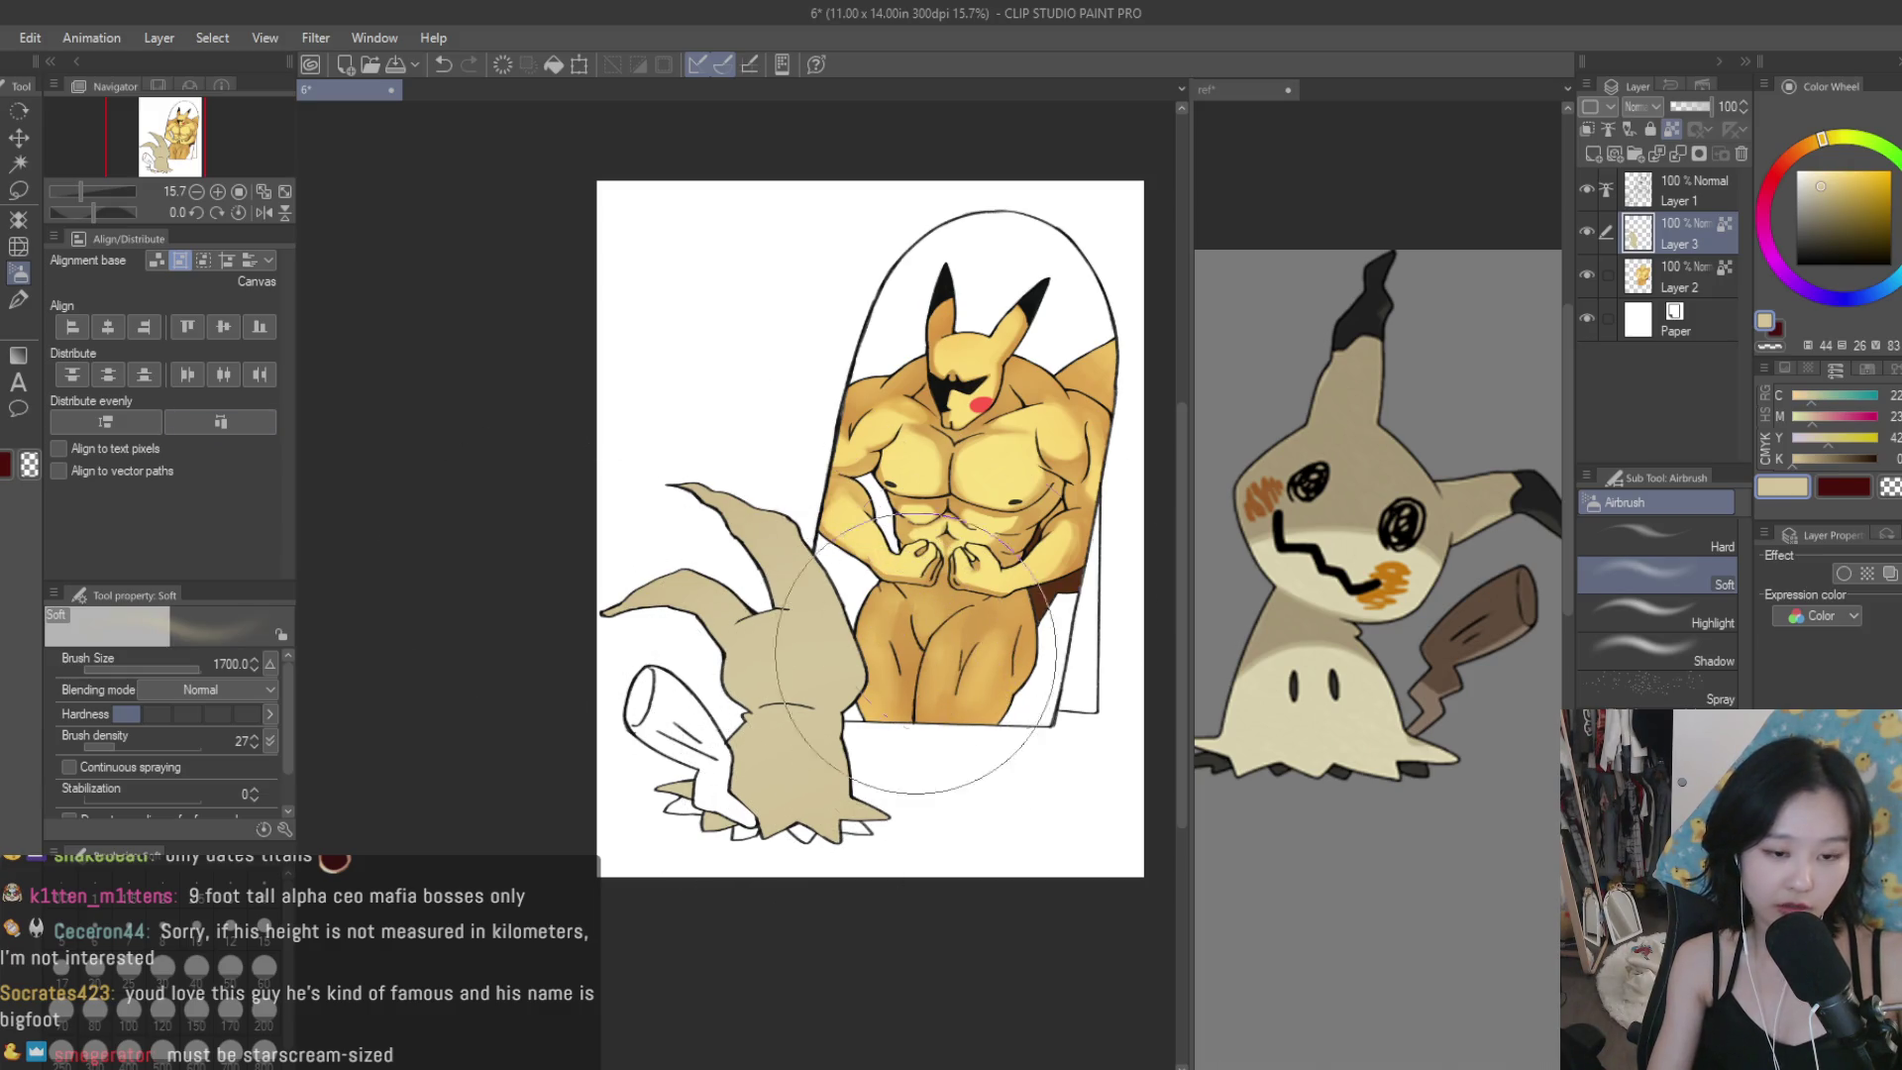
scroll(821, 684, "up", 2)
left_click(1816, 179)
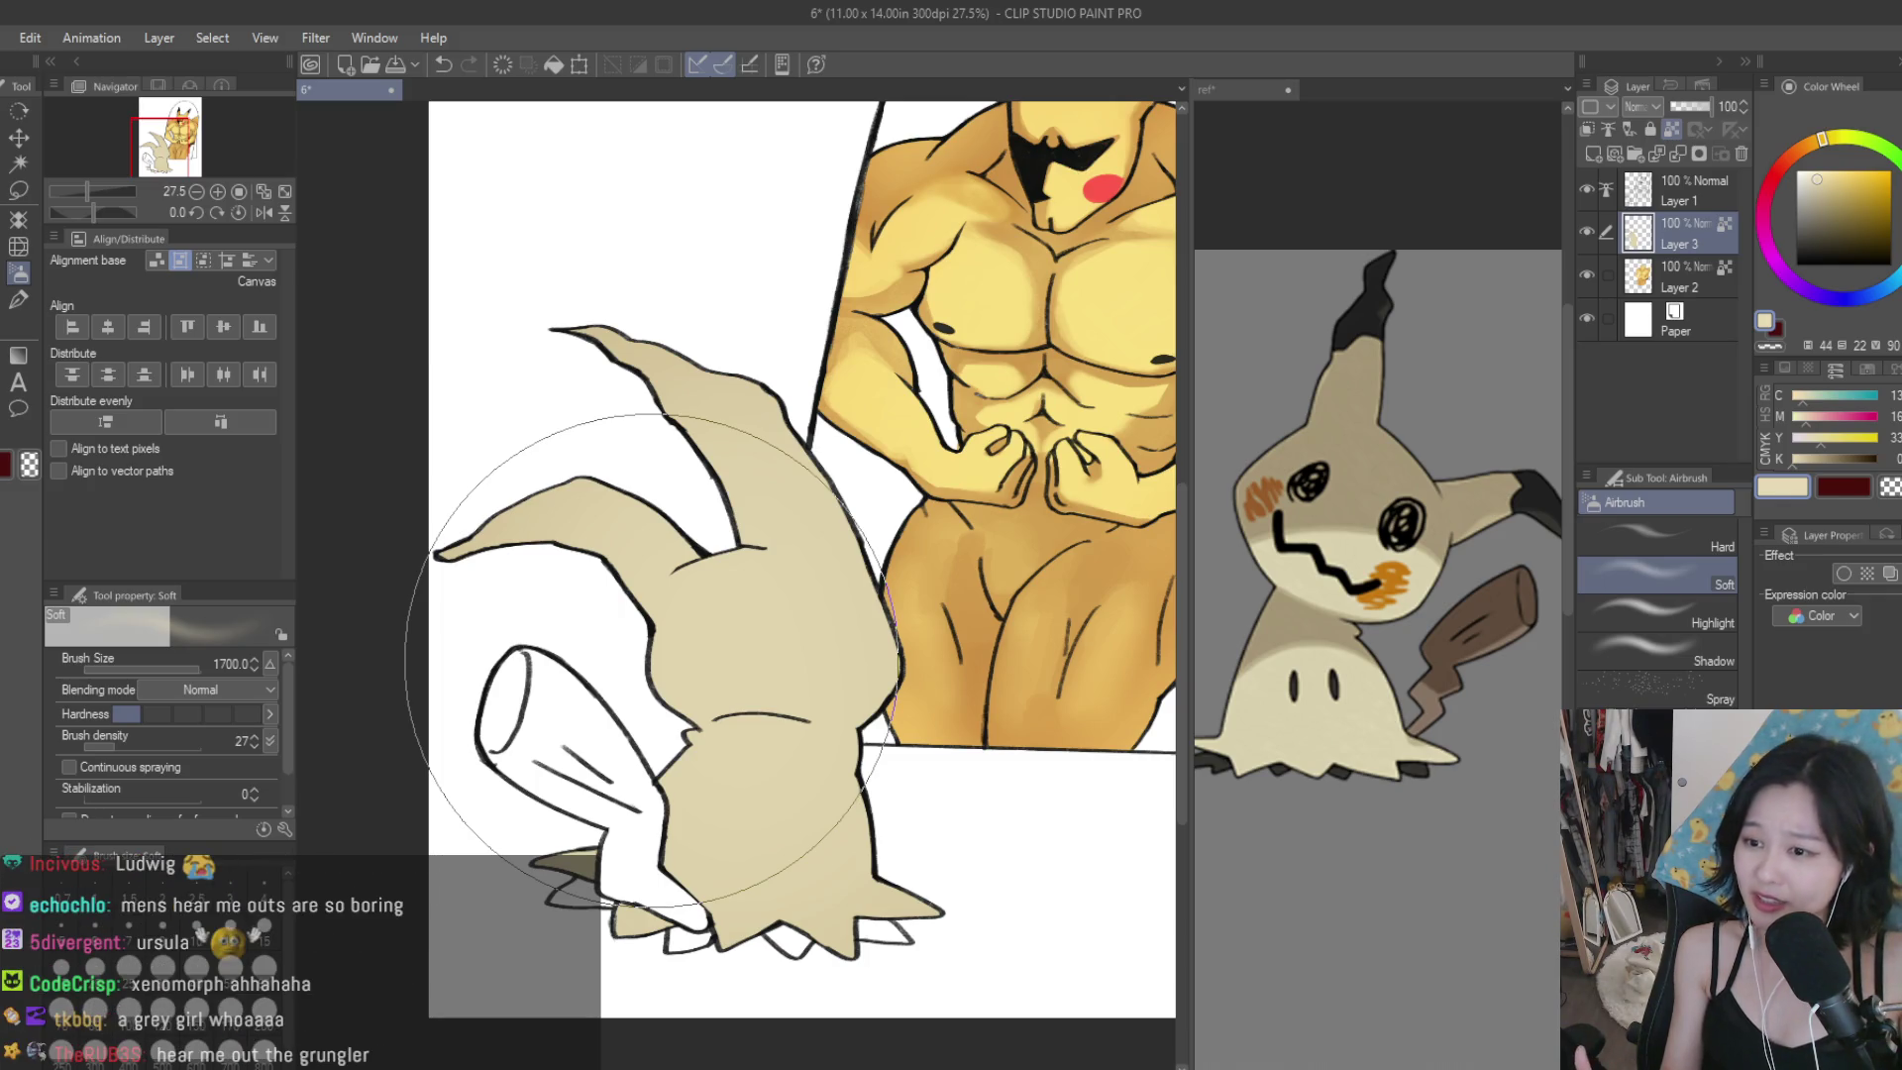
scroll(817, 673, "down", 2)
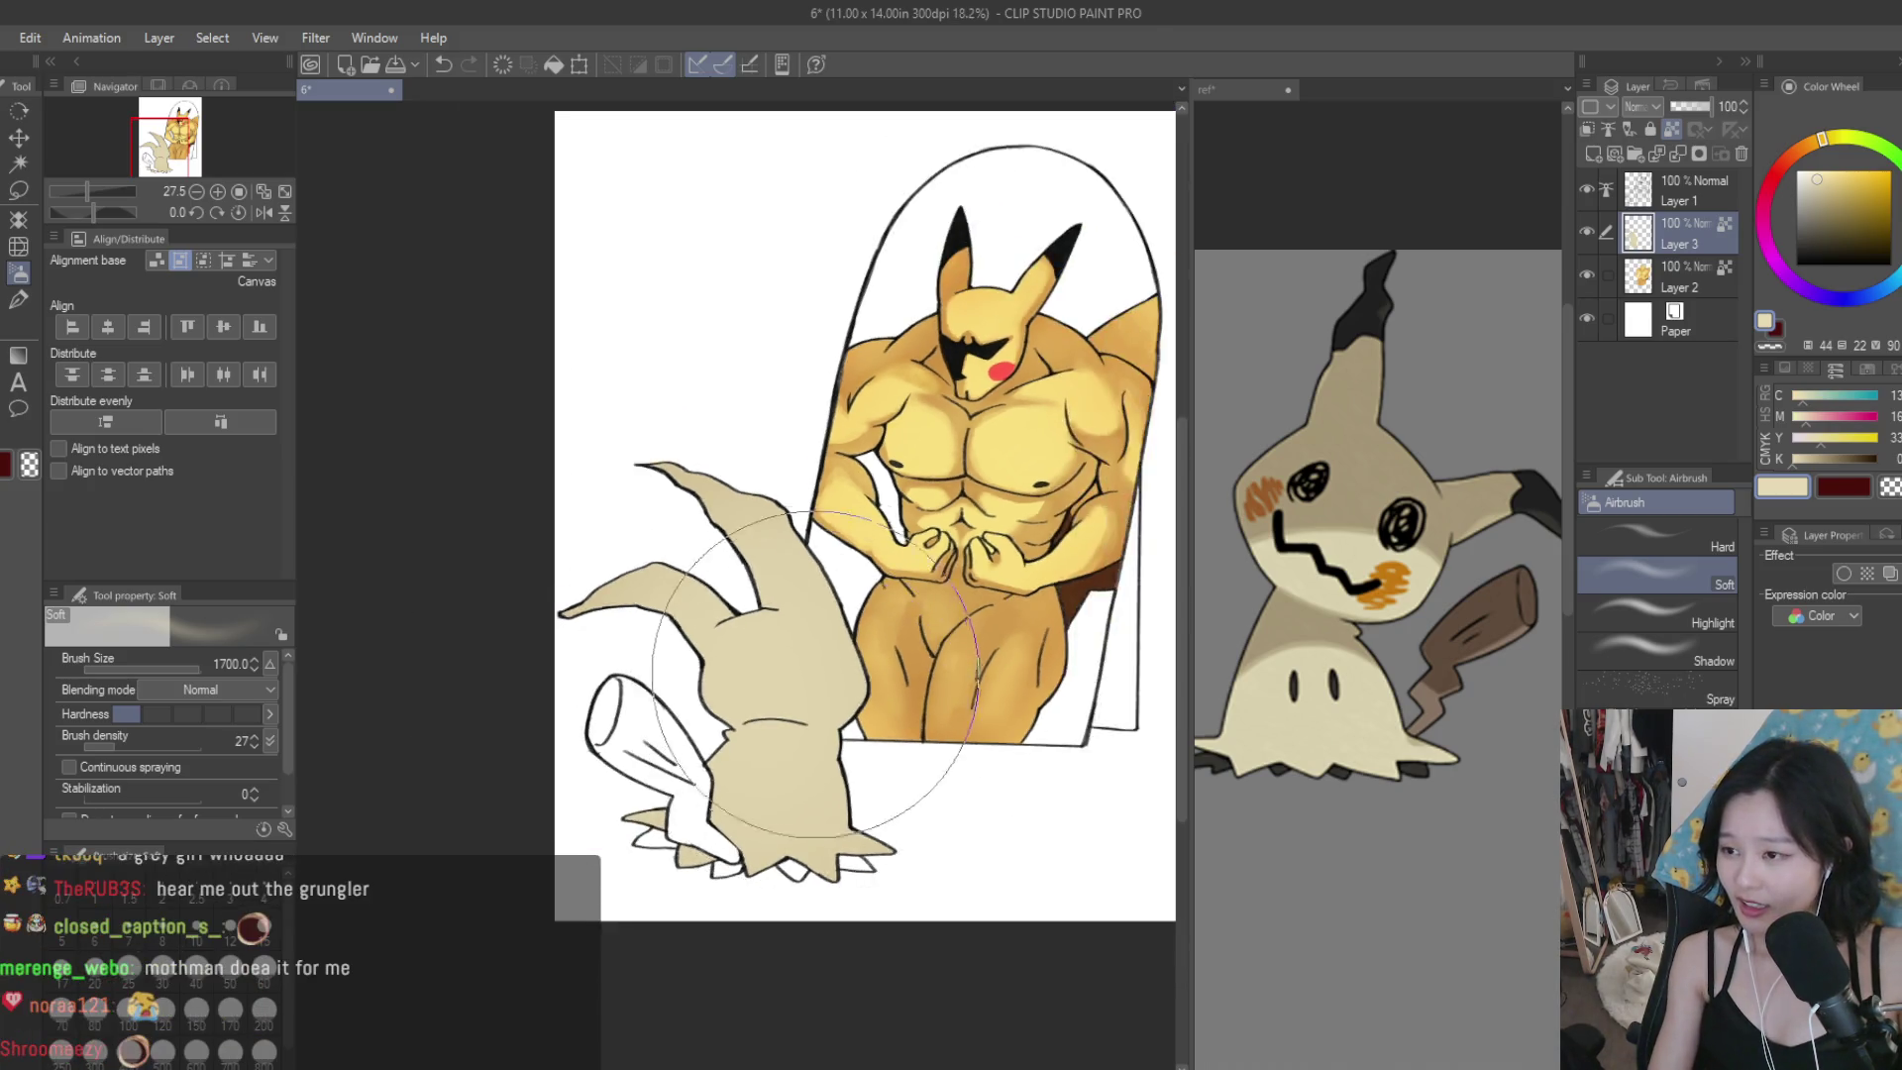
scroll(816, 674, "down", 1)
scroll(838, 677, "up", 1)
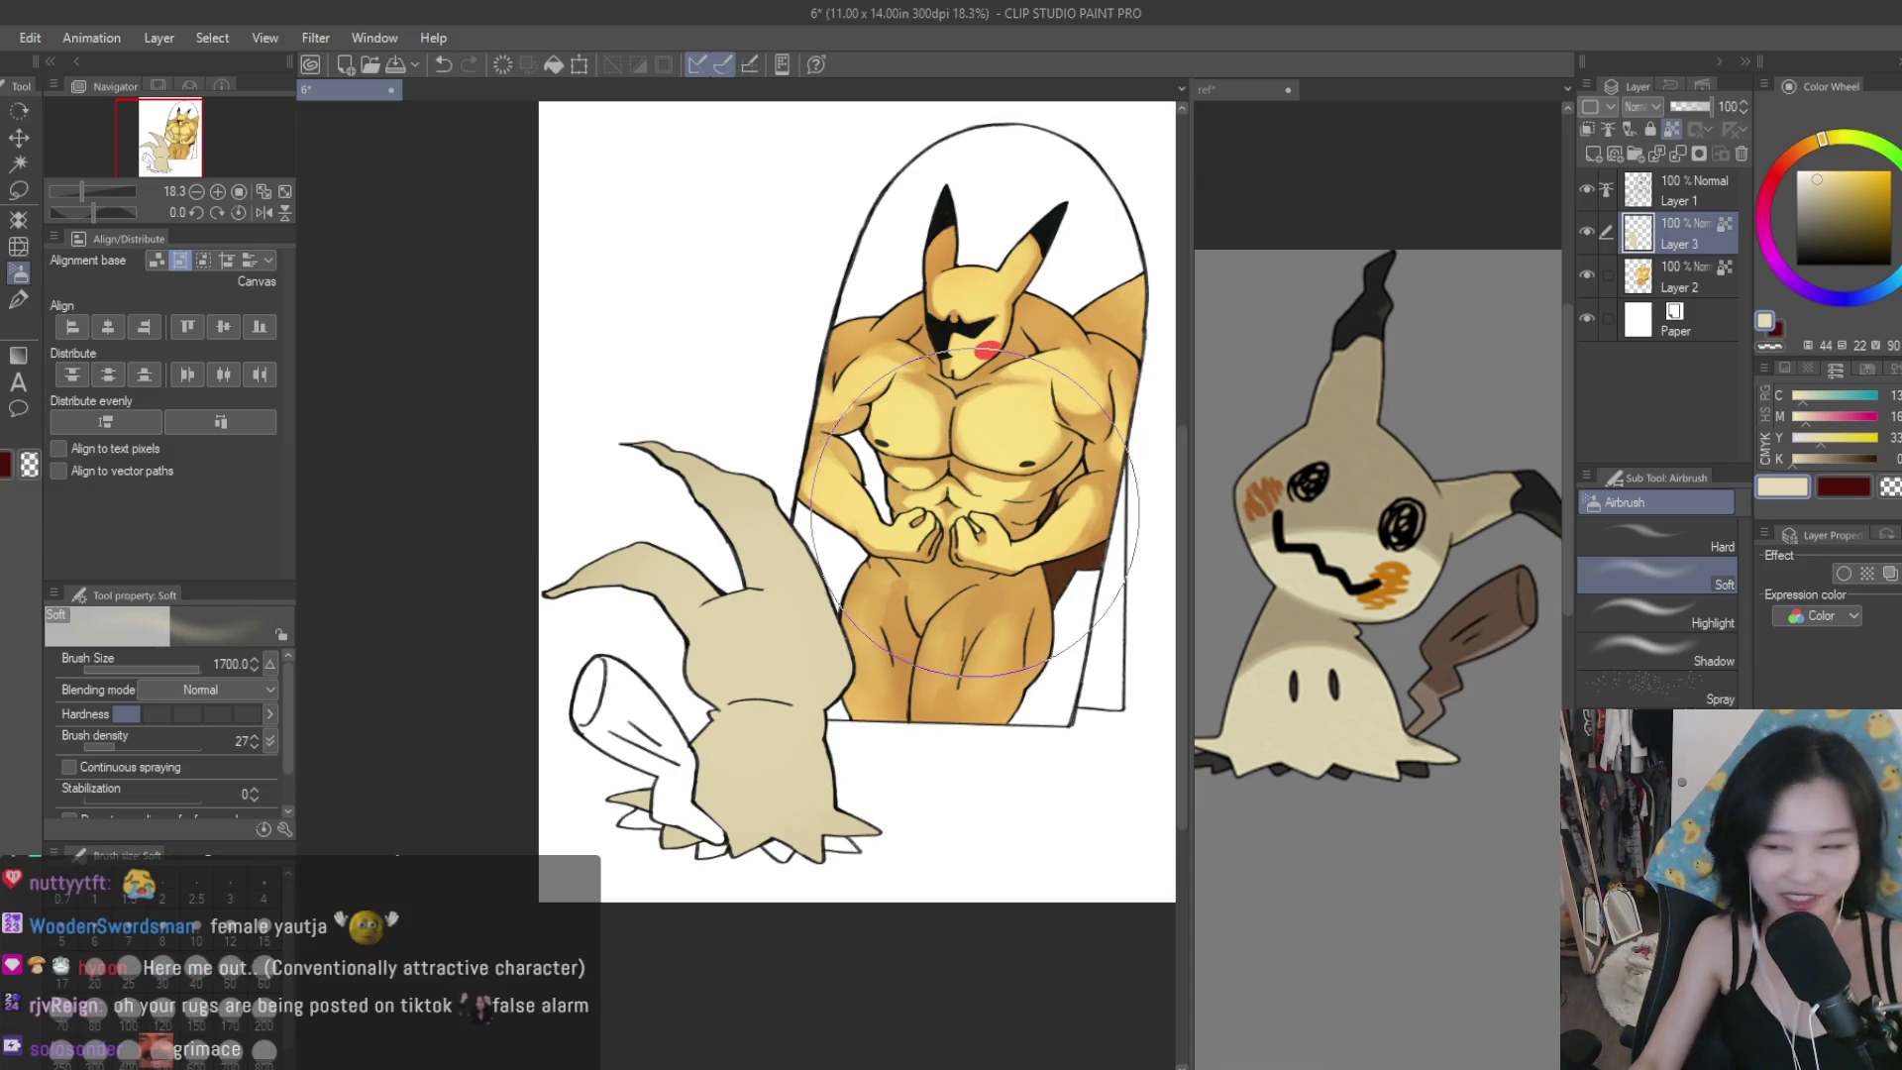
Add a new raster layer and set a Dry Texture brush to the sampled tan at size 200.
left_click(1593, 154)
key("b")
scroll(772, 649, "up", 2)
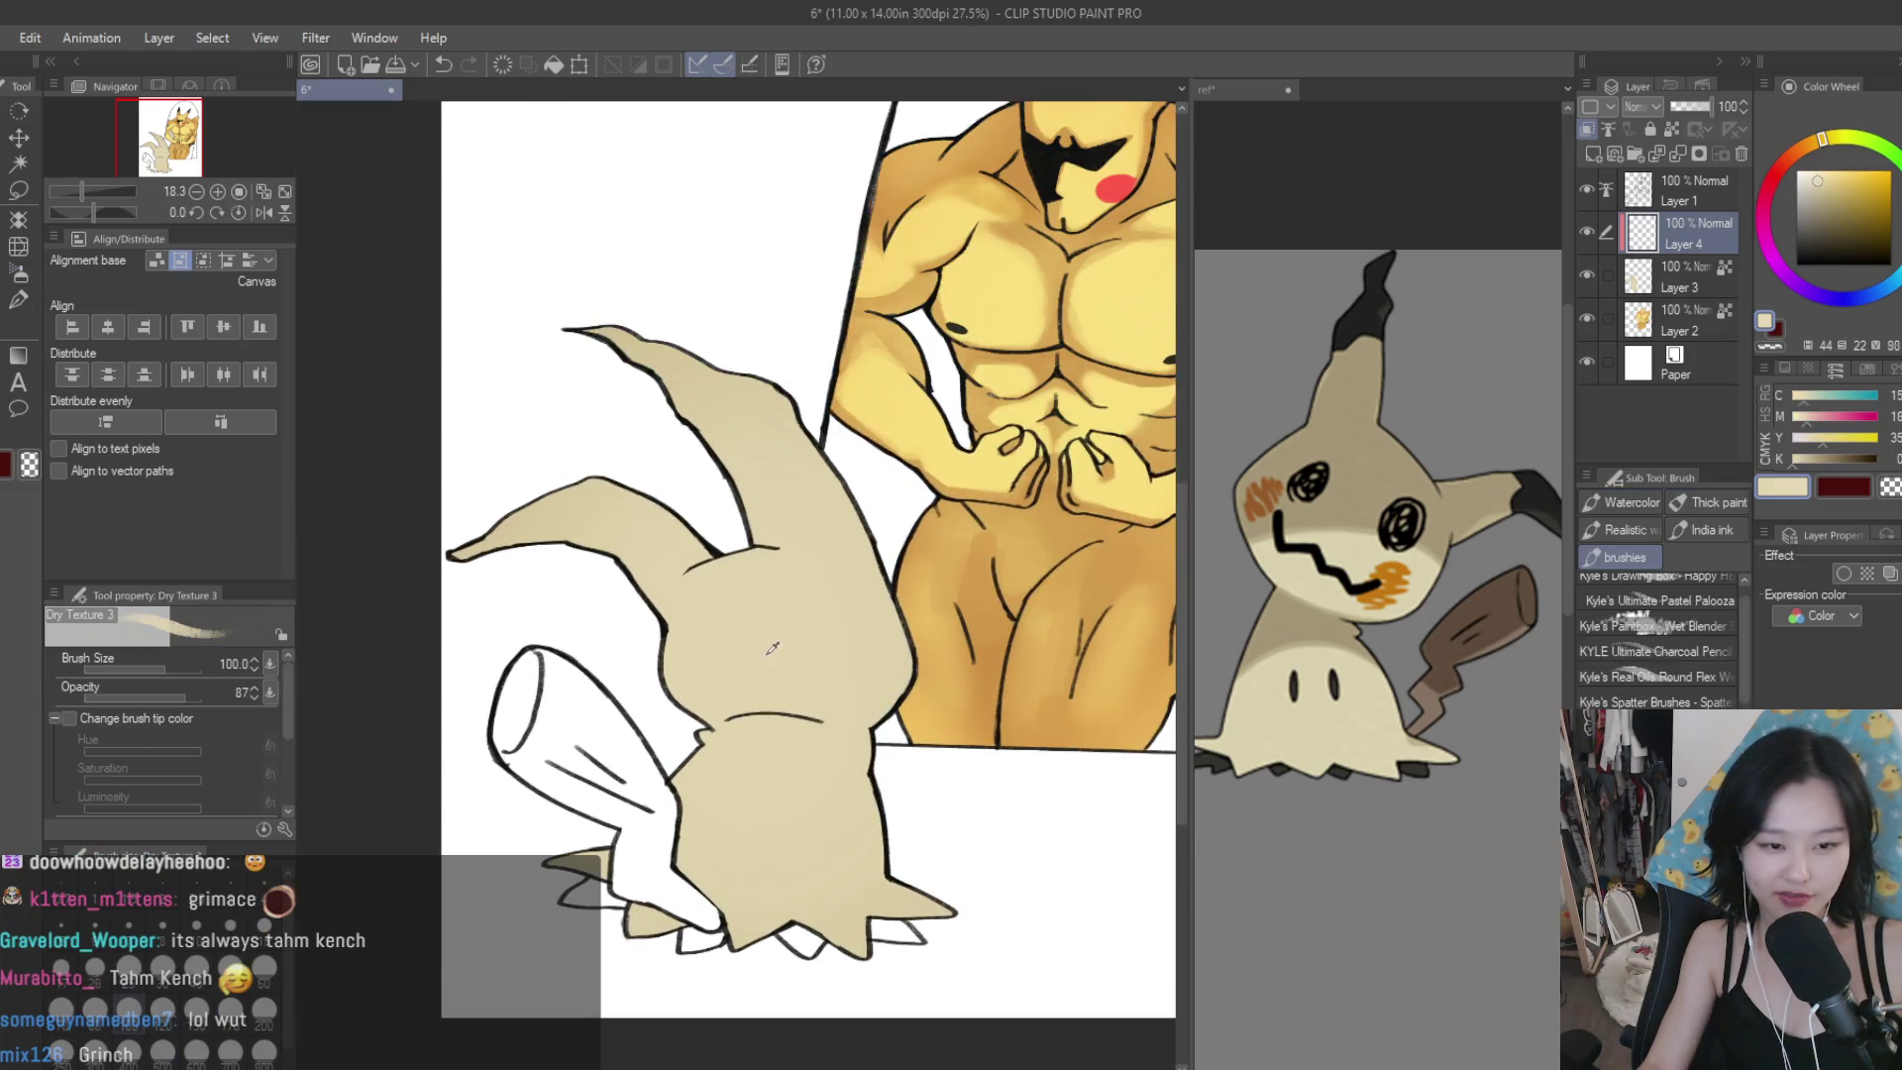
scroll(540, 710, "down", 1)
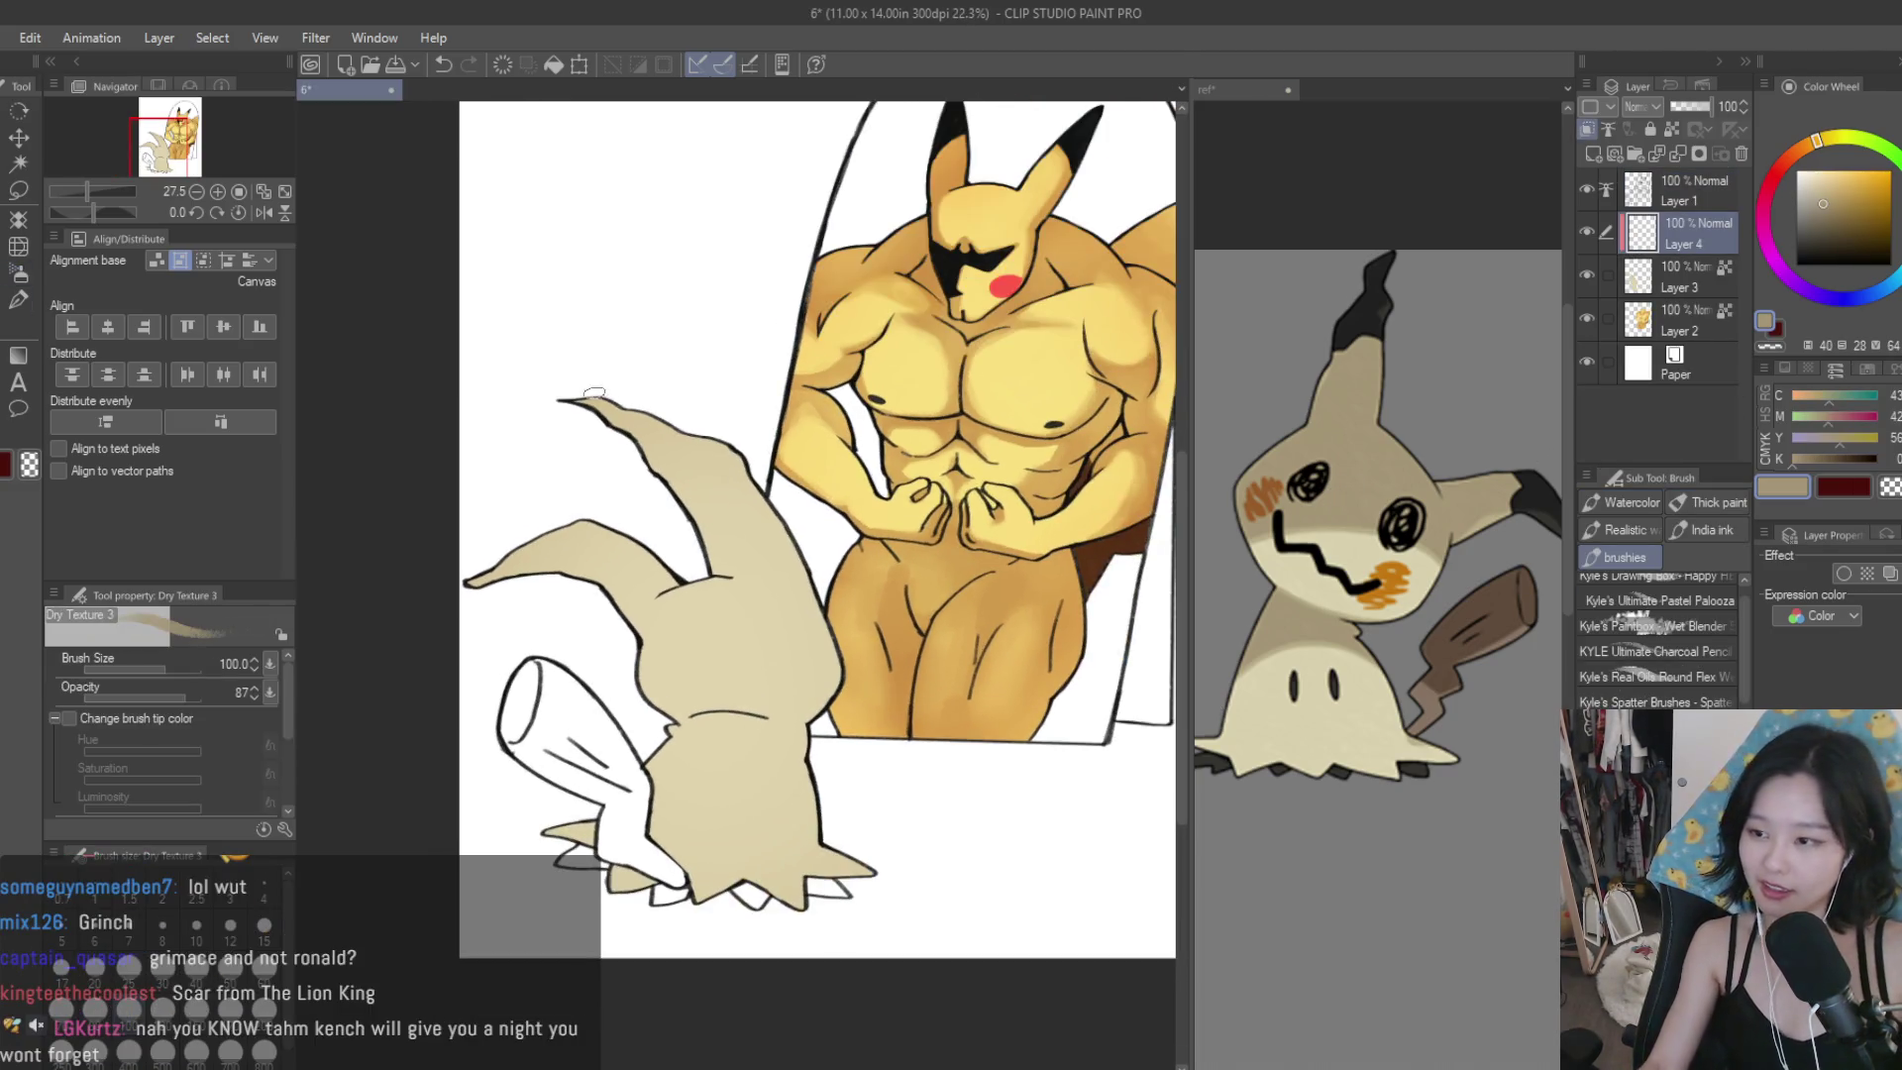
left_click(614, 496, "alt")
key("bracketright")
key("bracketright")
key("bracketright")
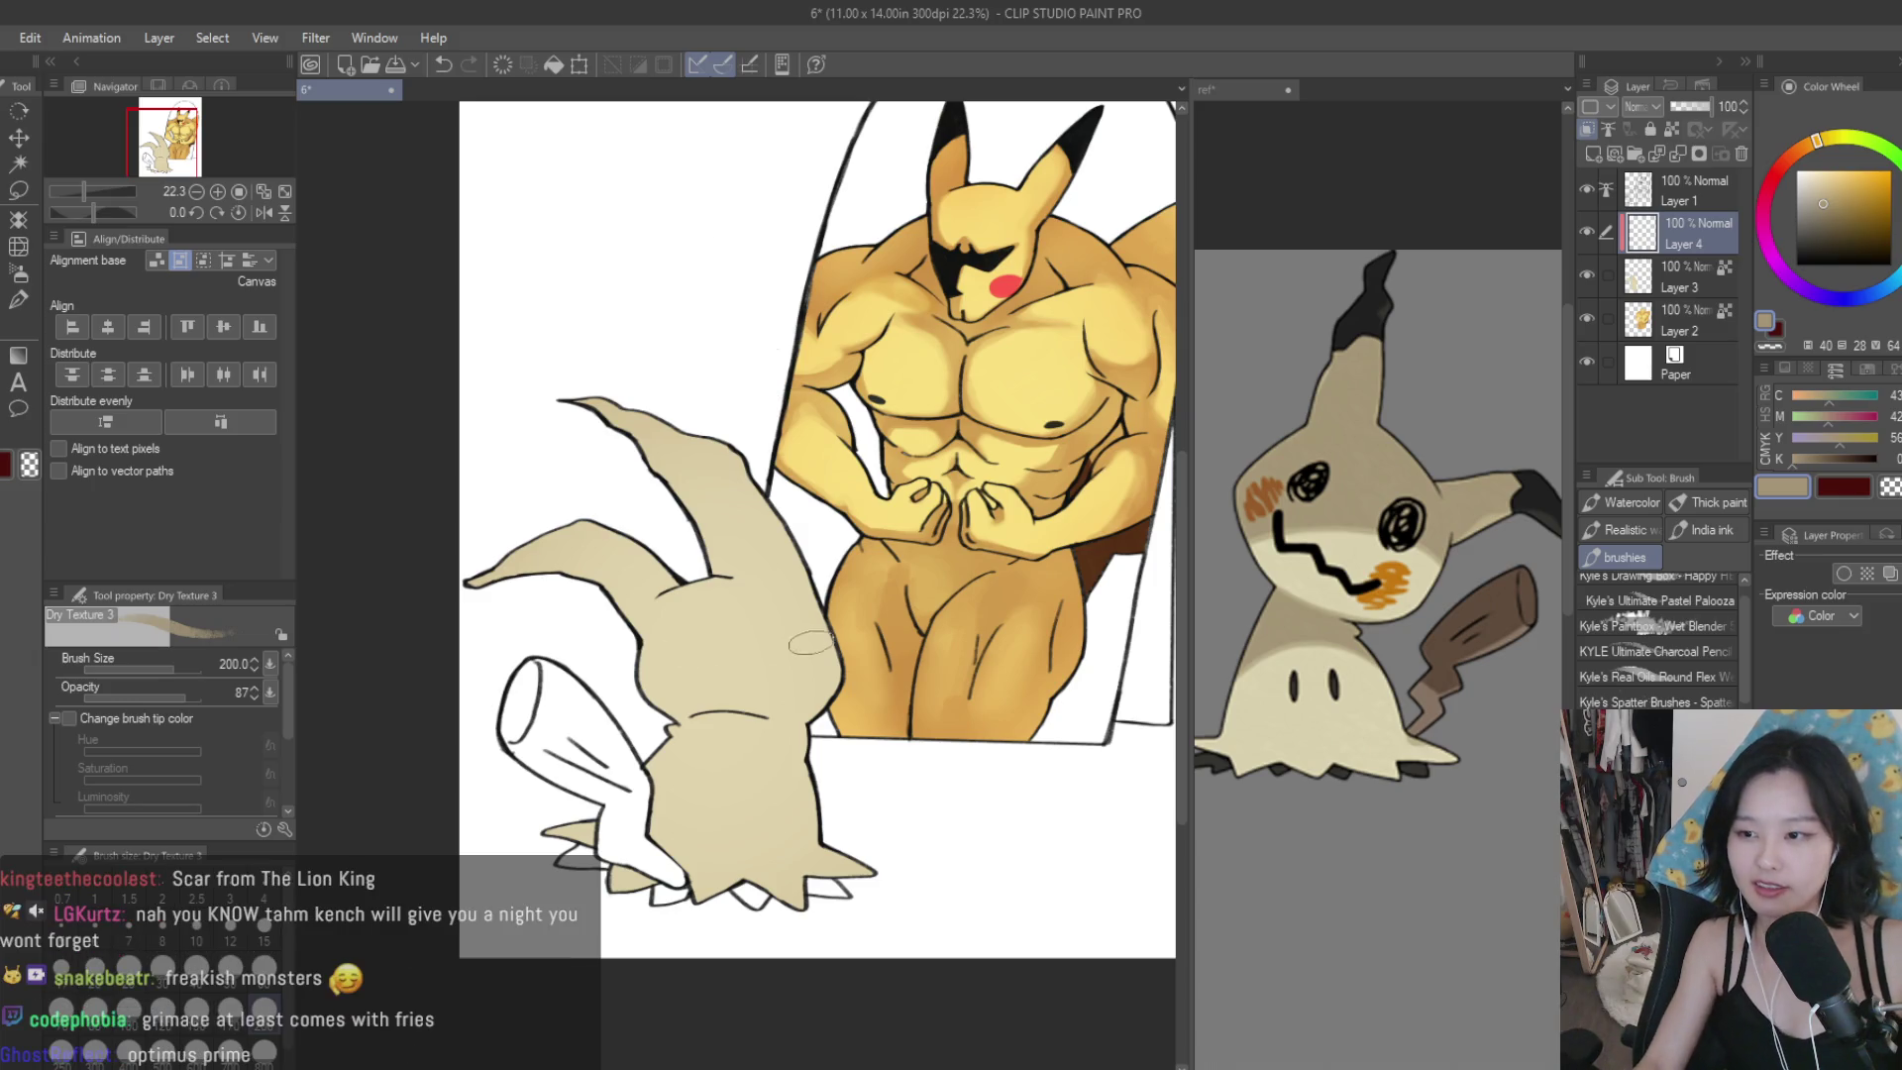
scroll(770, 663, "up", 1)
Paint darker tan over Mimikyu's upper body, ear and head, shrinking the brush to 150.
mouse_move(769, 663)
left_mouse_down()
mouse_move(601, 783)
mouse_move(612, 684)
mouse_move(673, 609)
mouse_move(791, 596)
mouse_move(654, 619)
mouse_move(604, 693)
mouse_move(729, 523)
mouse_move(644, 594)
mouse_move(565, 488)
mouse_move(504, 486)
left_mouse_up()
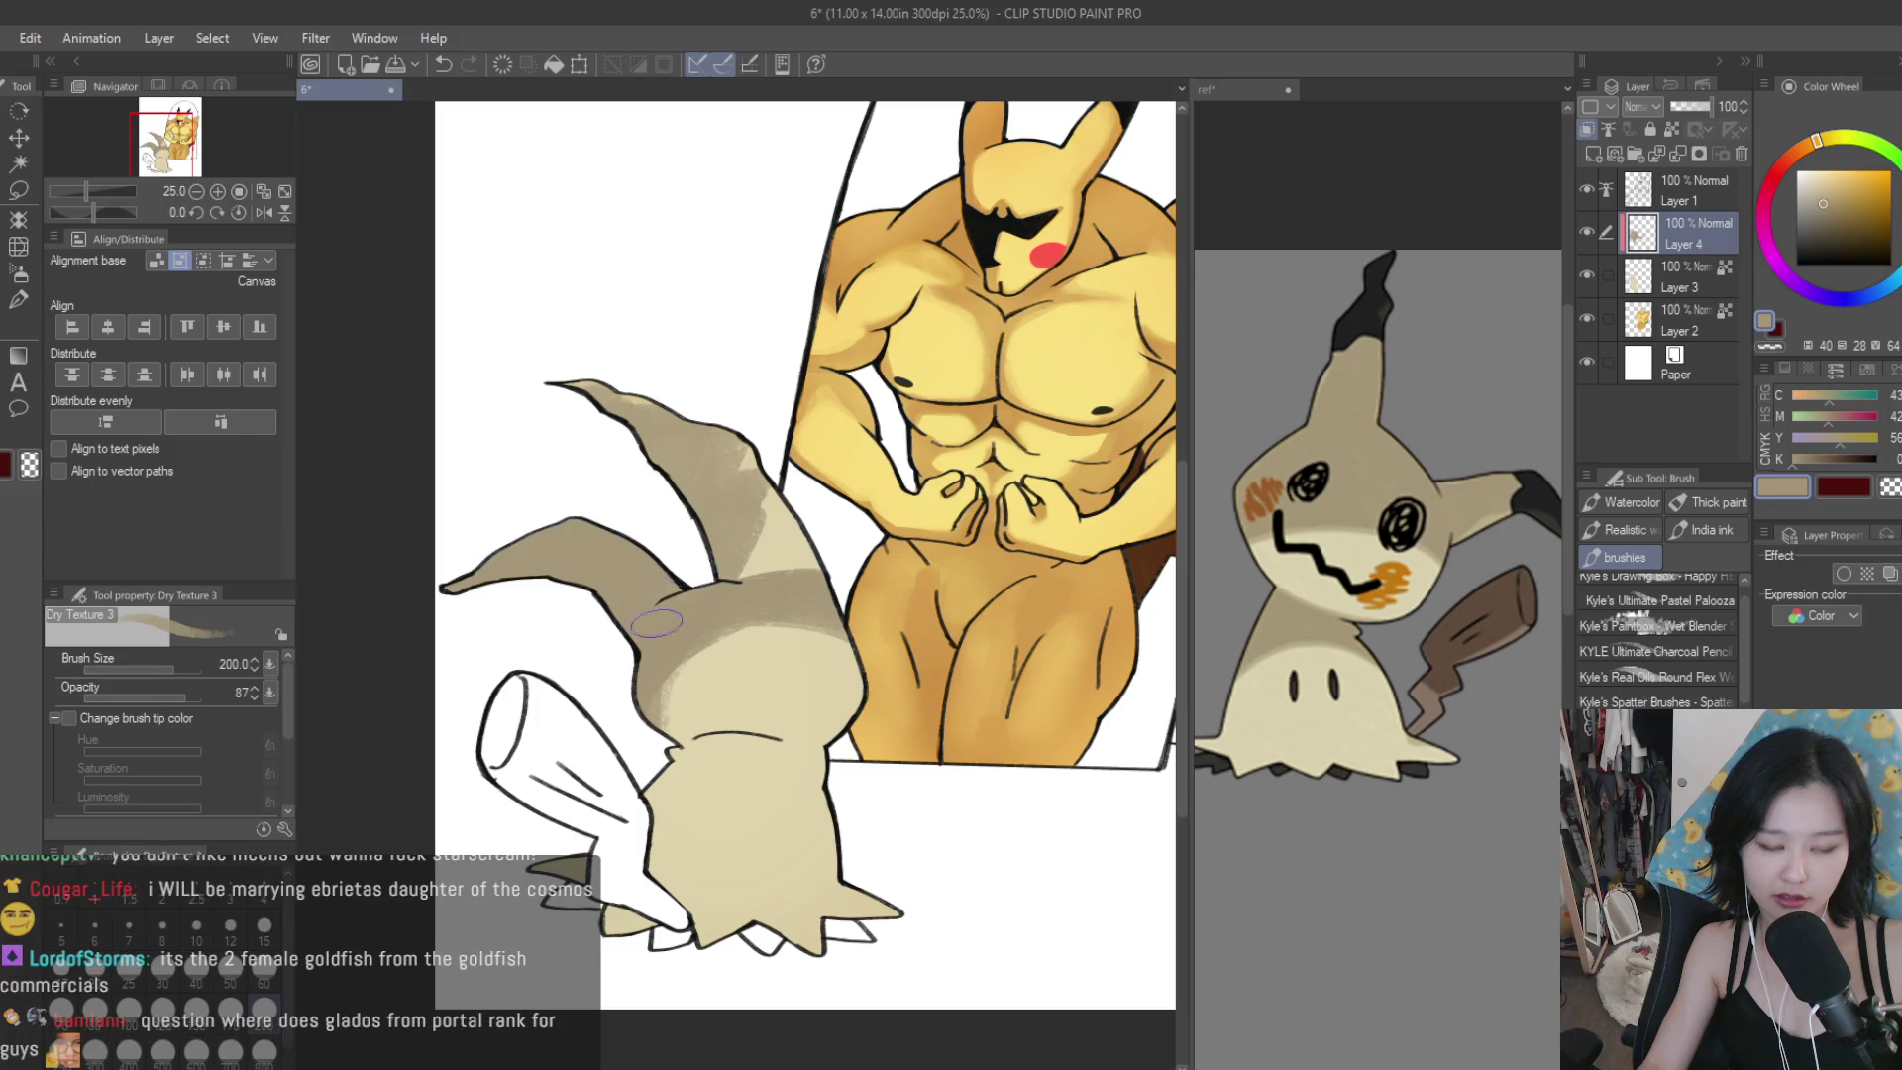
mouse_move(772, 599)
left_mouse_down()
mouse_move(733, 634)
mouse_move(783, 515)
mouse_move(570, 401)
mouse_move(760, 530)
left_mouse_up()
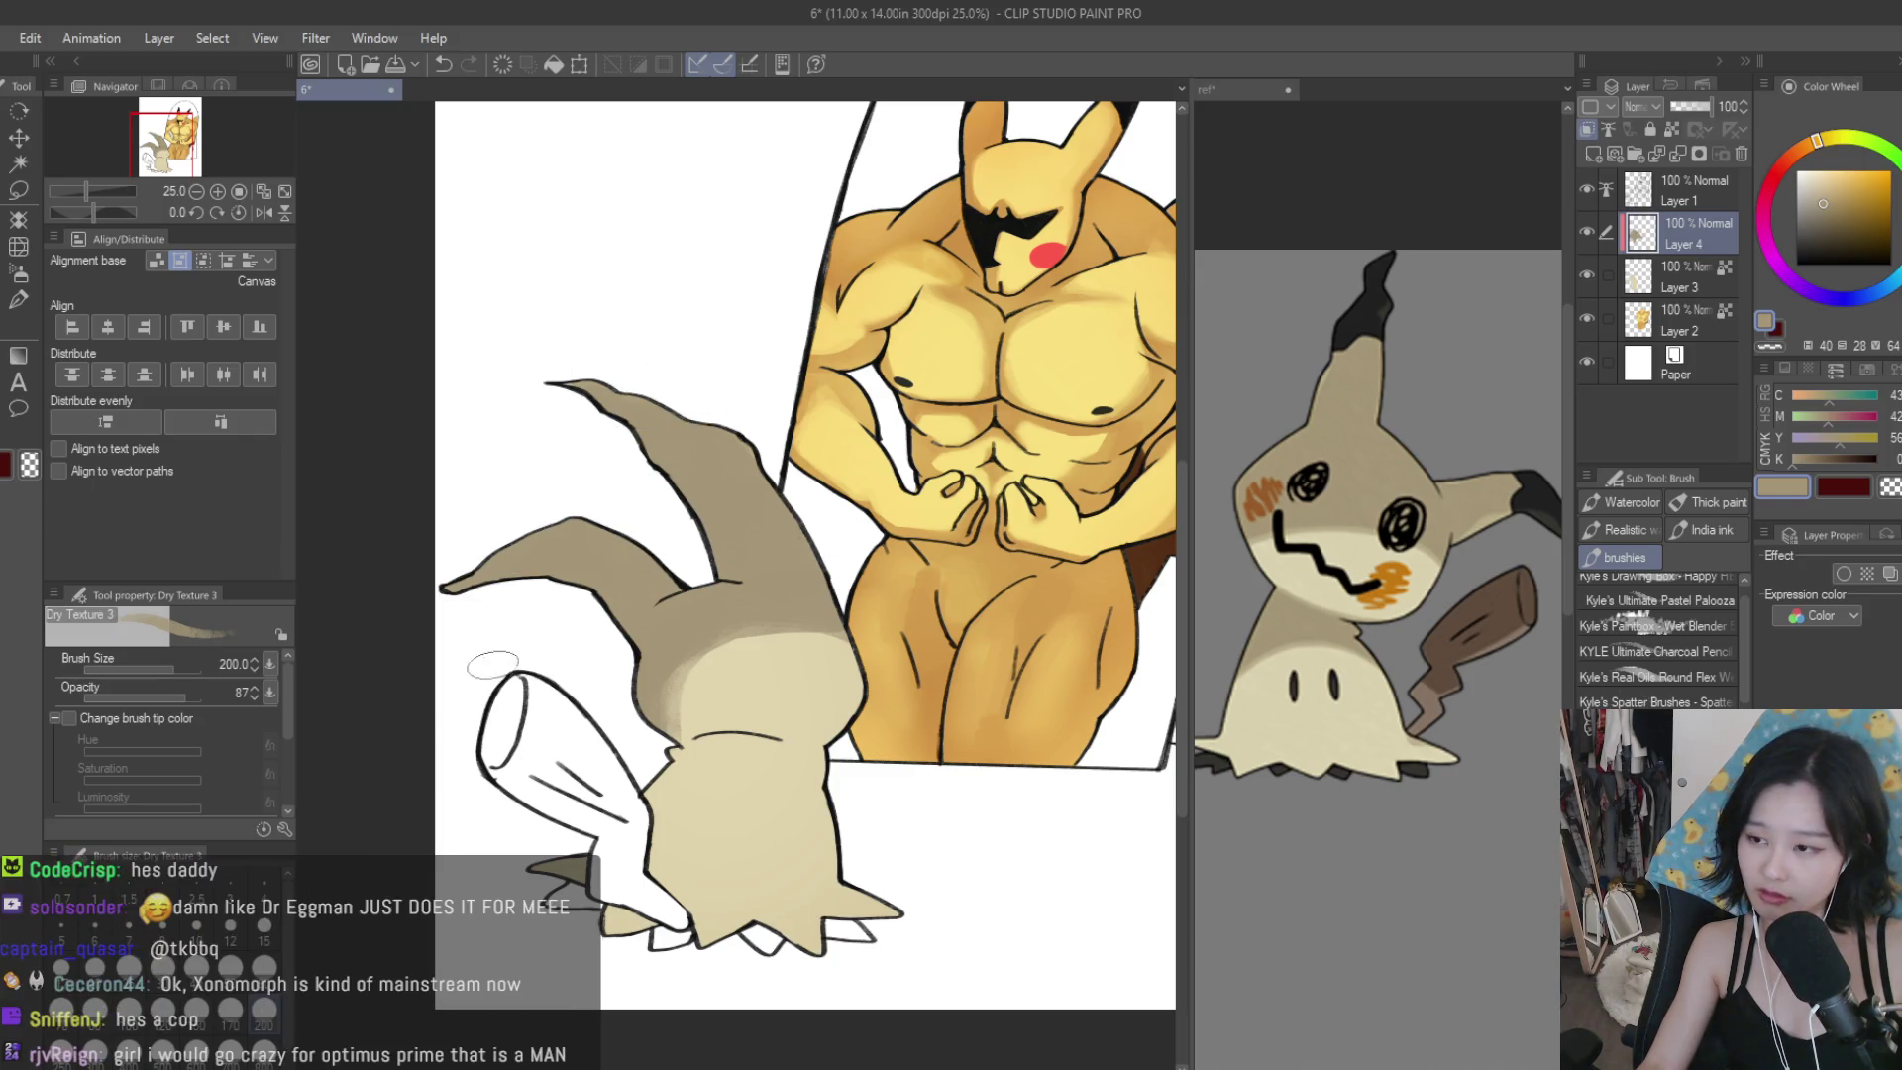
mouse_move(822, 693)
left_mouse_down()
mouse_move(747, 641)
mouse_move(669, 698)
mouse_move(816, 623)
left_mouse_up()
key("bracketleft")
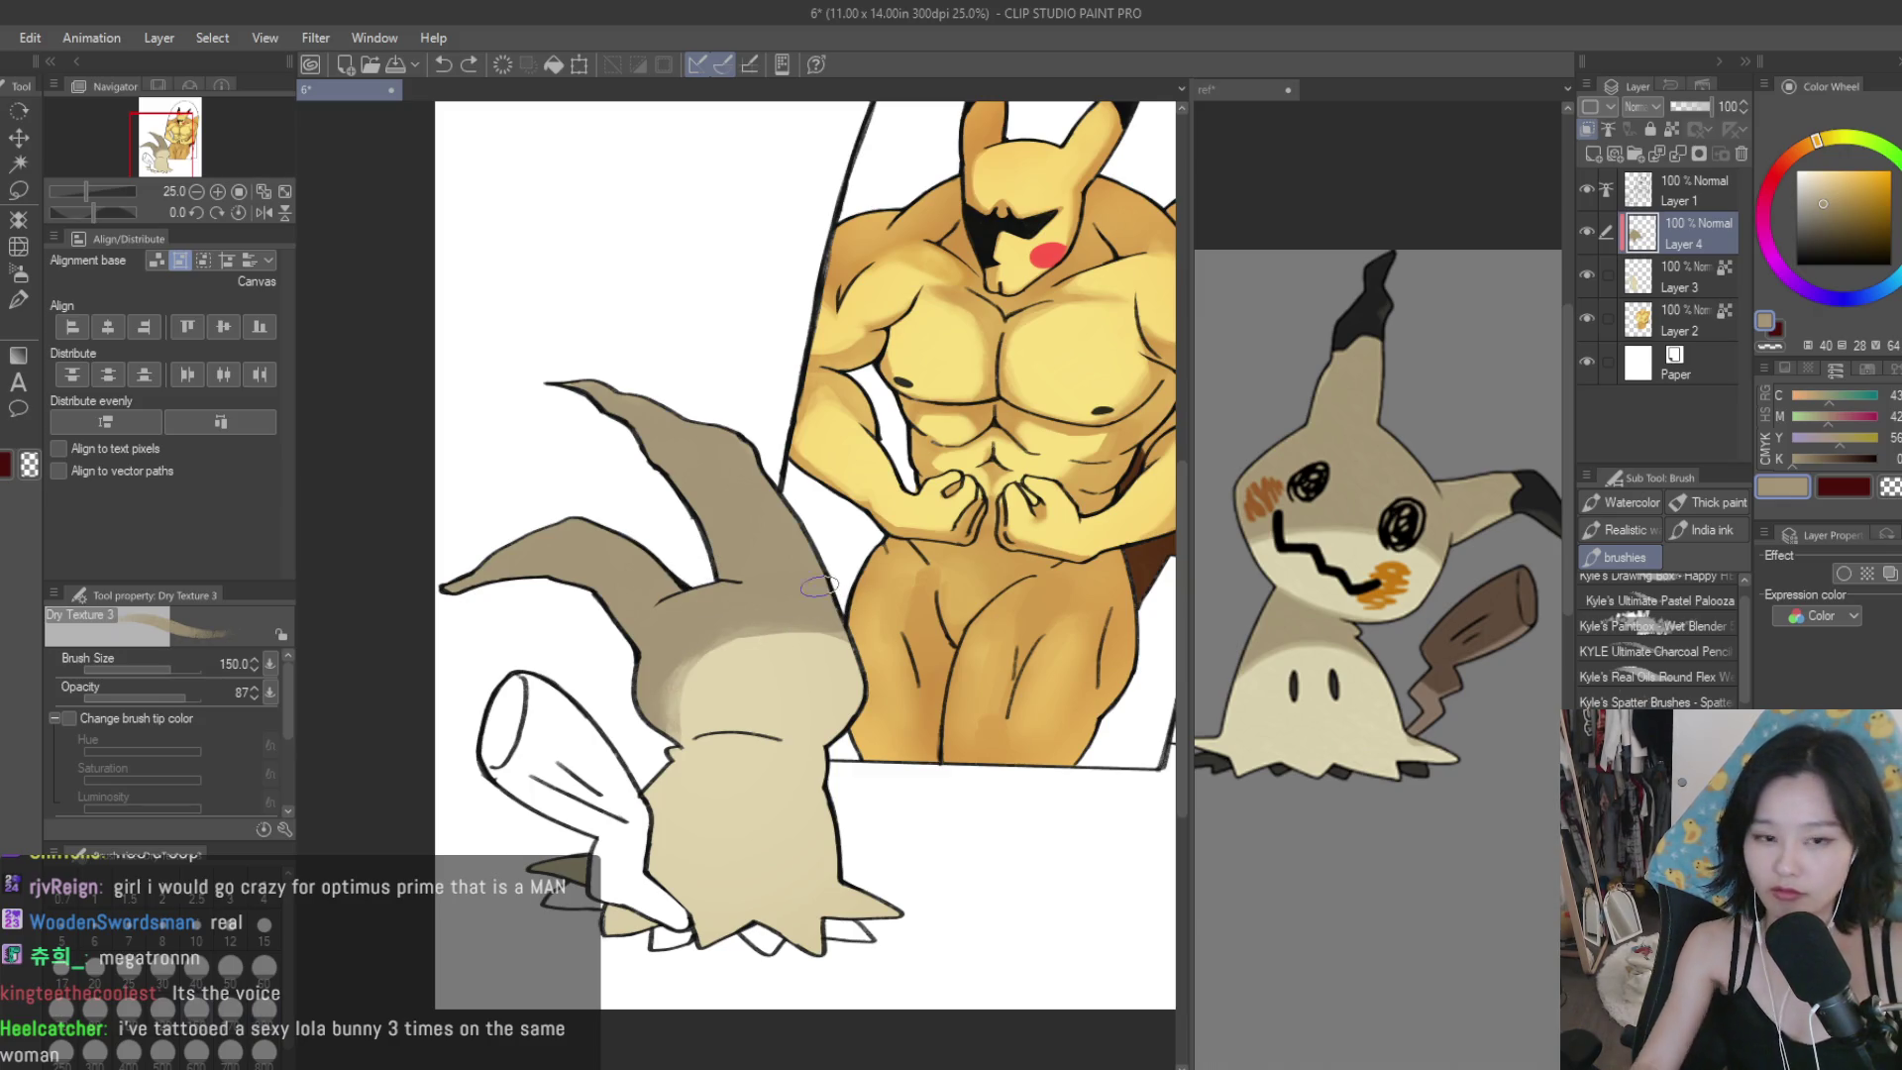
key("bracketleft")
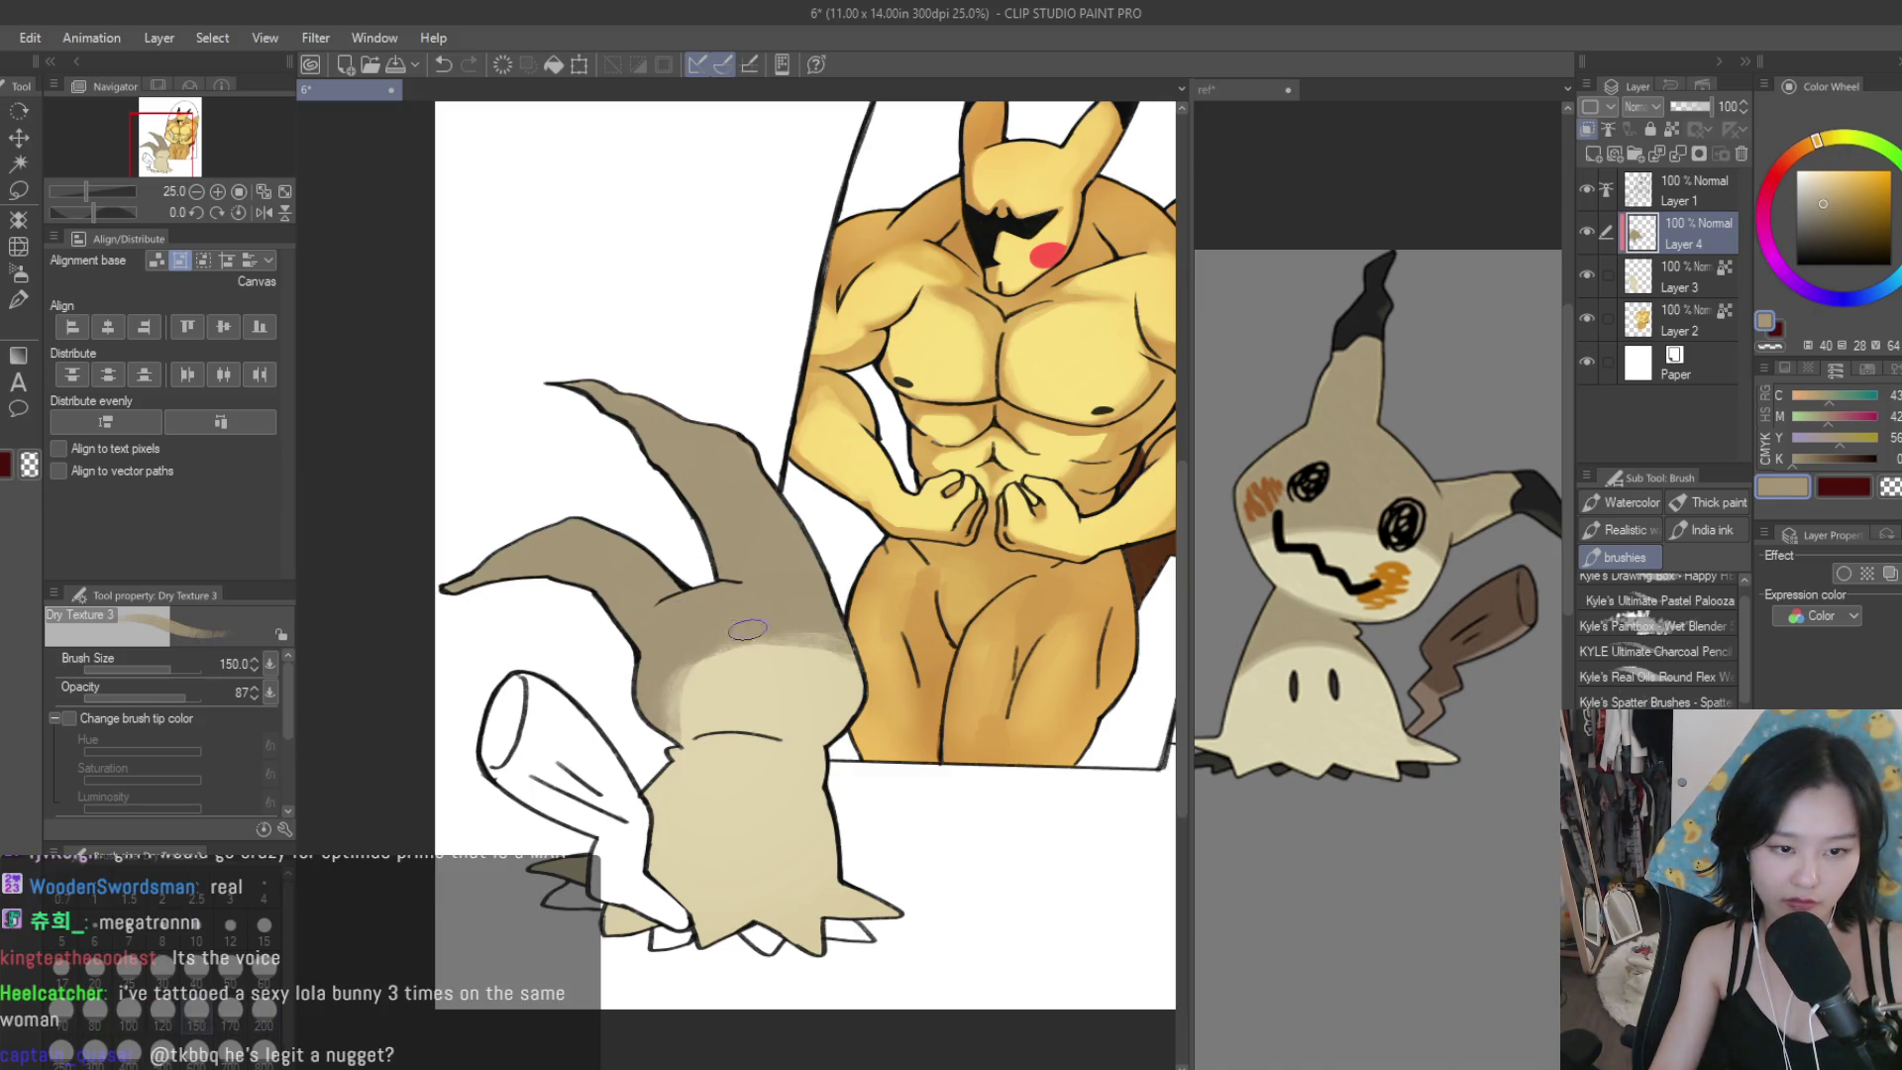
left_click_drag(752, 643, 635, 710)
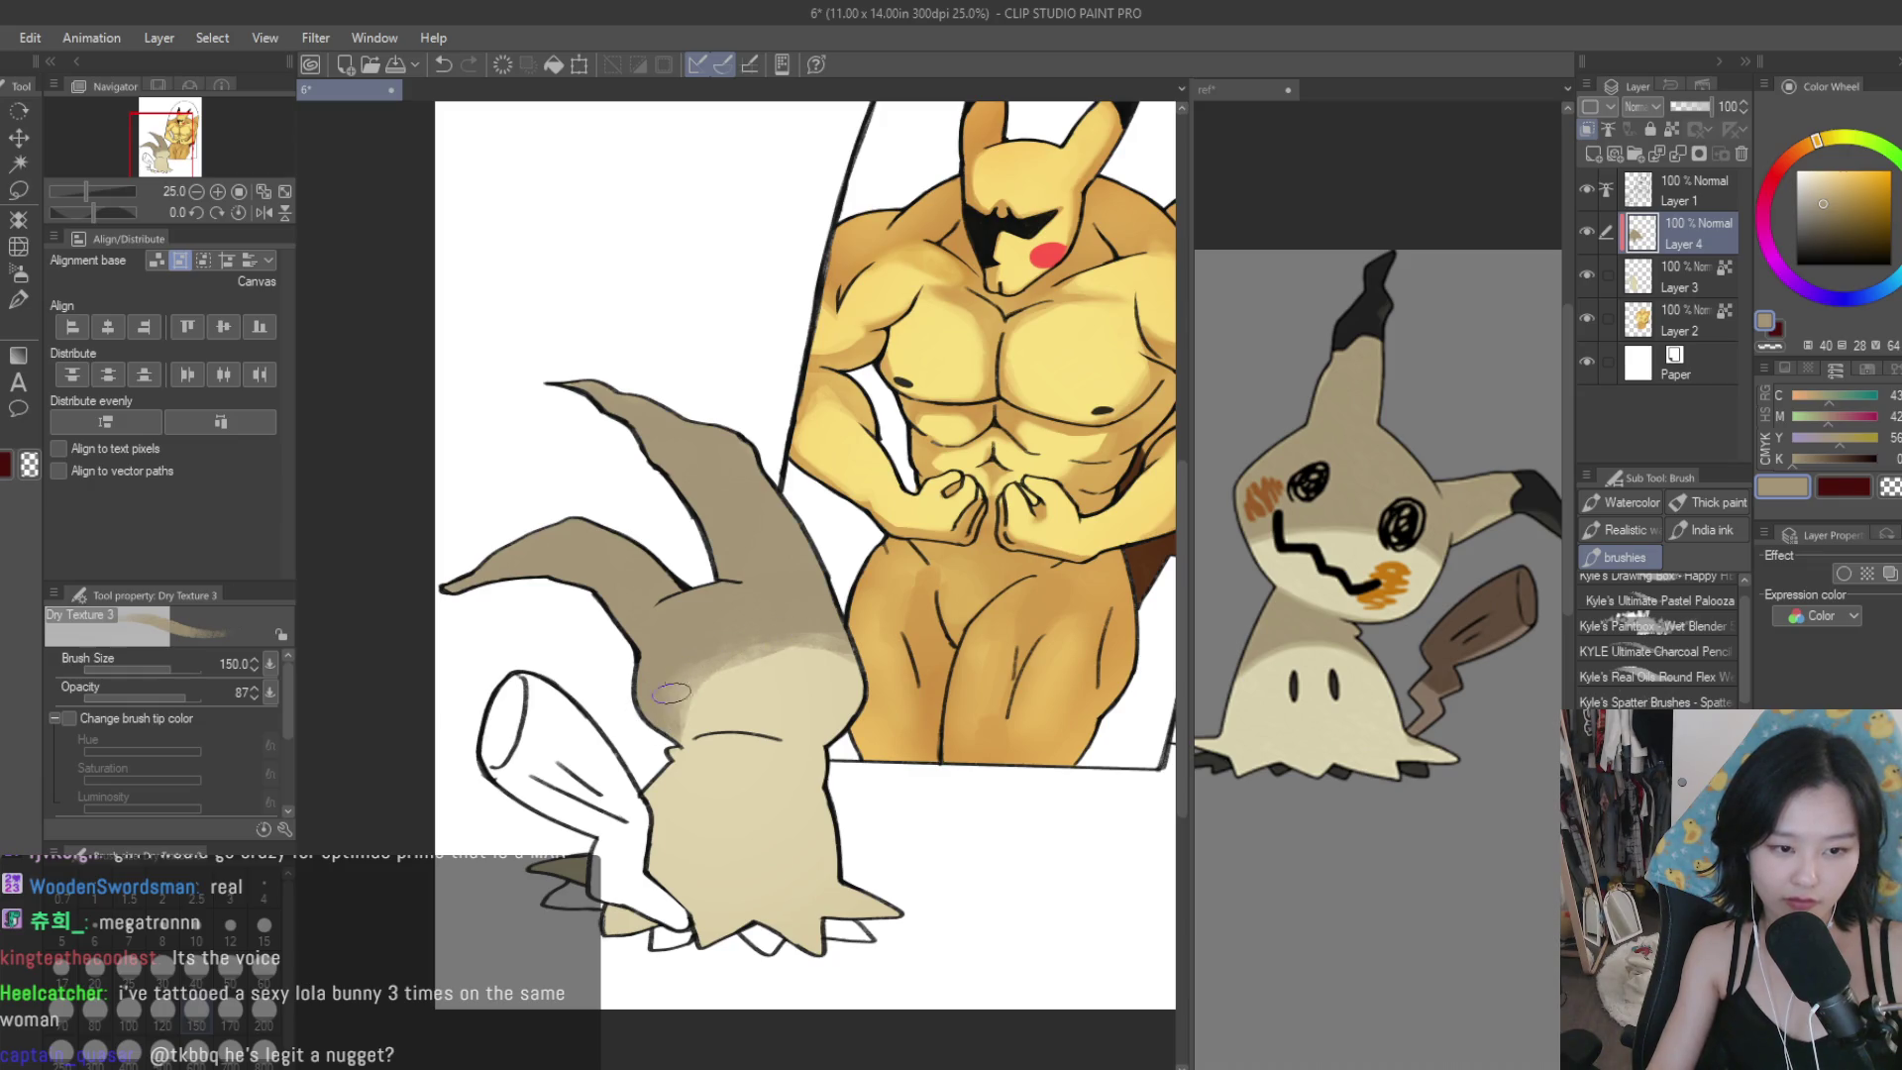
scroll(842, 639, "down", 7)
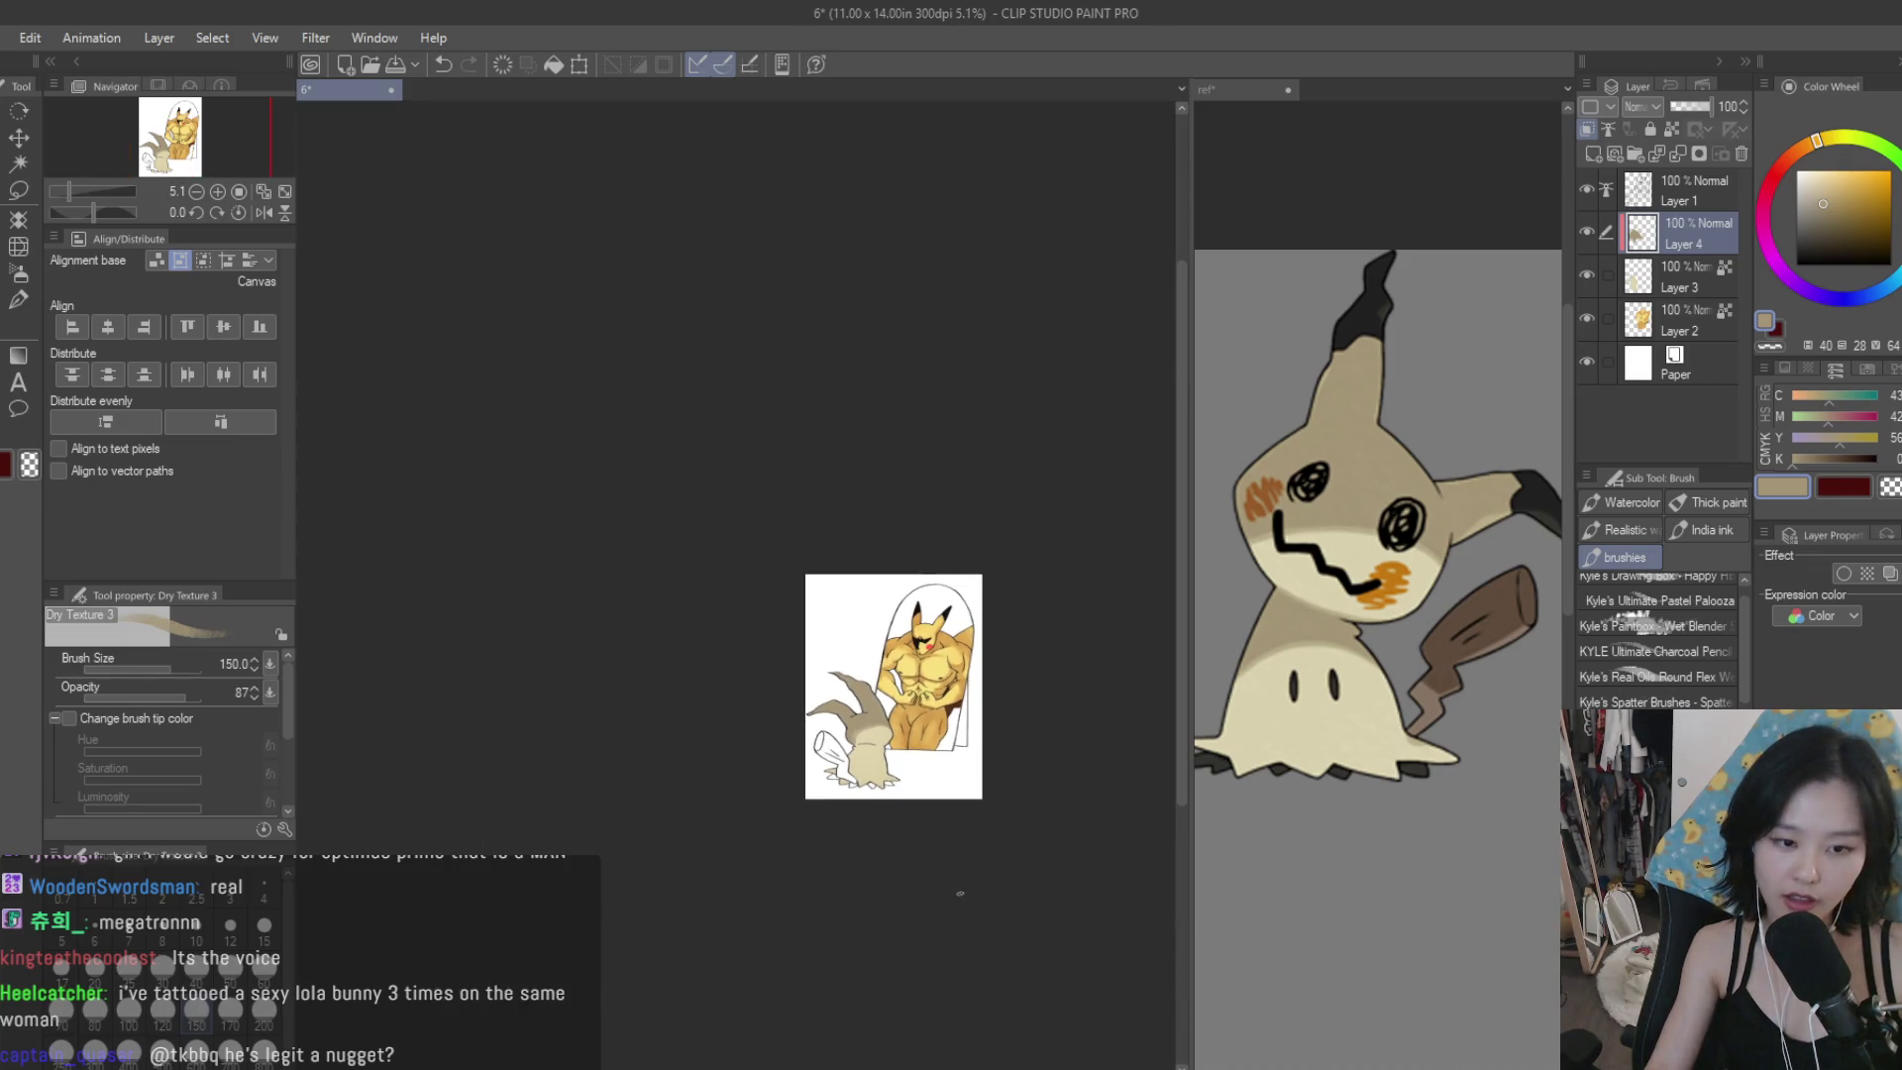
Zoom in and carry darker Dry Texture tan strokes down Mimikyu's body to its base.
scroll(837, 654, "up", 4)
scroll(834, 665, "up", 1)
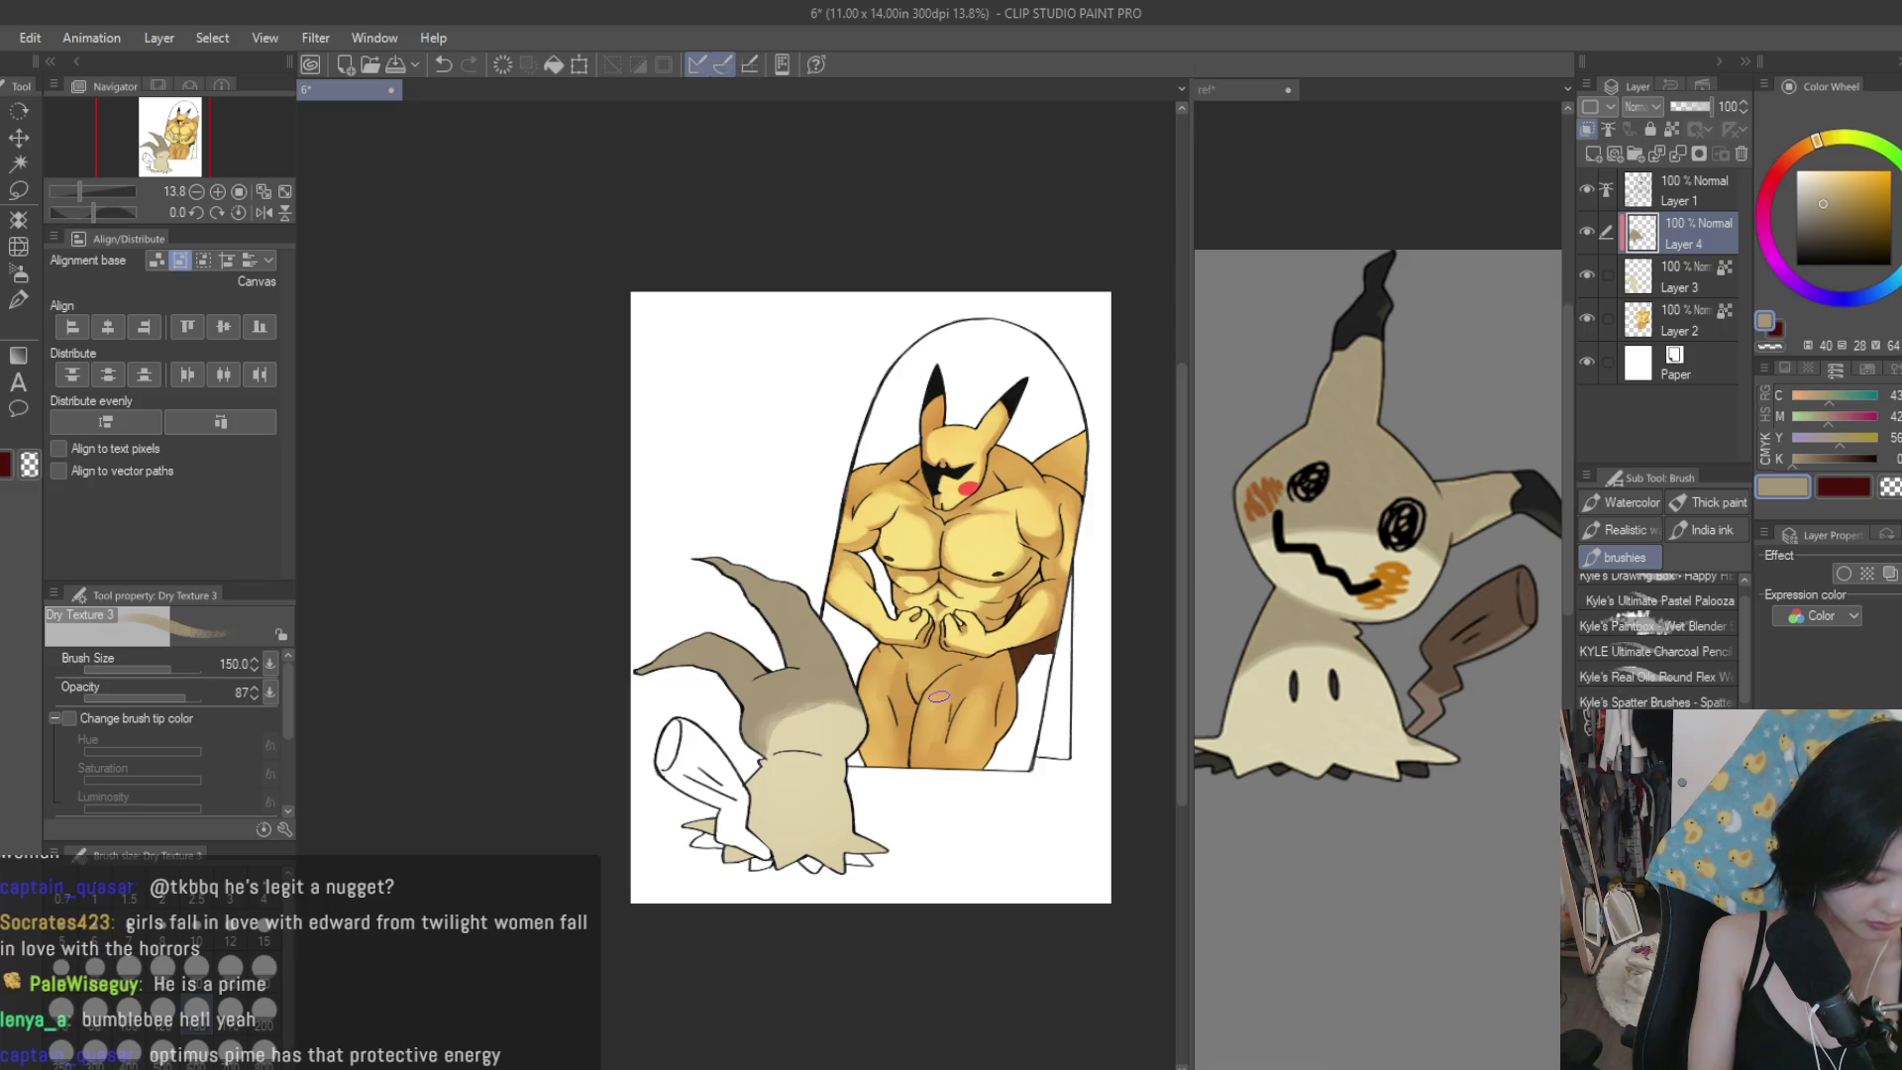
scroll(797, 715, "up", 5)
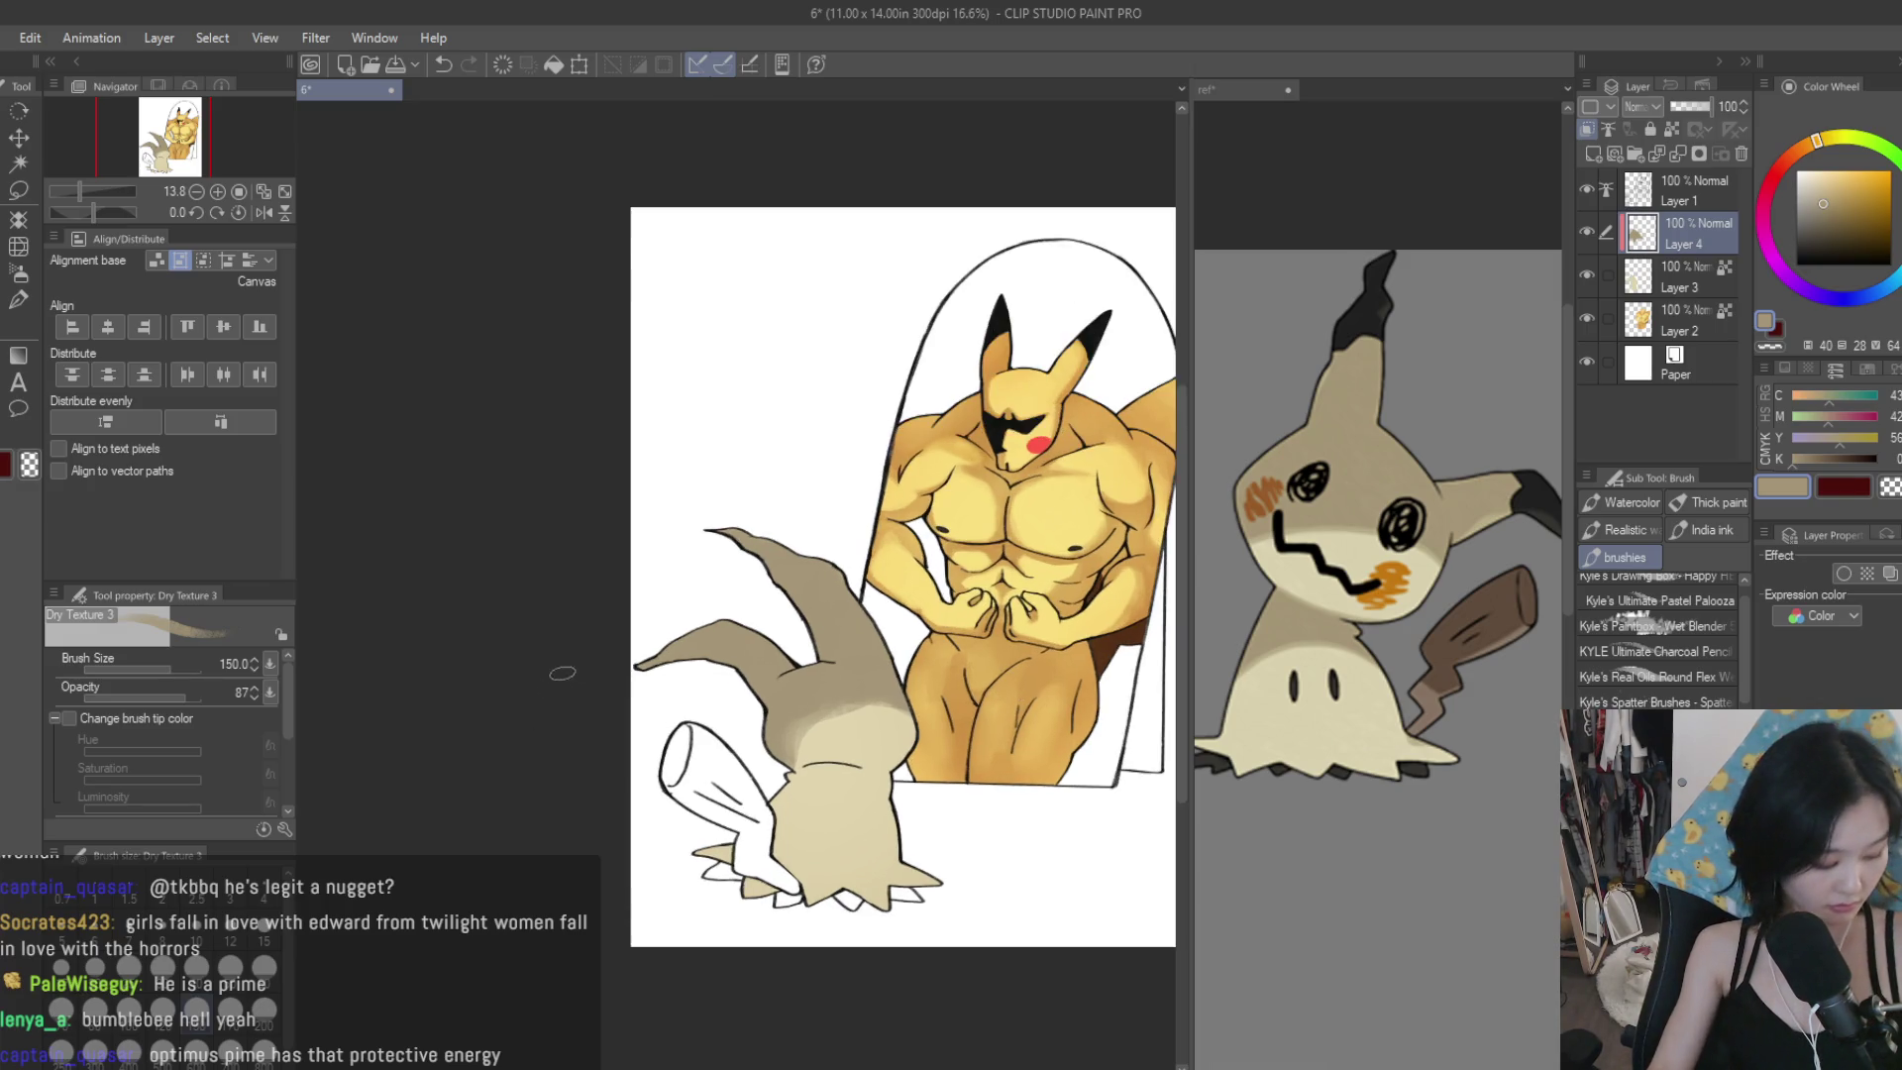
mouse_move(891, 827)
left_mouse_down()
mouse_move(876, 688)
mouse_move(822, 762)
mouse_move(733, 783)
mouse_move(737, 822)
mouse_move(767, 788)
mouse_move(688, 758)
left_mouse_up()
mouse_move(803, 749)
left_mouse_down()
mouse_move(807, 807)
mouse_move(836, 807)
mouse_move(819, 843)
left_mouse_up()
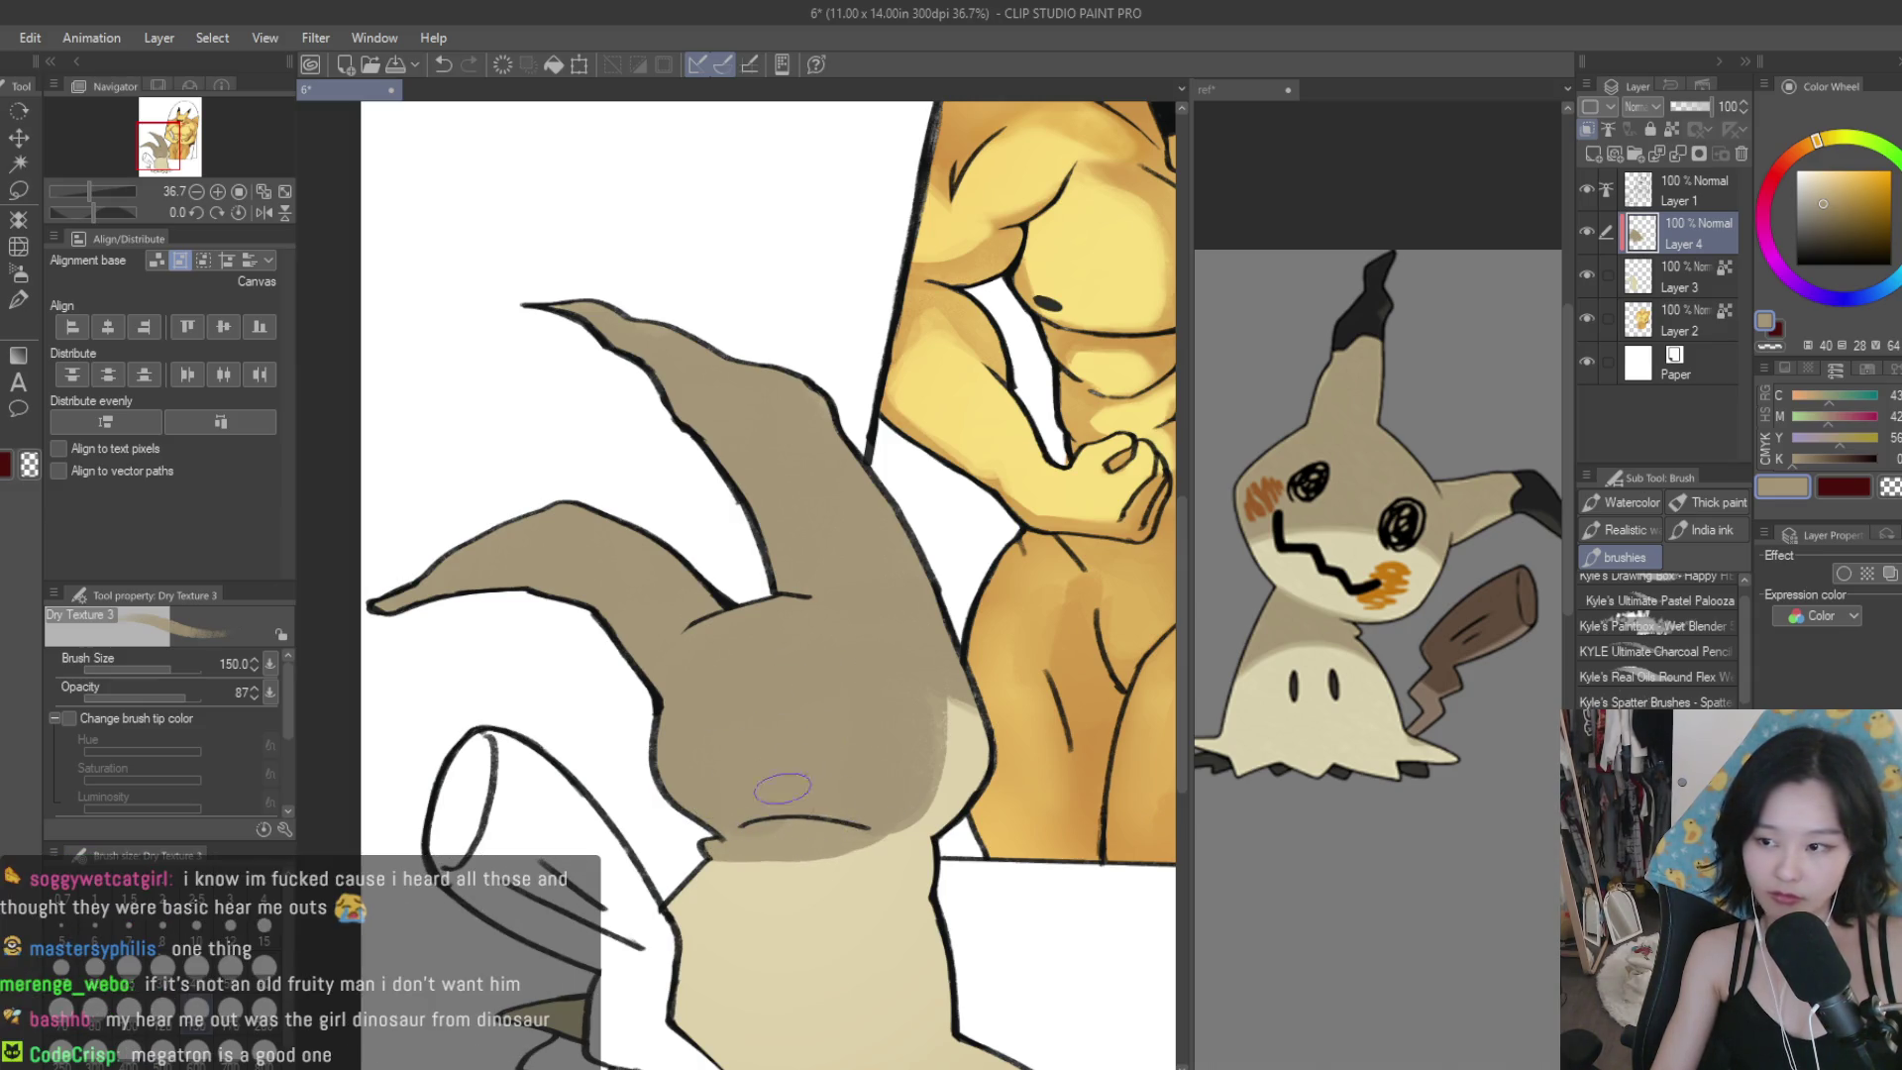
scroll(797, 739, "down", 5)
Paint a cream highlight along Mimikyu's outline and down its right edge.
scroll(797, 738, "up", 3)
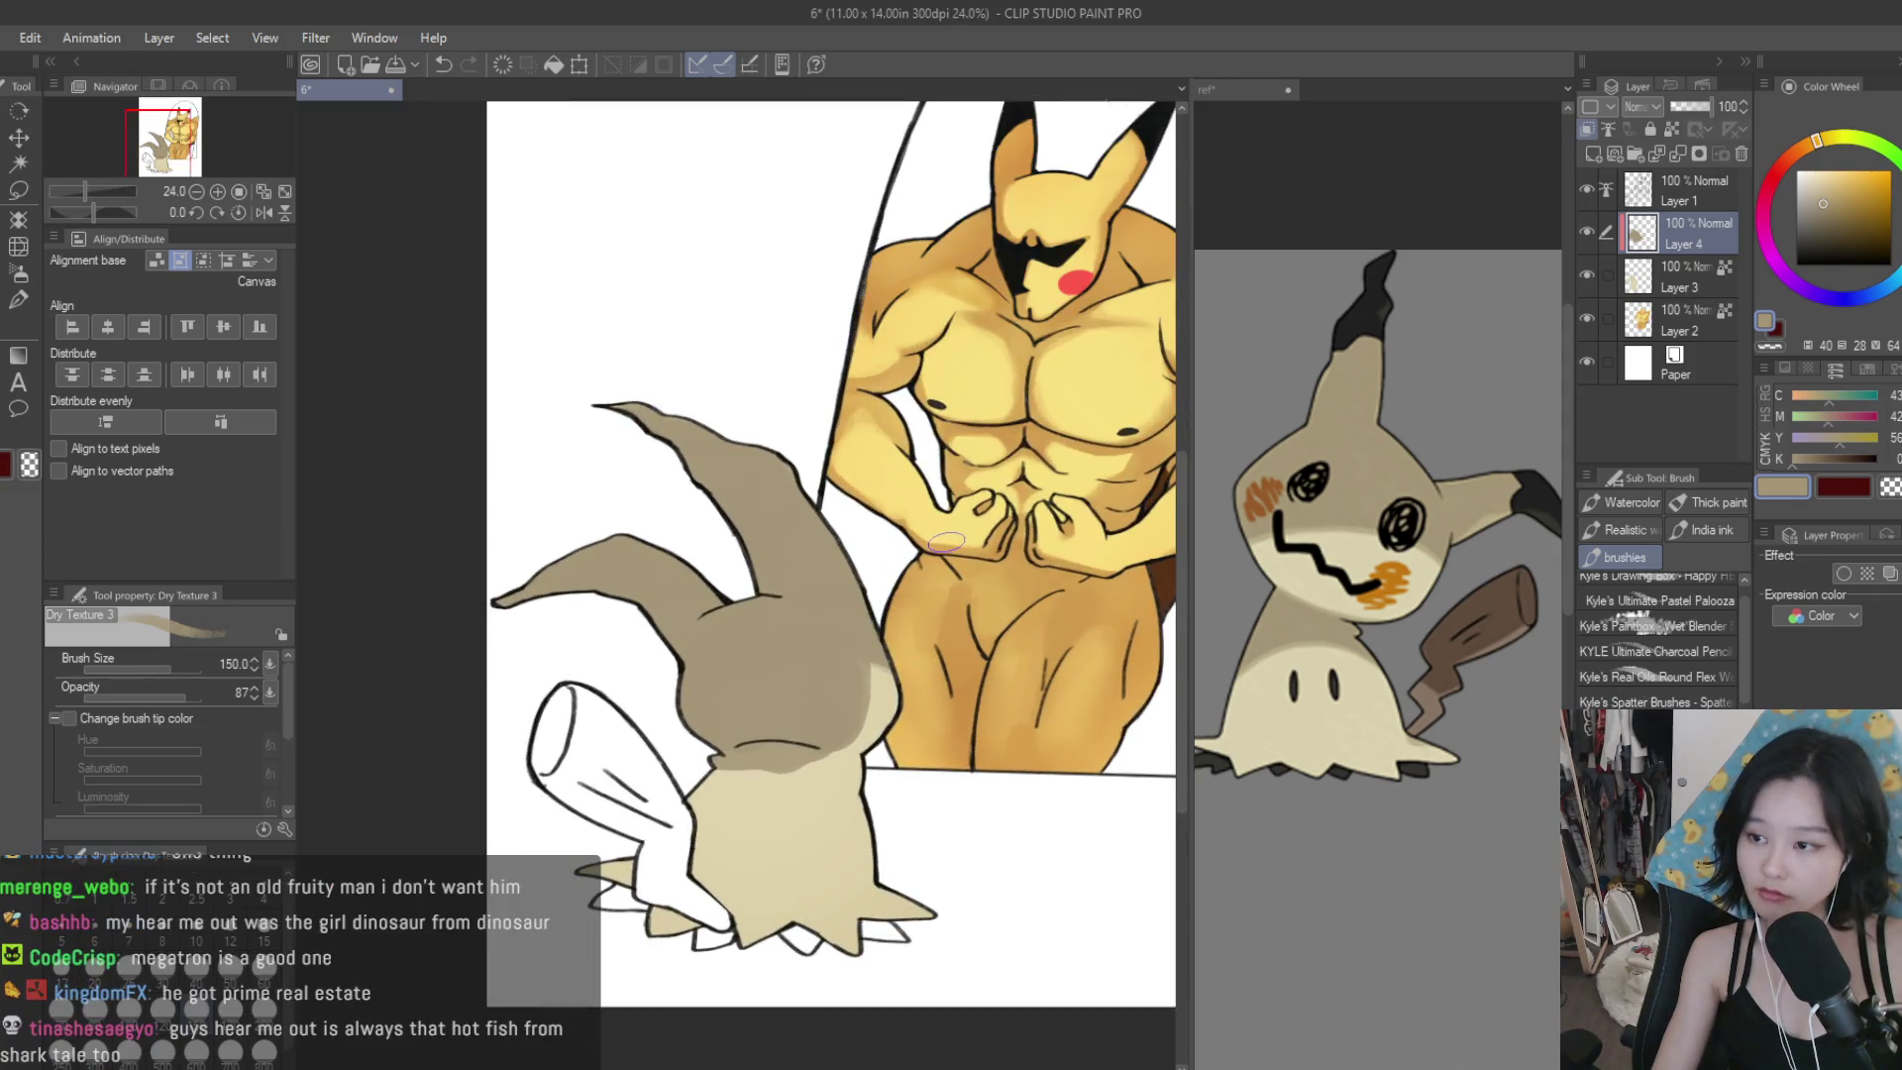
scroll(911, 649, "up", 2)
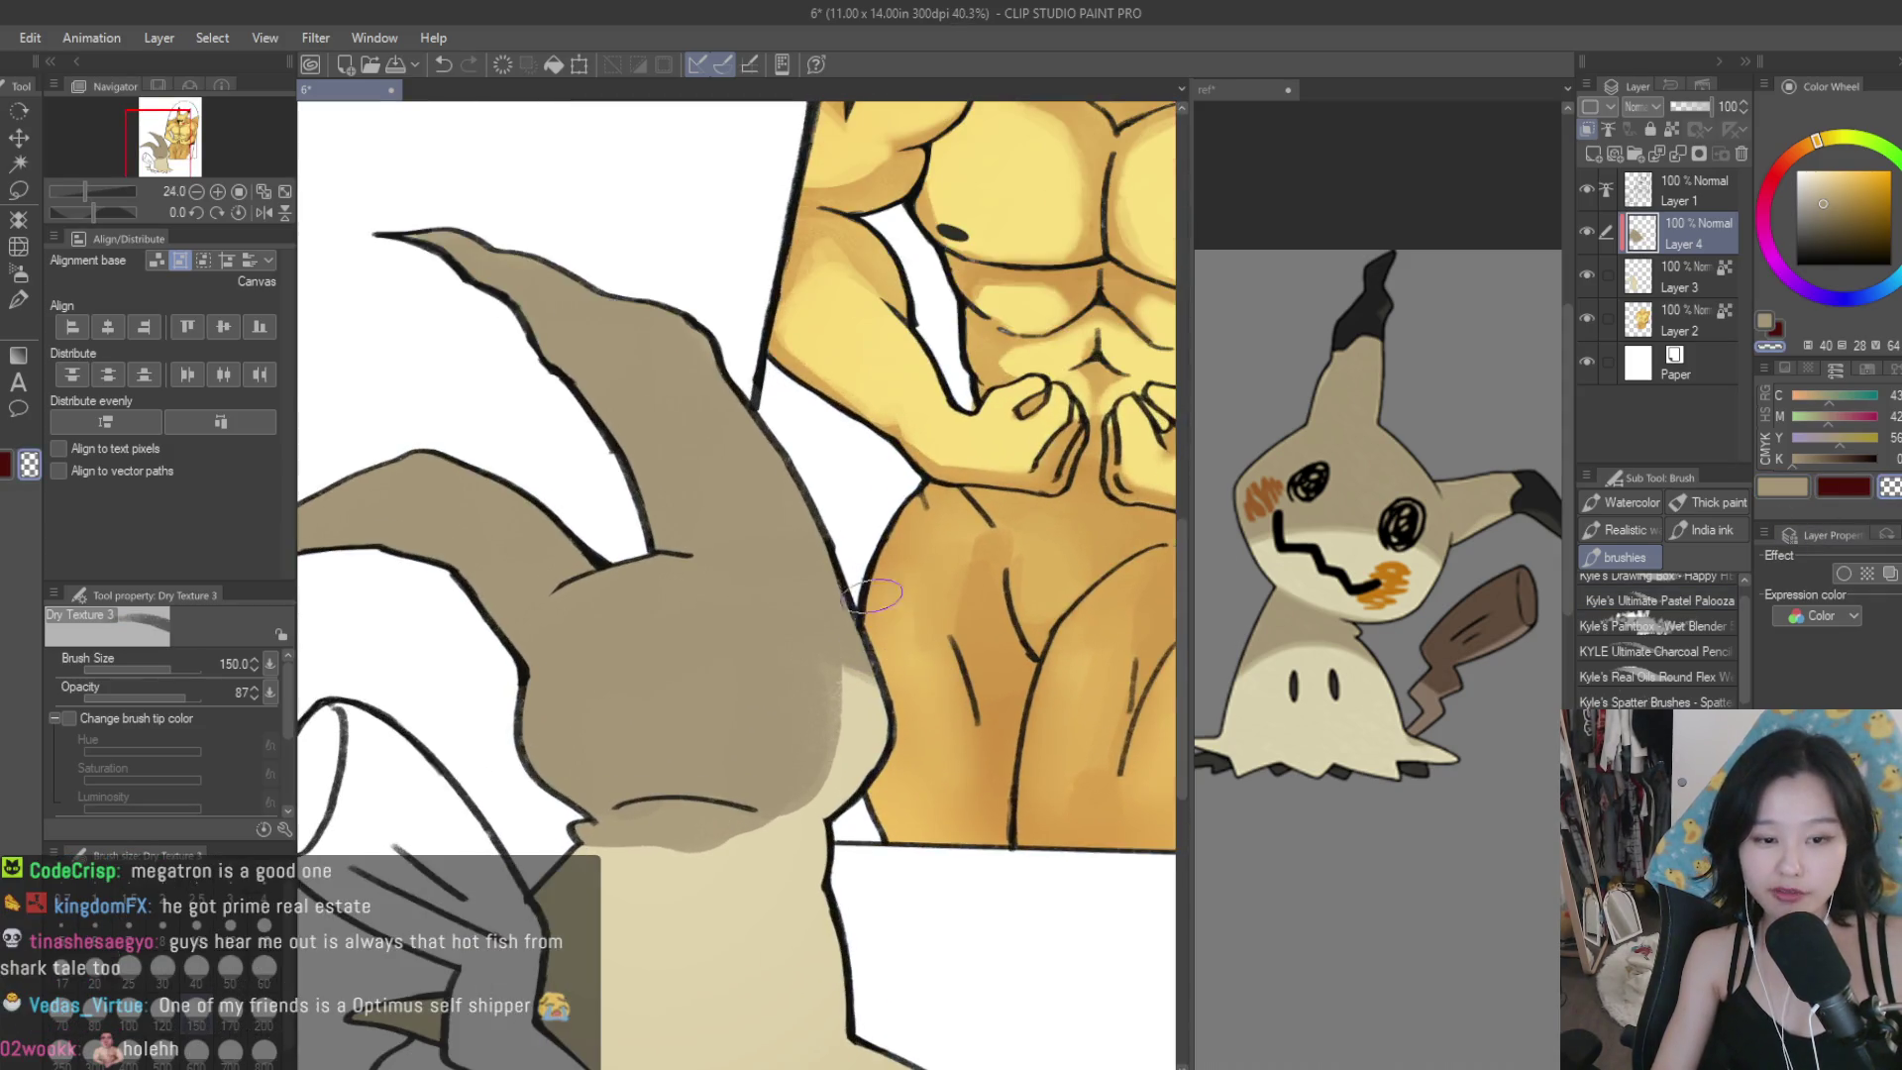
left_click_drag(861, 578, 864, 590)
left_click_drag(885, 723, 850, 784)
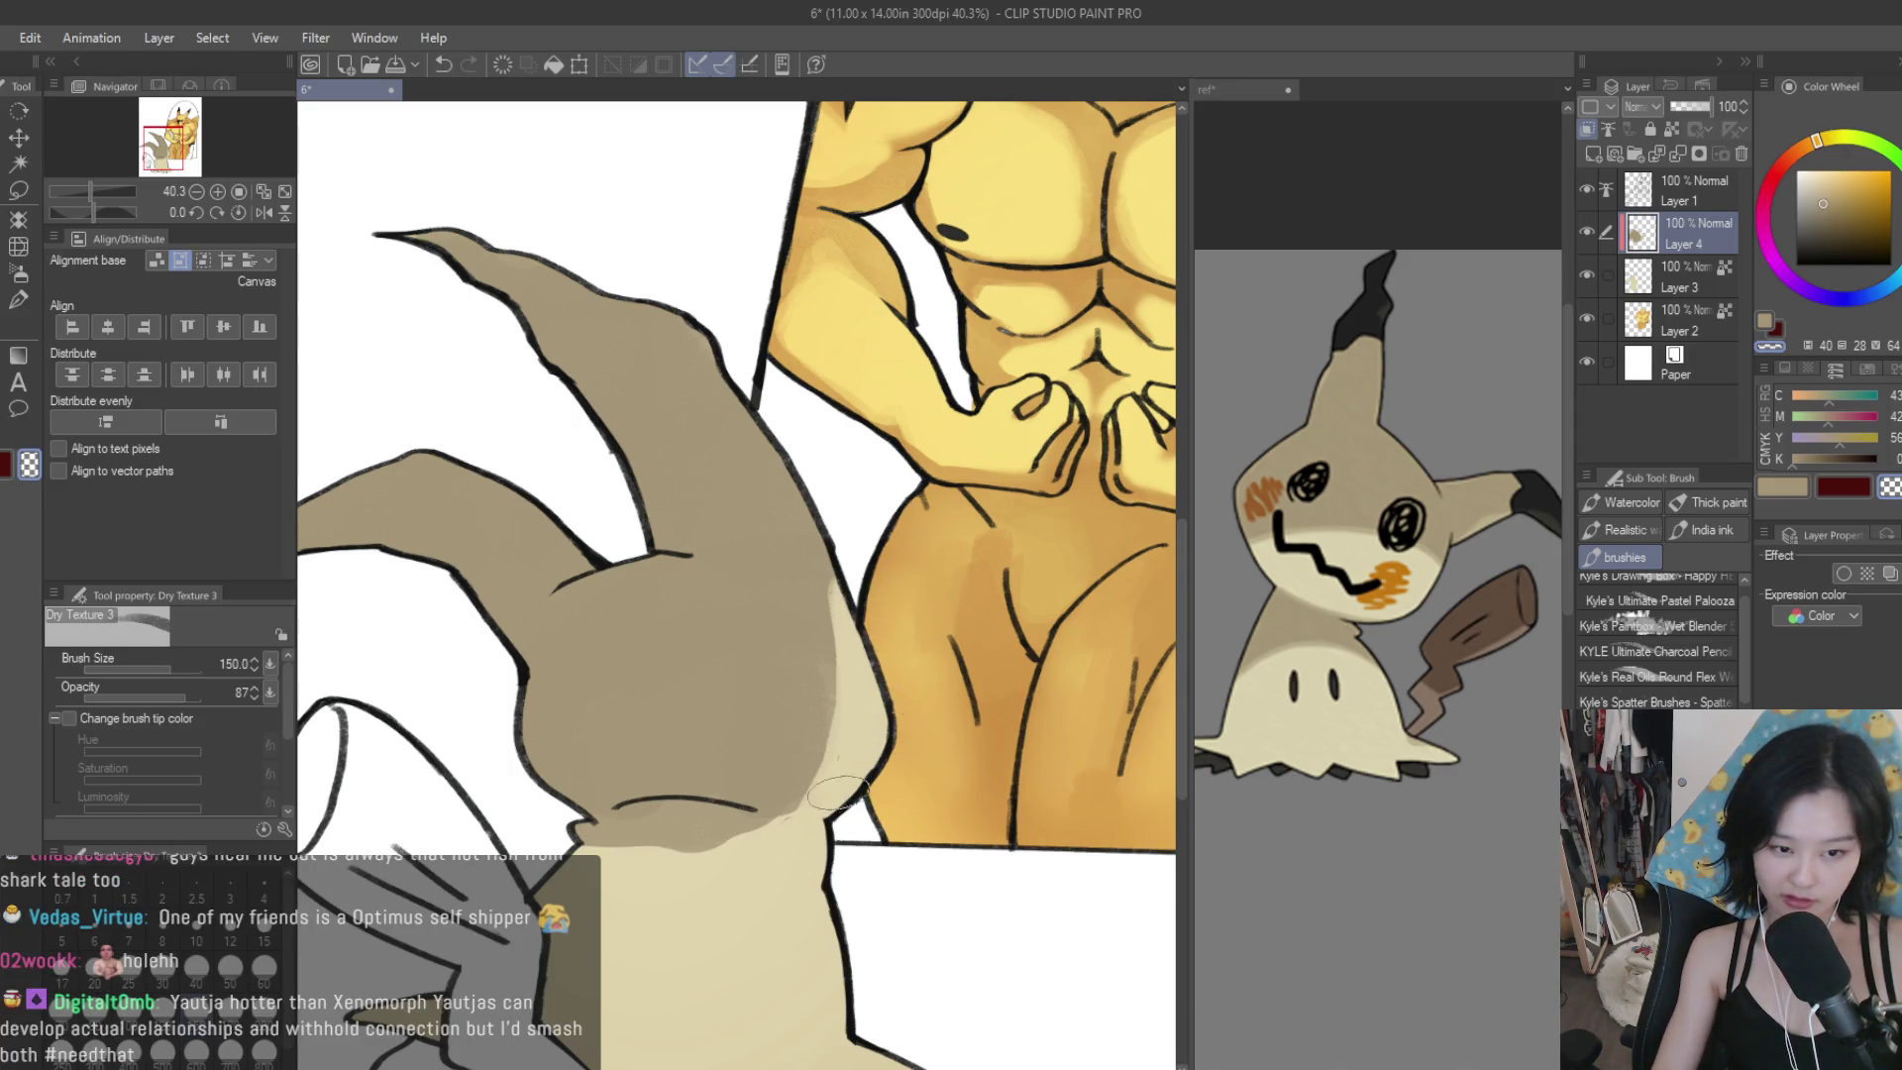
Hatch darker tan-brown shading over Mimikyu's lower body using the tan swatch, darkening the light band.
left_click(1780, 487)
scroll(838, 448, "down", 2)
mouse_move(758, 693)
left_mouse_down()
mouse_move(738, 872)
mouse_move(698, 718)
mouse_move(658, 891)
mouse_move(622, 700)
left_mouse_up()
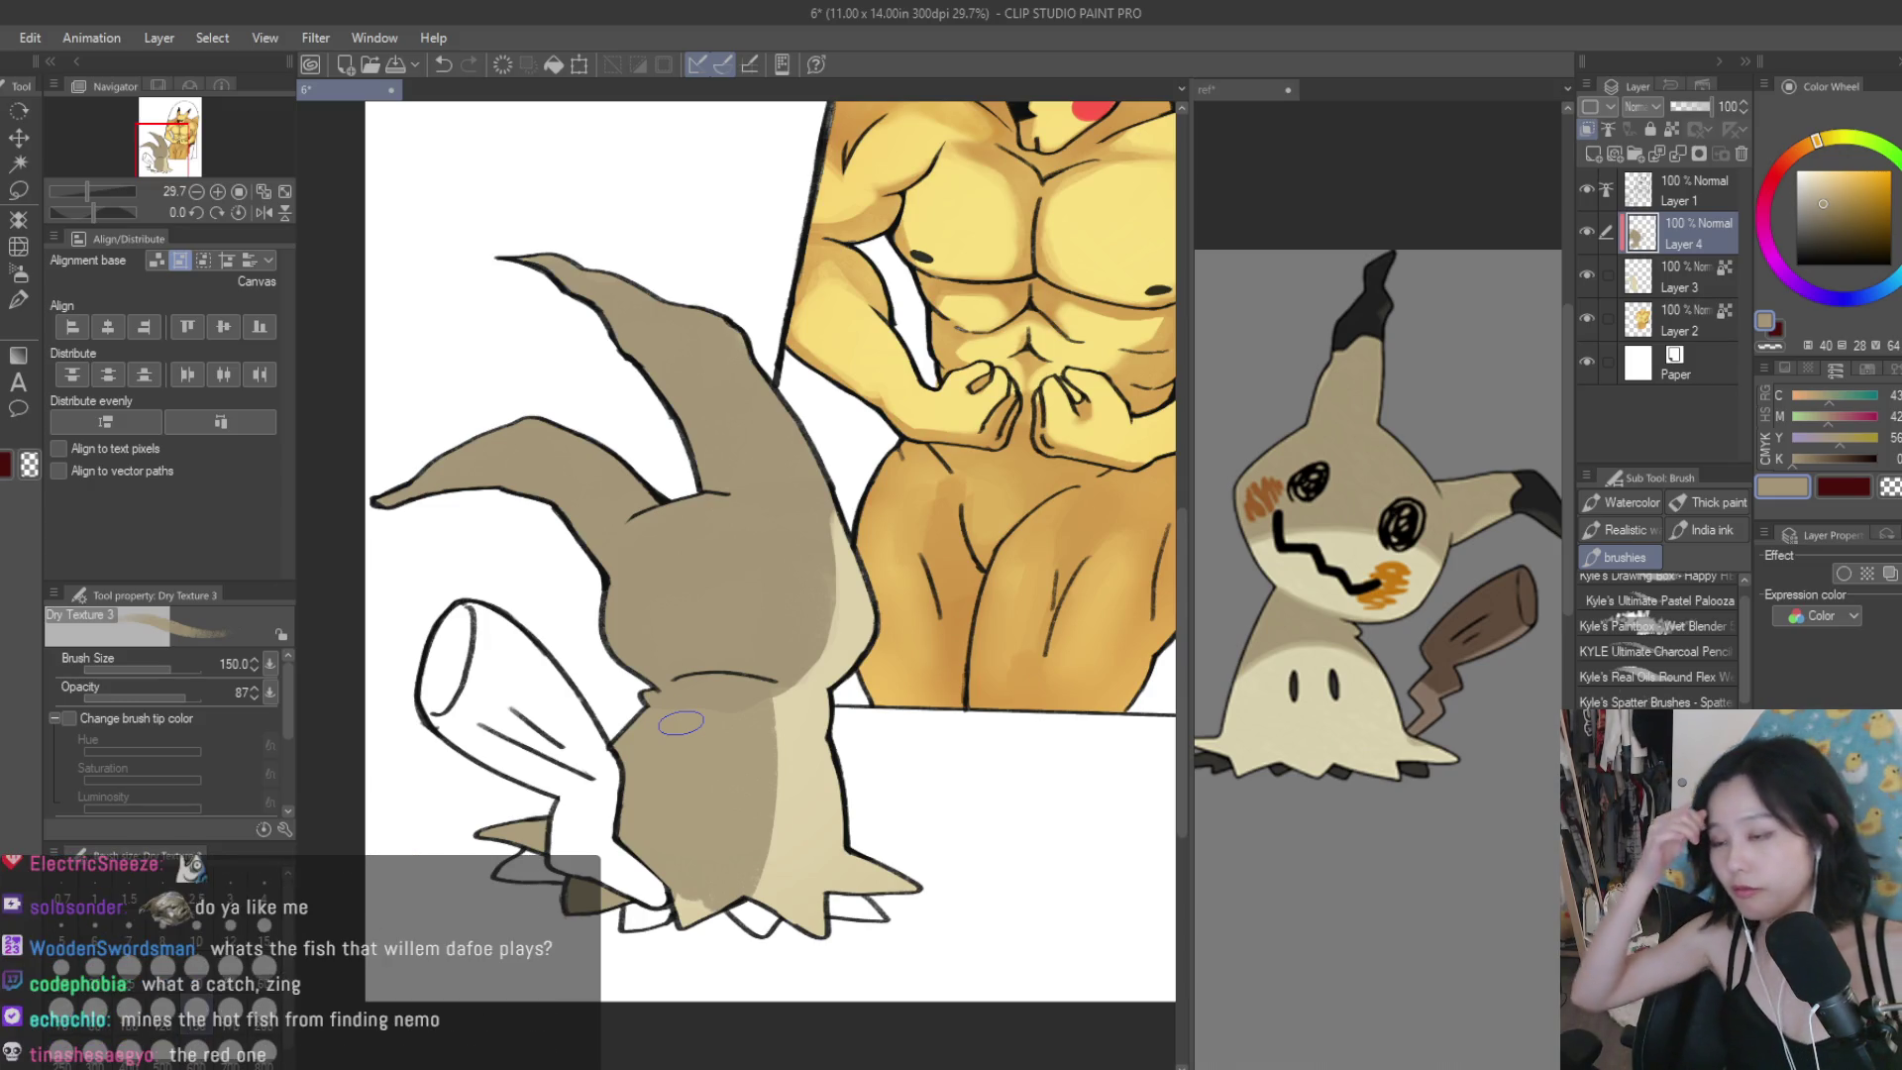
scroll(655, 728, "up", 2)
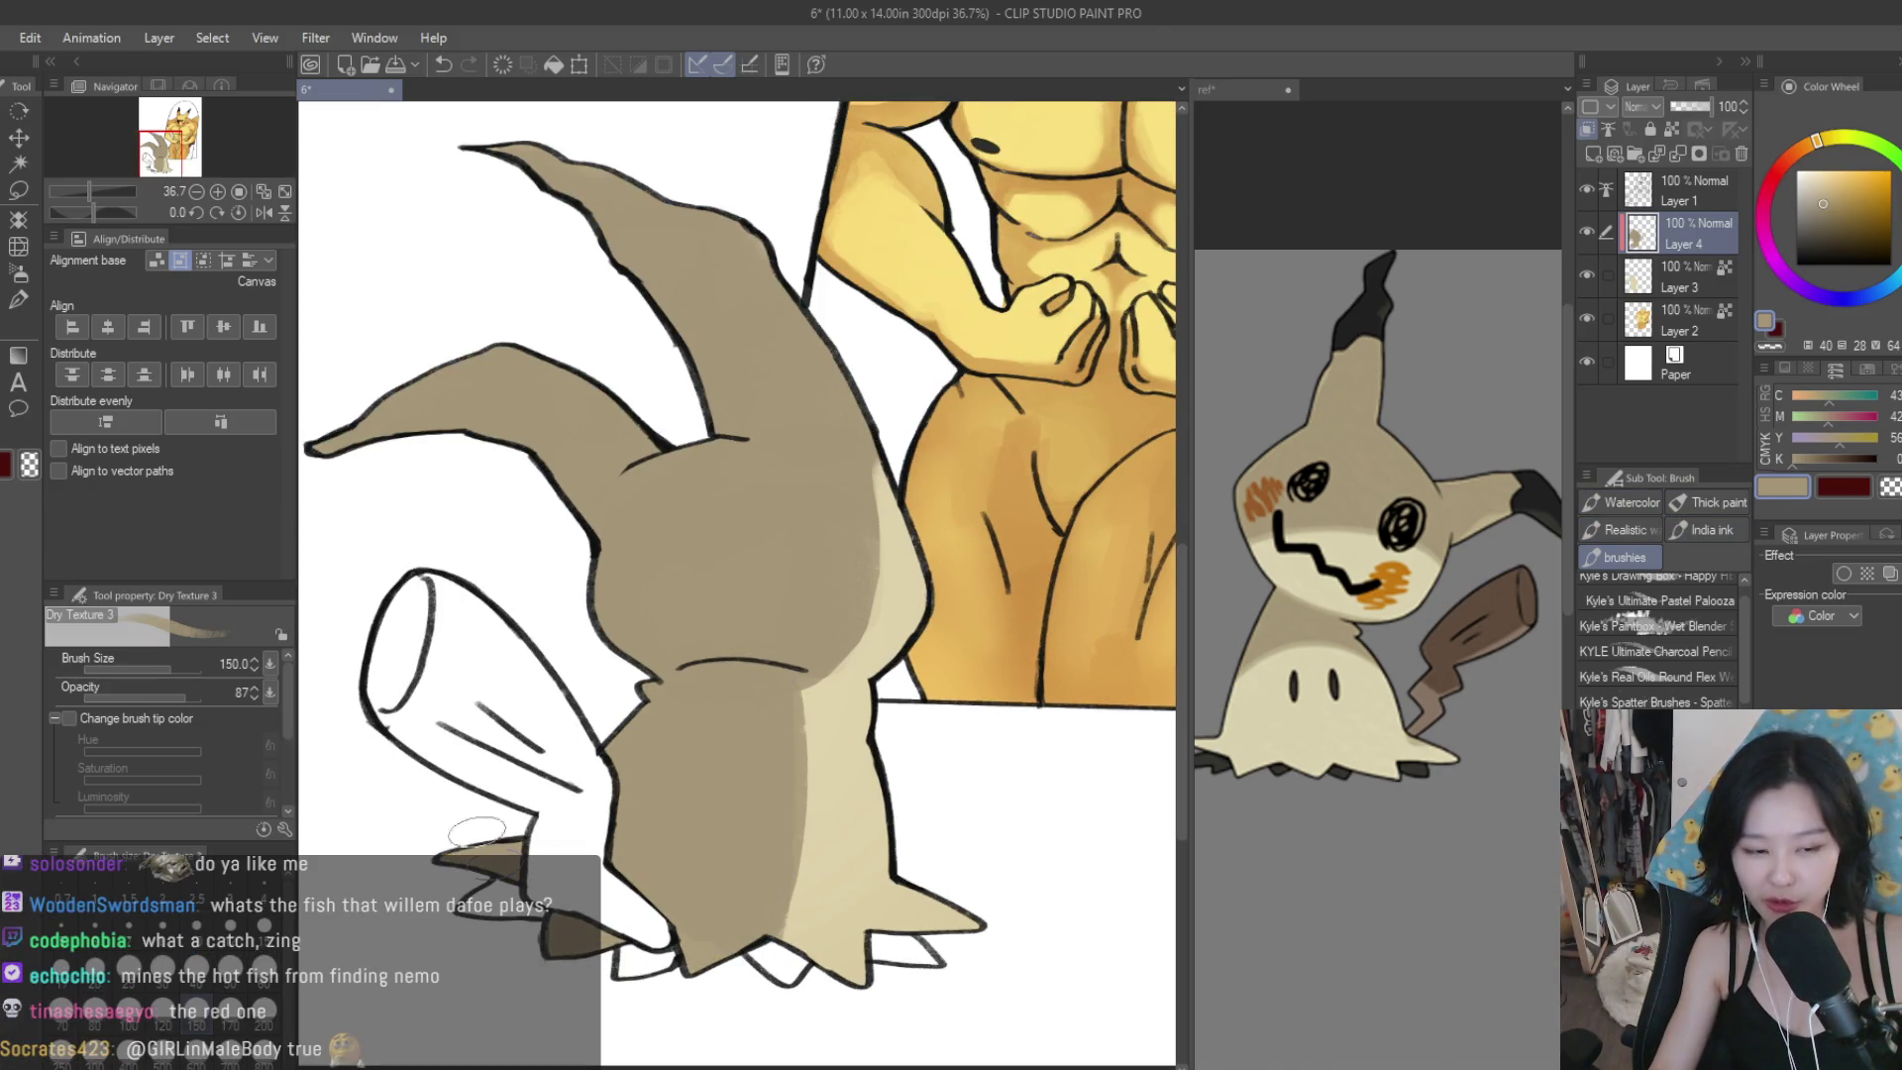
left_click_drag(788, 699, 782, 926)
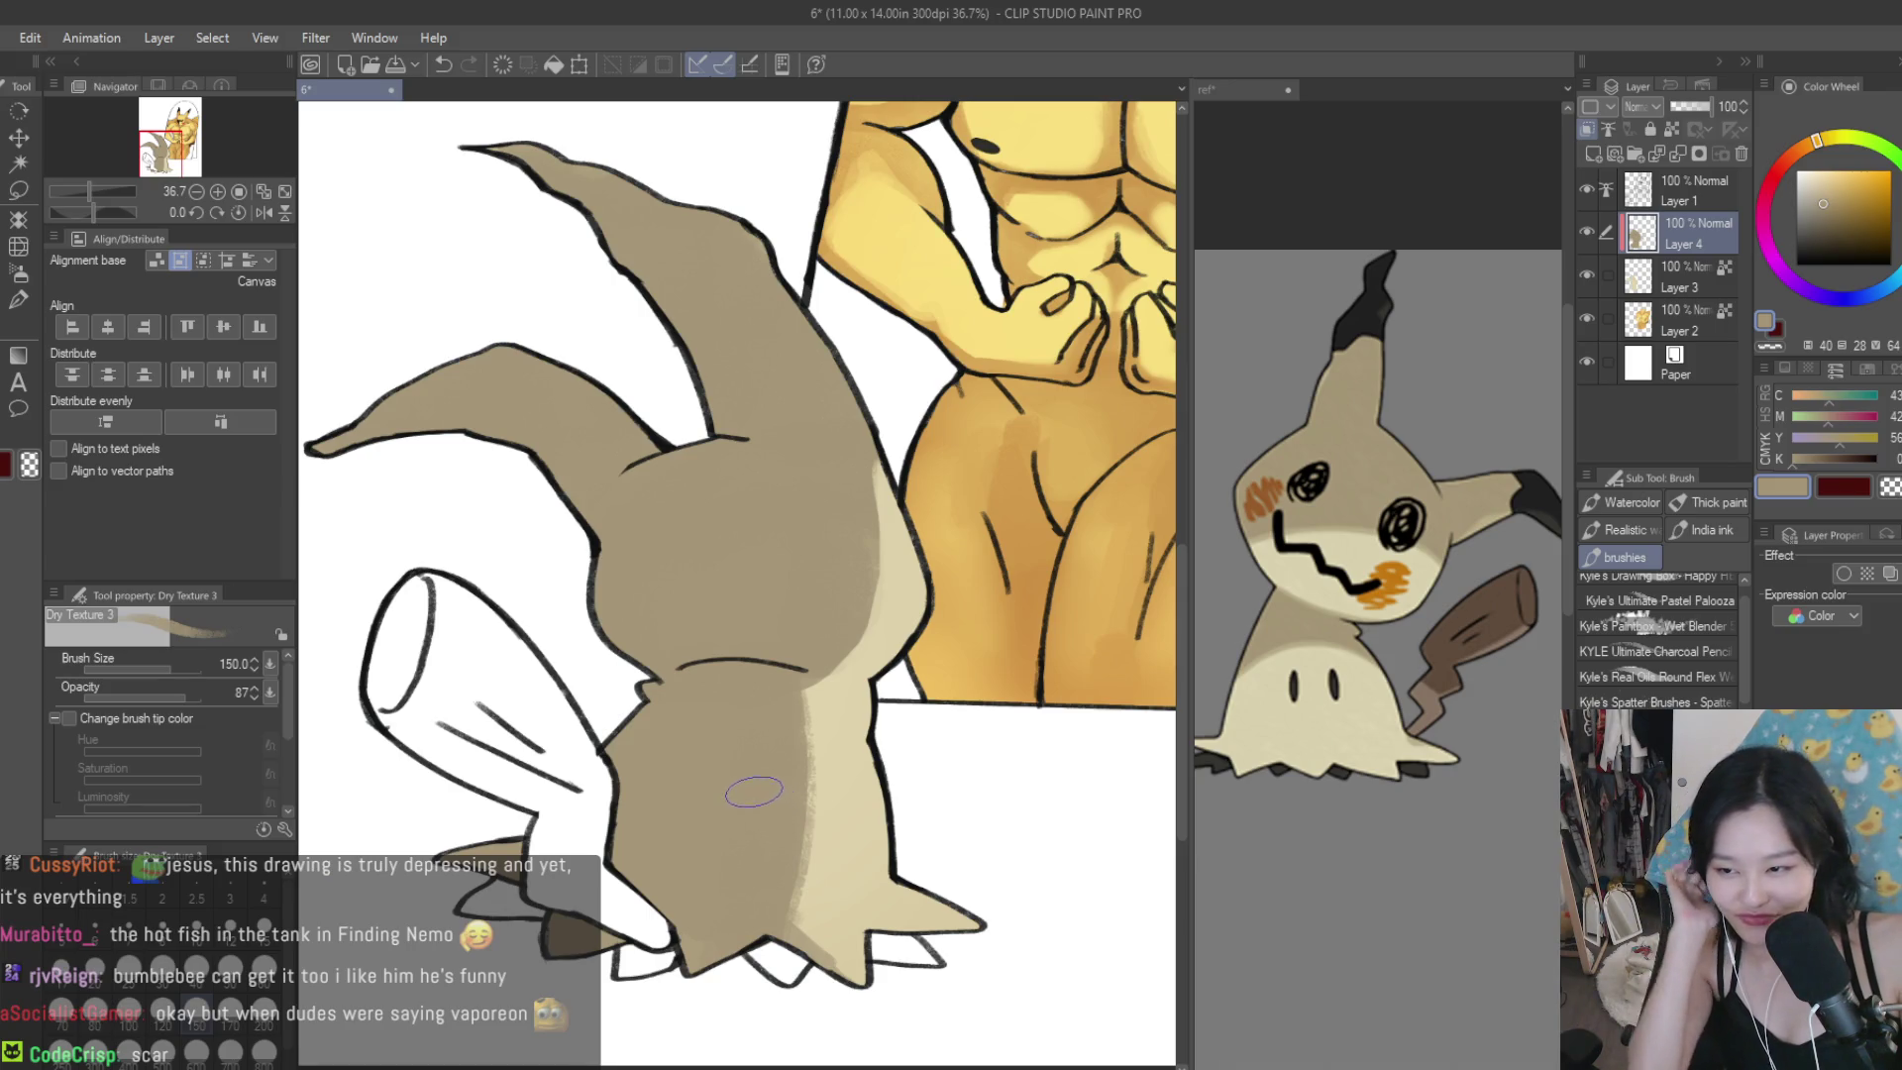
left_click_drag(759, 864, 818, 838)
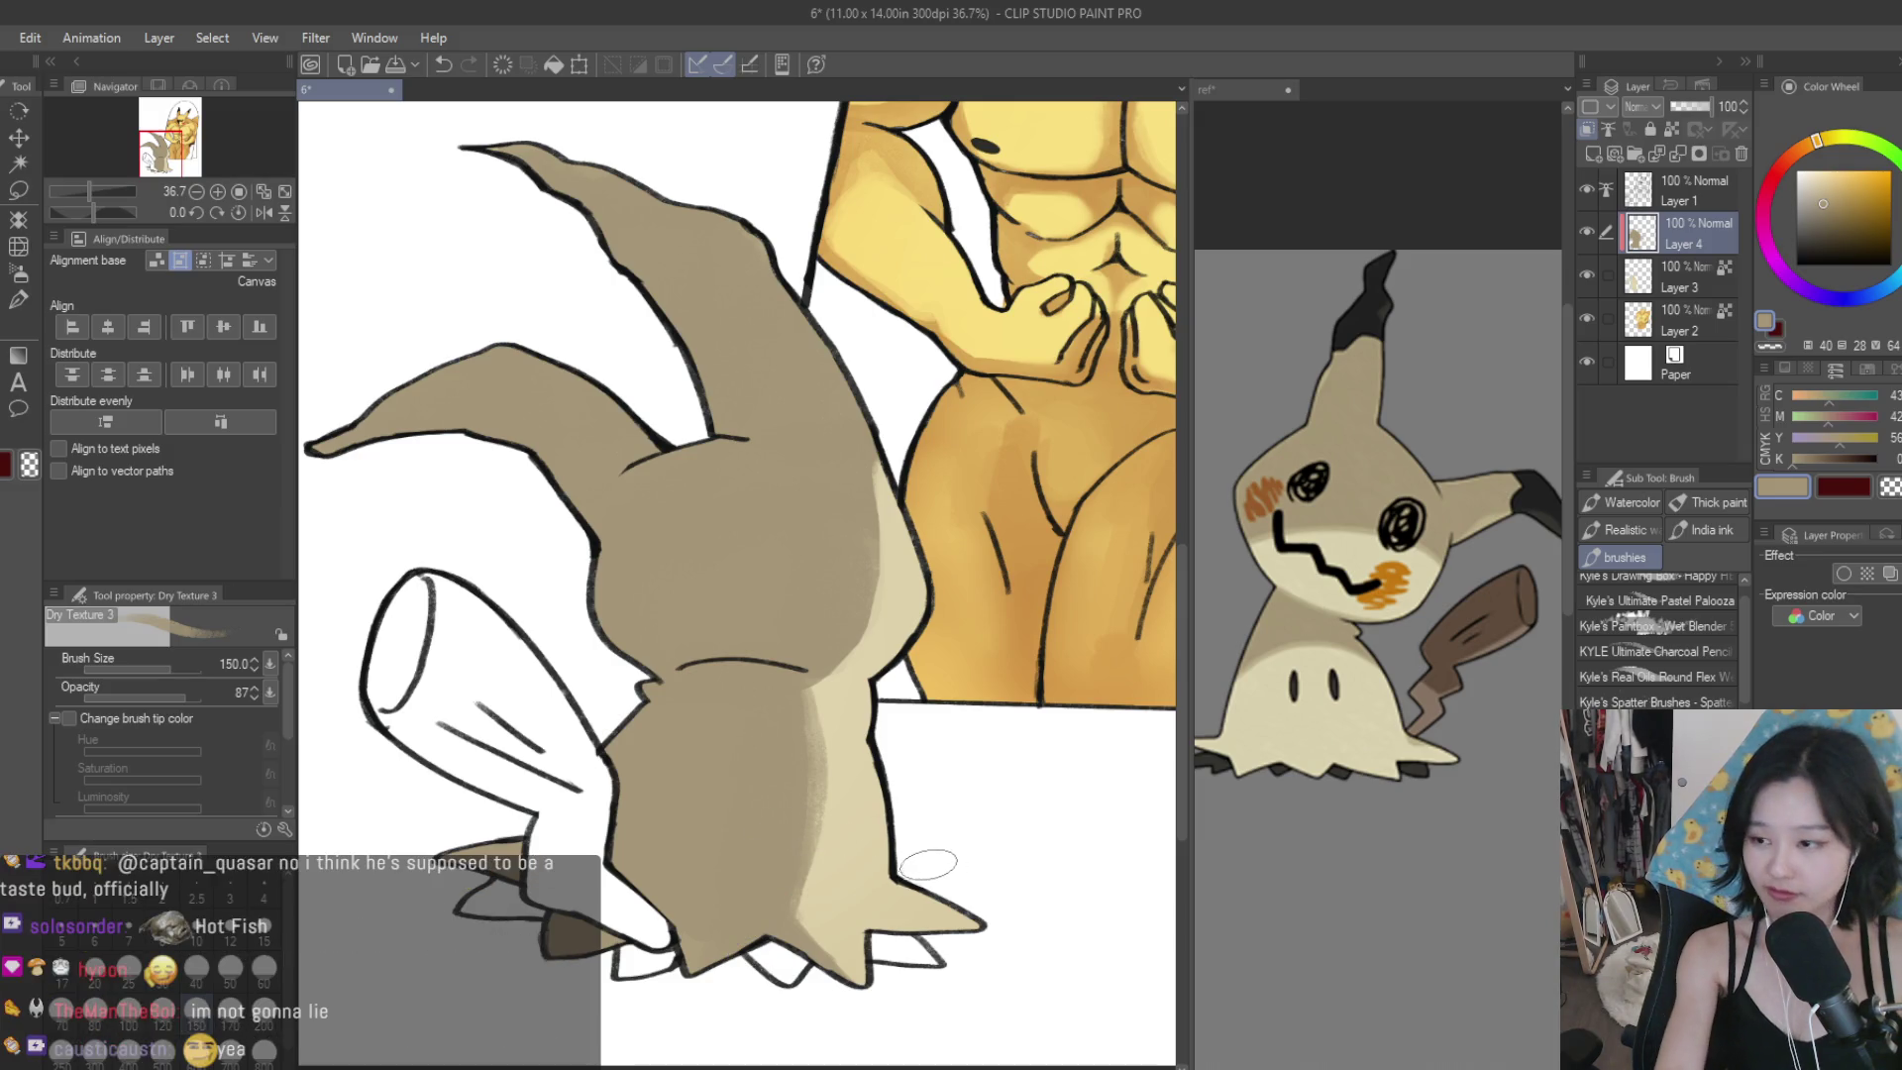
Shrink the brush to 60 and darken the shading along the body's right edge.
key("bracketleft")
key("bracketleft")
key("bracketleft")
scroll(895, 718, "up", 1)
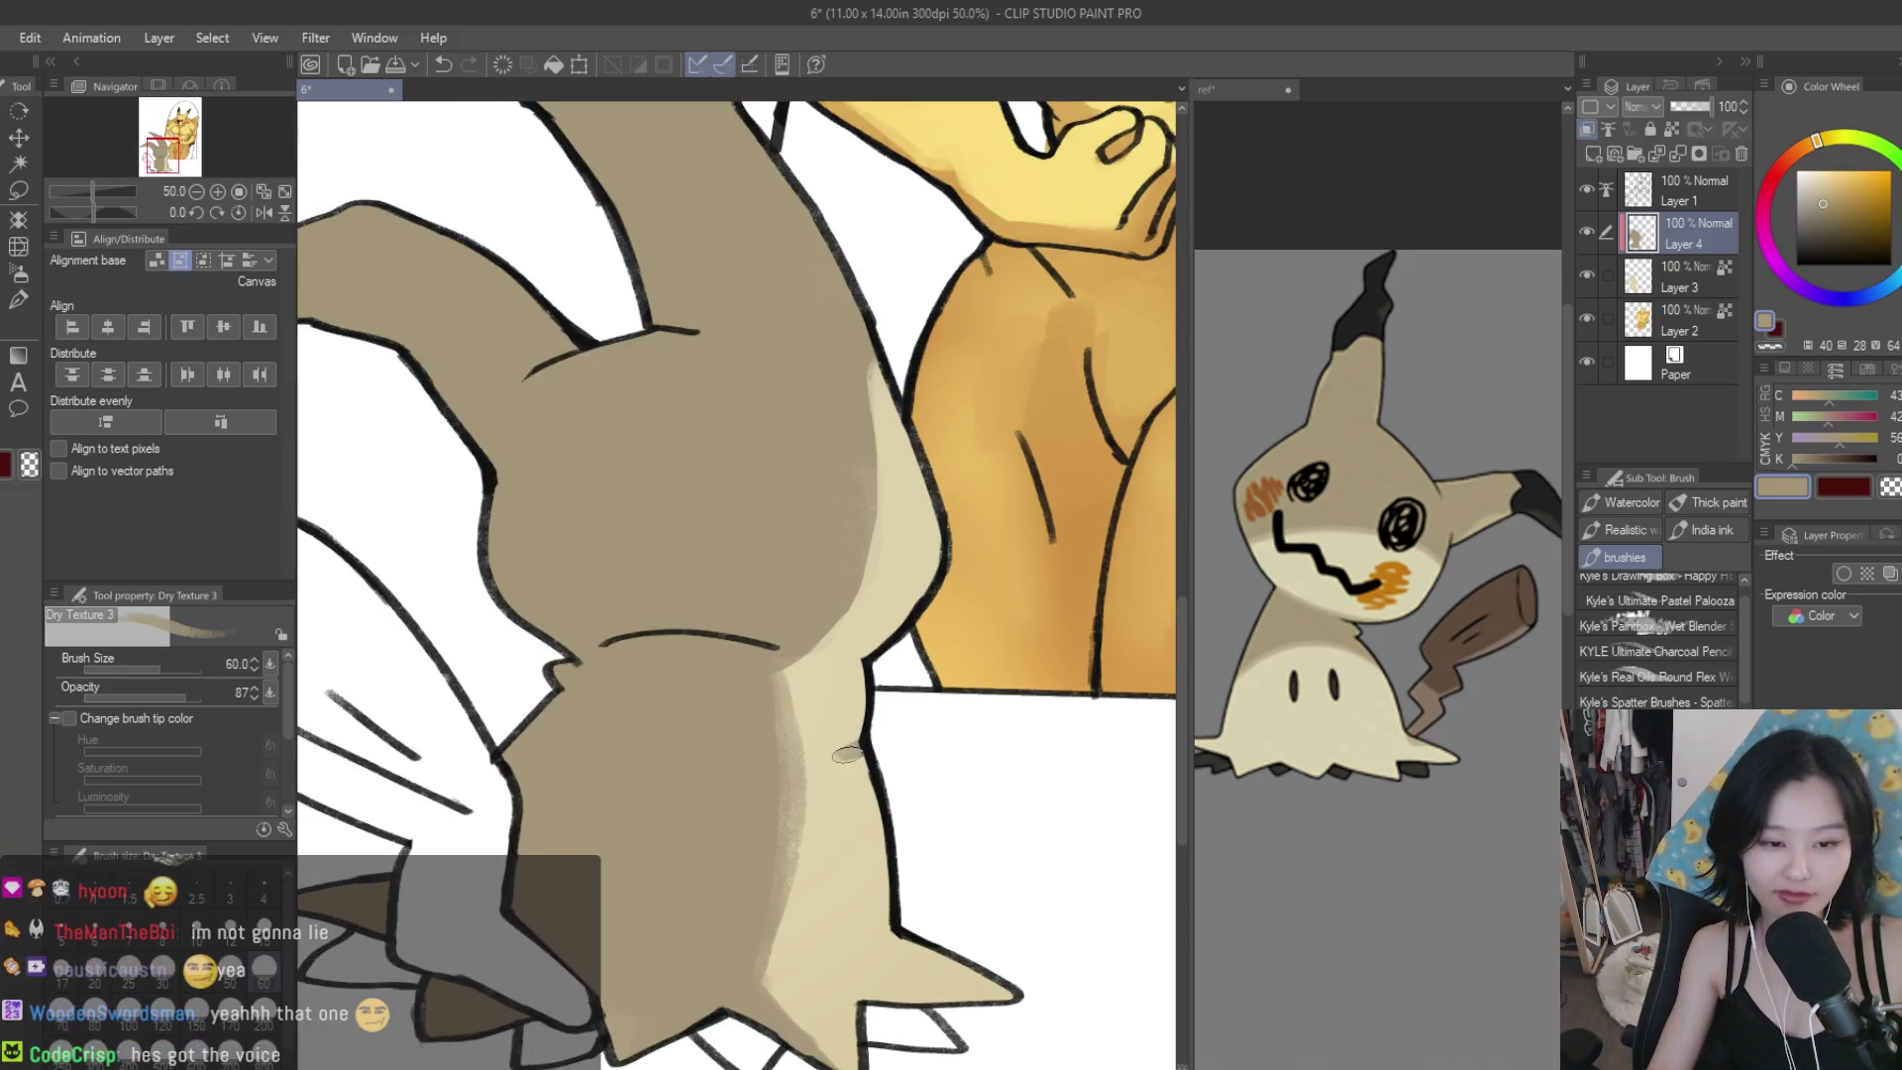
left_click_drag(860, 755, 901, 891)
scroll(866, 730, "down", 4)
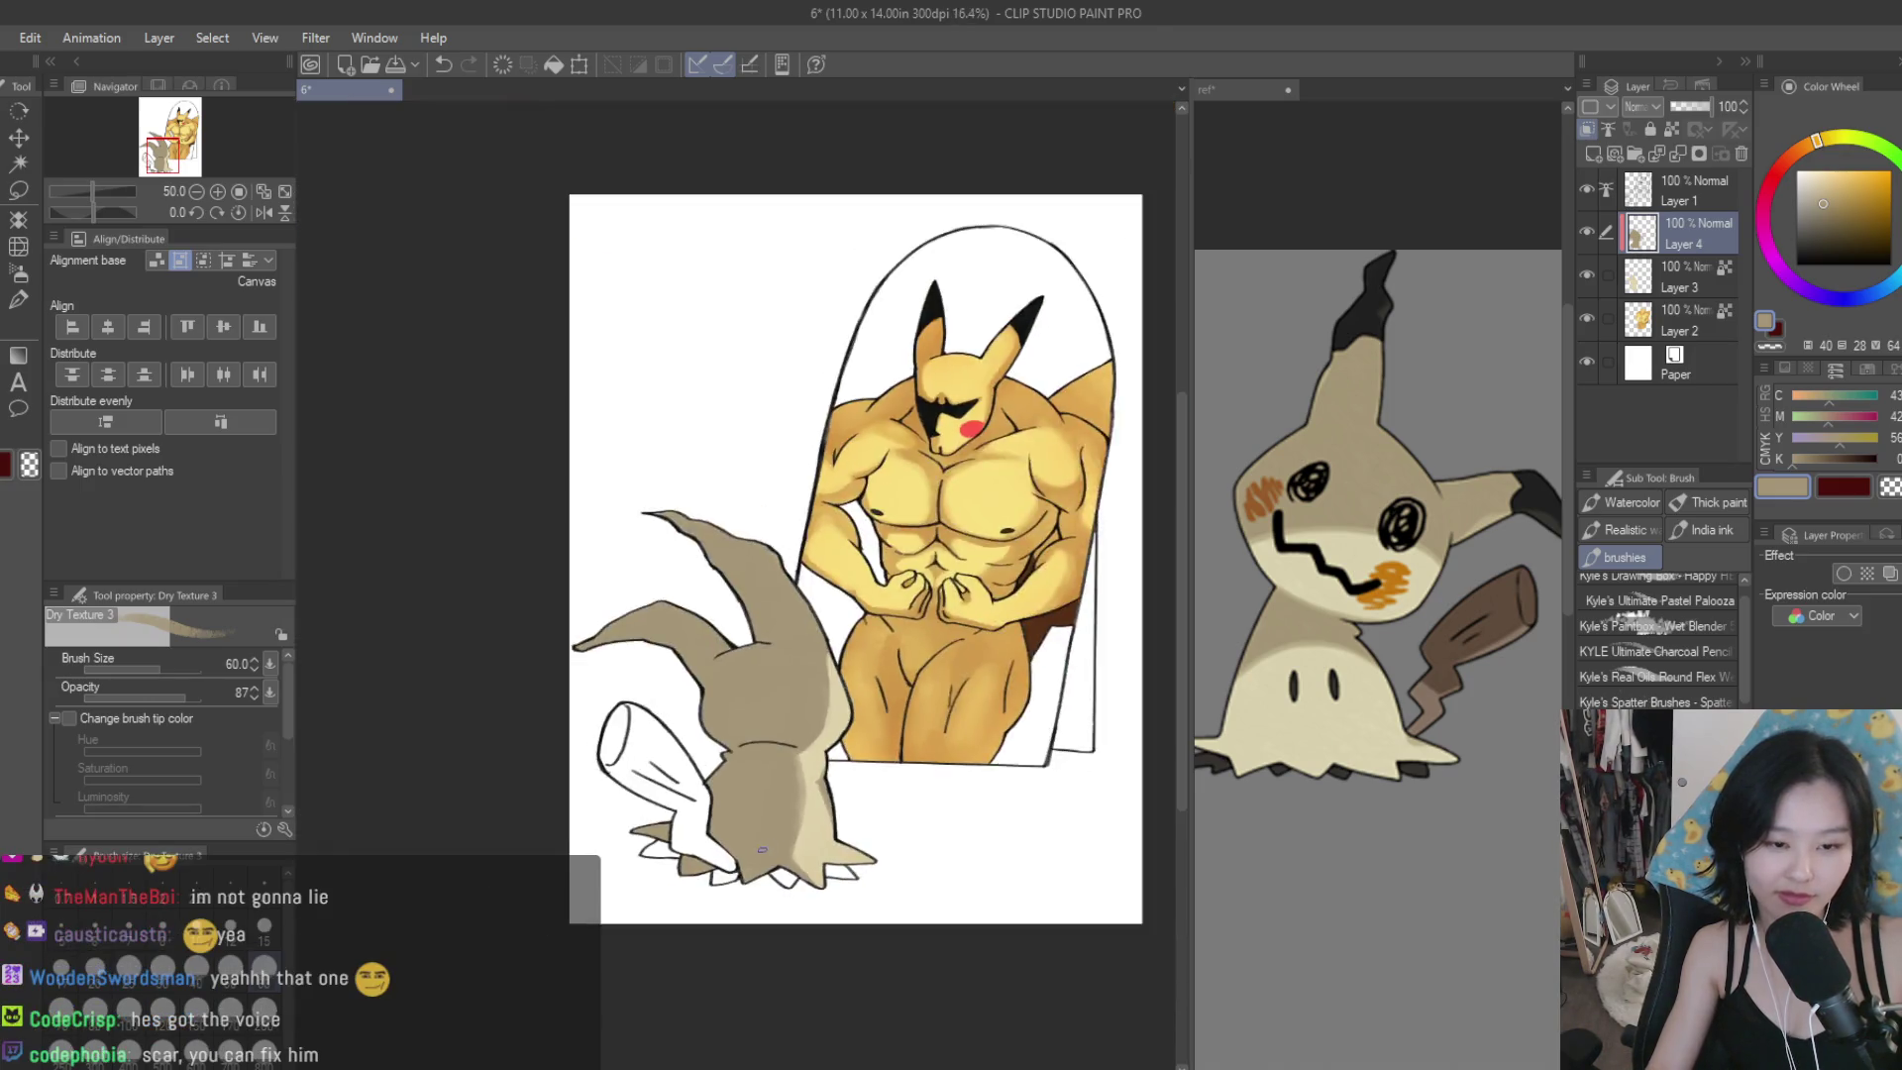
Toggle Layer 4's visibility to compare the shading, then set the brush size to 100.
scroll(946, 804, "up", 1)
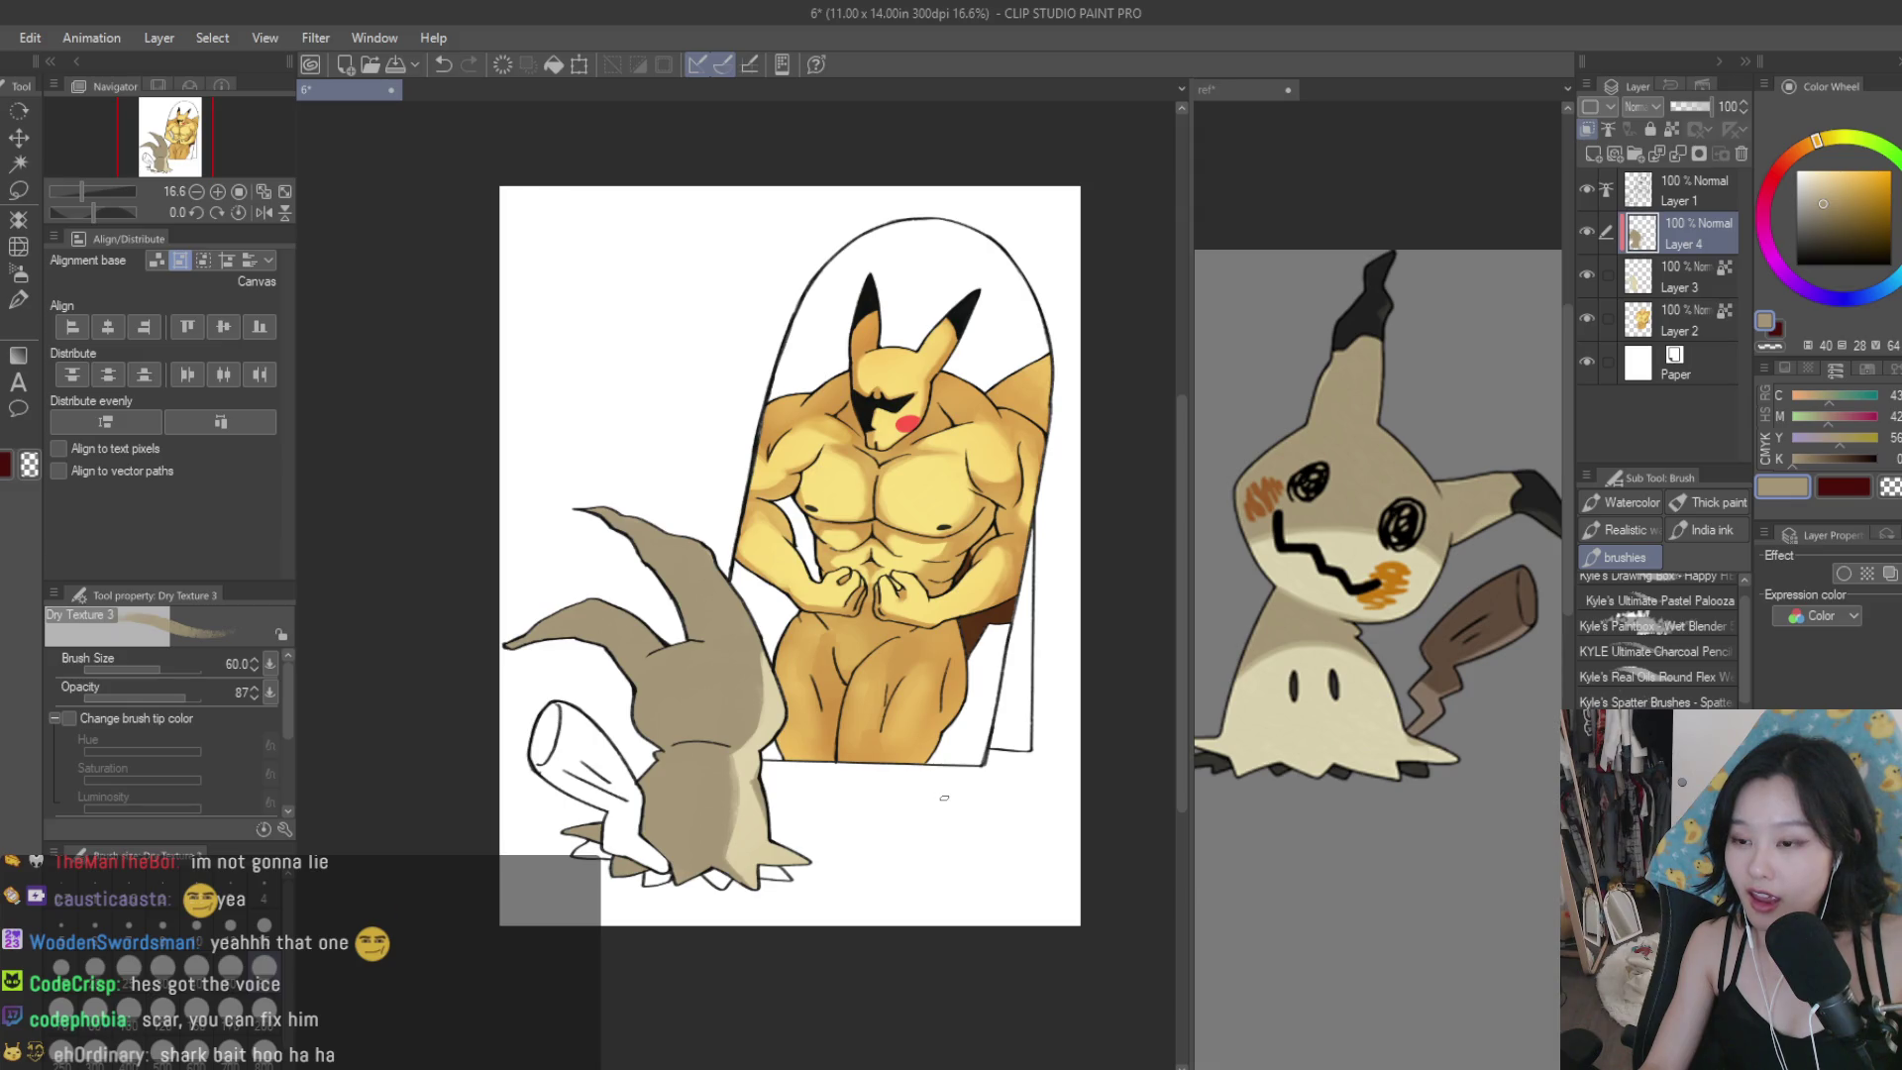
scroll(763, 678, "up", 1)
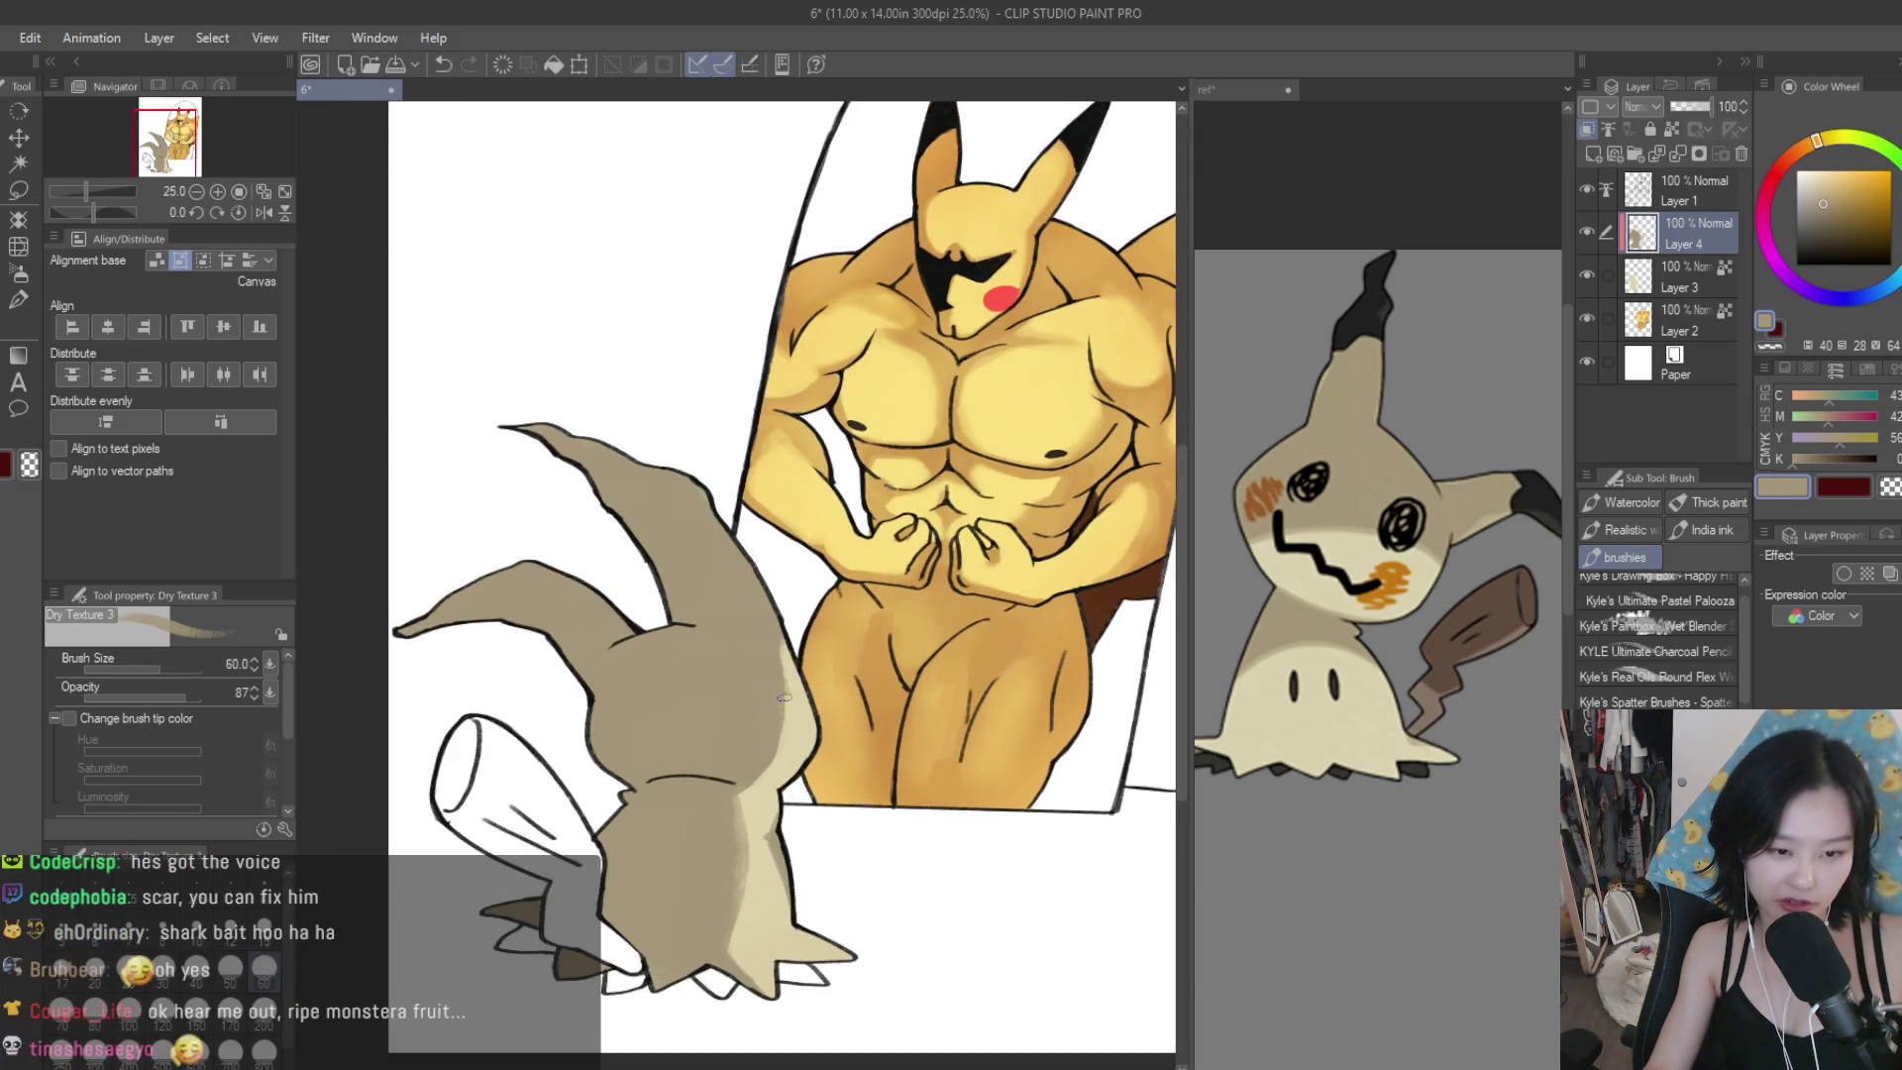
scroll(783, 697, "up", 1)
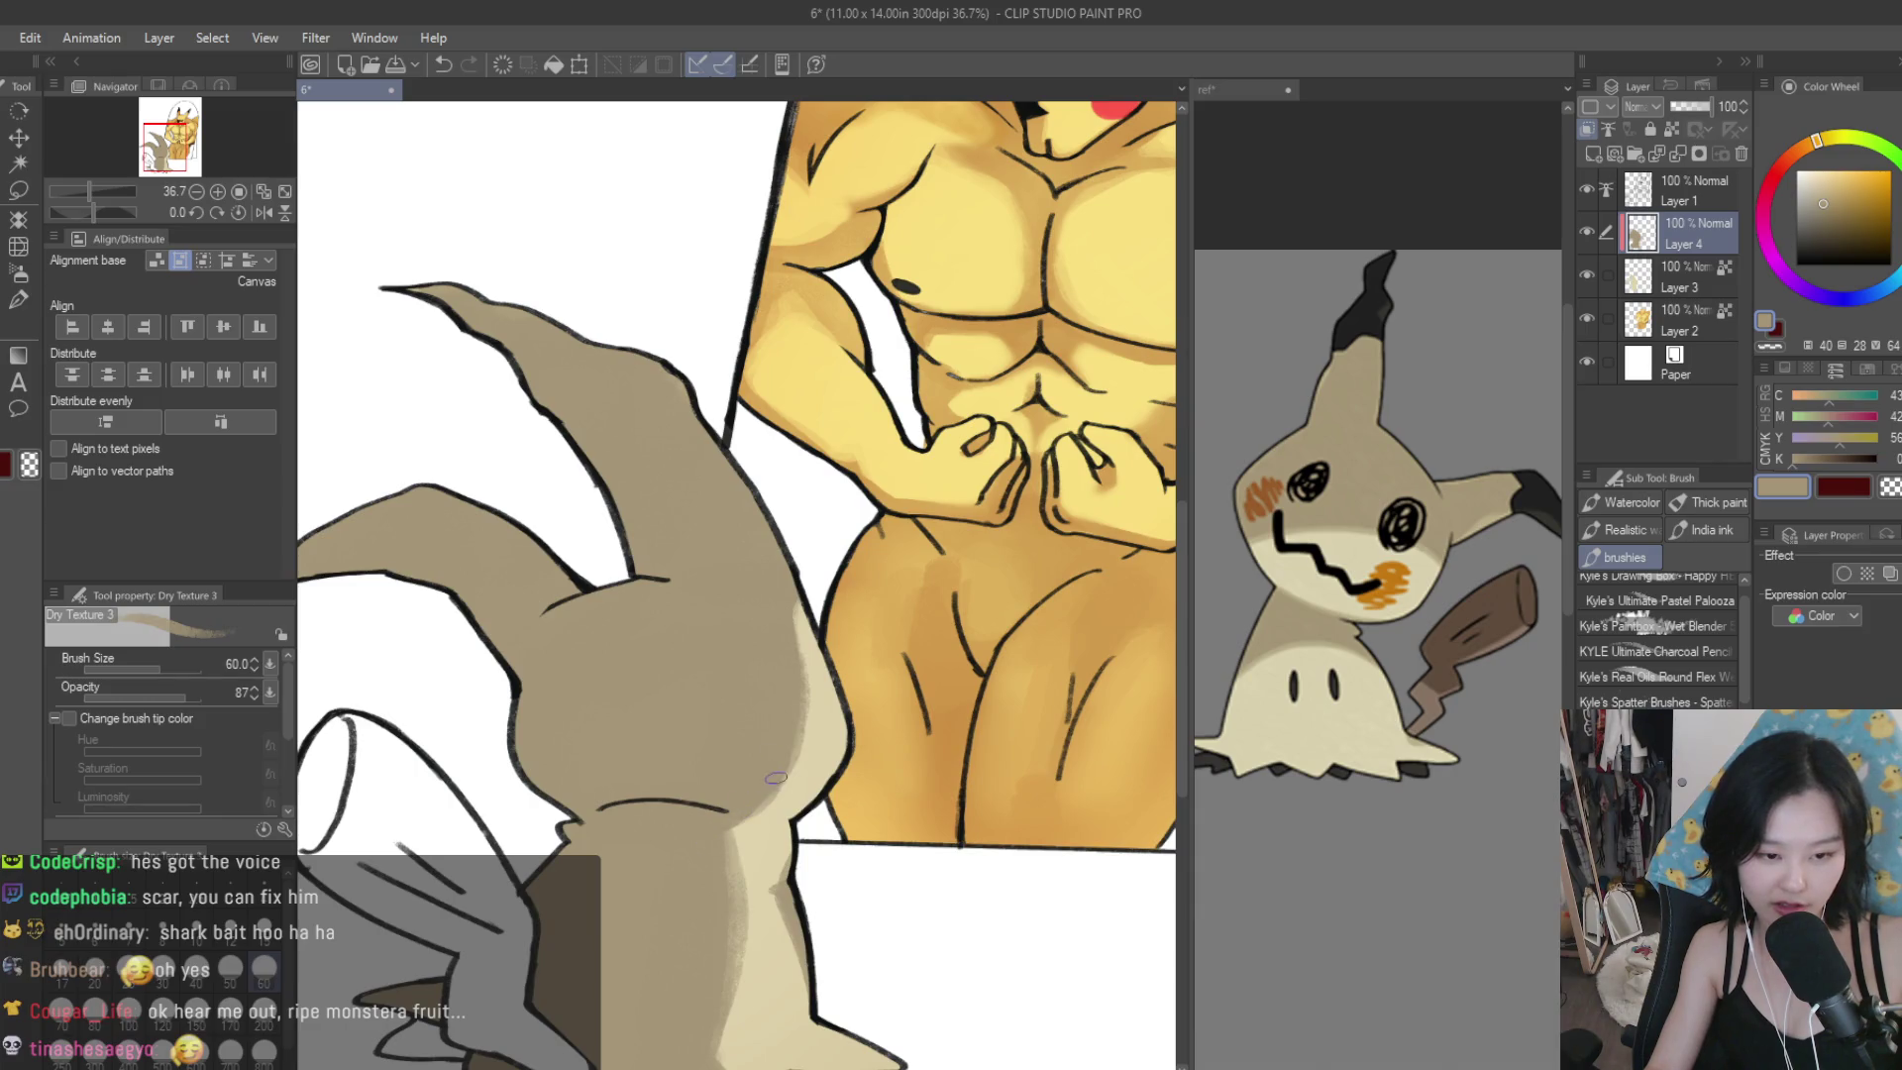
scroll(782, 842, "down", 1)
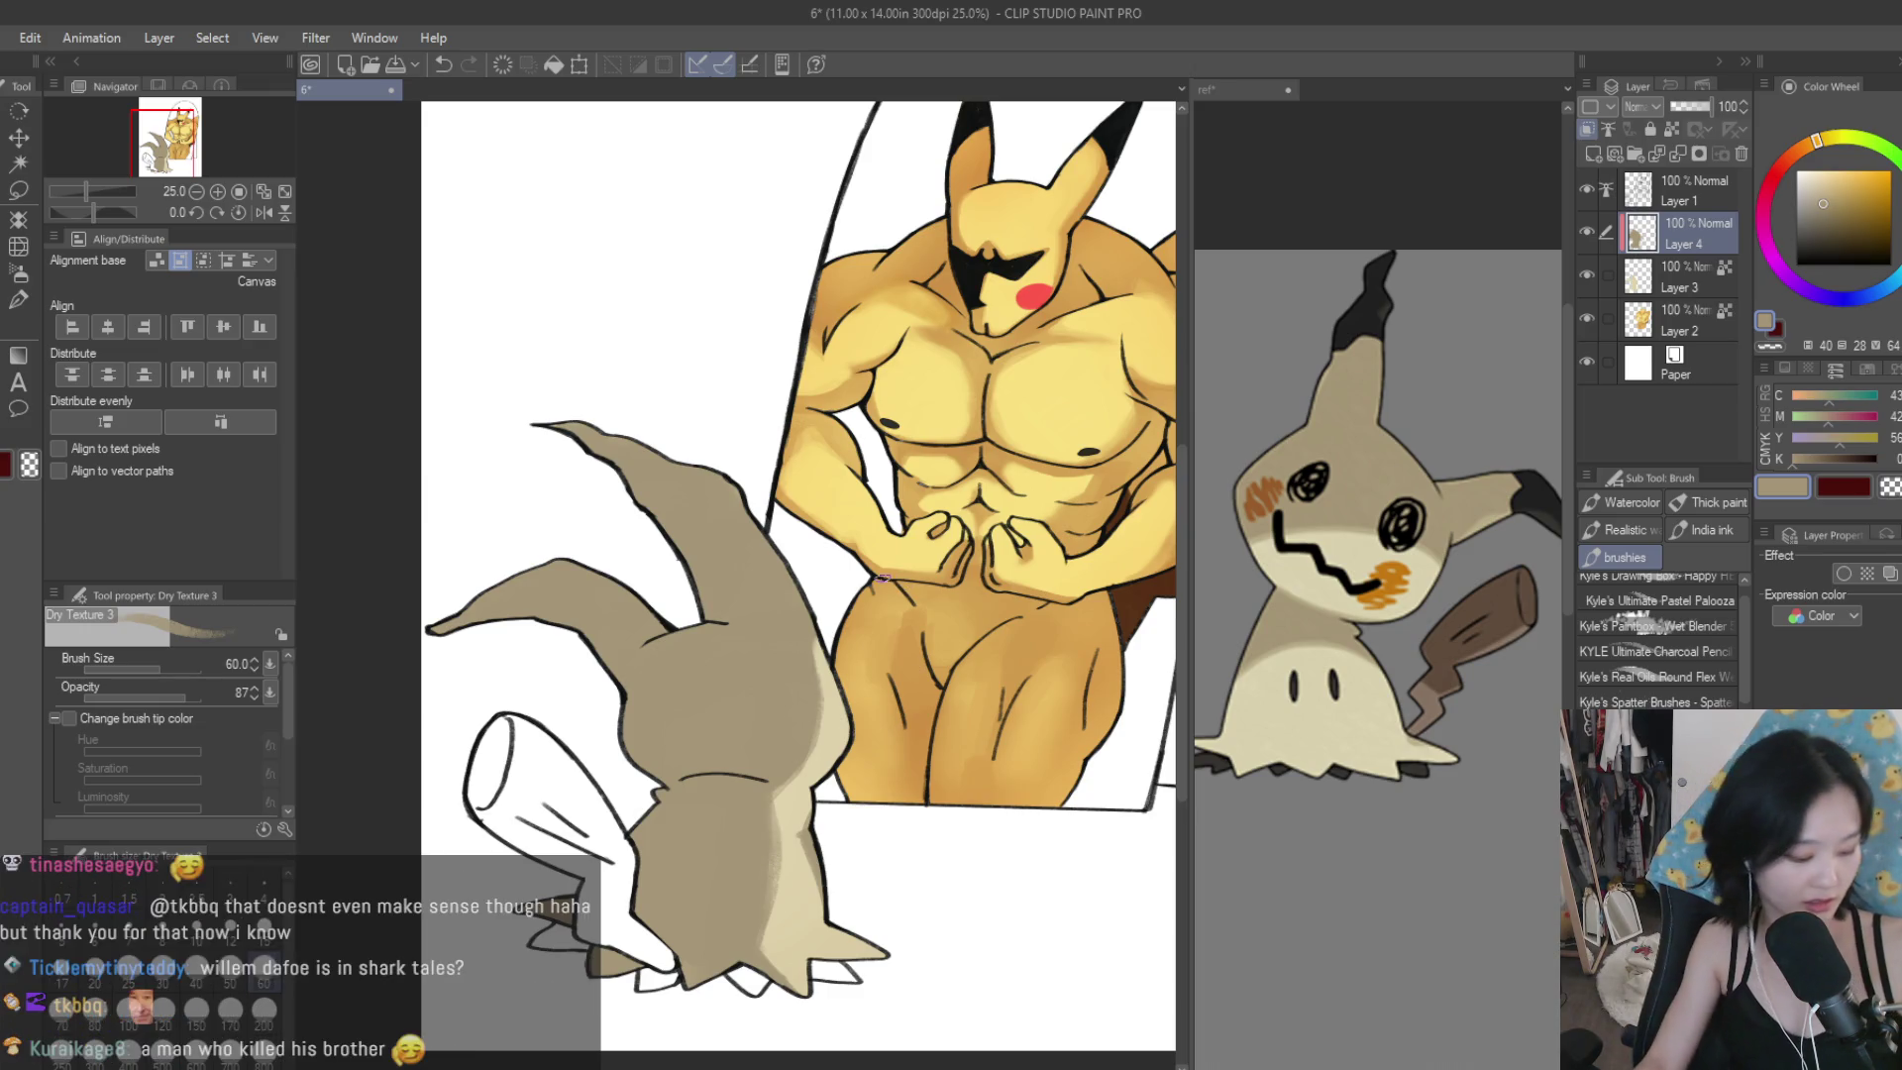
scroll(1024, 572, "down", 3)
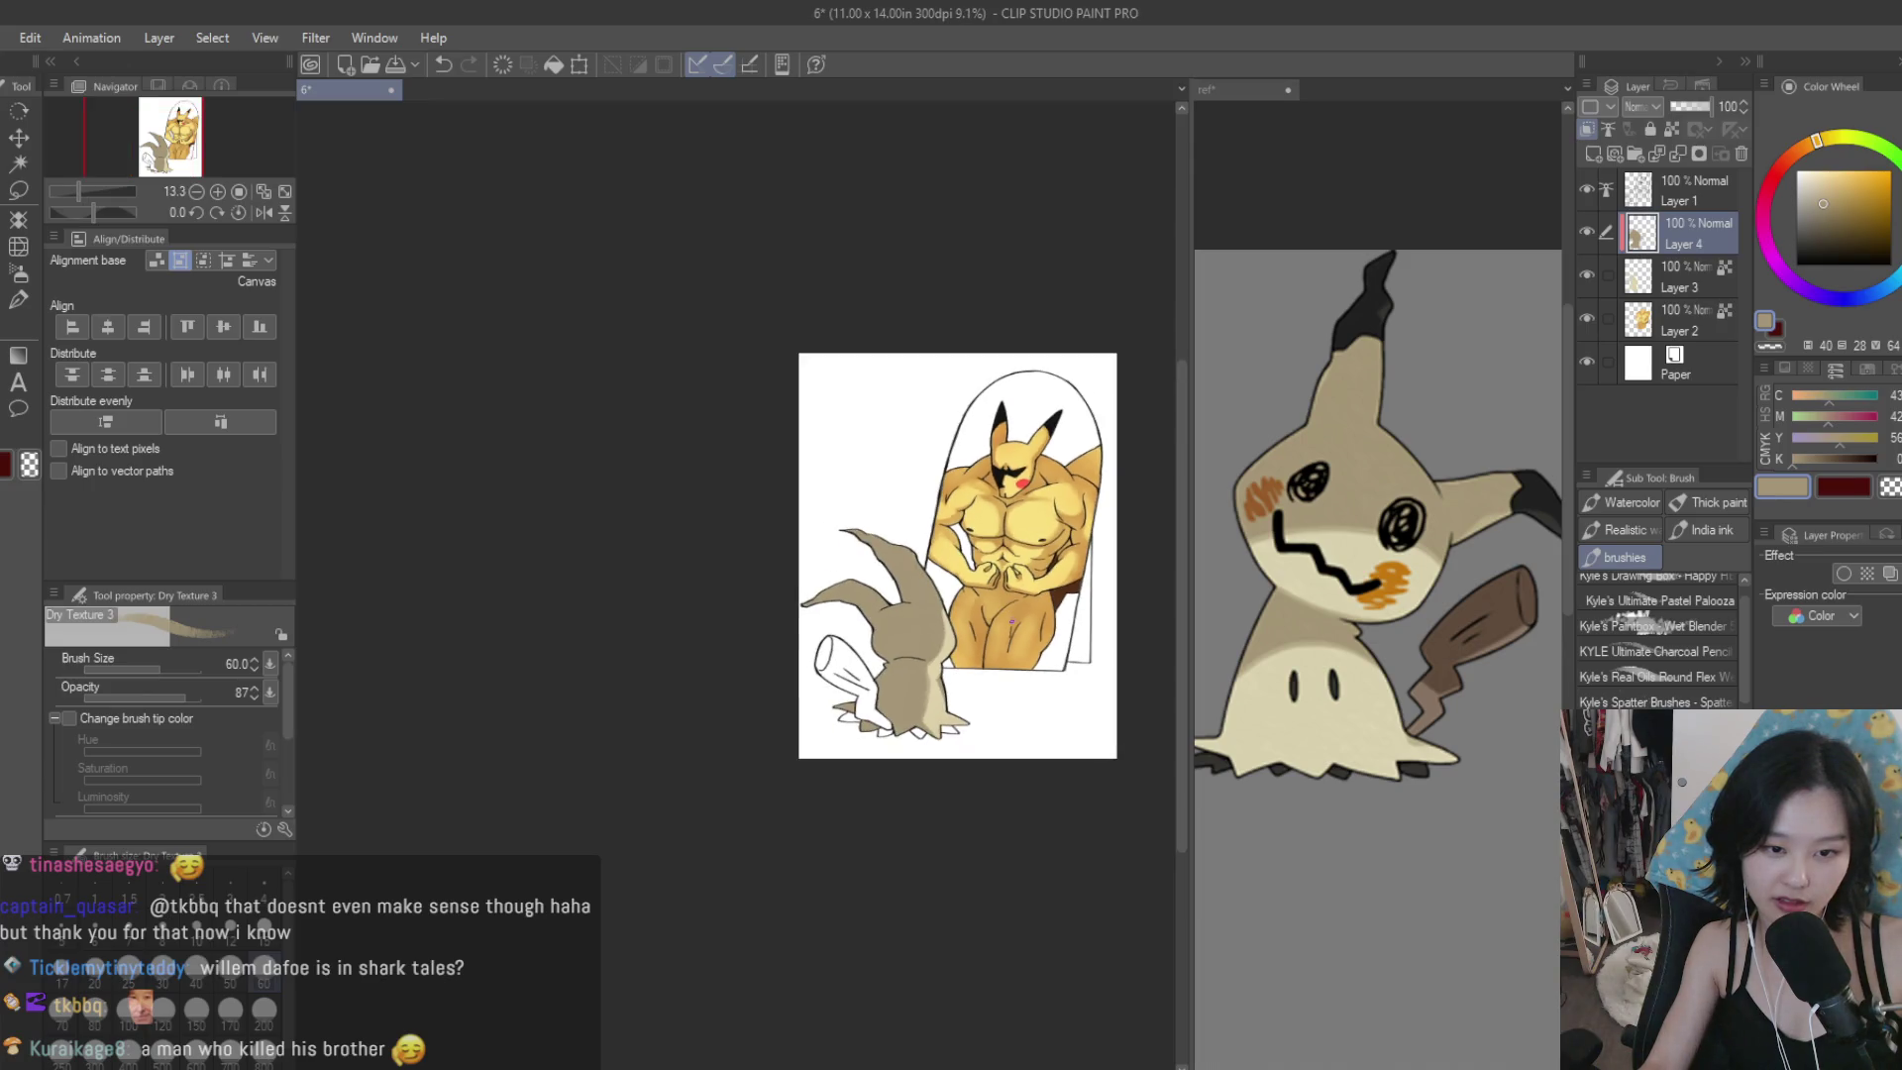
scroll(997, 538, "up", 4)
scroll(999, 536, "up", 2)
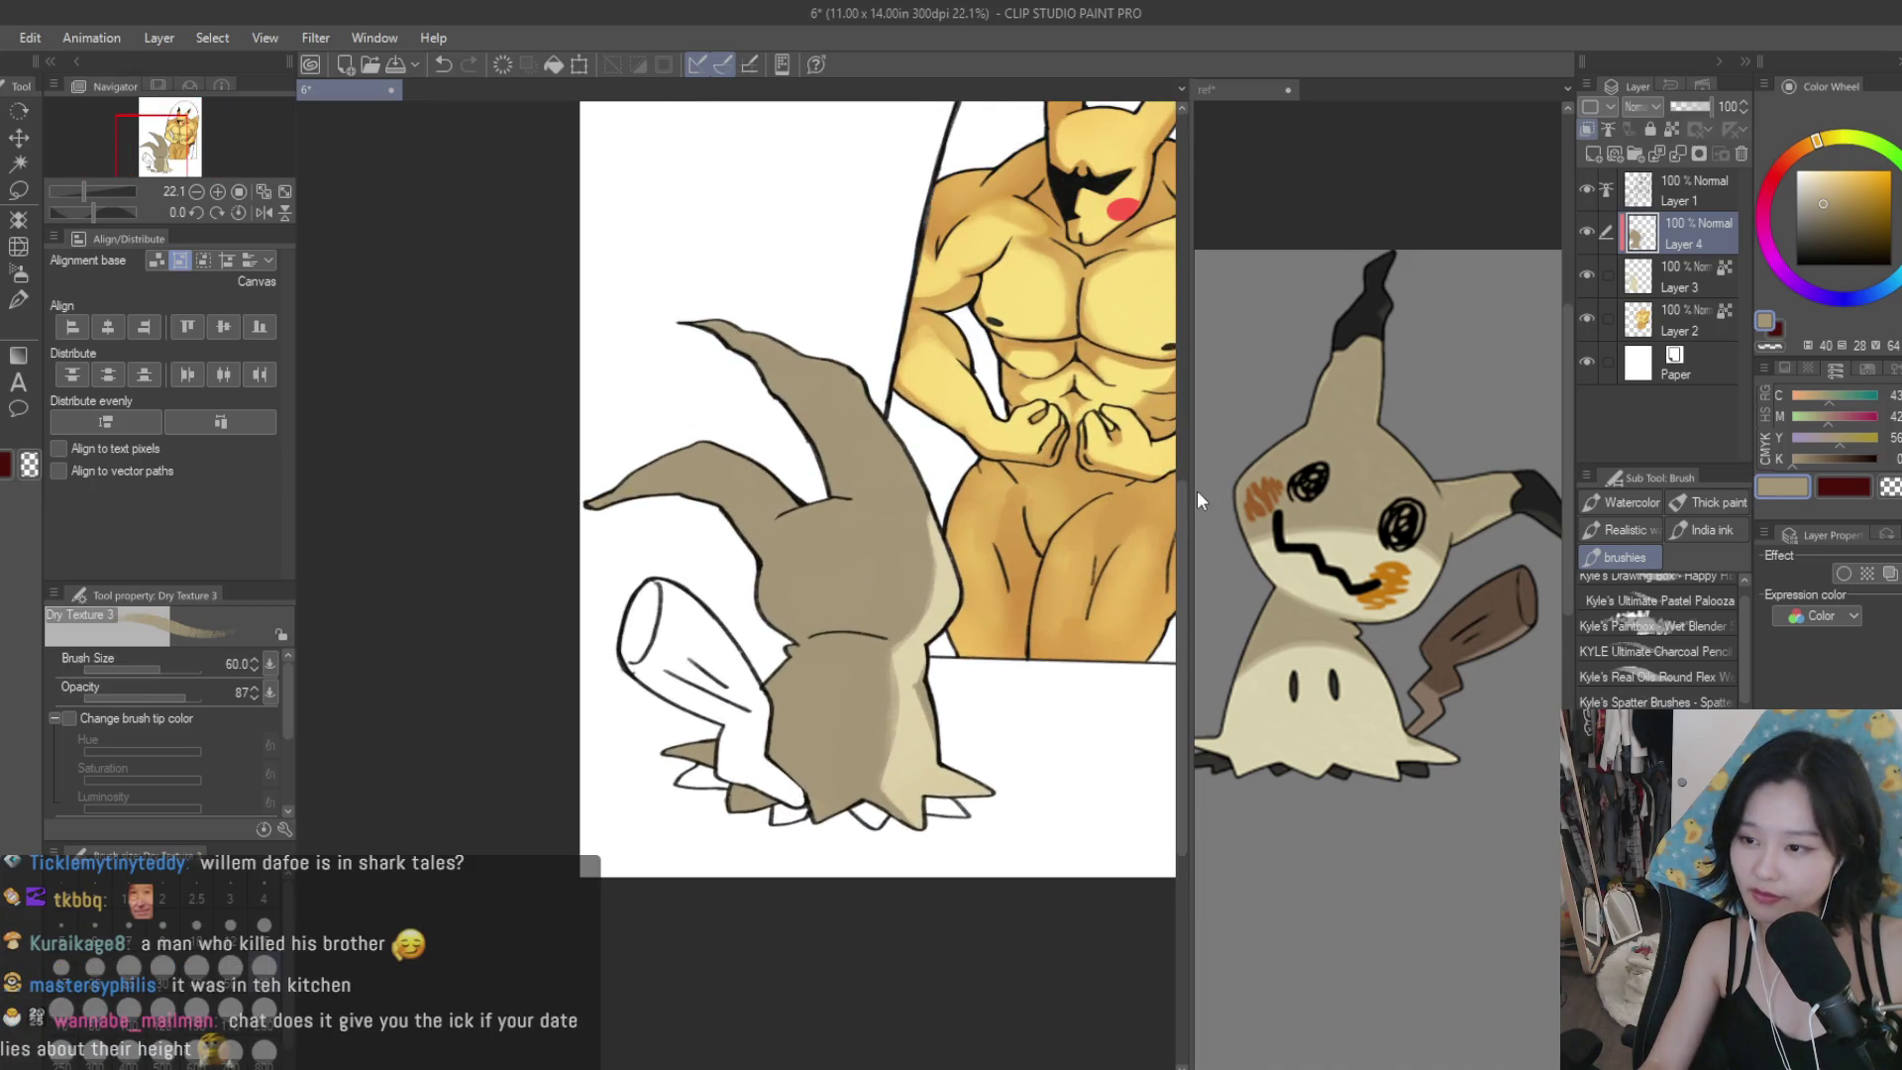
left_click(1588, 236)
left_click(1587, 236)
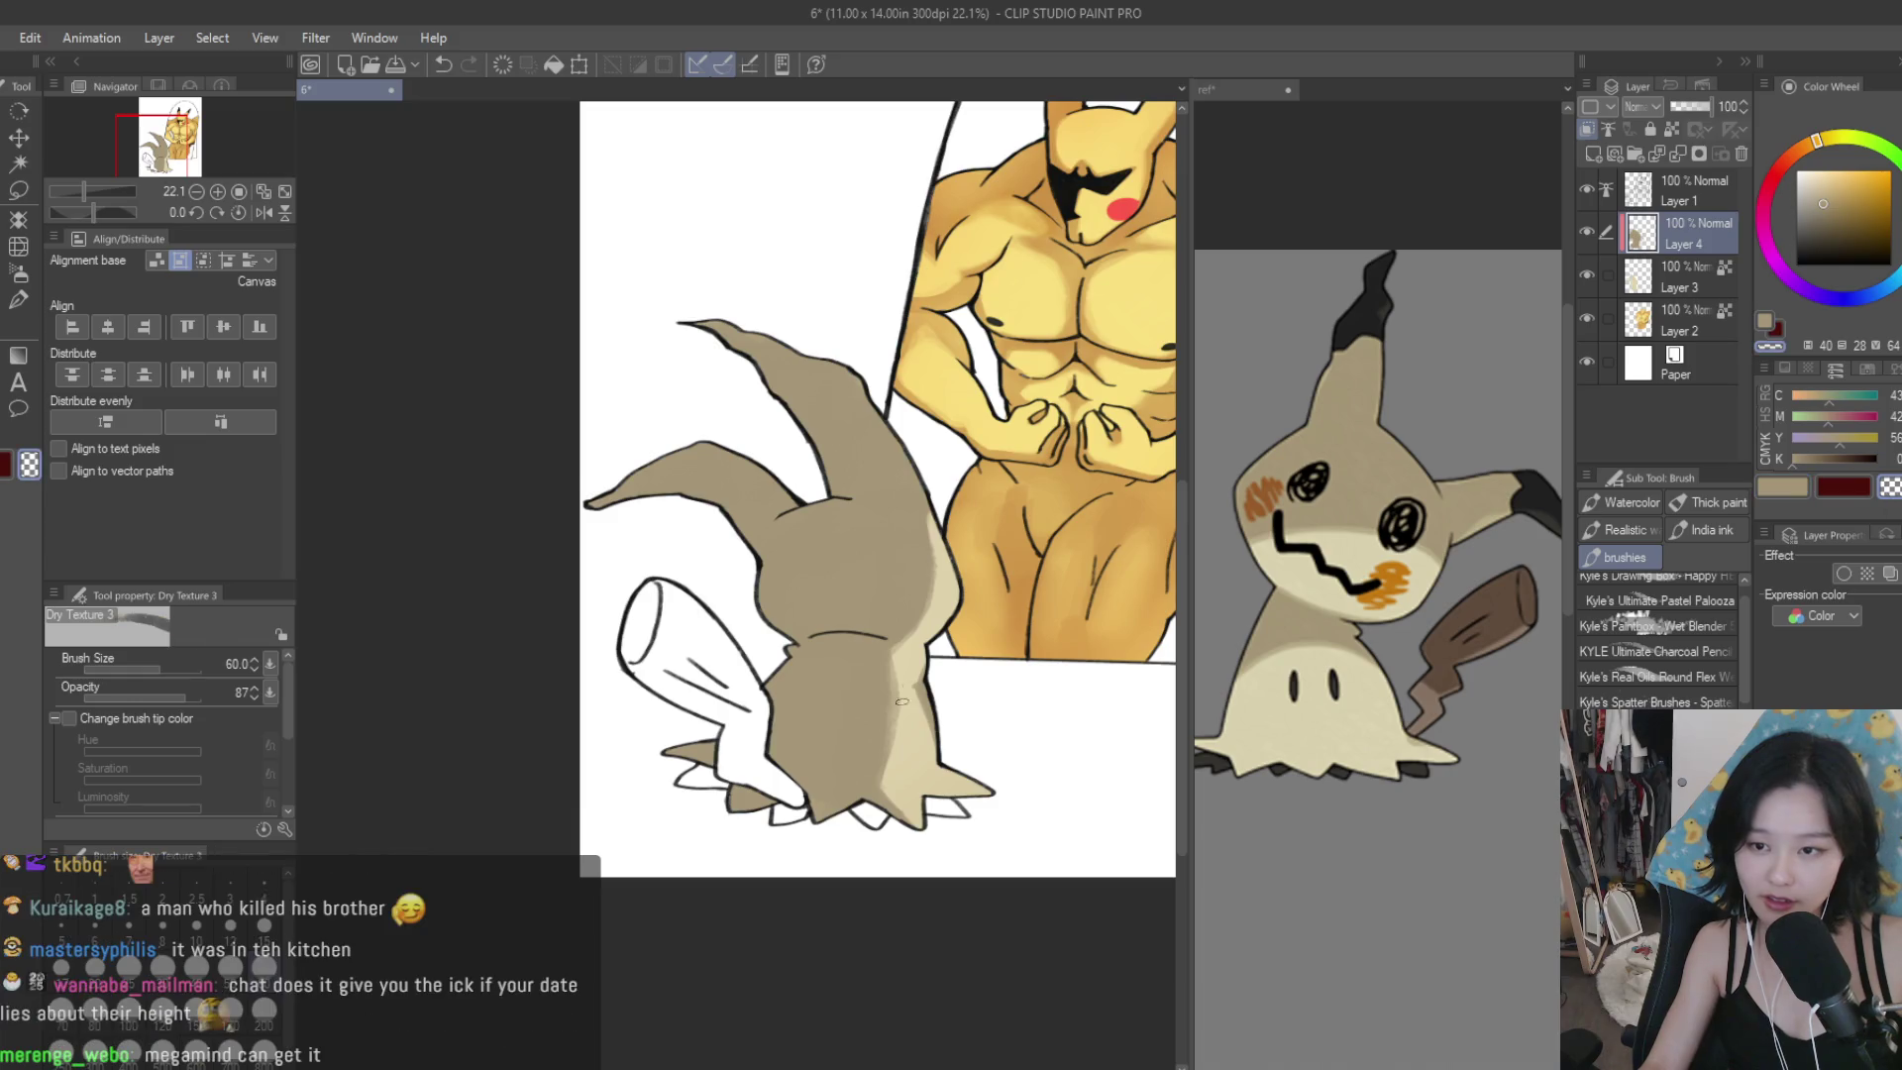
scroll(907, 703, "up", 6)
key("bracketright")
key("bracketright")
key("bracketright")
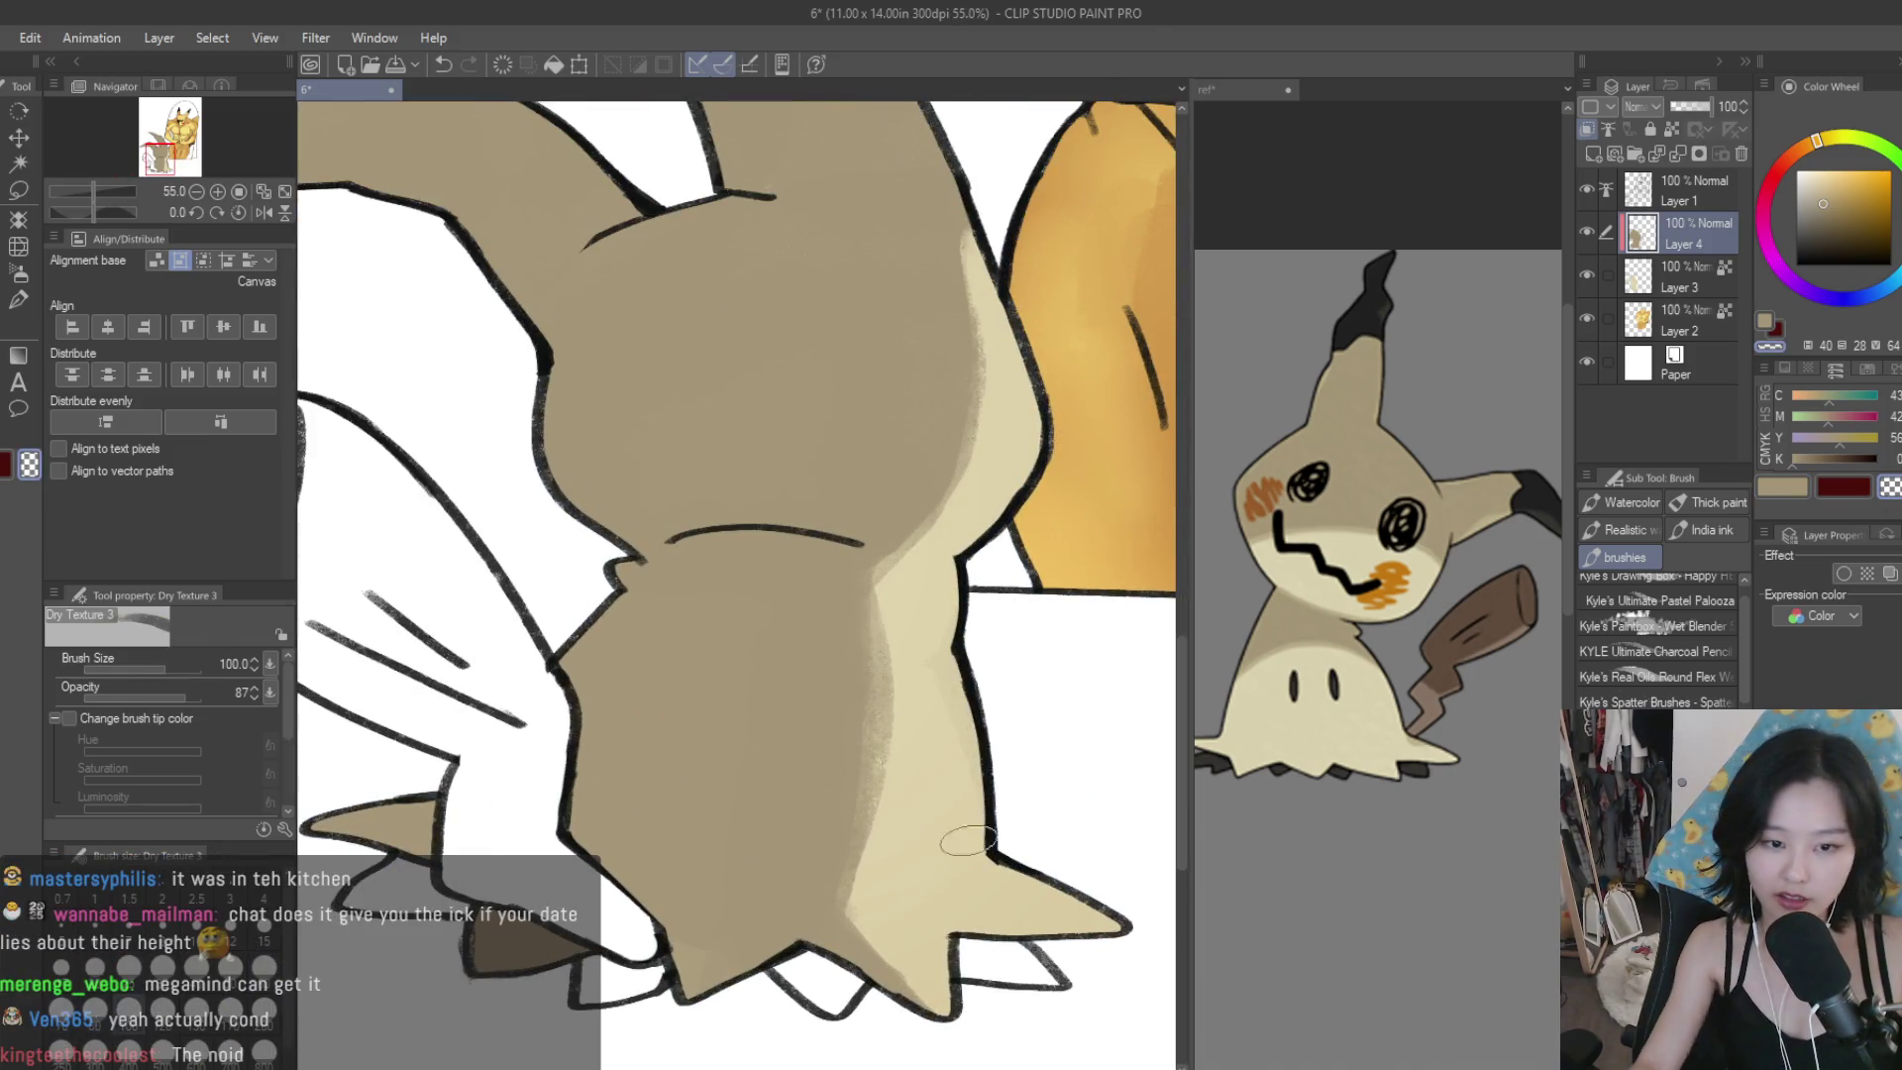
Paint a grainy light stroke down Mimikyu's right edge, then narrow that band with lighter tan.
scroll(1027, 690, "down", 4)
scroll(1022, 396, "up", 4)
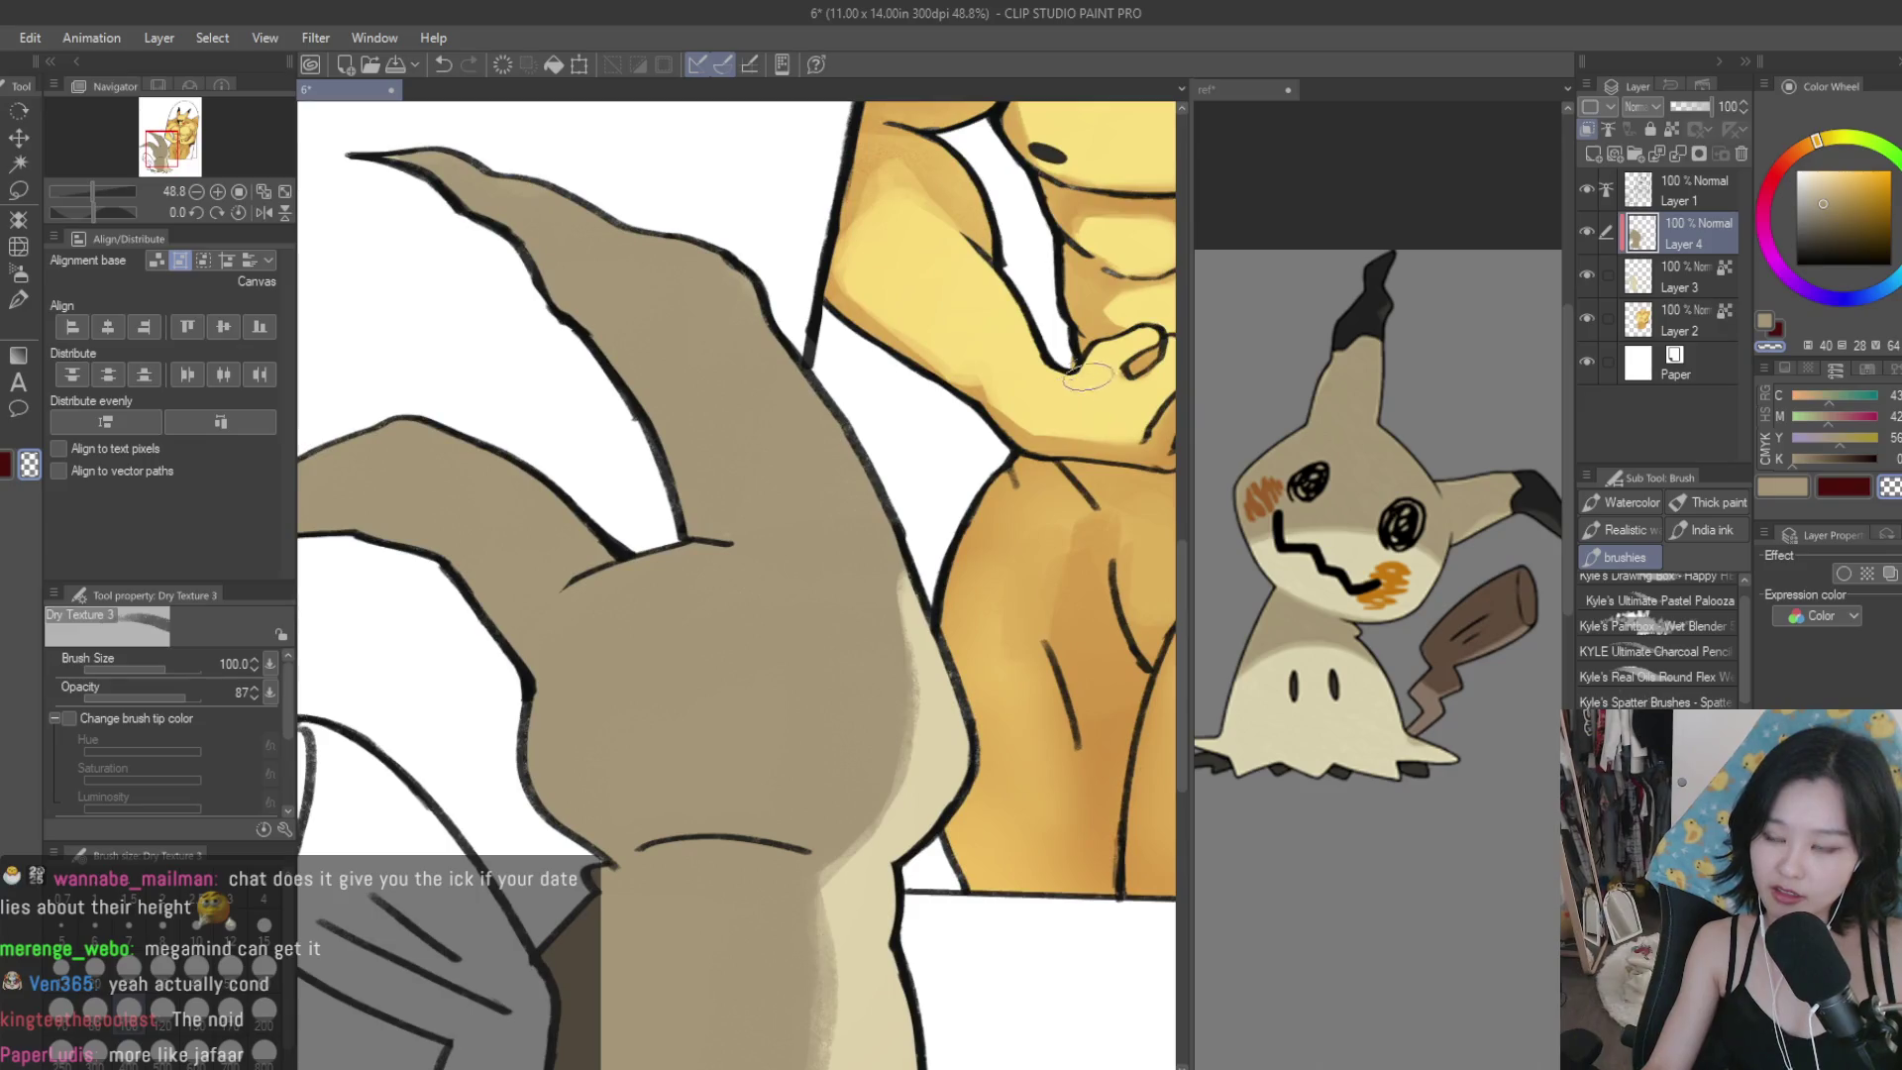
scroll(1092, 510, "up", 2)
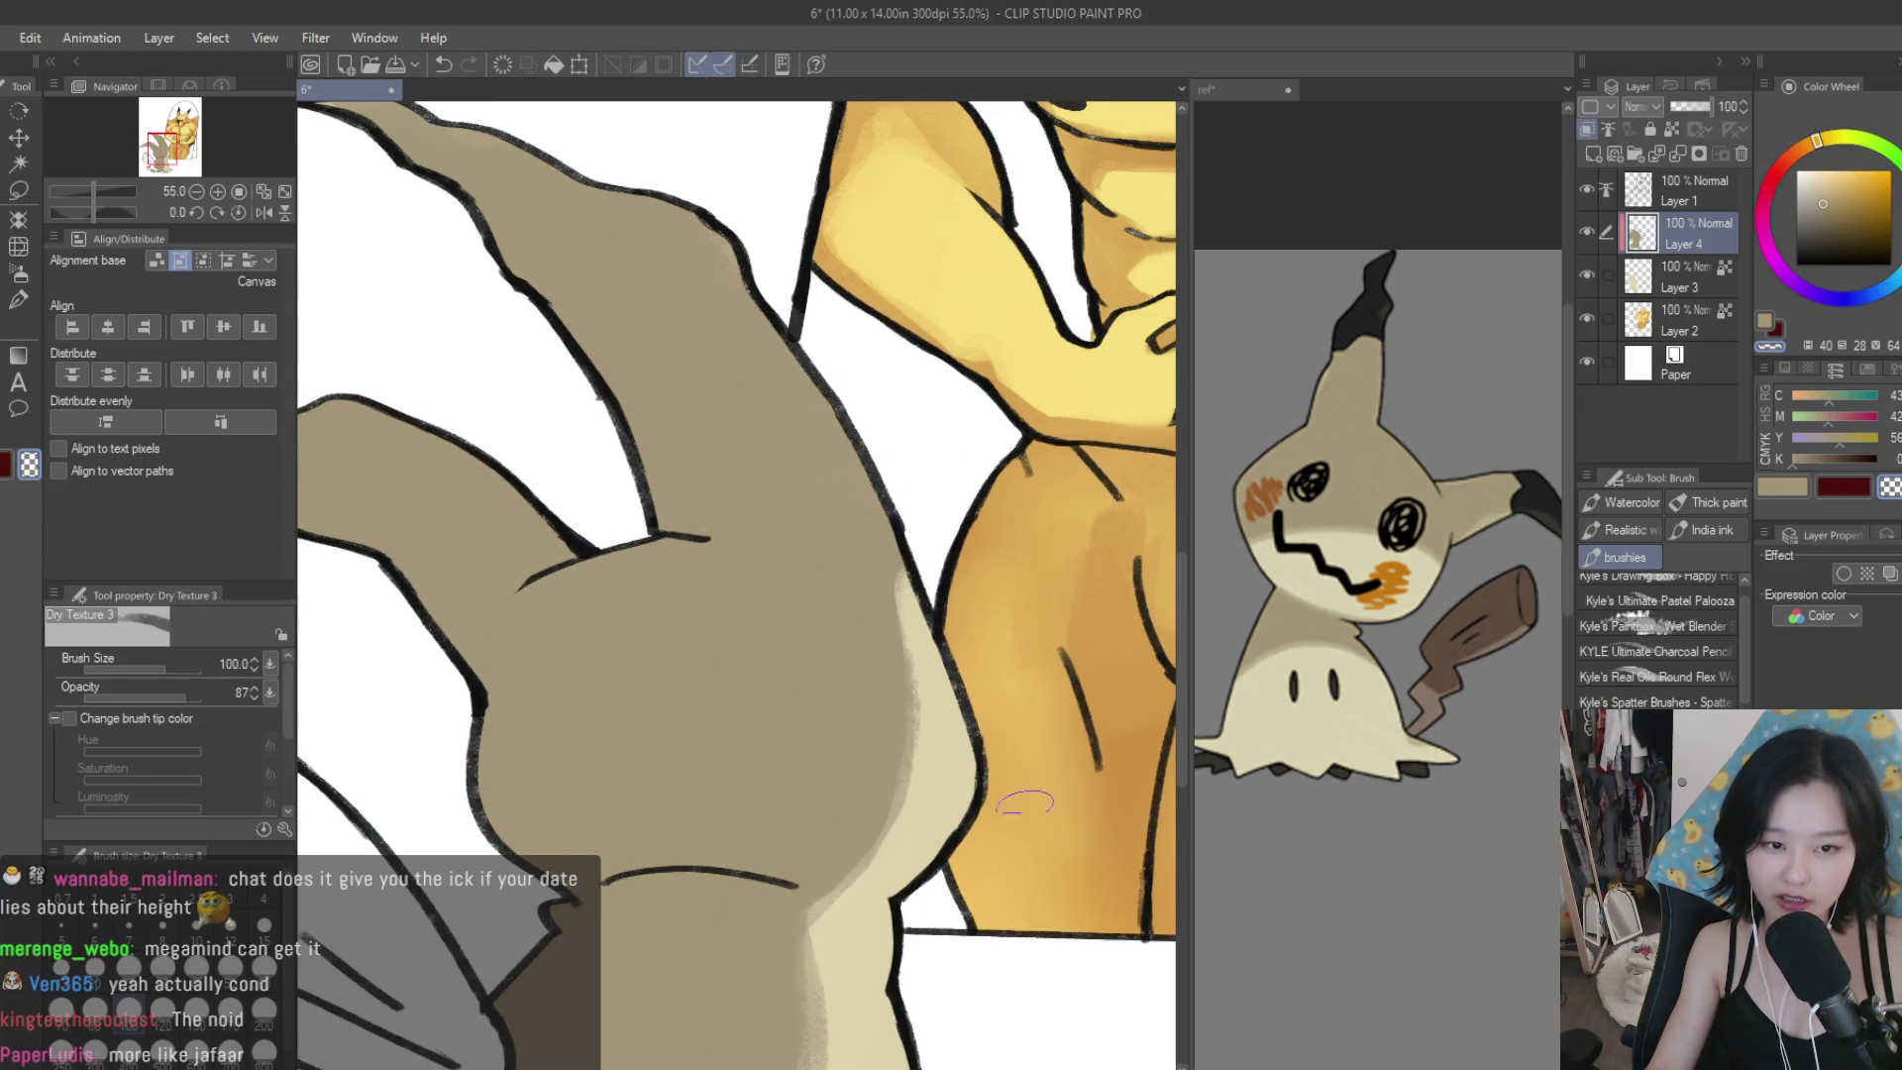
mouse_move(940, 708)
left_mouse_down()
mouse_move(853, 438)
mouse_move(937, 615)
mouse_move(981, 882)
left_mouse_up()
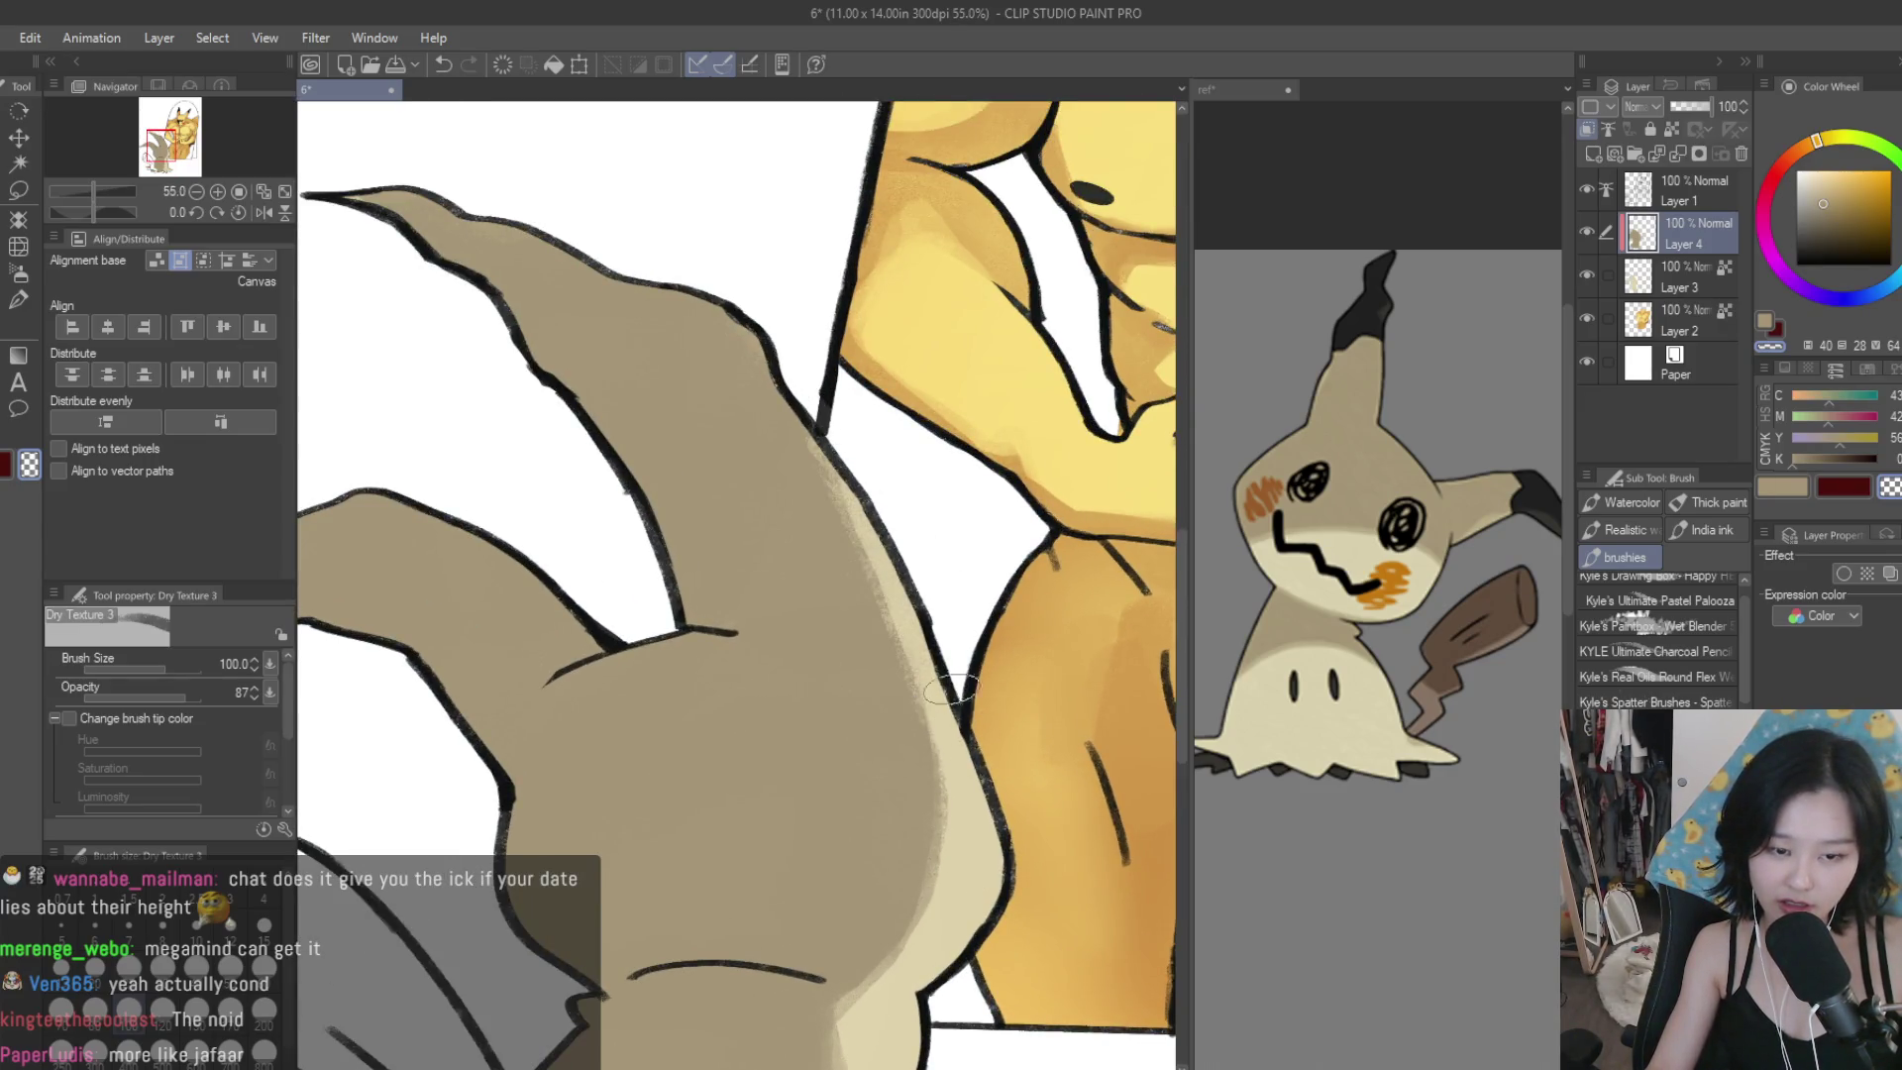
left_click(1773, 488)
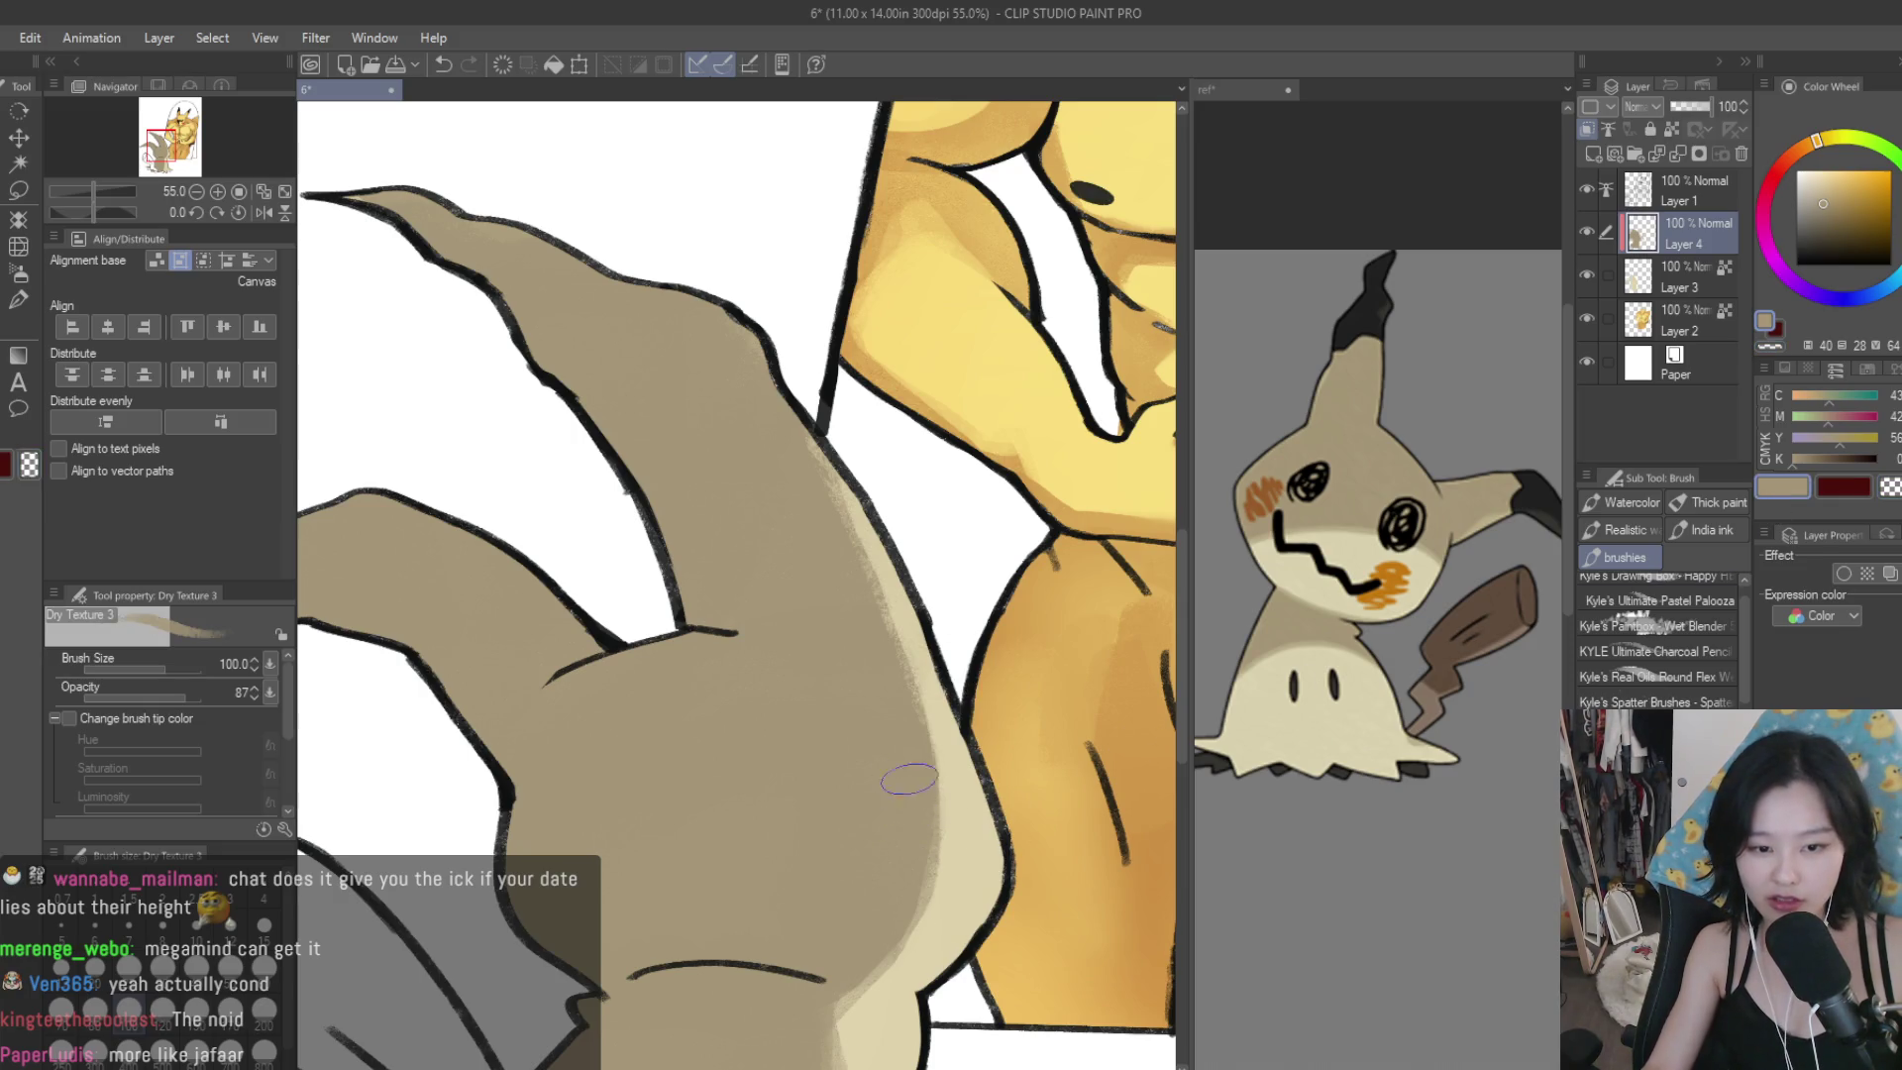
mouse_move(897, 741)
left_mouse_down()
mouse_move(898, 907)
mouse_move(849, 980)
left_mouse_up()
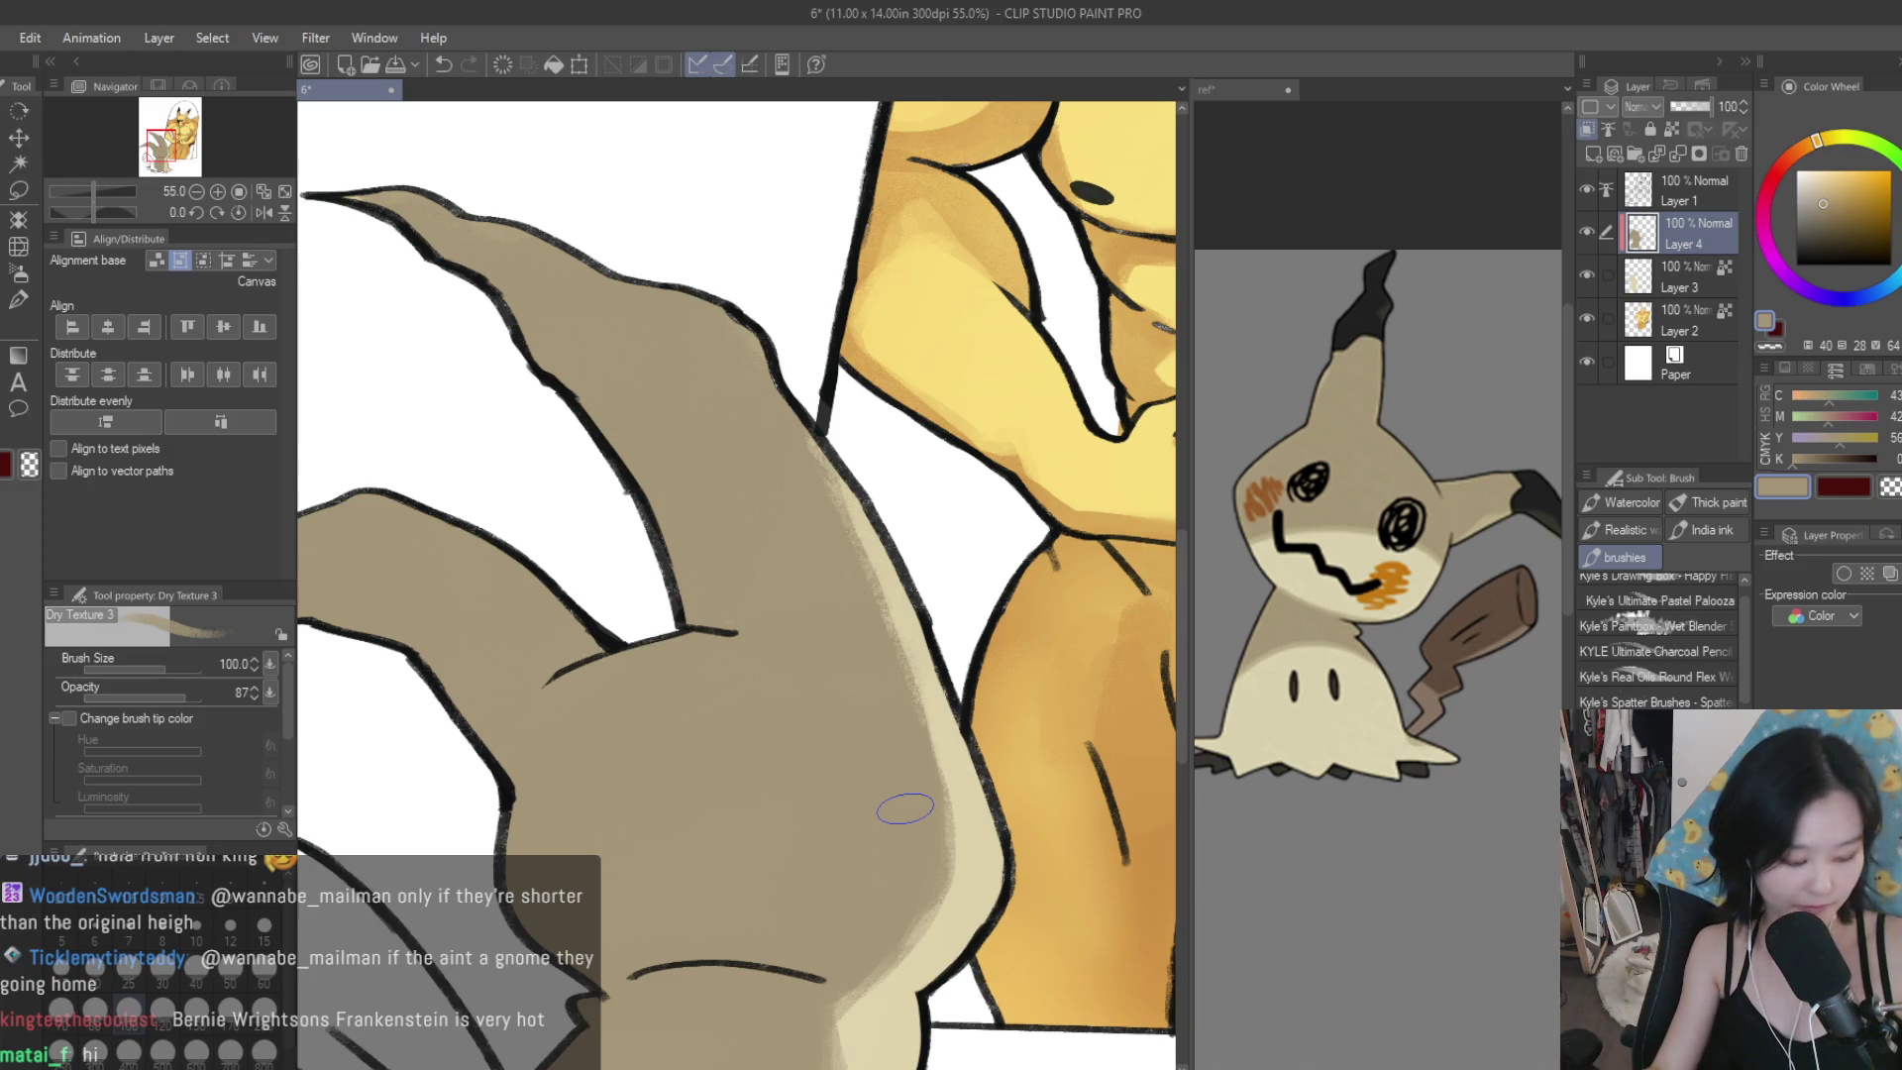
scroll(792, 753, "down", 5)
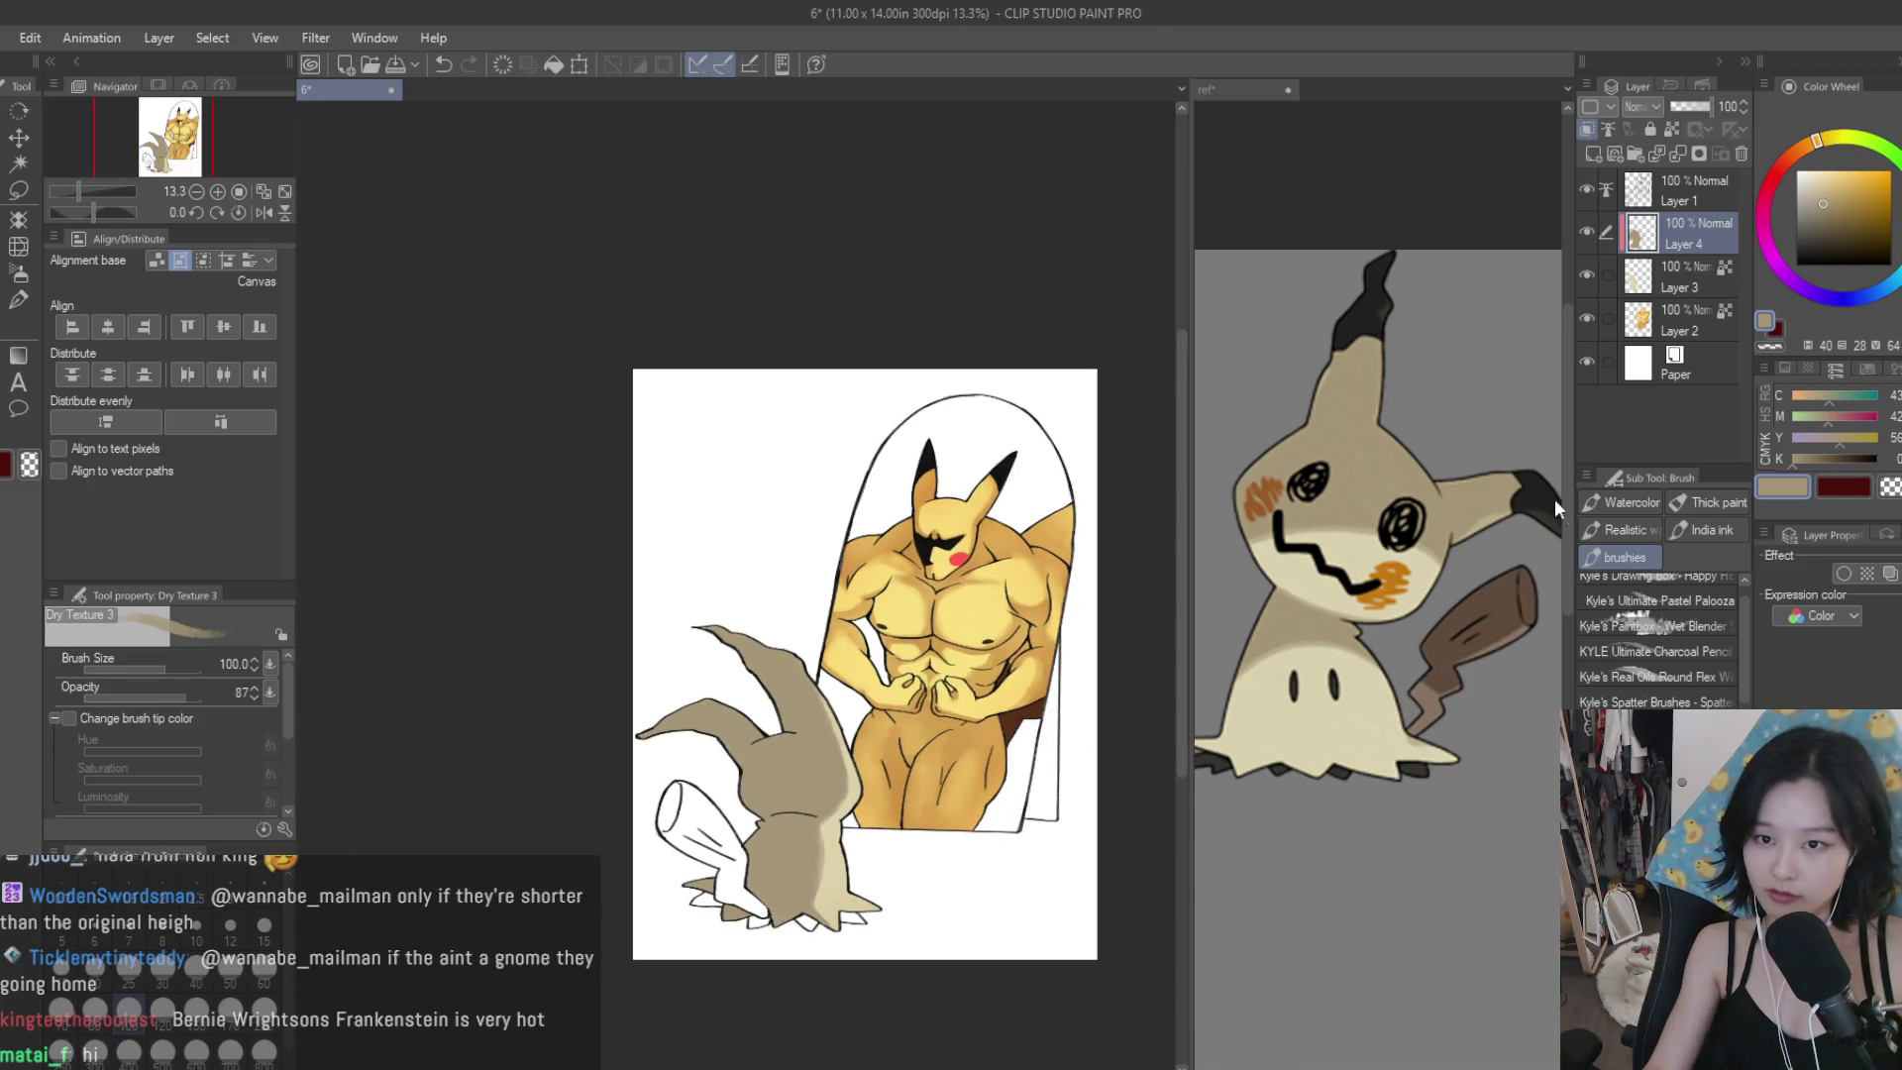
Set the Soft airbrush to beige sampled from the canvas at size 1000.
left_click(19, 273)
scroll(872, 970, "up", 2)
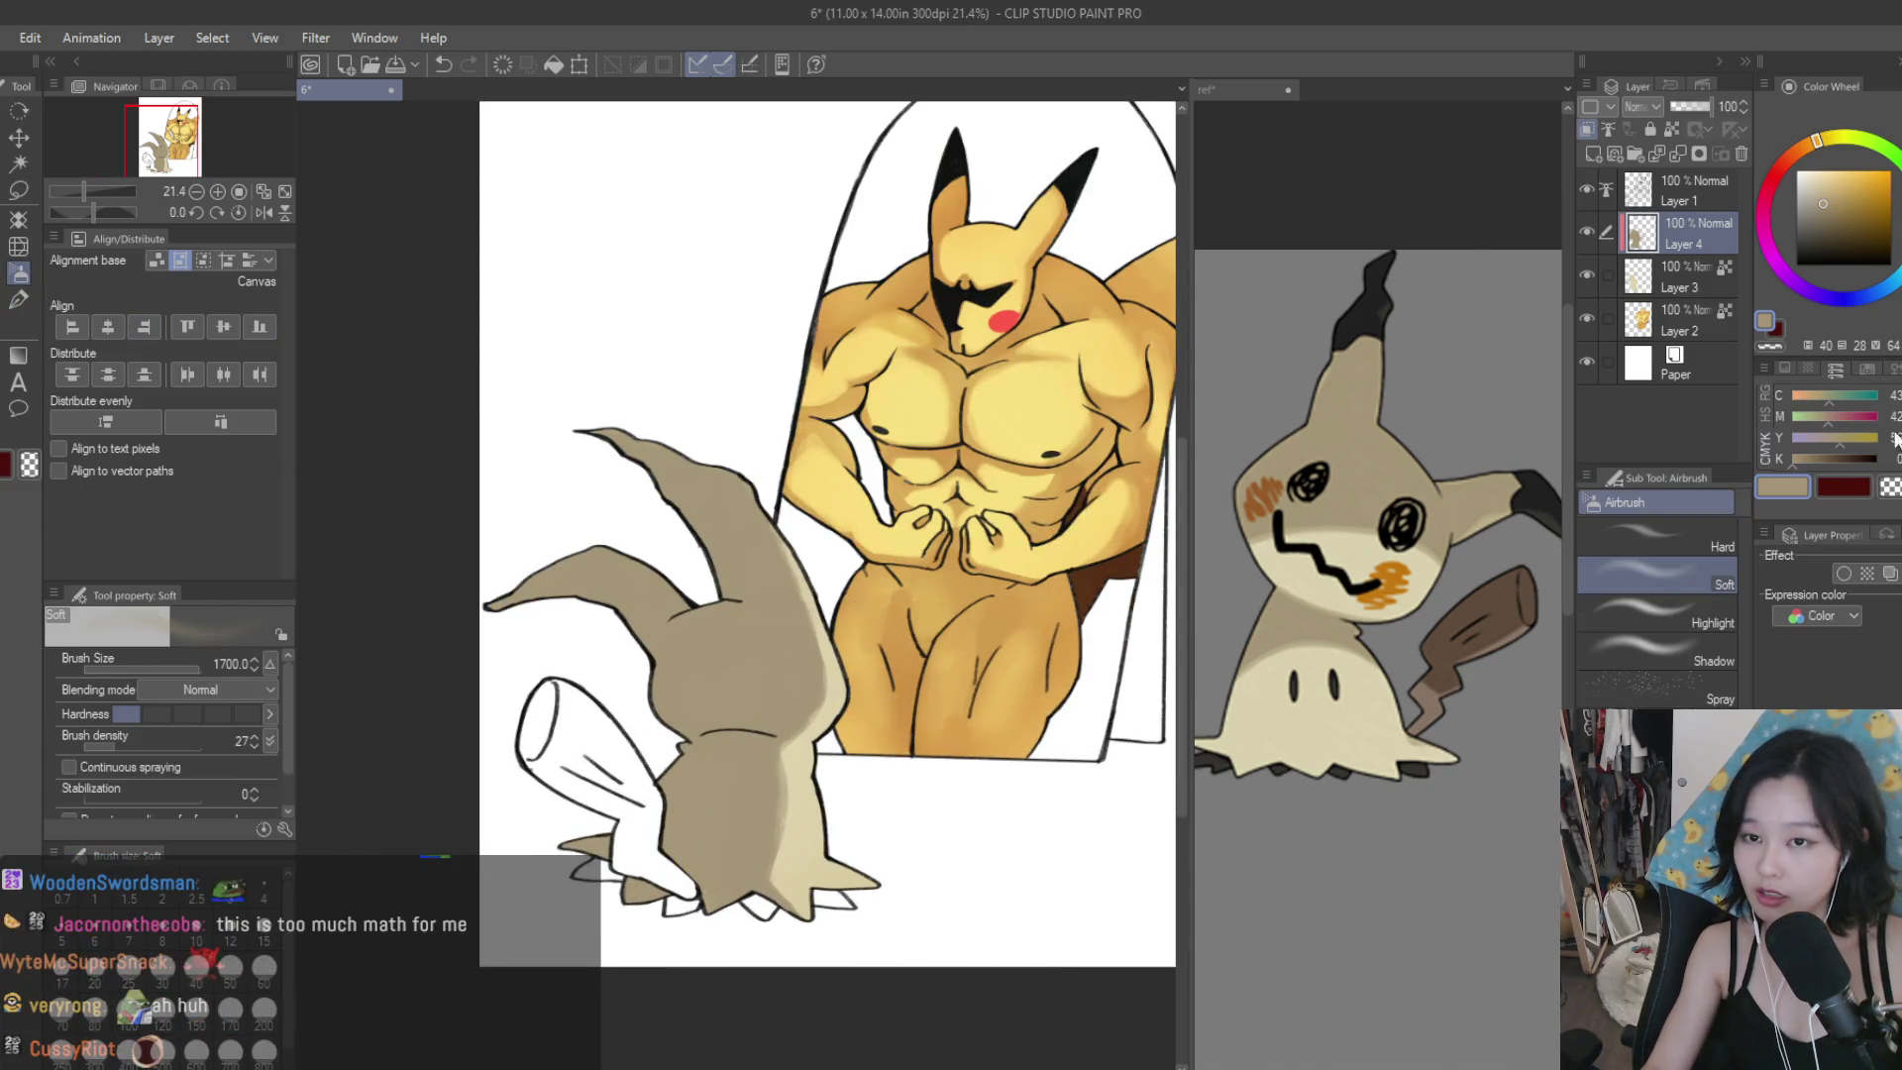
left_click(1798, 171)
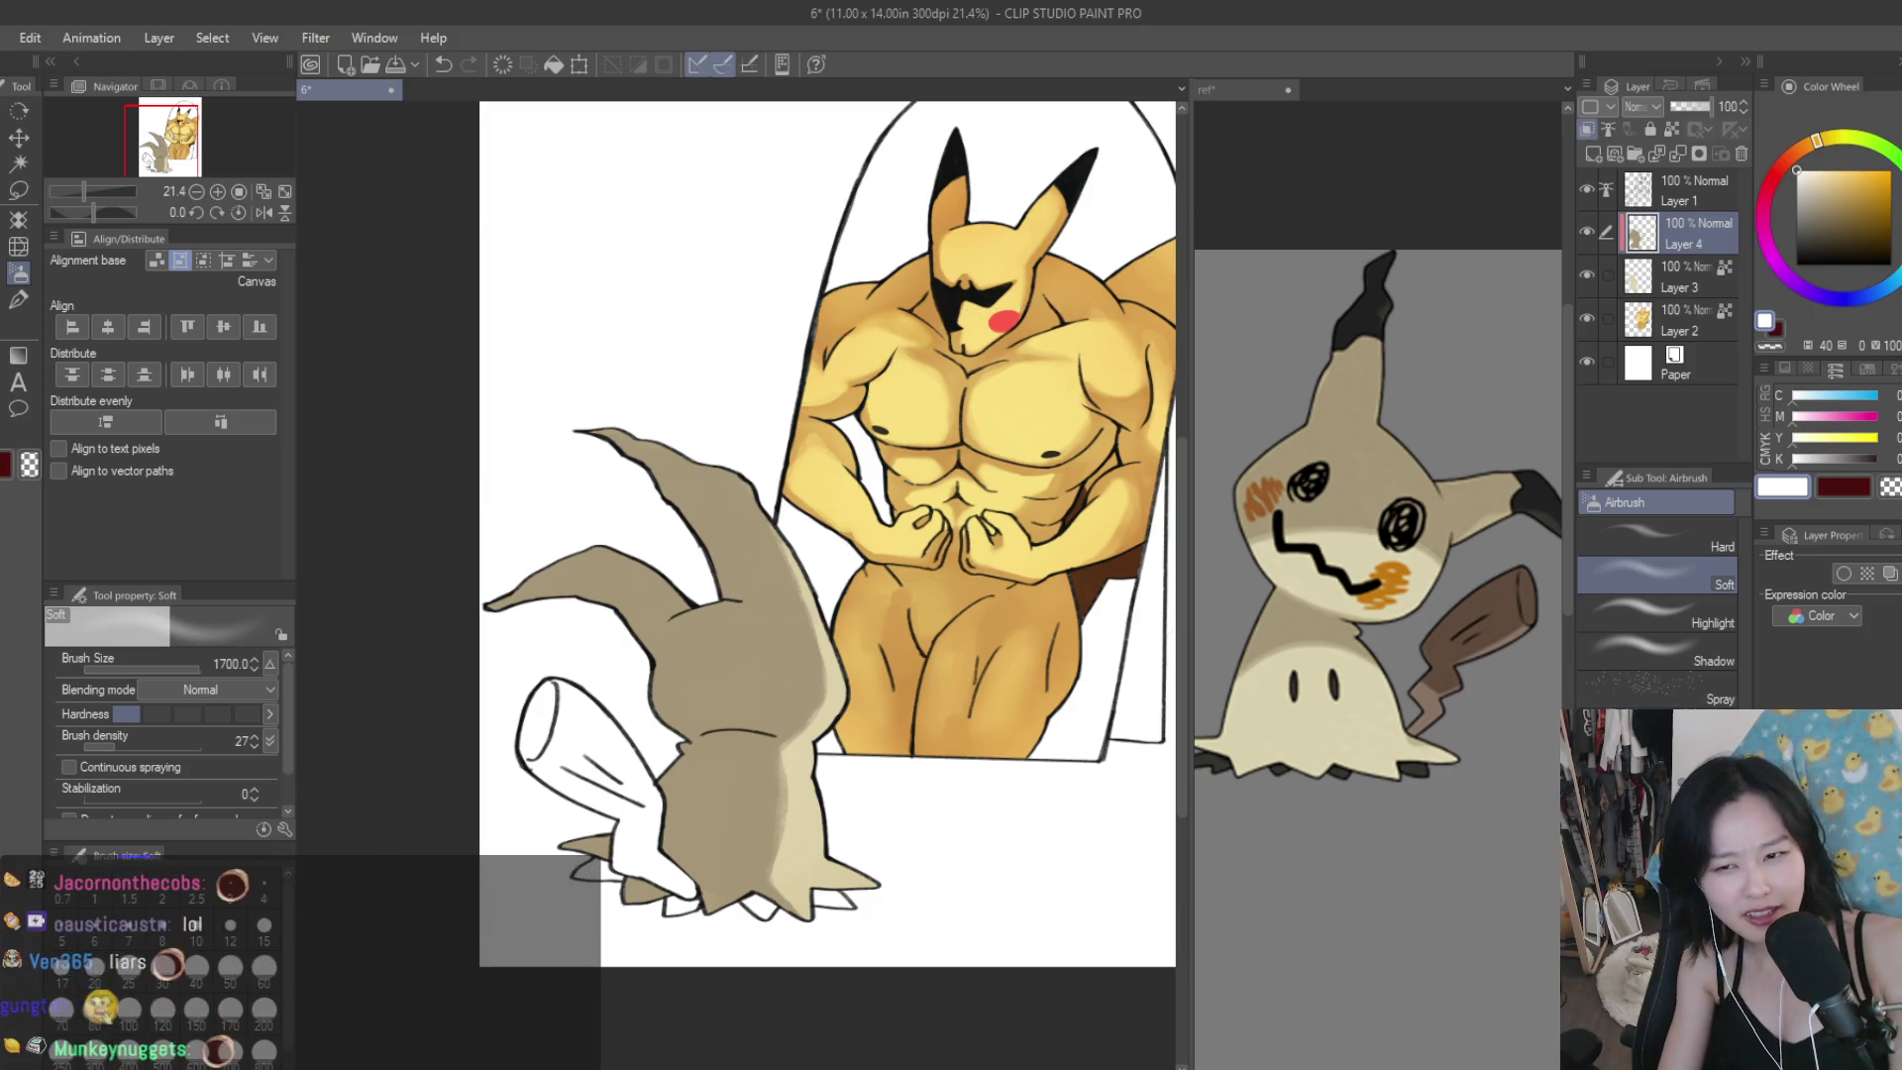
left_click(763, 912, "alt")
scroll(858, 814, "up", 2)
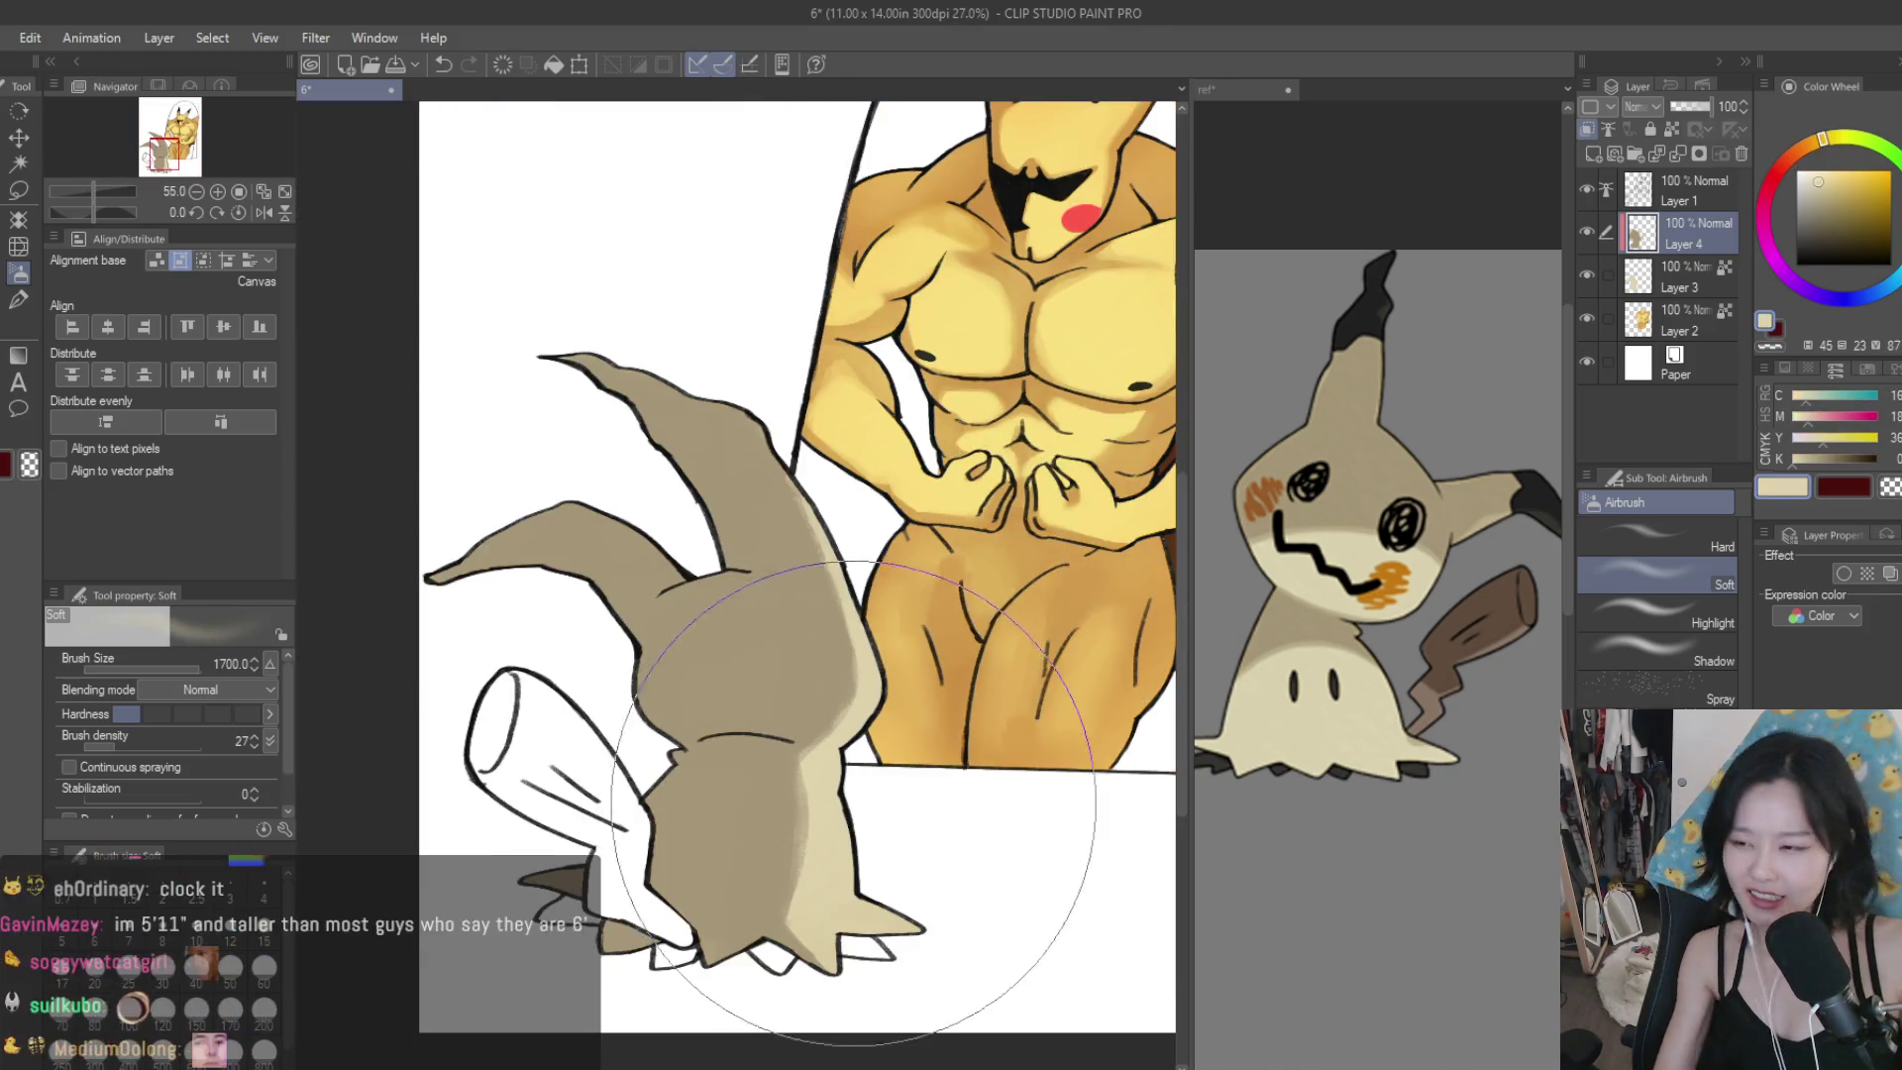
key("bracketleft")
key("bracketleft")
key("bracketleft")
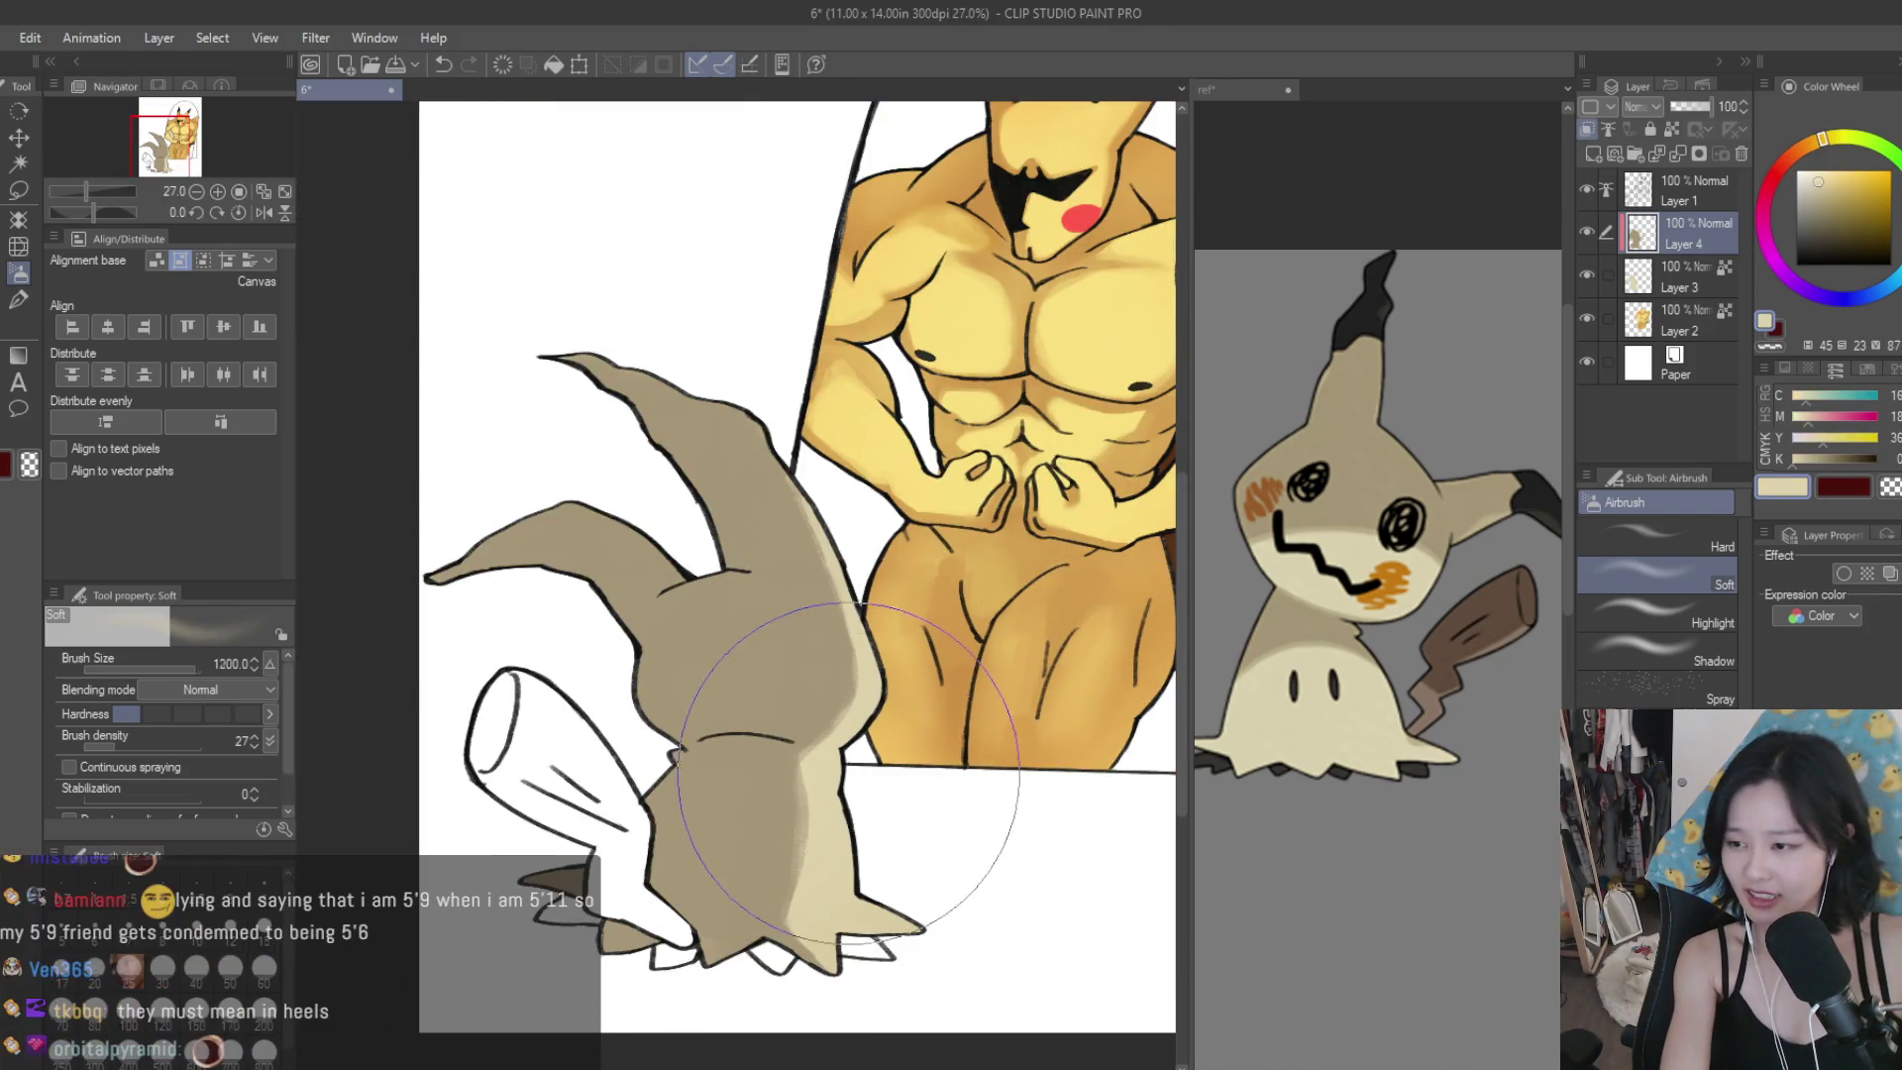
key("bracketright")
Spray soft beige over Mimikyu's body, then return to the Dry Texture brush.
mouse_move(668, 485)
left_mouse_down()
mouse_move(555, 694)
mouse_move(495, 941)
mouse_move(525, 792)
left_mouse_up()
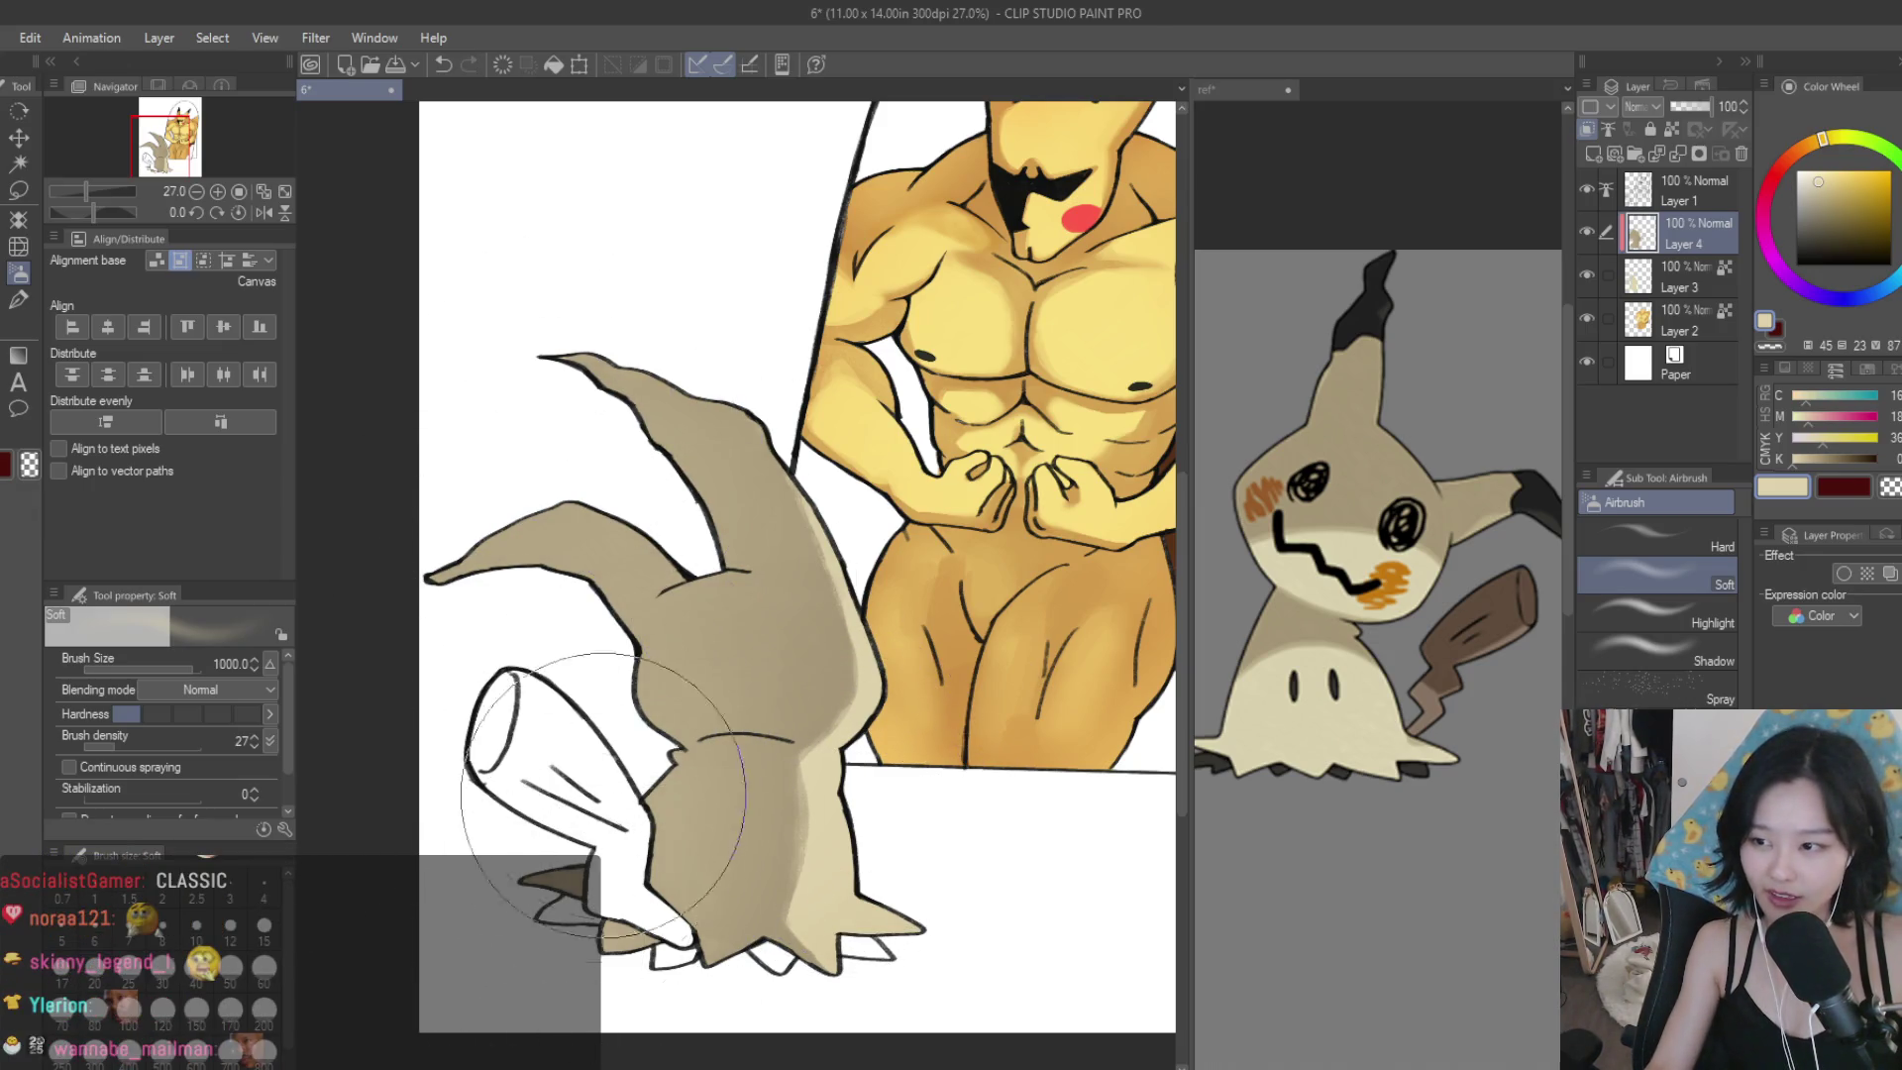
scroll(610, 841, "down", 5)
scroll(611, 842, "up", 1)
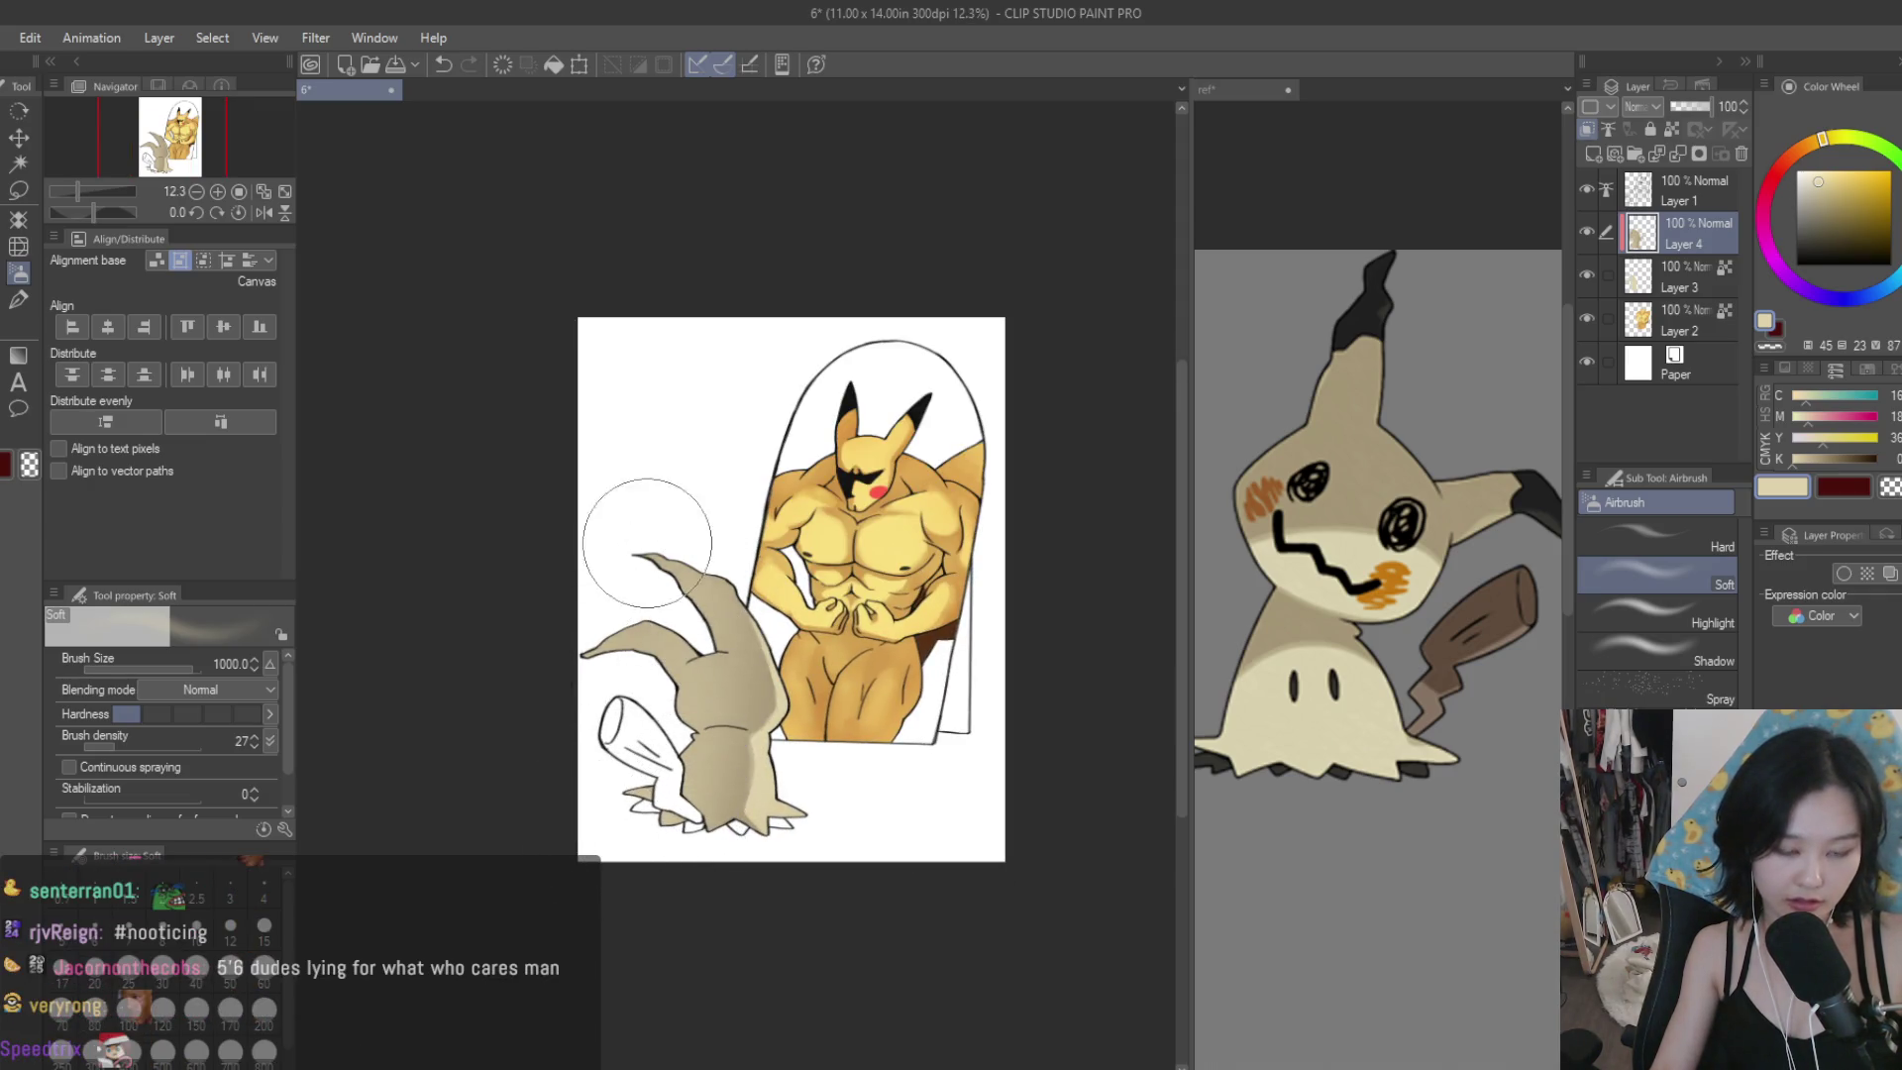
scroll(824, 614, "down", 3)
scroll(847, 684, "up", 2)
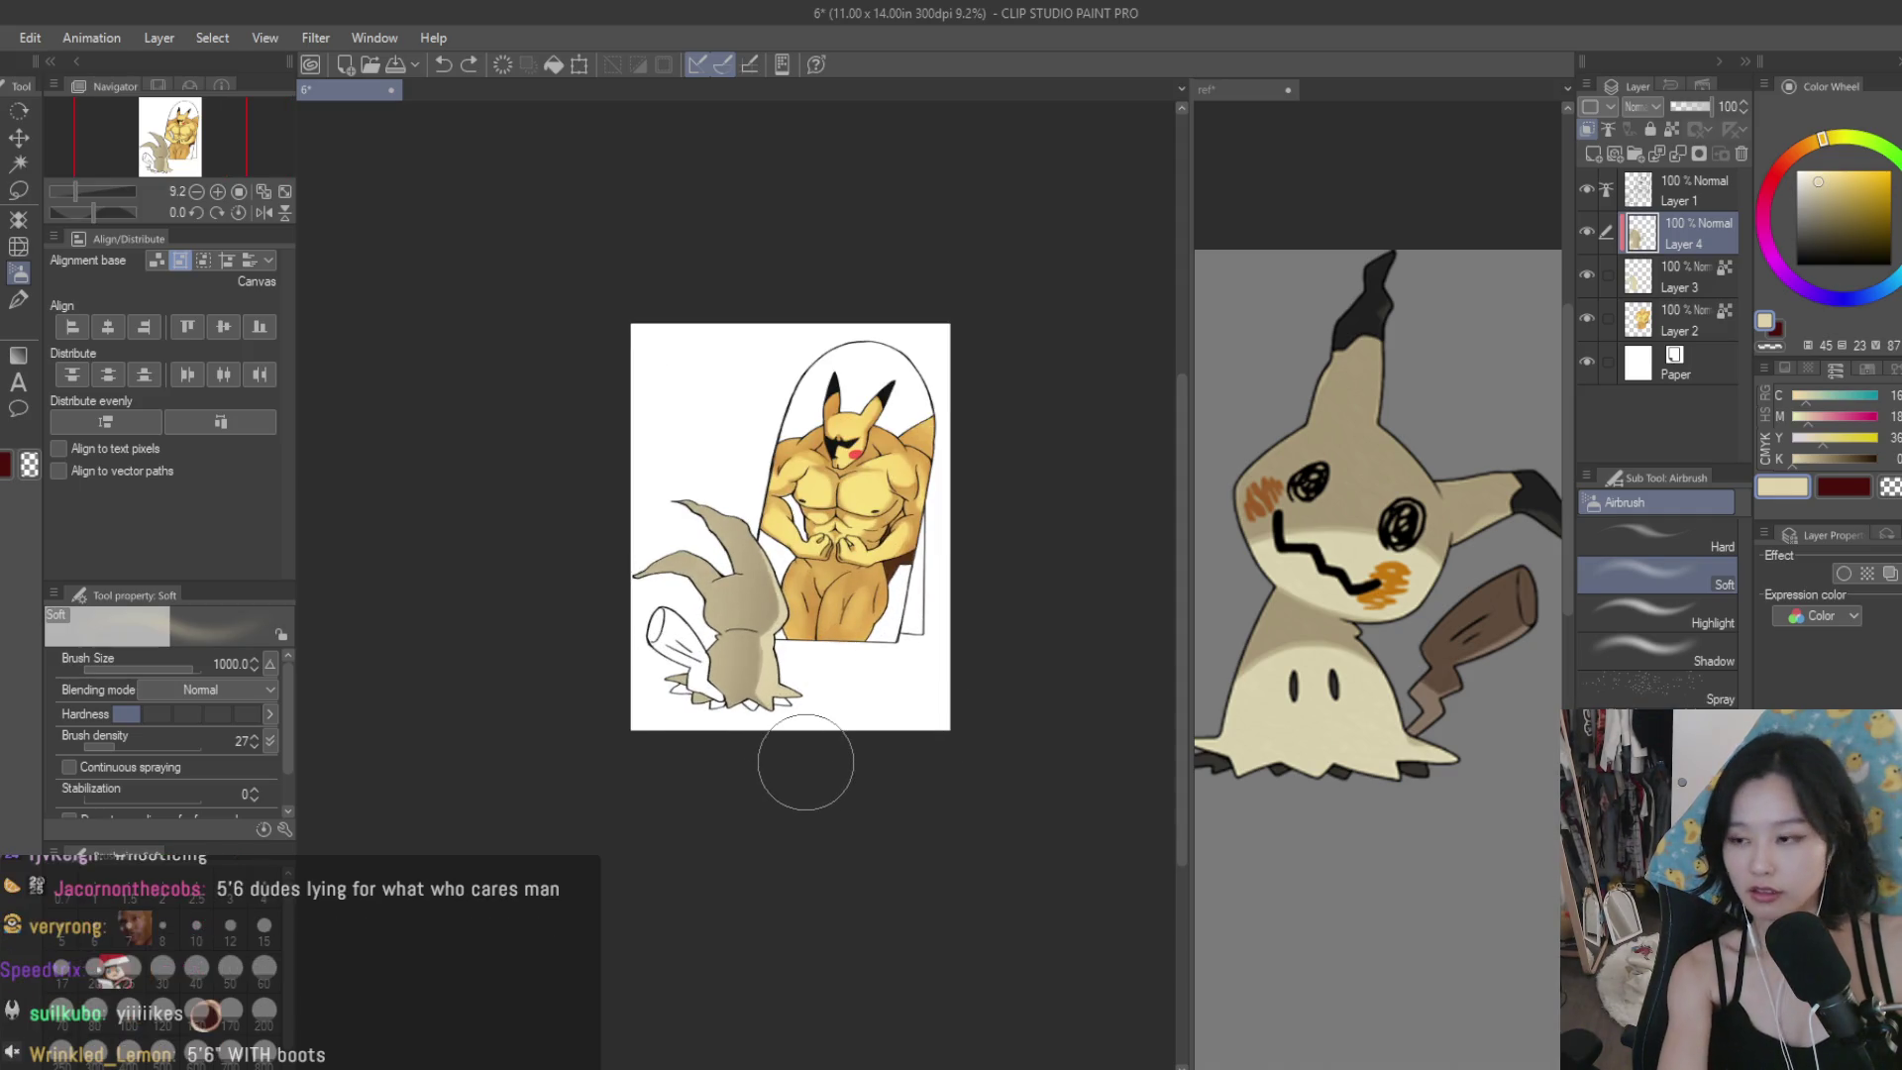
left_click(18, 300)
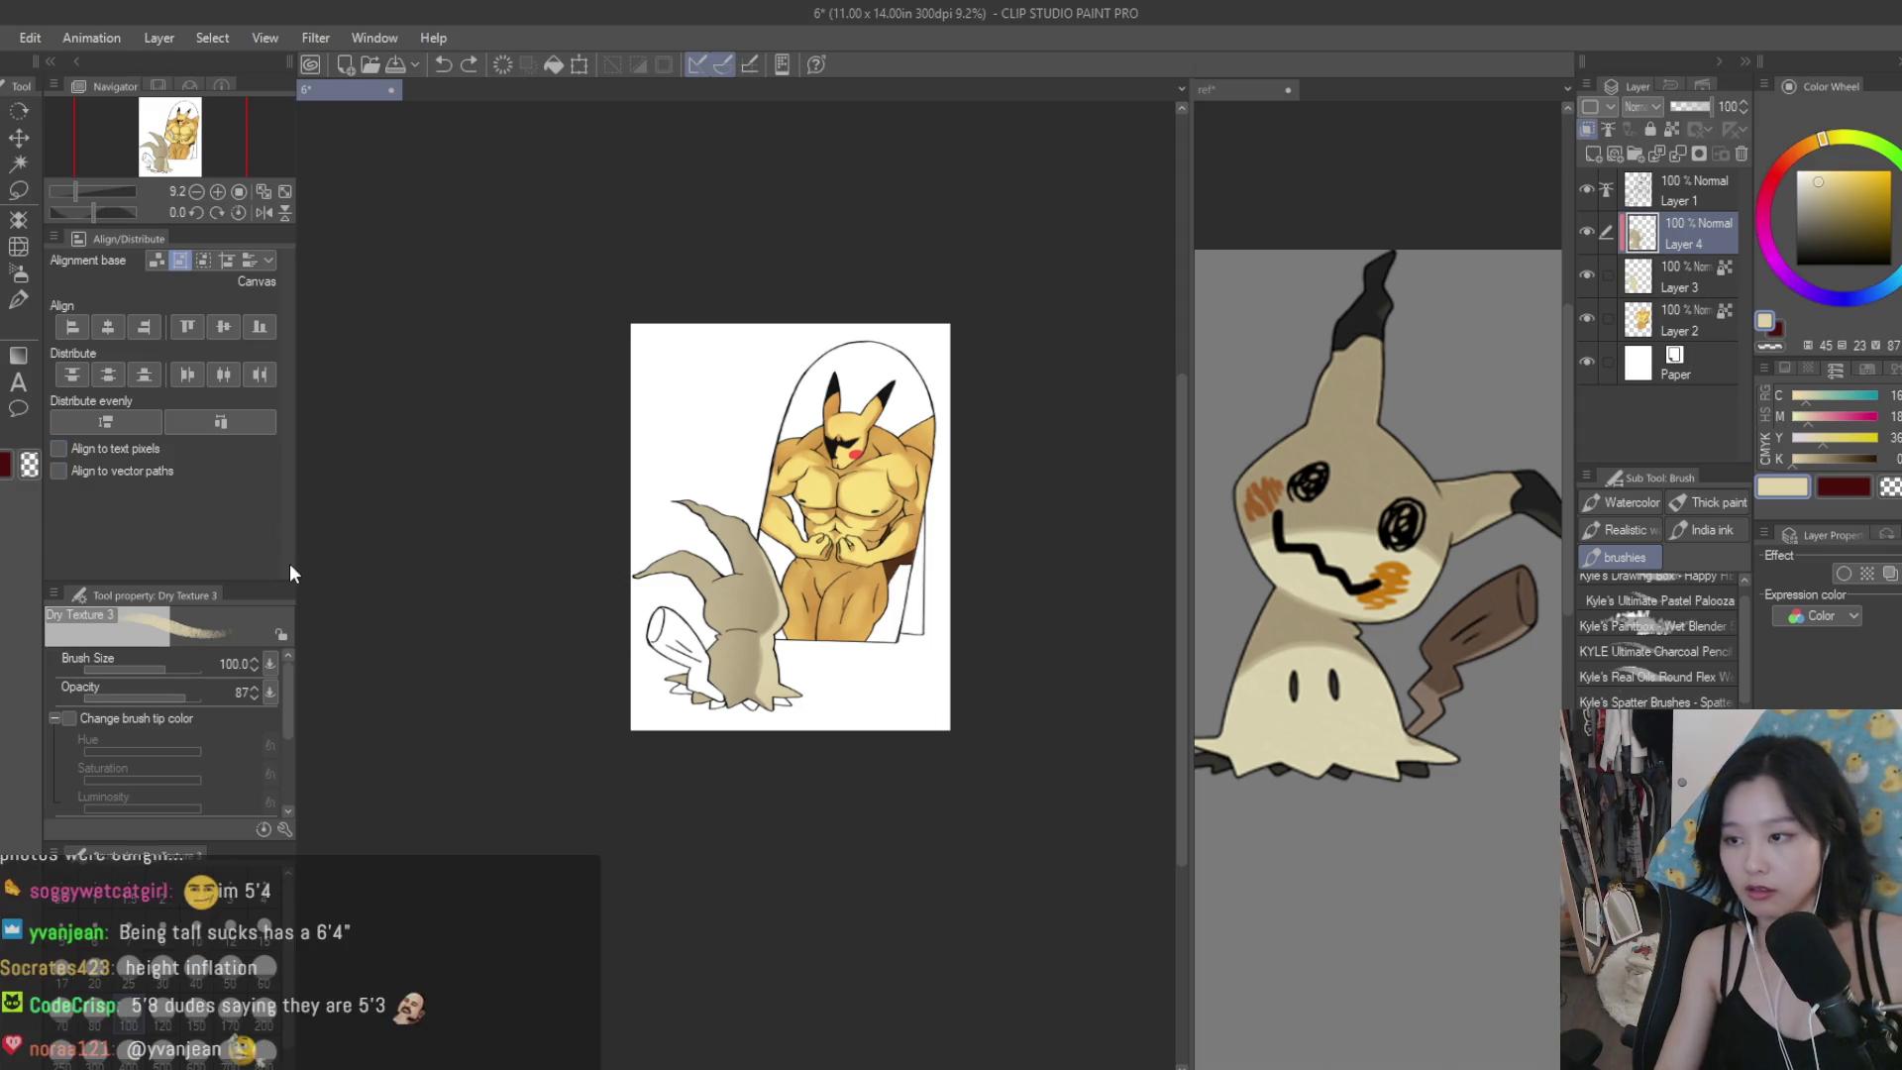
Zoom in on Mimikyu with the Dry Texture 3 brush active.
scroll(823, 672, "up", 10)
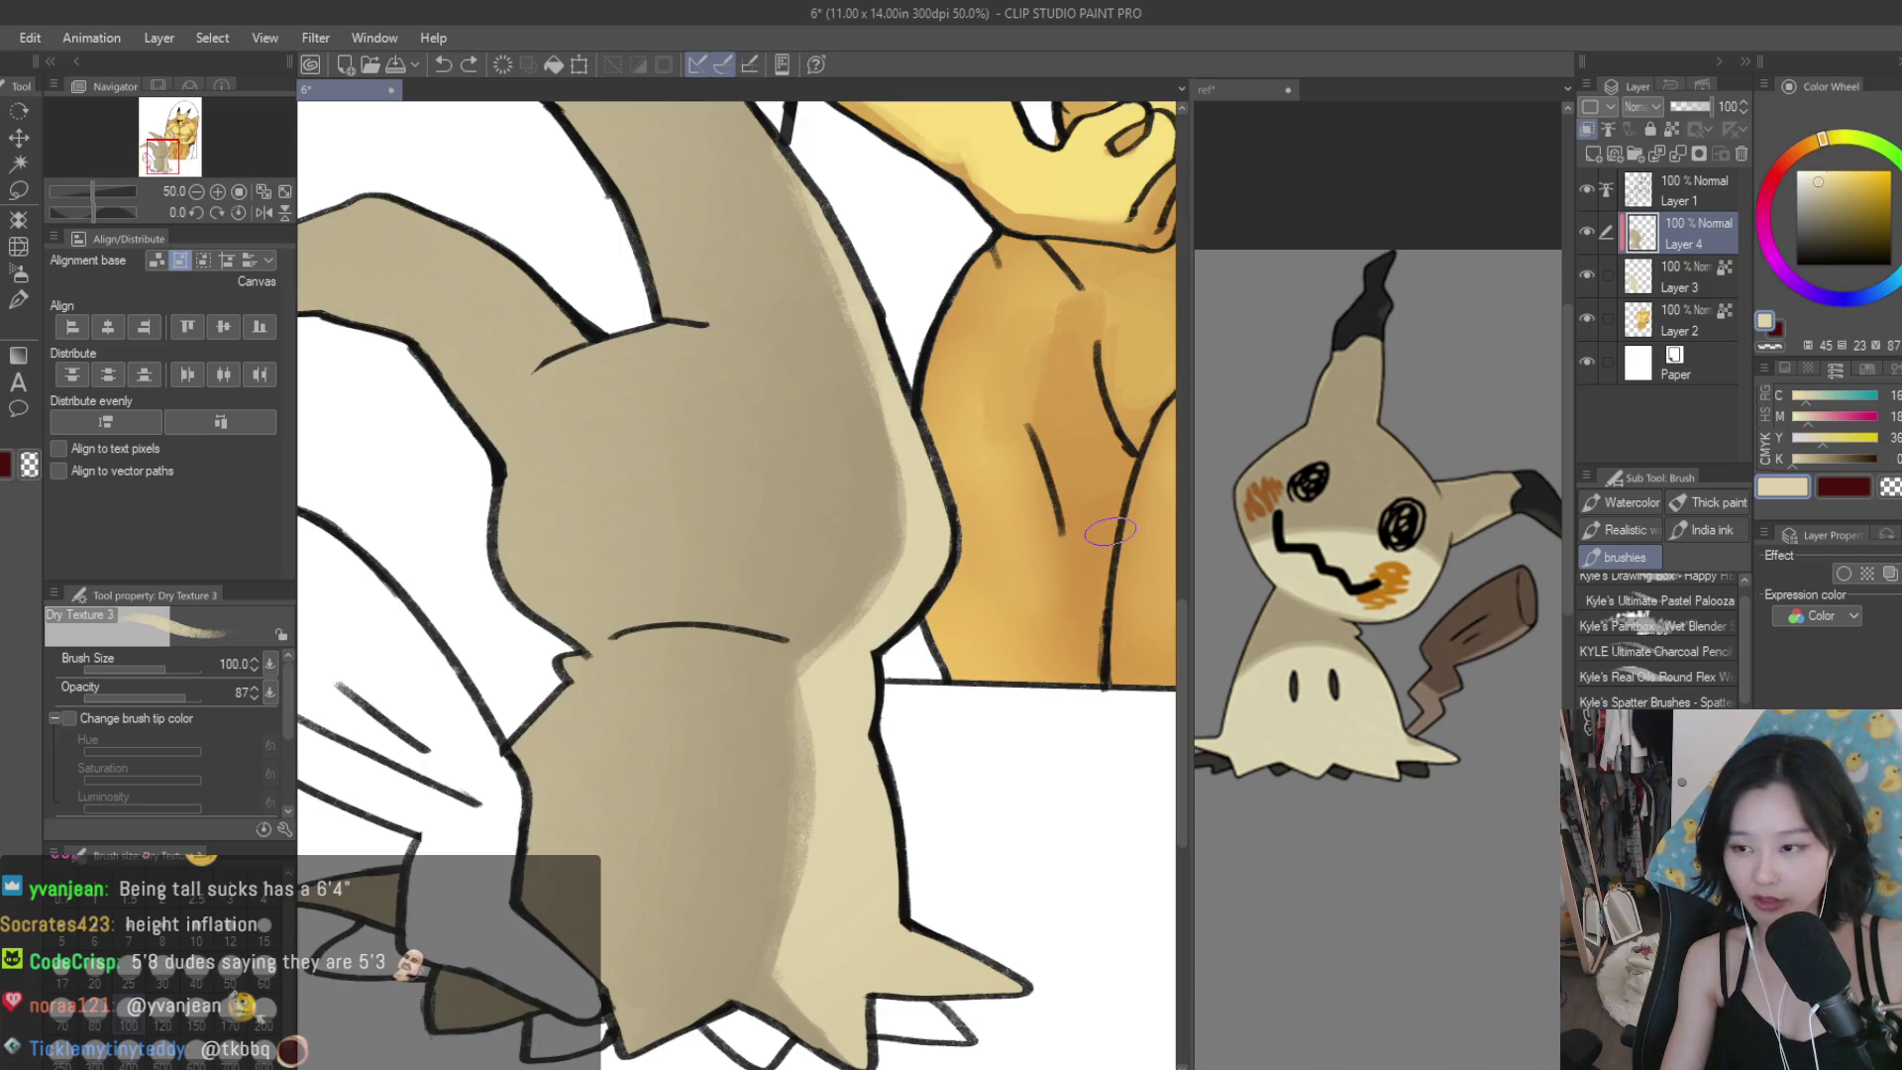
Tune the colour wheel hue toward red-orange and test a coral cheek stroke, undoing it.
left_click(1783, 156)
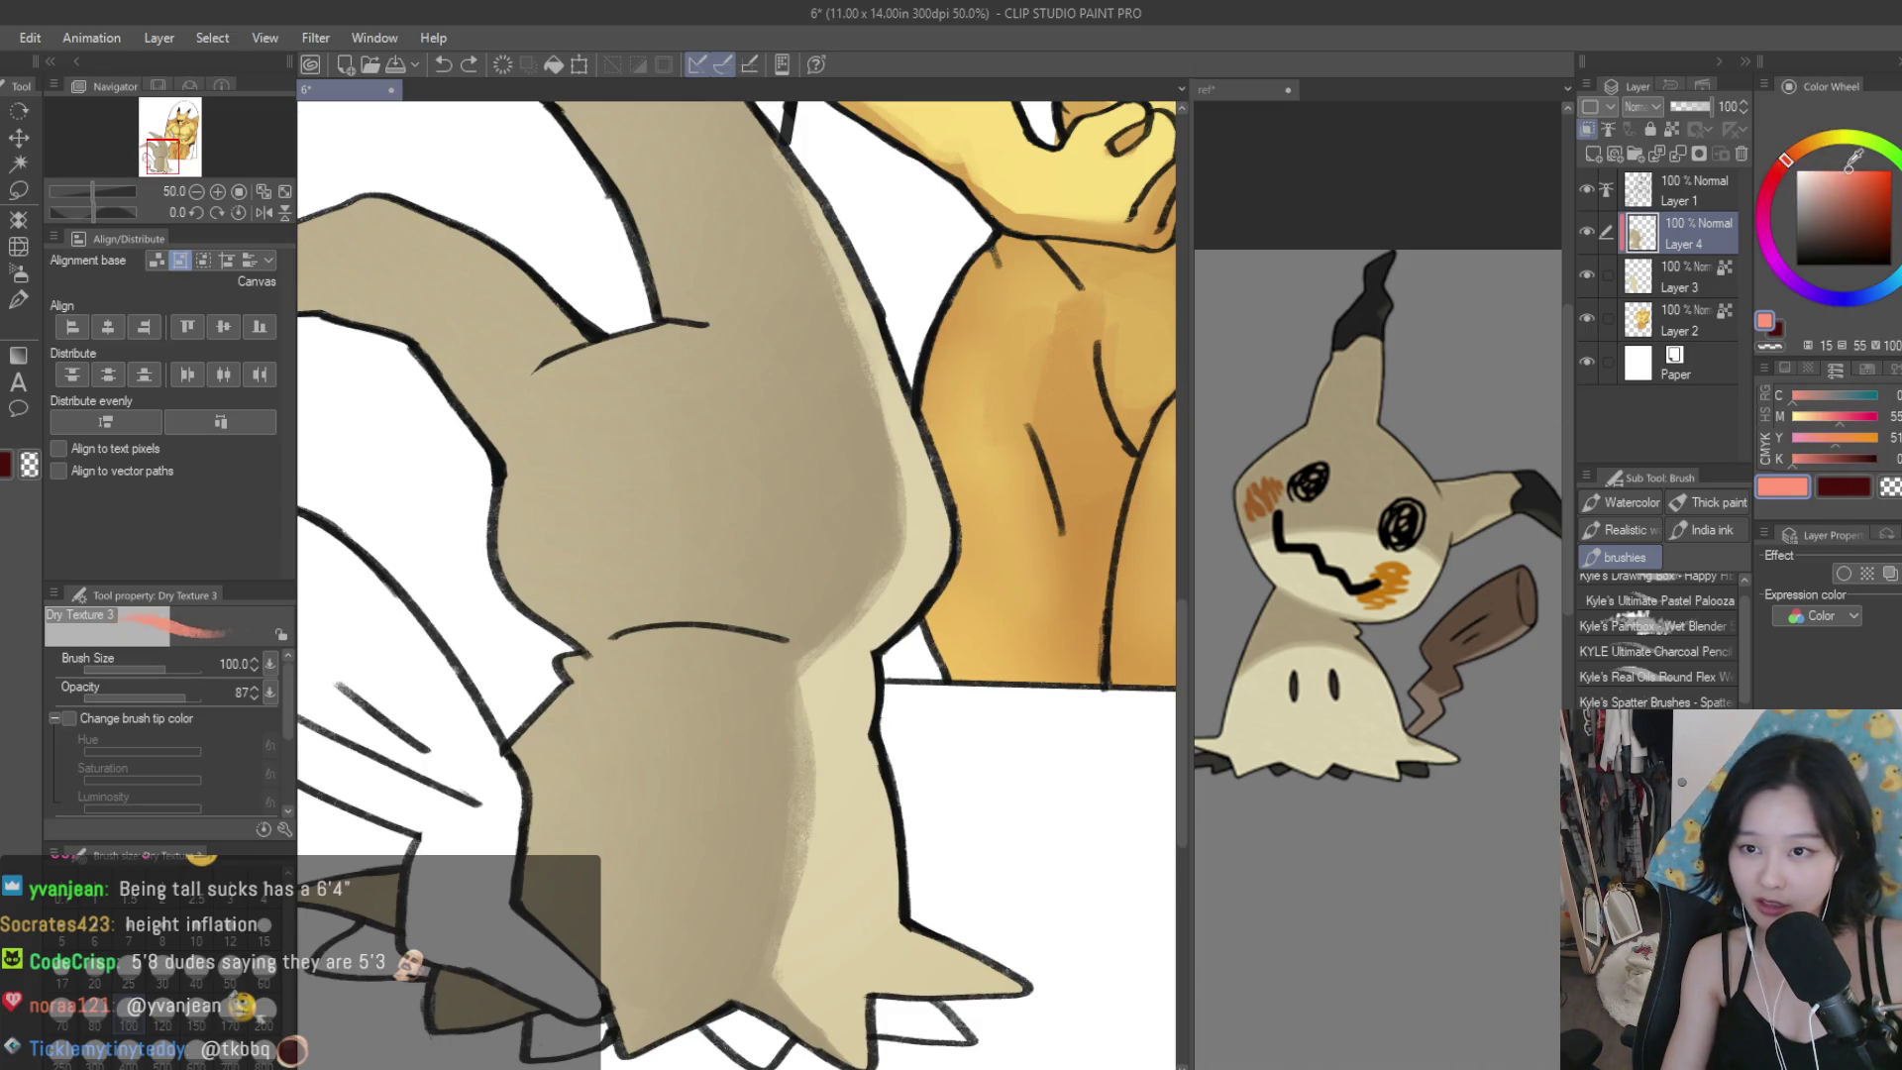
left_click(1788, 163)
left_click_drag(1787, 167, 1776, 185)
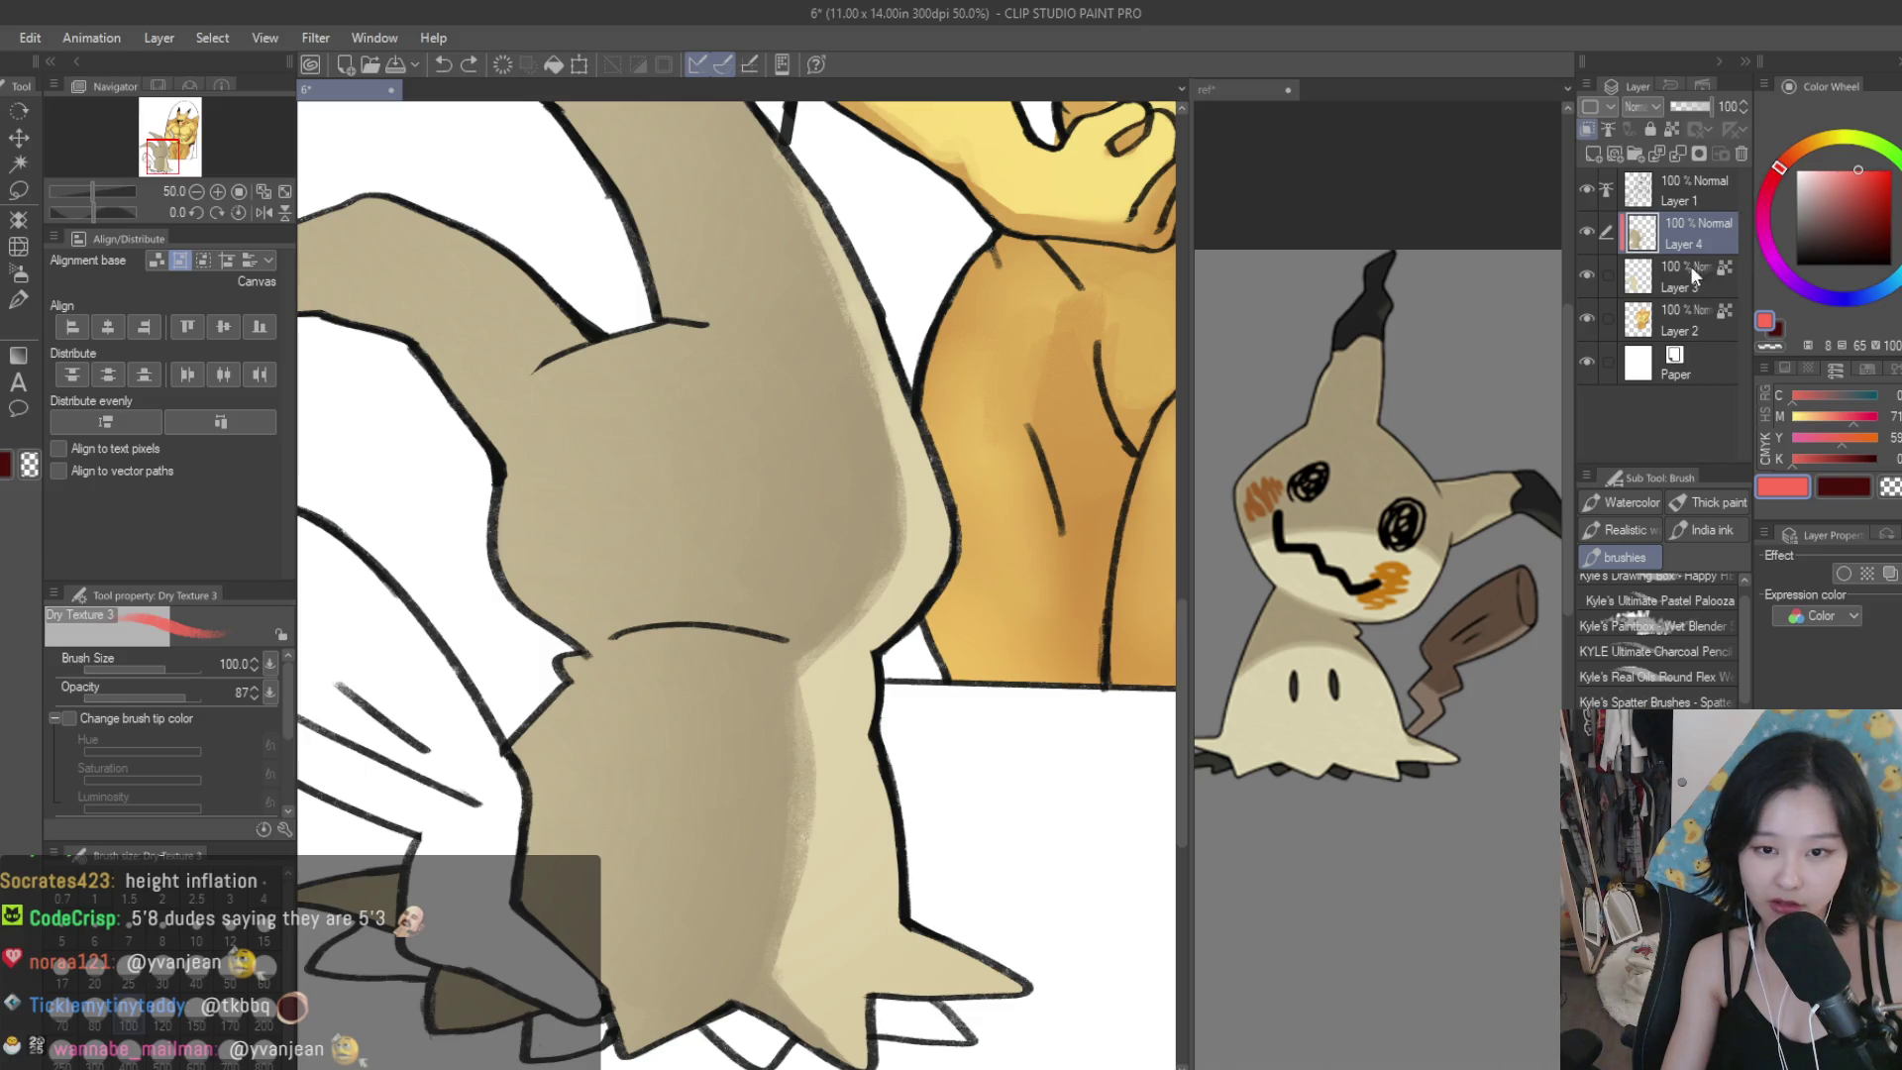
left_click(1790, 154)
scroll(892, 554, "up", 3)
left_click_drag(904, 556, 869, 531)
scroll(870, 531, "up", 2)
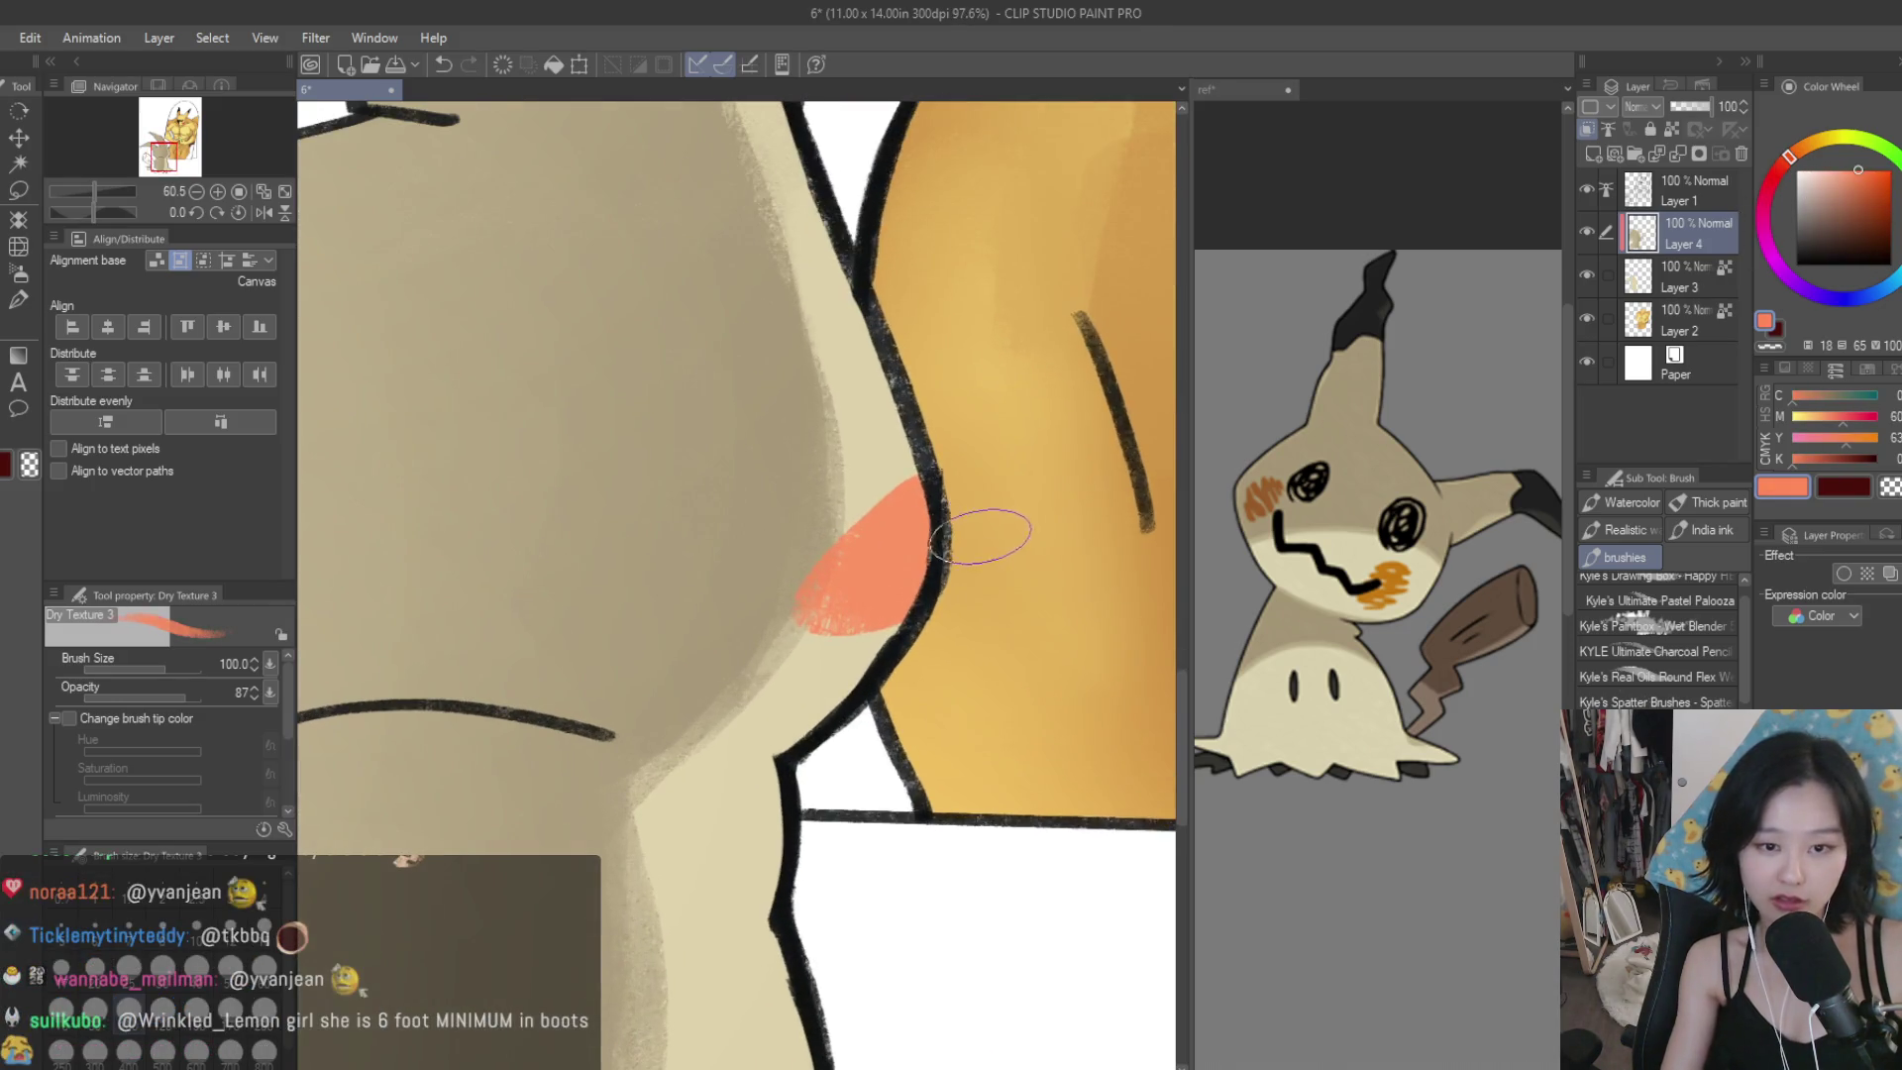
key("ctrl+z")
With a smaller brush and deeper orange, paint the orange blush patch on Mimikyu's cheek.
left_click_drag(1813, 144, 1804, 147)
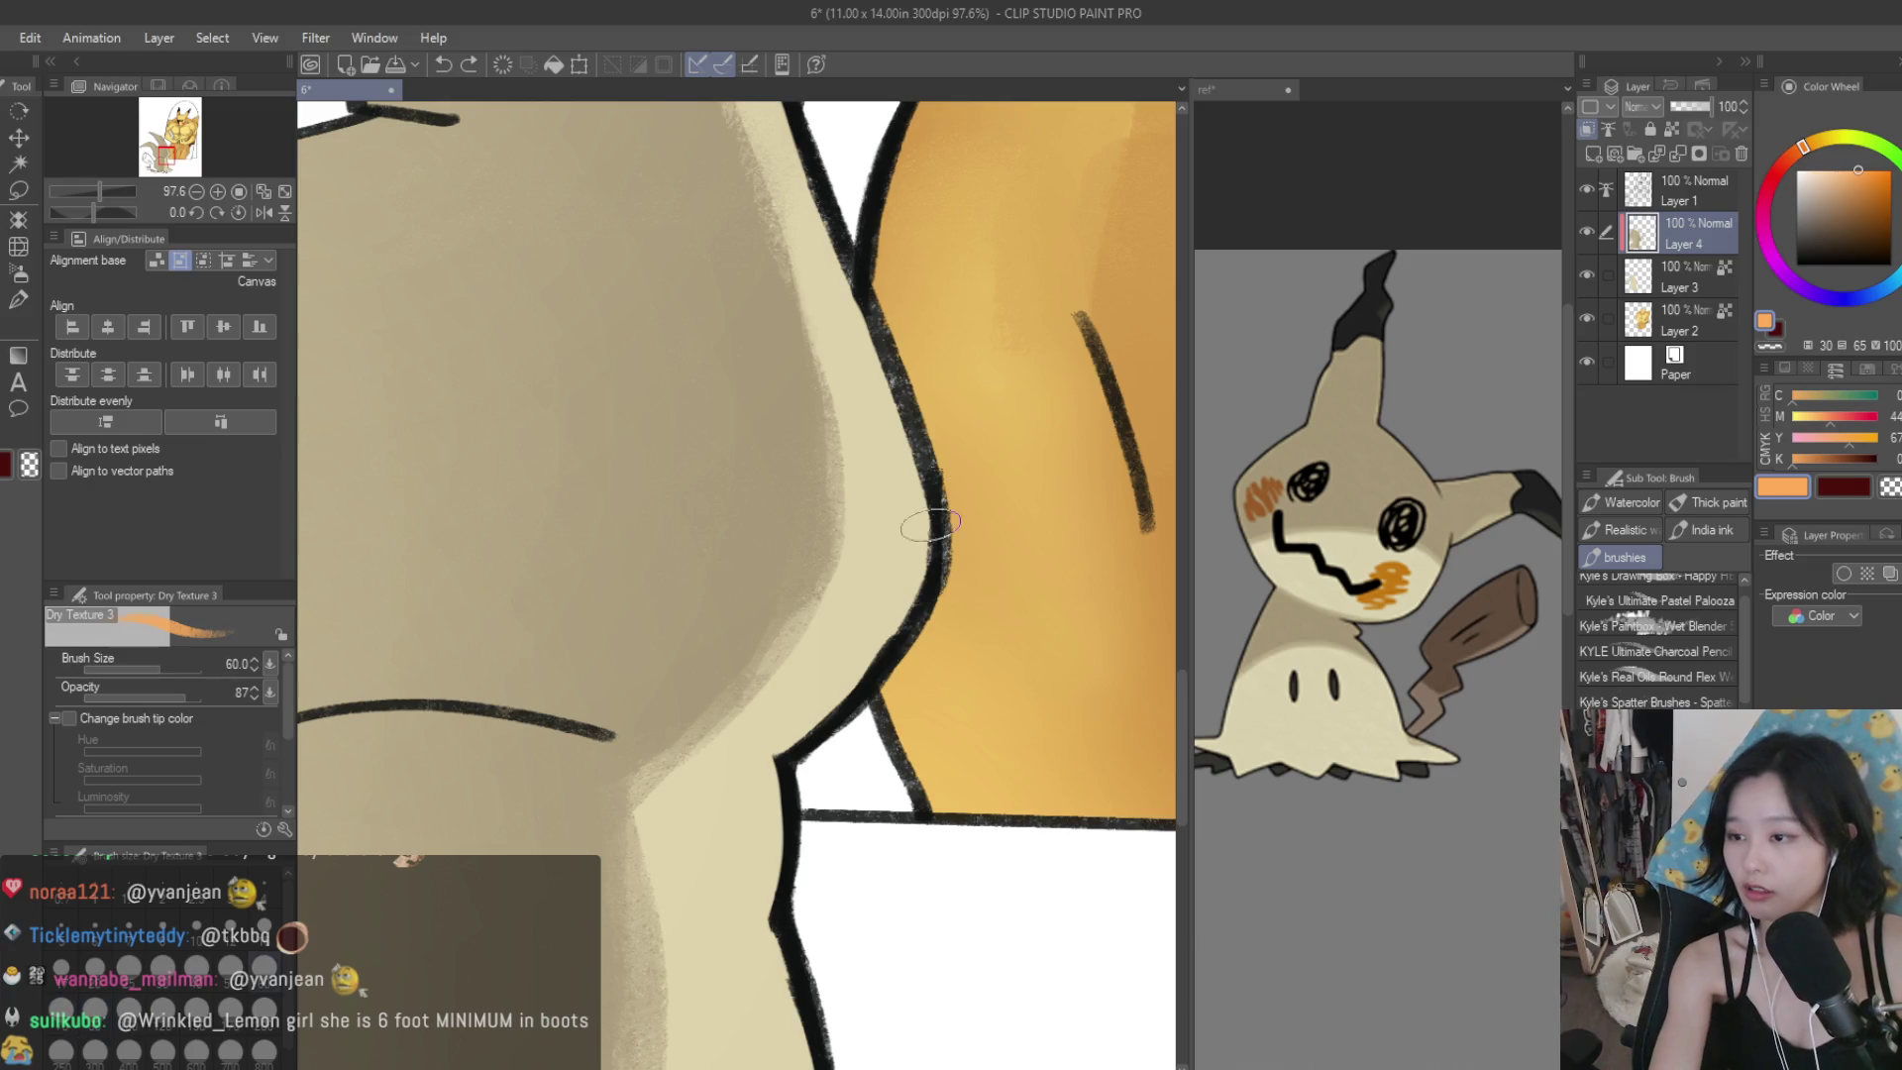
scroll(901, 565, "down", 1)
left_click_drag(860, 560, 886, 606)
left_click(975, 588, "alt")
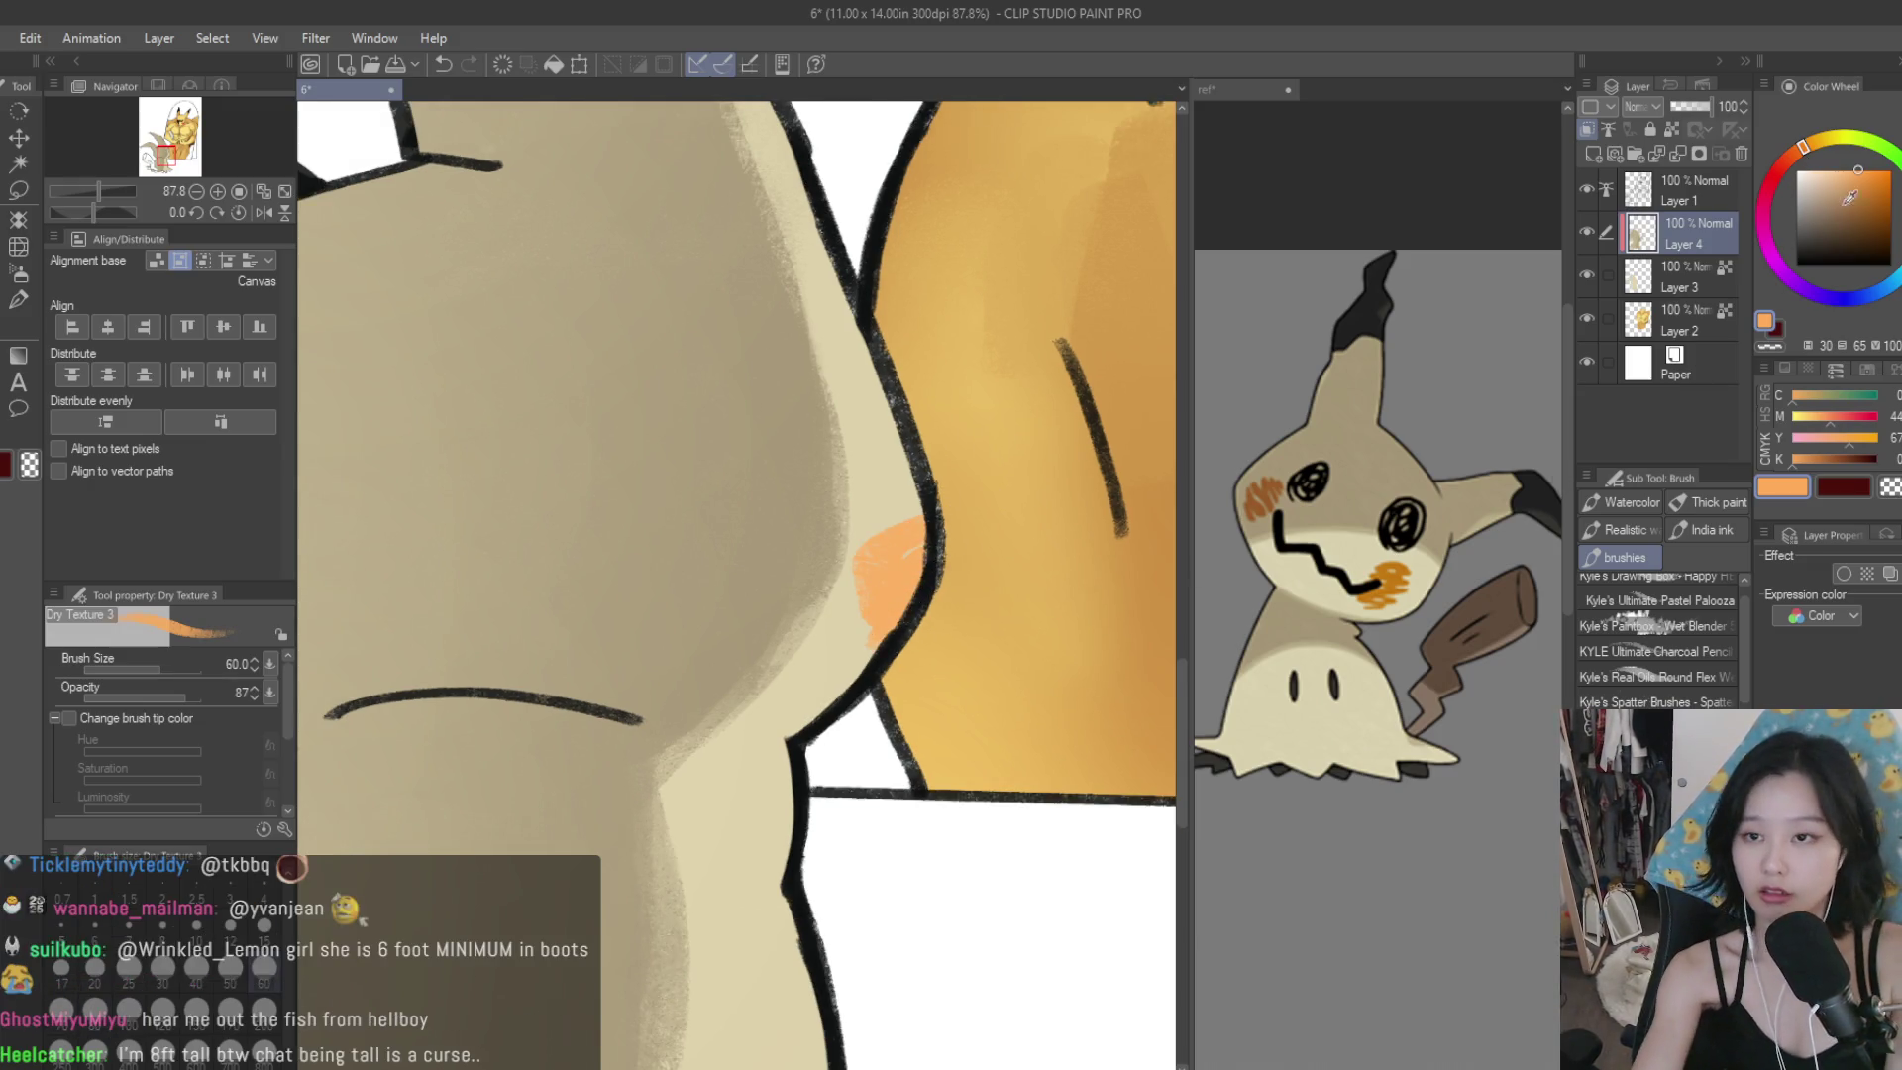
key("ctrl+z")
key("bracketleft")
key("bracketleft")
key("bracketleft")
mouse_move(926, 523)
left_mouse_down()
mouse_move(871, 555)
mouse_move(916, 584)
mouse_move(872, 624)
mouse_move(944, 525)
mouse_move(862, 544)
left_mouse_up()
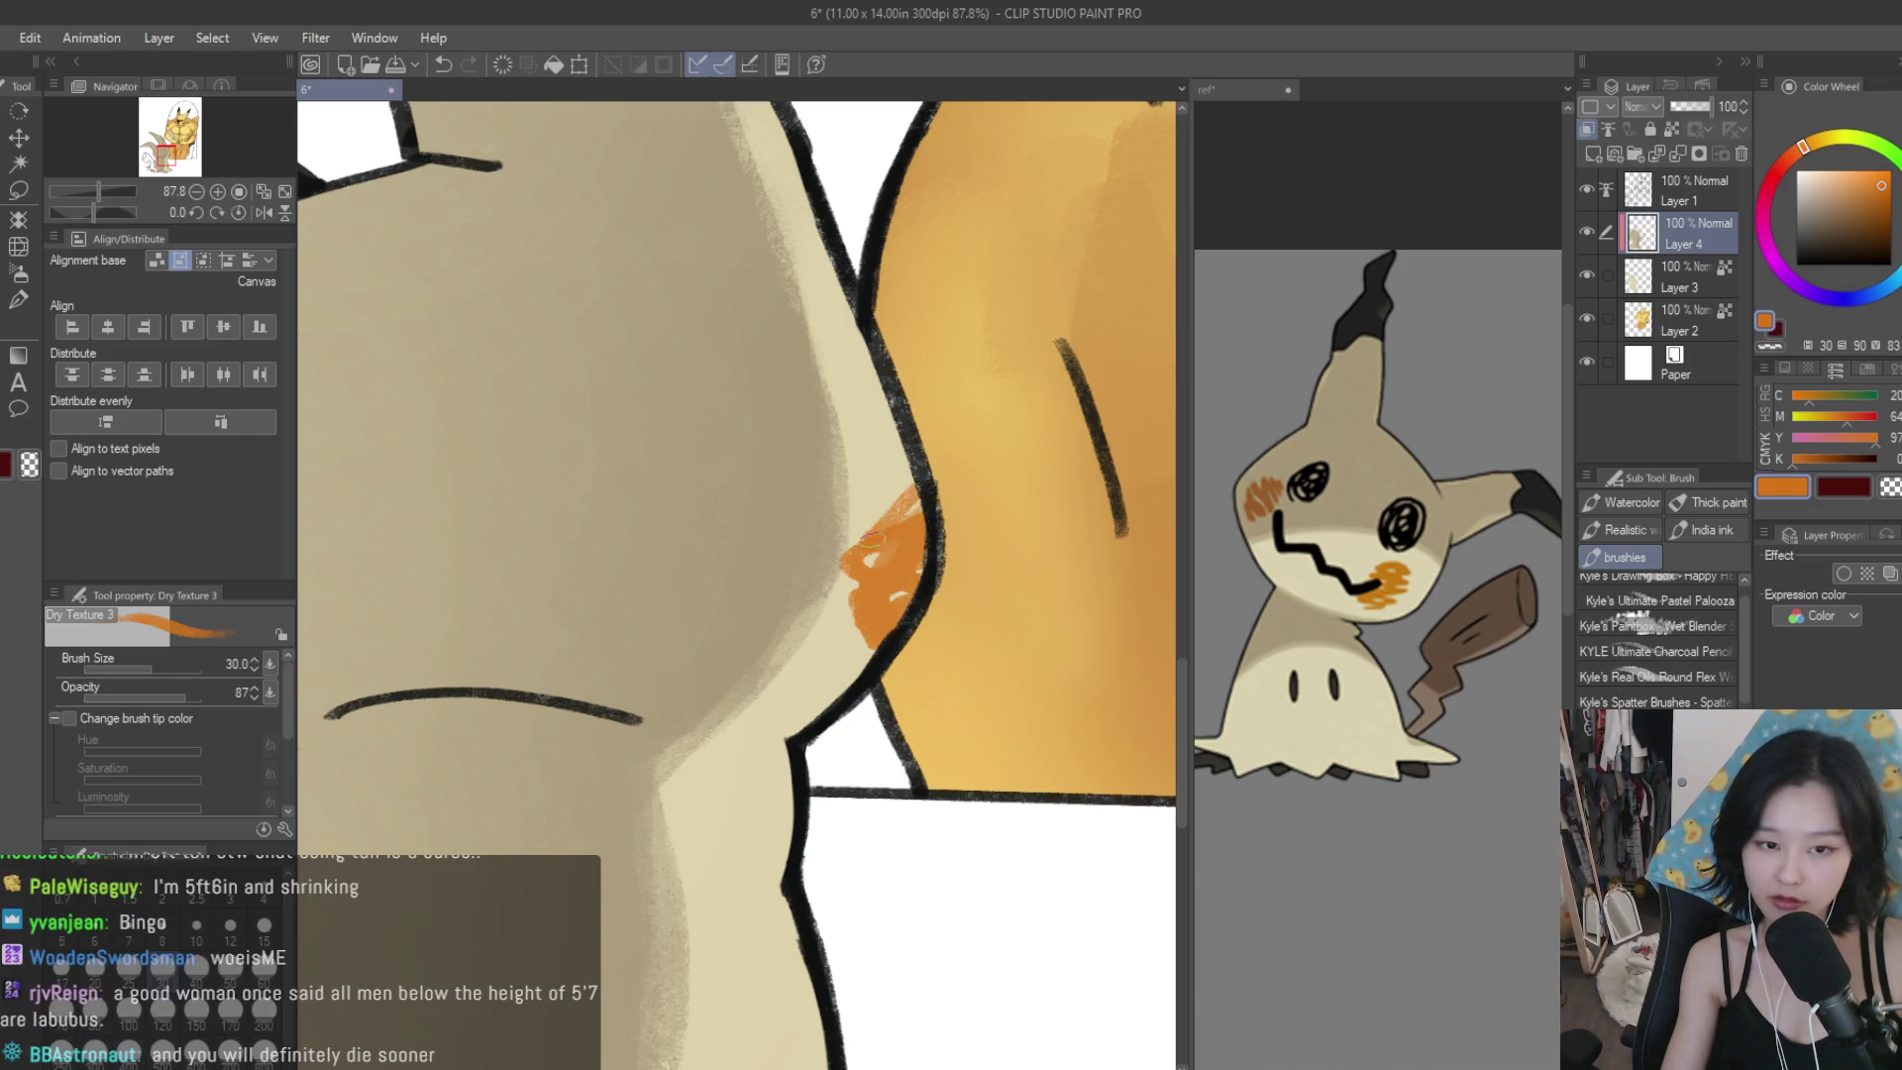
scroll(921, 637, "down", 6)
Review the whole page, then eyedrop the dark ear-tip colour from the Mimikyu reference.
scroll(921, 638, "down", 5)
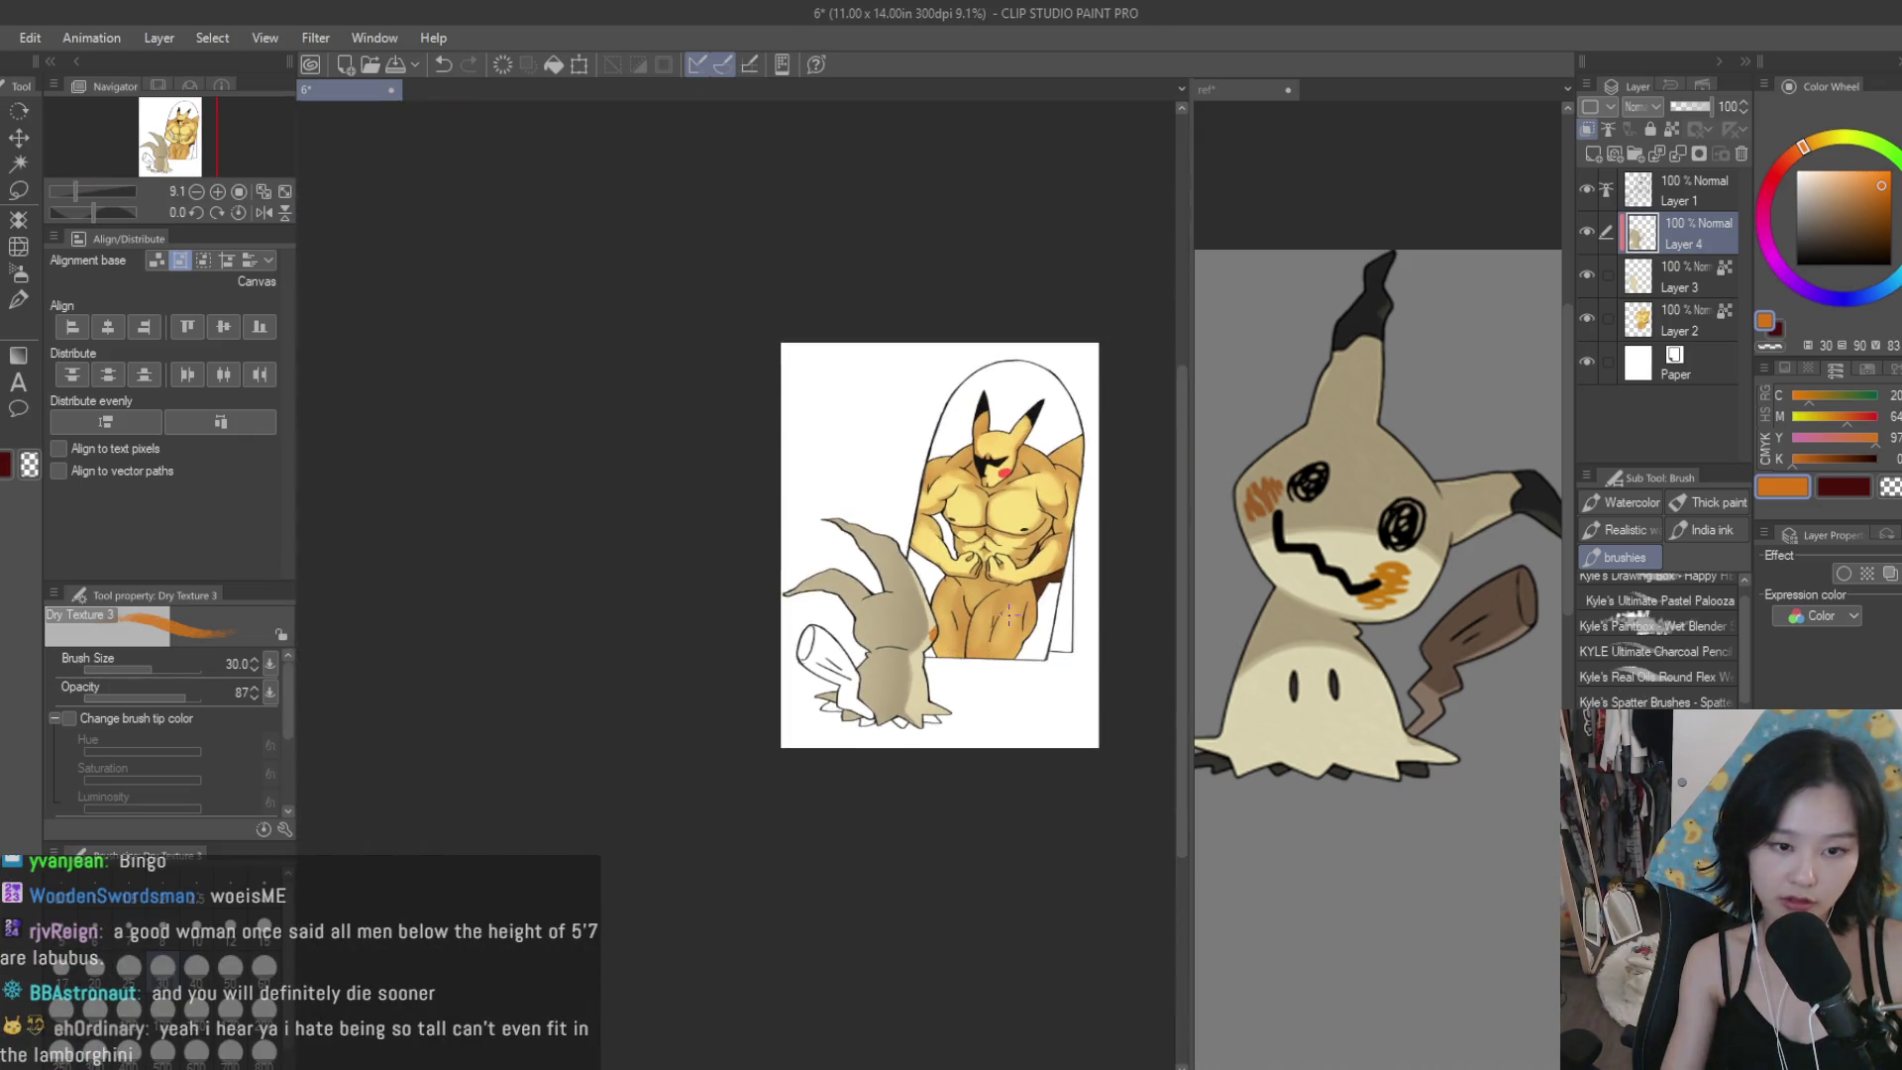
scroll(1055, 622, "up", 2)
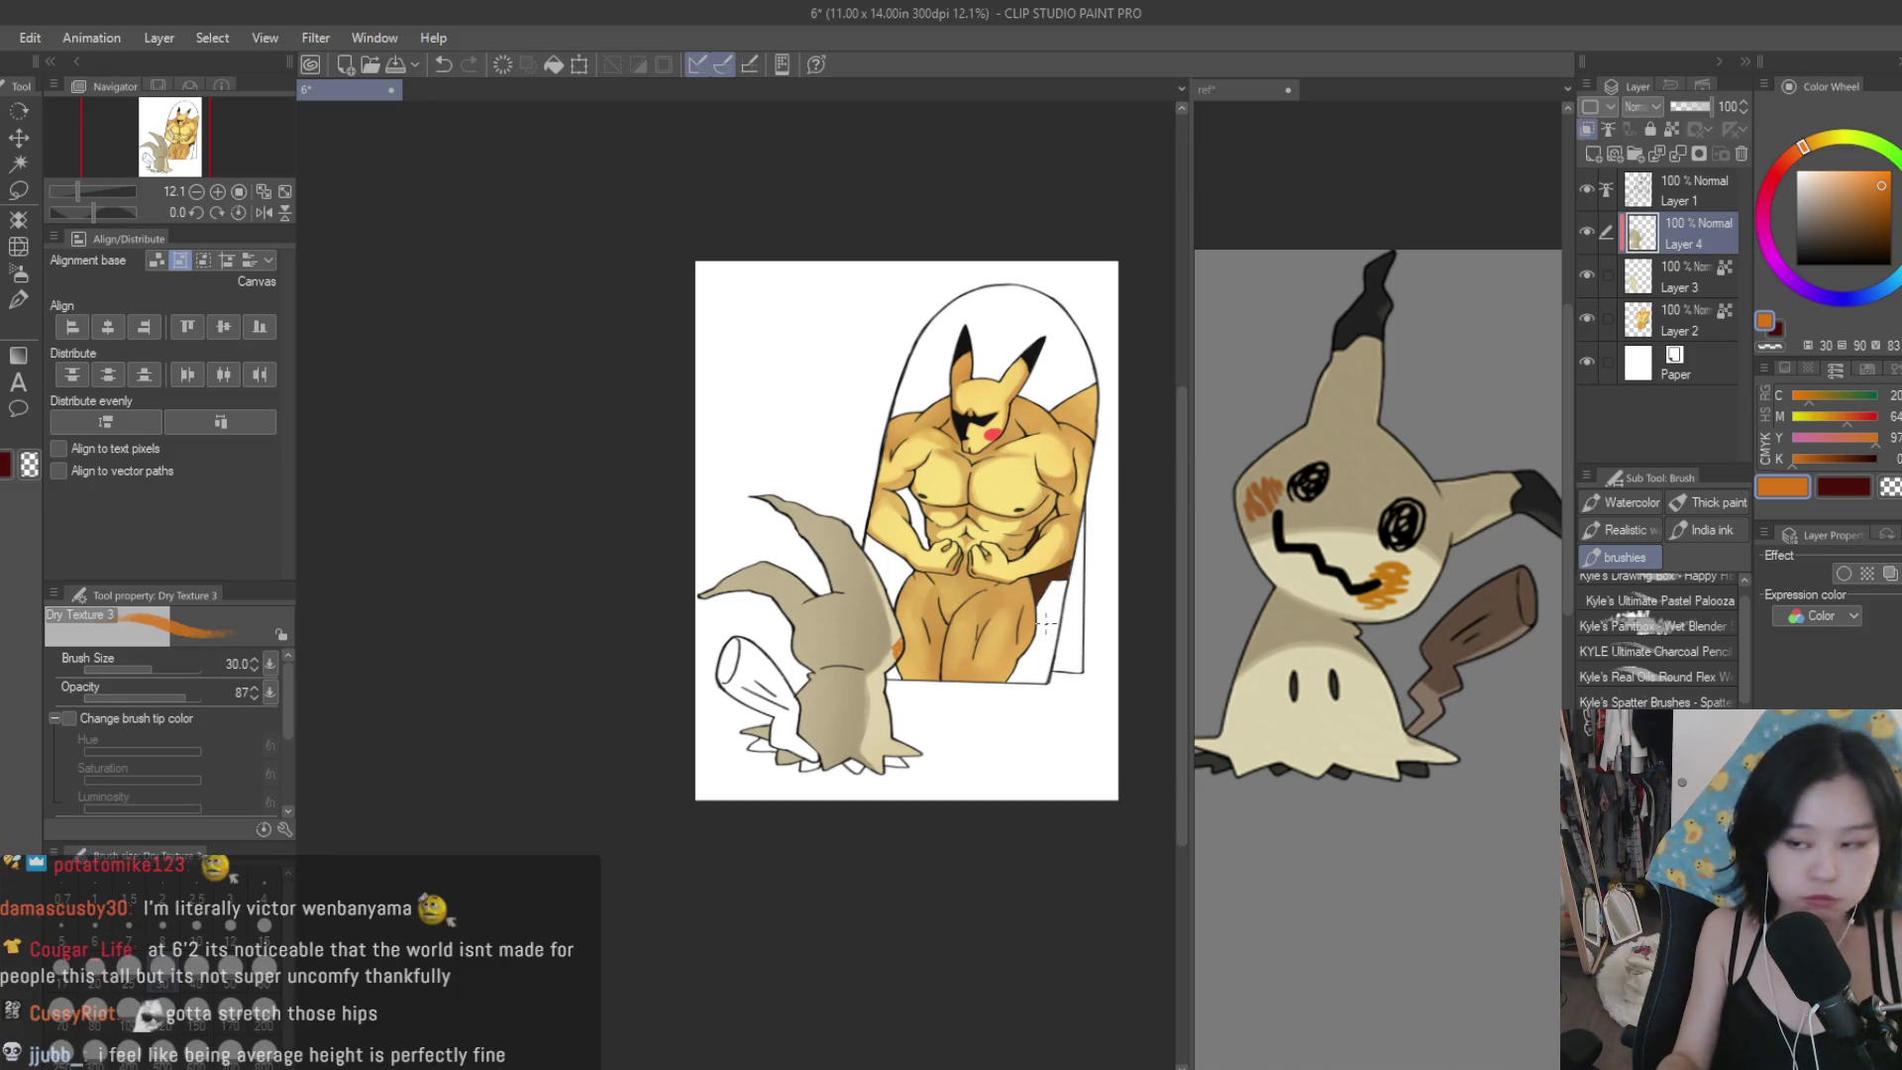
scroll(852, 718, "up", 2)
scroll(852, 718, "down", 1)
scroll(891, 721, "up", 2)
scroll(962, 727, "down", 1)
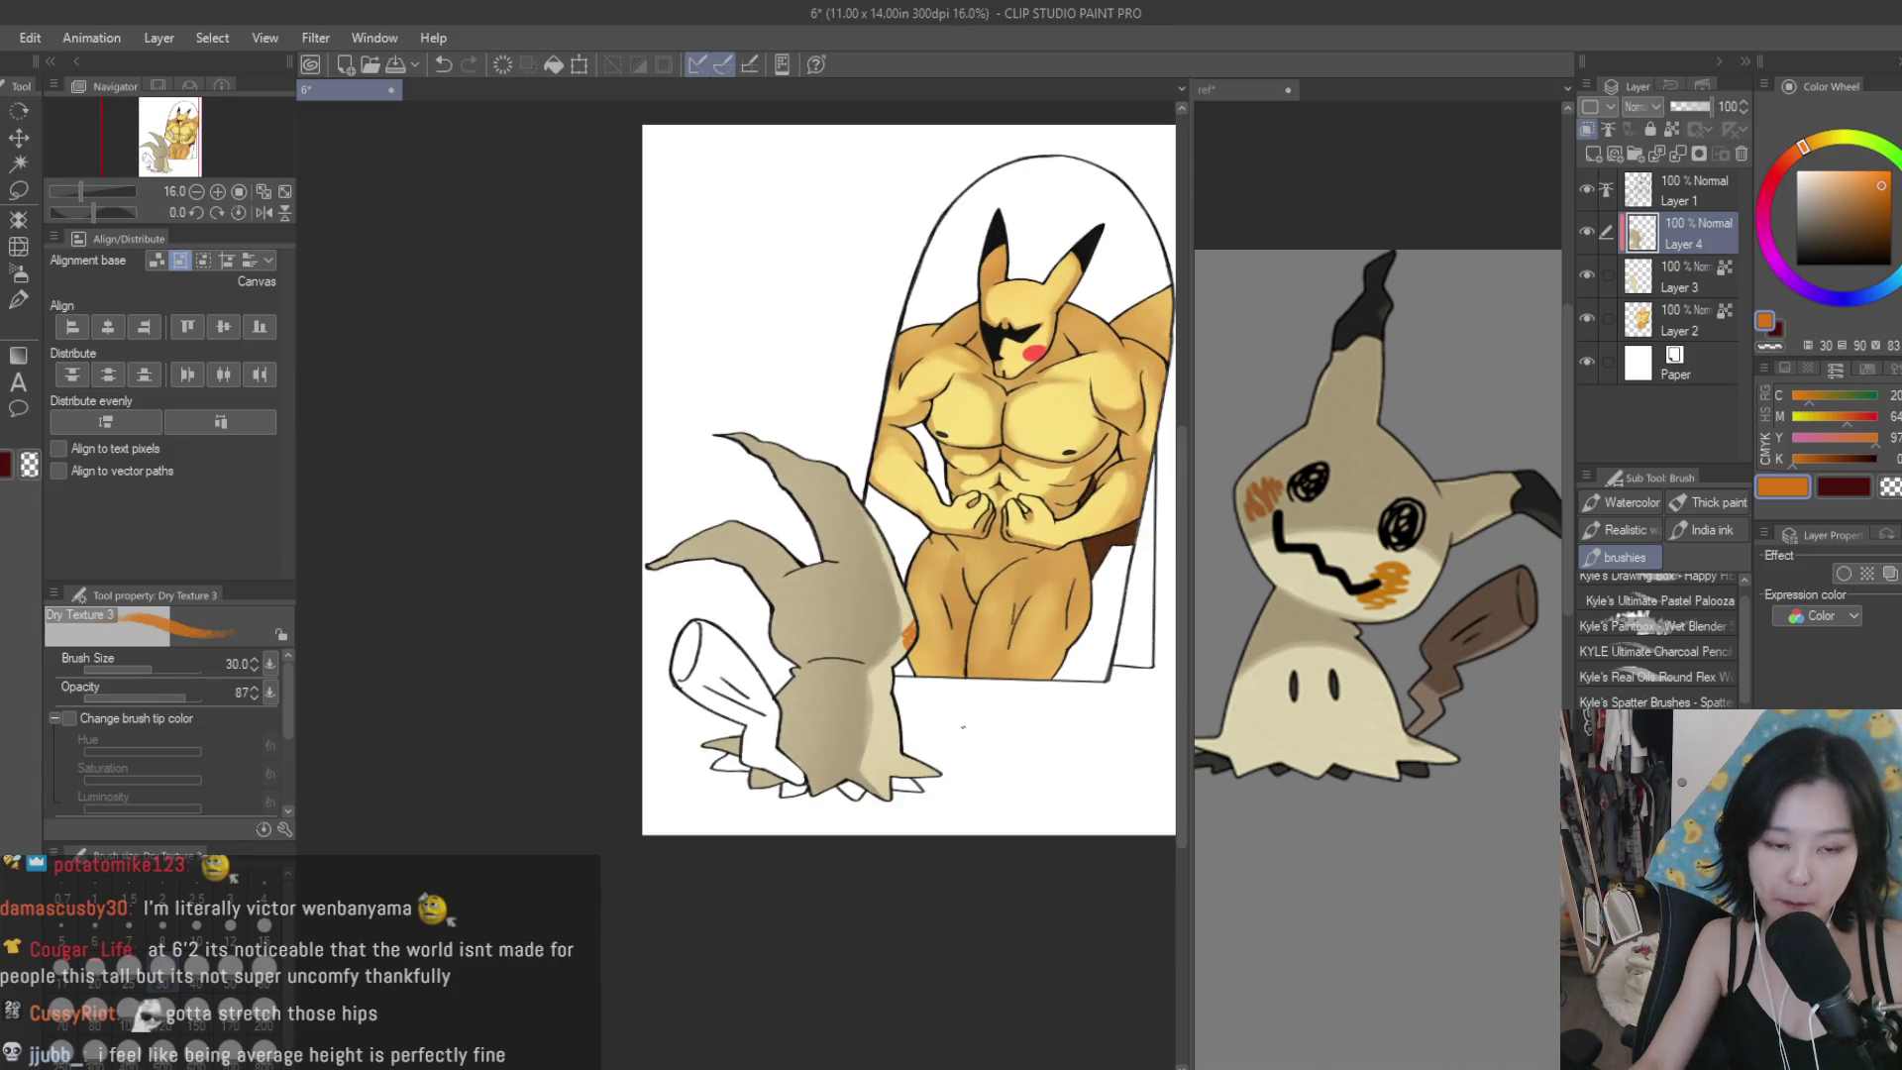
scroll(1009, 354, "up", 2)
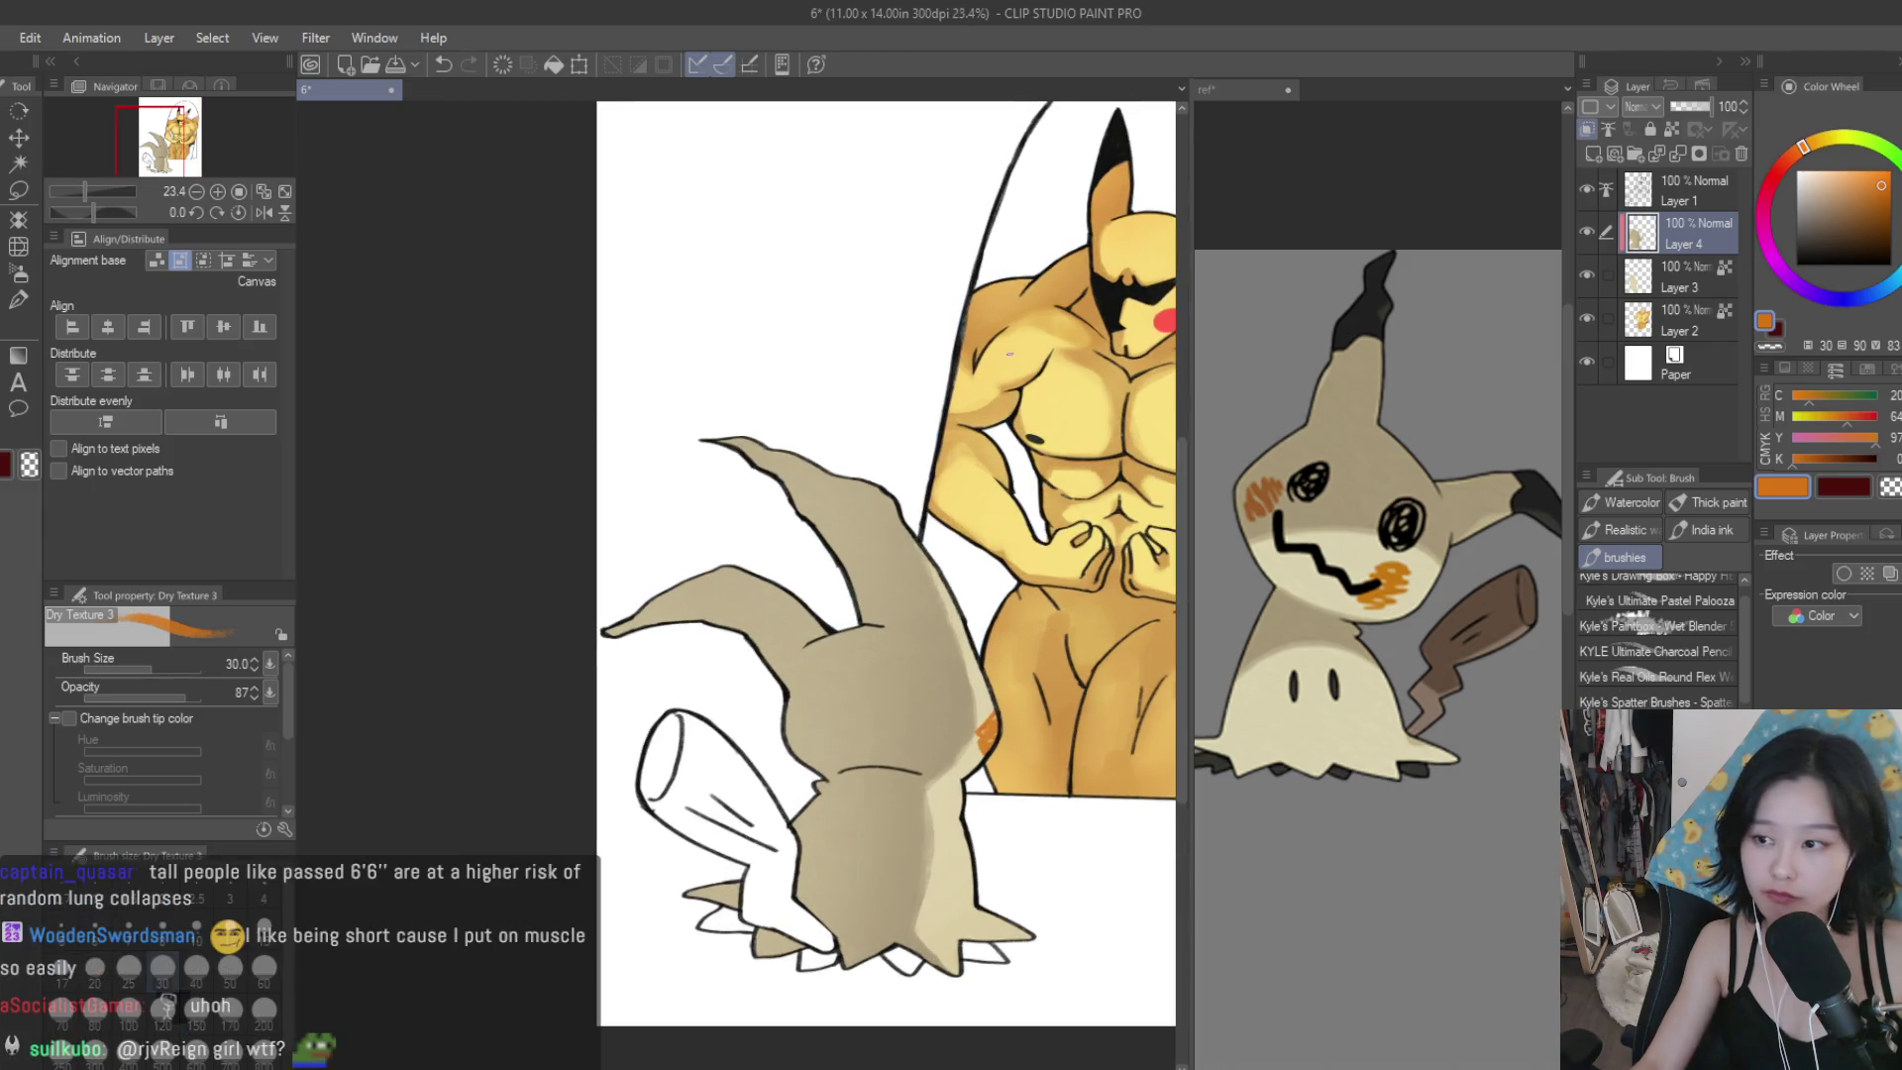
scroll(1010, 354, "up", 1)
left_click(1349, 322, "alt")
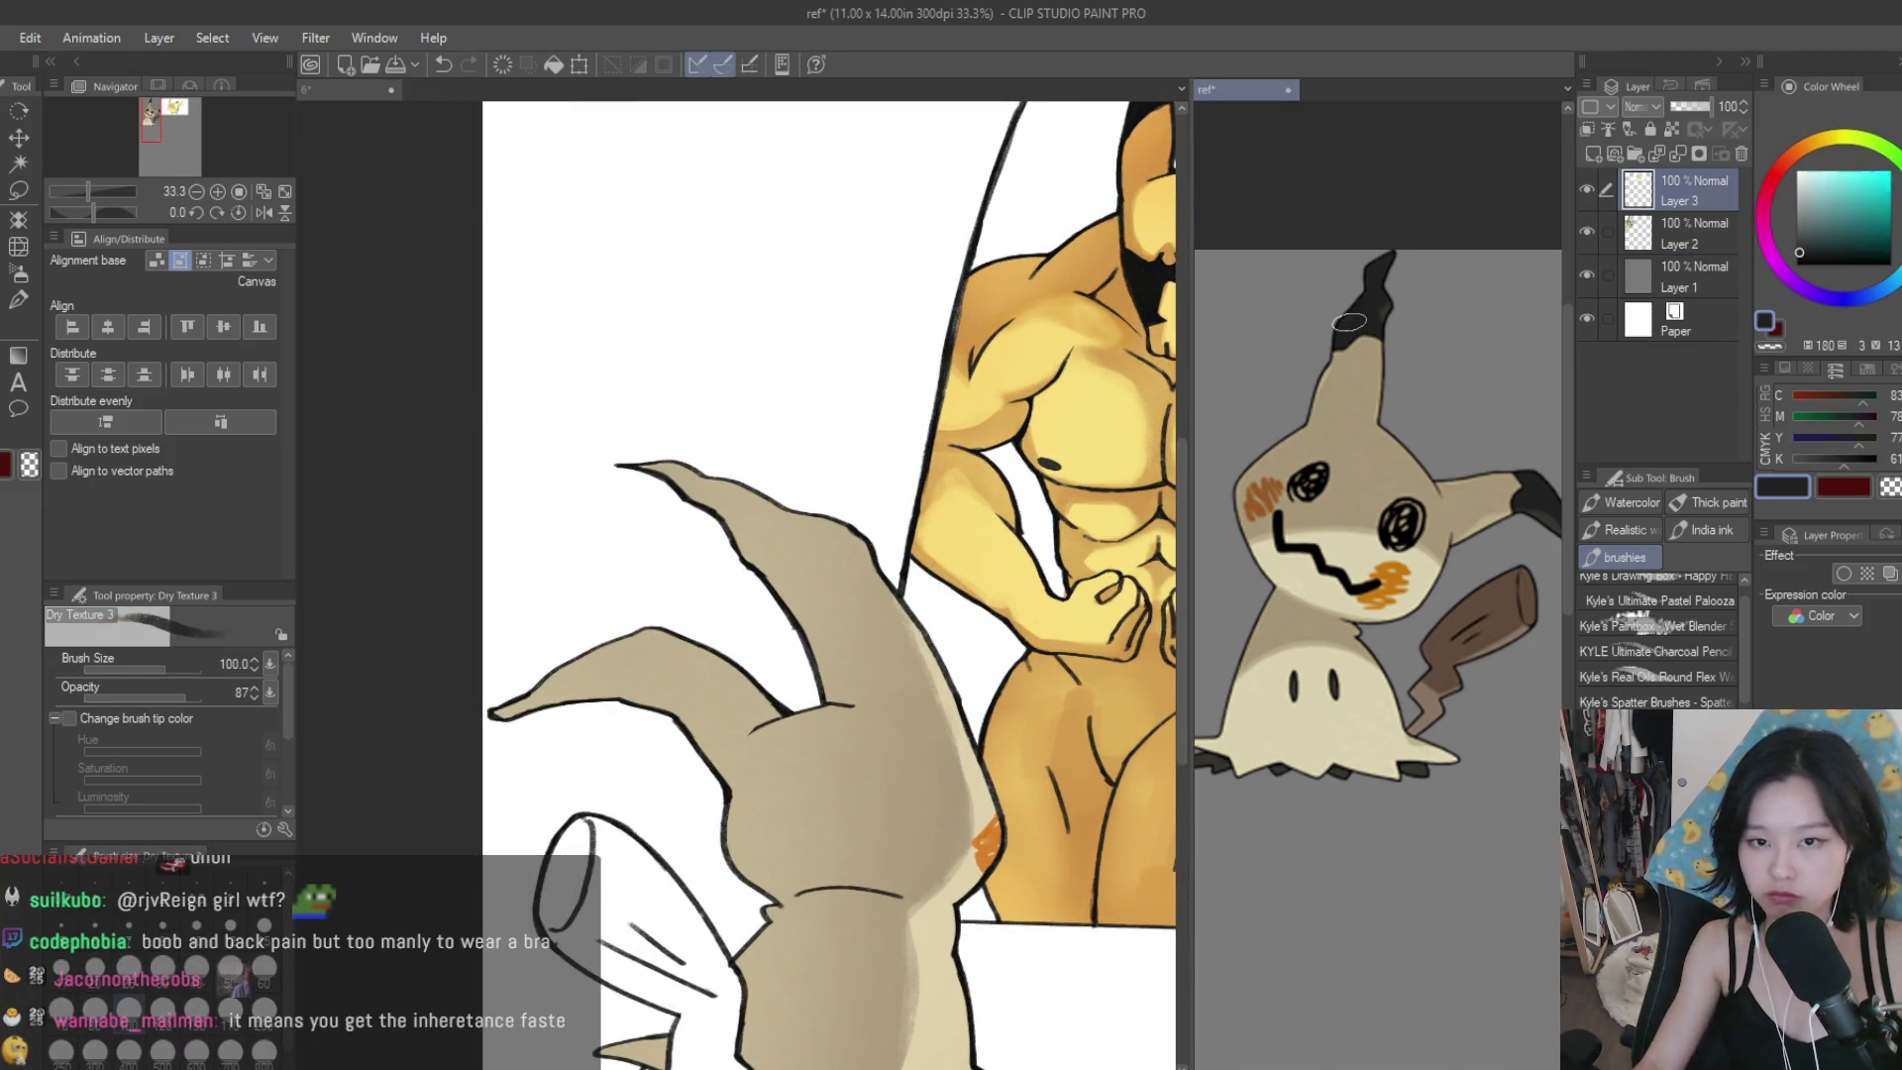
Brush dark paint over the tips of both Mimikyu's ears with the Dry Texture brush.
left_click(756, 442)
mouse_move(773, 584)
left_mouse_down()
mouse_move(694, 469)
mouse_move(773, 500)
mouse_move(781, 591)
left_mouse_up()
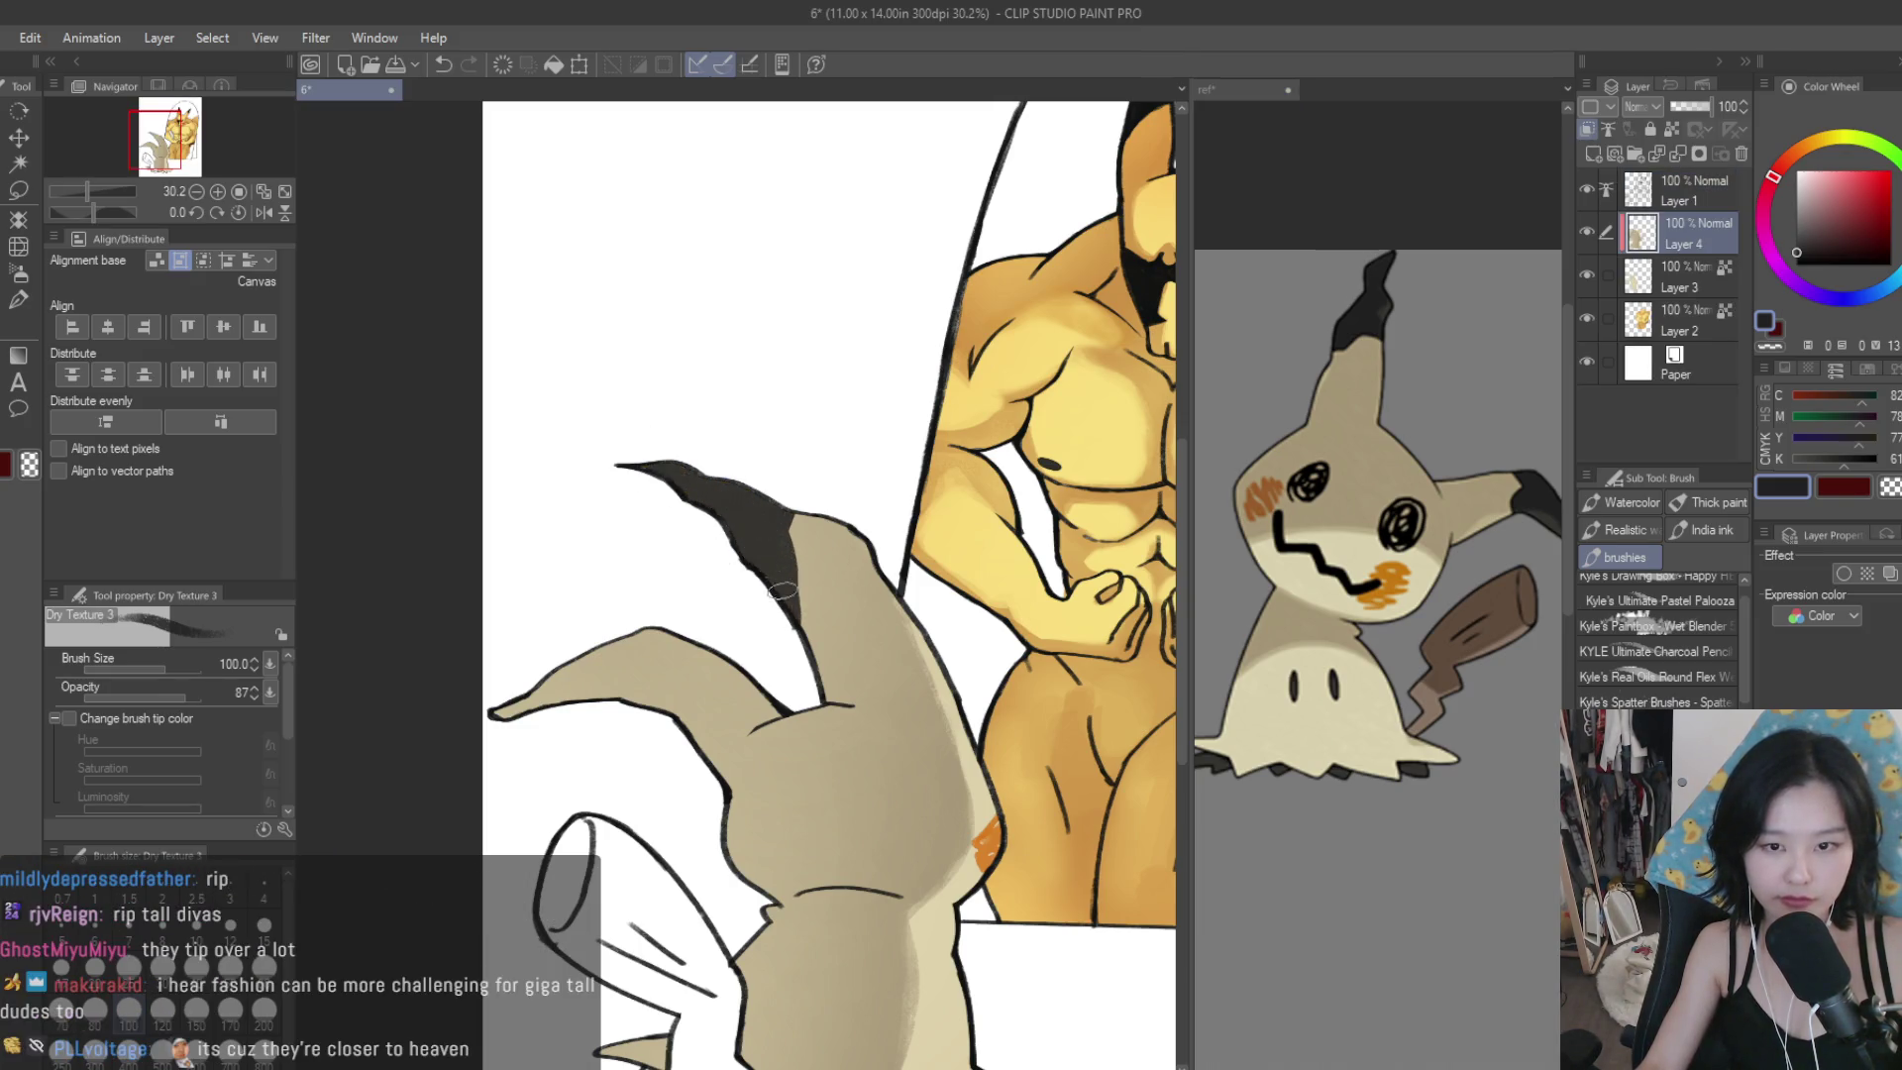
mouse_move(644, 638)
left_mouse_down()
mouse_move(612, 683)
mouse_move(658, 730)
mouse_move(584, 673)
mouse_move(525, 708)
mouse_move(505, 685)
mouse_move(624, 683)
mouse_move(540, 723)
left_mouse_up()
left_click_drag(694, 474, 782, 586)
scroll(743, 516, "down", 4)
scroll(718, 457, "up", 3)
scroll(718, 458, "up", 1)
mouse_move(750, 510)
left_mouse_down()
mouse_move(698, 598)
mouse_move(697, 571)
left_mouse_up()
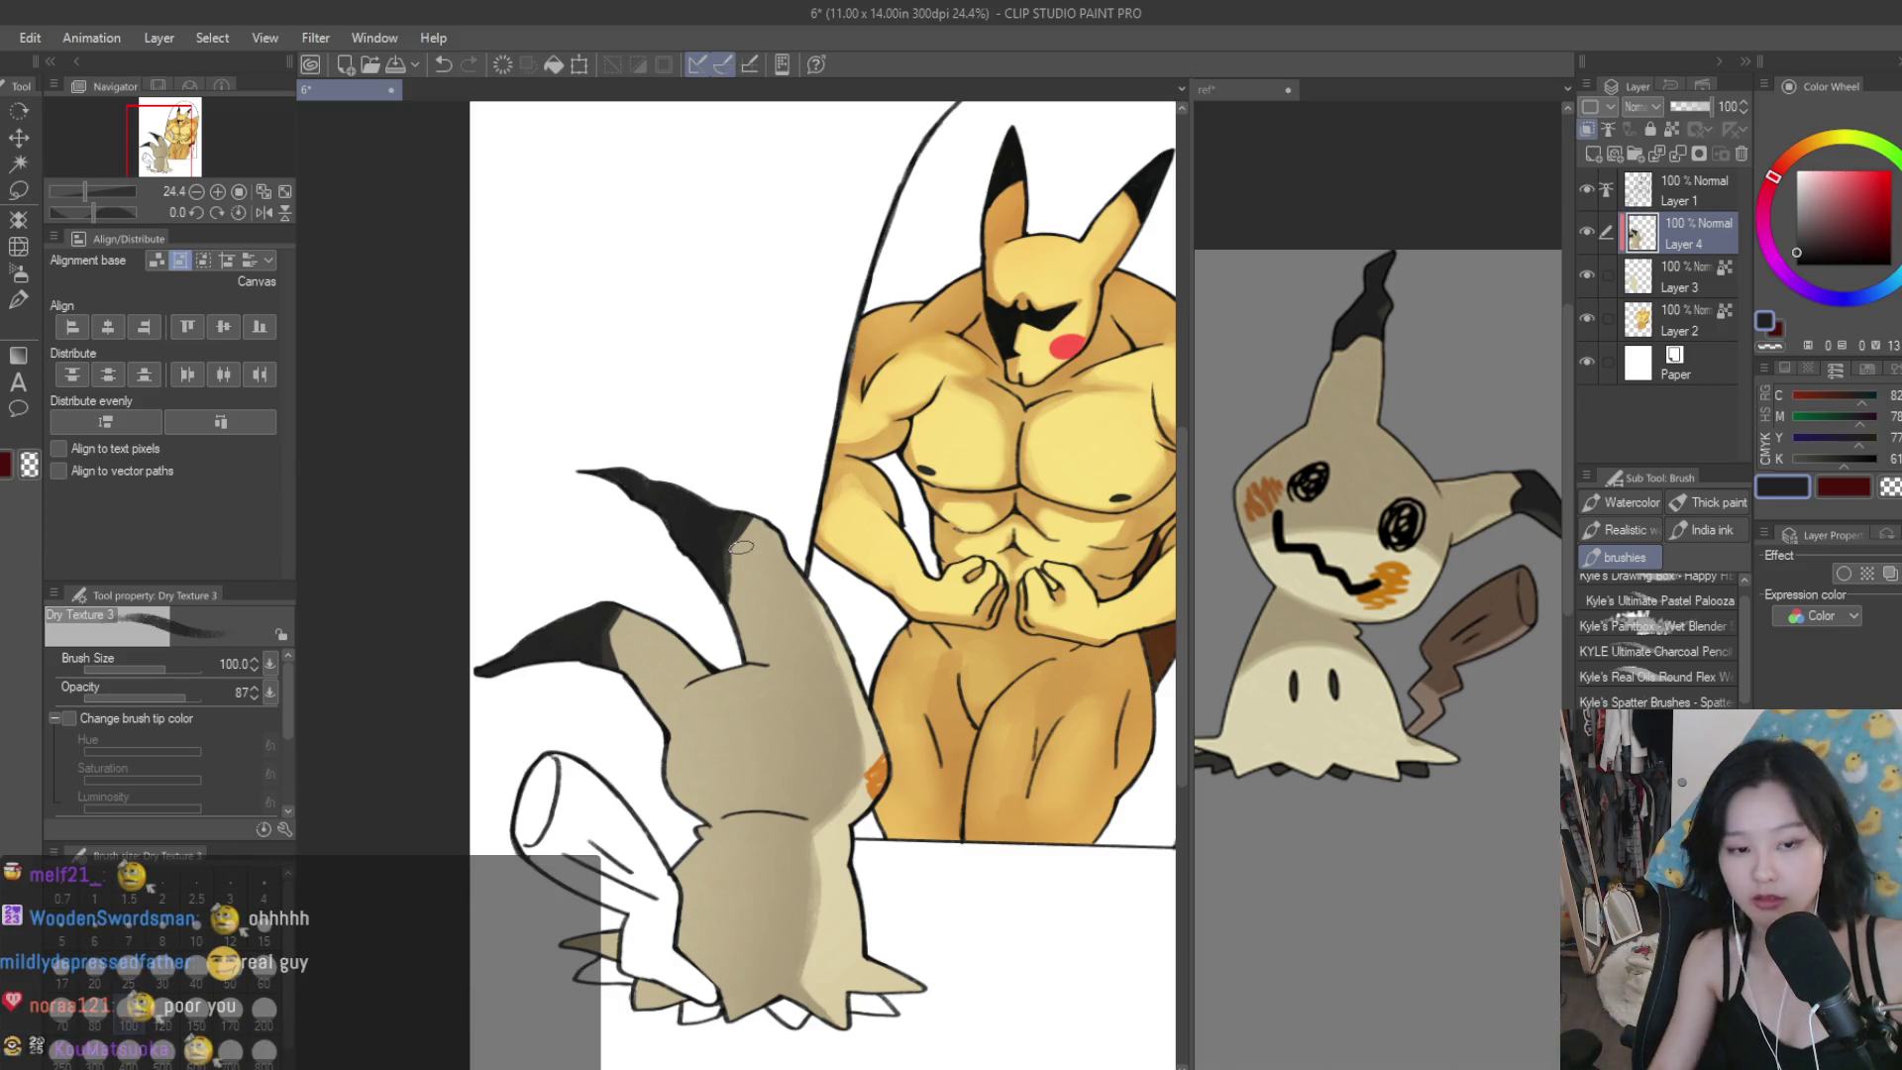
scroll(728, 649, "down", 2)
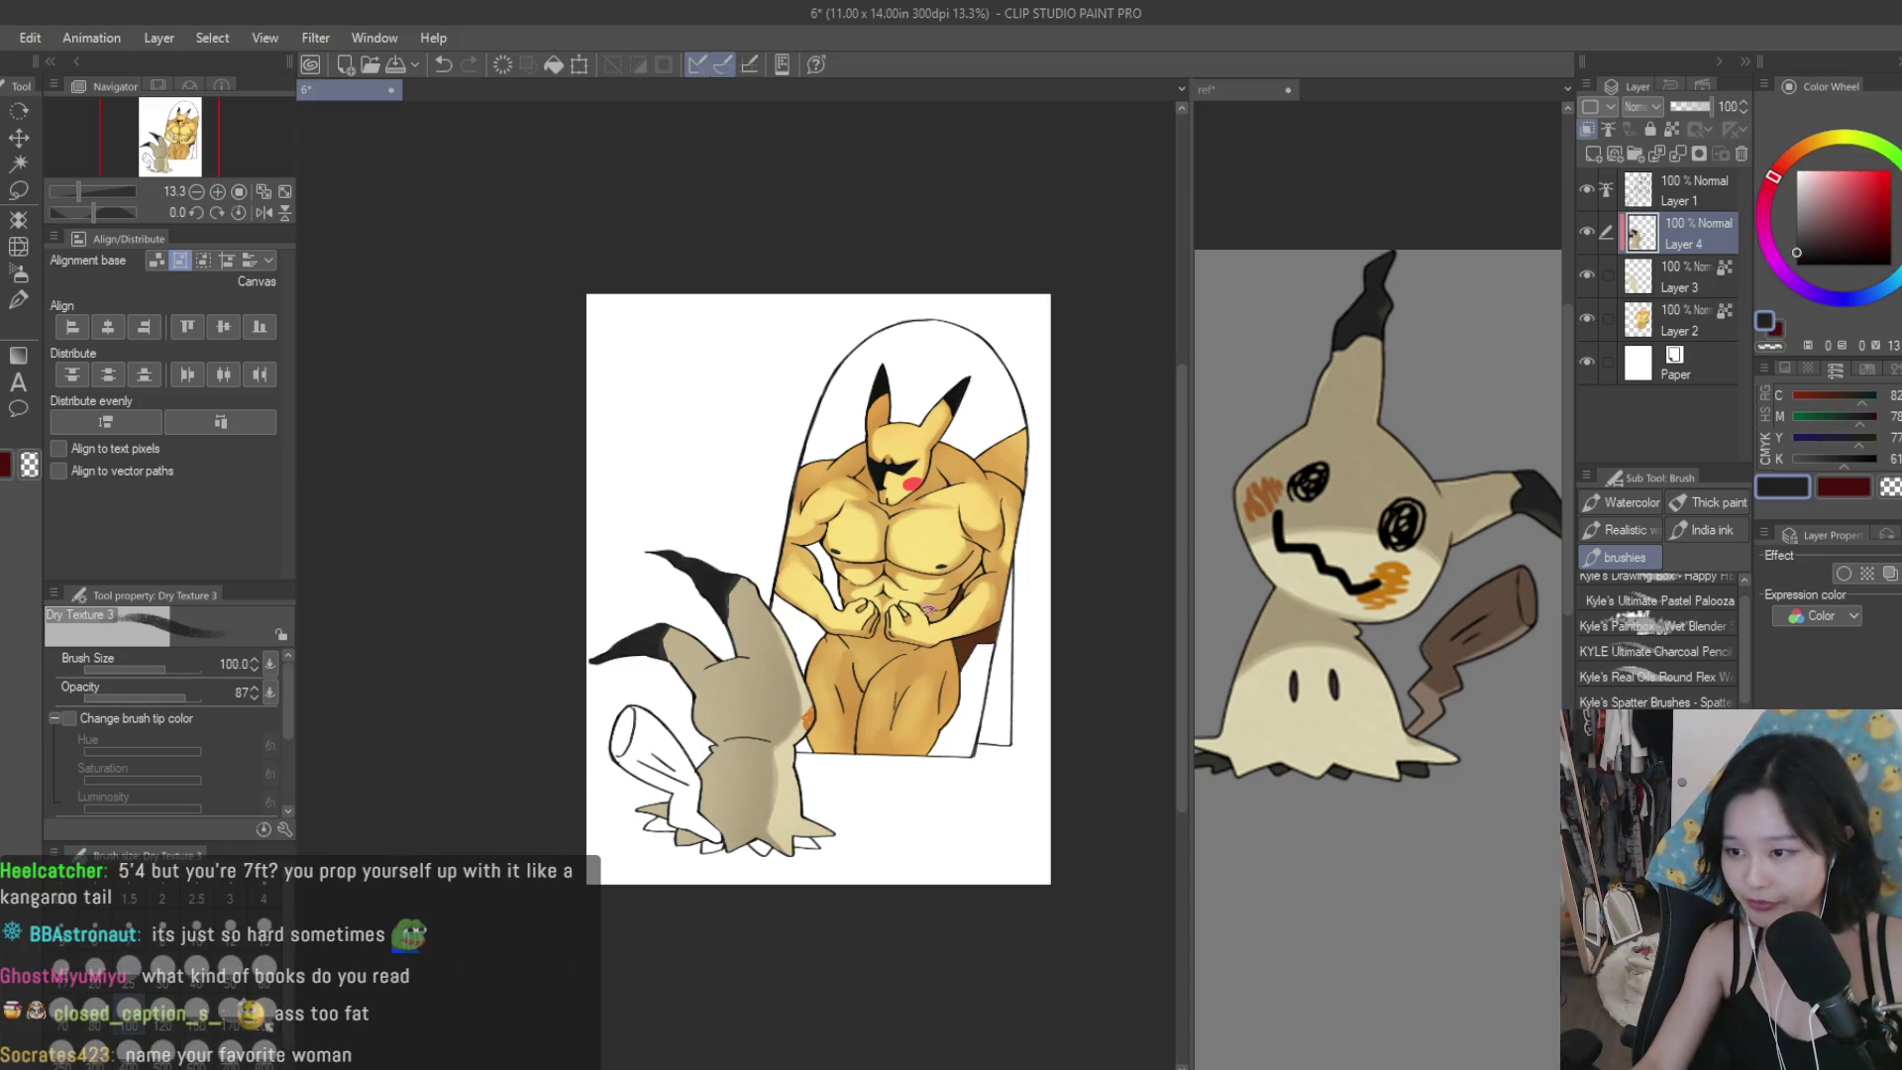
scroll(968, 614, "up", 2)
On a new layer, fill Mimikyu's tail with the brown sampled from the reference.
left_click(12, 275)
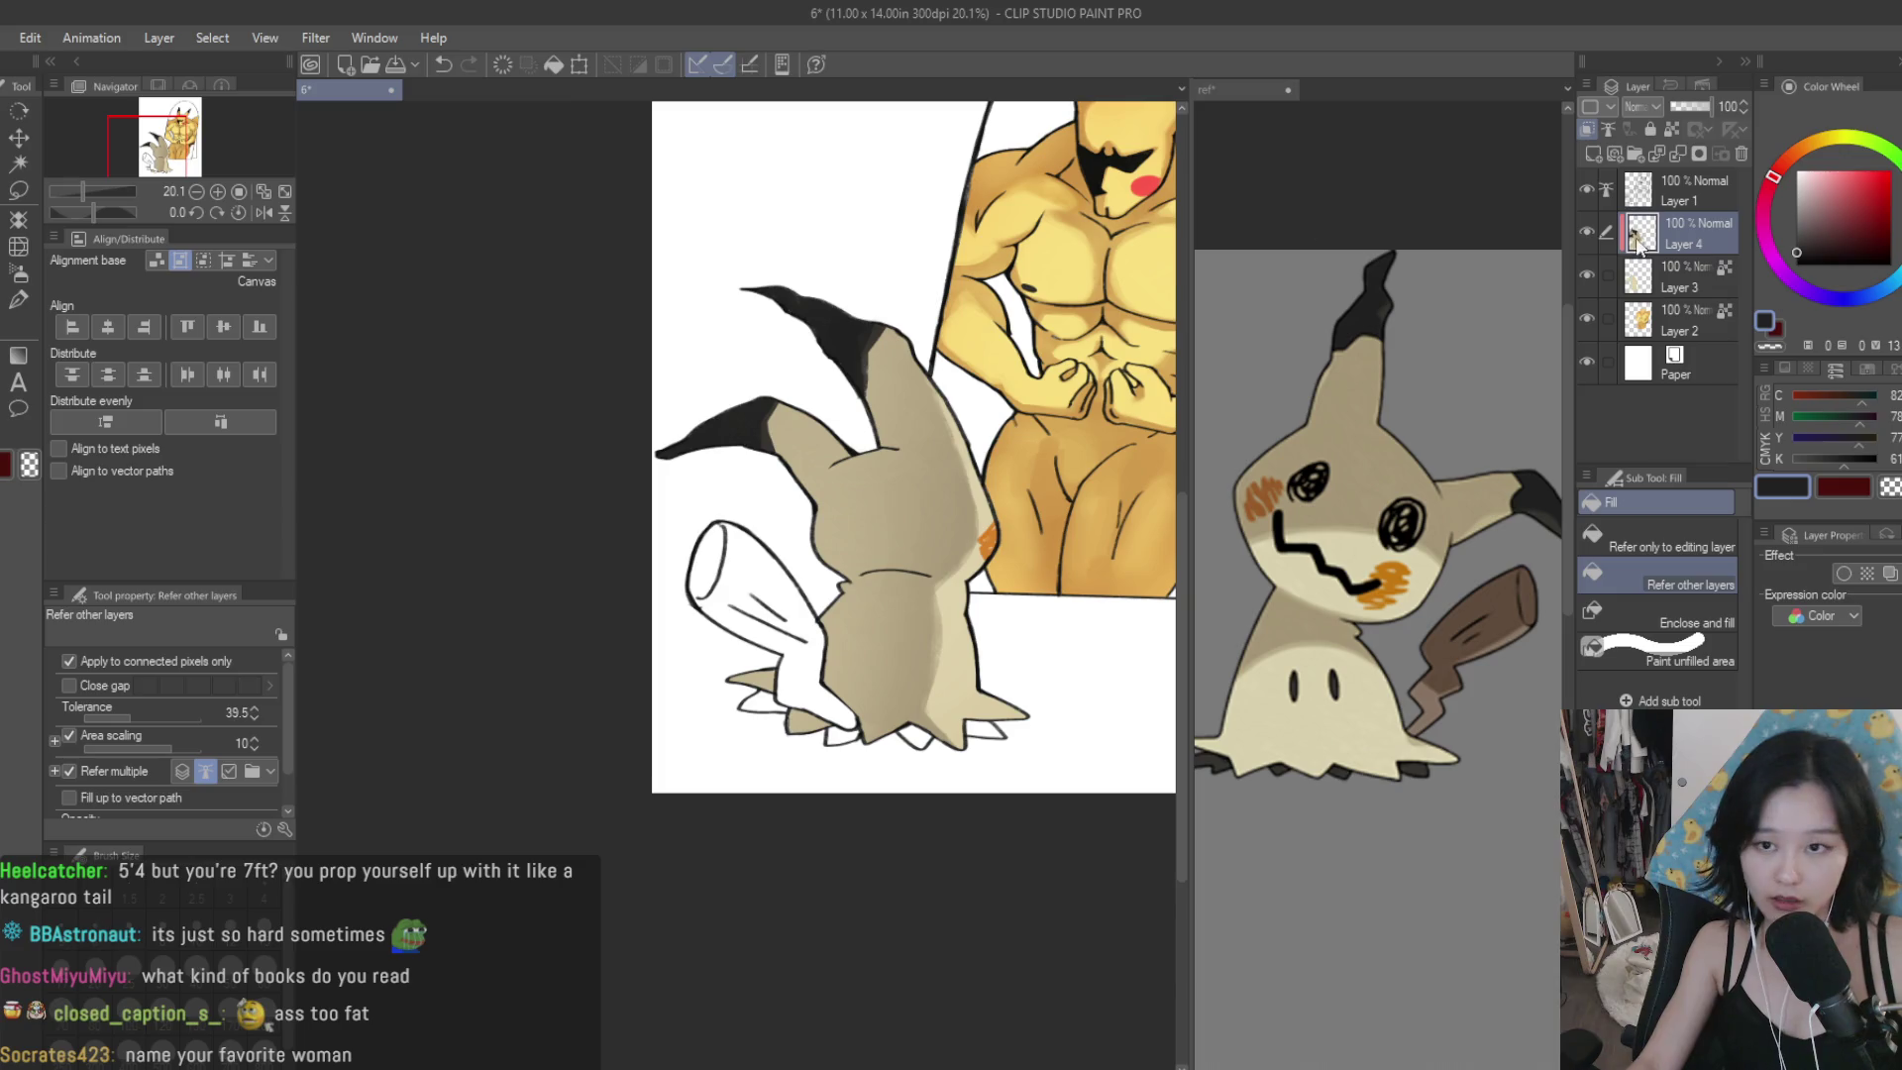
left_click(1590, 154)
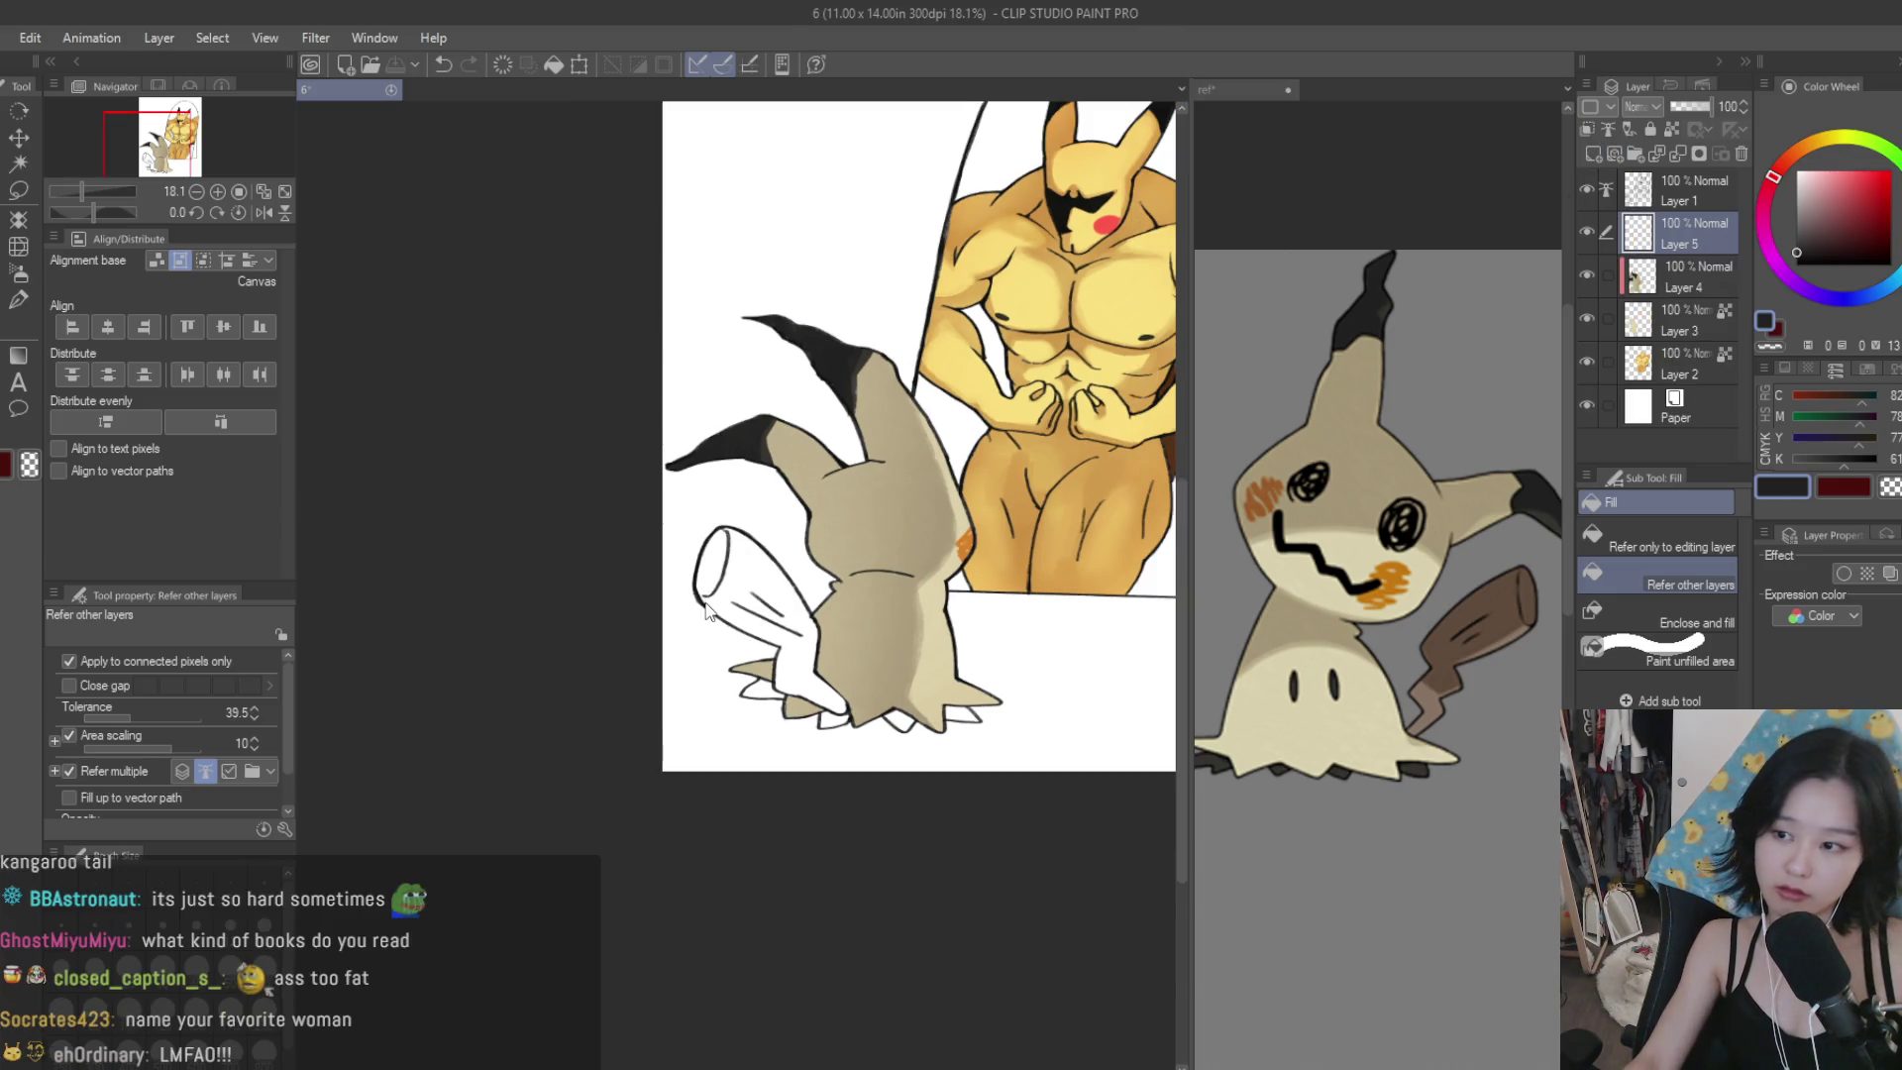
scroll(883, 651, "up", 3)
left_click(1515, 629, "alt")
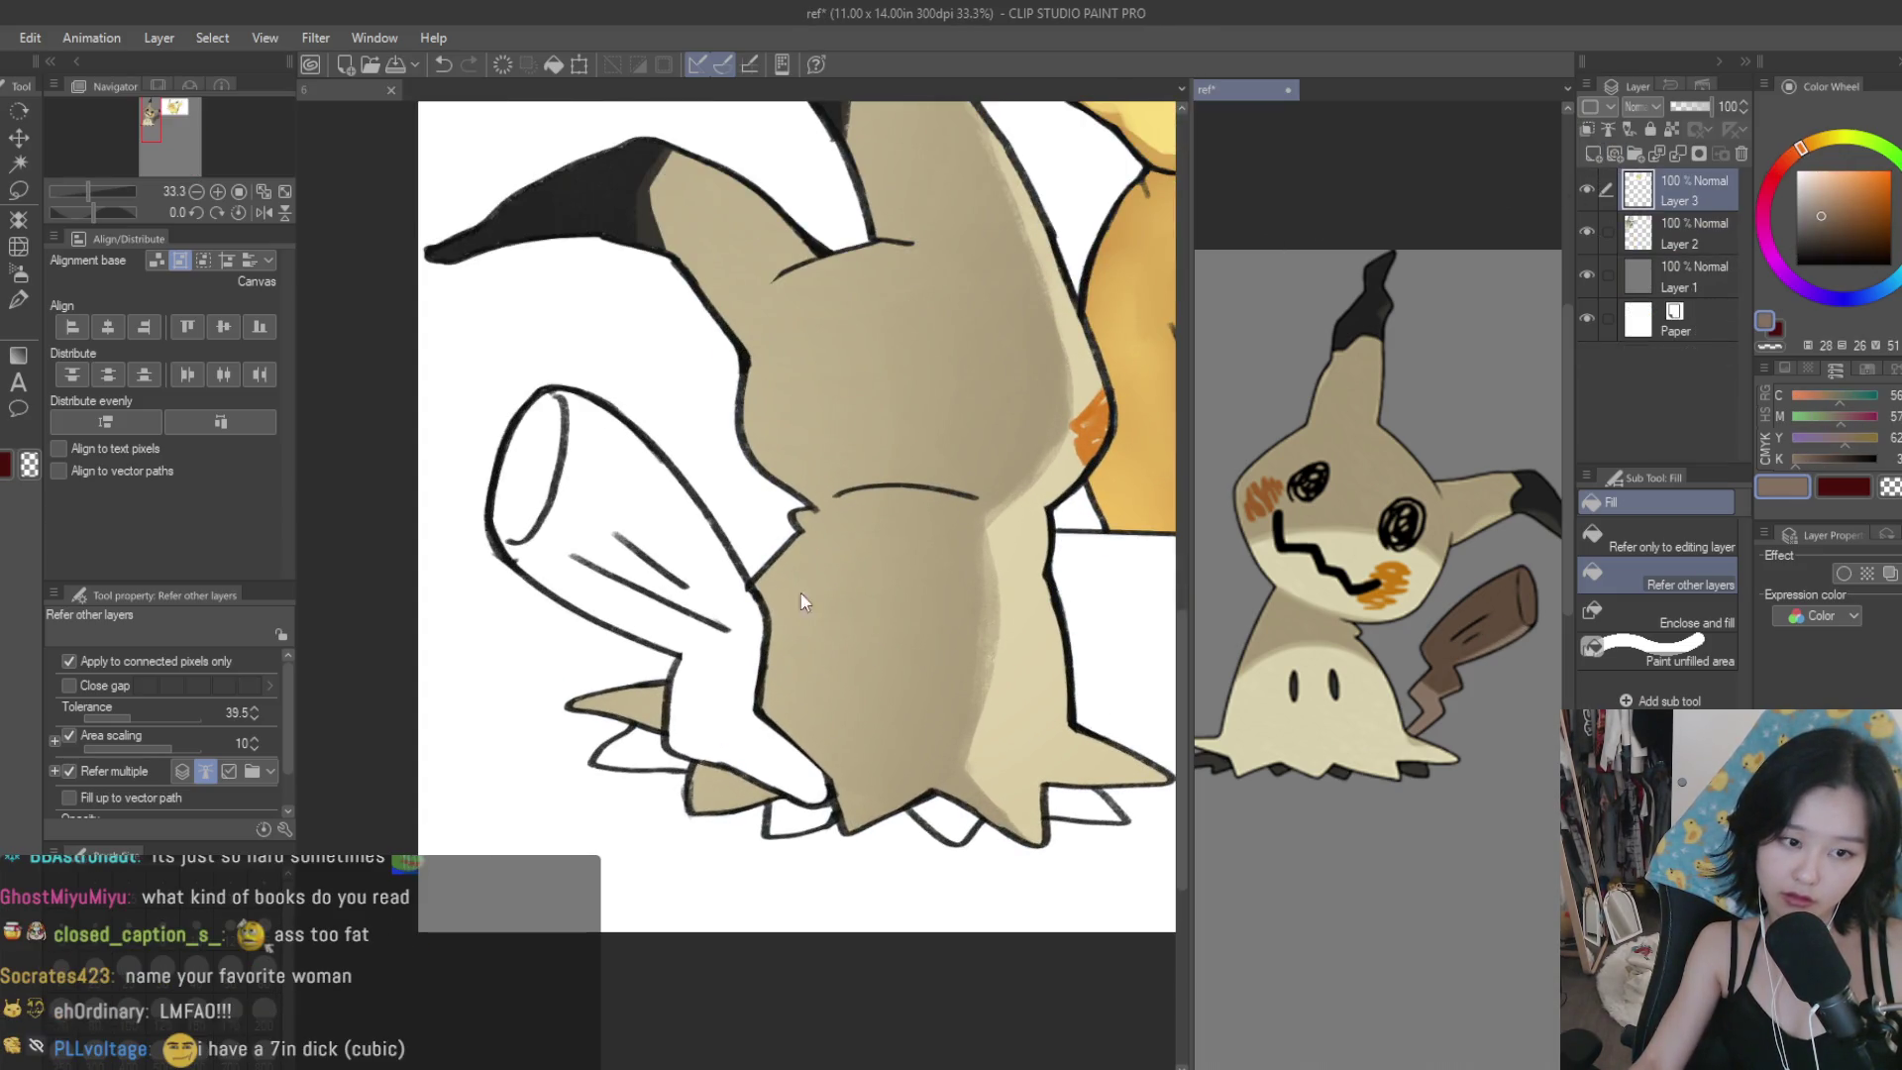
left_click(703, 676)
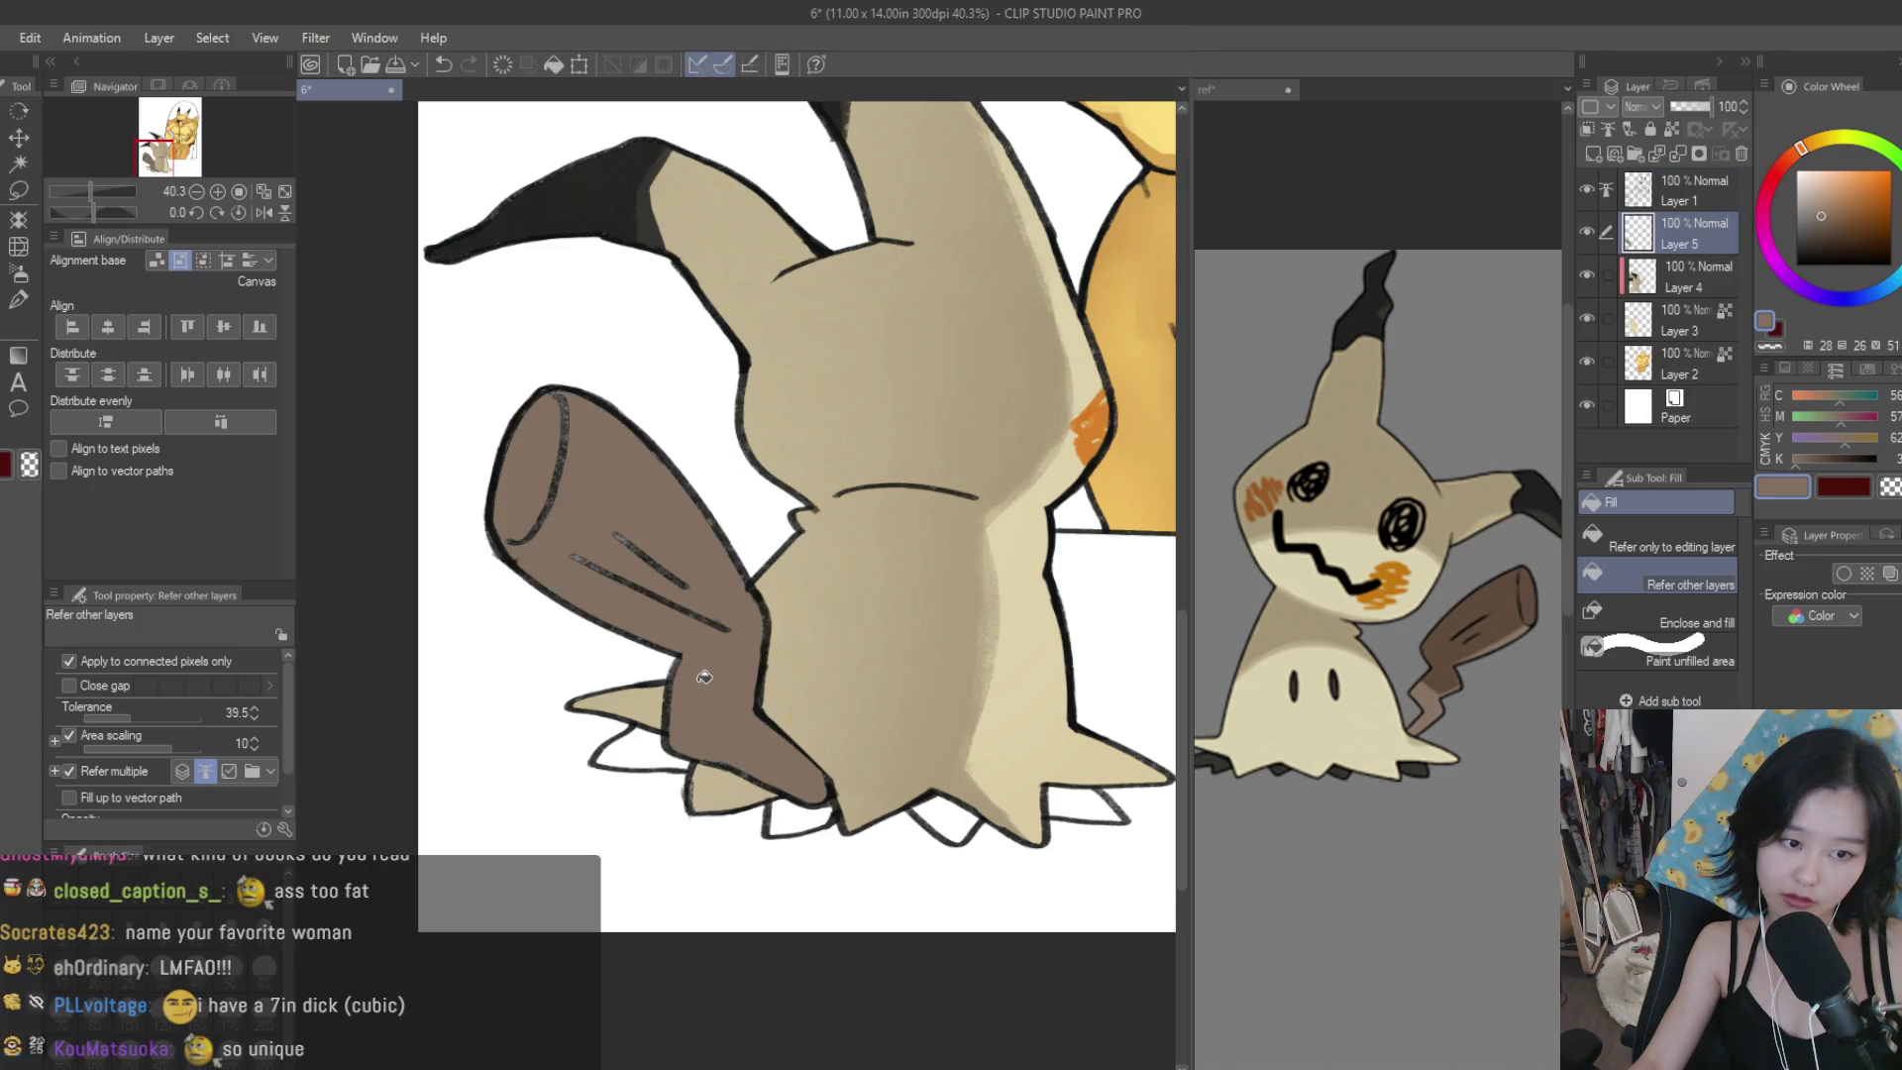
Touch up the lower stripe on the tail with the Turnip pen.
left_click(19, 299)
scroll(634, 480, "up", 2)
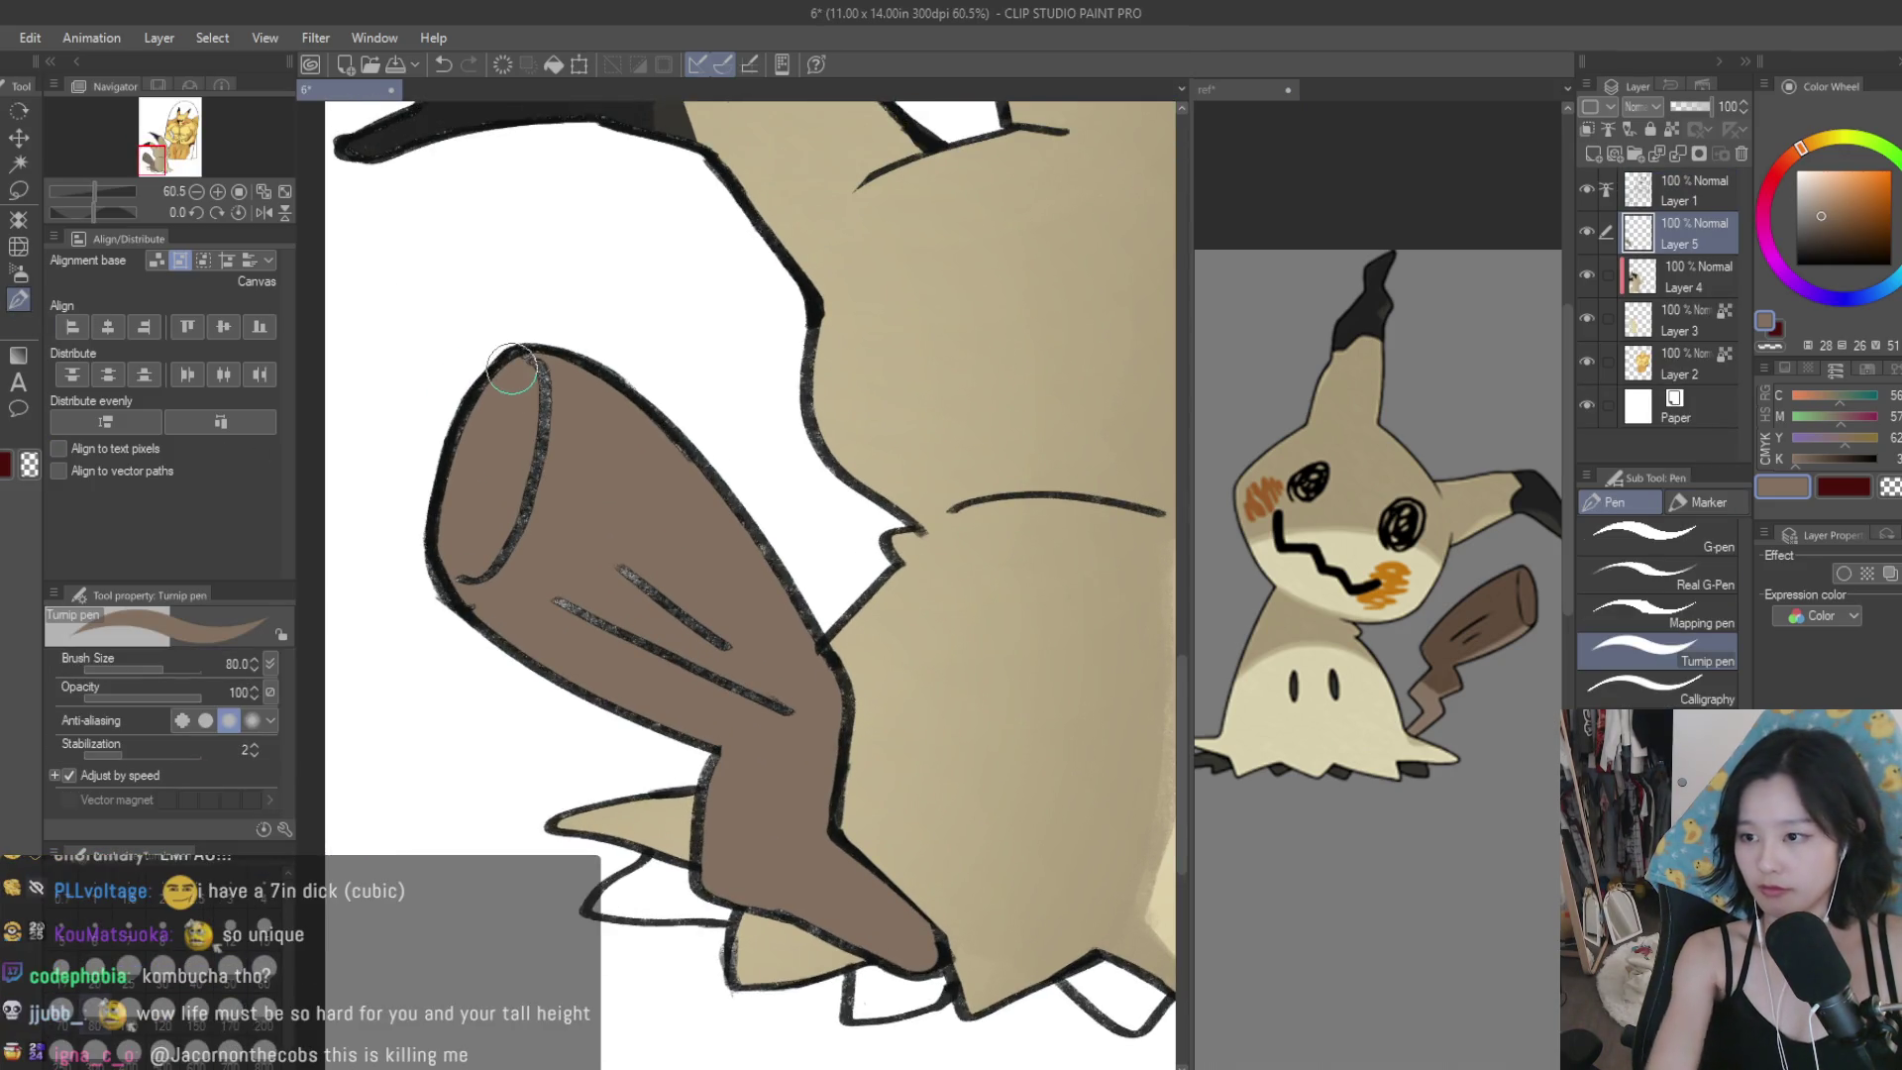
scroll(511, 368, "up", 2)
left_click_drag(561, 670, 579, 691)
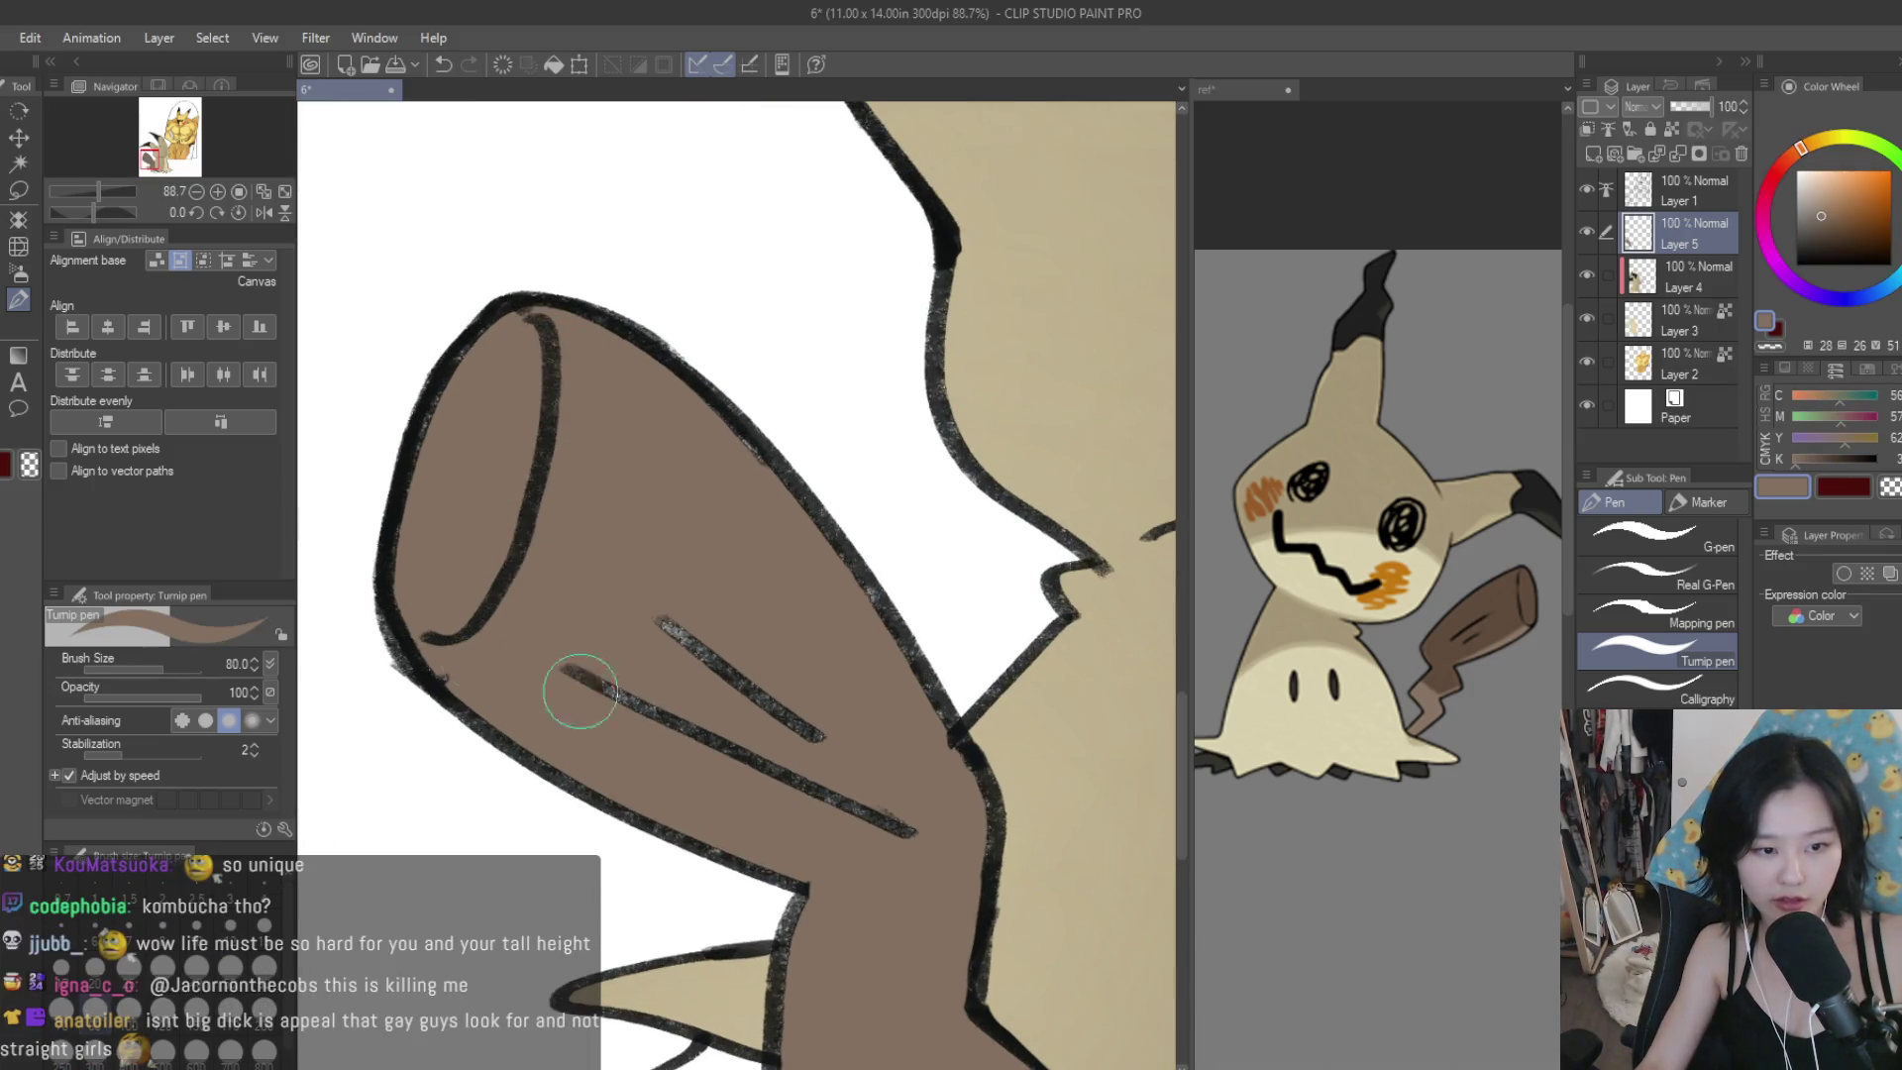
scroll(792, 634, "down", 1)
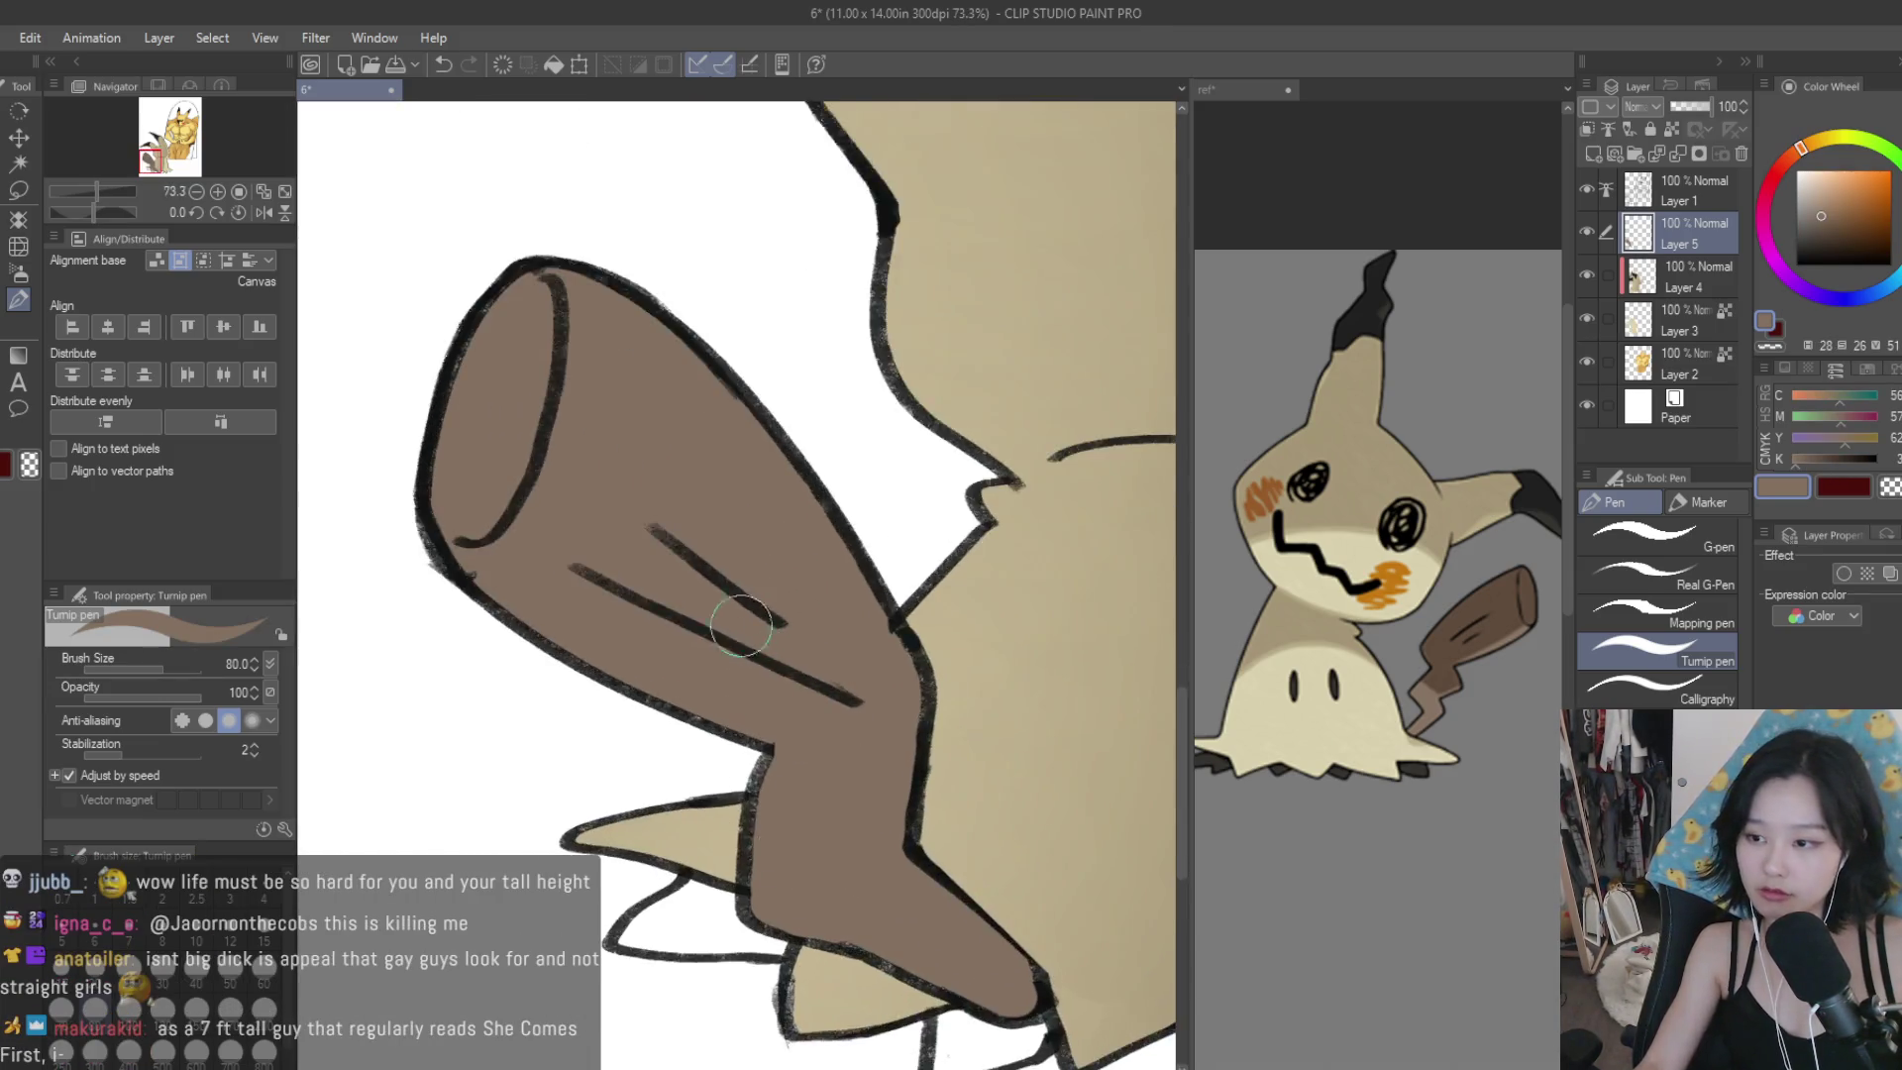
scroll(741, 626, "up", 1)
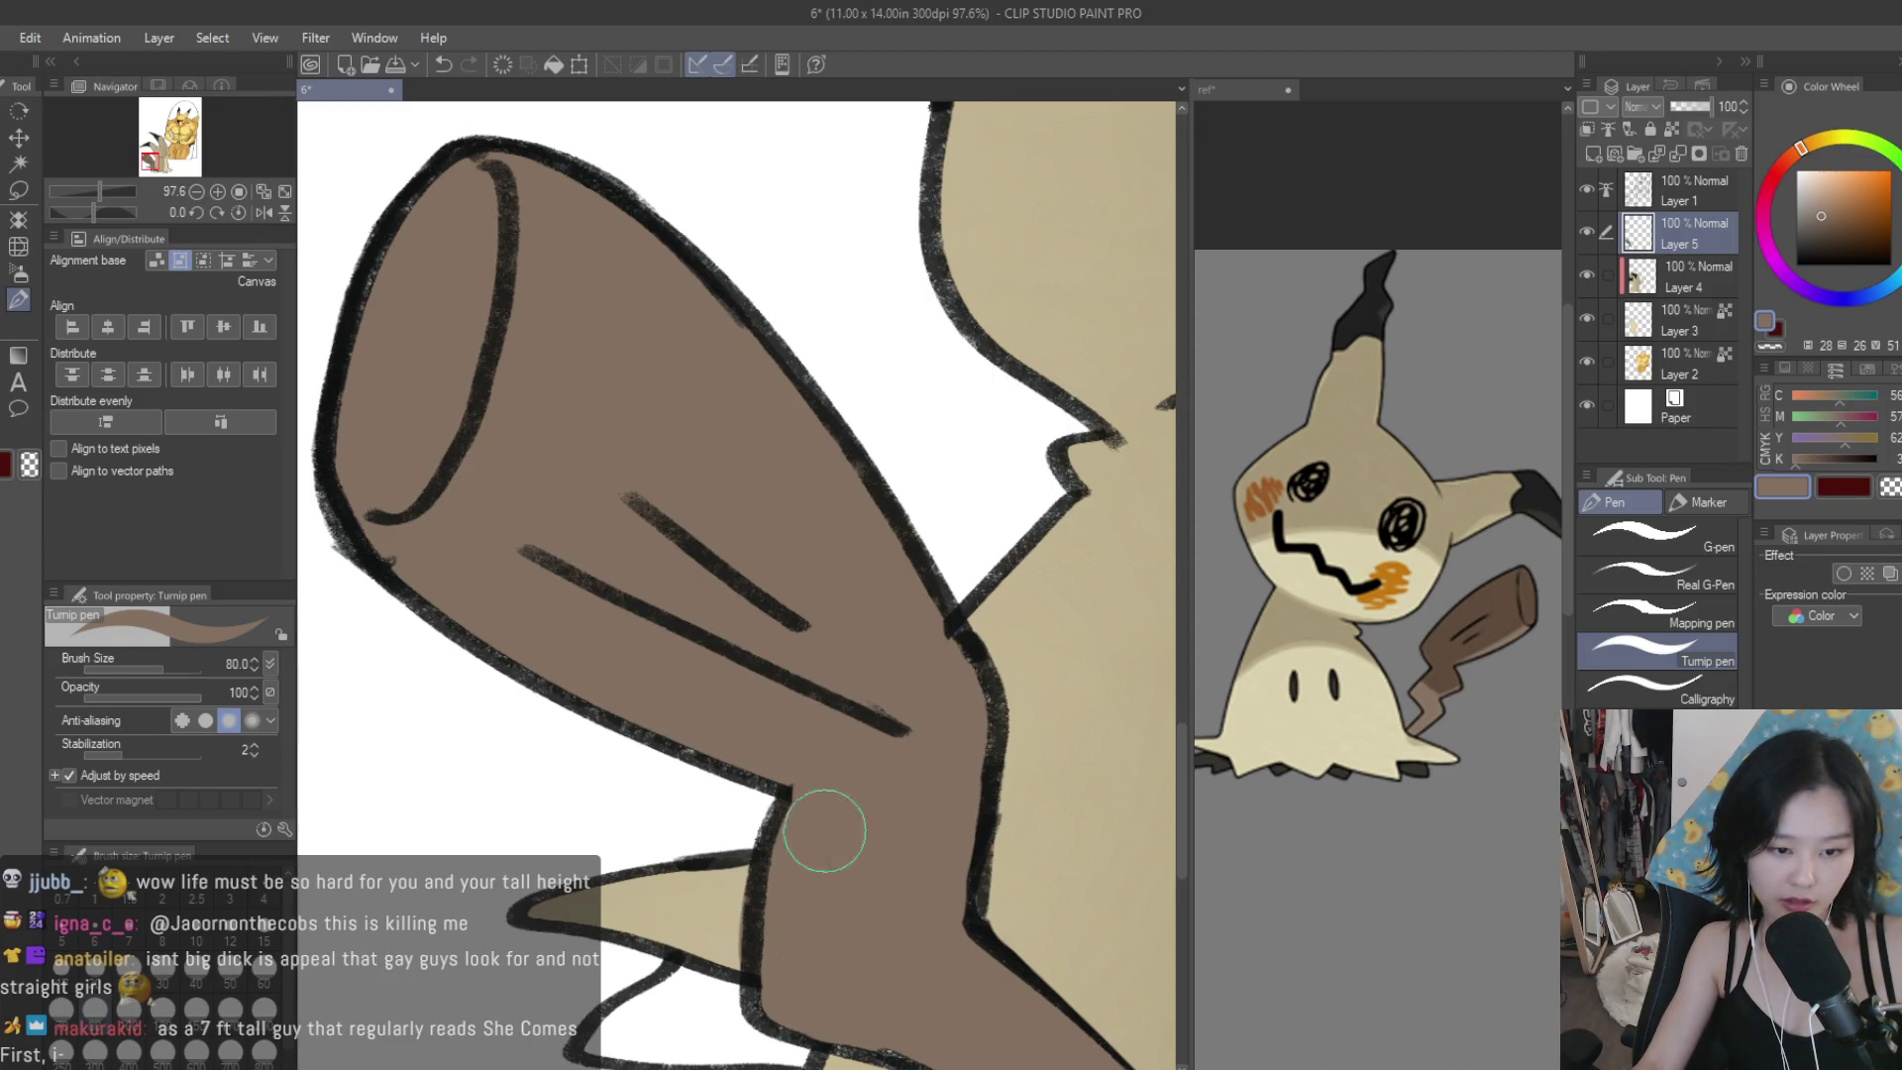
scroll(824, 830, "down", 1)
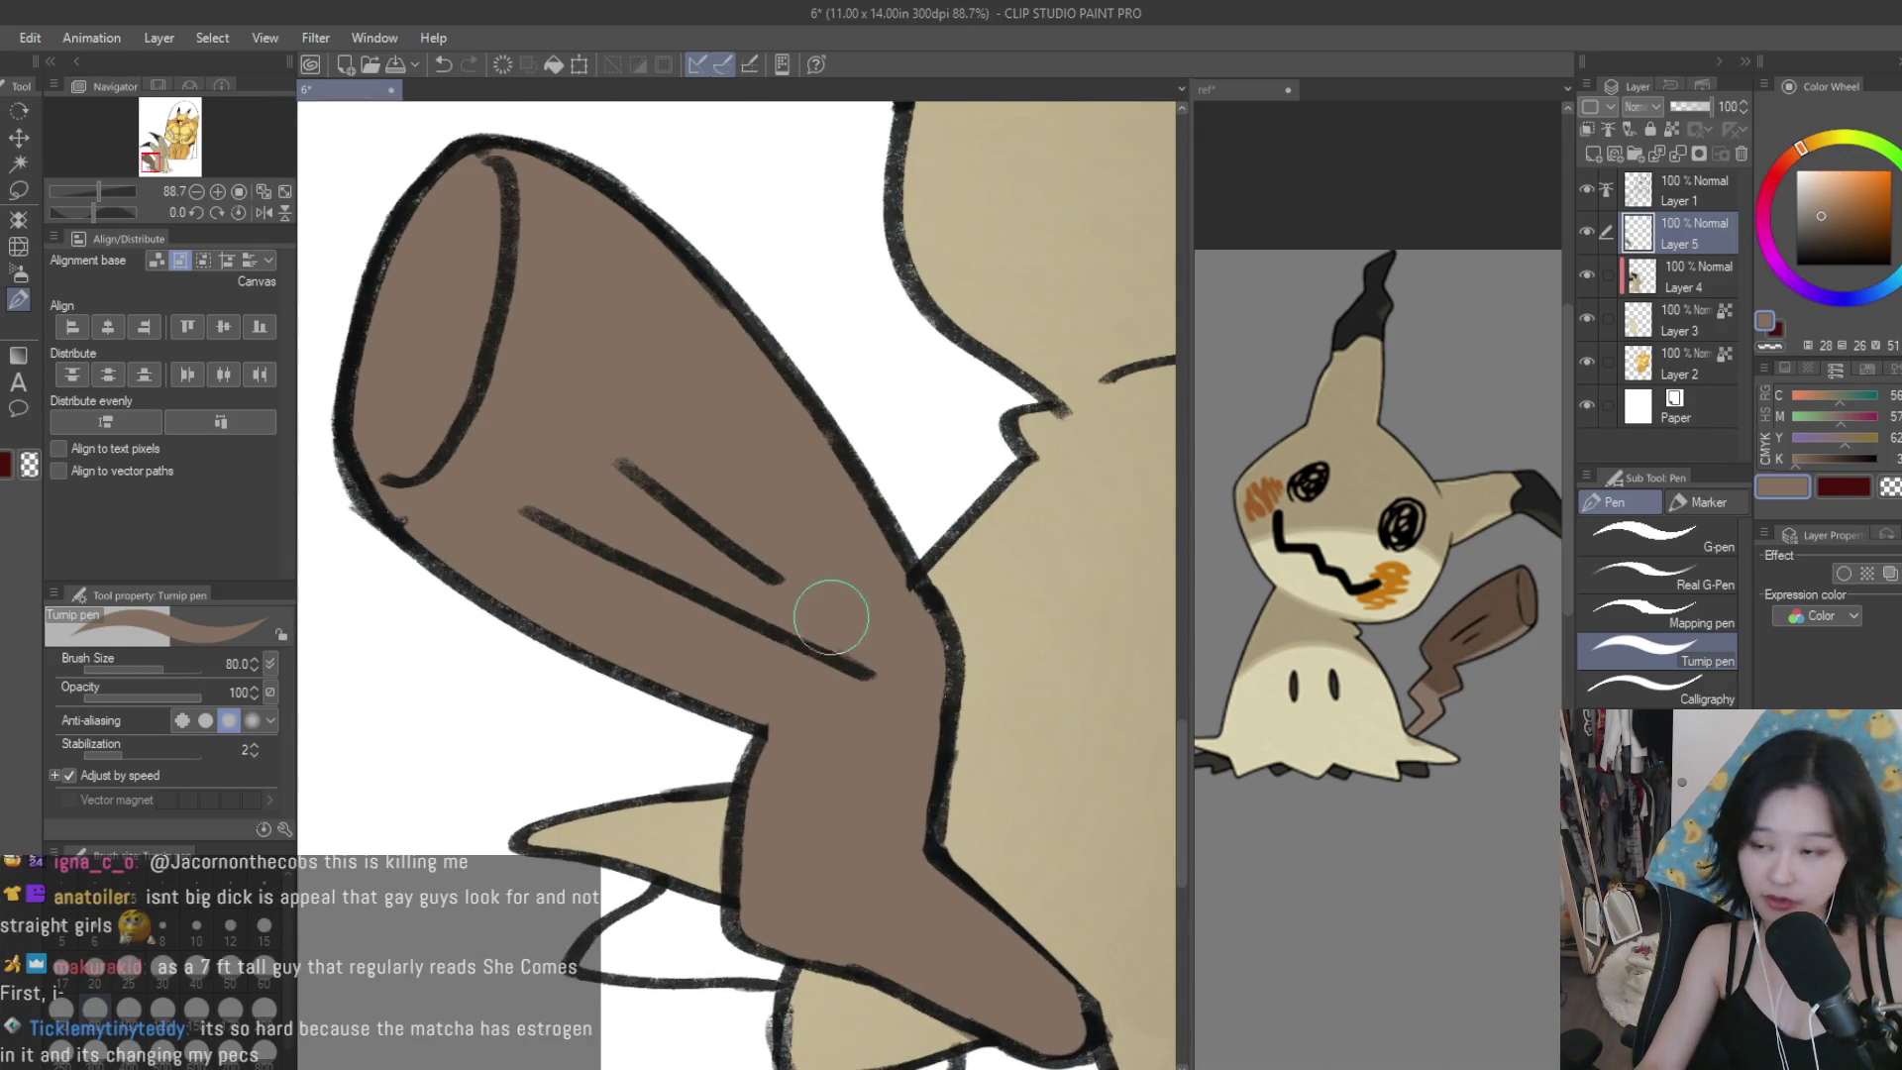
scroll(830, 617, "up", 1)
scroll(853, 644, "up", 2)
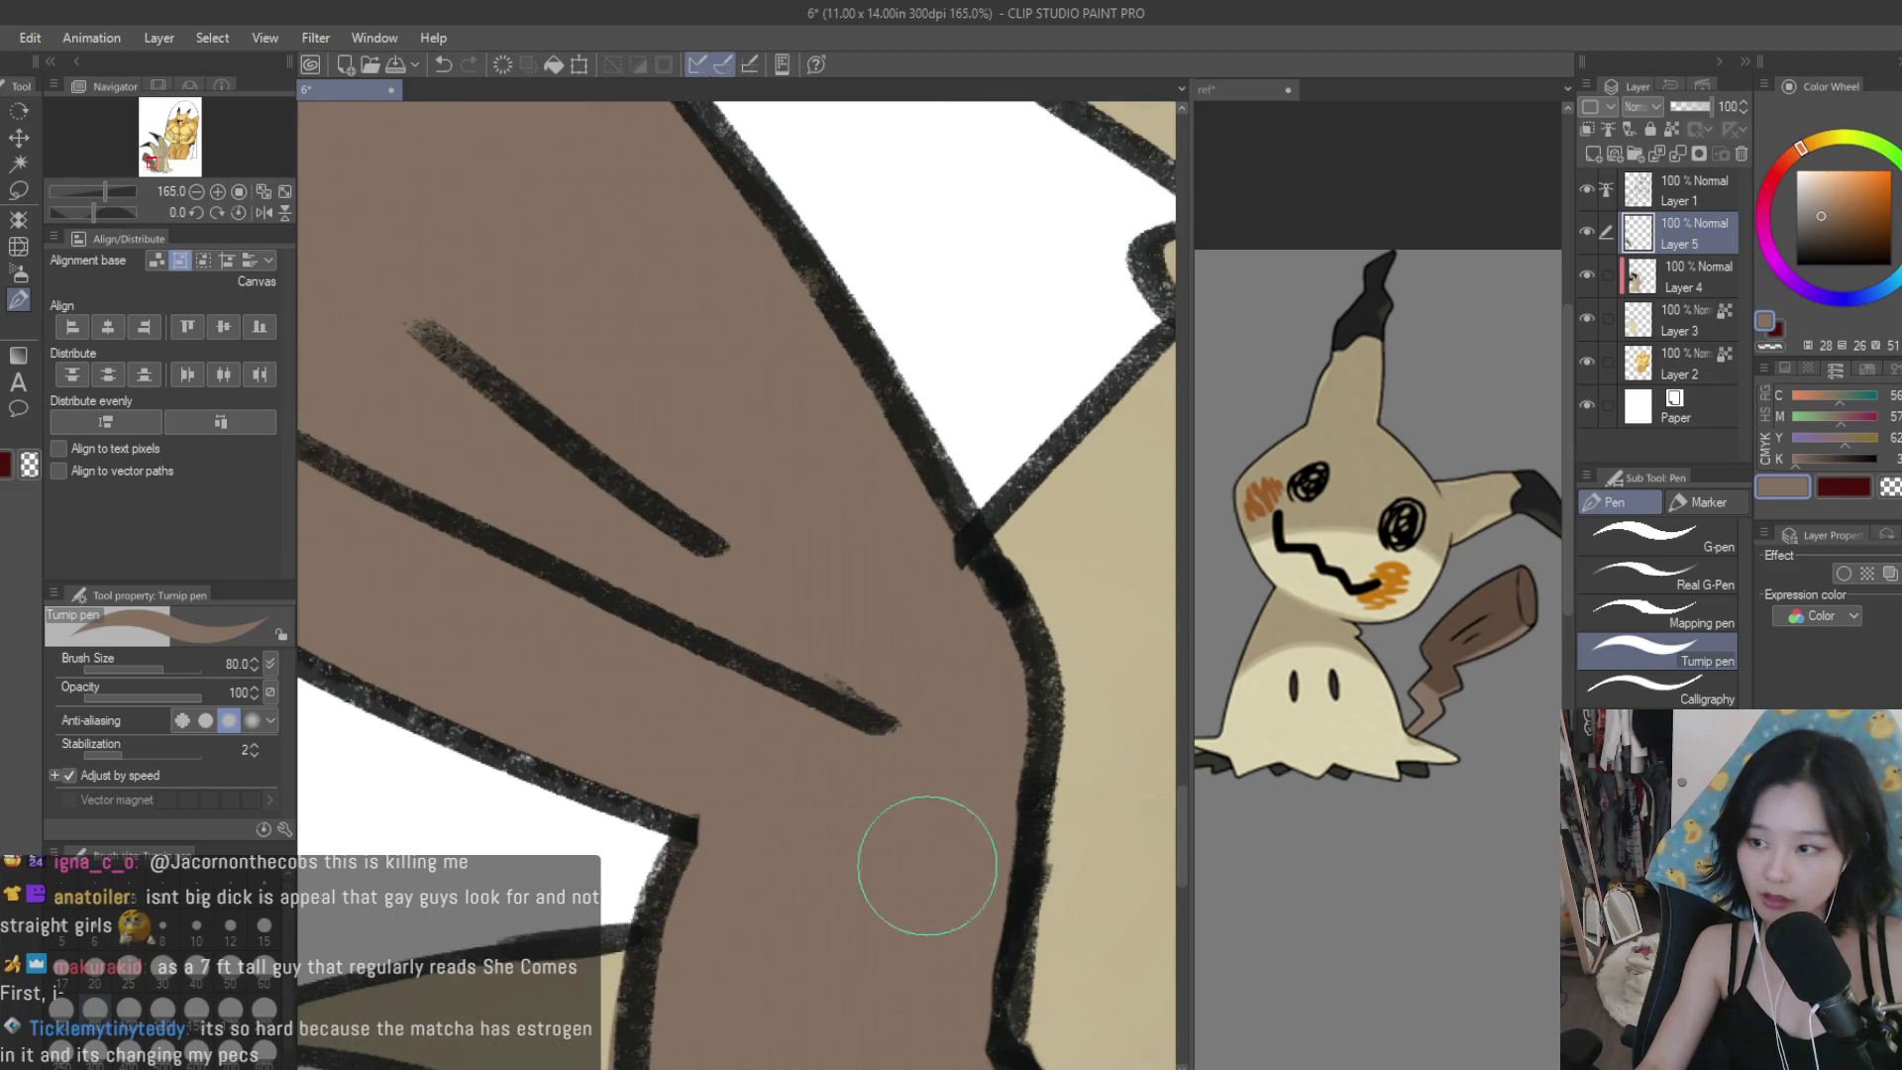
scroll(783, 574, "down", 2)
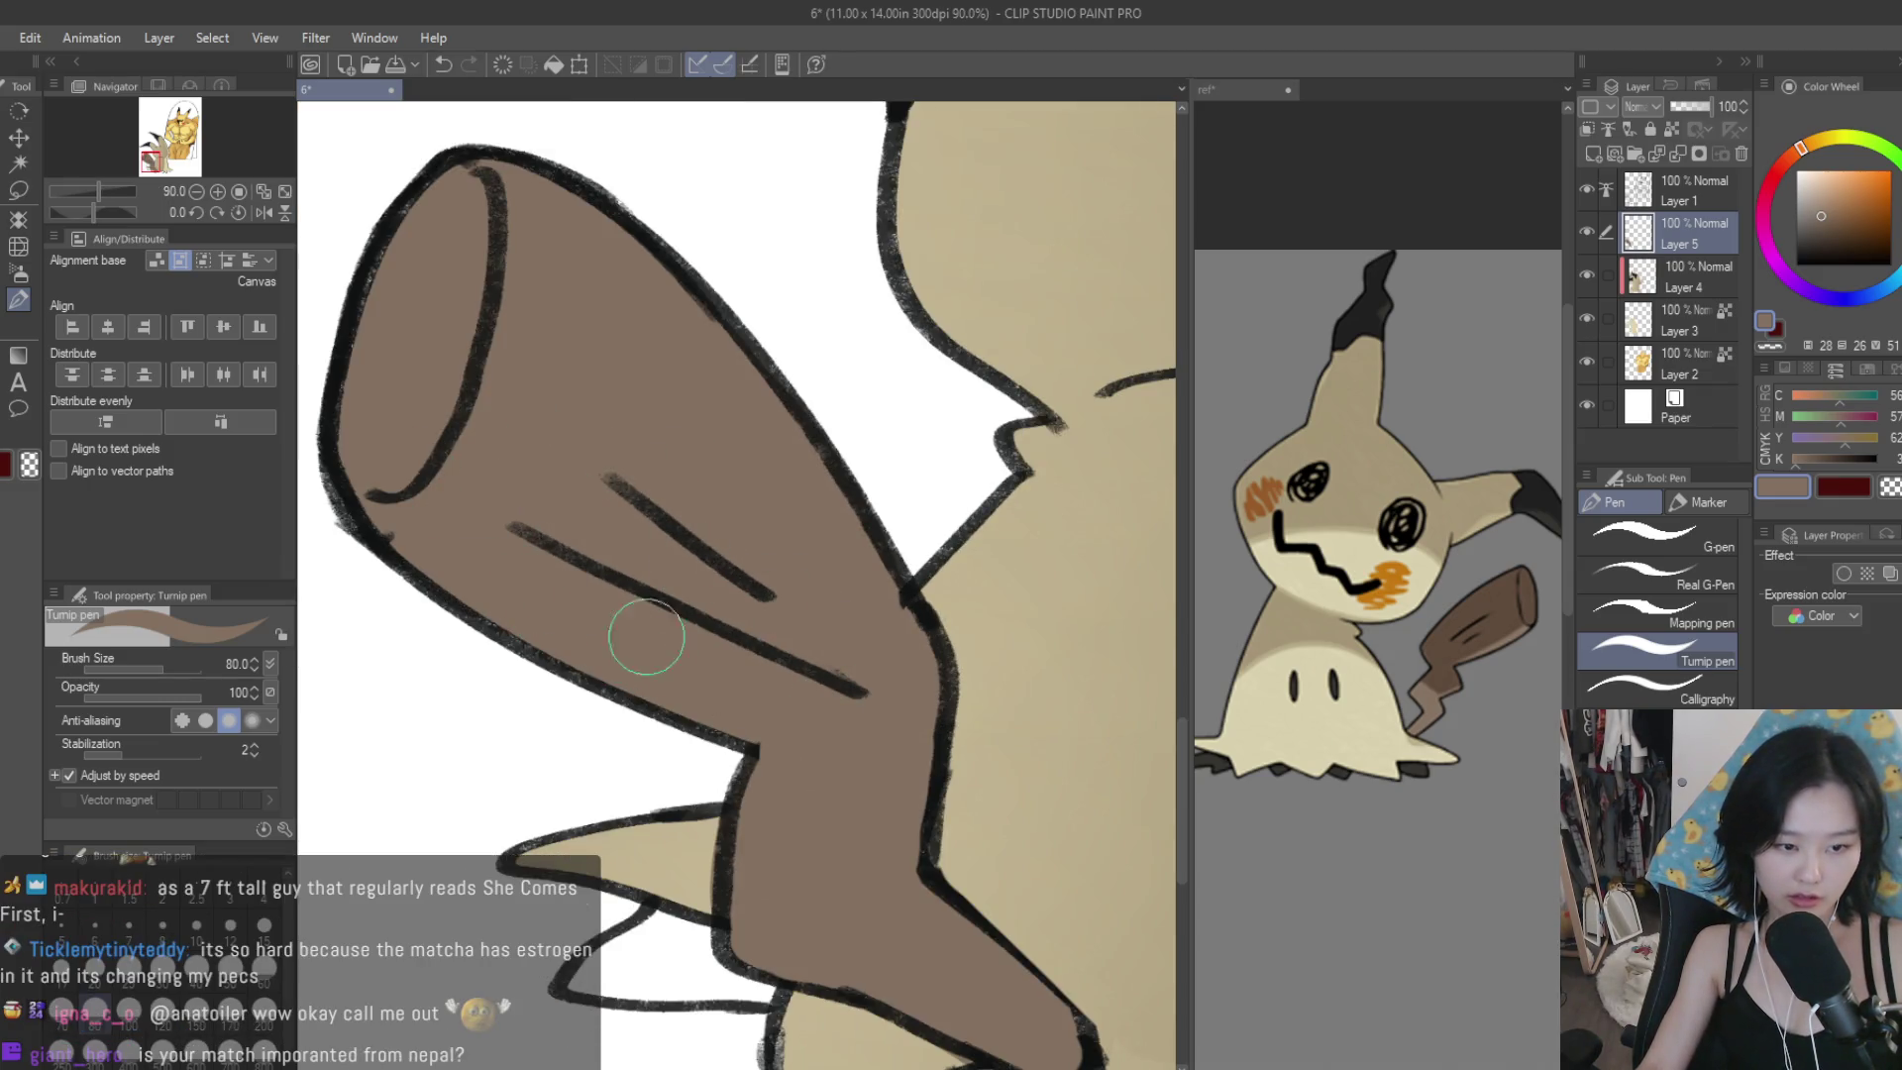
scroll(646, 637, "down", 3)
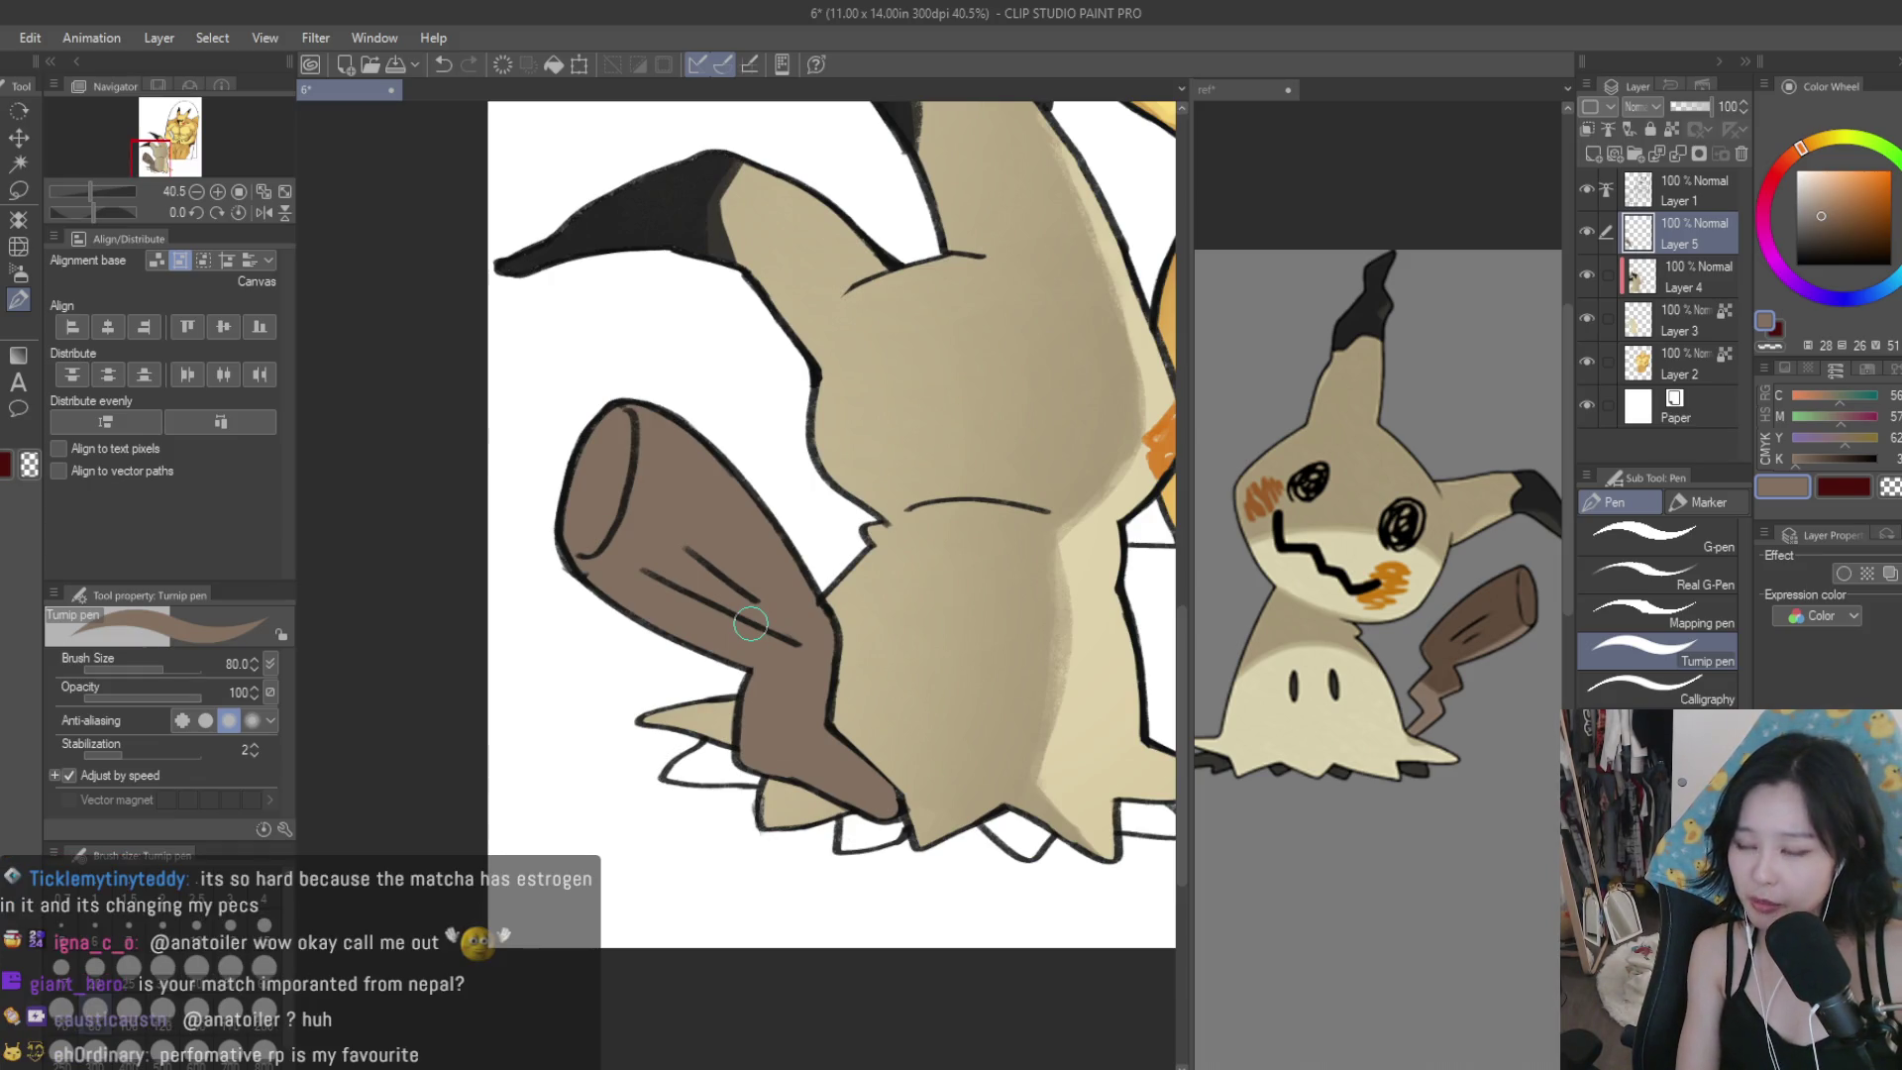
scroll(691, 606, "down", 3)
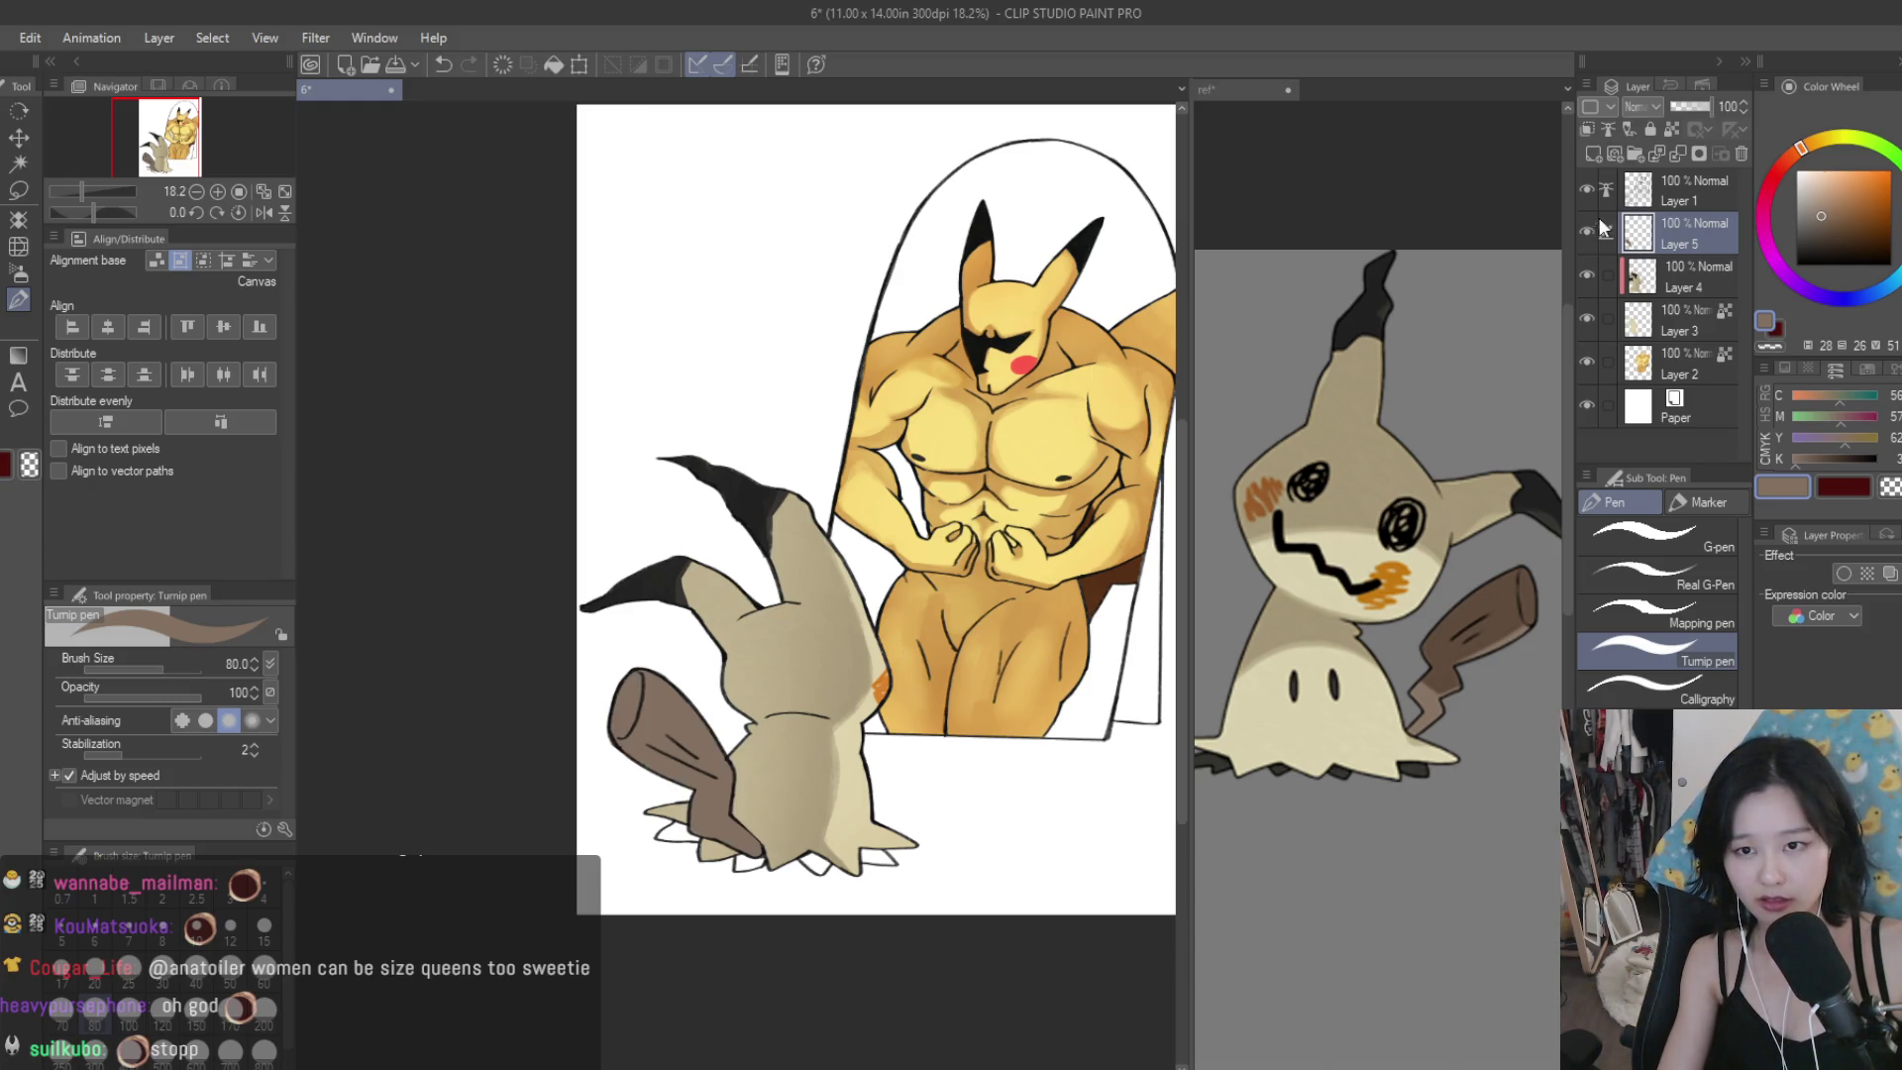
Sample a brown from the reference Mimikyu and shade the tail with enlarged Dry Texture strokes.
scroll(884, 730, "up", 5)
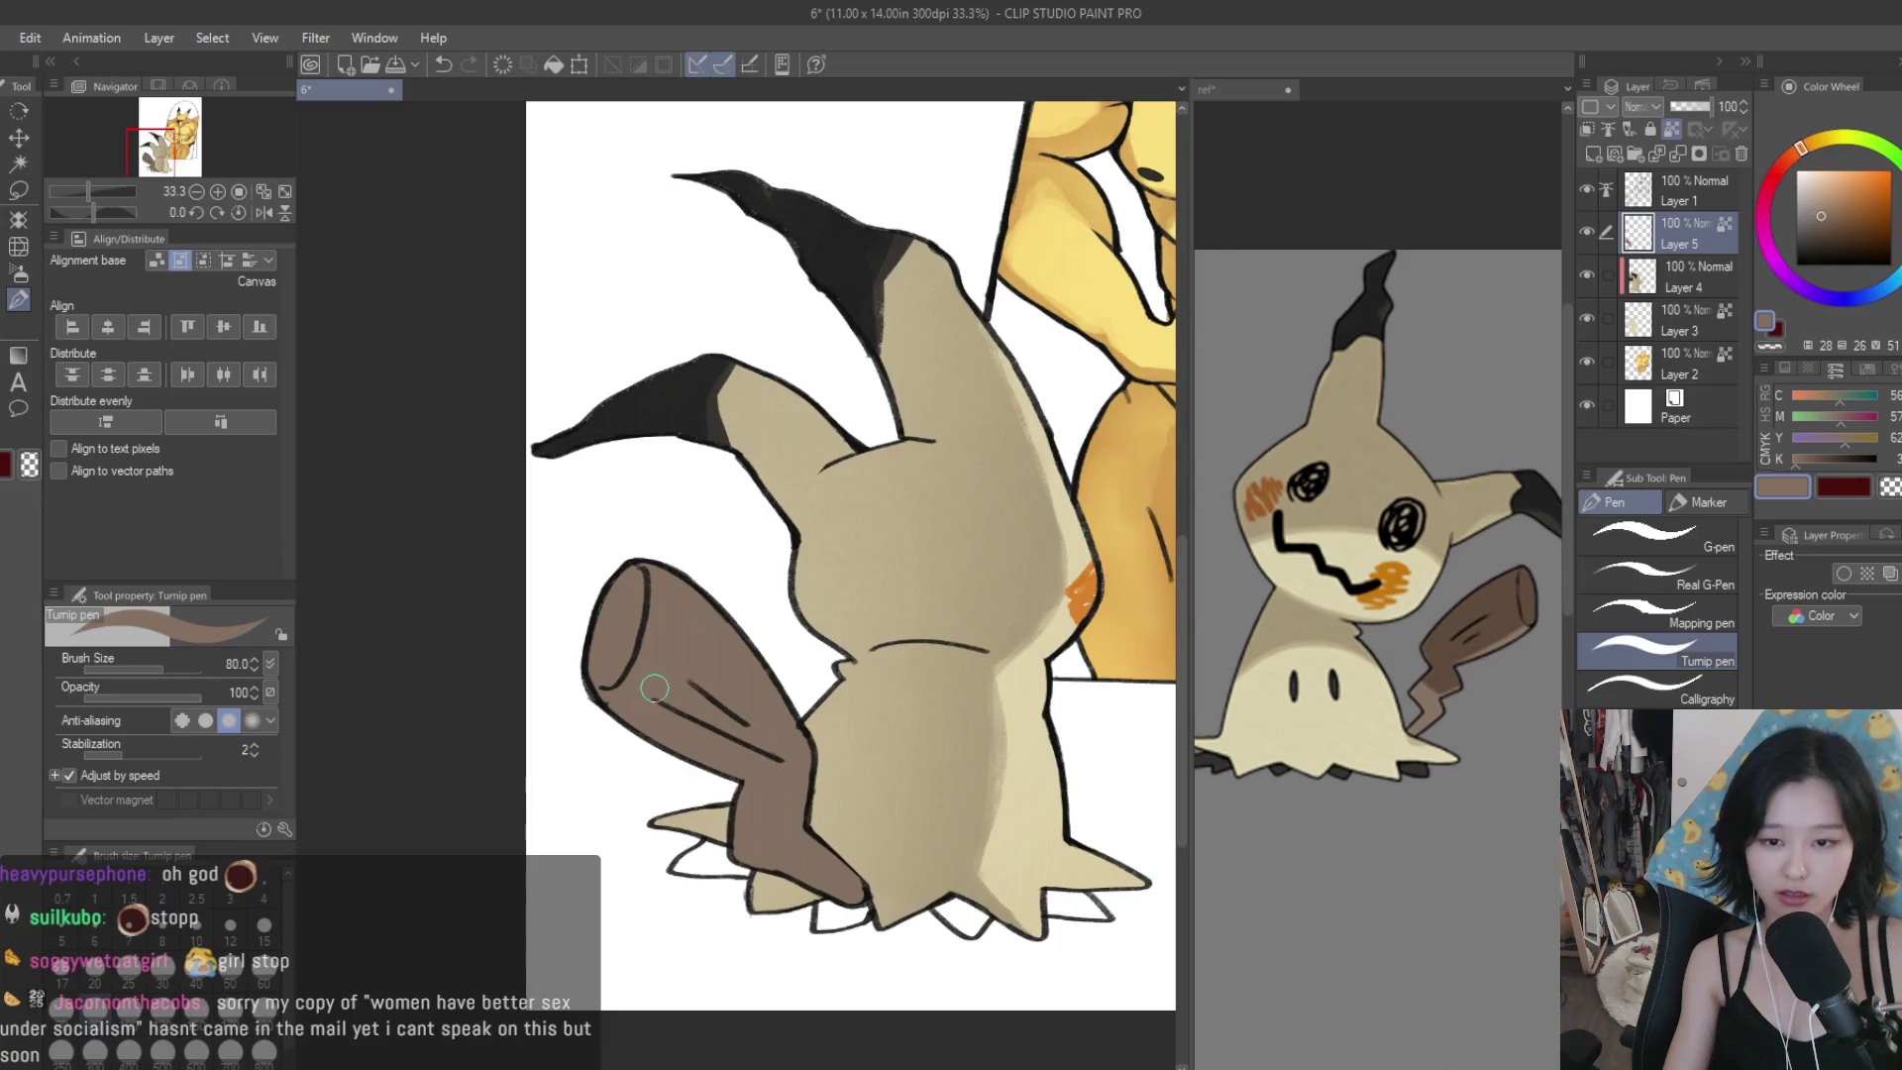
left_click(1553, 546)
left_click(596, 376)
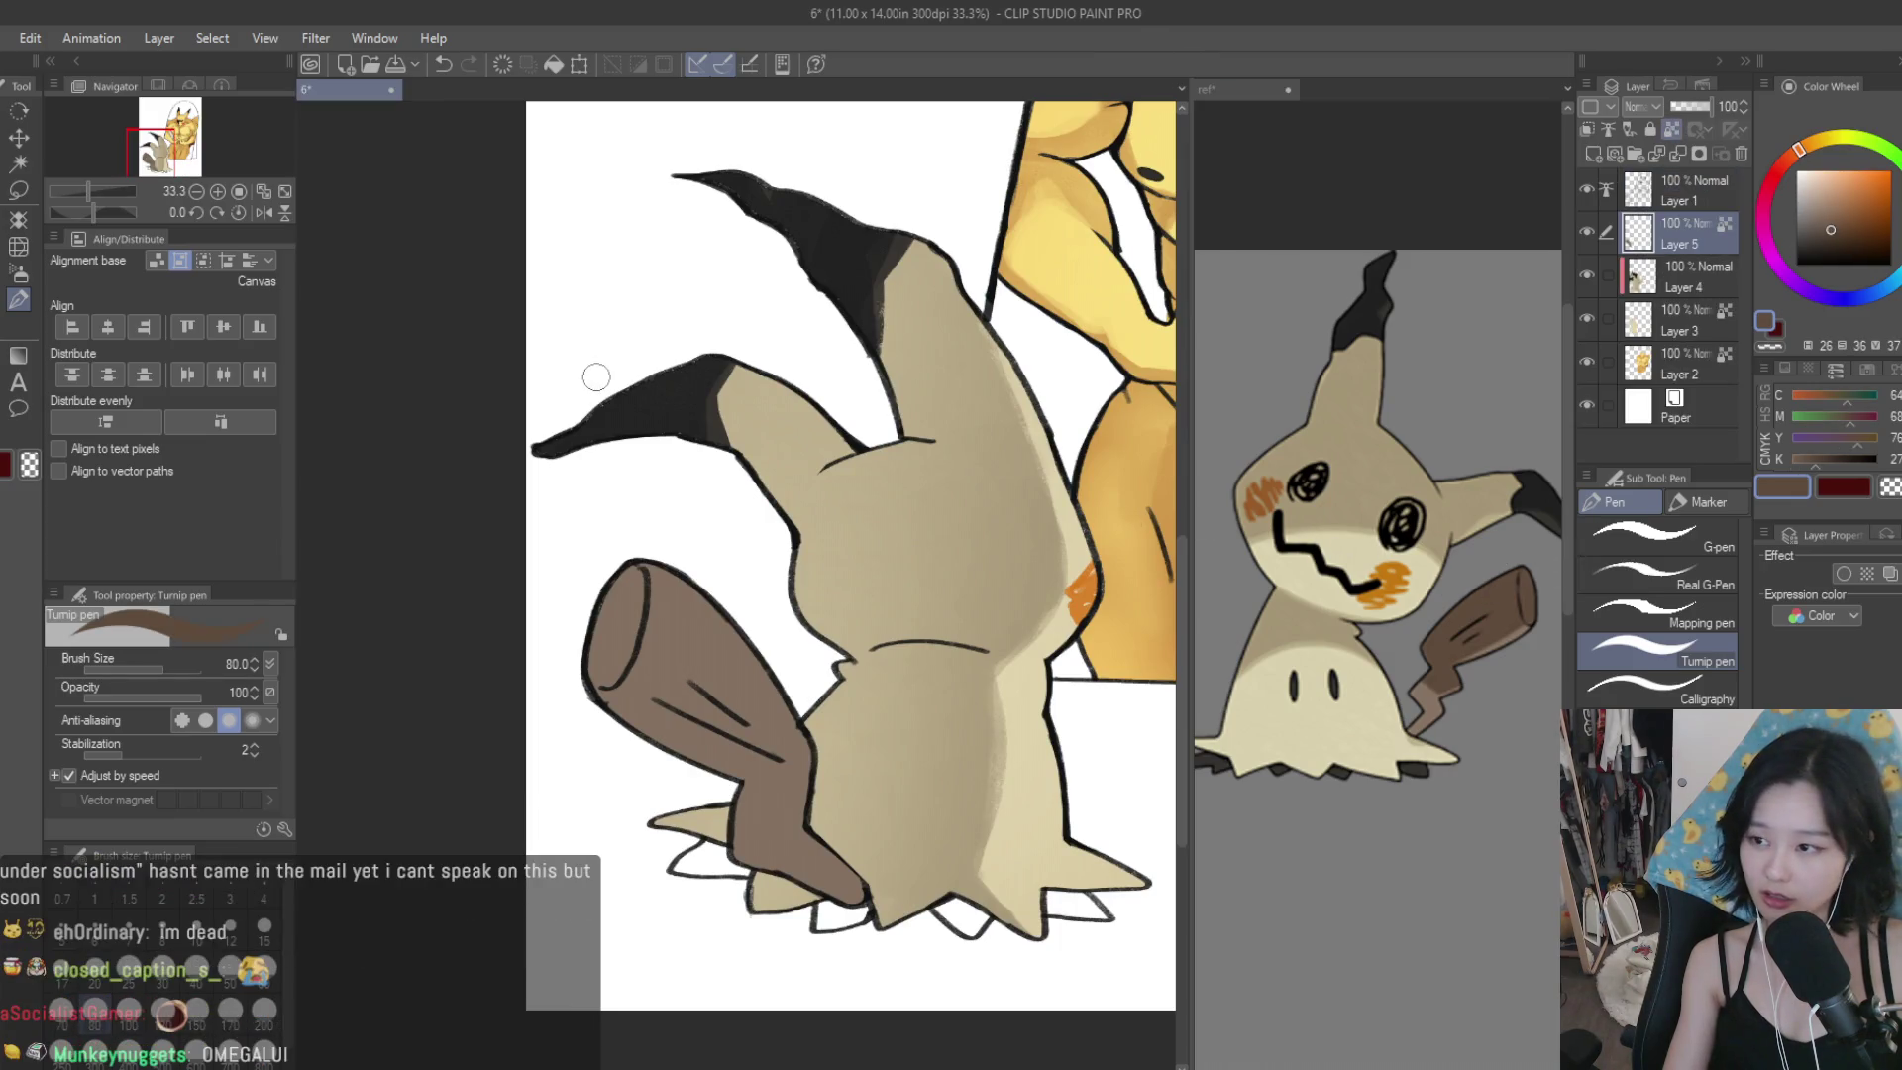
key("b")
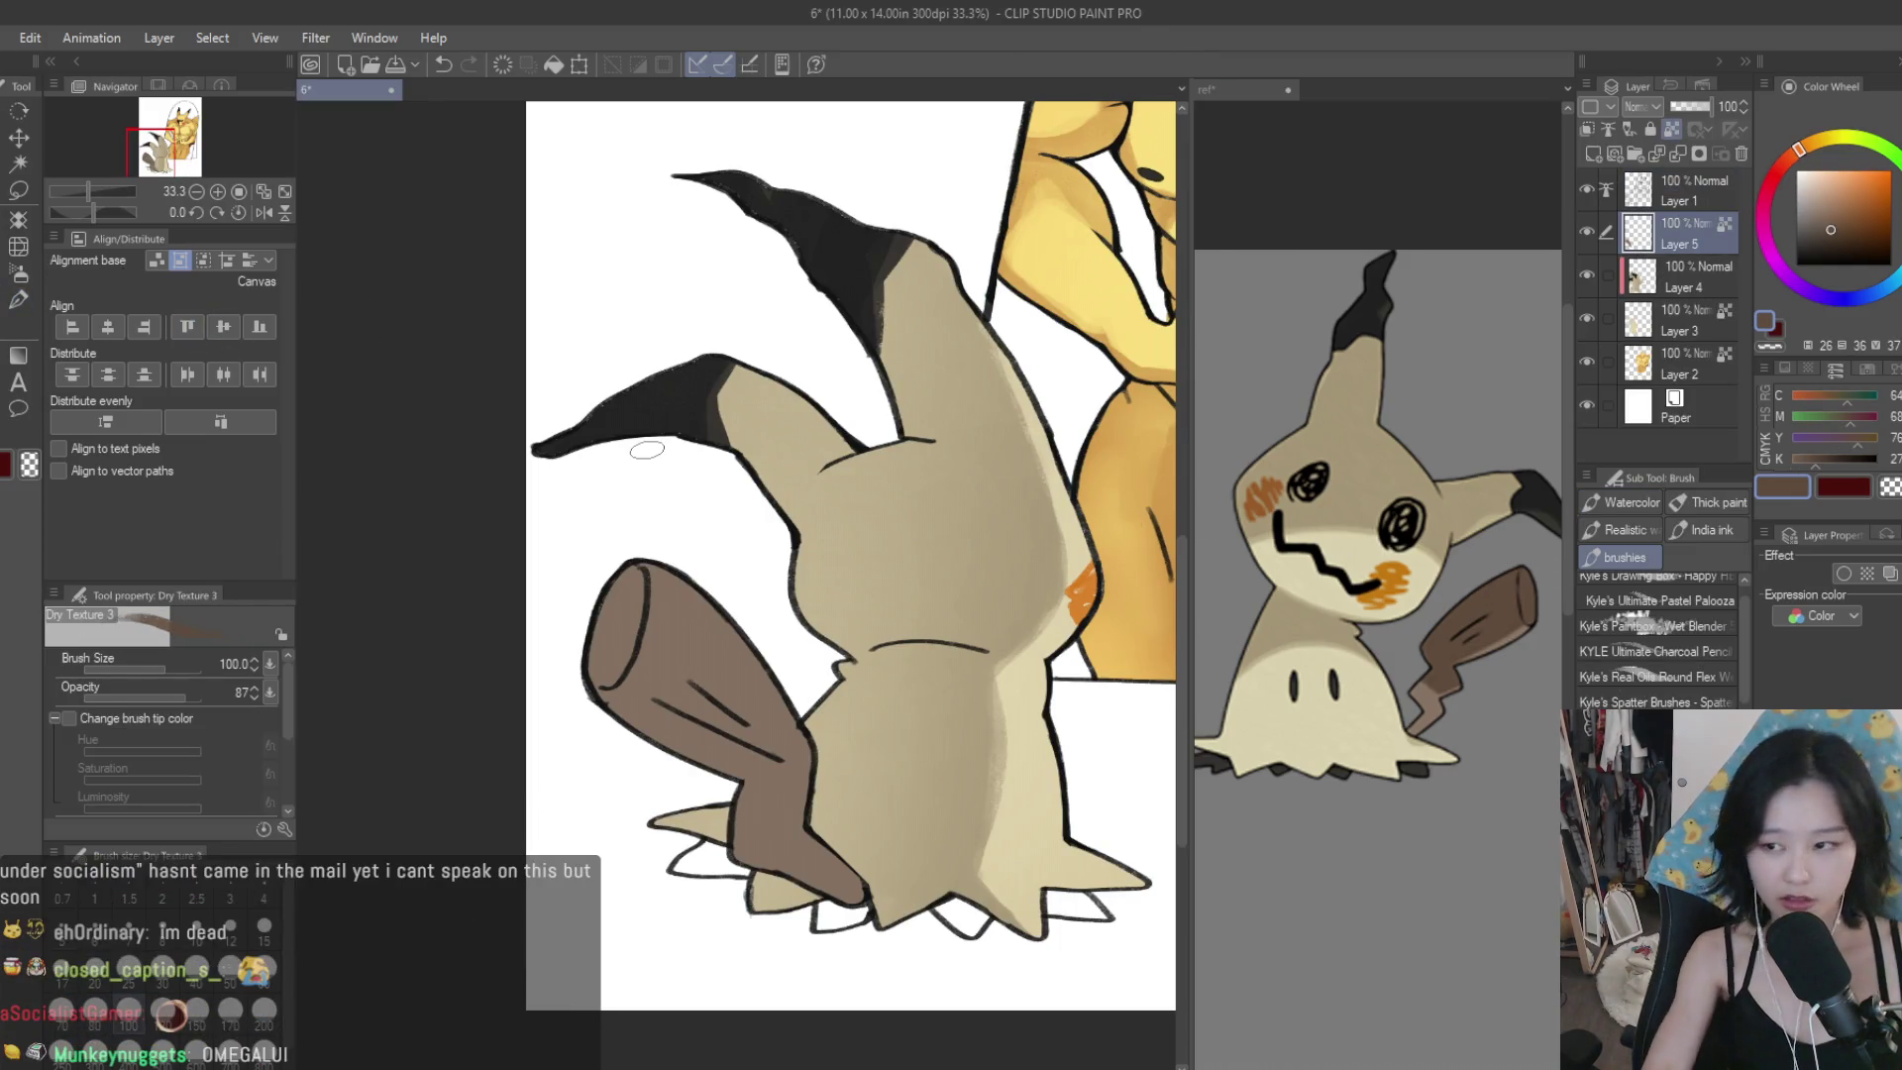
key("bracketright")
key("bracketright")
mouse_move(606, 696)
left_mouse_down()
mouse_move(594, 650)
mouse_move(654, 634)
mouse_move(745, 730)
left_mouse_up()
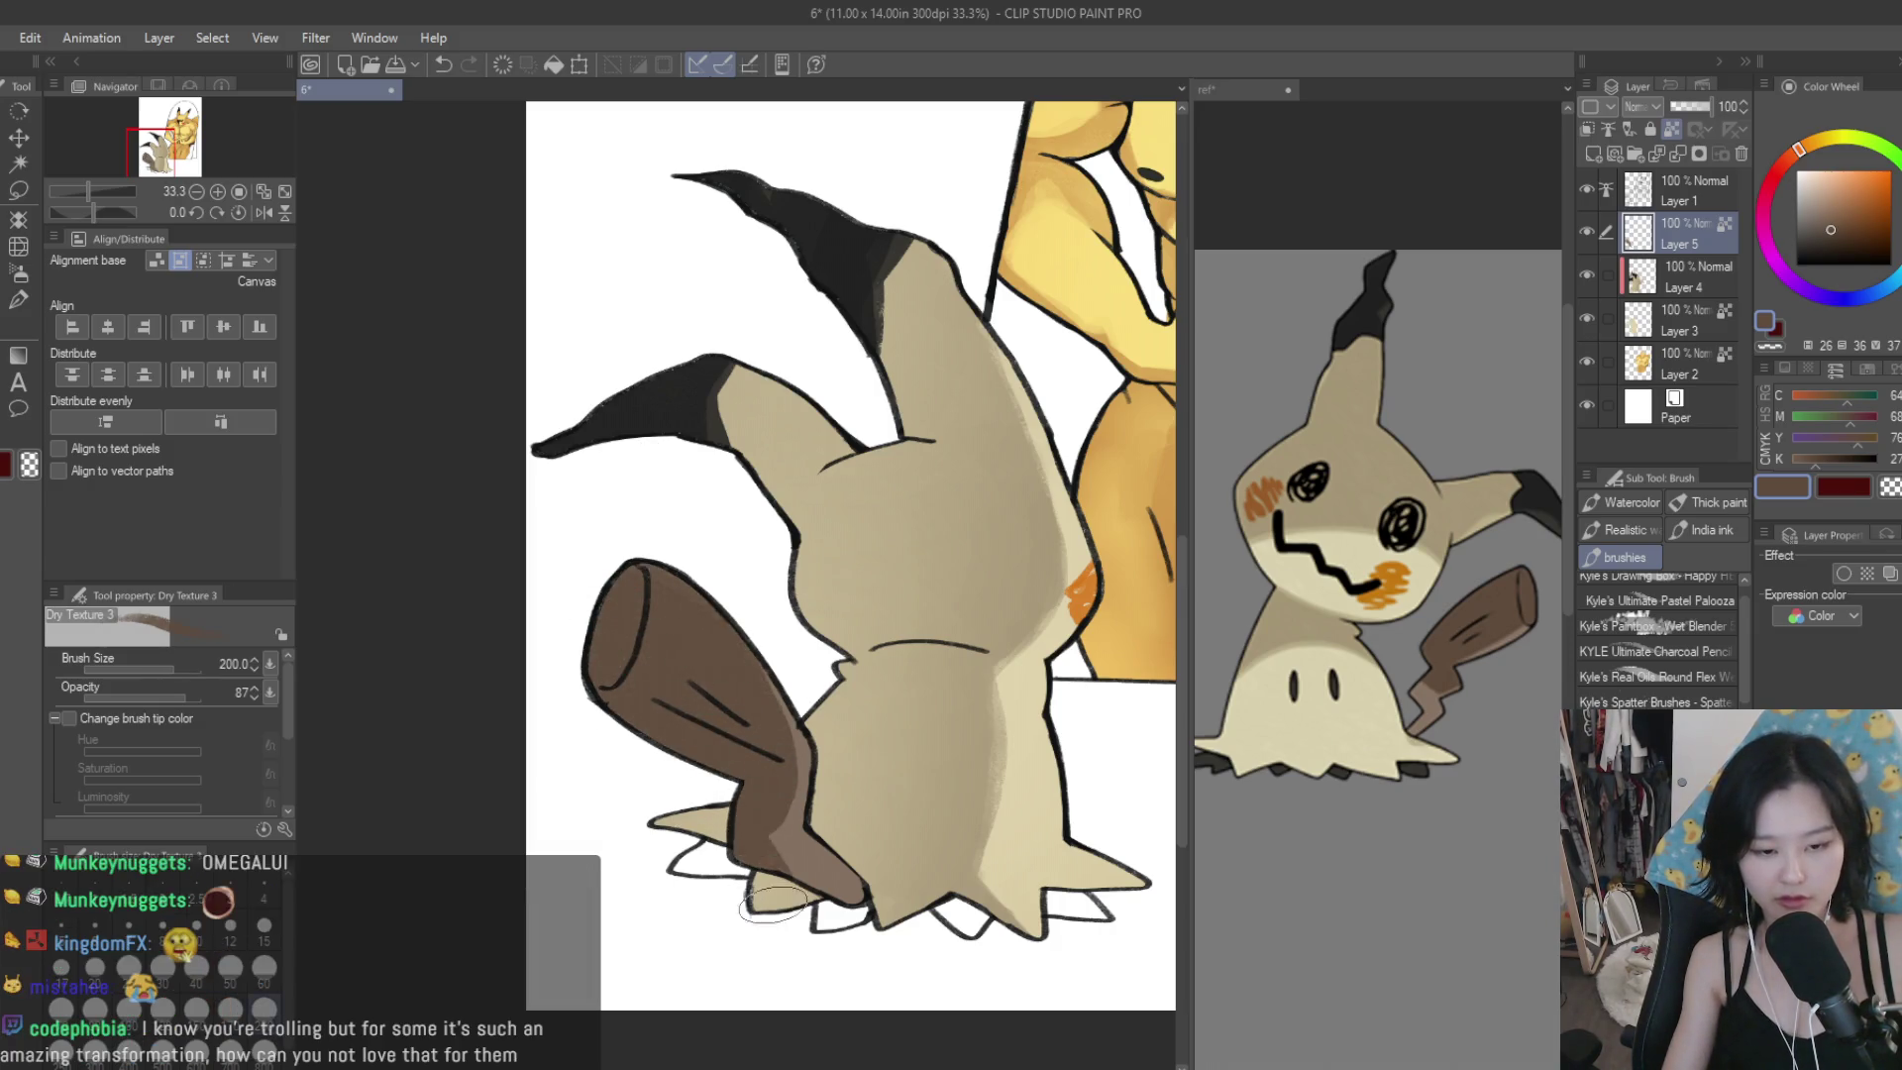
scroll(869, 713, "down", 6)
scroll(871, 713, "up", 8)
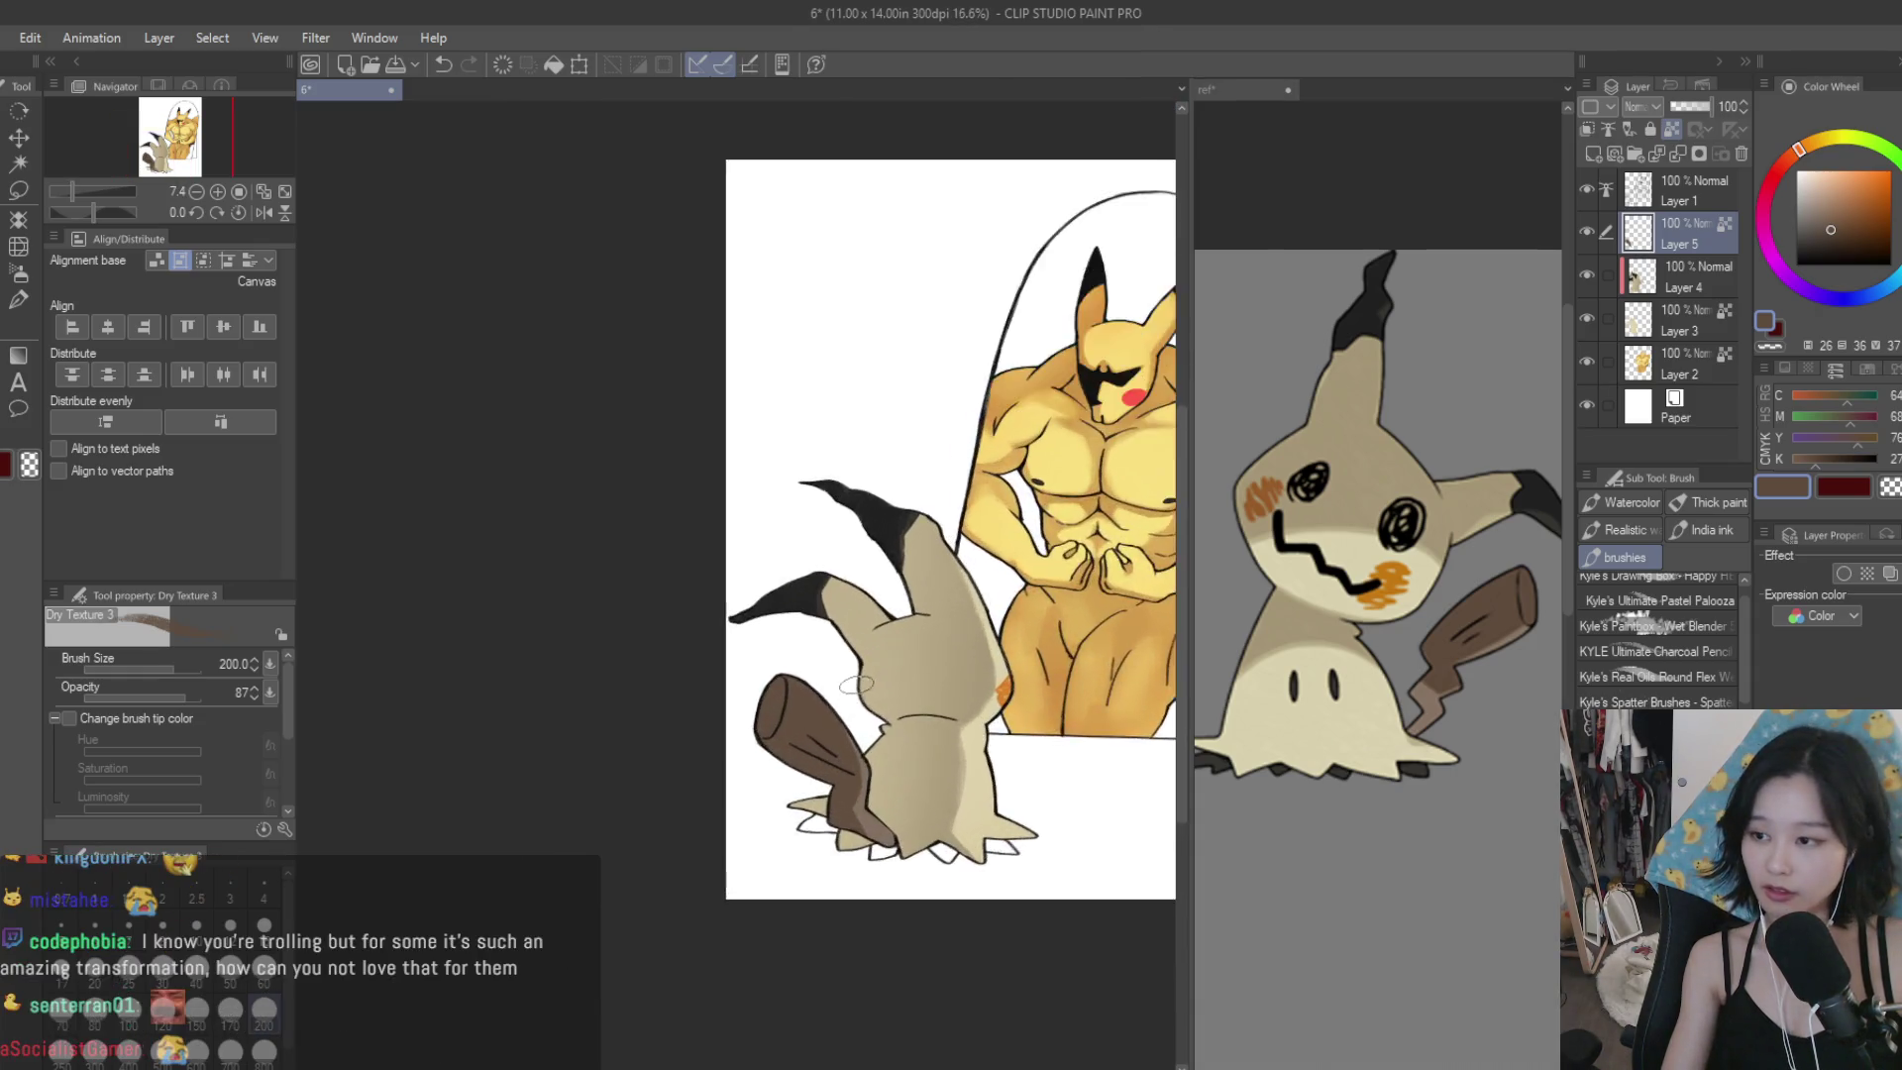
Pick a darker brown and shrink the brush from 200 to 150 for the lower stump.
left_click(841, 951, "alt")
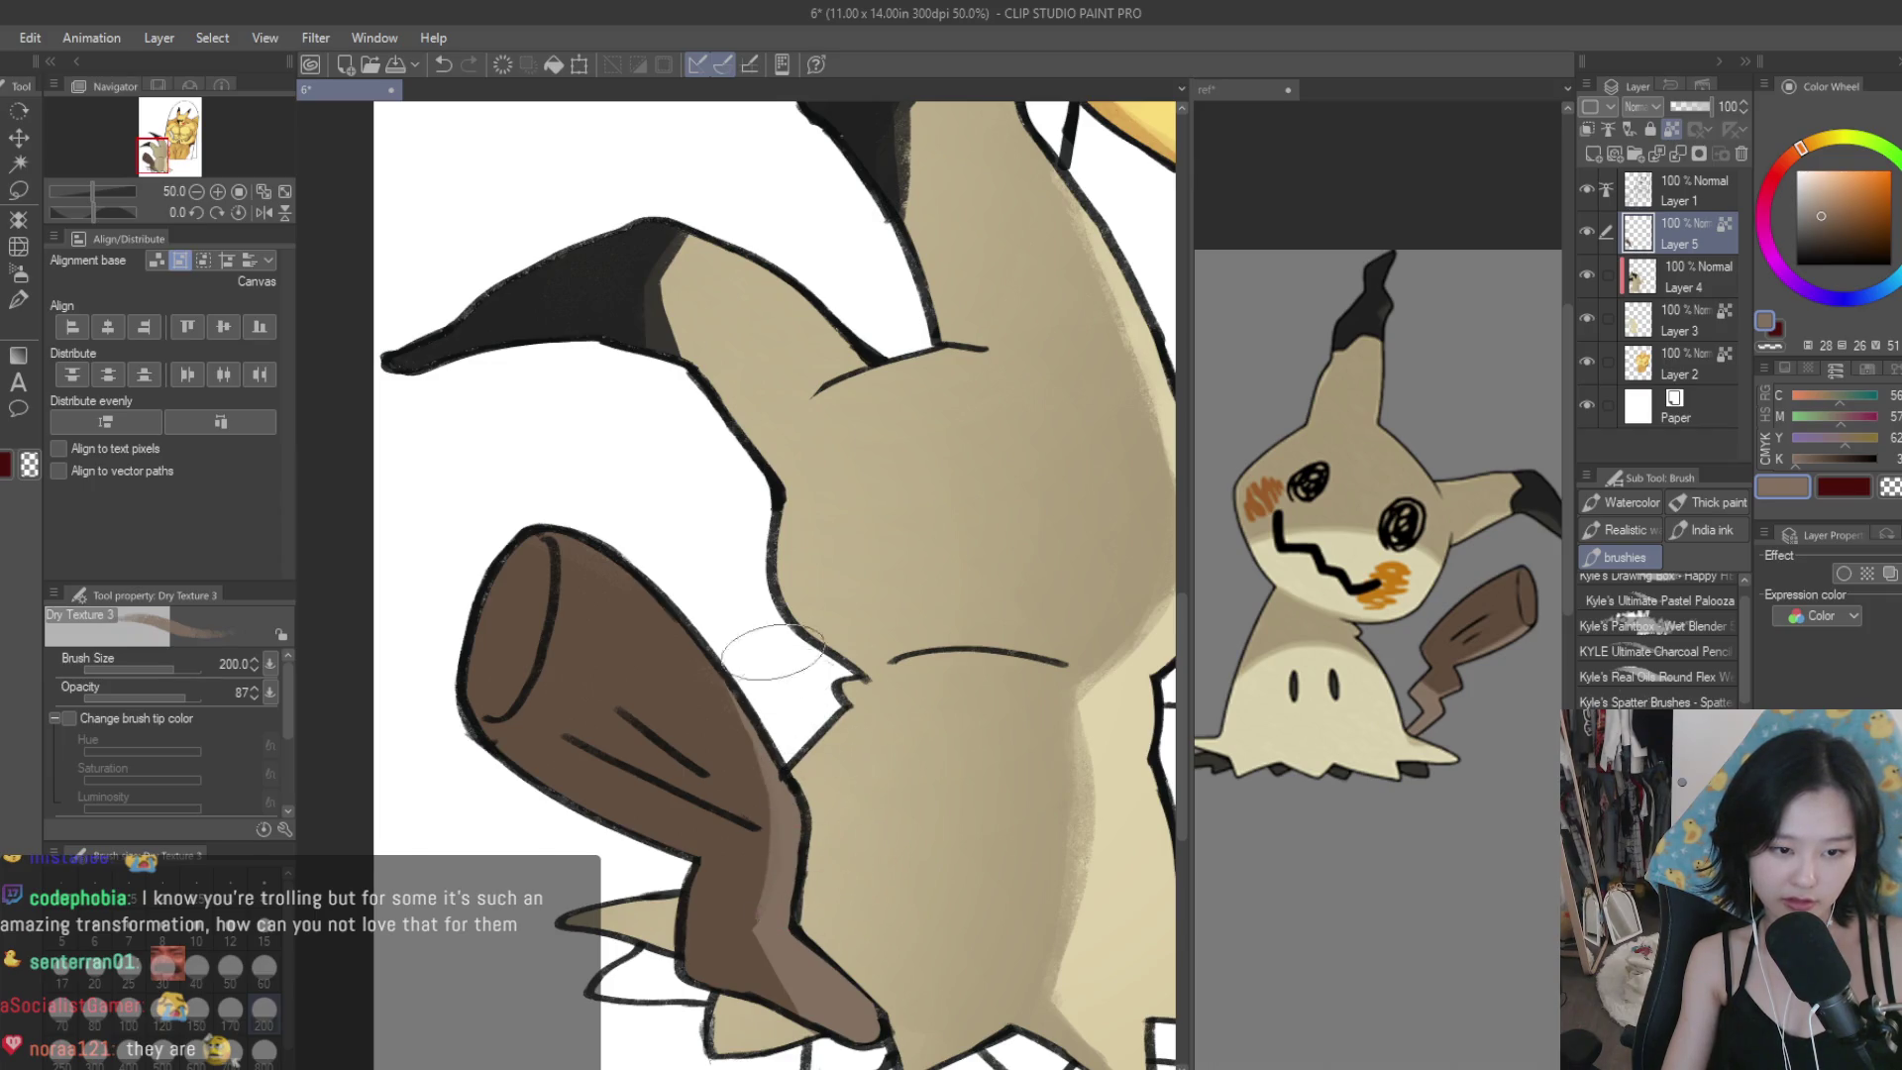
left_click(681, 677, "alt")
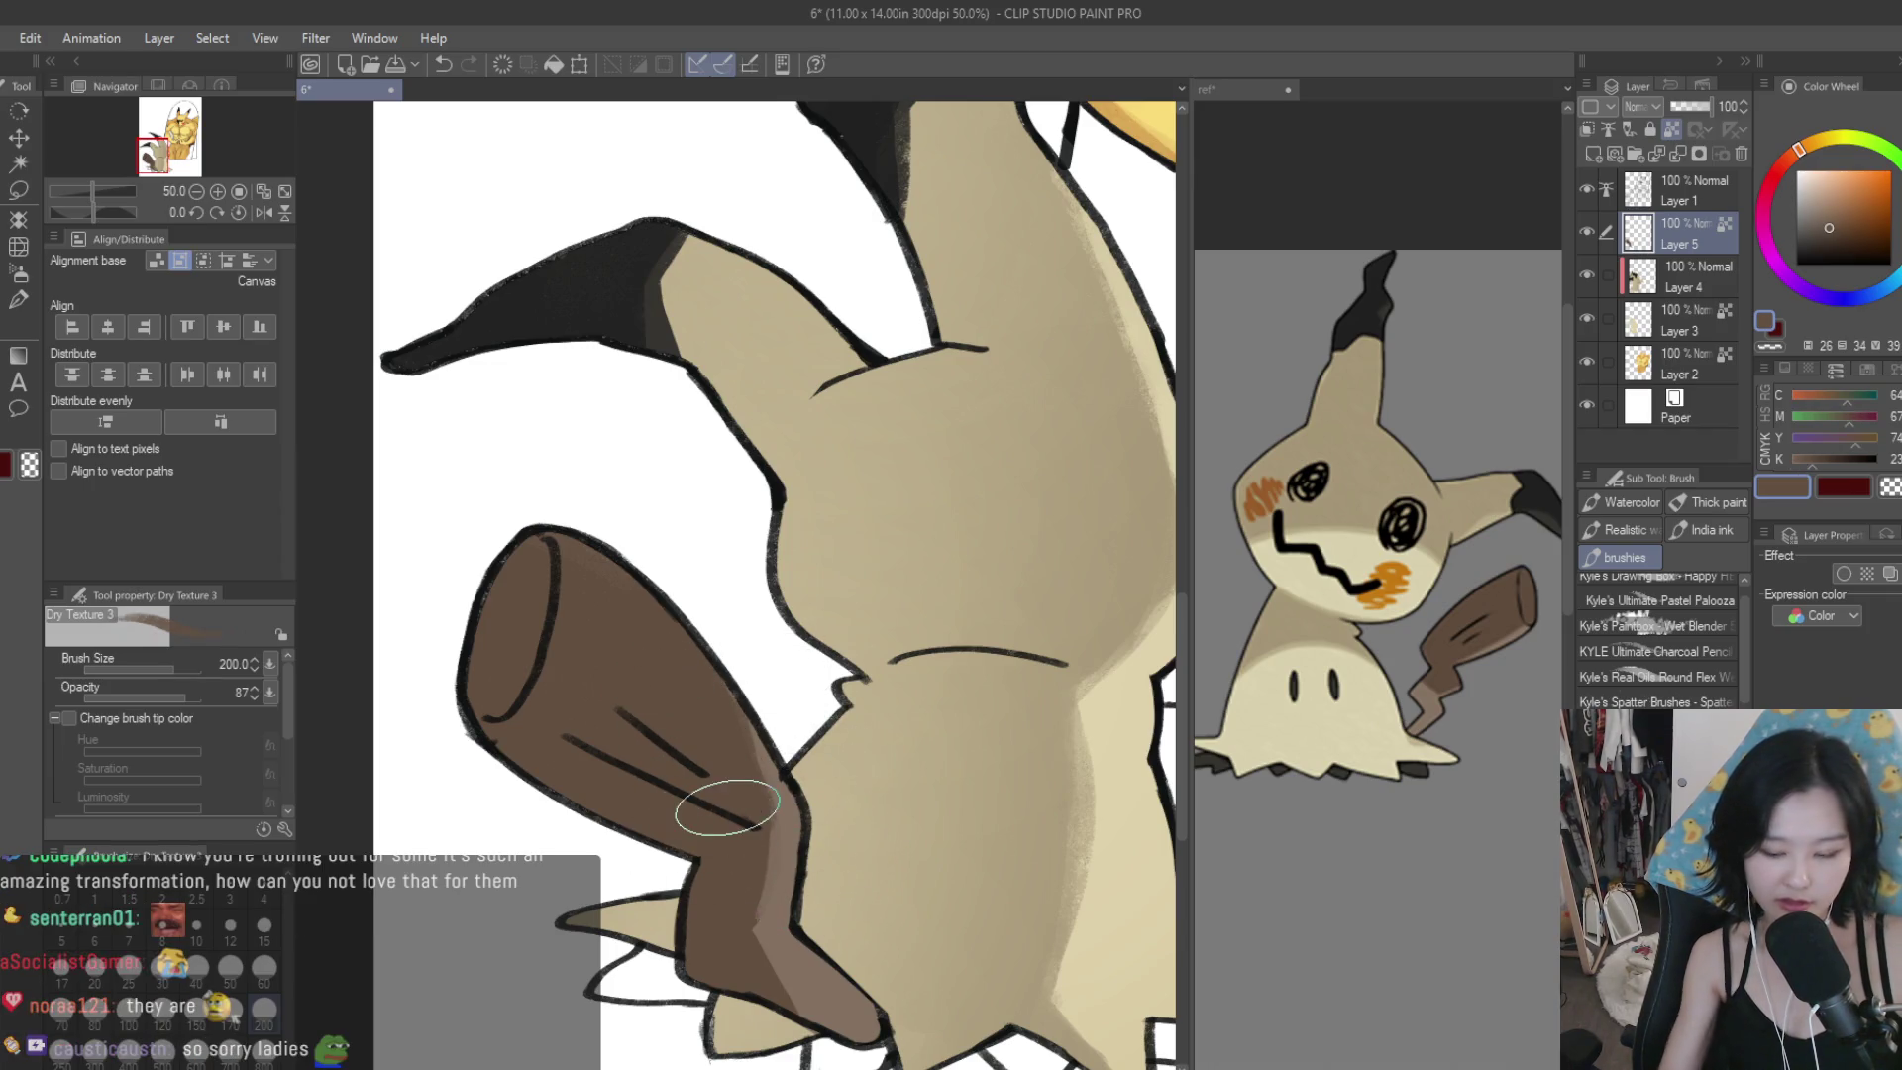
key("bracketleft")
key("bracketleft")
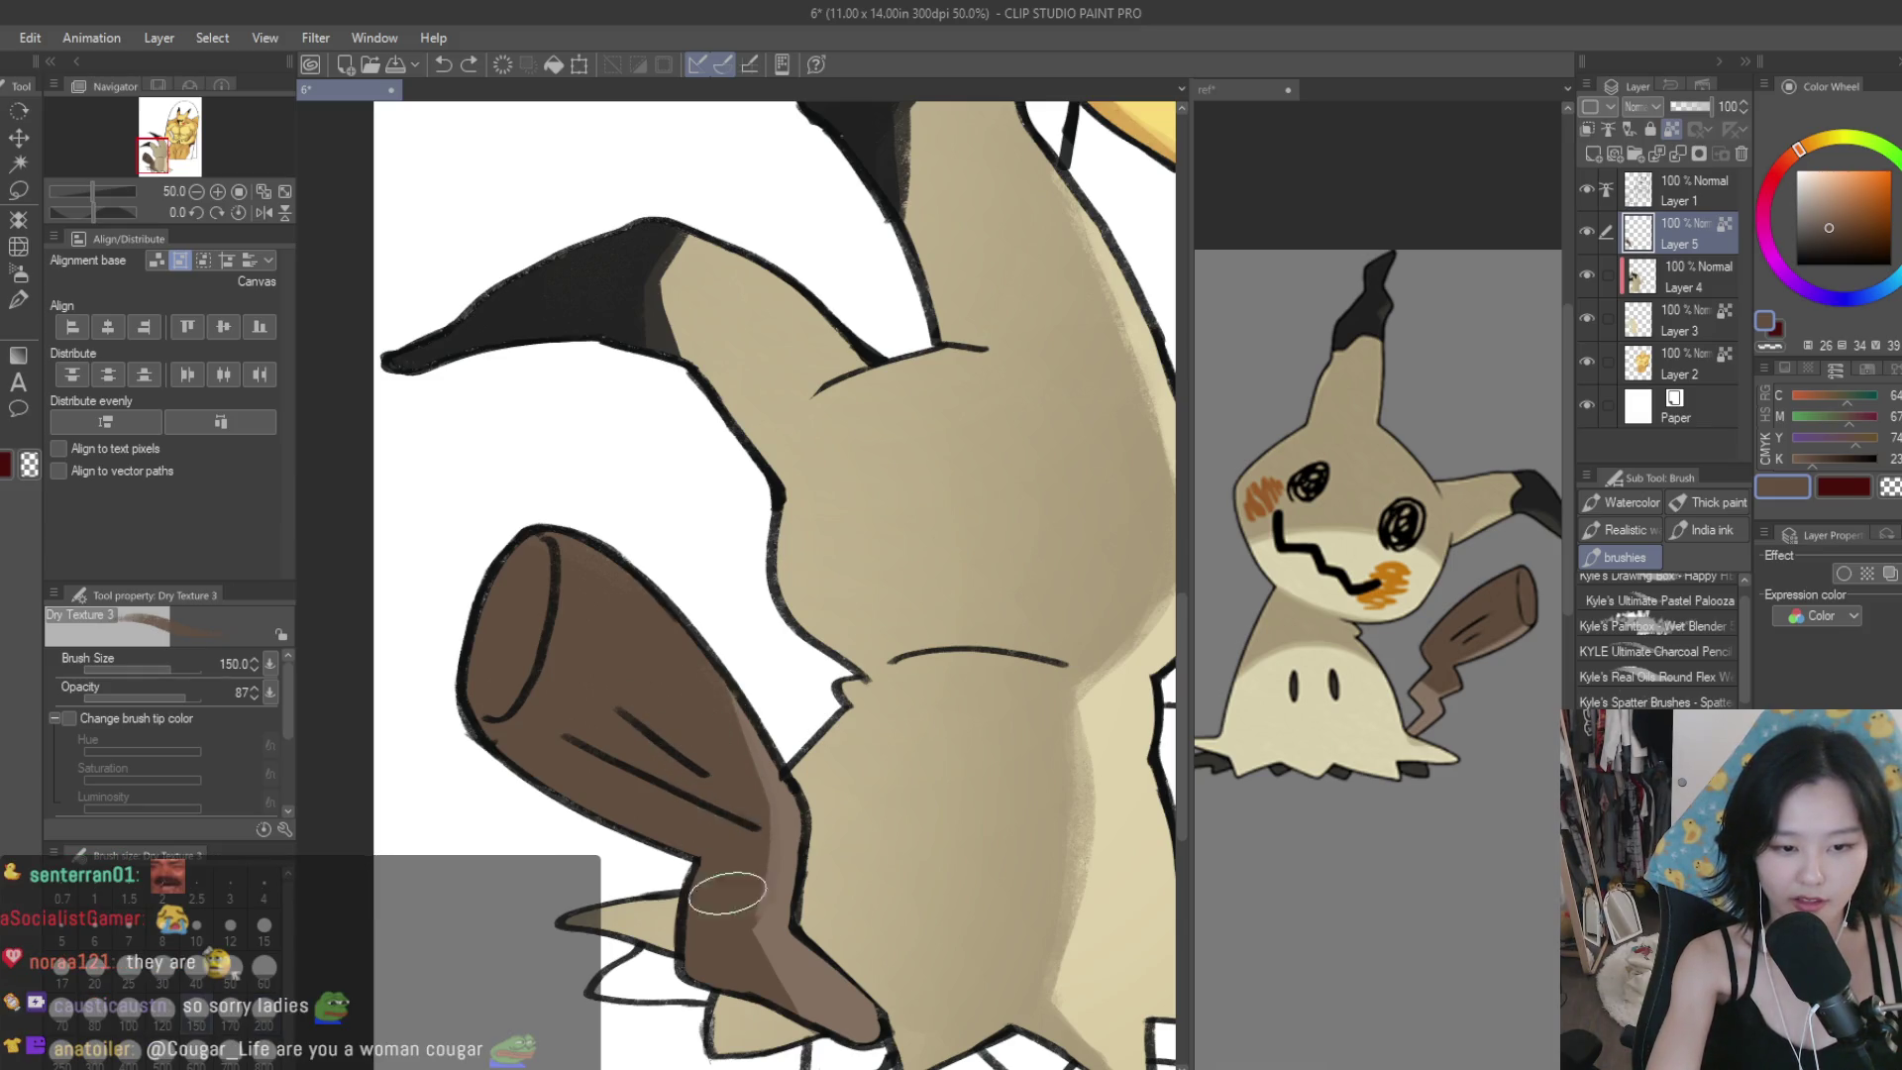
left_click_drag(703, 918, 712, 928)
scroll(711, 928, "down", 1)
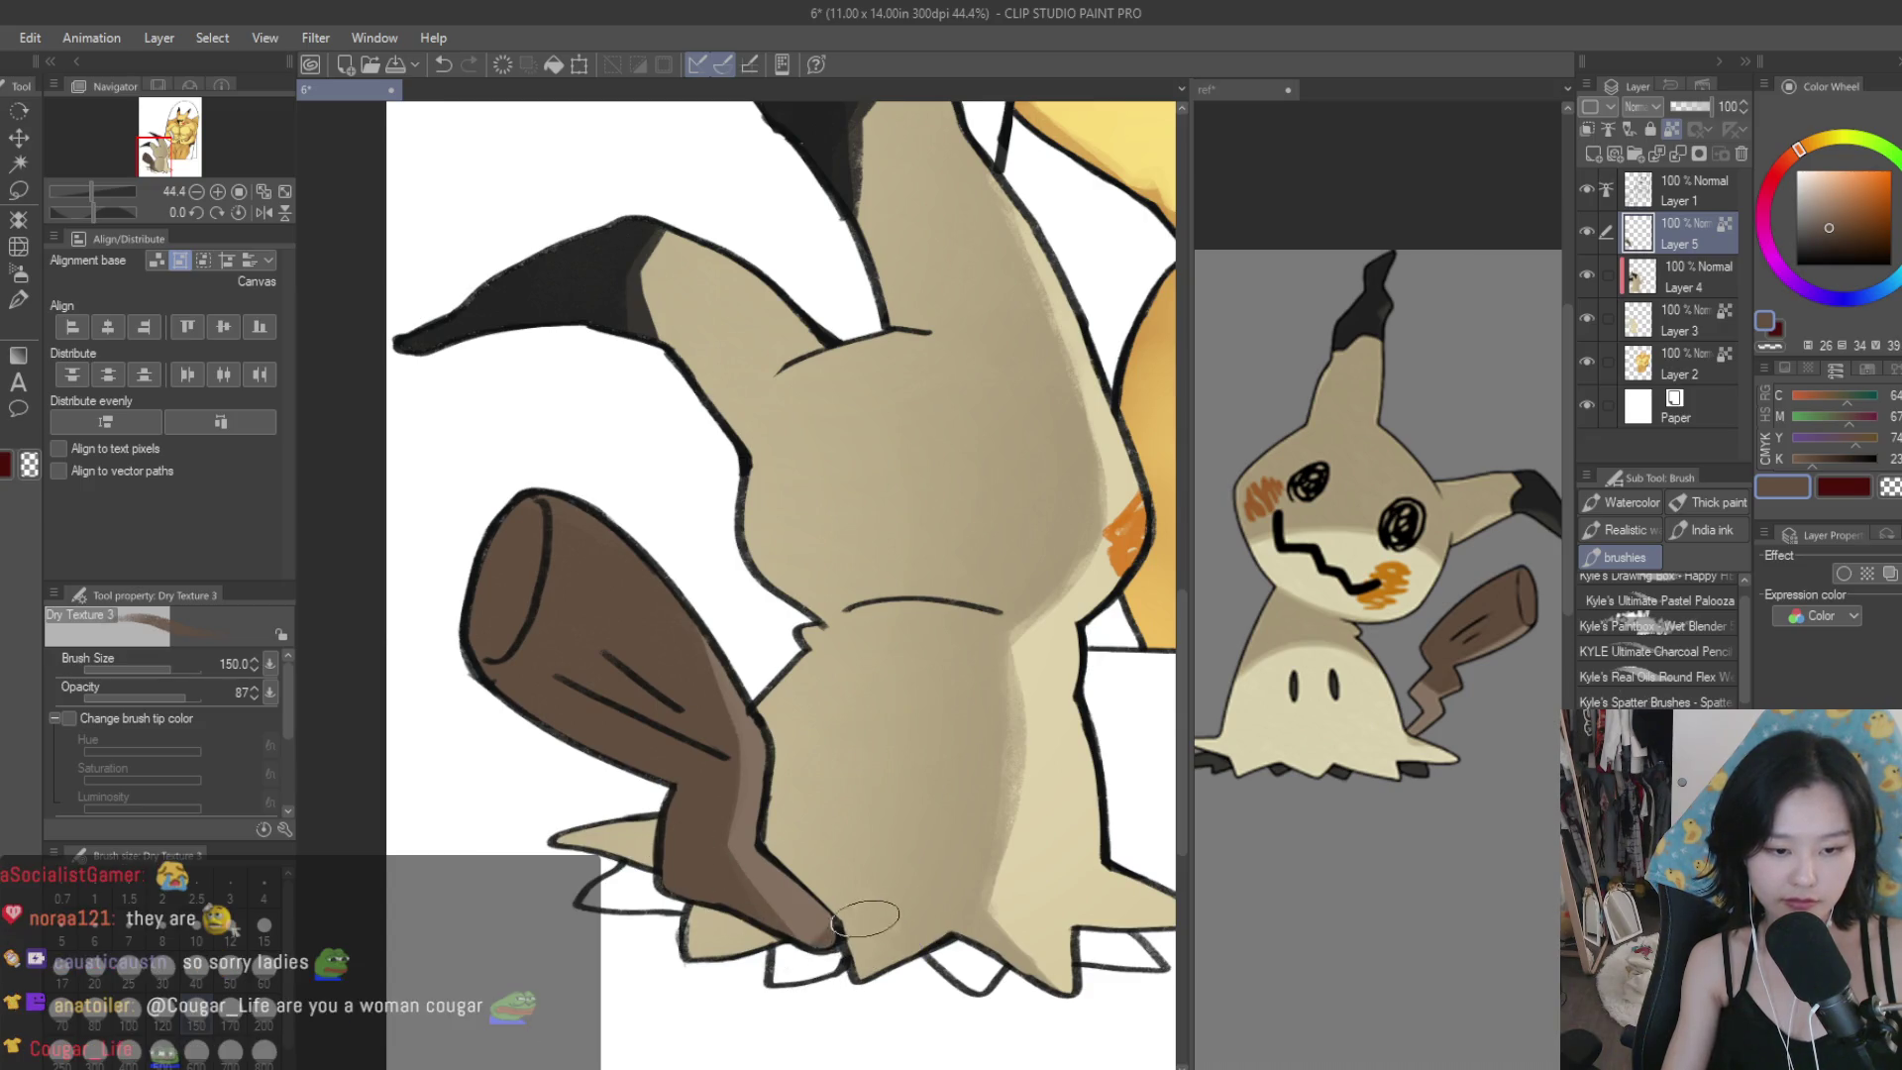
scroll(673, 881, "down", 5)
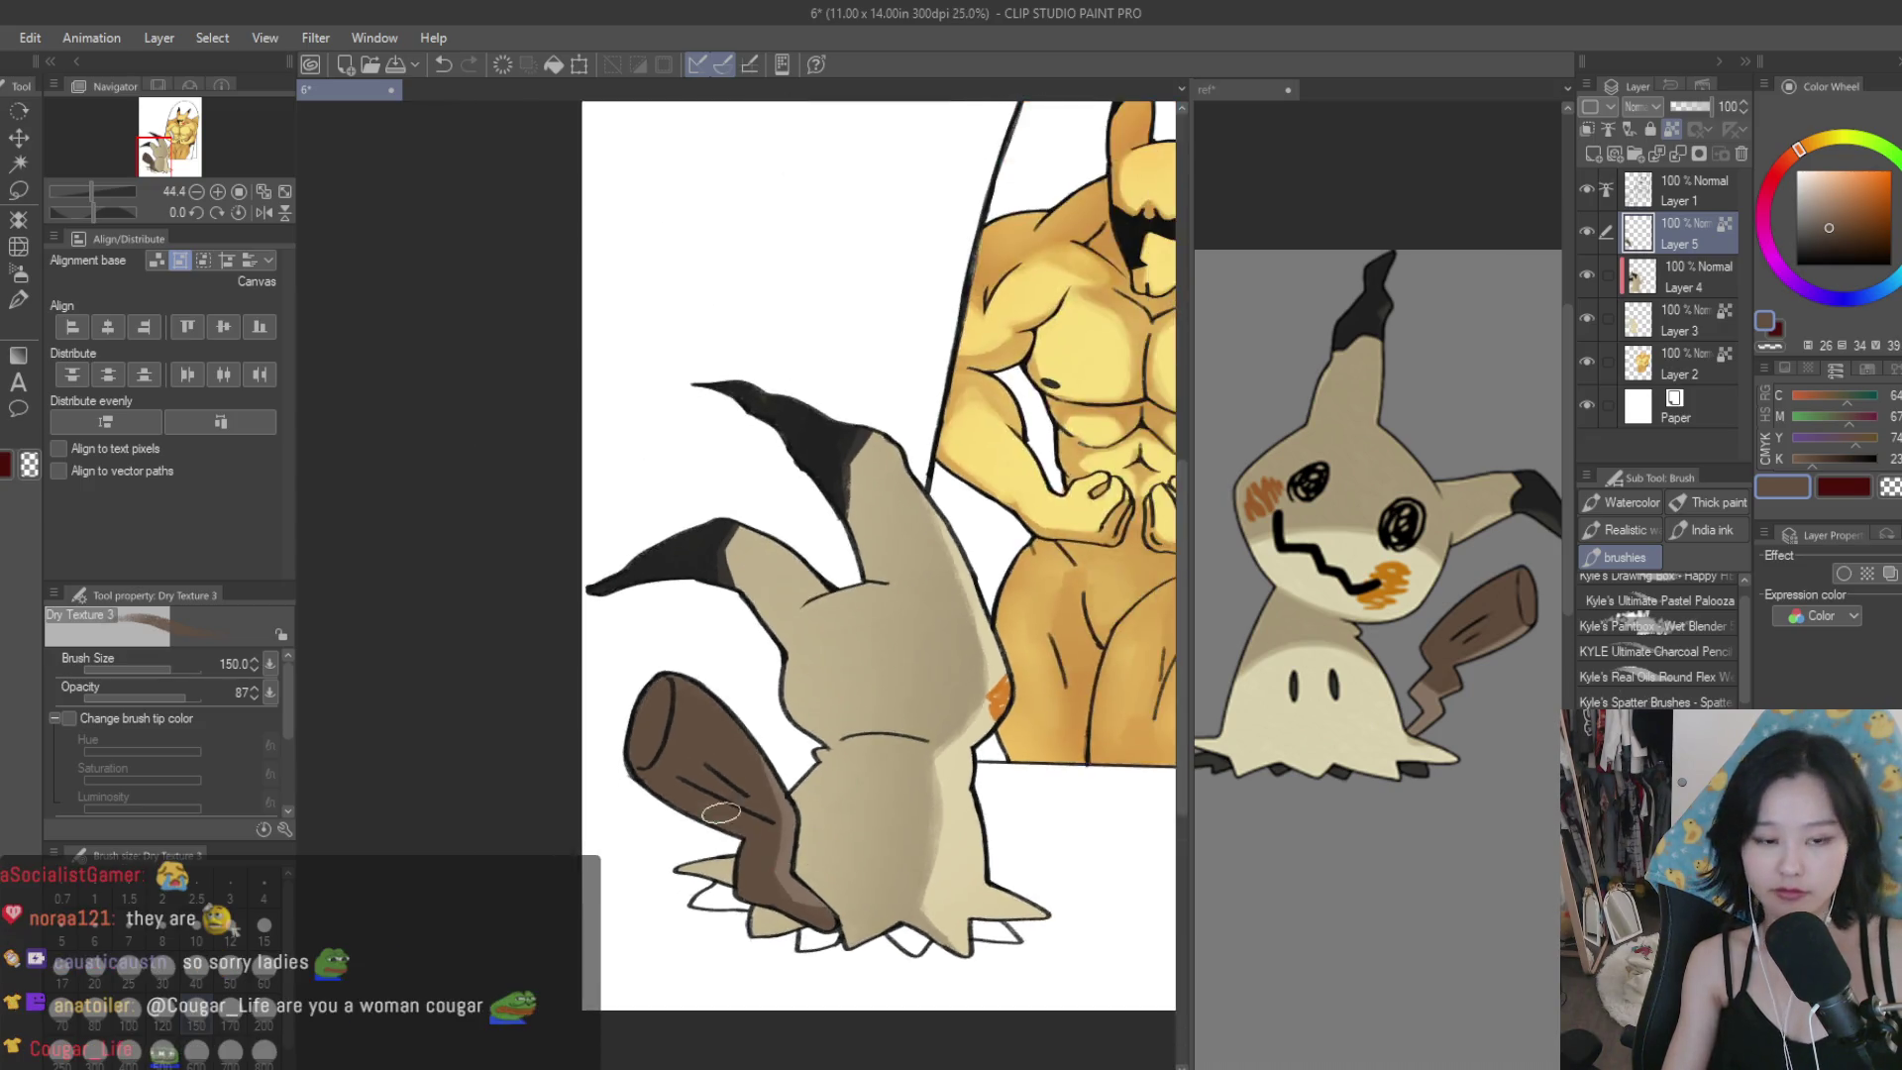
scroll(779, 761, "down", 3)
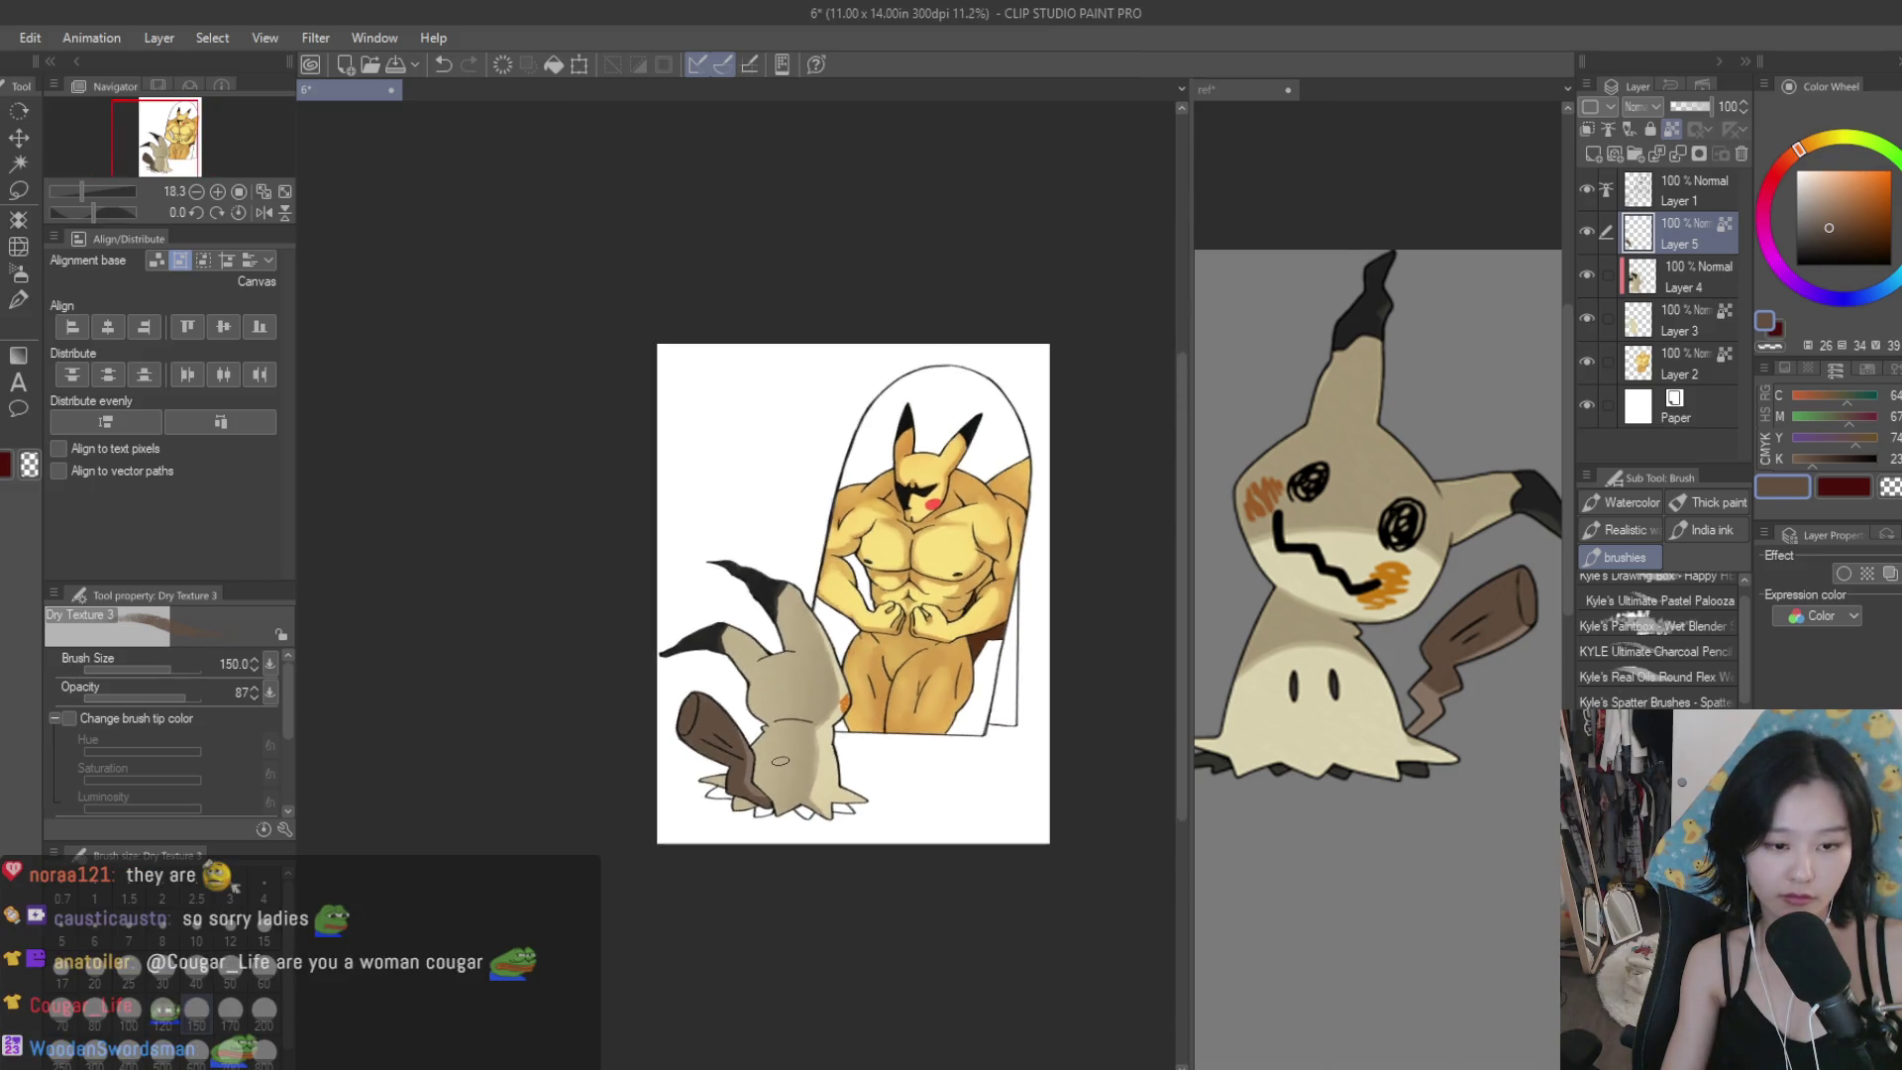
scroll(791, 773, "up", 2)
scroll(788, 772, "up", 1)
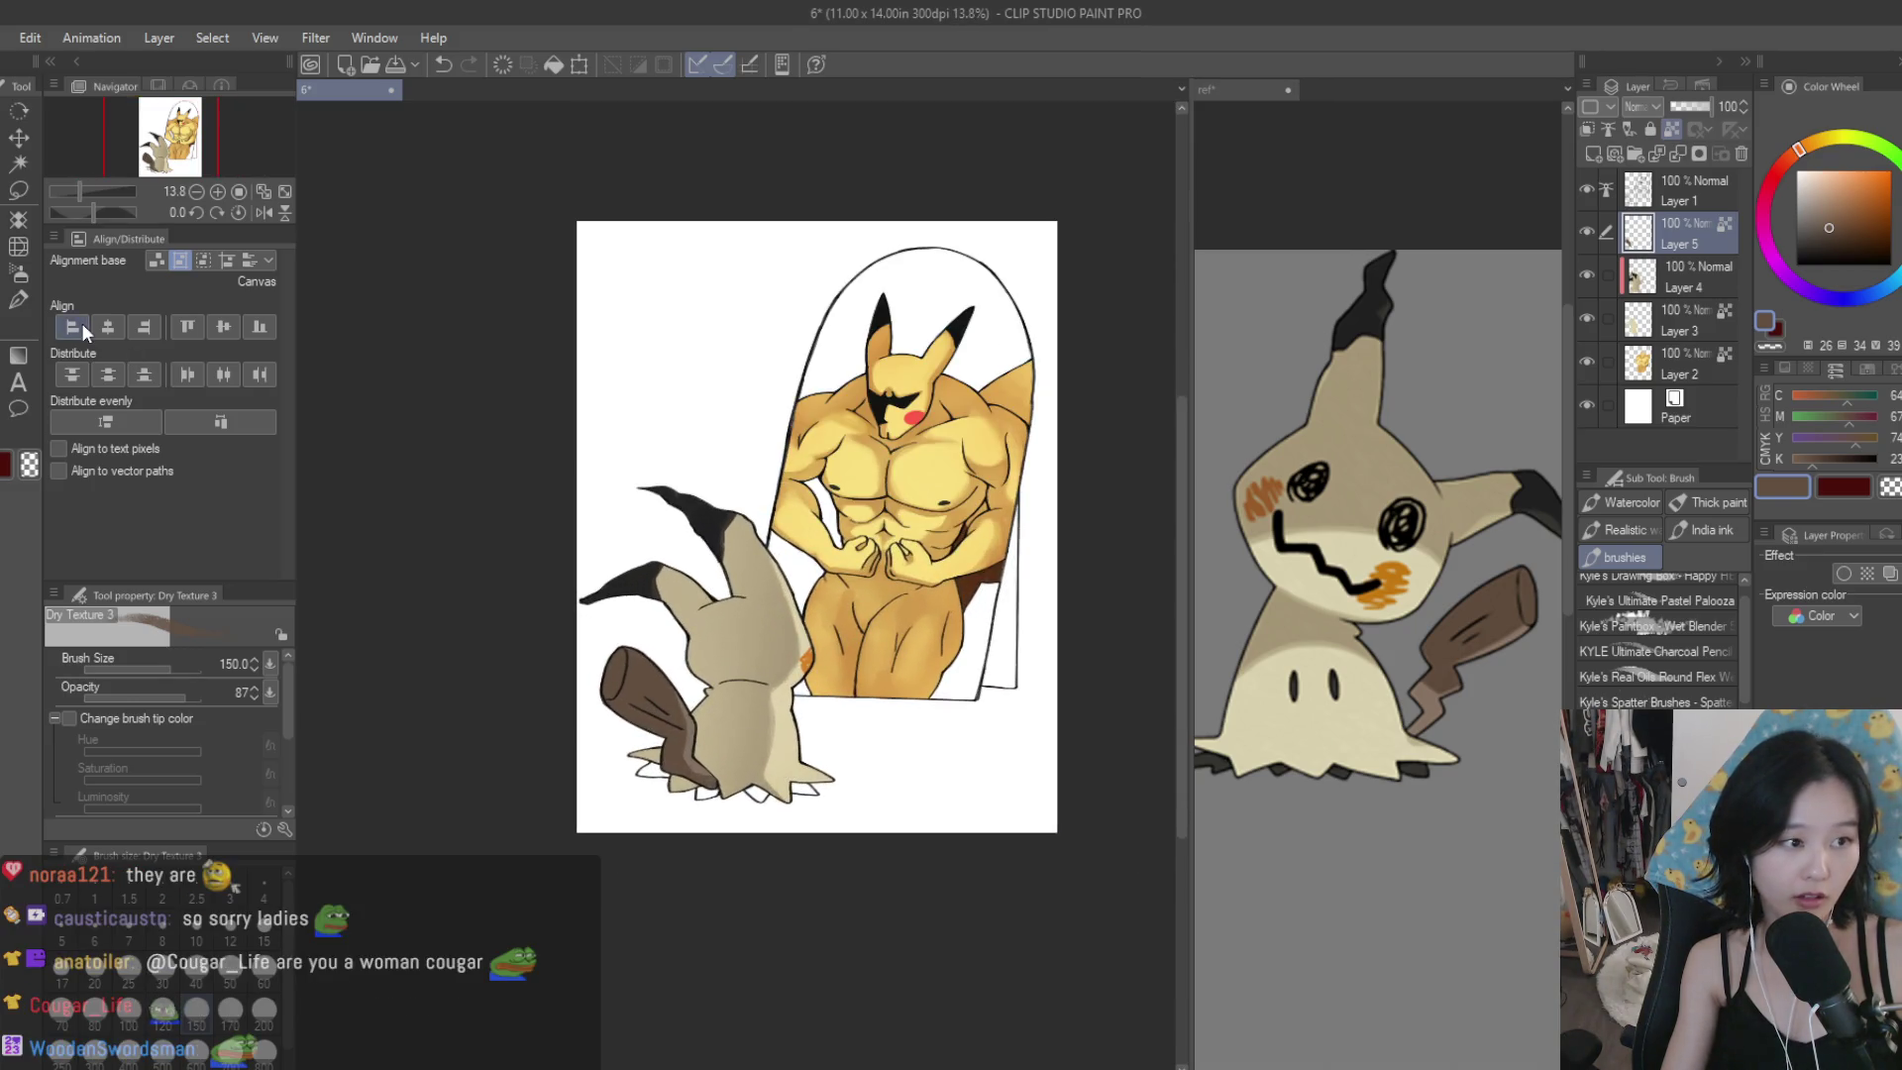
key("b")
scroll(676, 731, "up", 6)
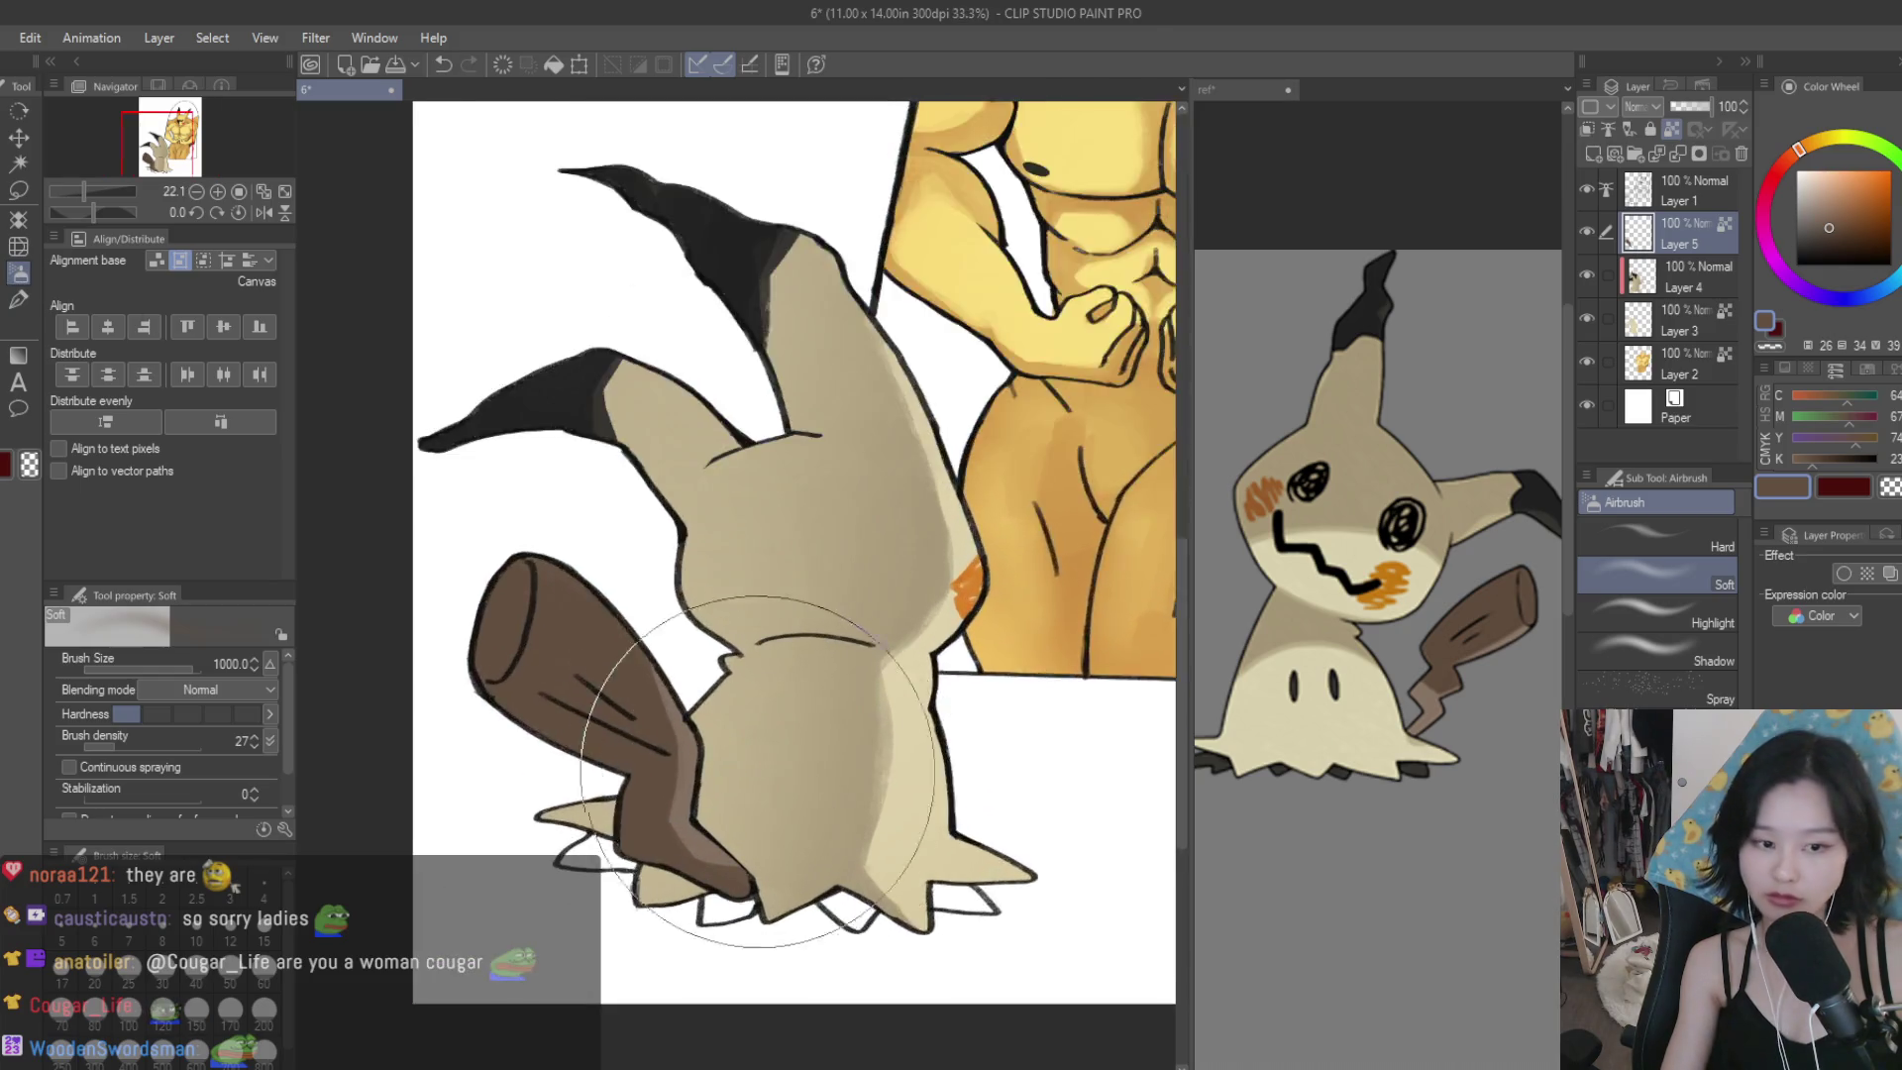
scroll(713, 842, "down", 3)
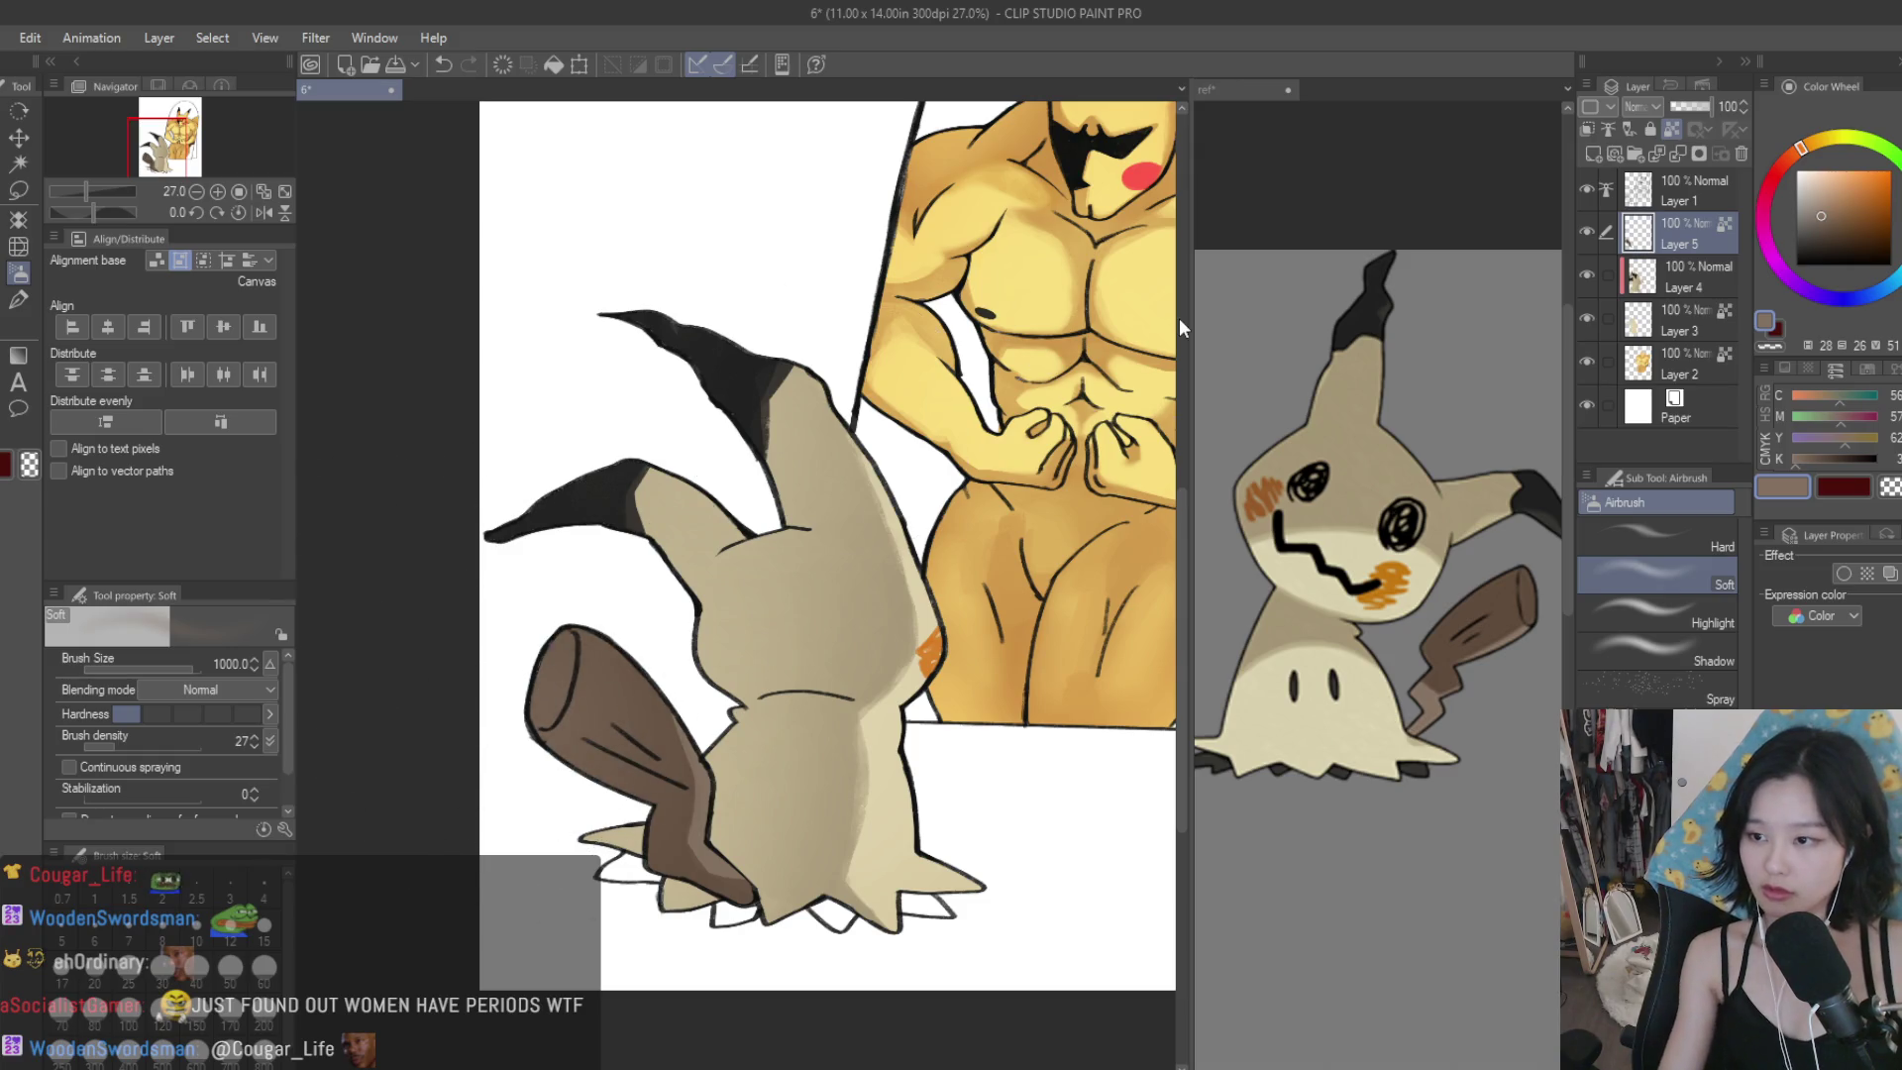
On a new layer, fill the four bottom spikes under Mimikyu with dark grey.
left_click(1599, 154)
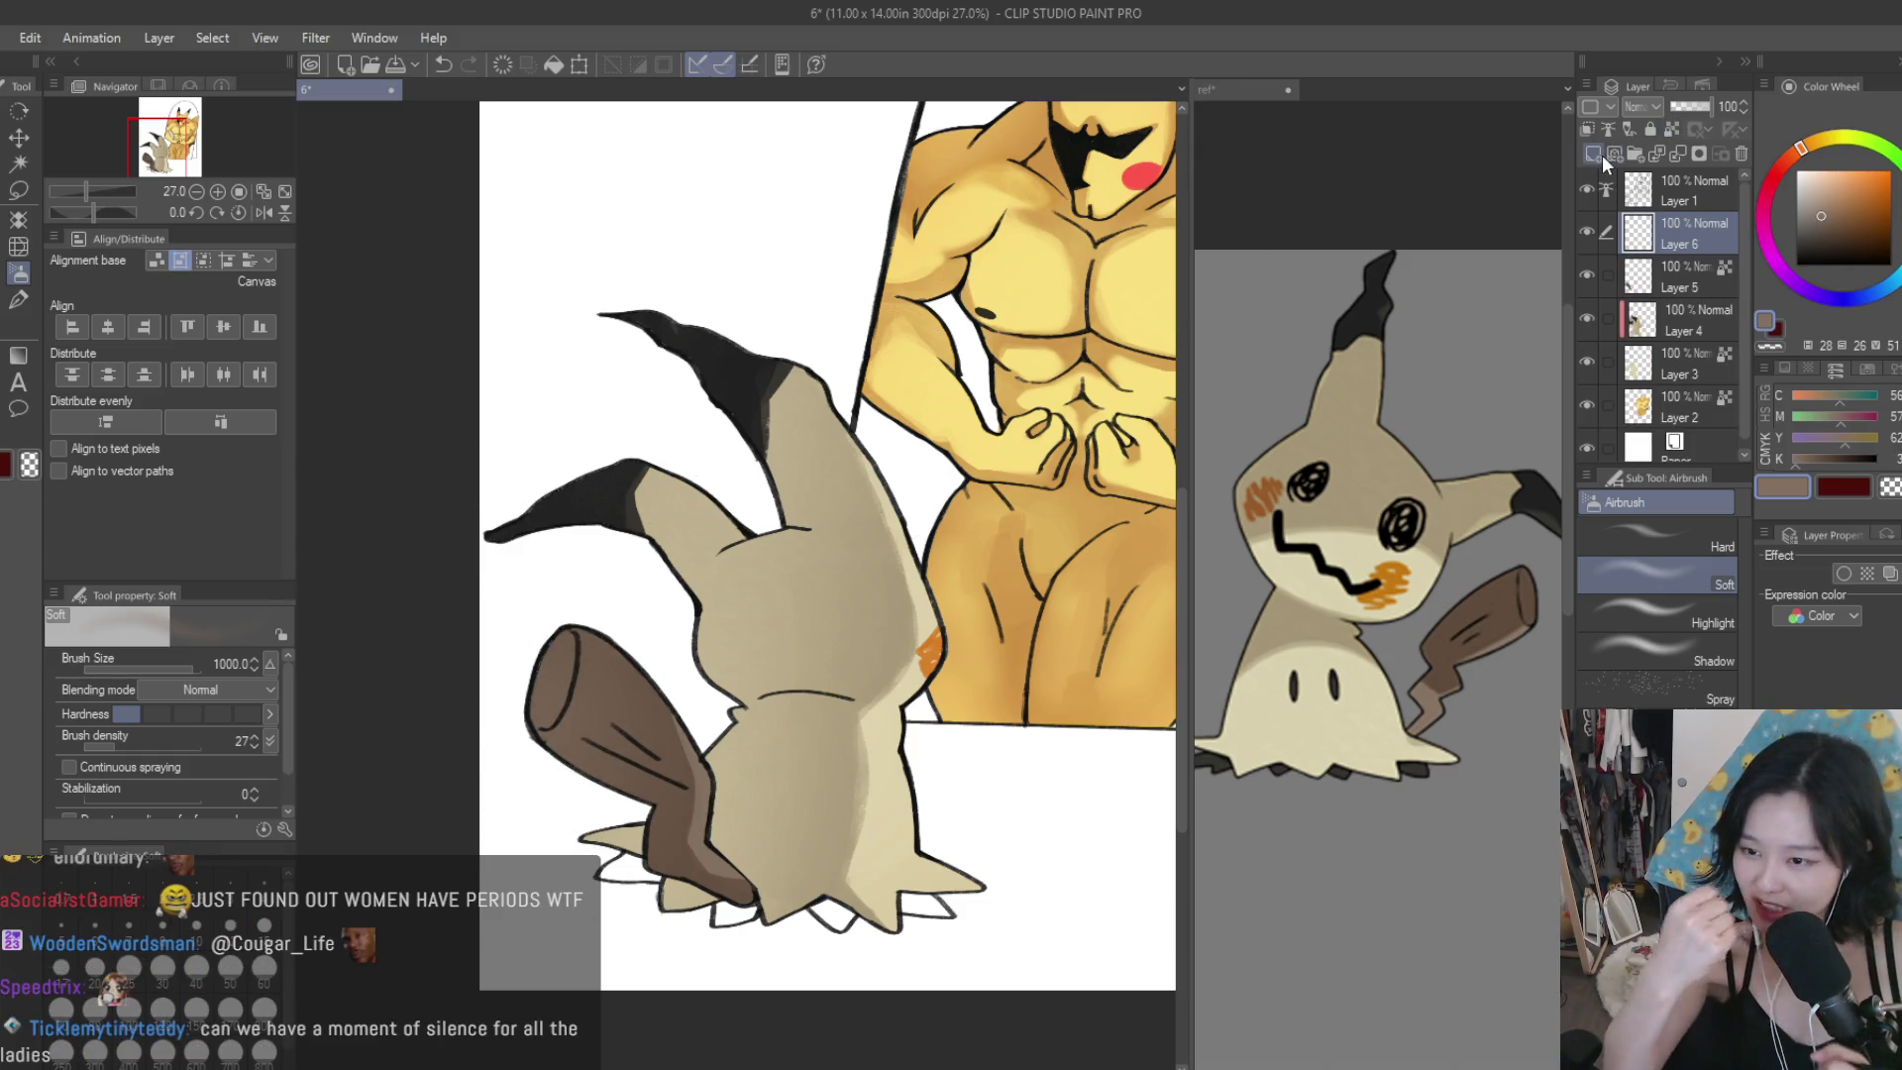
key("g")
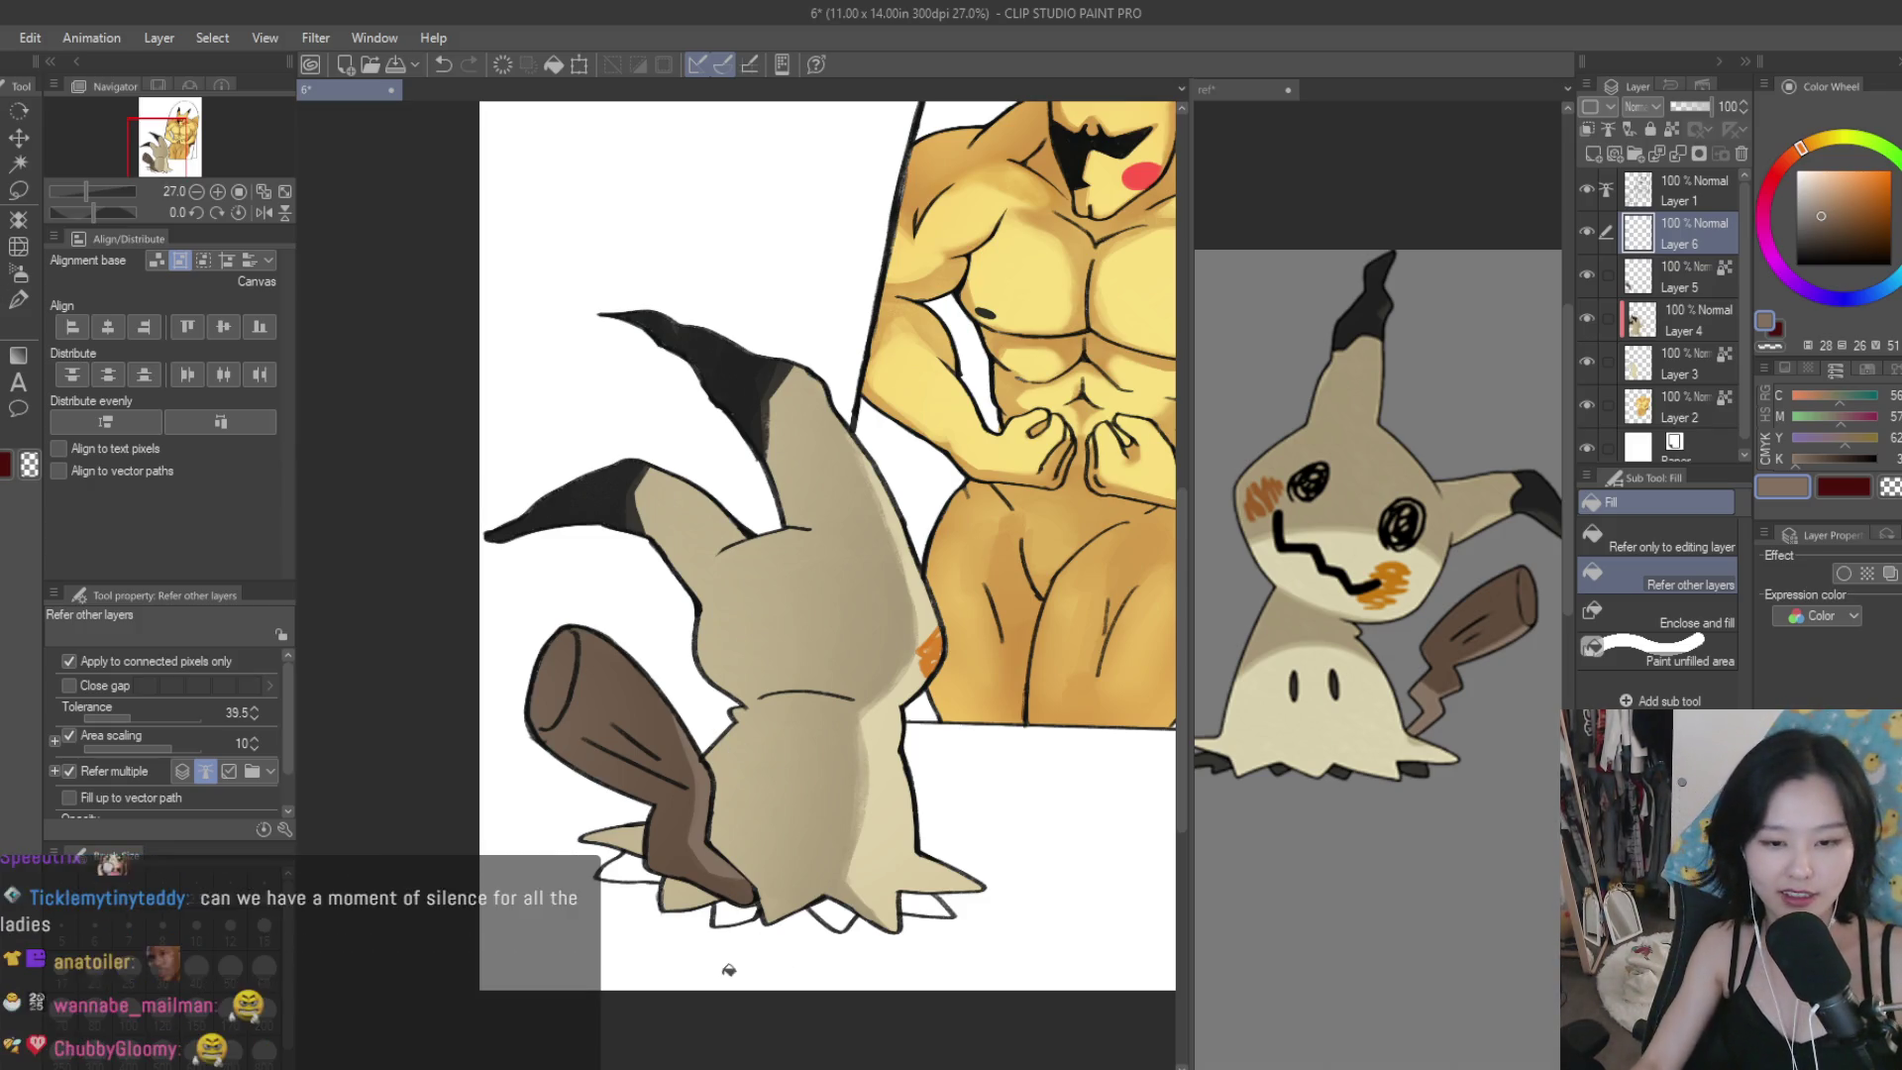
scroll(793, 978, "up", 1)
scroll(1342, 770, "up", 3)
scroll(1342, 770, "down", 2)
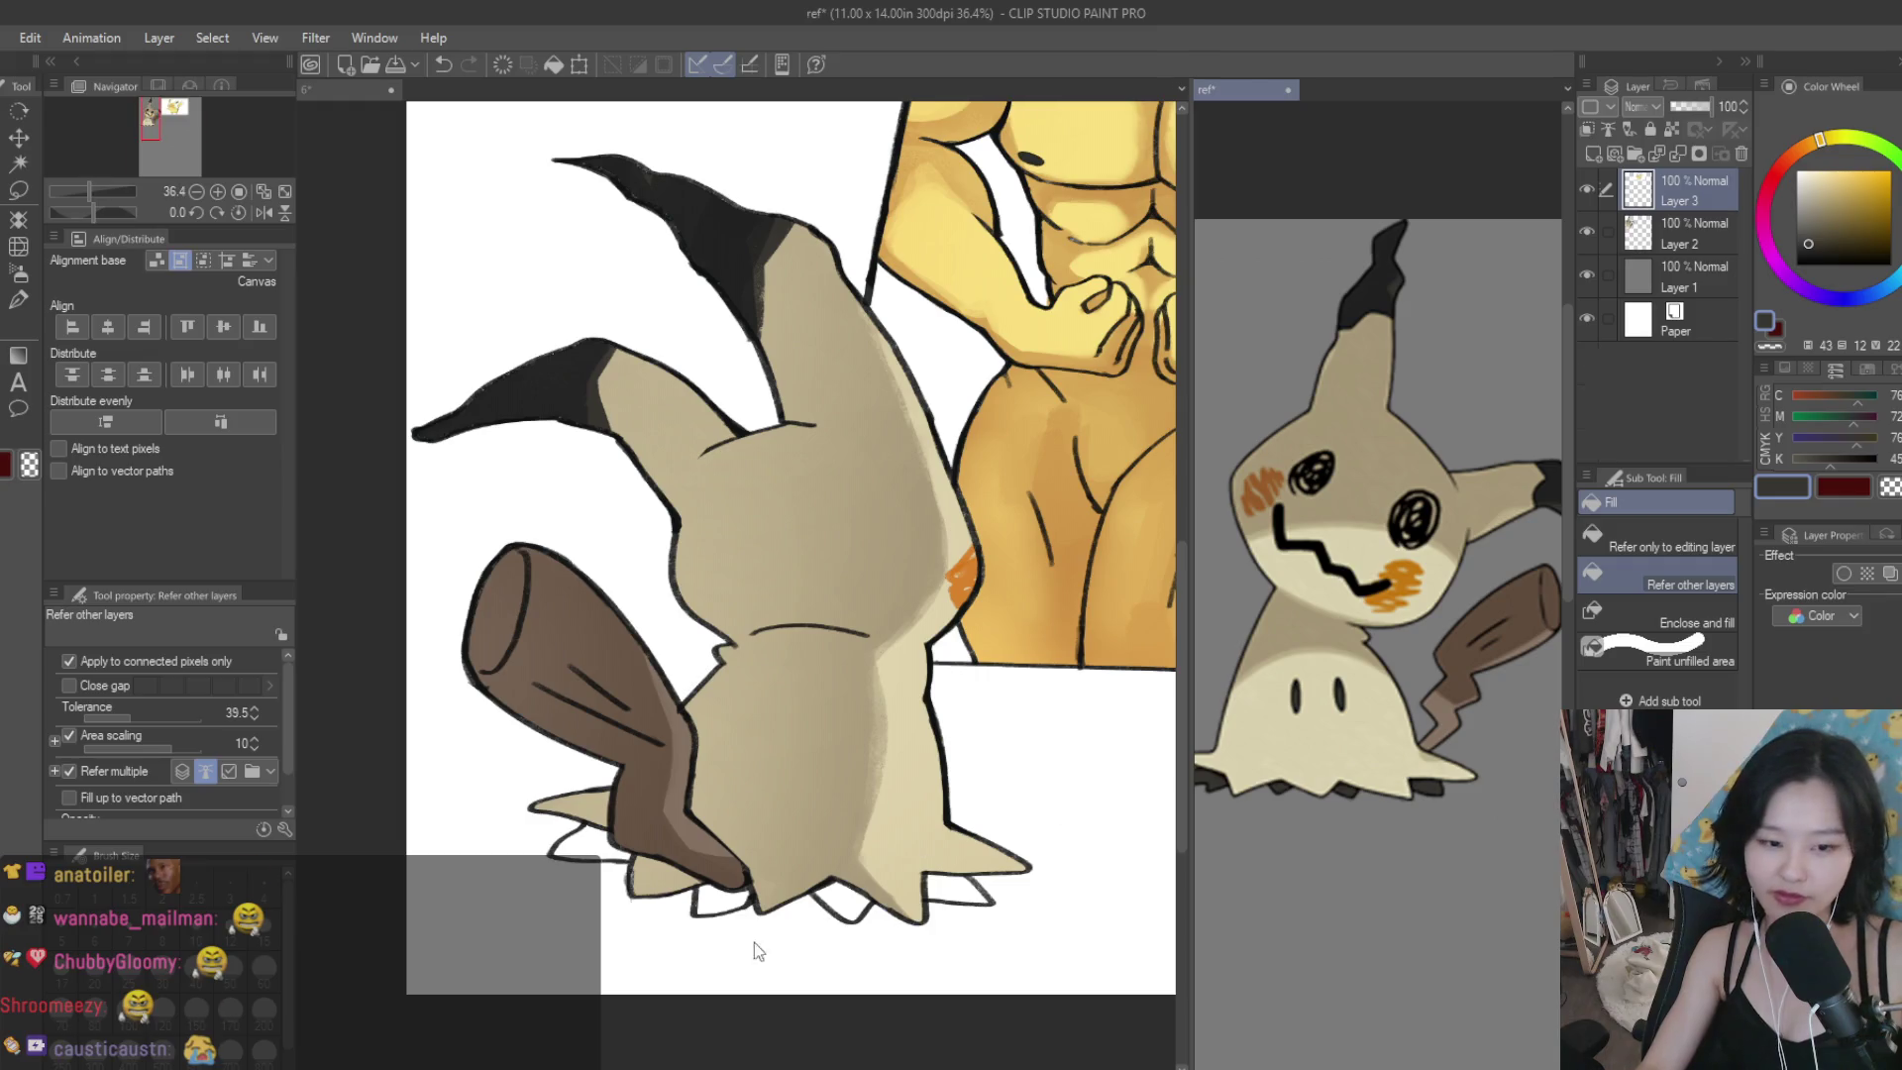
scroll(753, 942, "up", 3)
left_click(705, 909)
left_click(465, 810)
left_click(931, 913)
left_click(1129, 886)
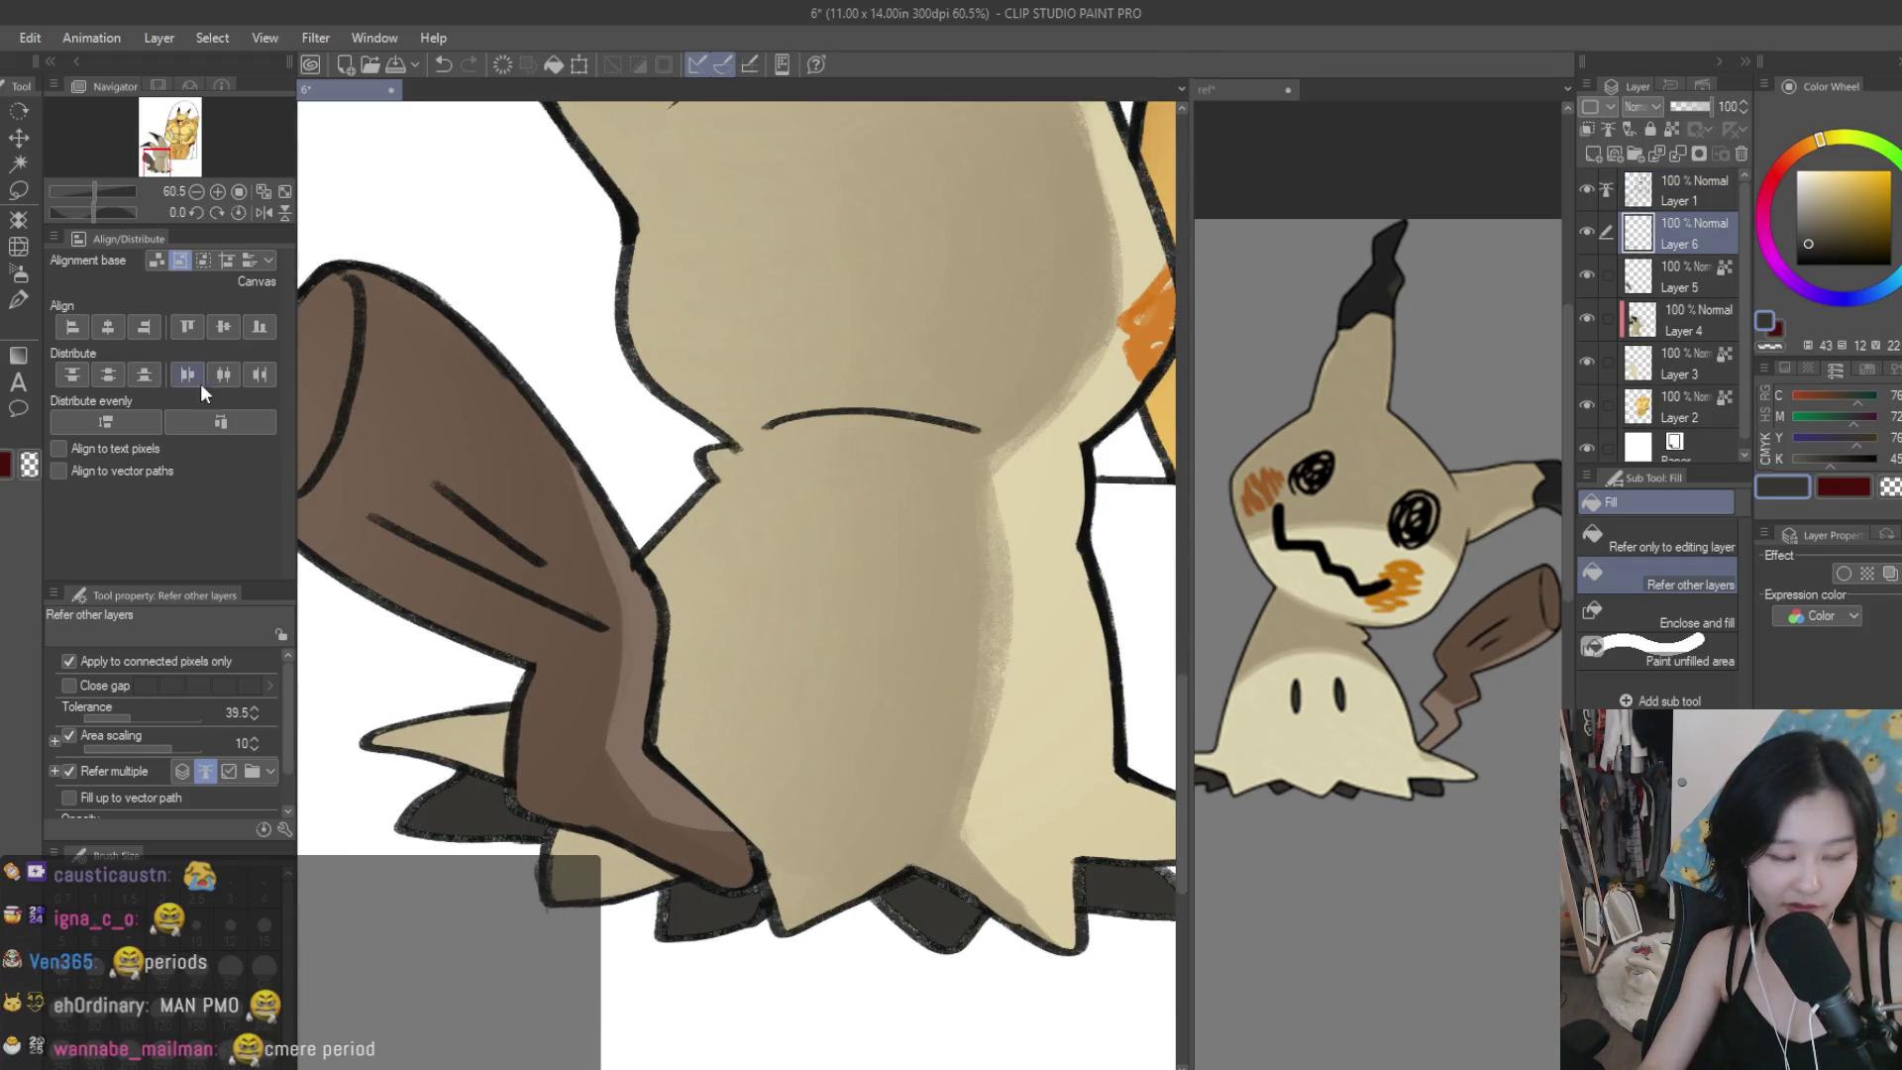
Set the Turnip pen to size 50 and add a new layer above Layer 2.
key("p")
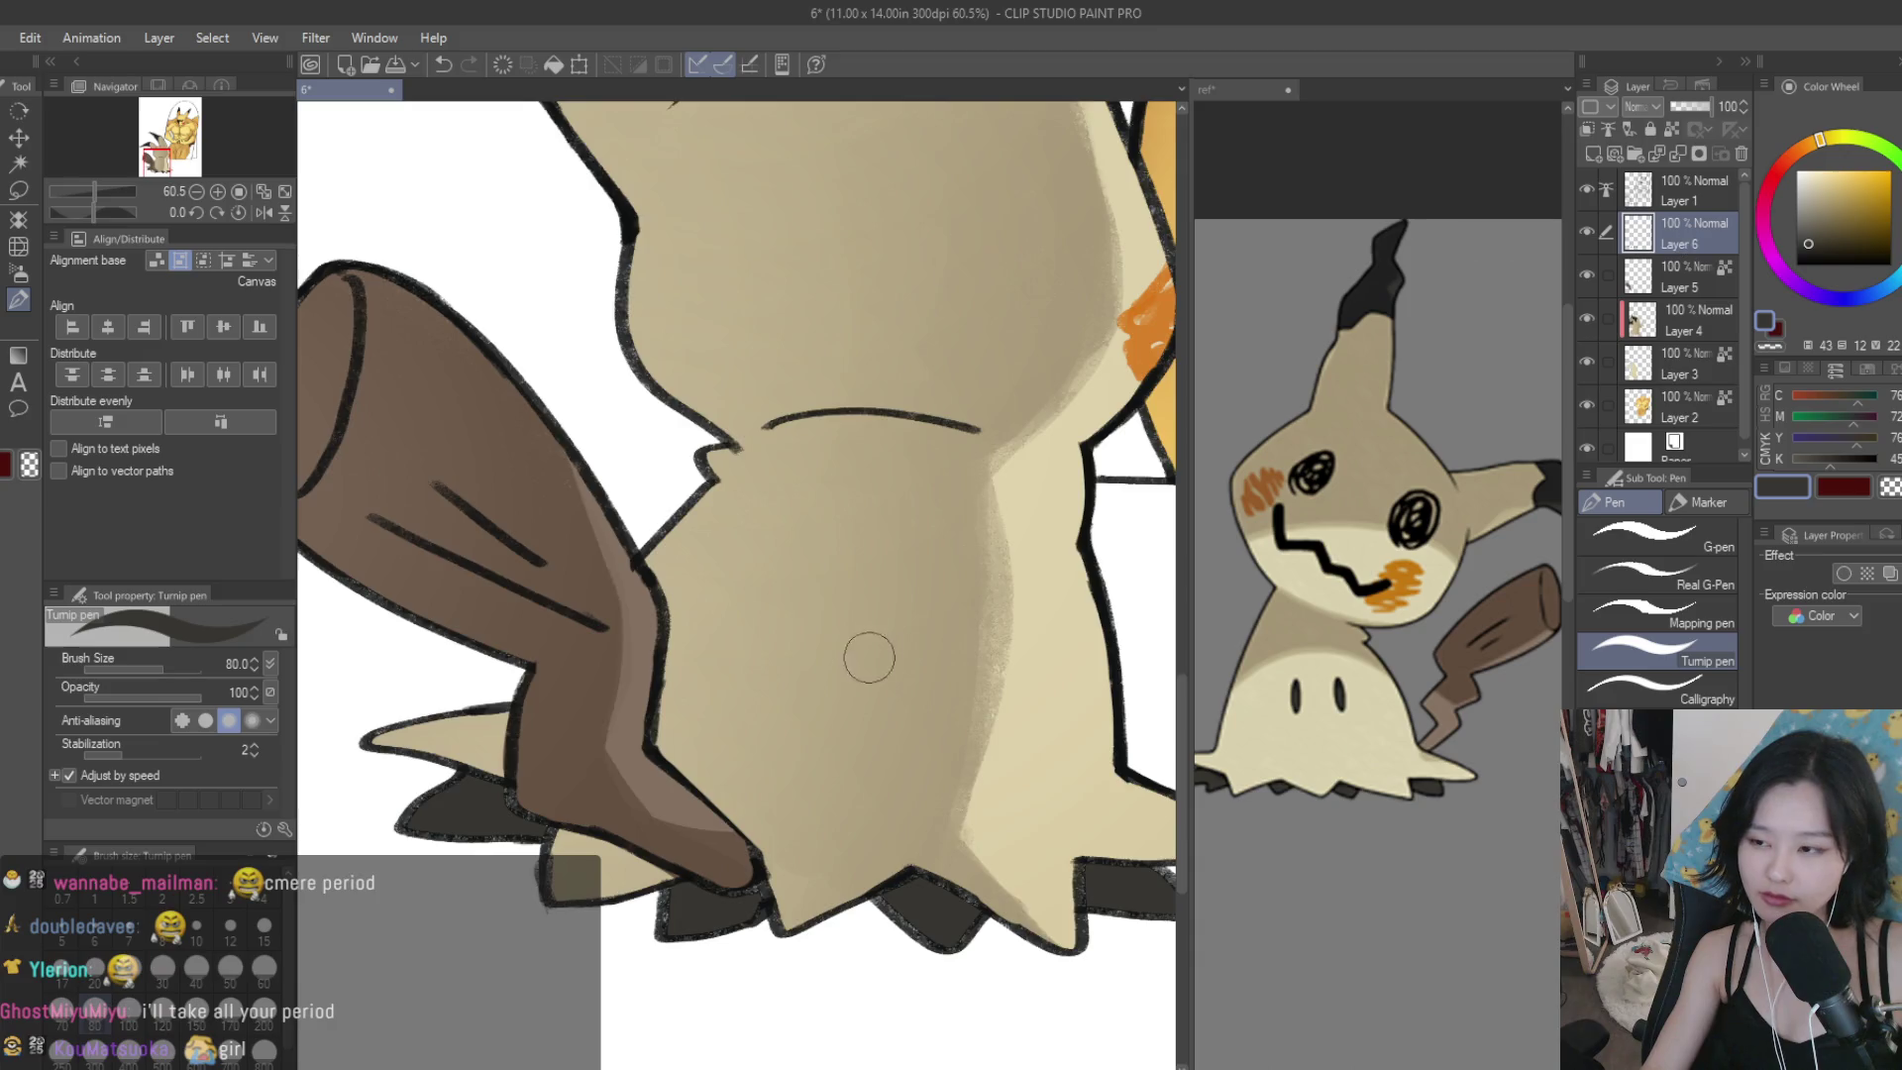
scroll(970, 842, "down", 3)
key("bracketleft")
key("bracketleft")
key("bracketleft")
left_click(1694, 408)
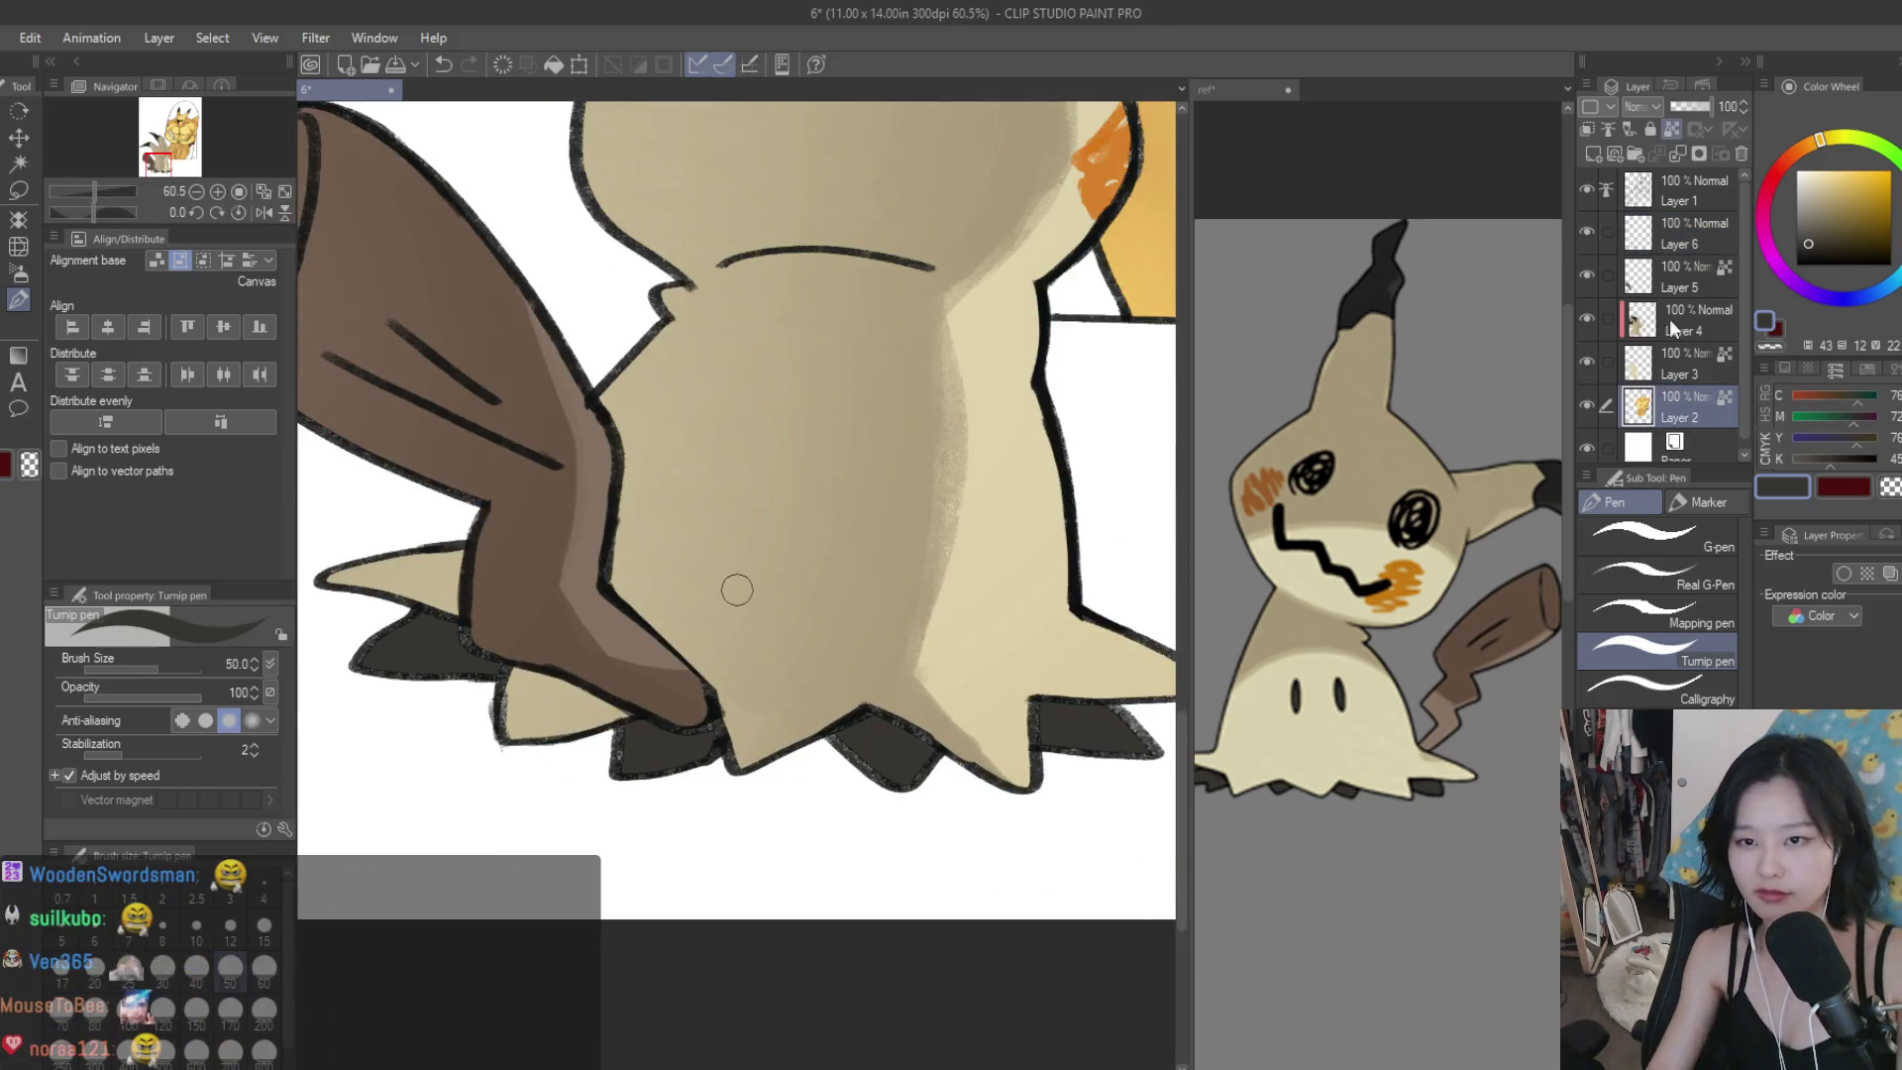
left_click(1592, 154)
Trace thick black outlines around the bottom spikes on the new Layer 7.
scroll(895, 849, "up", 5)
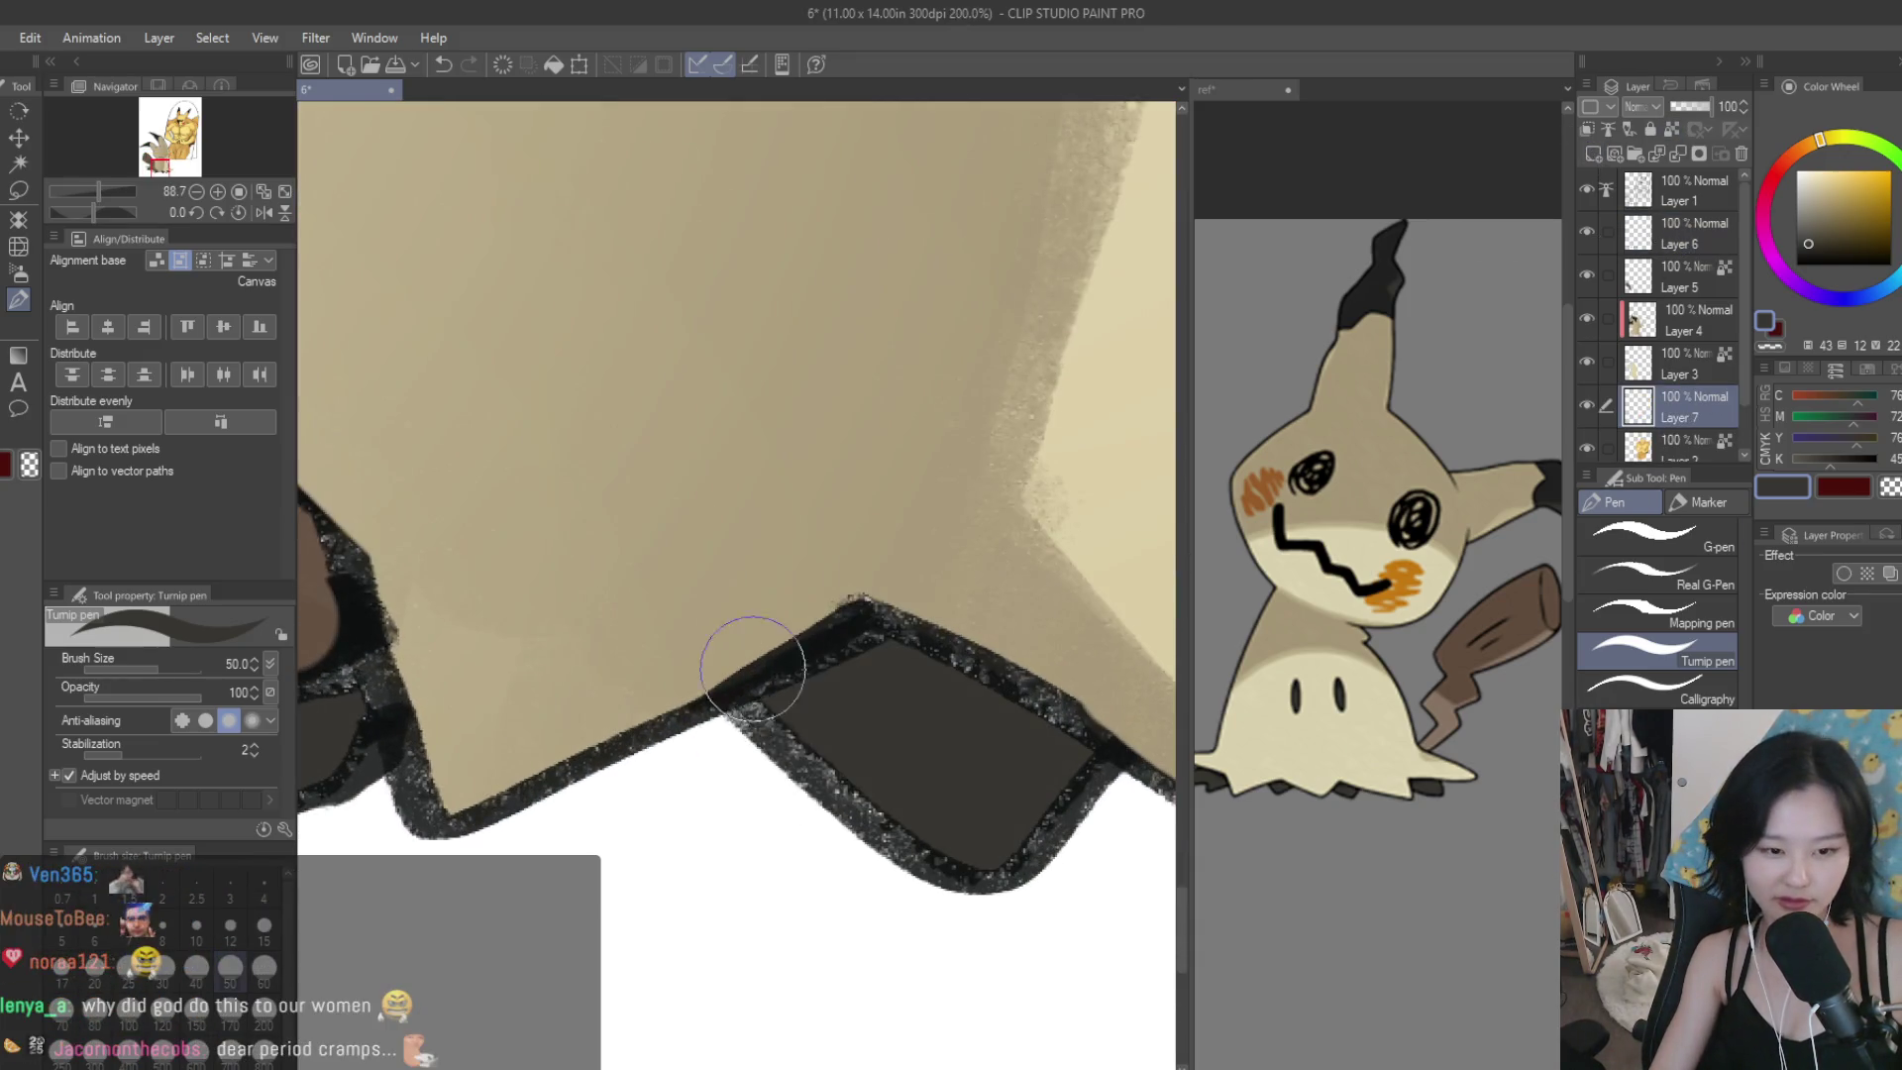
scroll(1030, 822, "down", 3)
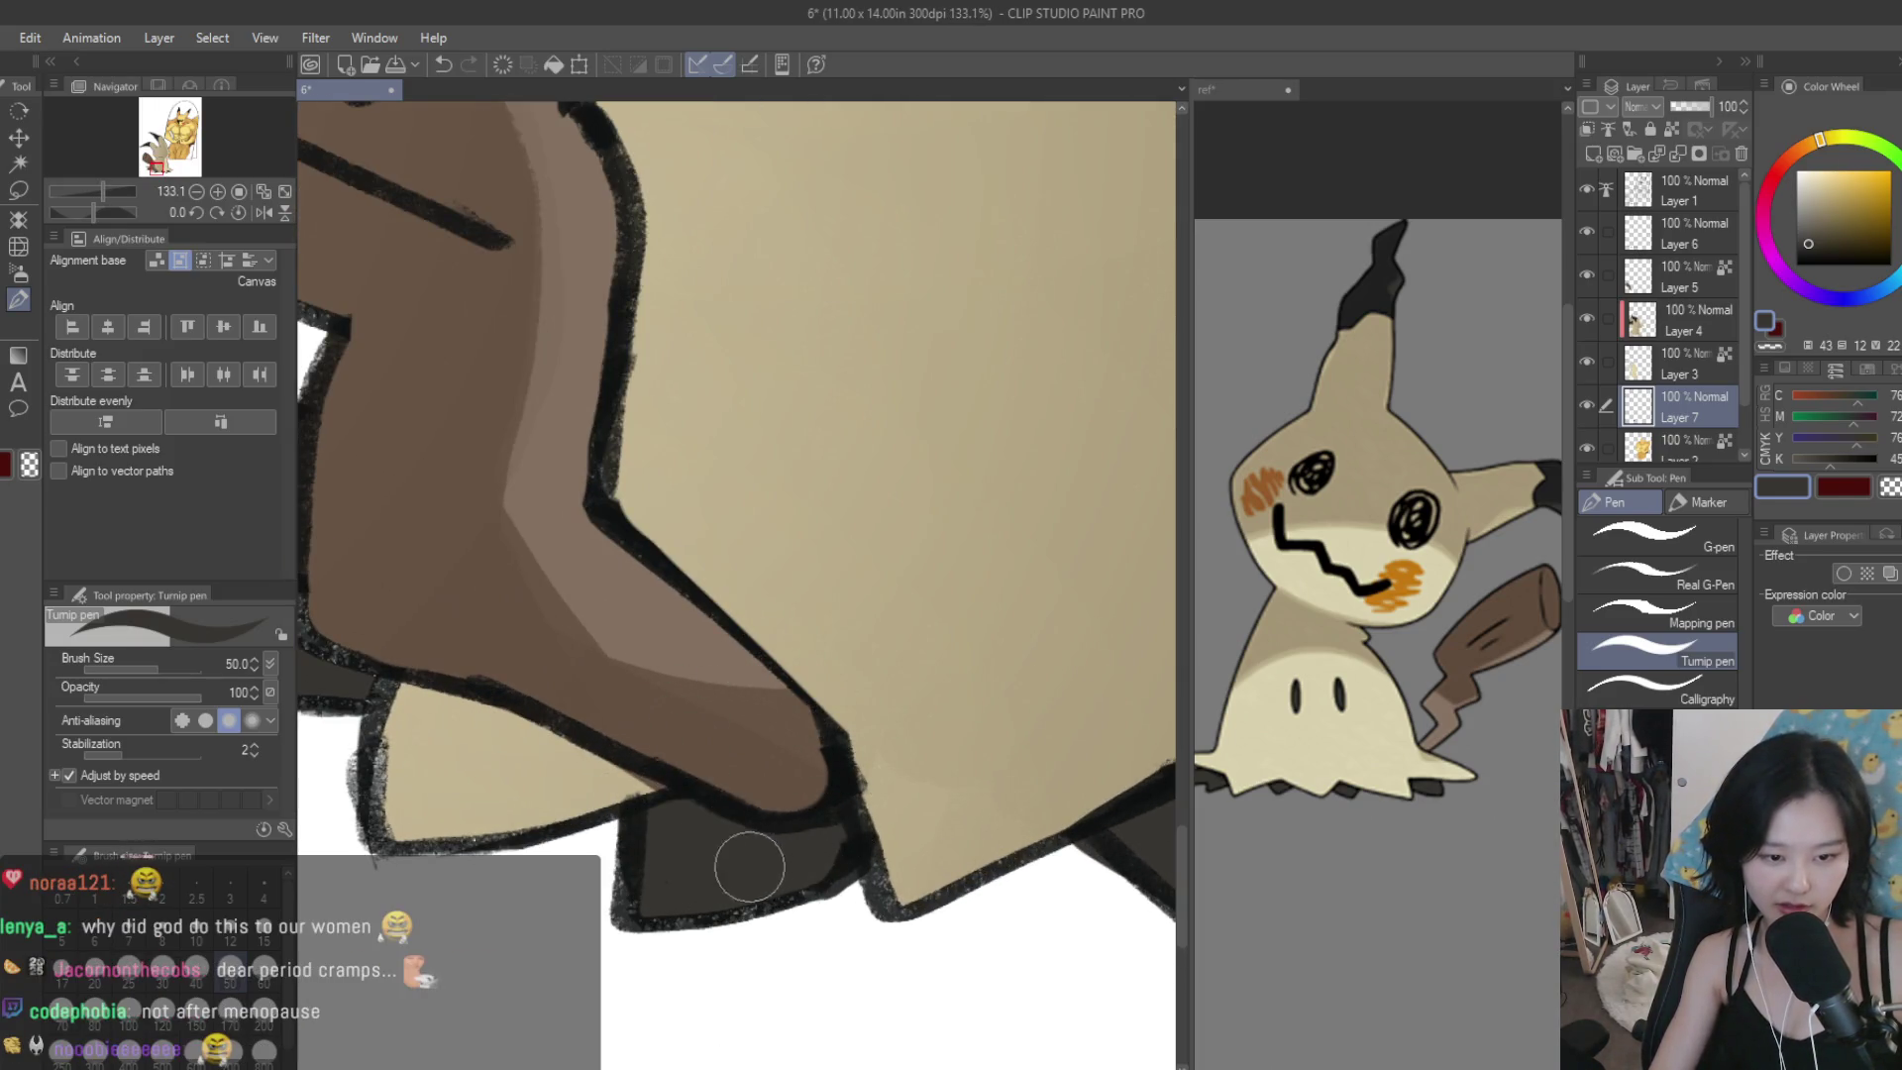
scroll(746, 830, "down", 3)
scroll(746, 830, "up", 2)
scroll(573, 764, "down", 1)
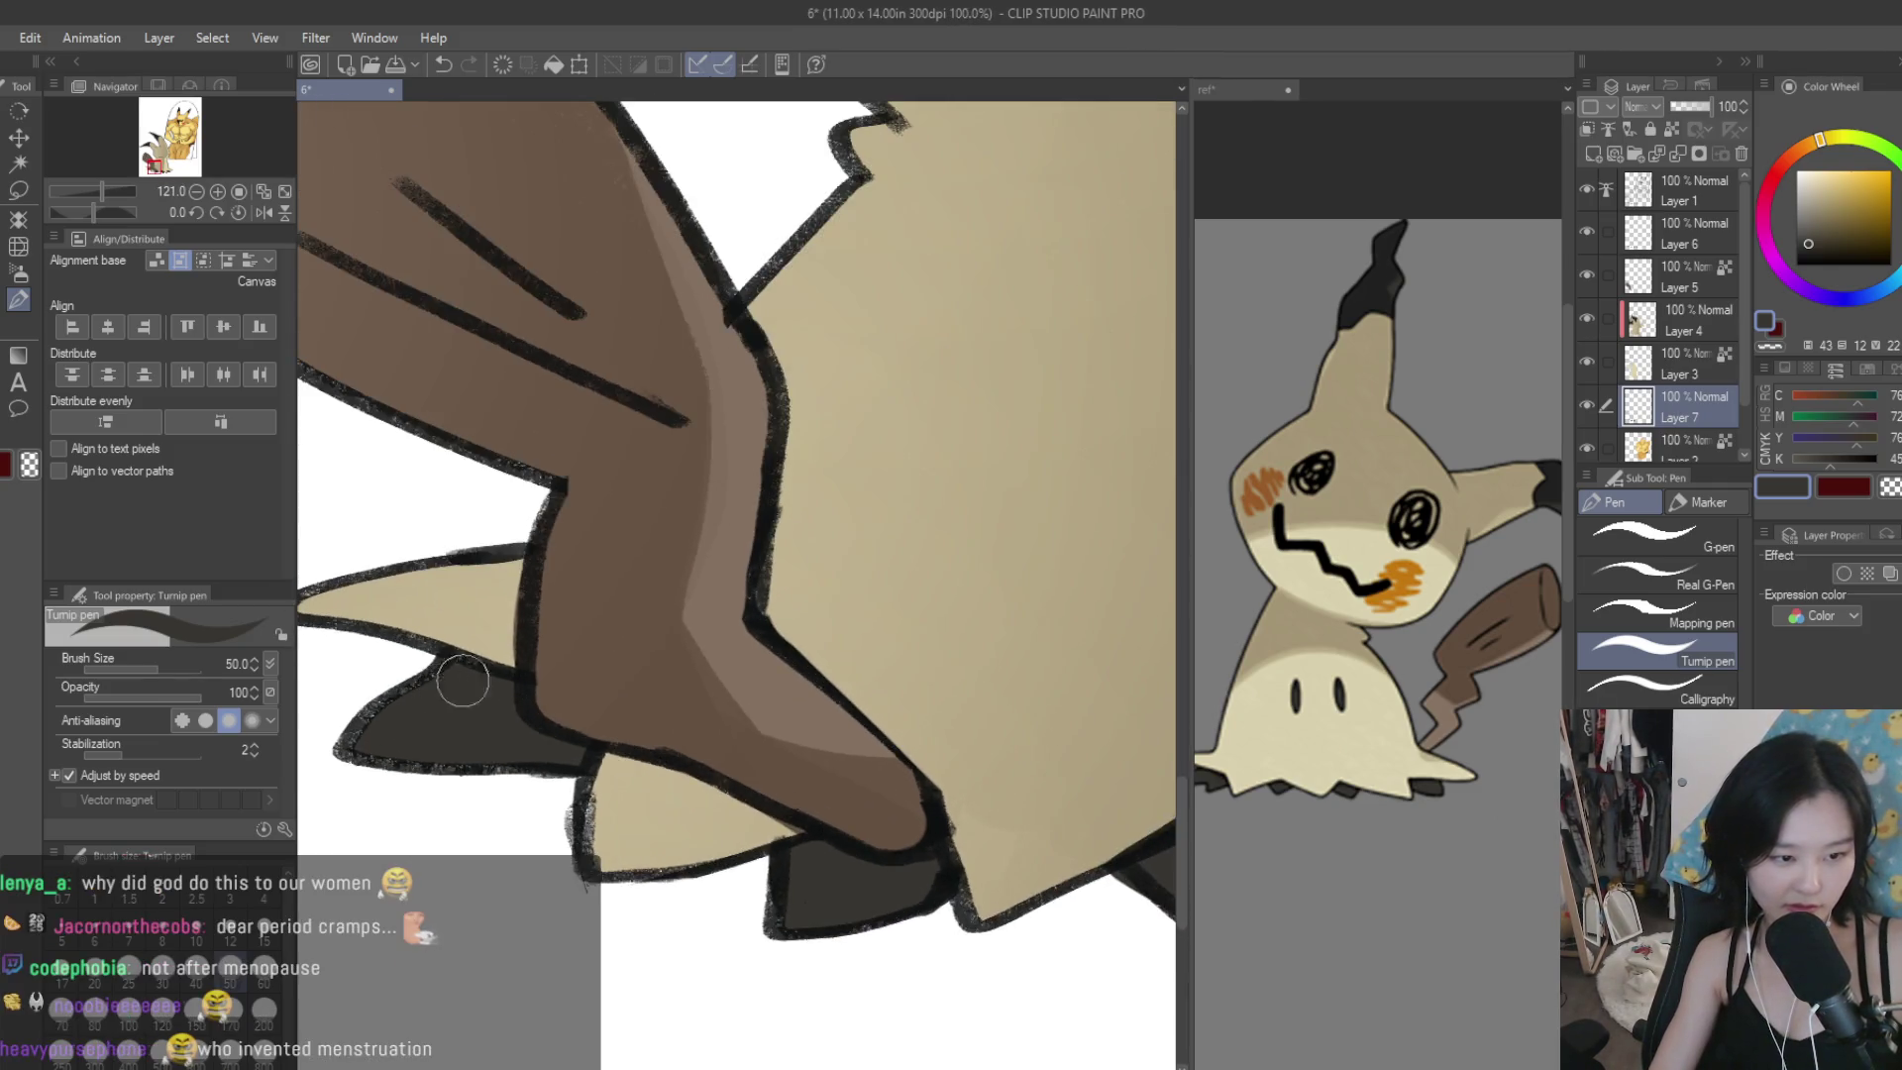
scroll(456, 738, "down", 5)
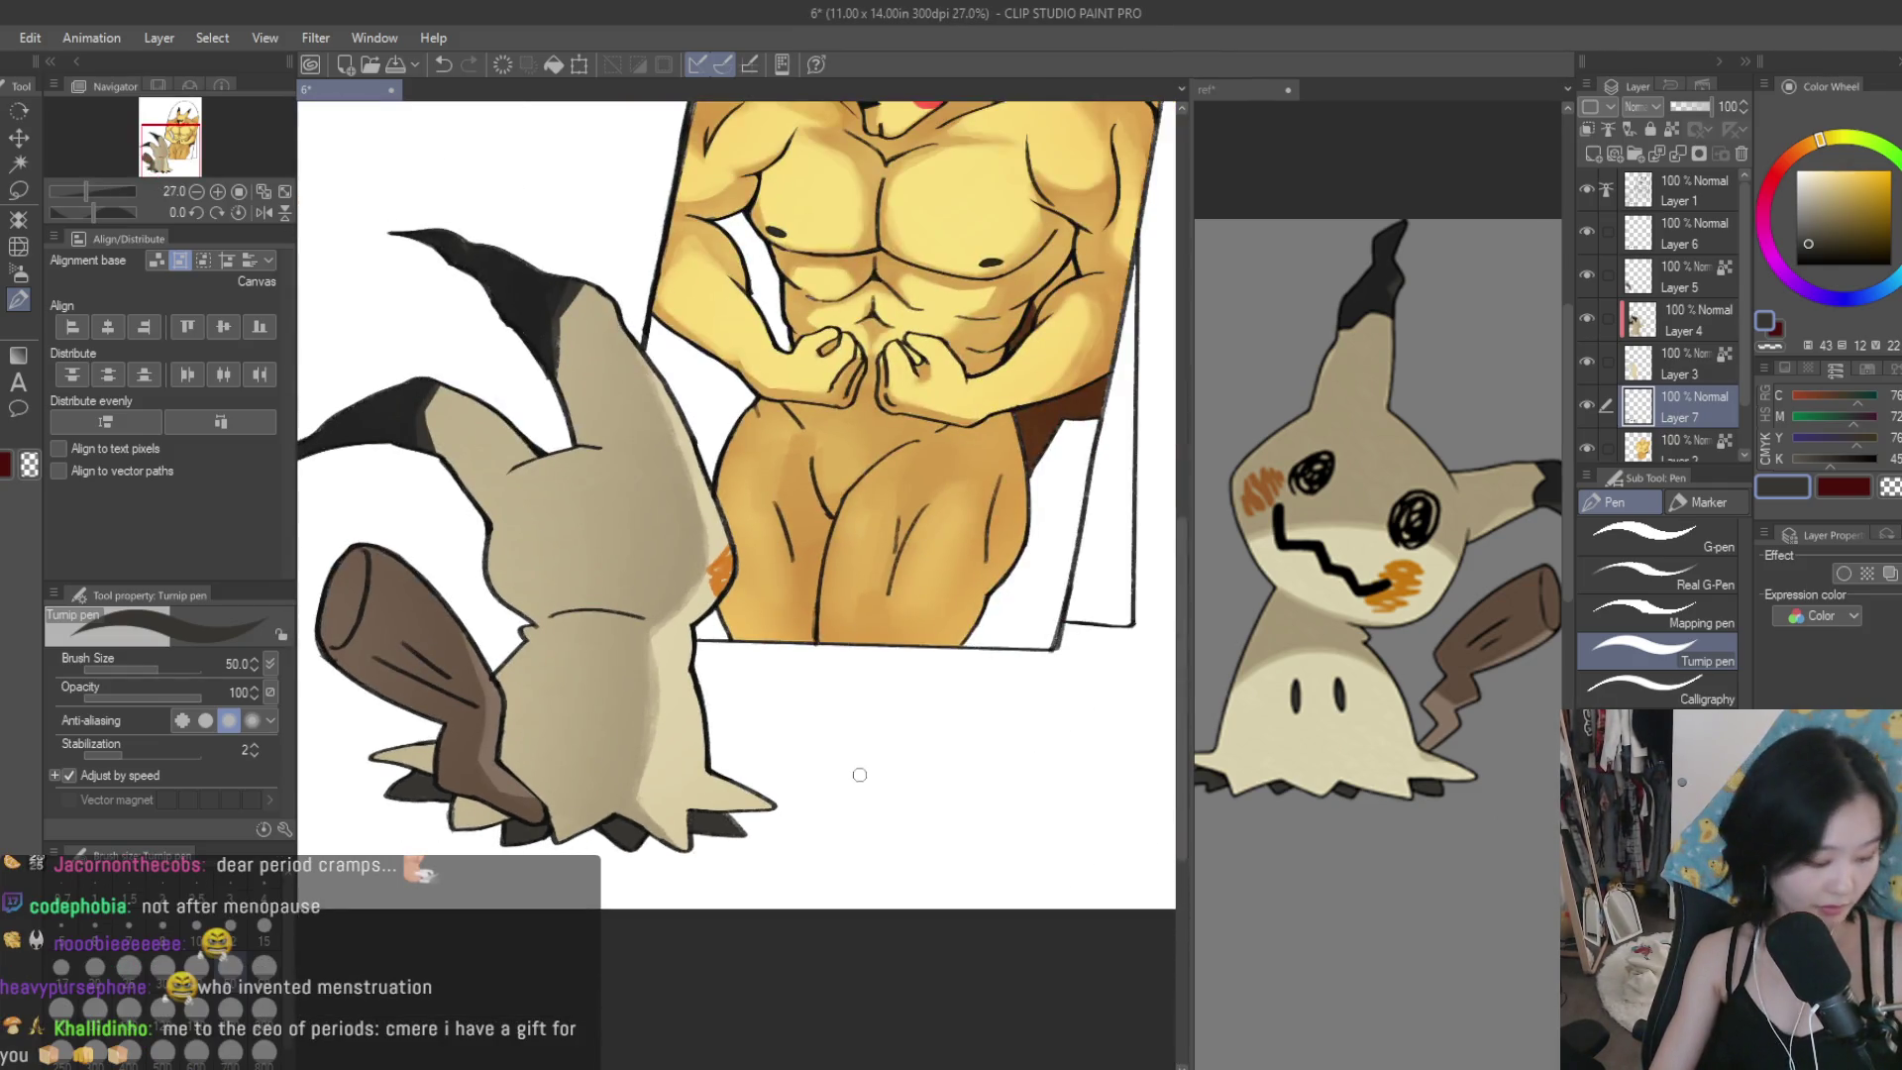
scroll(901, 723, "up", 6)
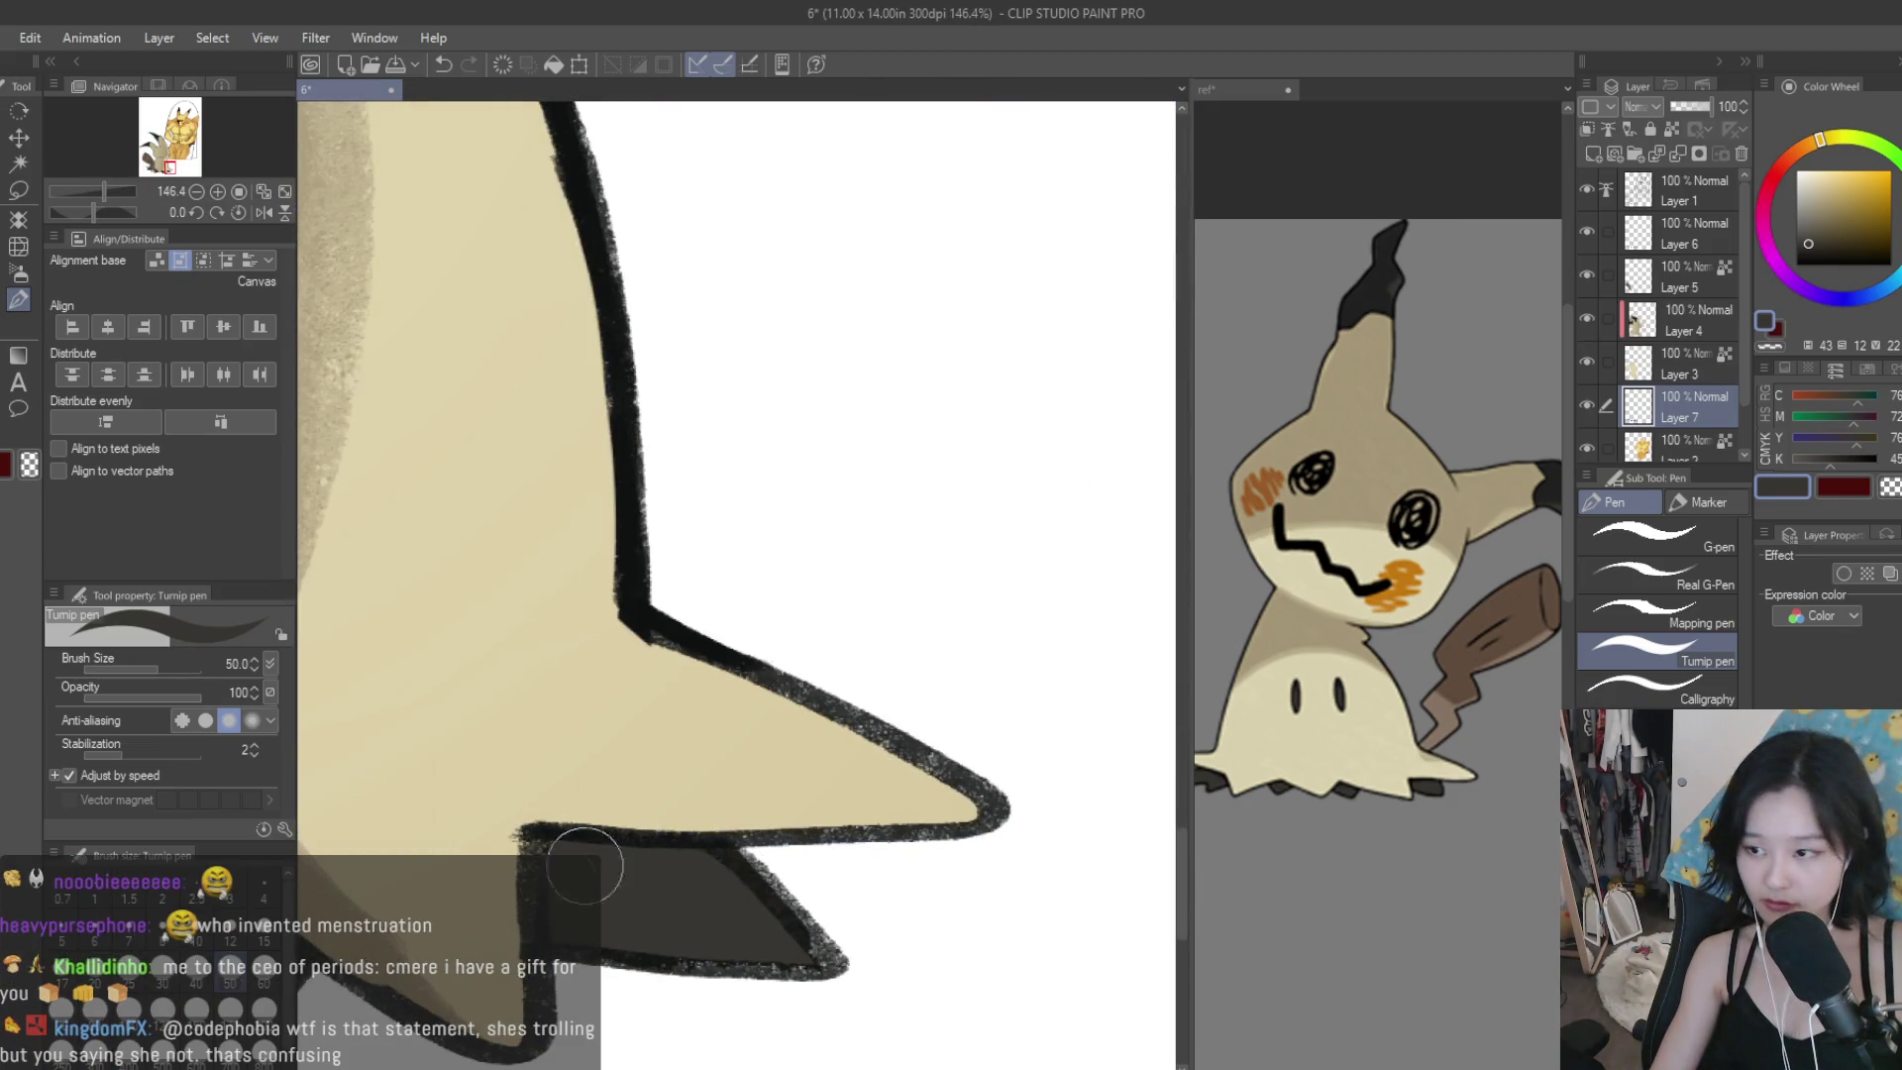
scroll(653, 700, "down", 2)
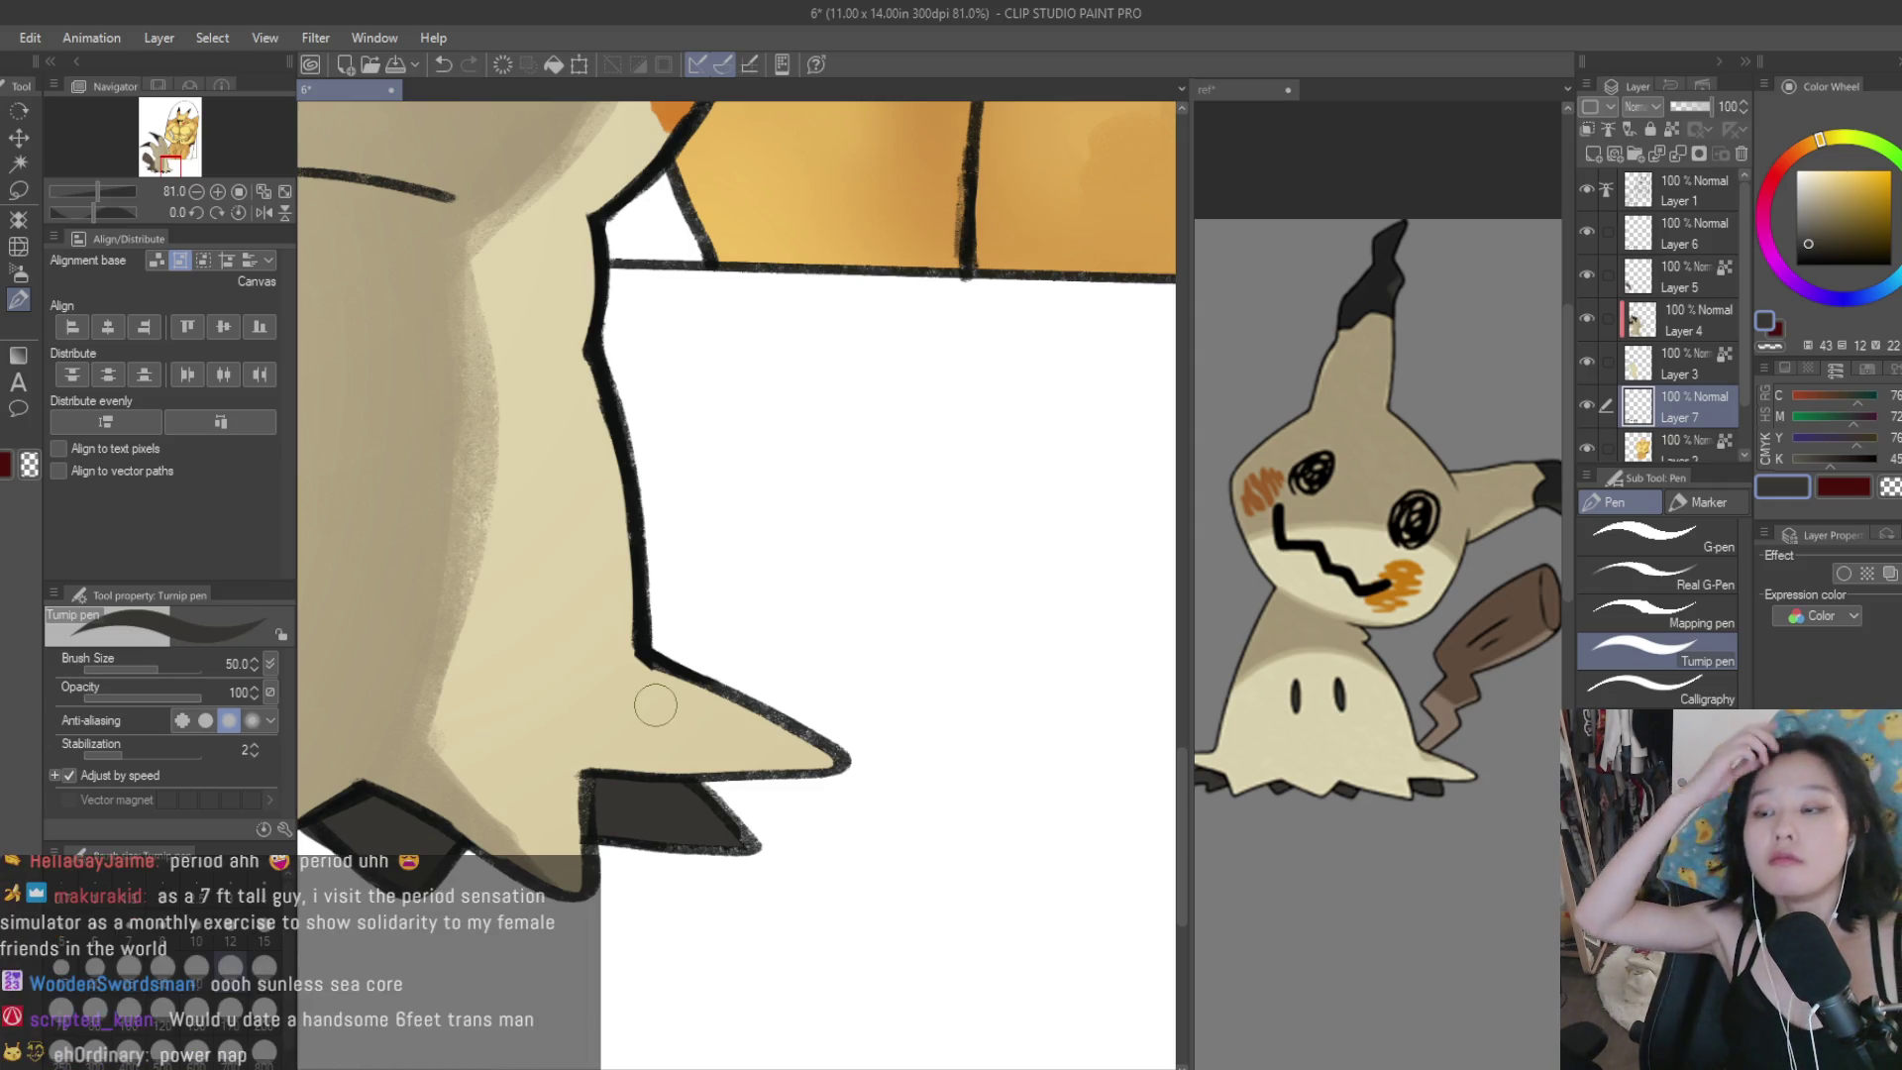
scroll(845, 730, "down", 2)
scroll(845, 730, "down", 1)
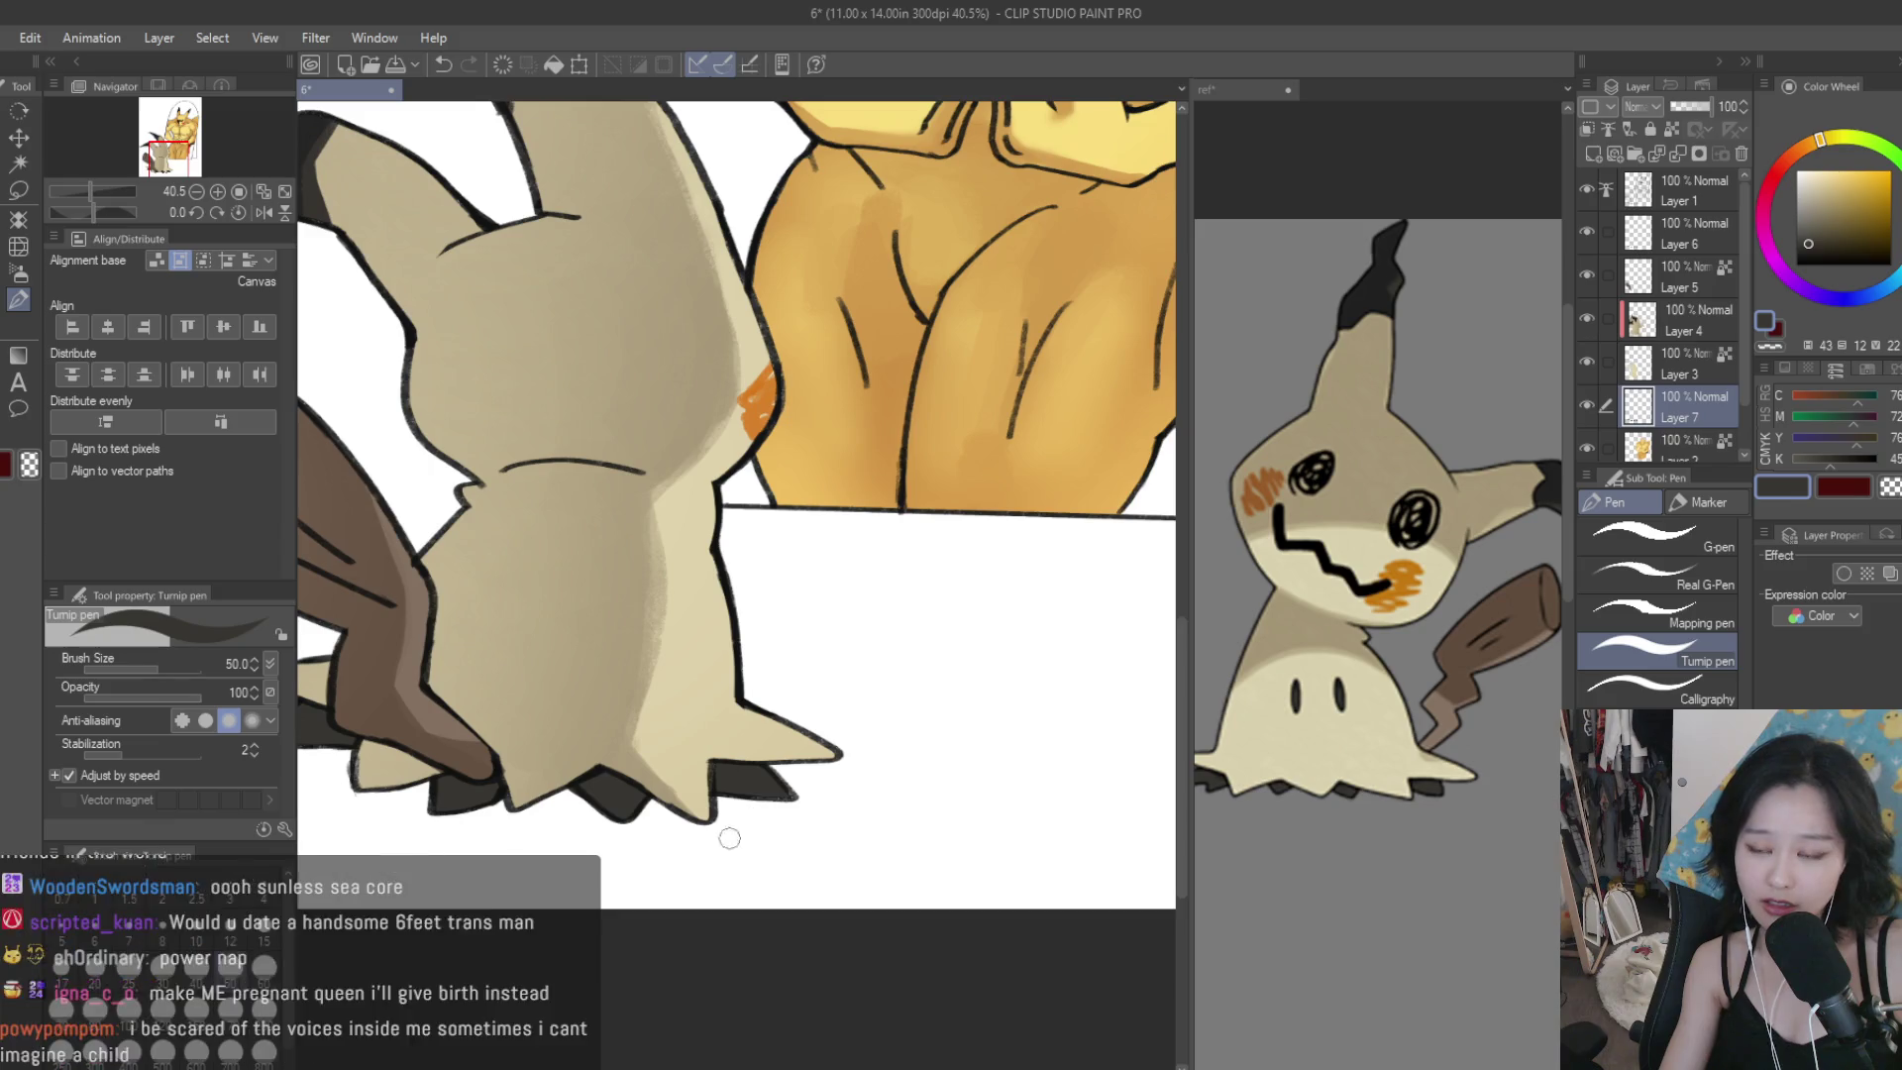
scroll(823, 761, "down", 2)
scroll(783, 538, "up", 2)
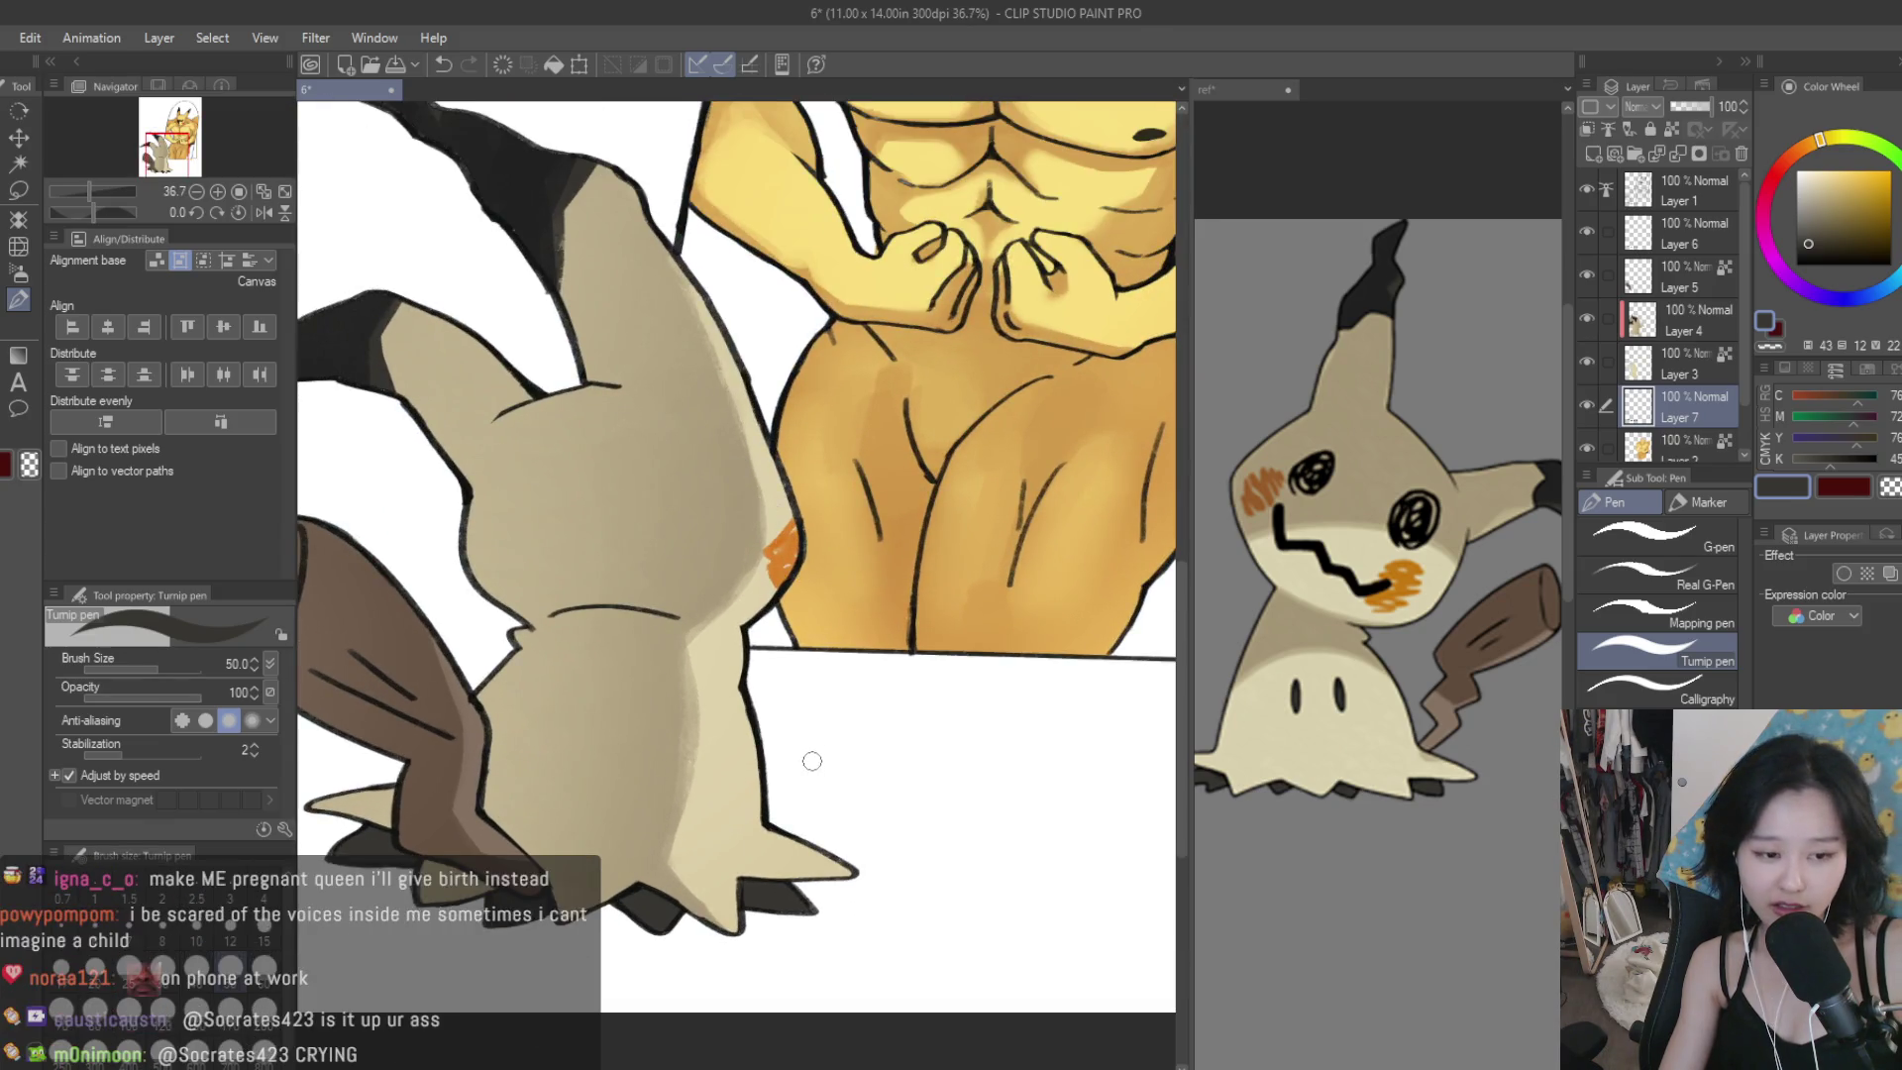
scroll(806, 764, "down", 3)
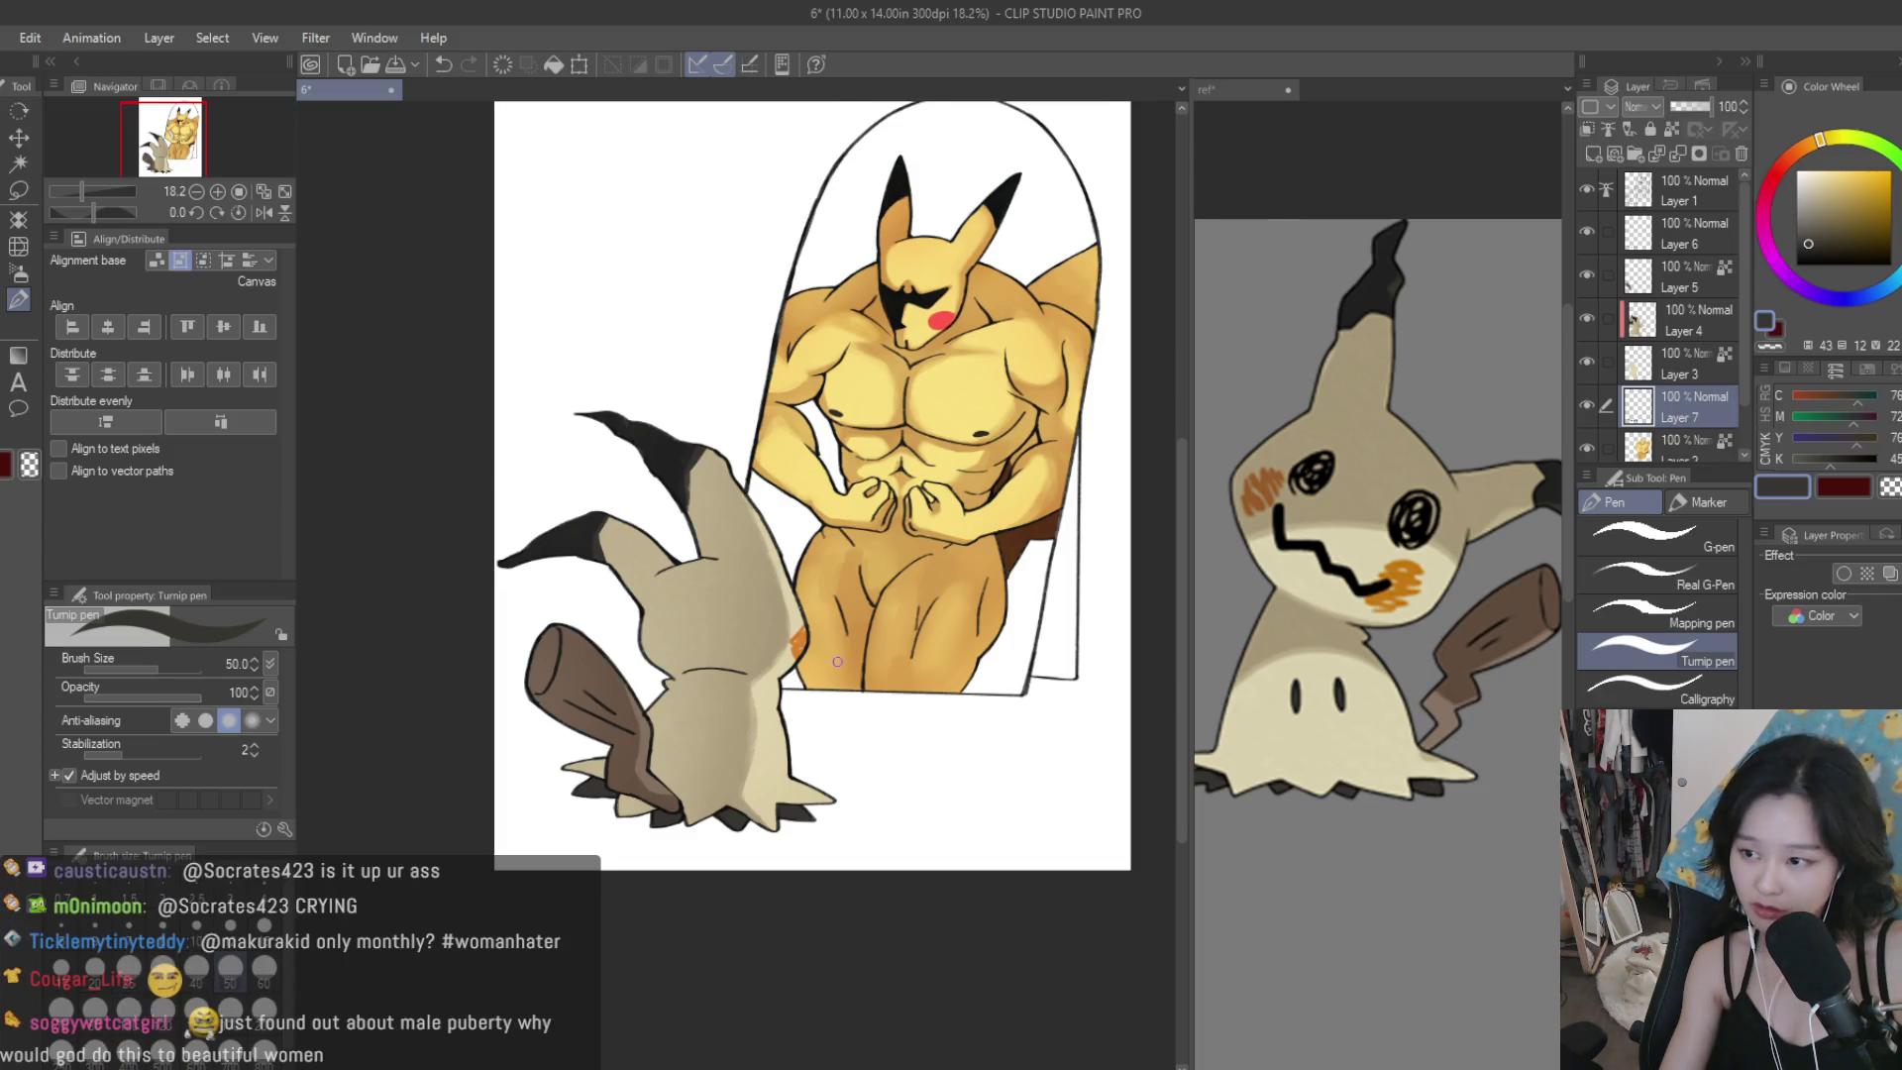
Toggle Layer 4's visibility to compare shading, then merge it down into Layer 3.
scroll(822, 624, "up", 1)
scroll(853, 568, "down", 2)
scroll(826, 569, "up", 2)
left_click(1585, 319)
left_click(1584, 313)
left_click(1660, 317)
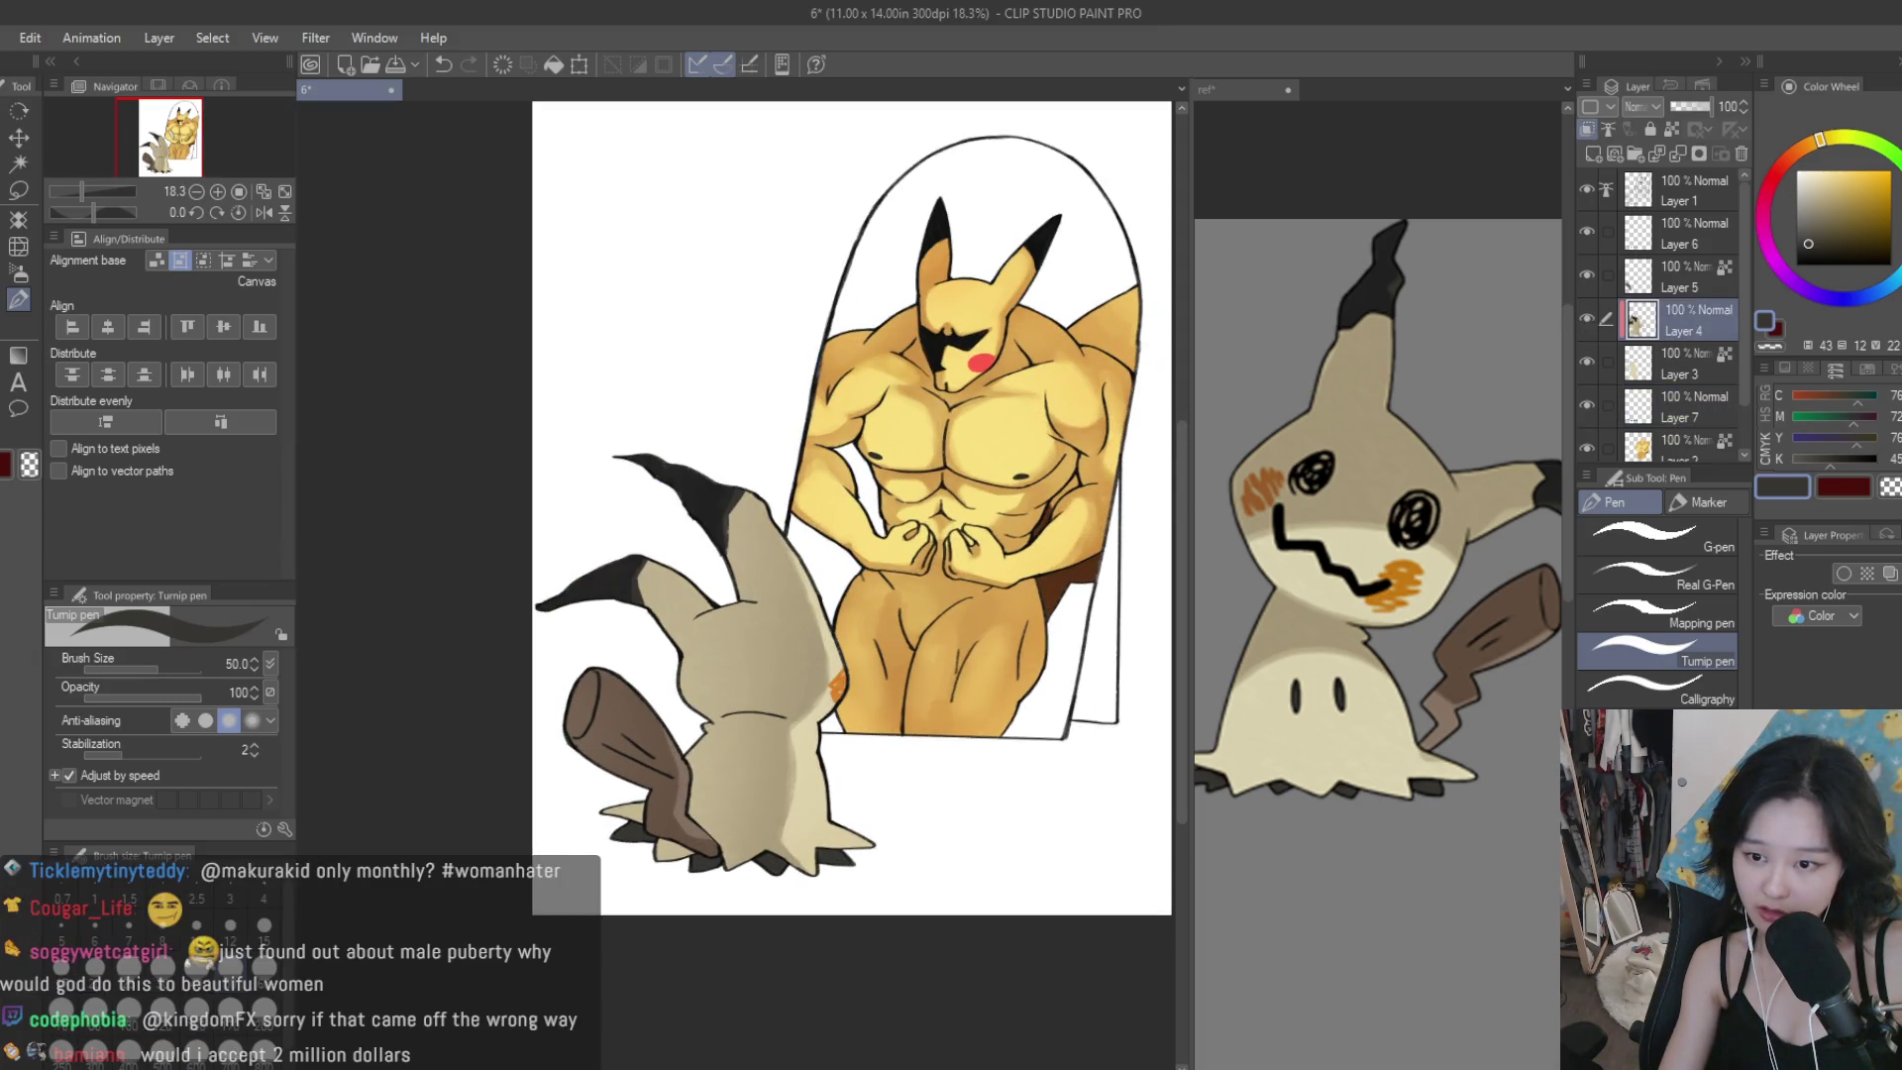
key("ctrl+e")
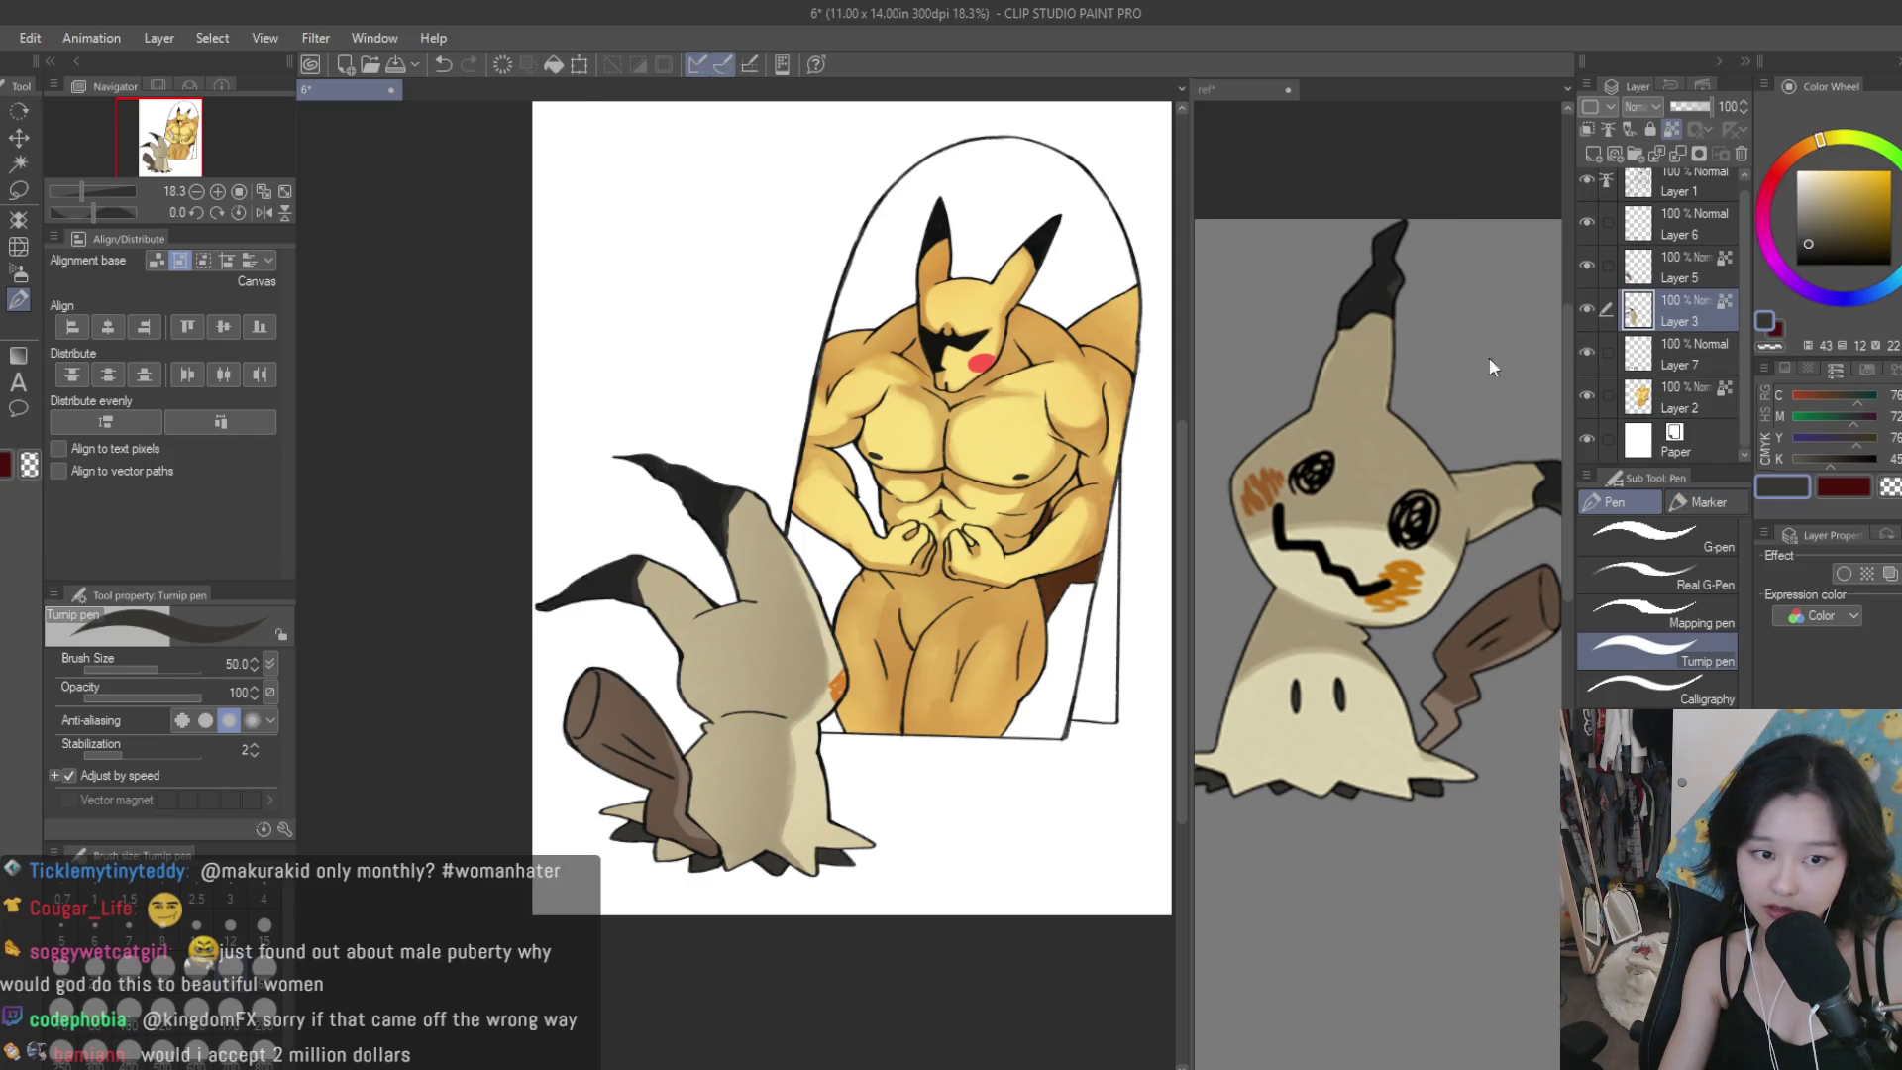
Select Layer 6 with the other drawing layers and merge them into Layer 6.
key("ctrl+minus")
key("ctrl+minus")
key("ctrl+minus")
key("ctrl+plus")
key("ctrl+plus")
key("ctrl+plus")
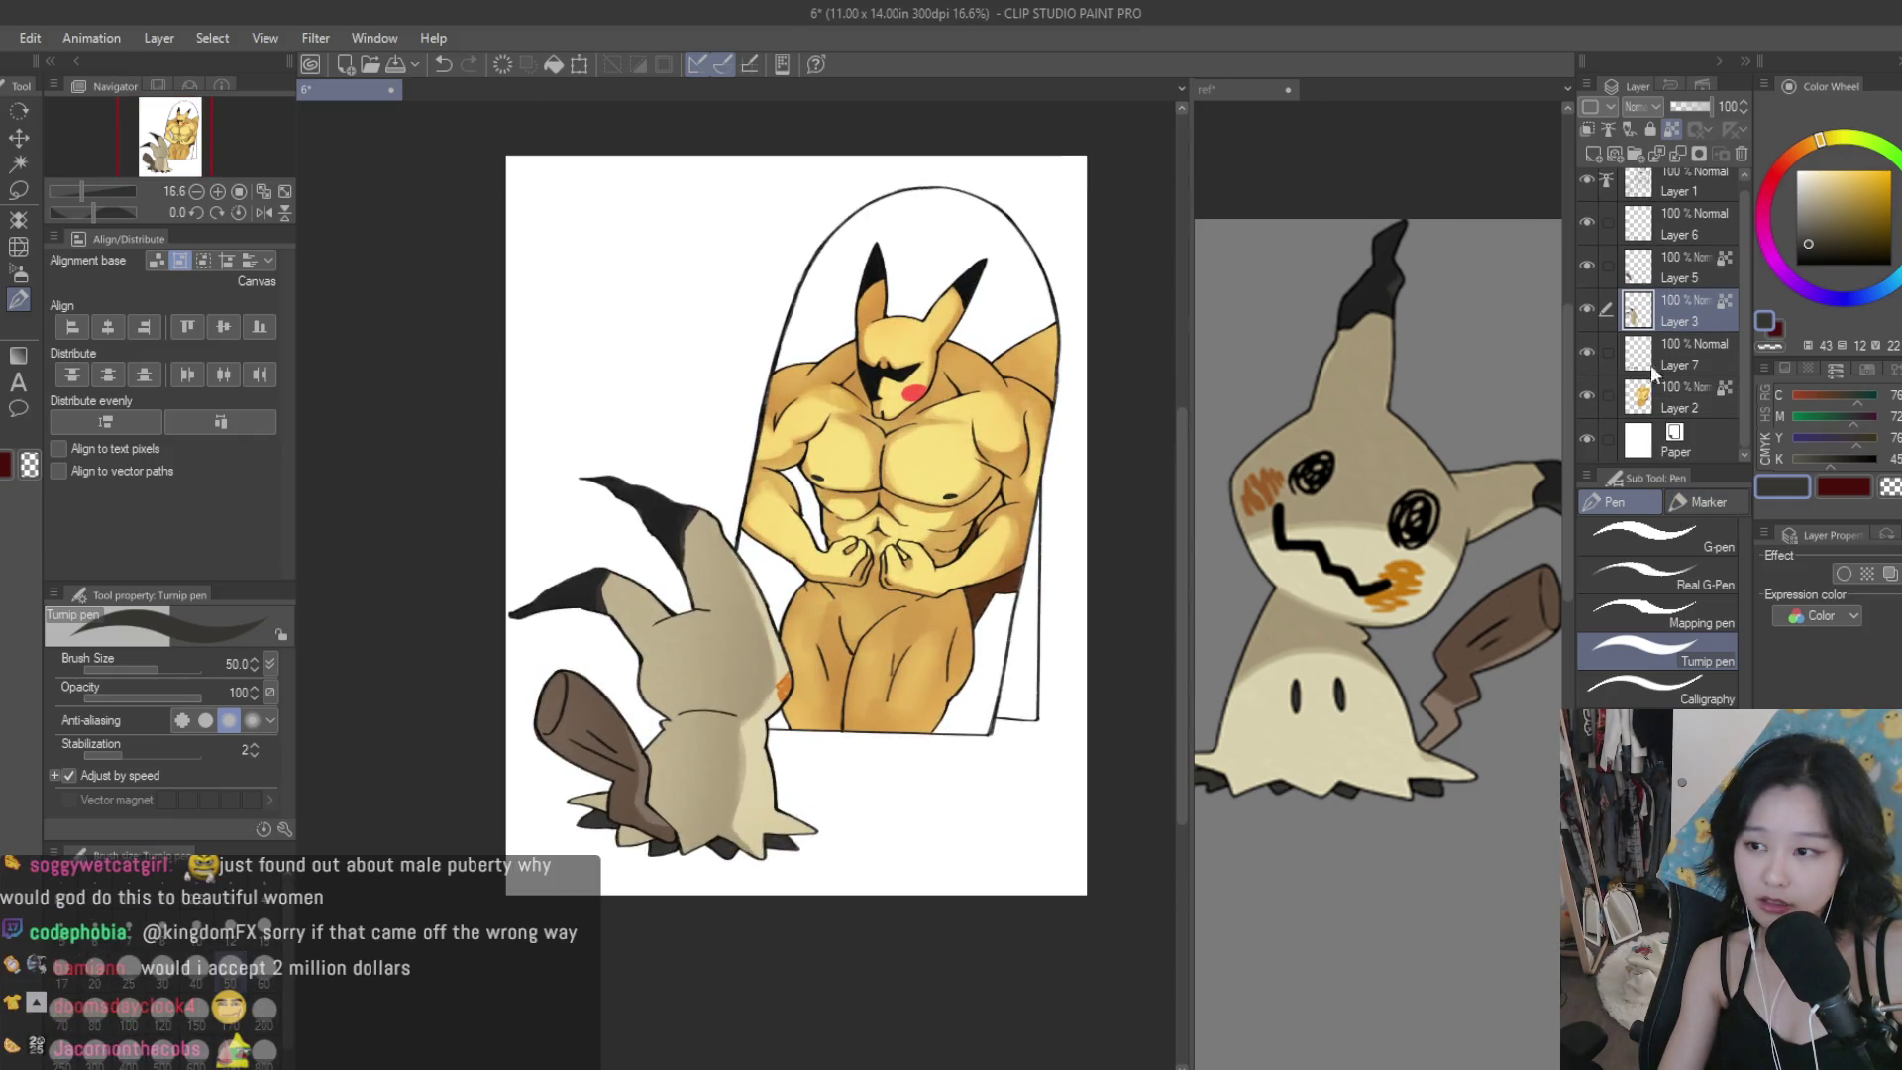
scroll(1650, 365, "up", 1)
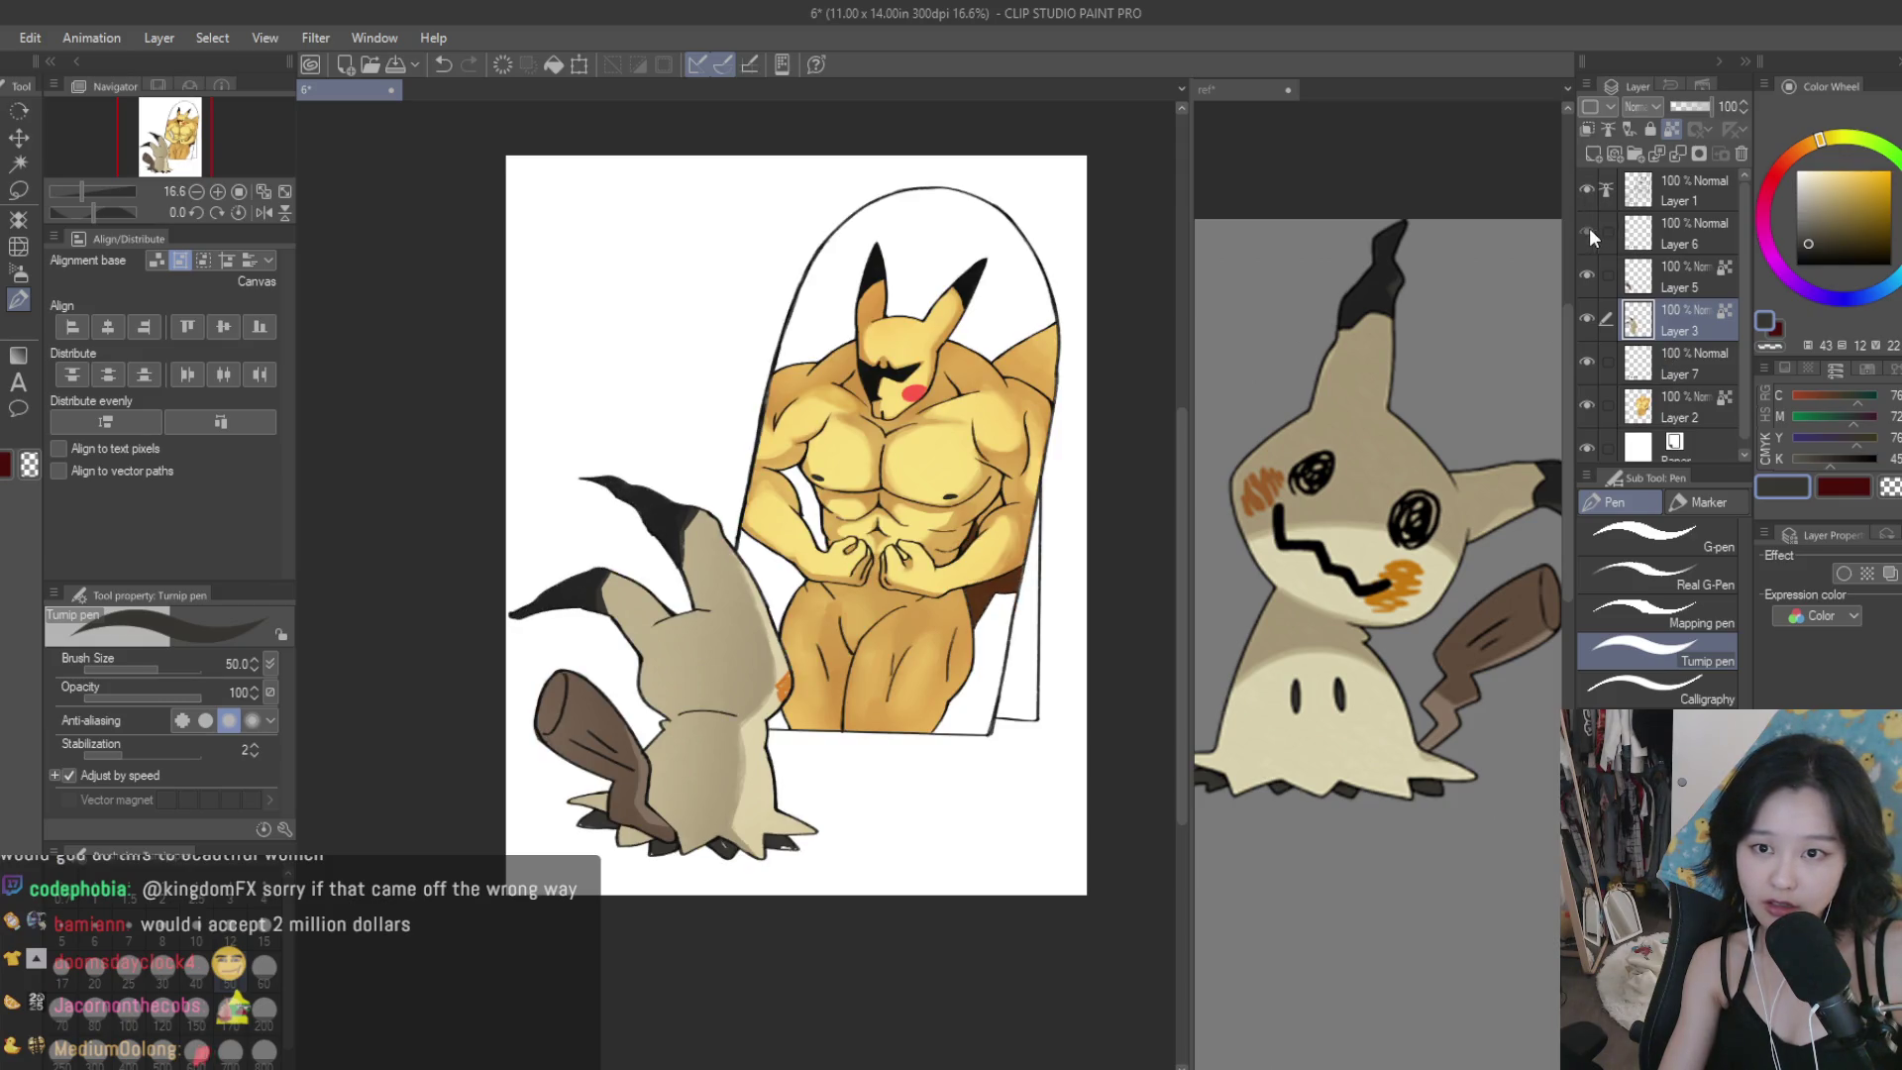
left_click(1673, 232)
left_click(1697, 394, "shift")
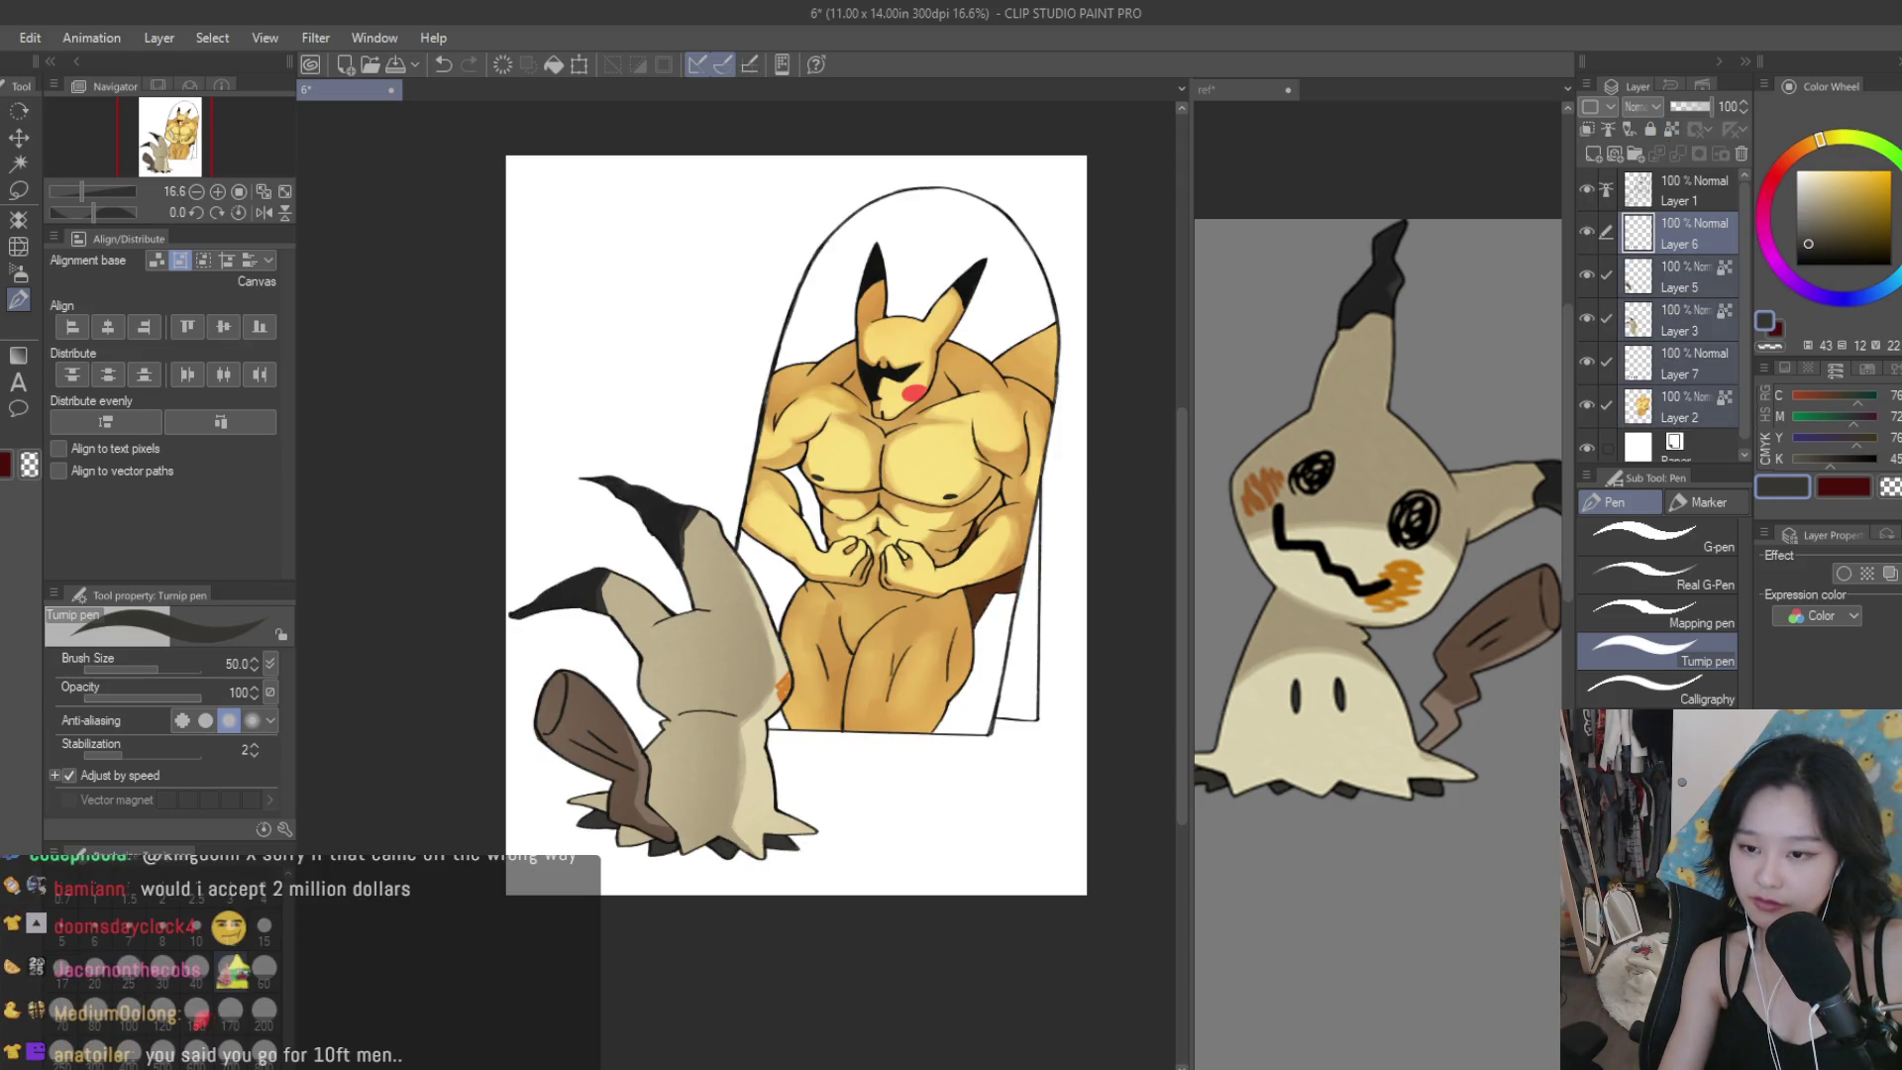
key("shift+alt+e")
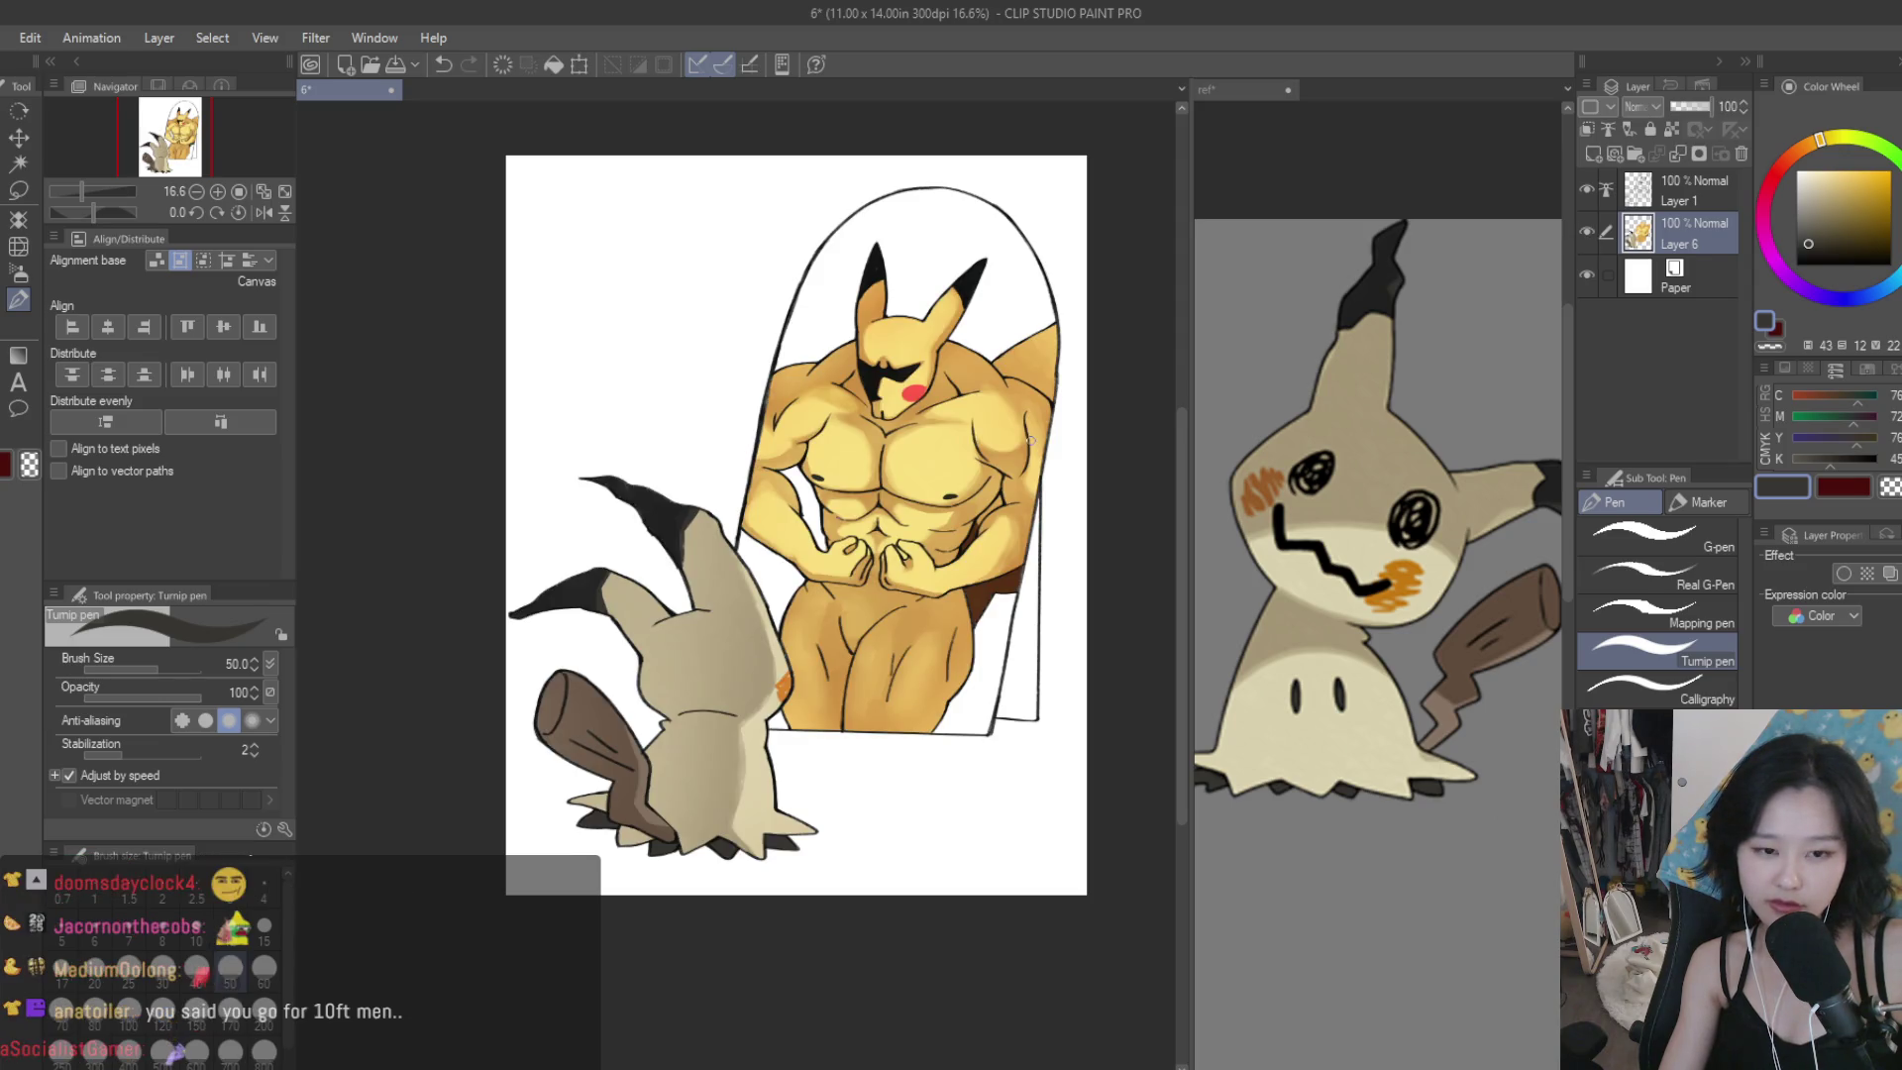
scroll(884, 416, "down", 2)
scroll(881, 429, "down", 2)
scroll(930, 431, "up", 5)
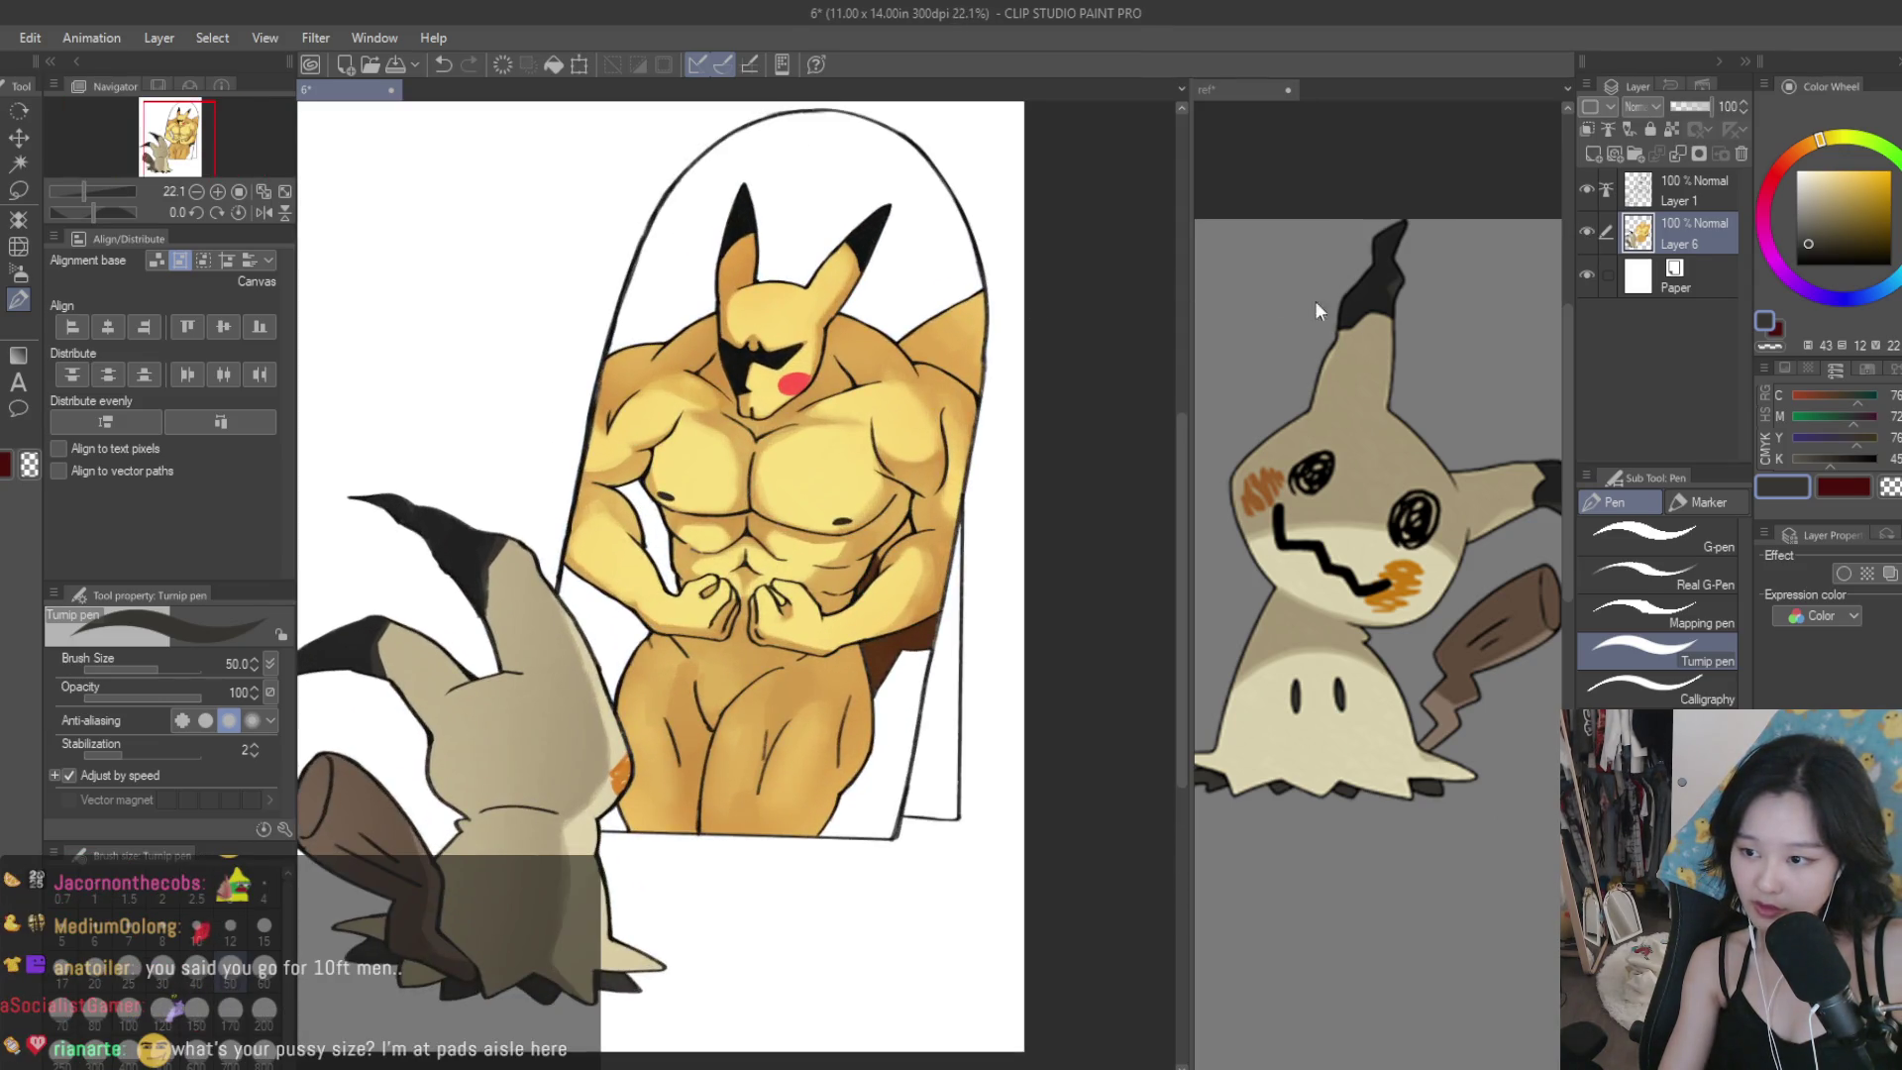
Make Layer 1 the working layer and pick red on the Color Wheel.
left_click(1649, 190)
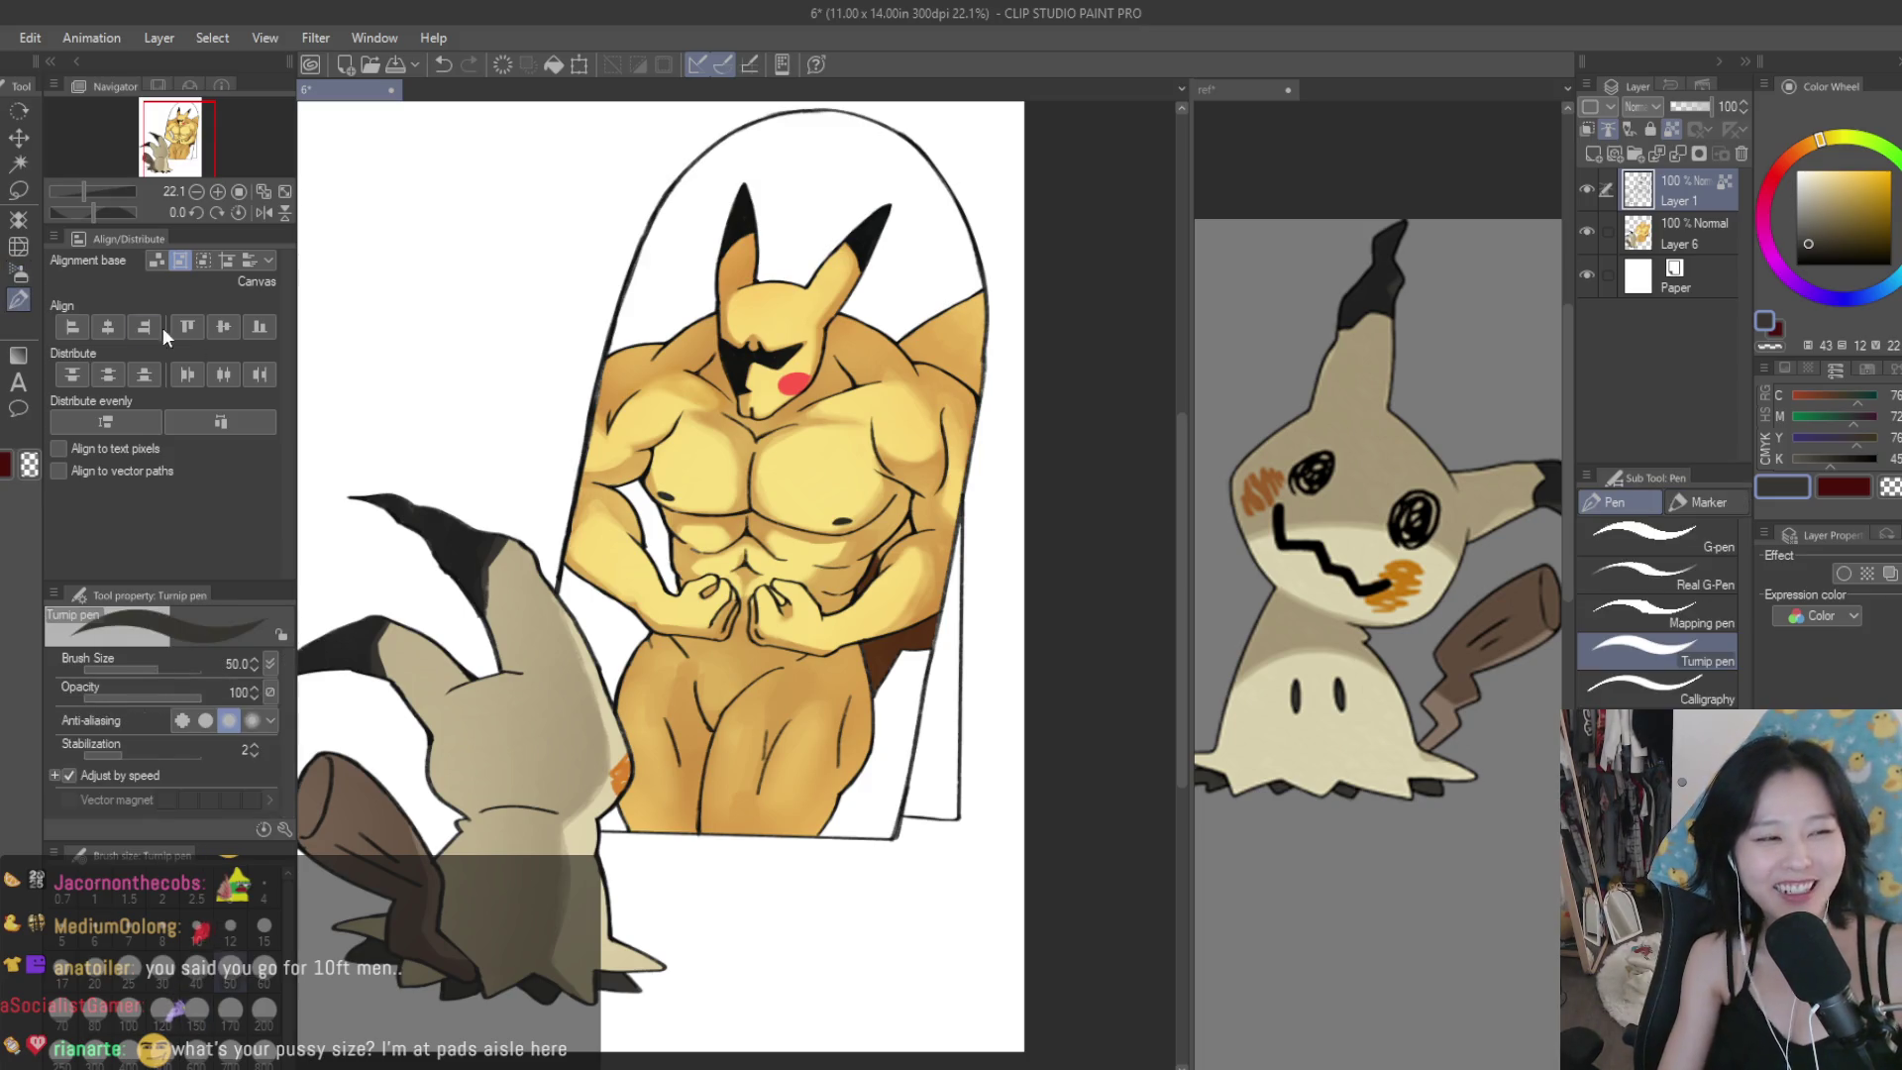
scroll(871, 228, "up", 2)
left_click(1810, 229)
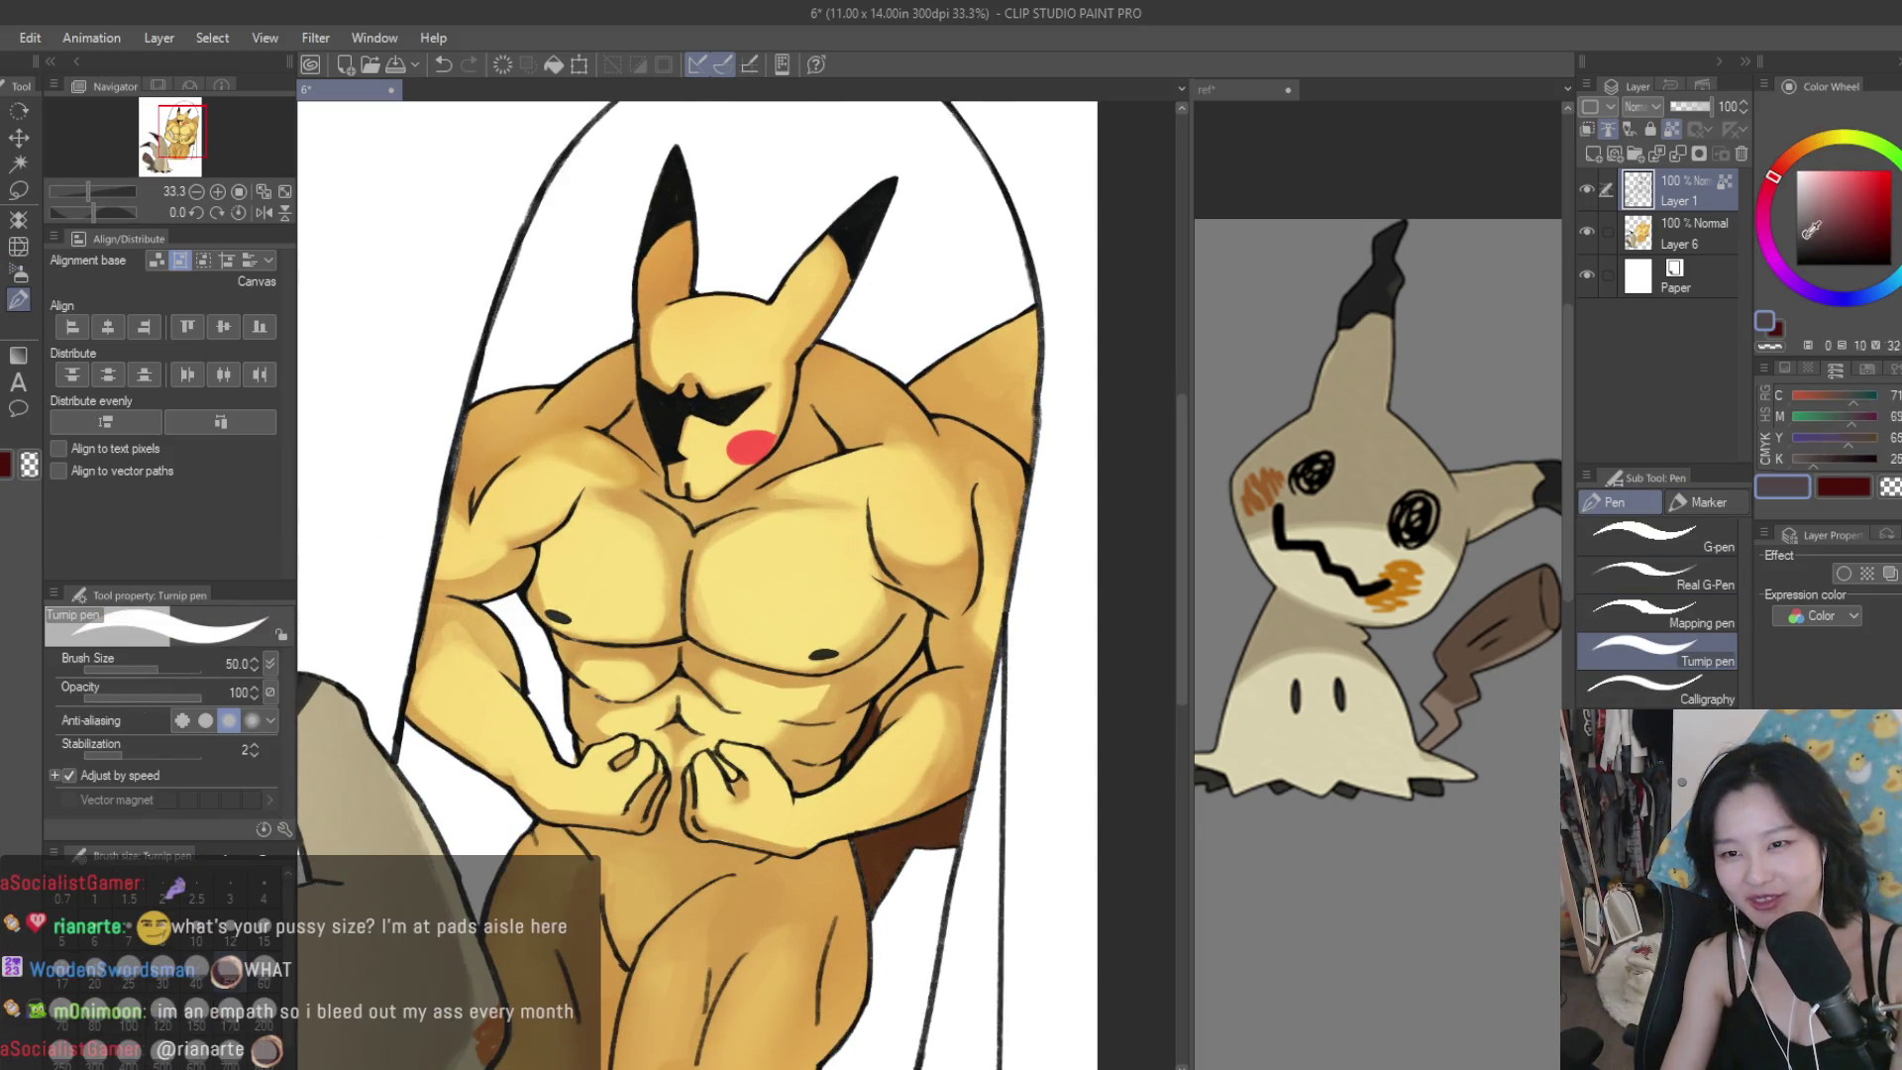
Mix a dark red-brown and repaint Pikachu's black right ear tip with it.
left_click(1836, 234)
left_click(1774, 170)
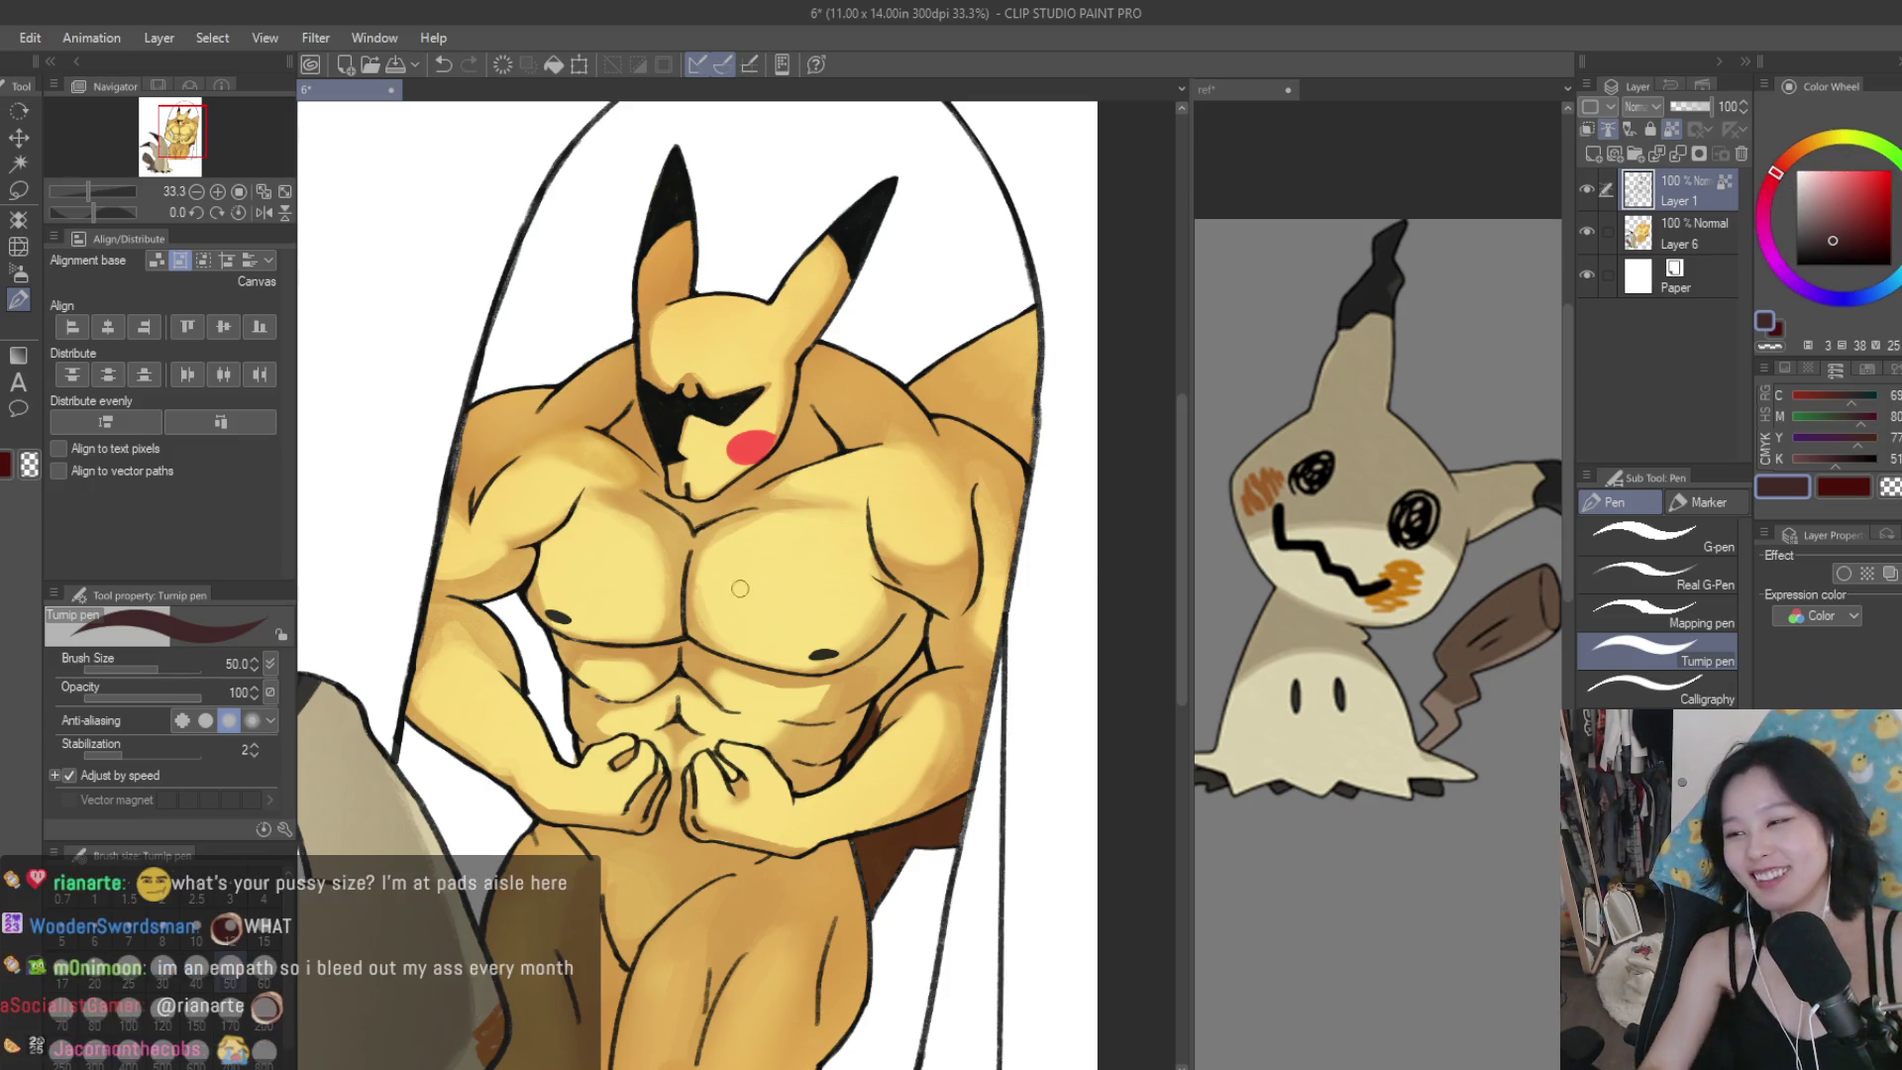
left_click_drag(847, 327, 891, 193)
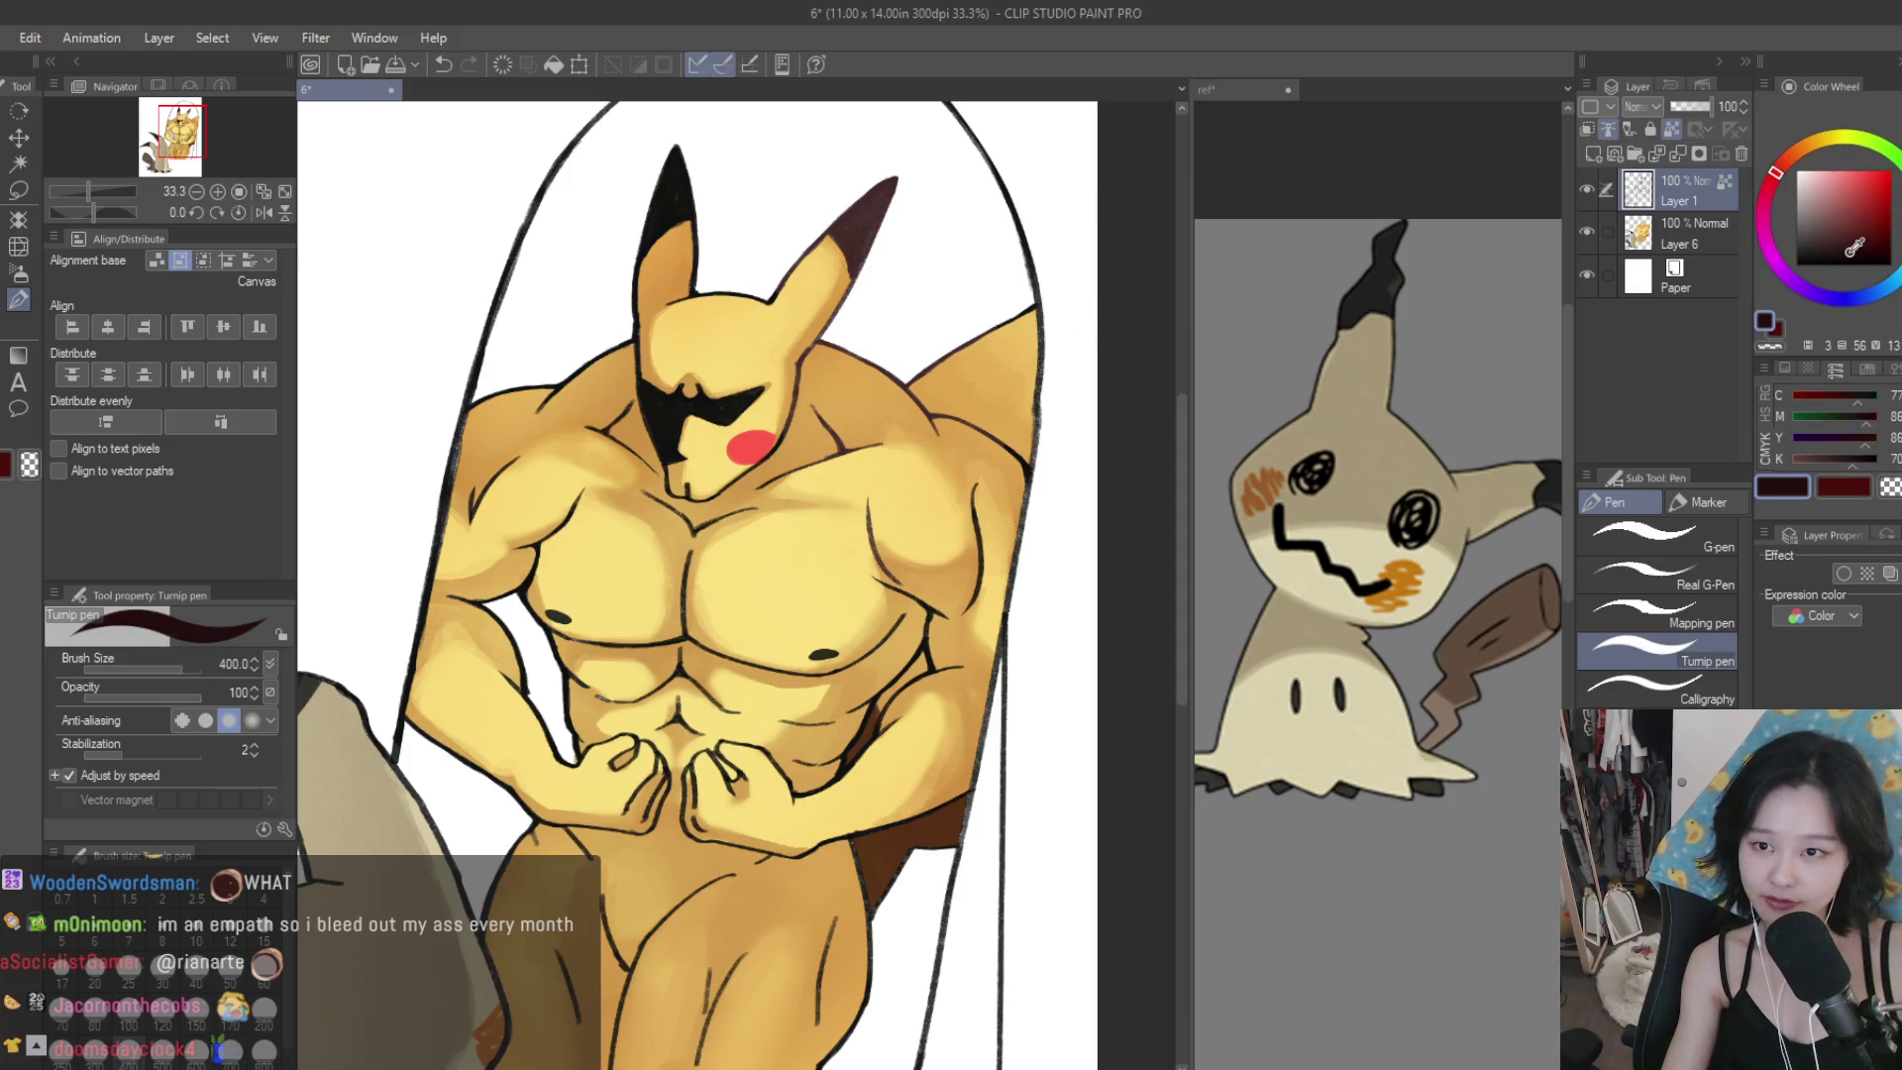
left_click(1858, 247)
left_click(1779, 166)
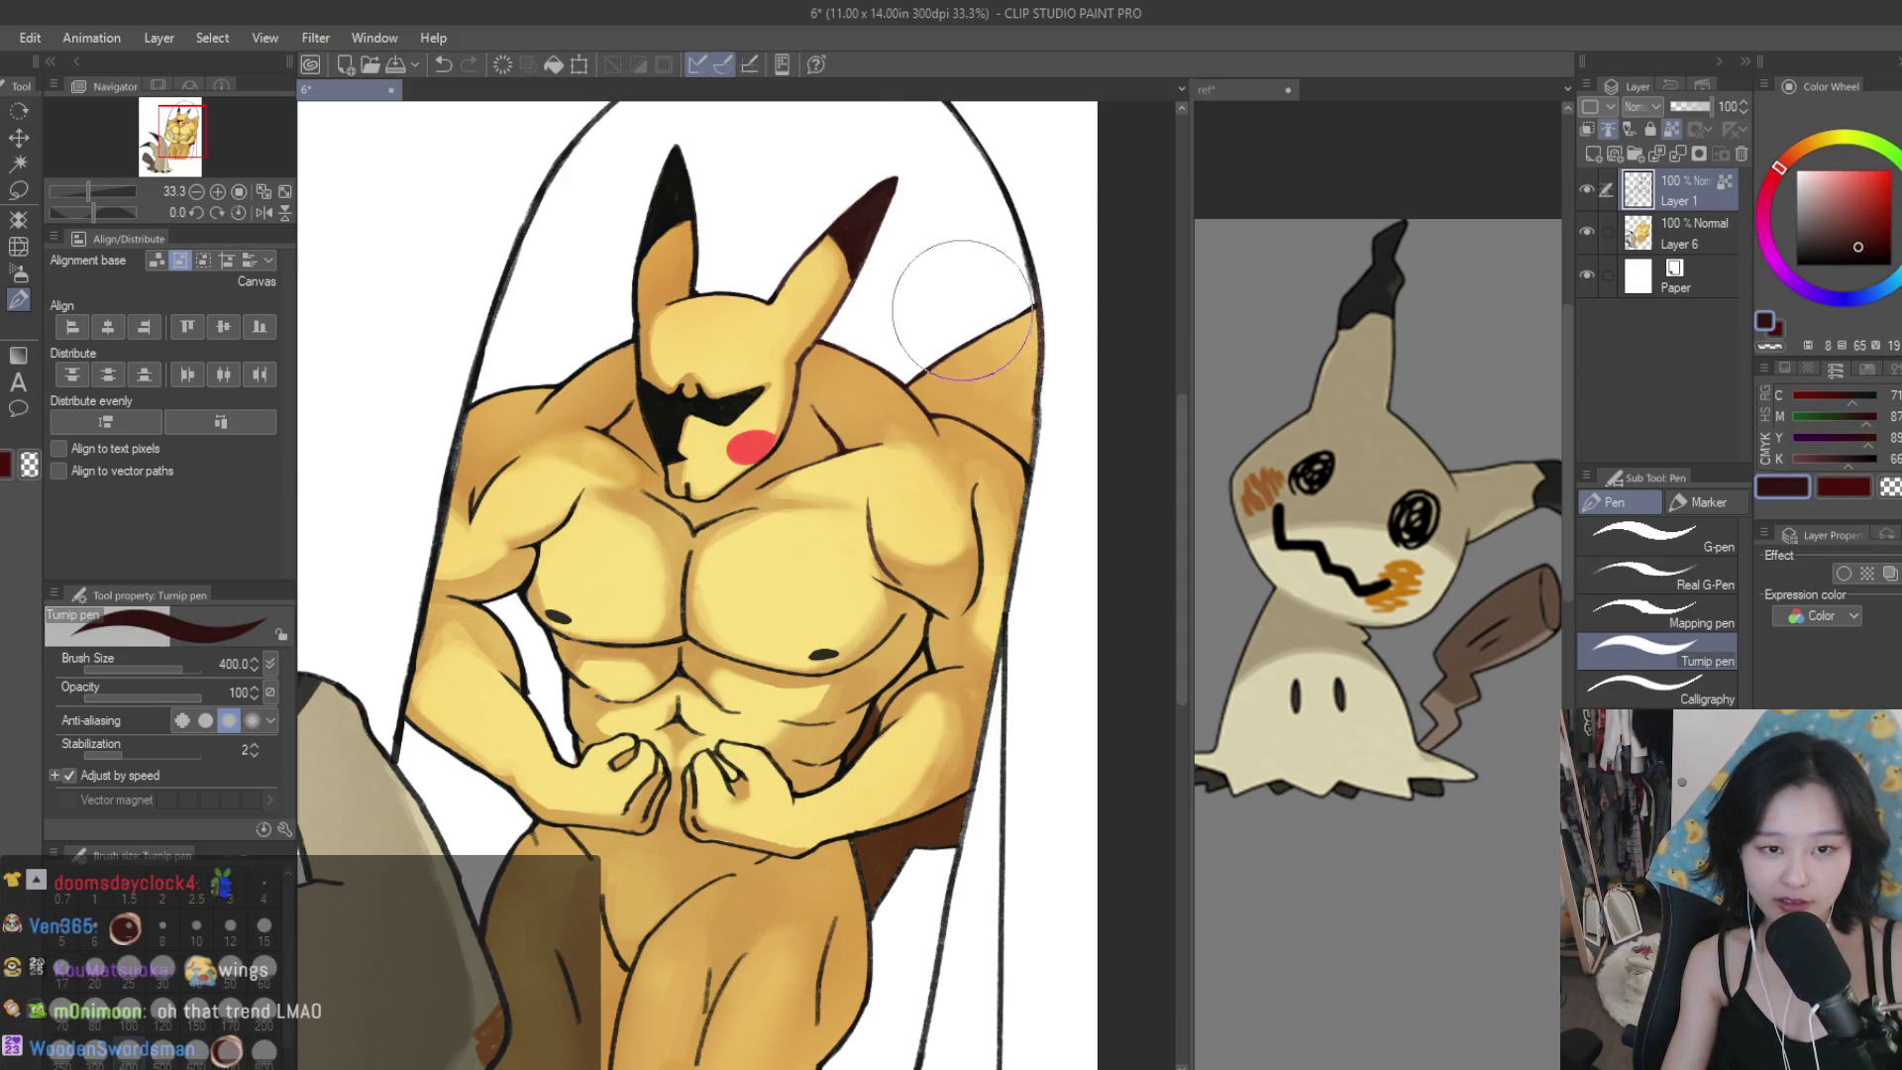
Reduce the pen size to 100 and sample the orange skin colour from the drawing.
scroll(975, 353, "down", 2)
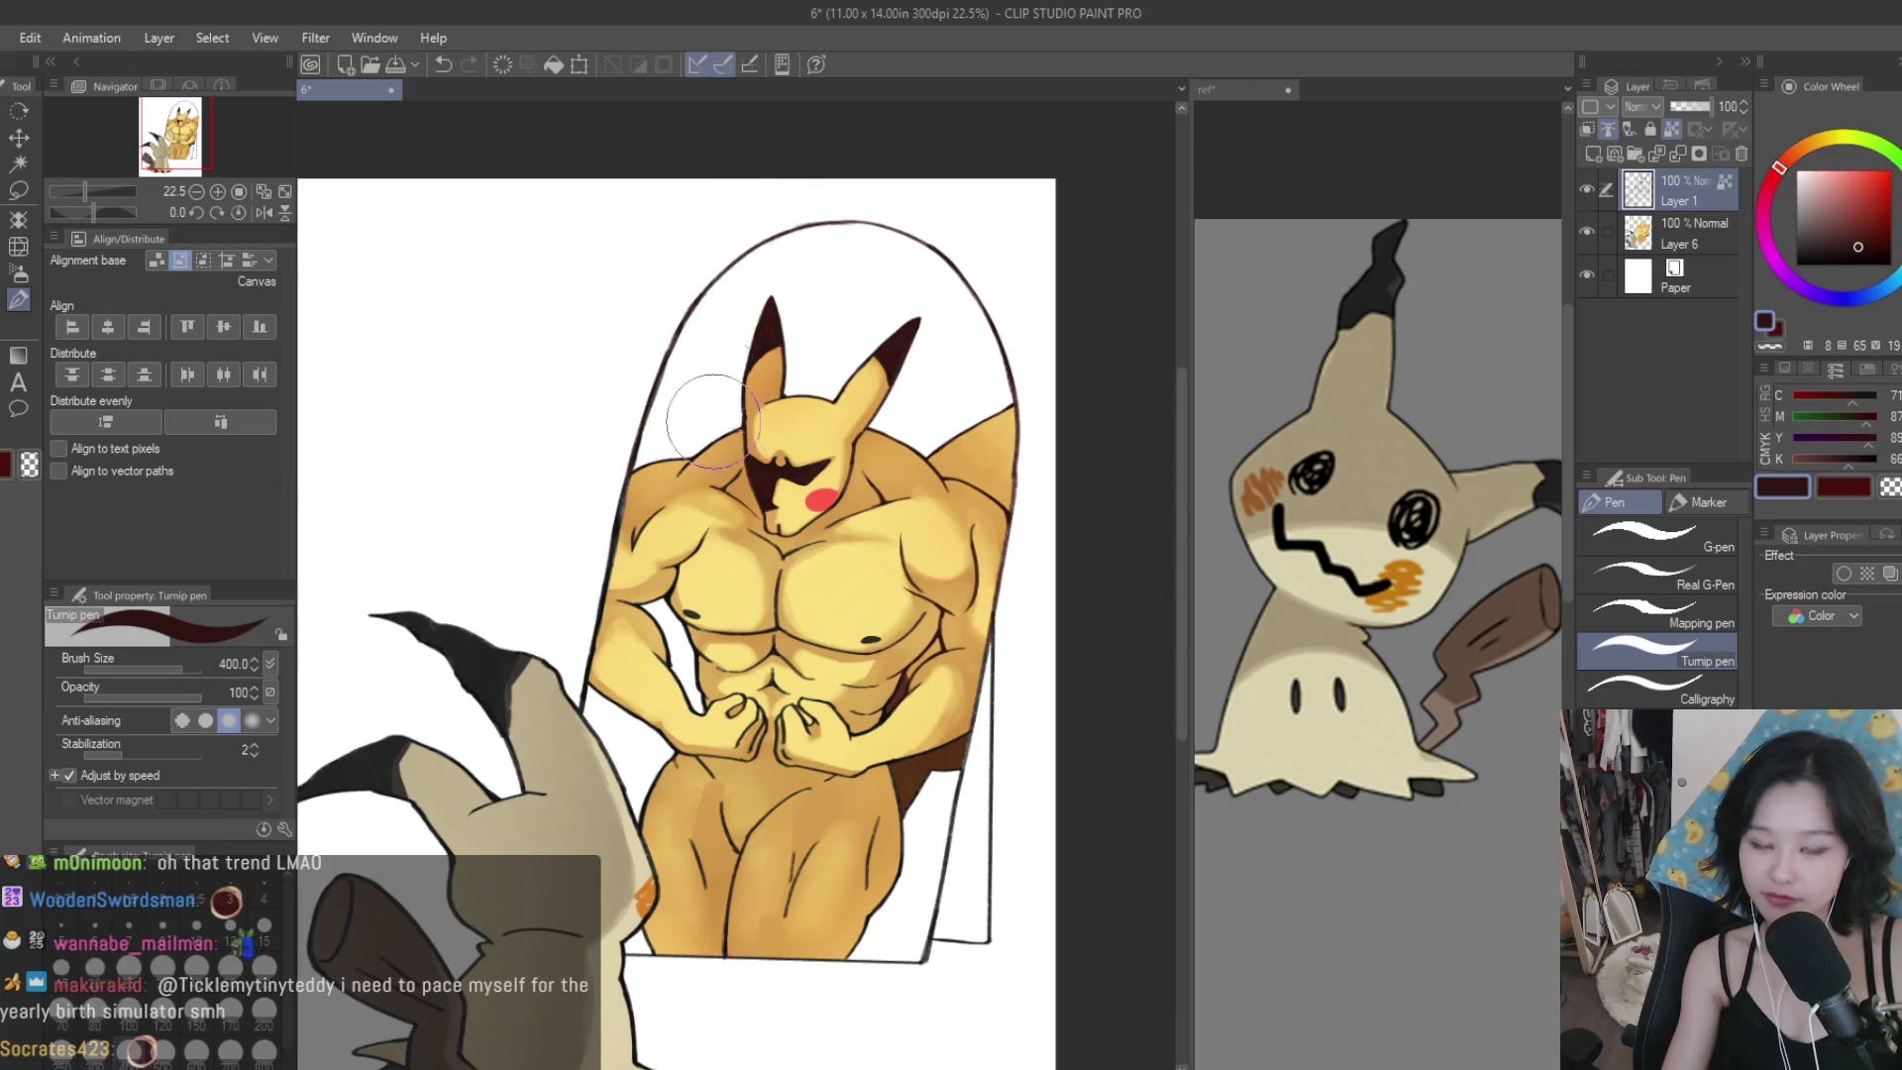
scroll(643, 1025, "down", 2)
scroll(593, 661, "up", 1)
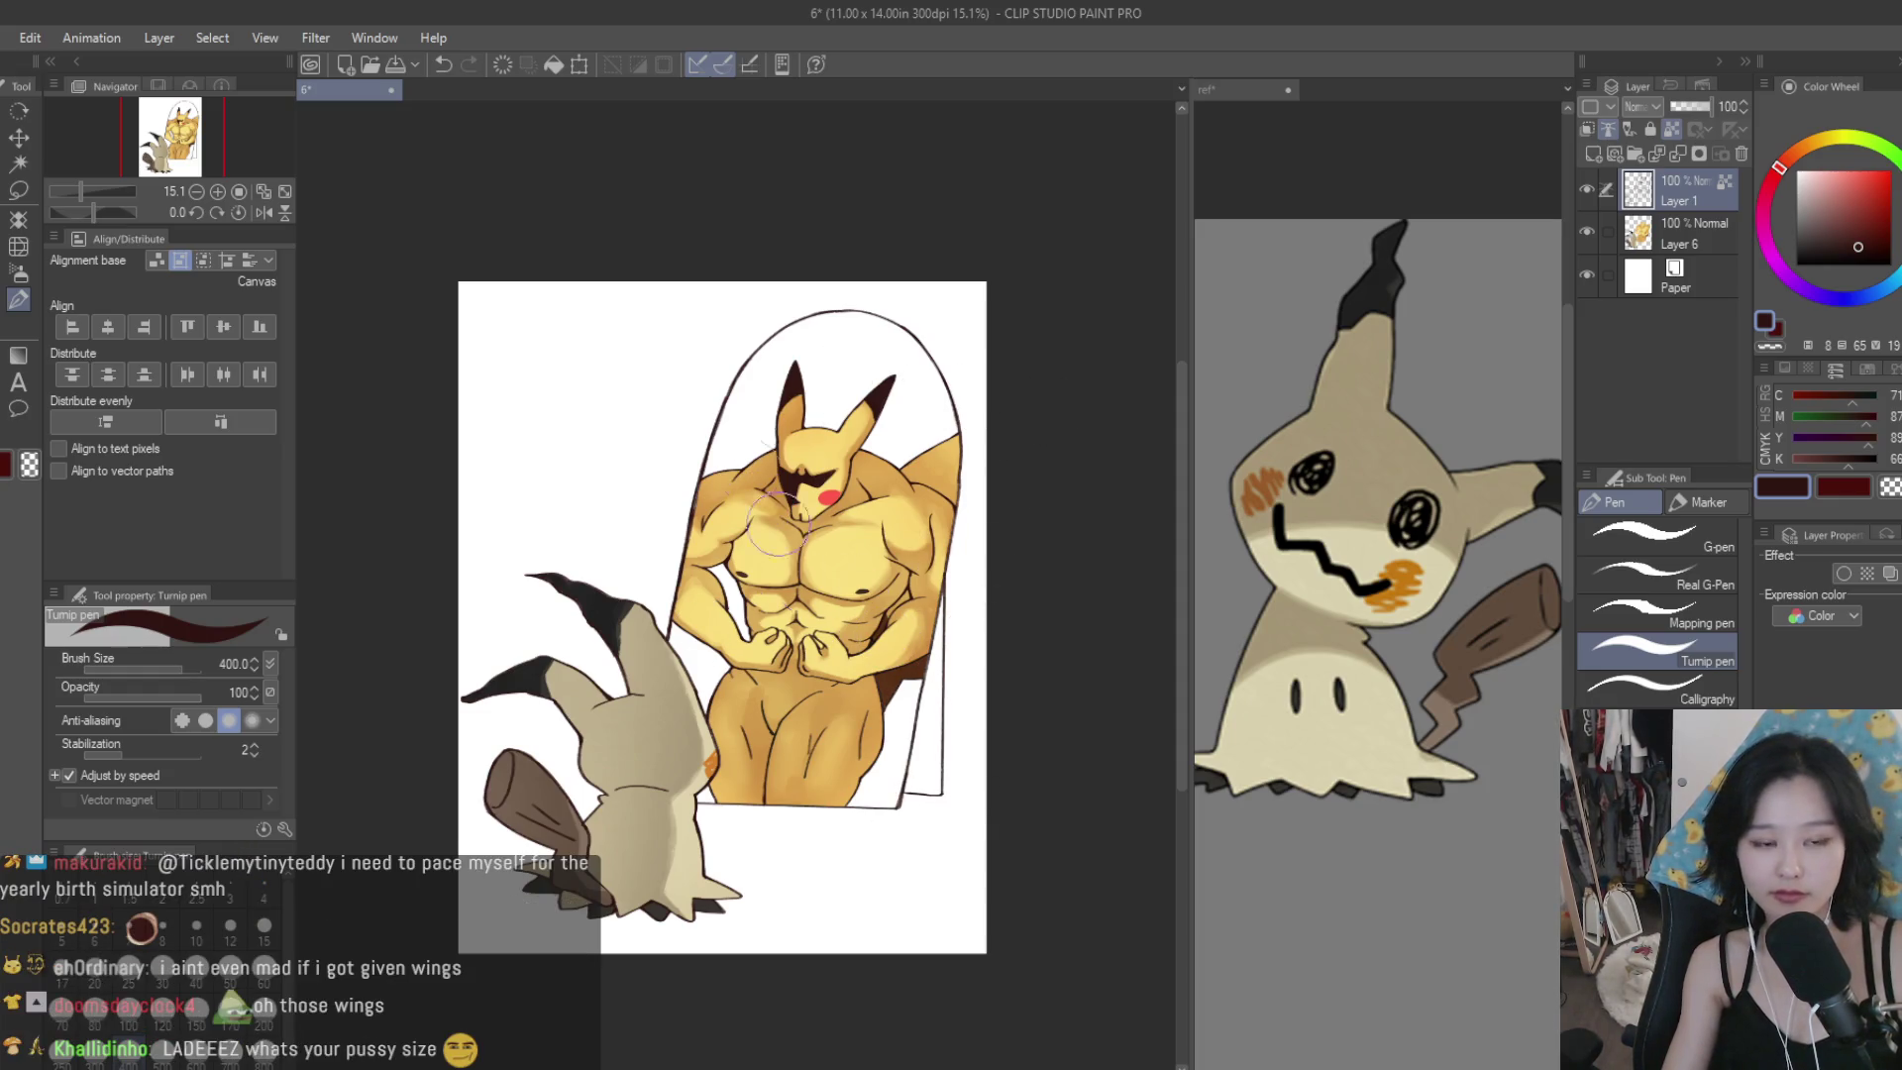
scroll(986, 288, "up", 2)
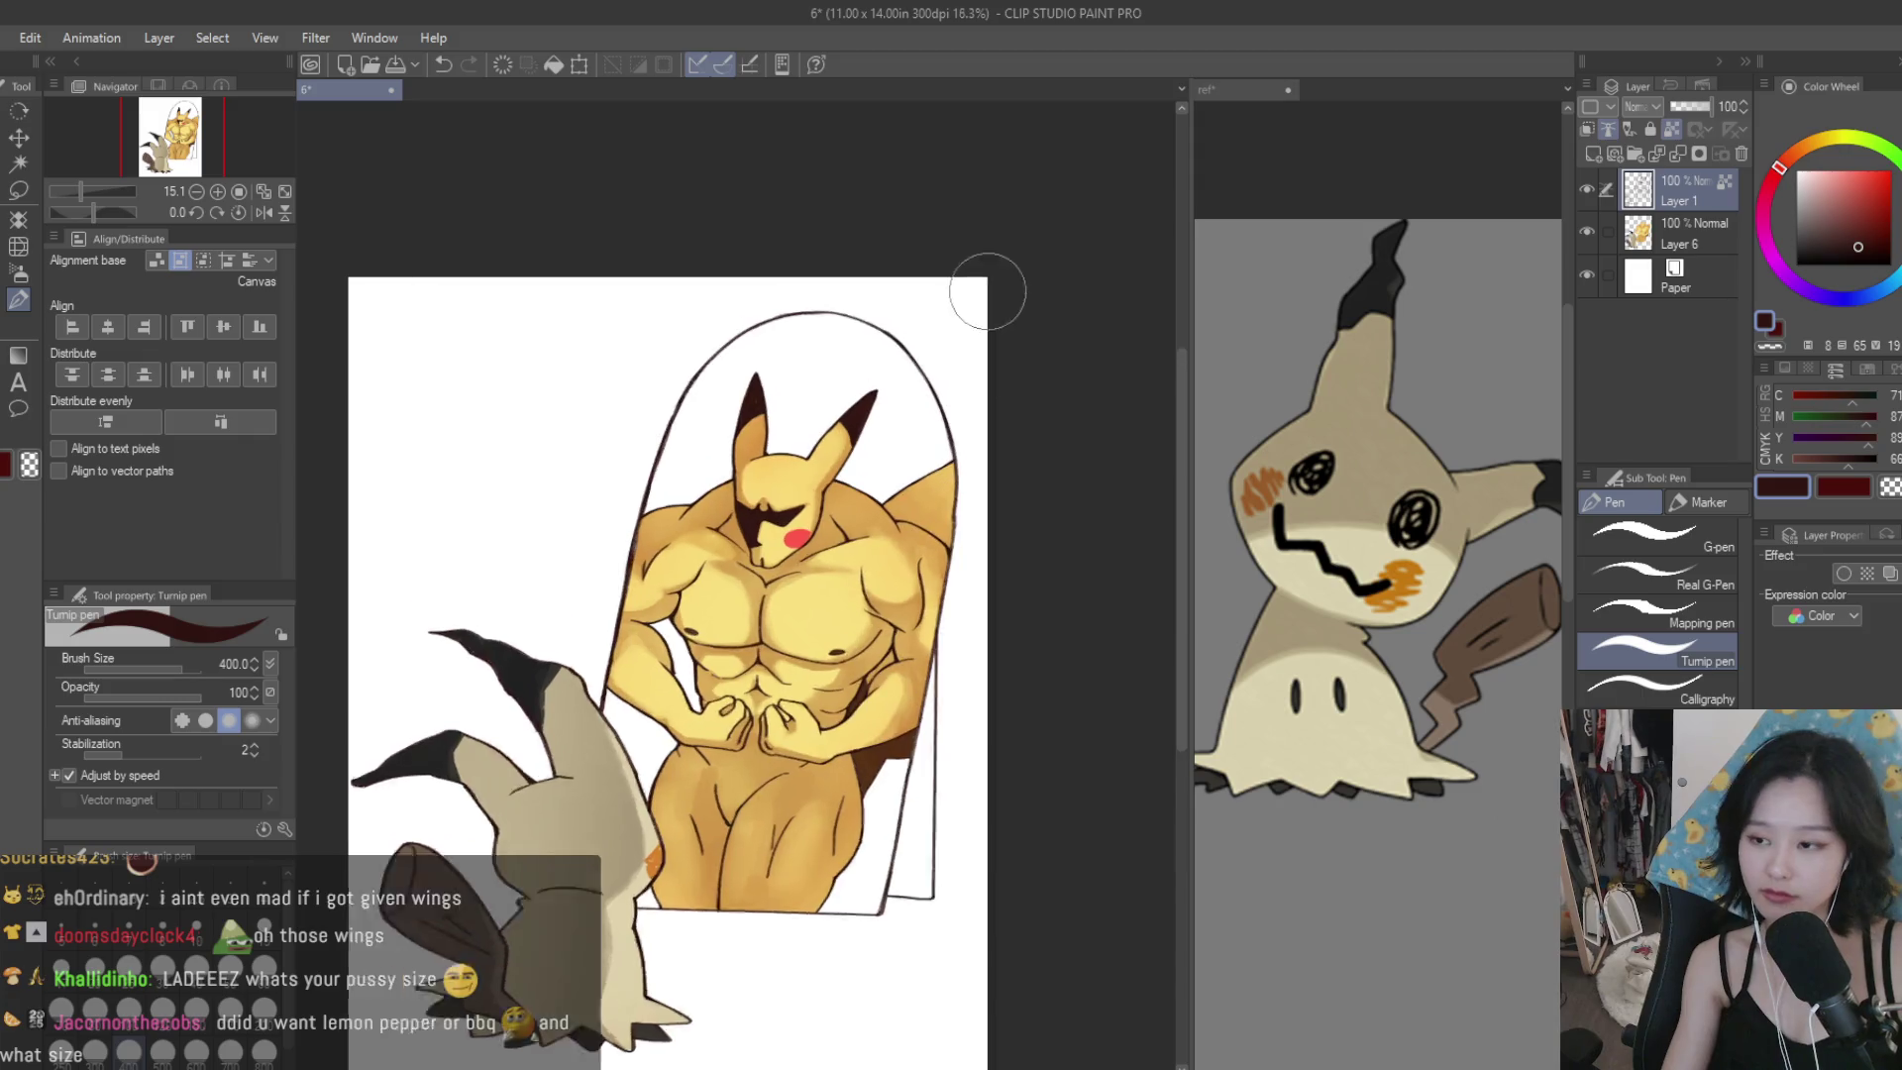
key("bracketleft")
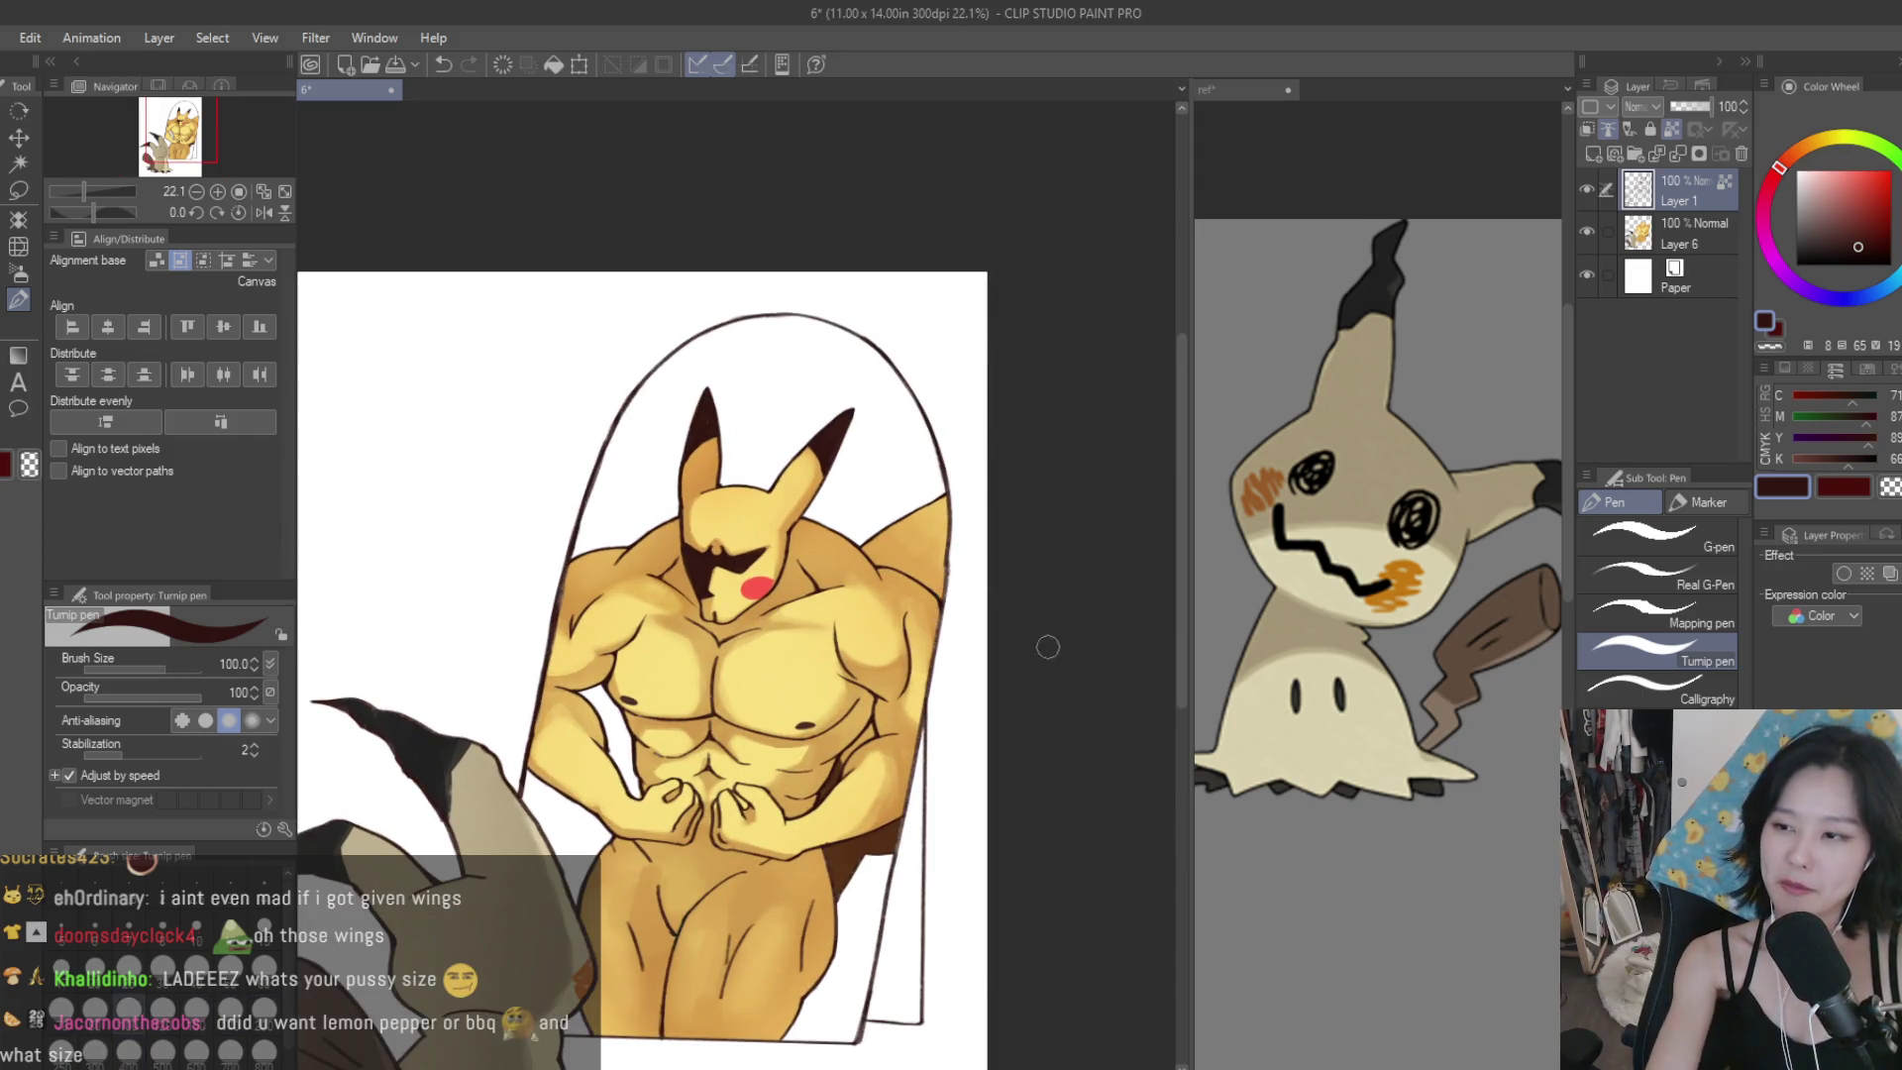
scroll(1047, 646, "up", 5)
left_click(955, 743, "alt")
Pick a dark brown and draw a muscle line on Pikachu's chest.
left_click(1878, 222)
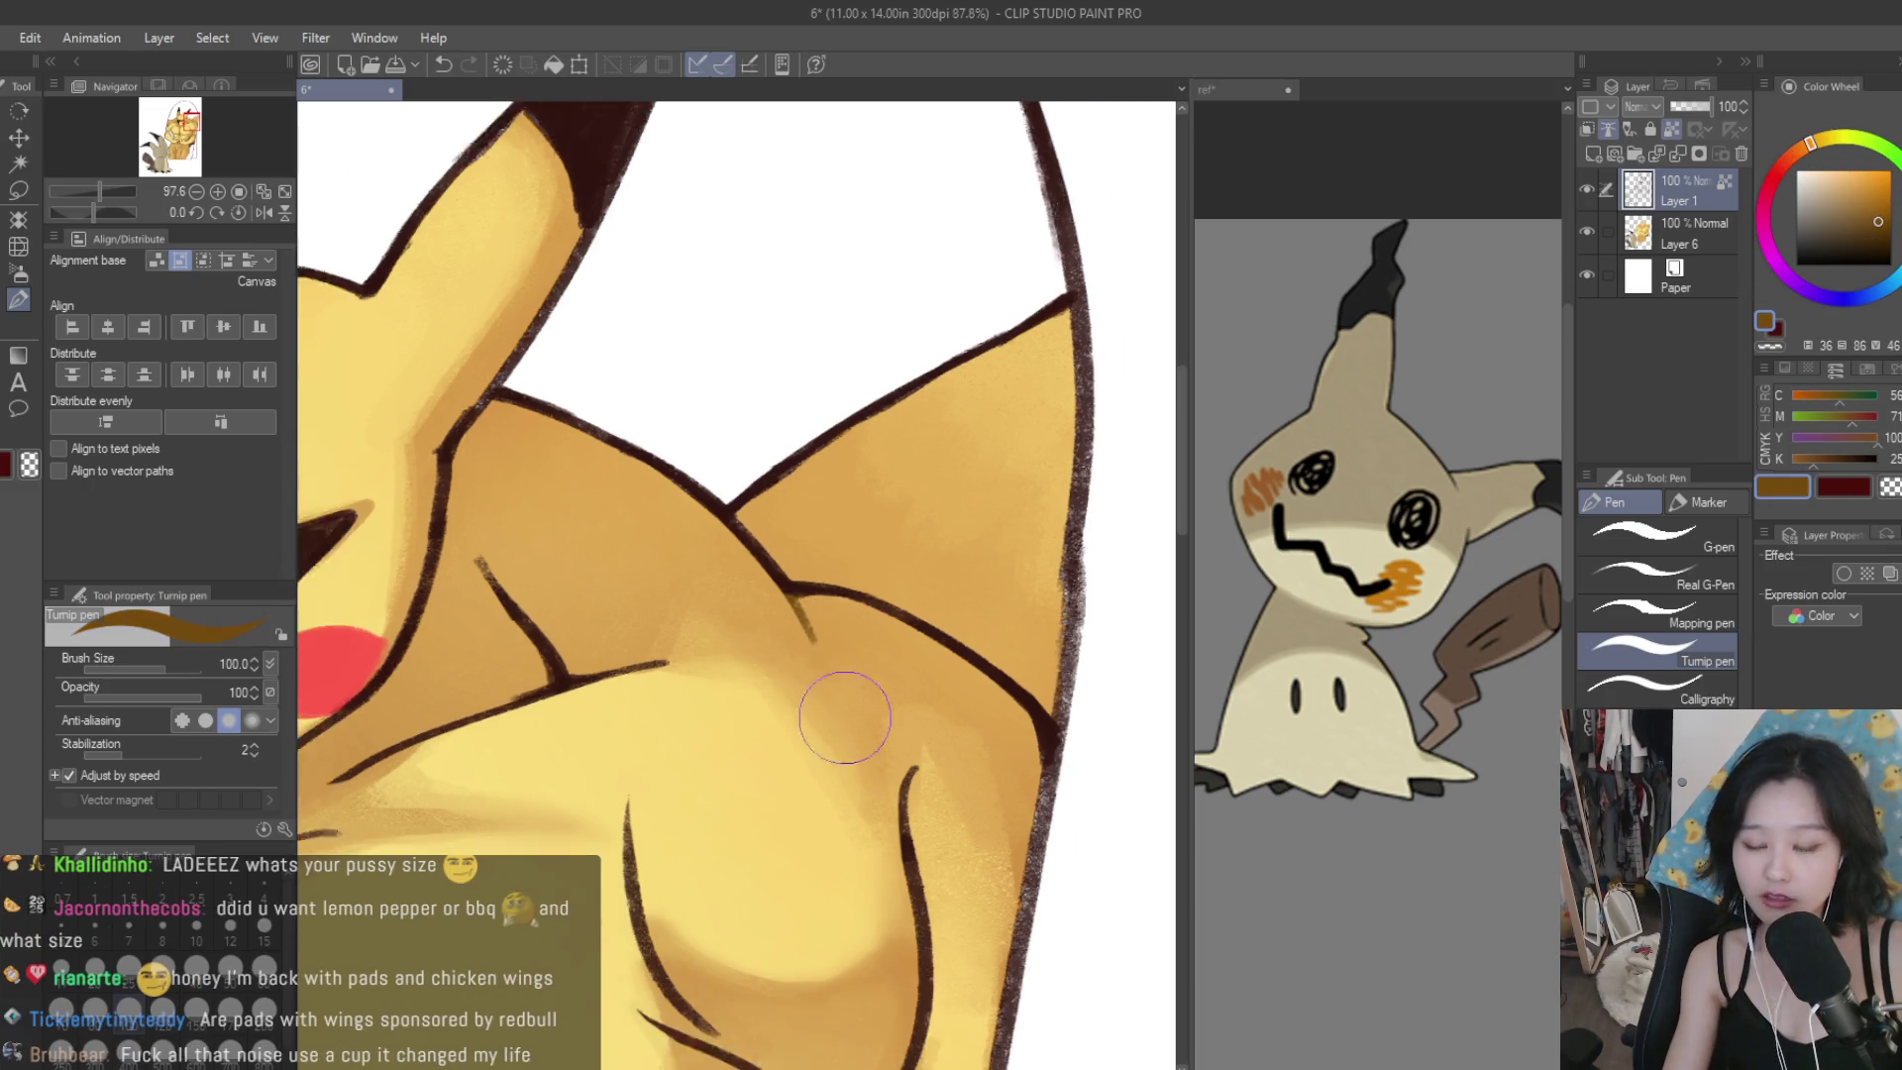
scroll(918, 773, "down", 2)
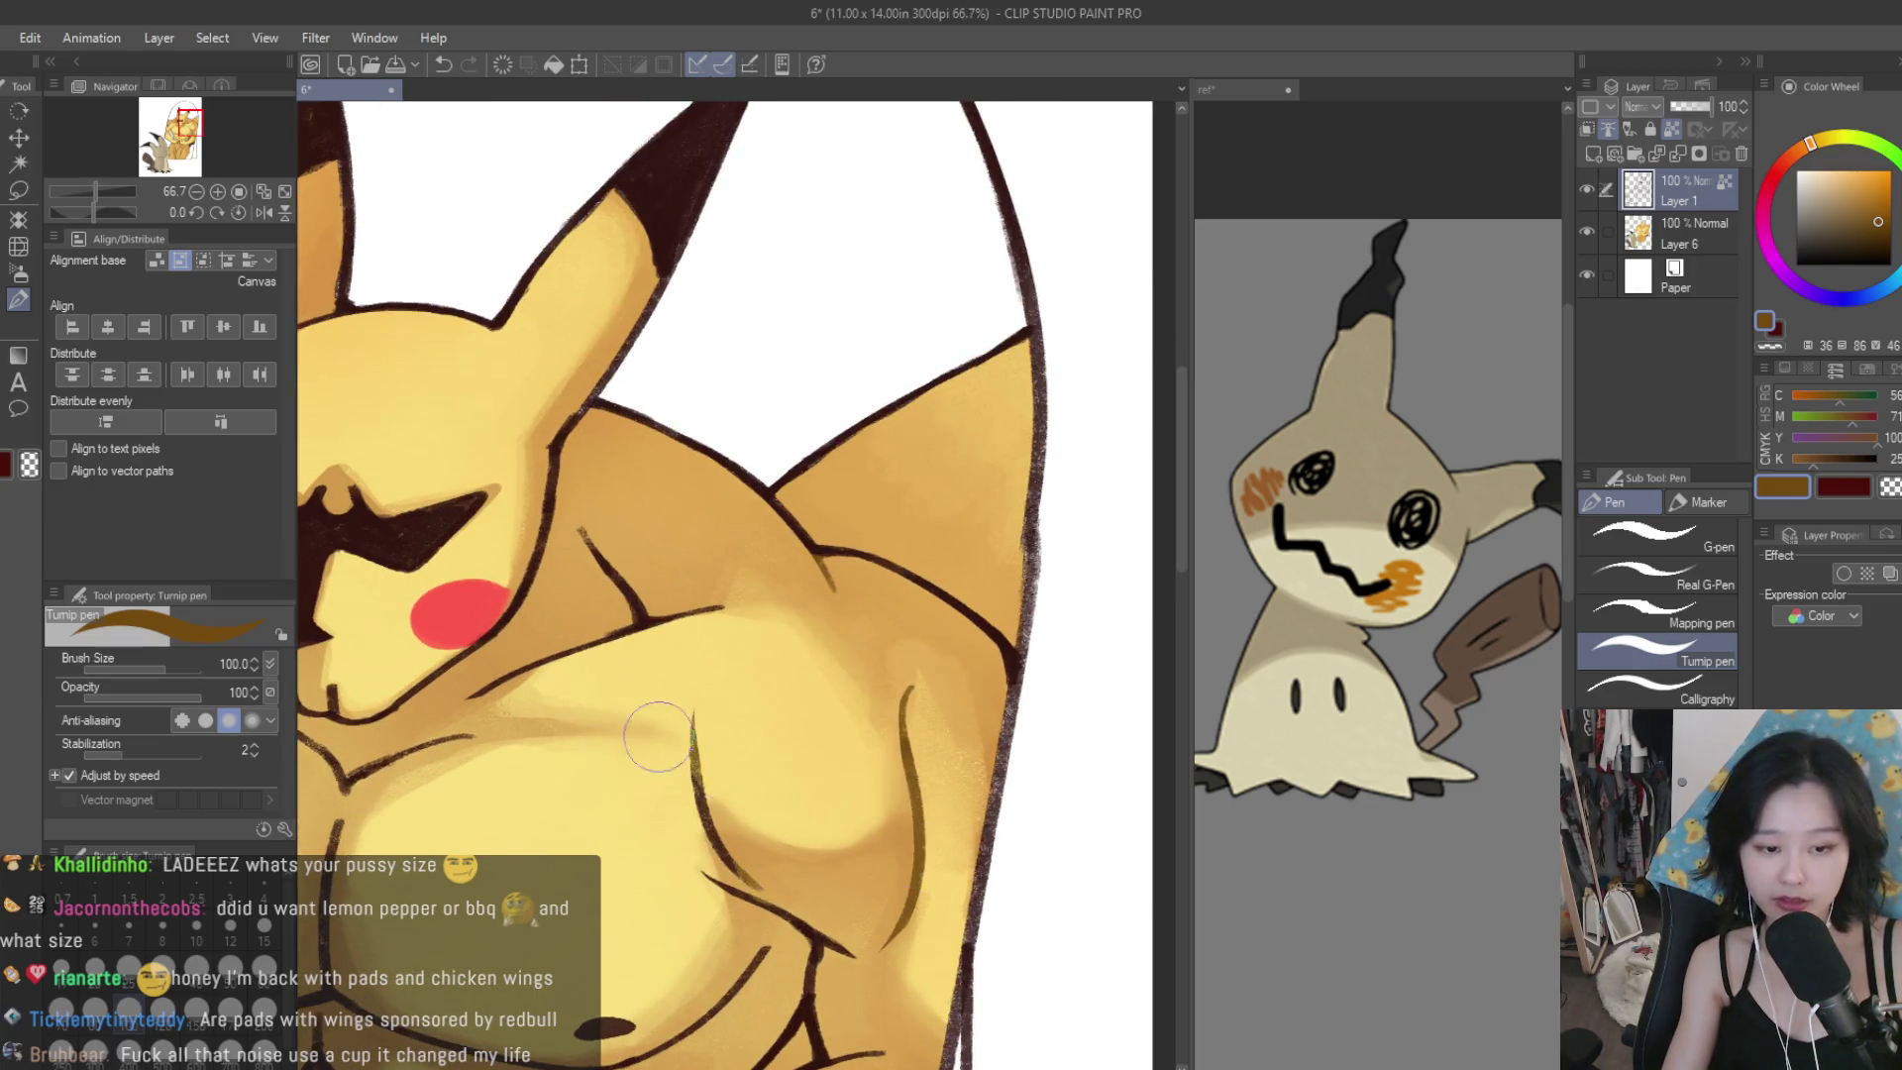
scroll(858, 898, "down", 1)
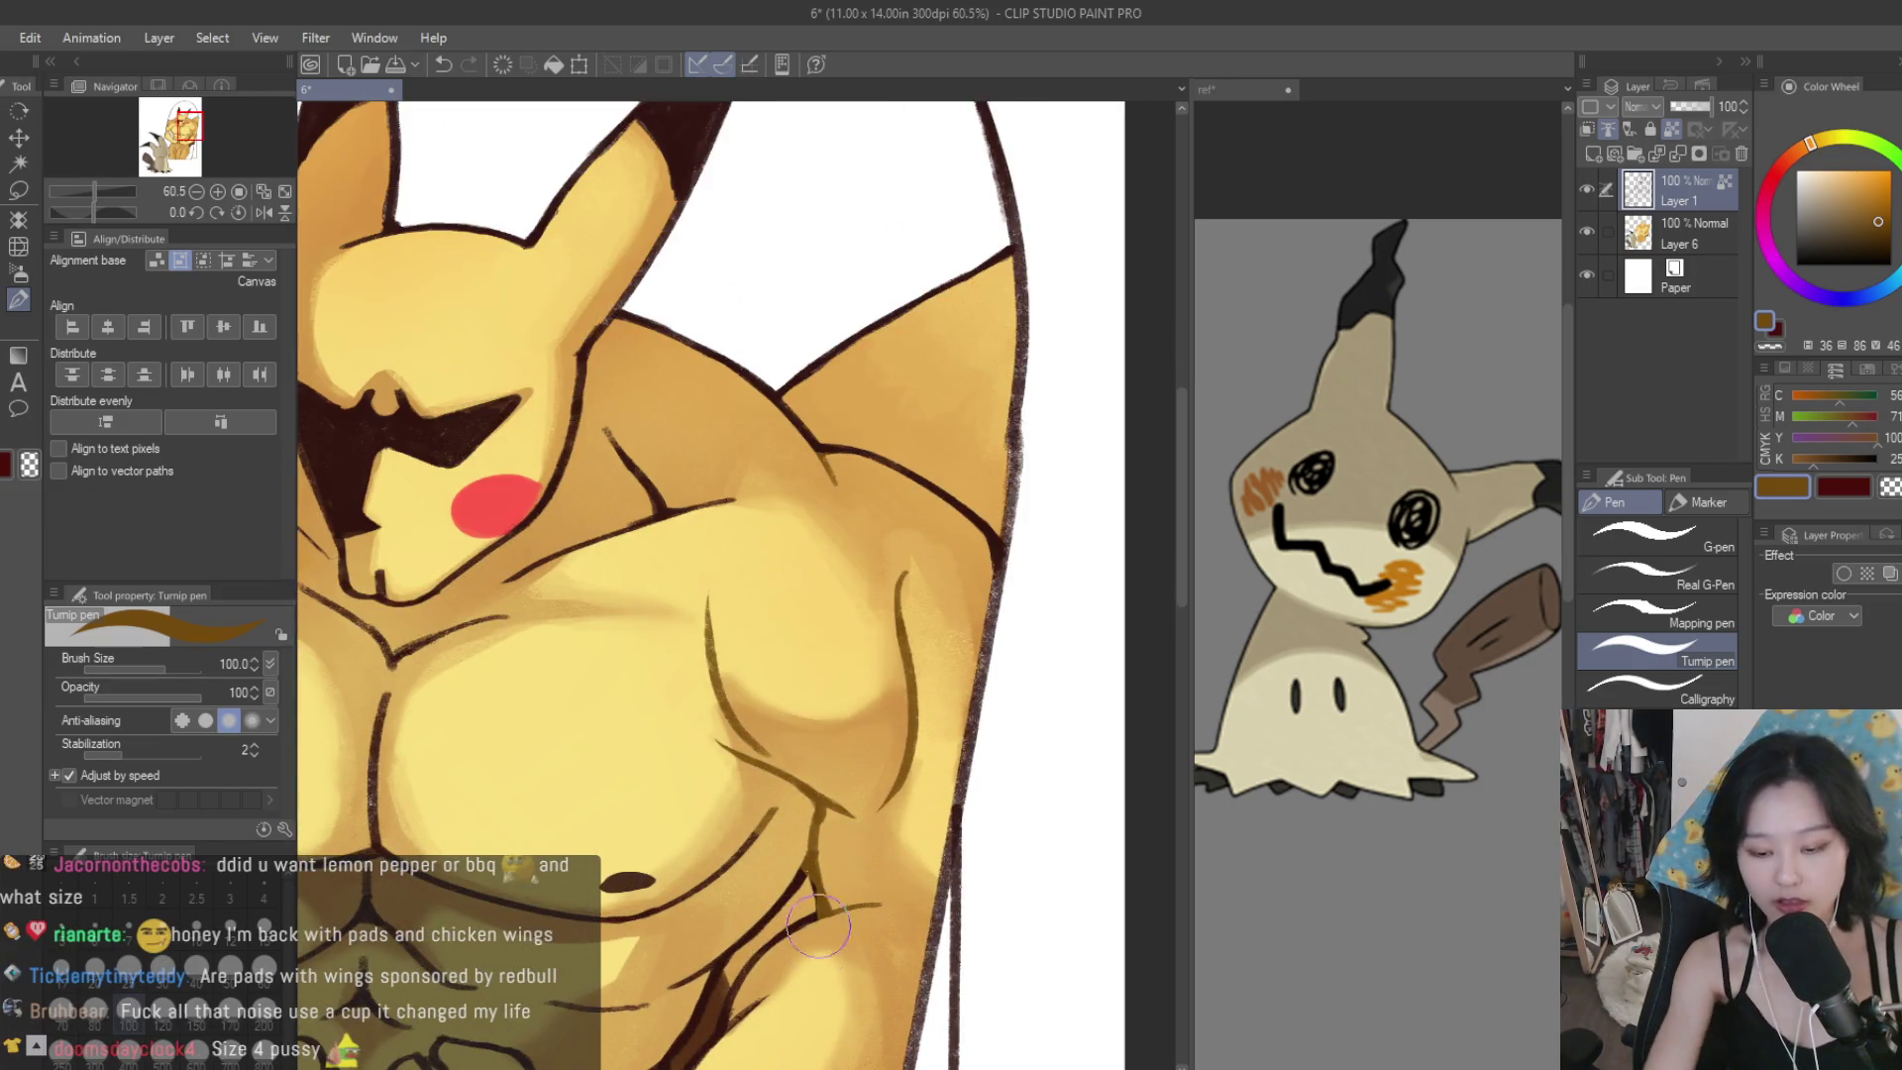
left_click_drag(818, 926, 835, 822)
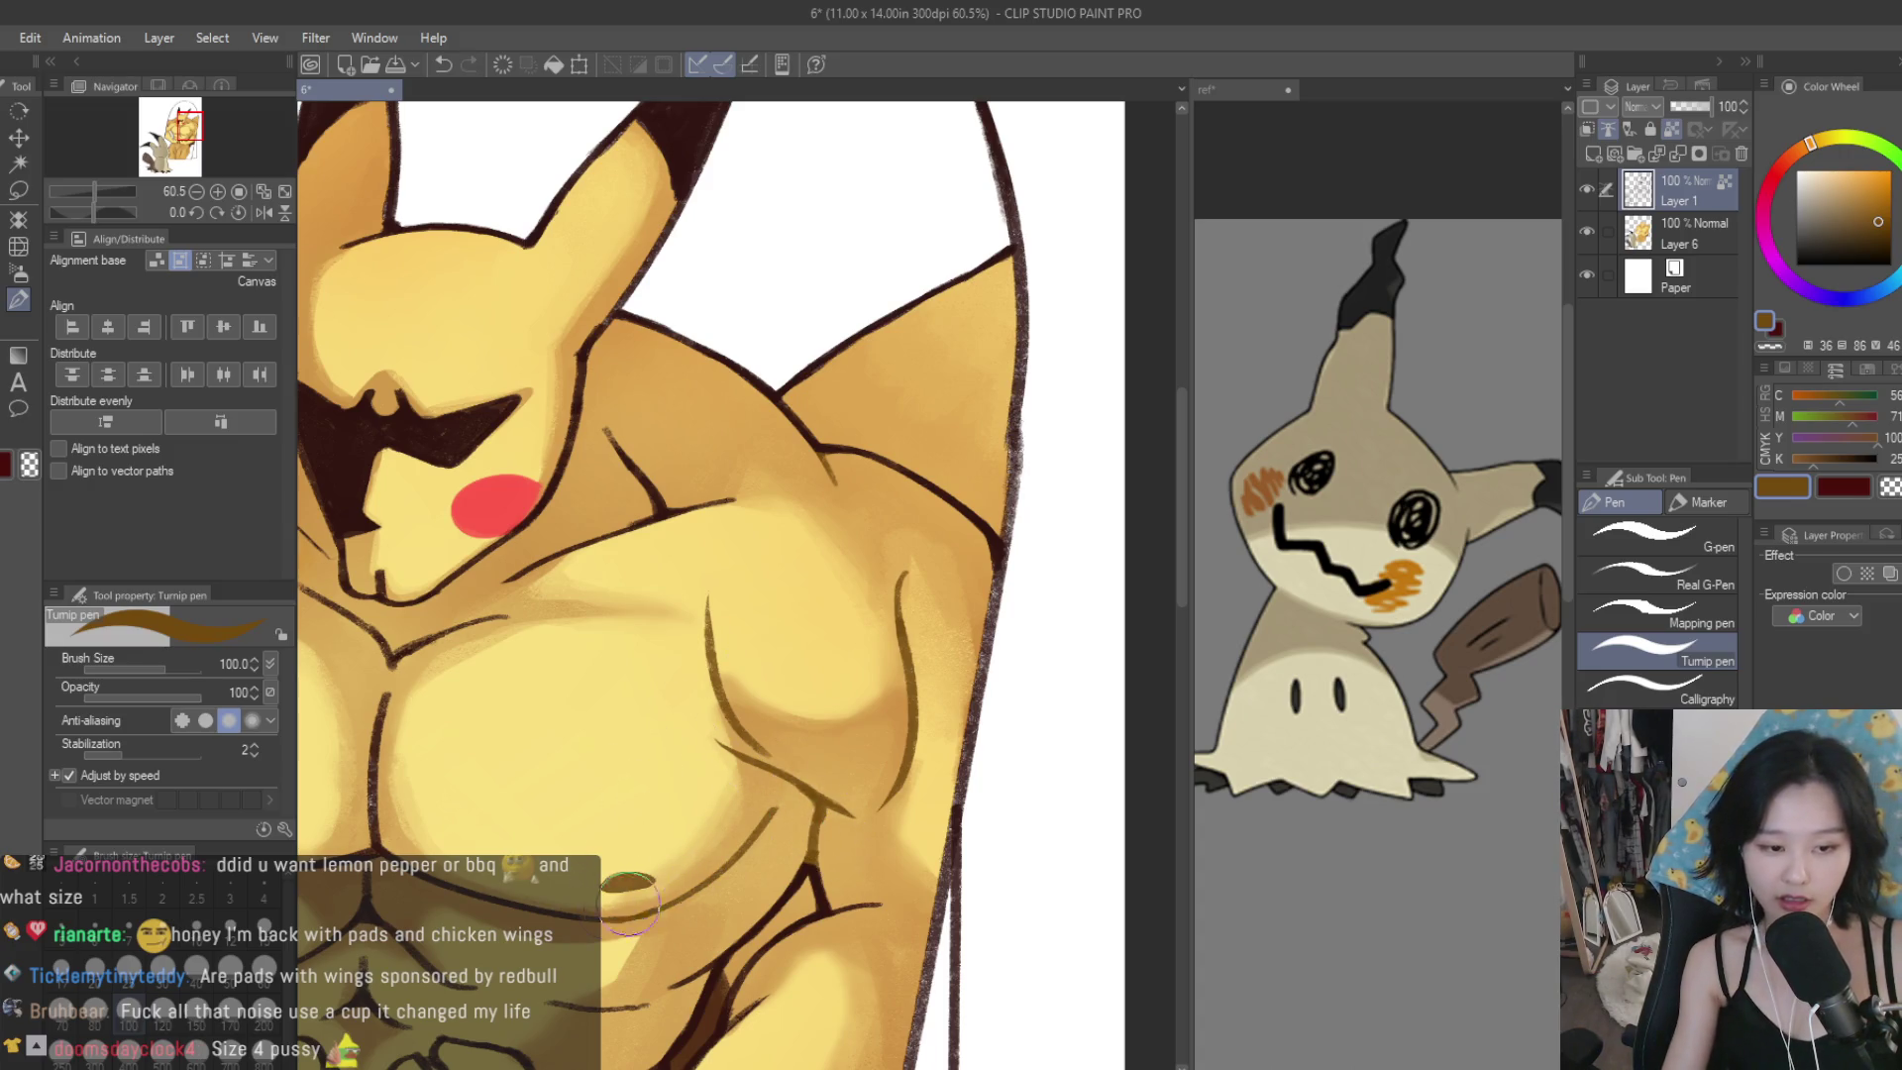
Undo the stray light stroke on the mask and add a short dark line near the shoulder.
scroll(865, 909, "down", 2)
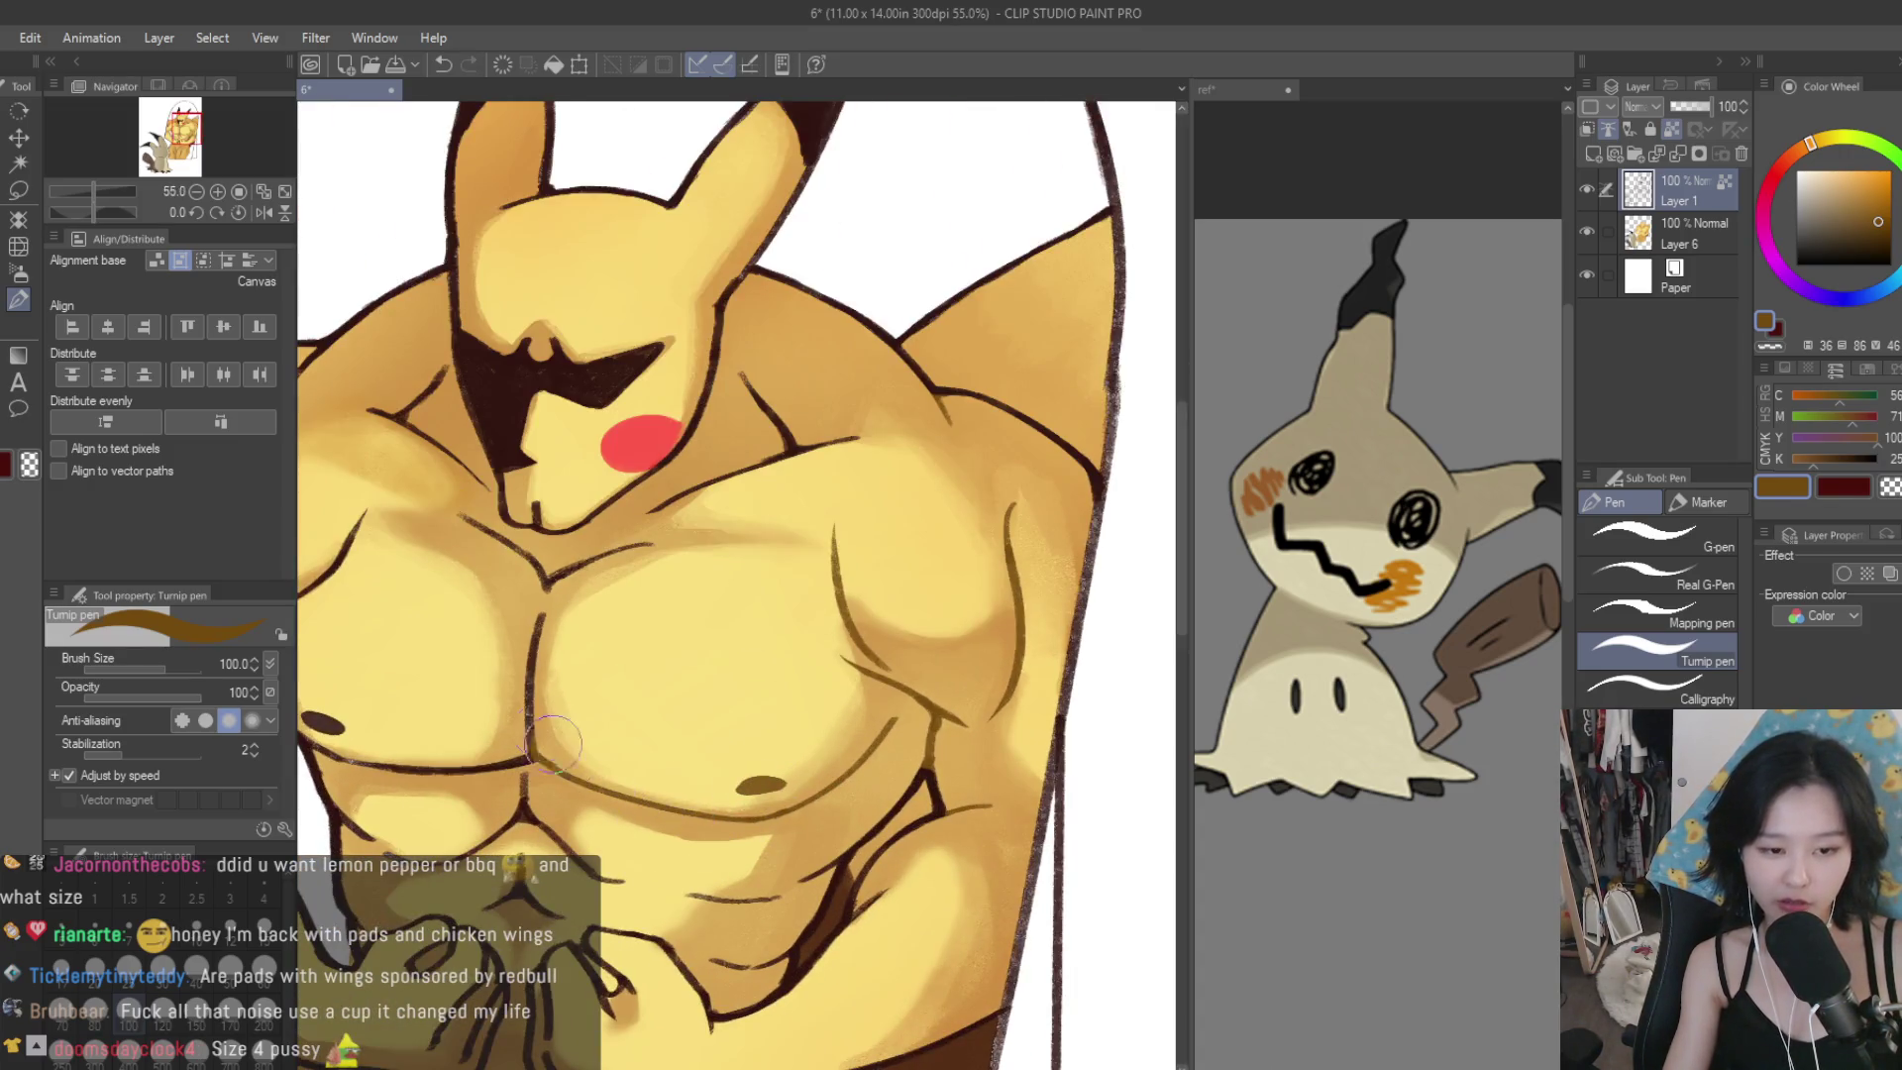
scroll(594, 632, "up", 1)
left_click_drag(868, 529, 719, 561)
scroll(594, 616, "up", 3)
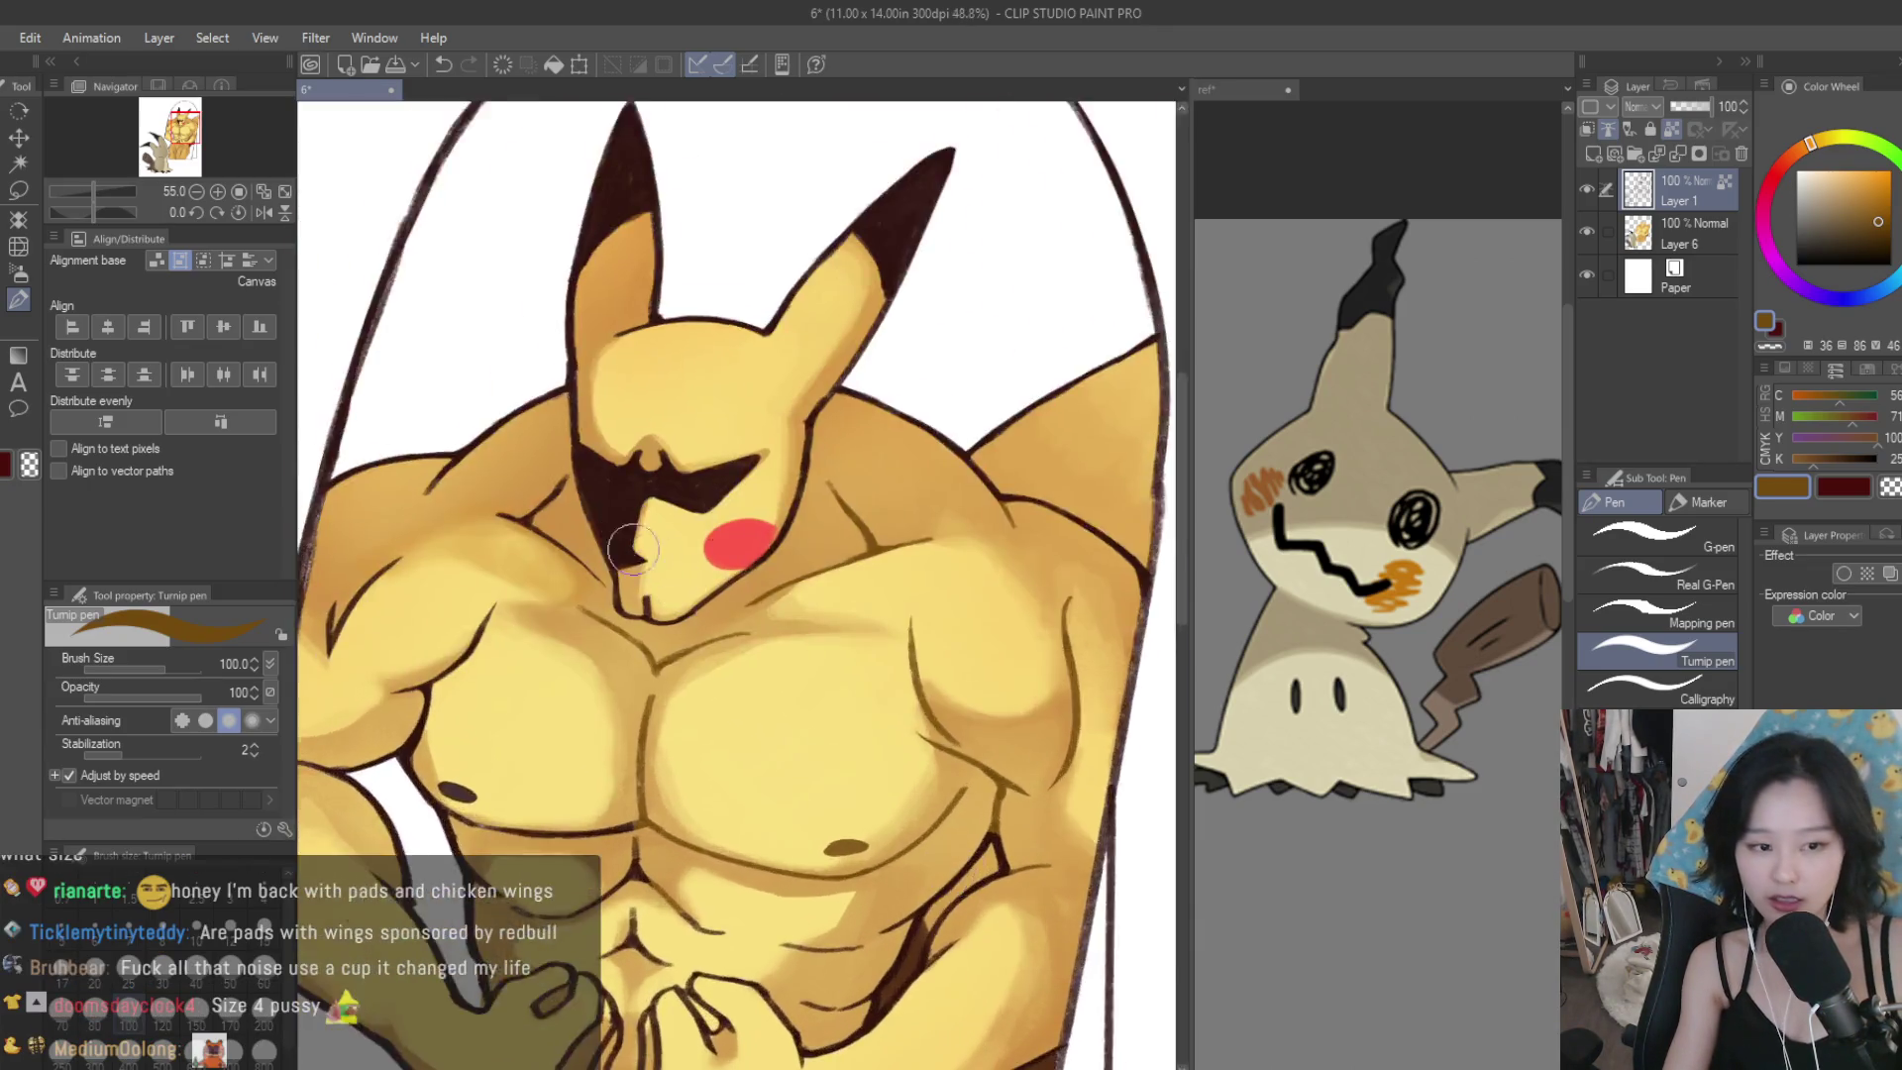
key("ctrl+z")
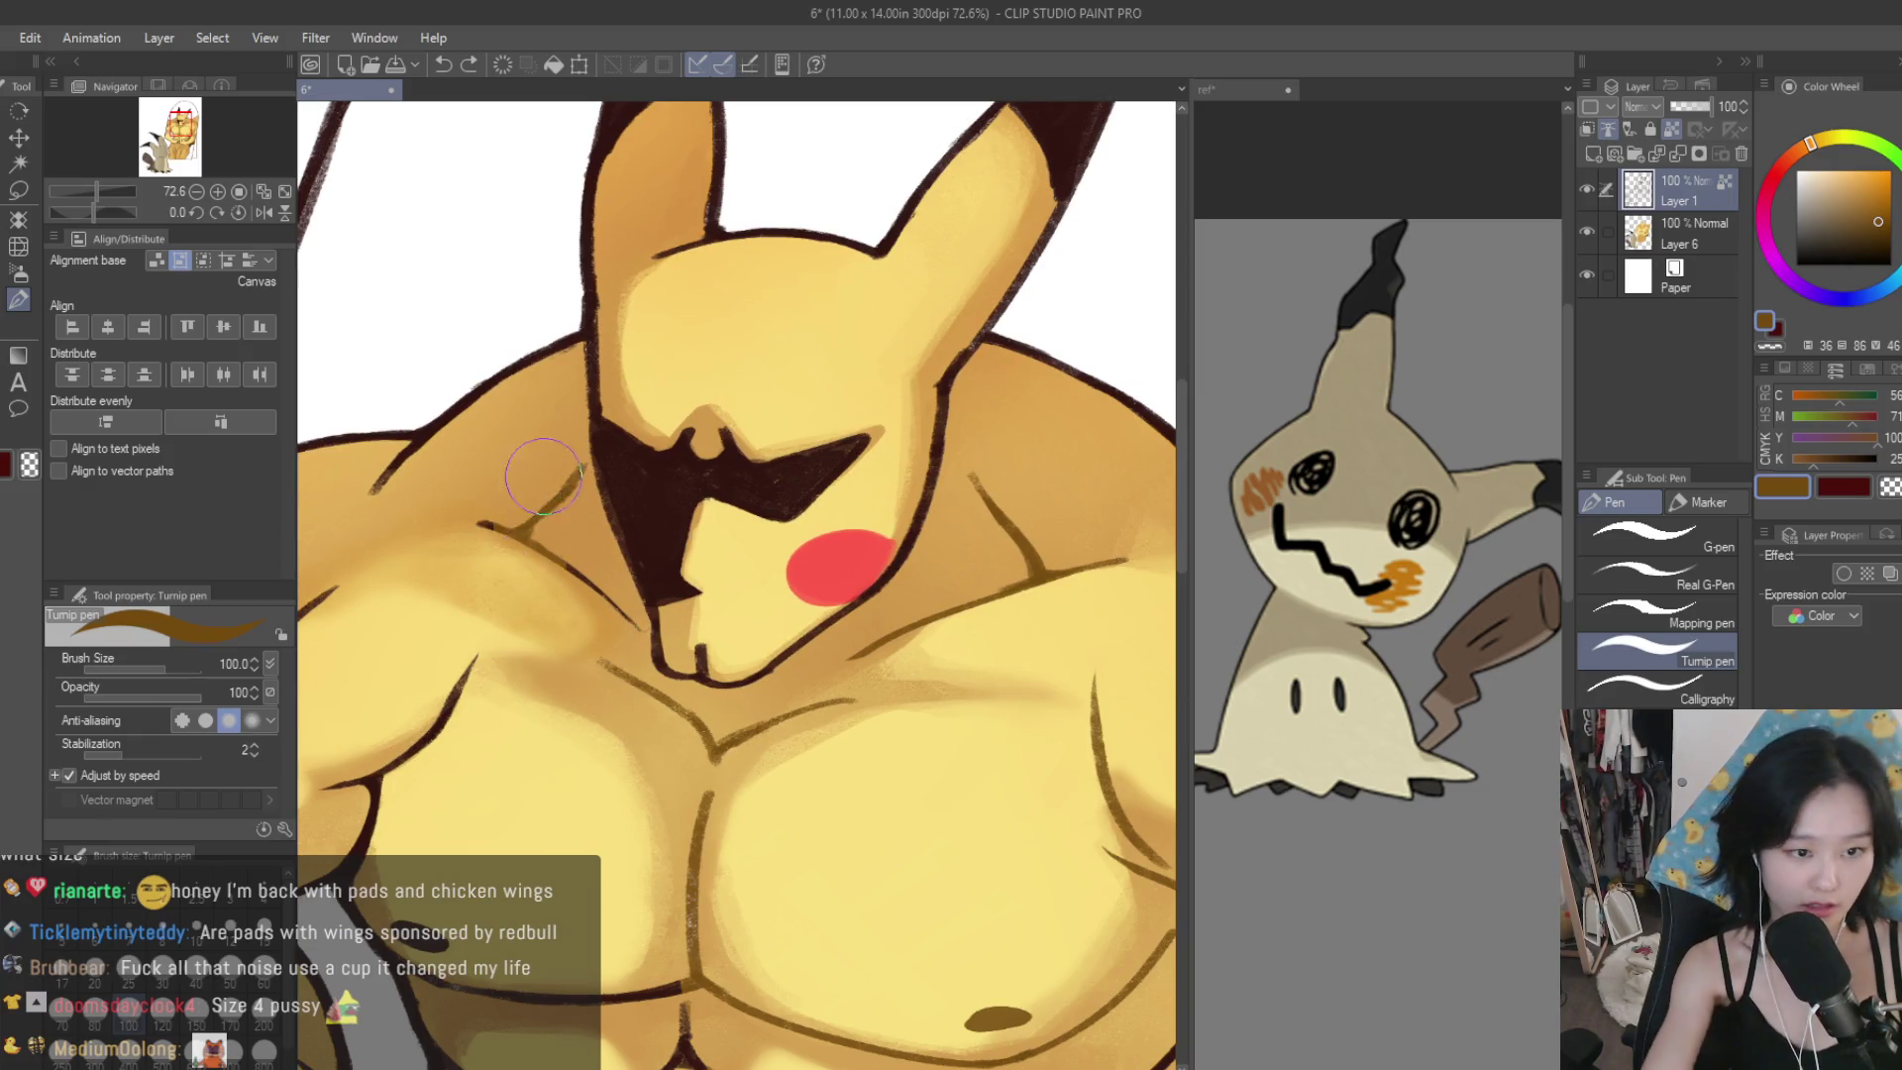
scroll(572, 566, "down", 3)
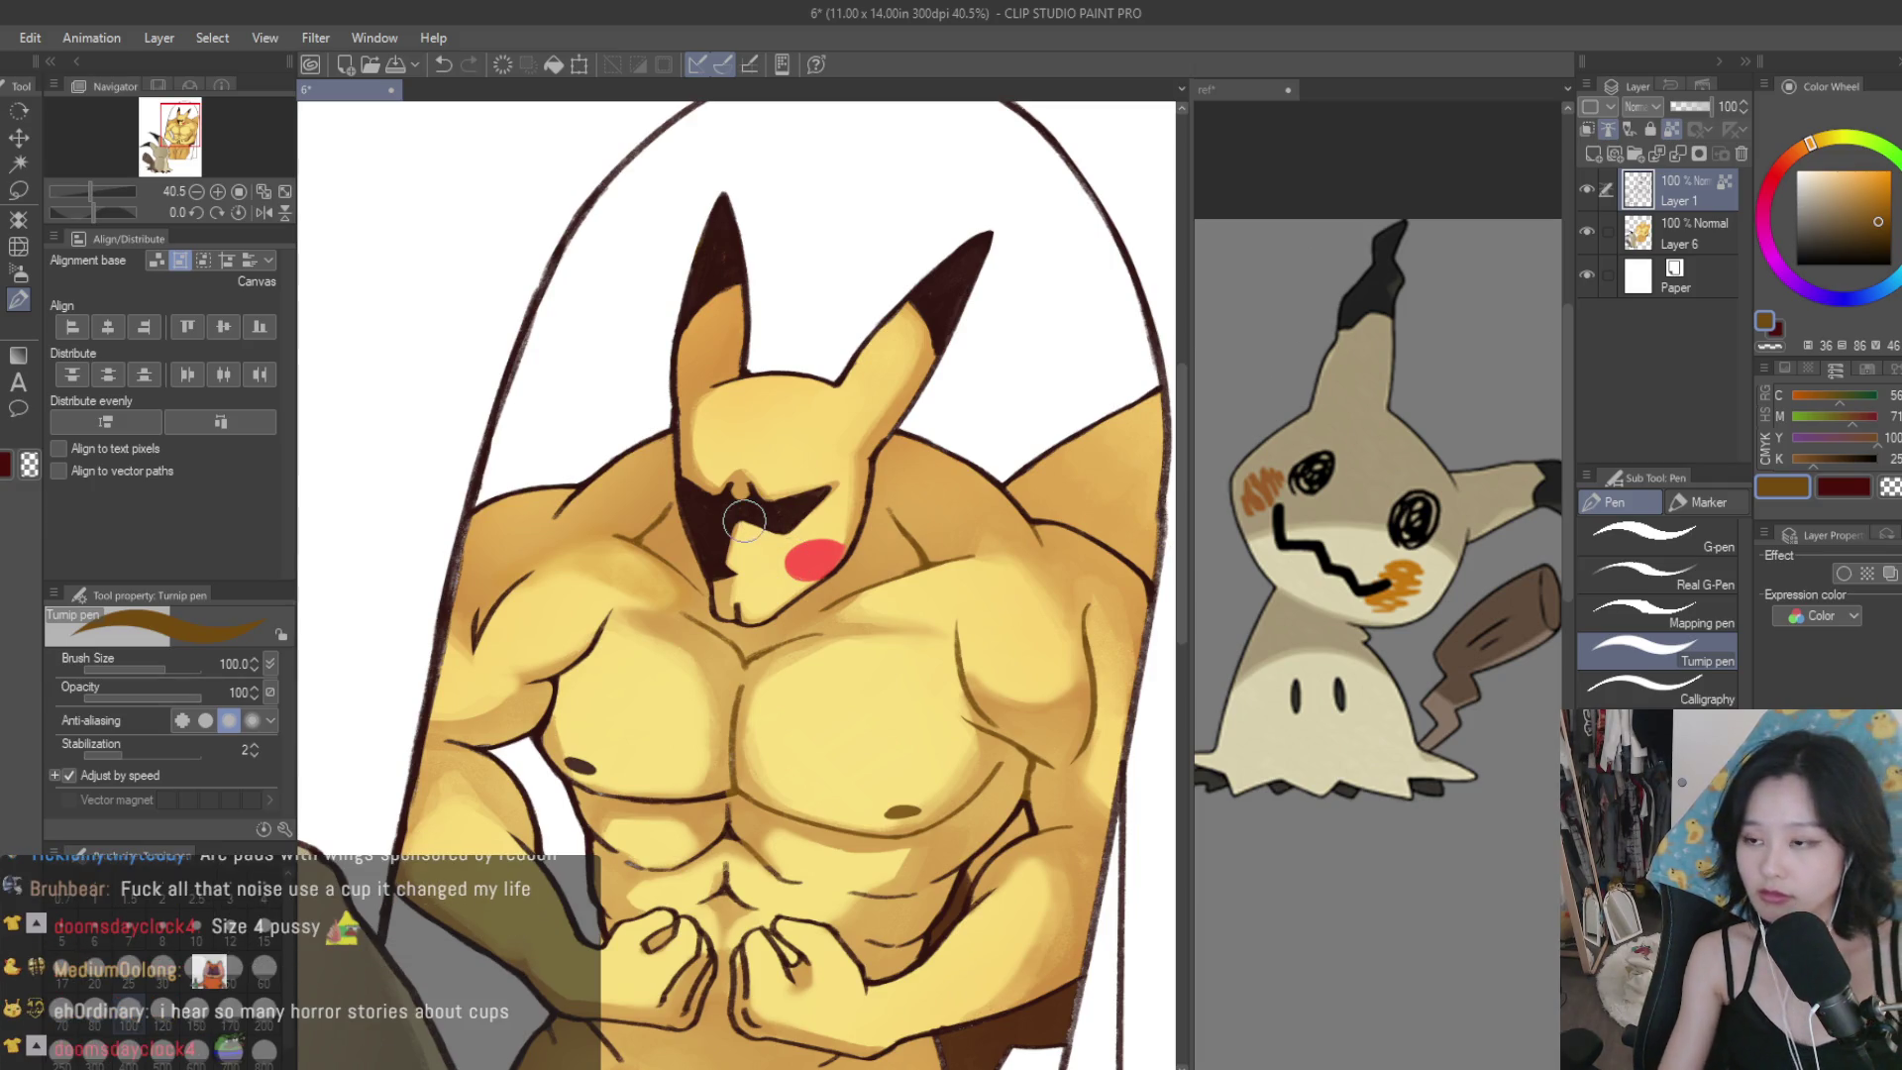
scroll(744, 520, "down", 2)
scroll(758, 491, "up", 5)
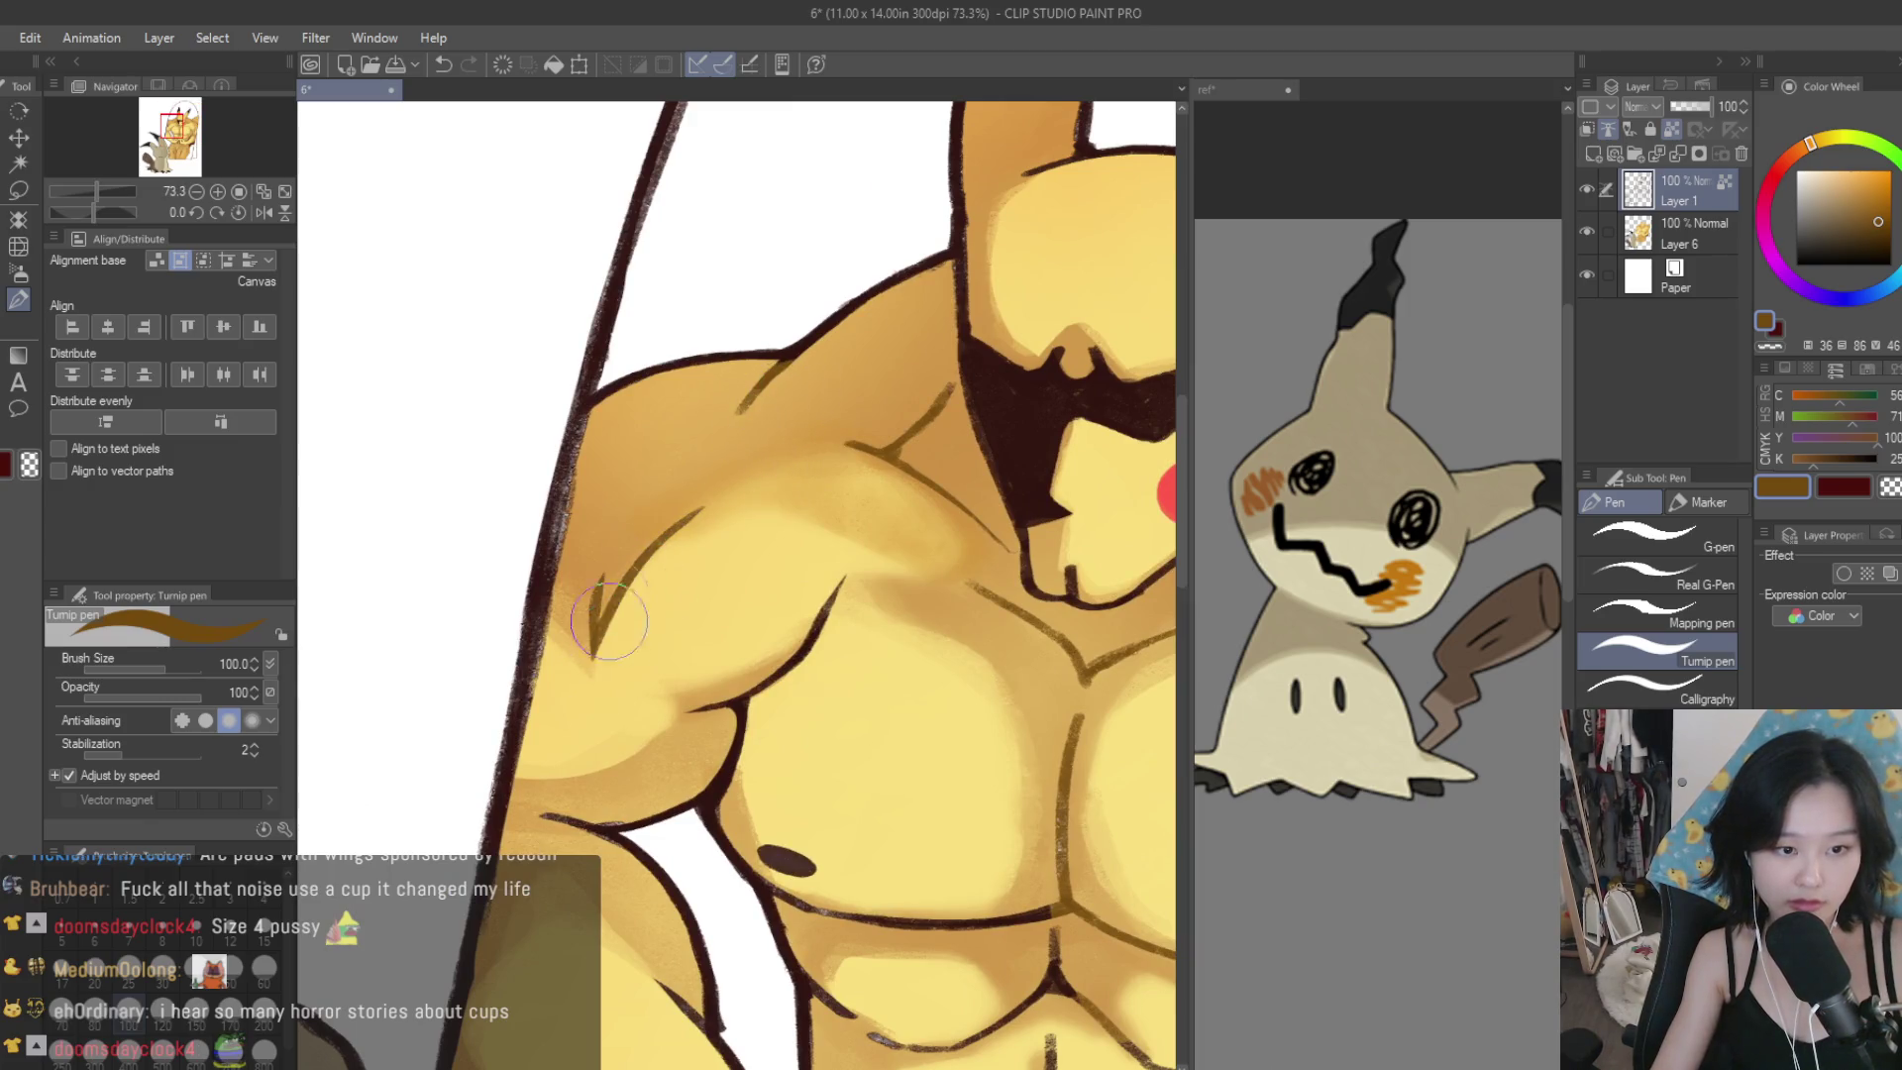
scroll(720, 489, "up", 1)
left_click_drag(641, 705, 558, 683)
Add thin brown detail lines and fingertip shading on Pikachu's left-hand fingers.
scroll(683, 862, "down", 3)
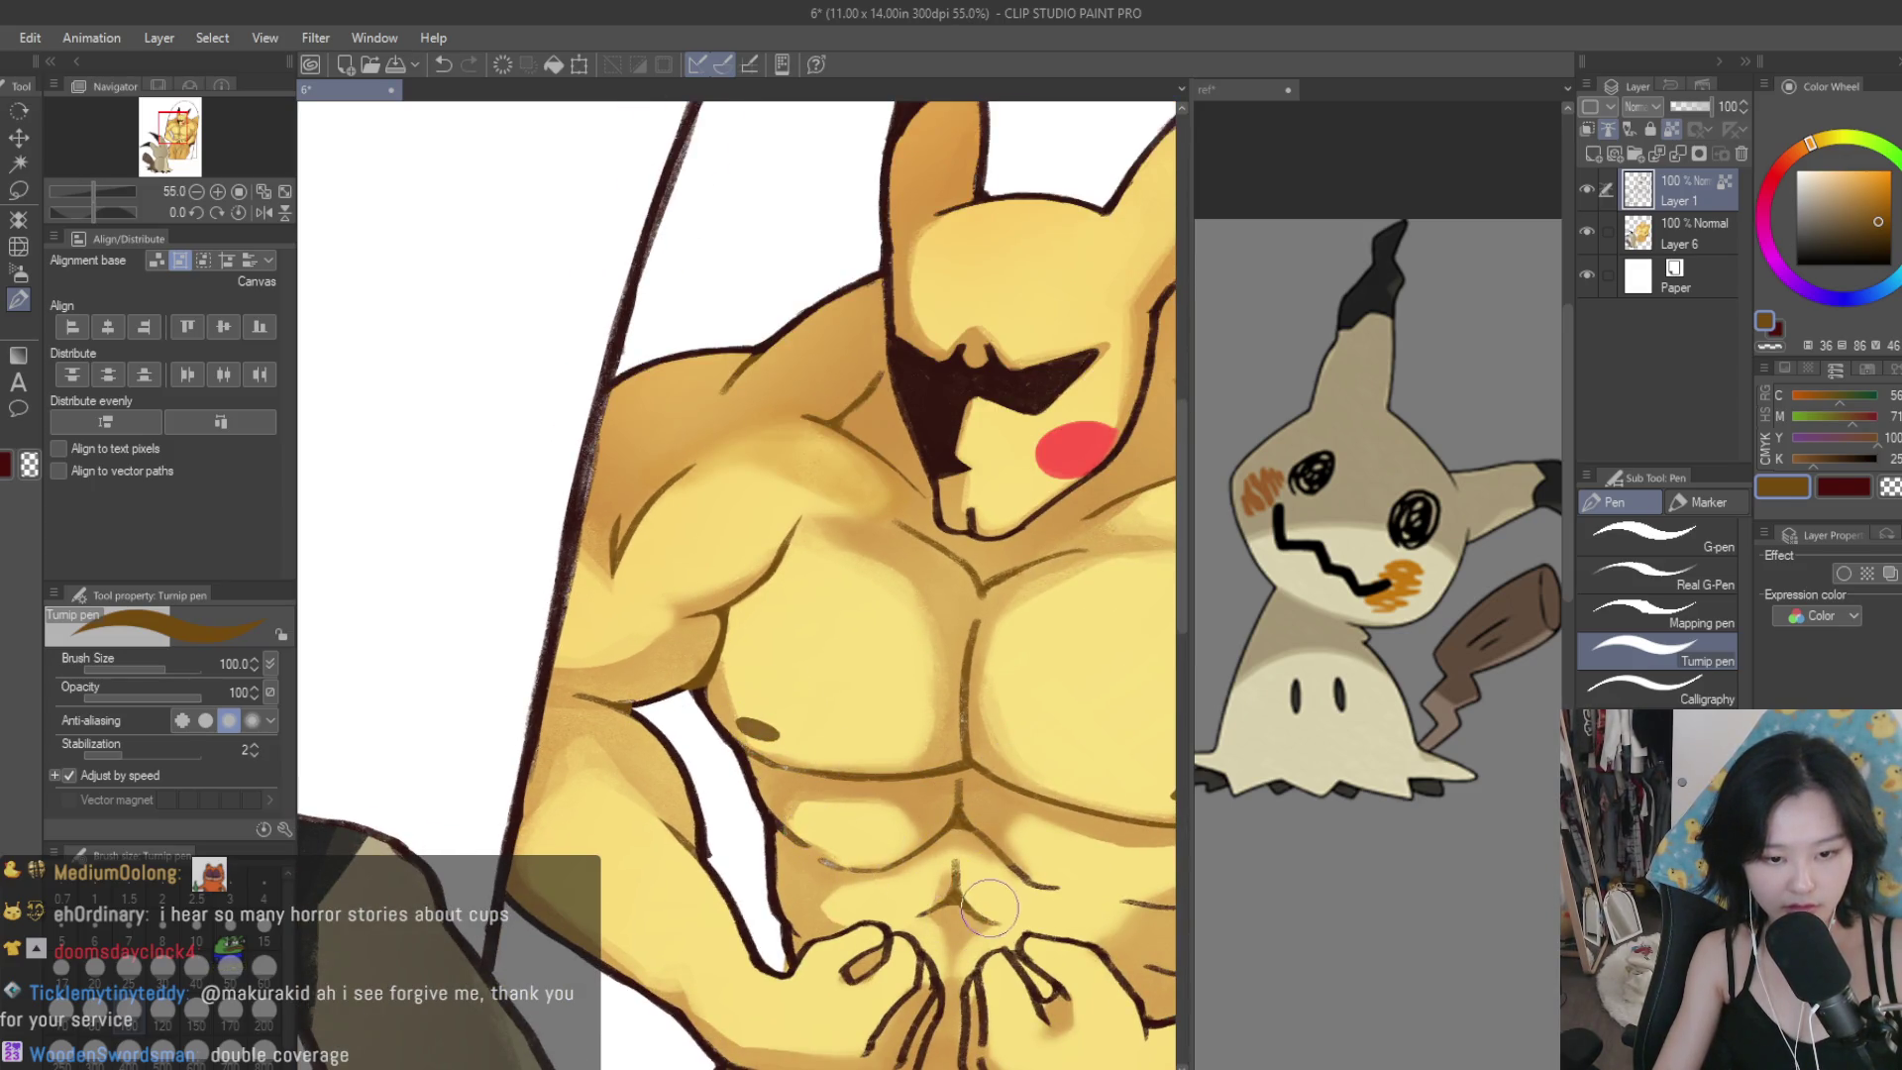
scroll(988, 906, "down", 3)
scroll(1098, 874, "up", 2)
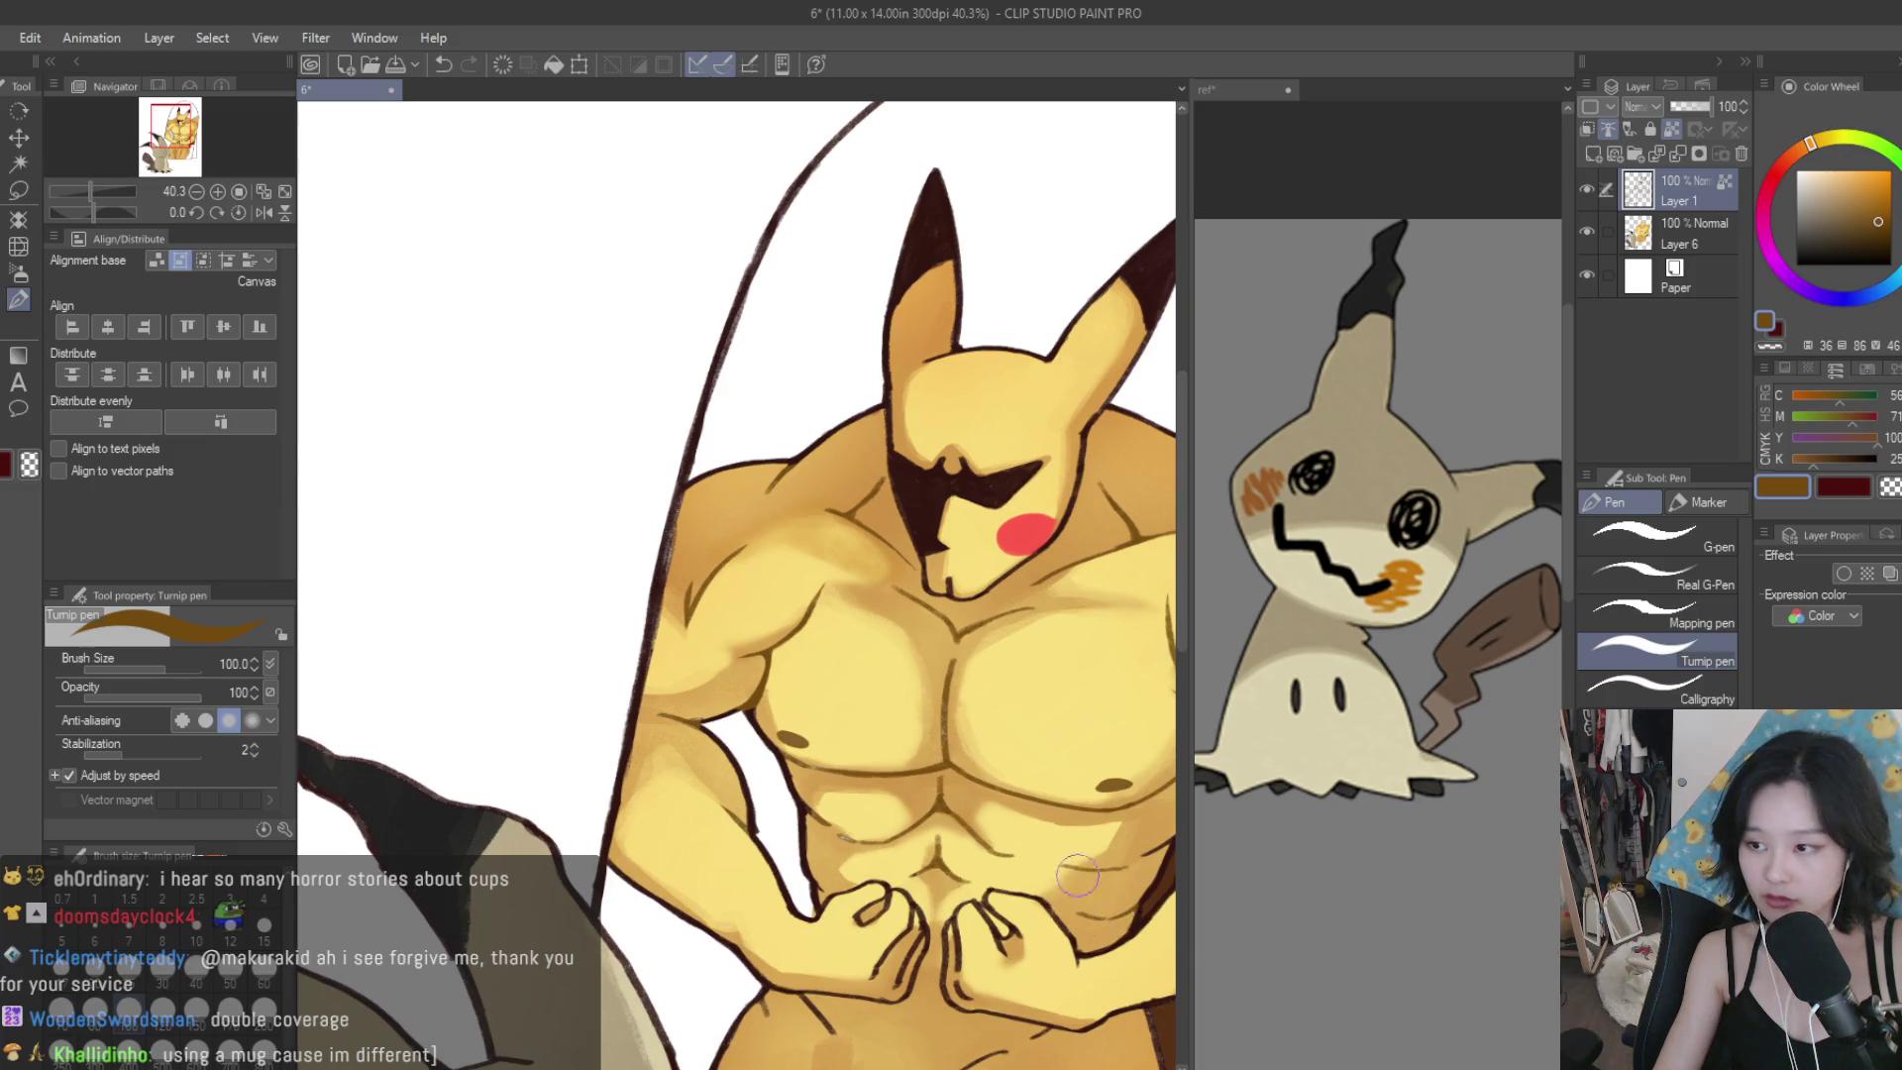
scroll(1077, 874, "up", 2)
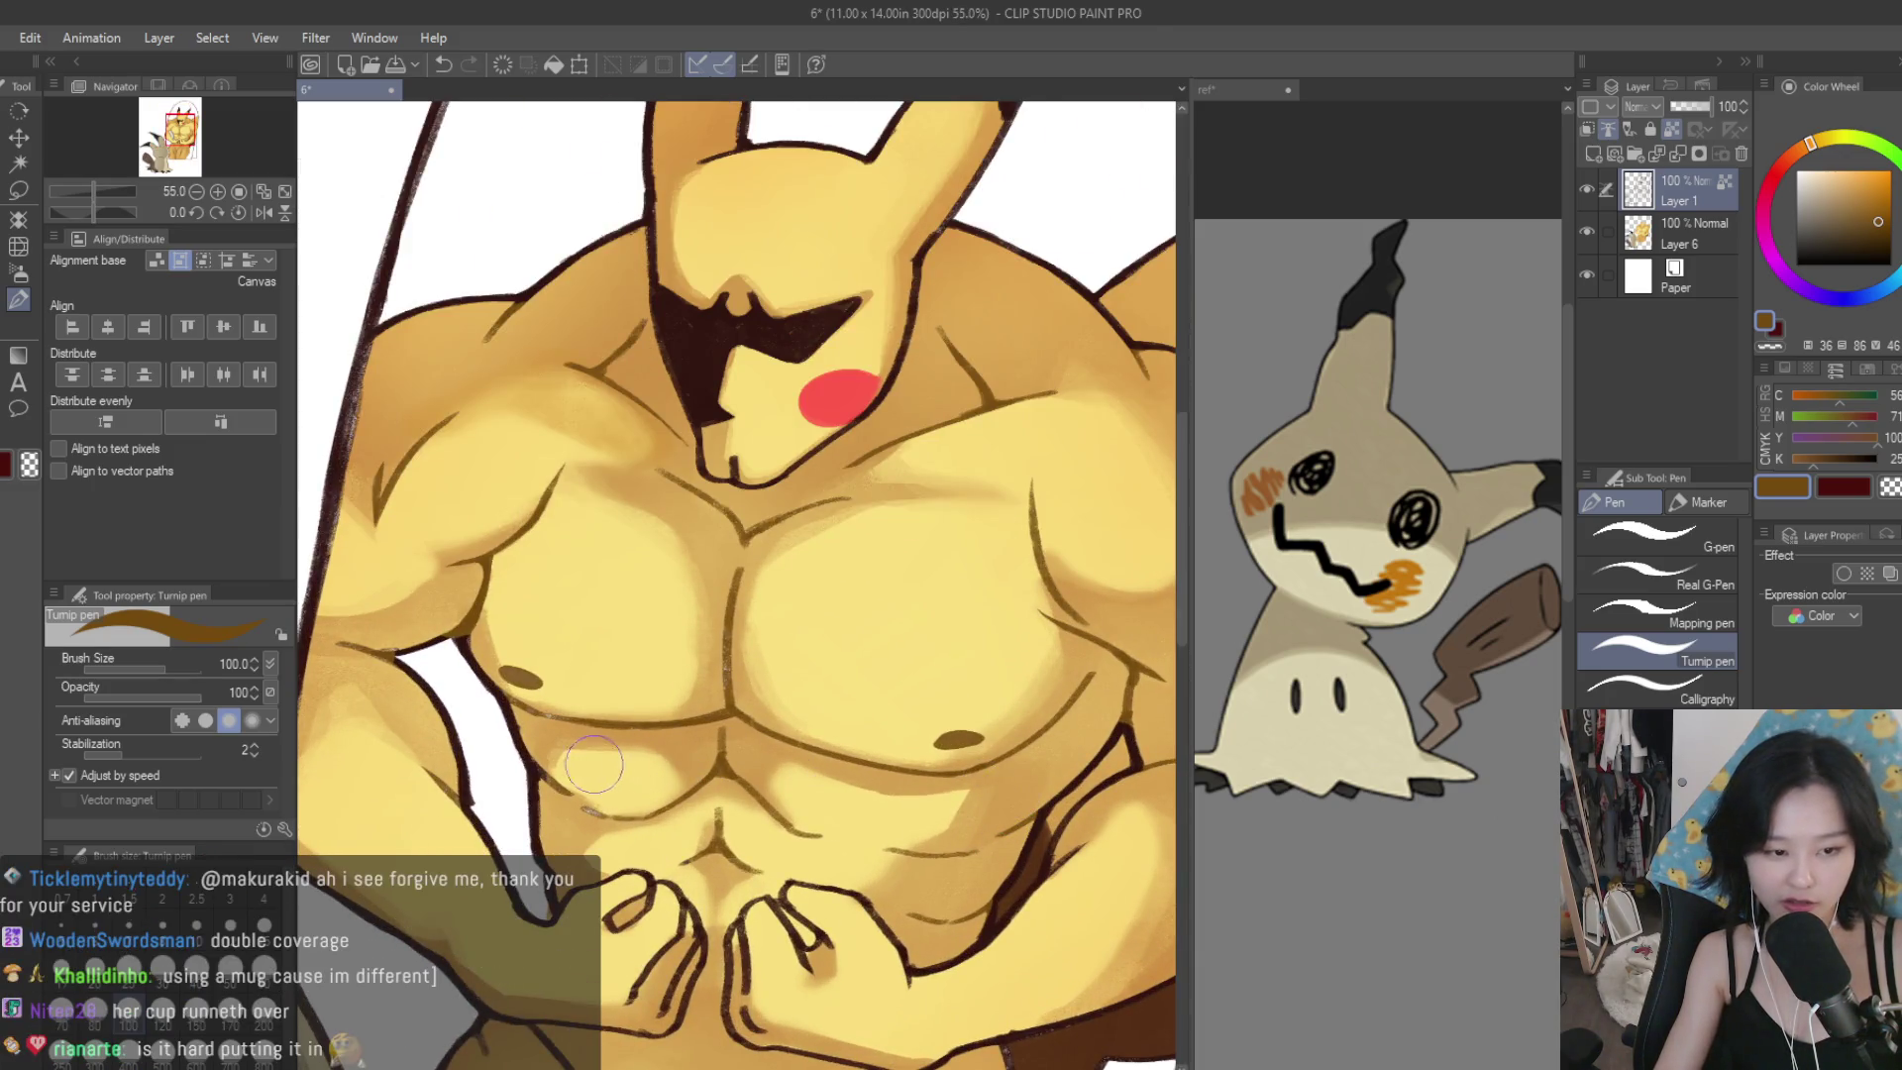
scroll(733, 792, "down", 1)
scroll(998, 786, "up", 2)
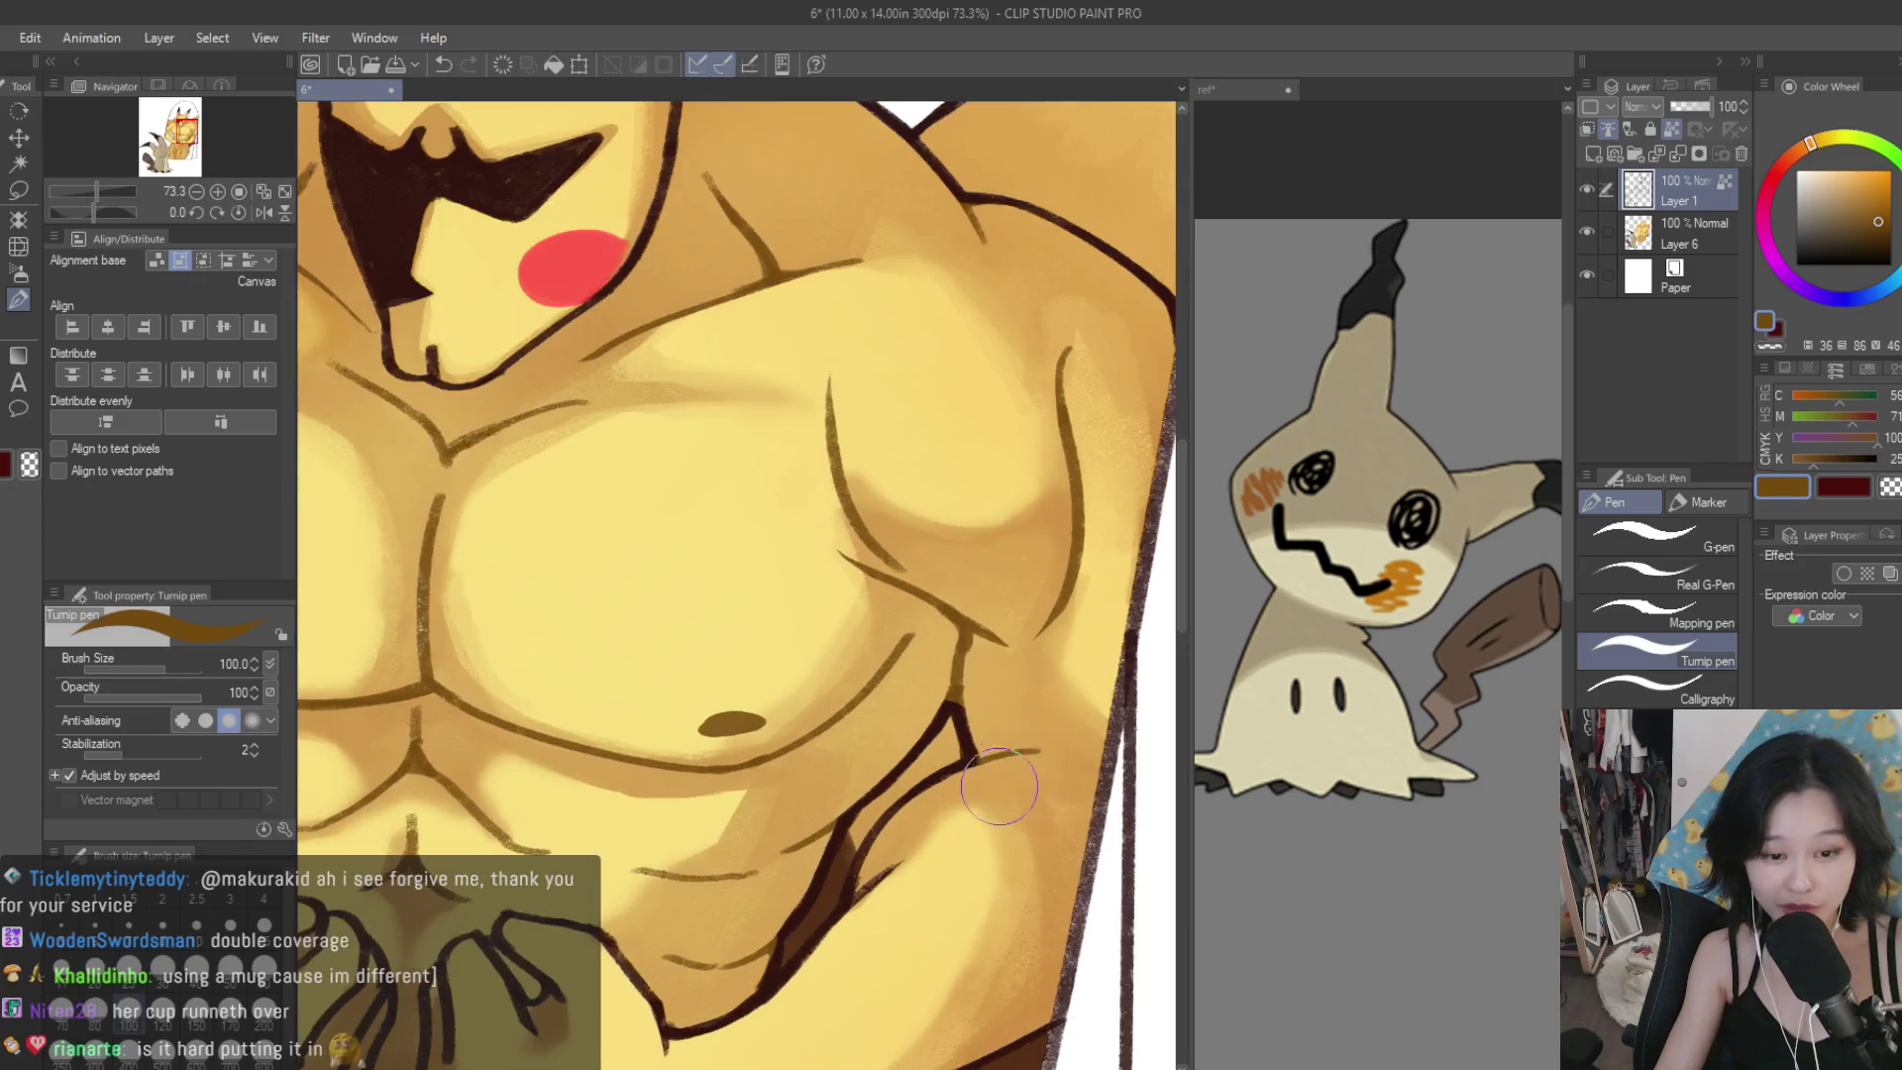
scroll(893, 904, "down", 2)
scroll(722, 701, "up", 3)
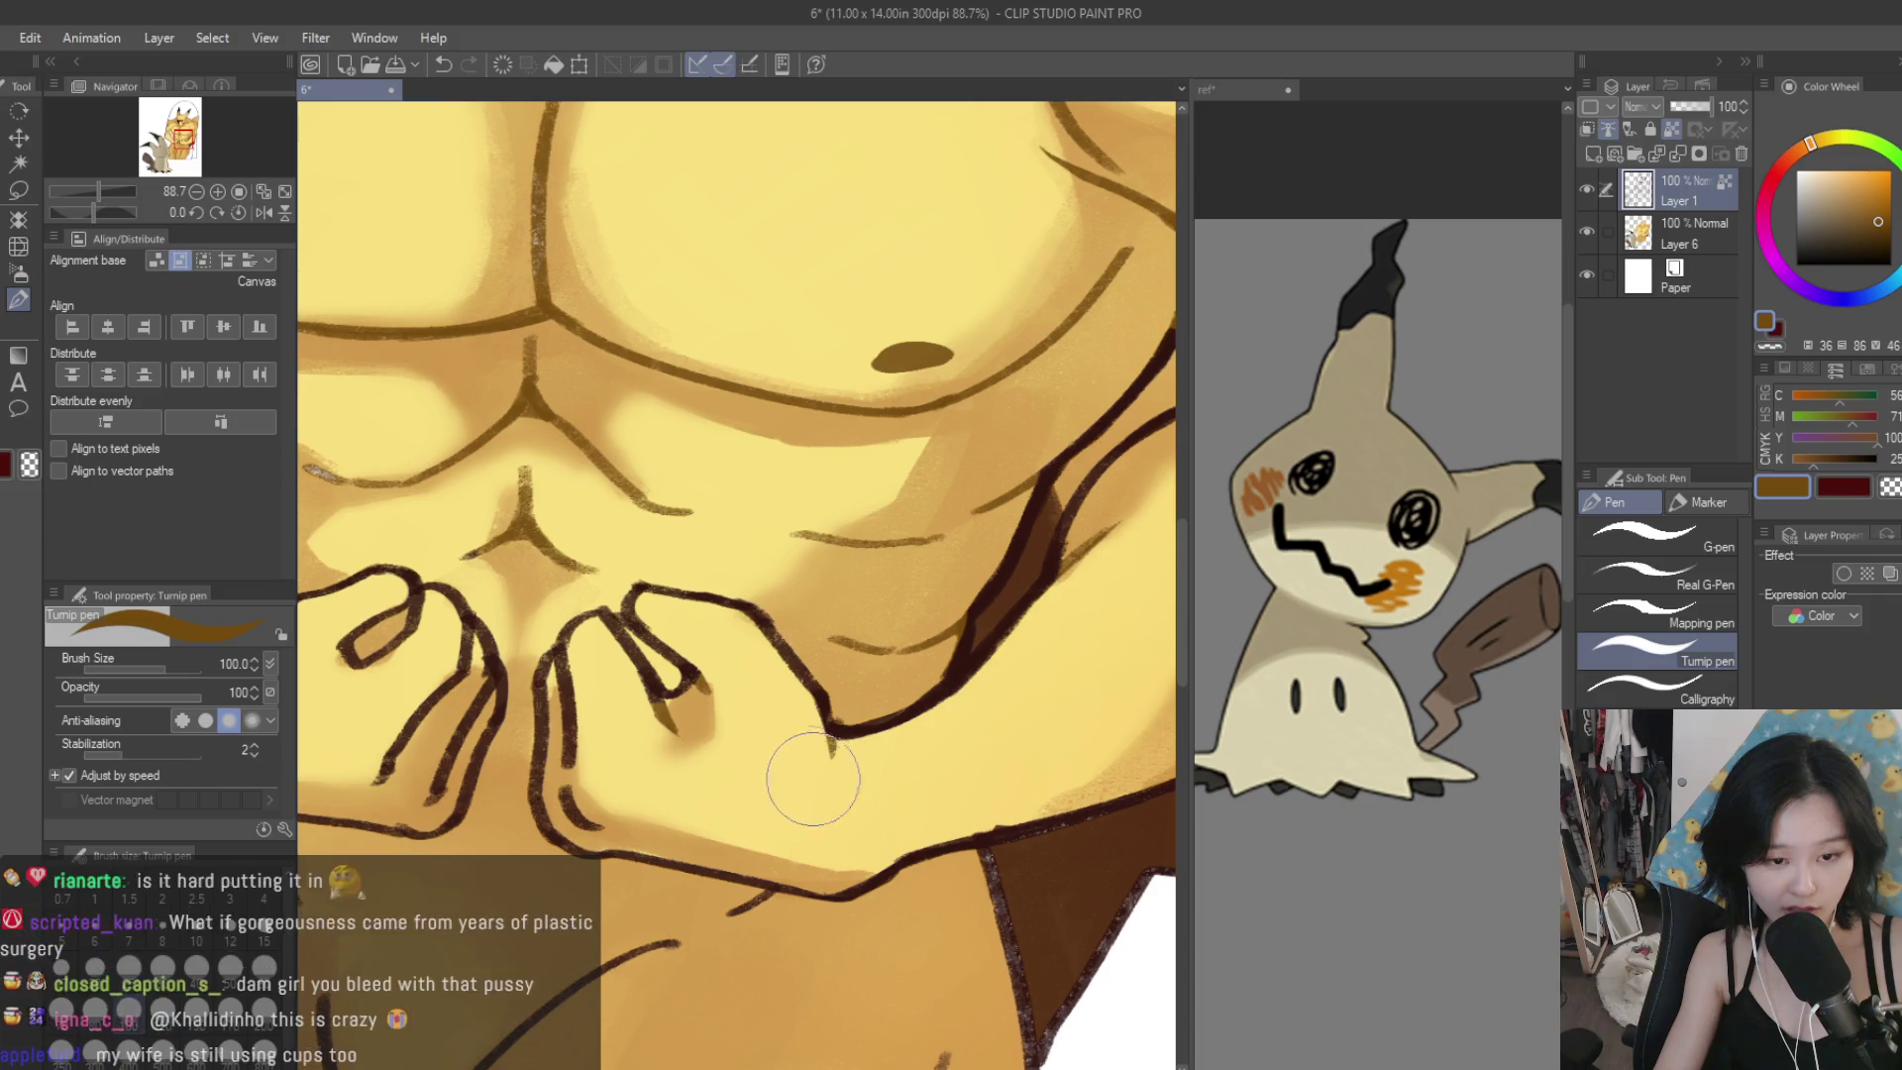
left_click_drag(708, 698, 659, 733)
left_click_drag(562, 655, 601, 798)
scroll(601, 797, "down", 1)
mouse_move(666, 684)
left_mouse_down()
mouse_move(609, 763)
mouse_move(634, 792)
left_mouse_up()
Remove the last hip-line stroke and zoom out to view the whole page.
scroll(643, 743, "down", 1)
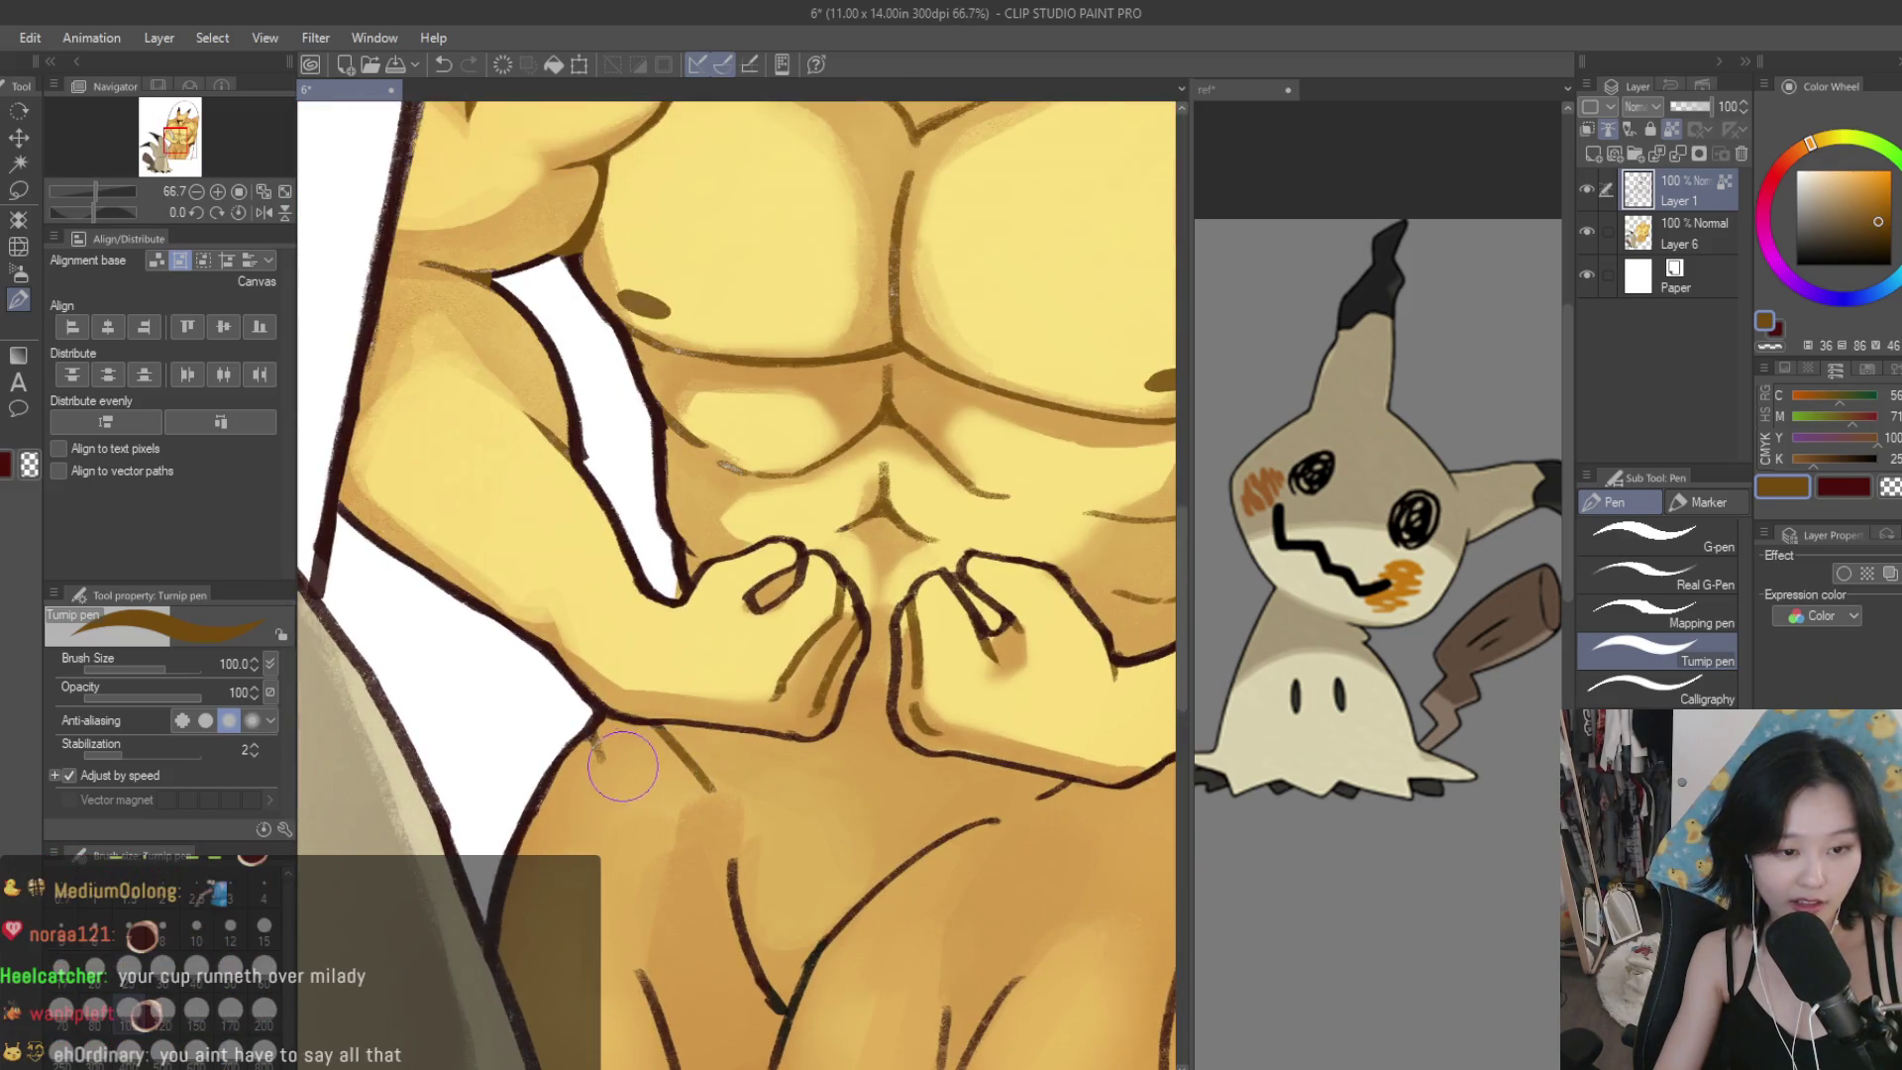
scroll(672, 825, "down", 1)
scroll(852, 805, "up", 3)
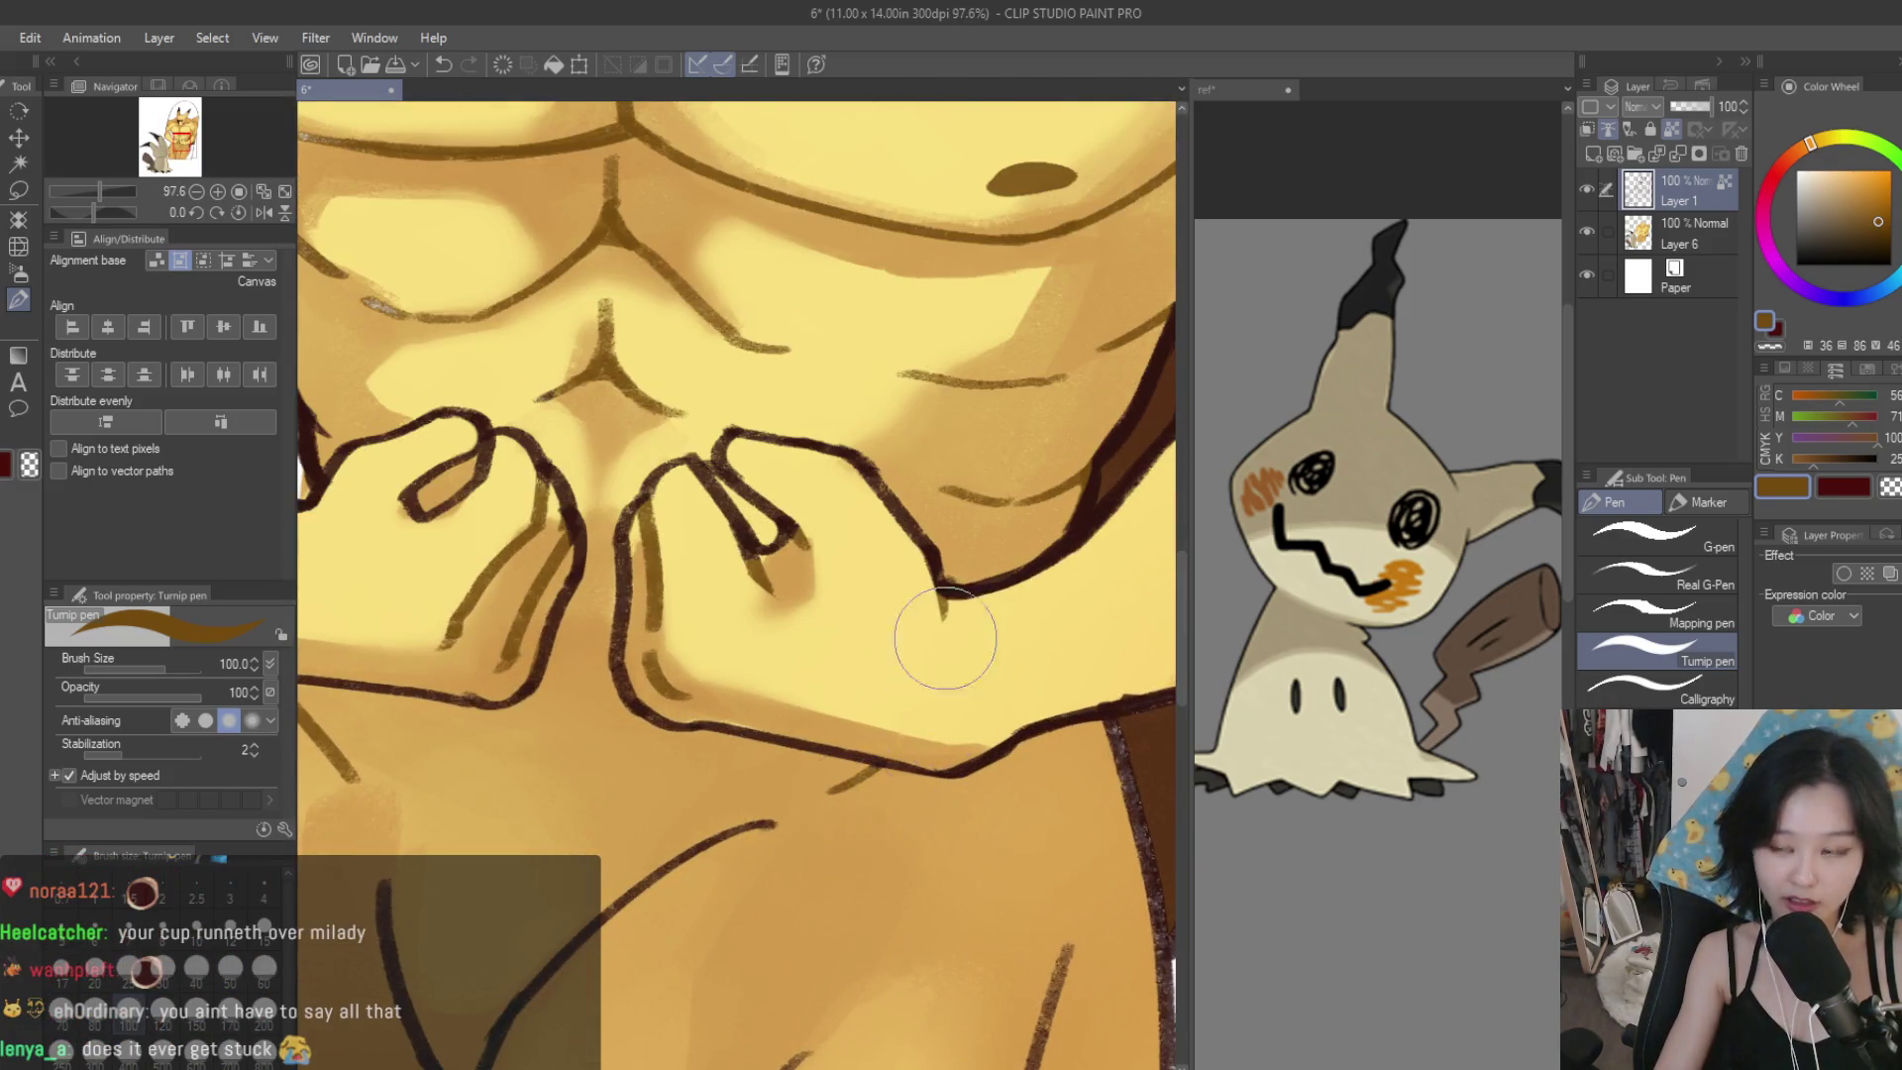
scroll(946, 639, "down", 3)
scroll(812, 679, "up", 1)
key("ctrl+z")
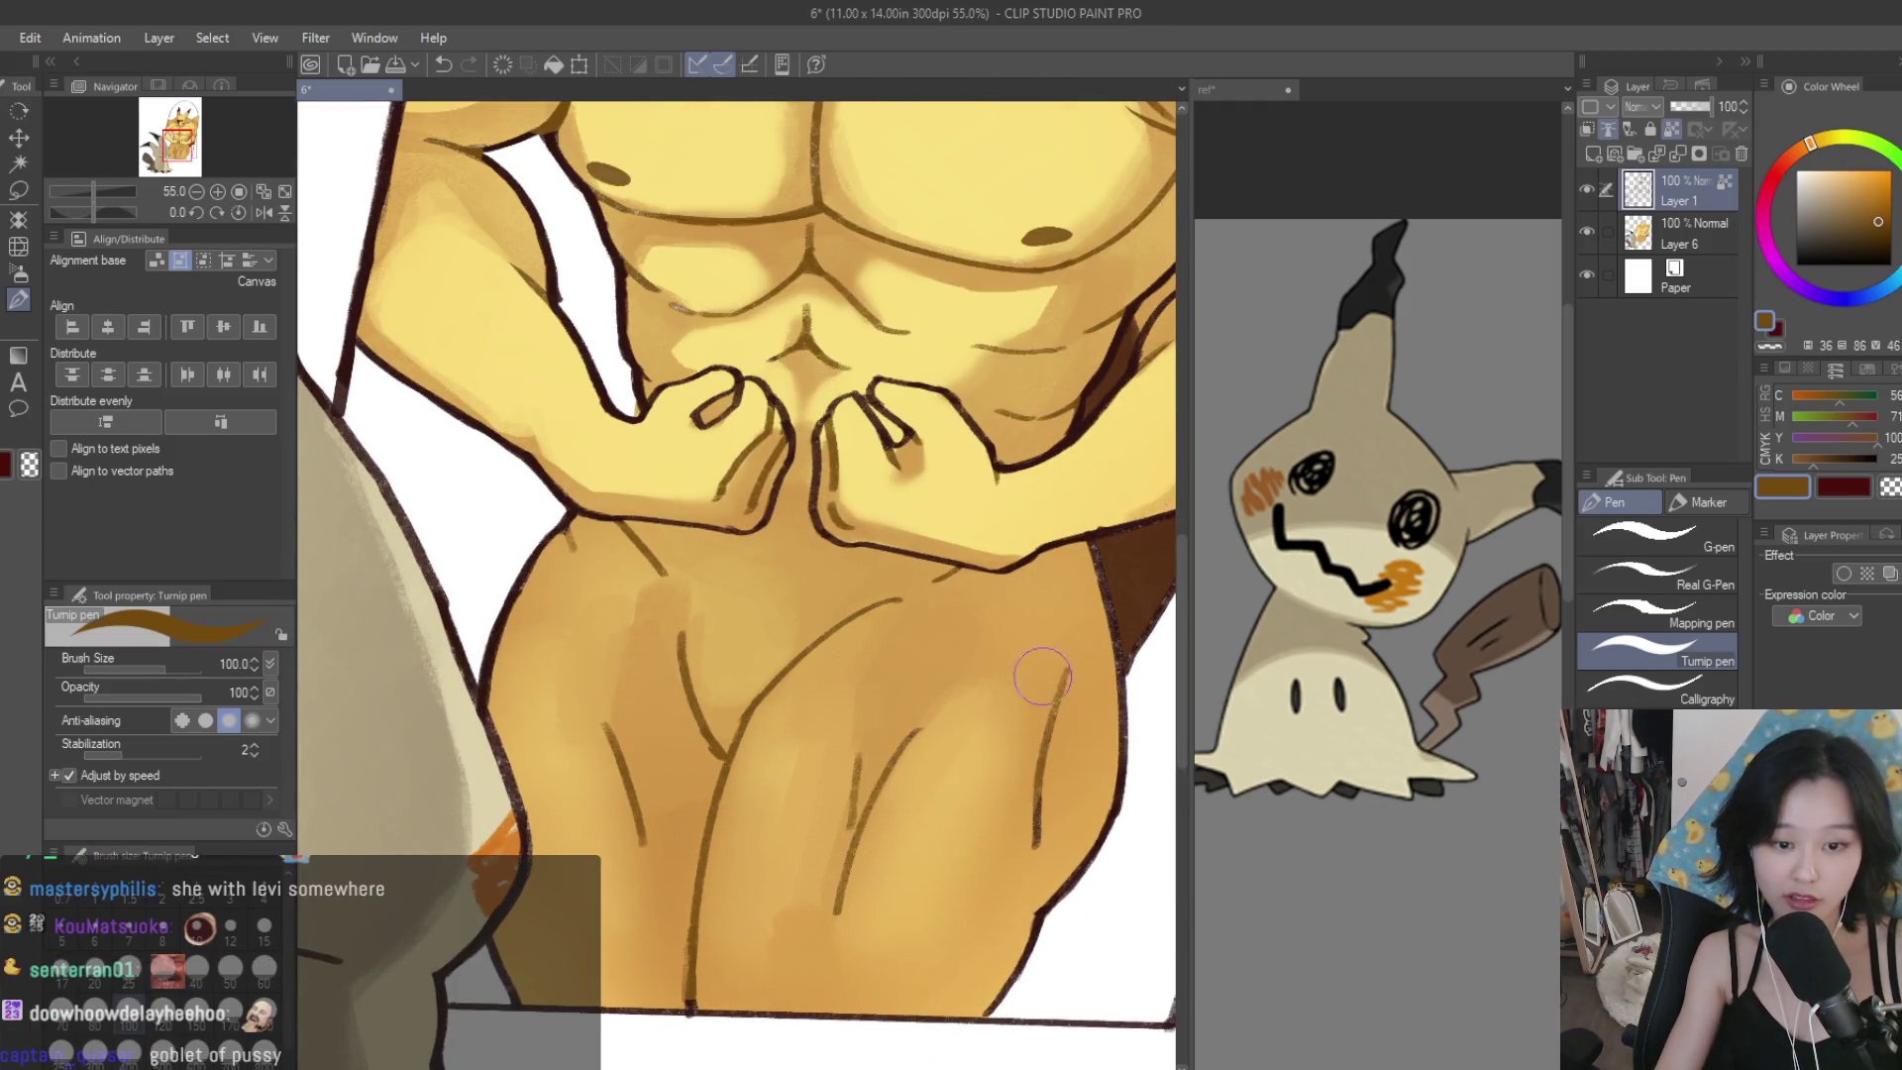
scroll(976, 749, "down", 4)
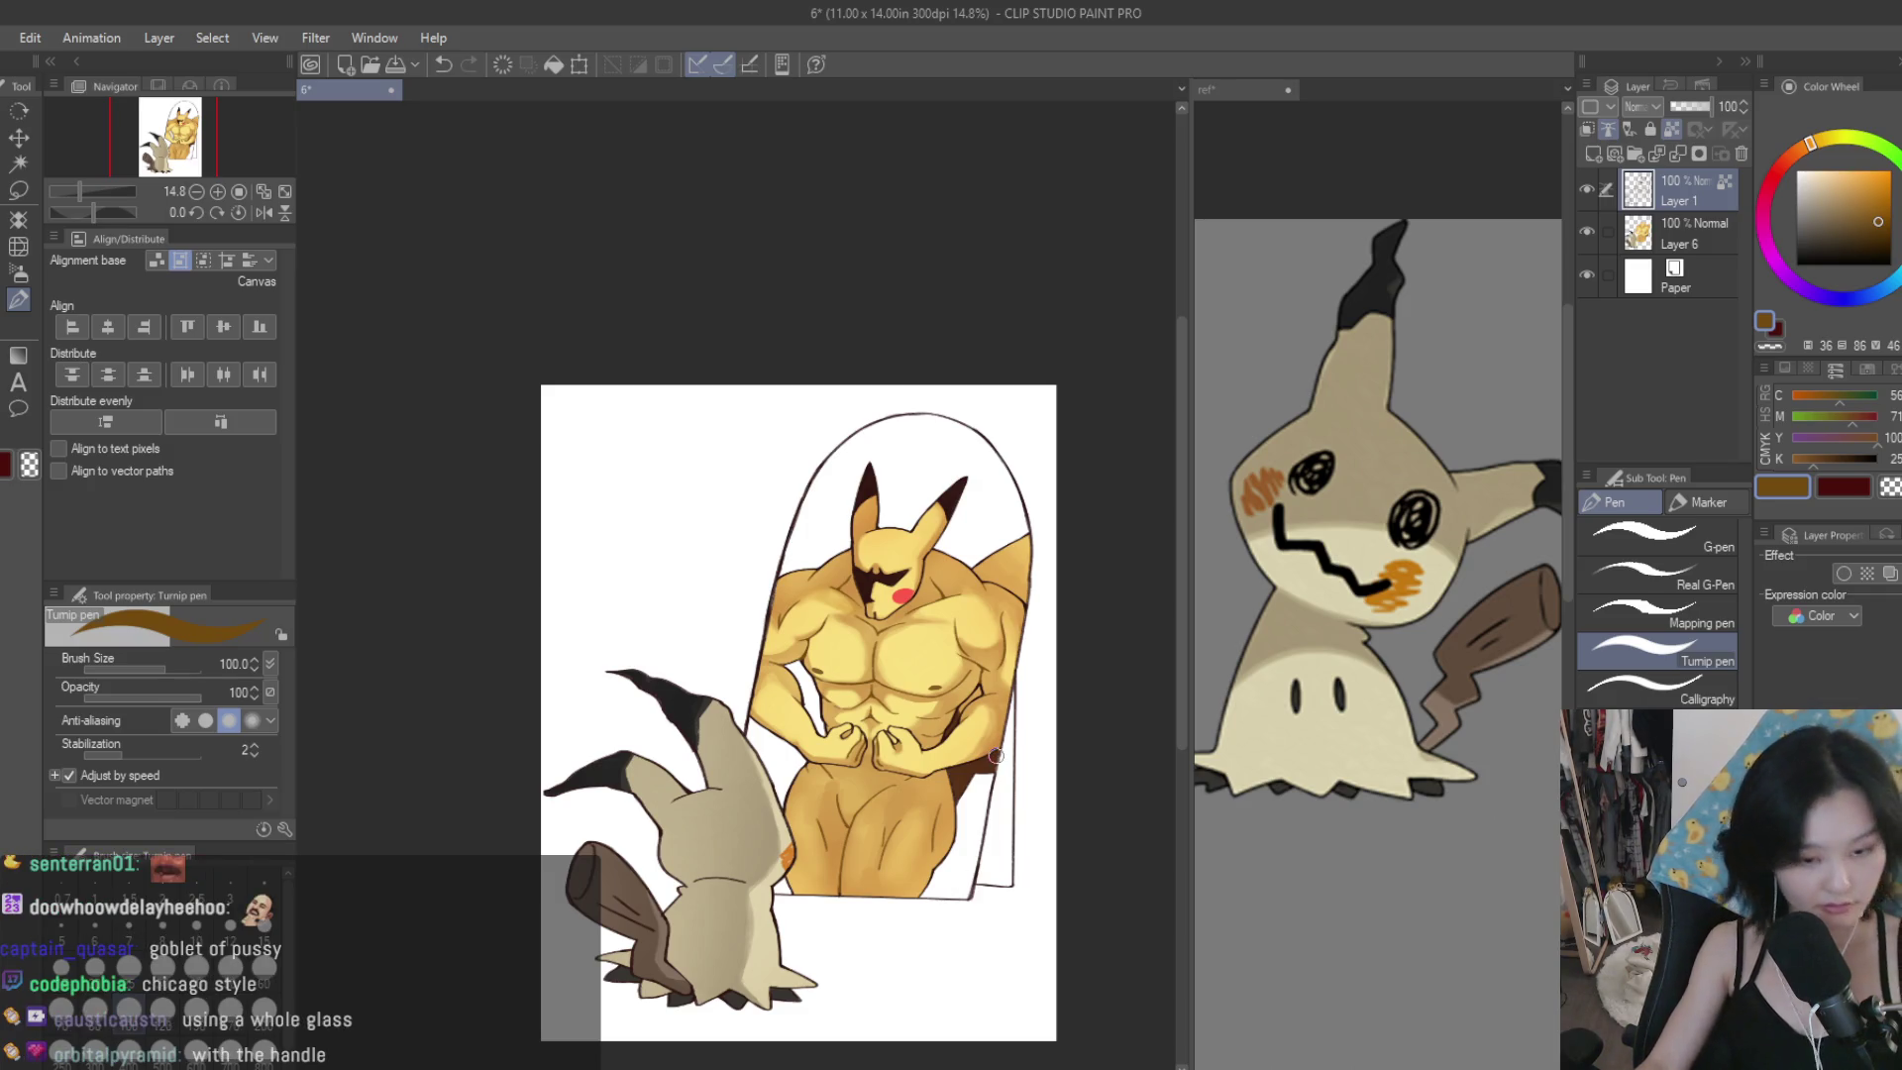
scroll(996, 756, "down", 1)
scroll(995, 756, "up", 6)
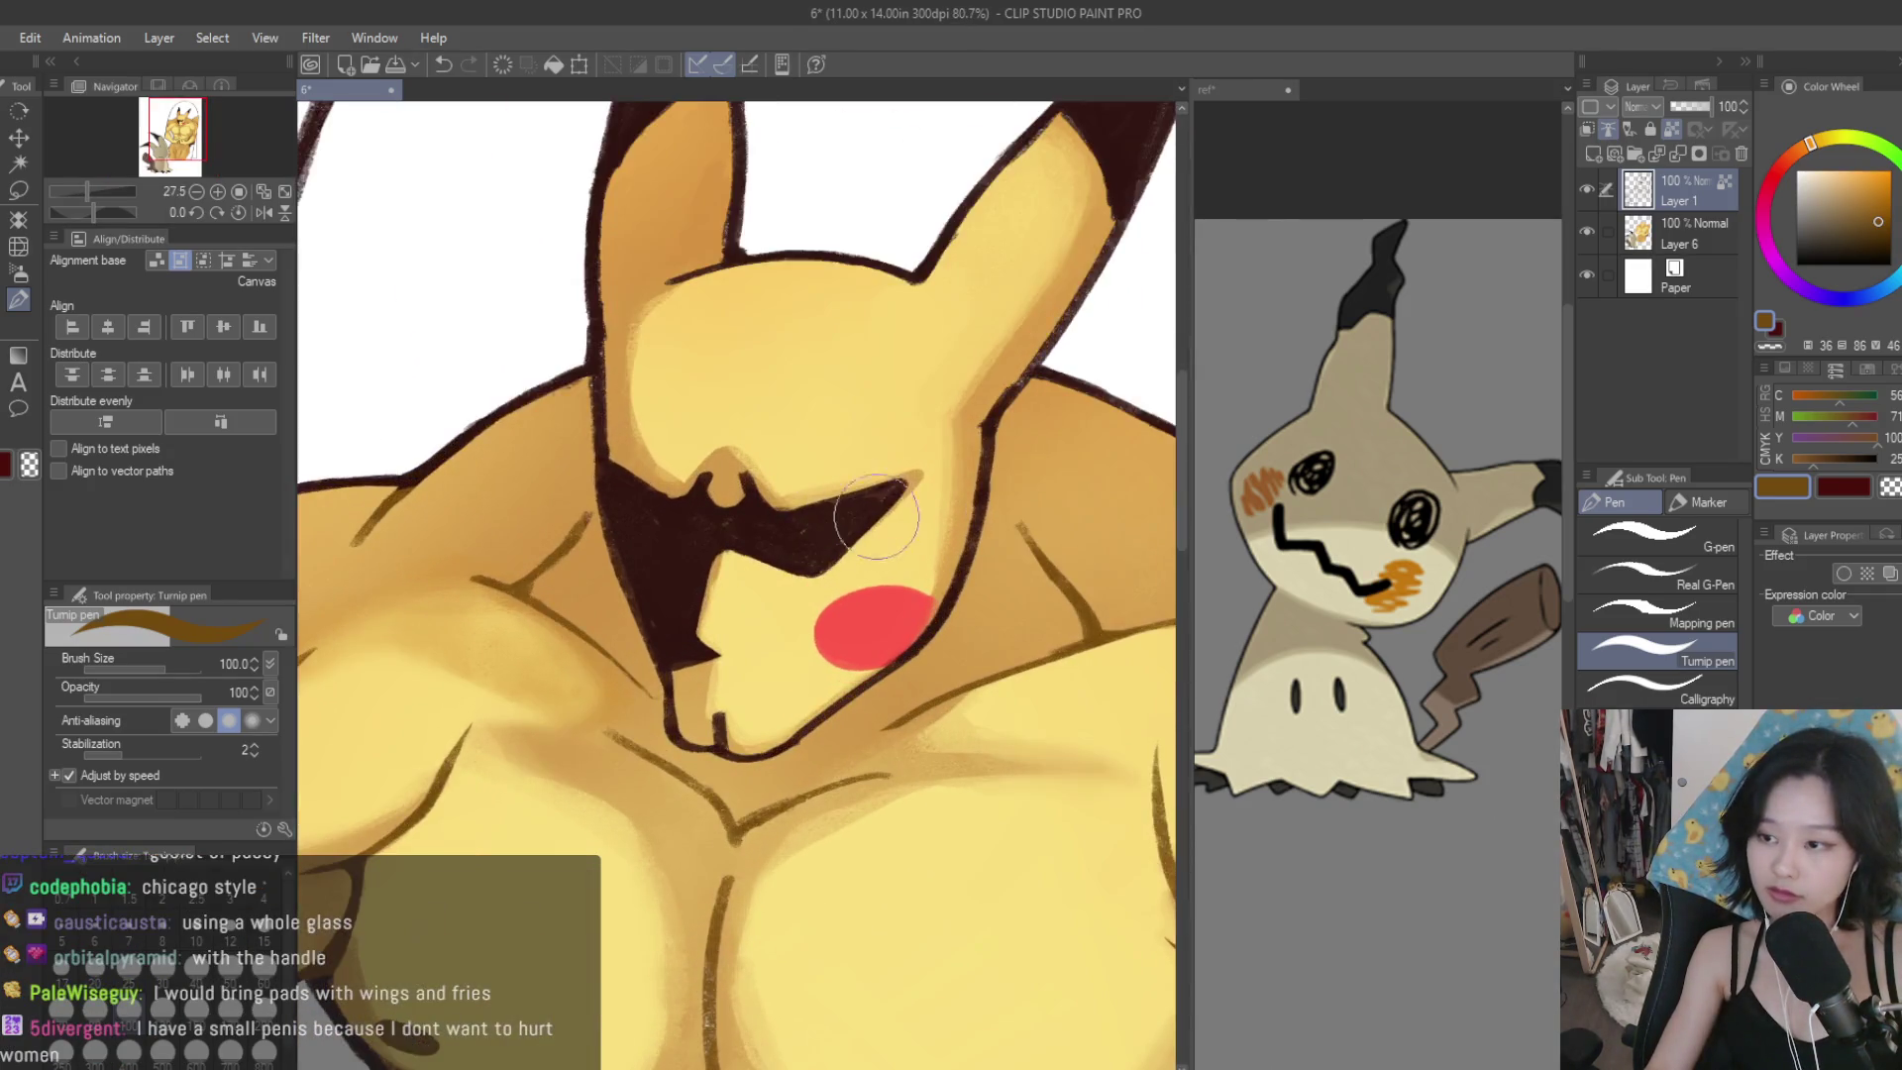
scroll(877, 515, "up", 1)
scroll(799, 743, "up", 1)
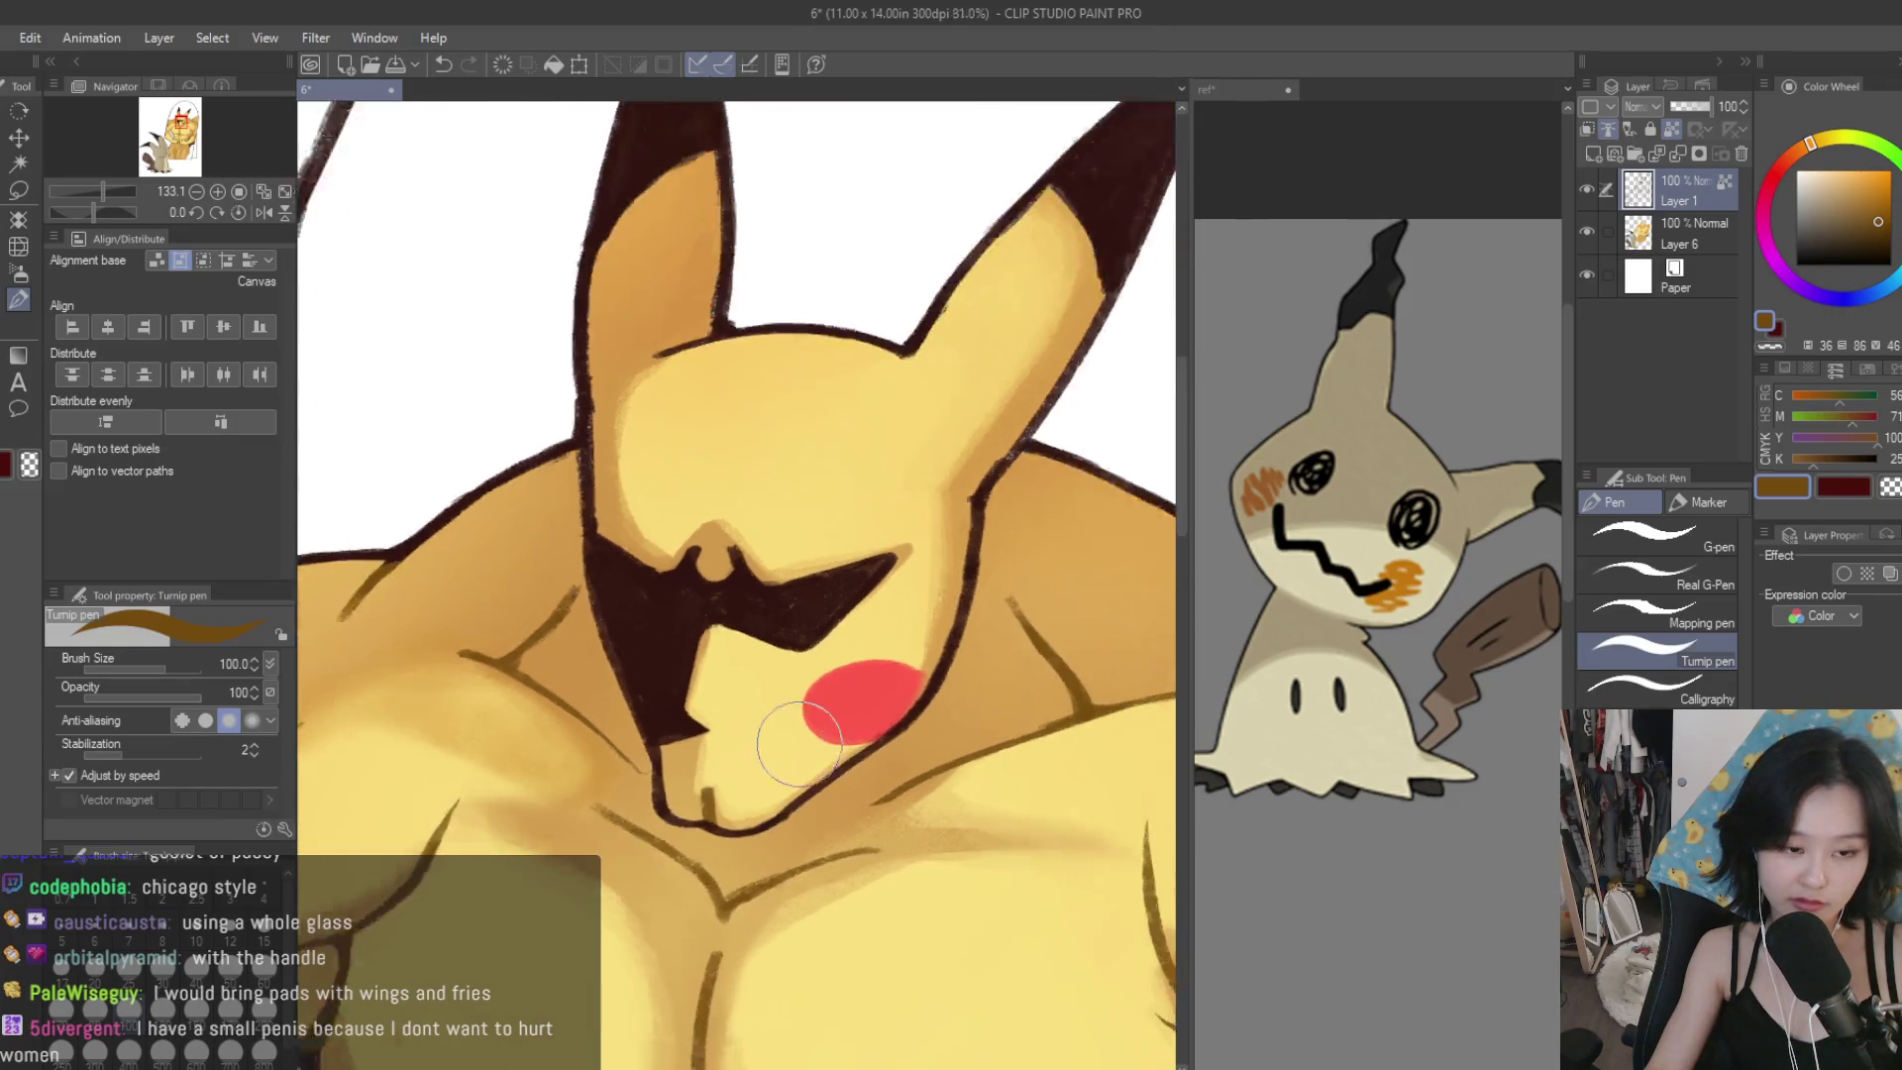
scroll(799, 743, "down", 3)
scroll(661, 508, "up", 2)
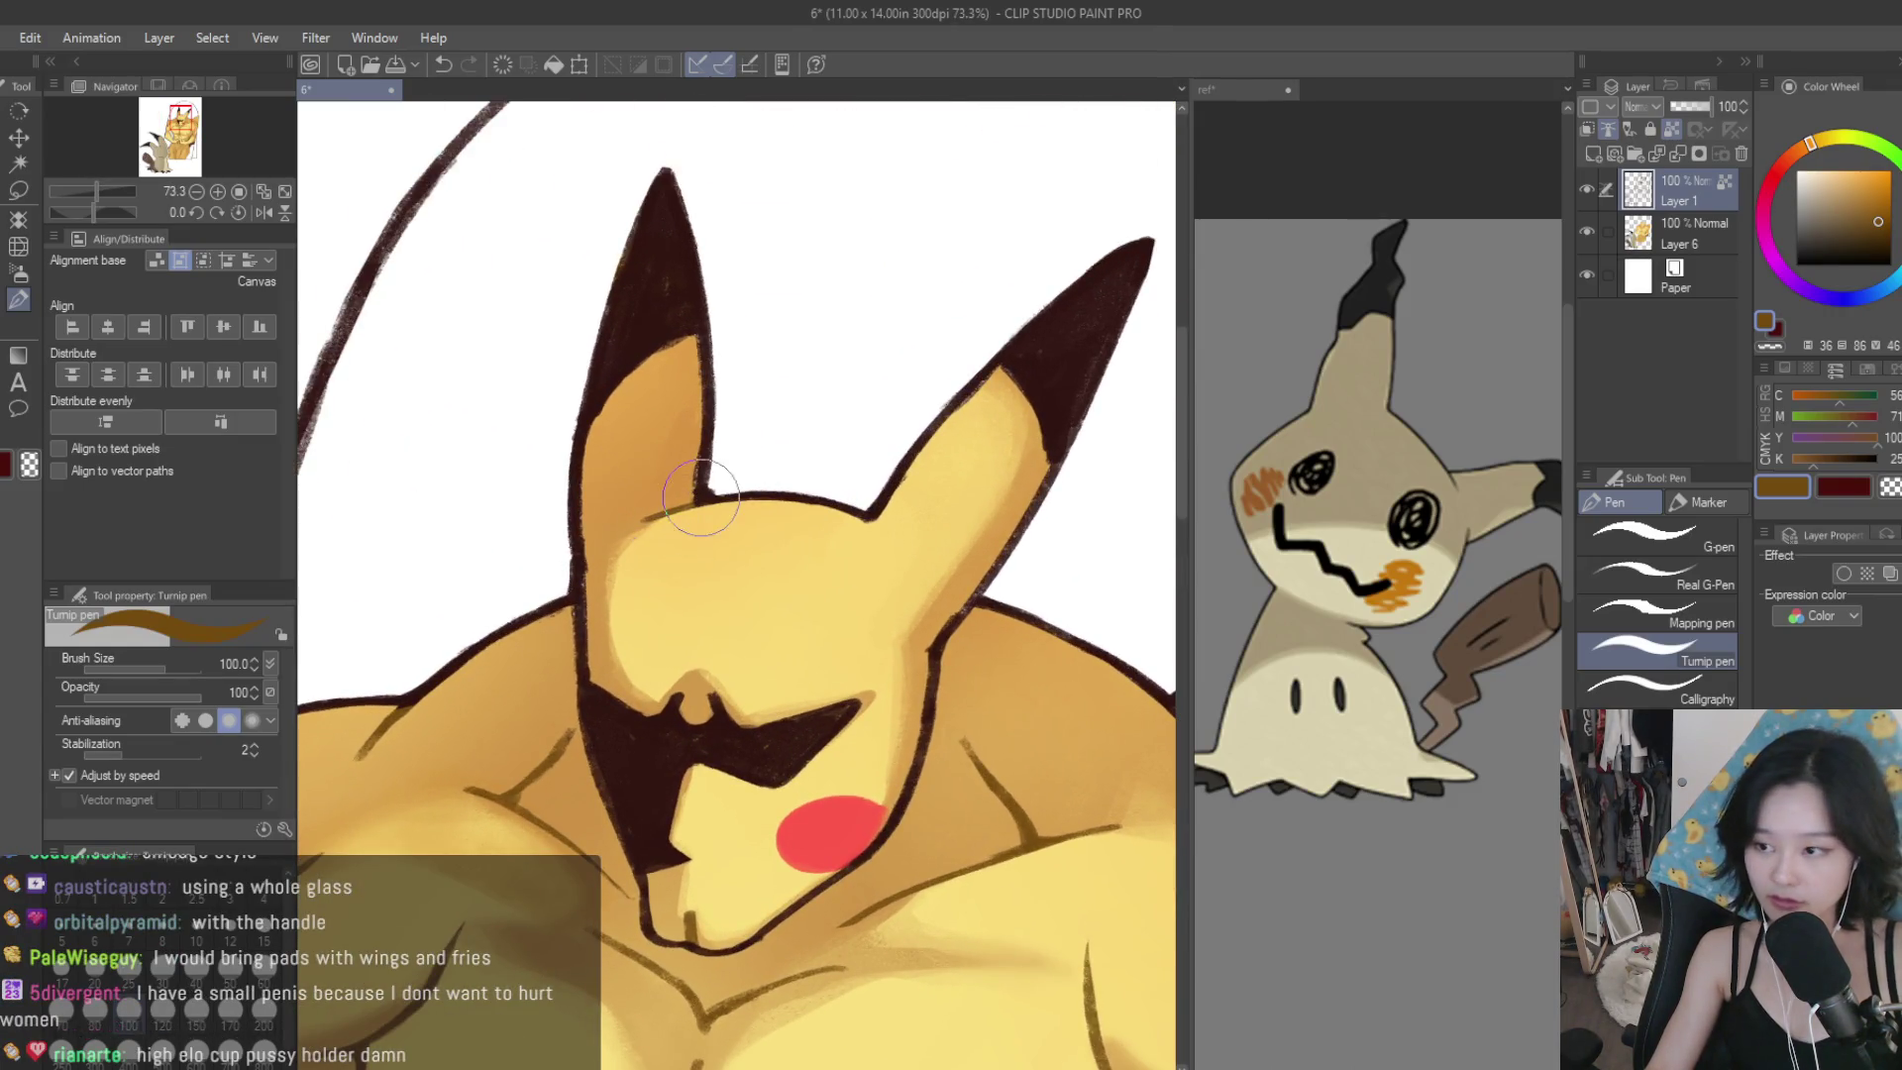
scroll(701, 497, "down", 5)
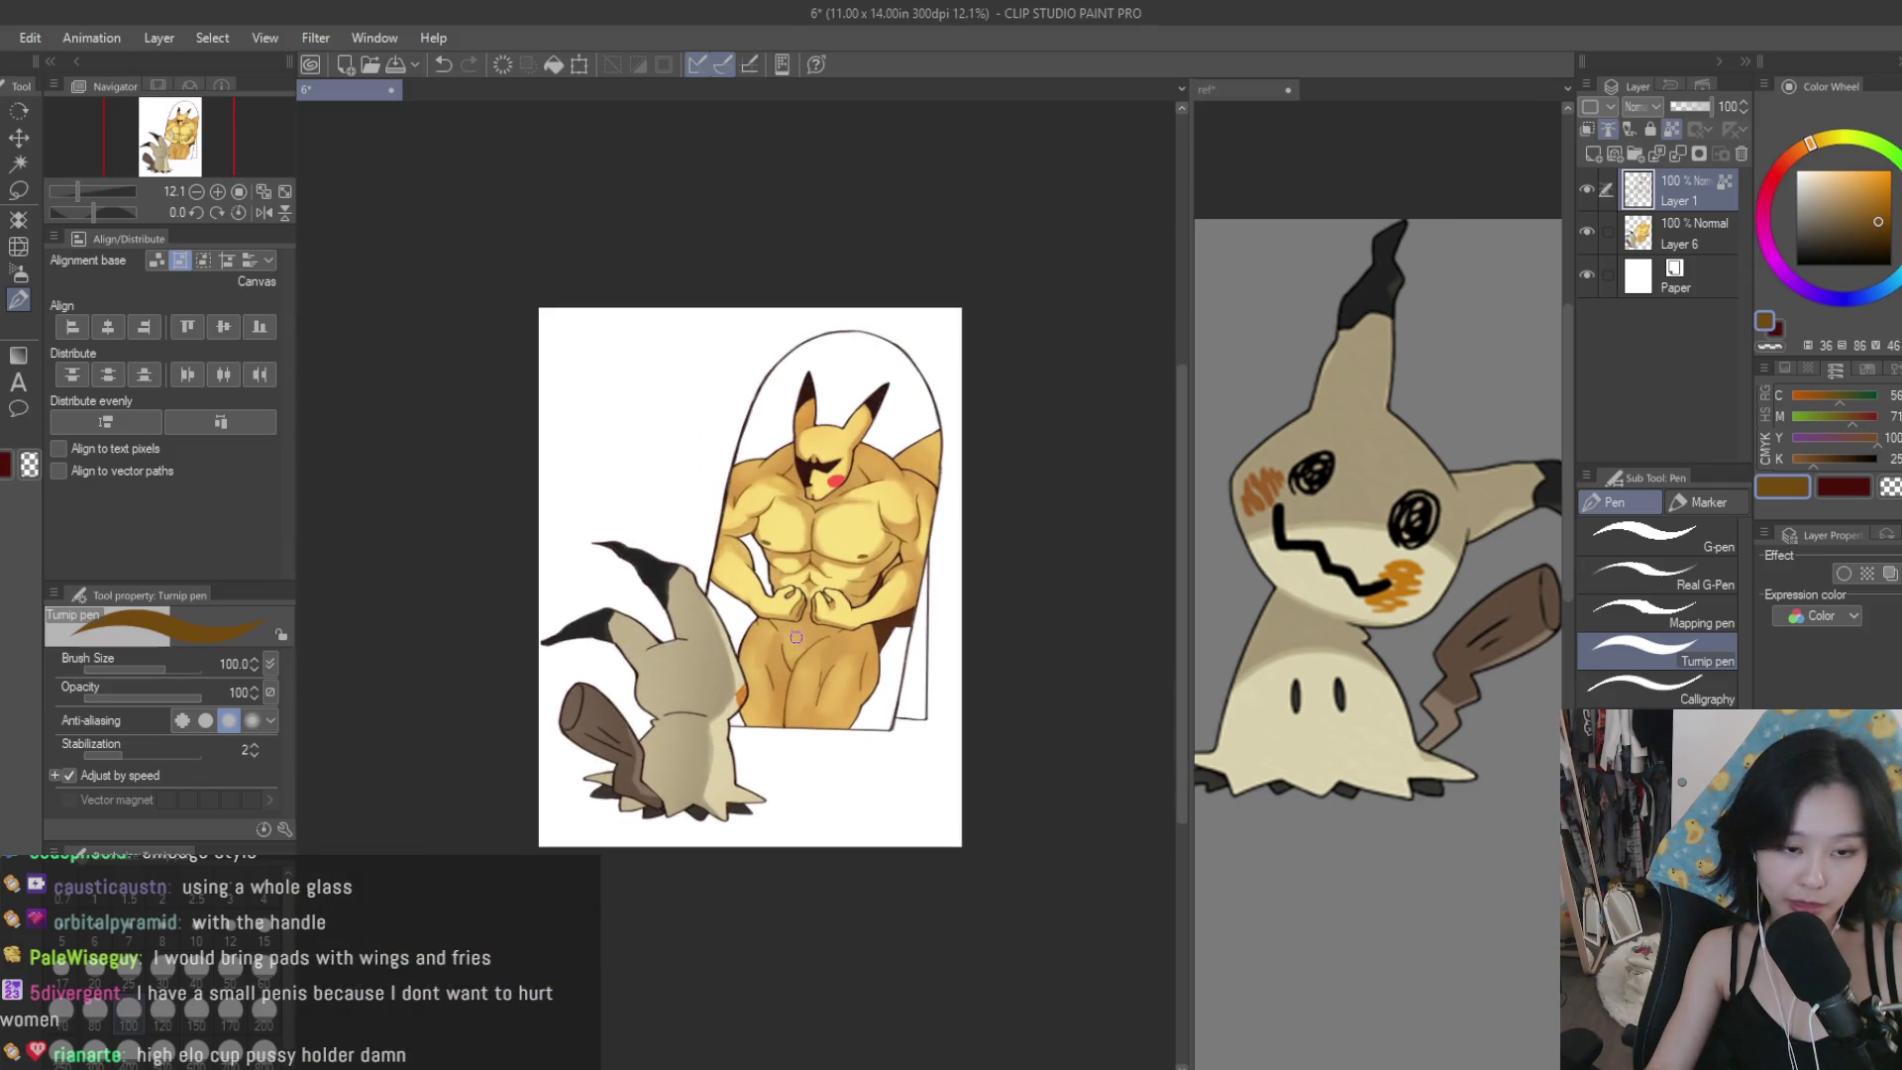
scroll(659, 711, "up", 3)
Sample Mimikyu's beige and darken it to a brown for the crease lines.
left_click(857, 587, "alt")
left_click(1835, 232)
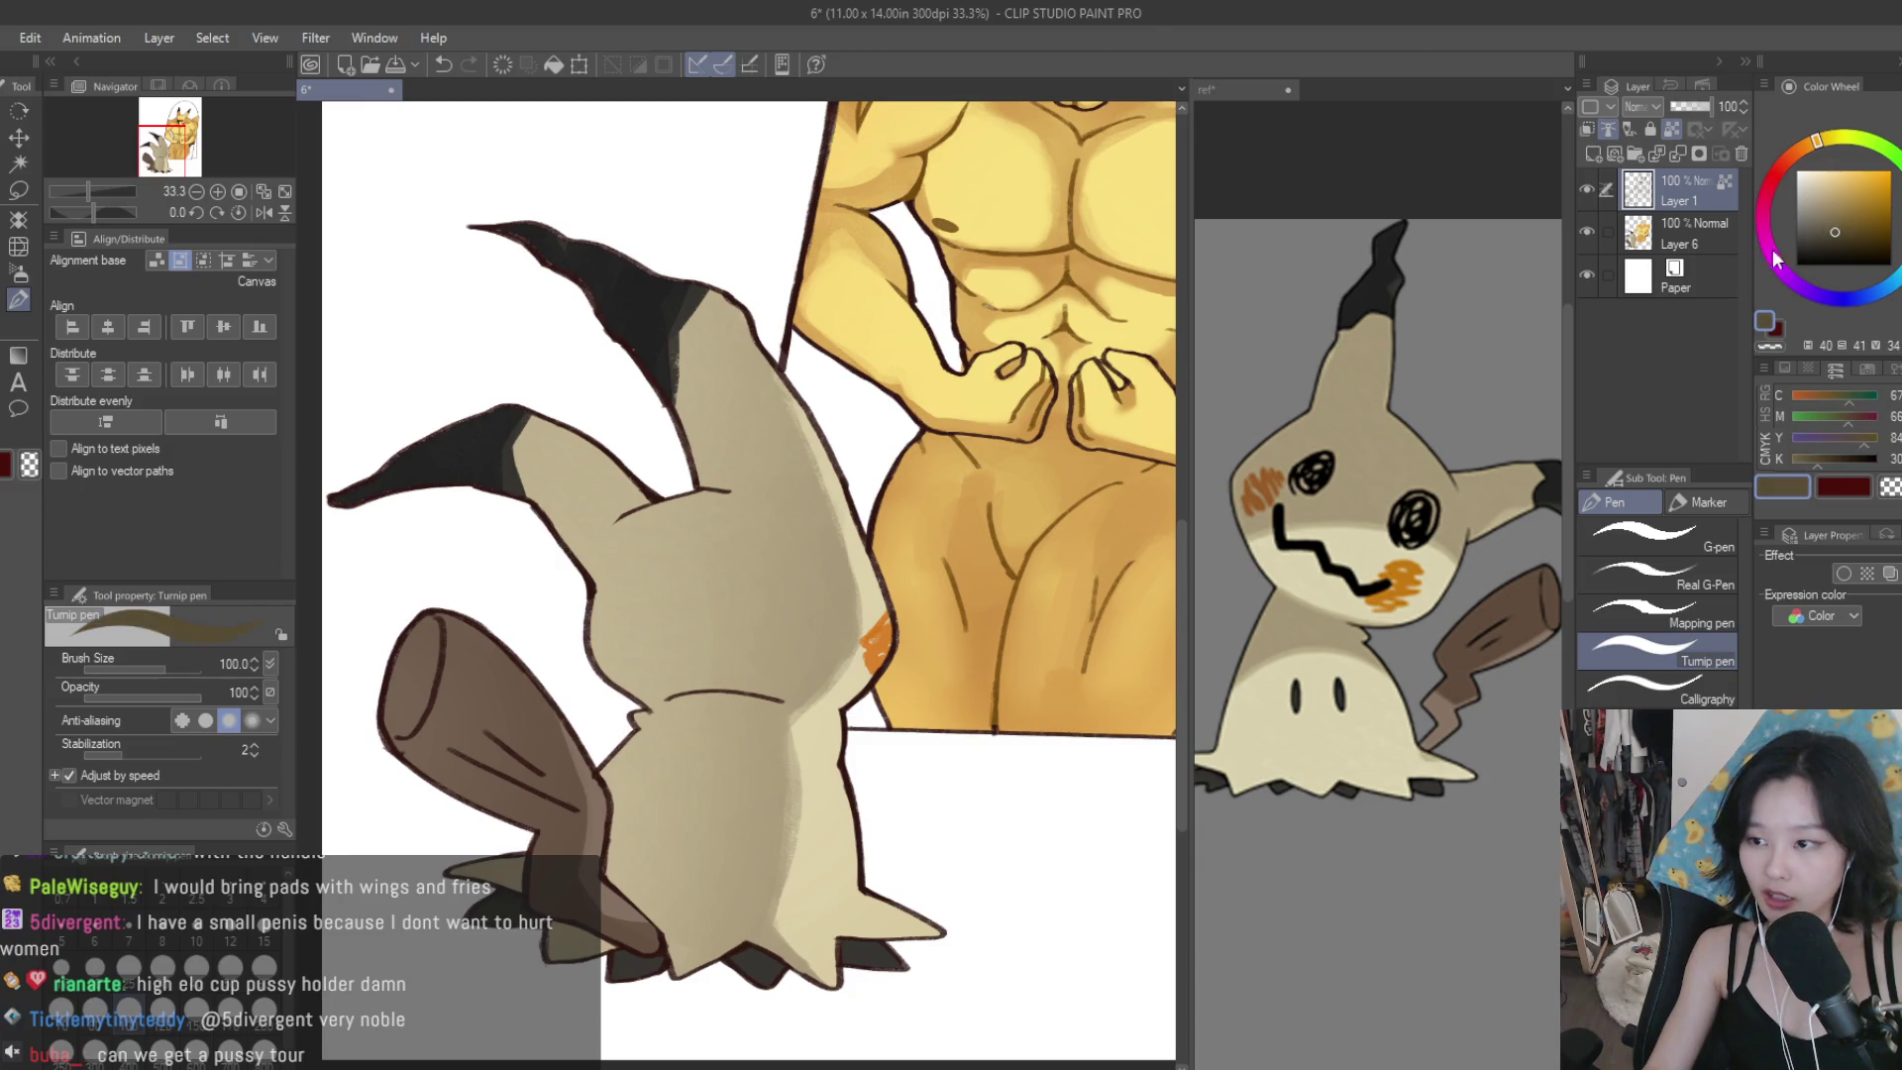
scroll(695, 704, "up", 2)
scroll(757, 687, "up", 3)
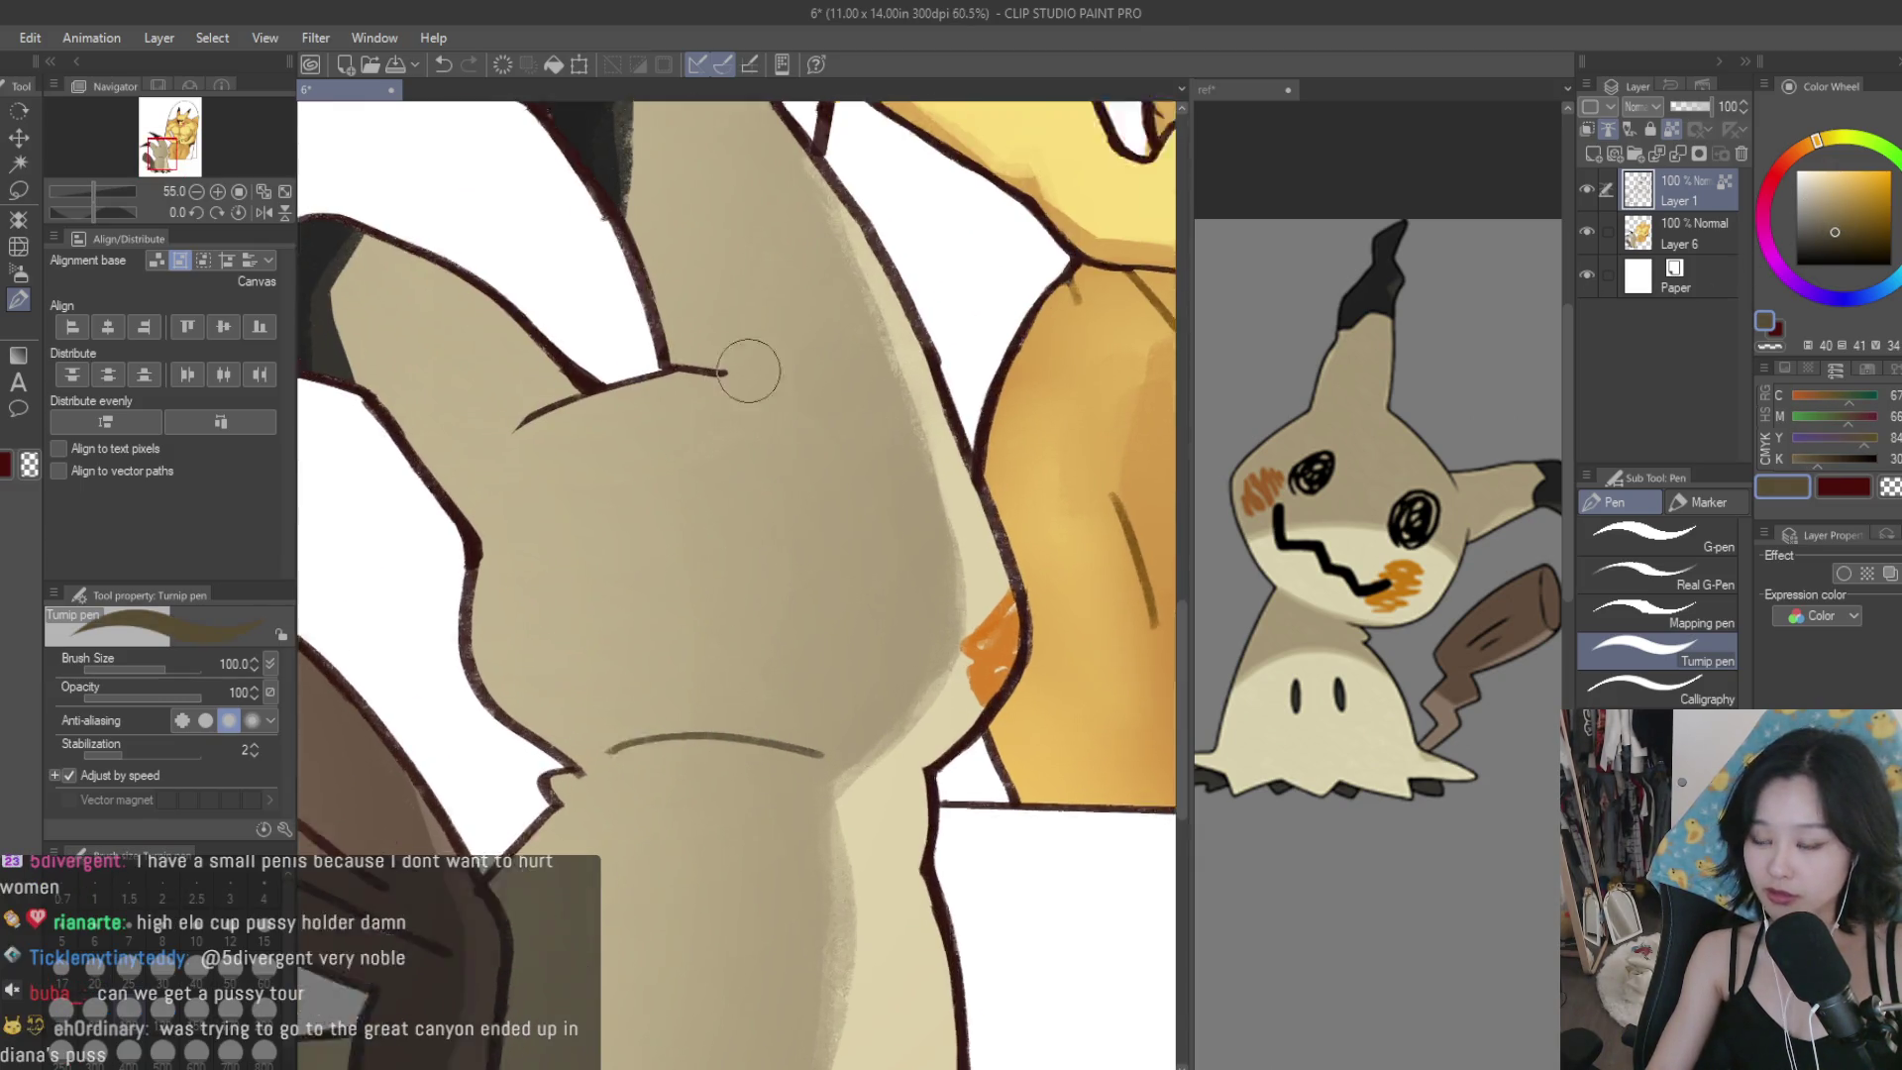
scroll(692, 331, "down", 2)
scroll(530, 540, "up", 3)
scroll(844, 579, "down", 3)
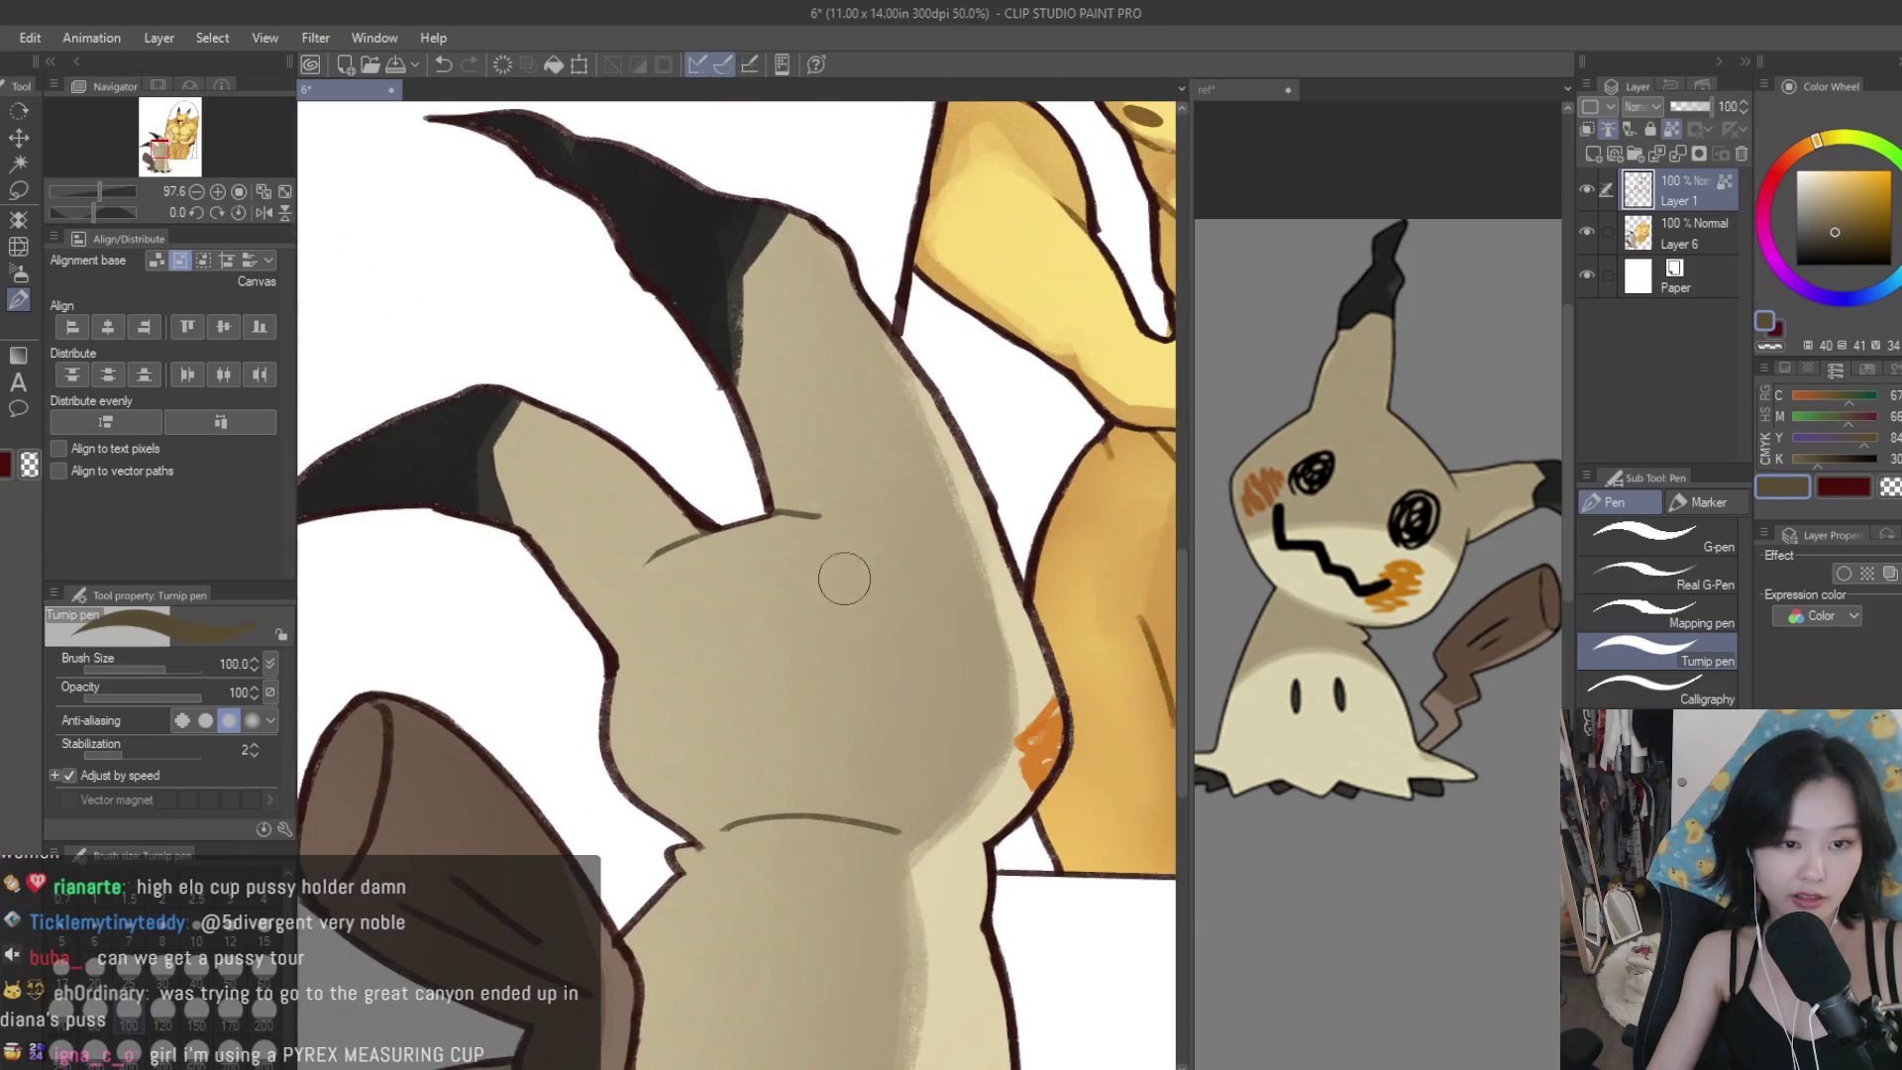
left_click(1839, 226)
Add a new empty raster layer, Layer 2, above Layer 1.
scroll(798, 509, "up", 2)
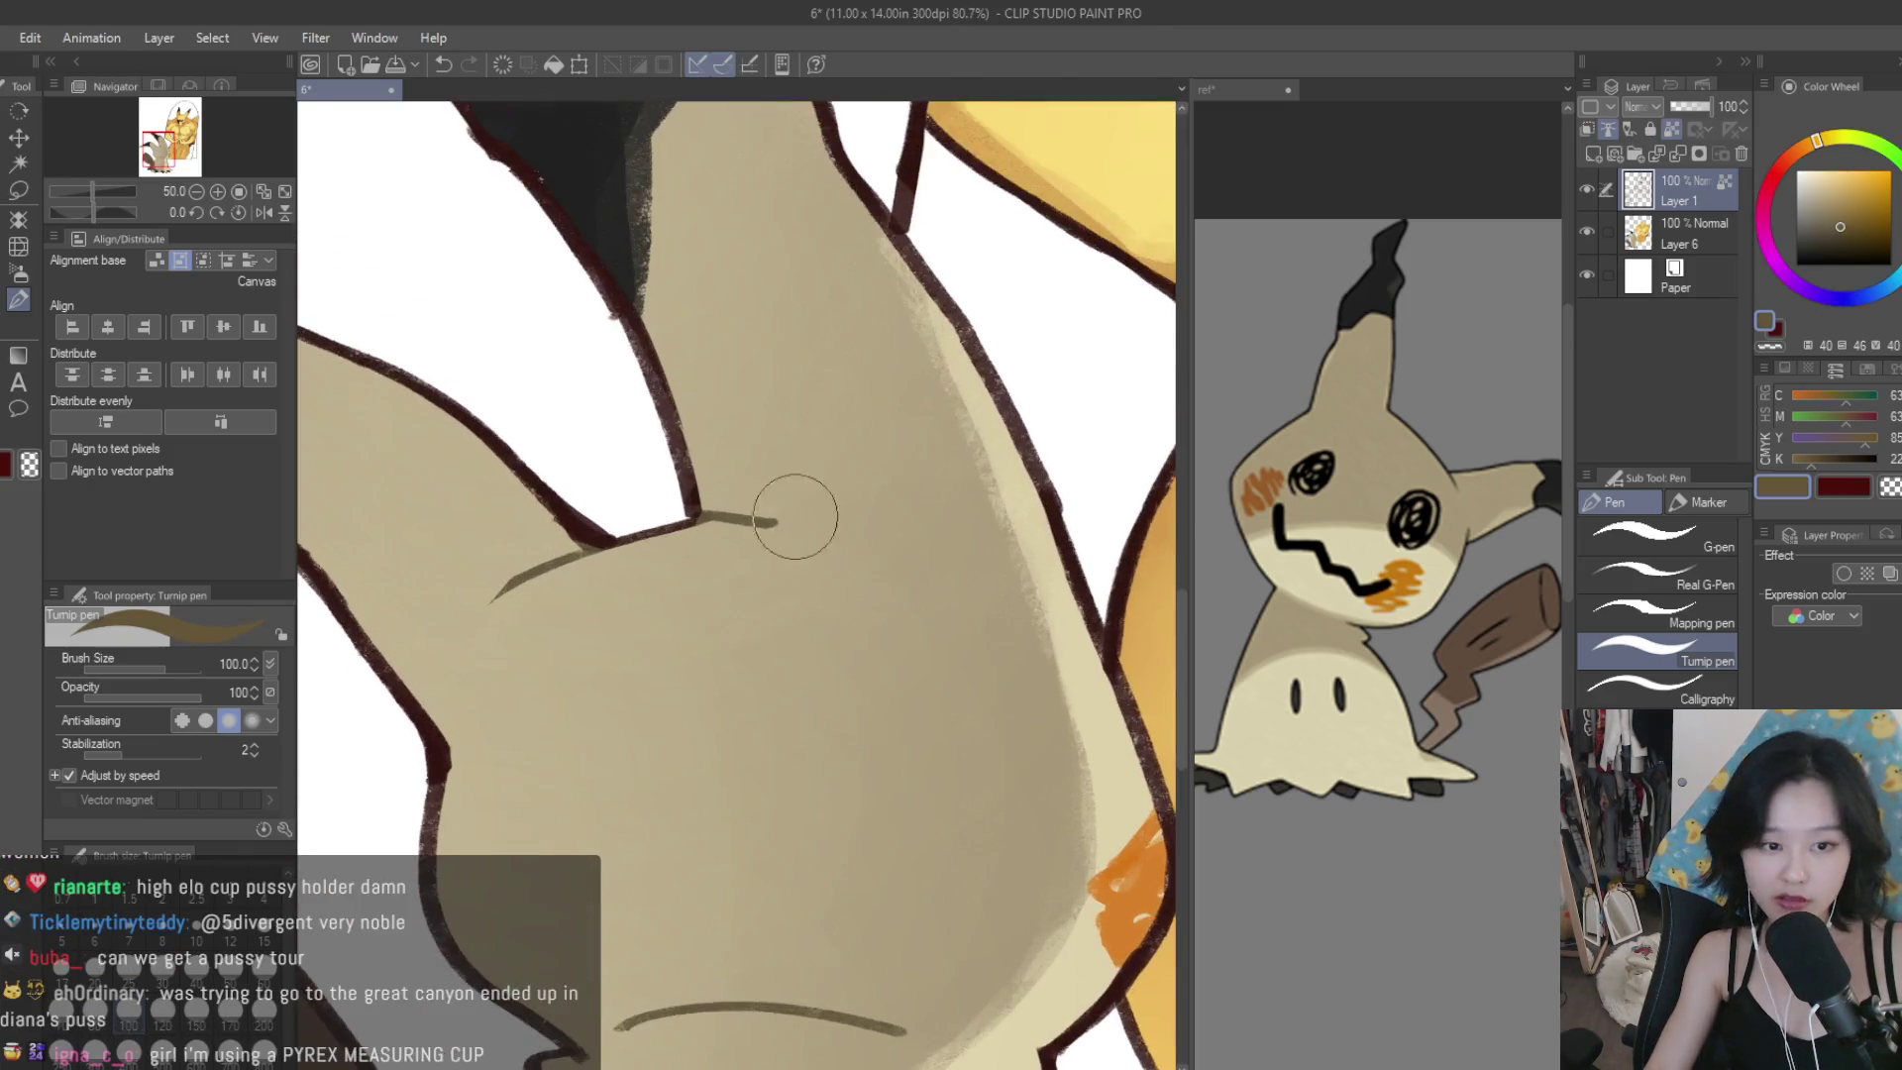
scroll(555, 575, "down", 4)
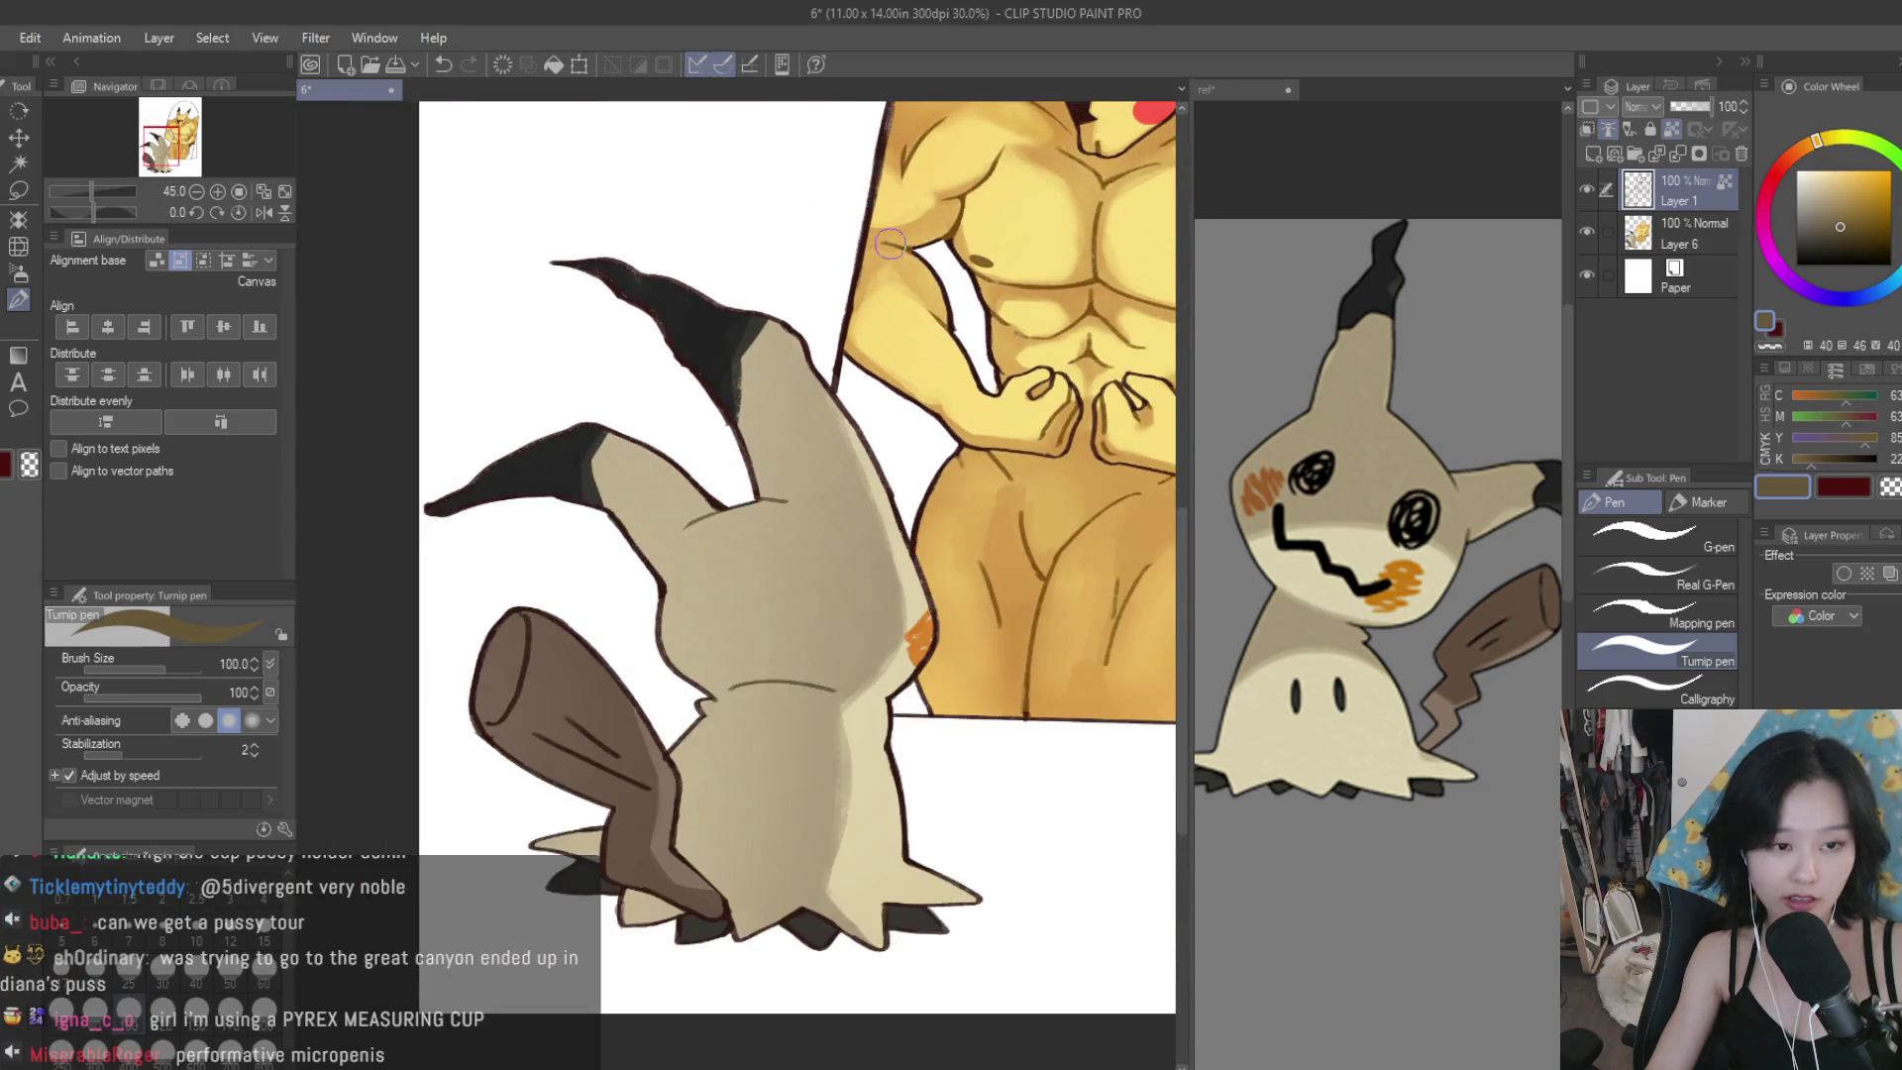
scroll(806, 628, "up", 2)
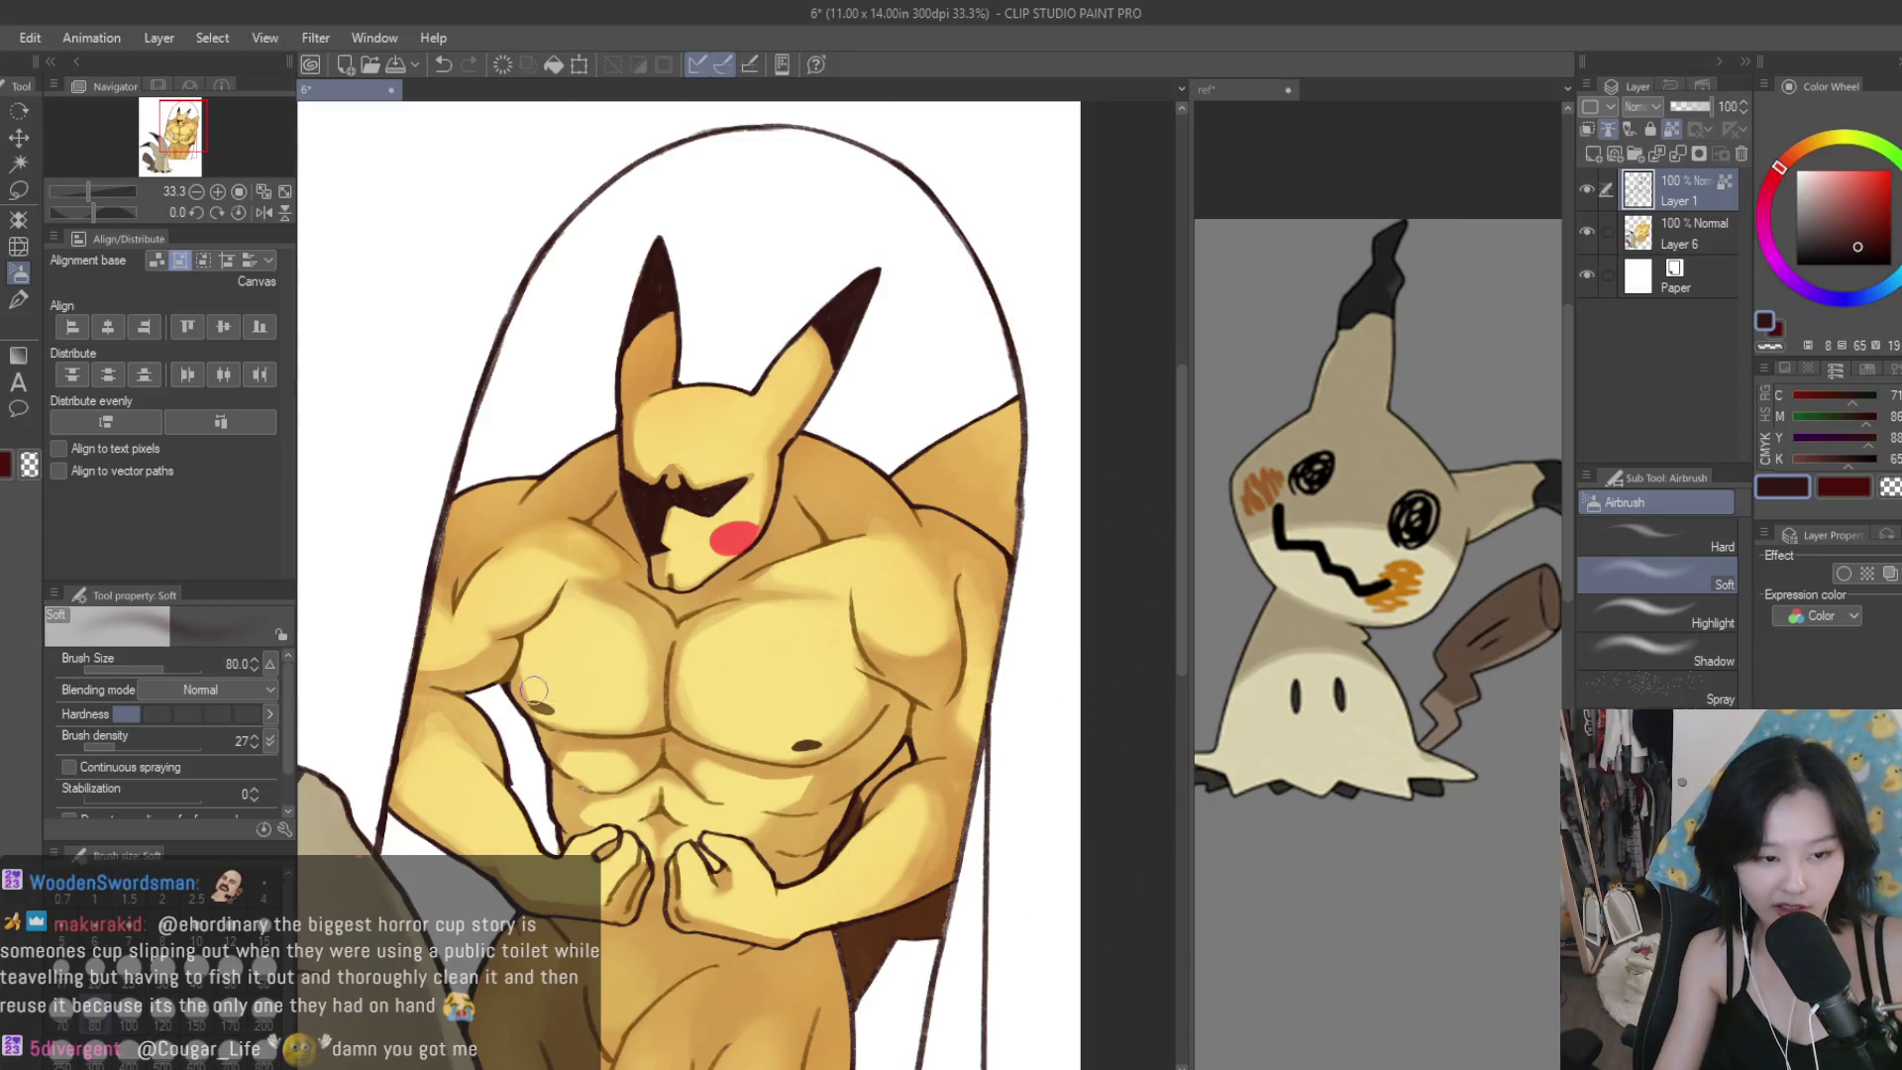
scroll(580, 687, "down", 5)
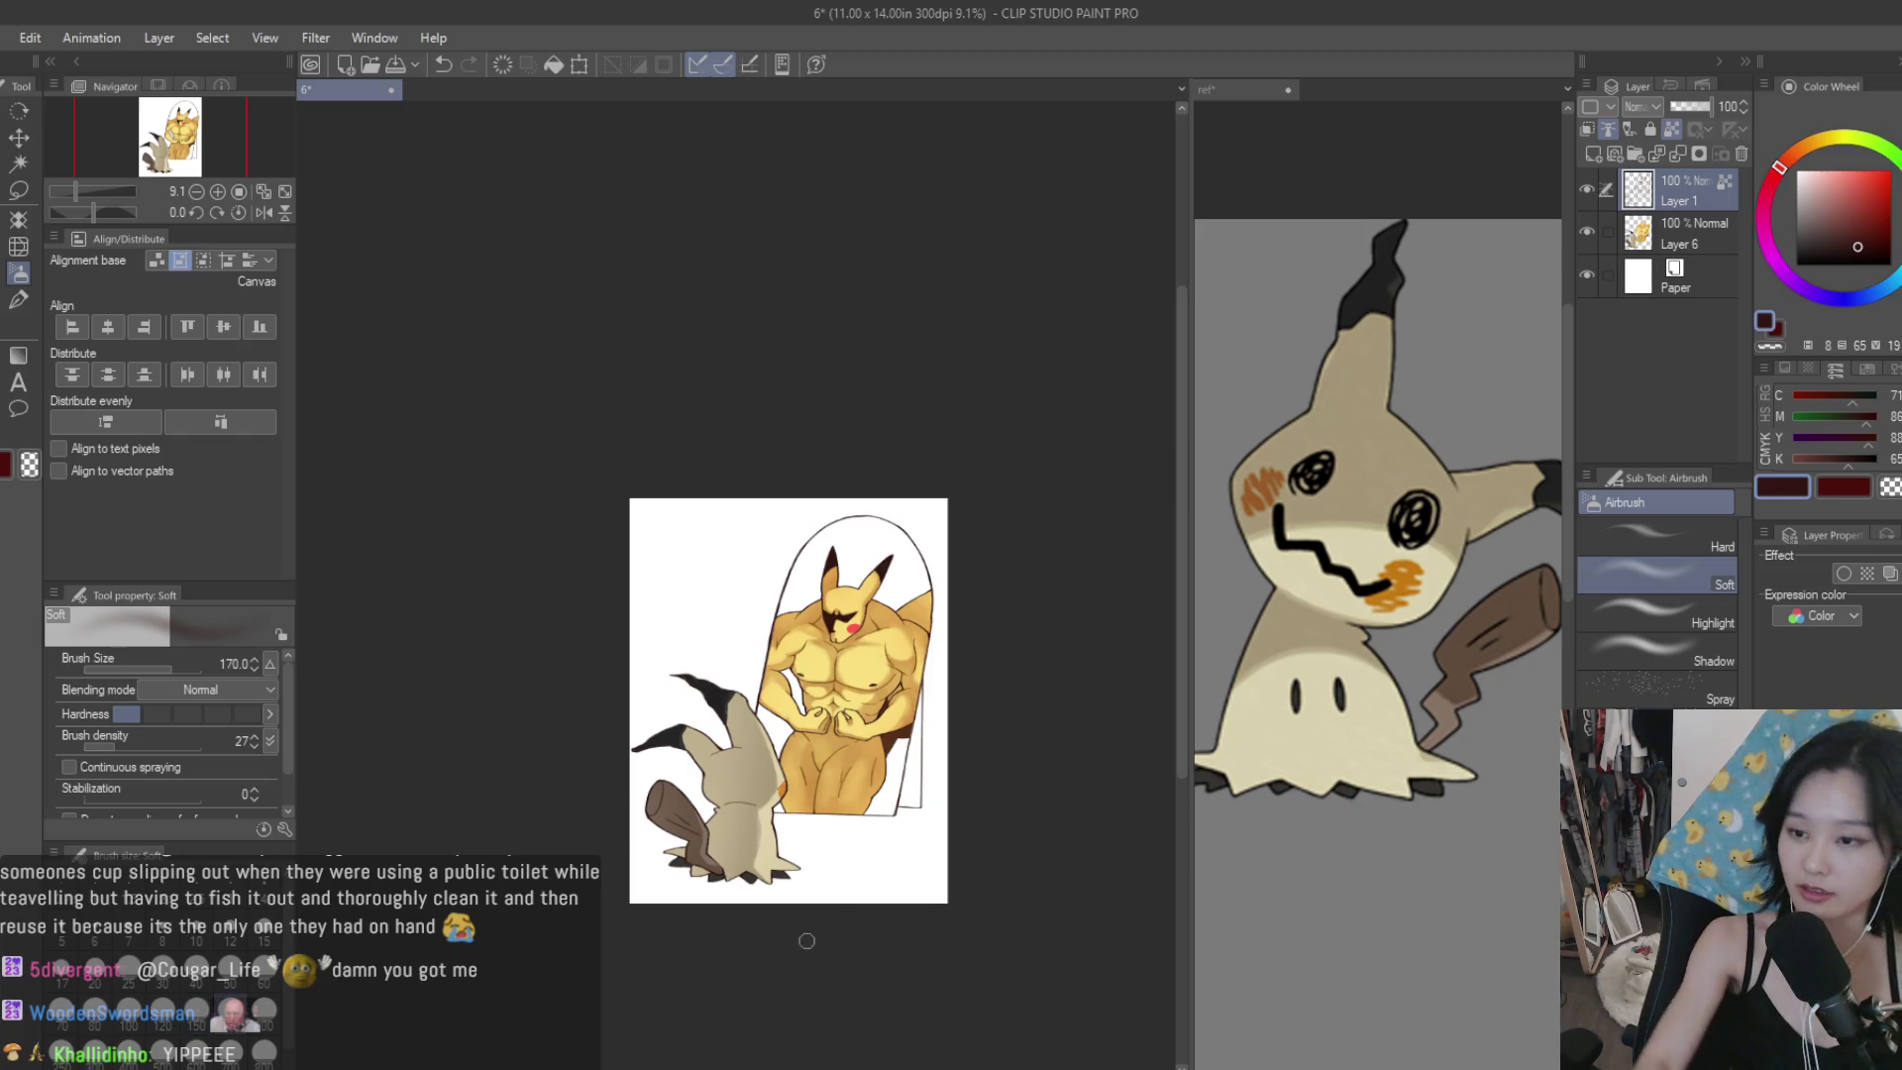
scroll(776, 935, "up", 8)
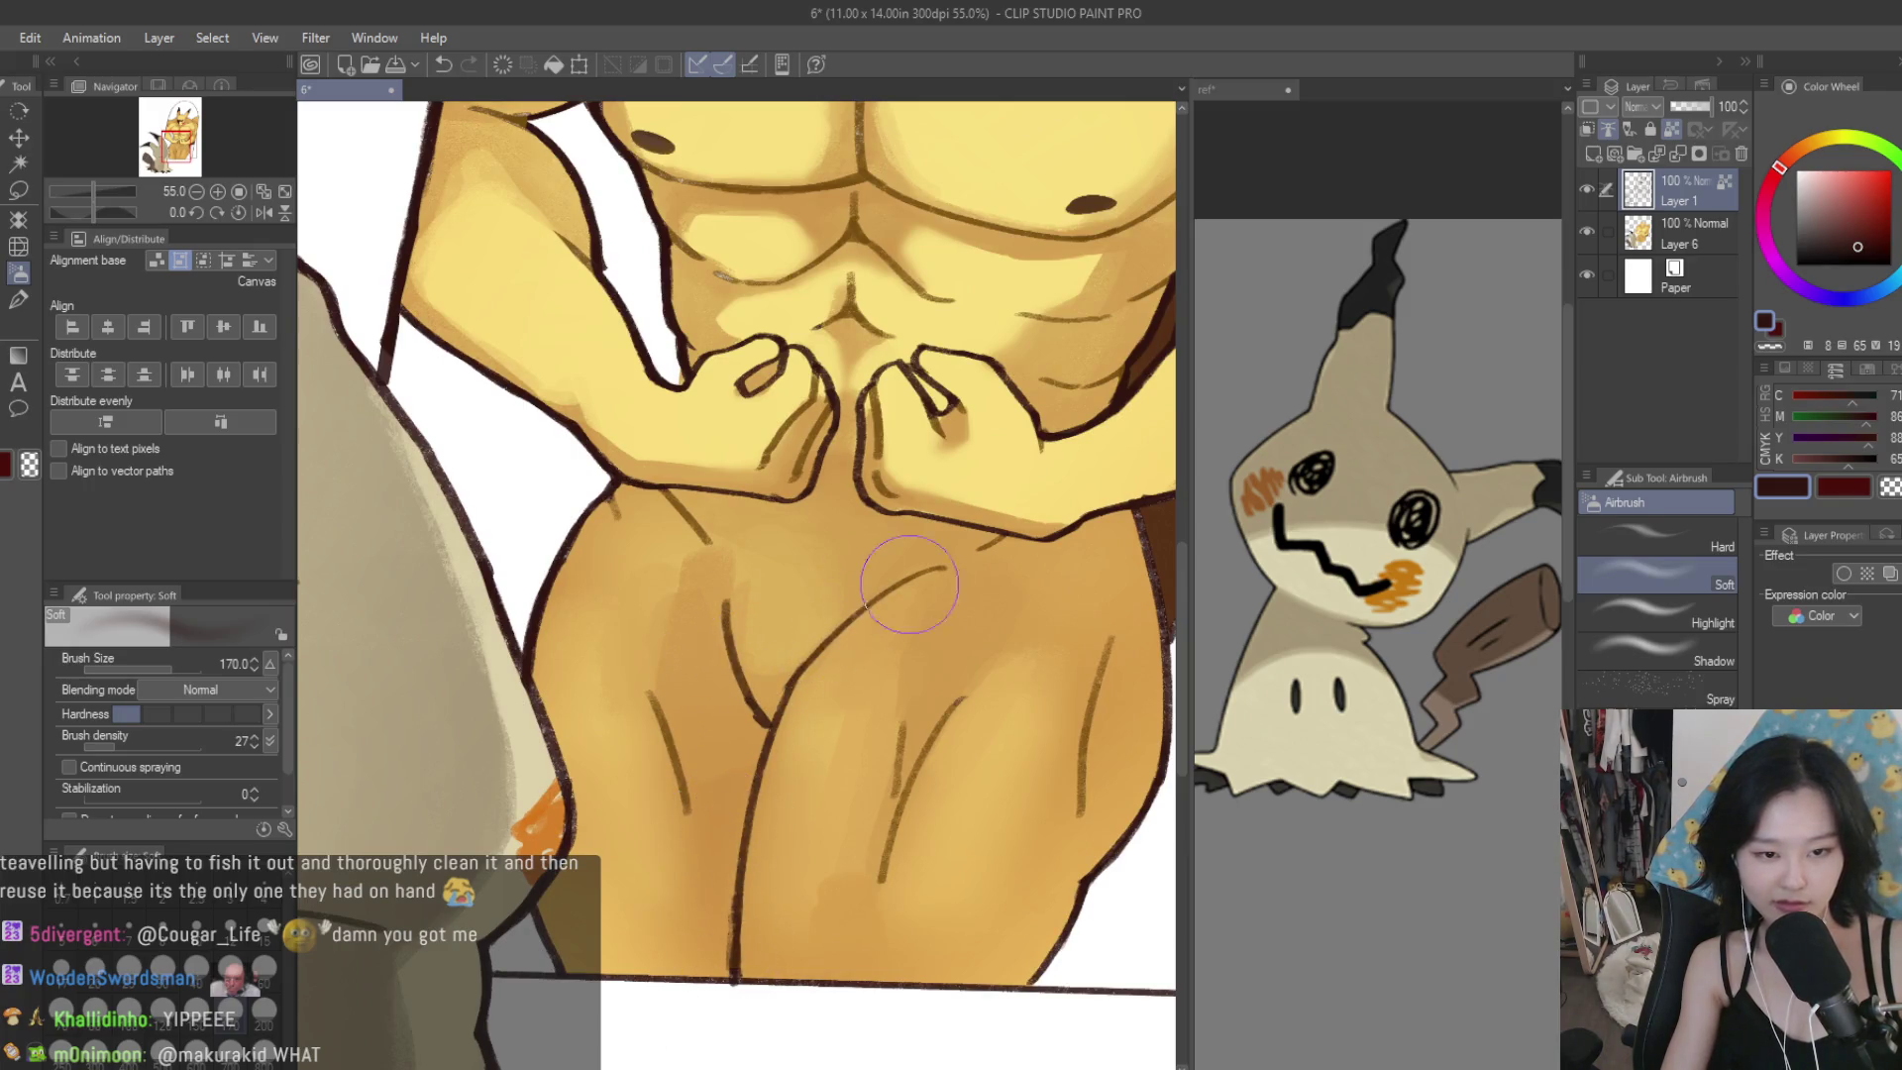
scroll(1149, 551, "down", 7)
scroll(1093, 665, "up", 2)
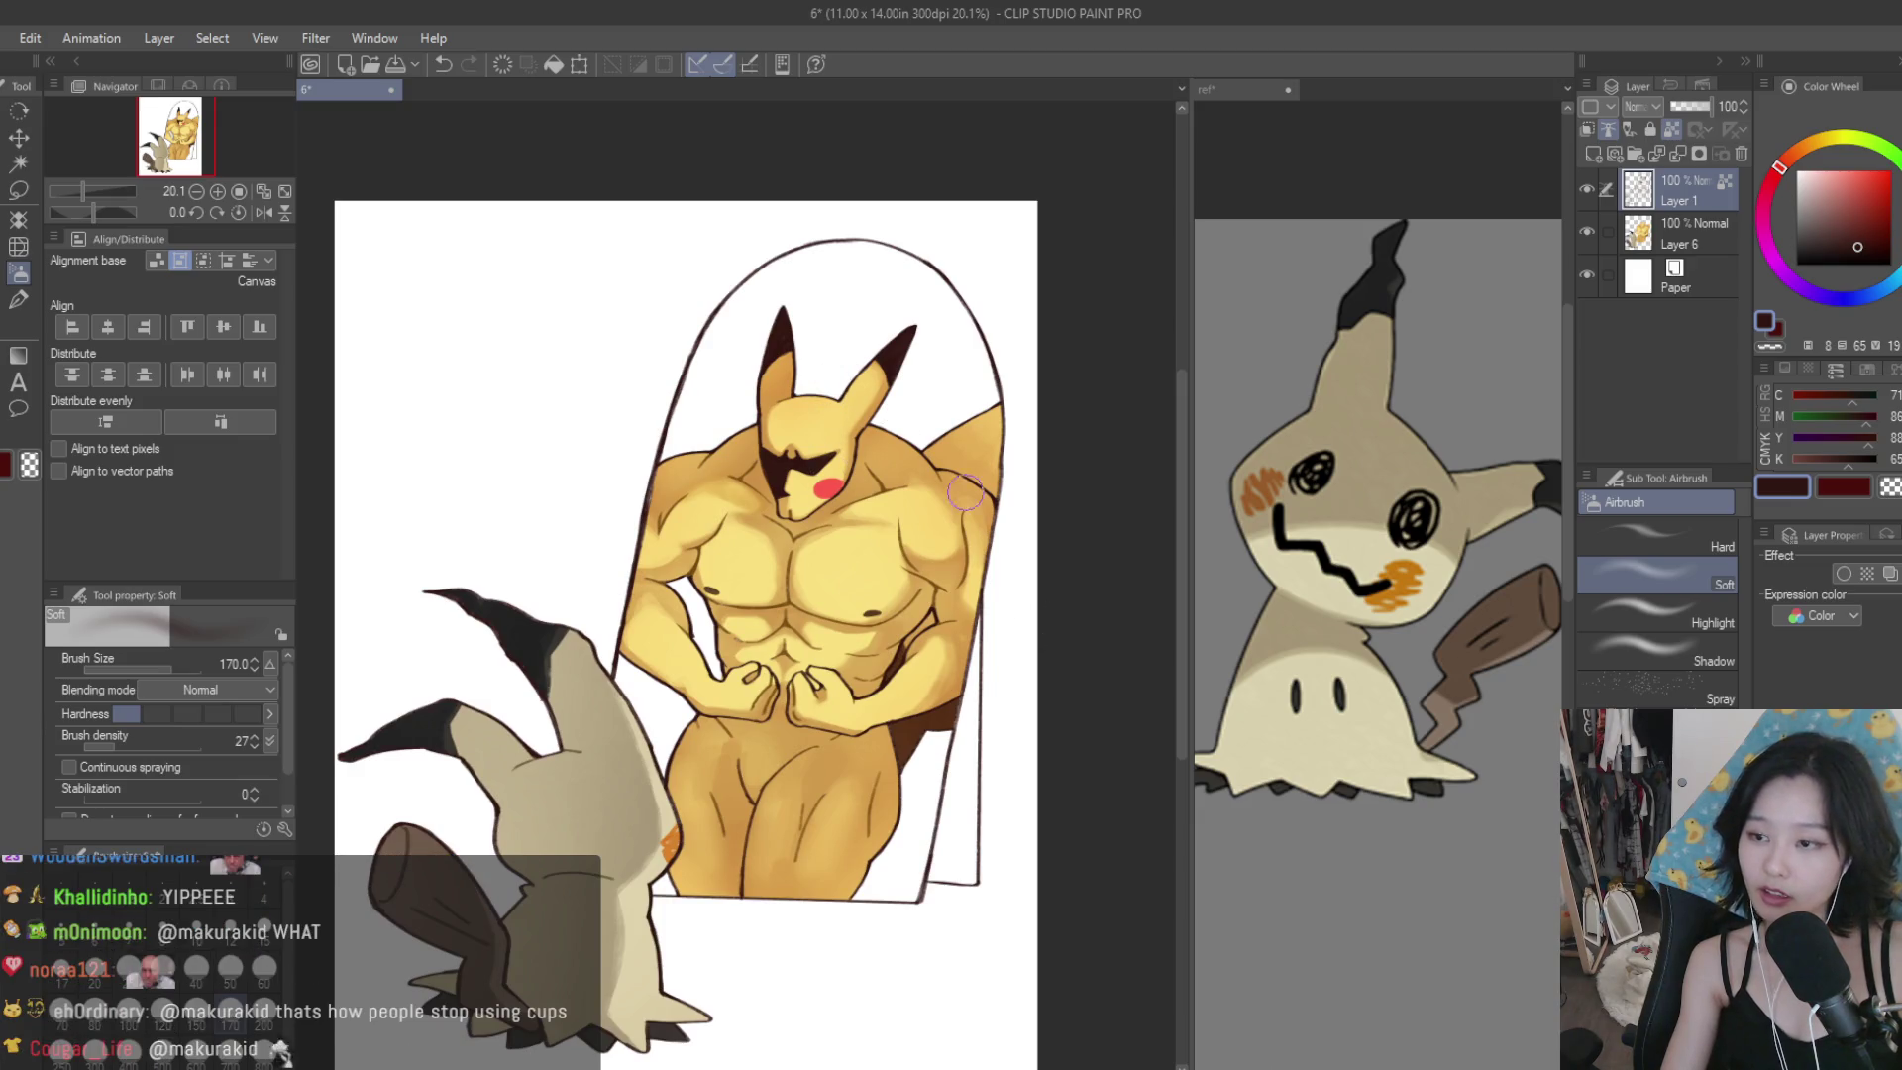
scroll(990, 500, "down", 3)
scroll(1020, 510, "up", 2)
scroll(1040, 518, "down", 3)
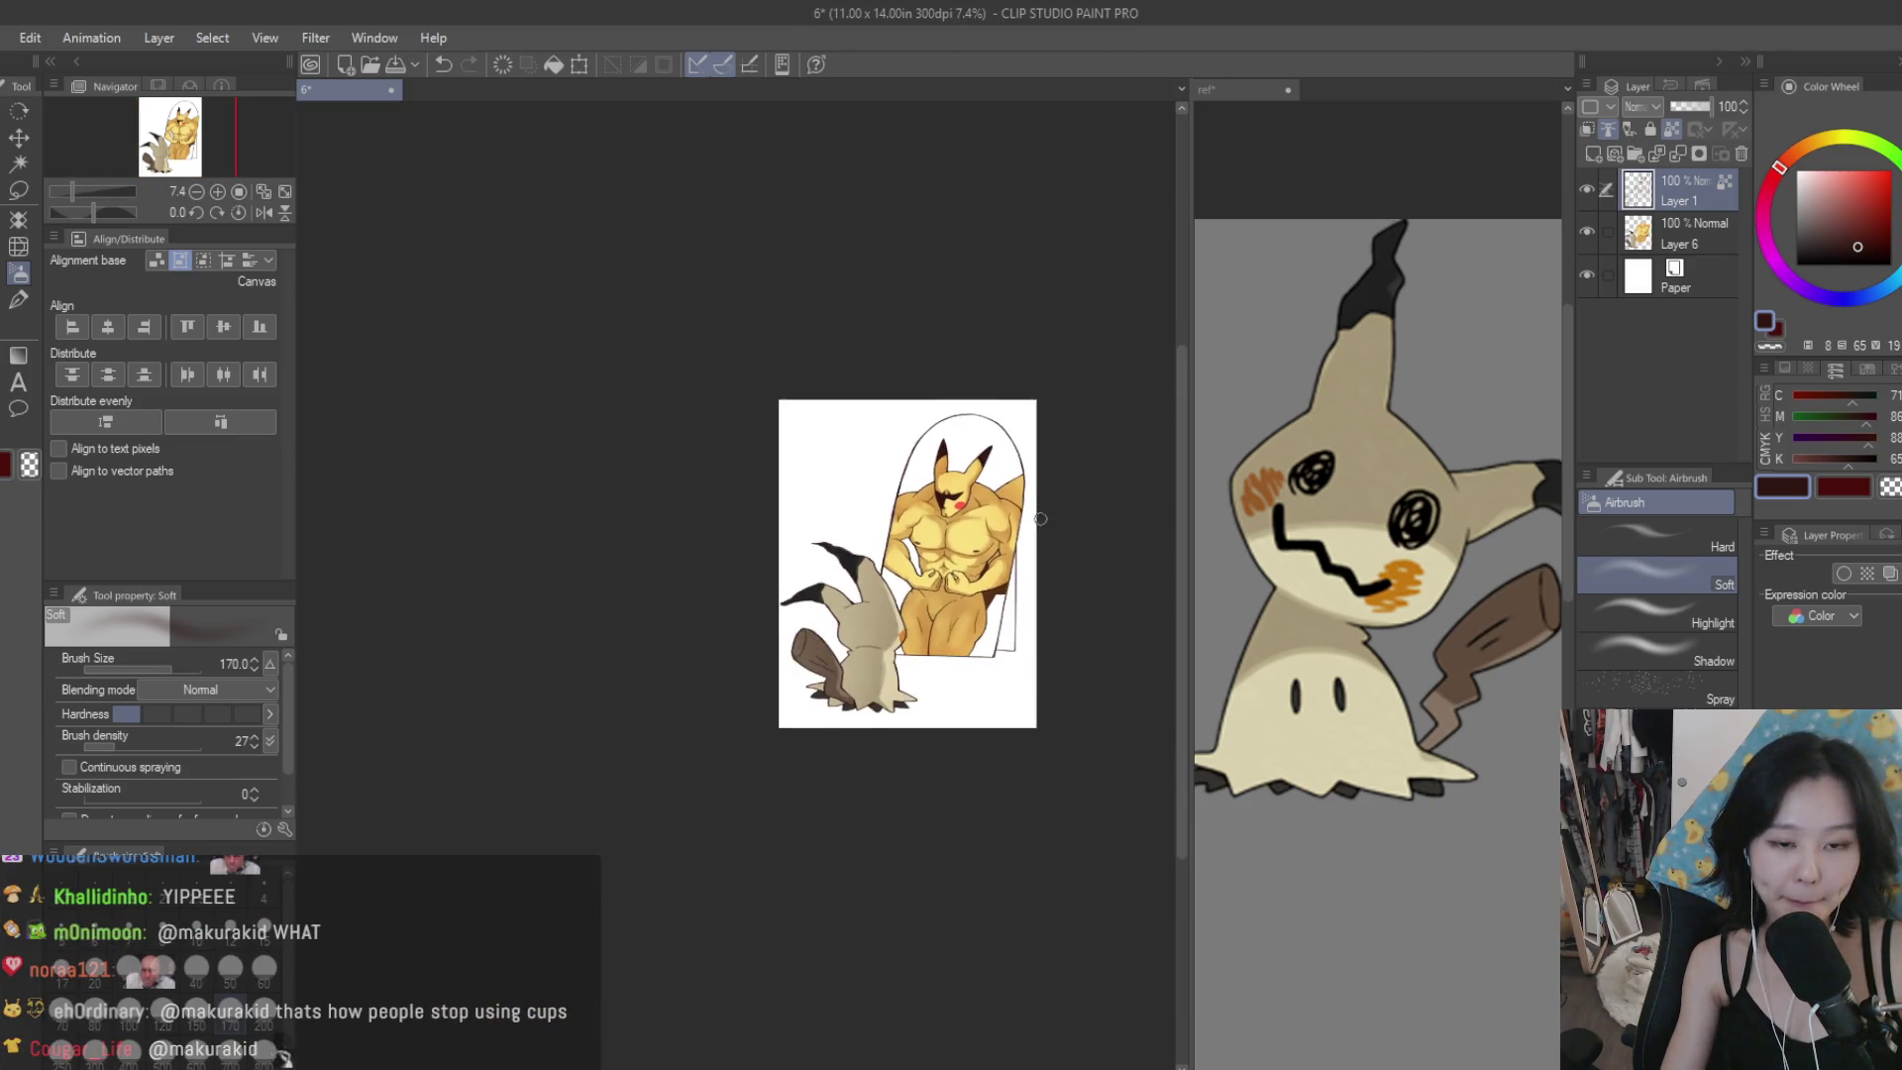
scroll(1040, 518, "up", 2)
left_click(1594, 152)
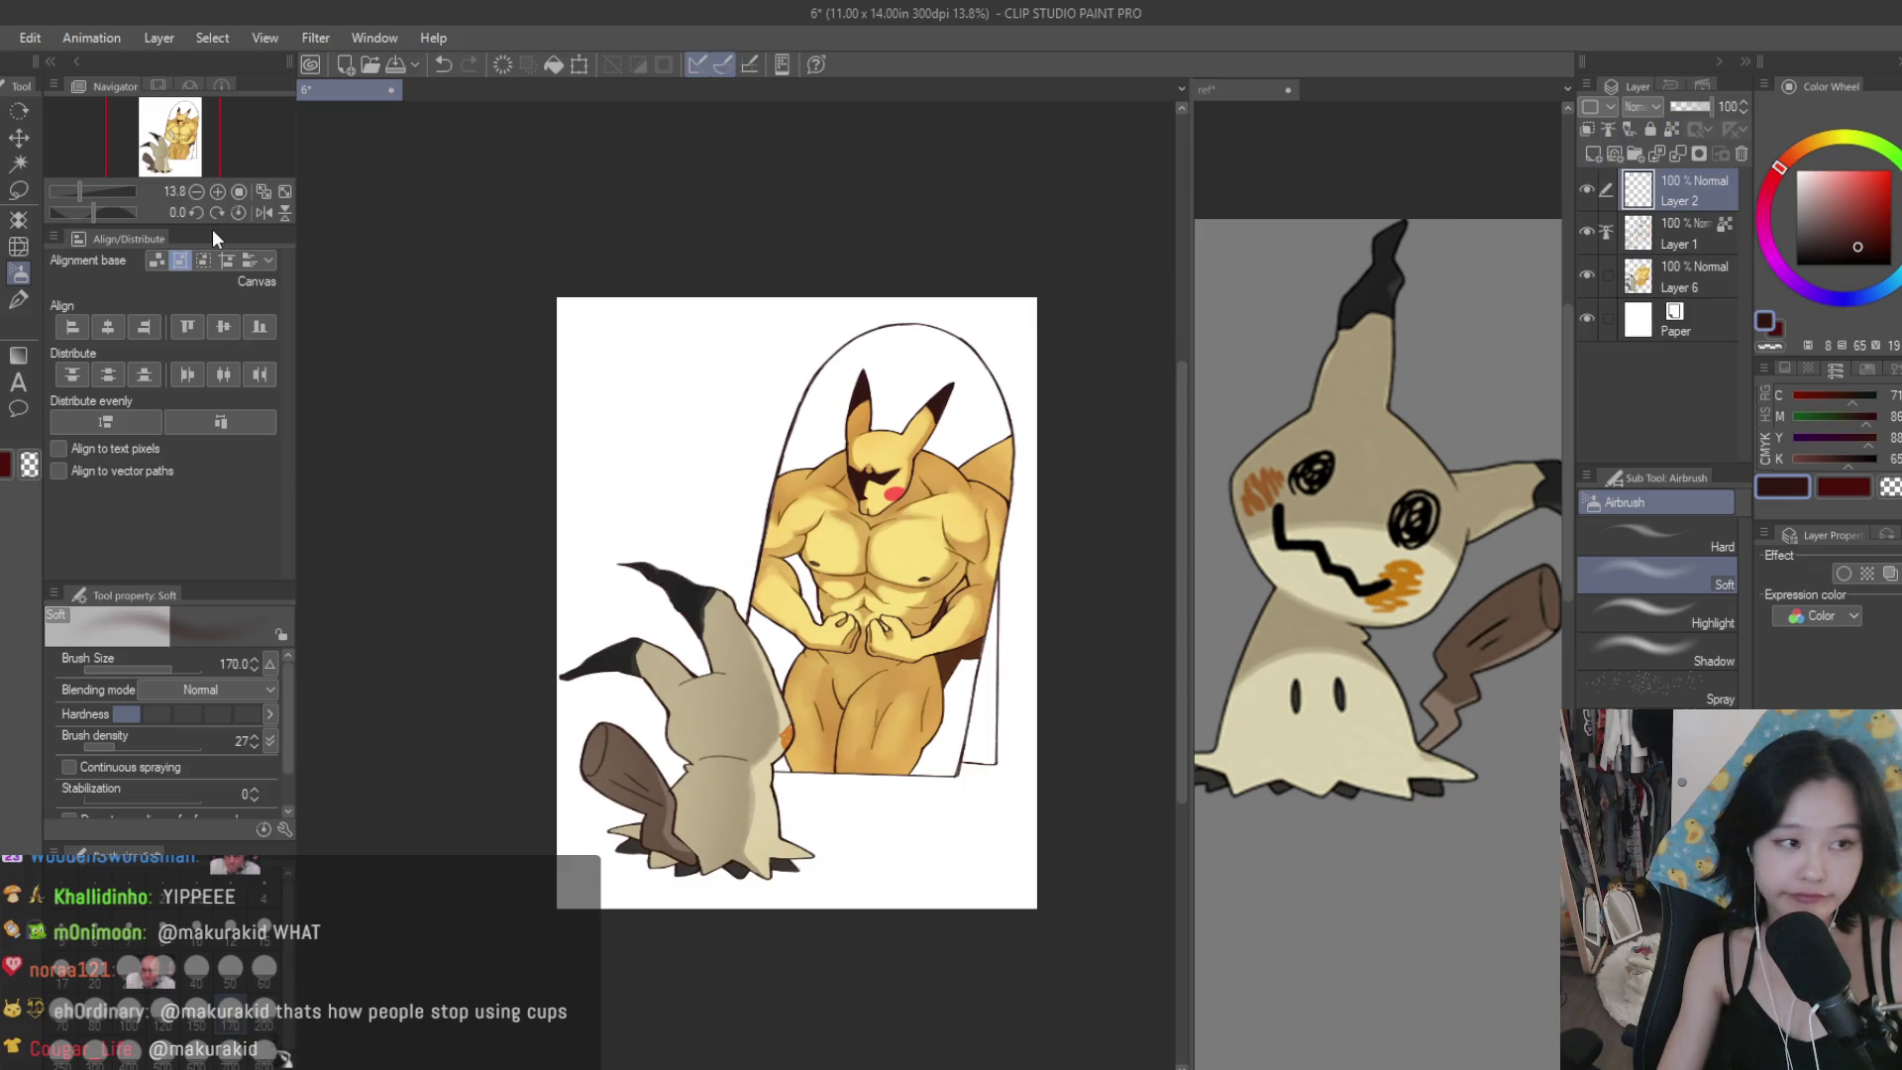
Set a pale blue-grey colour and a smaller Turnip pen for the rim.
left_click(14, 295)
scroll(1044, 400, "up", 2)
scroll(1044, 400, "down", 1)
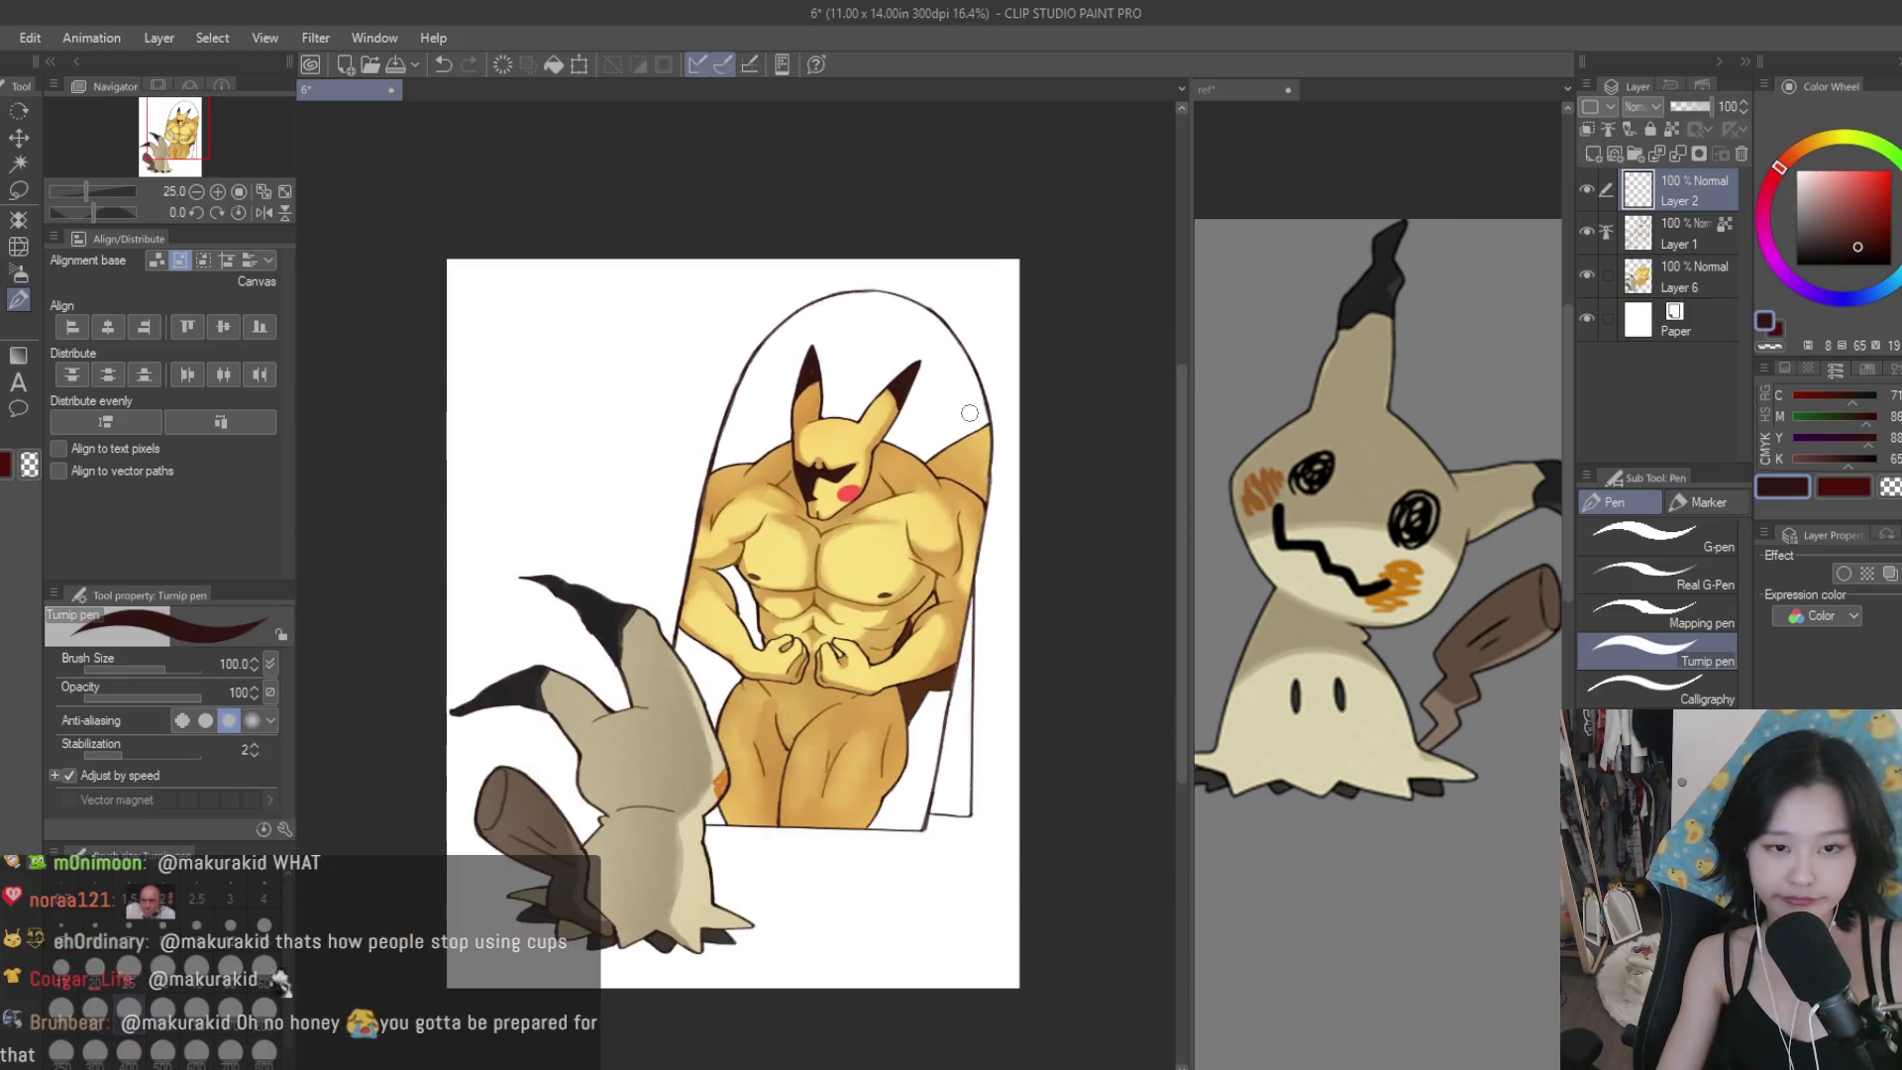
scroll(1044, 400, "up", 1)
scroll(986, 256, "up", 1)
key("b")
left_click(1893, 280)
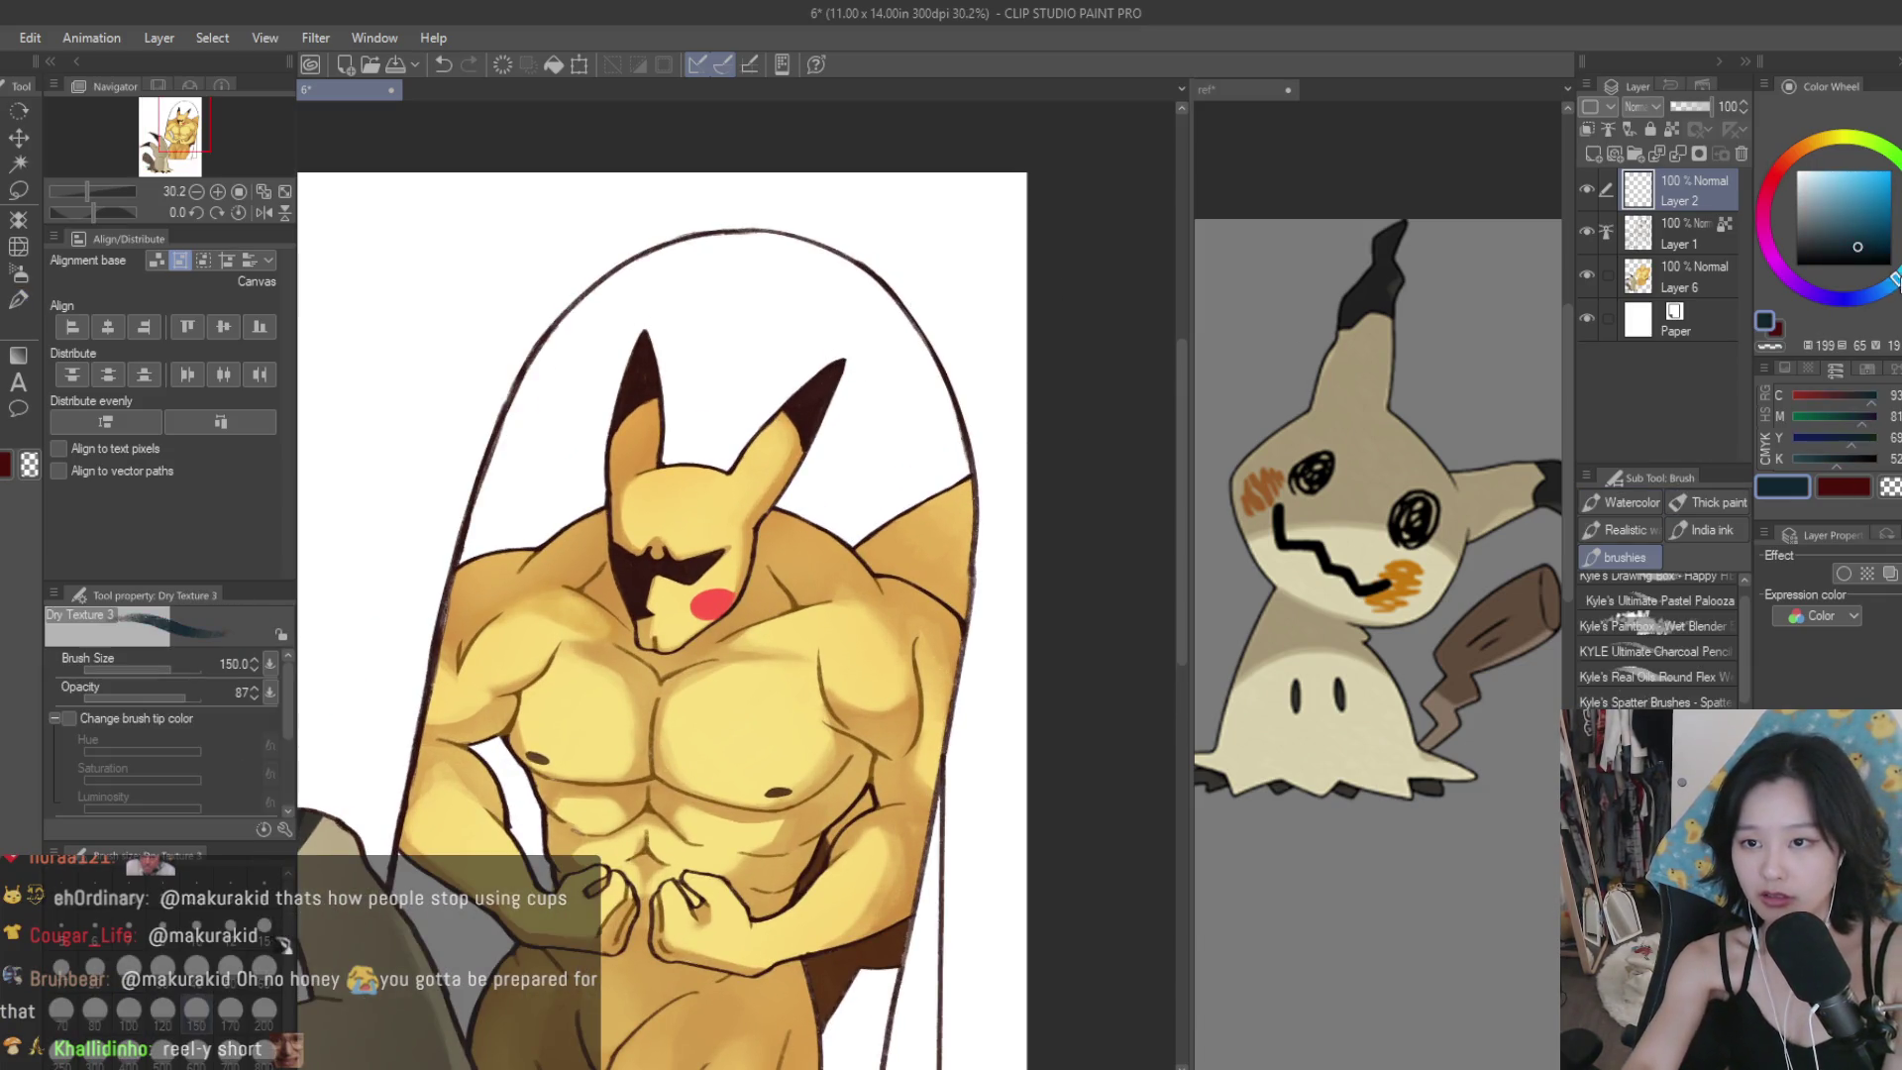
left_click(1811, 209)
key("p")
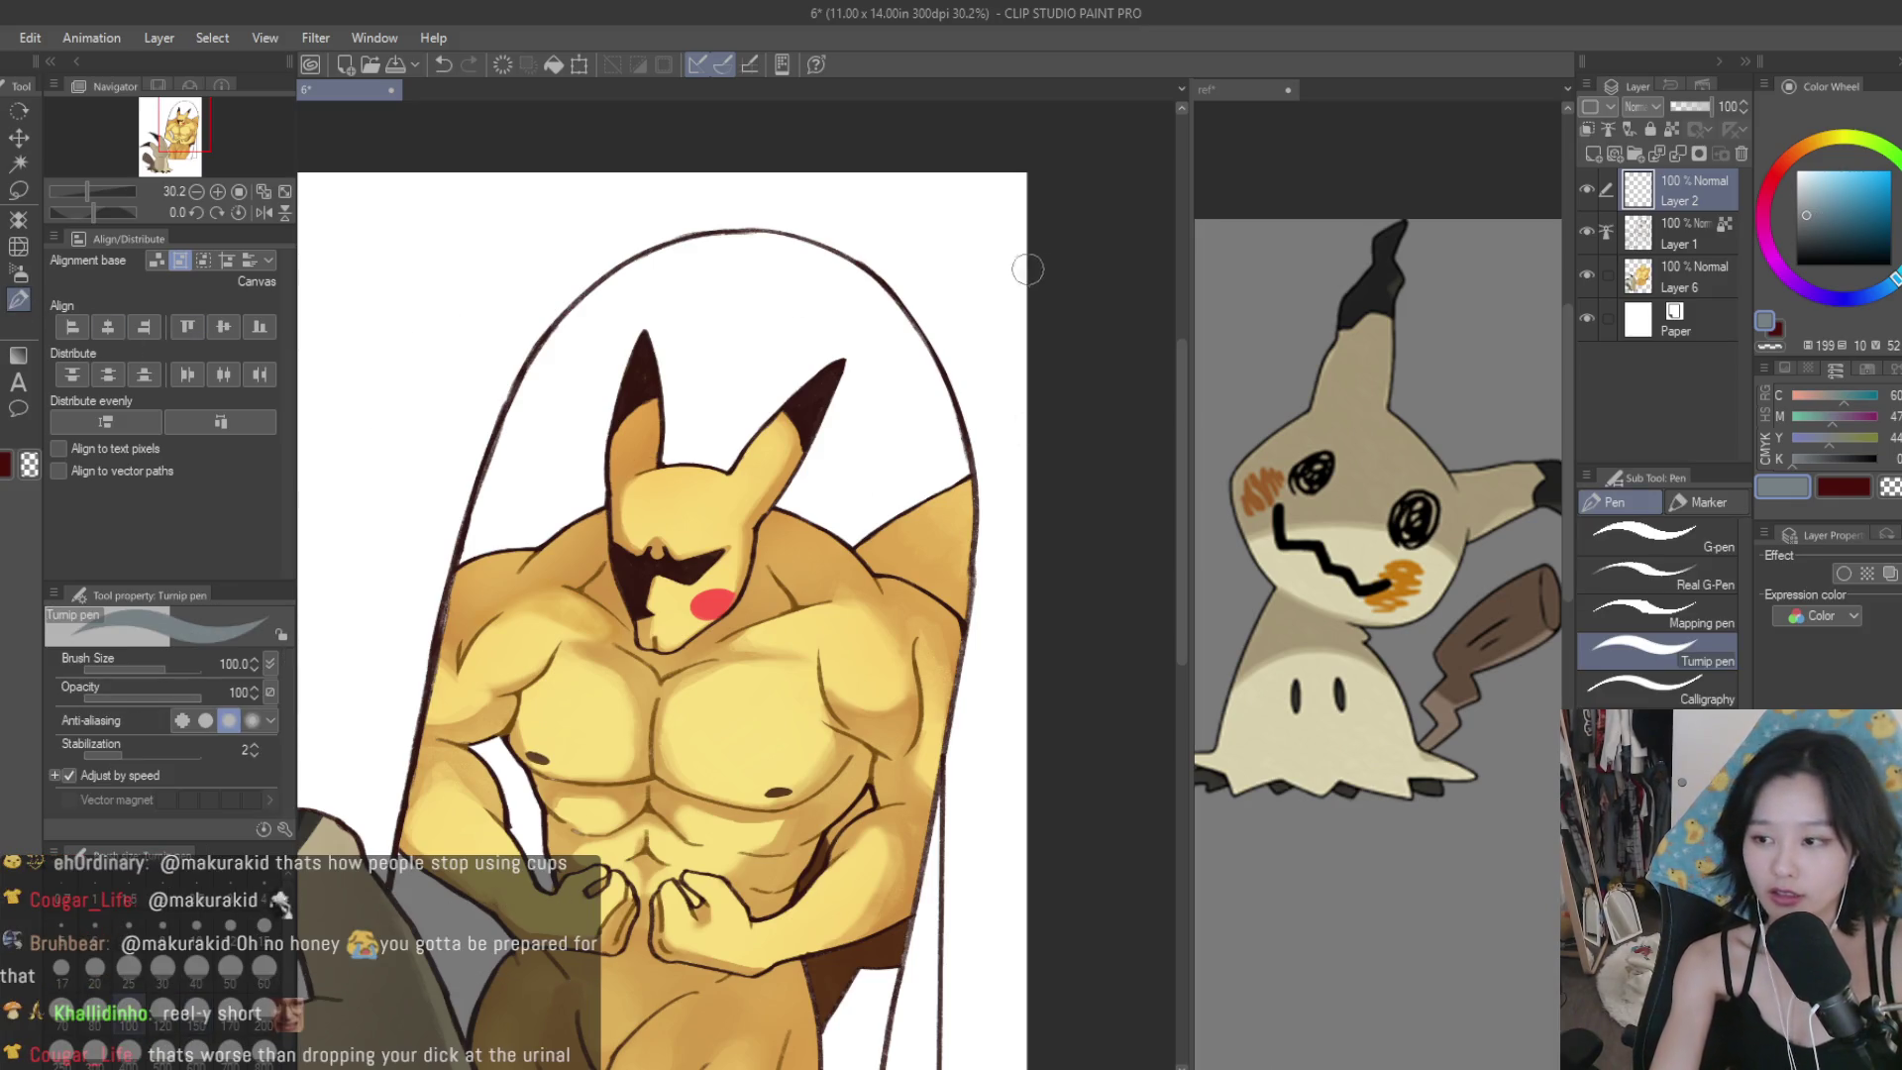
key("bracketleft")
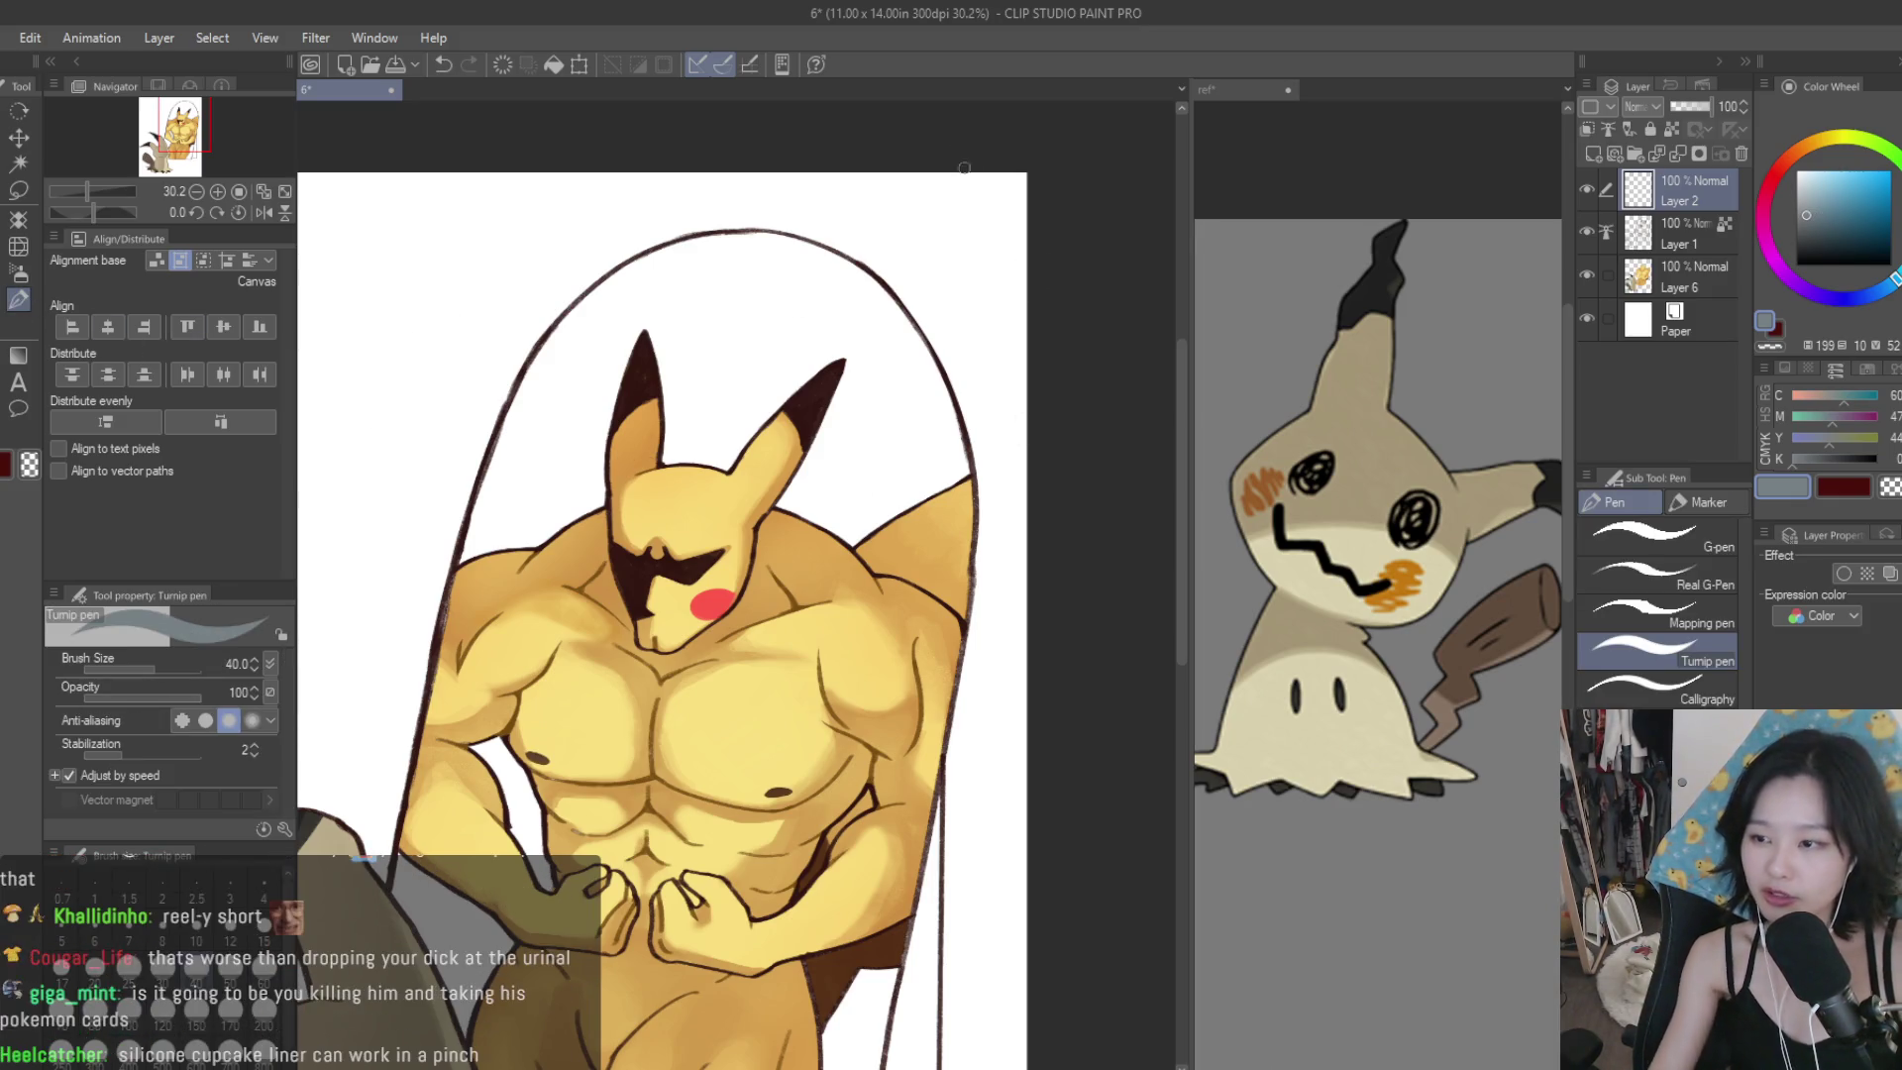
scroll(1006, 244, "down", 2)
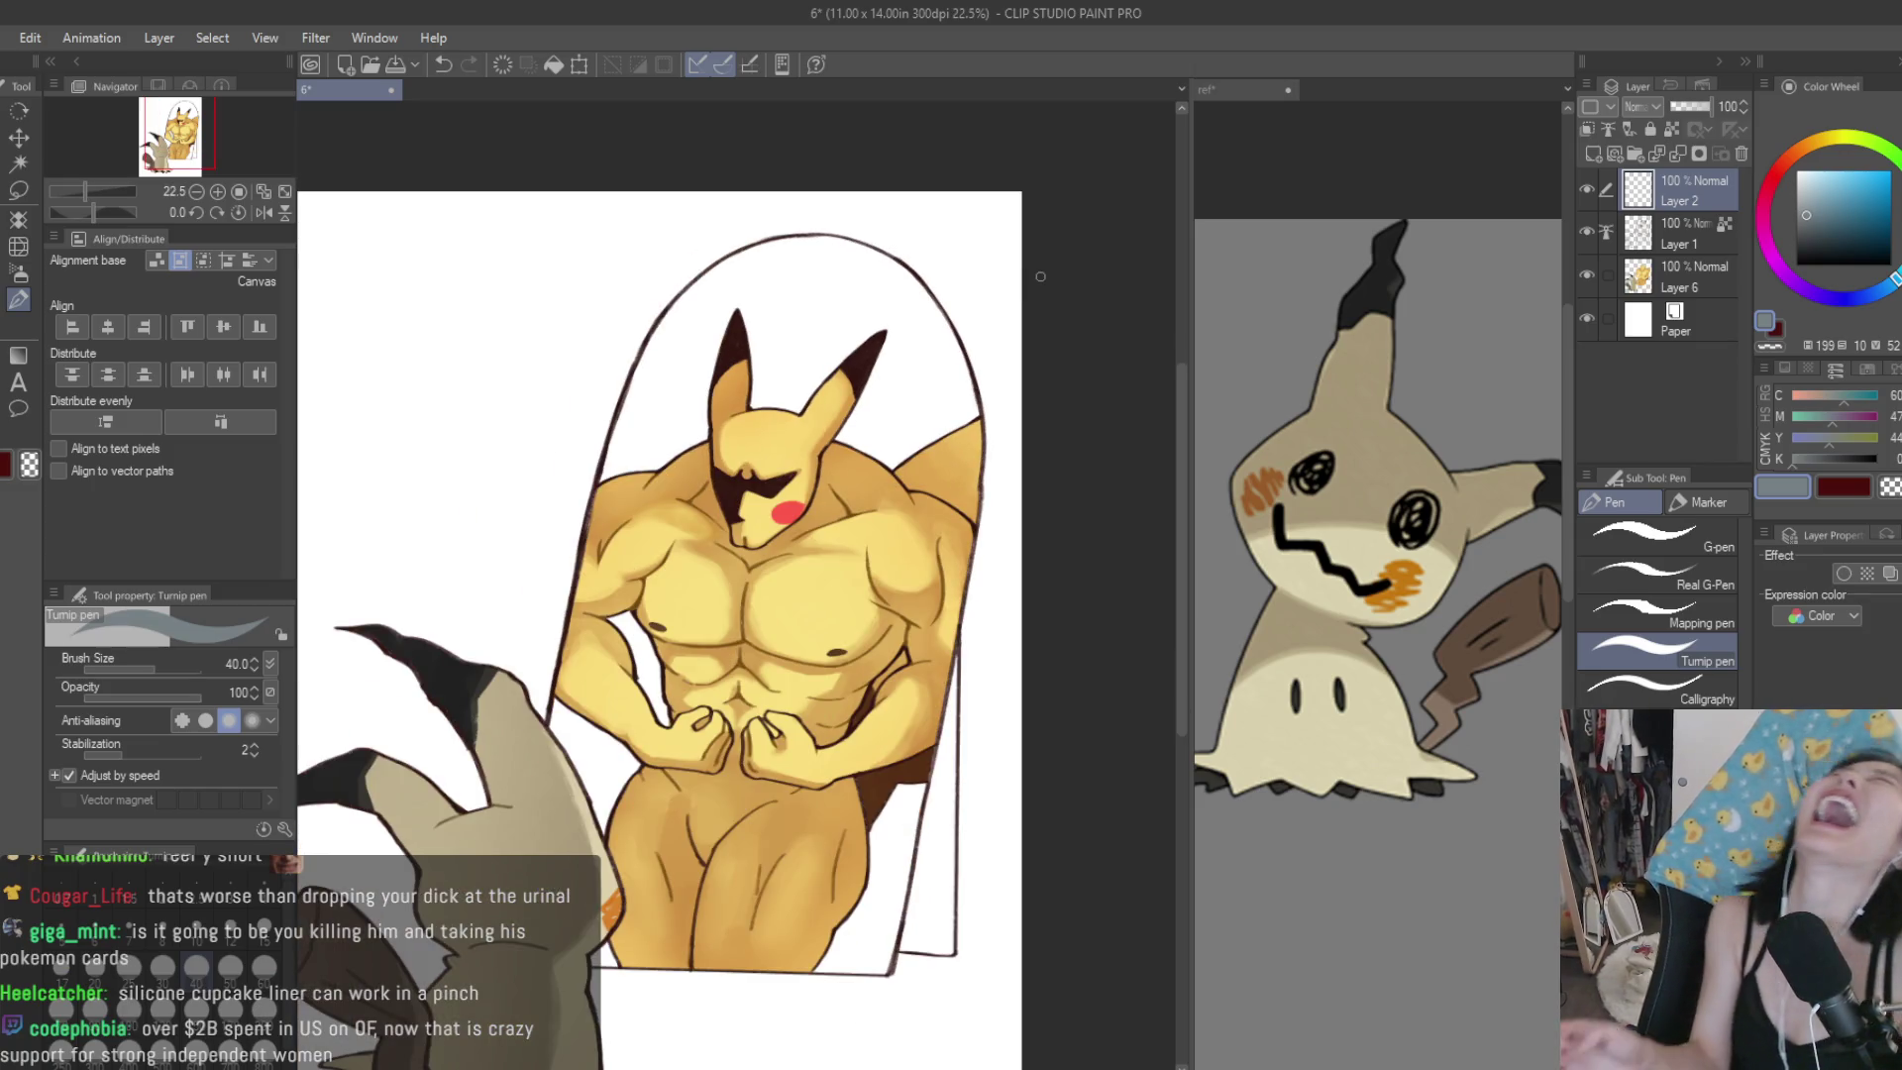
Try several grey rim strokes down the arch's right edge, undoing each attempt.
left_click_drag(865, 238, 983, 470)
key("ctrl+z")
mouse_move(848, 239)
left_mouse_down()
mouse_move(980, 386)
mouse_move(983, 500)
mouse_move(991, 466)
mouse_move(978, 500)
mouse_move(928, 294)
mouse_move(985, 491)
mouse_move(983, 472)
left_mouse_up()
key("ctrl+z")
key("ctrl+z")
key("ctrl+z")
key("ctrl+z")
key("ctrl+z")
mouse_move(860, 247)
left_mouse_down()
mouse_move(986, 445)
mouse_move(995, 475)
mouse_move(855, 240)
mouse_move(980, 464)
mouse_move(974, 540)
left_mouse_up()
key("ctrl+z")
key("ctrl+z")
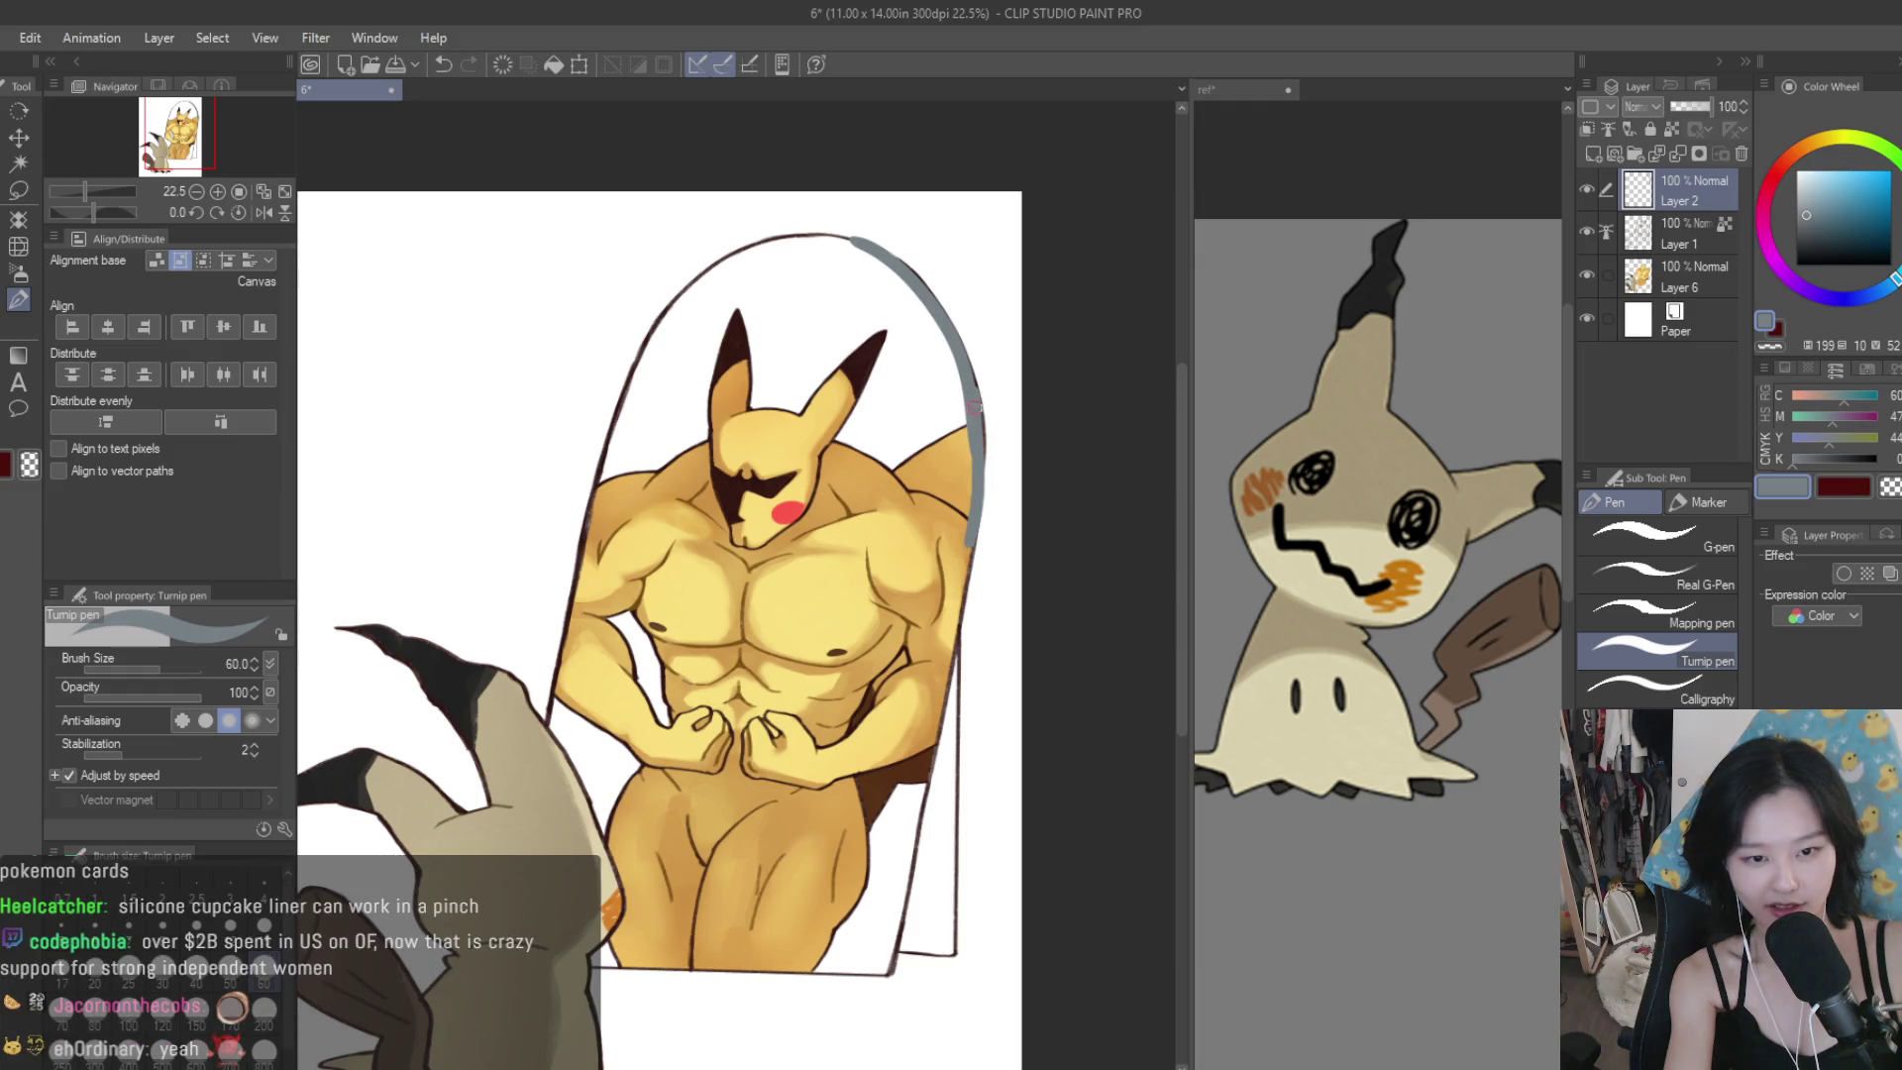
Flip the canvas horizontally and draw the grey rim down the arch's side and along its base.
key("h")
scroll(976, 354, "down", 1)
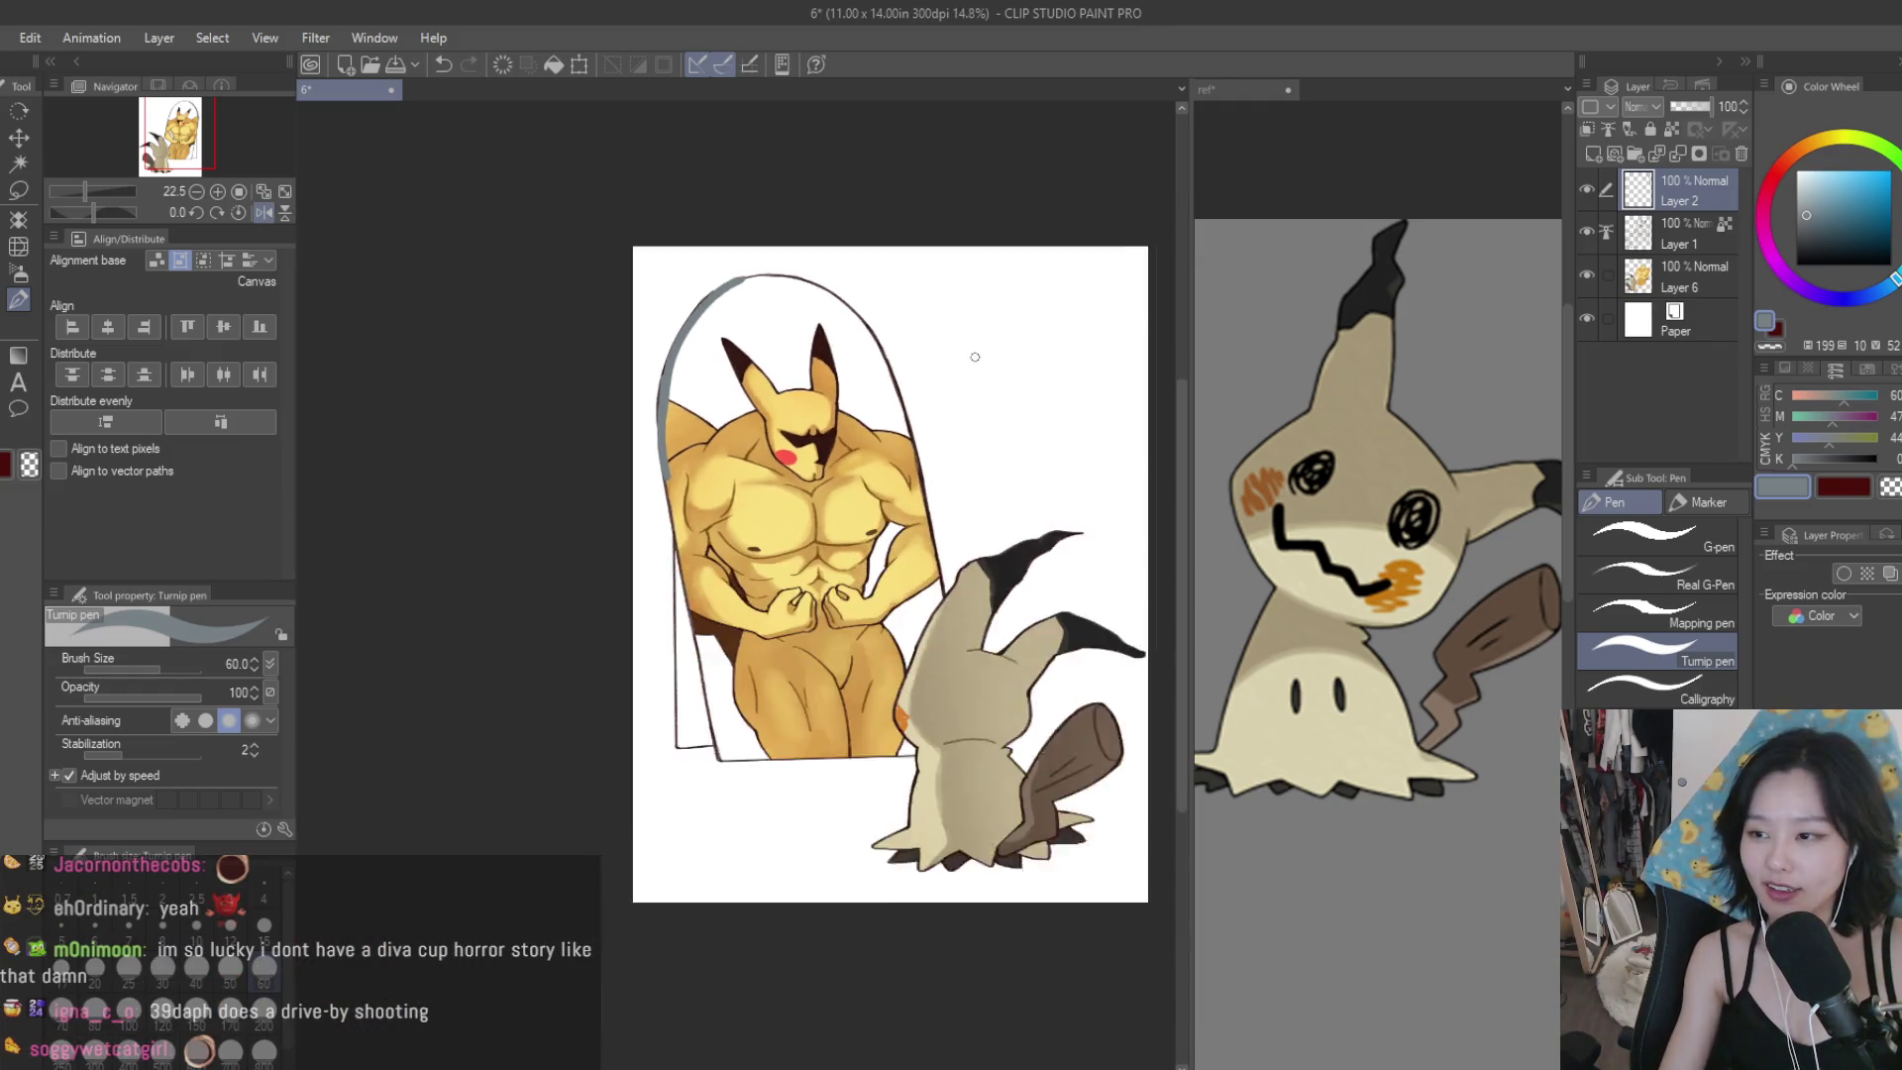
left_click_drag(628, 451, 698, 836)
key("ctrl+z")
mouse_move(639, 482)
left_mouse_down()
mouse_move(703, 830)
mouse_move(945, 820)
left_mouse_up()
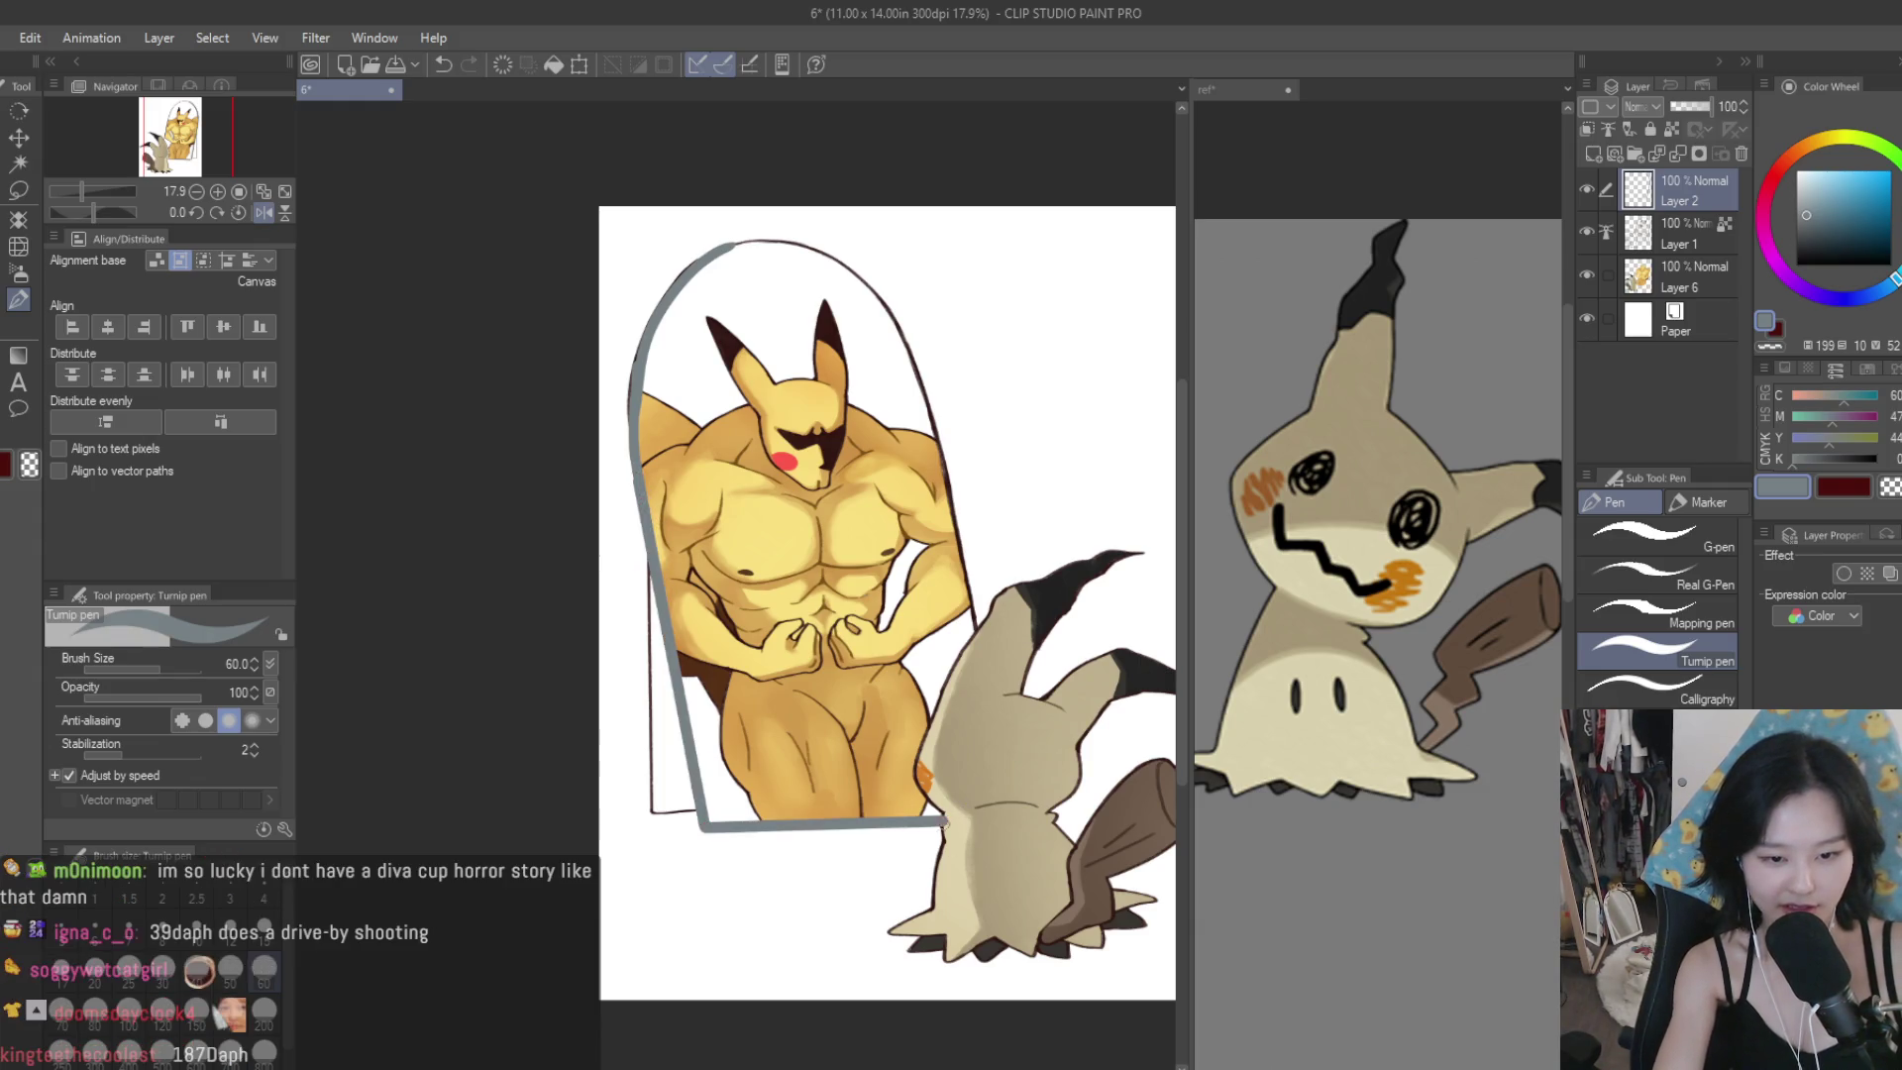
scroll(921, 891, "down", 1)
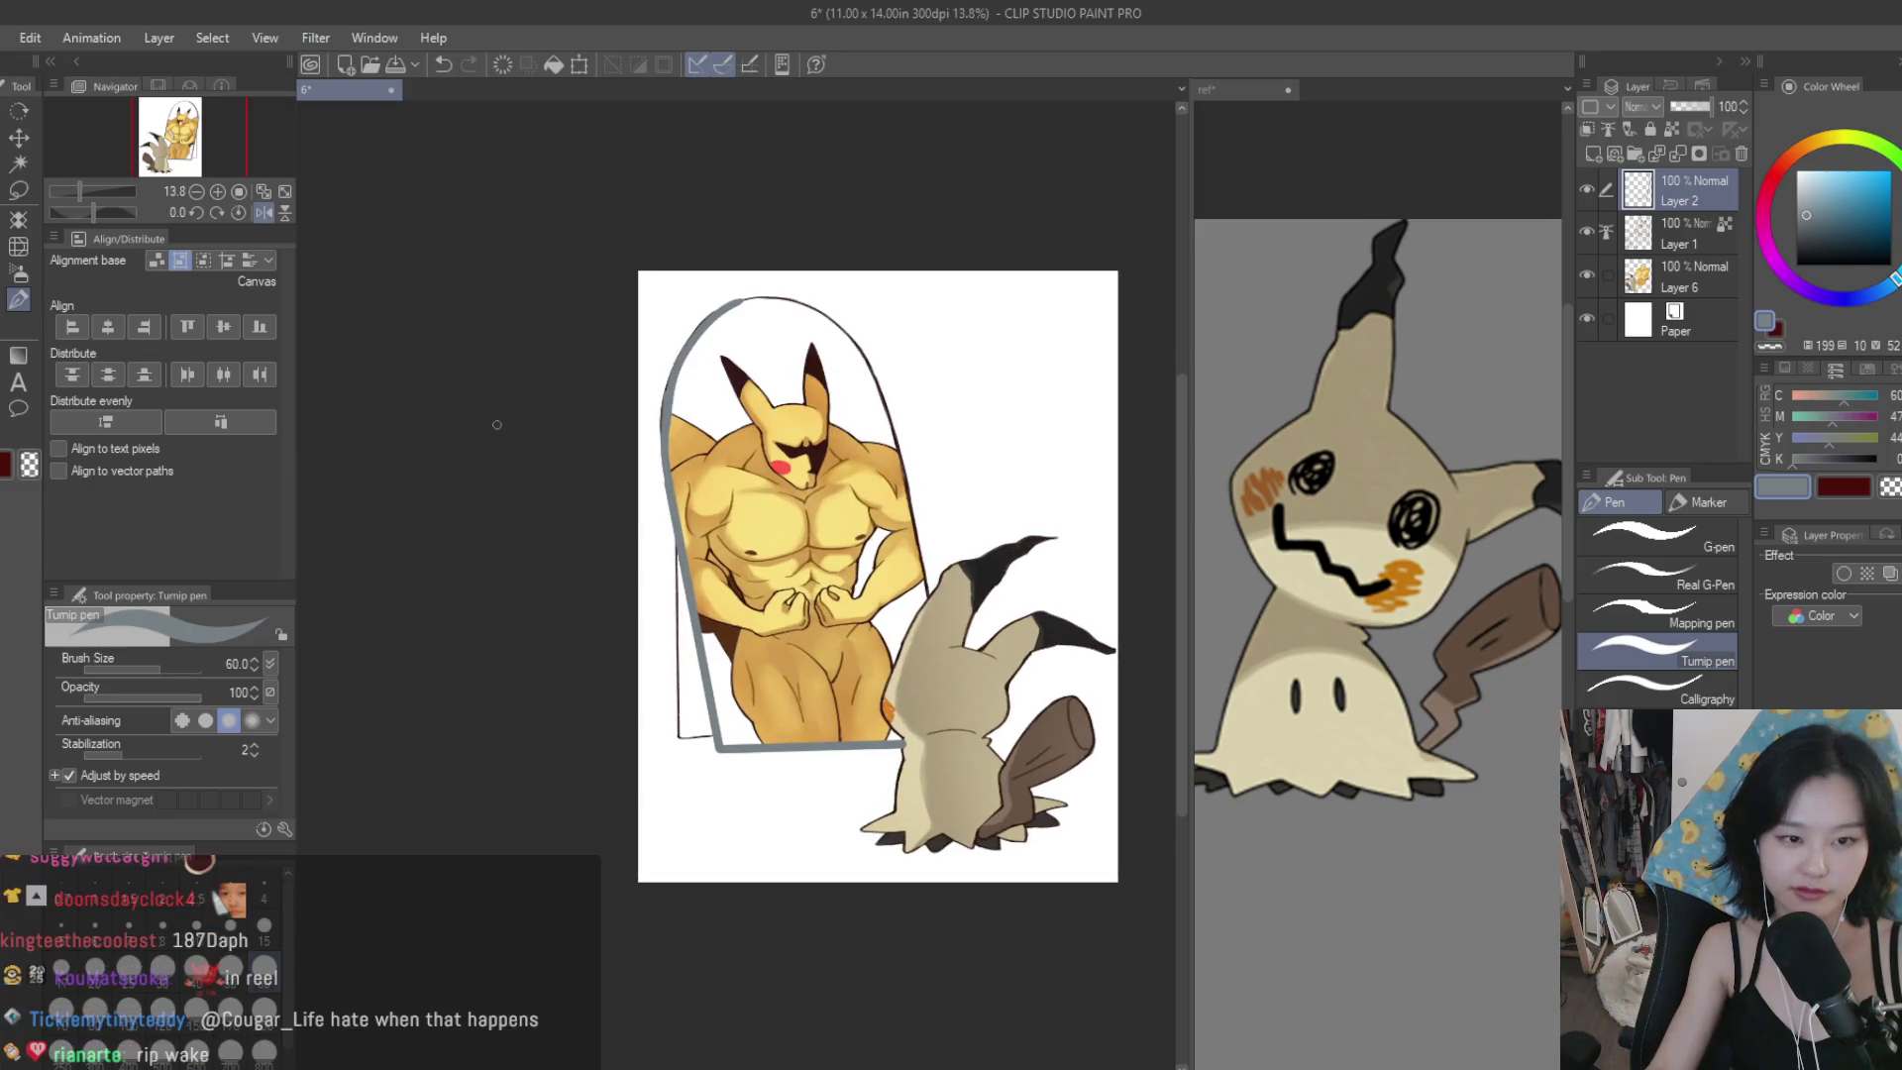
Erase the grey rim where it crosses Mimikyu's cloak, then choose the Liquify tool.
key("e")
scroll(852, 554, "up", 8)
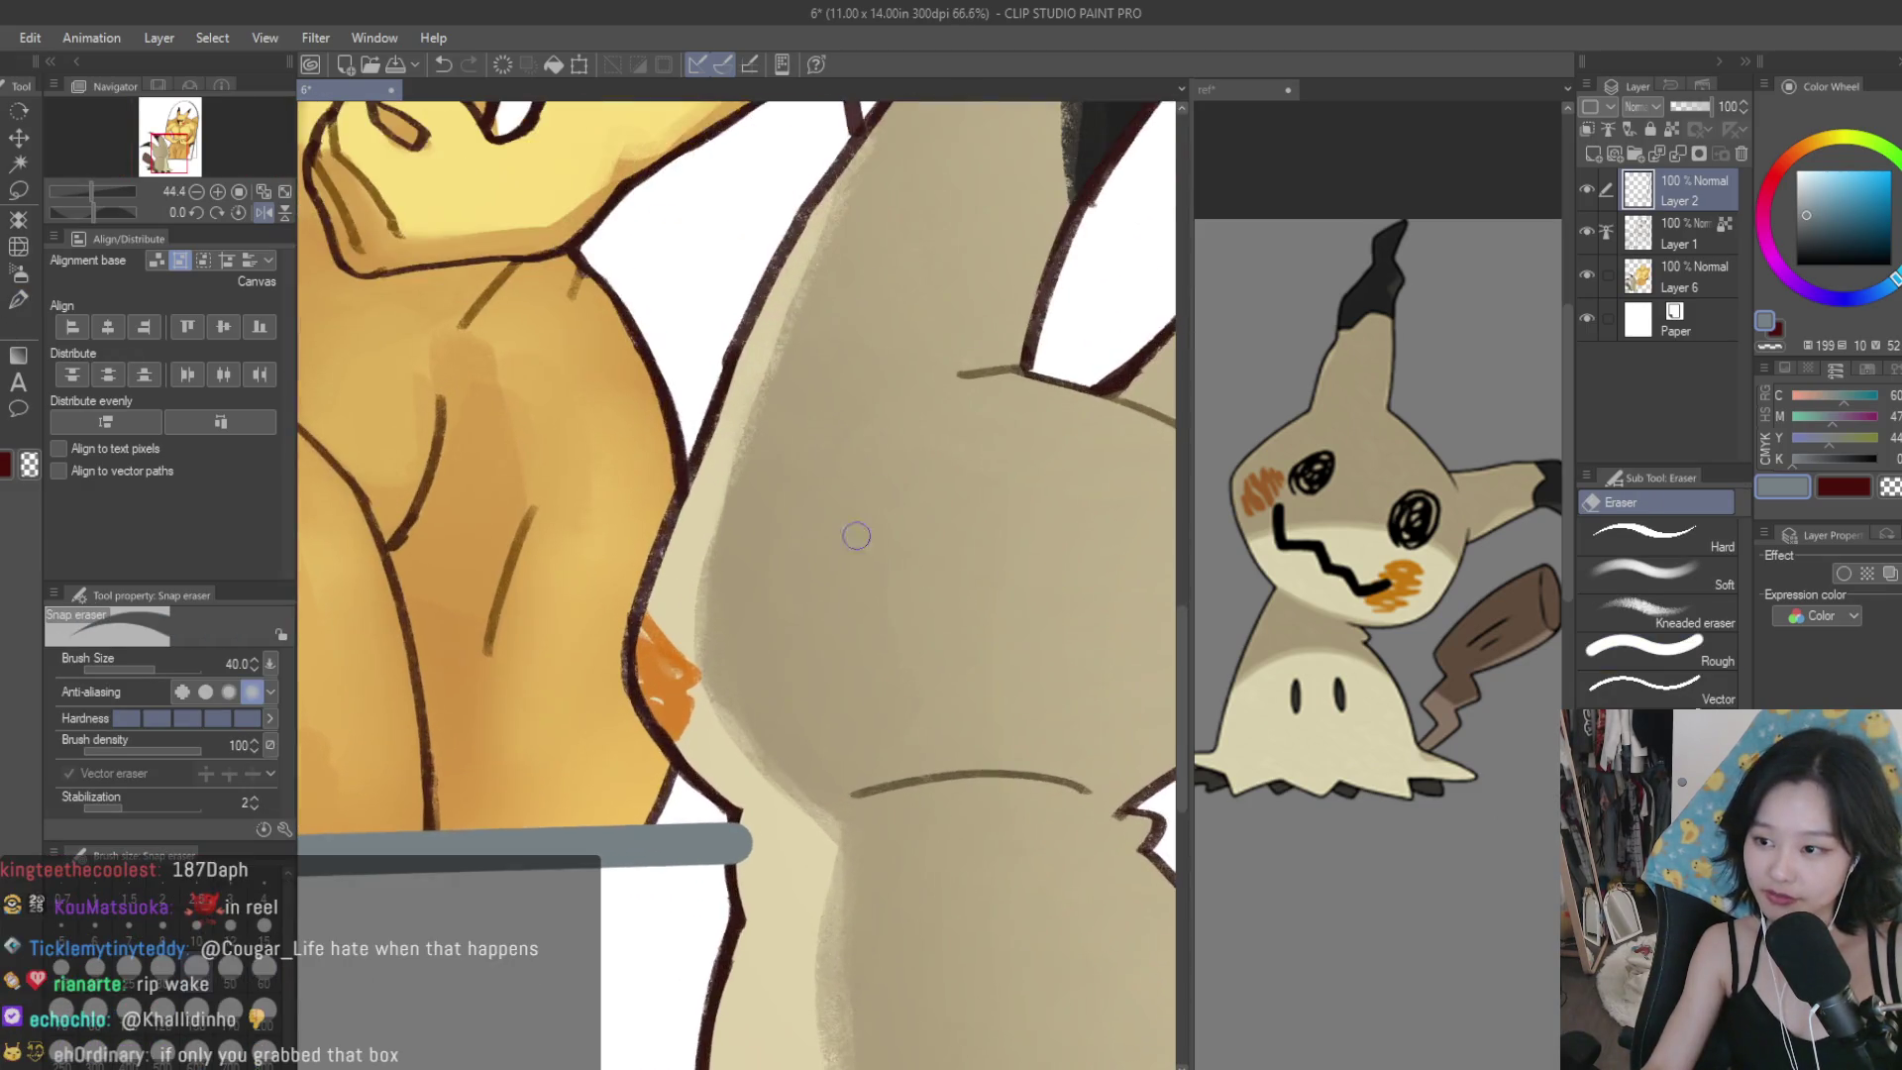
scroll(773, 827, "up", 2)
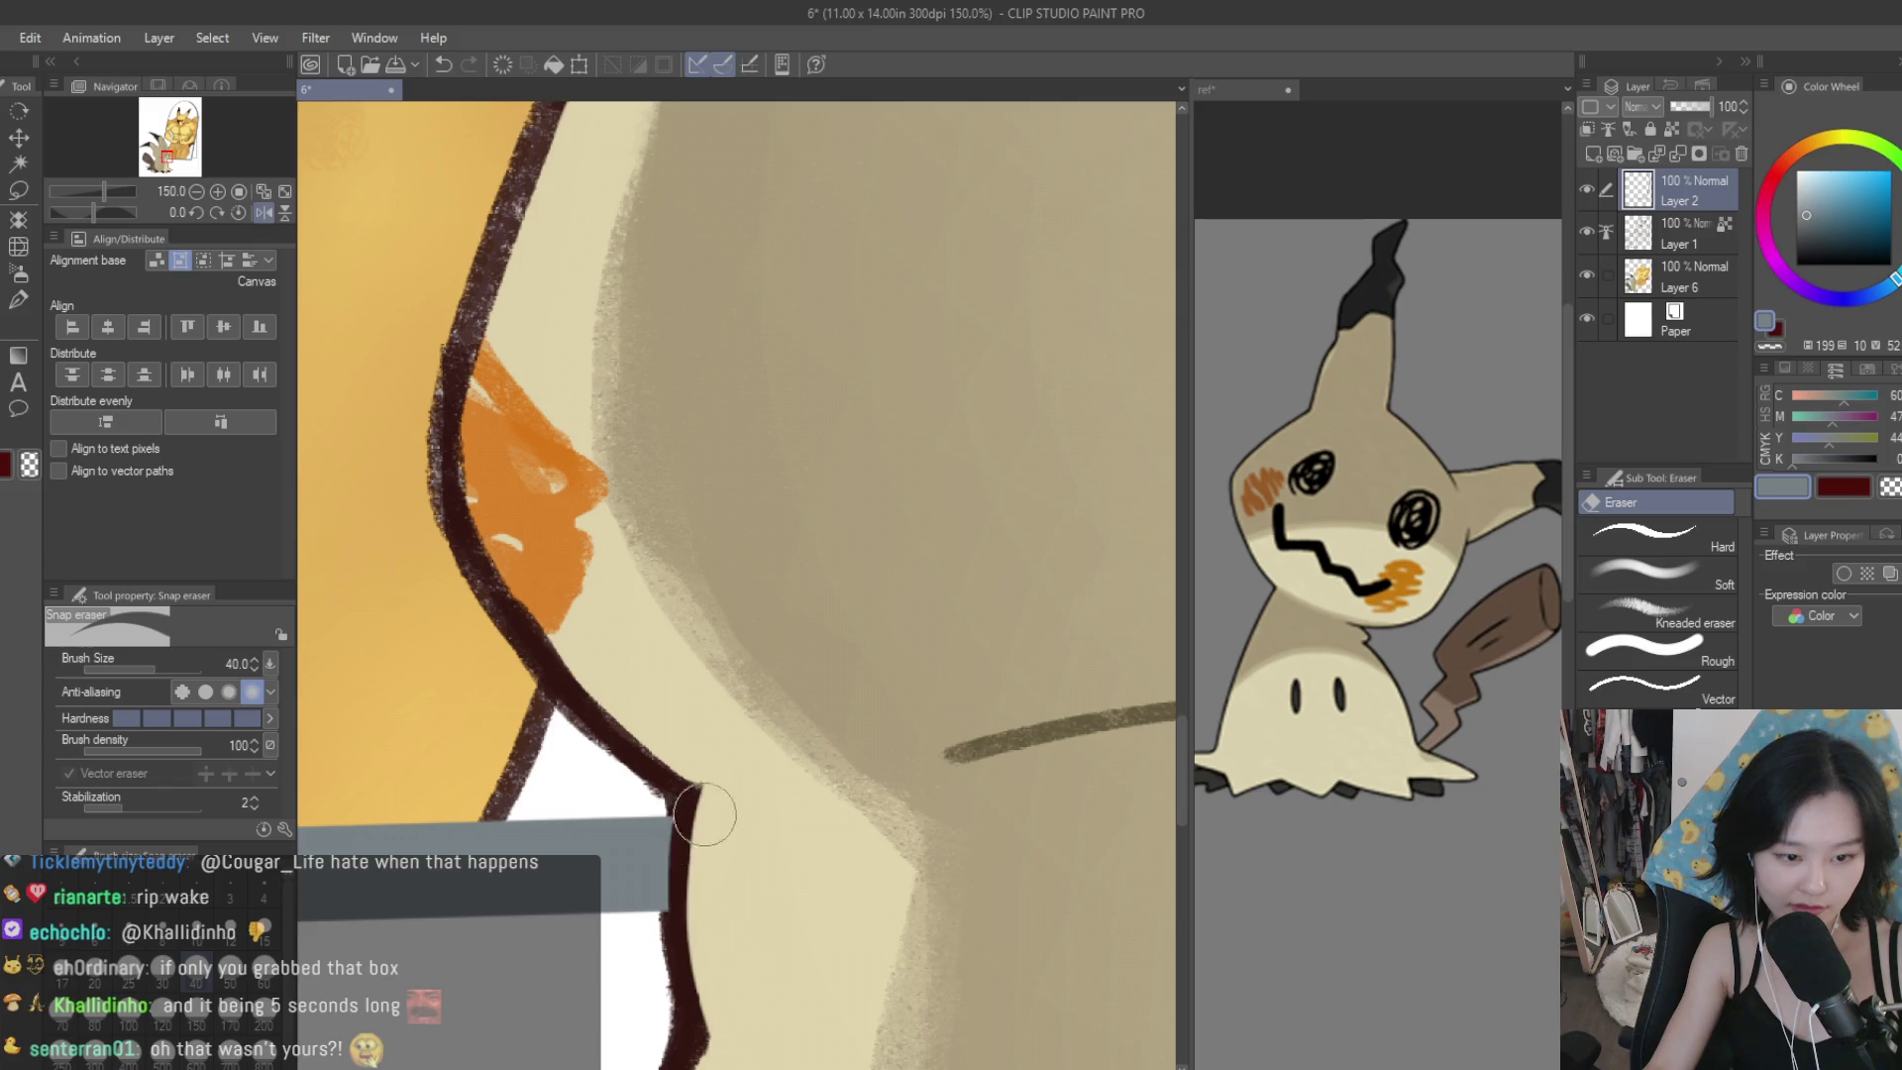
scroll(782, 959, "down", 8)
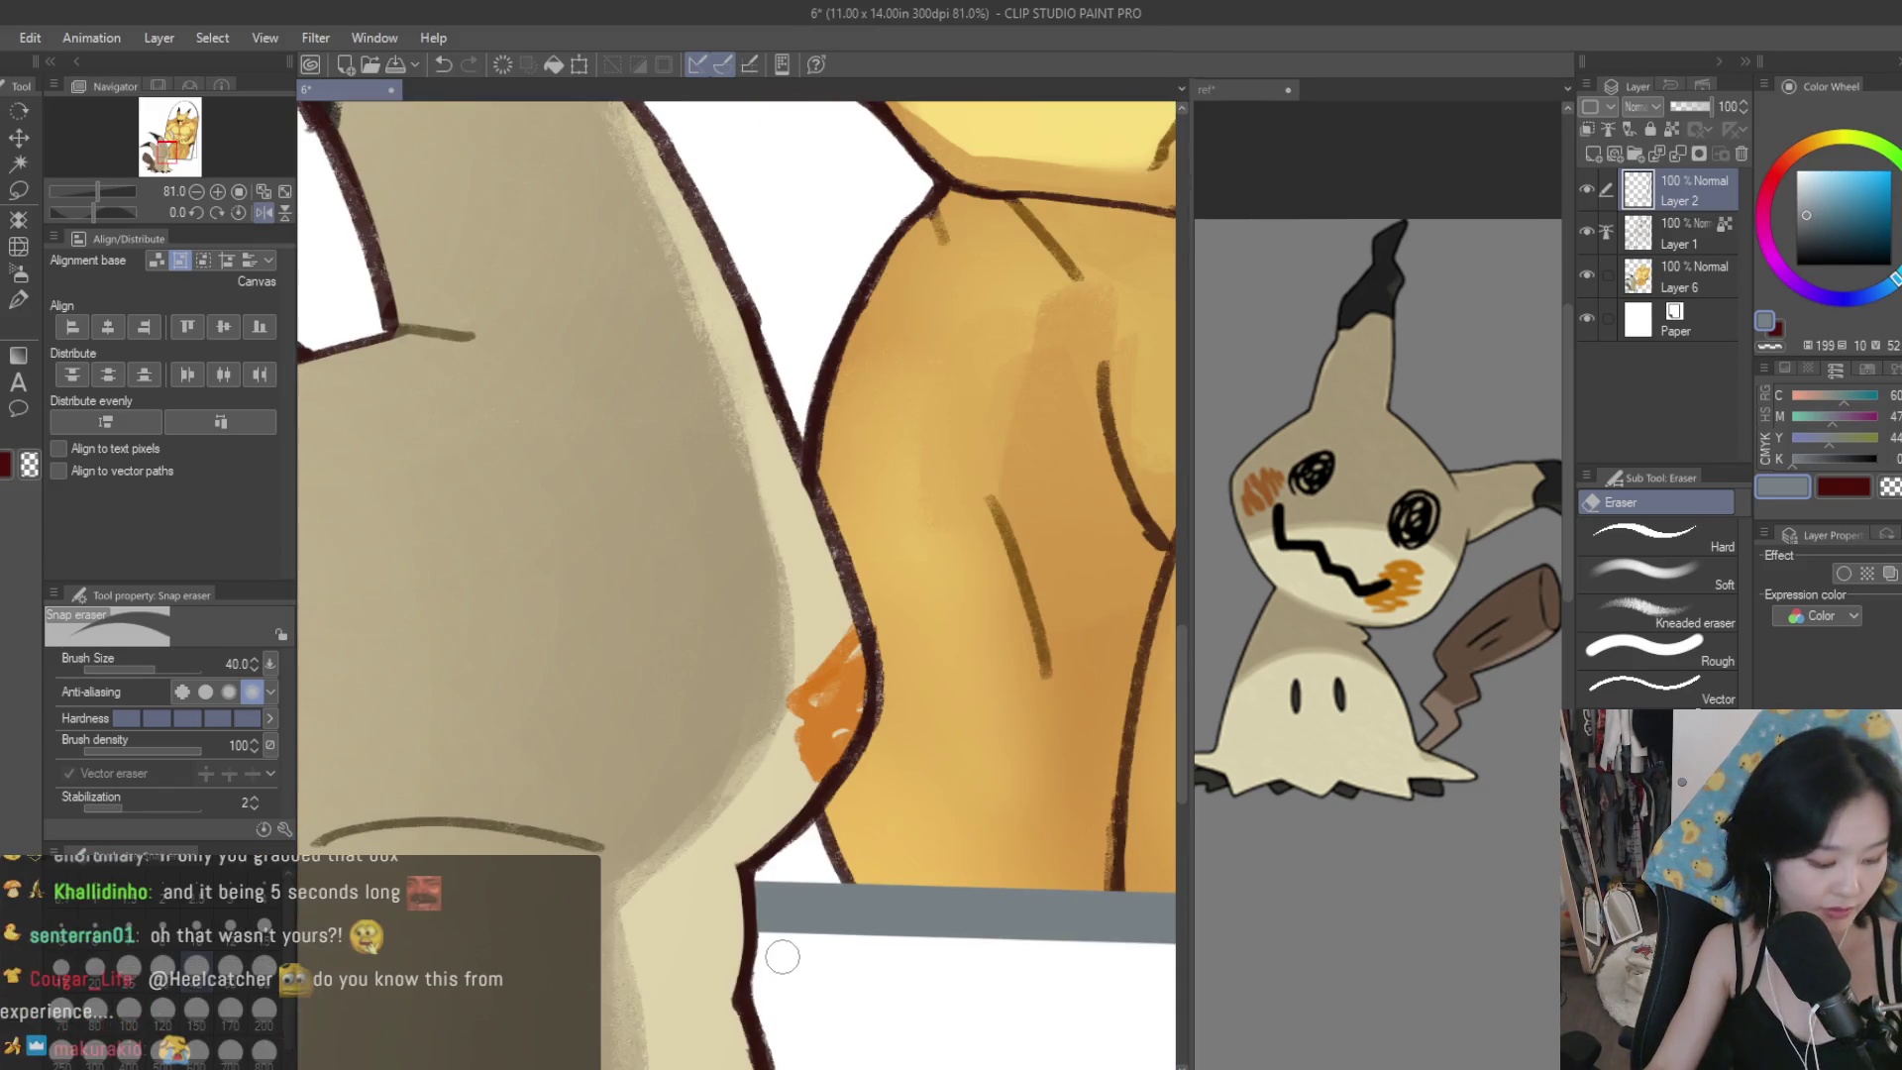
scroll(827, 723, "up", 2)
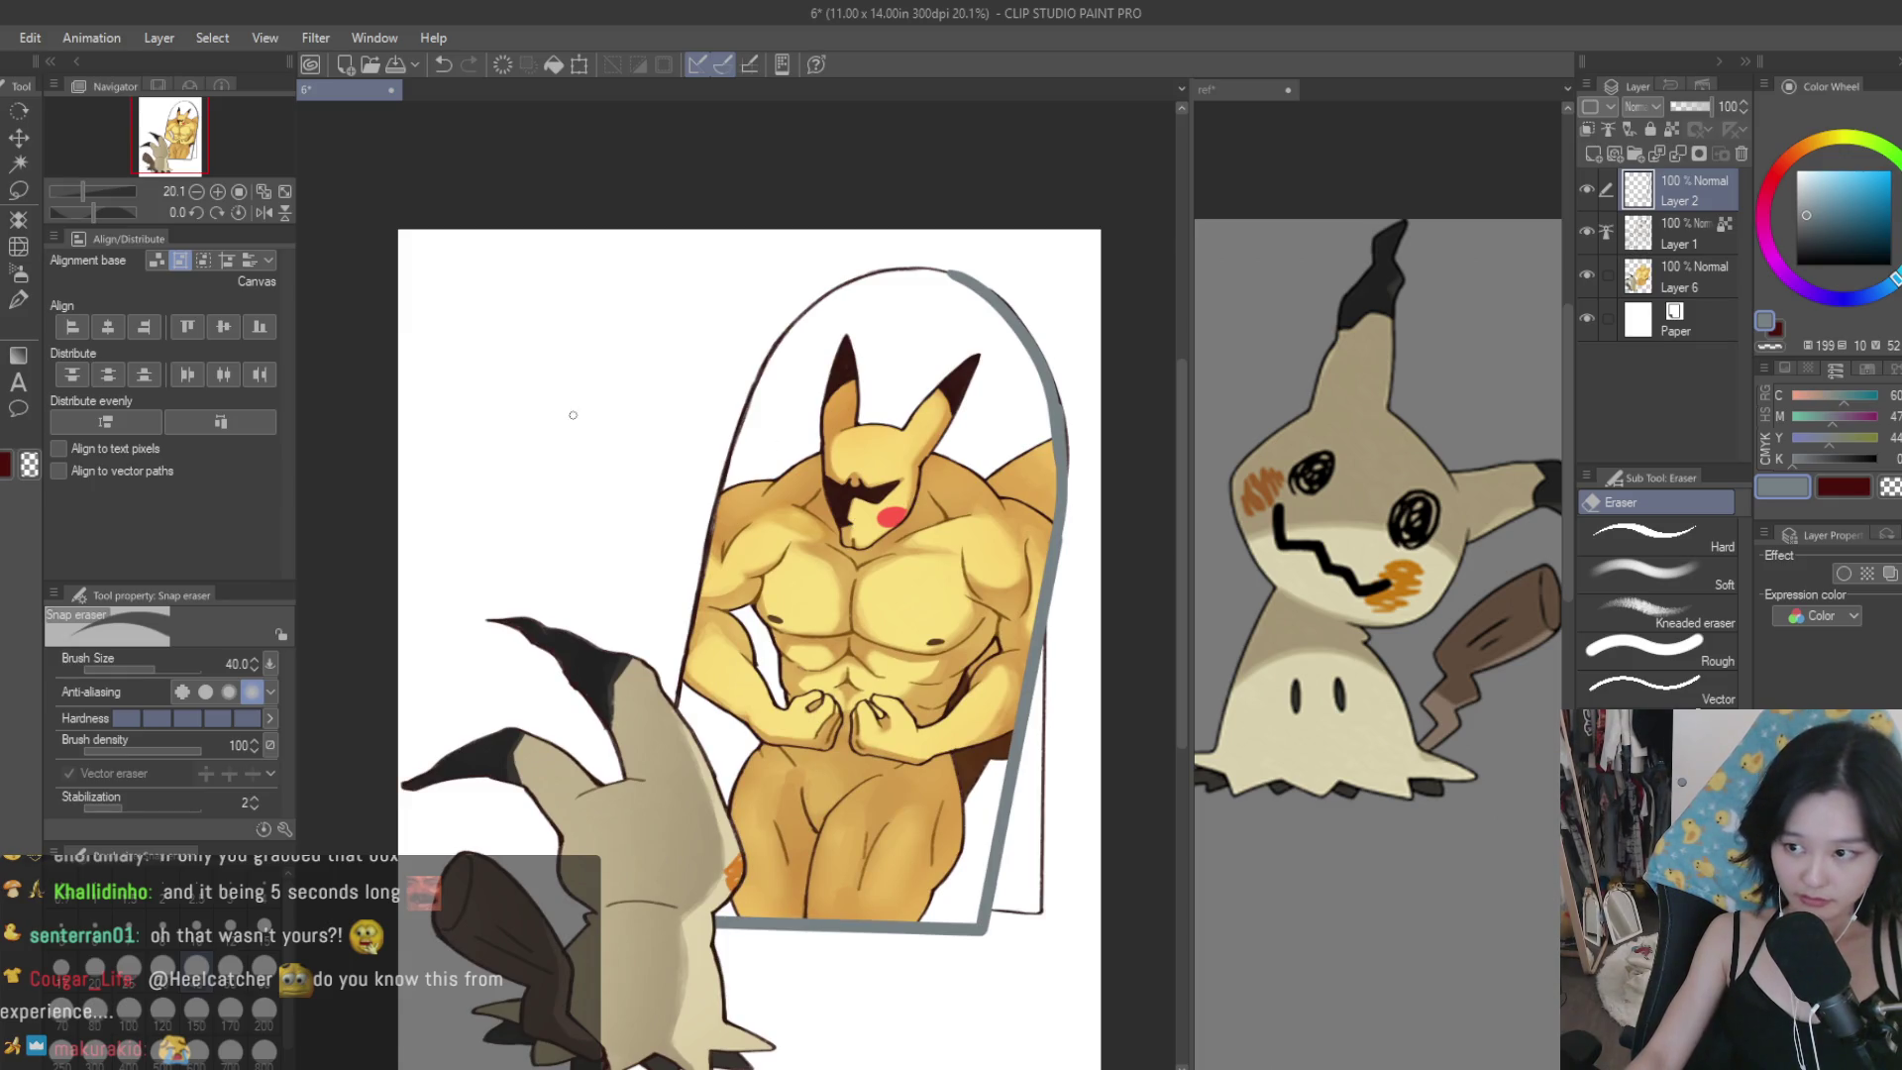
left_click(17, 246)
scroll(1079, 396, "up", 3)
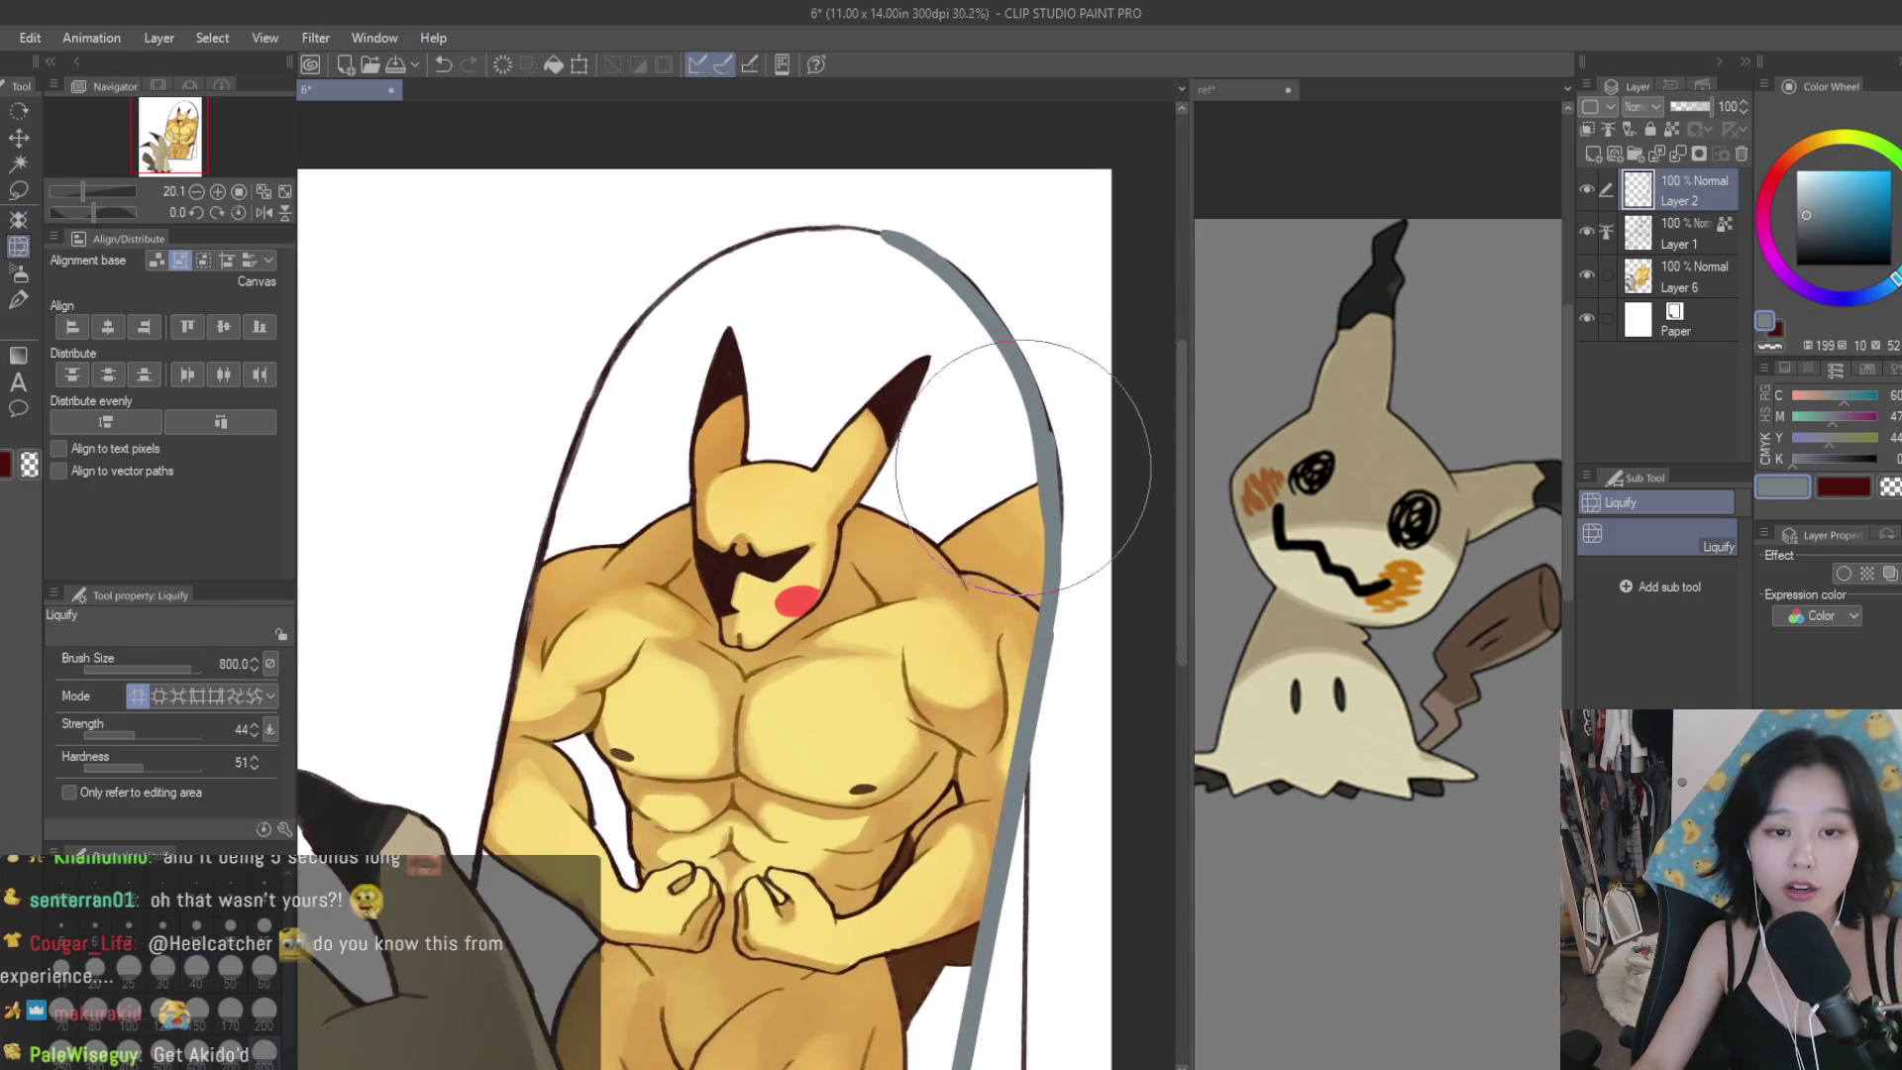
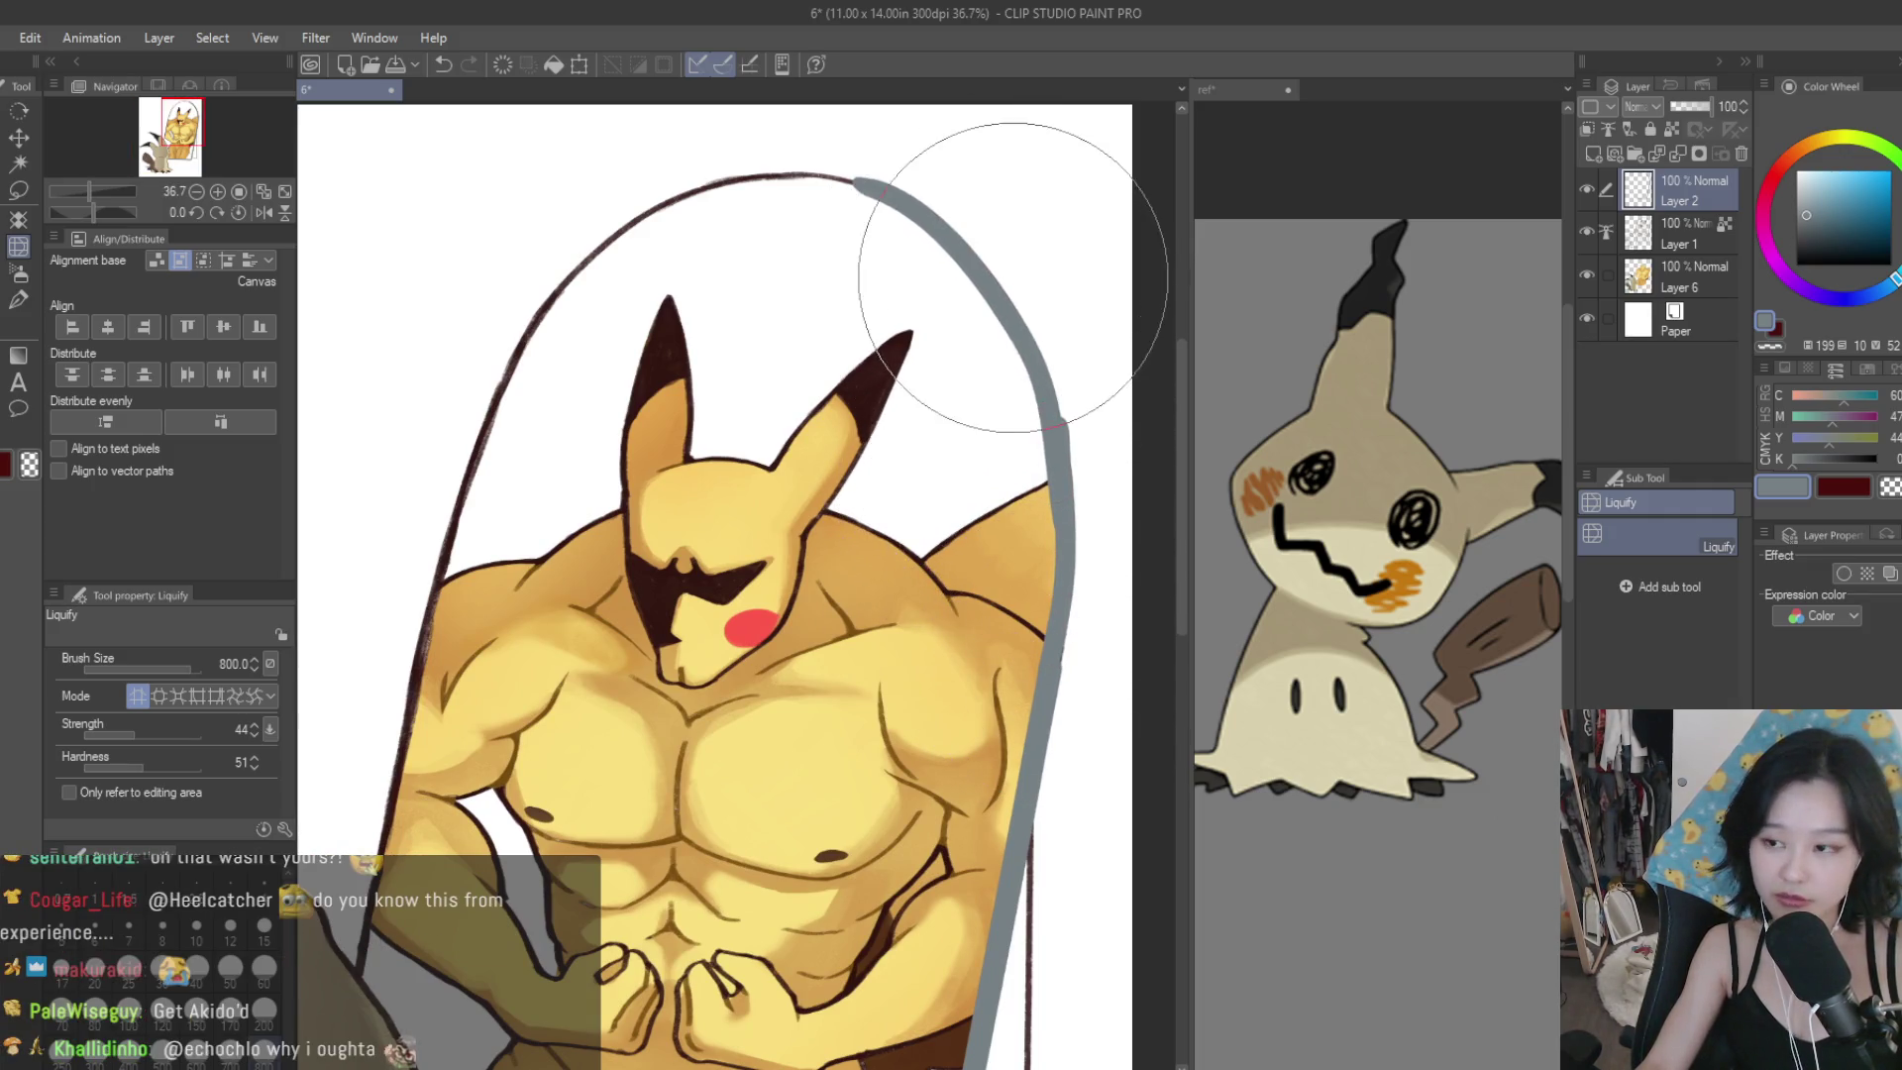
On the flipped canvas, extend the grey arch stroke over the top and run a straight line down the right side.
scroll(347, 260, "down", 1)
left_click(17, 299)
left_click(264, 212)
scroll(623, 211, "down", 3)
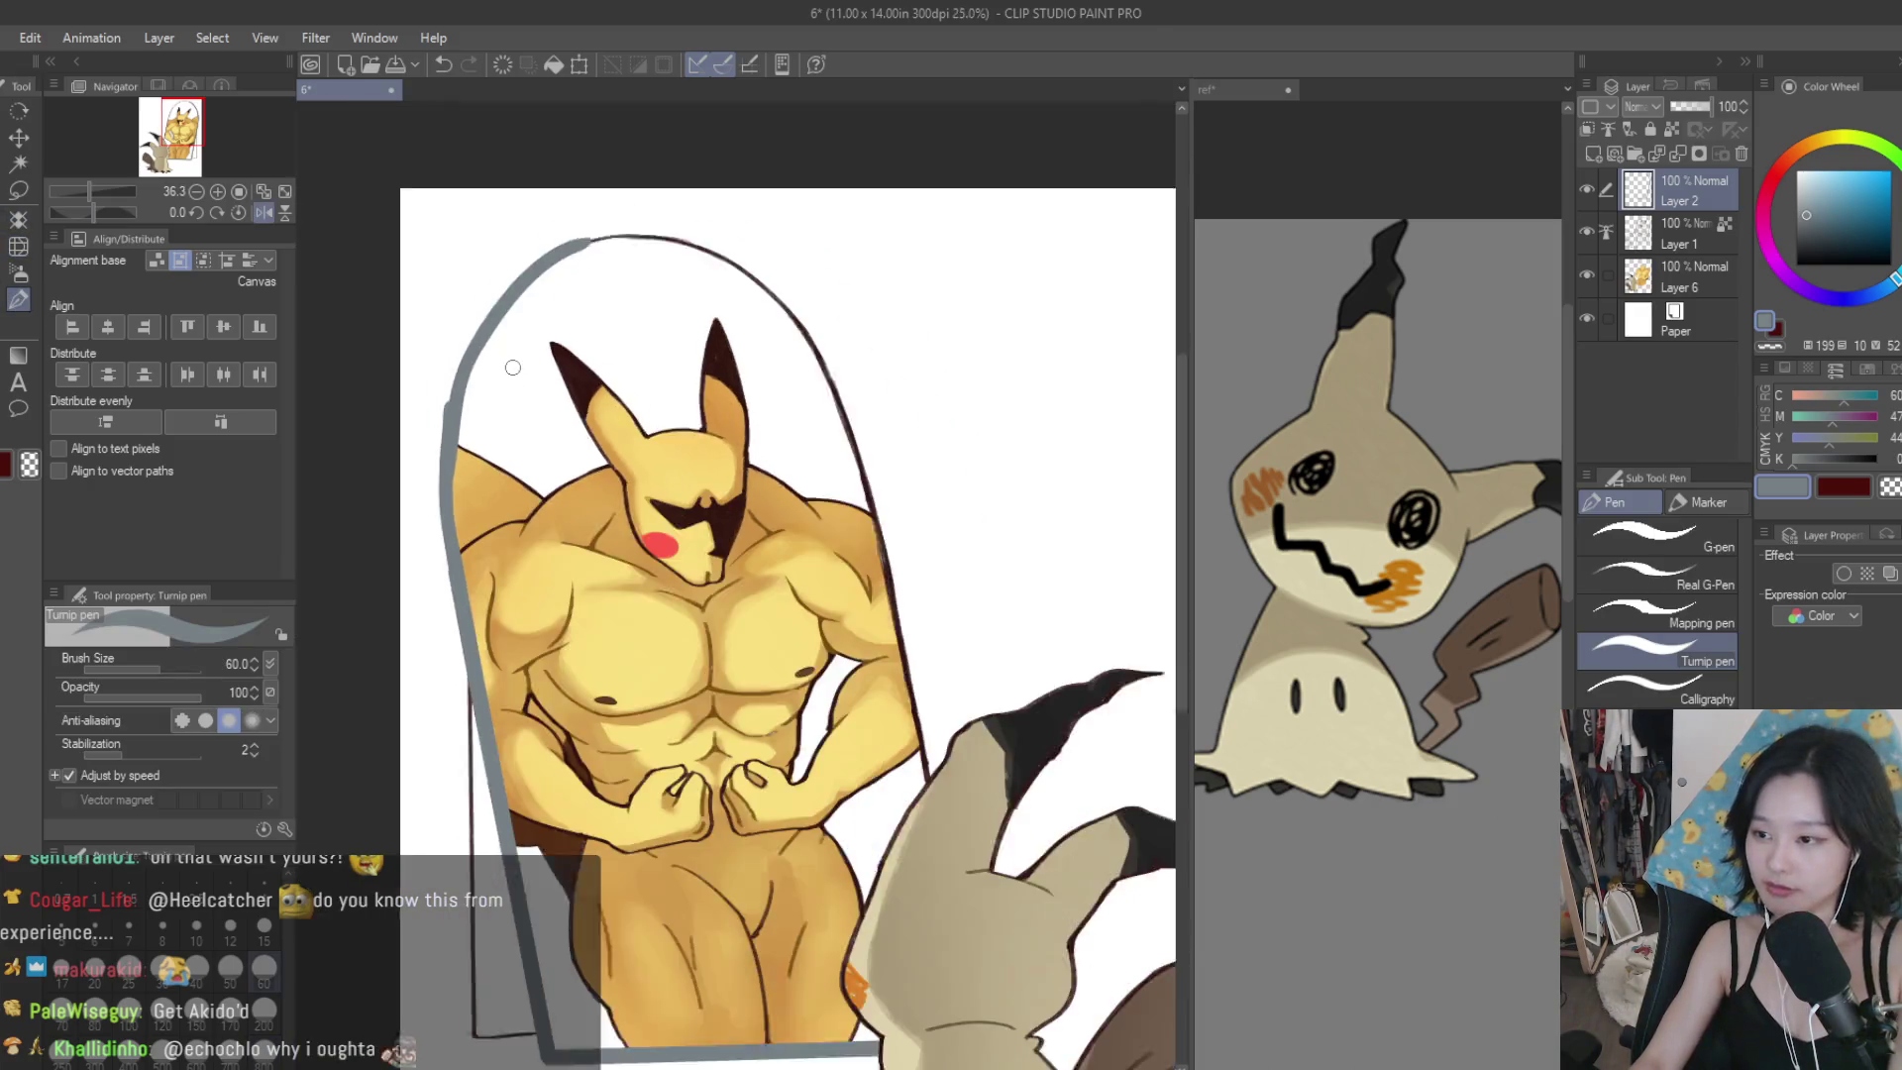
scroll(623, 211, "up", 3)
mouse_move(551, 276)
left_mouse_down()
mouse_move(889, 399)
mouse_move(1055, 728)
left_mouse_up()
scroll(990, 595, "up", 2)
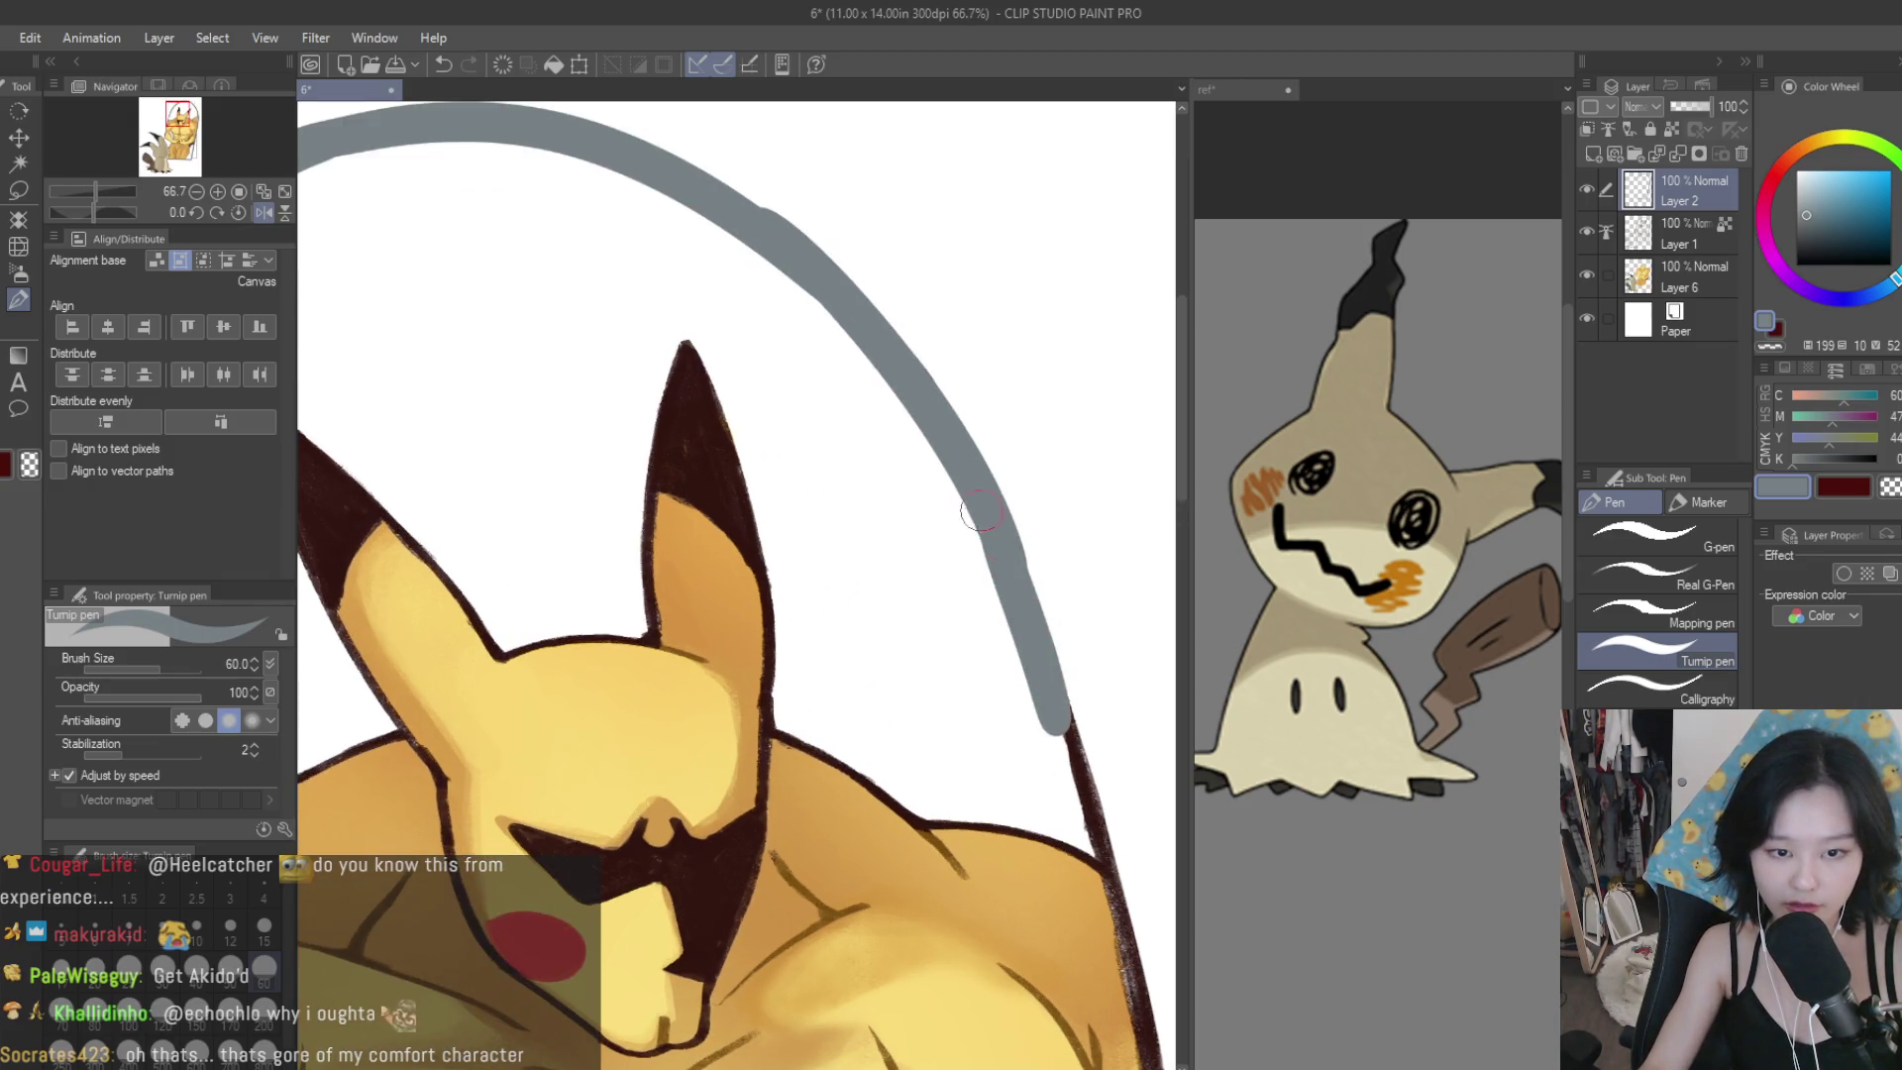
scroll(1055, 701, "down", 5)
scroll(996, 753, "up", 1)
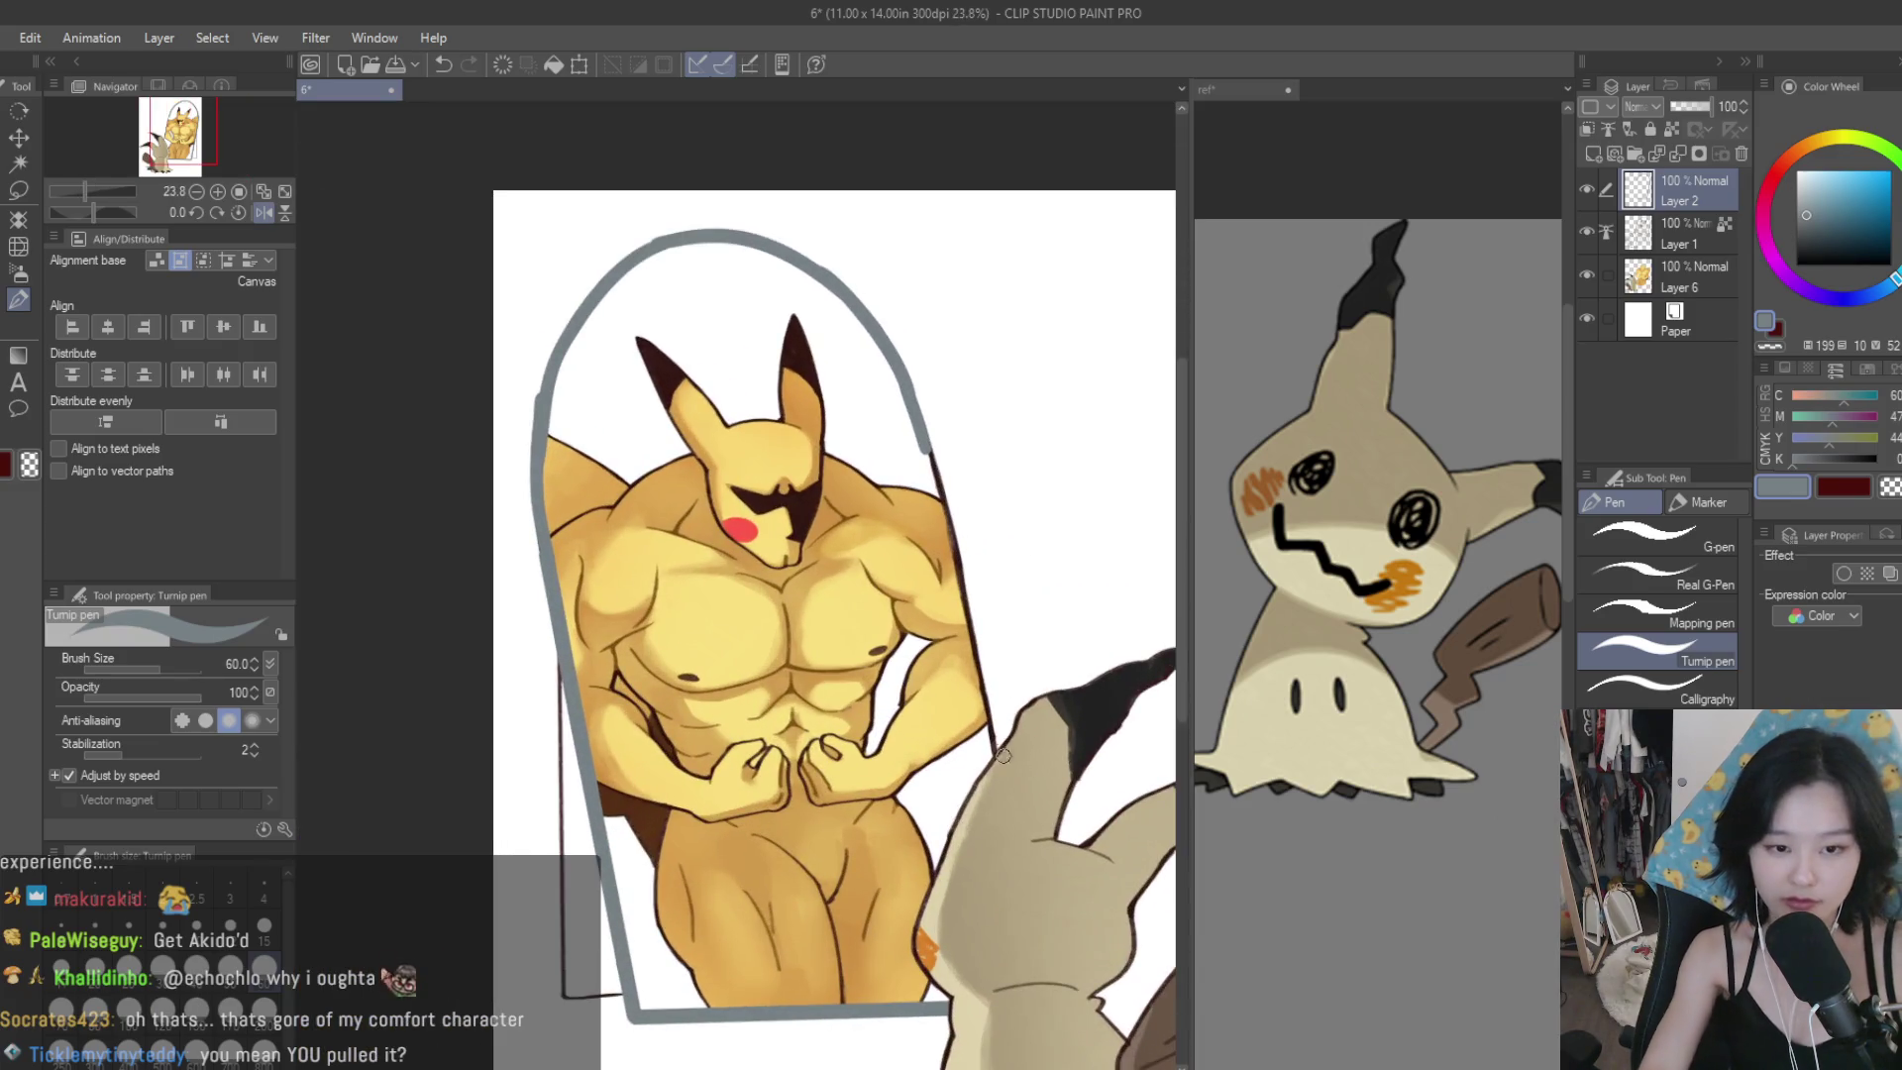
left_click(995, 755, "shift")
scroll(918, 619, "down", 2)
scroll(990, 644, "up", 1)
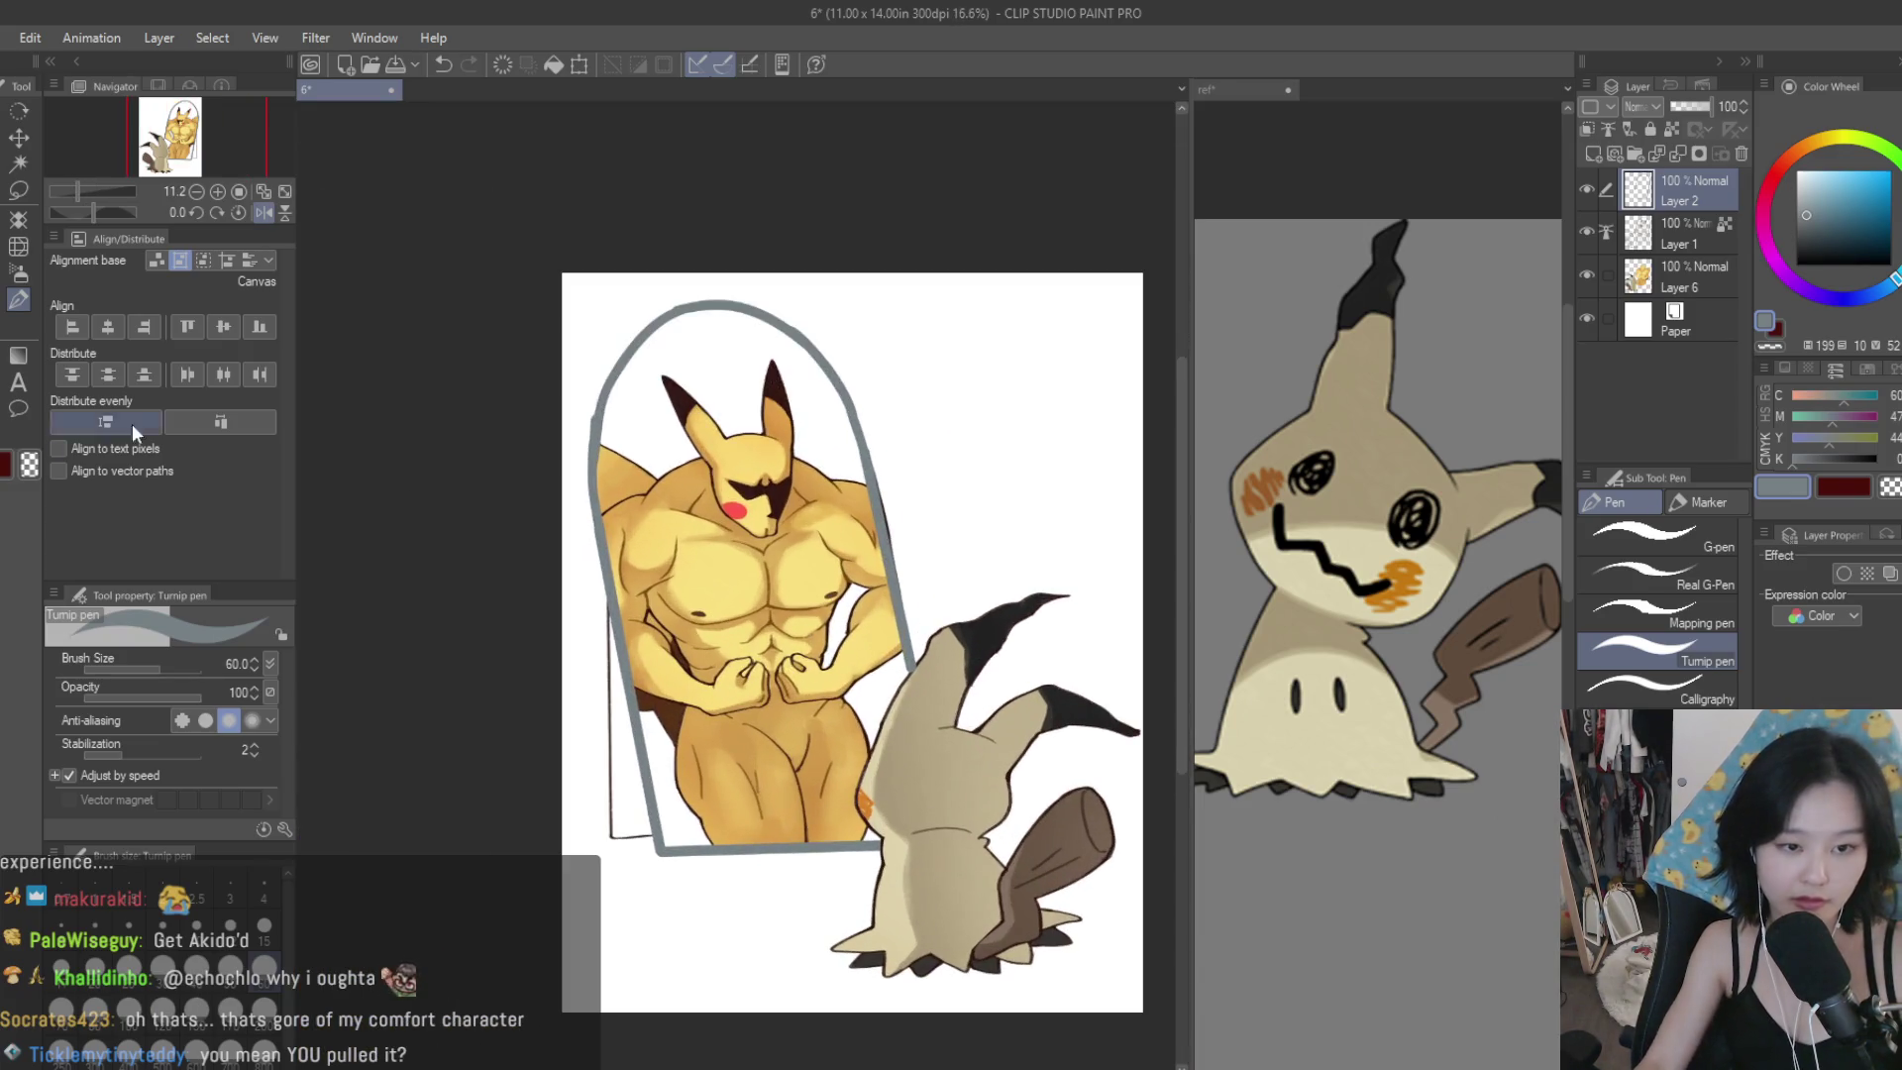
Tidy the arch's lower end with the Eraser, unflip the canvas, and set Layer 1 as reference.
key("e")
scroll(773, 489, "up", 5)
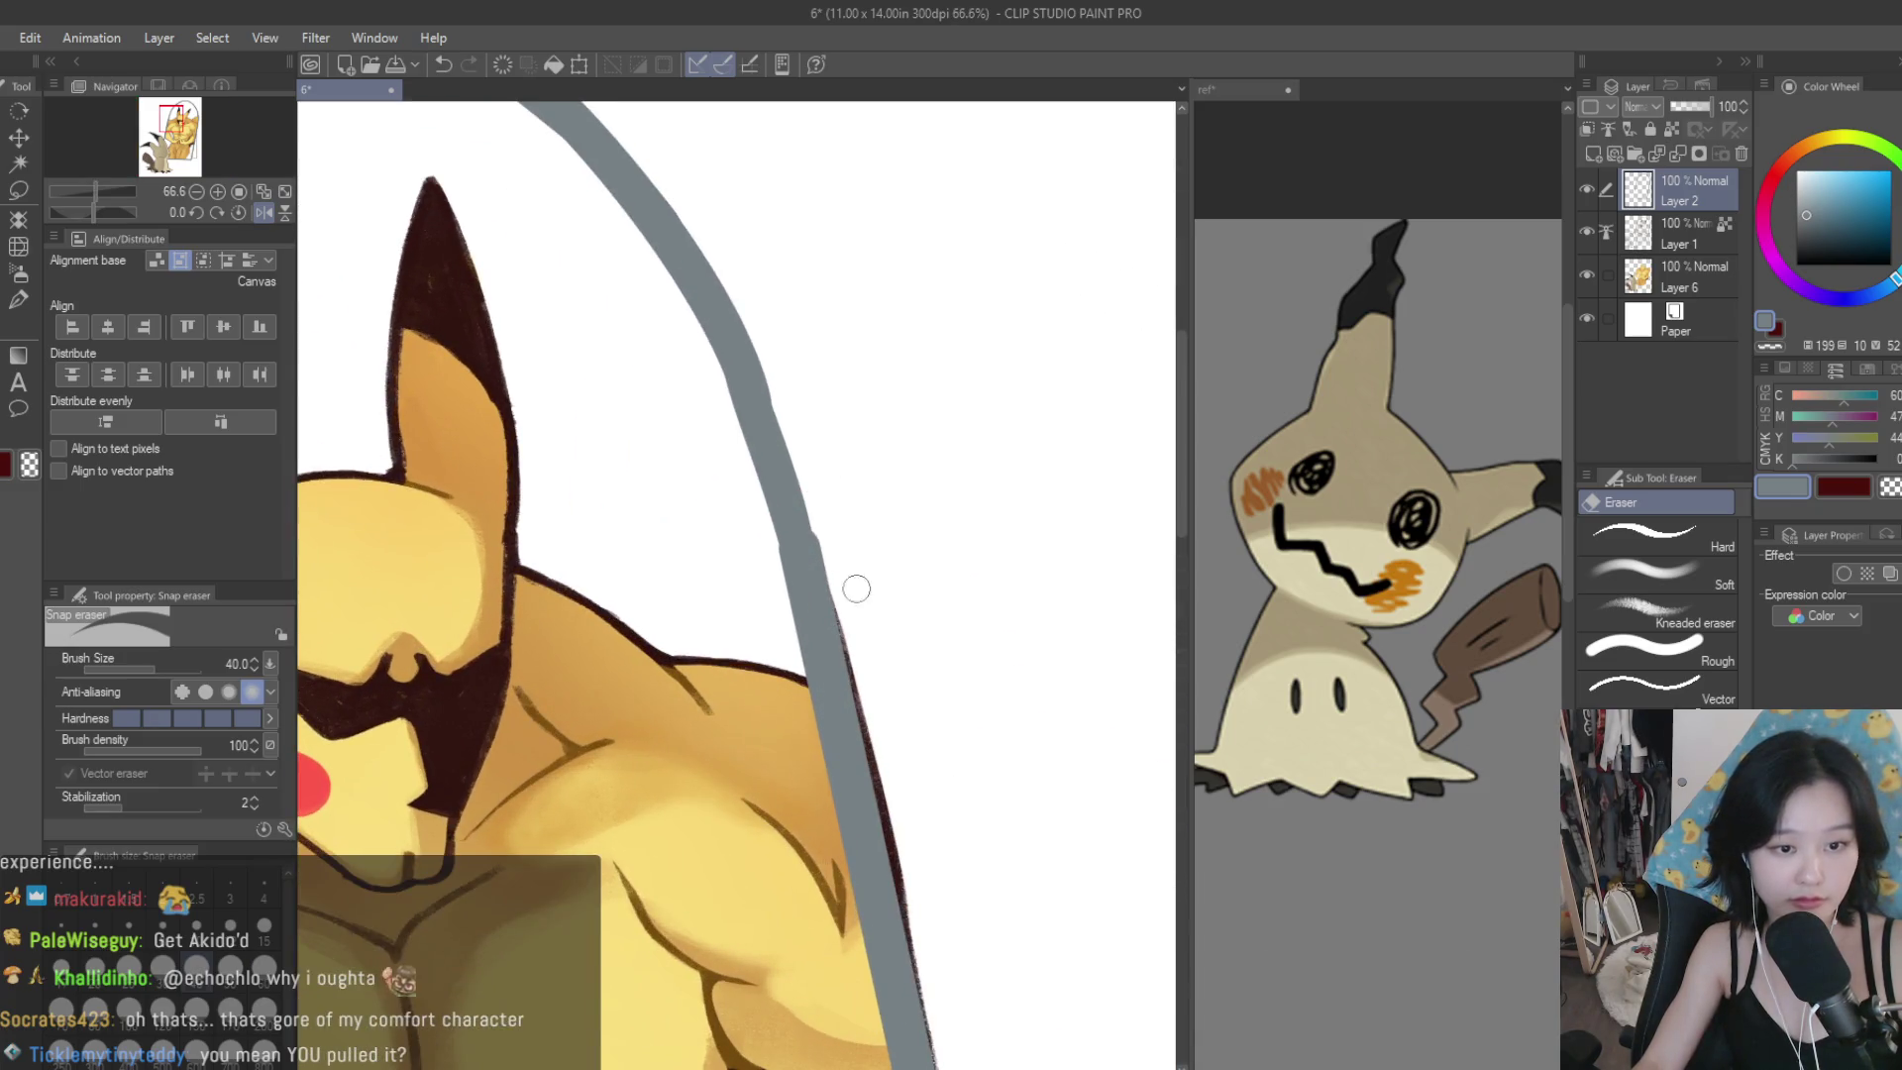
scroll(852, 585, "down", 2)
scroll(919, 867, "up", 2)
scroll(919, 867, "up", 2)
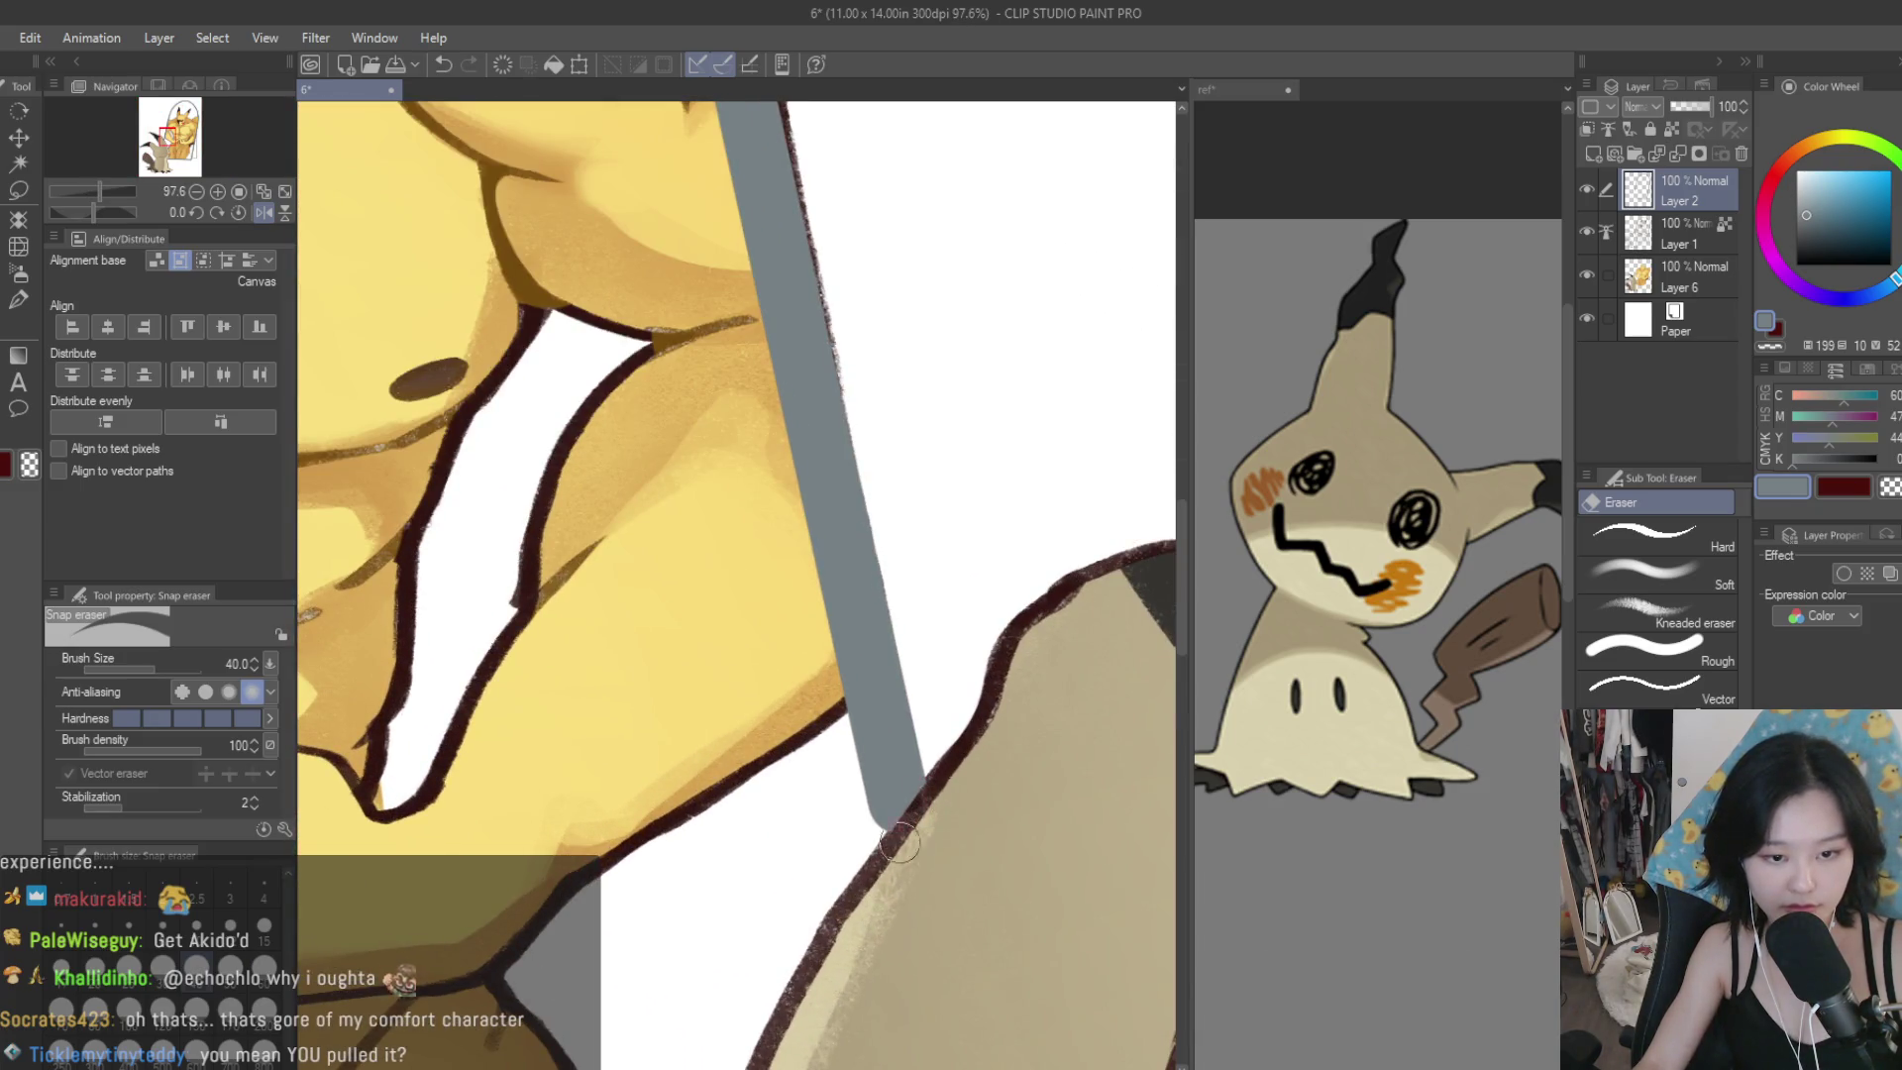
scroll(899, 842, "down", 4)
left_click(1714, 238)
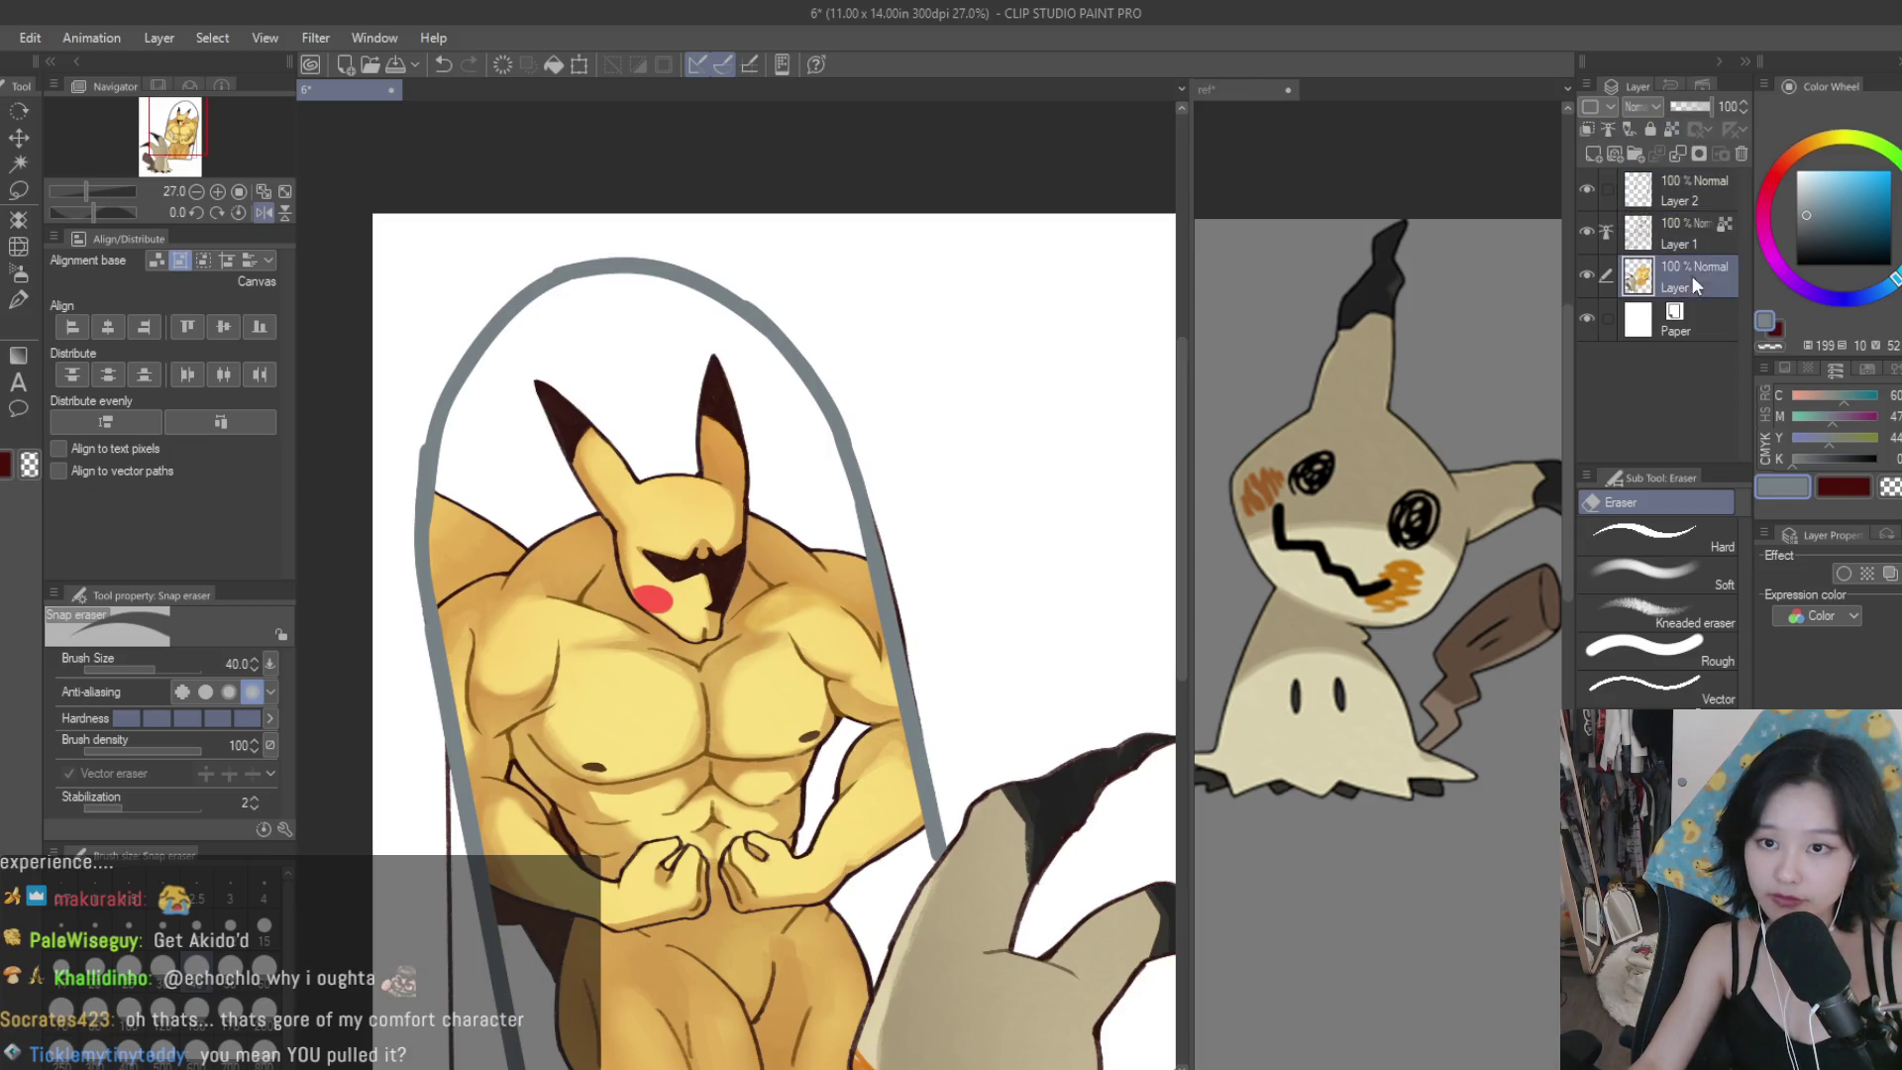
scroll(853, 488, "up", 3)
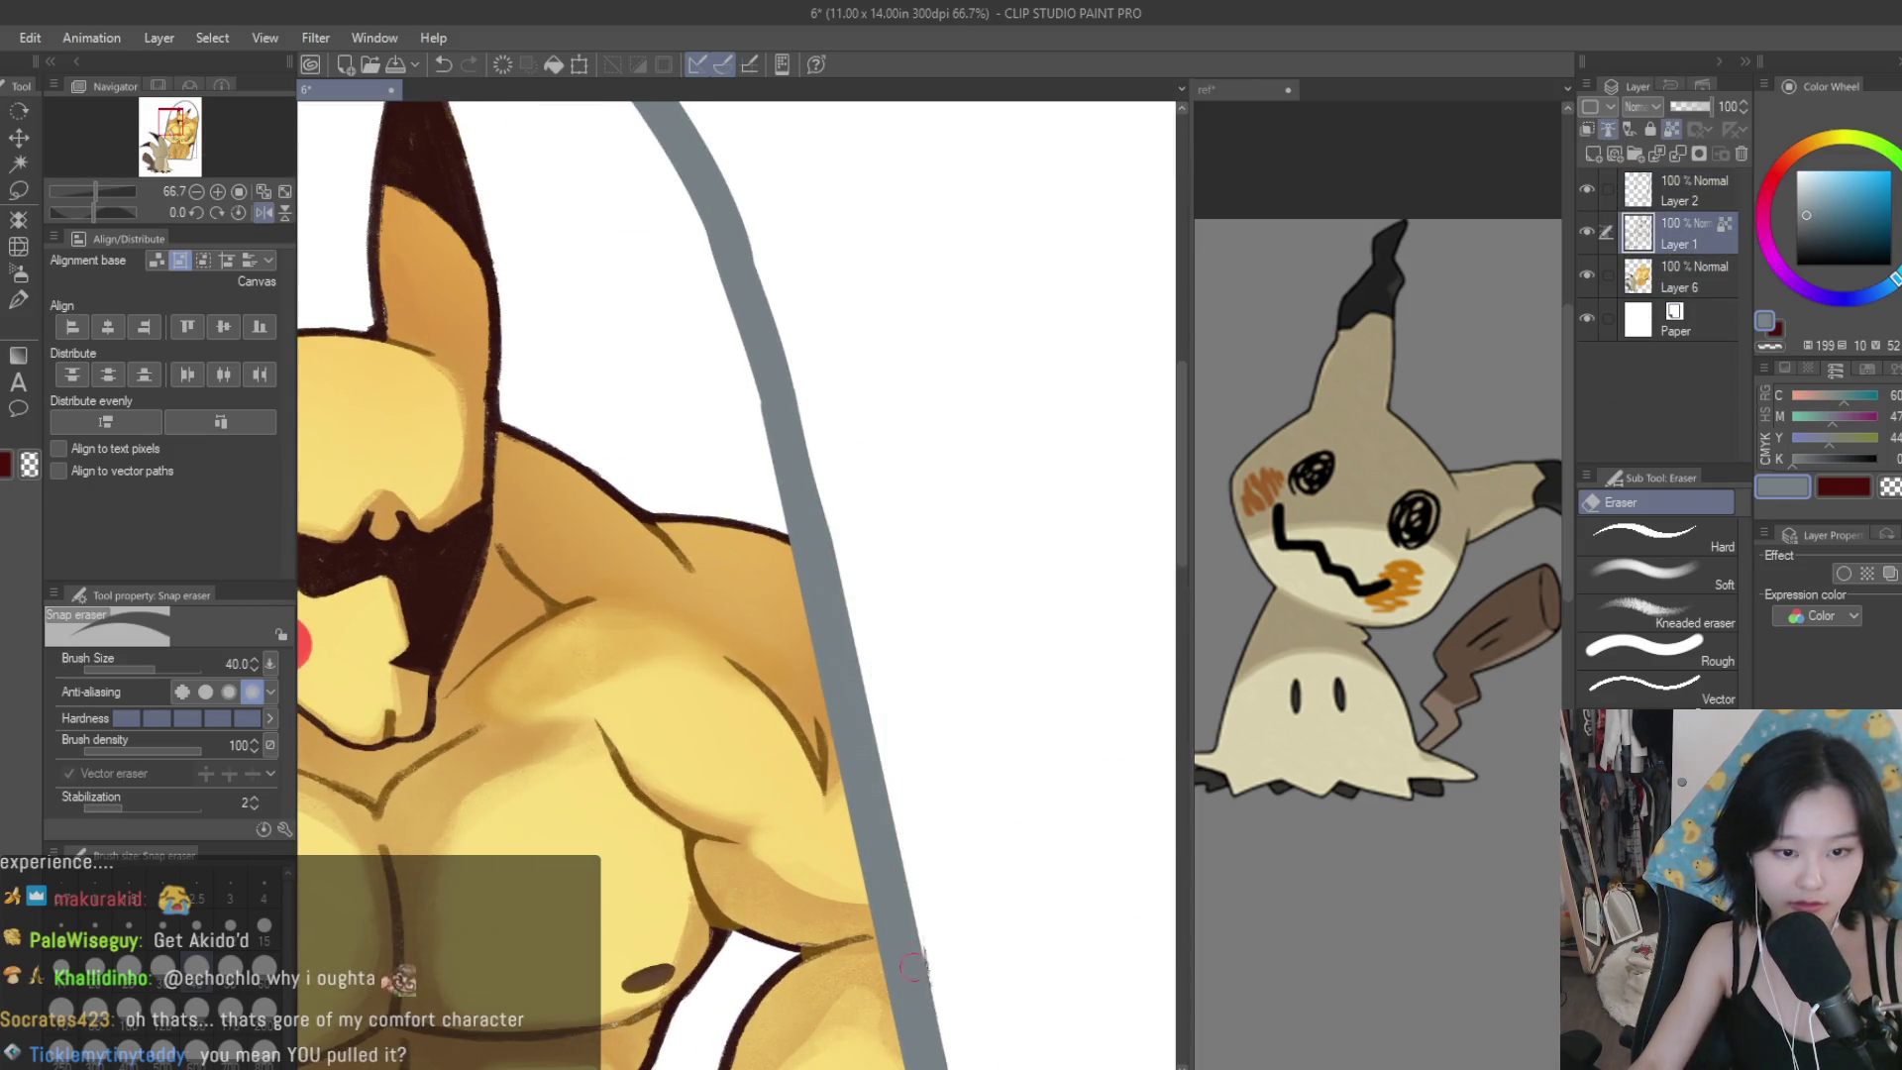
scroll(768, 310, "down", 6)
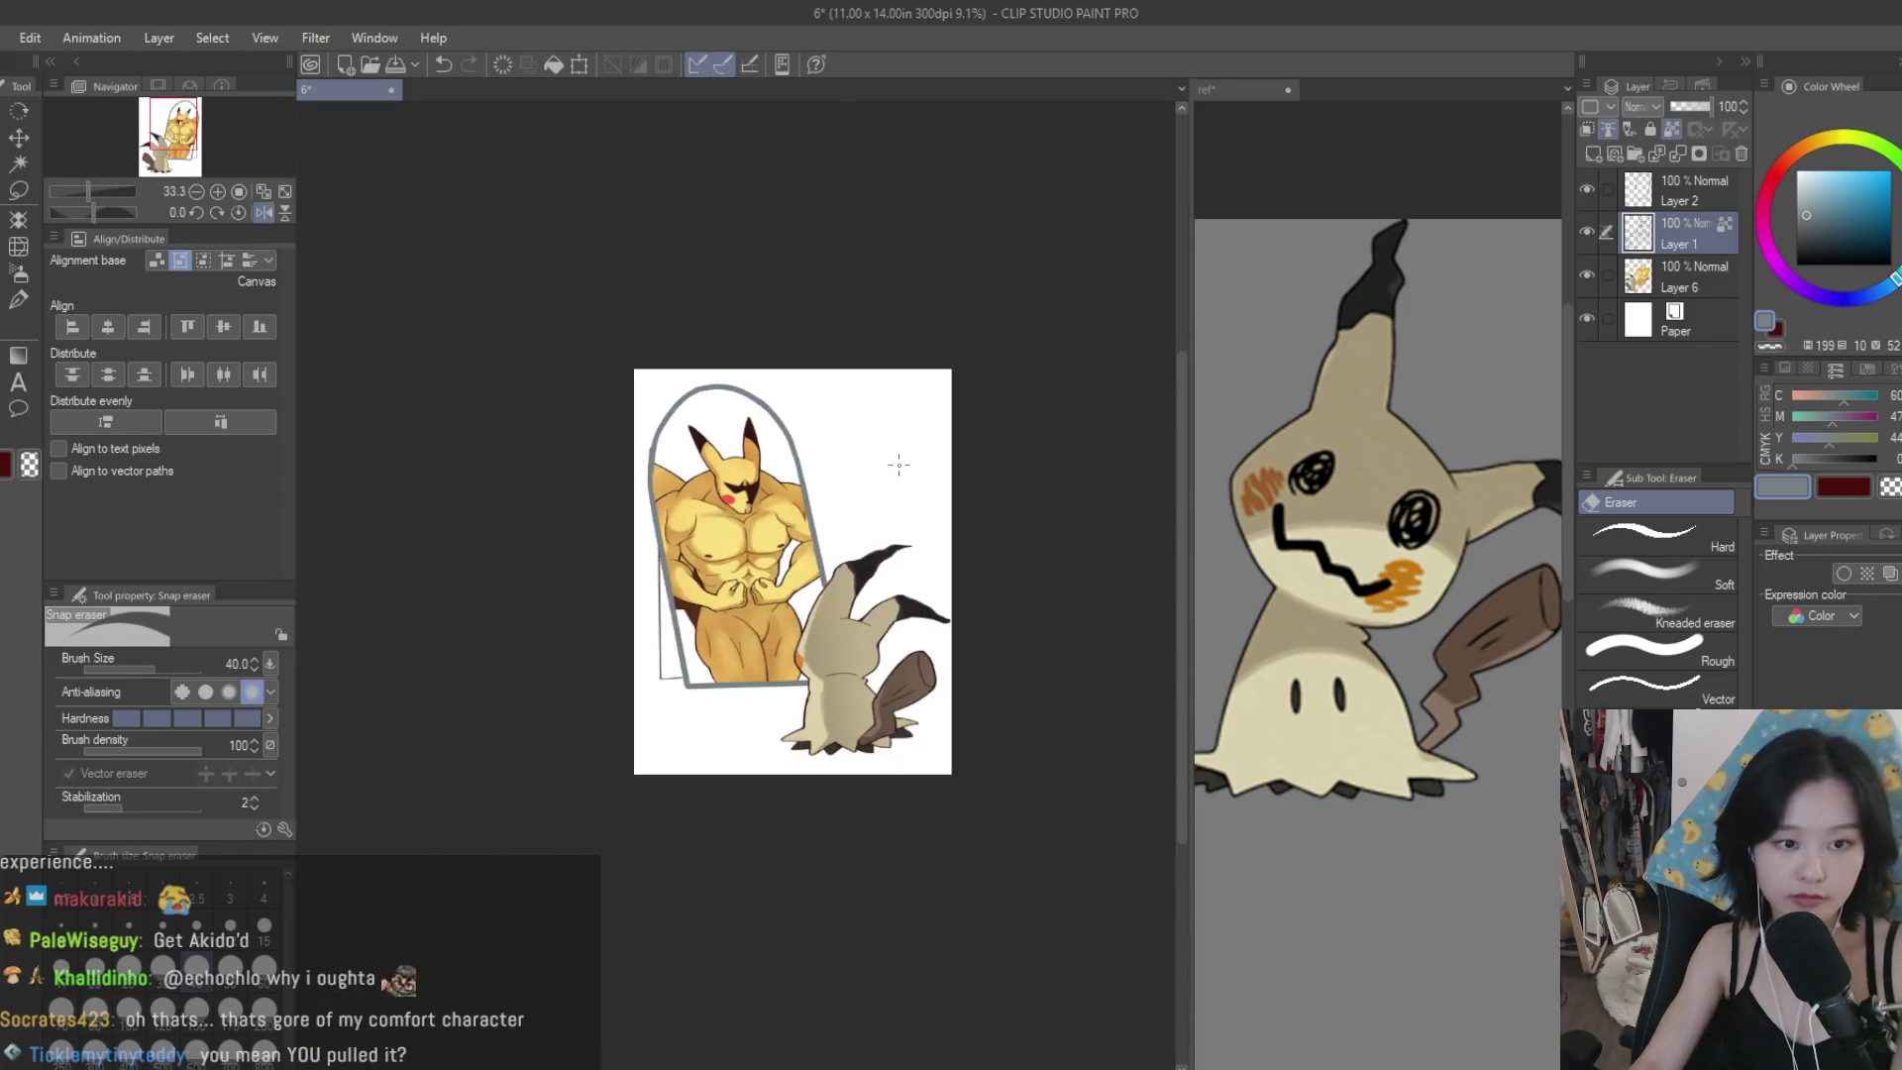
key("h")
scroll(926, 449, "up", 1)
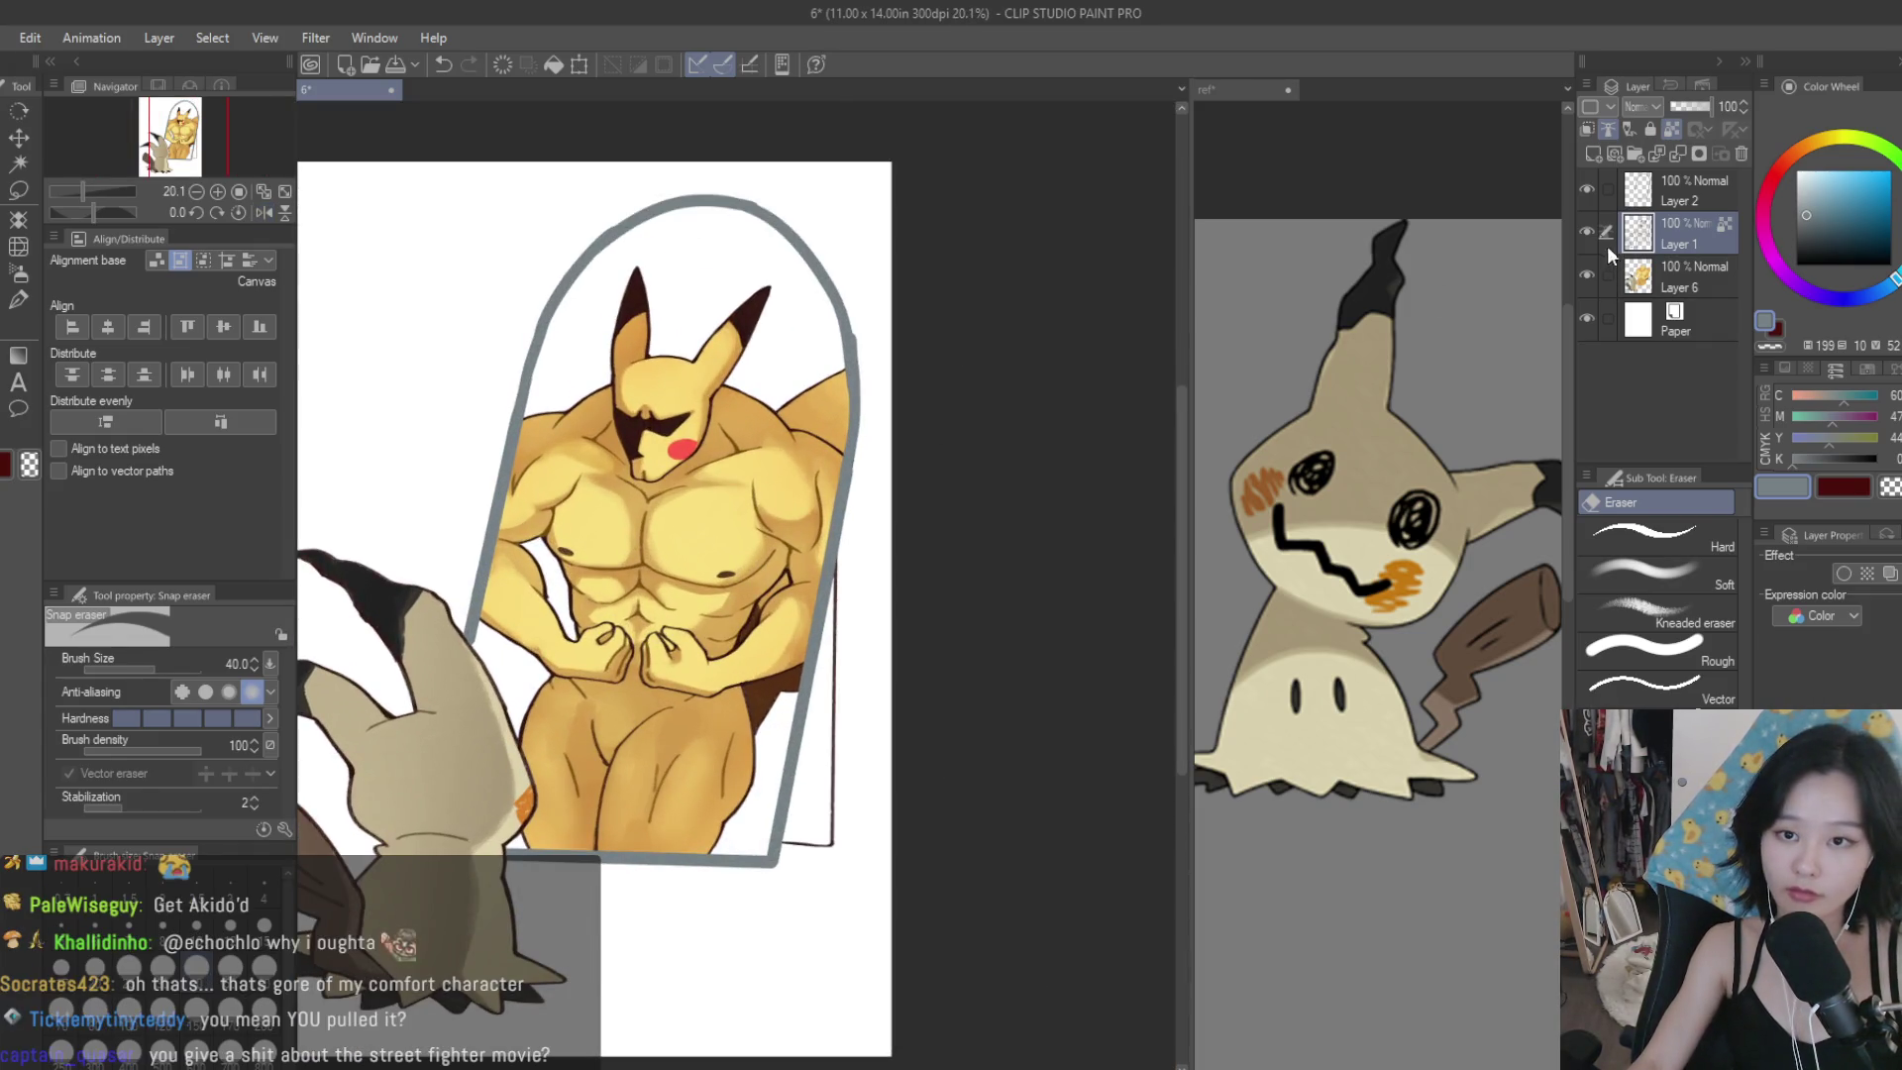
left_click(1607, 129)
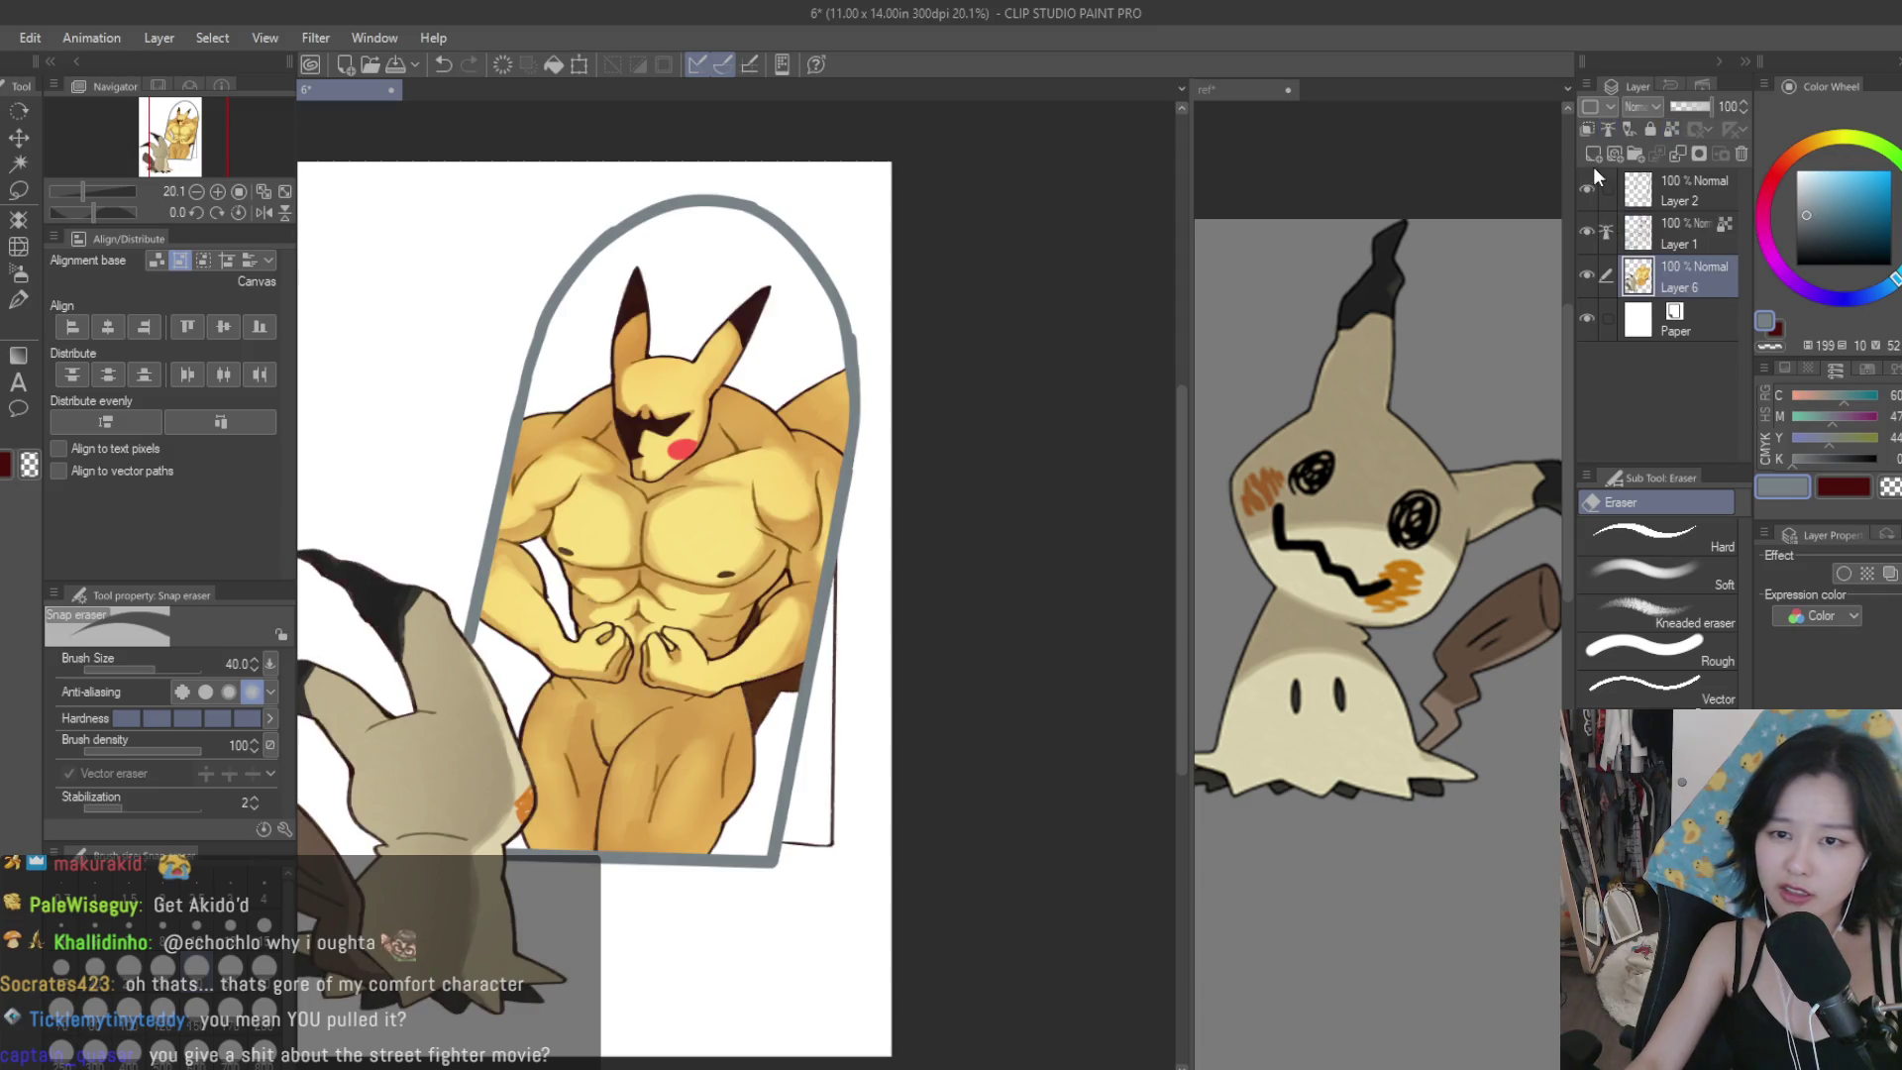
Add Layer 3 and set Fill to refer to other layers, deleting the unused Layer 2.
left_click(1592, 154)
left_click(18, 273)
left_click(1588, 230)
left_click(1588, 230)
left_click(1588, 192)
left_click(1588, 192)
left_click(1718, 203)
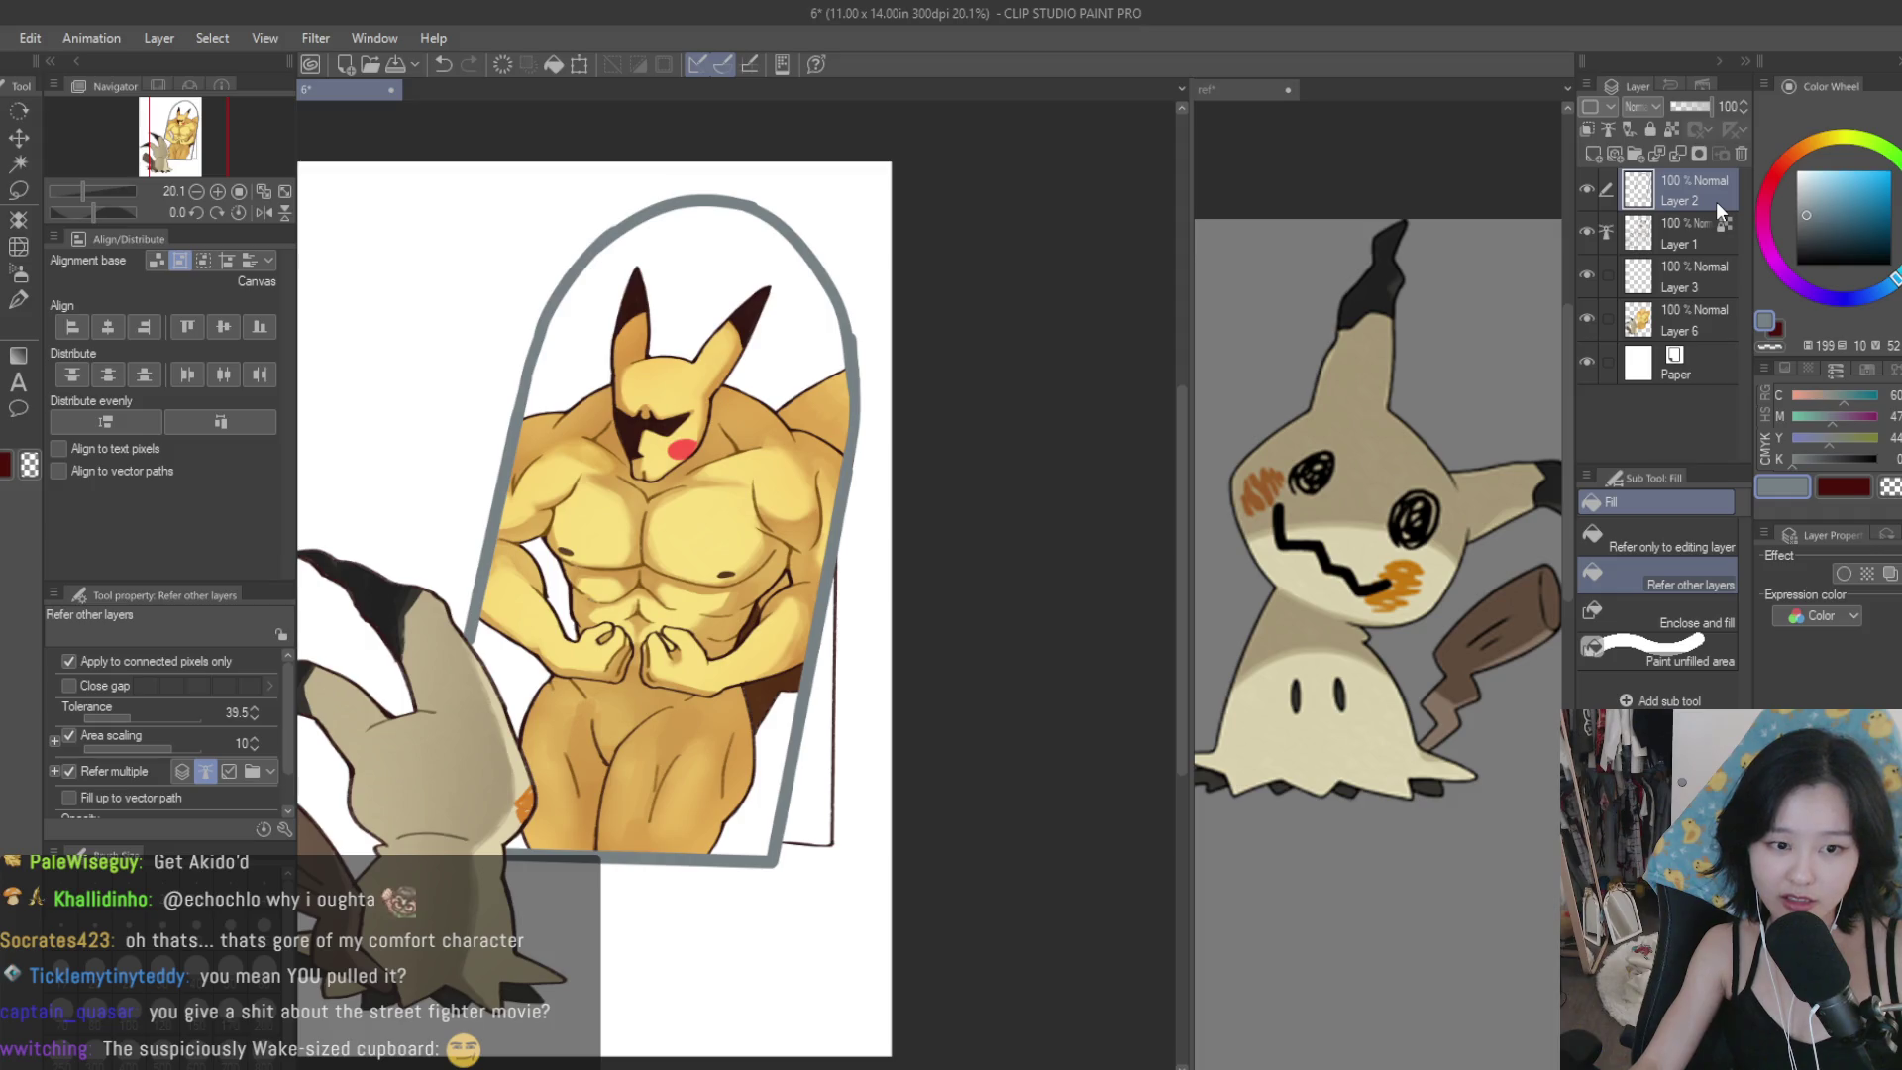
left_click(1741, 154)
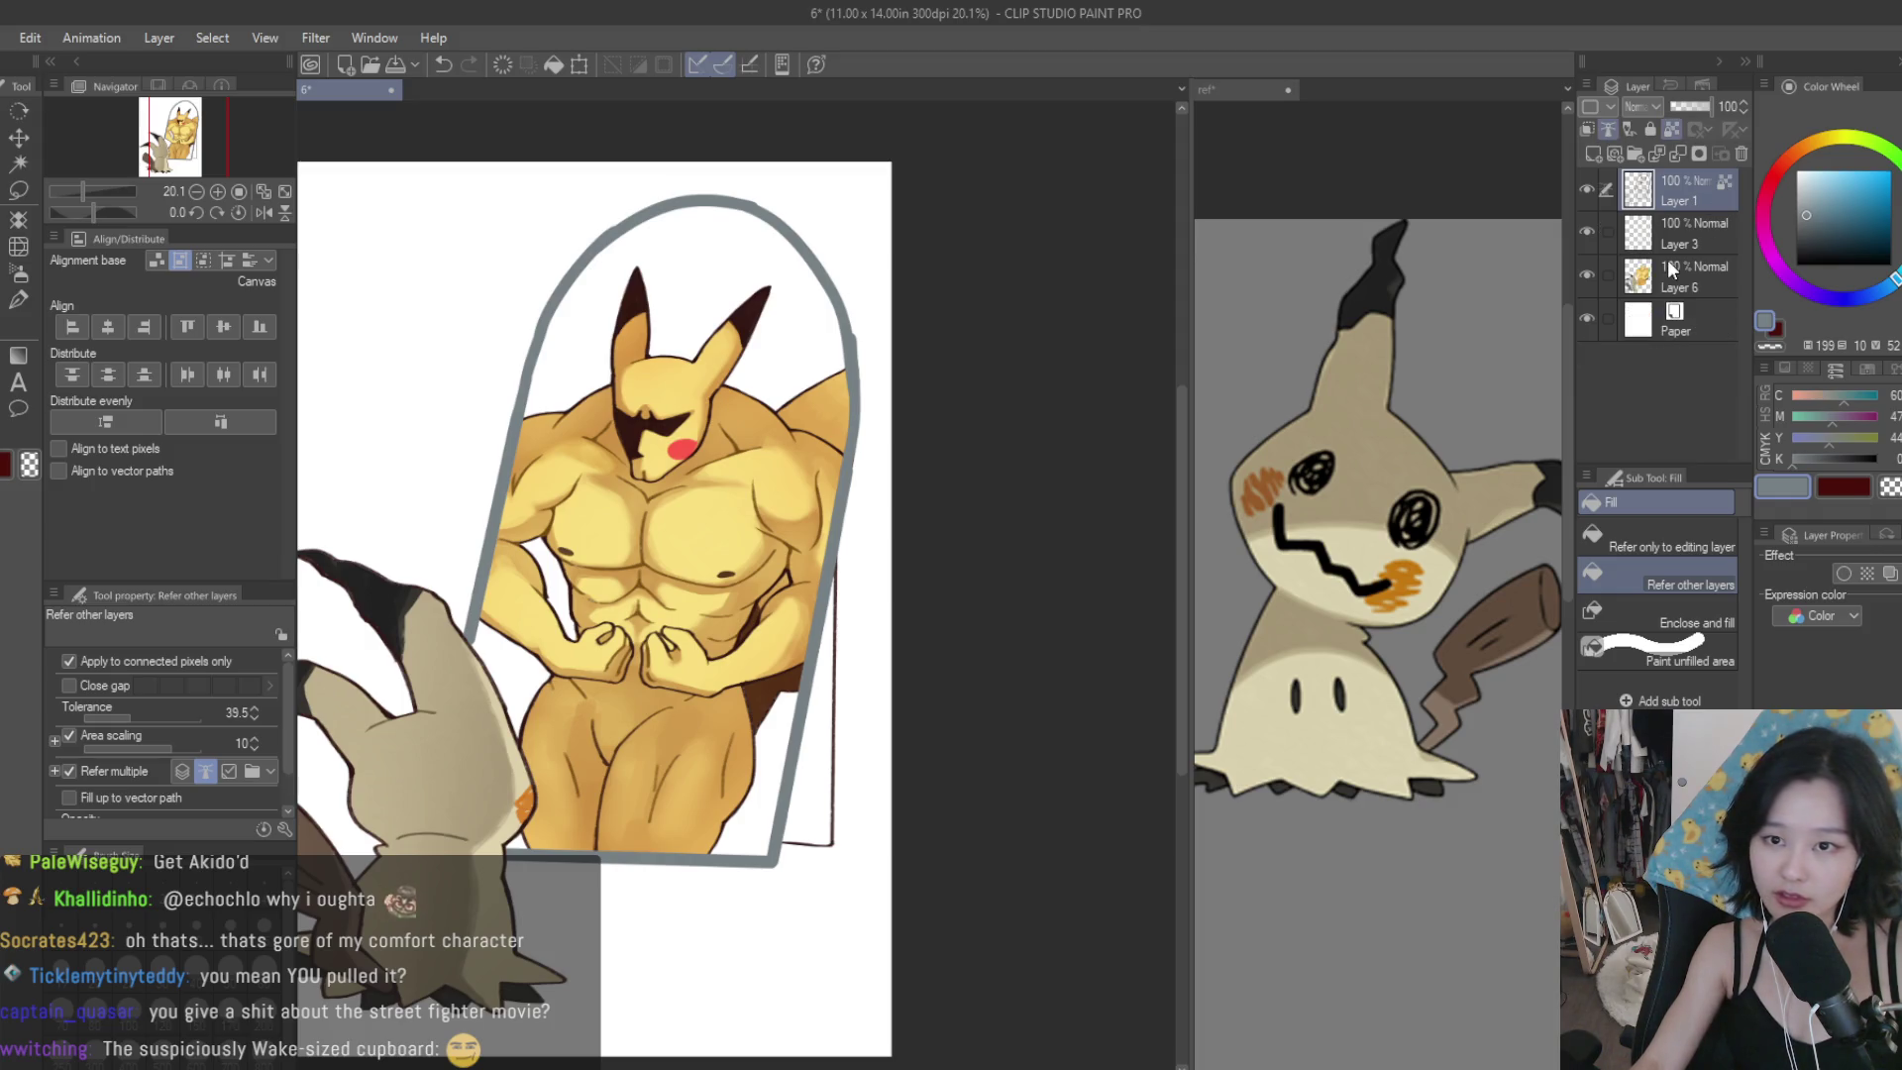
left_click(1650, 233)
Fill the mirror's side edge strip with a light blue-grey.
left_click(1803, 210)
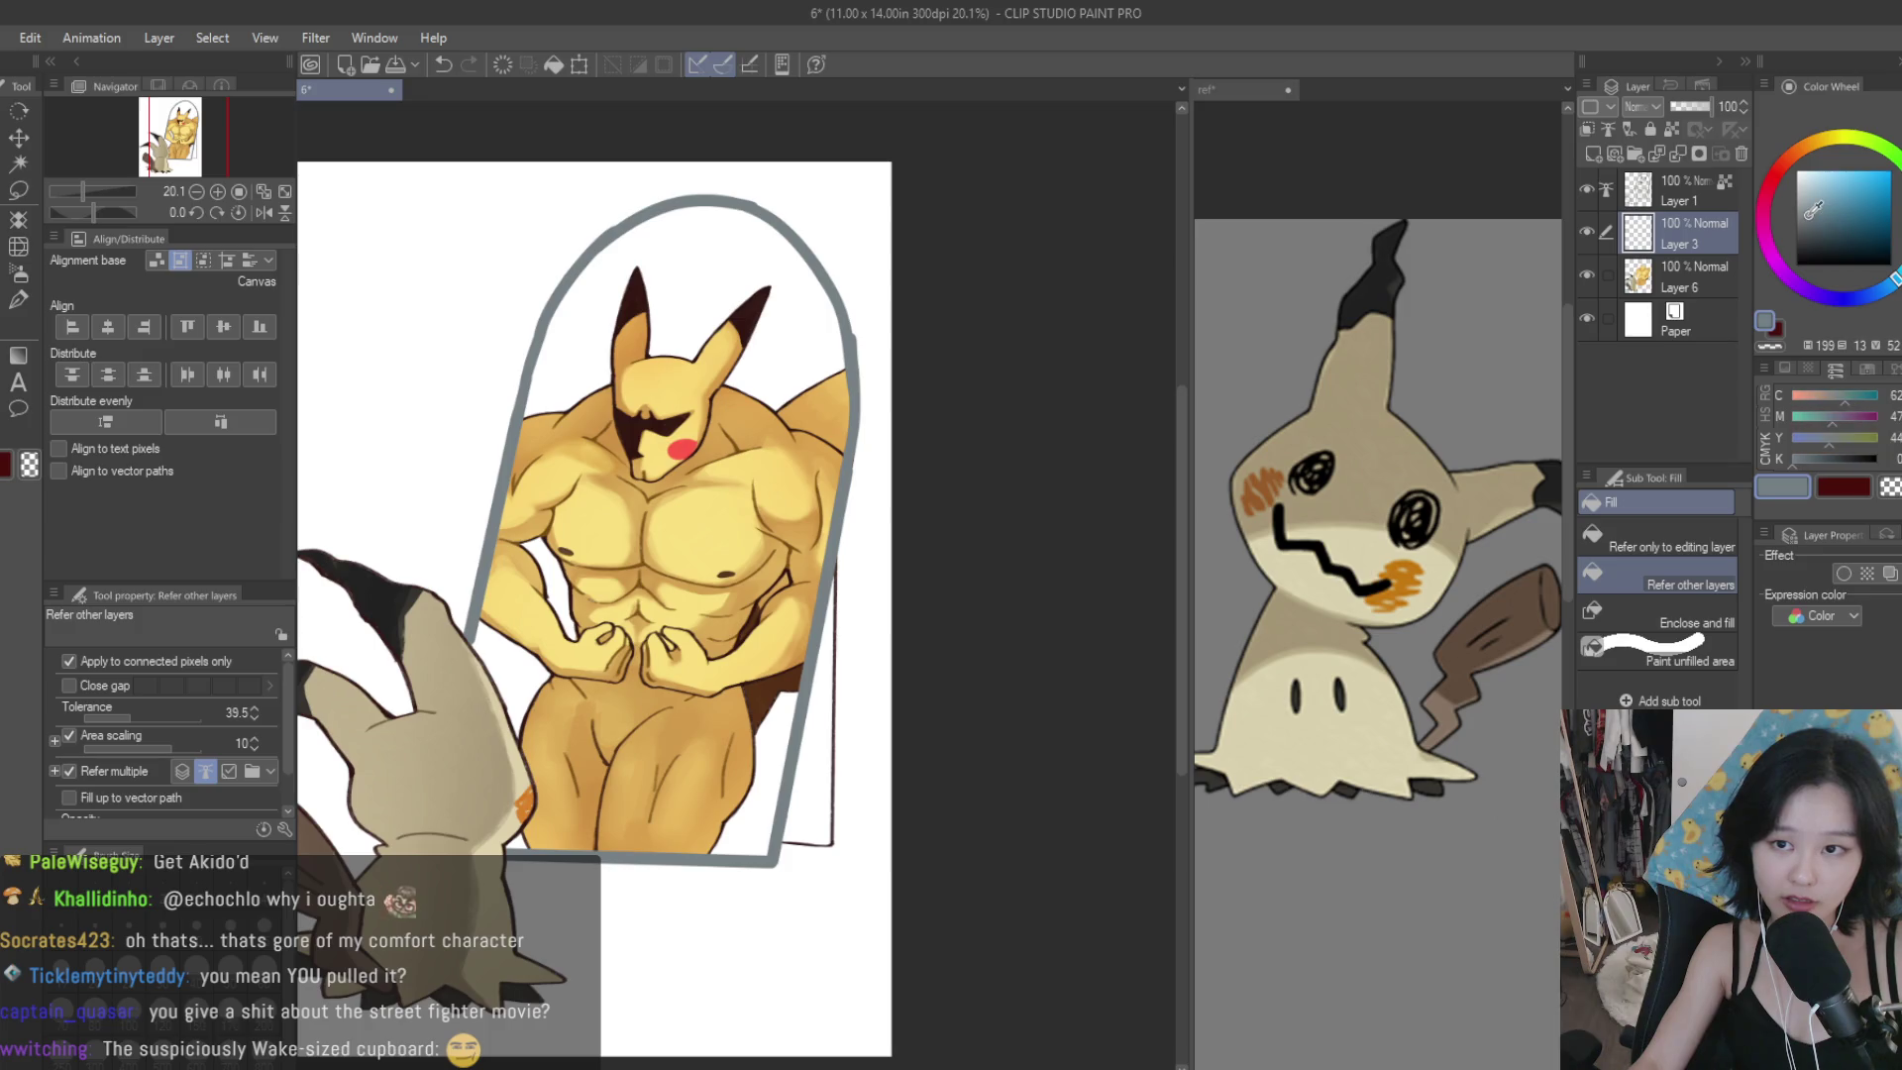
left_click_drag(1808, 205, 1831, 209)
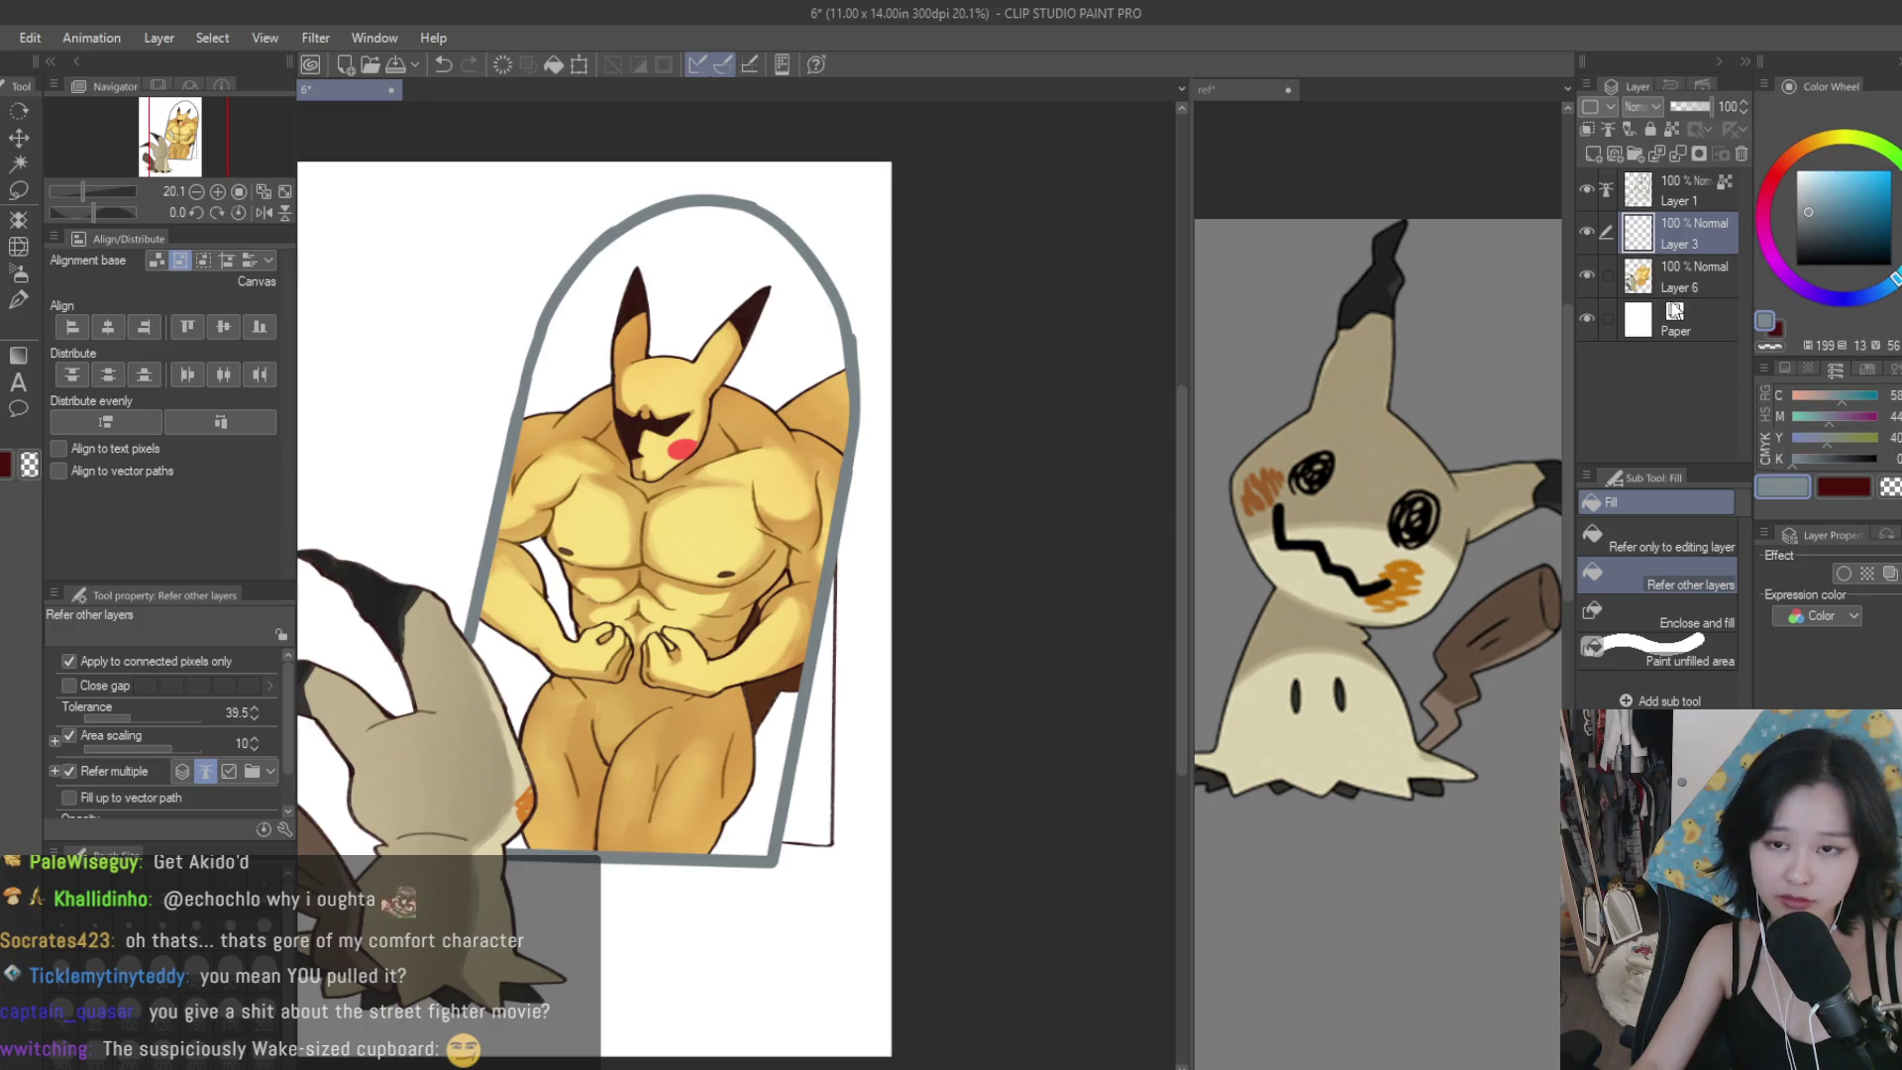
scroll(831, 793, "up", 3)
left_click(1803, 186)
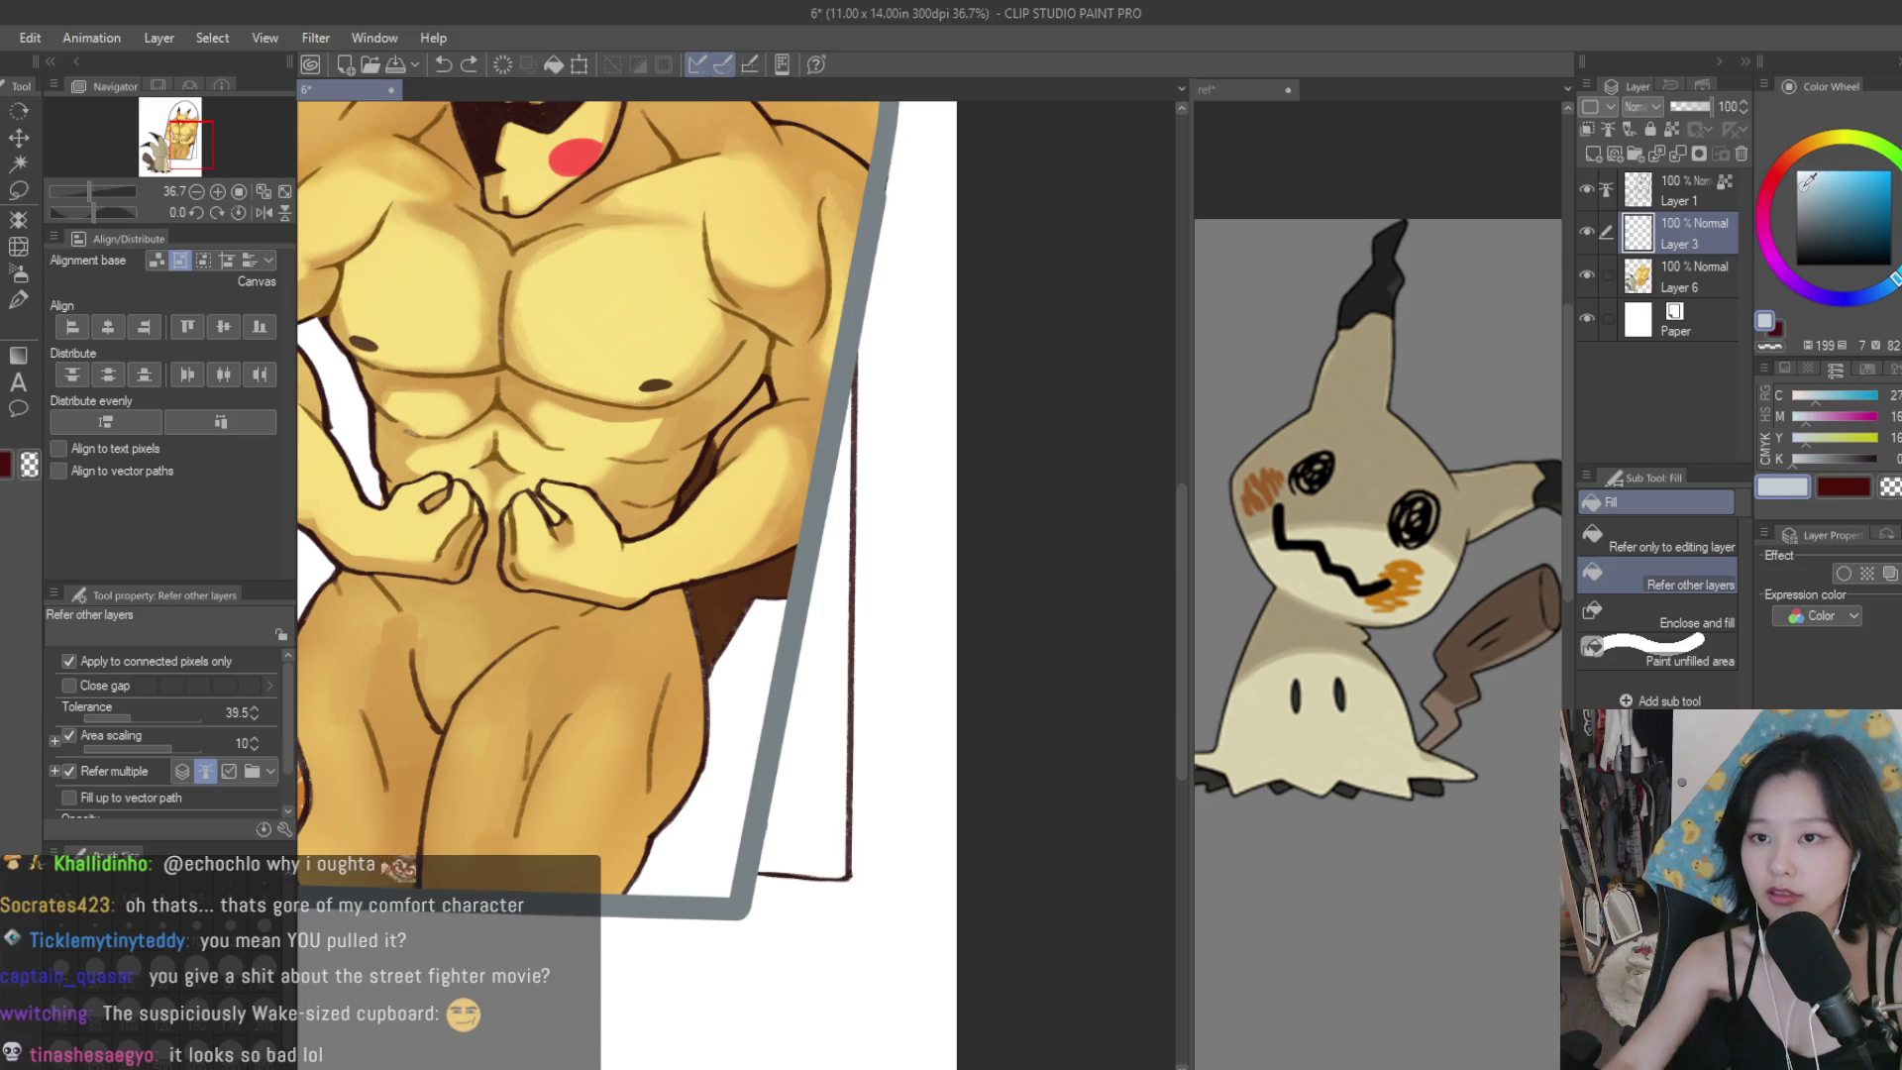
left_click(813, 755)
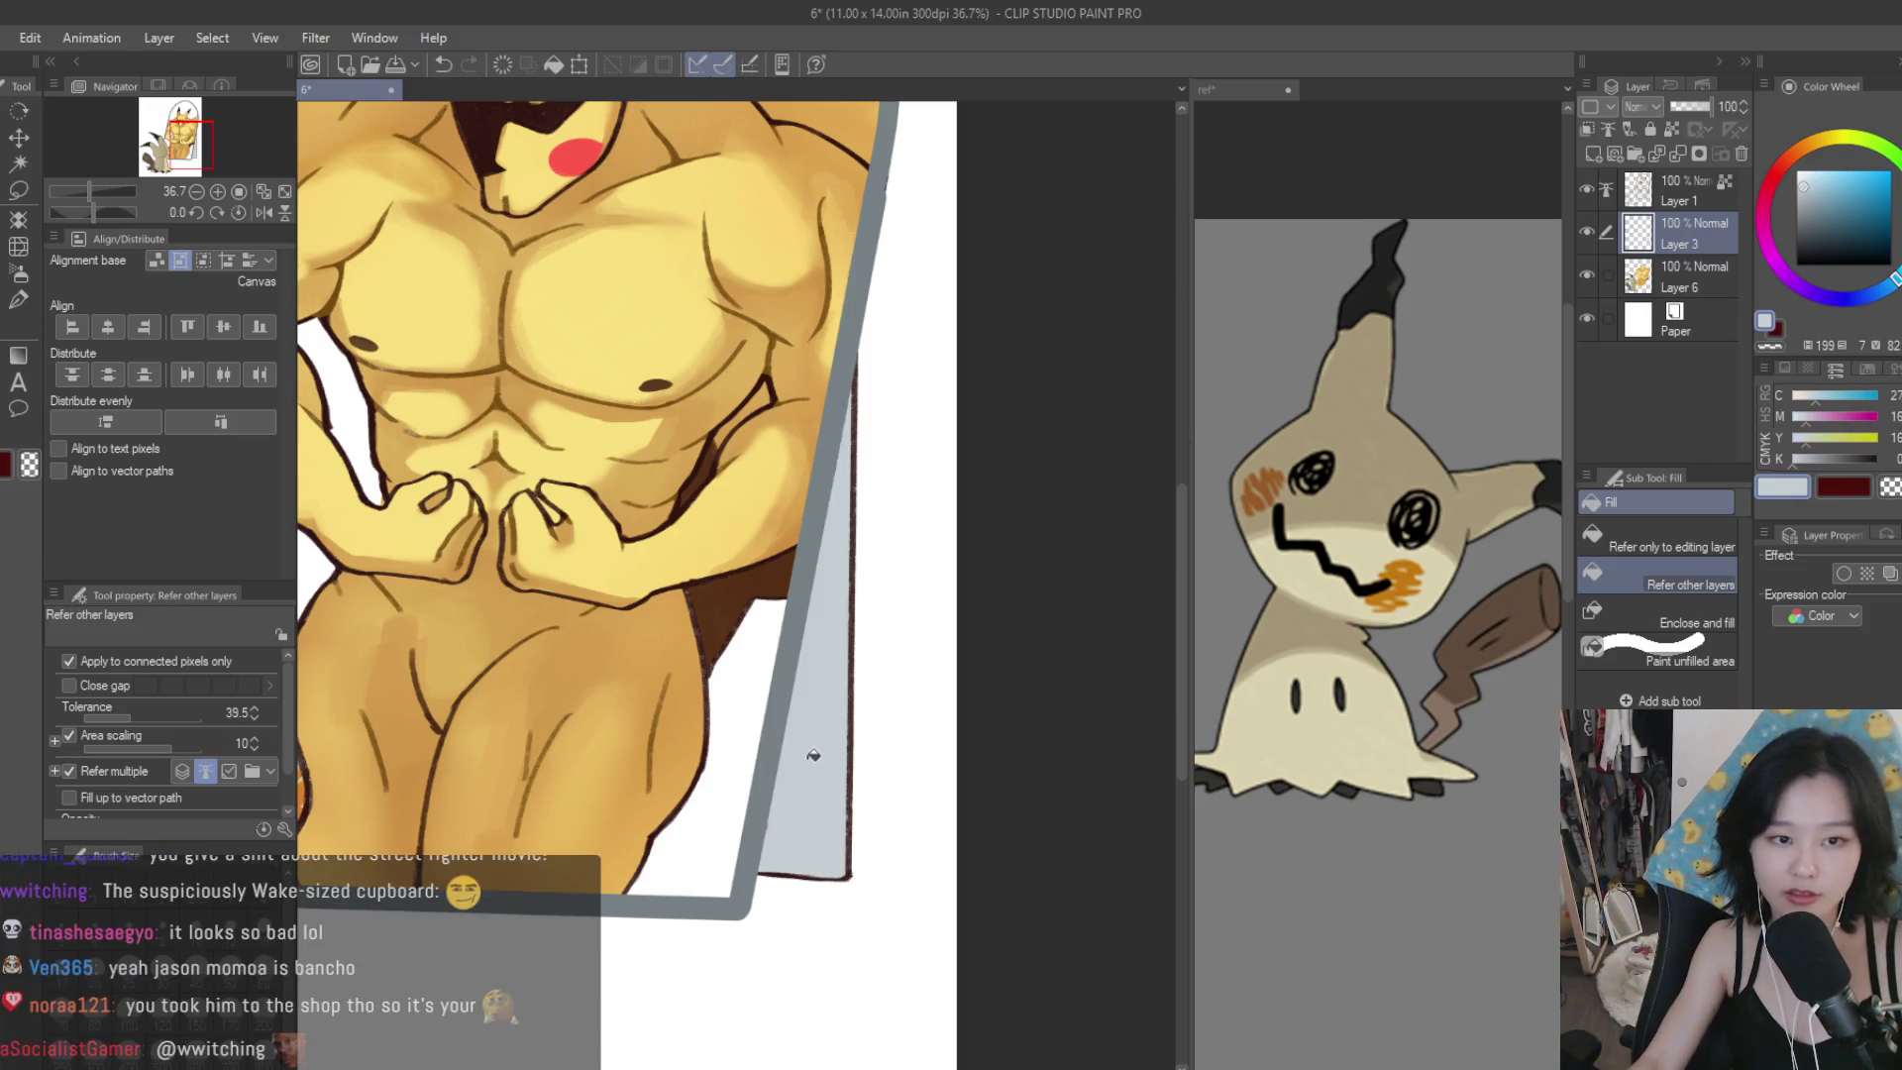
Shade the strip with darker grey pen strokes and a size-400 soft airbrush.
left_click(1801, 205)
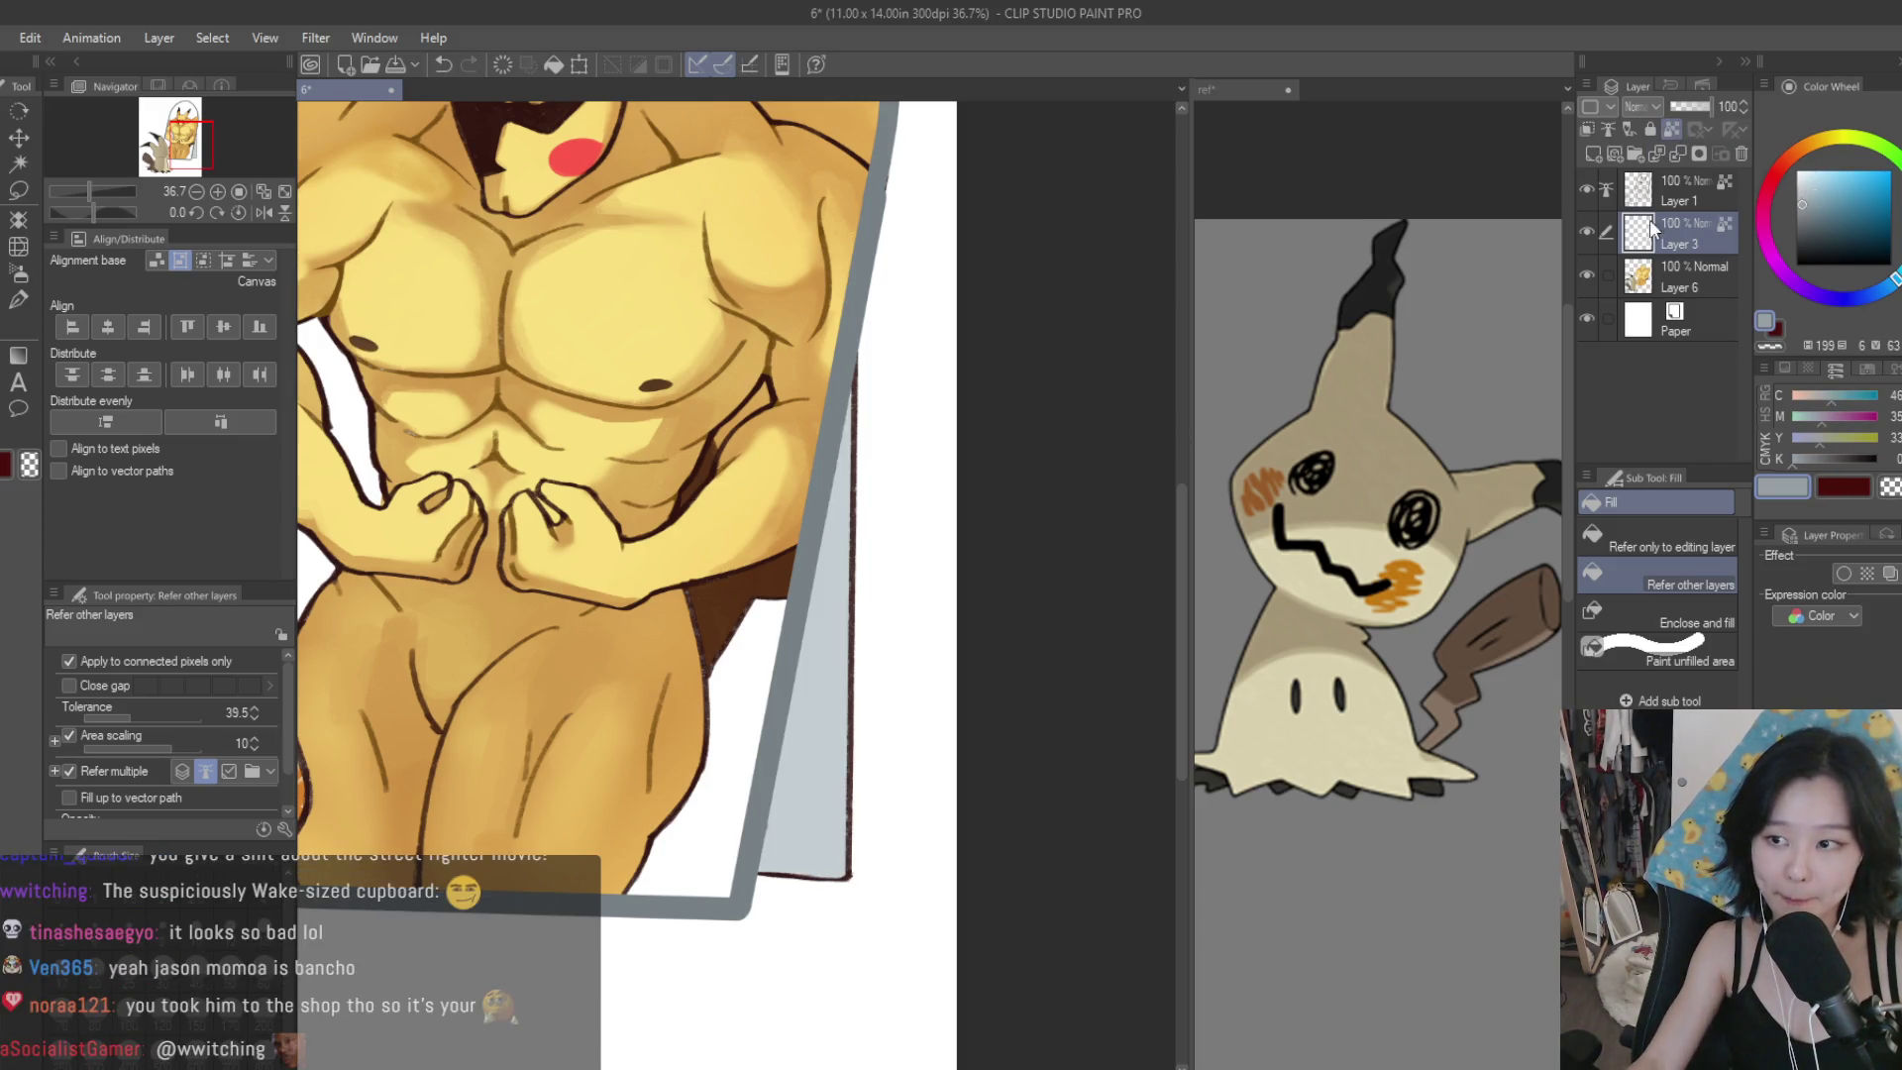
left_click(12, 301)
mouse_move(814, 590)
left_mouse_down()
mouse_move(848, 642)
mouse_move(847, 847)
left_mouse_up()
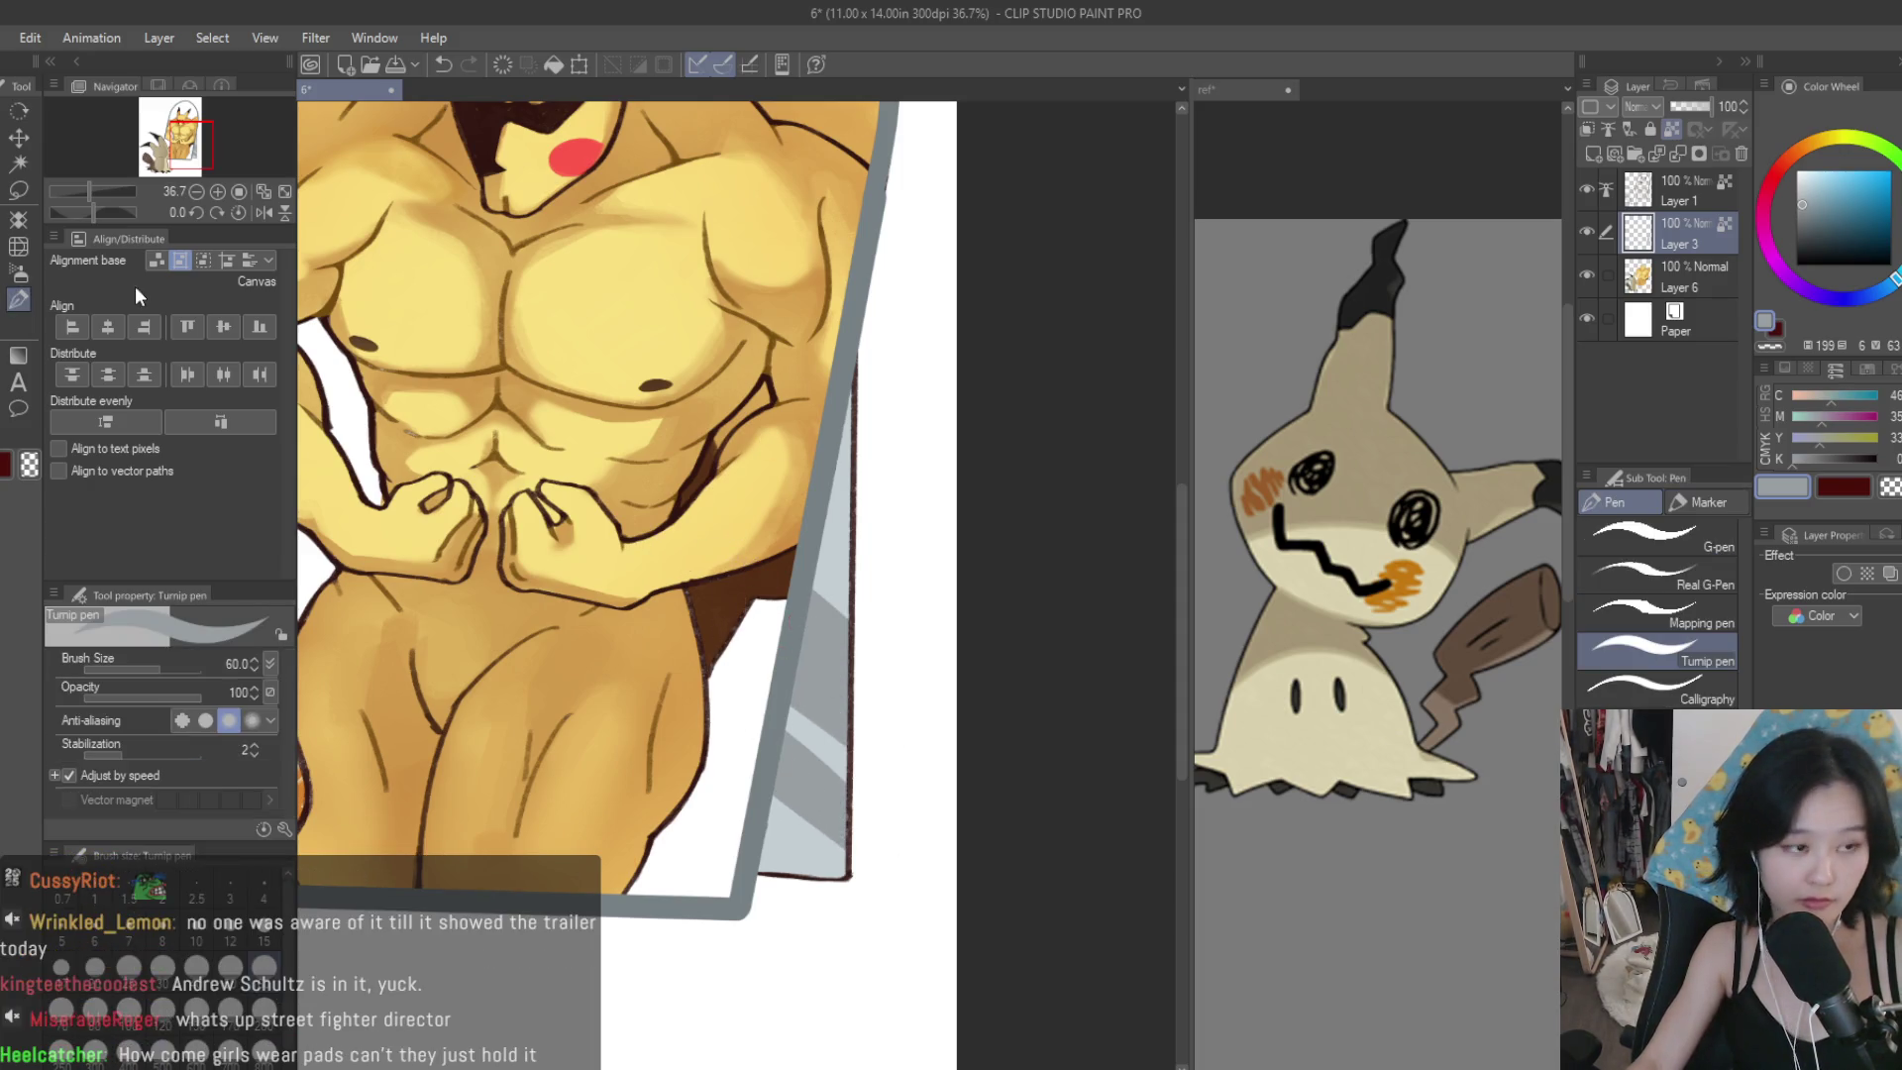
left_click(18, 274)
scroll(957, 839, "up", 1)
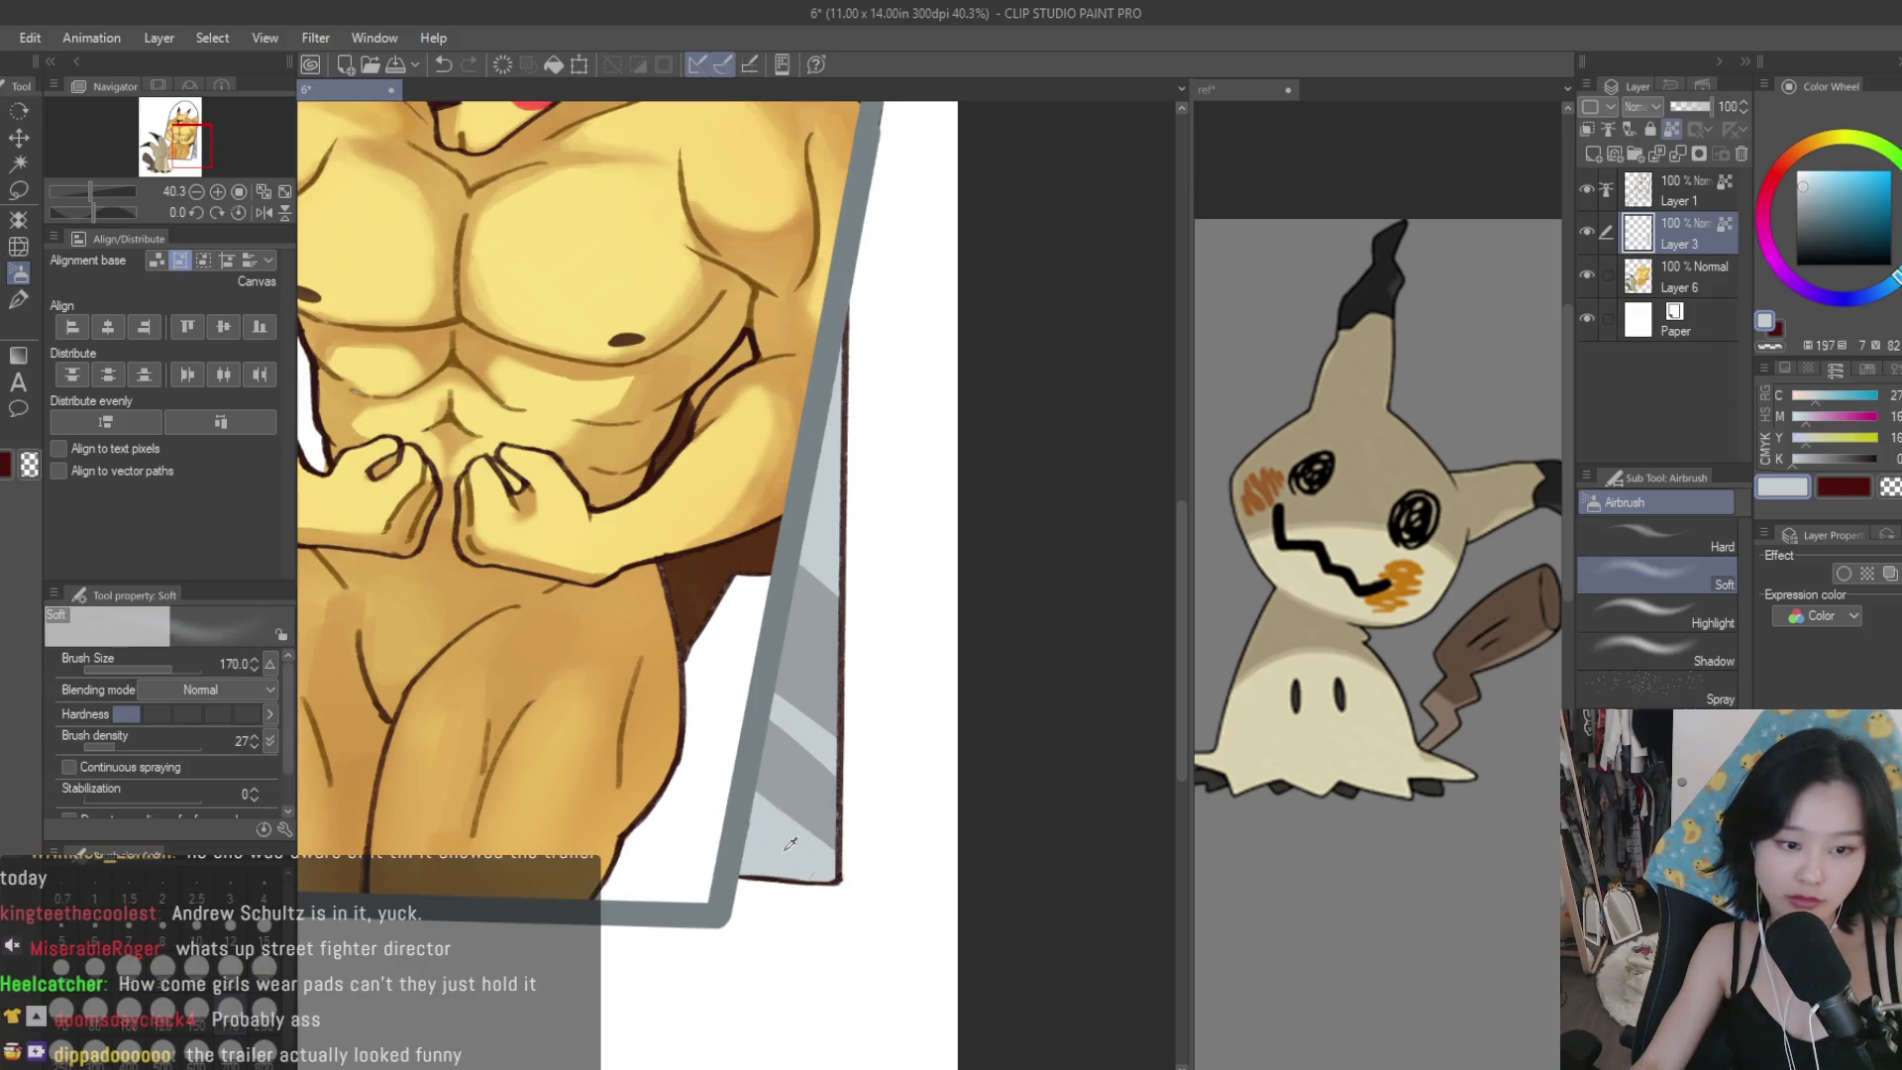
key("bracketright")
key("bracketright")
key("bracketright")
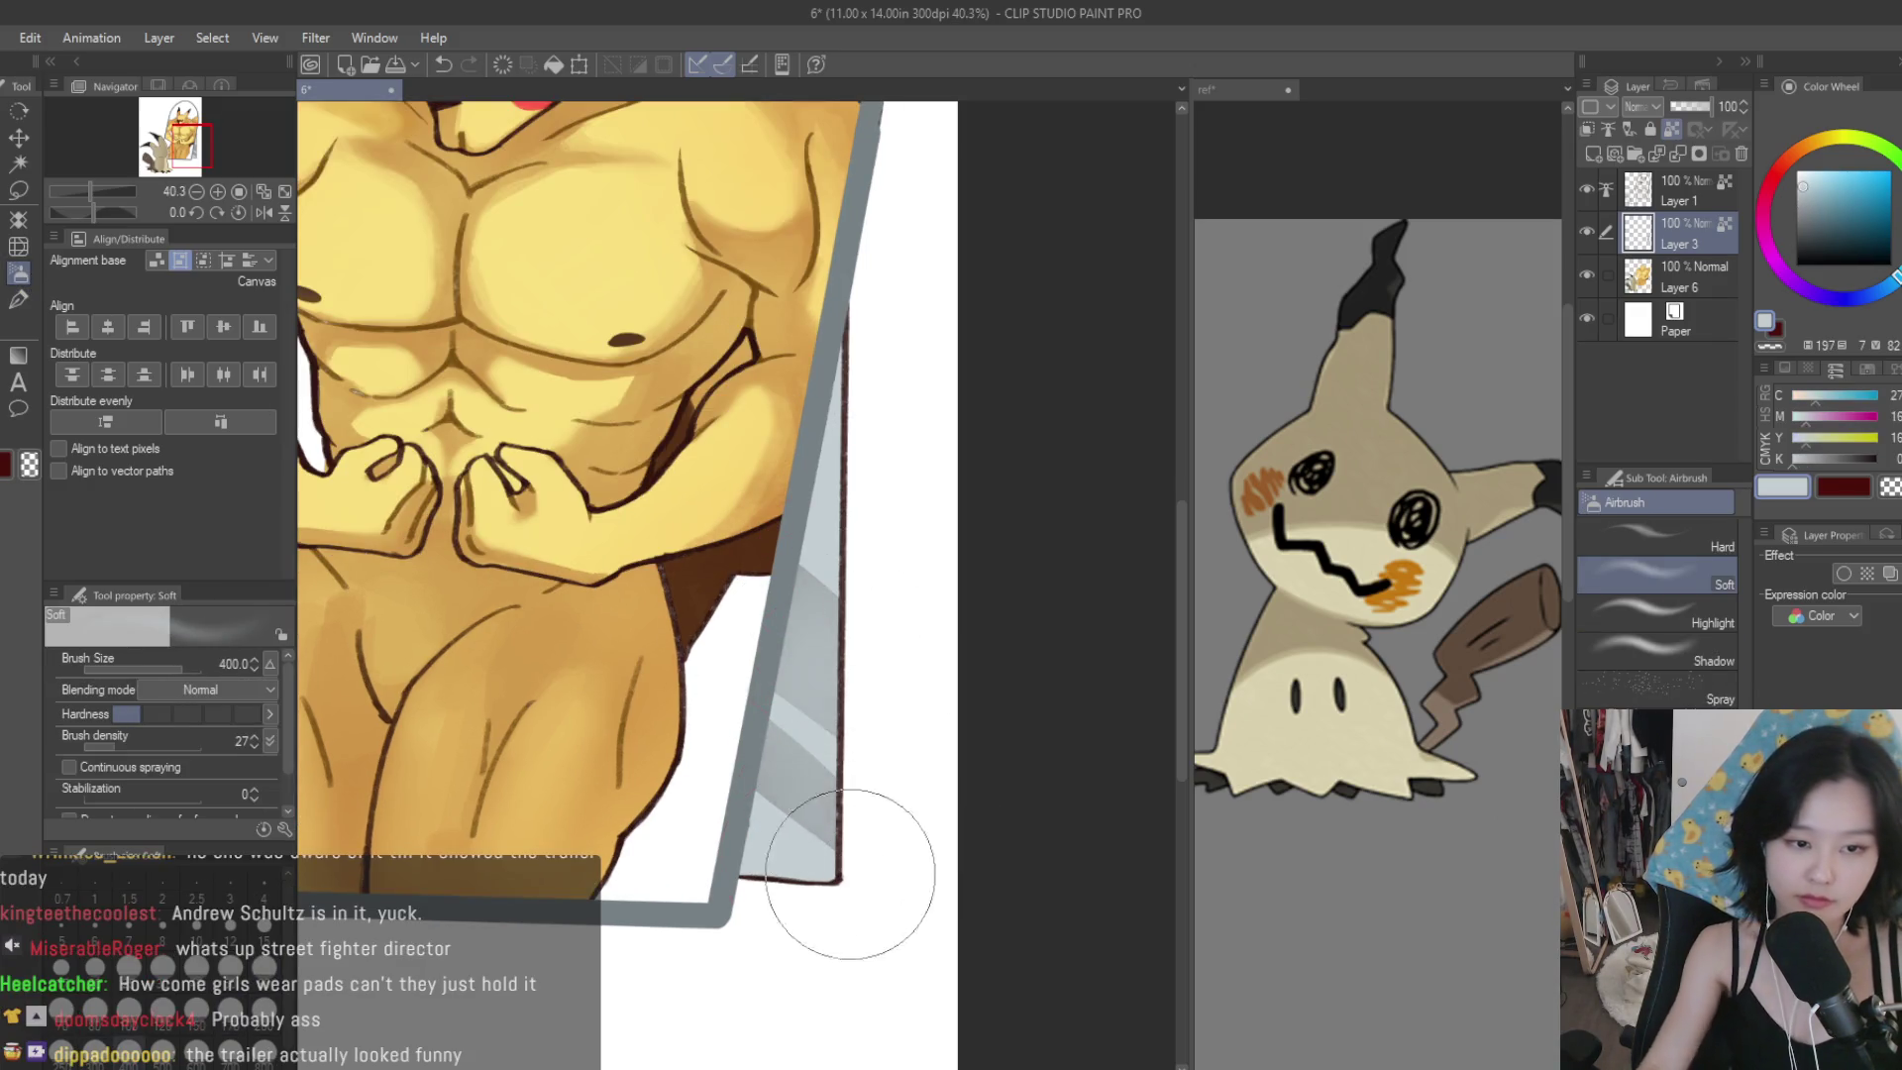
scroll(828, 552, "down", 5)
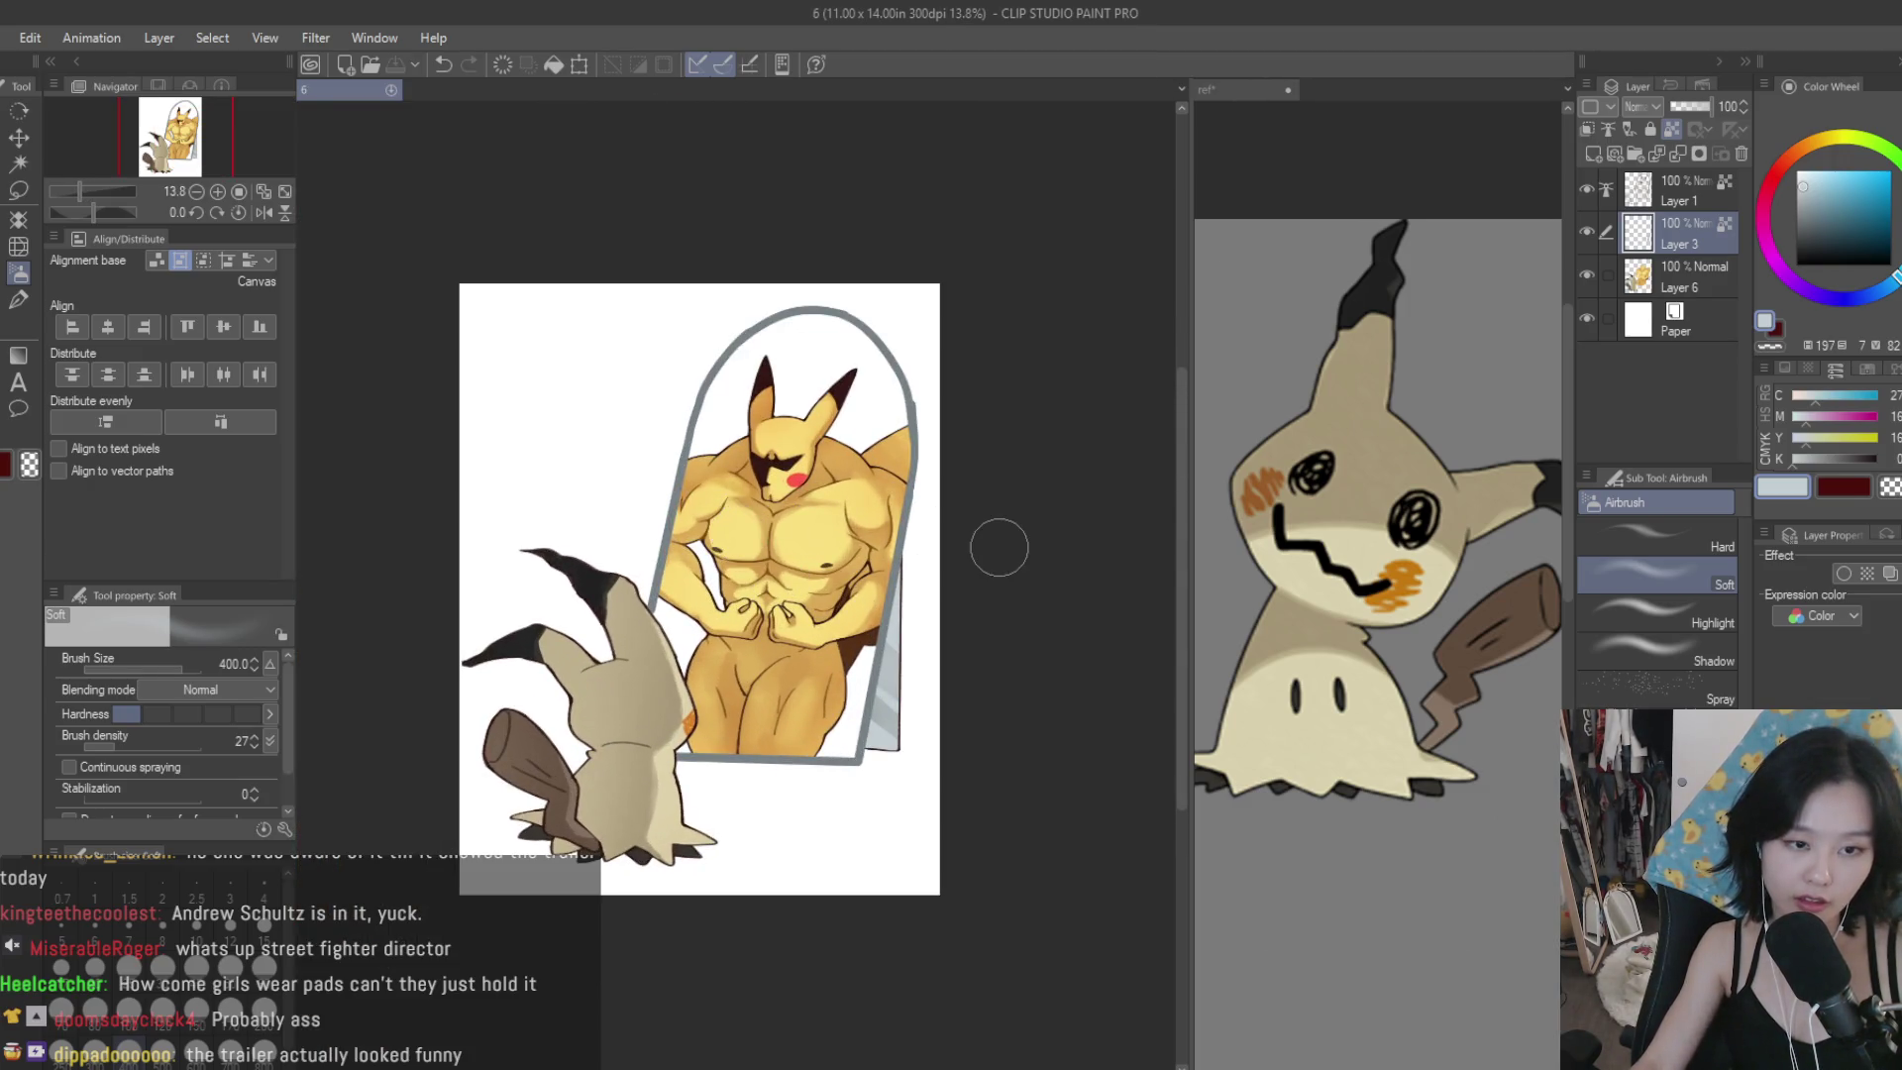
scroll(955, 396, "down", 2)
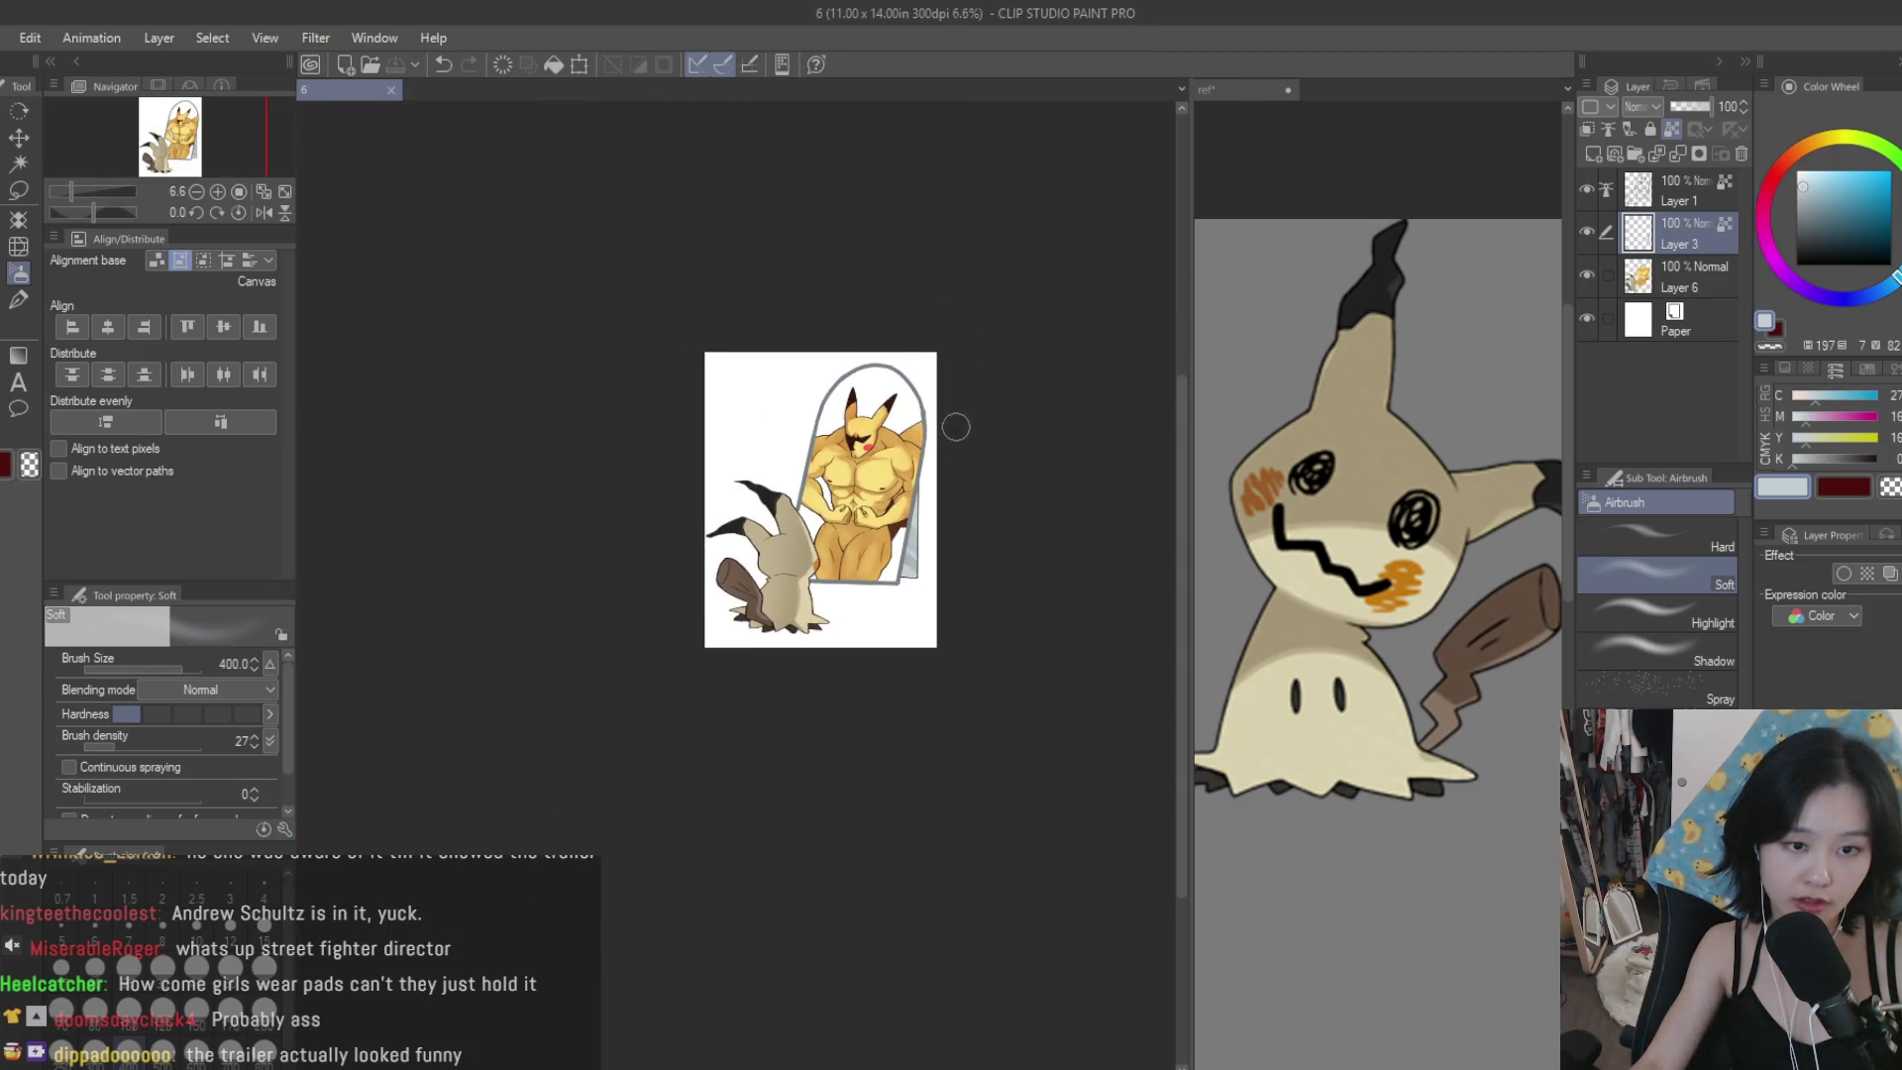
scroll(955, 427, "up", 2)
scroll(955, 390, "up", 1)
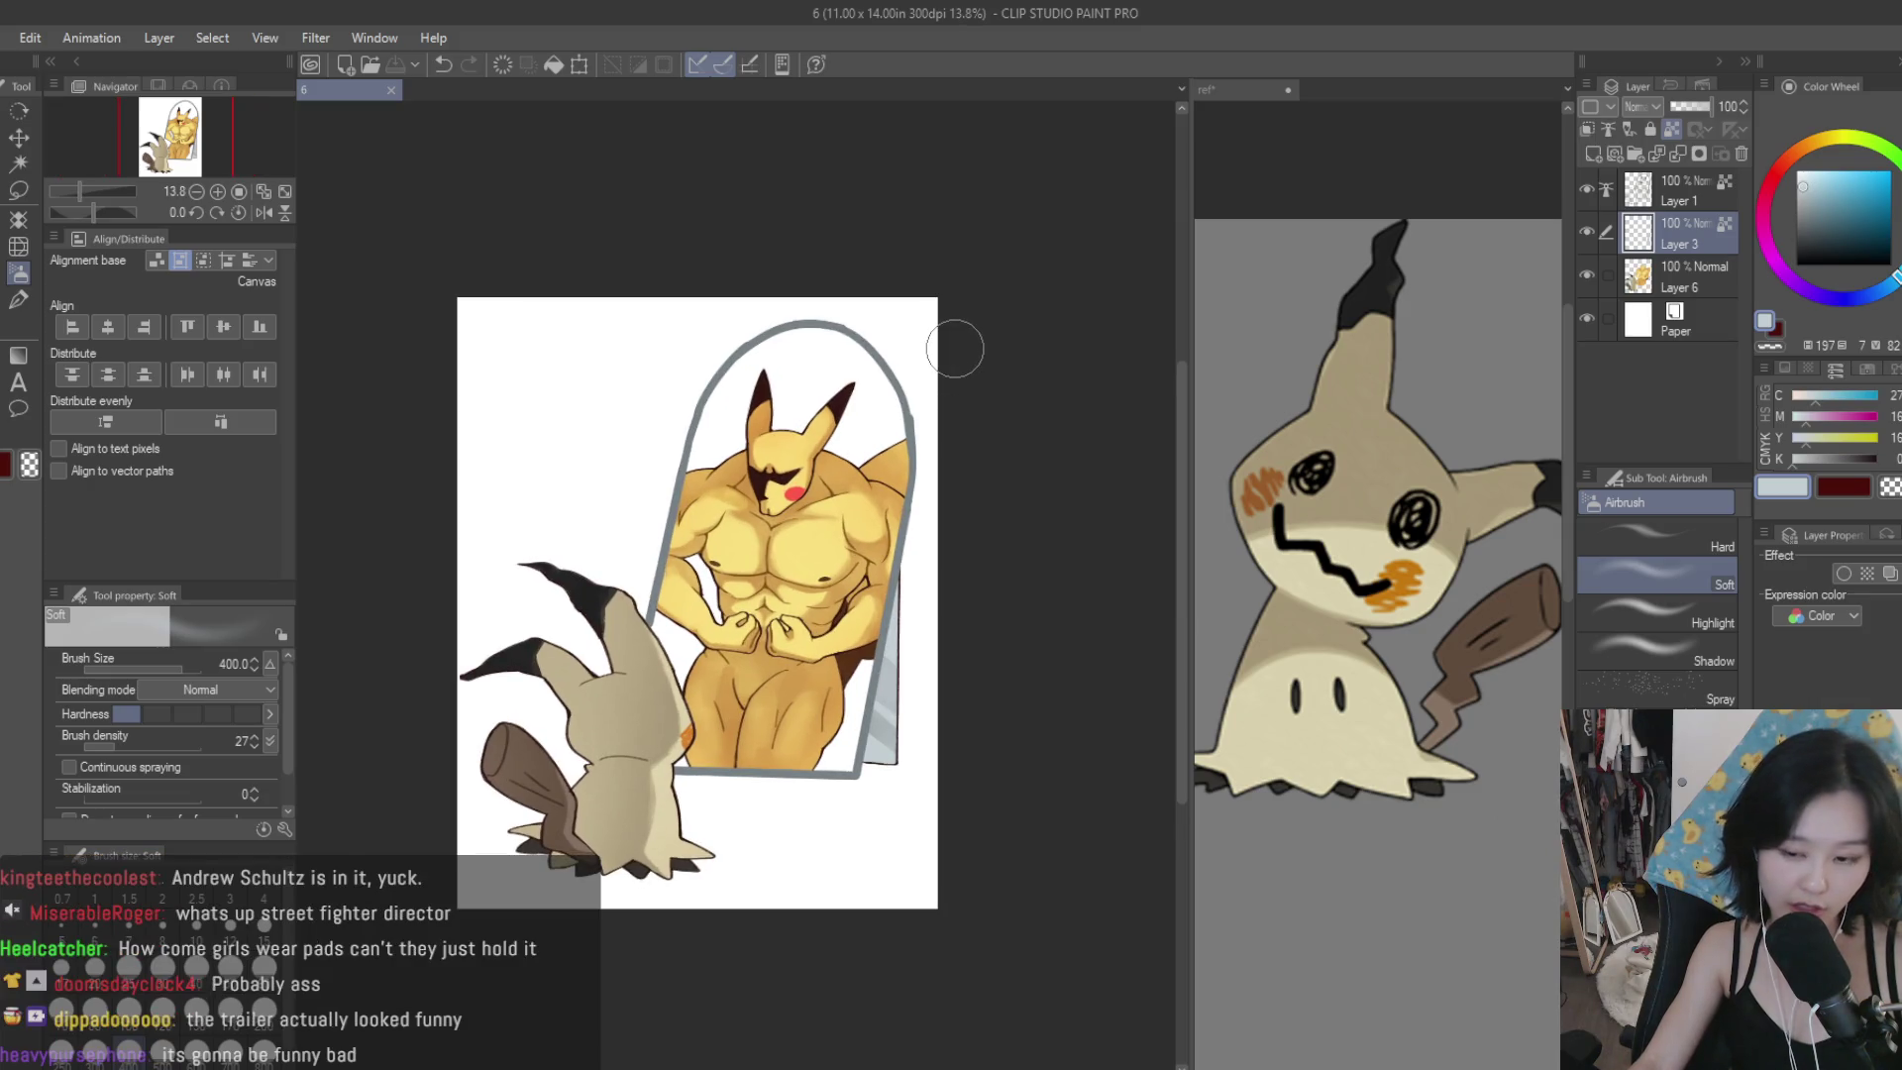
scroll(924, 514, "up", 1)
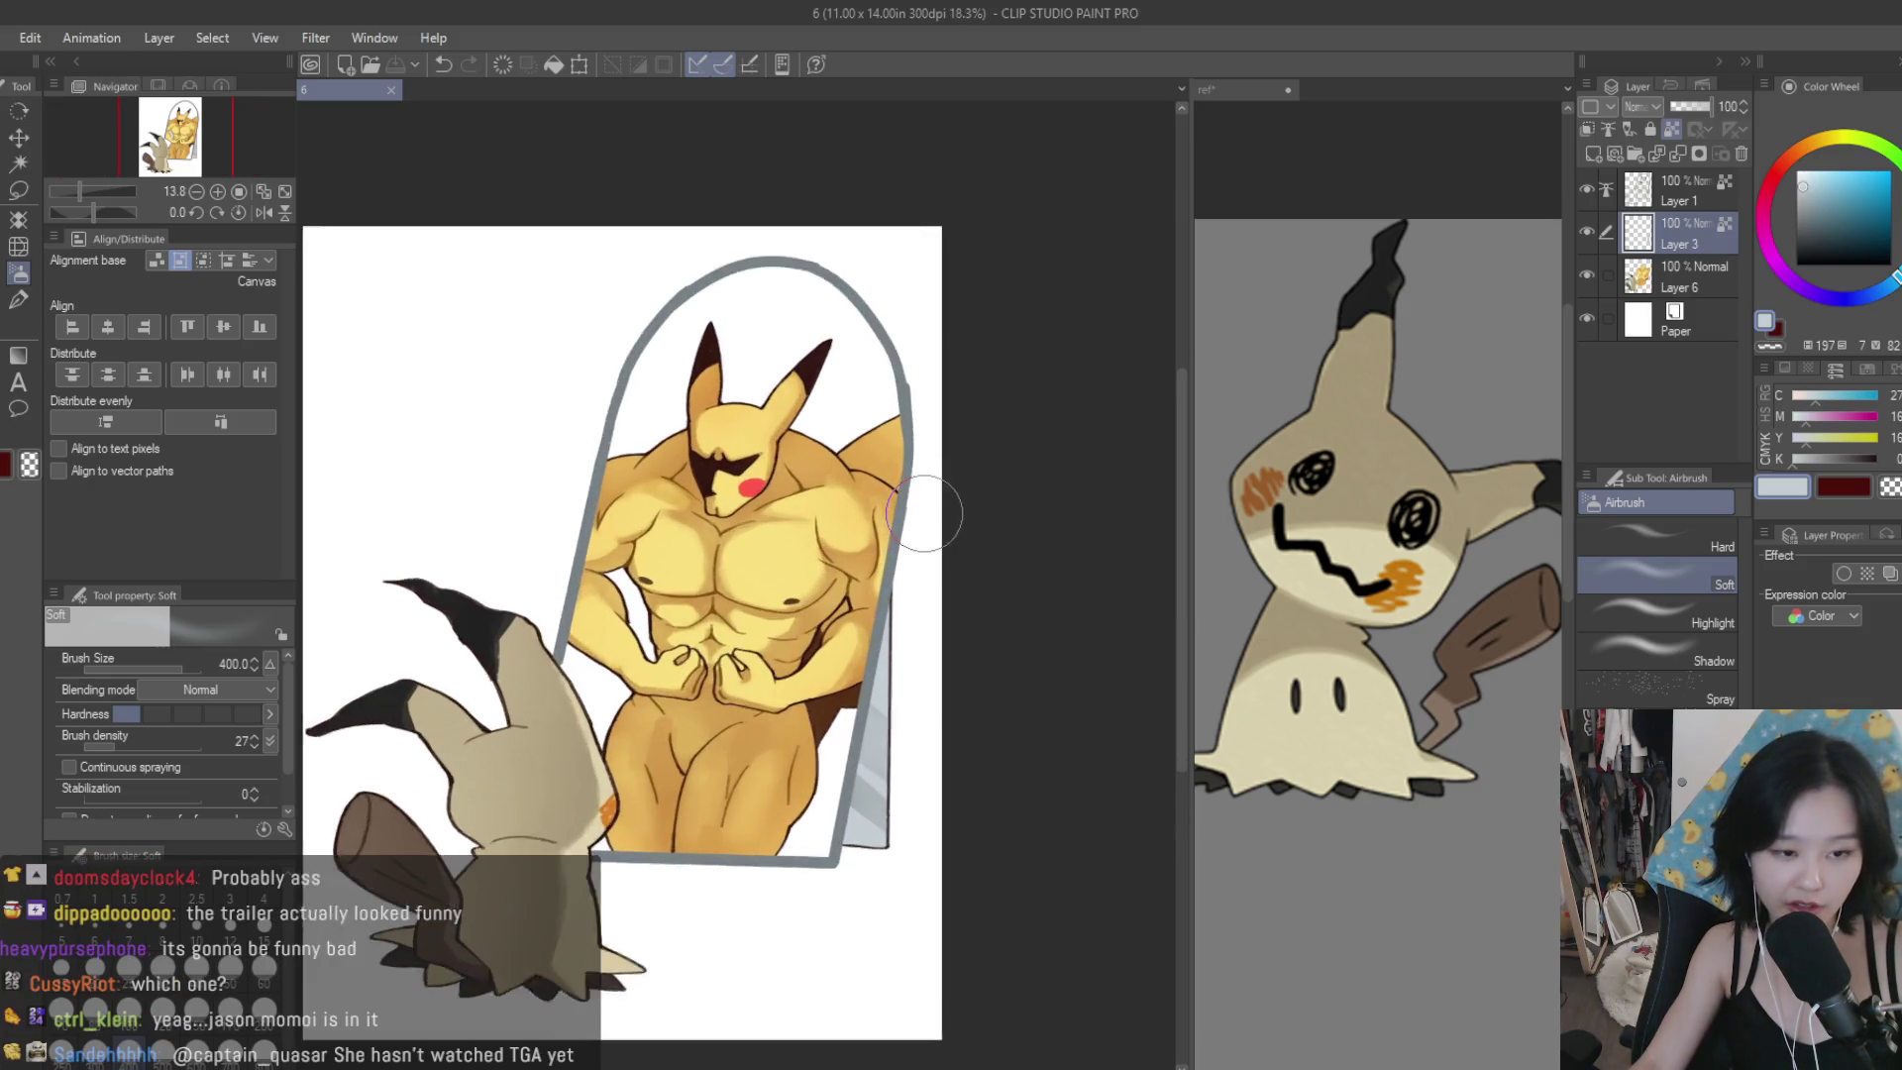
scroll(924, 514, "down", 1)
scroll(924, 514, "up", 1)
scroll(865, 562, "up", 1)
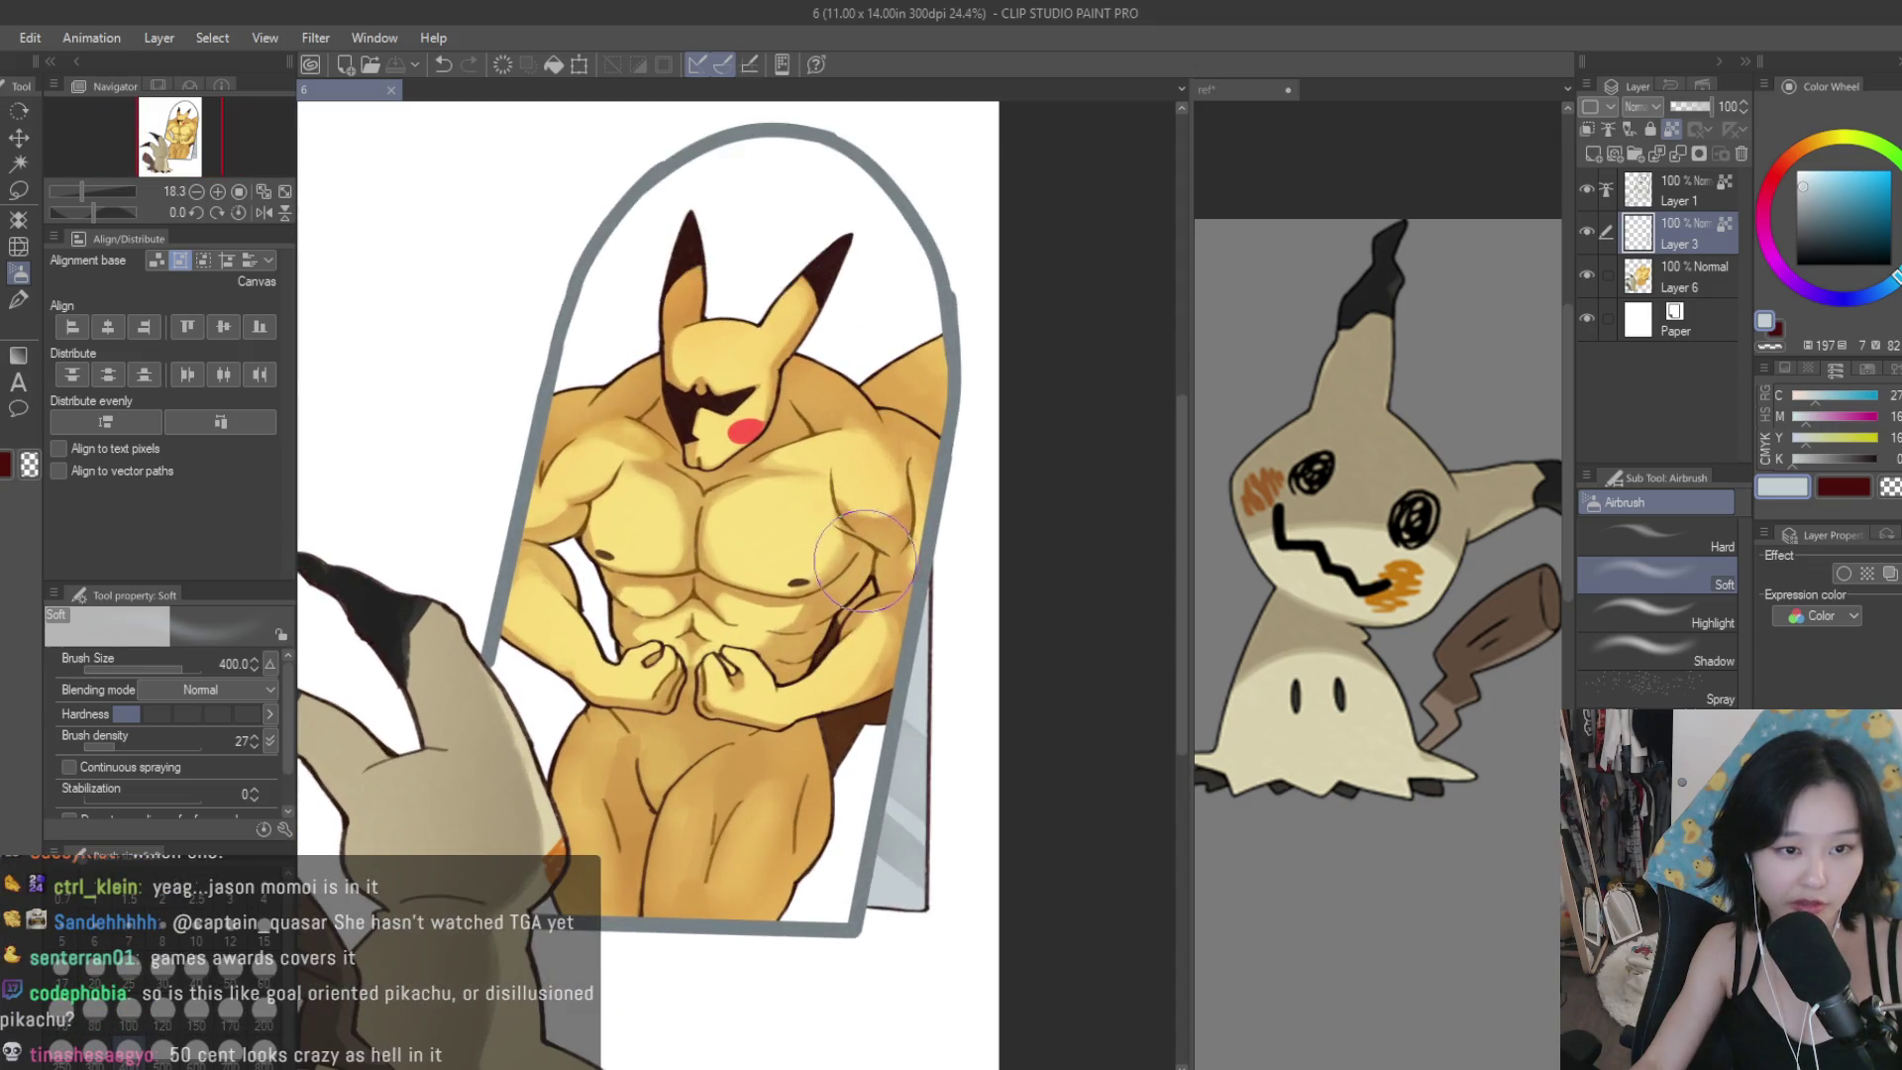
Add a new Layer 2 above Layer 3 and pick a light blue colour.
key("g")
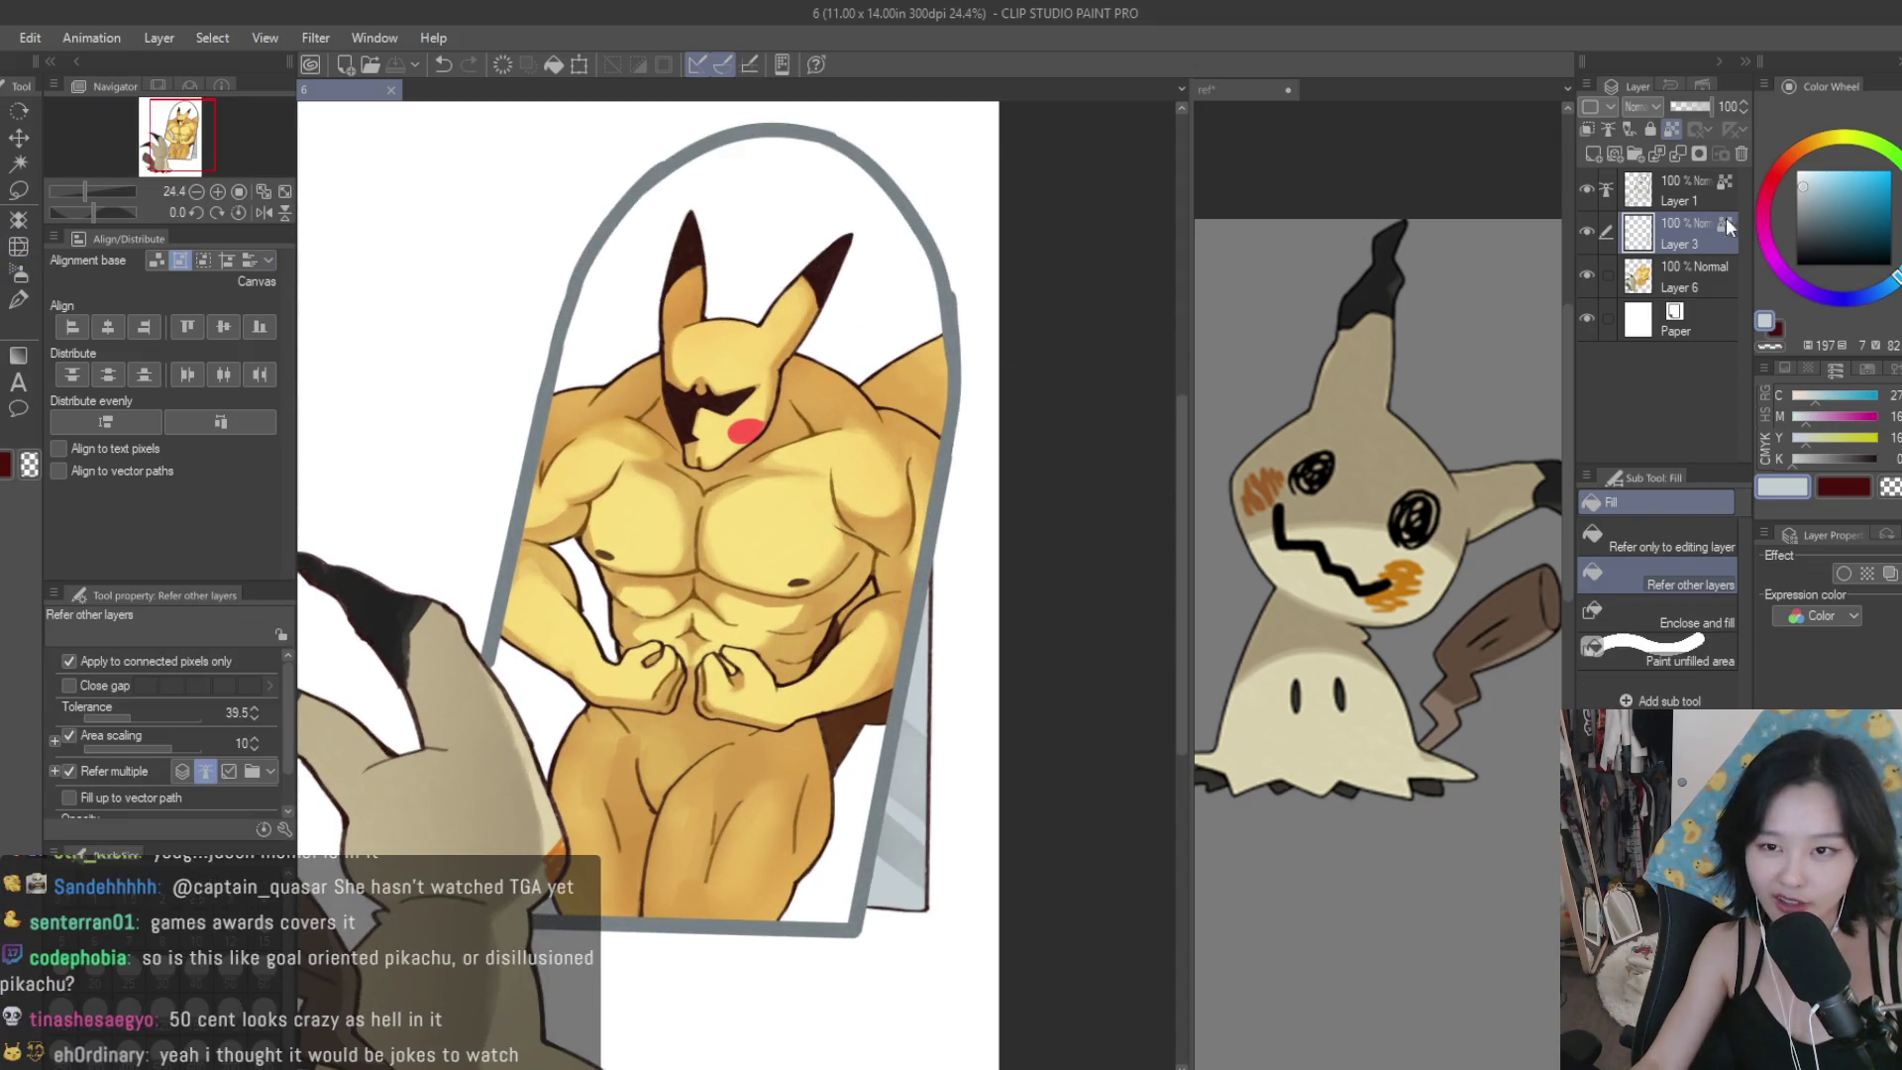
left_click(1592, 154)
left_click(1828, 168)
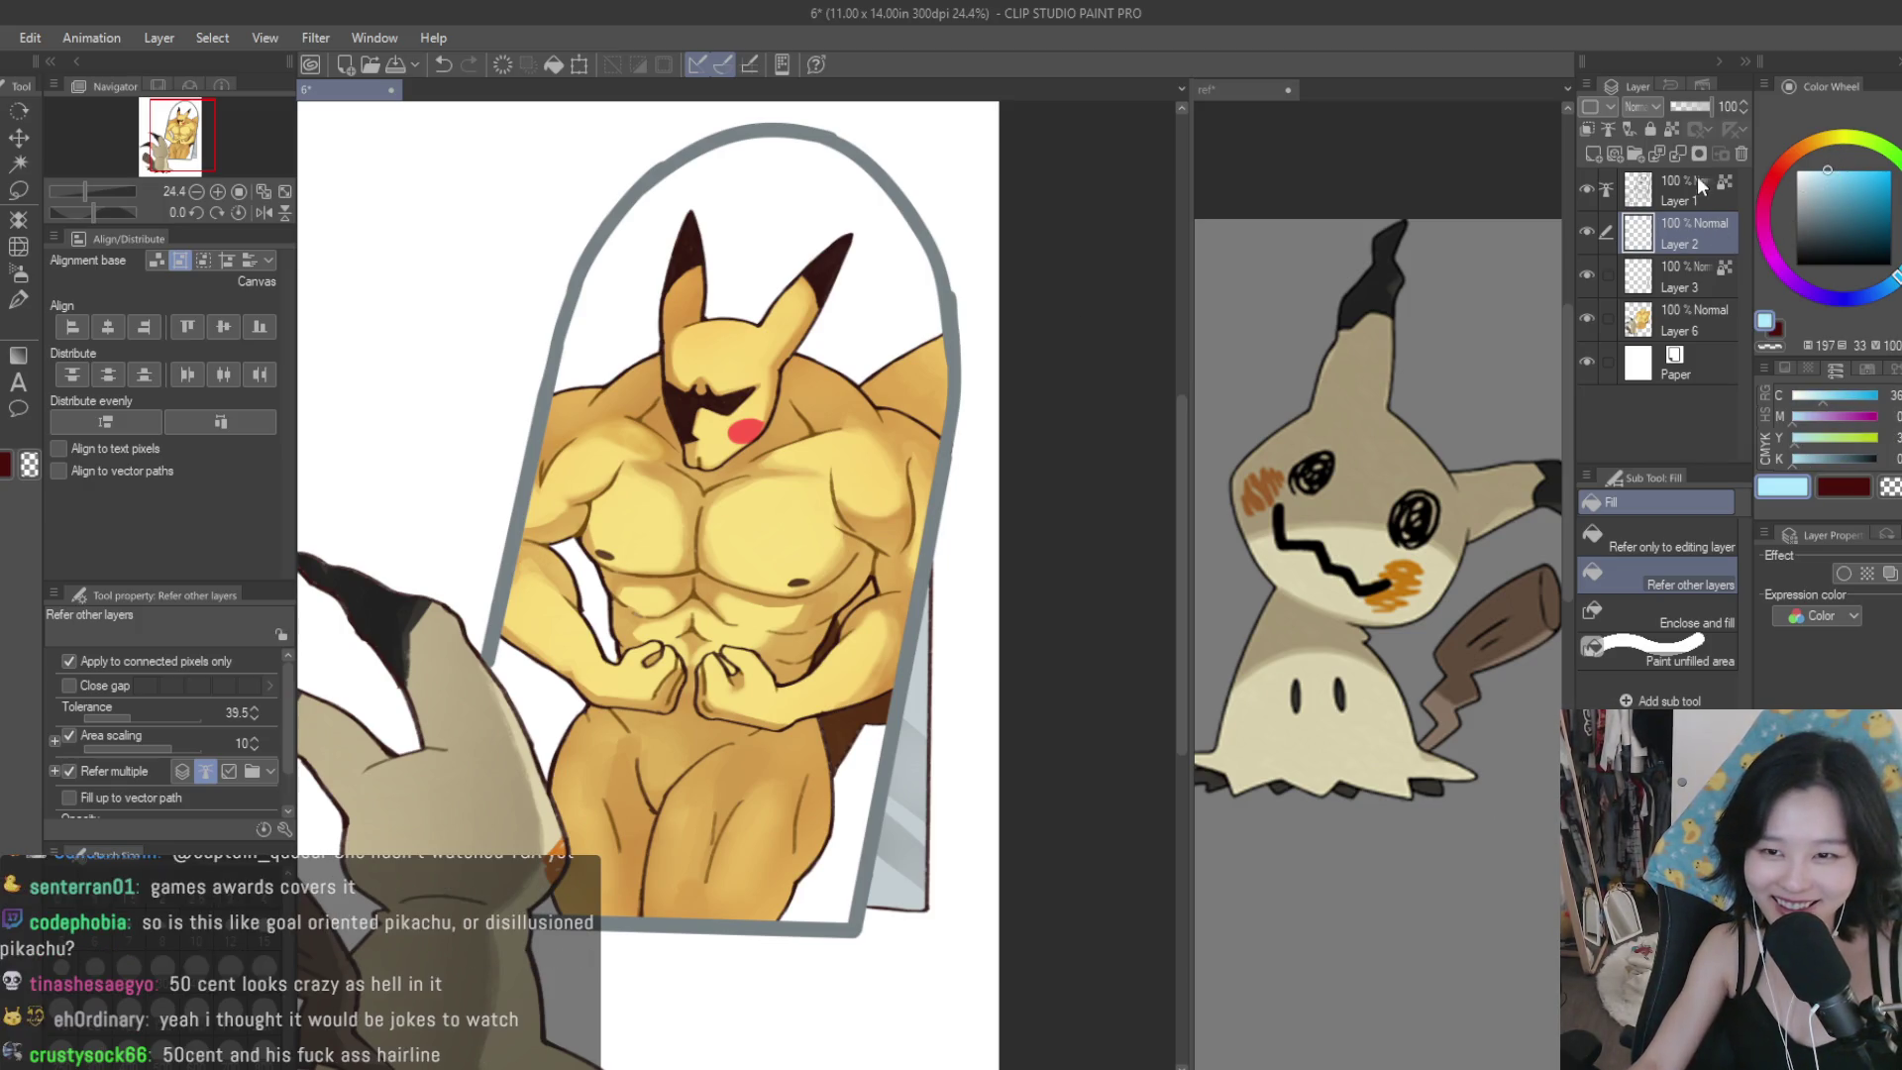
left_click(1741, 154)
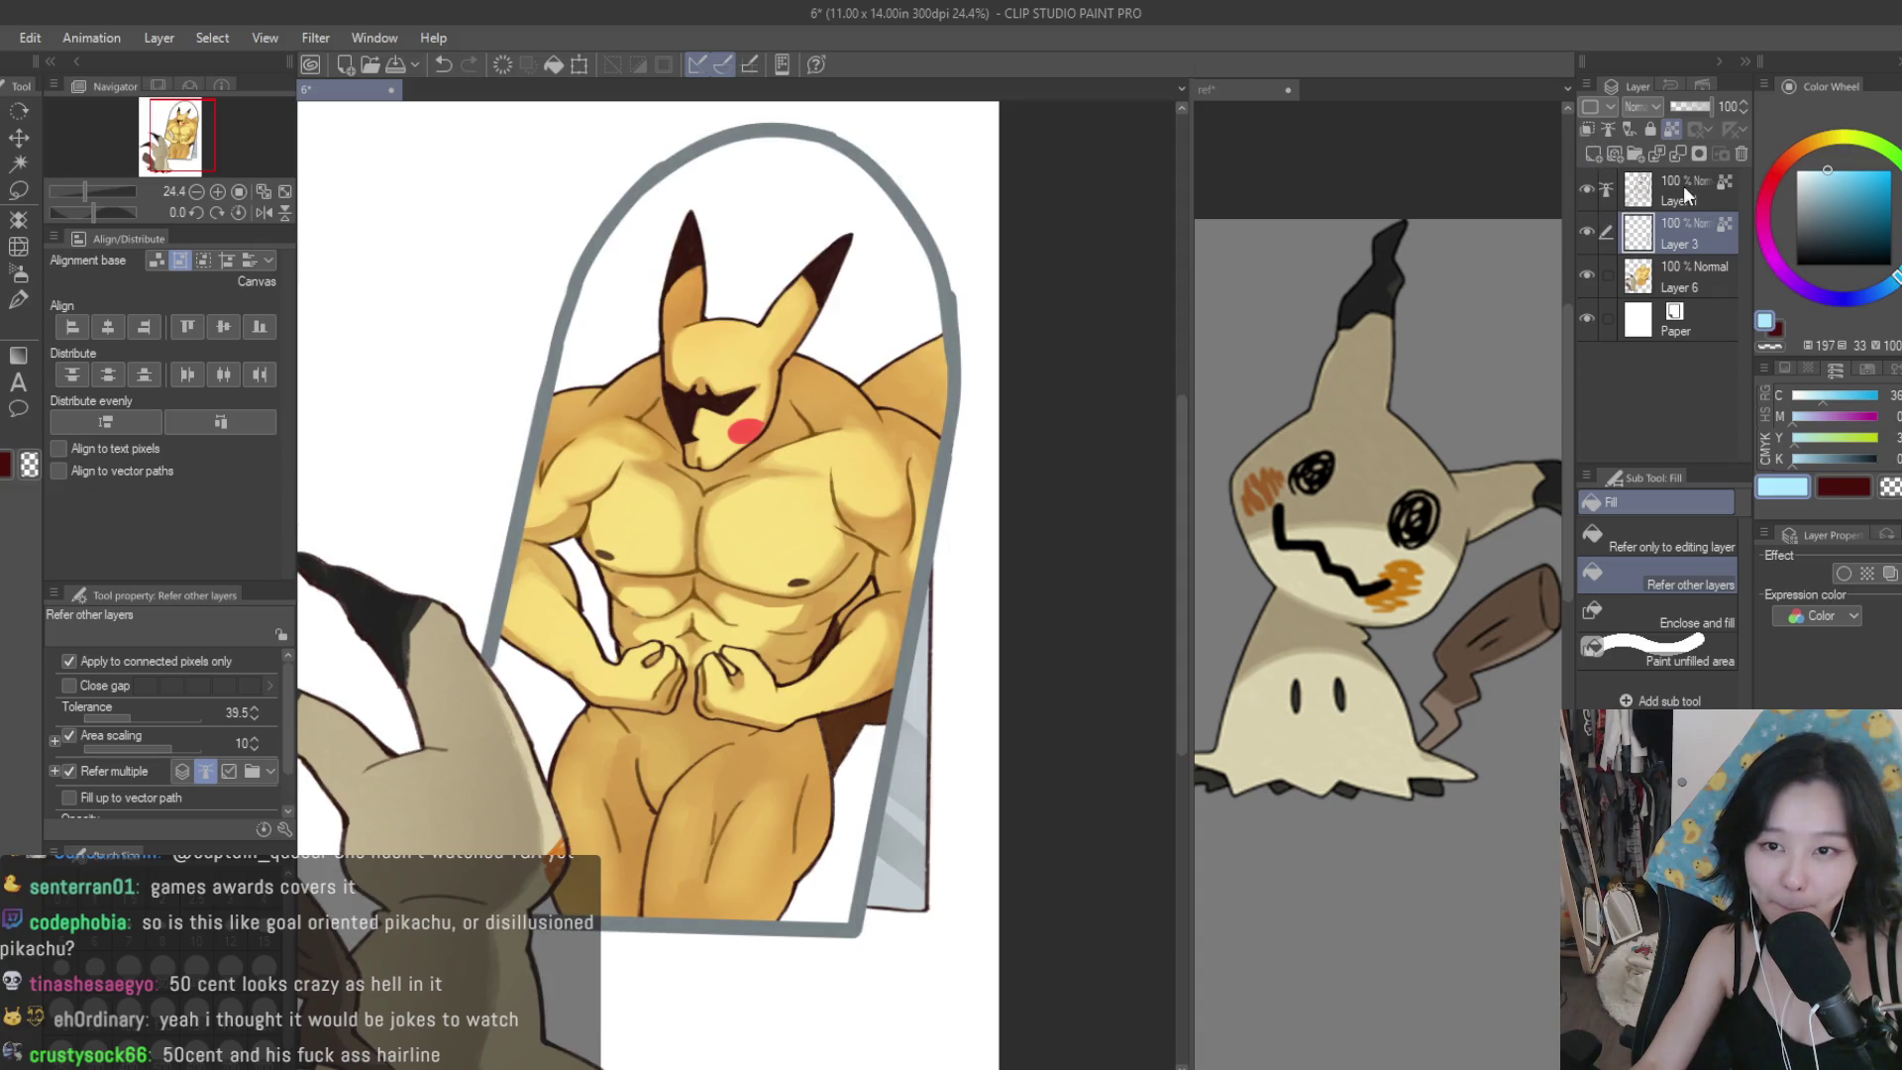
key("ctrl+z")
Paint cyan pen strokes down the left thigh edge to the bottom.
left_click(19, 297)
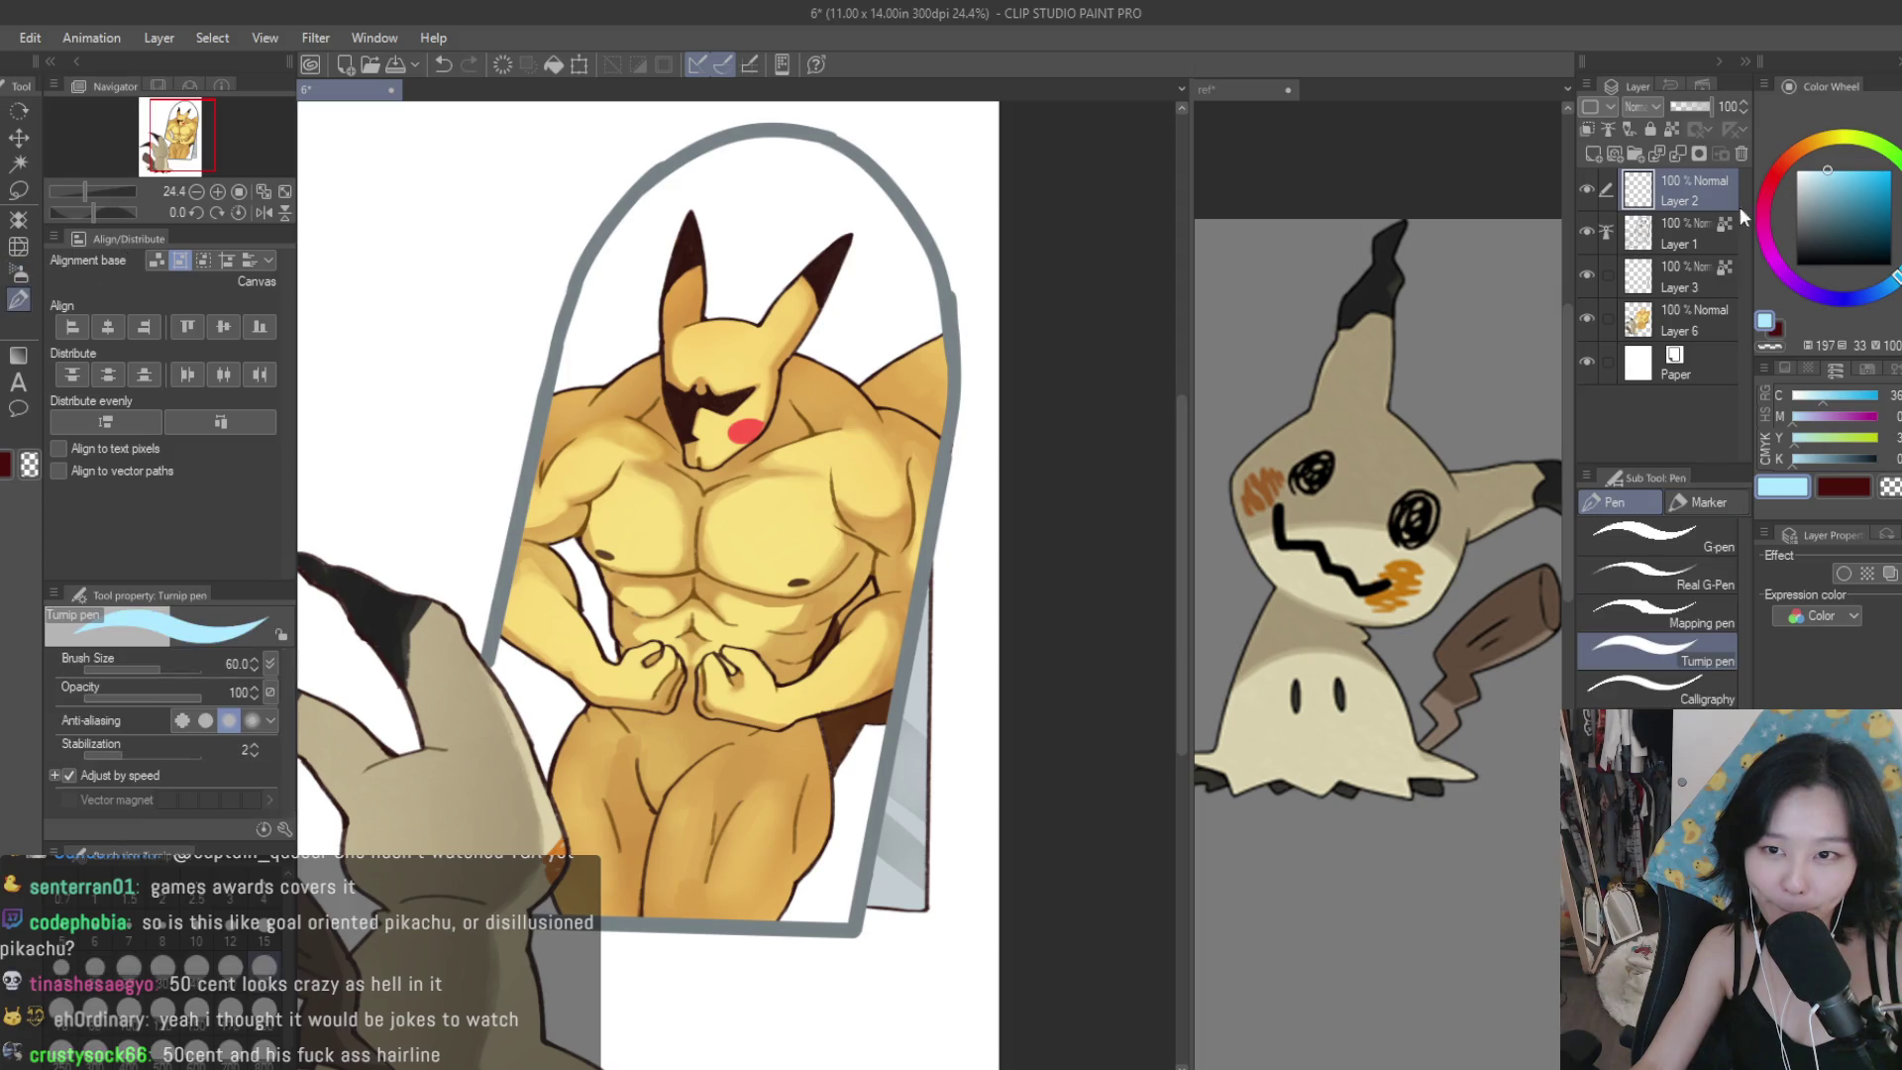
scroll(890, 626, "down", 3)
scroll(890, 626, "up", 3)
scroll(890, 626, "up", 3)
mouse_move(642, 554)
left_mouse_down()
mouse_move(659, 718)
mouse_move(718, 867)
mouse_move(668, 714)
mouse_move(698, 906)
left_mouse_up()
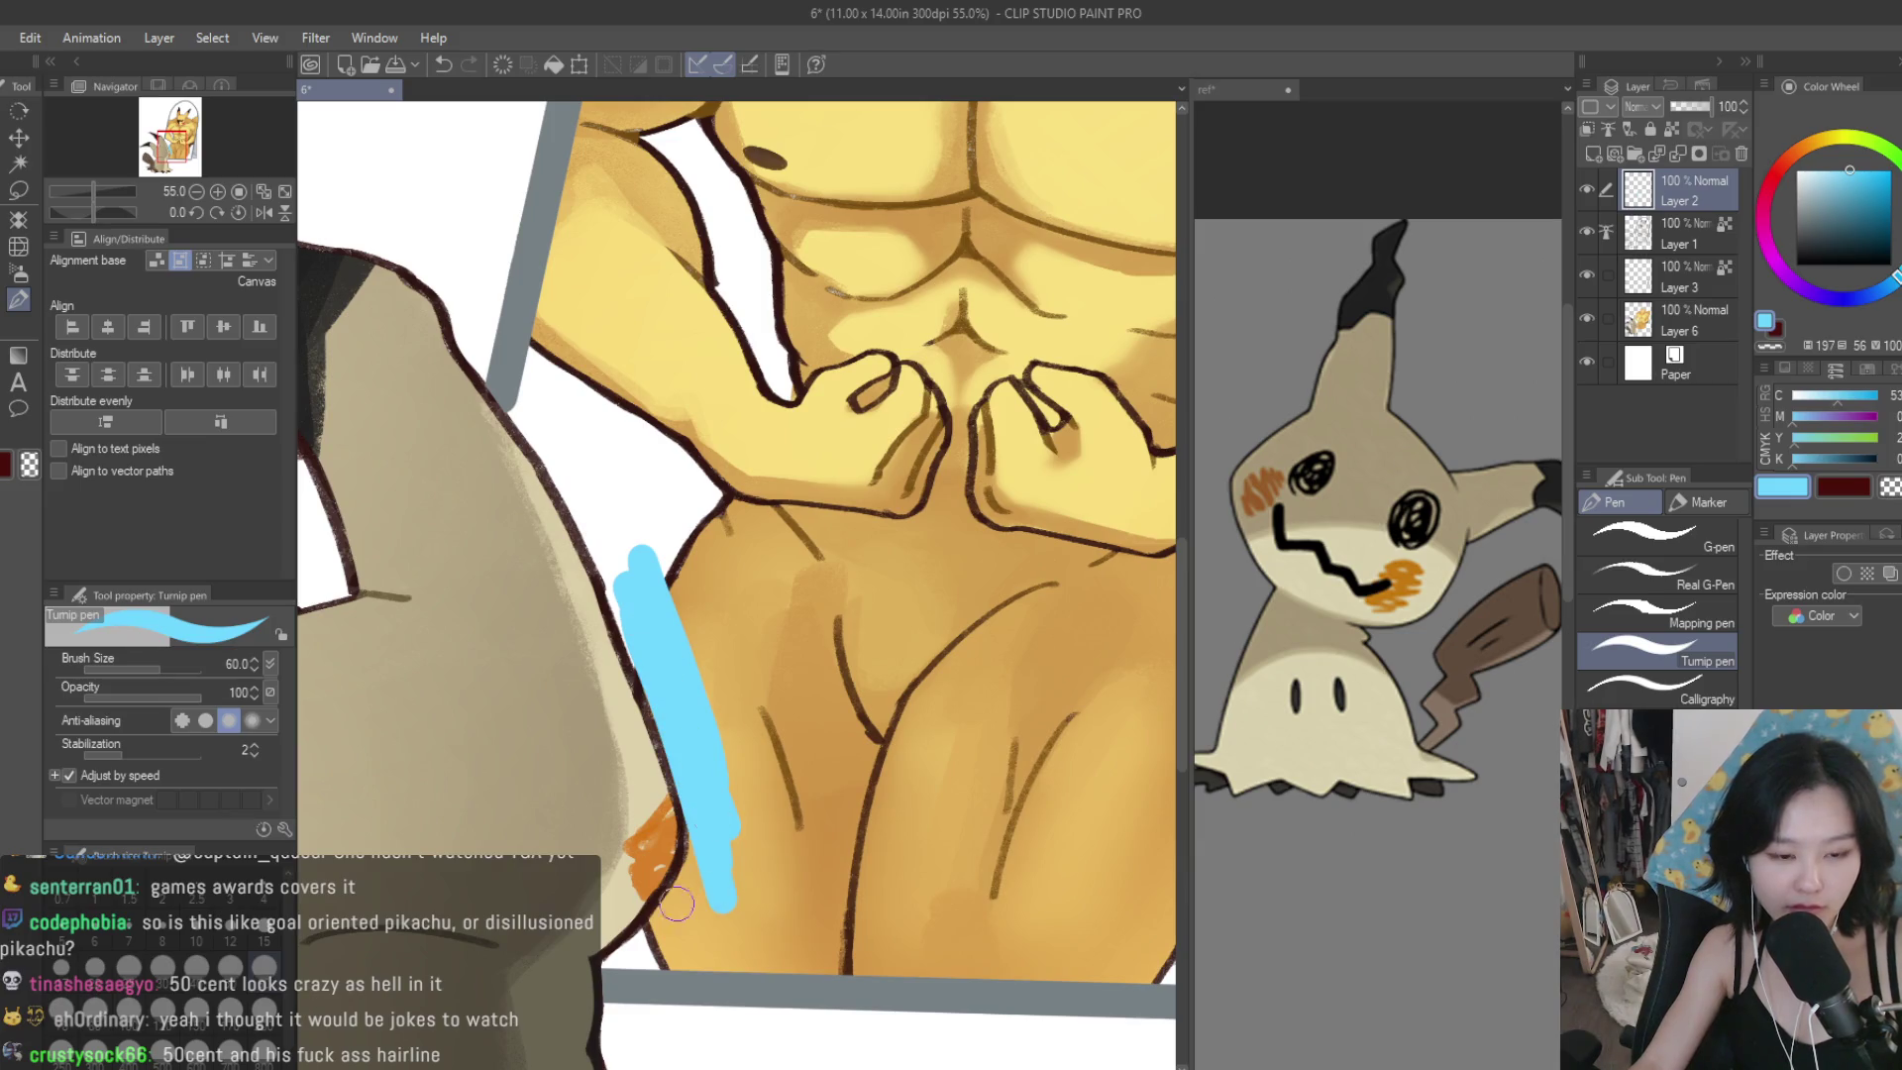
scroll(693, 892, "up", 2)
left_click_drag(691, 802, 683, 951)
left_click_drag(674, 872, 634, 966)
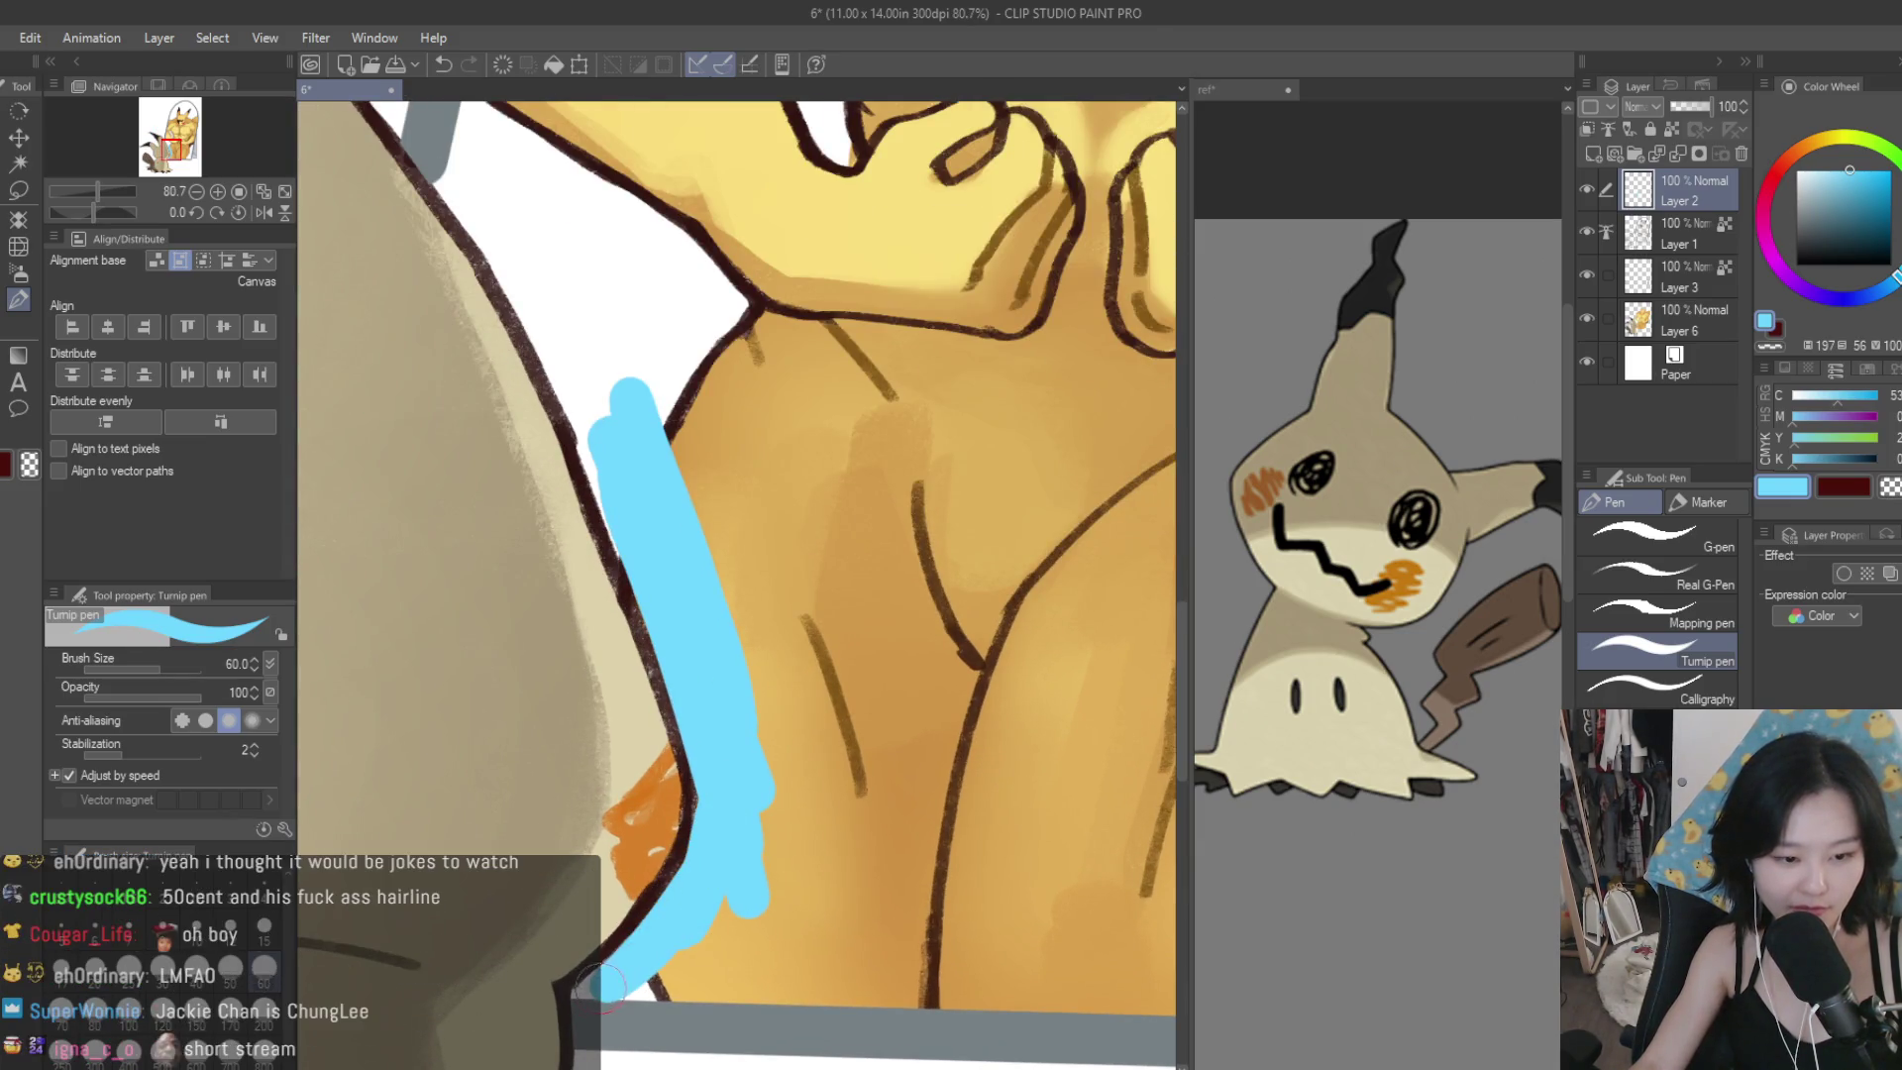
scroll(720, 777, "down", 1)
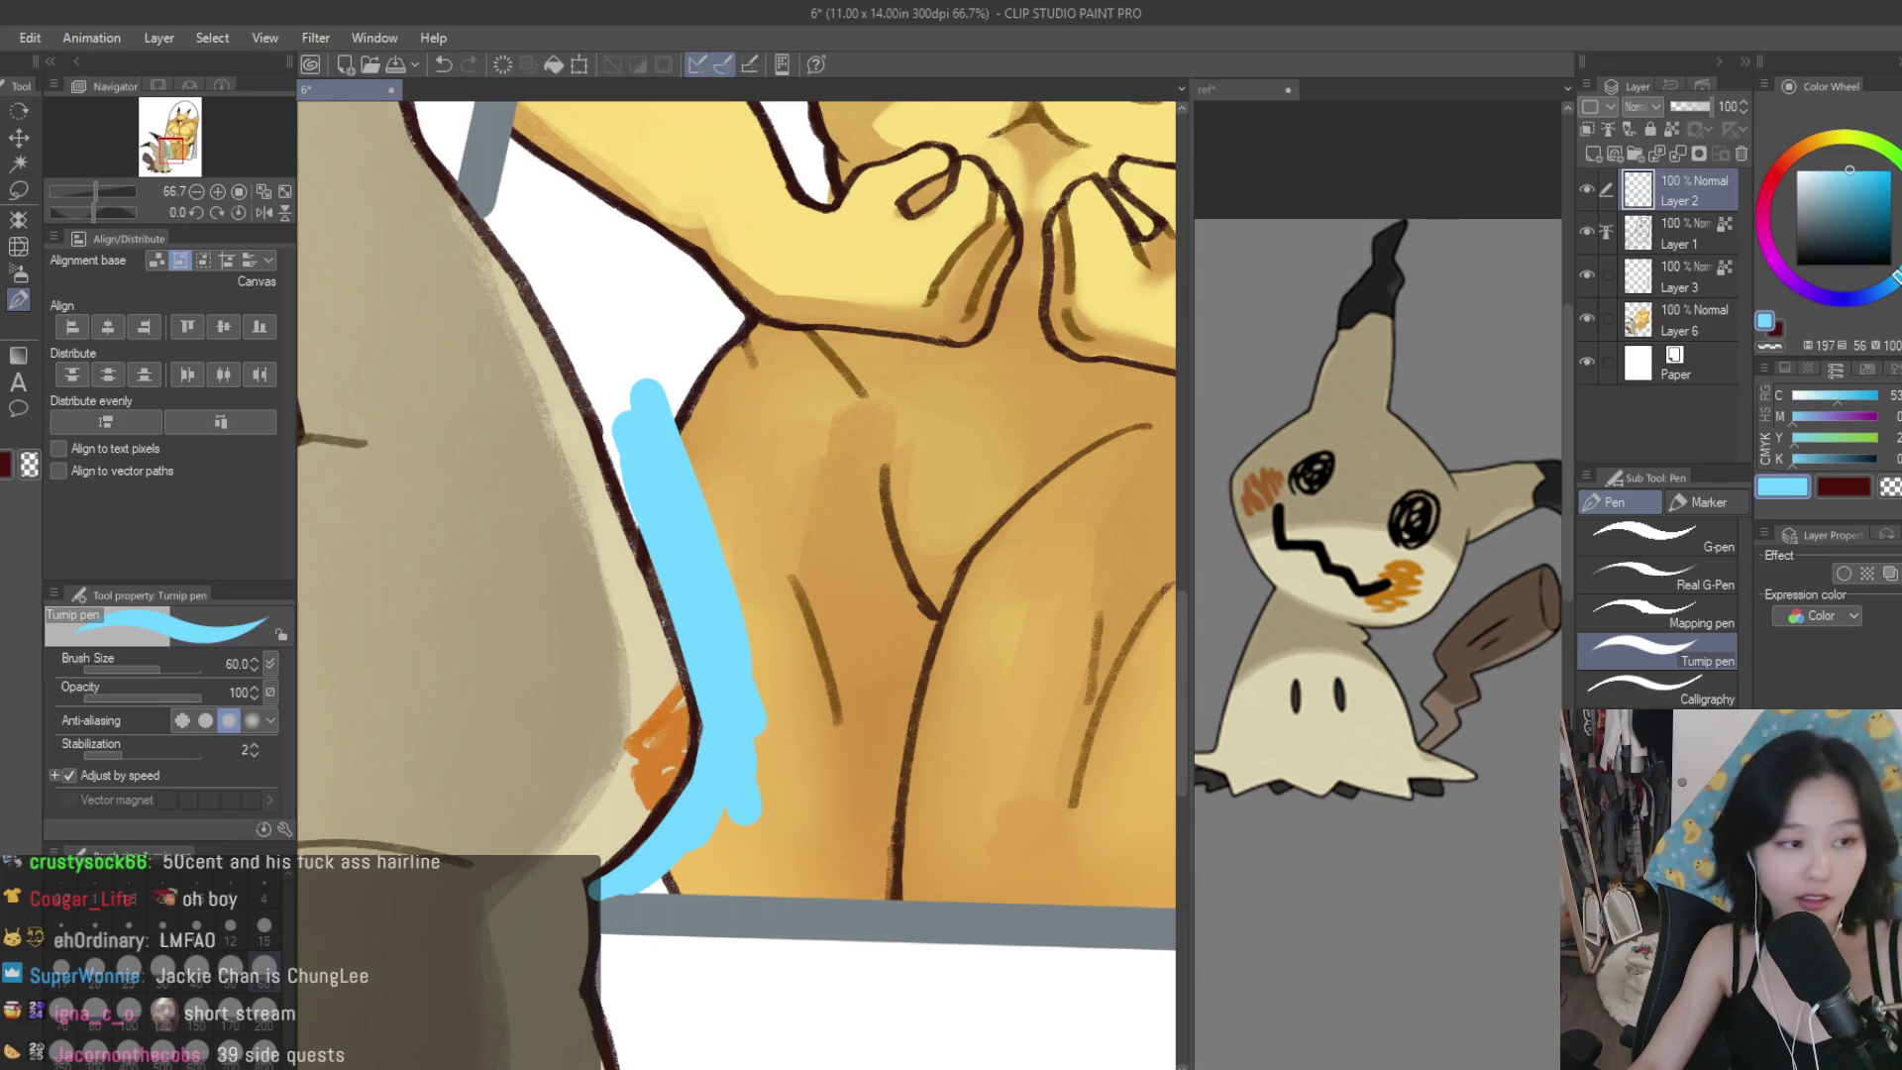
scroll(605, 832, "up", 3)
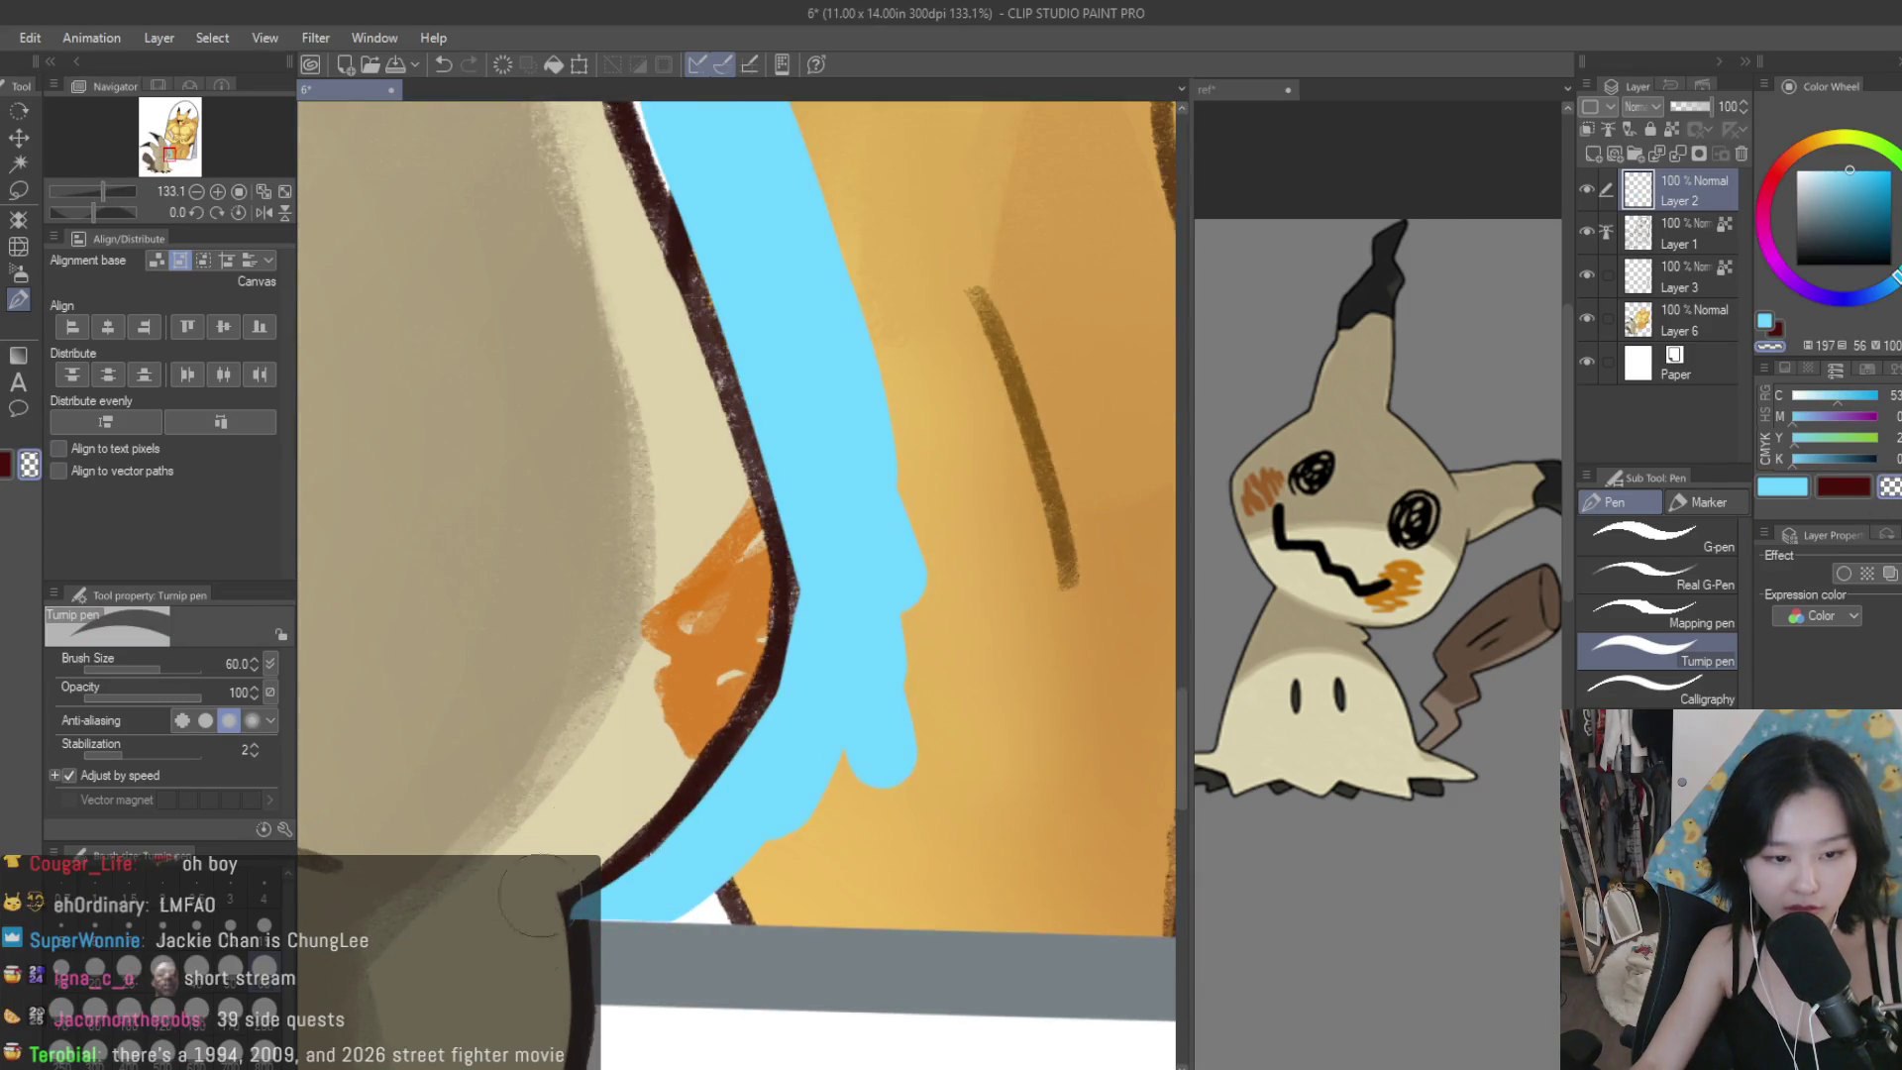
At brush size 25, draw cyan lines along the frame's bottom and right edges.
key("bracketleft")
key("bracketleft")
key("bracketleft")
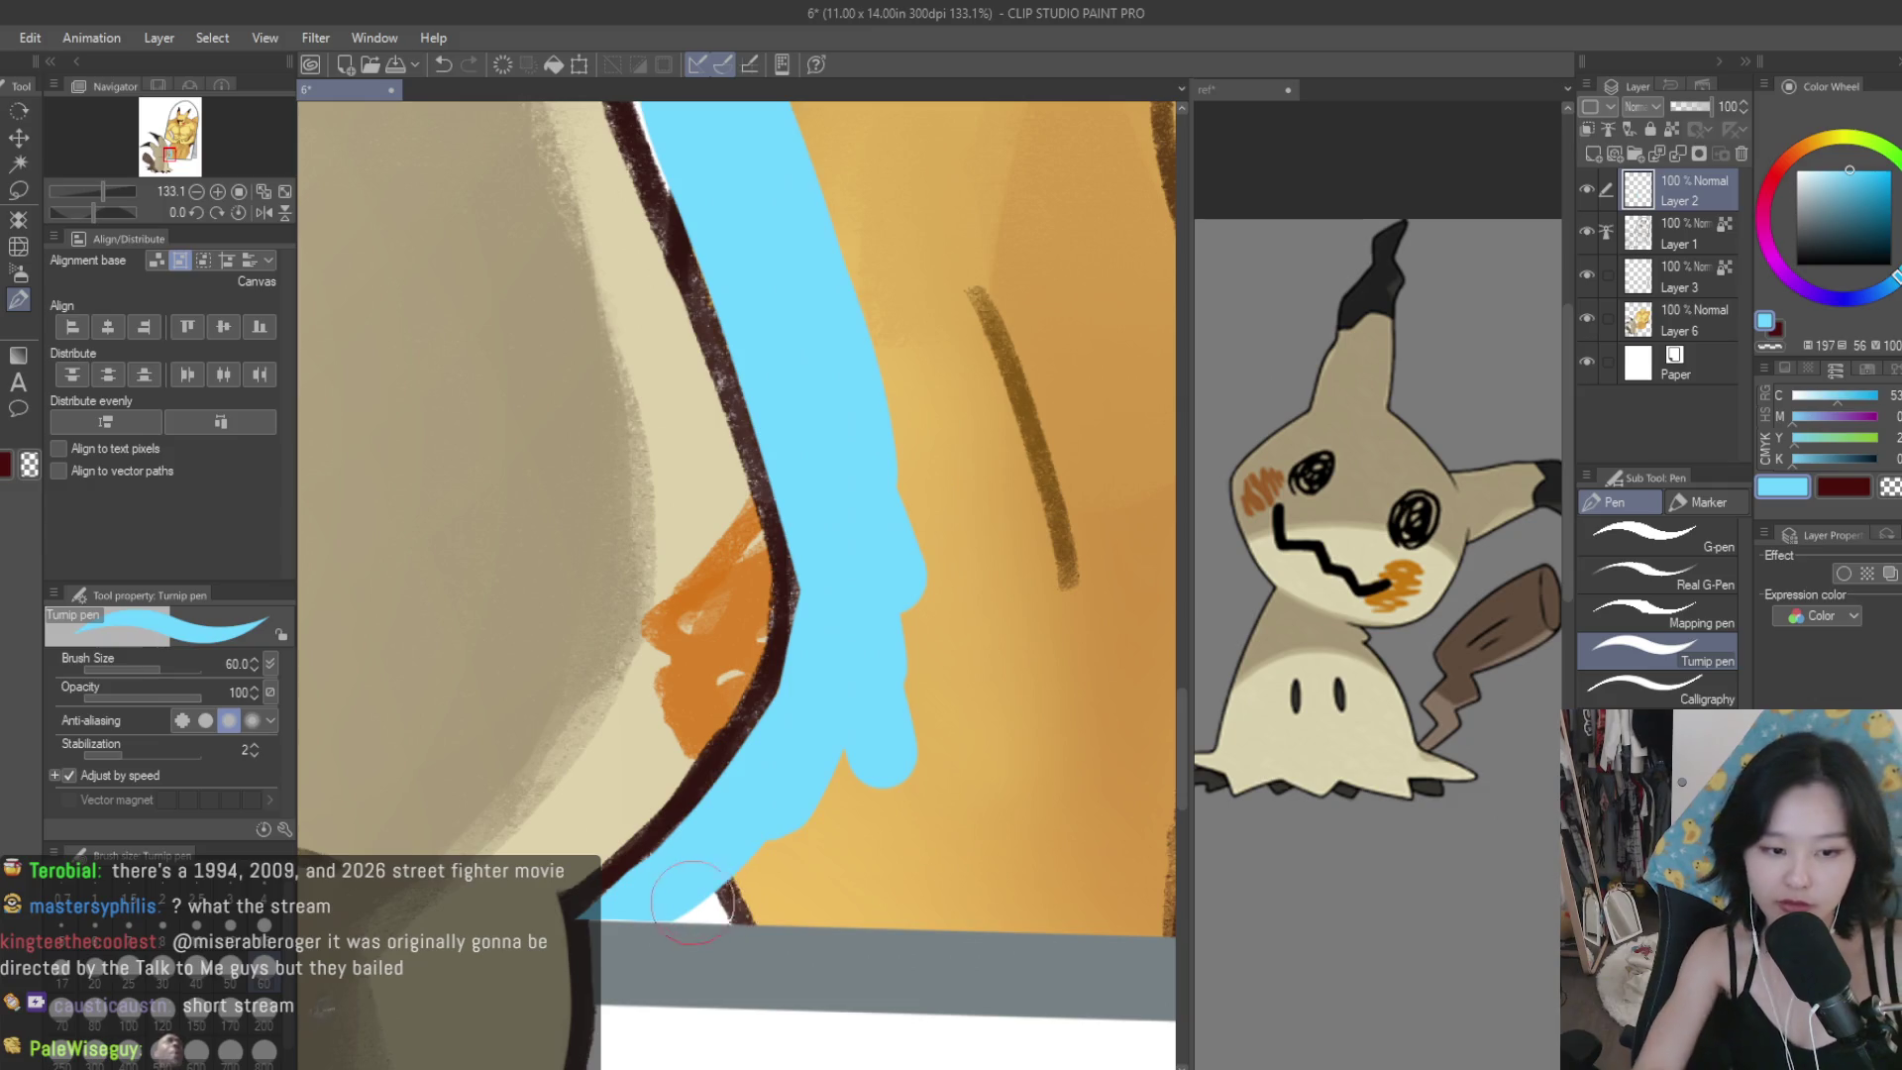
key("bracketleft")
scroll(662, 905, "down", 5)
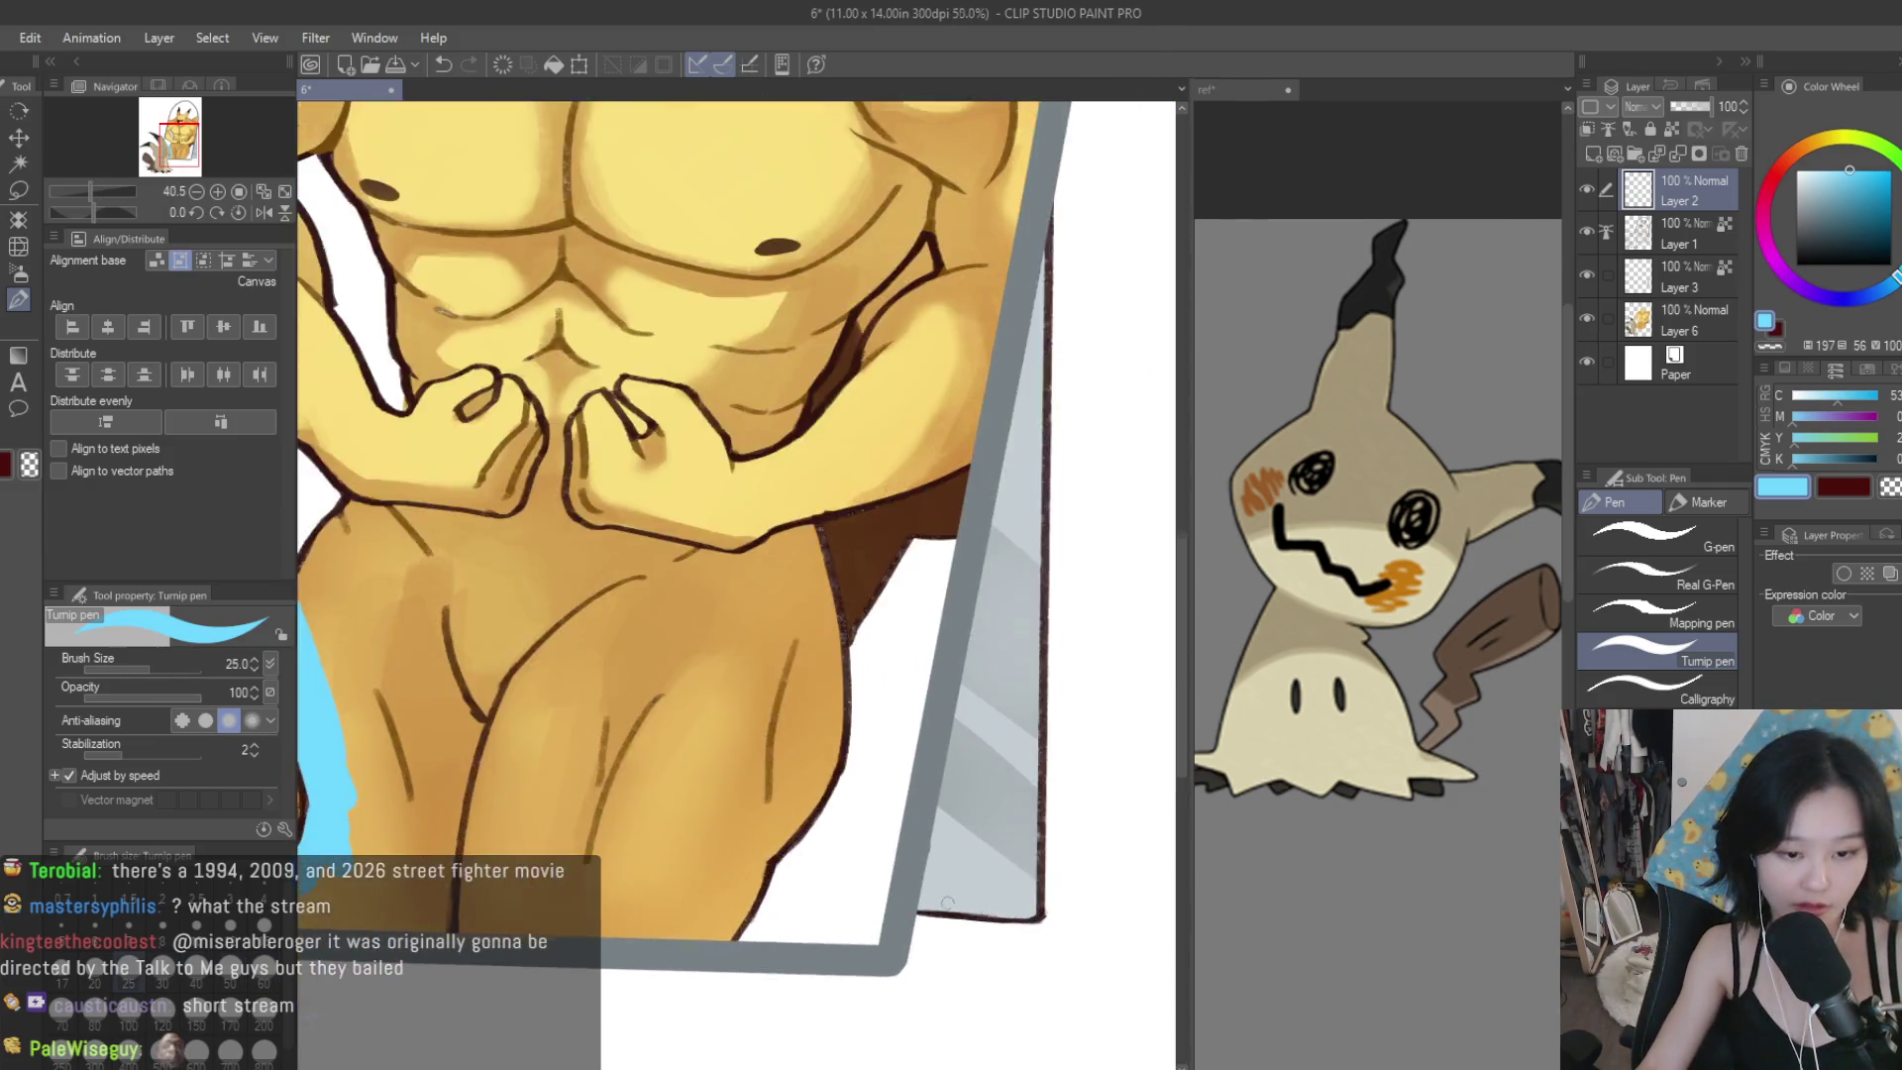
scroll(946, 903, "up", 1)
left_click_drag(860, 951, 307, 958)
scroll(919, 452, "down", 2)
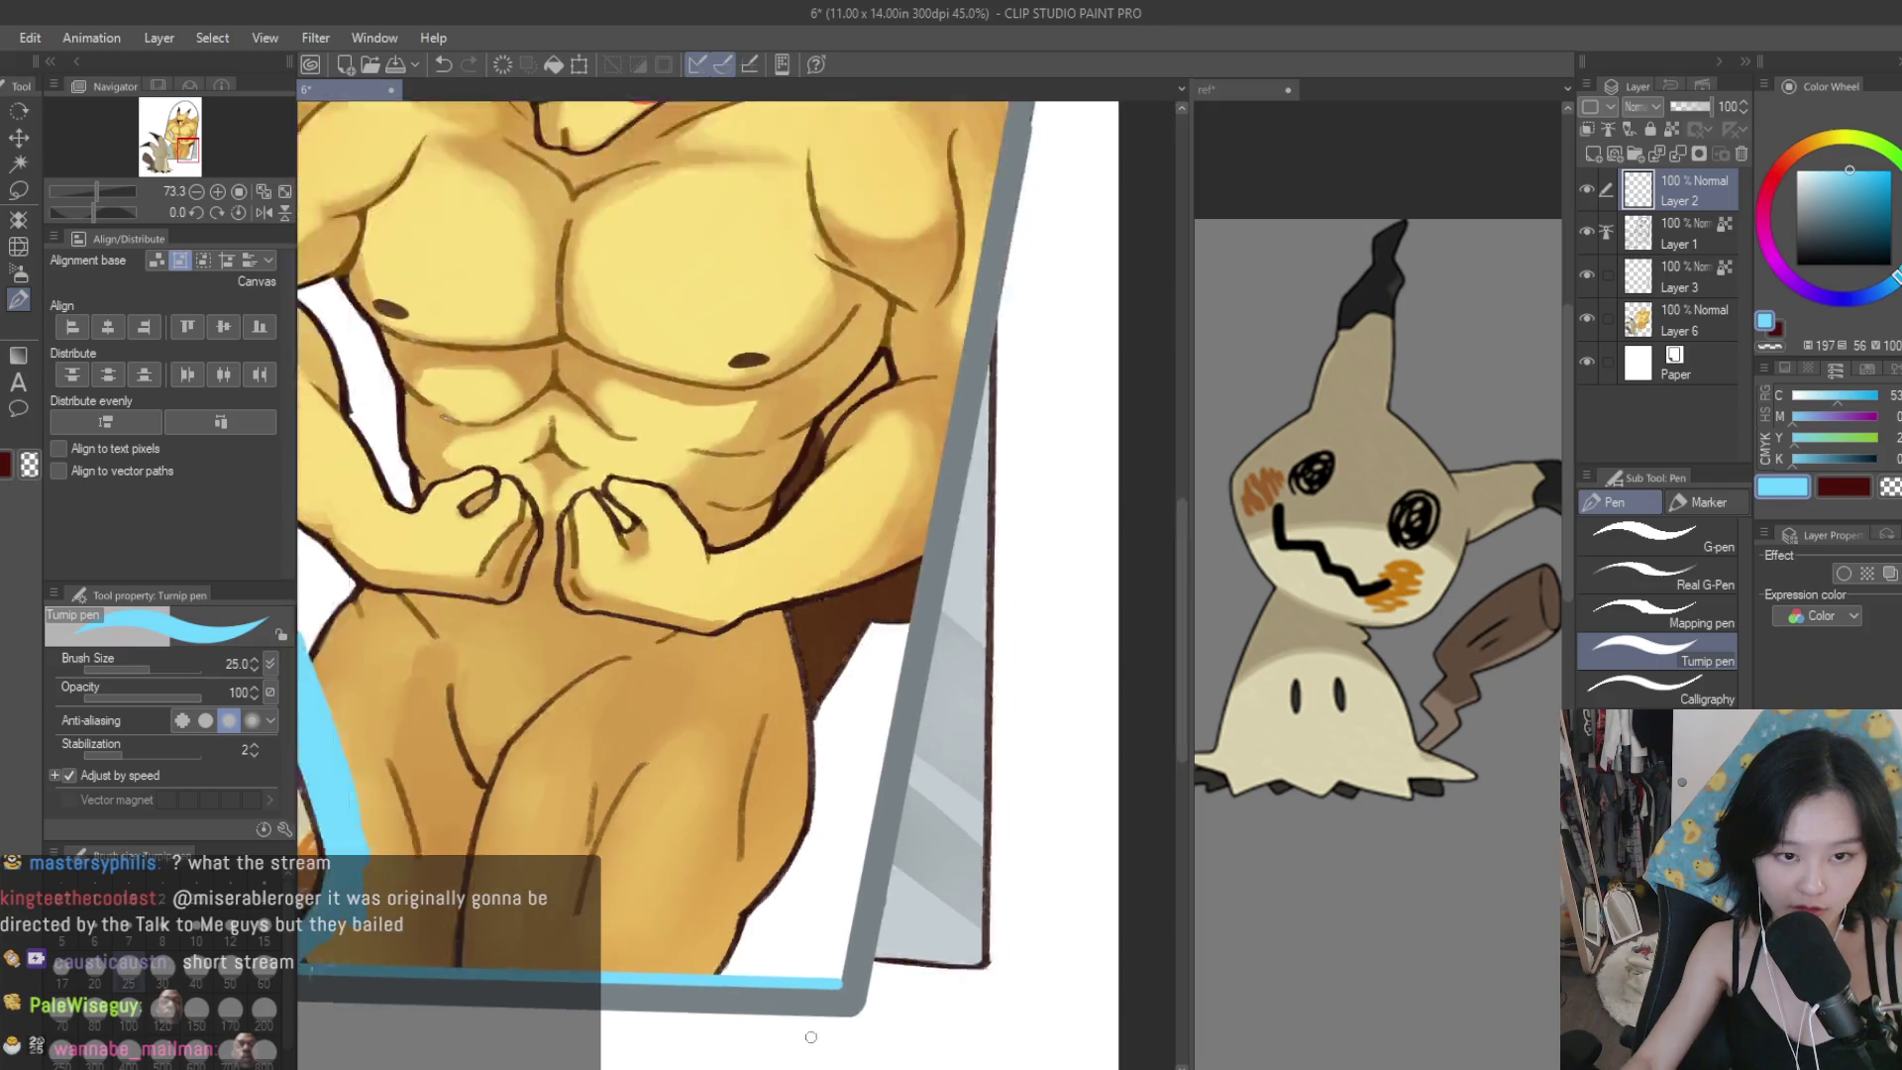
scroll(919, 453, "up", 2)
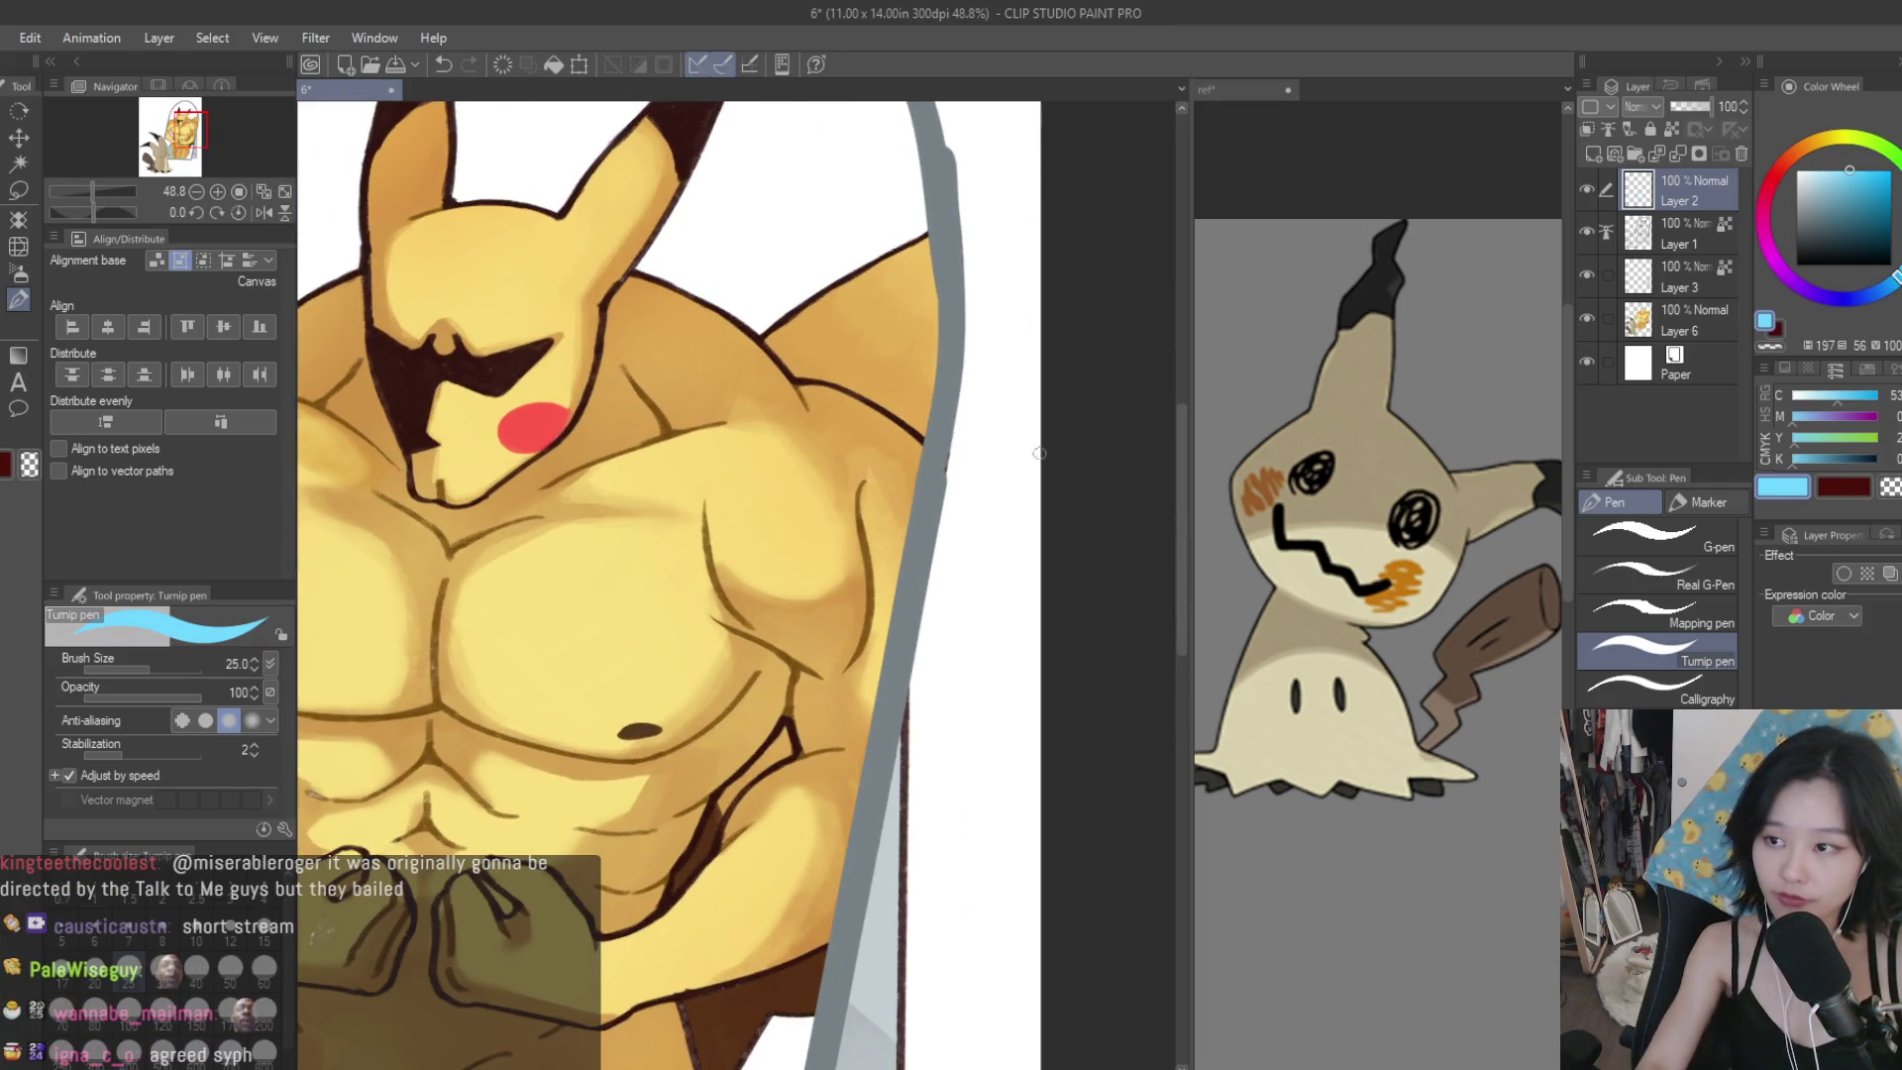
left_click(984, 489, "shift")
scroll(971, 505, "down", 2)
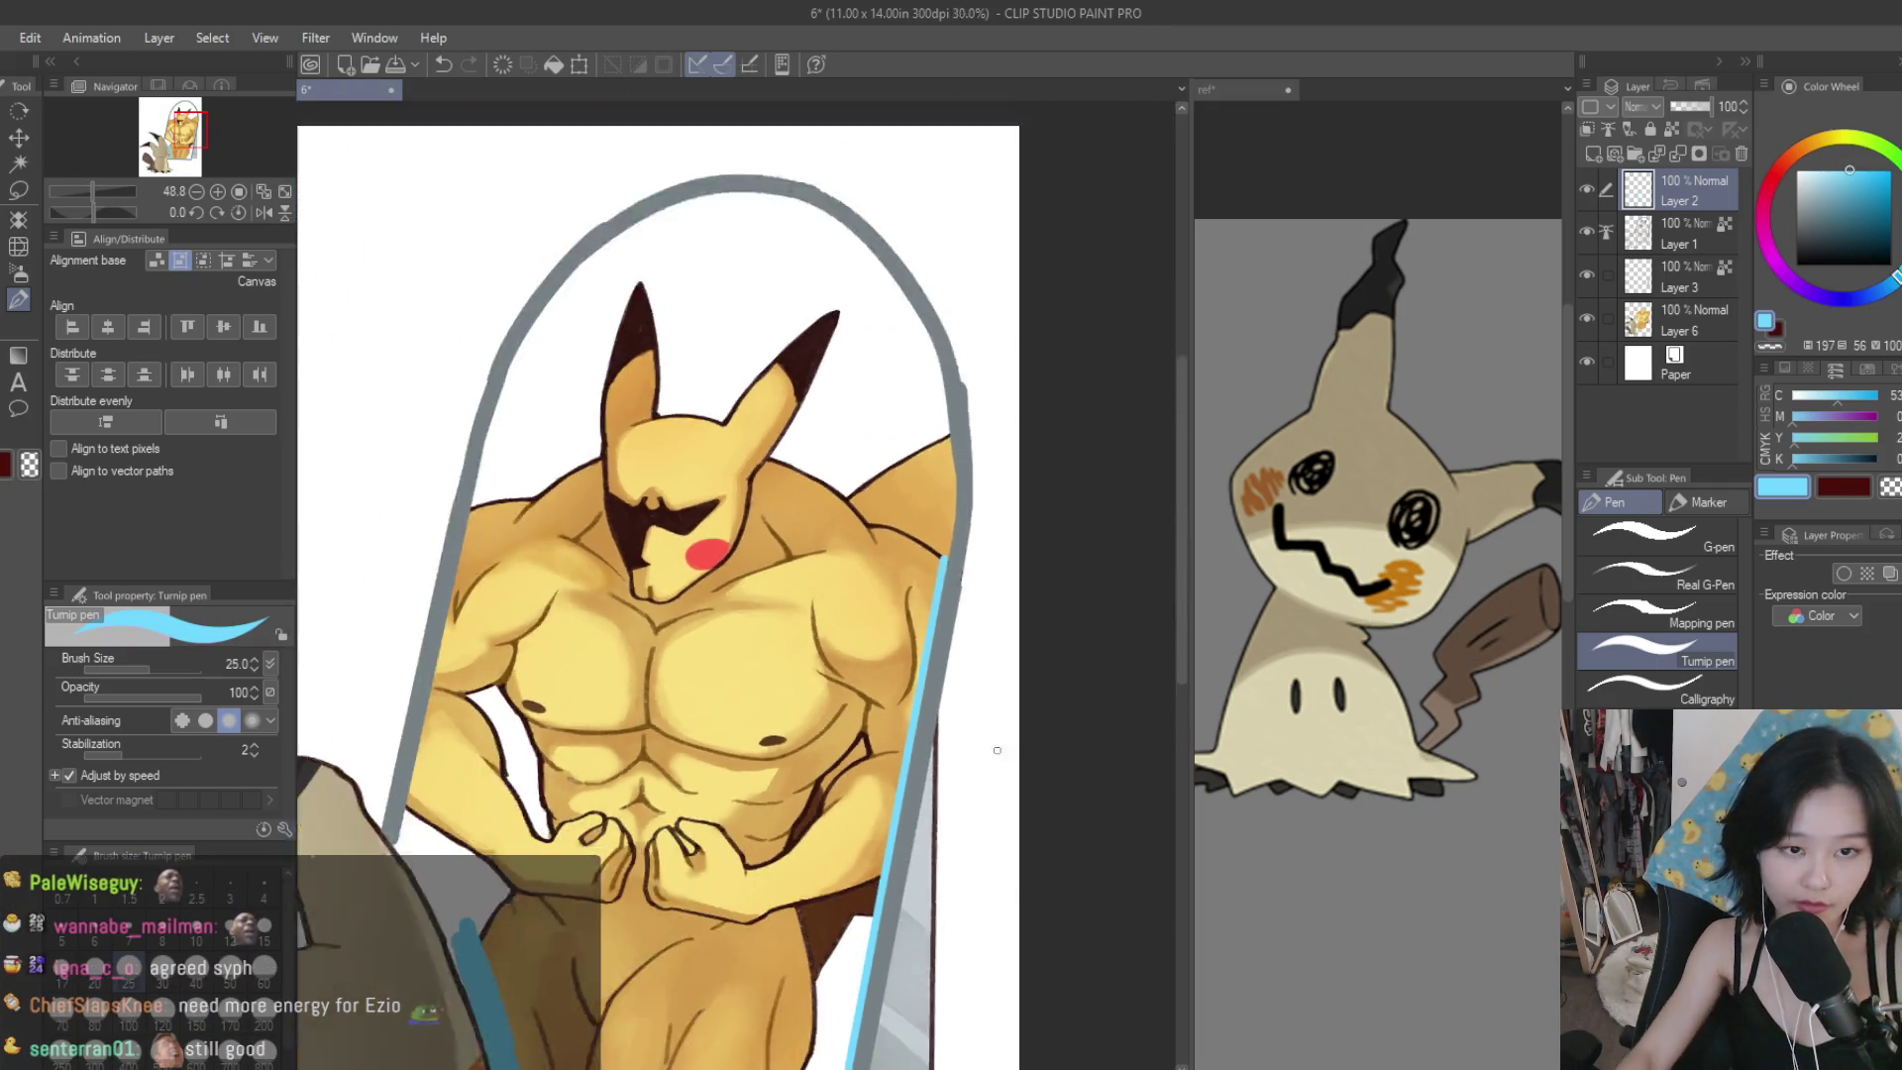
scroll(950, 532, "up", 1)
scroll(951, 533, "up", 1)
scroll(951, 532, "down", 2)
scroll(951, 533, "up", 1)
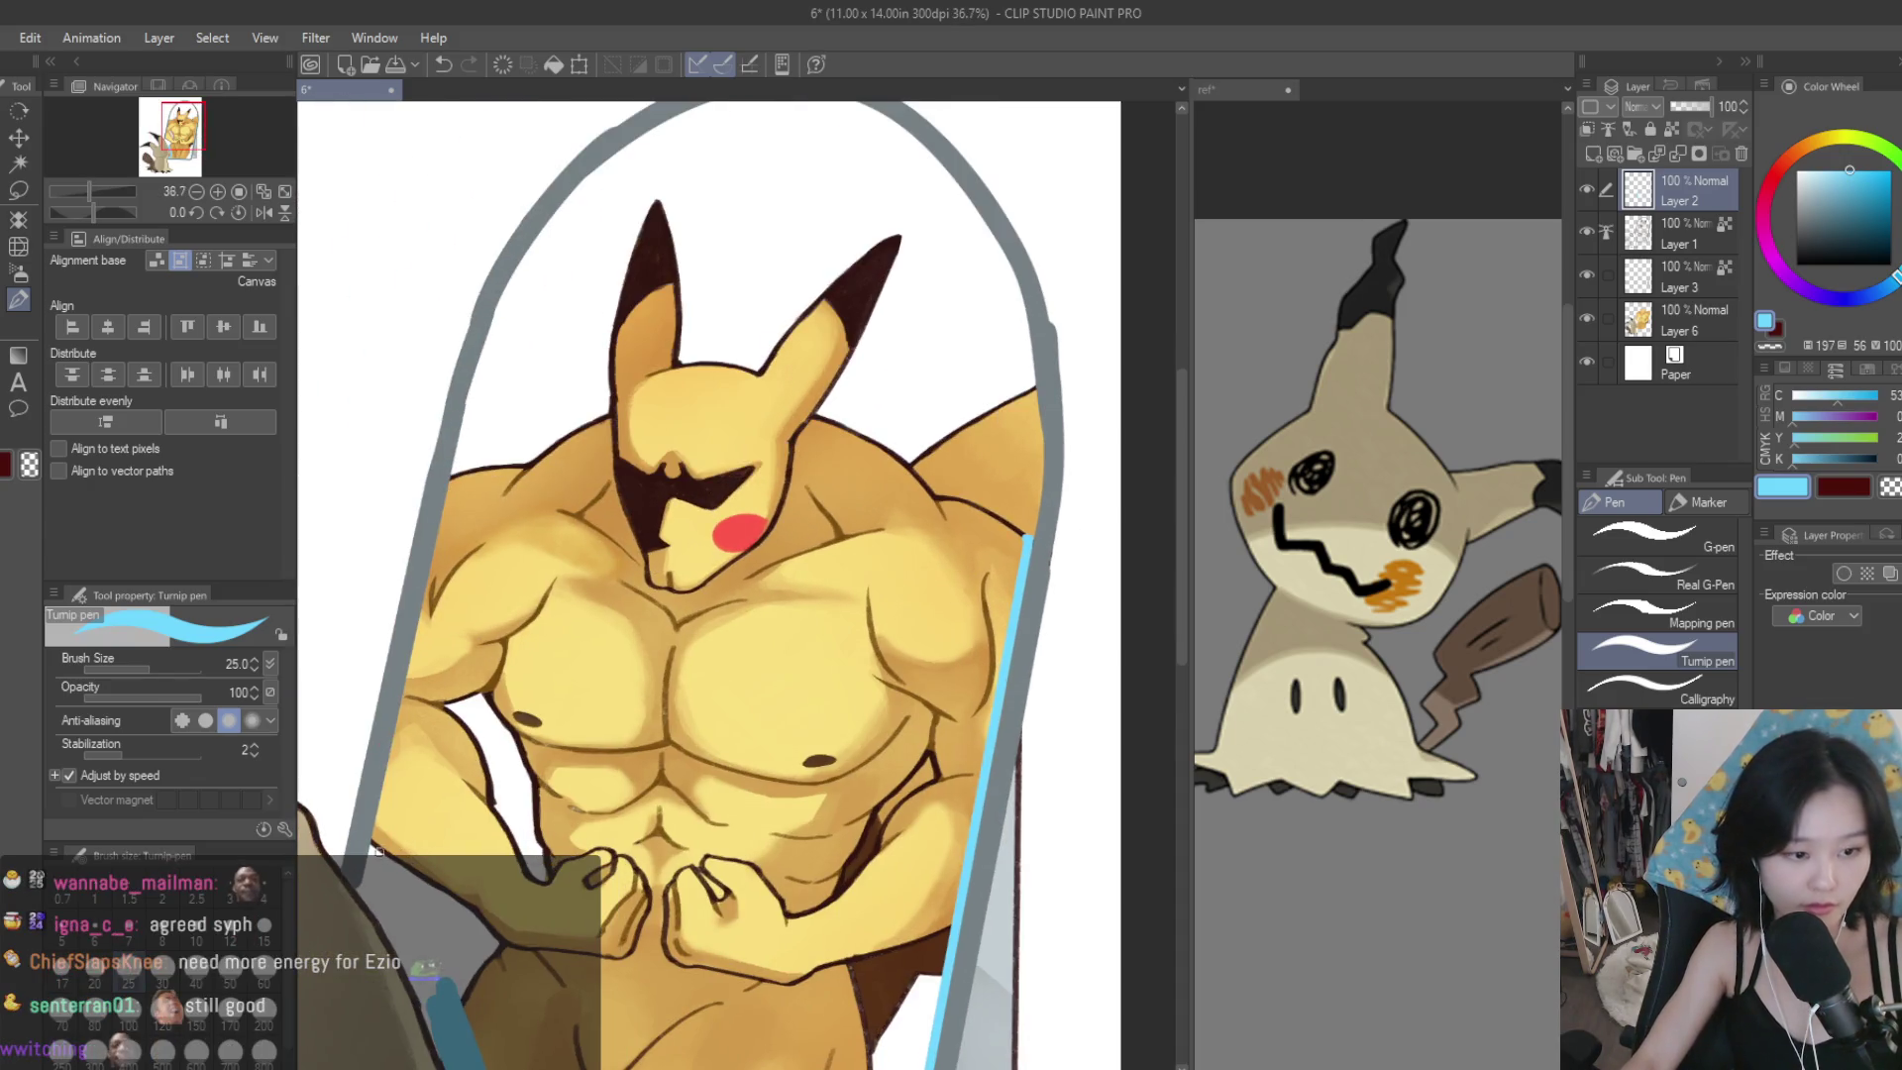
Draw straight cyan lines across the chest and down the left side.
left_click(432, 565, "shift")
left_click(364, 894, "shift")
left_click(413, 977, "shift")
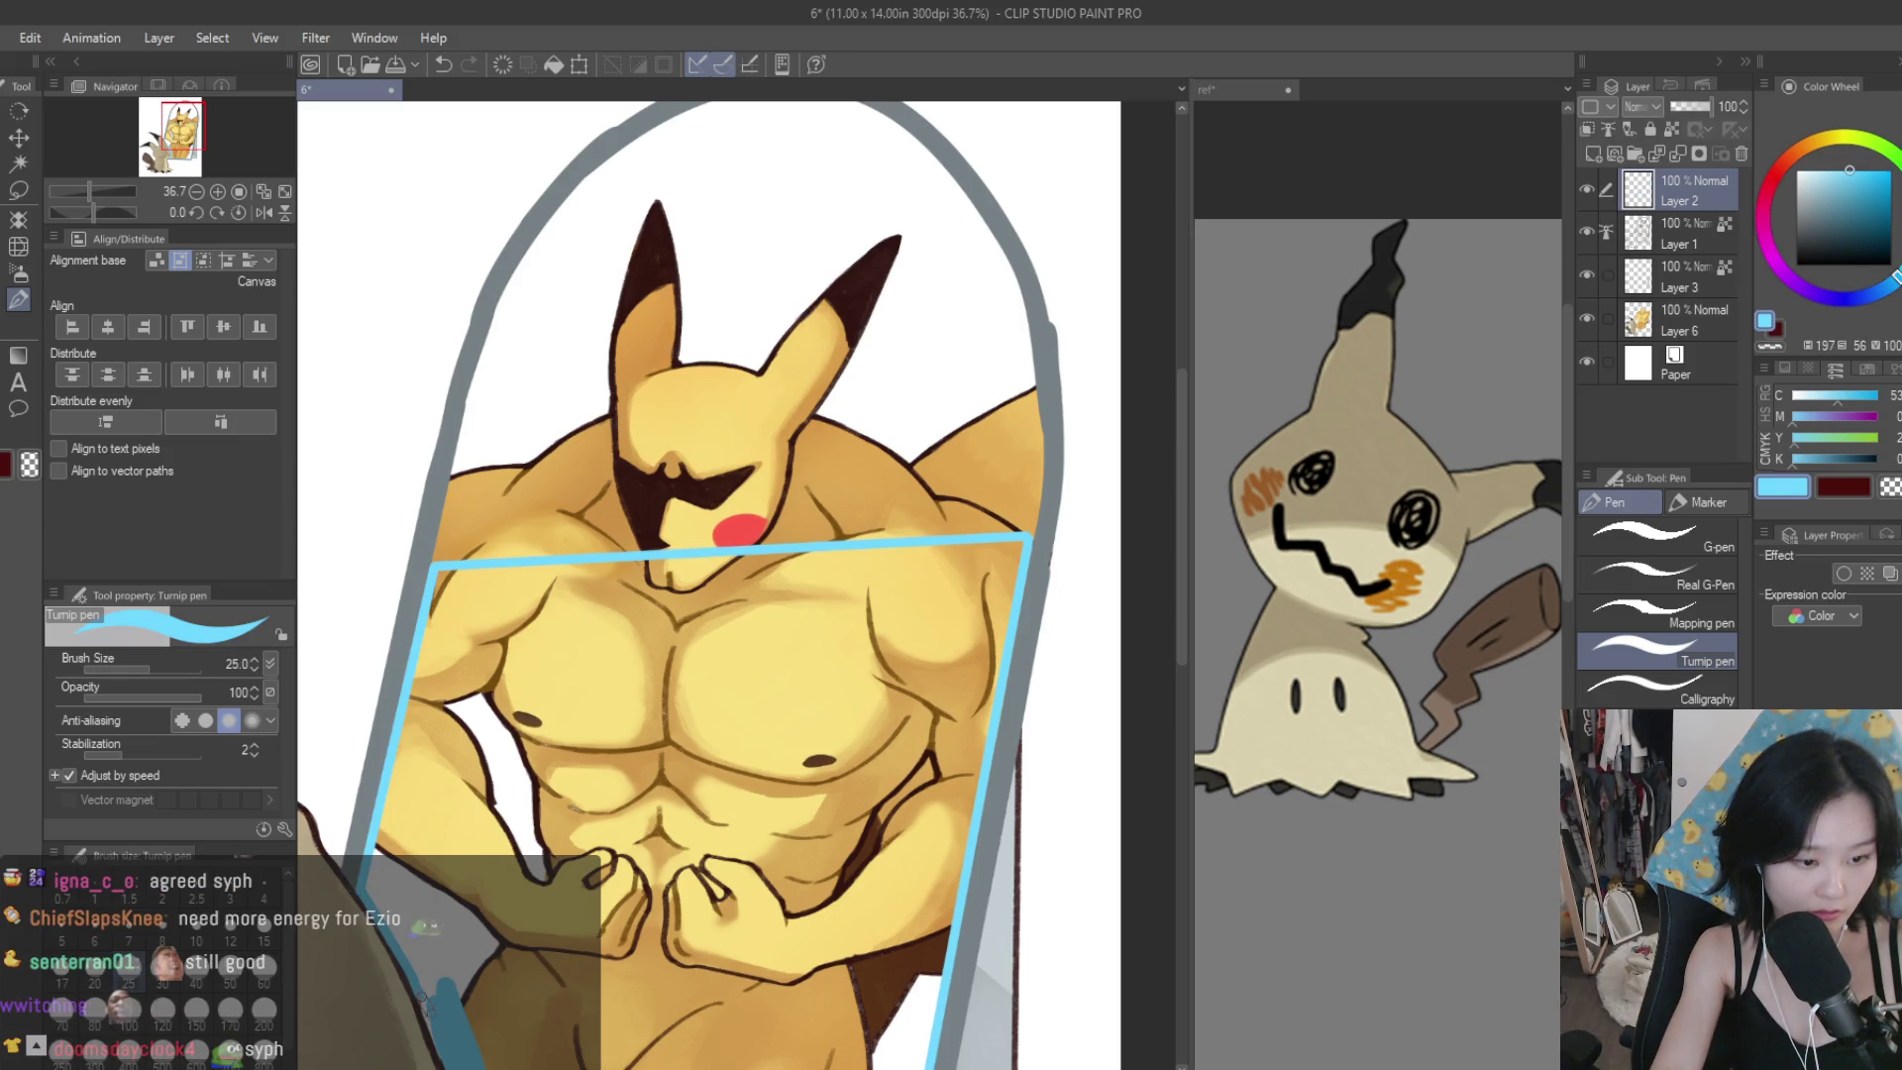
scroll(738, 585, "up", 1)
scroll(738, 584, "down", 3)
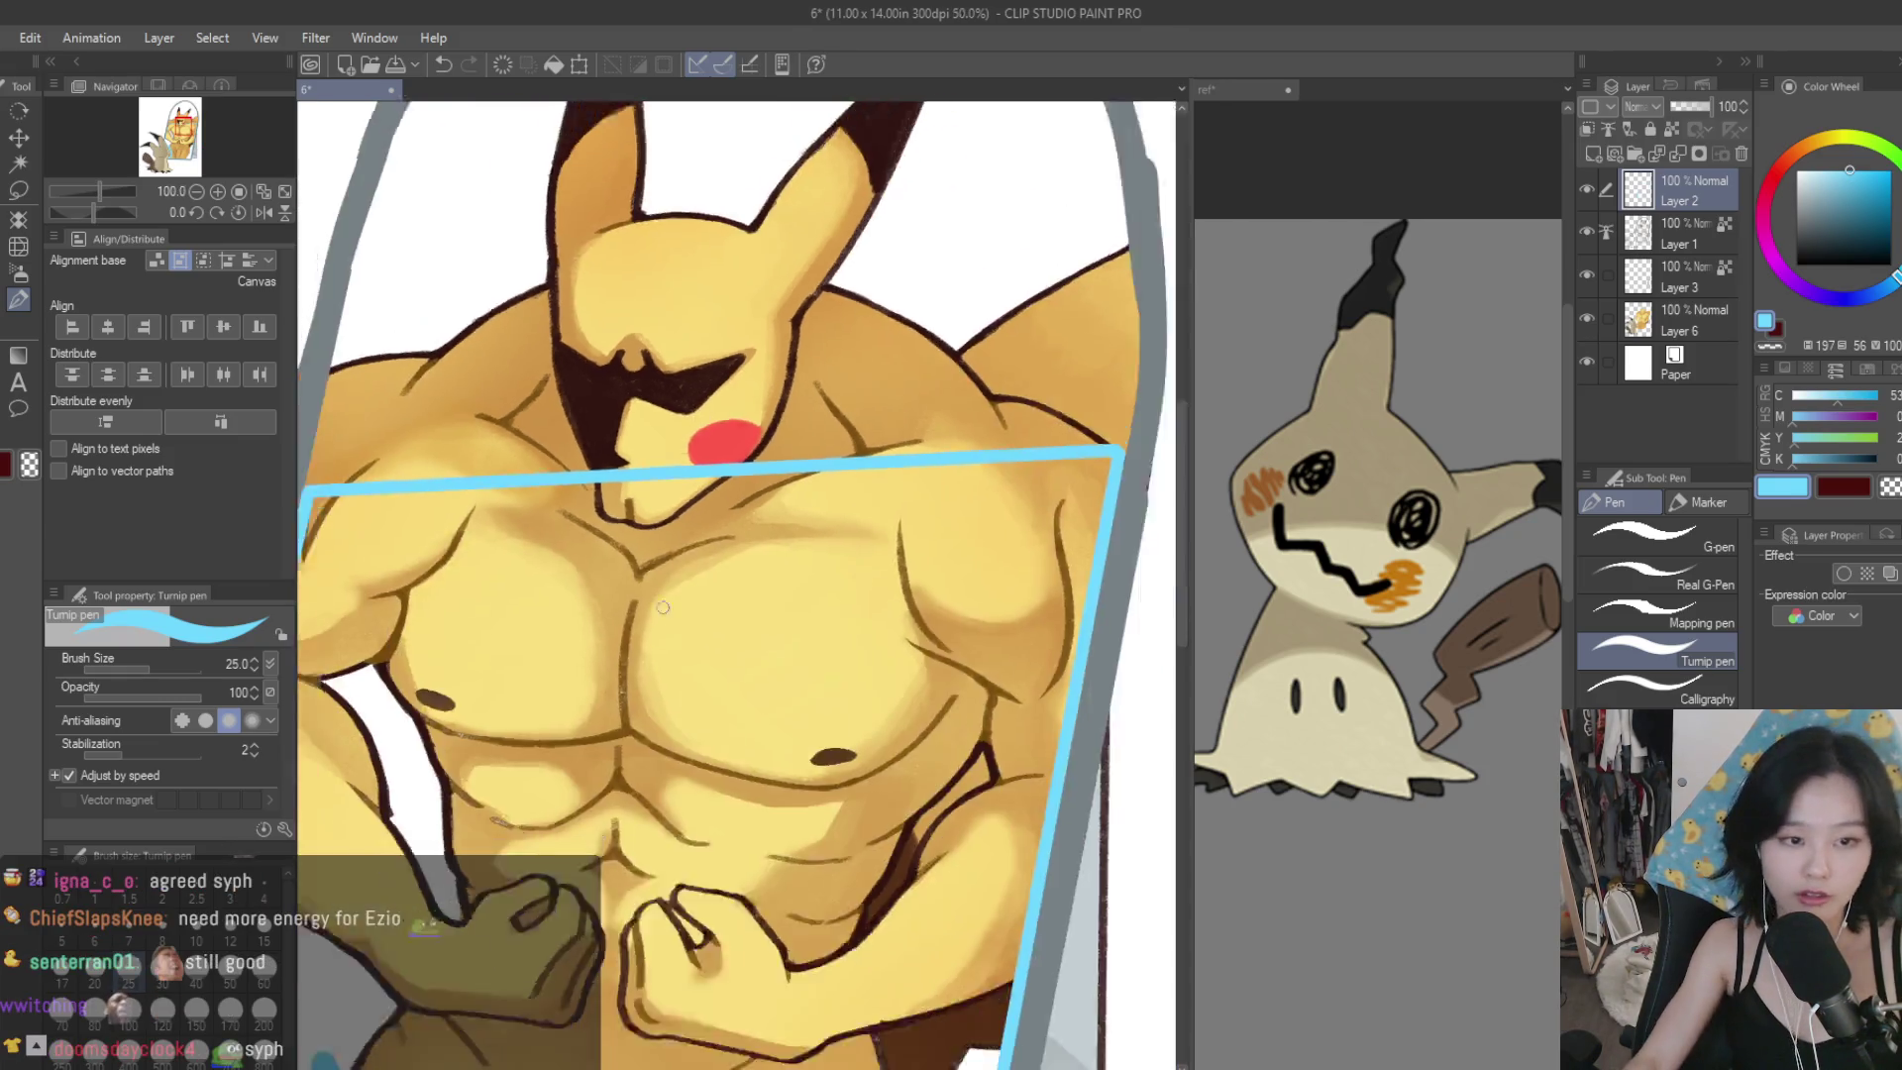
scroll(738, 585, "up", 1)
left_click(18, 246)
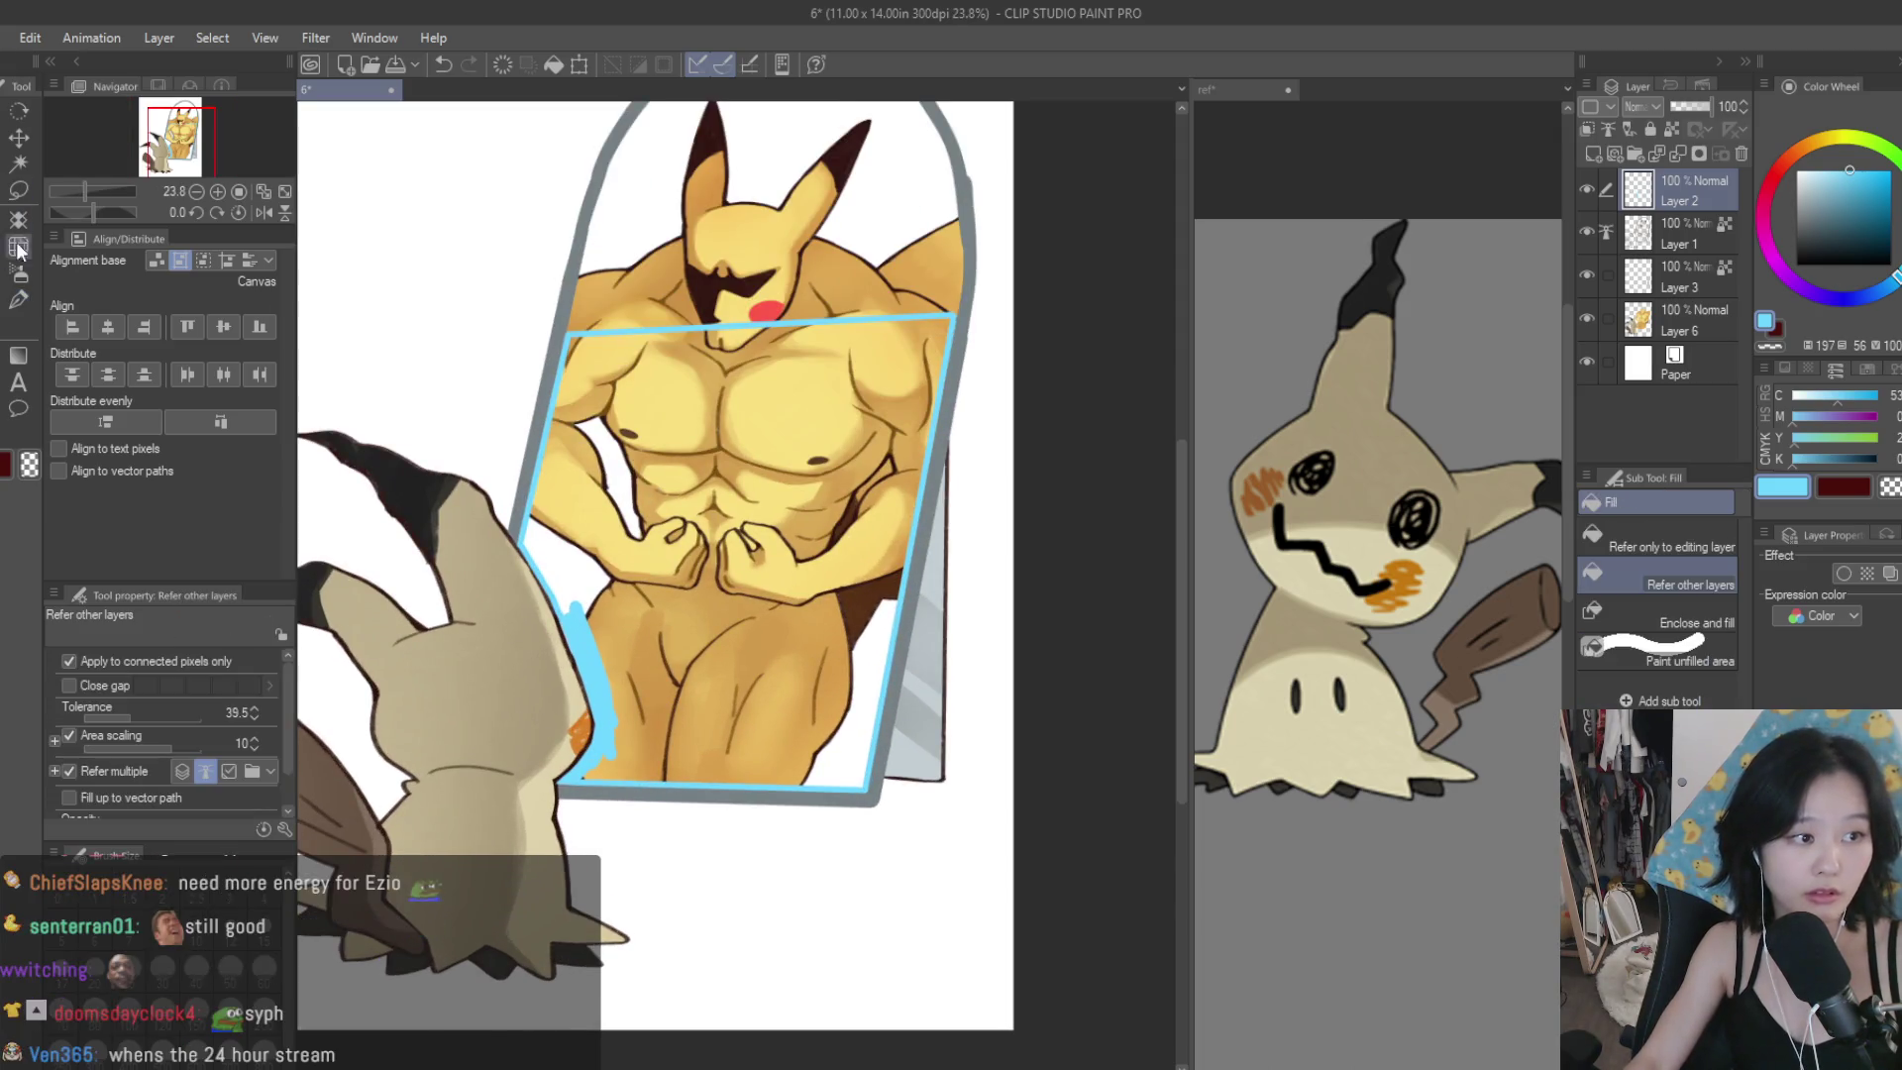
Fill the outlined region with solid blue, referring only to the editing layer.
left_click(880, 459)
scroll(909, 452, "up", 1)
key("ctrl+z")
left_click(1664, 540)
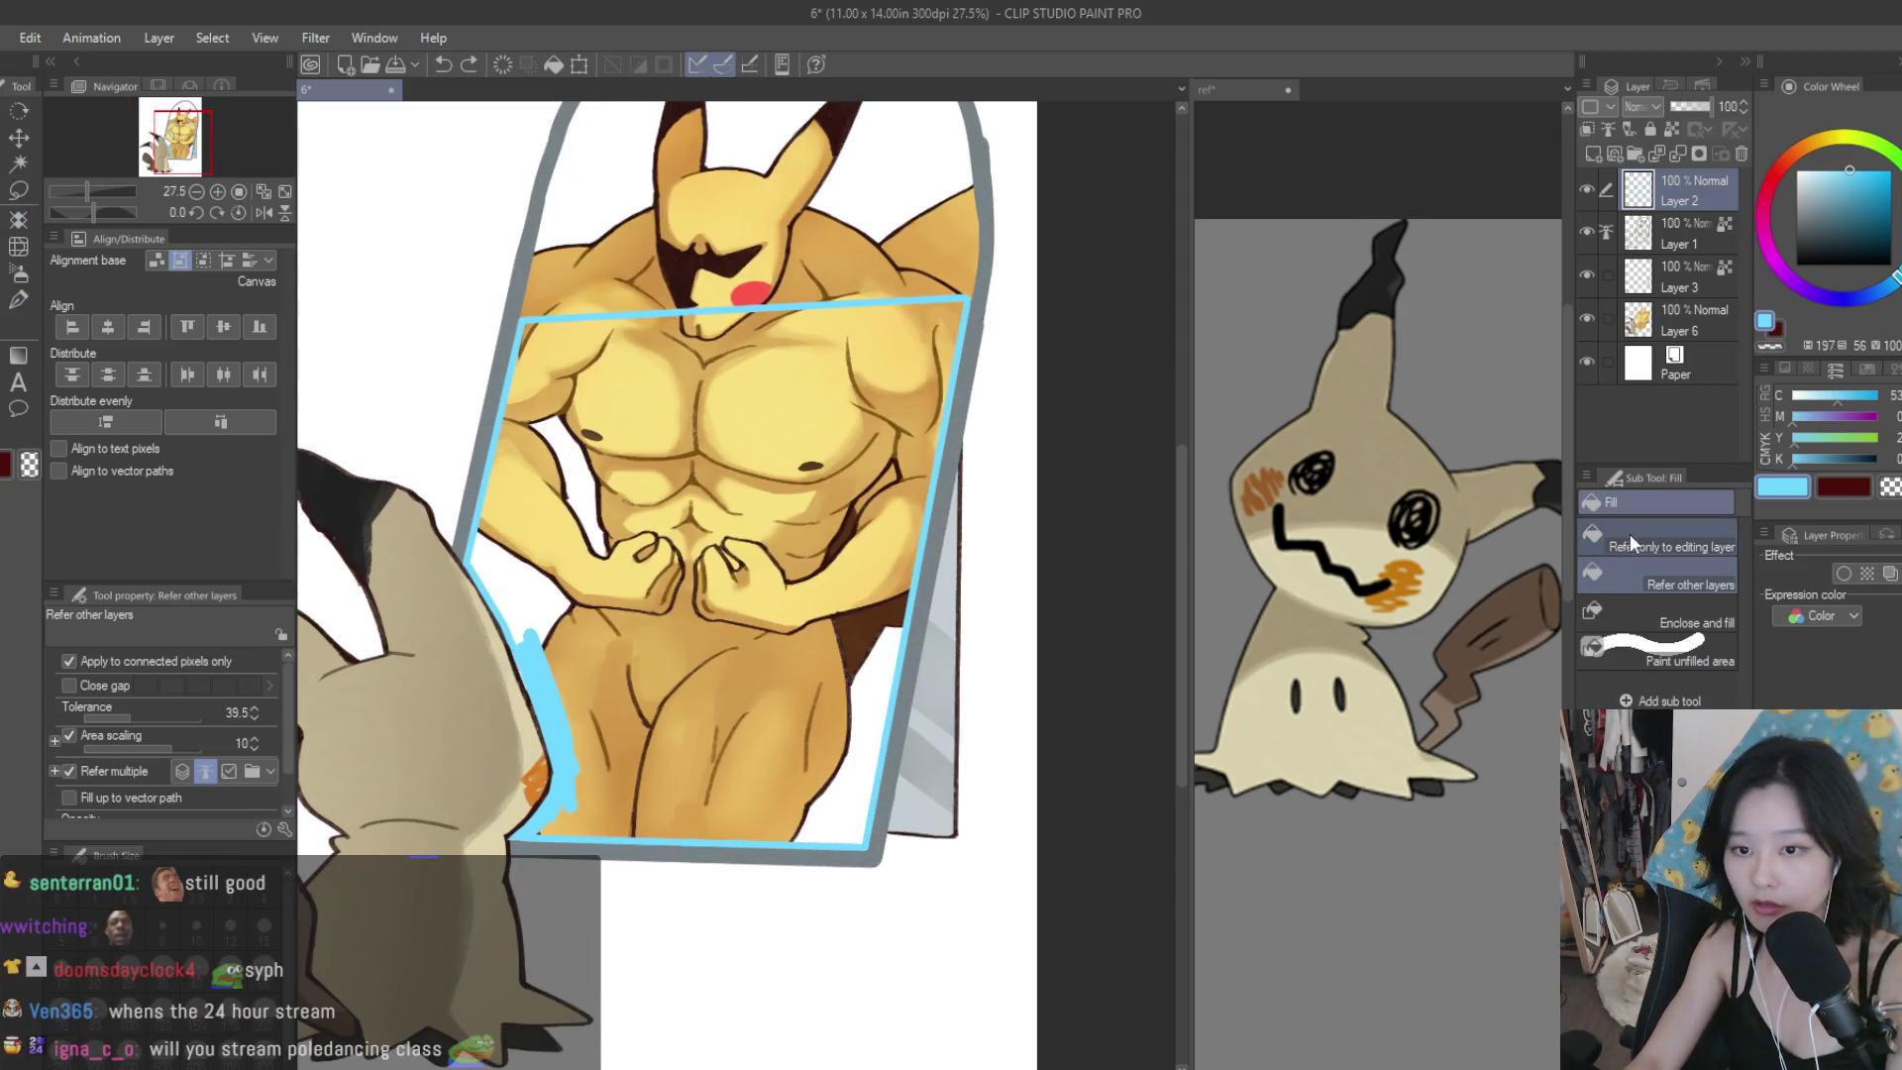
left_click(891, 555)
scroll(976, 584, "down", 2)
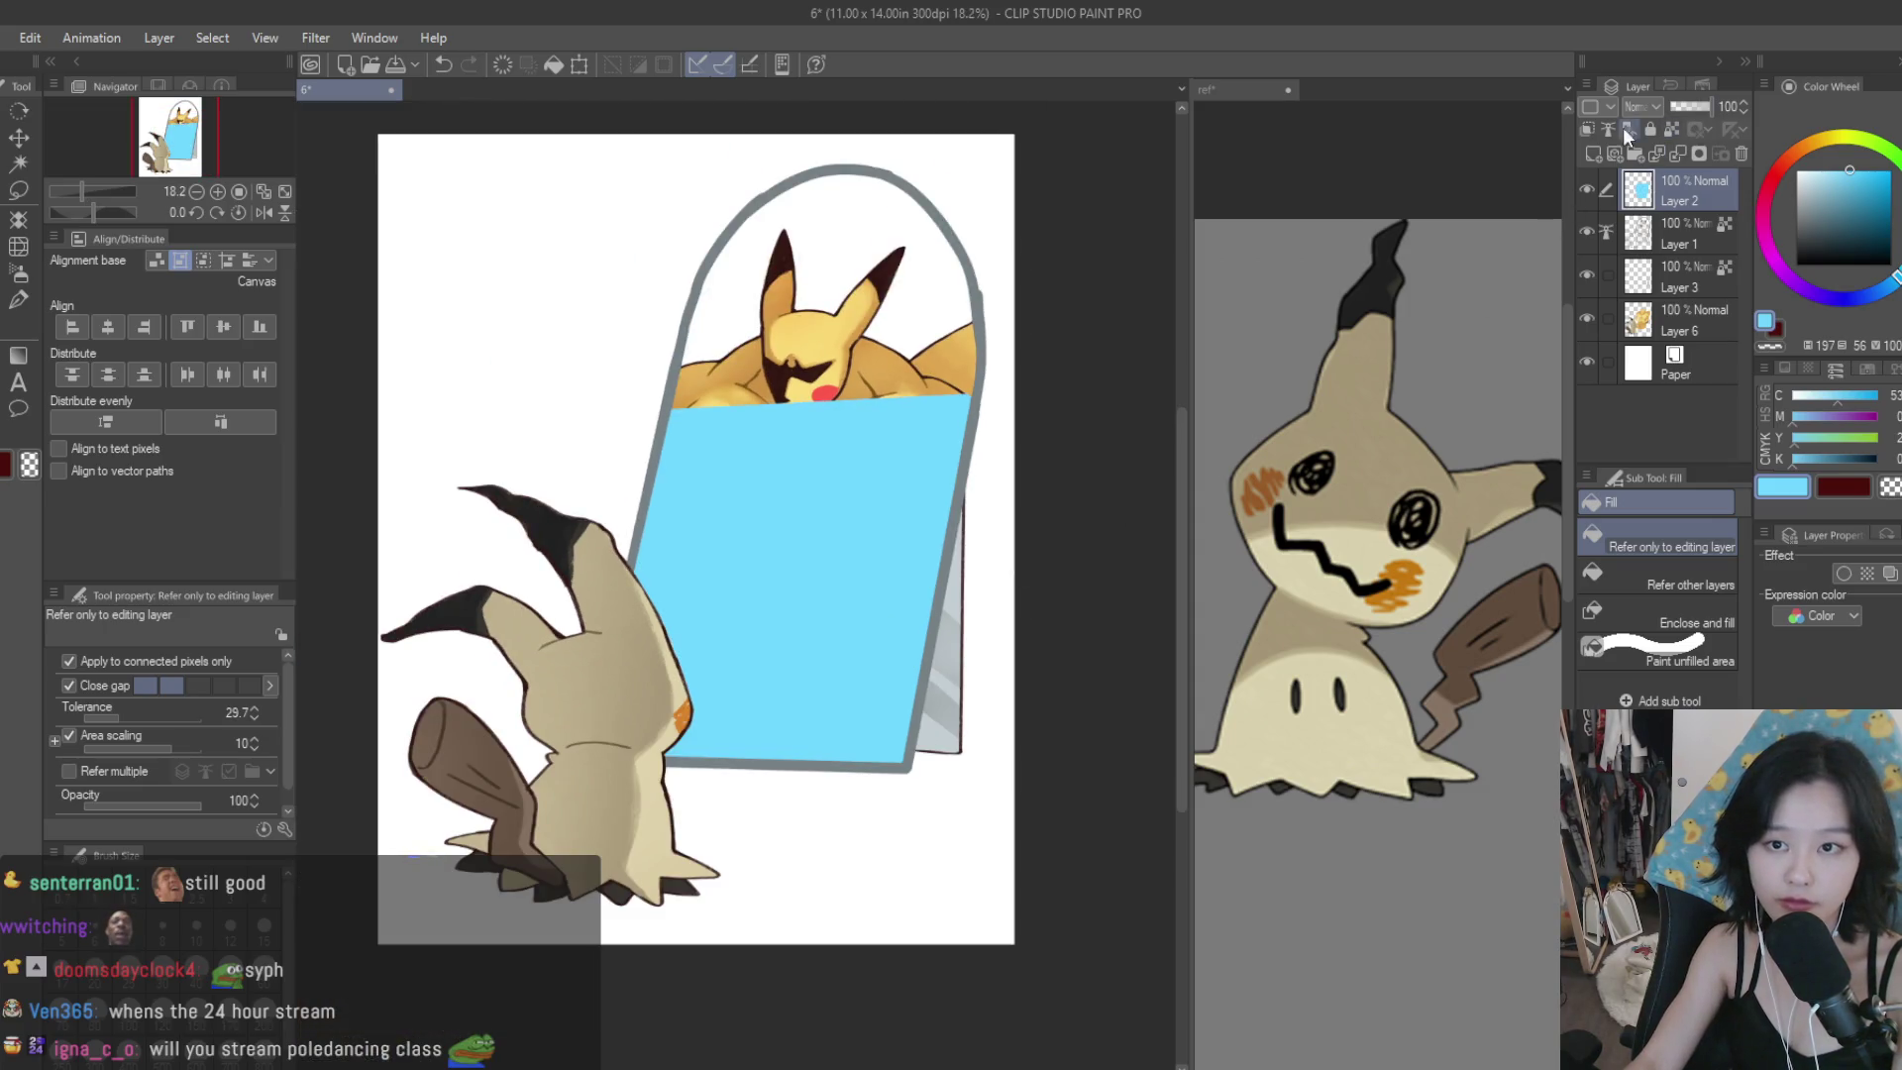
Fade the blue fill over the torso with the soft airbrush at sizes 250 and 1000.
left_click(18, 275)
scroll(1146, 403, "down", 1)
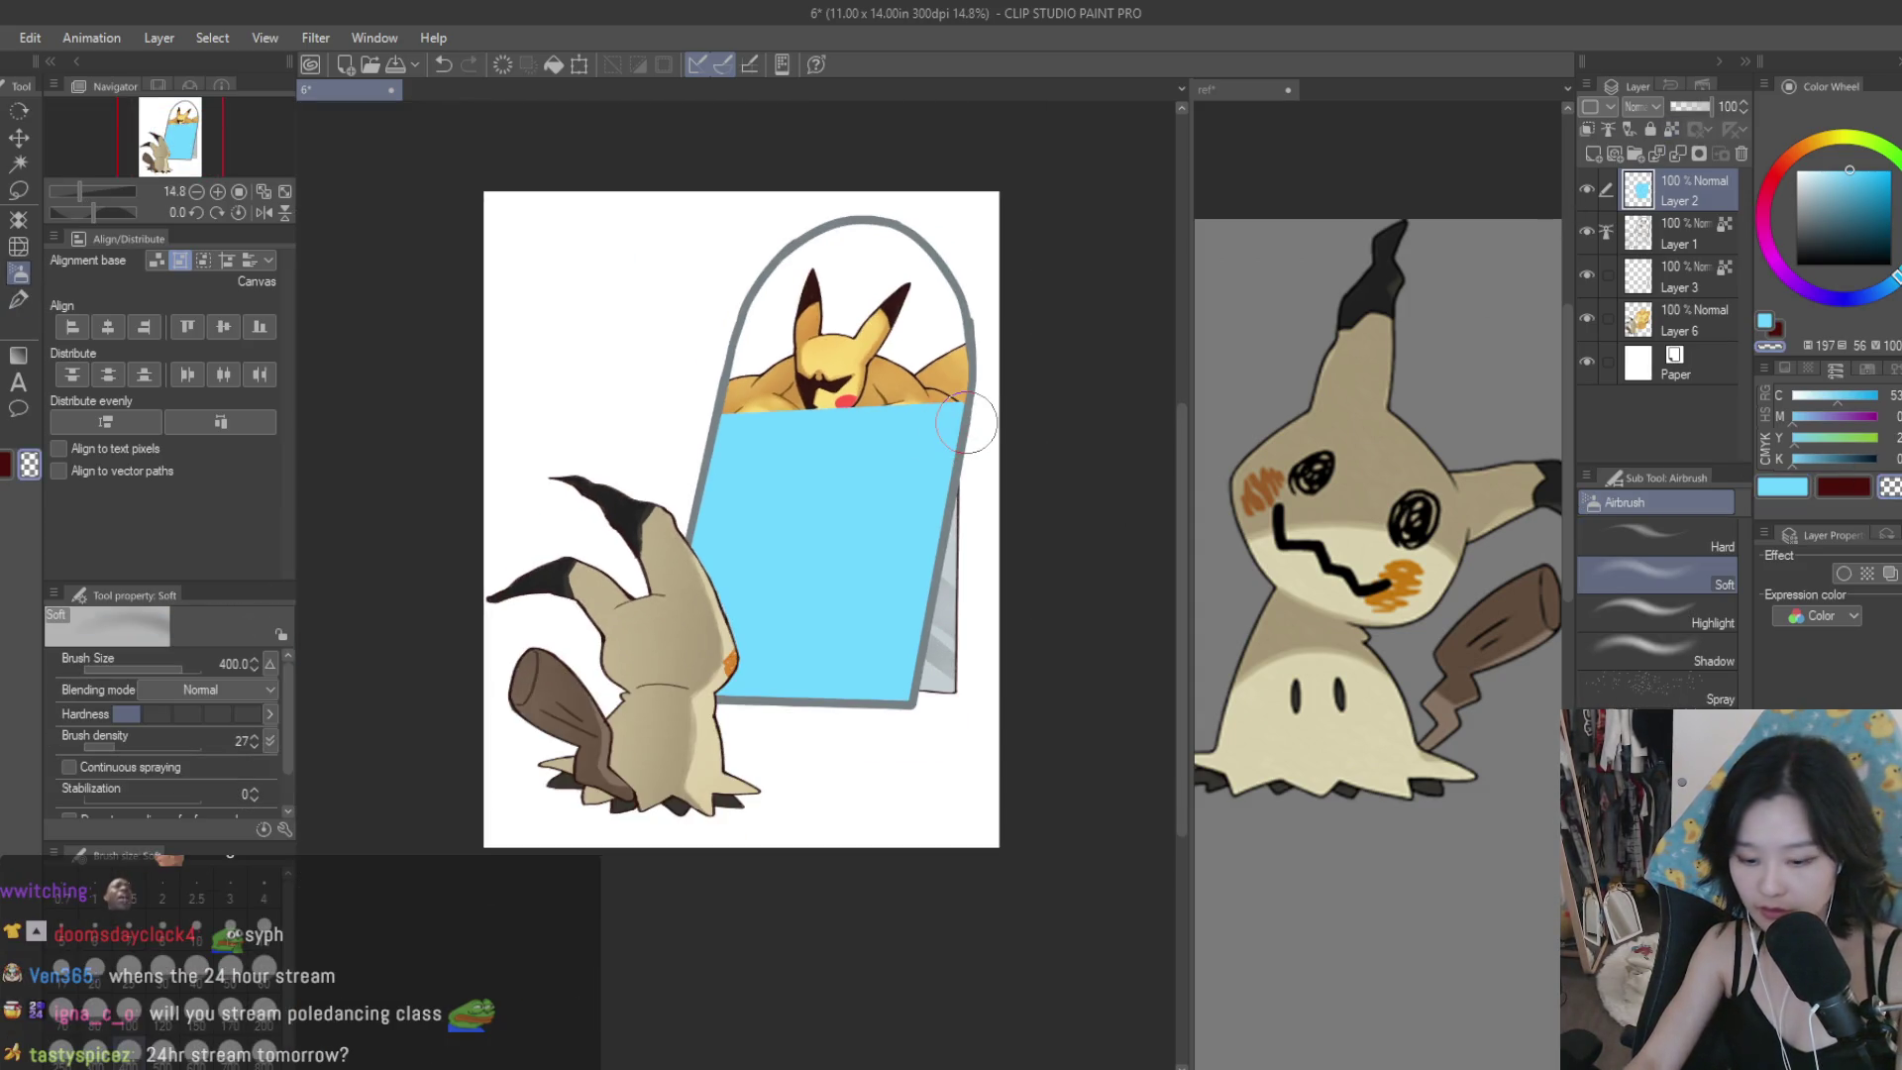
mouse_move(867, 376)
left_mouse_down()
mouse_move(792, 435)
mouse_move(572, 424)
left_mouse_up()
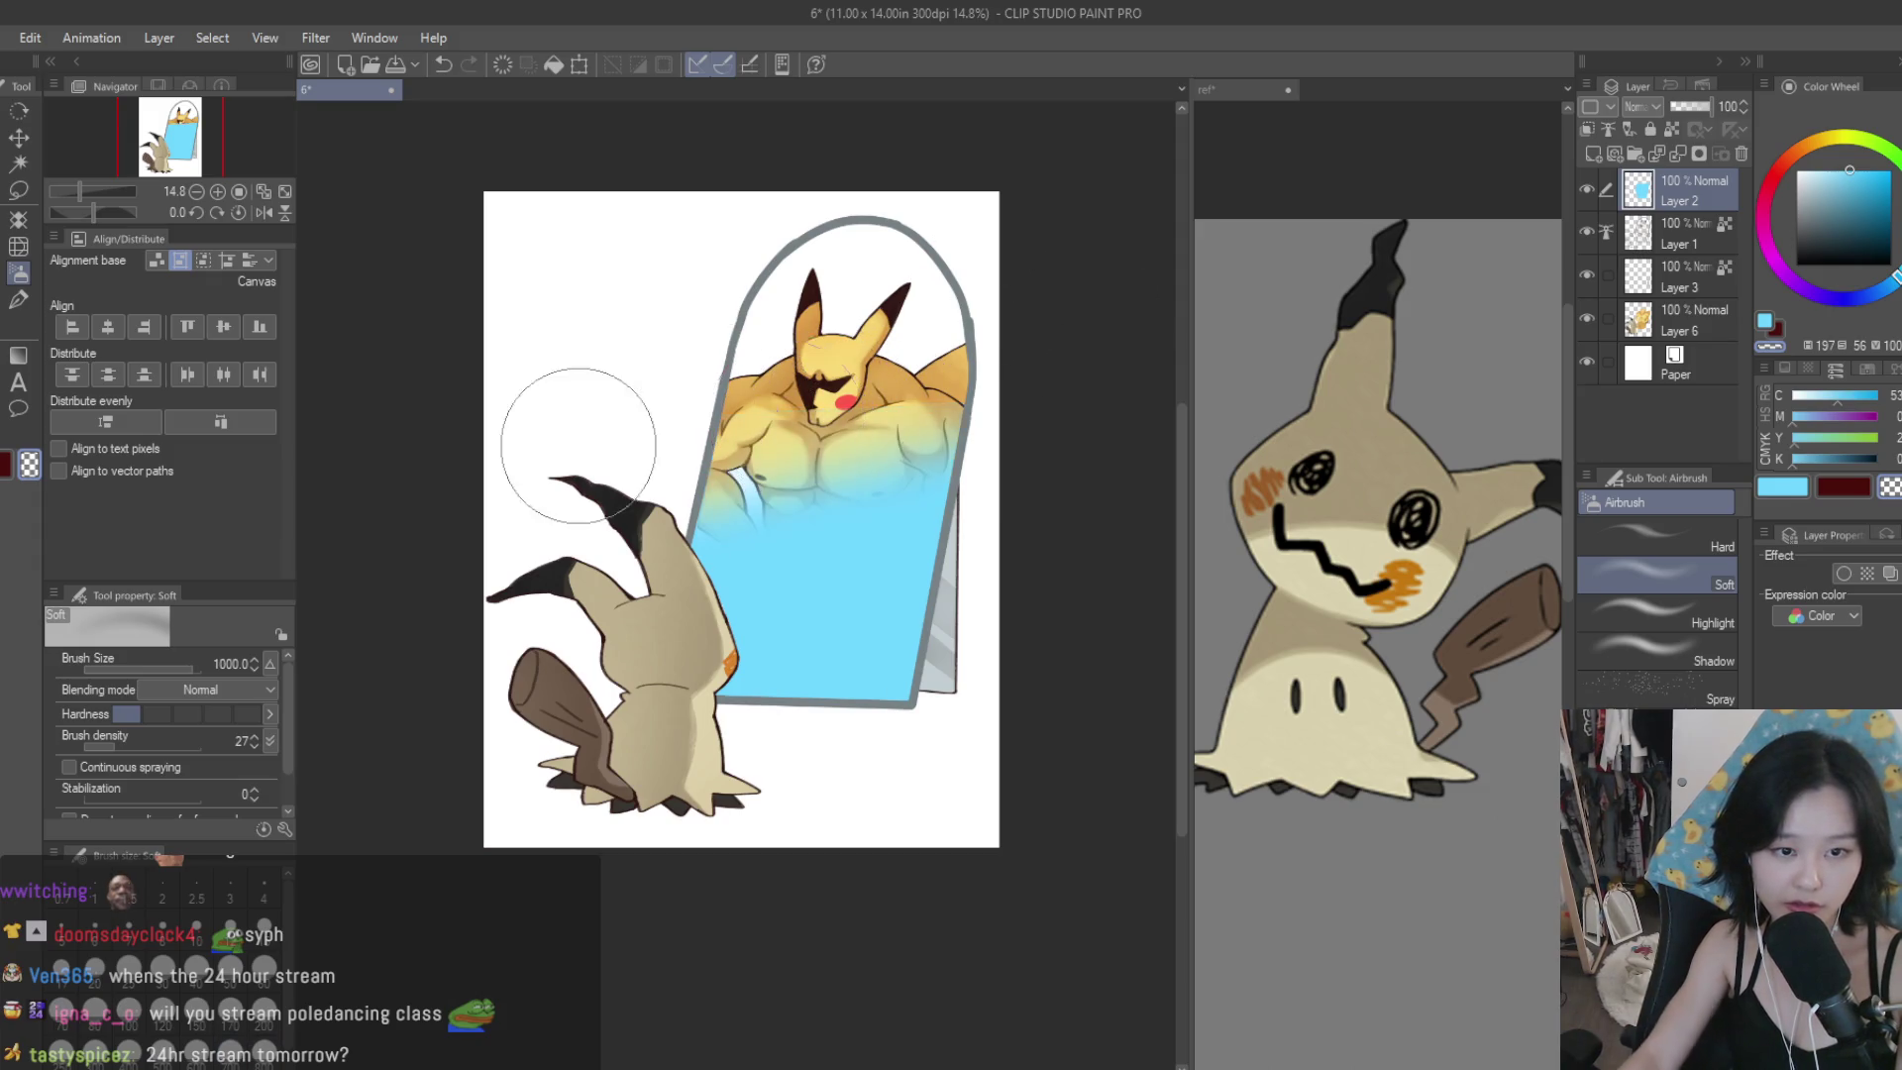
left_click(196, 1055)
mouse_move(773, 475)
left_mouse_down()
mouse_move(862, 466)
mouse_move(886, 495)
left_mouse_up()
key("bracketleft")
key("bracketleft")
key("bracketleft")
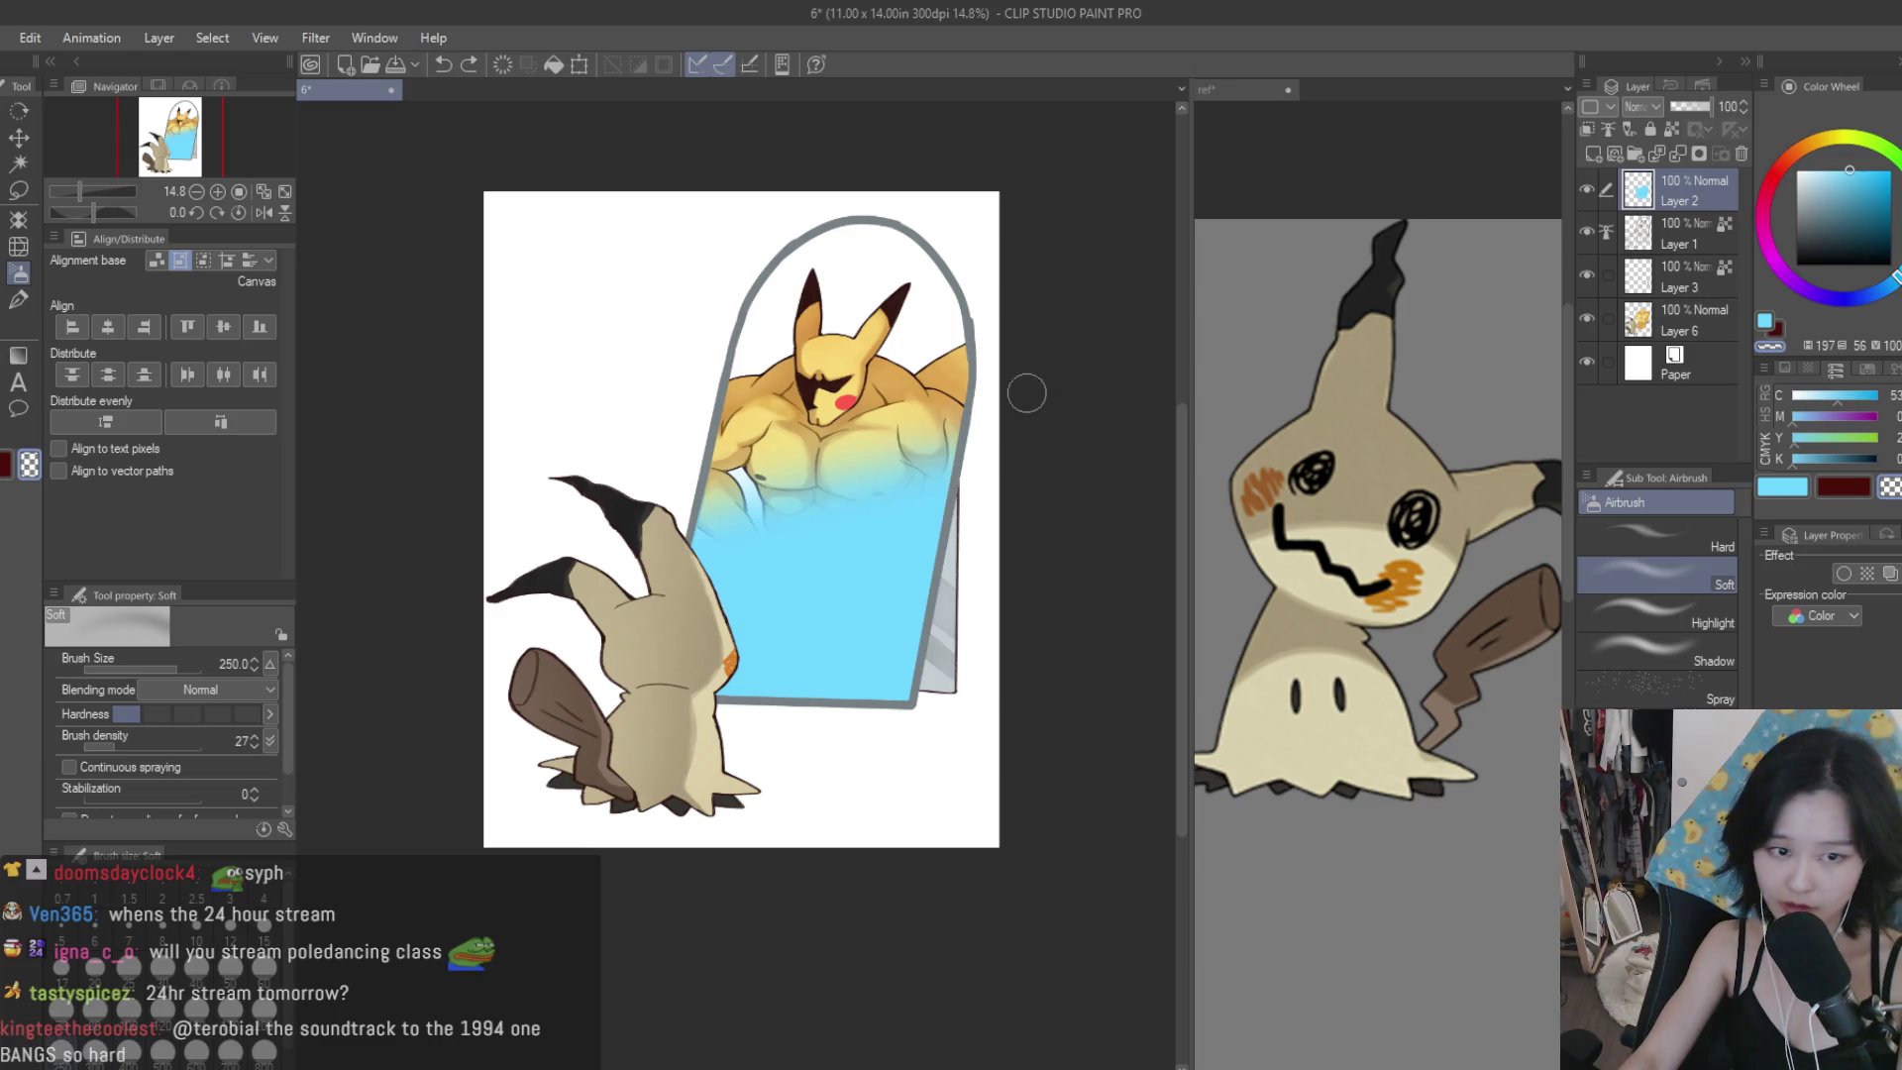
mouse_move(723, 605)
left_mouse_down()
mouse_move(941, 525)
mouse_move(715, 595)
left_mouse_up()
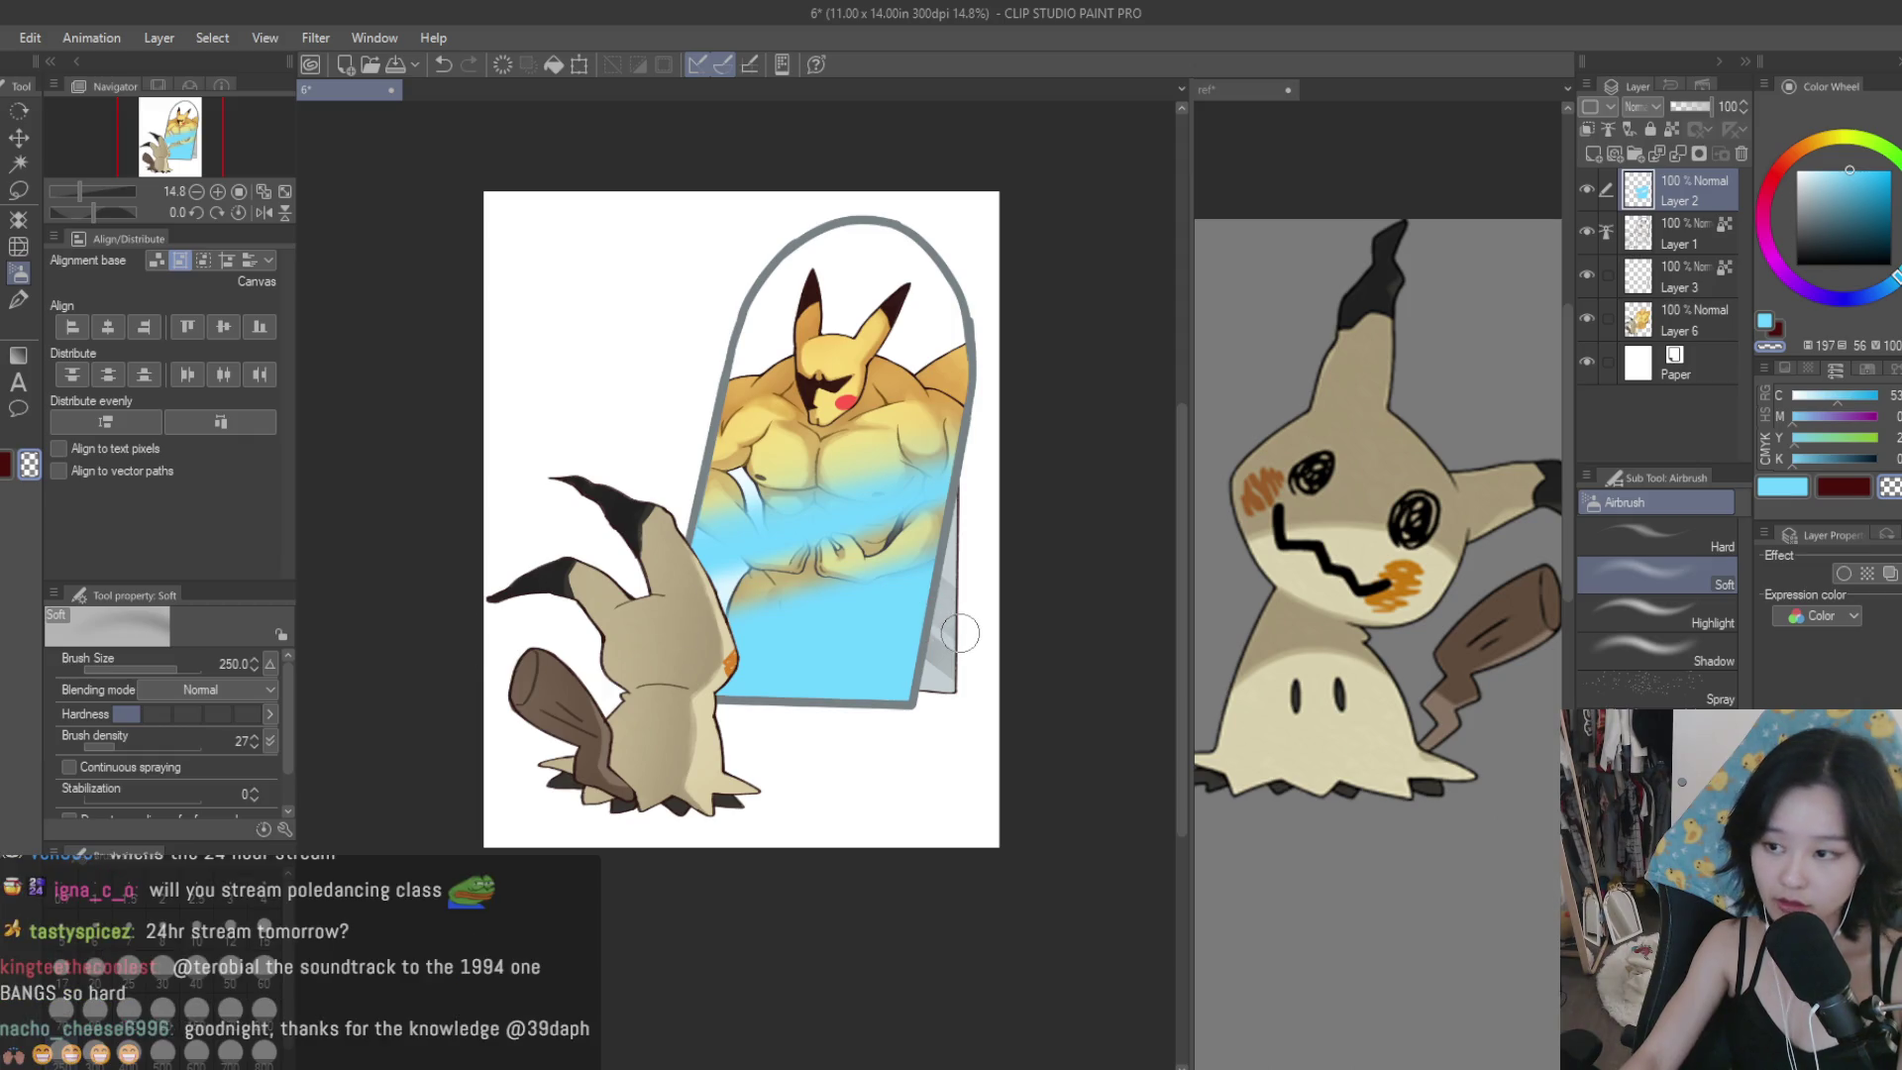
key("bracketright")
mouse_move(495, 793)
left_mouse_down()
mouse_move(701, 773)
mouse_move(966, 710)
mouse_move(912, 637)
mouse_move(891, 743)
mouse_move(1040, 615)
left_mouse_up()
Lighten spots in the blue band across the torso with a size-80 airbrush.
key("bracketleft")
key("bracketleft")
key("bracketleft")
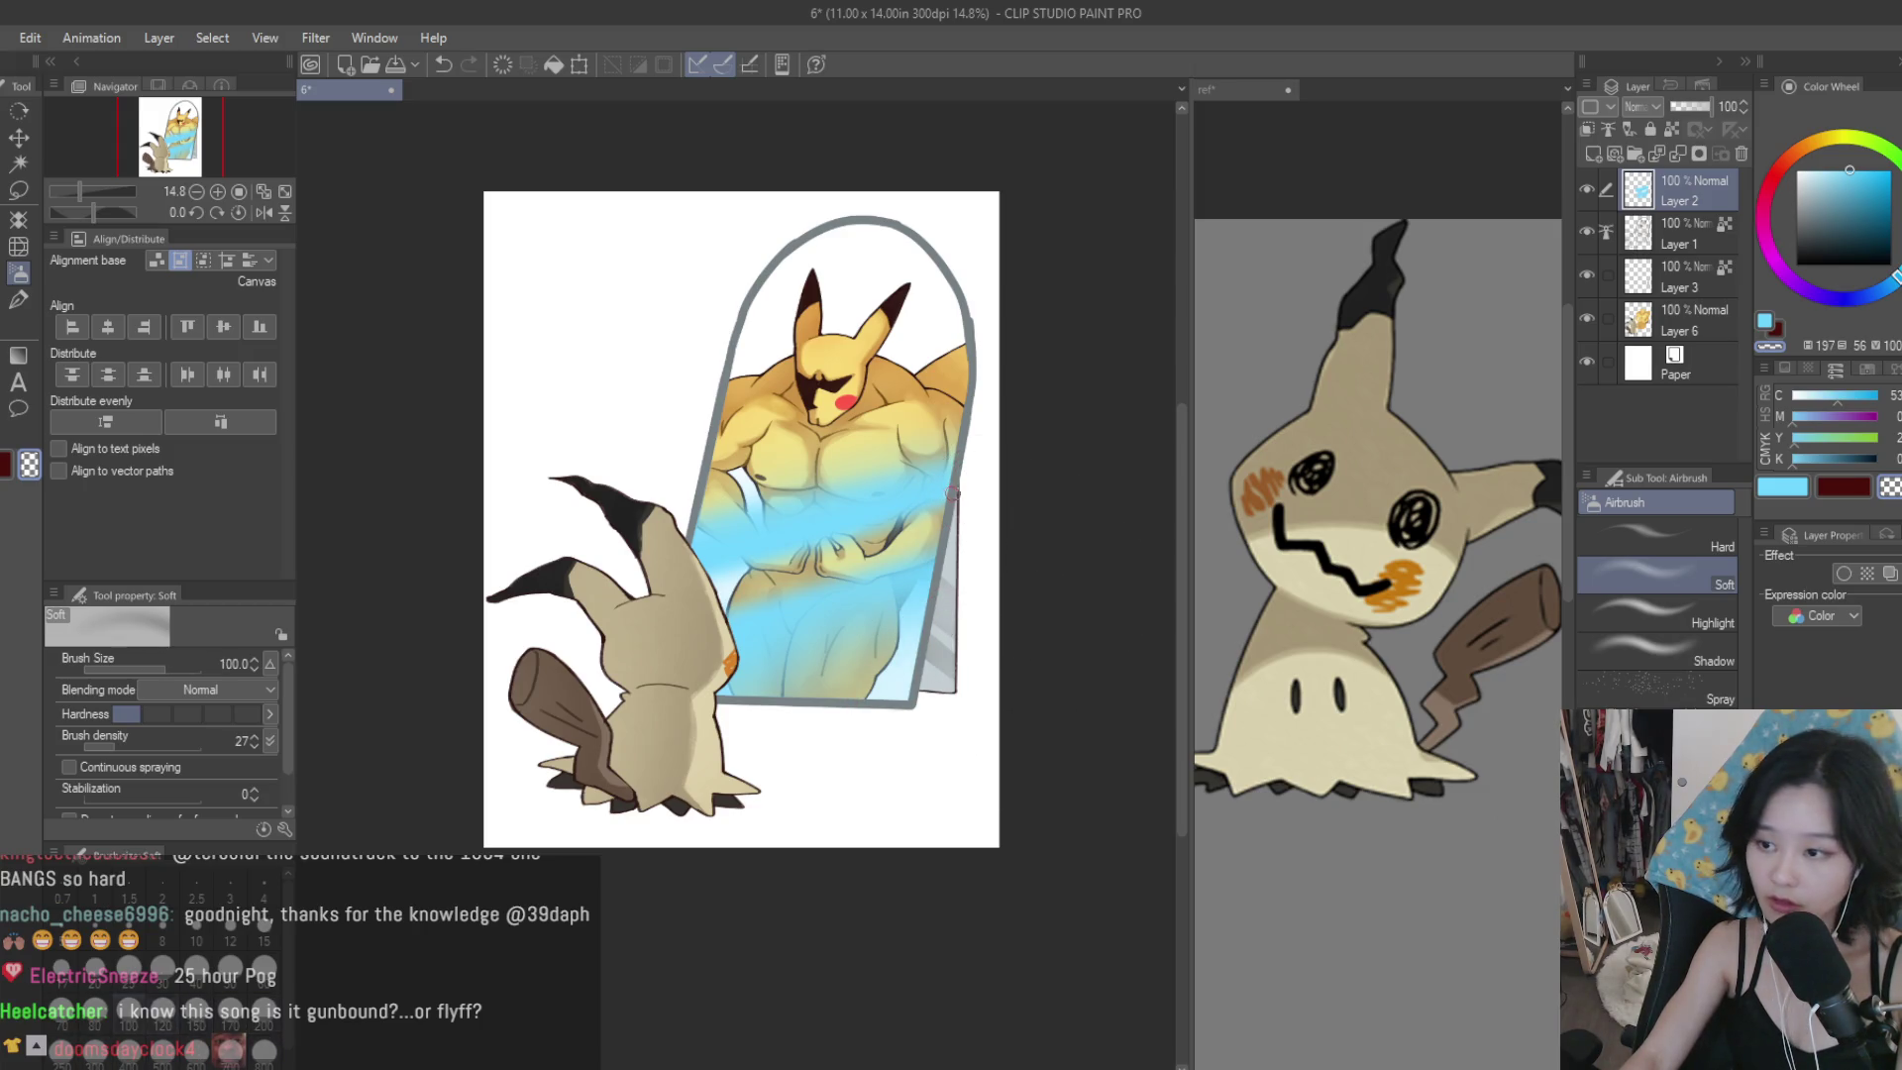
key("bracketleft")
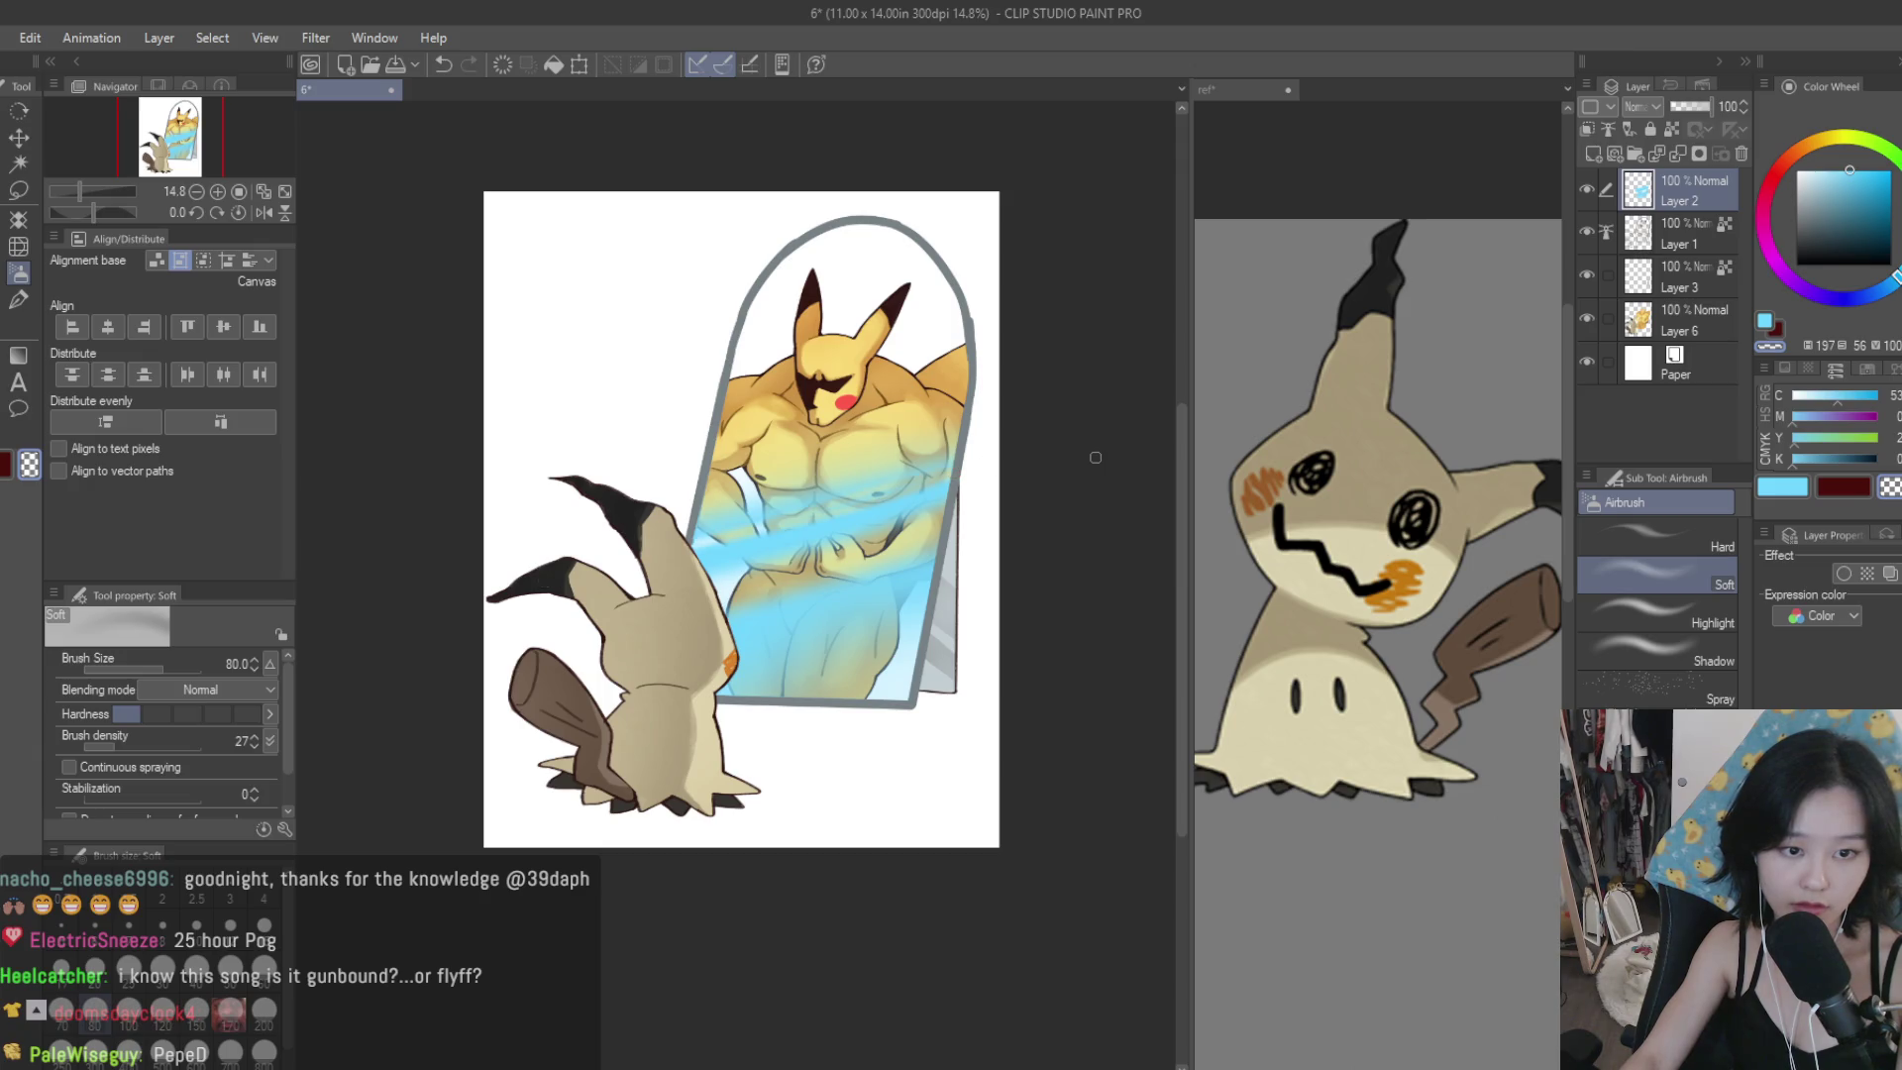
mouse_move(738, 530)
left_mouse_down()
mouse_move(906, 491)
mouse_move(465, 584)
left_mouse_up()
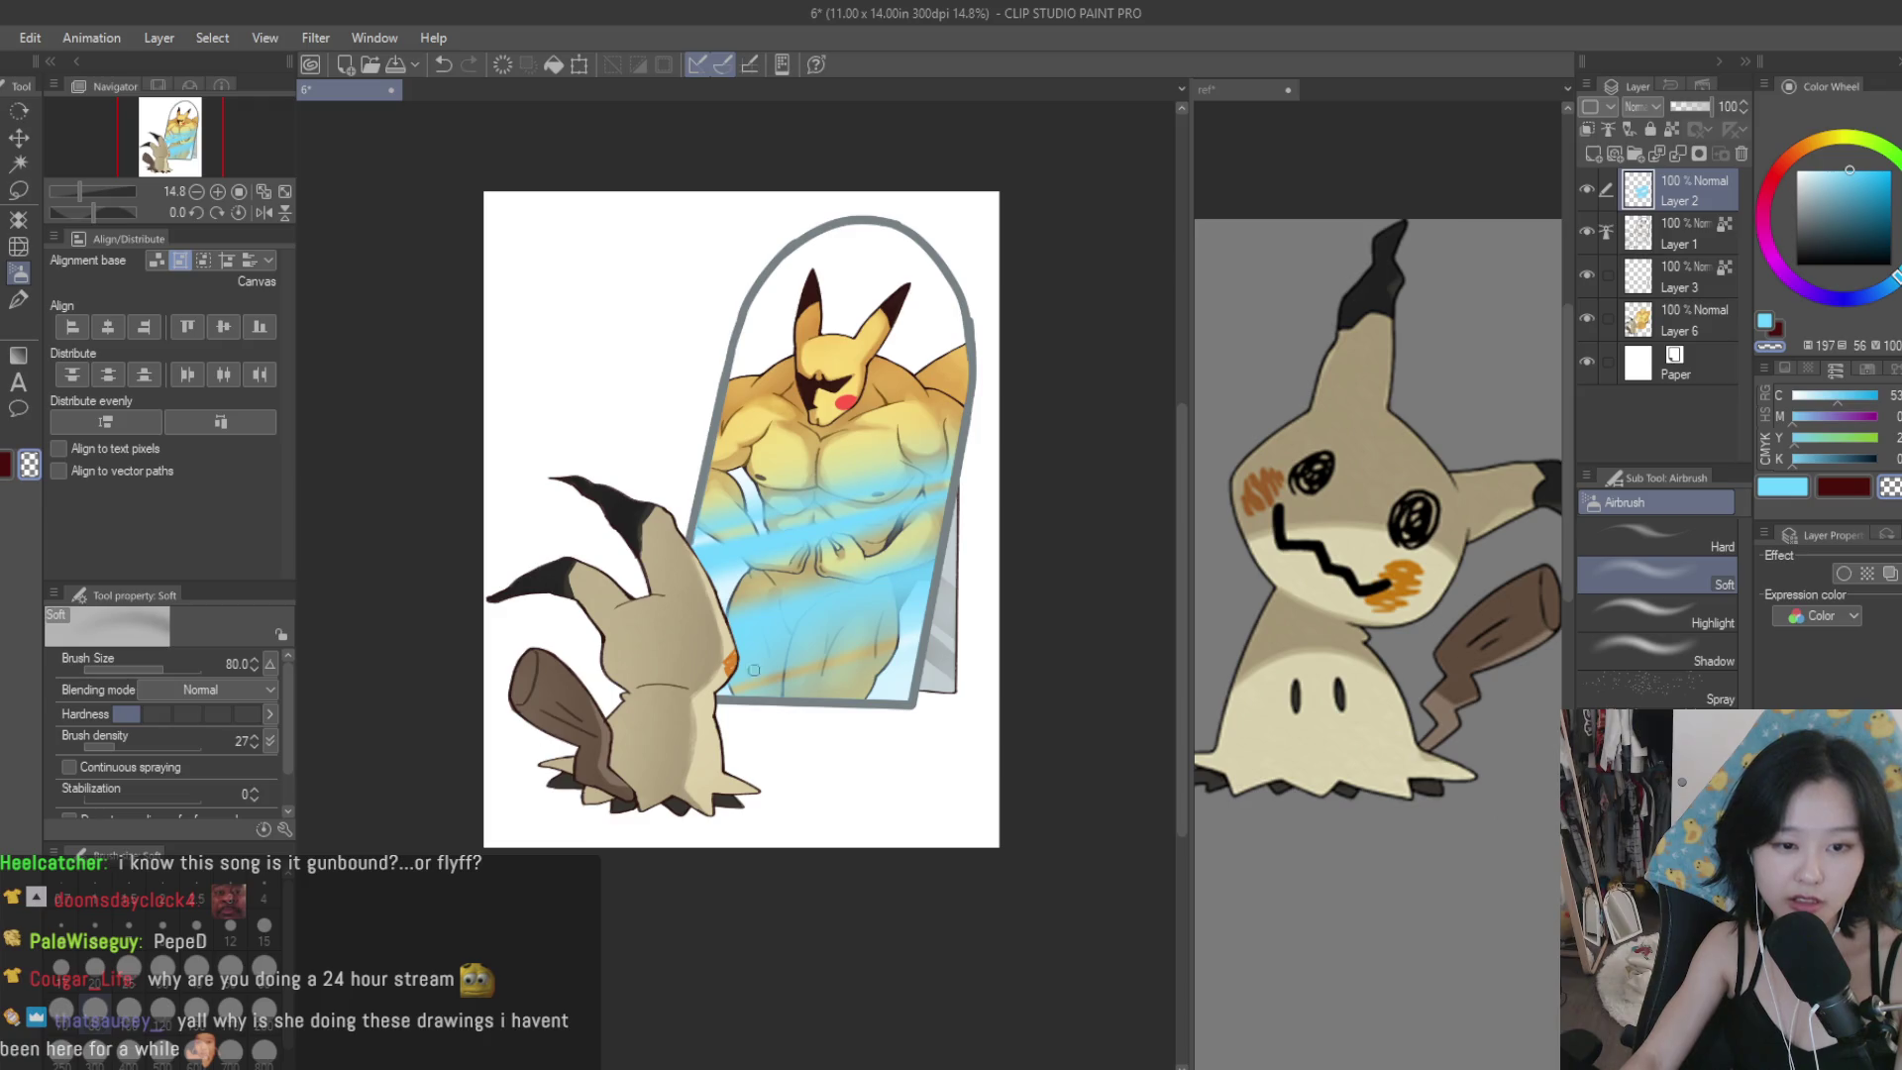
scroll(1011, 594, "down", 1)
left_click(1673, 126)
left_click_drag(1811, 173, 1813, 137)
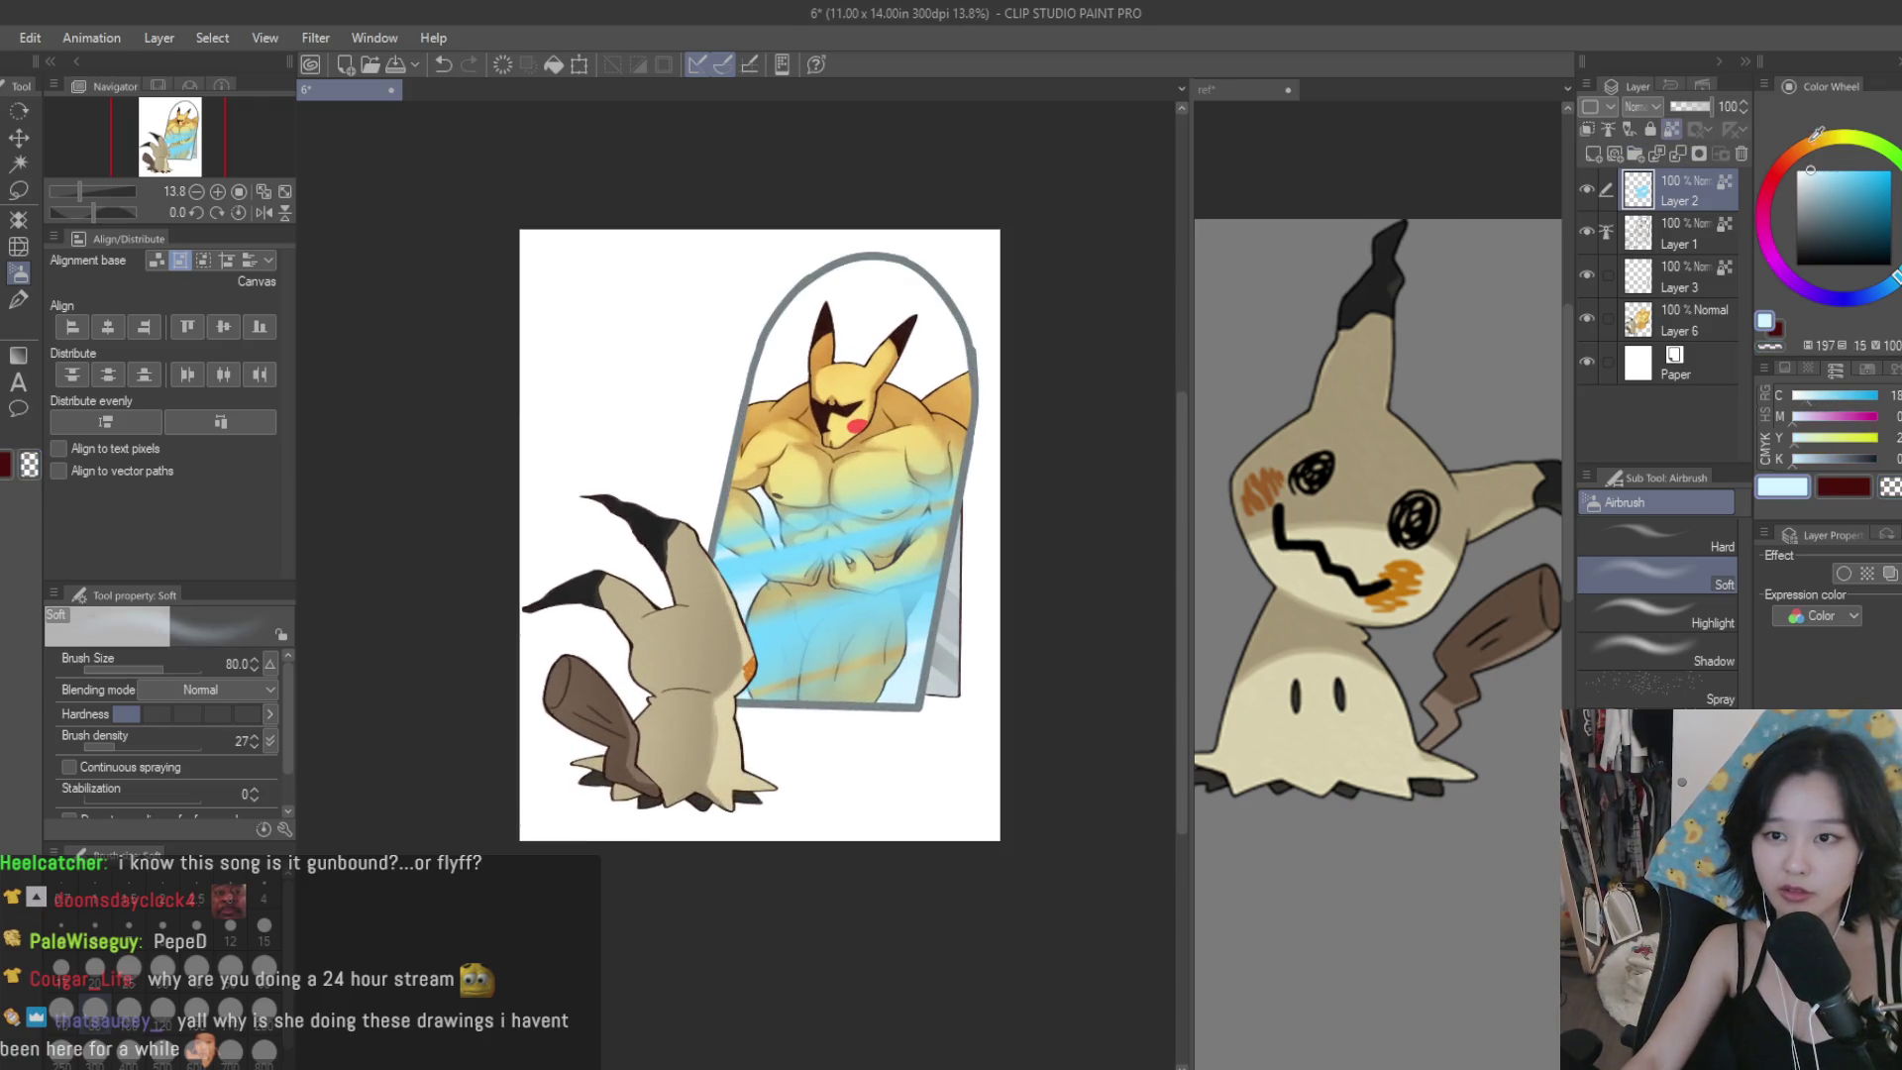
Whiten the blue mirror streaks with the soft airbrush at size 2000.
left_click(18, 299)
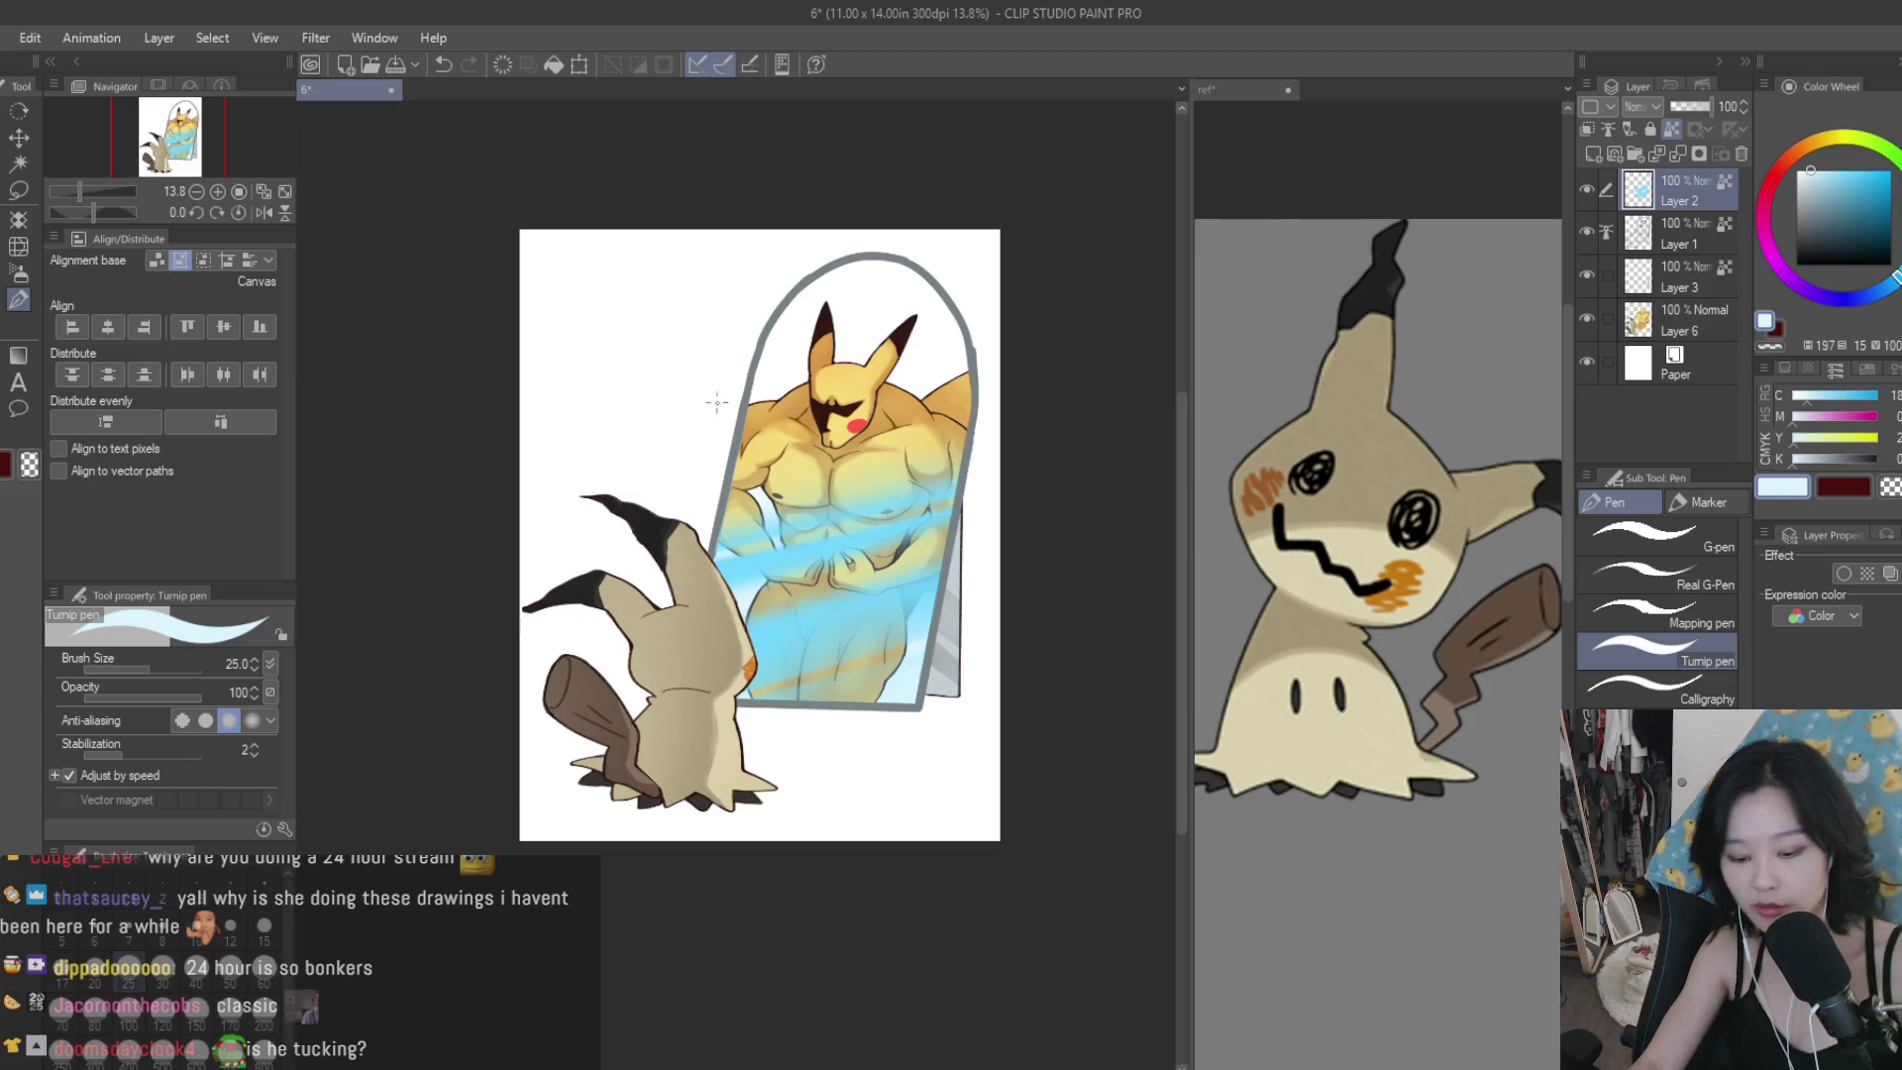
left_click(20, 277)
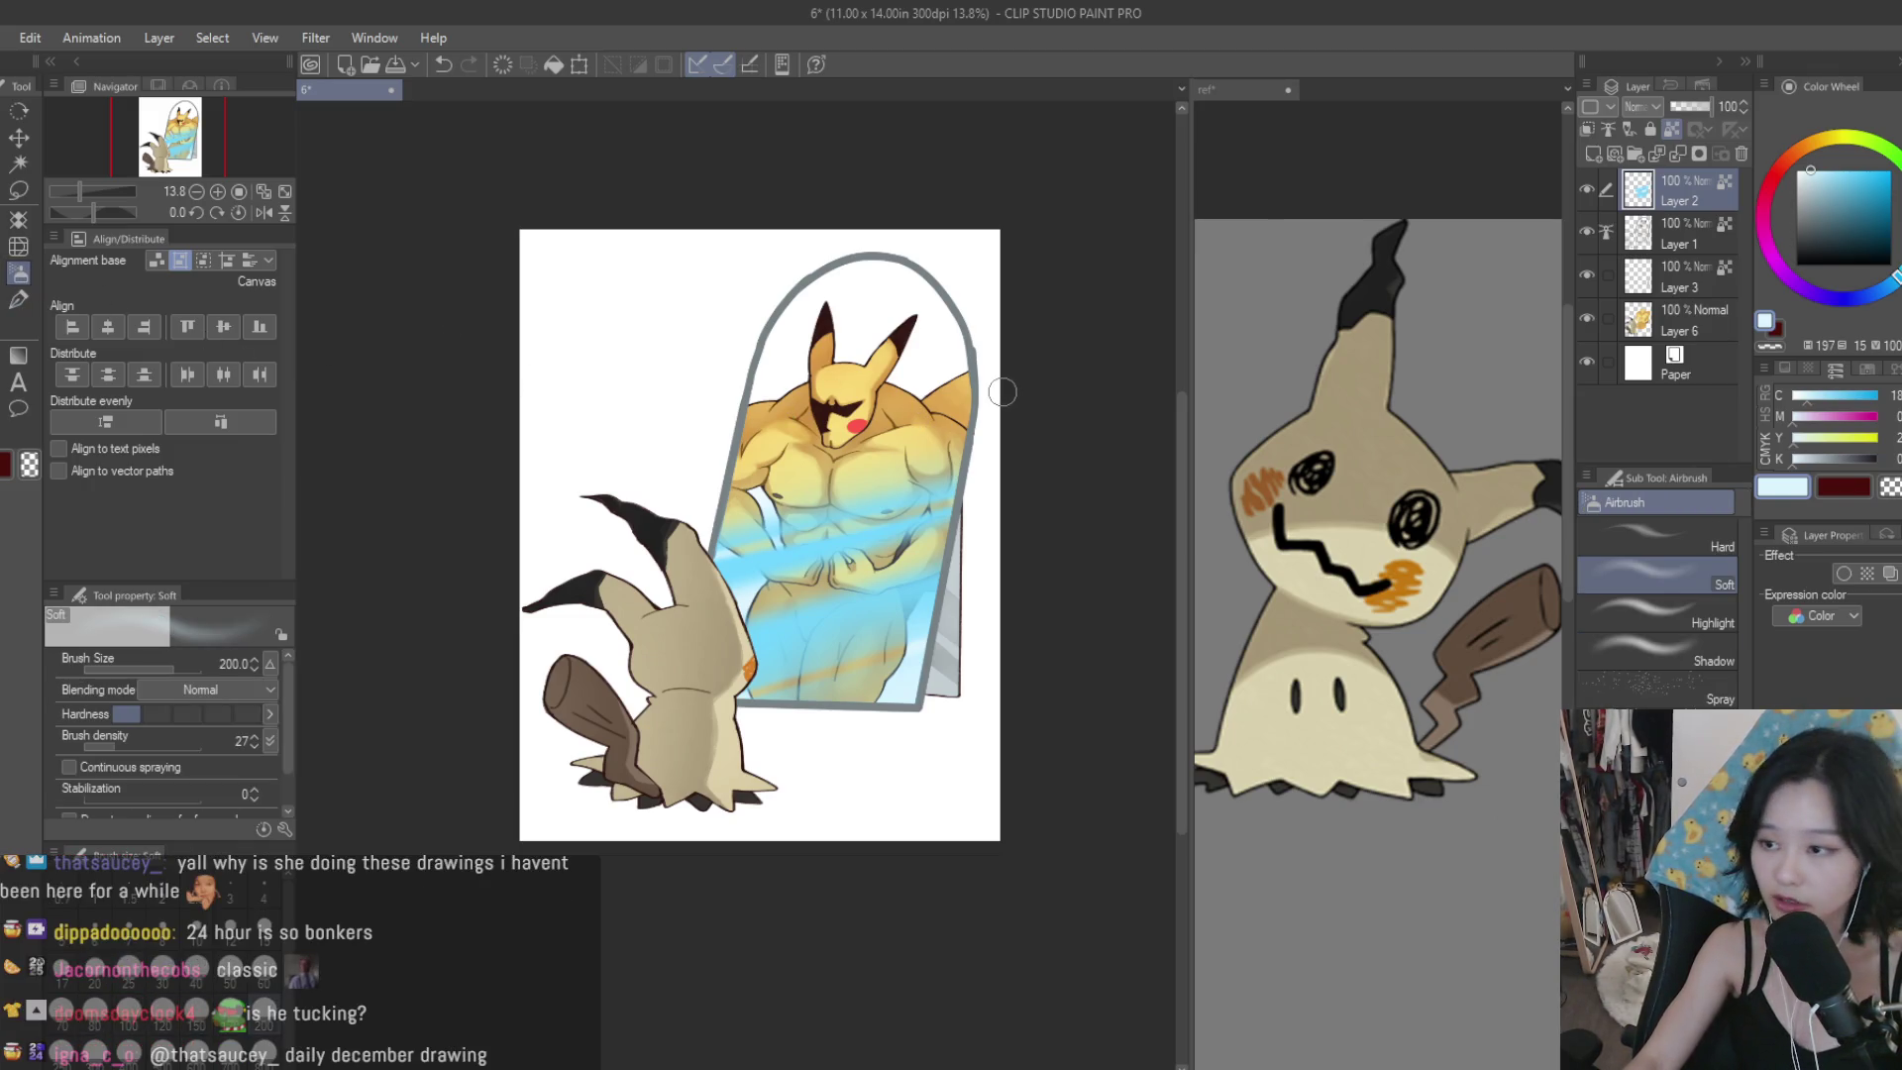
key("bracketright")
key("bracketright")
key("bracketright")
mouse_move(951, 466)
left_mouse_down()
mouse_move(634, 684)
mouse_move(620, 657)
mouse_move(966, 518)
left_mouse_up()
scroll(1080, 475, "down", 3)
scroll(951, 466, "up", 2)
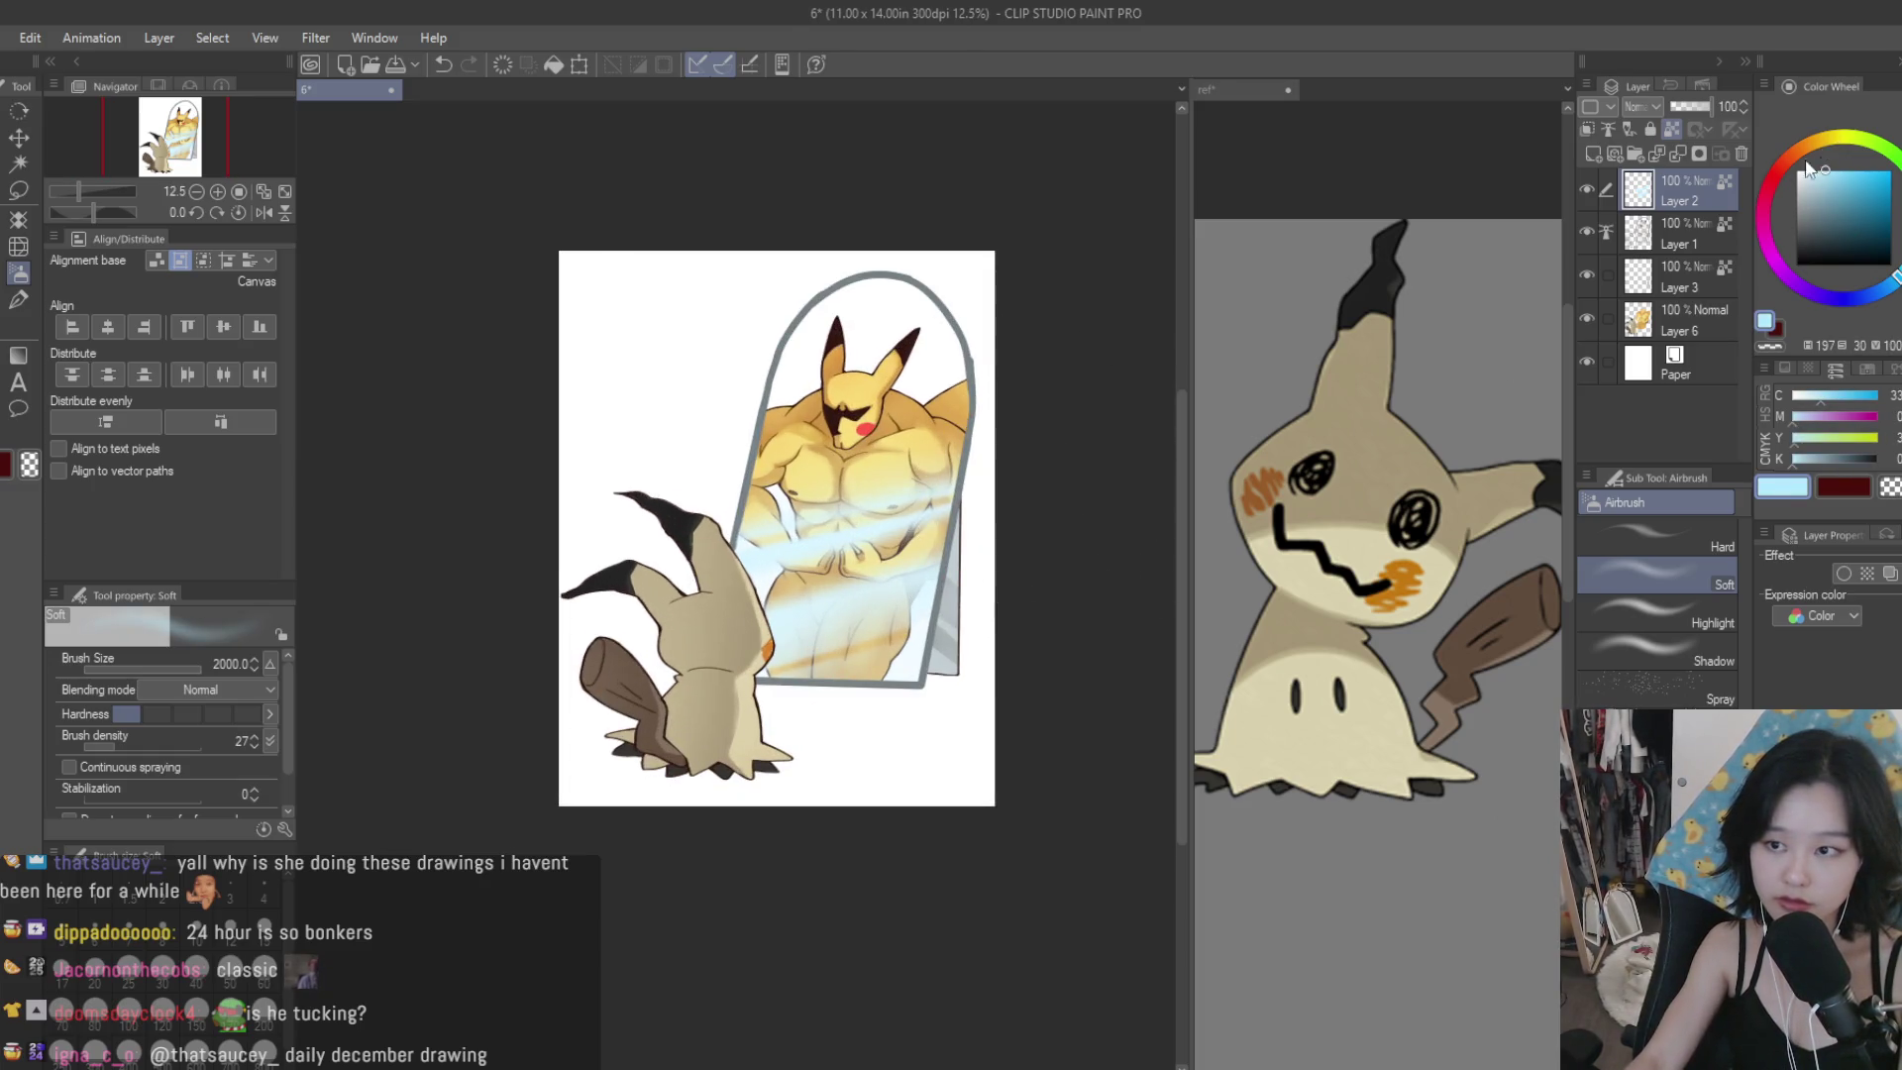
scroll(916, 443, "up", 2)
Spray a pale near-white blue over the mirror streak to brighten it.
left_click_drag(891, 465, 752, 594)
left_click(1842, 224)
left_click(1802, 171)
mouse_move(1019, 361)
left_mouse_down()
mouse_move(891, 828)
mouse_move(763, 425)
mouse_move(913, 619)
left_mouse_up()
scroll(1040, 501, "down", 5)
scroll(1031, 424, "up", 6)
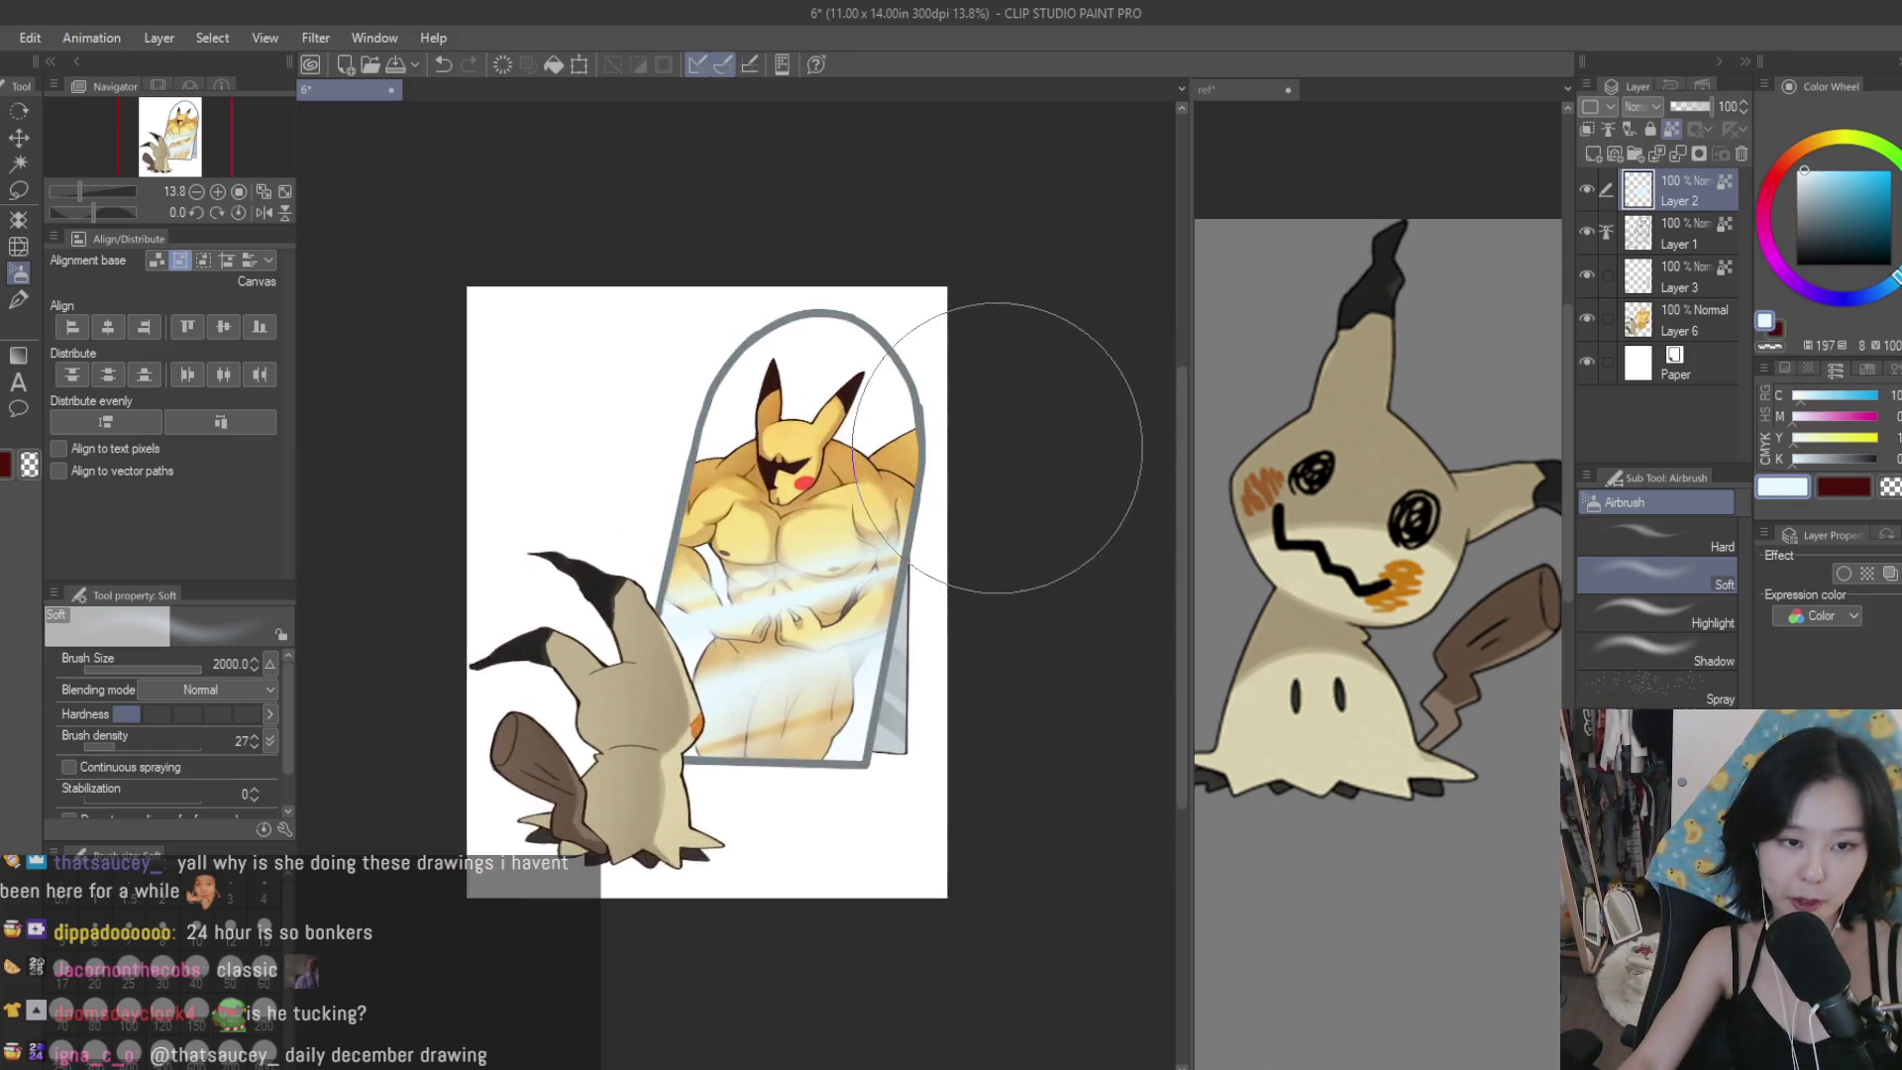
left_click(1684, 320)
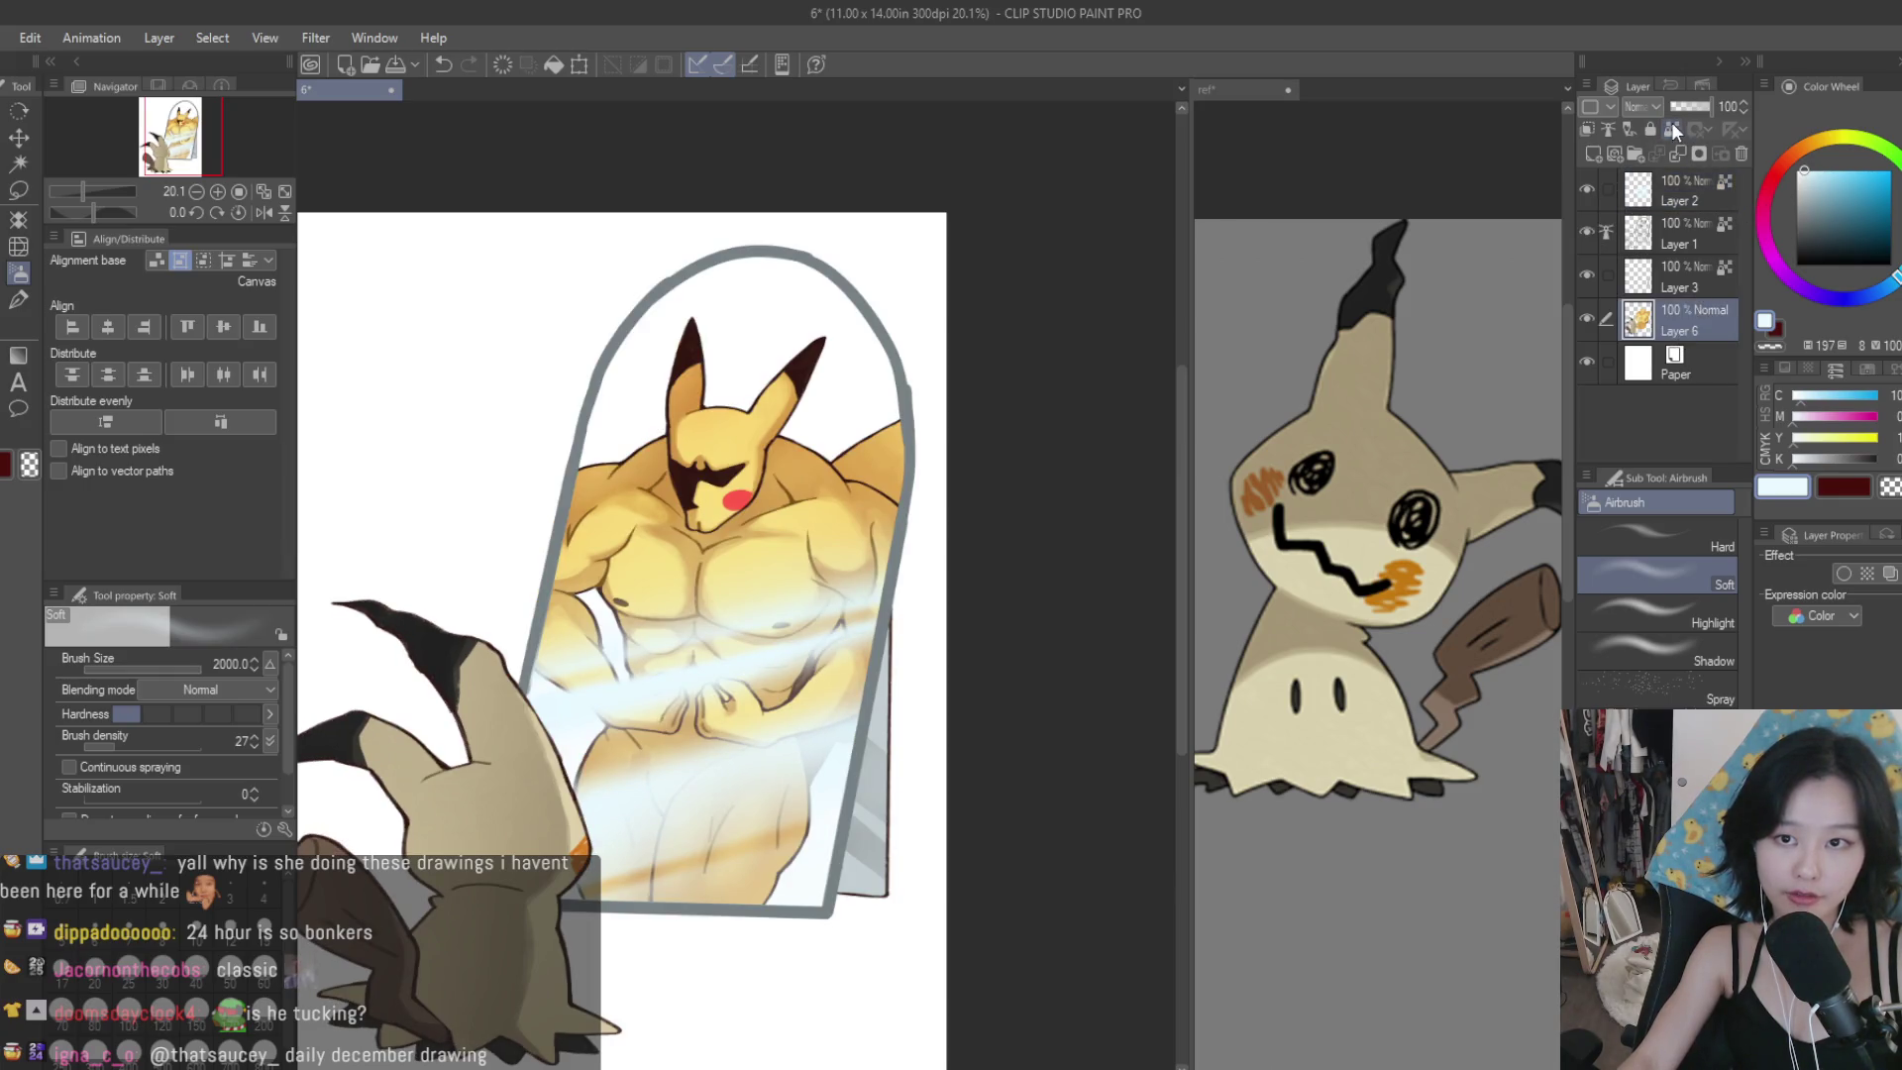
On a new top layer, draw a white diagonal pen stroke at size 50 across Pikachu's face.
left_click_drag(773, 436, 983, 345)
key("ctrl+z")
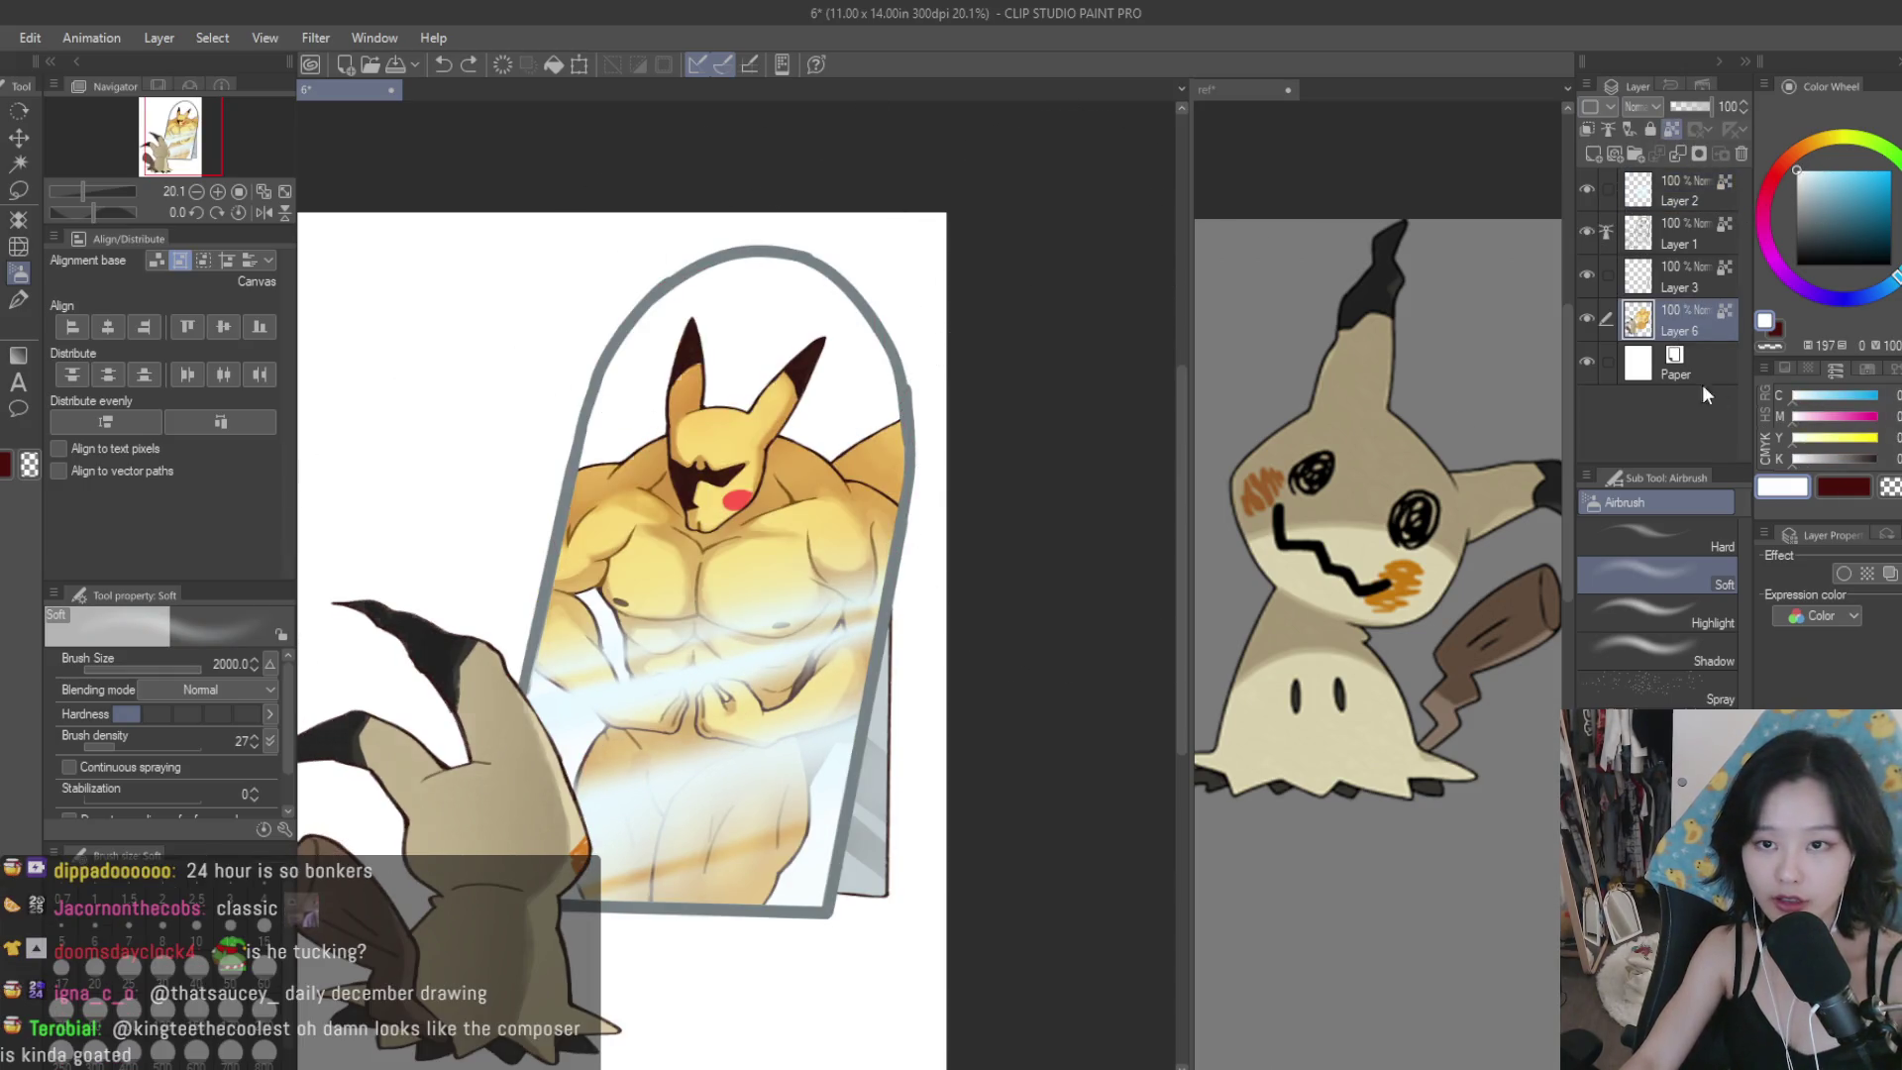
left_click(1593, 154)
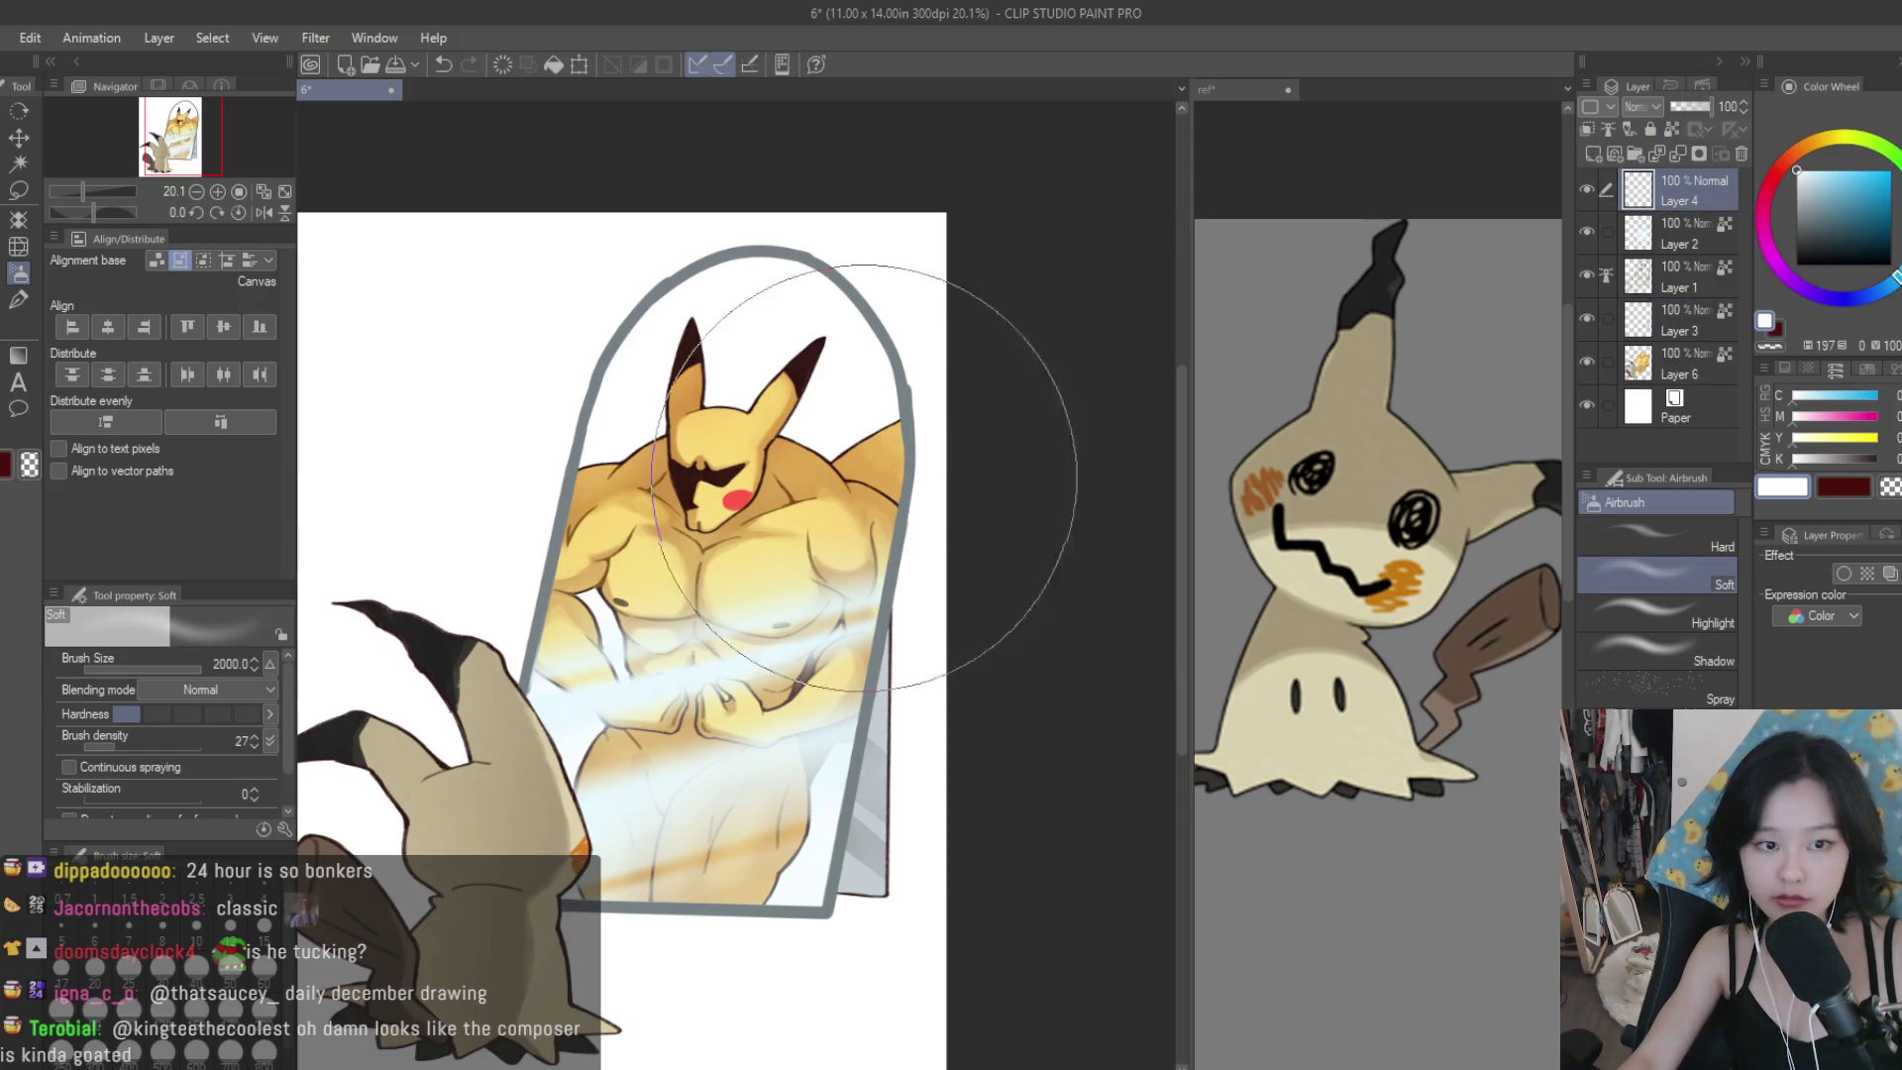
scroll(1001, 574, "down", 2)
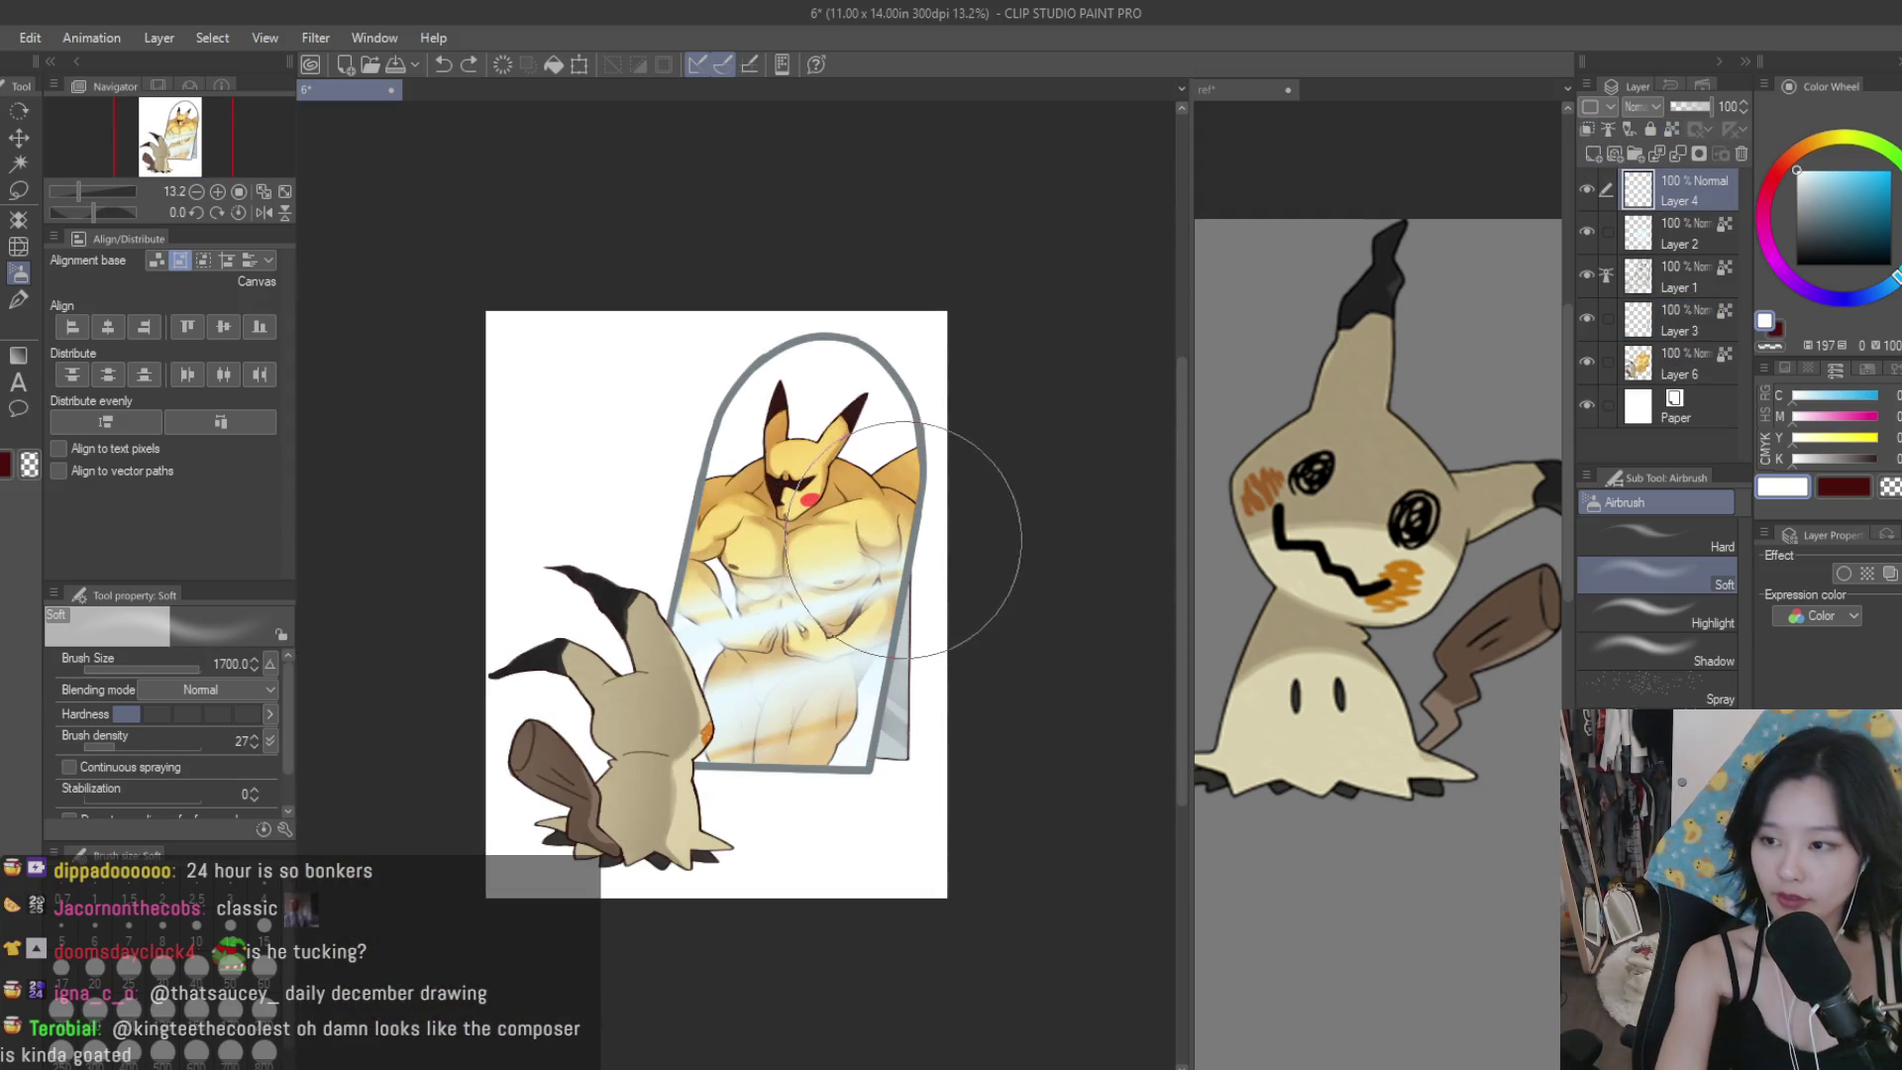
key("p")
left_click(230, 966)
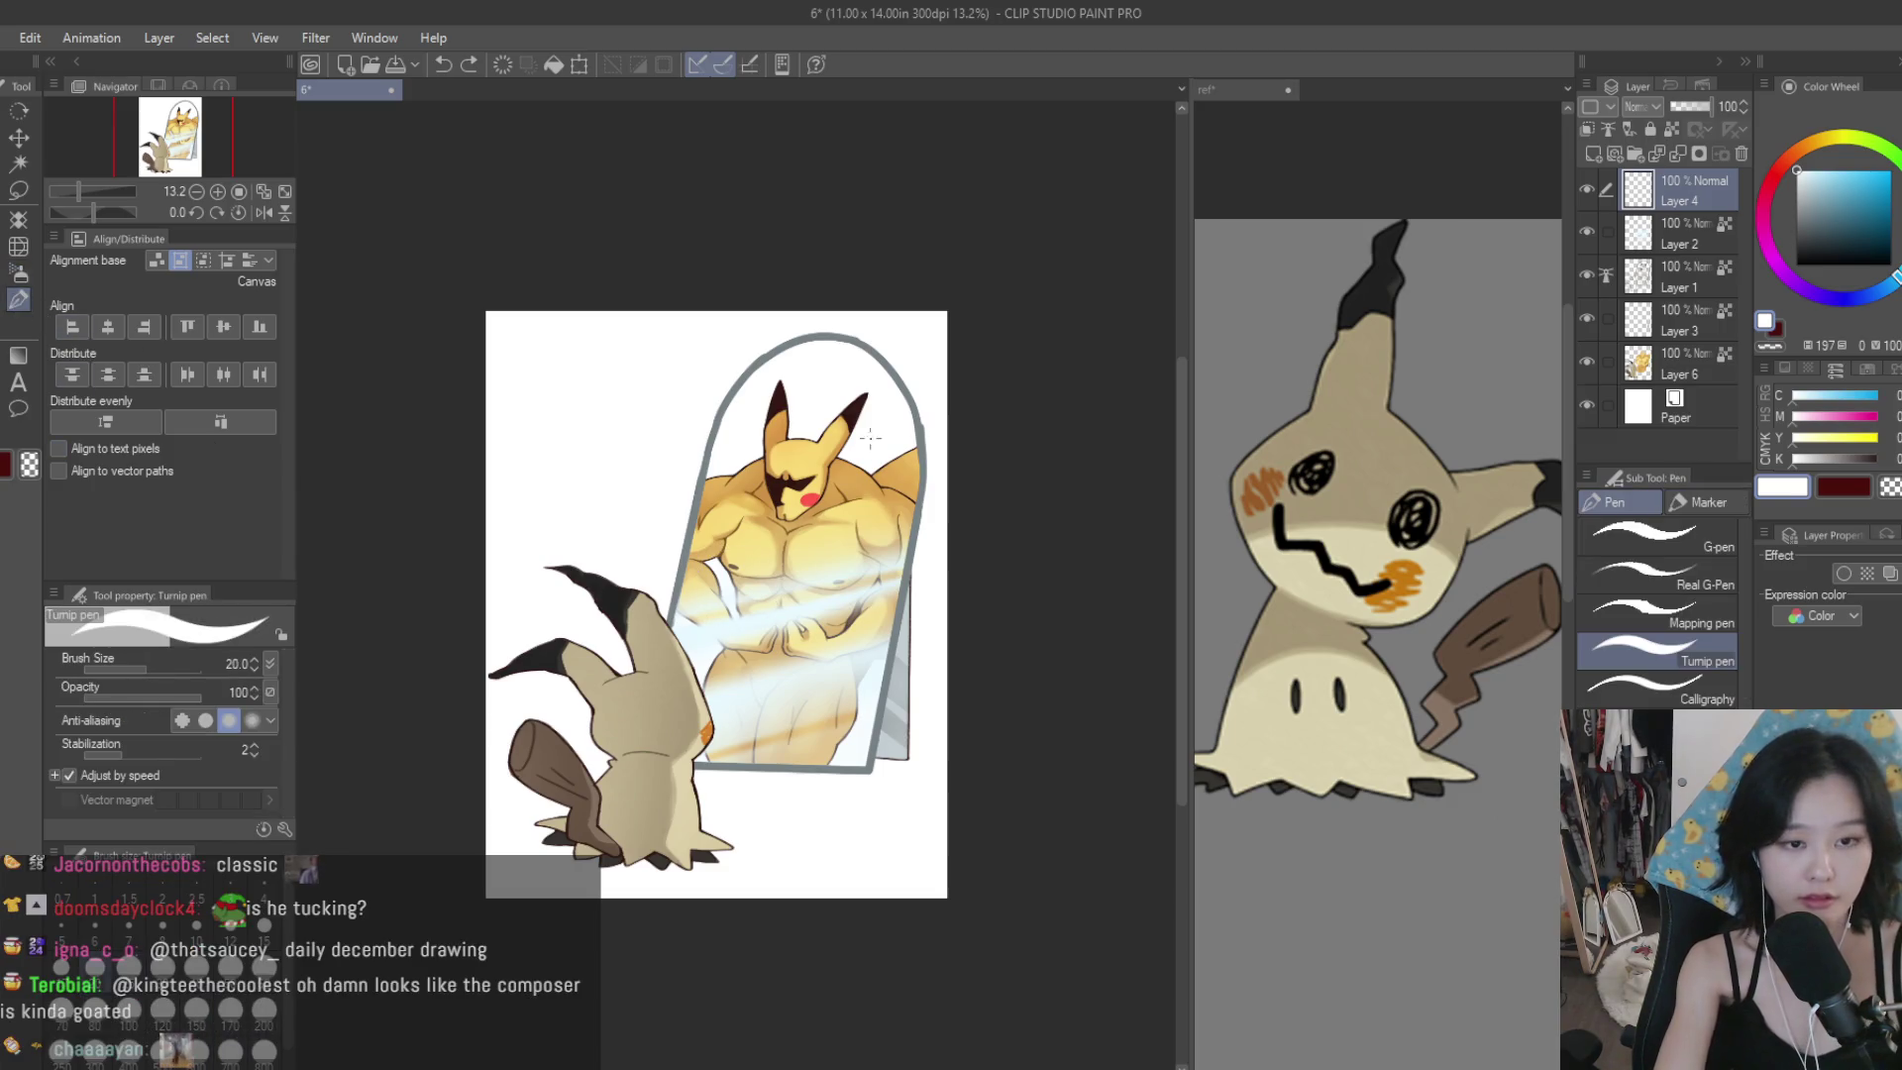
scroll(835, 462, "up", 3)
left_click_drag(872, 465, 564, 545)
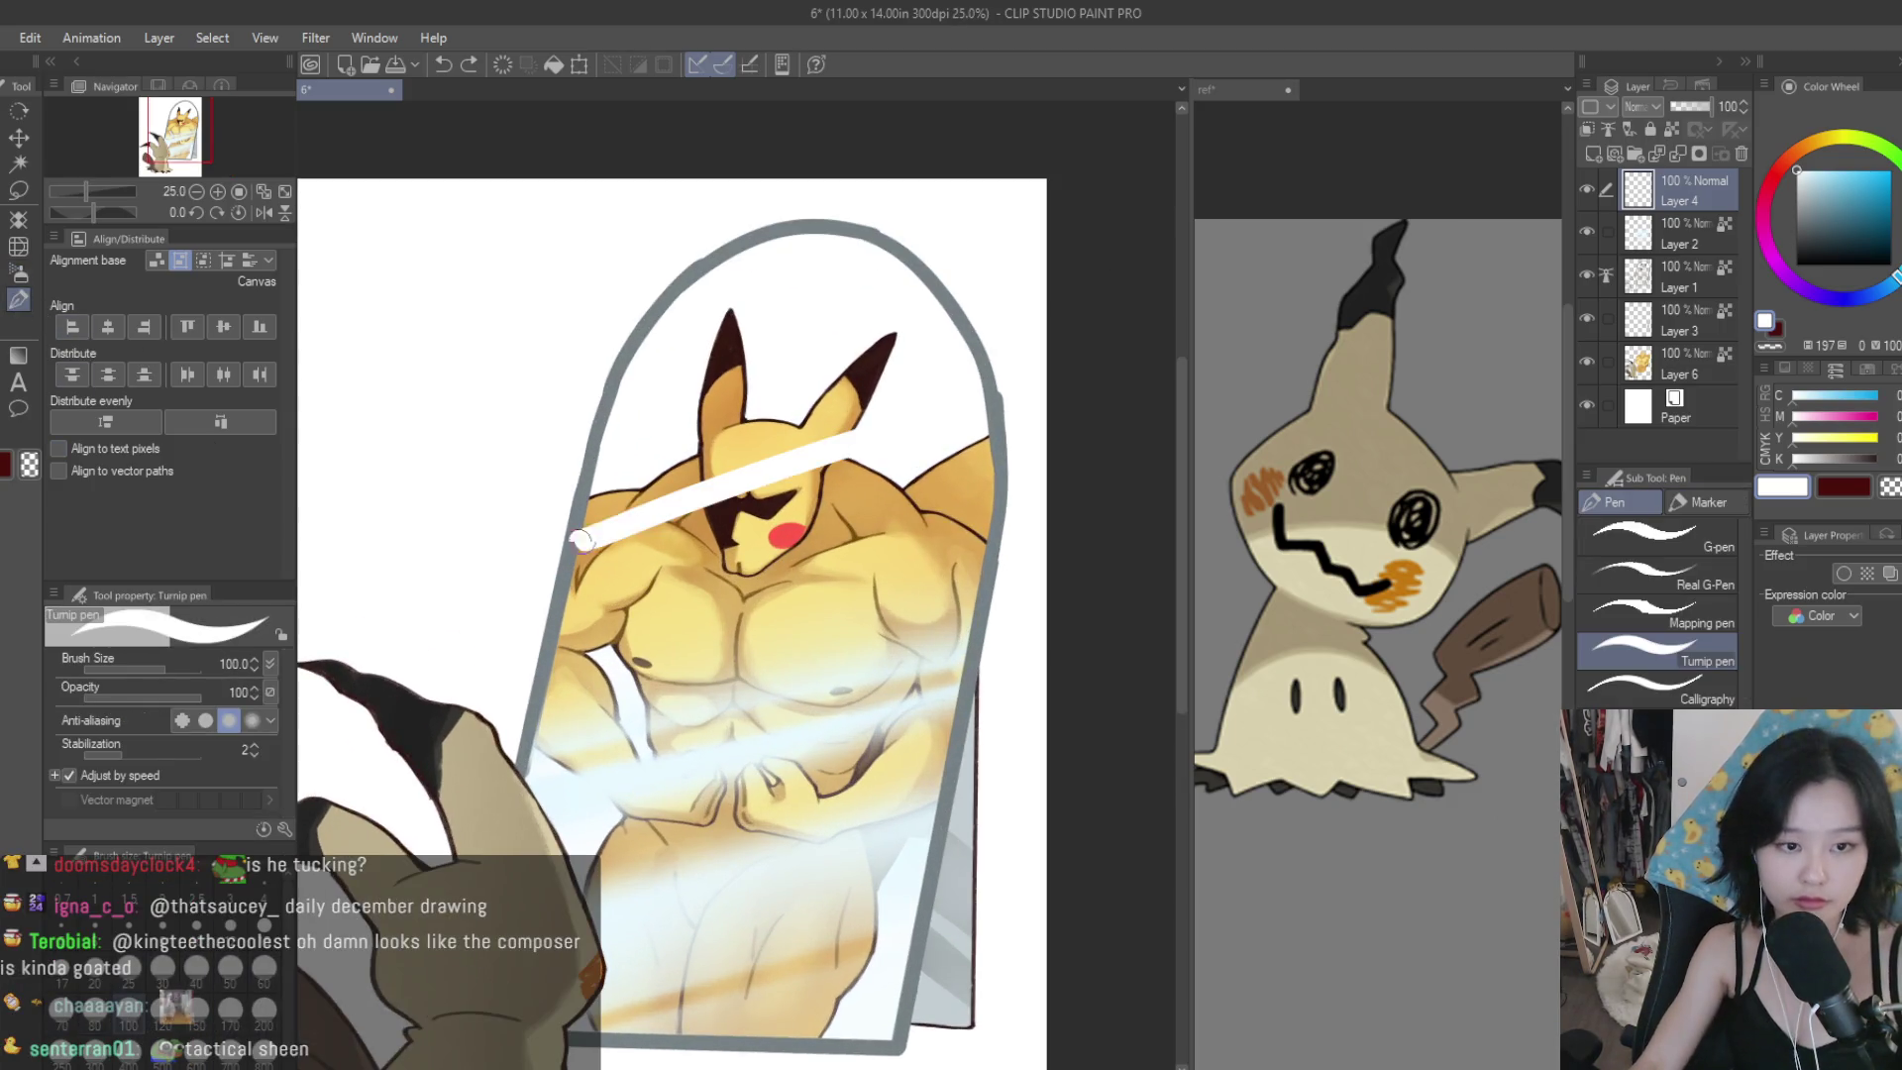
Lower the glint layer's opacity to 23%.
left_click(1681, 106)
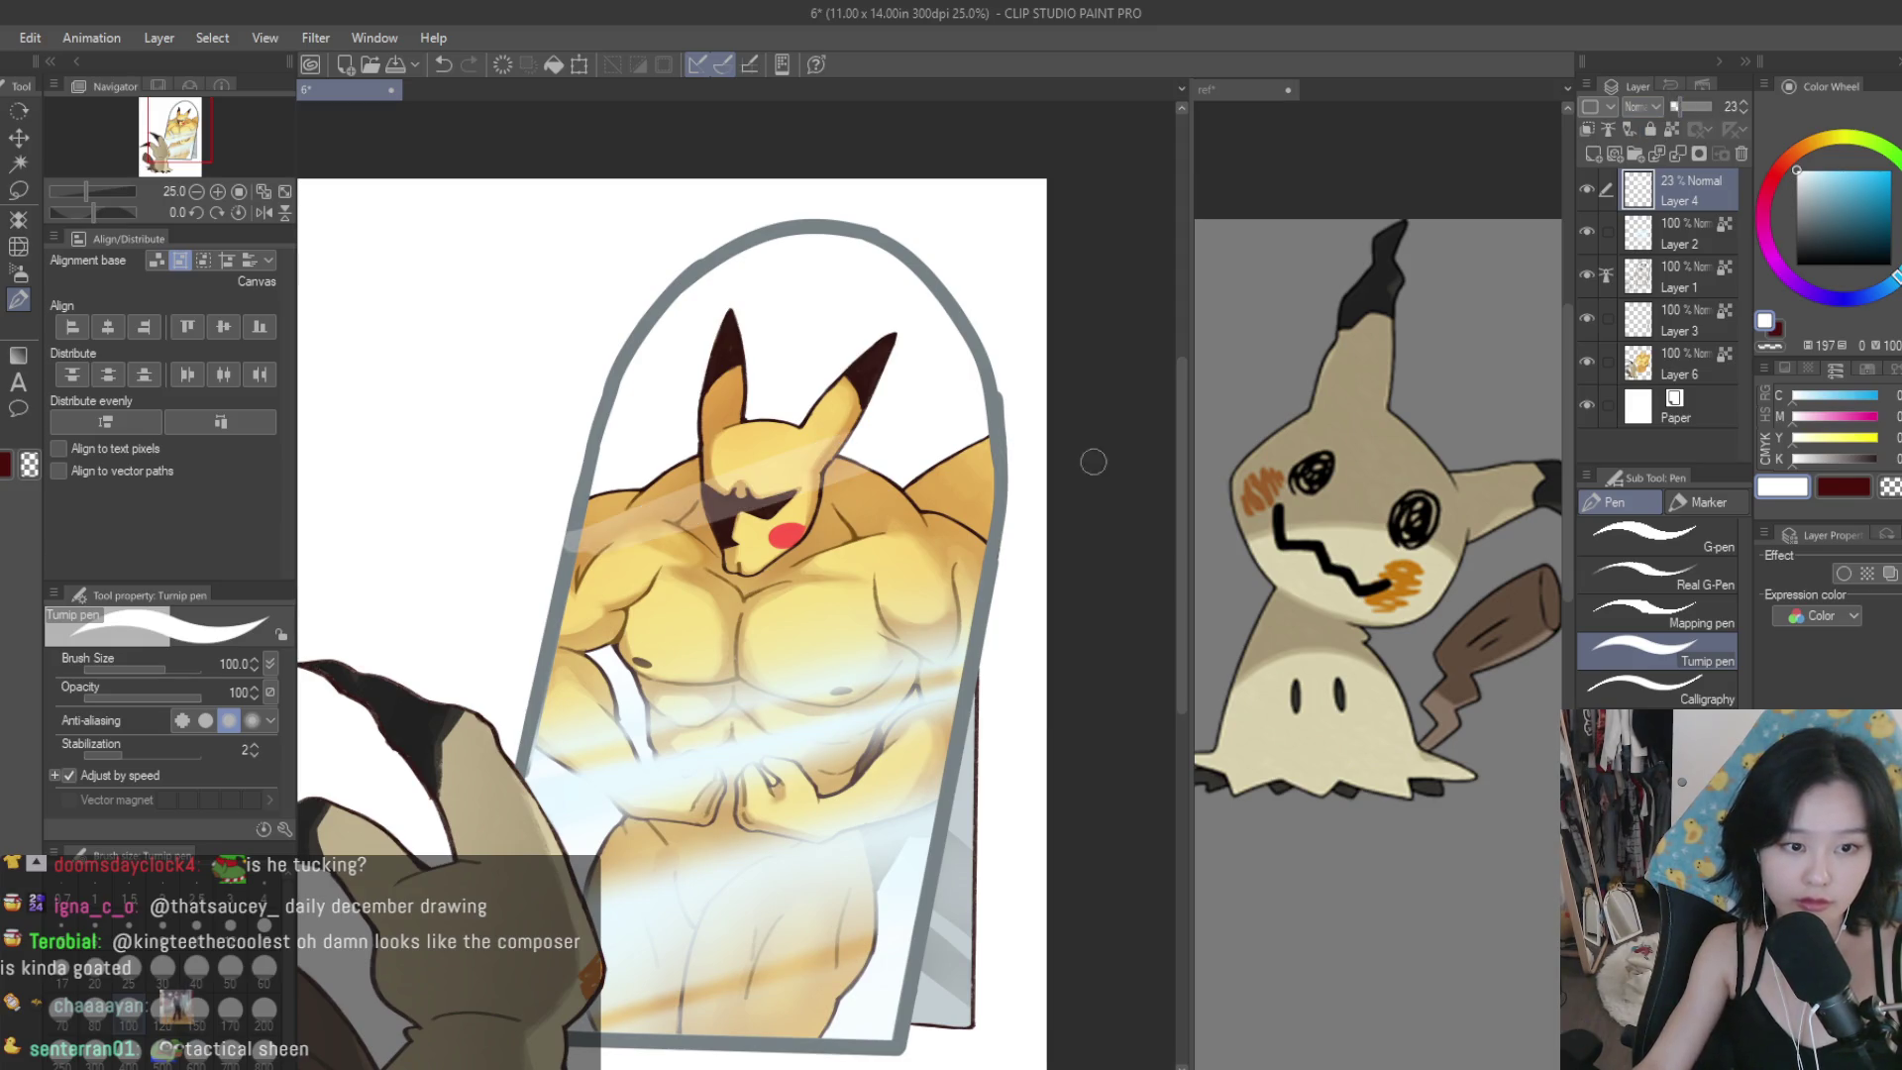
scroll(996, 575, "down", 4)
scroll(997, 574, "up", 1)
scroll(996, 574, "down", 1)
scroll(996, 575, "up", 3)
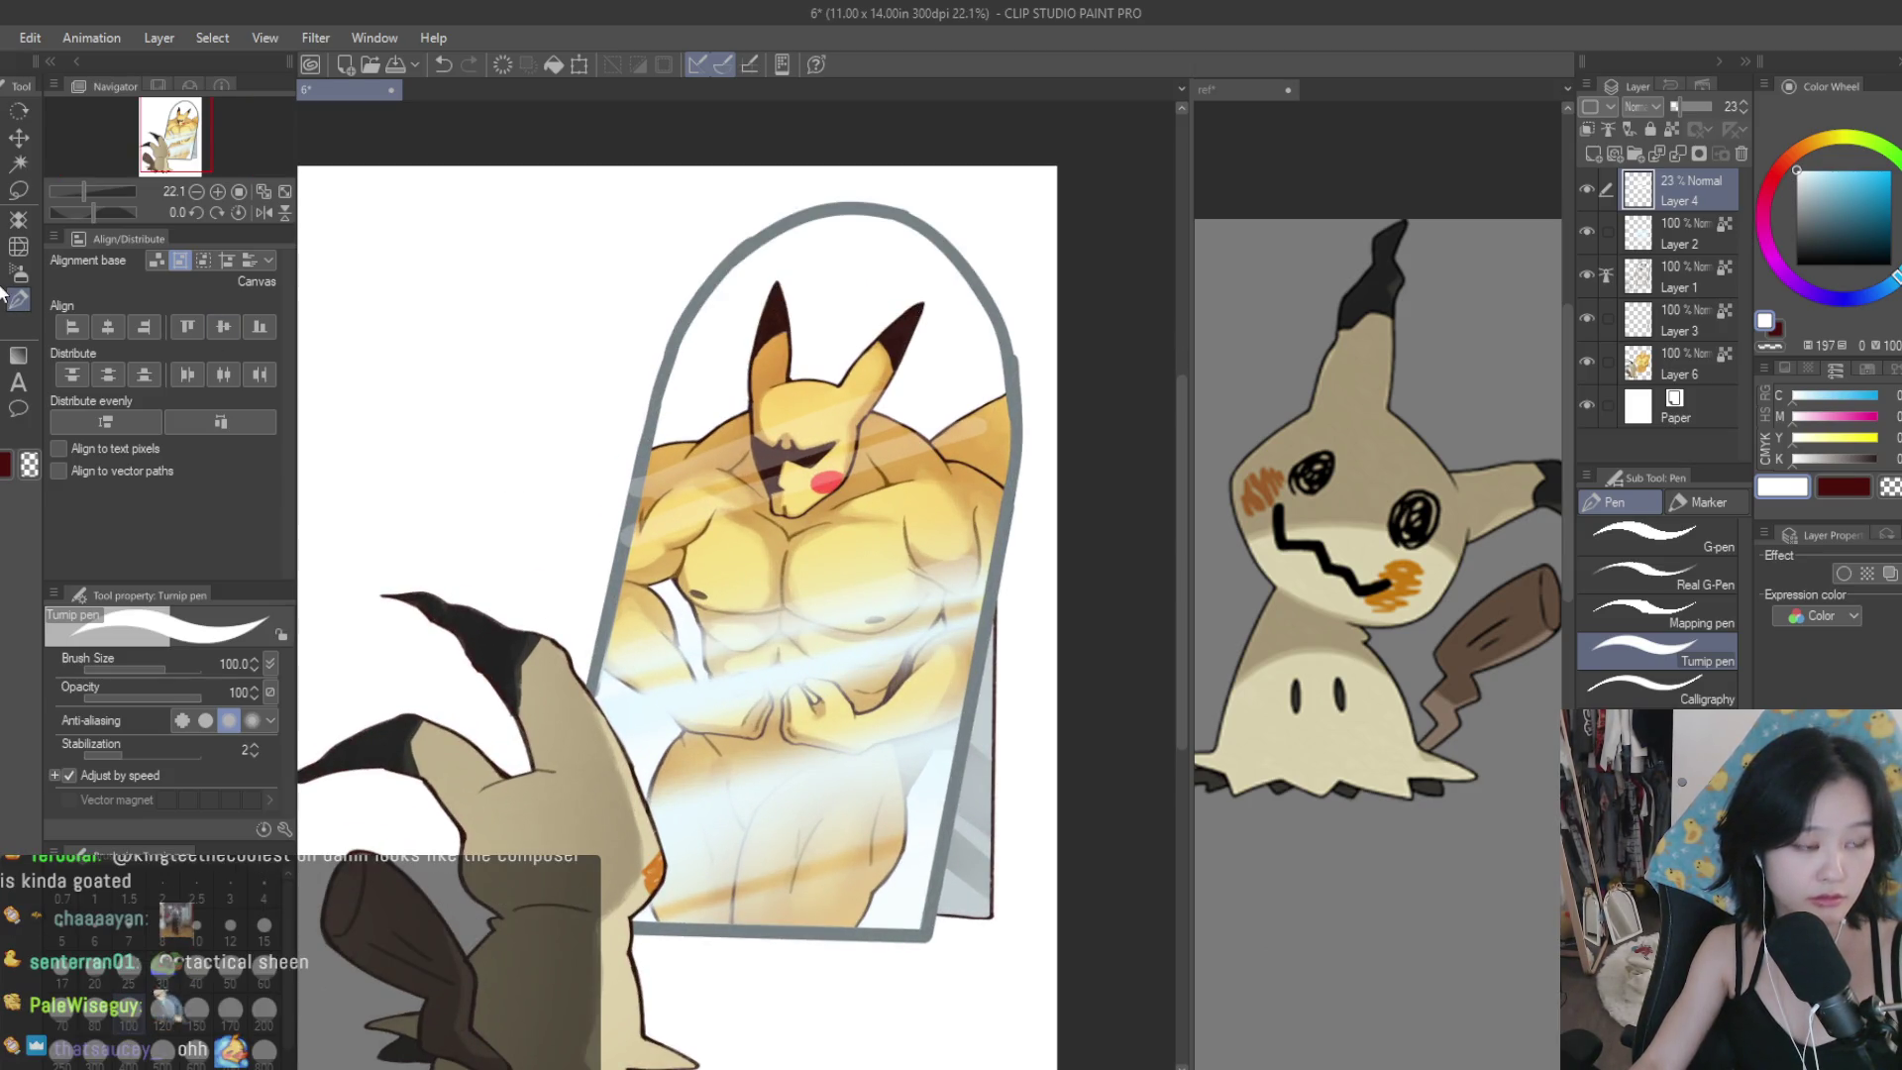
key("j")
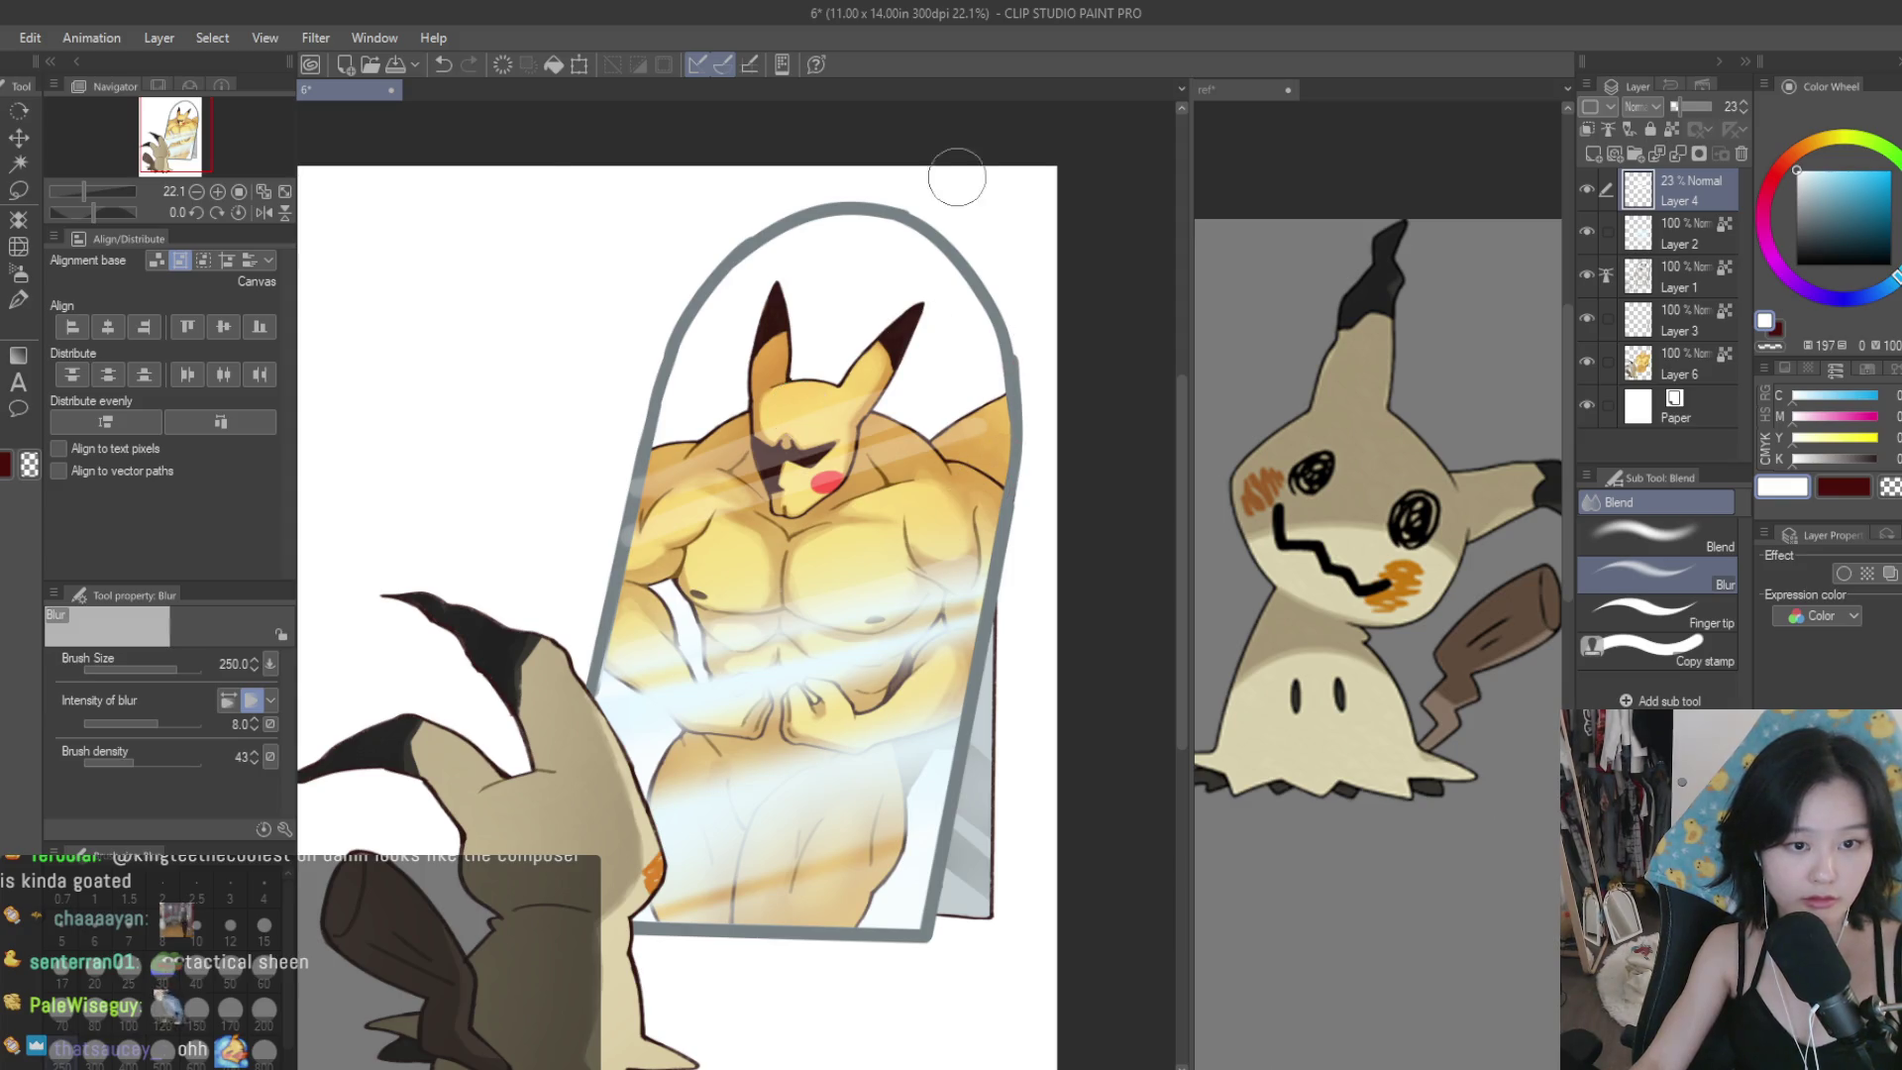
key("e")
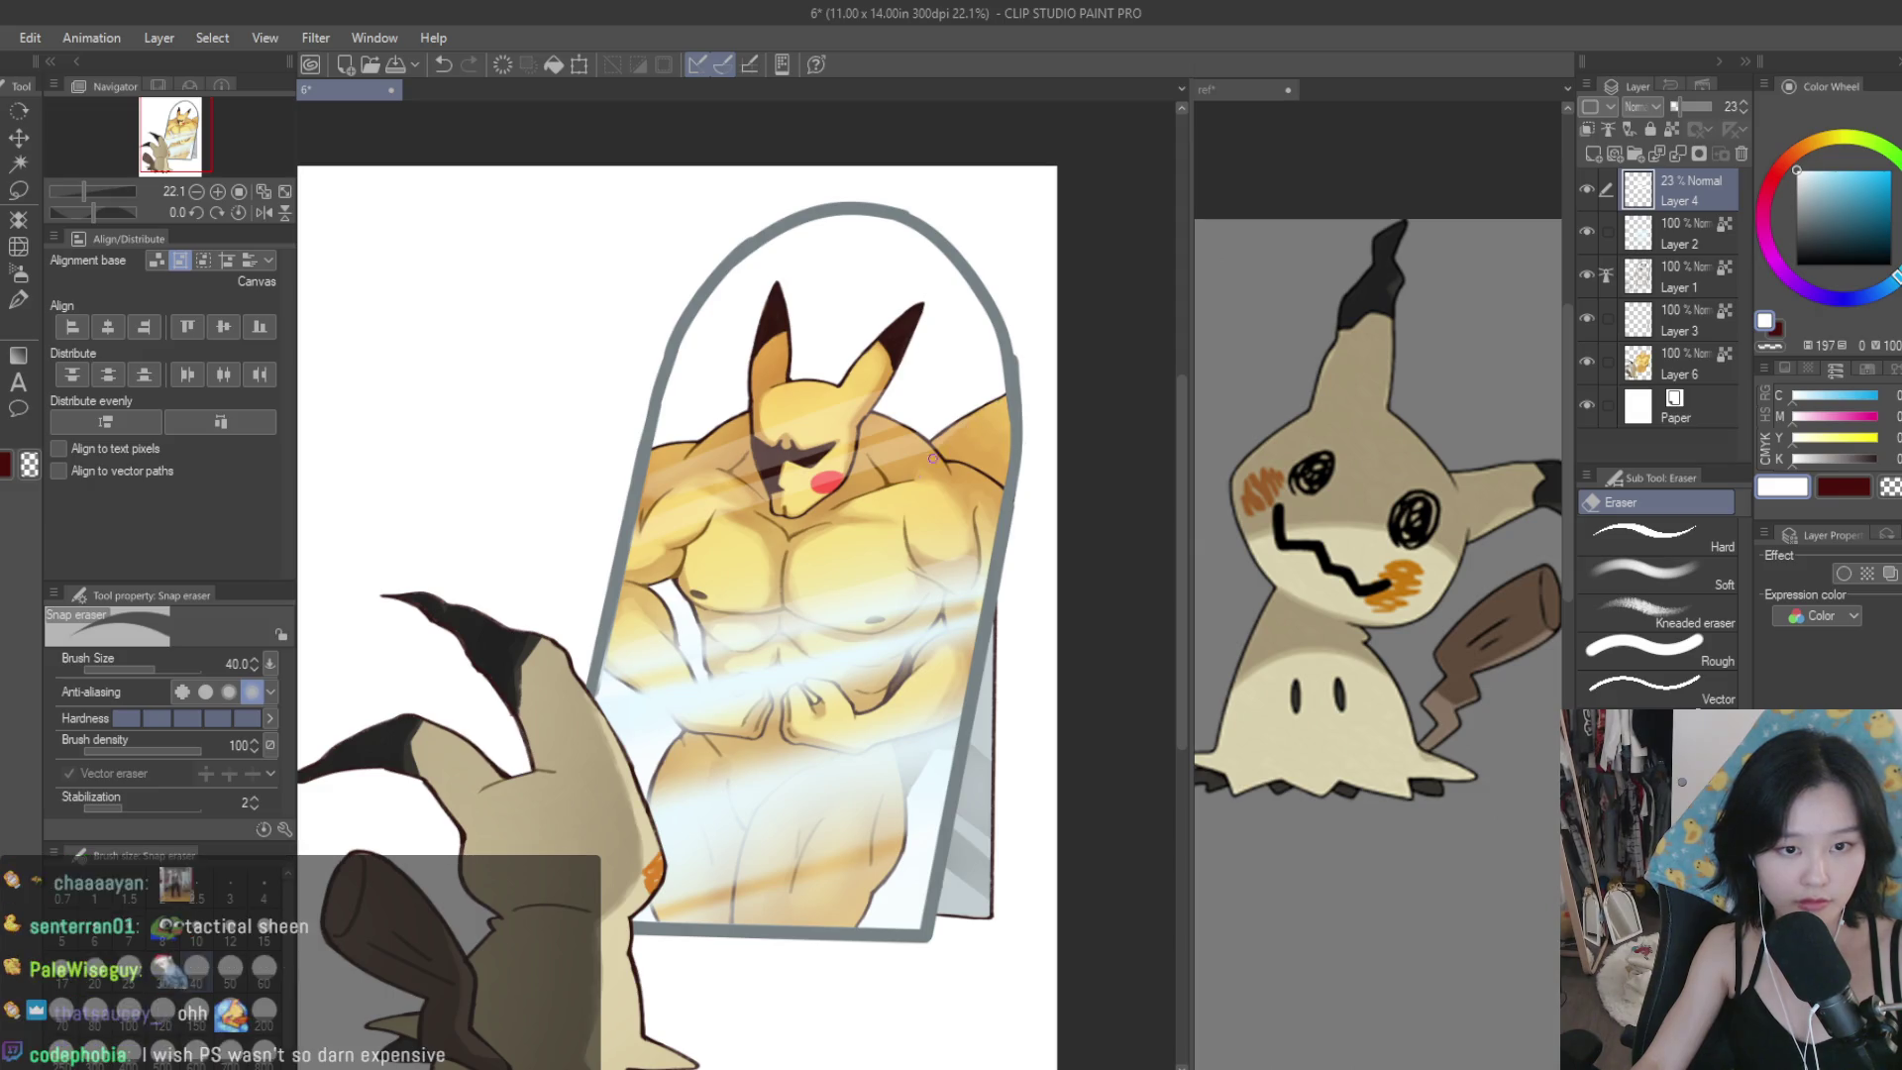
scroll(951, 515, "down", 5)
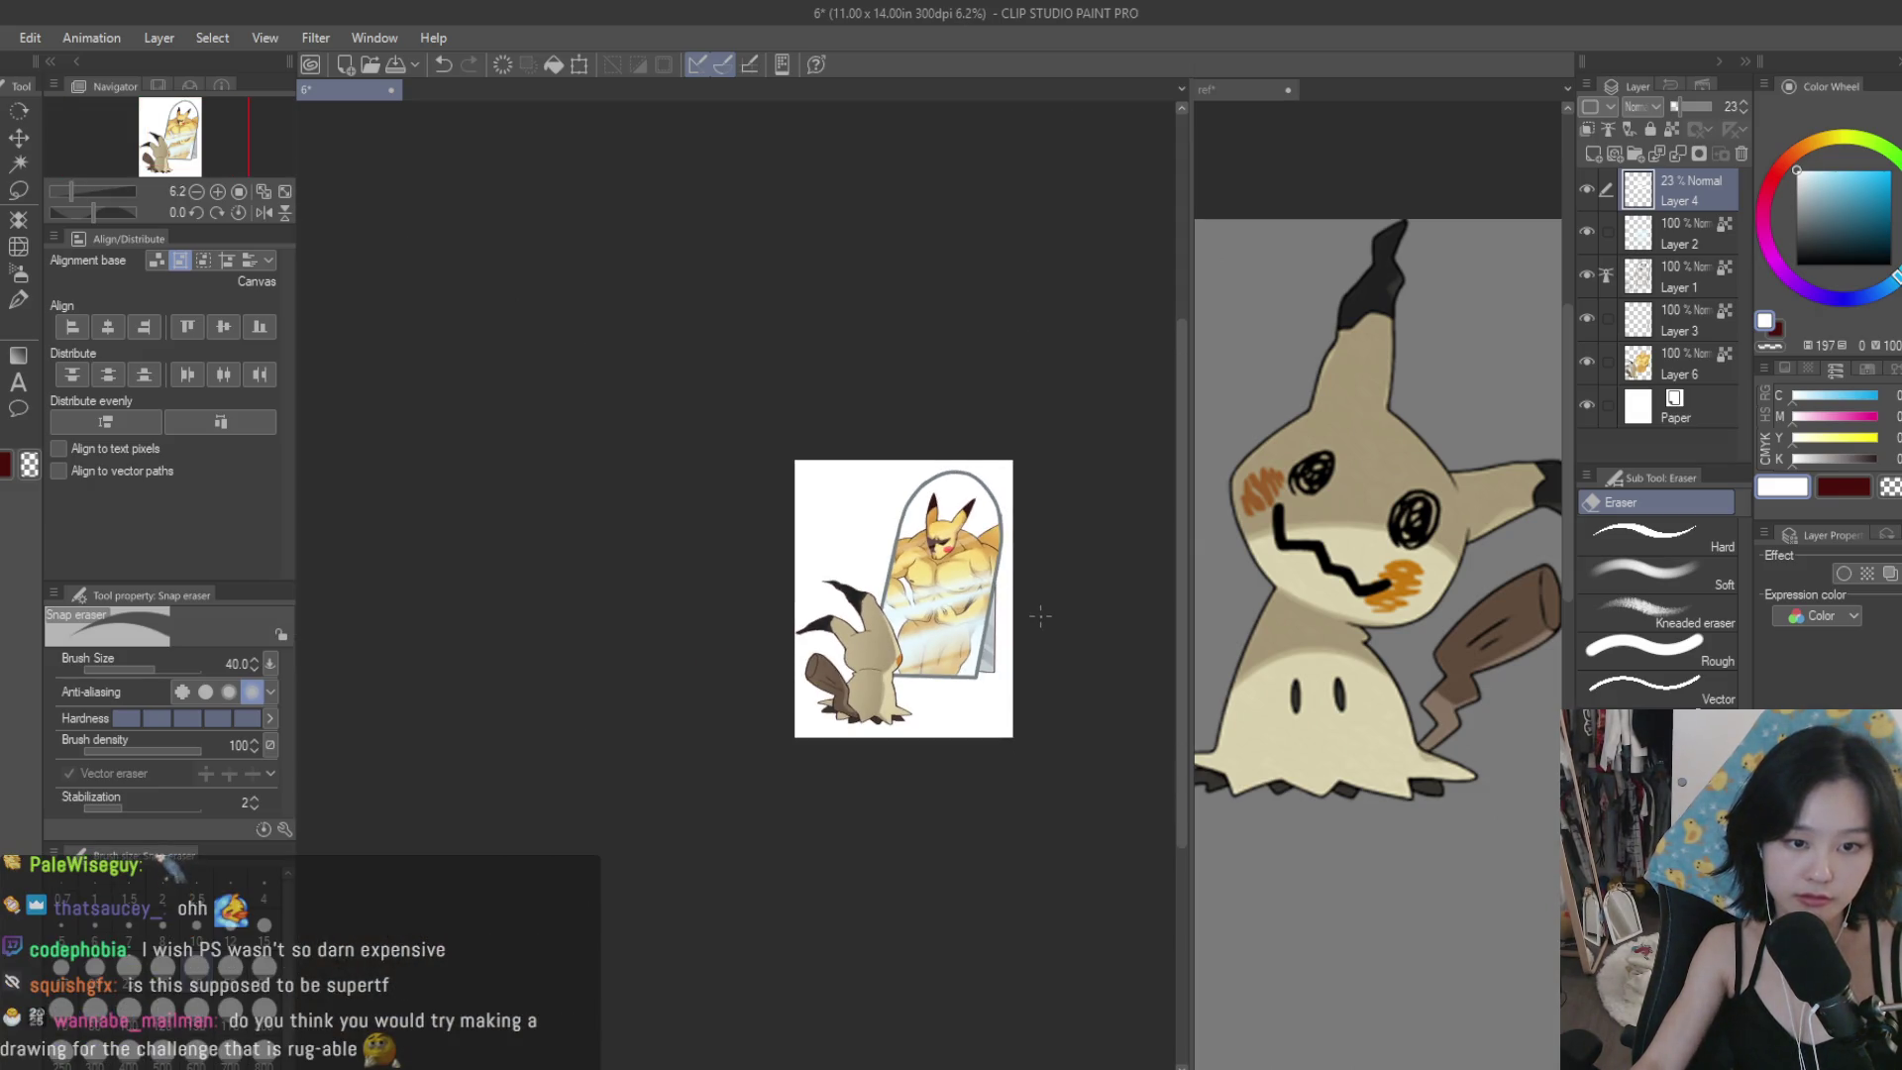
Delete Layer 4, which holds the faint face glint.
scroll(1020, 604, "up", 3)
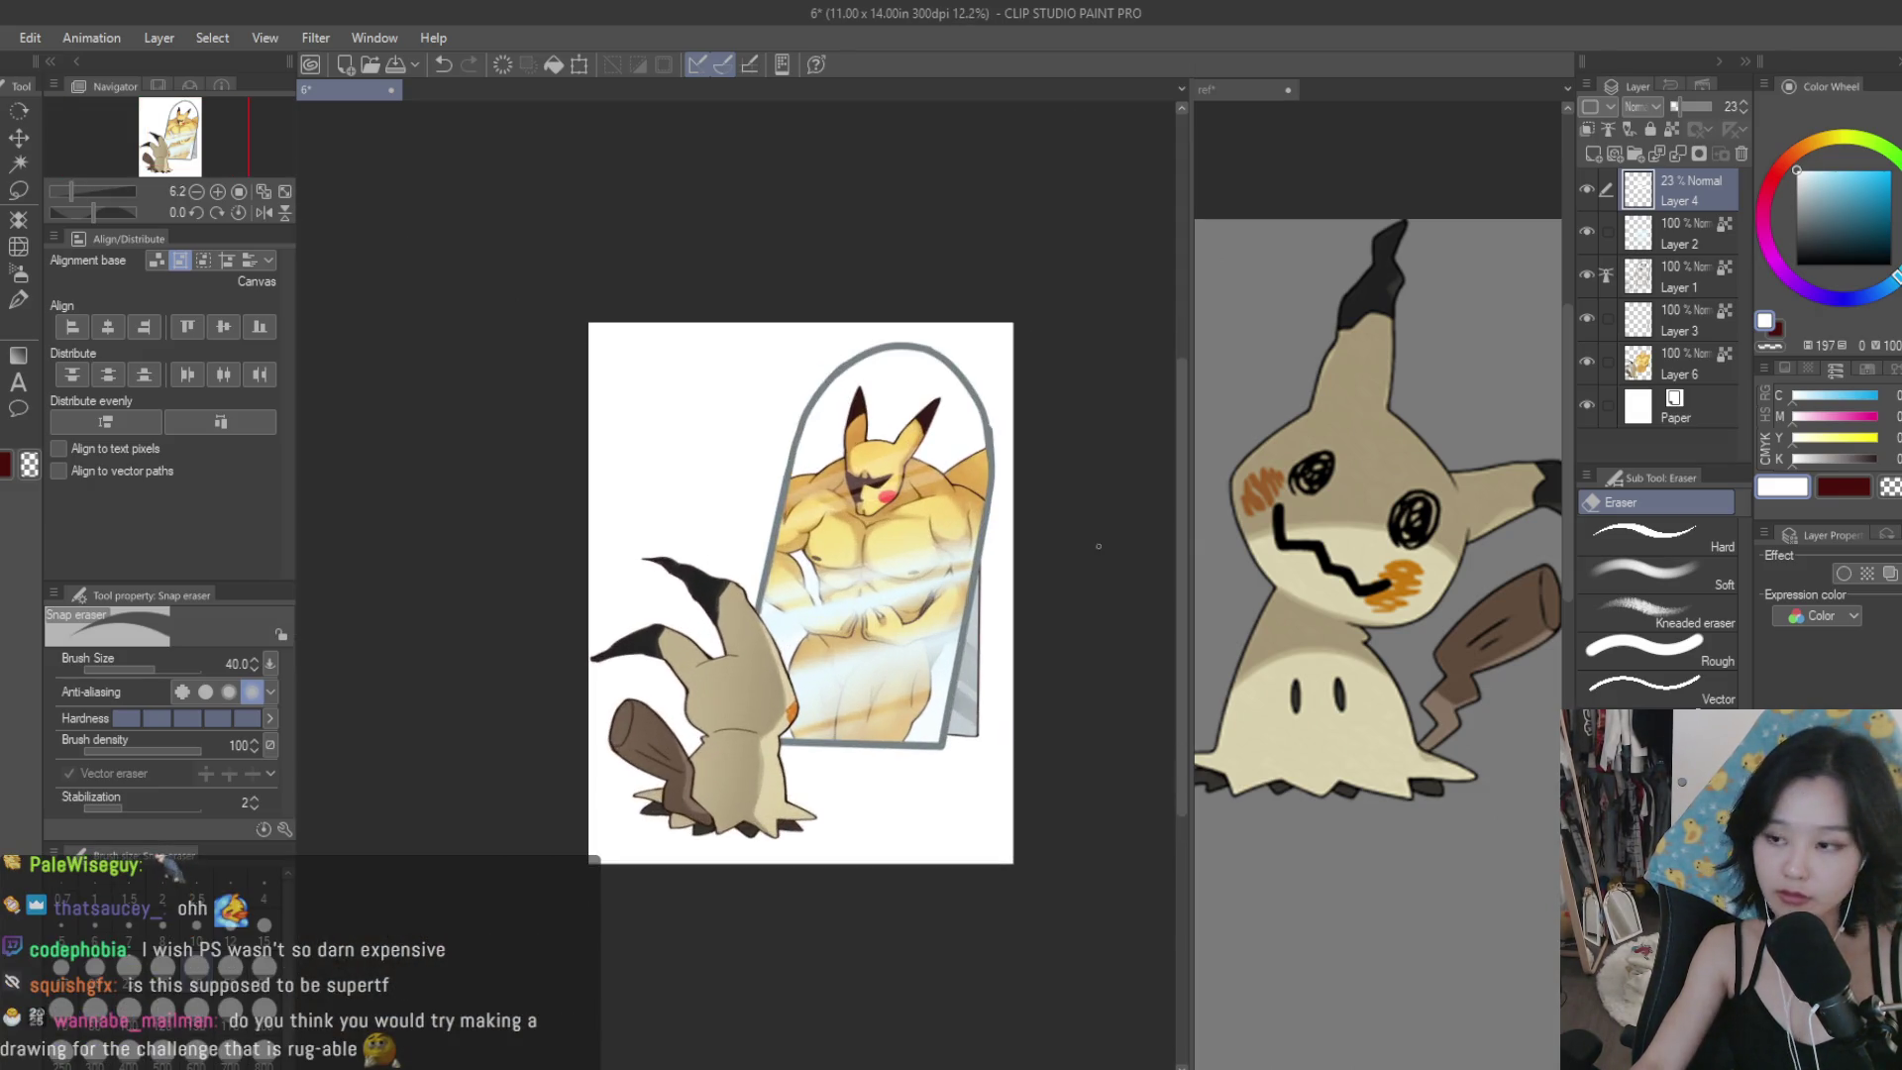
left_click(1740, 154)
scroll(951, 315, "down", 3)
scroll(996, 309, "up", 1)
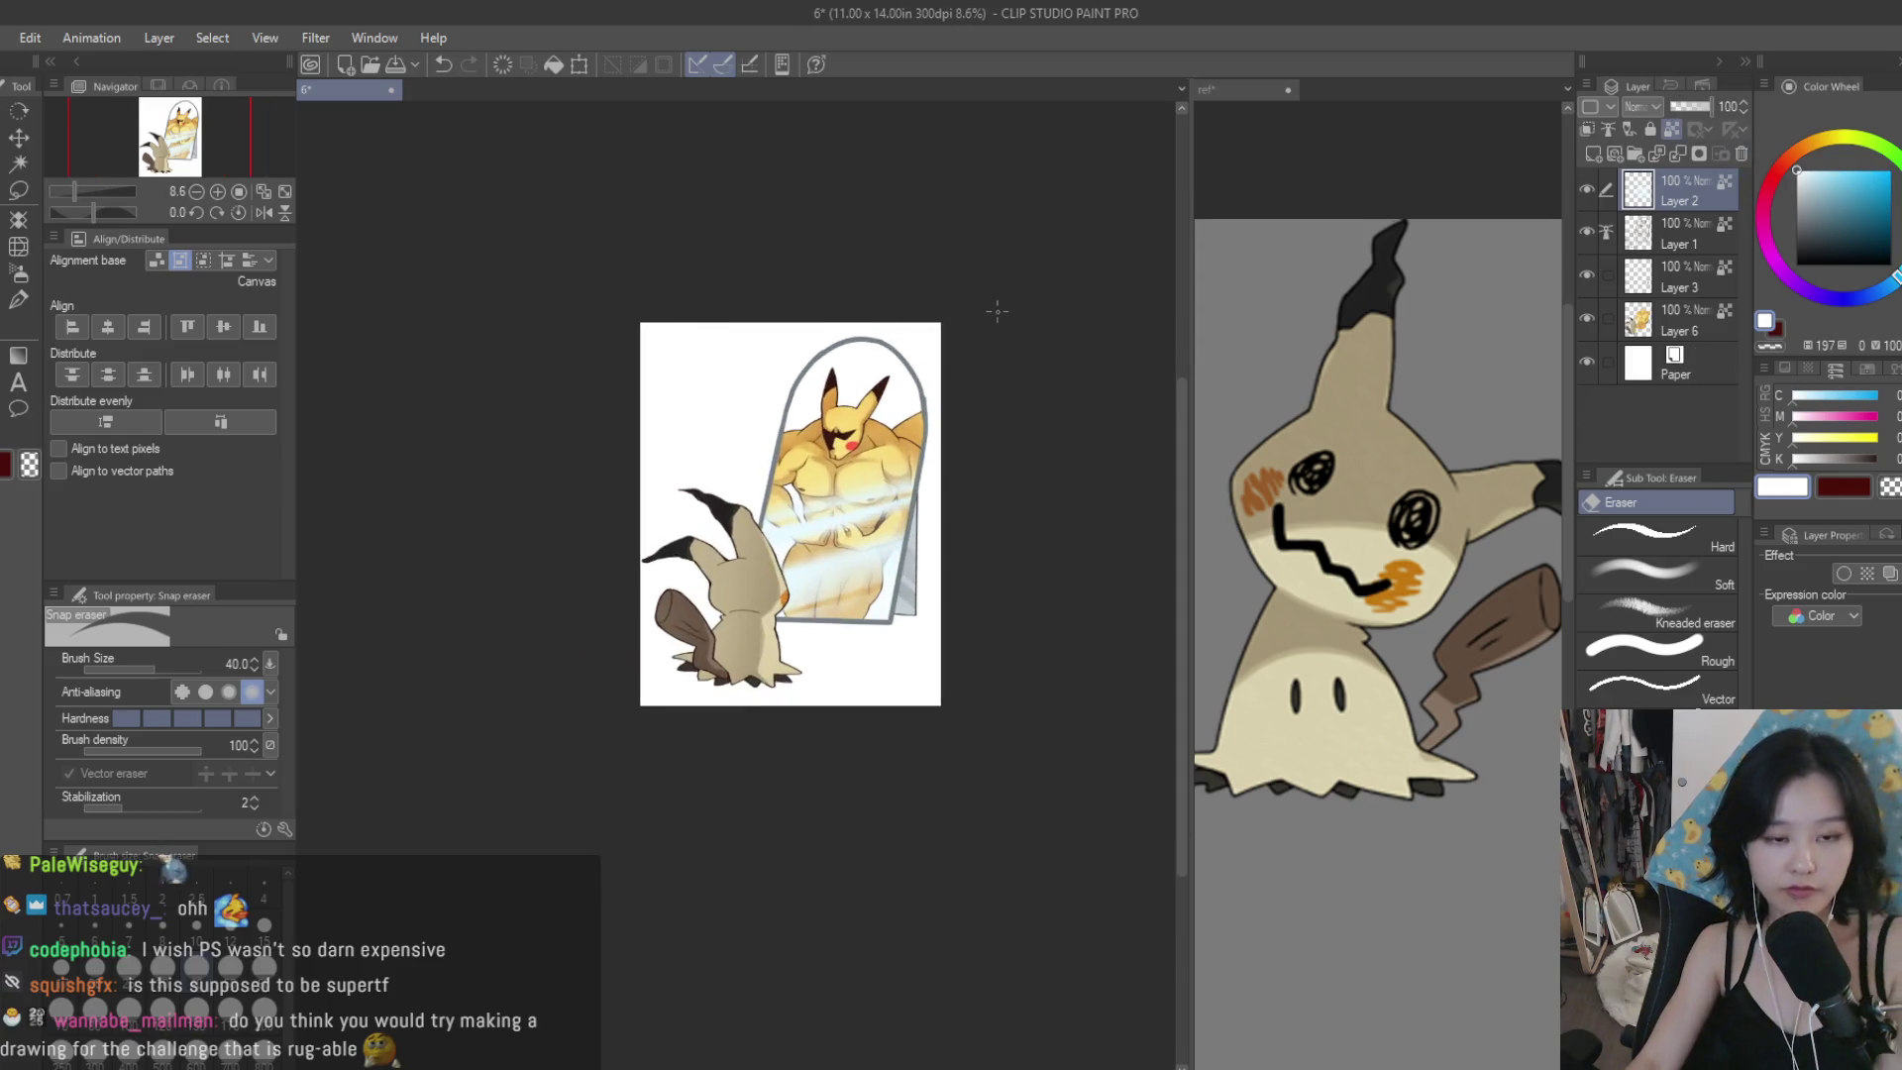
Flip the canvas horizontally to check the composition, then flip it back.
key("h")
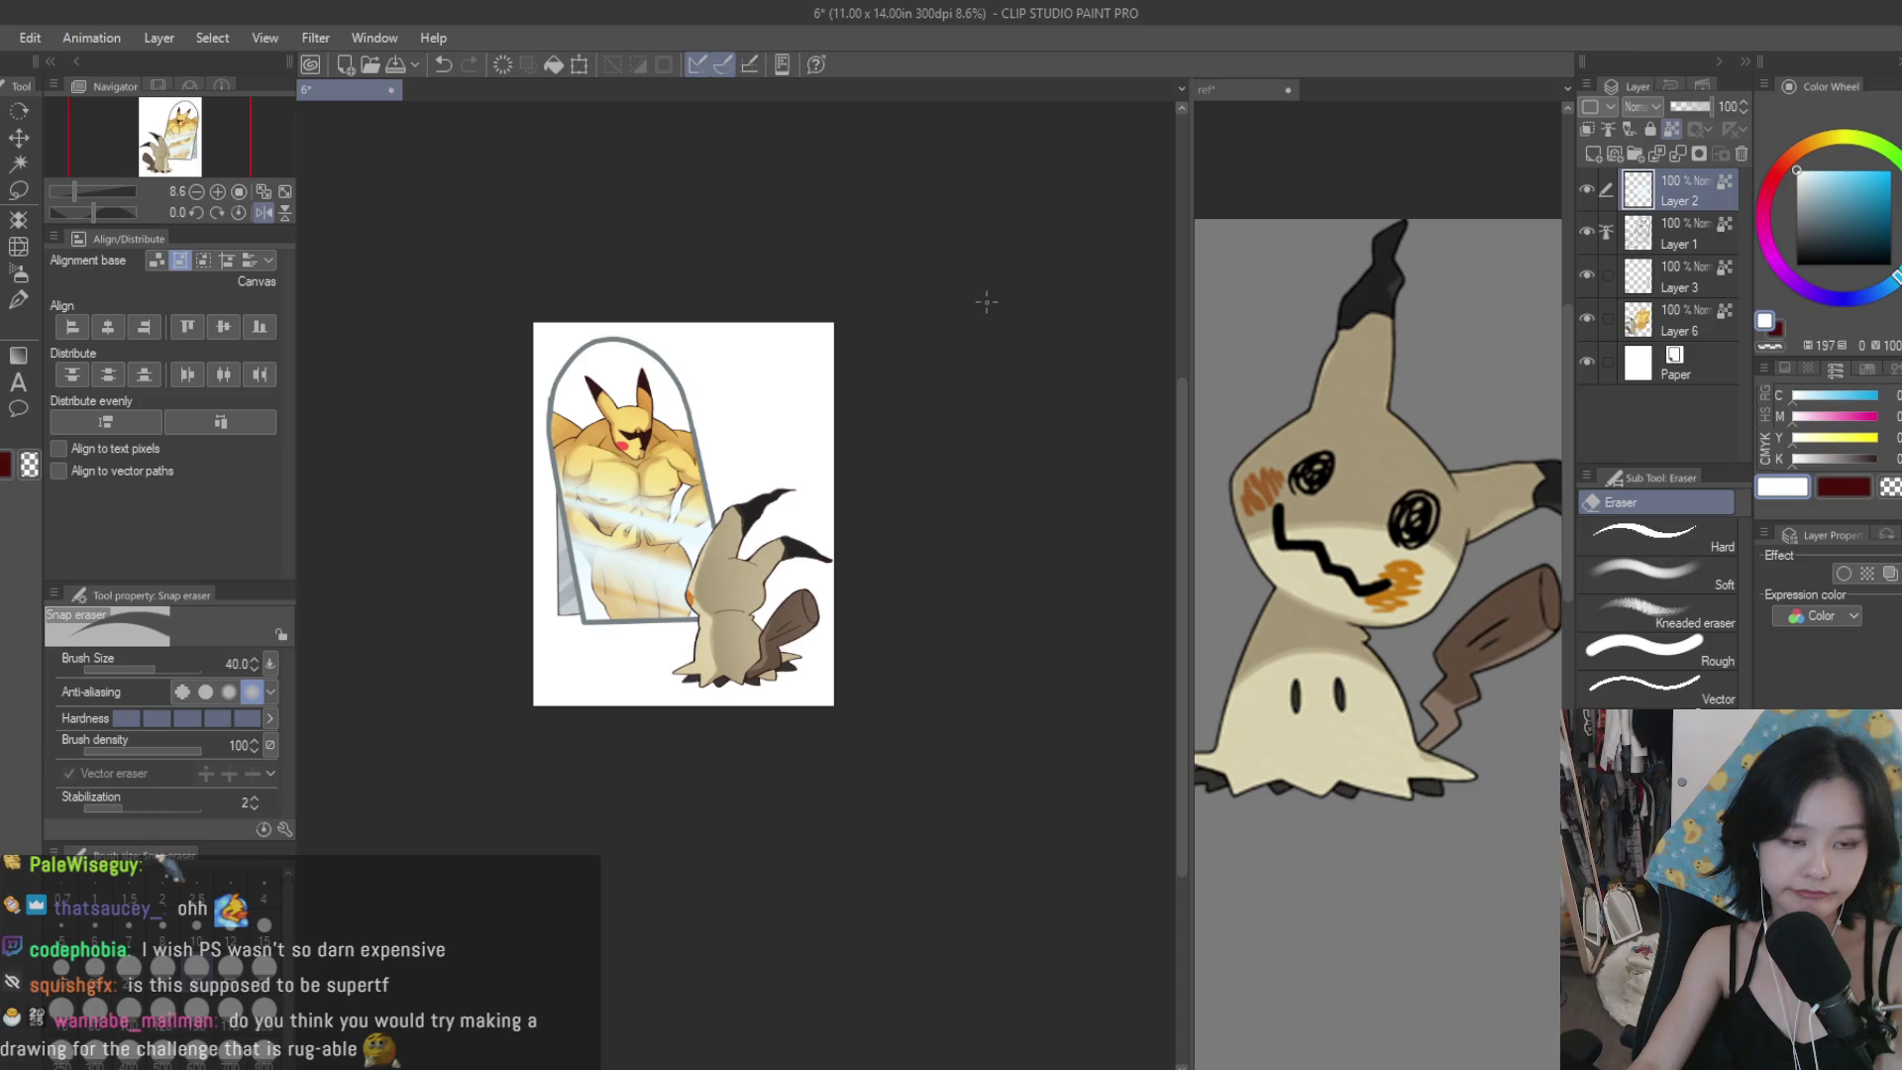
key("h")
scroll(1001, 396, "down", 1)
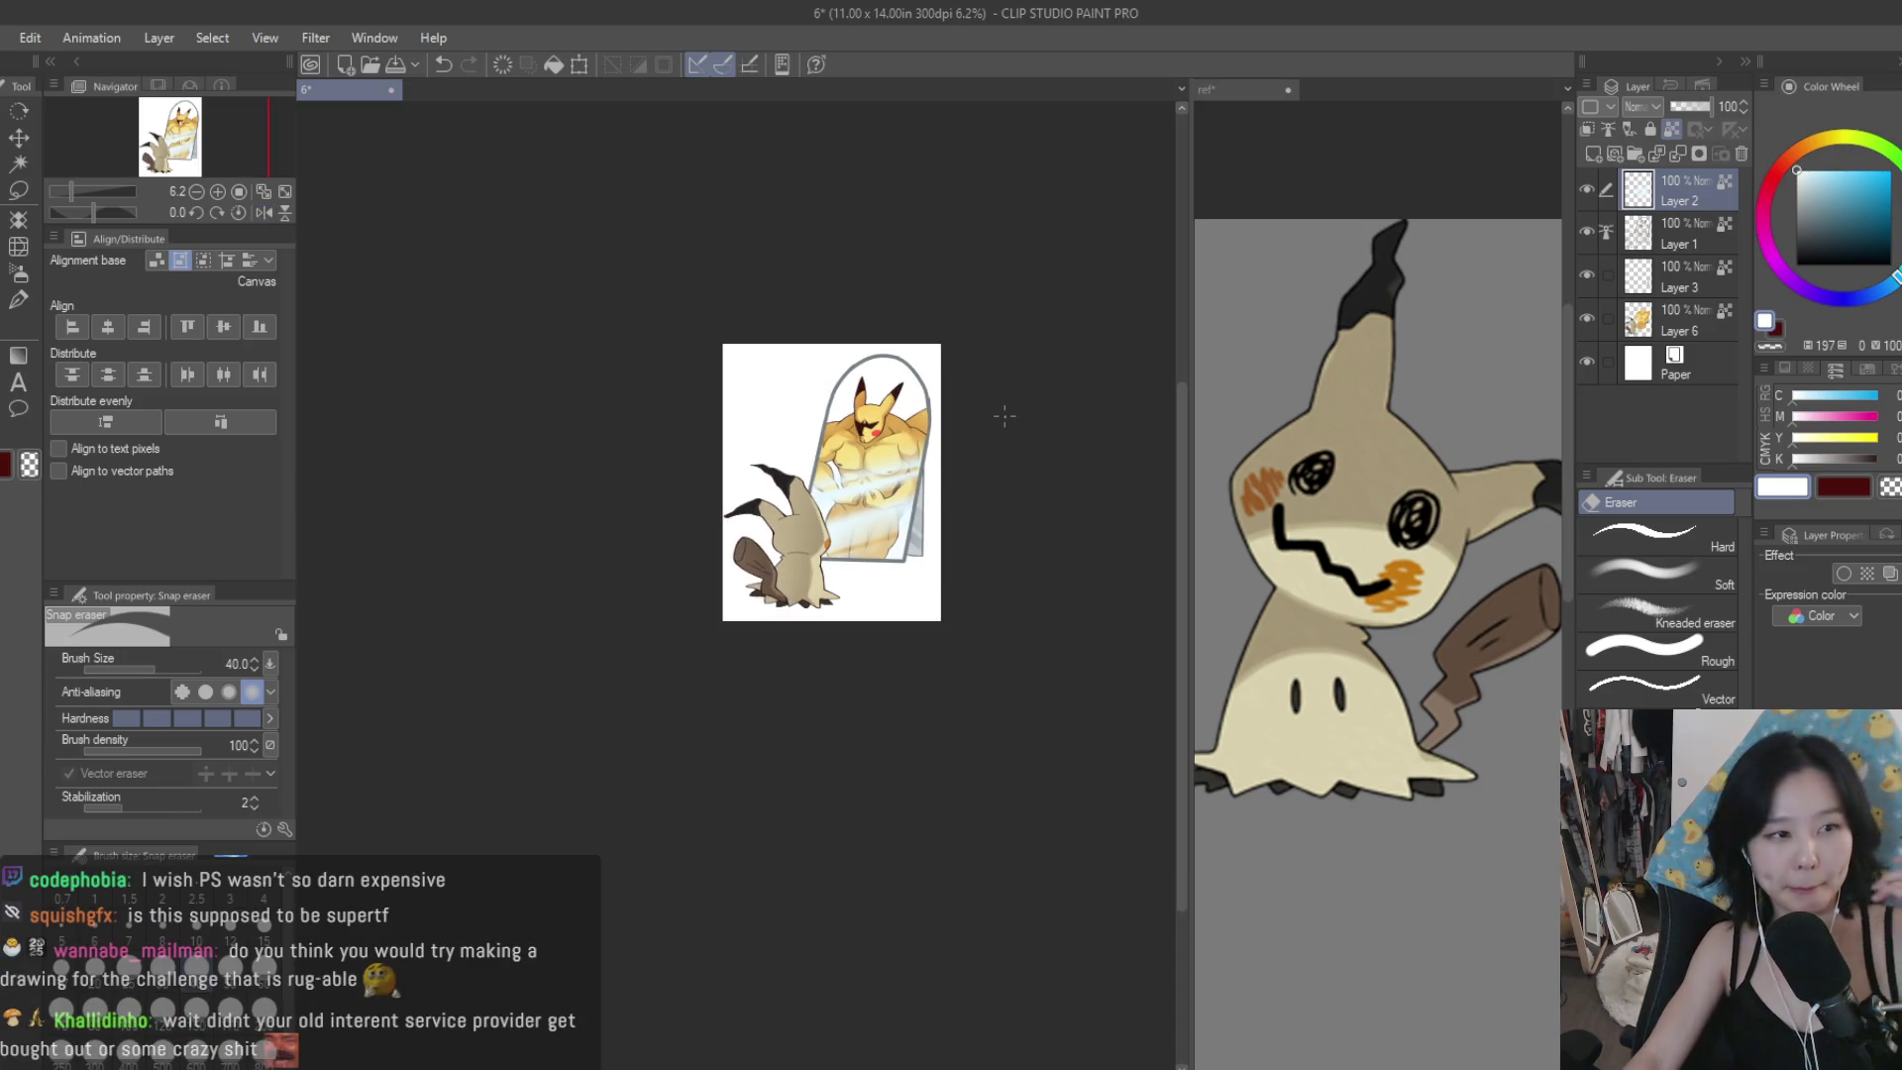
scroll(1004, 416, "up", 3)
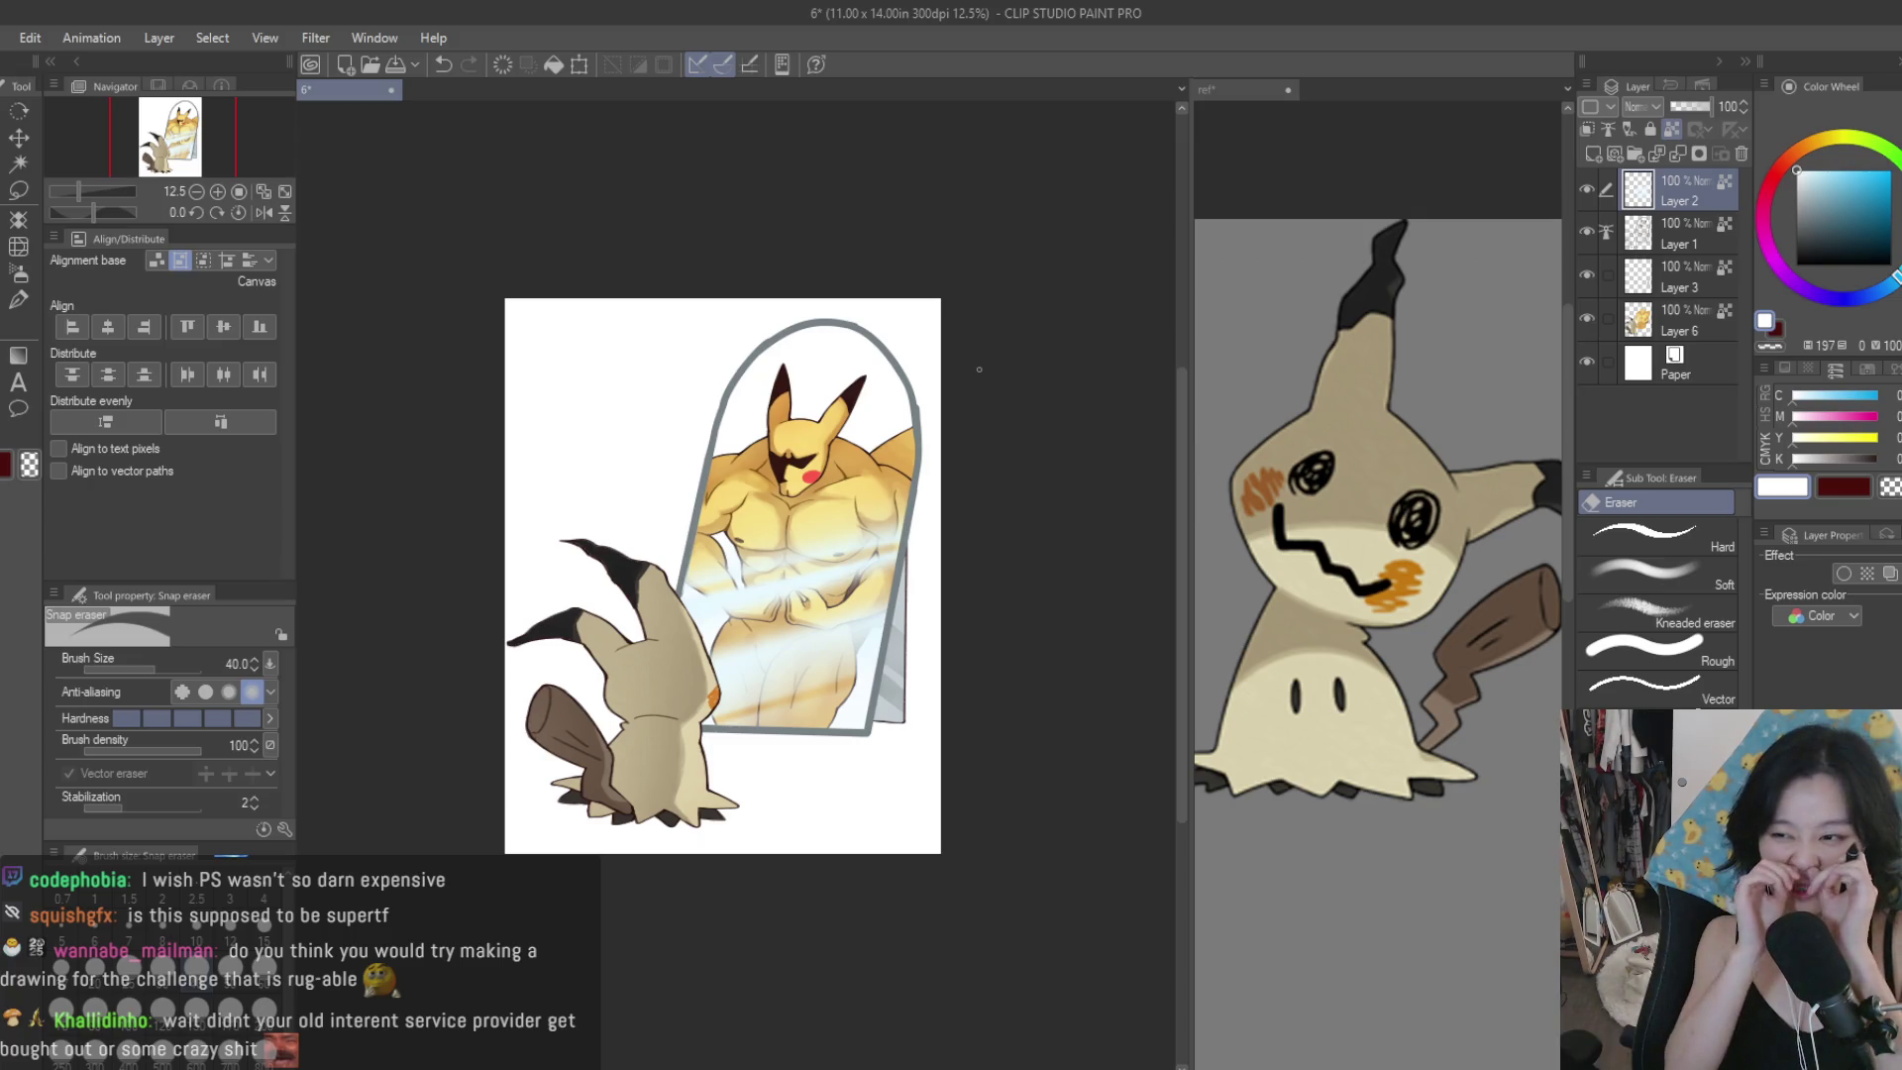
Add a new empty top layer, zoom in on Pikachu's face and set the pen to size 70.
left_click(15, 301)
left_click(1593, 154)
key("ctrl+plus")
scroll(960, 382, "up", 2)
key("bracketleft")
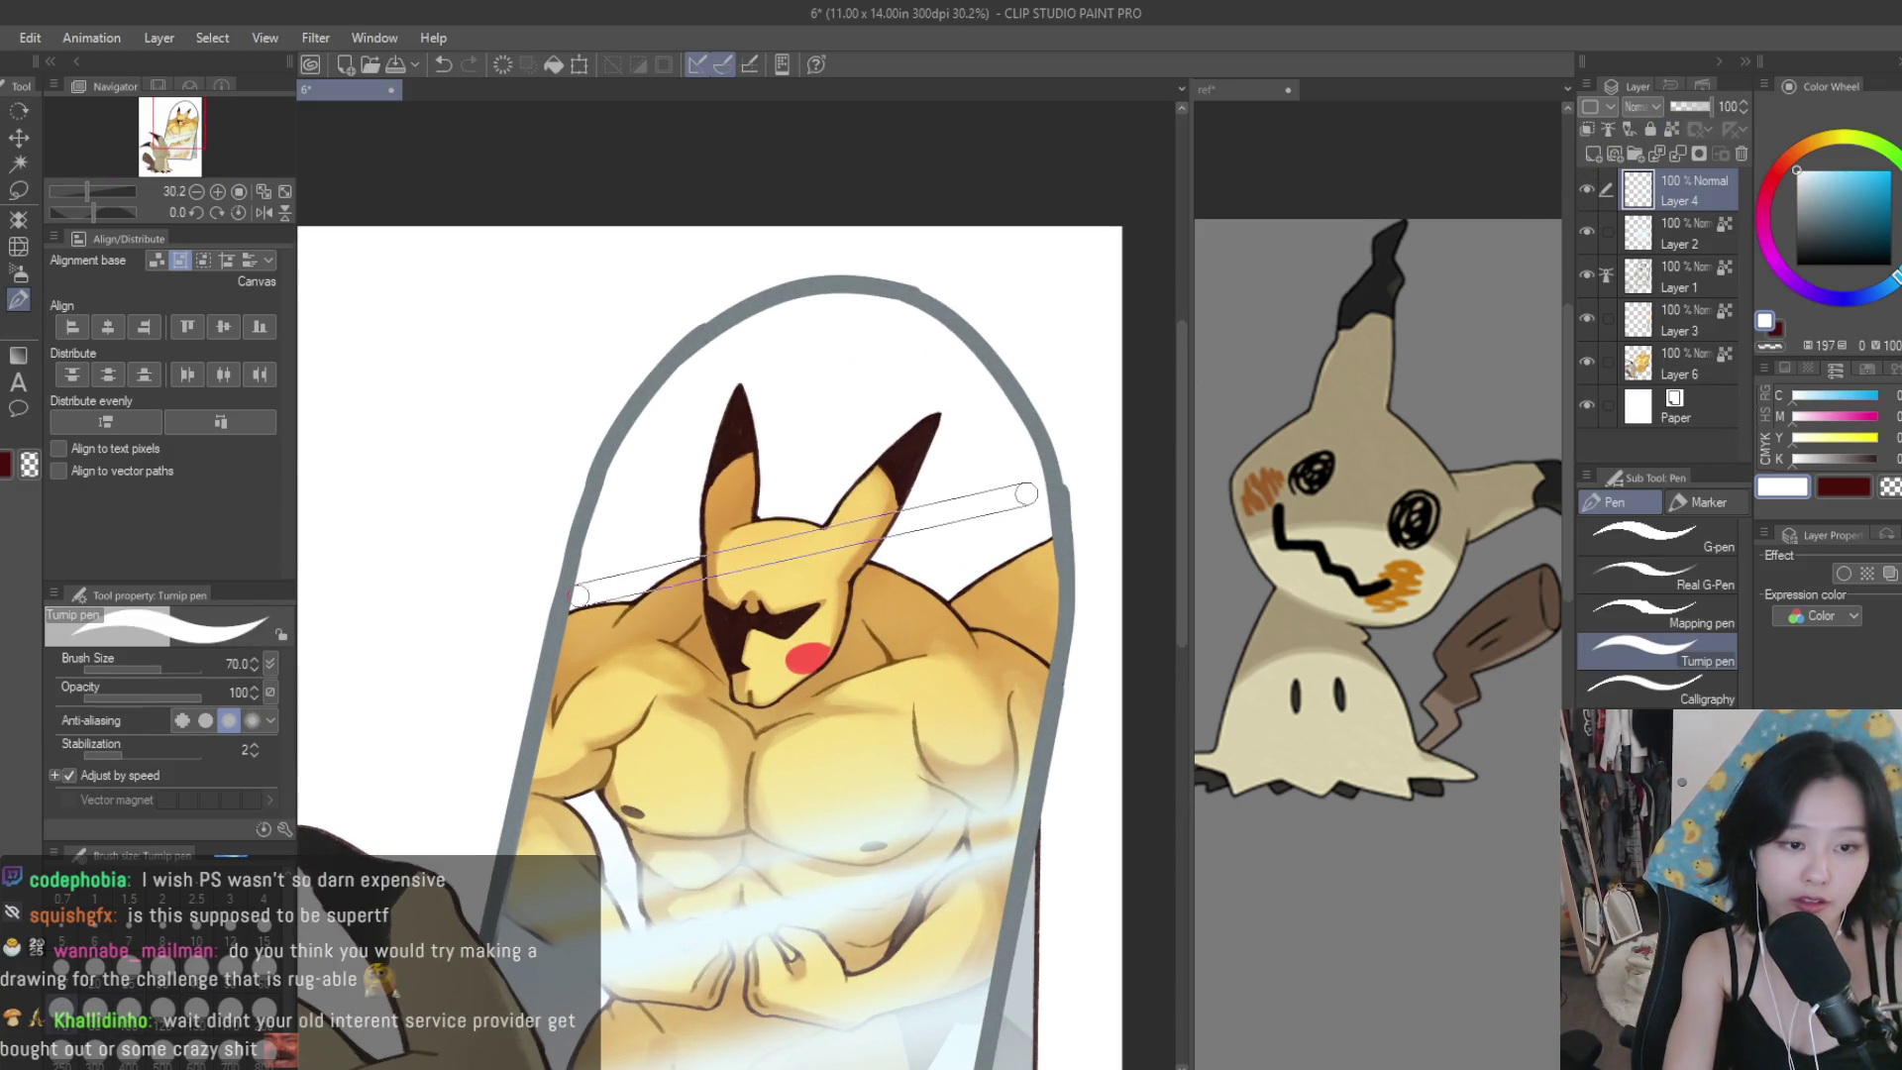
Draw straight white glare strokes across Pikachu's face, redoing the lower stroke.
left_click_drag(1026, 493, 583, 607)
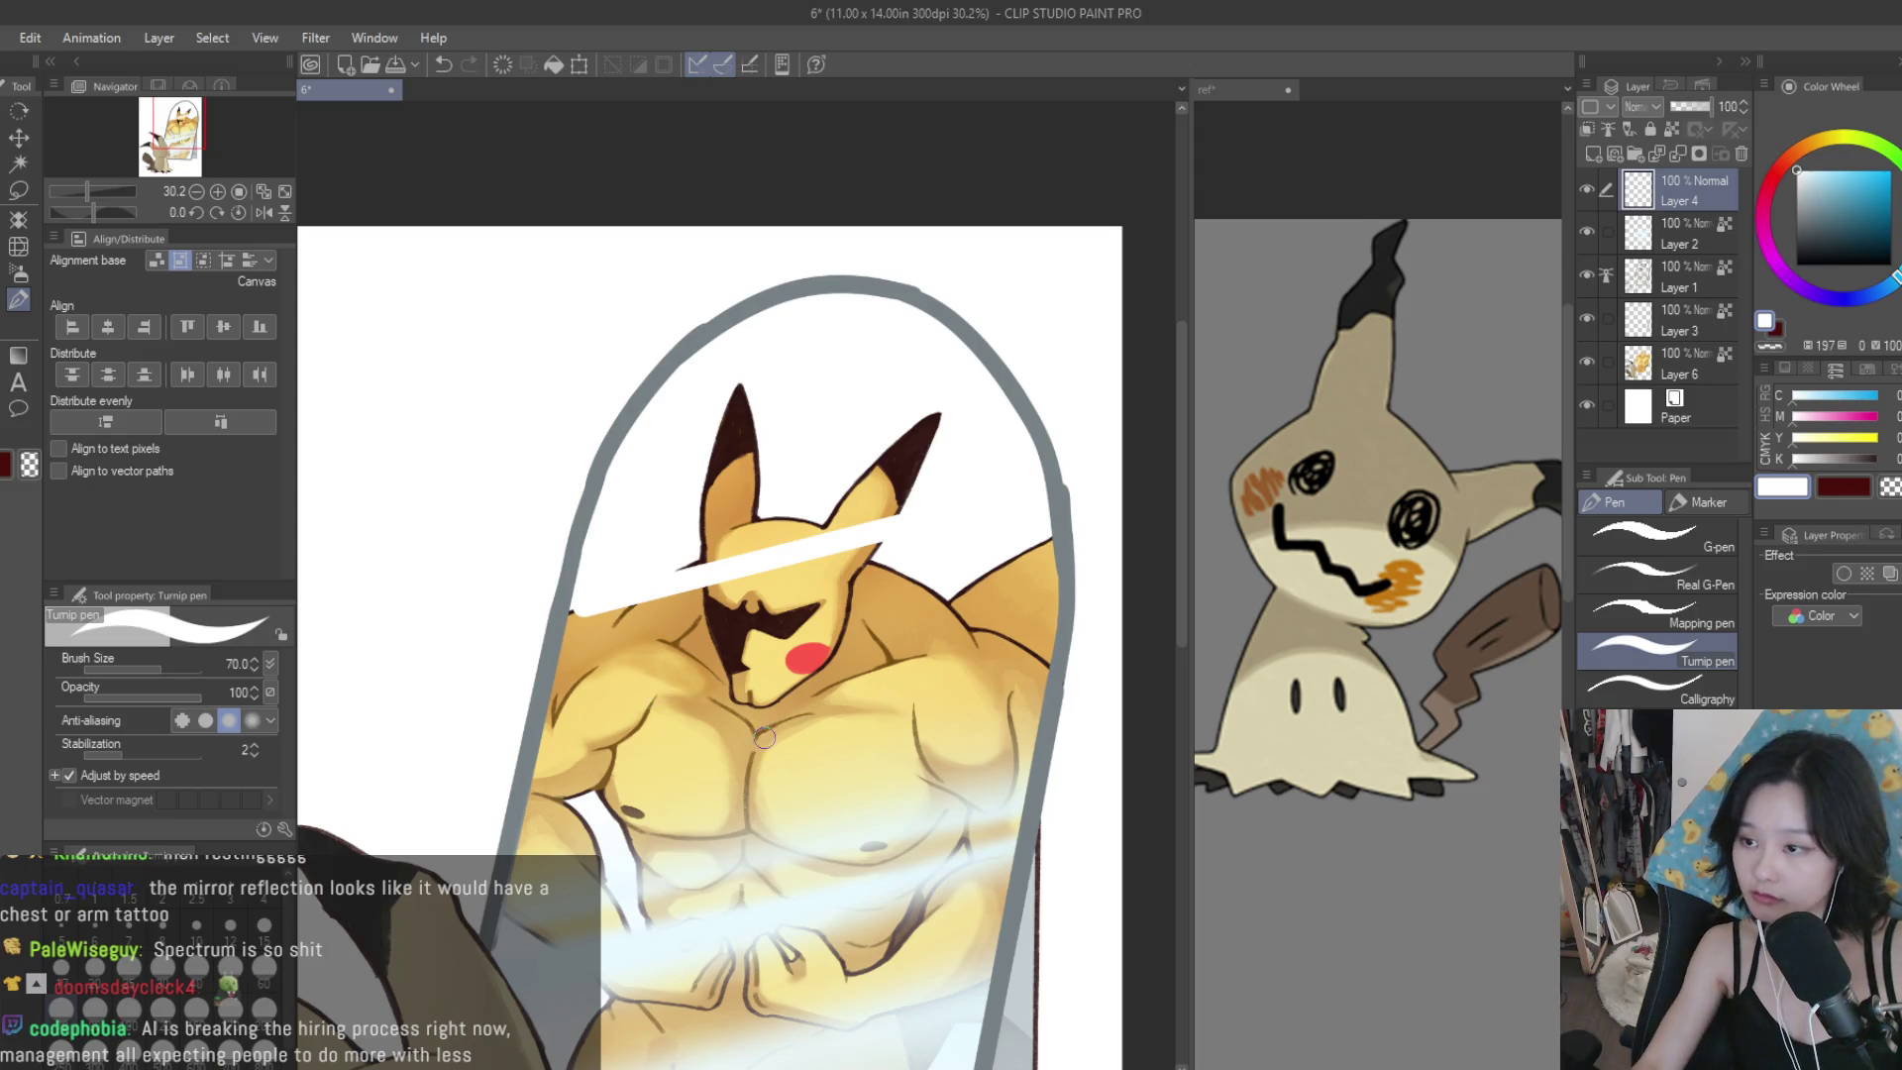
scroll(764, 737, "down", 1)
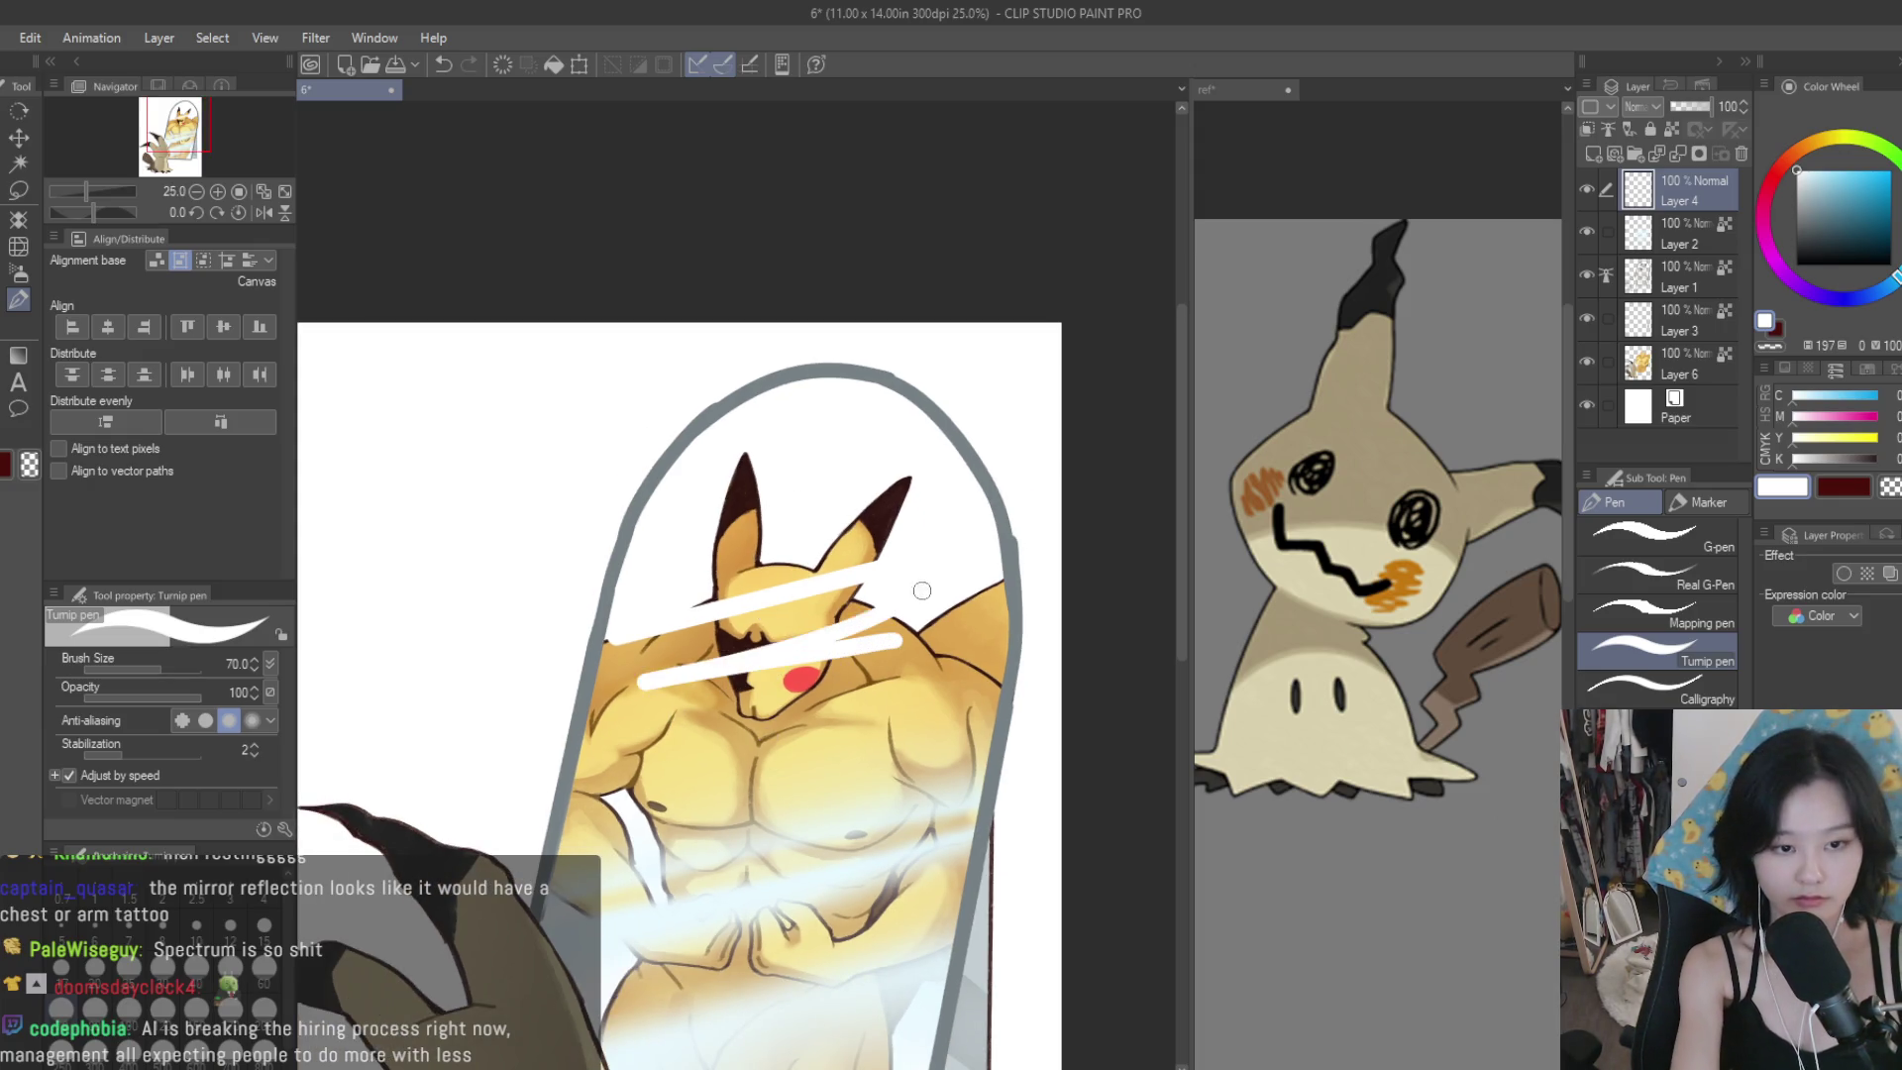
mouse_move(589, 675)
left_mouse_down()
mouse_move(877, 615)
mouse_move(619, 672)
left_mouse_up()
key("ctrl+z")
key("ctrl+z")
left_click_drag(884, 606, 619, 672)
key("ctrl+z")
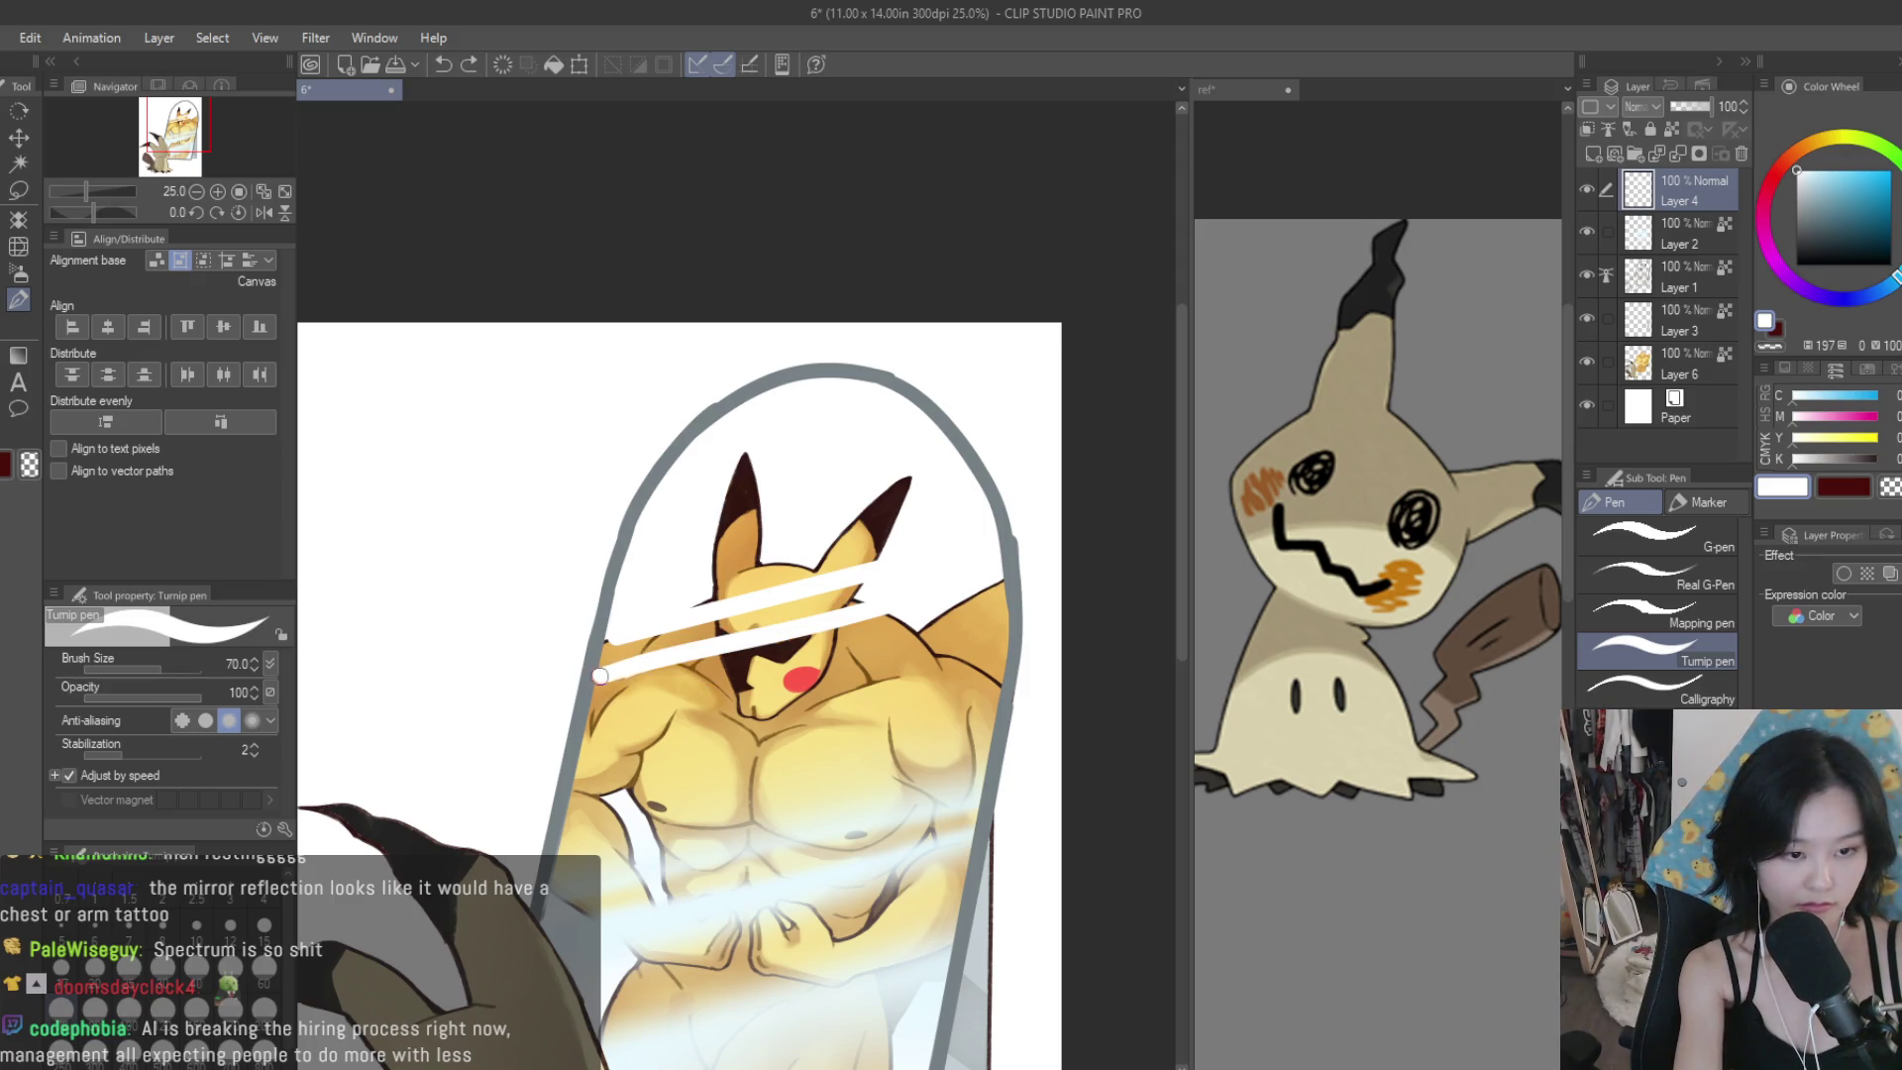
left_click_drag(615, 622, 599, 656)
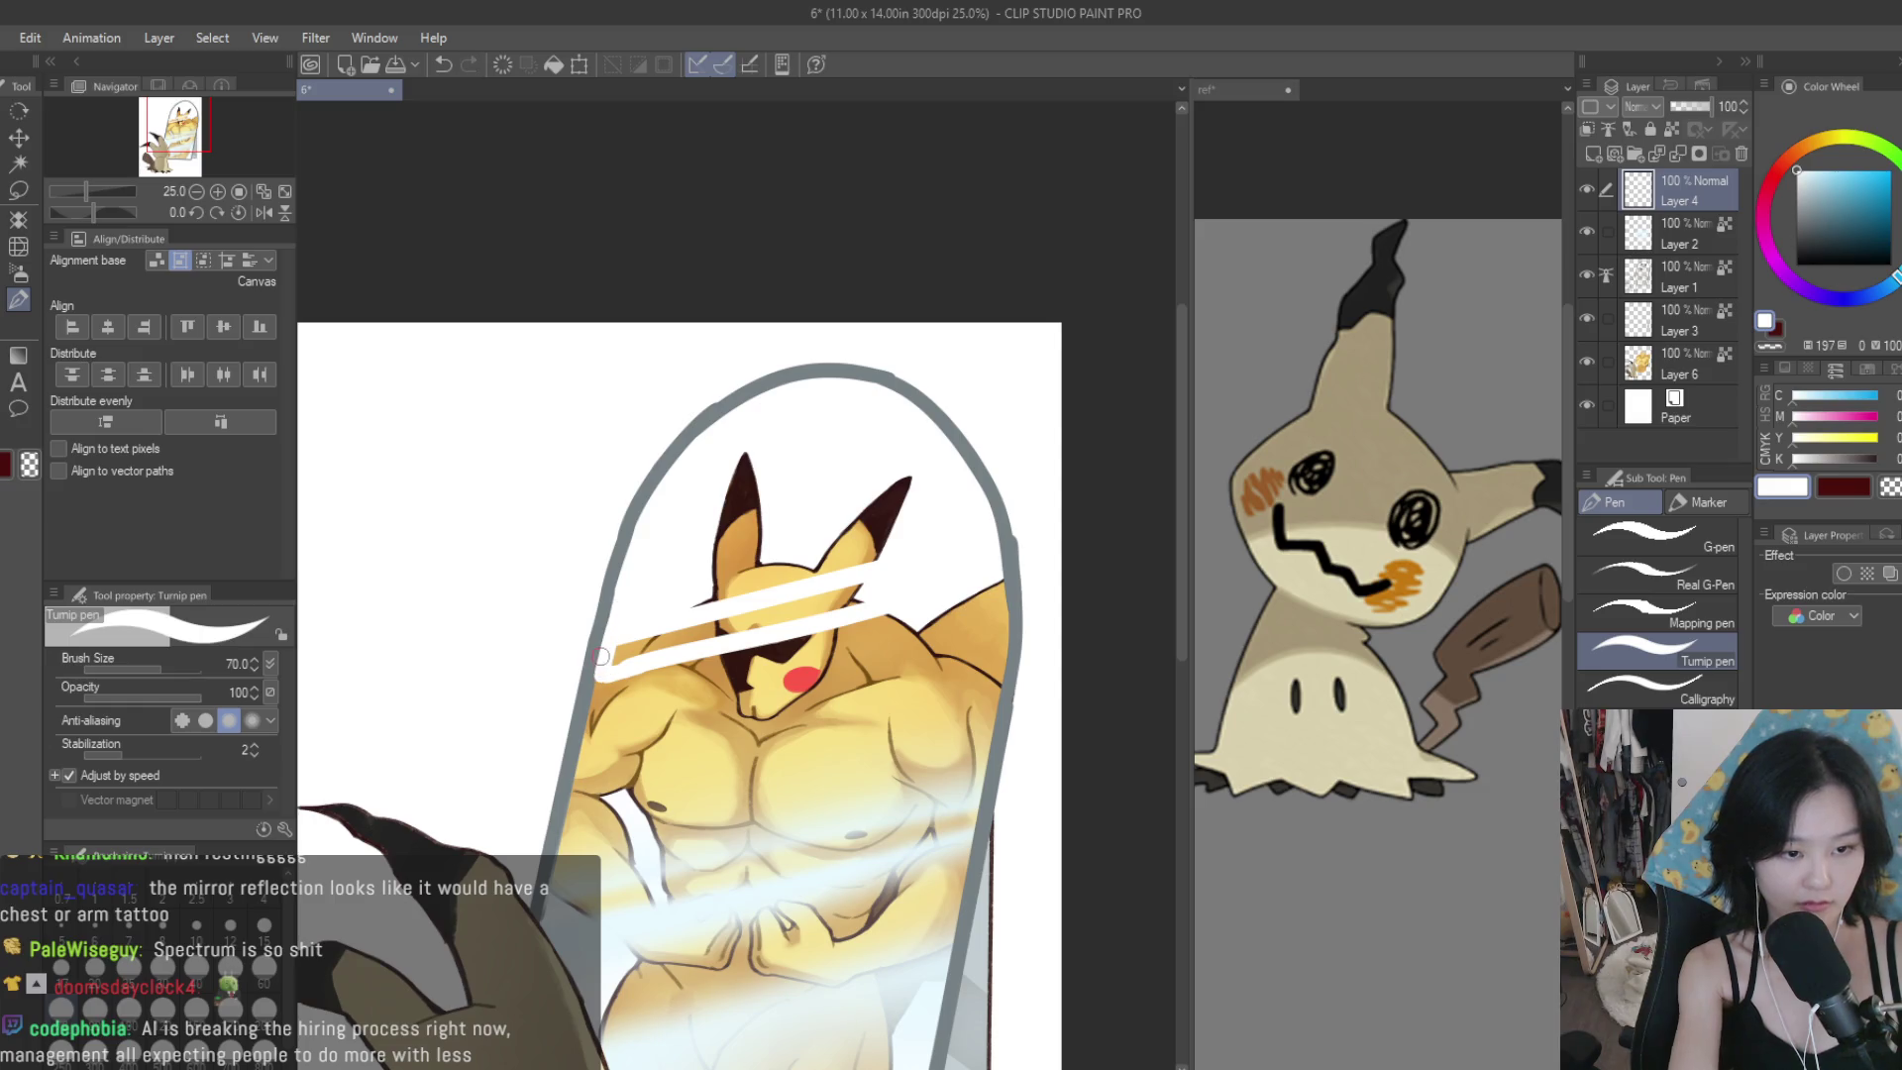
scroll(966, 661, "down", 5)
scroll(1000, 681, "up", 4)
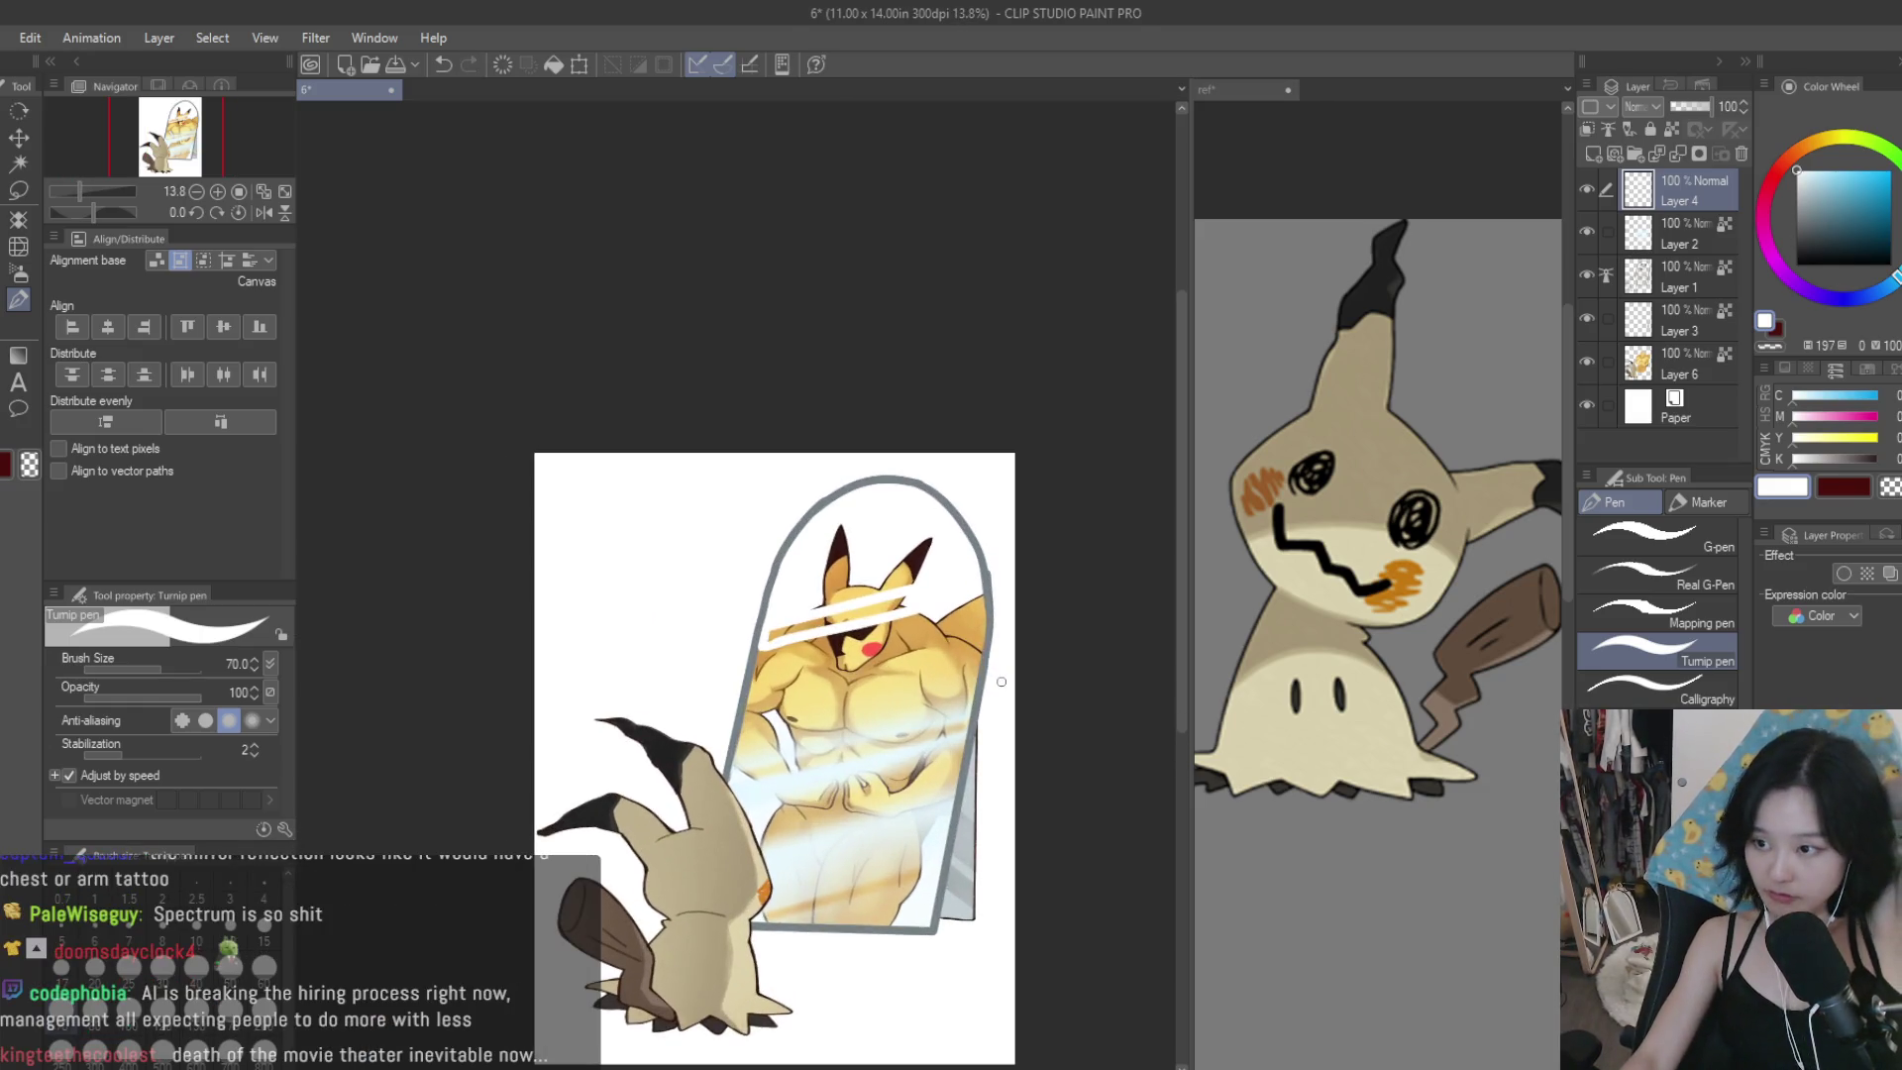
Fade the glint layer to 26% opacity and add a translucent highlight stroke across the face.
left_click_drag(1678, 108, 1680, 107)
scroll(817, 386, "up", 4)
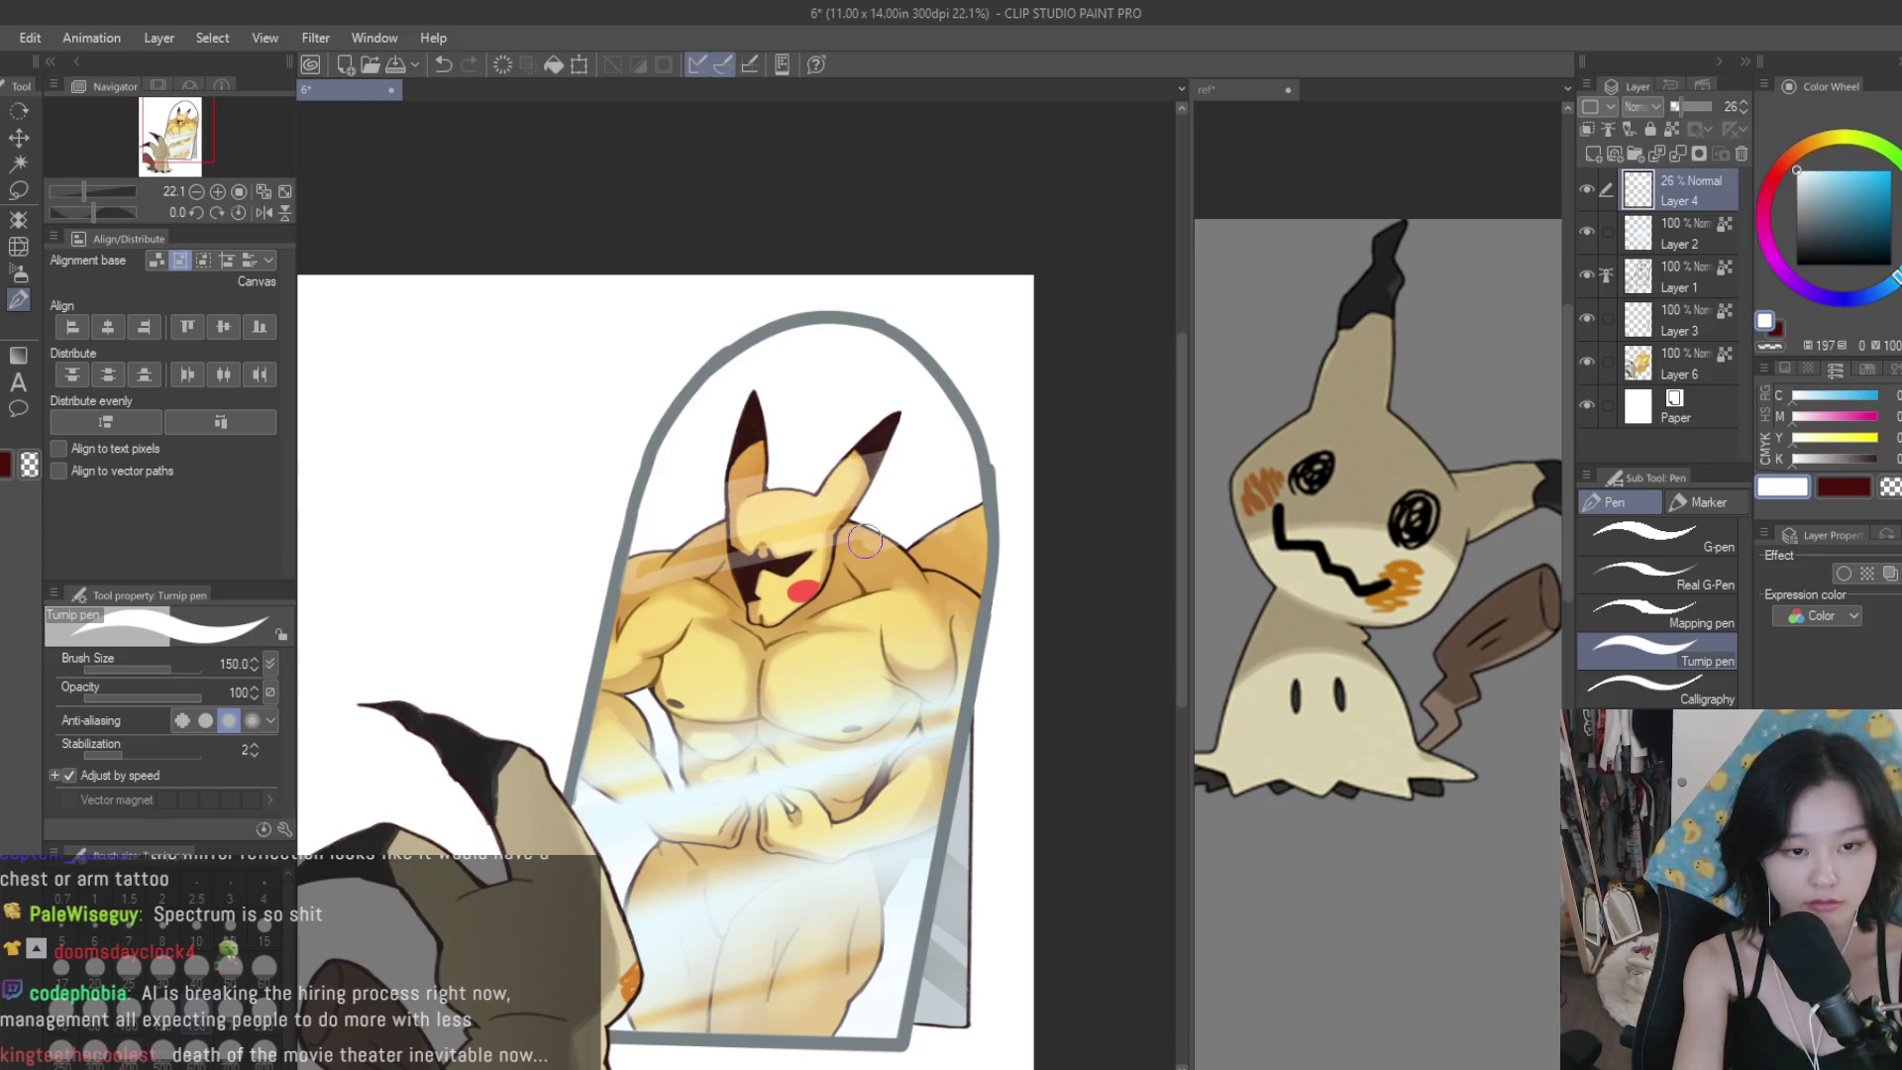
key("ctrl+z")
left_click_drag(900, 529, 619, 594)
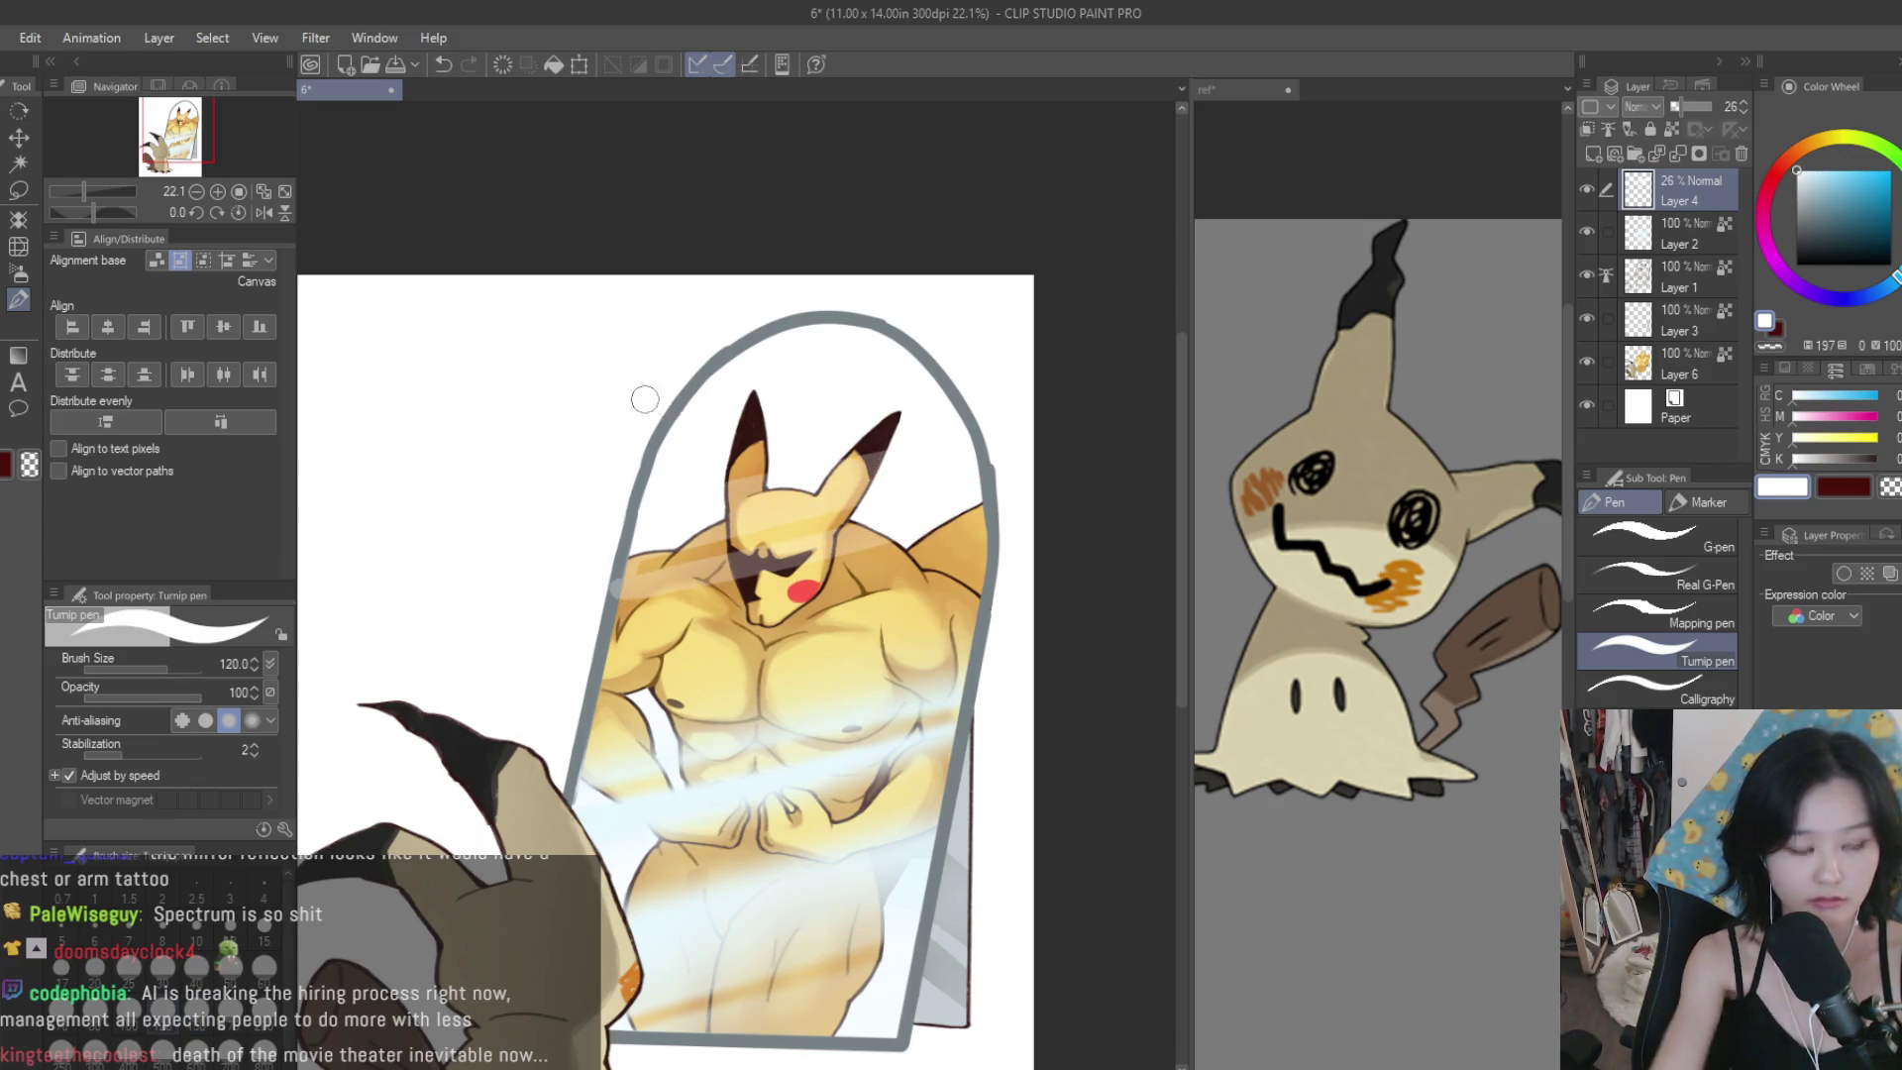
Switch between eraser and pen, then raise the glint layer's opacity slightly.
key("e")
scroll(614, 606, "up", 5)
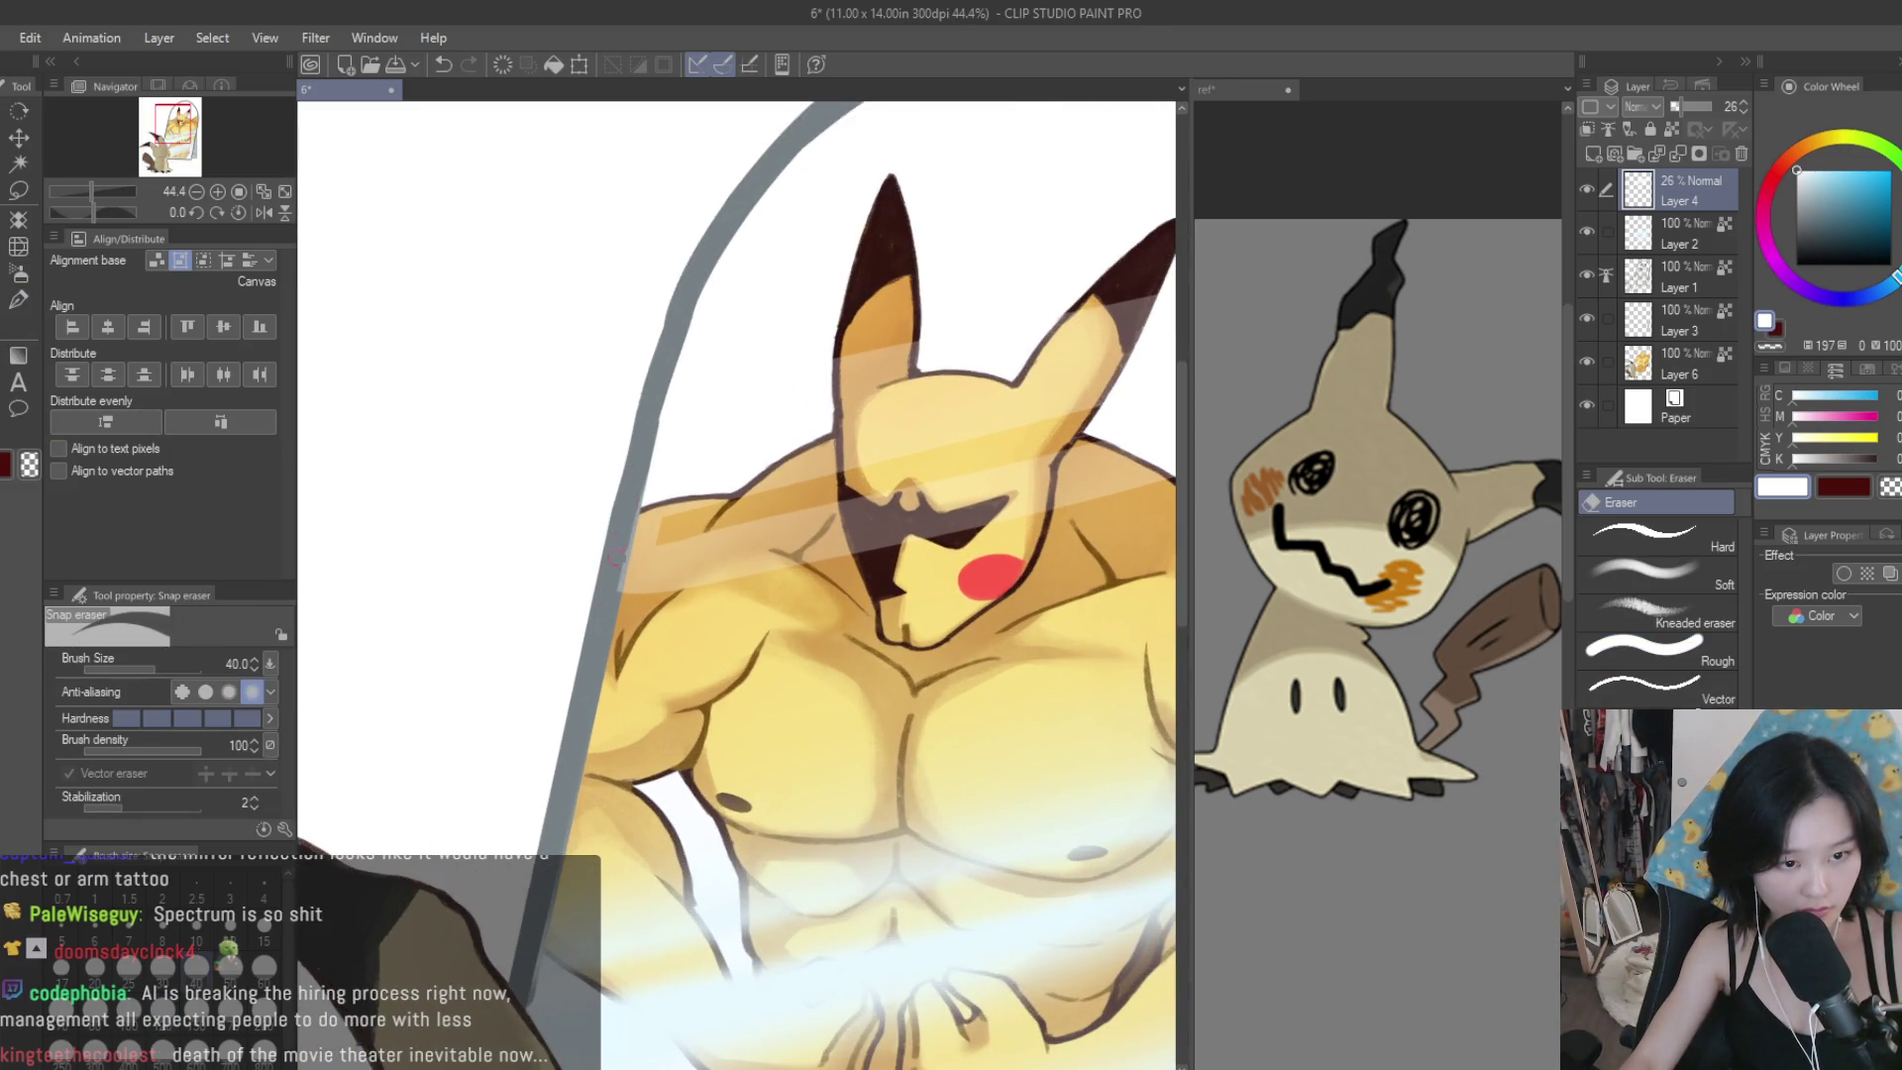
scroll(604, 594, "down", 4)
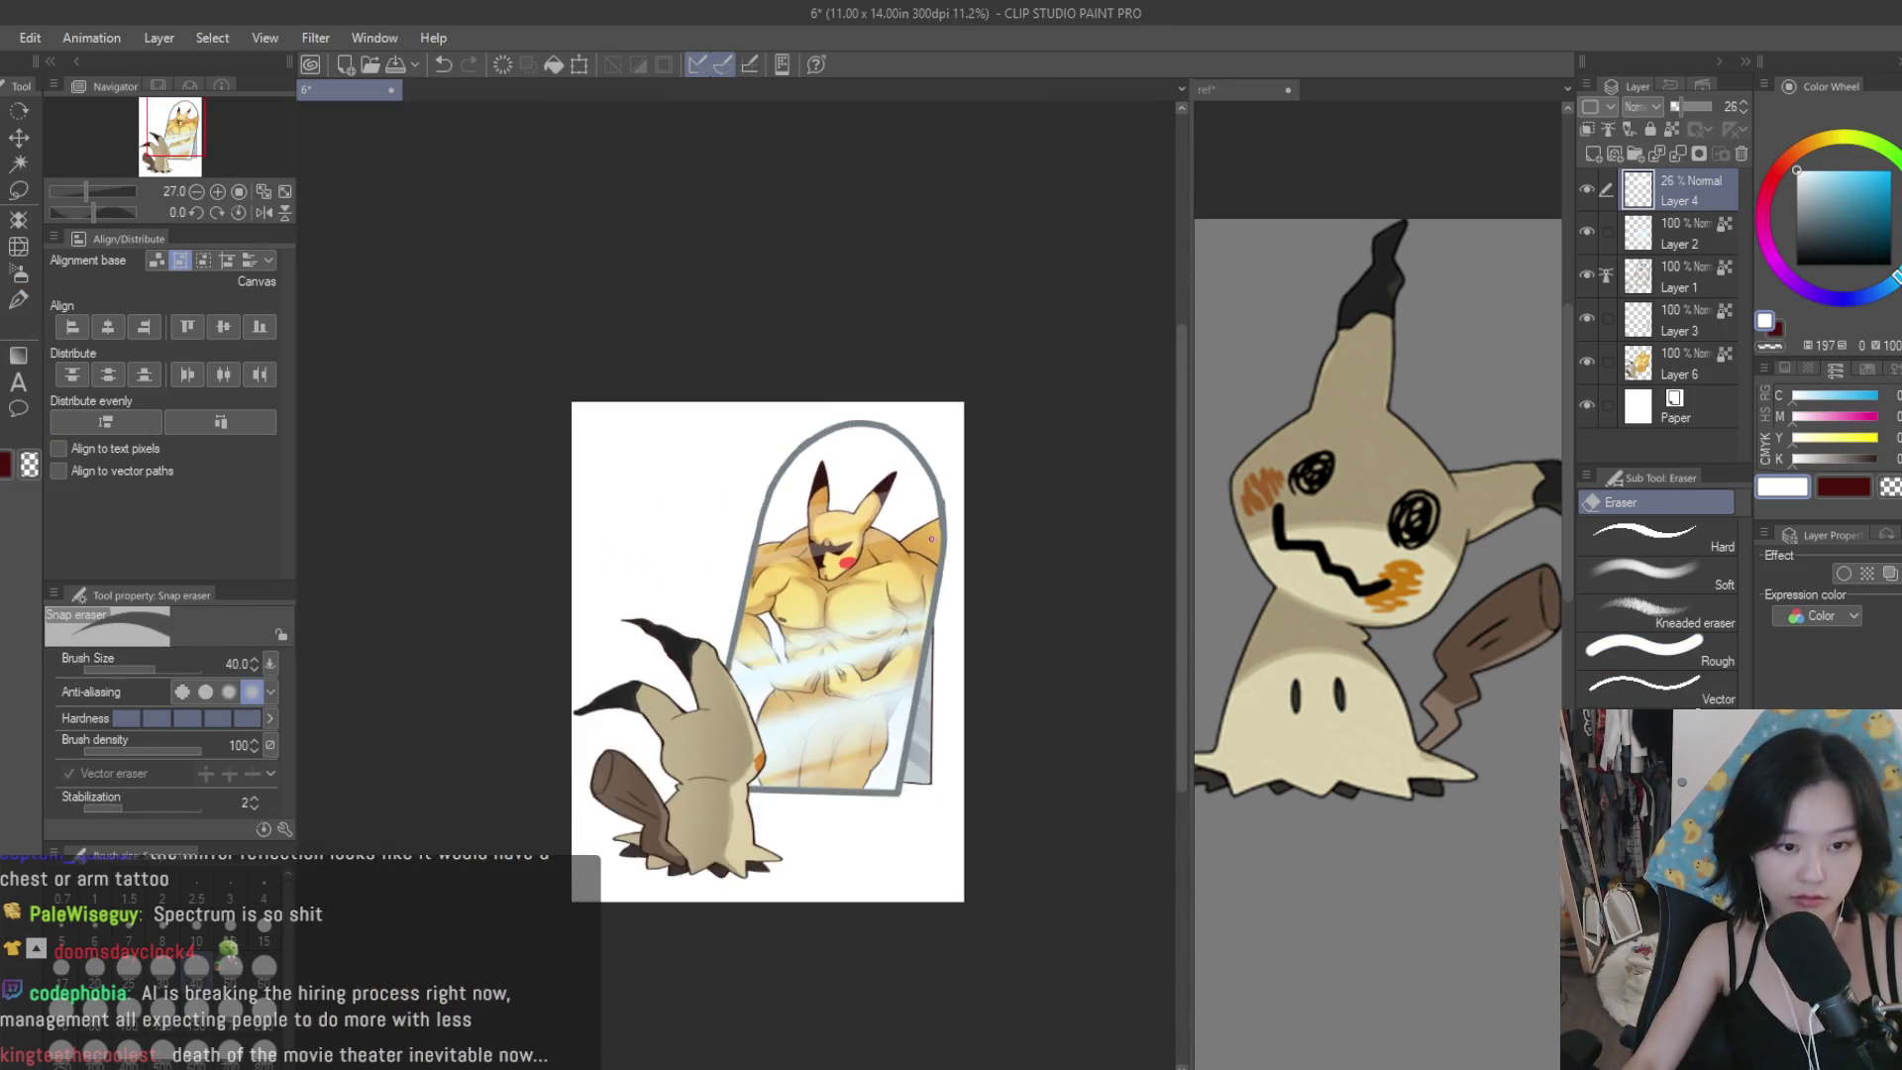
scroll(603, 596, "up", 6)
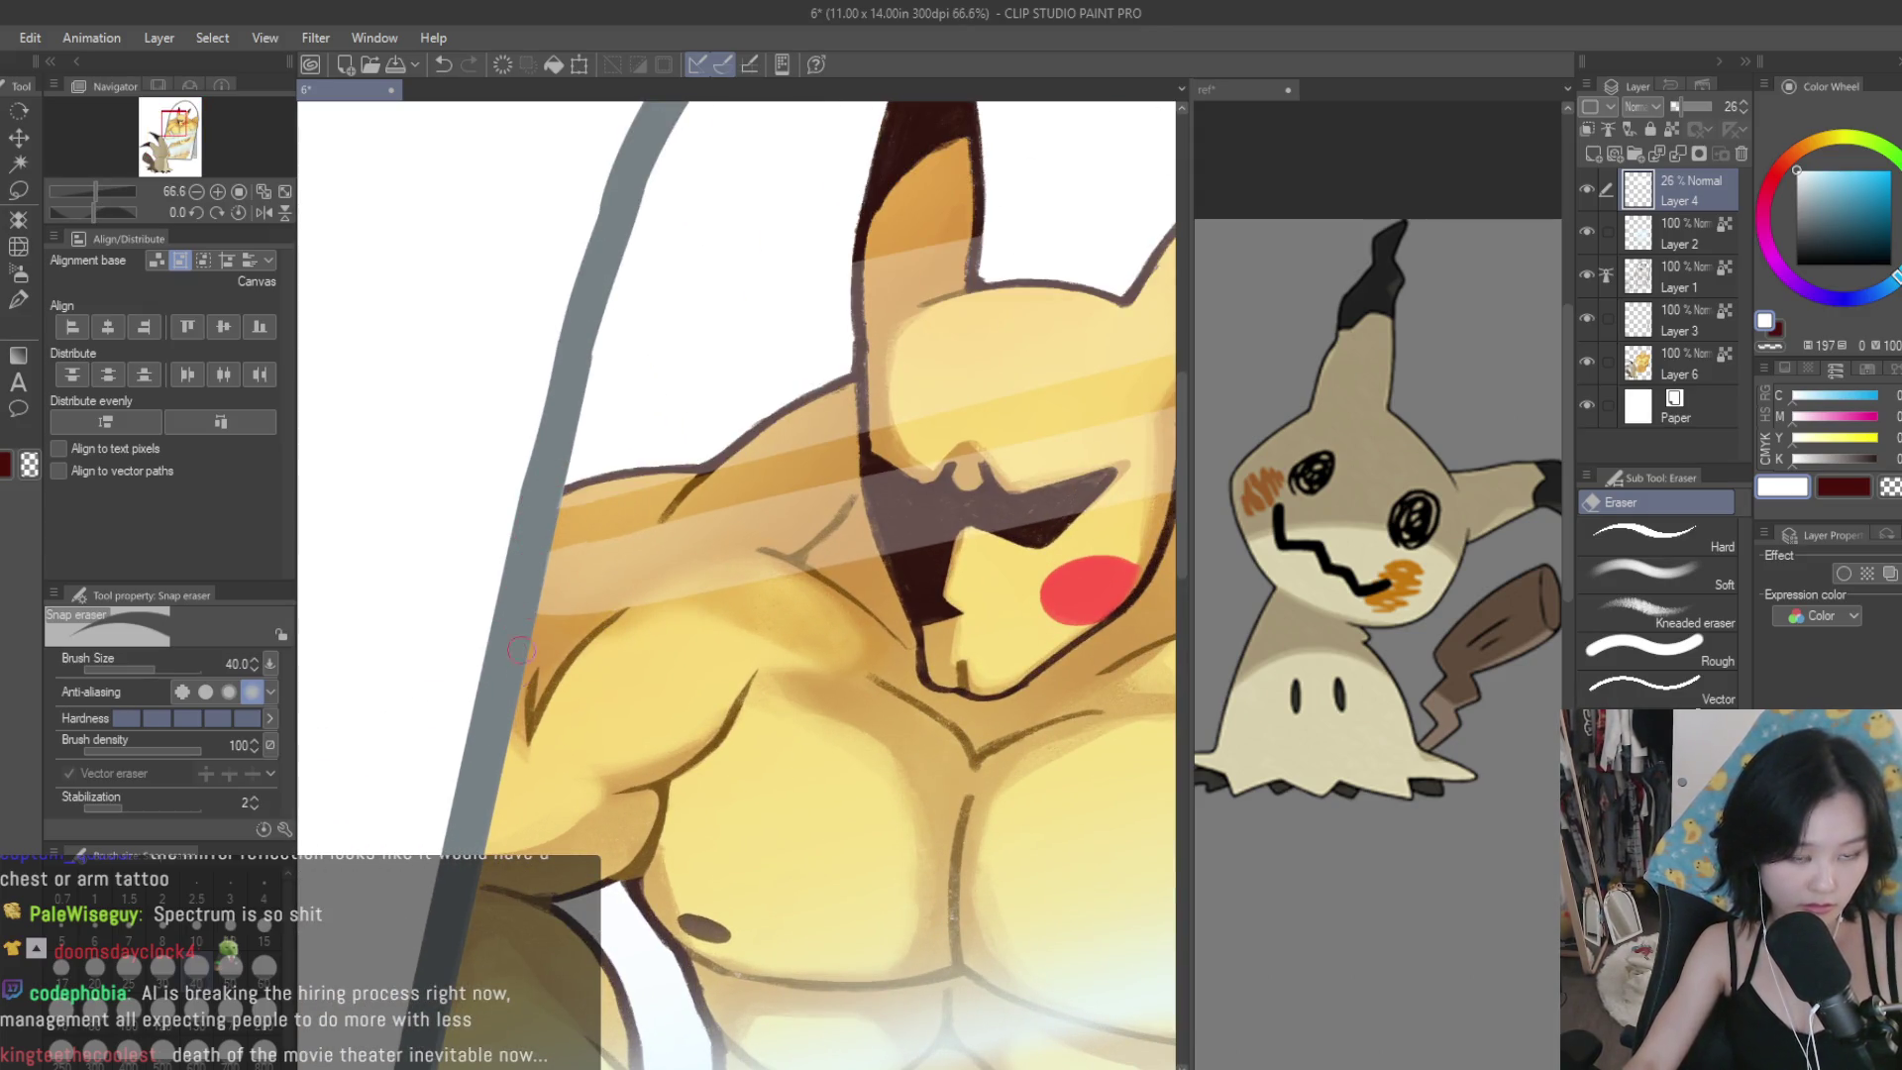
scroll(620, 594, "down", 3)
left_click(16, 302)
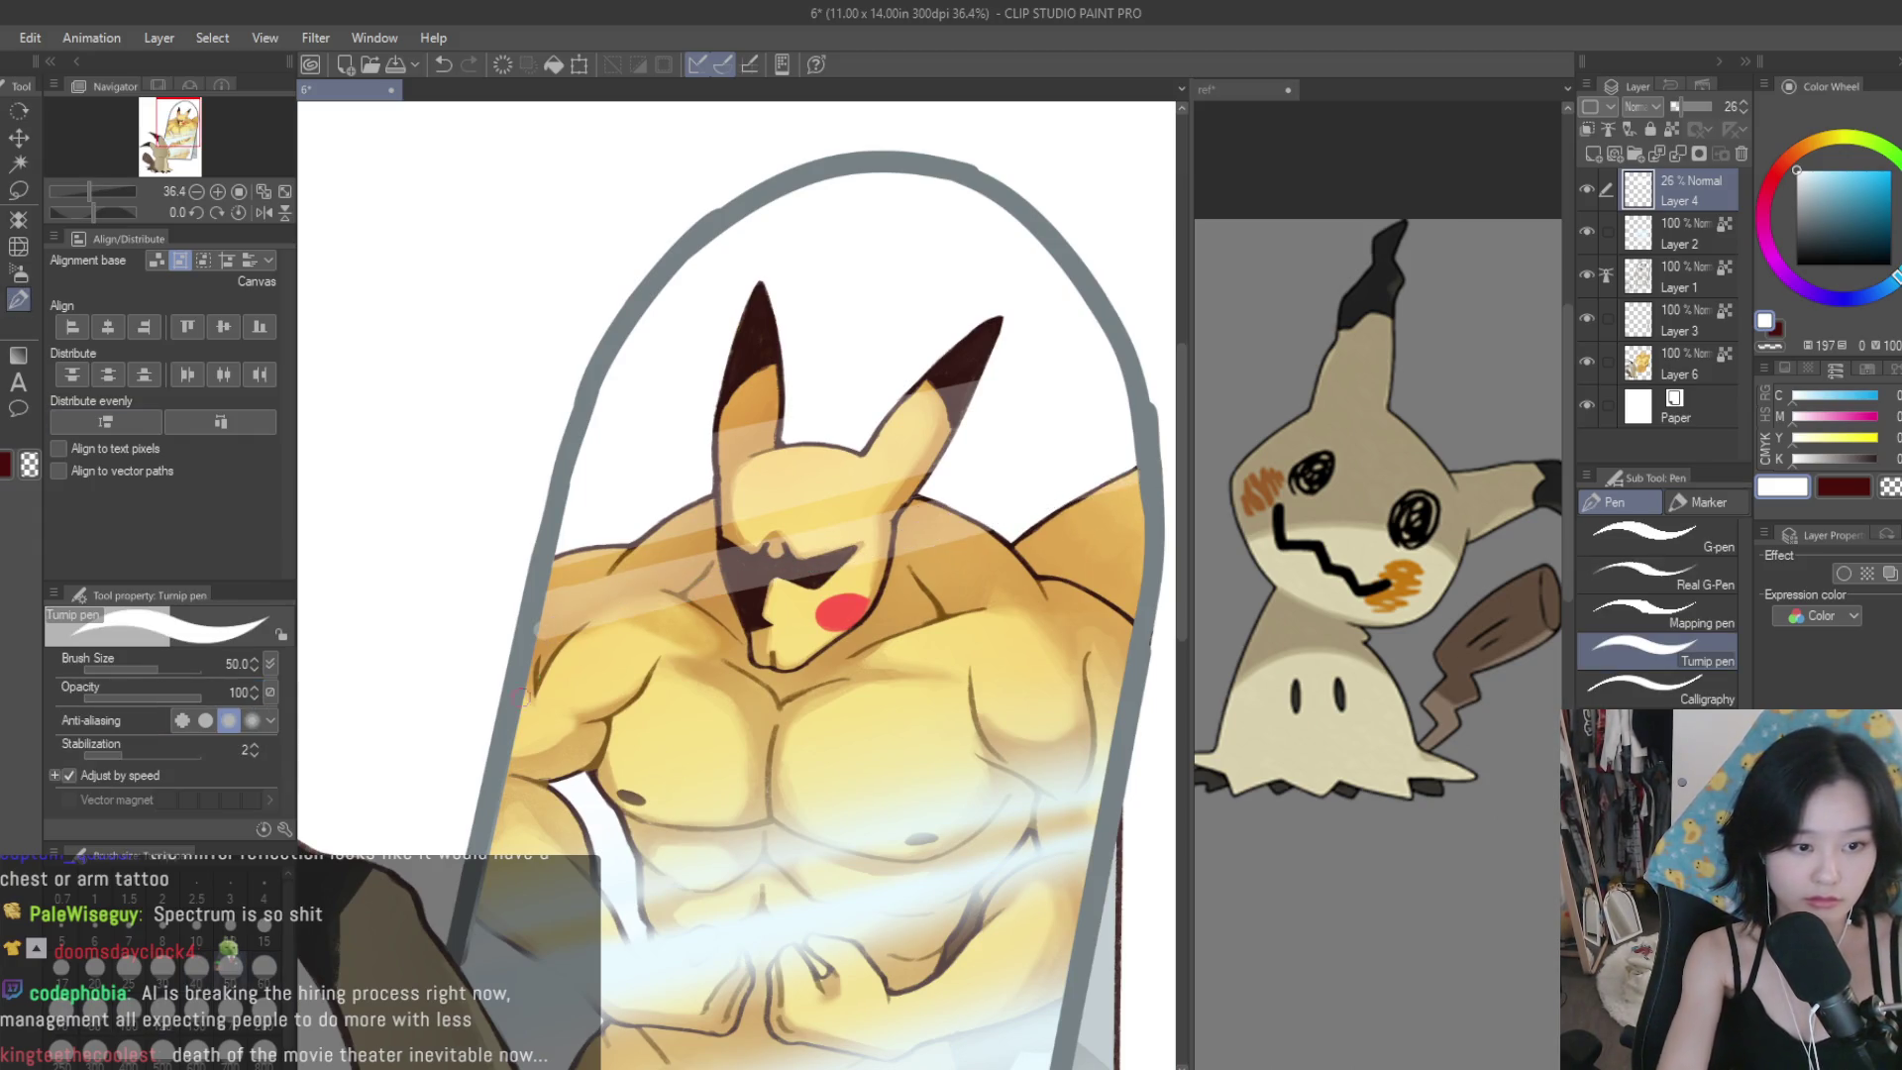
key("e")
scroll(522, 593, "up", 3)
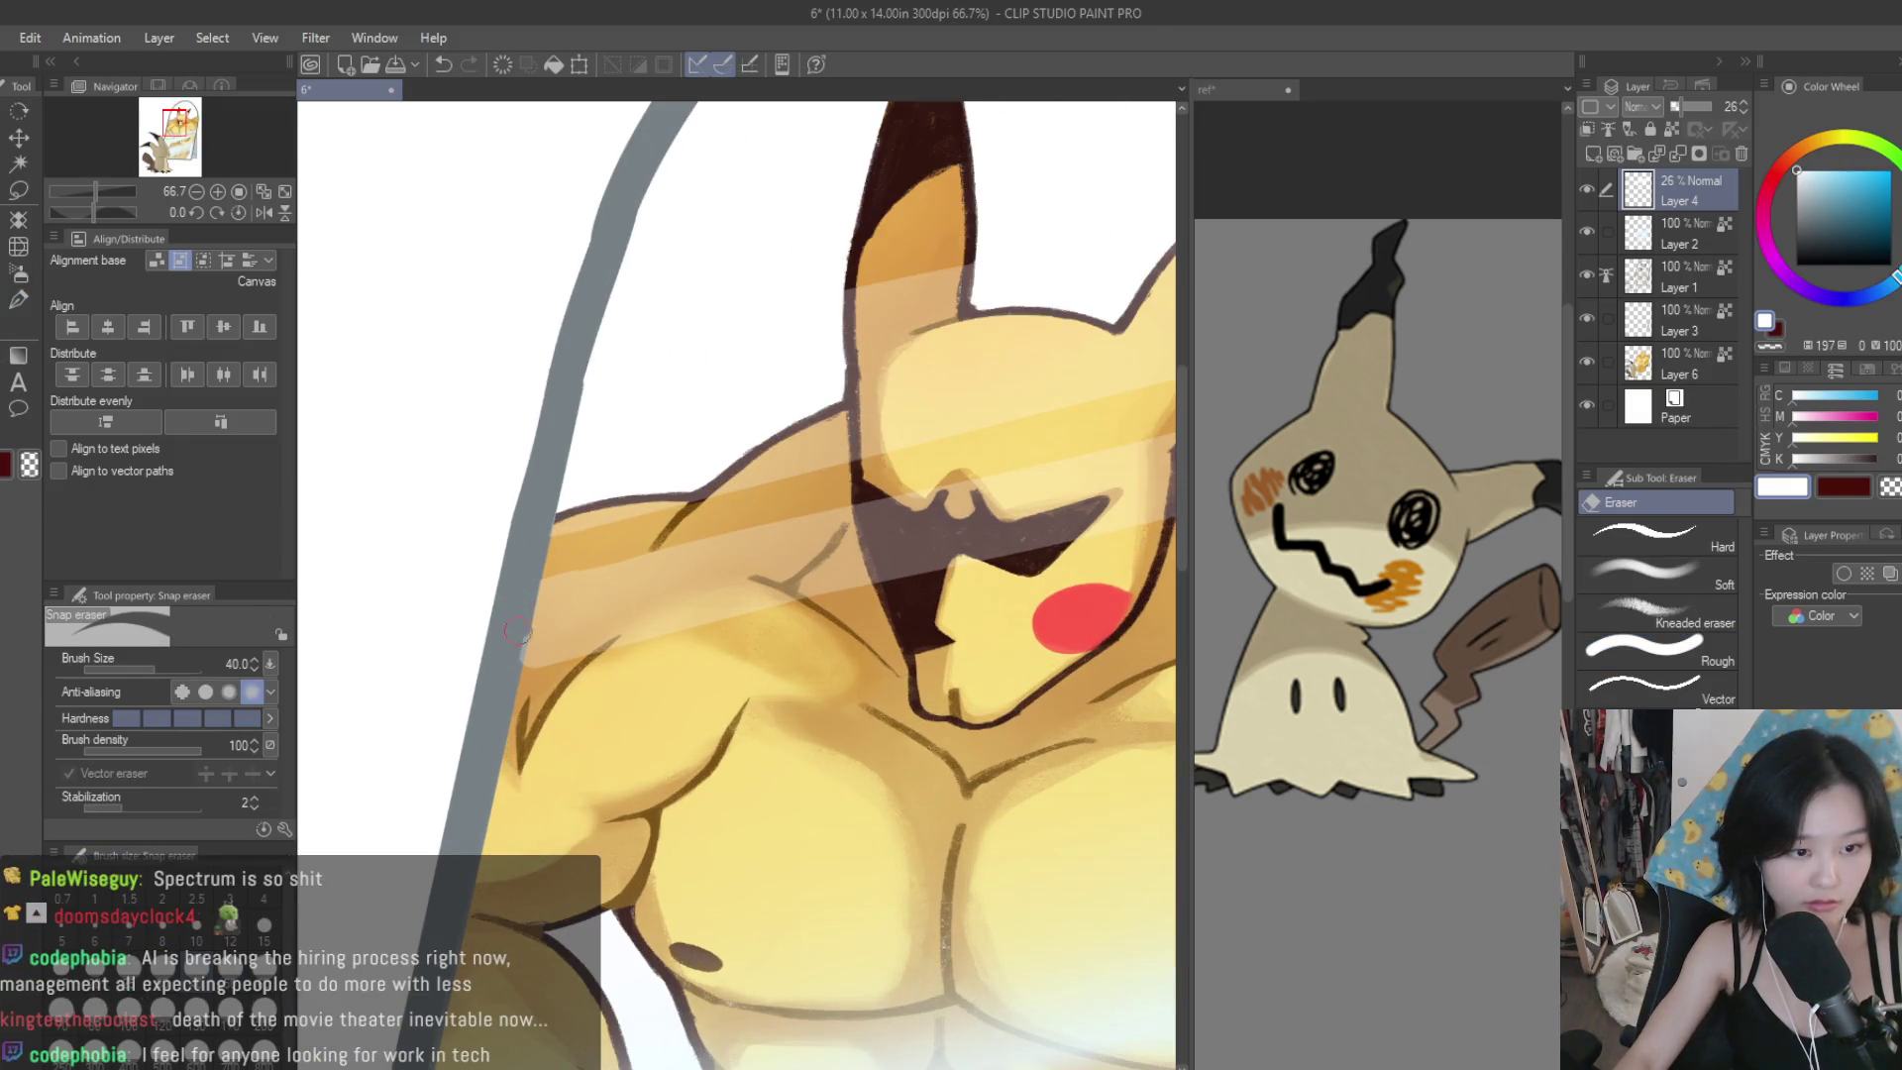
scroll(516, 629, "down", 8)
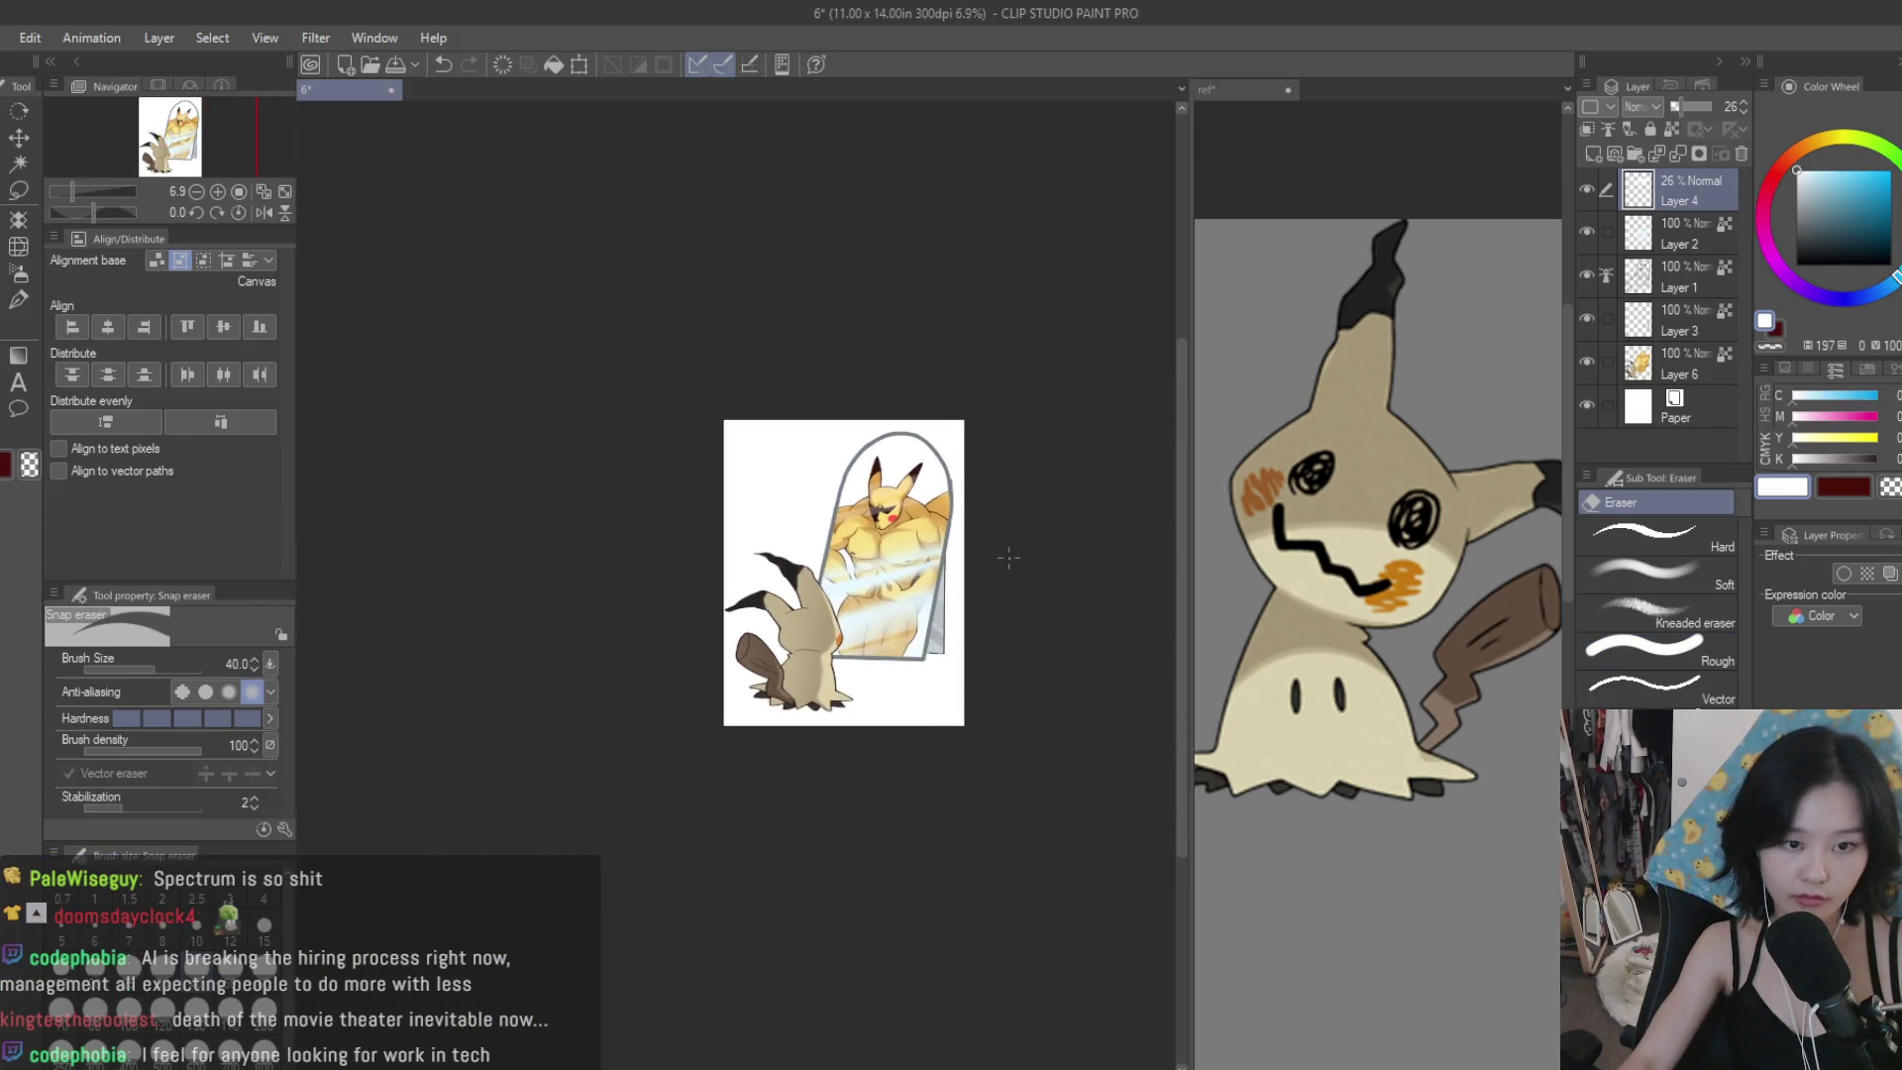
scroll(1009, 557, "up", 2)
left_click_drag(1688, 109, 1688, 119)
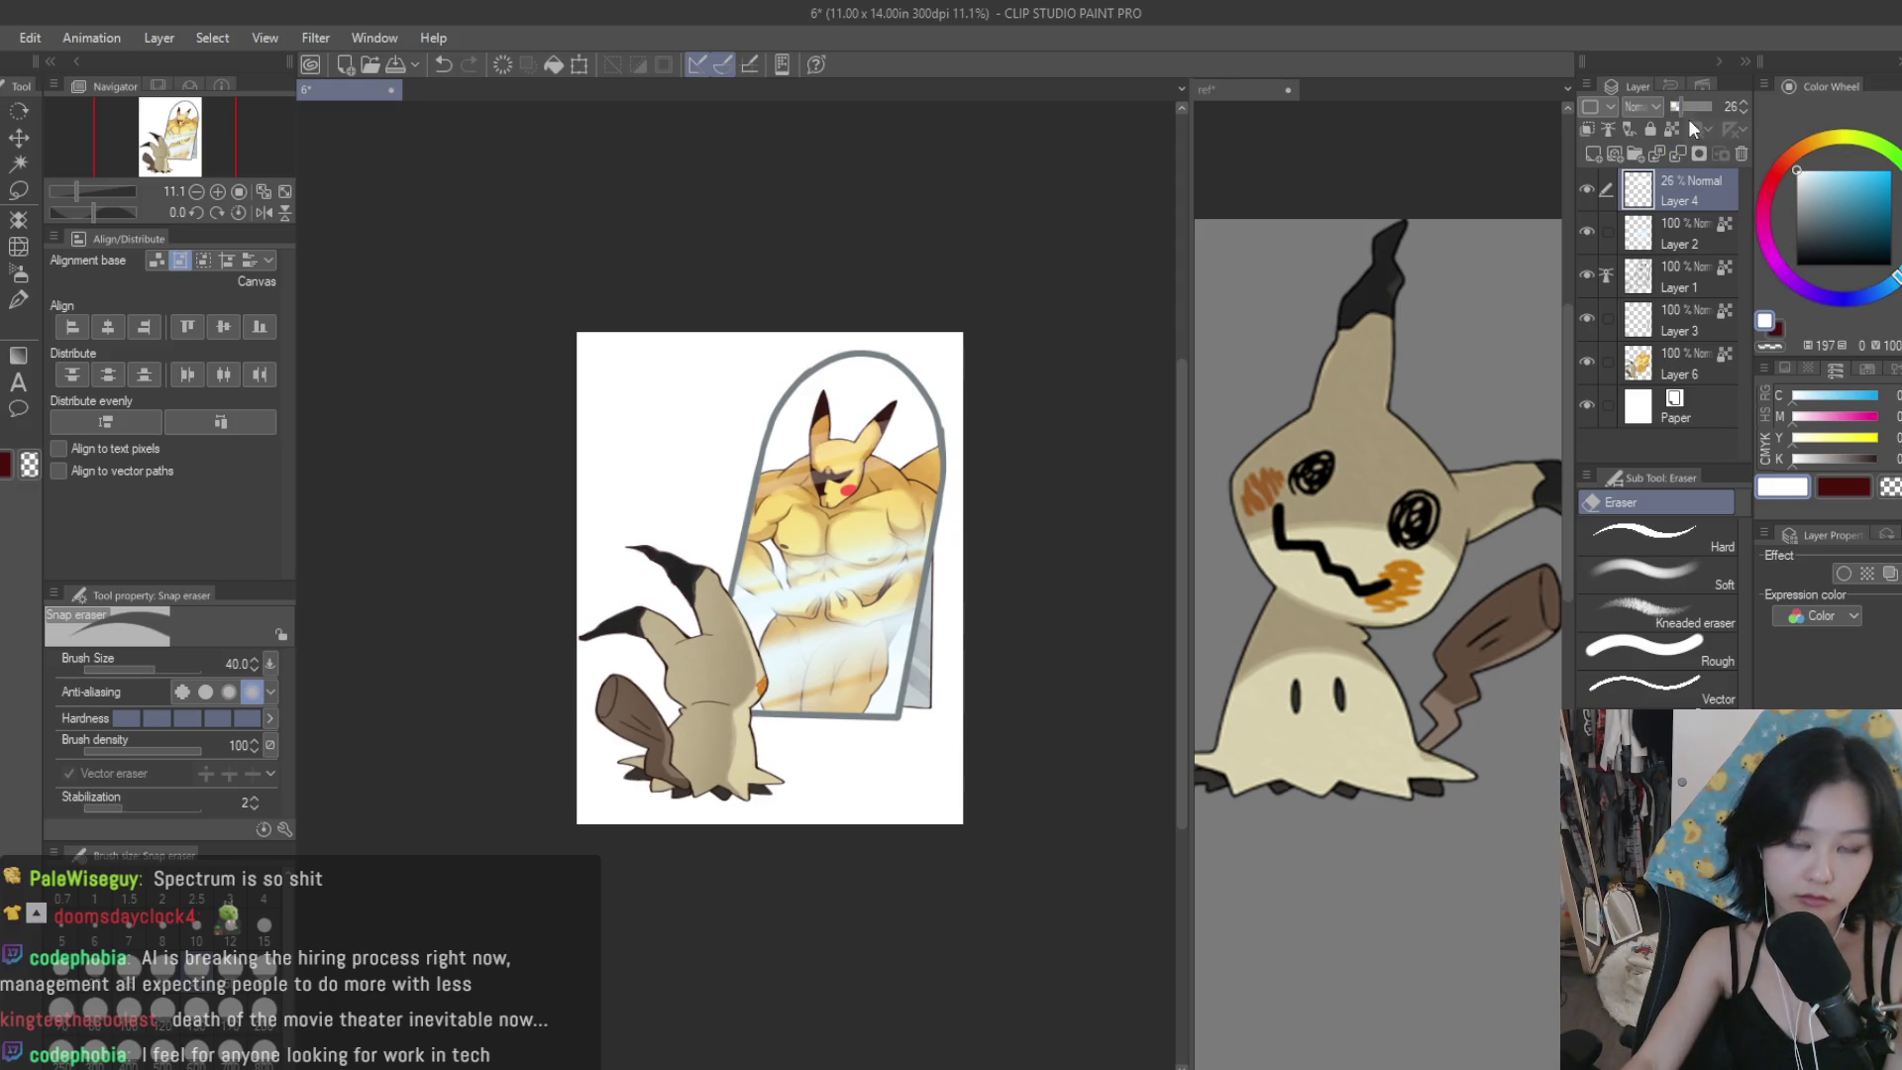
On Layer 2, erase the light band across and below Pikachu's abdomen with a size-100 eraser.
left_click(1603, 234)
scroll(872, 424, "up", 1)
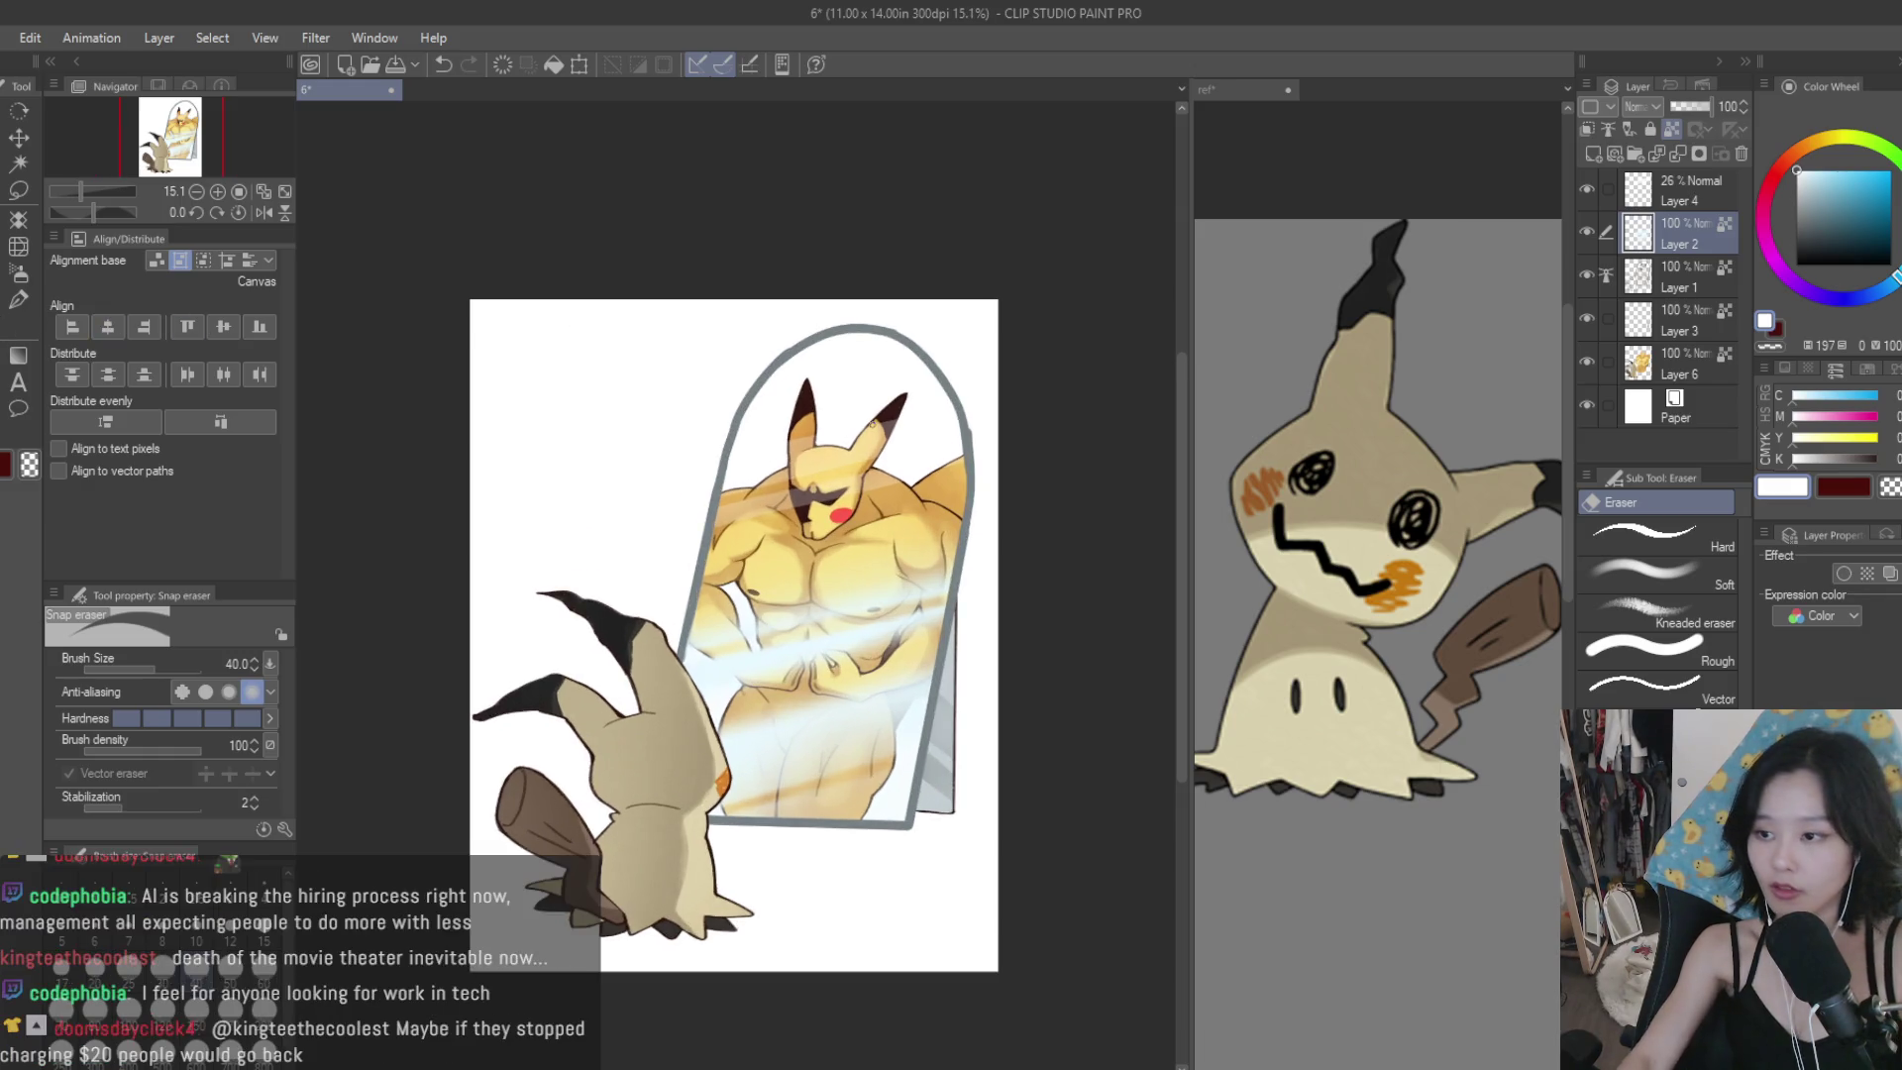
scroll(741, 588, "up", 1)
mouse_move(1073, 536)
left_mouse_down()
mouse_move(752, 585)
mouse_move(584, 634)
mouse_move(1073, 647)
mouse_move(594, 684)
mouse_move(646, 756)
left_mouse_up()
key("ctrl+z")
key("bracketright")
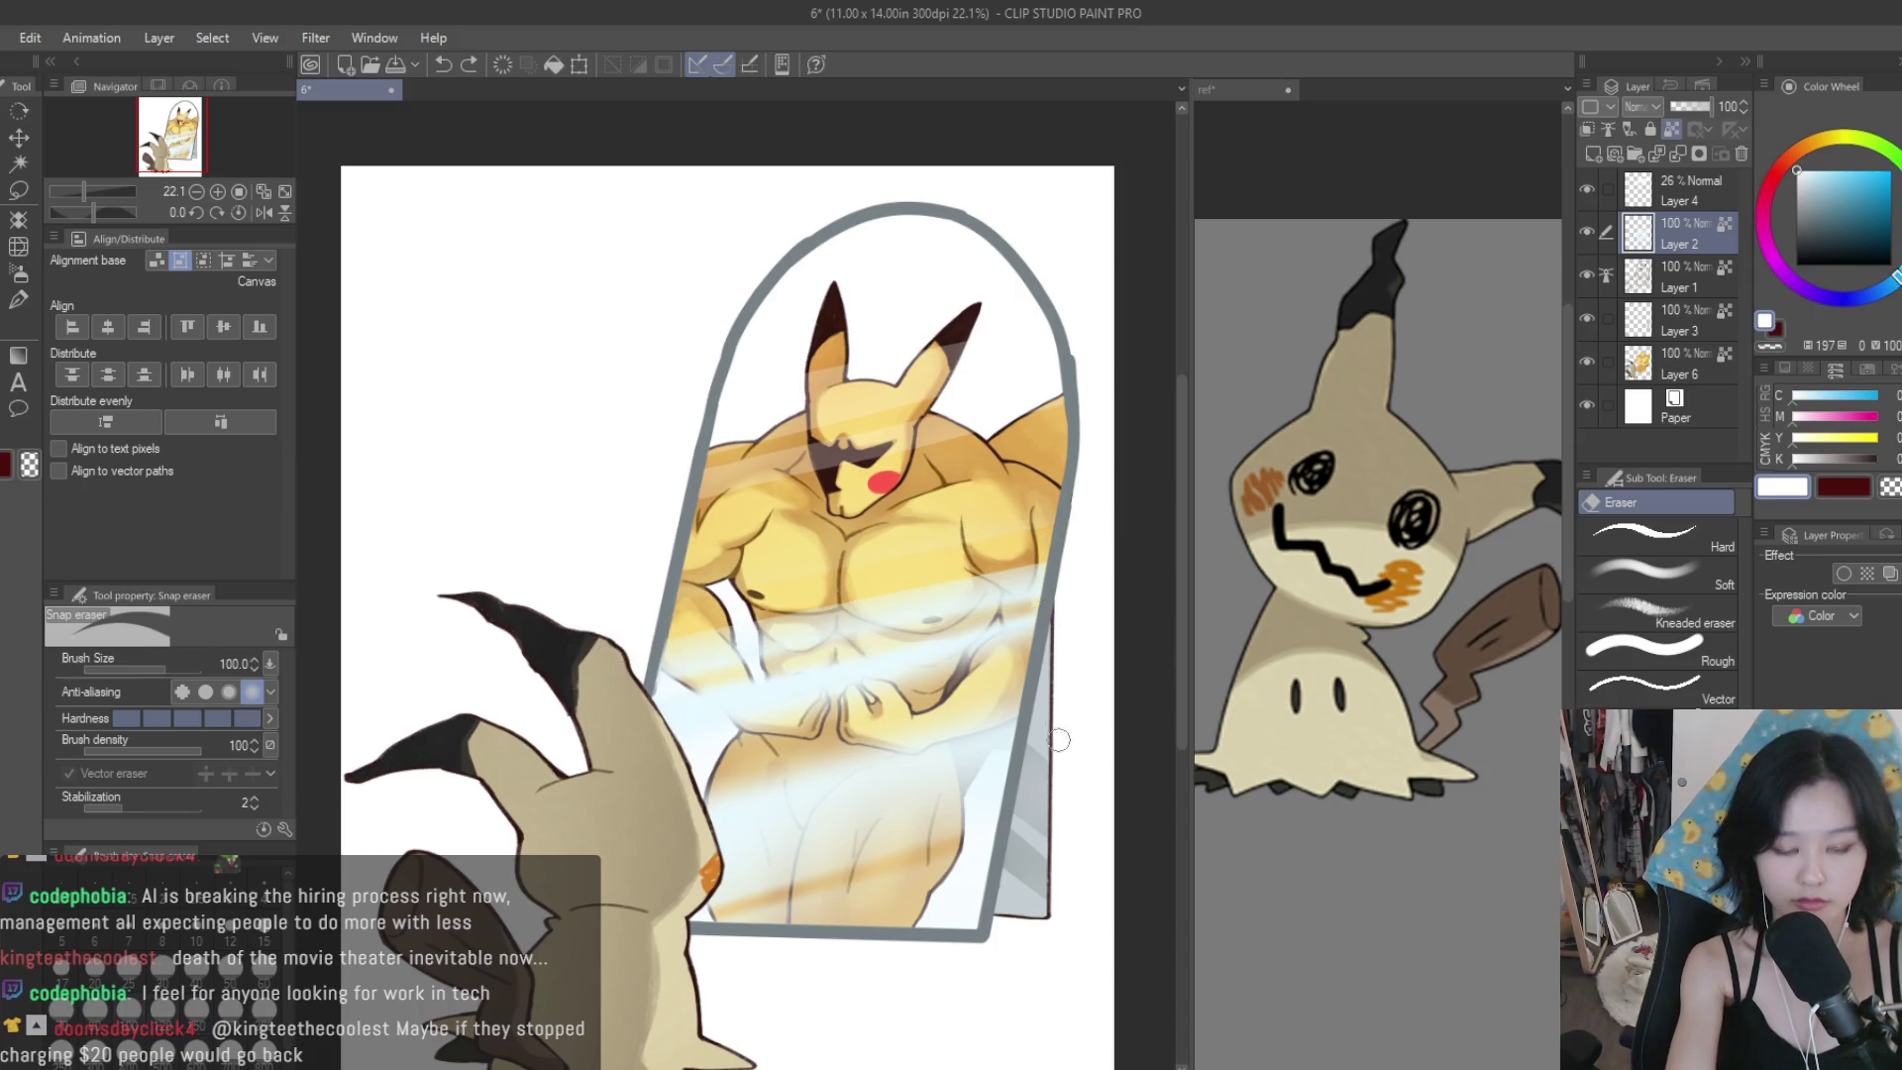
left_click_drag(1063, 690, 589, 788)
scroll(945, 571, "down", 5)
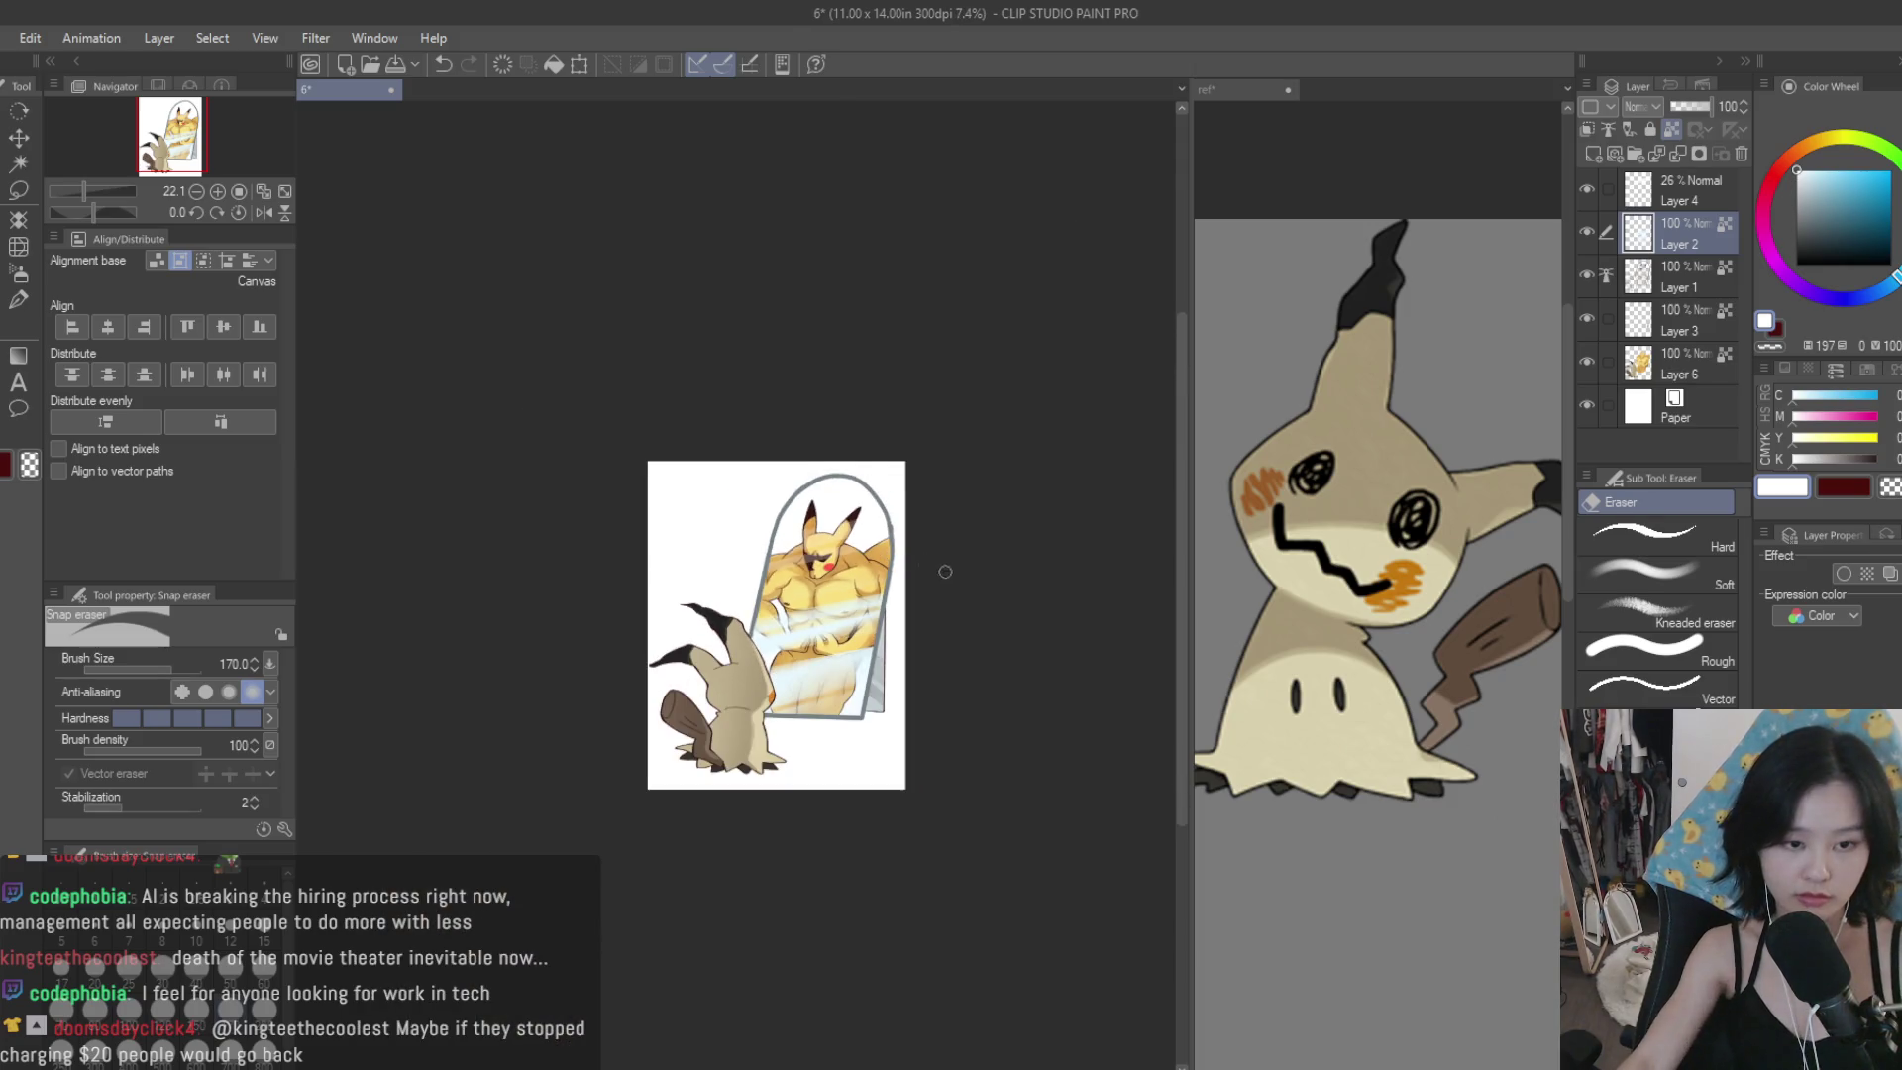
Check the flipped composition, then hide and delete the light overlay layer.
key("h")
key("h")
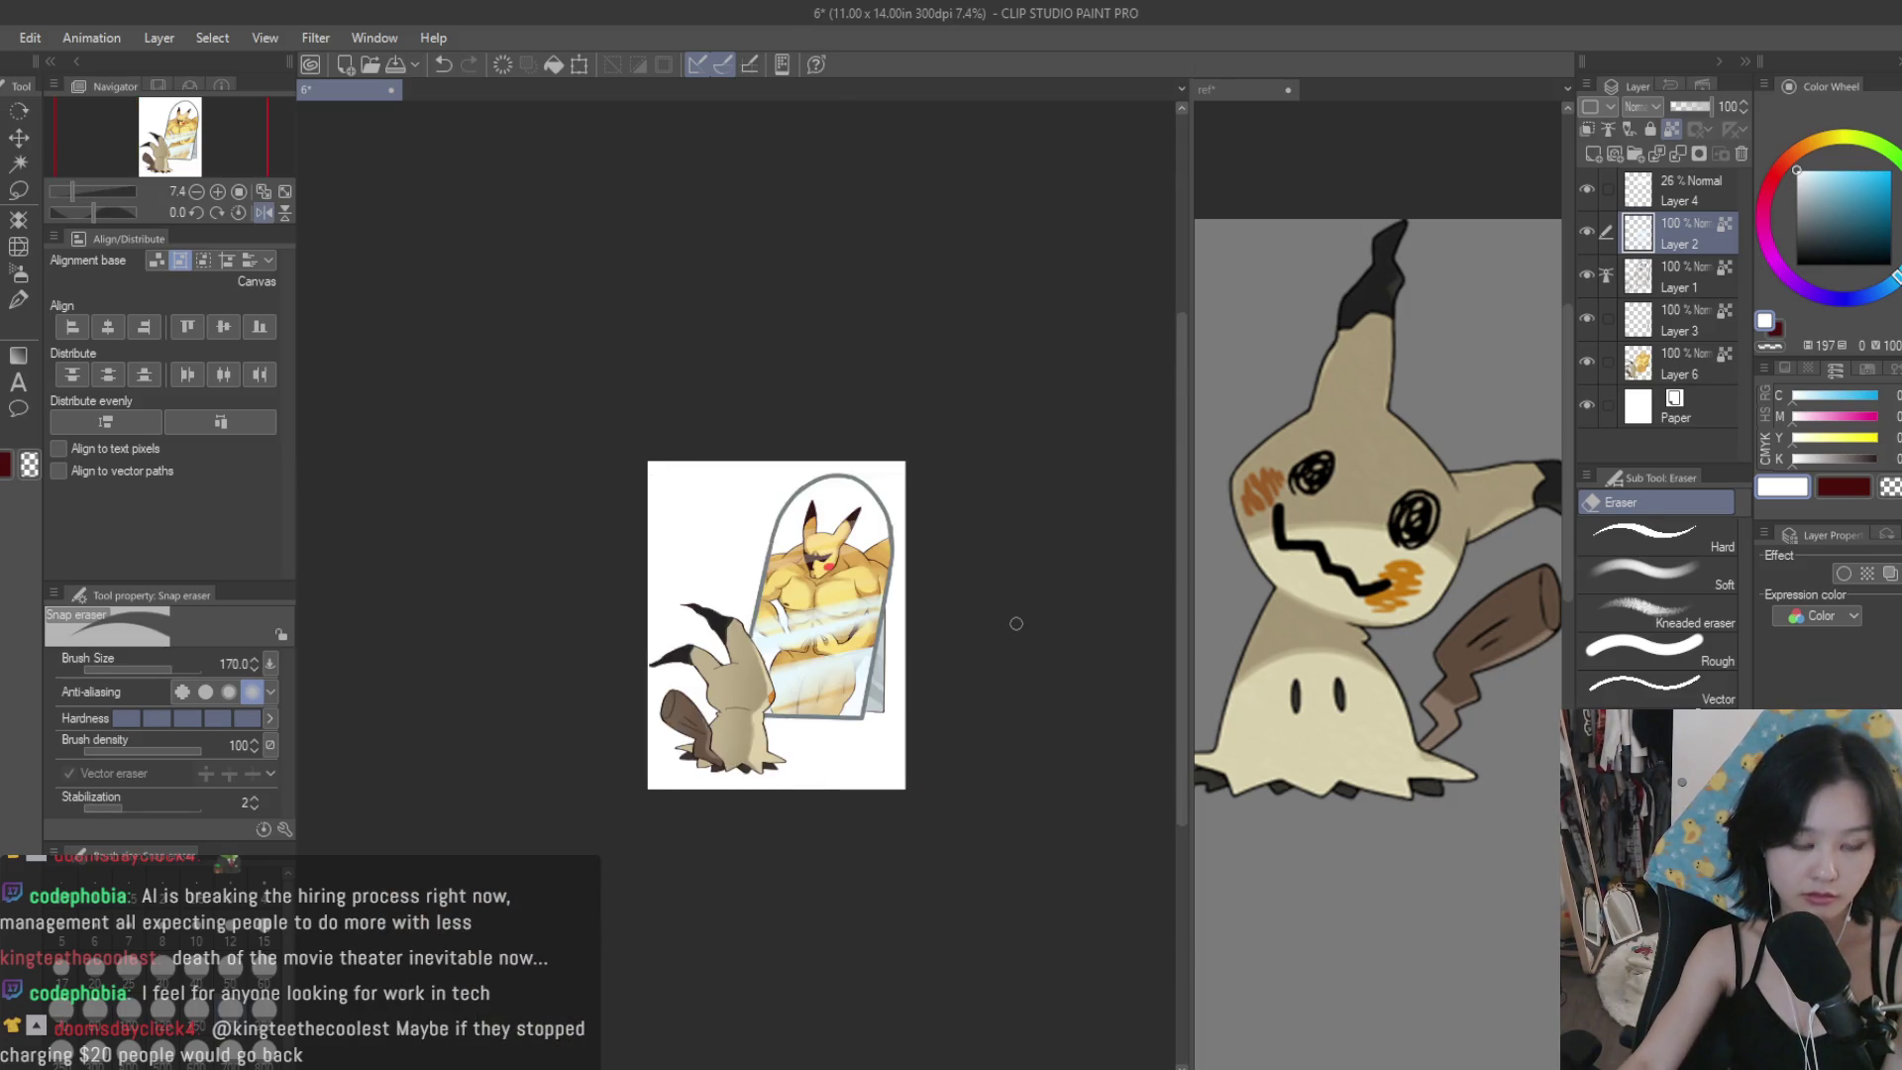
key("ctrl+plus")
left_click(1590, 193)
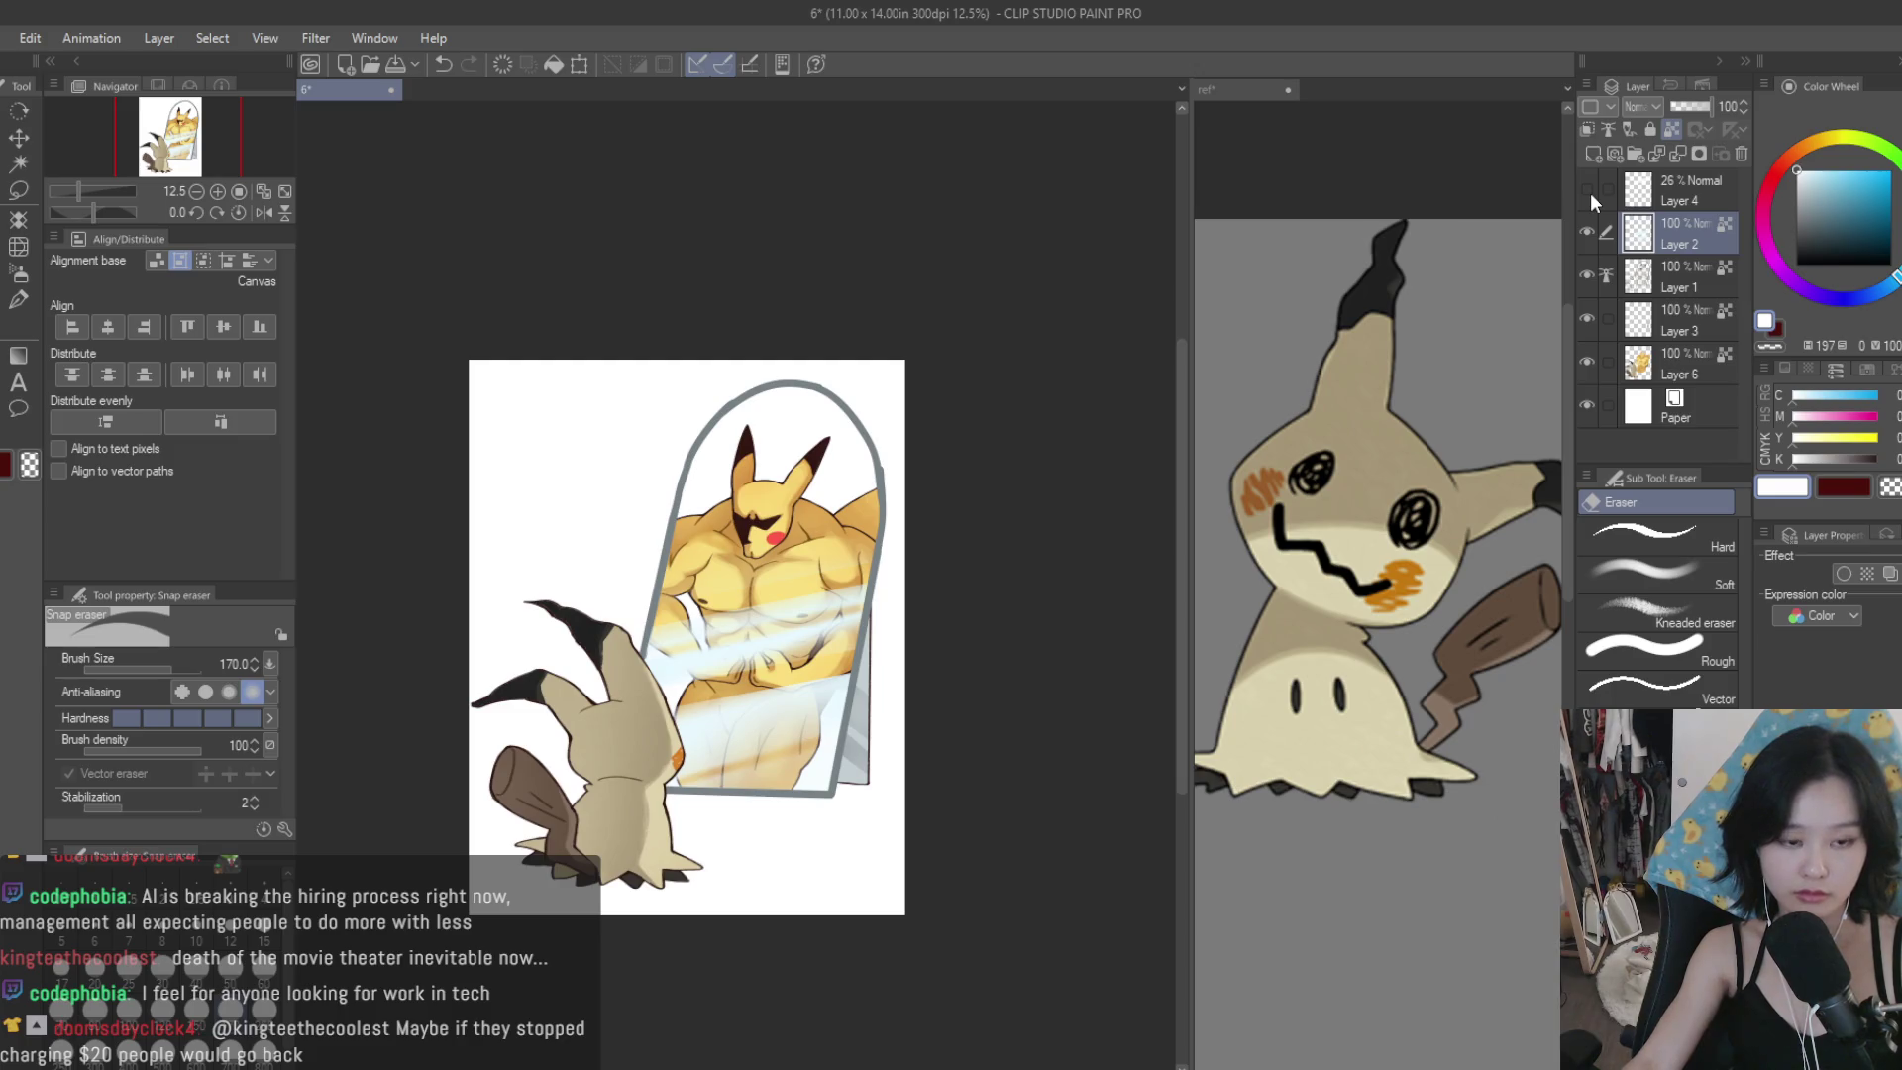
left_click(1660, 187)
left_click(1741, 153)
scroll(1083, 424, "up", 2)
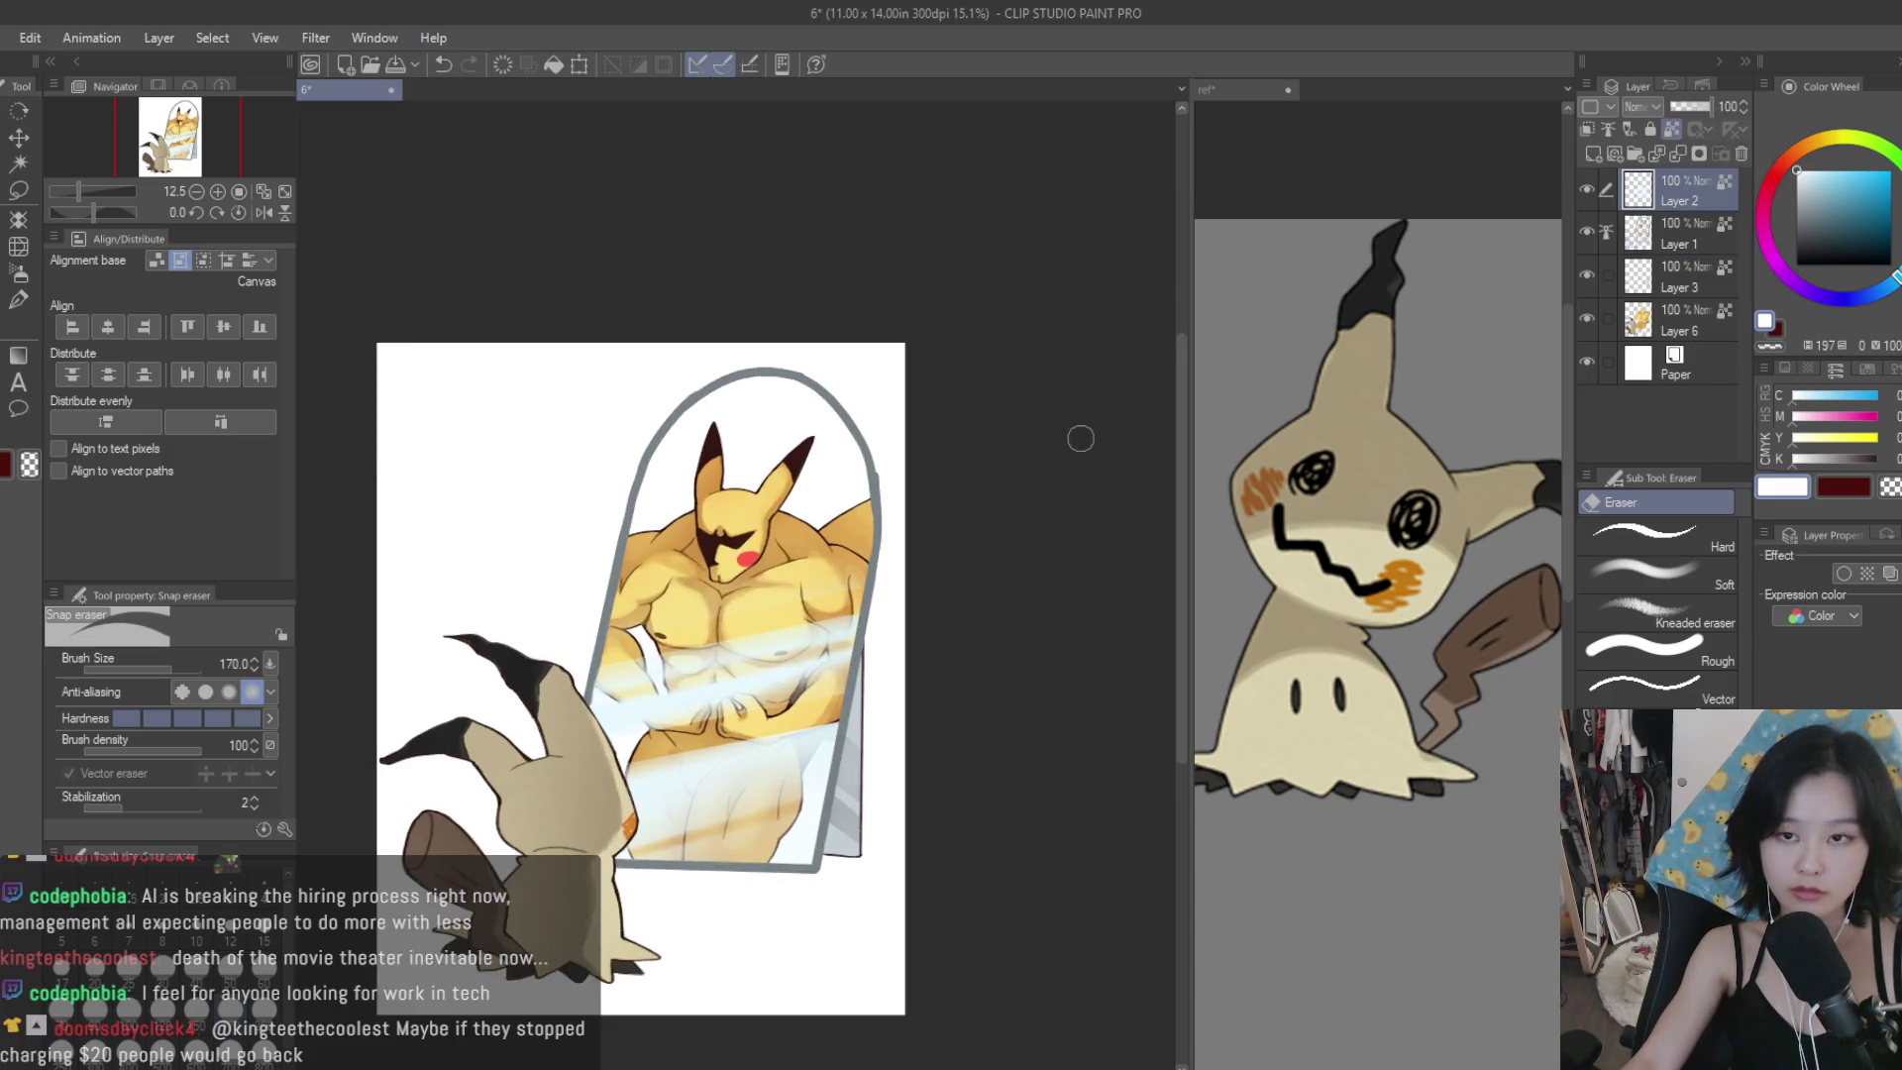
scroll(1008, 751, "down", 2)
Add a new layer above Paper and pick a light blue-grey colour.
left_click(1696, 364)
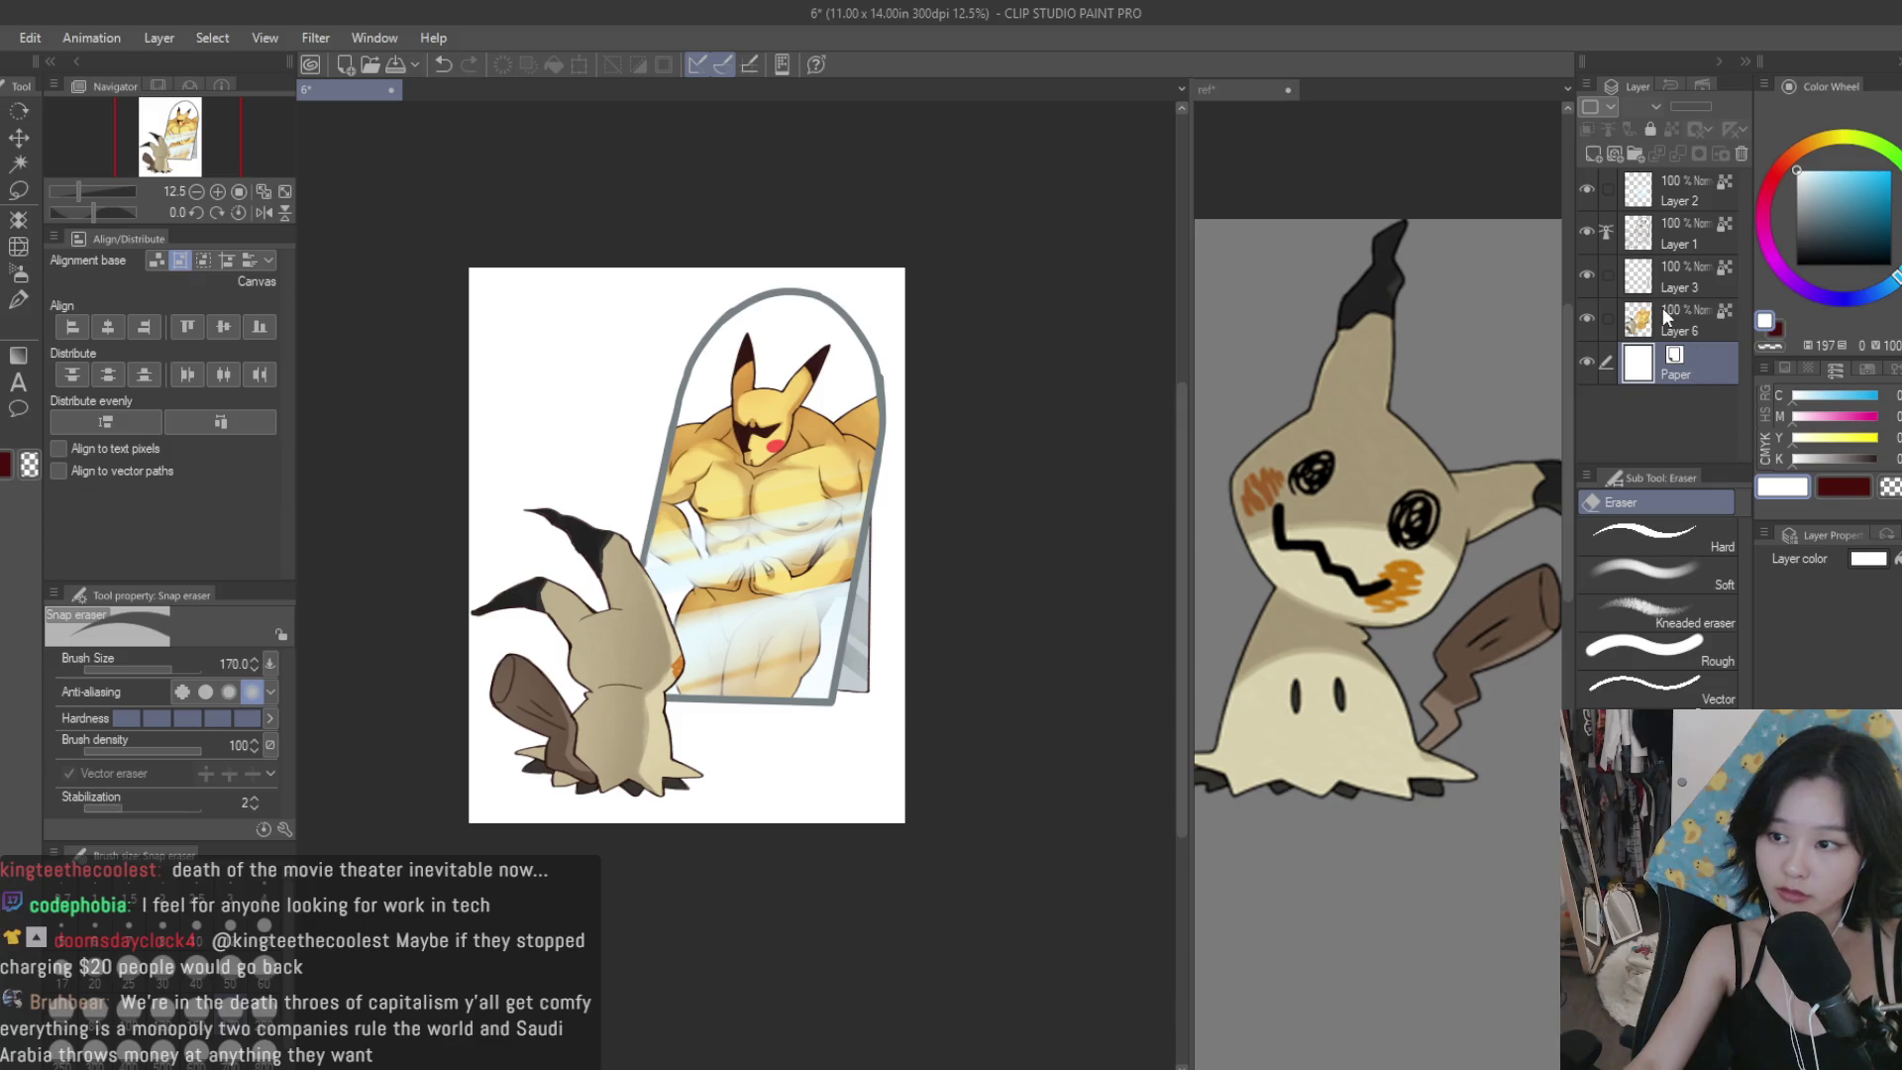
left_click(1593, 155)
left_click(1810, 196)
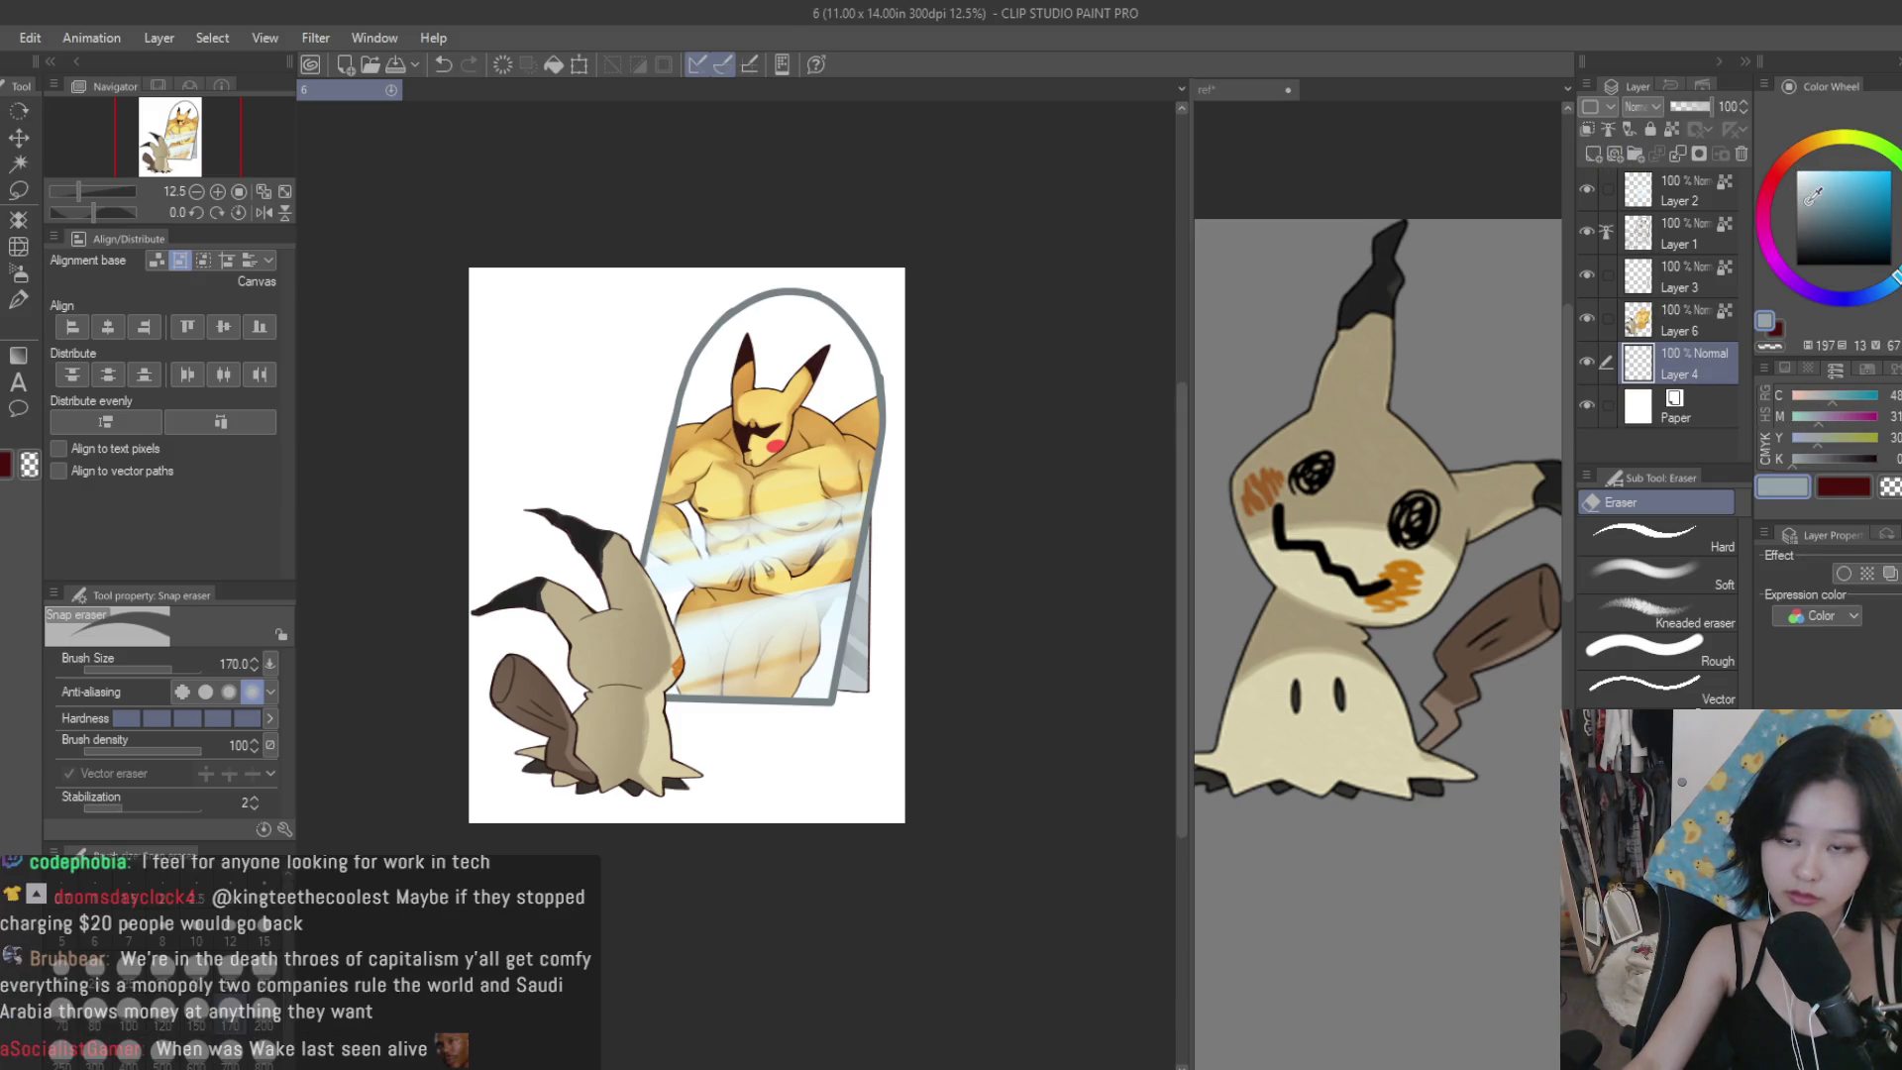
Switch to the Dry Texture brush at size 200 and try shadow strokes at Mimikyu's feet.
key("b")
scroll(692, 810, "up", 3)
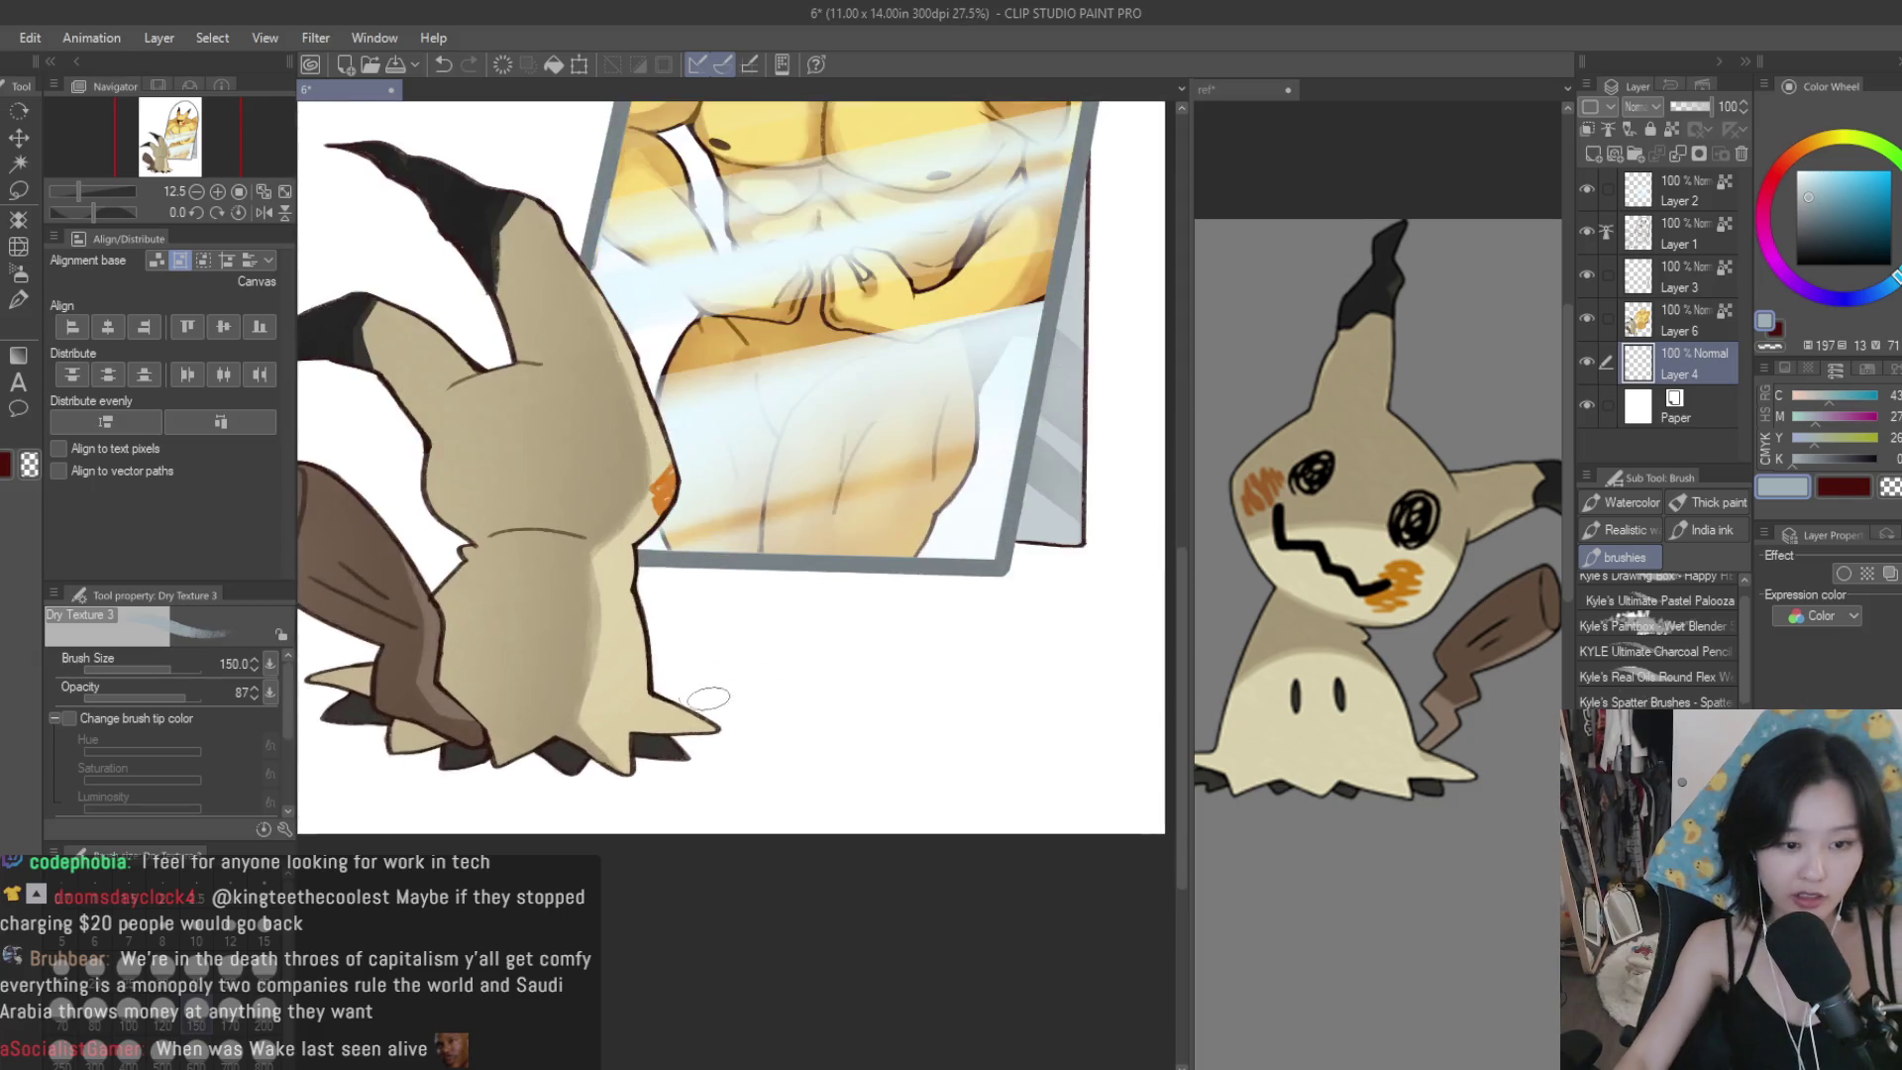
left_click_drag(721, 762, 652, 751)
key("ctrl+z")
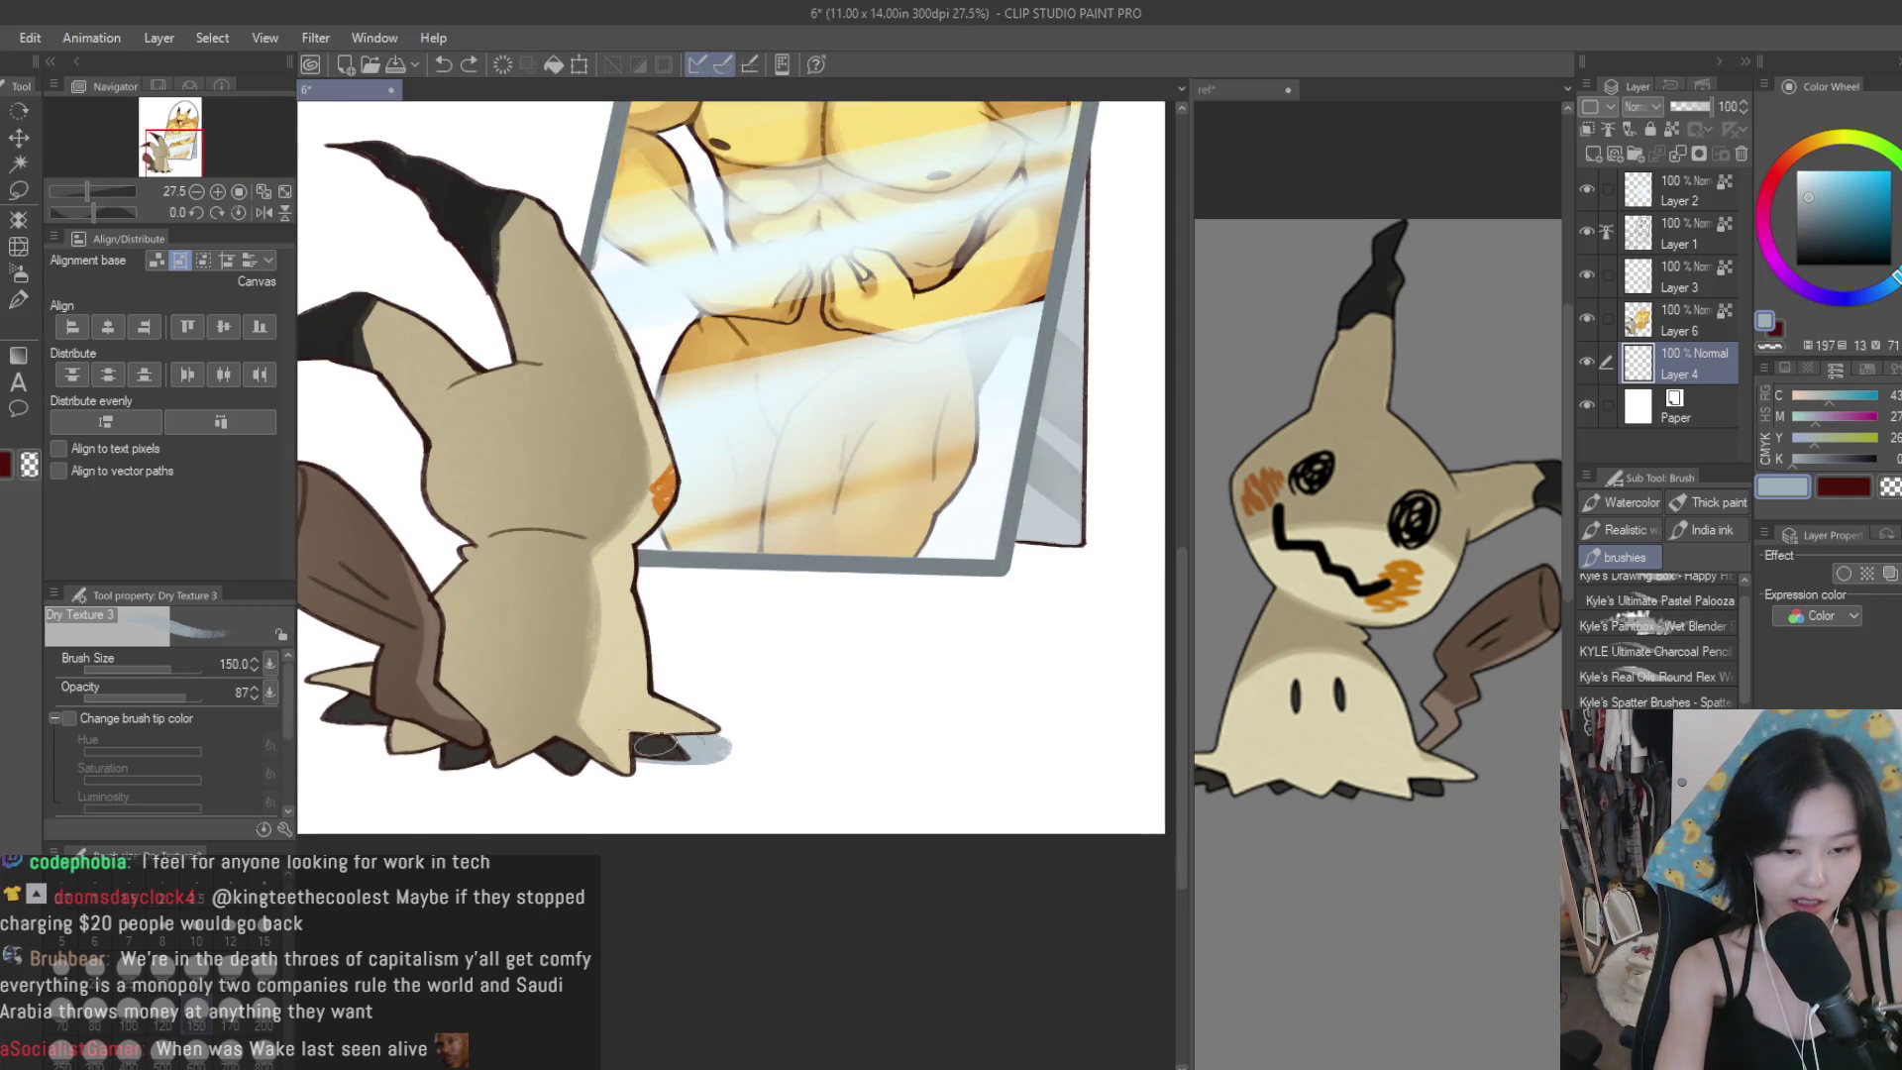
key("bracketright")
key("bracketright")
mouse_move(655, 684)
left_mouse_down()
mouse_move(711, 731)
mouse_move(694, 698)
mouse_move(631, 699)
left_mouse_up()
key("ctrl+z")
key("ctrl+z")
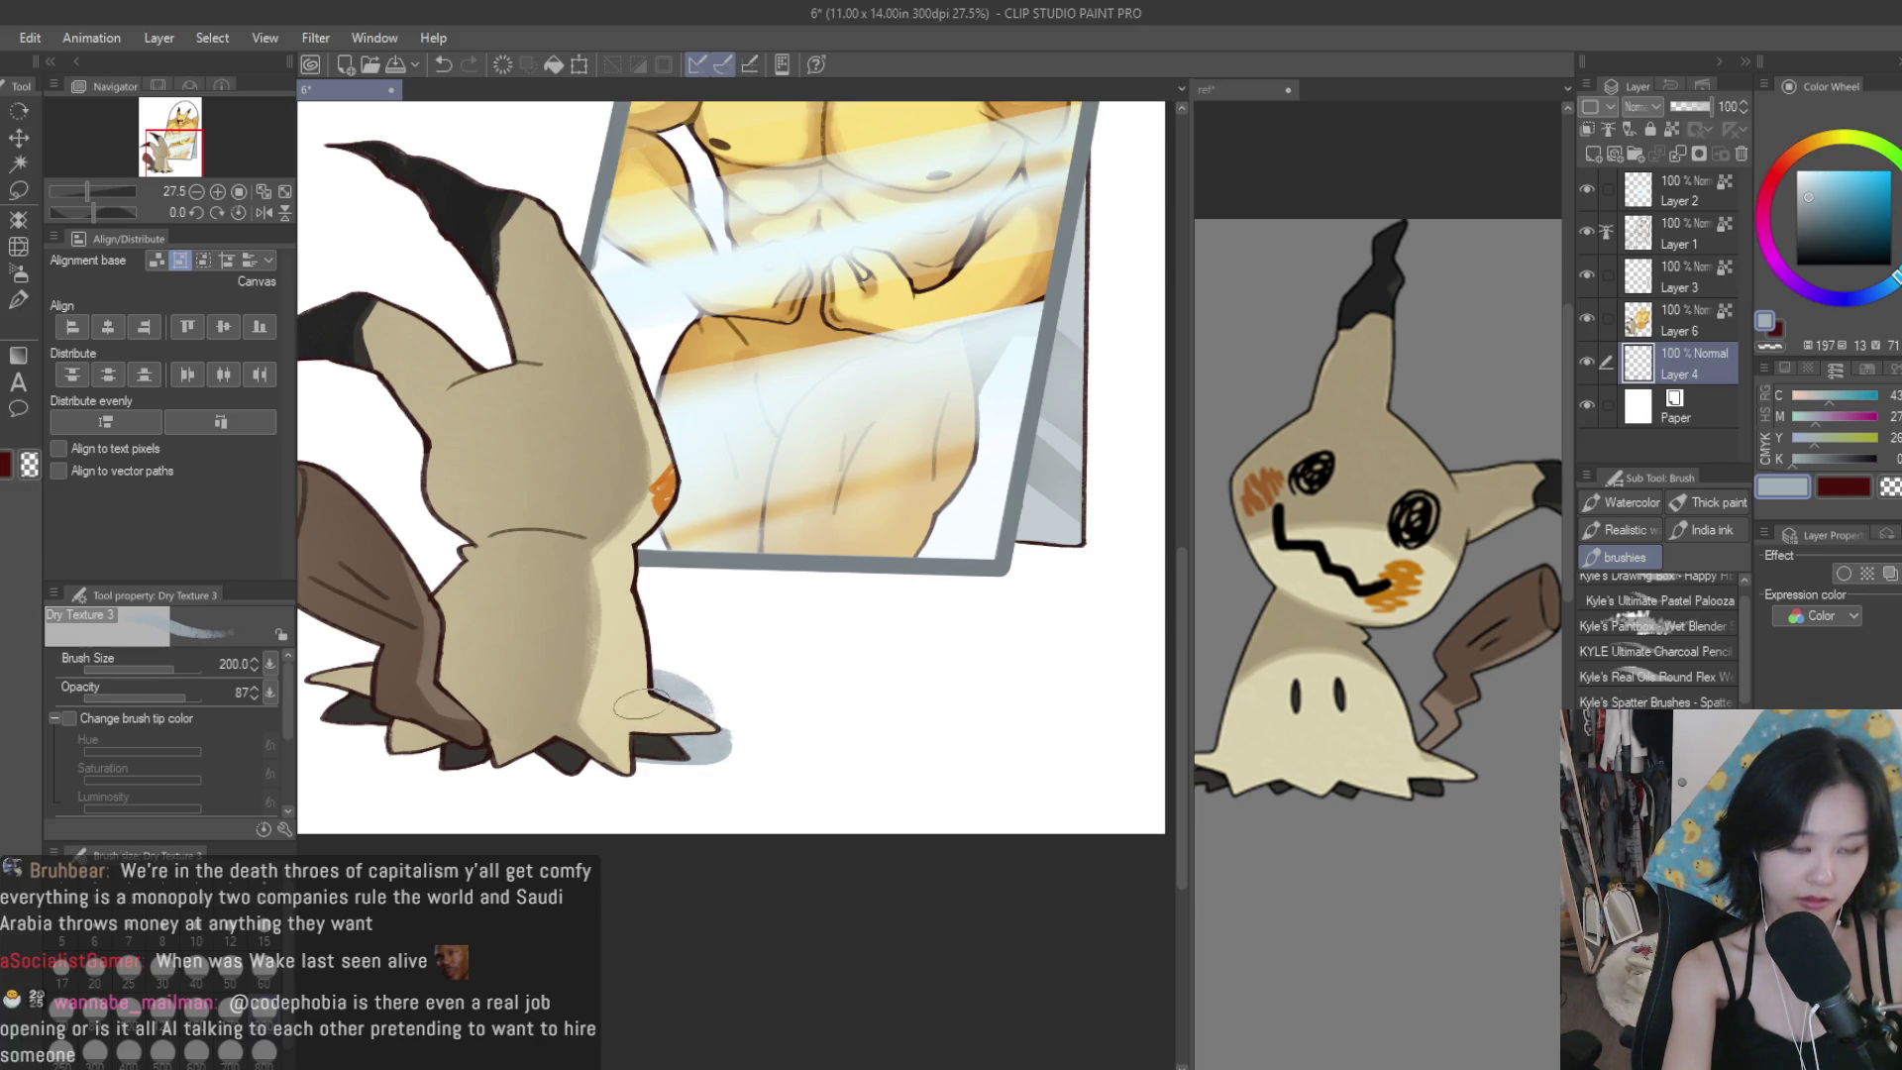
key("ctrl+z")
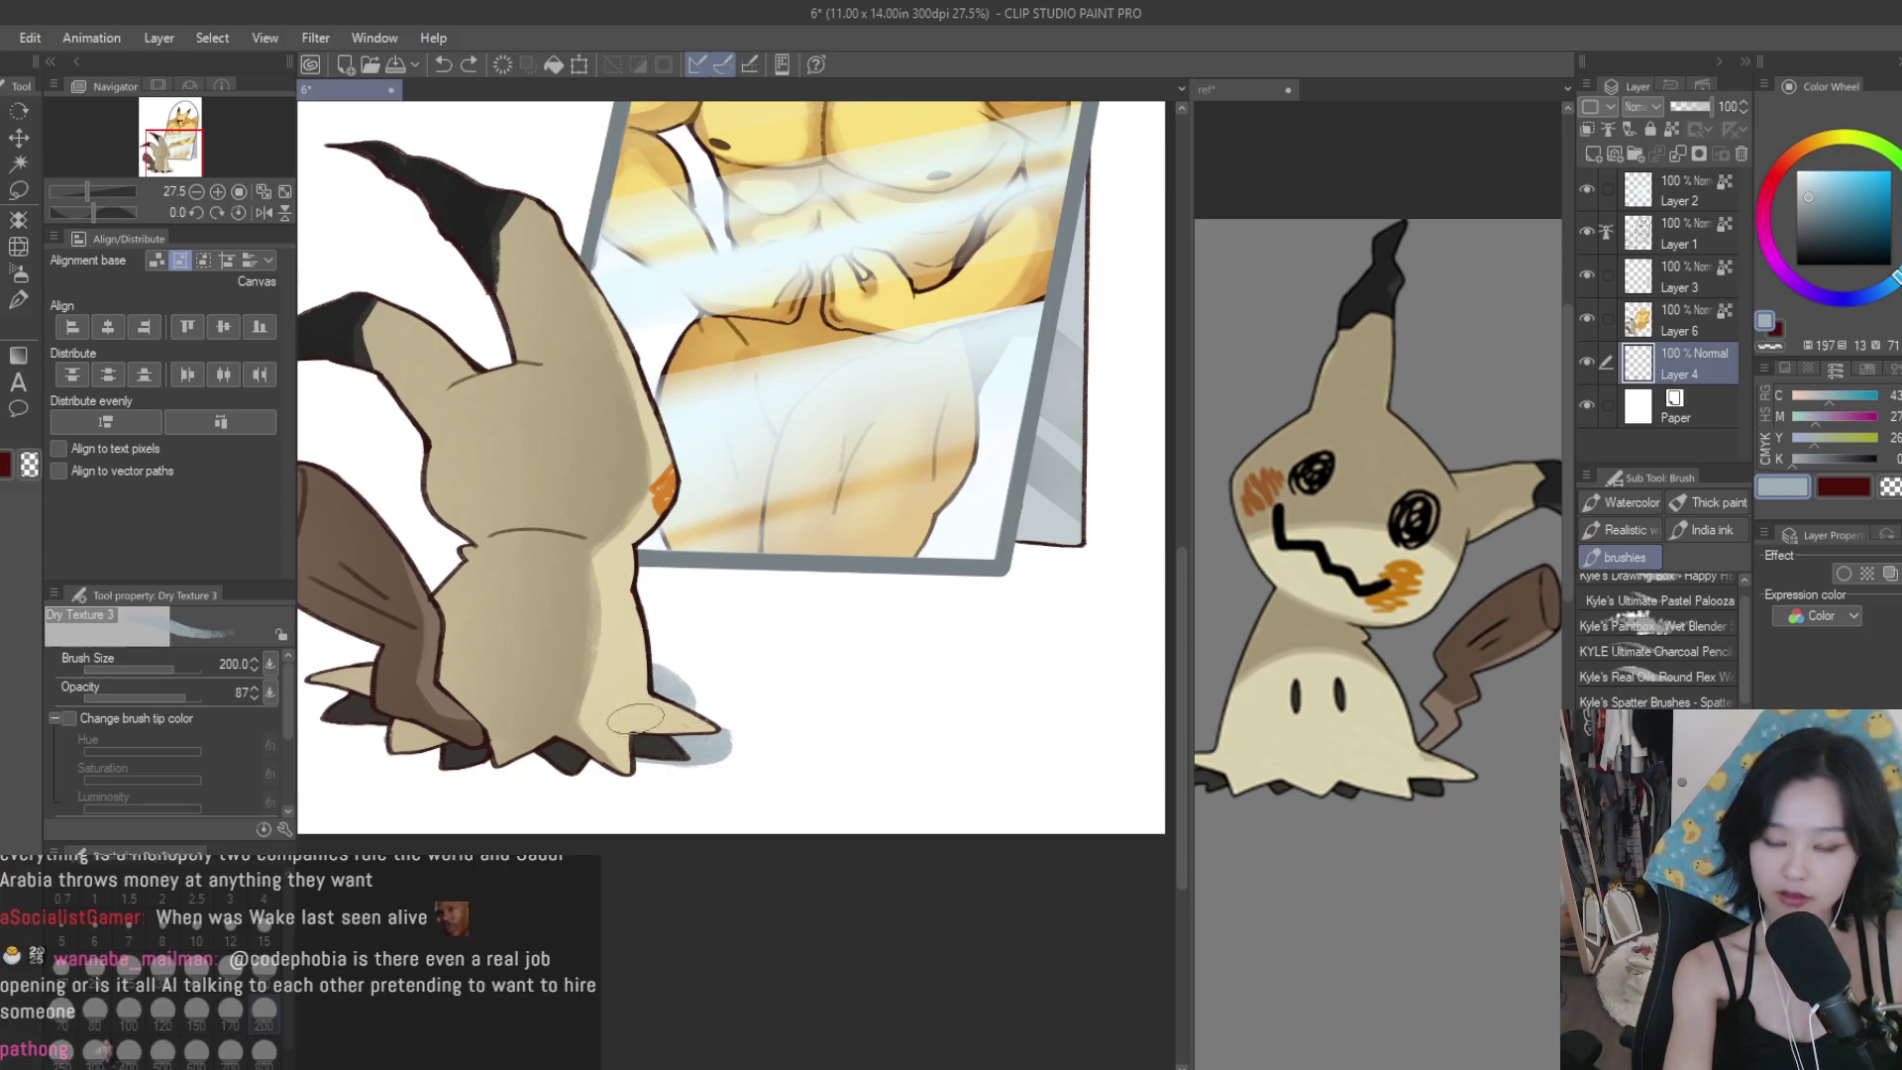
Paint a broad grey-blue shadow under Mimikyu, undoing unwanted strokes.
left_click_drag(713, 753, 416, 735)
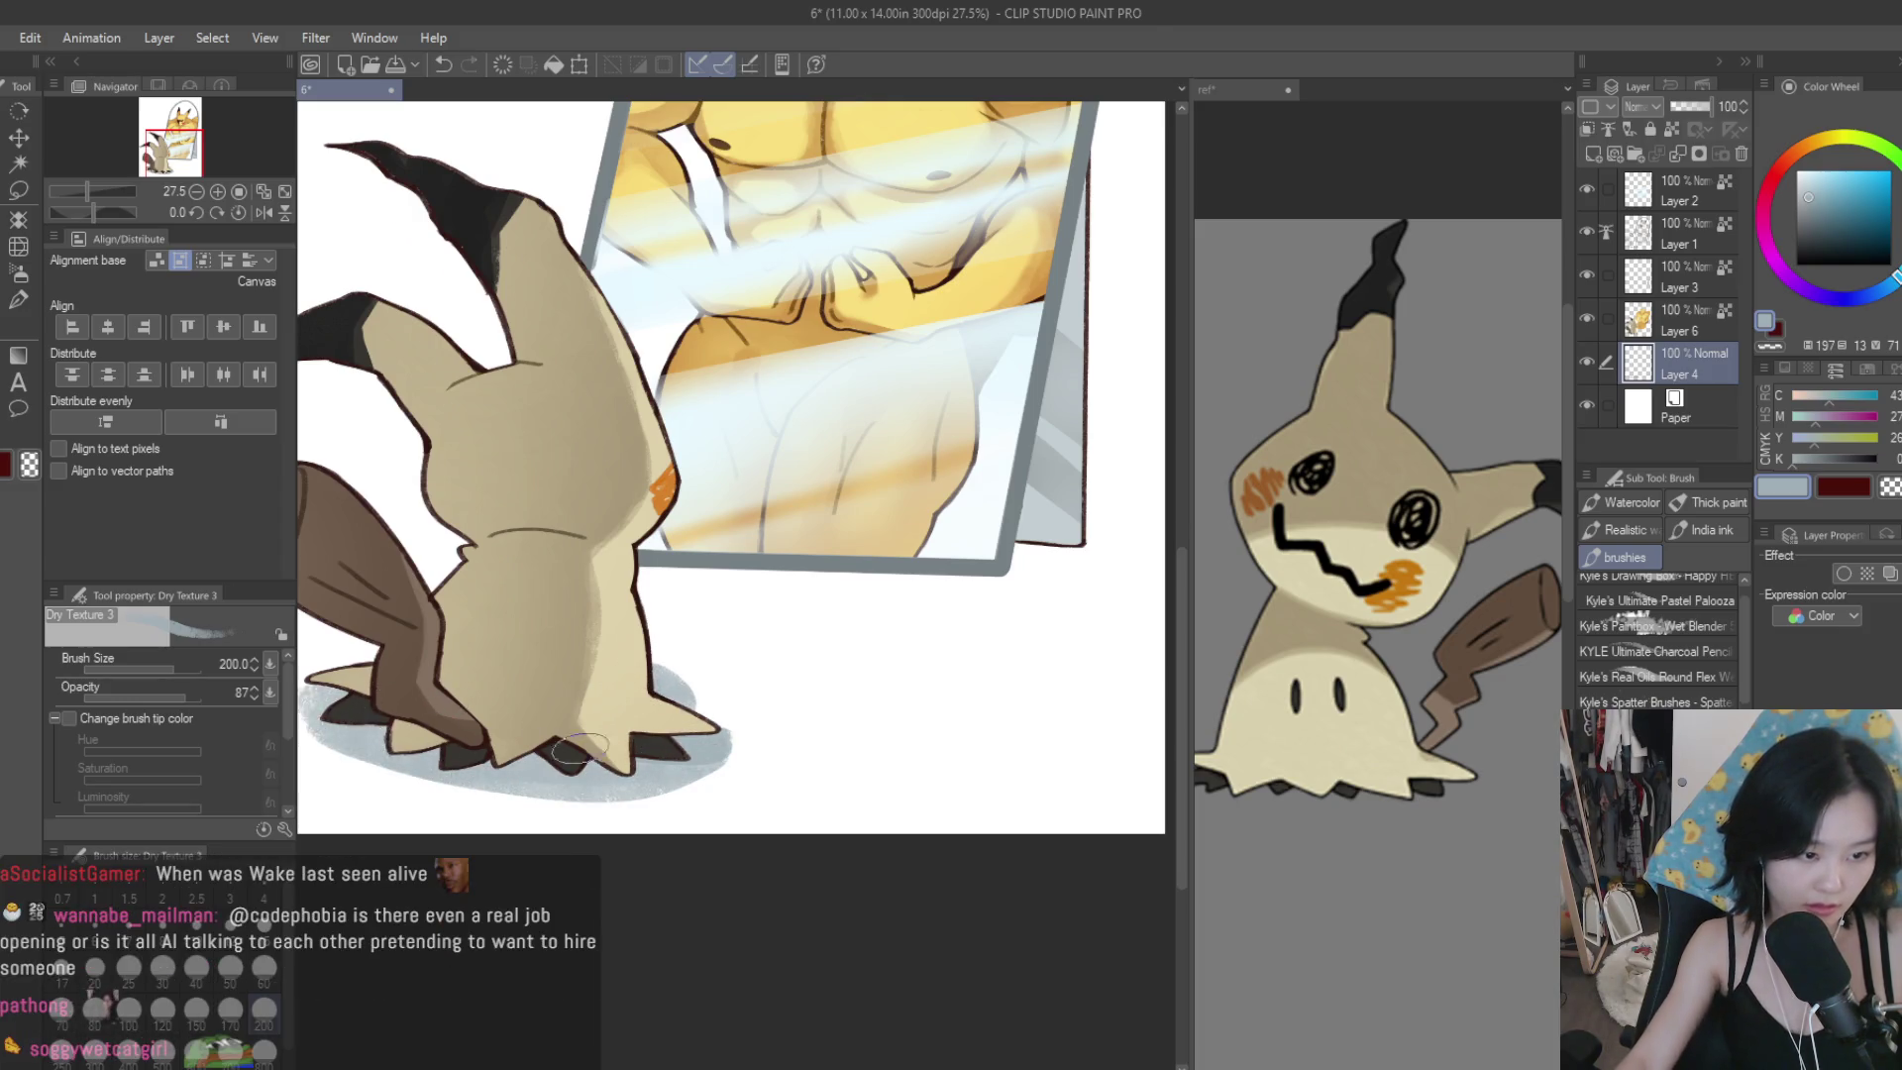
scroll(465, 738, "down", 3)
key("ctrl+z")
key("ctrl+y")
key("ctrl+z")
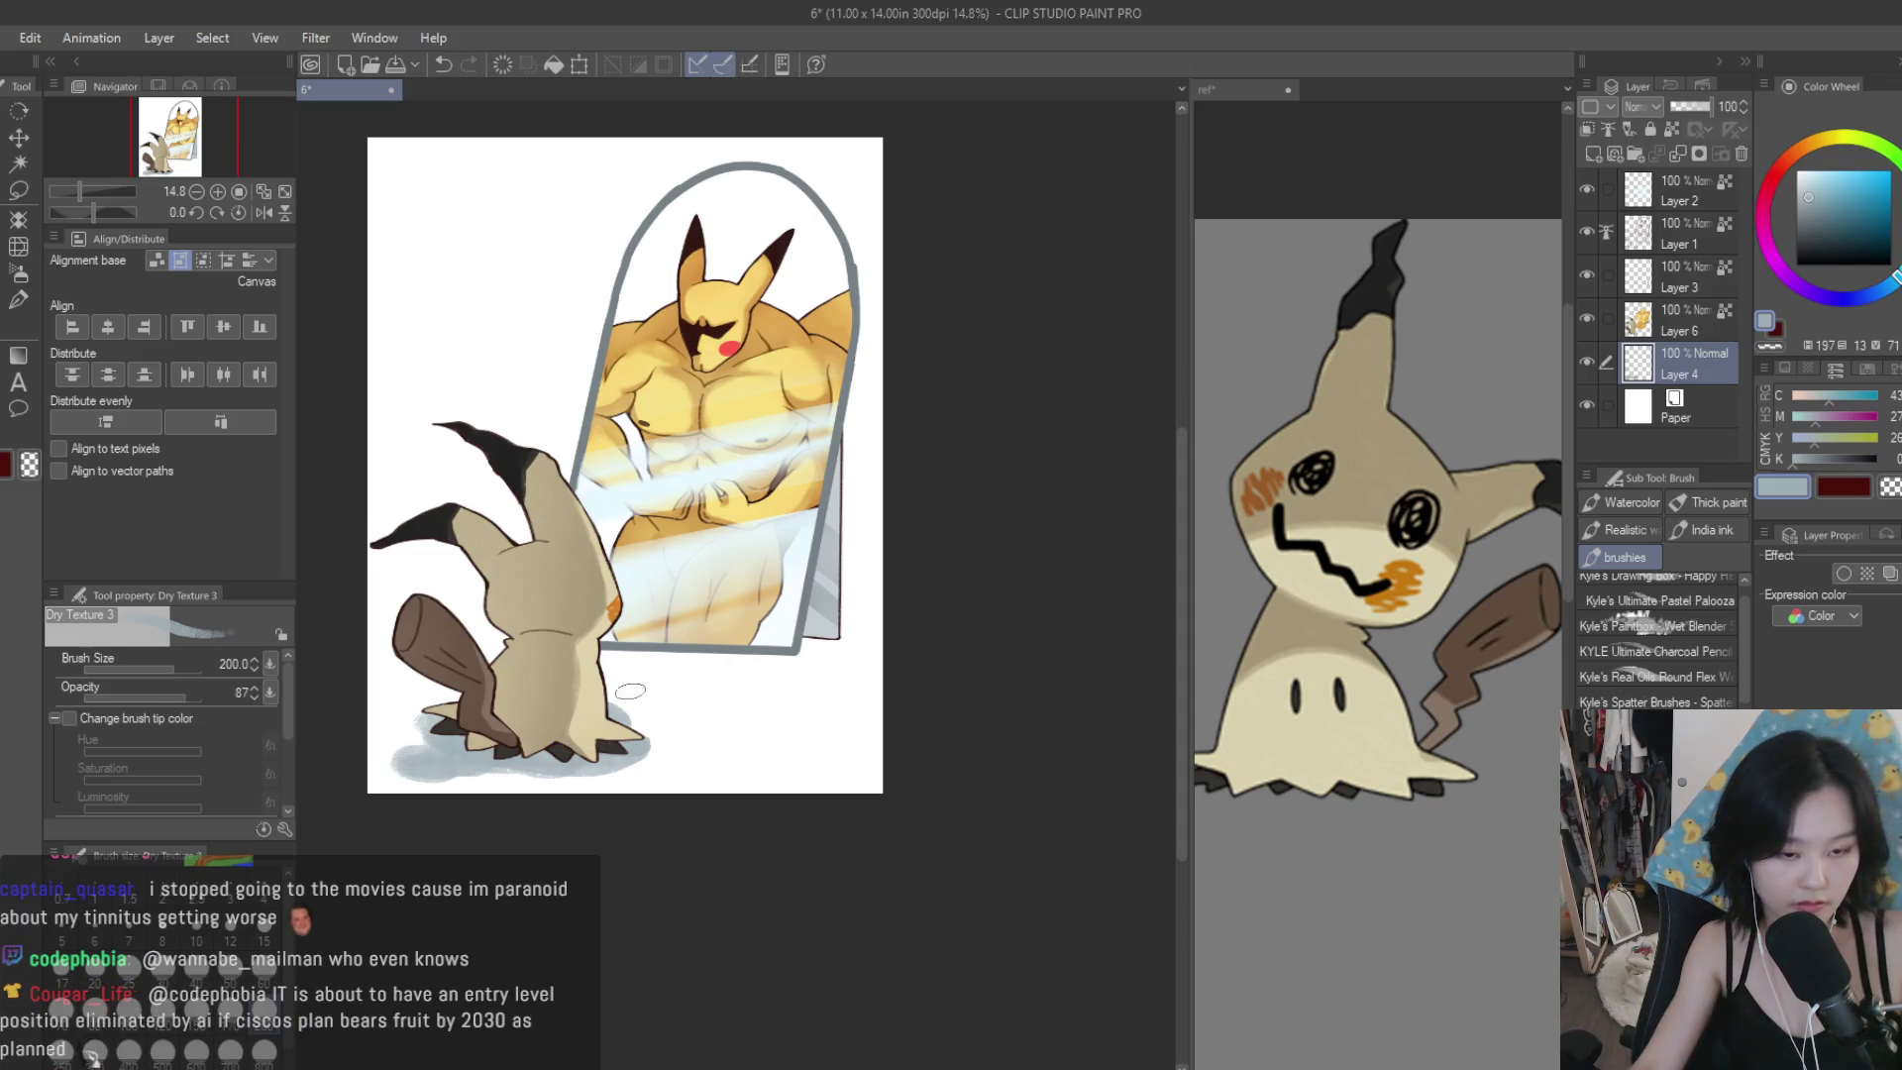
scroll(705, 659, "up", 1)
Paint and soften a shadow along the mirror's base.
mouse_move(707, 660)
left_mouse_down()
mouse_move(822, 675)
mouse_move(862, 659)
mouse_move(842, 658)
left_mouse_up()
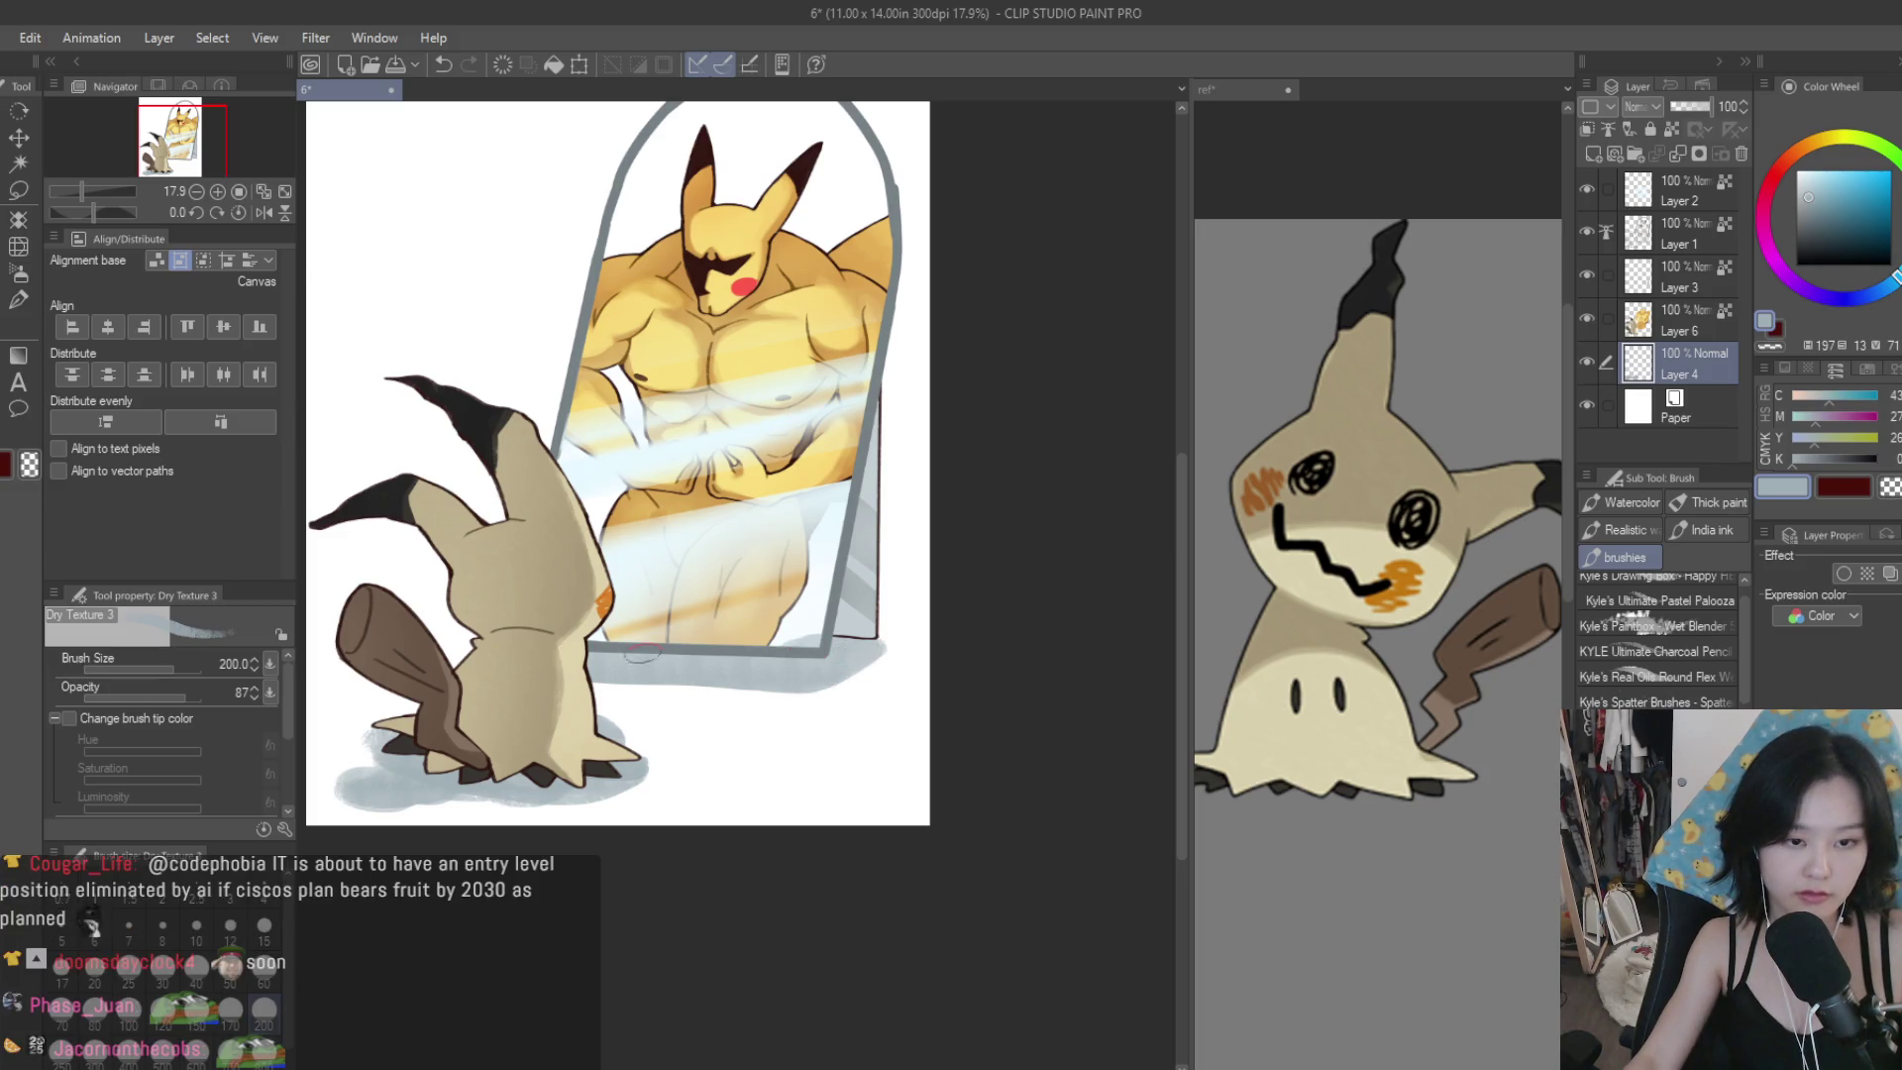
scroll(817, 681, "down", 4)
scroll(879, 666, "up", 4)
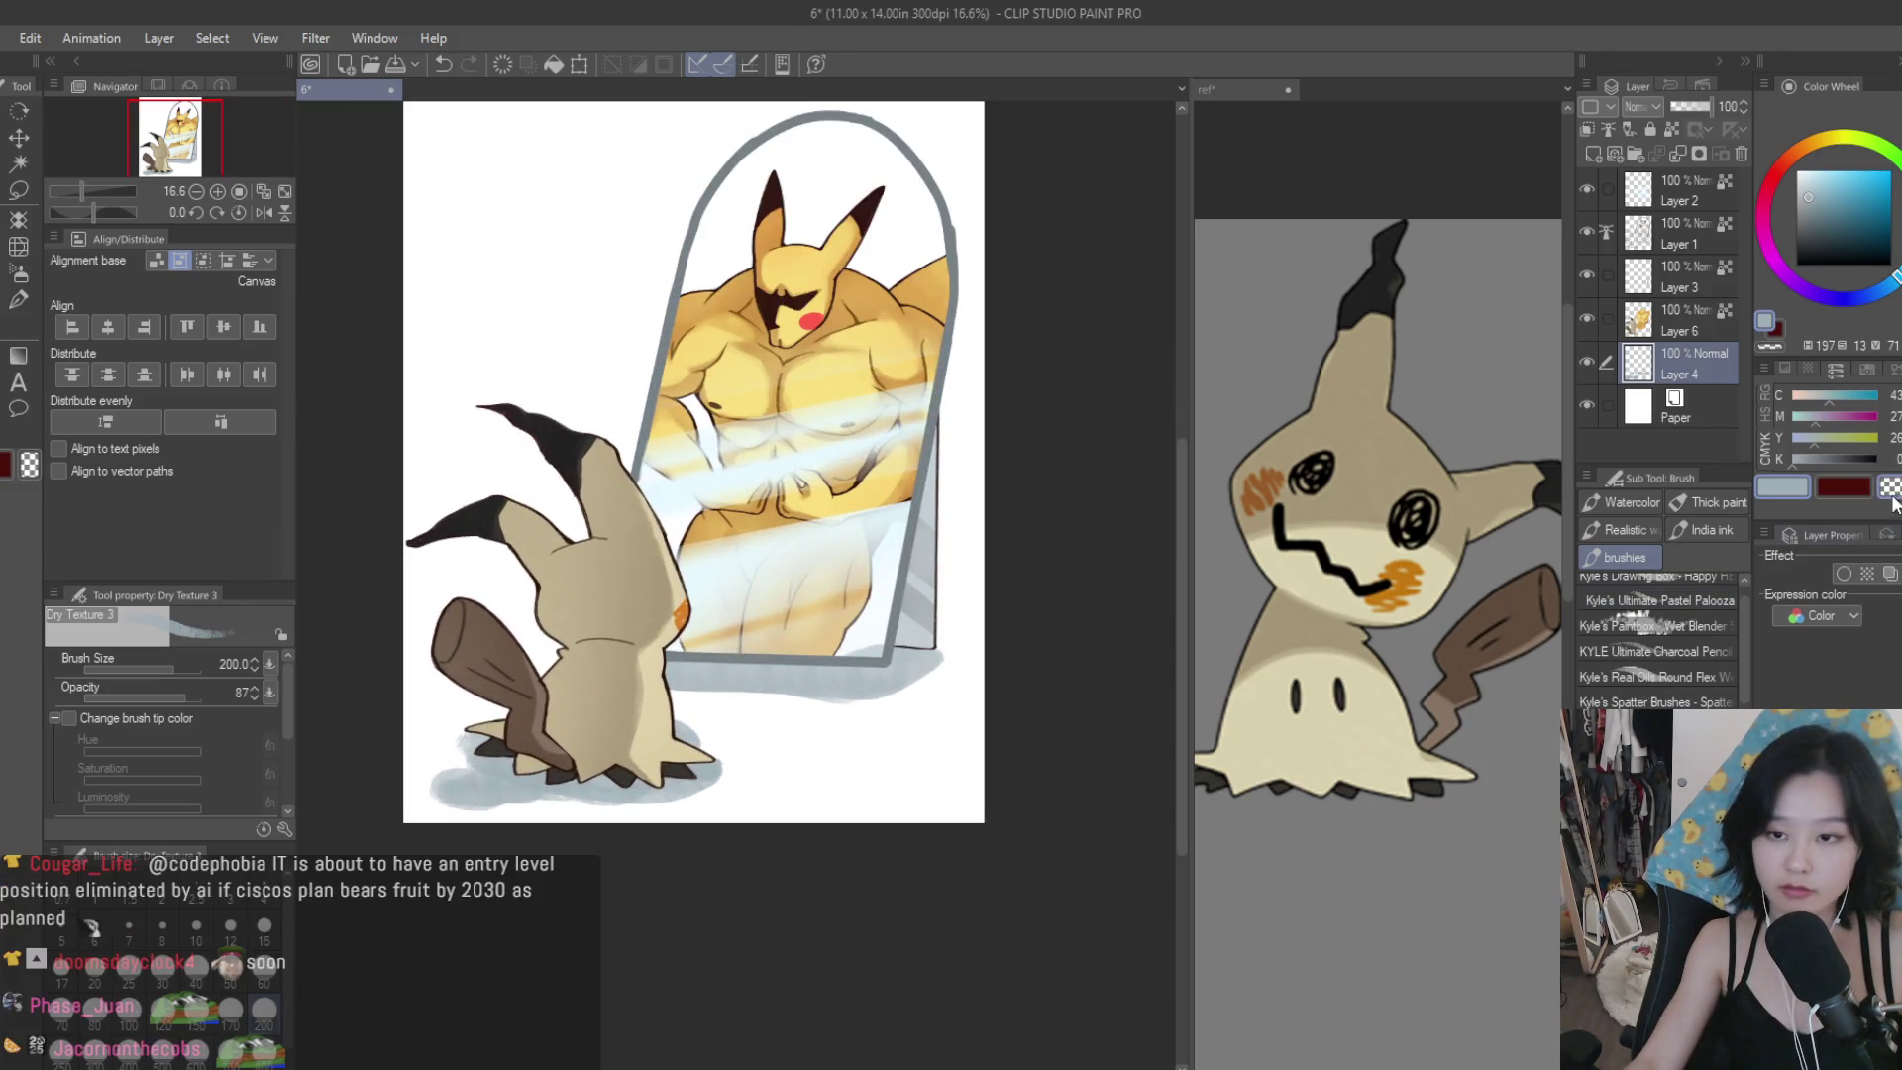
scroll(933, 656, "up", 2)
left_click_drag(789, 733, 913, 733)
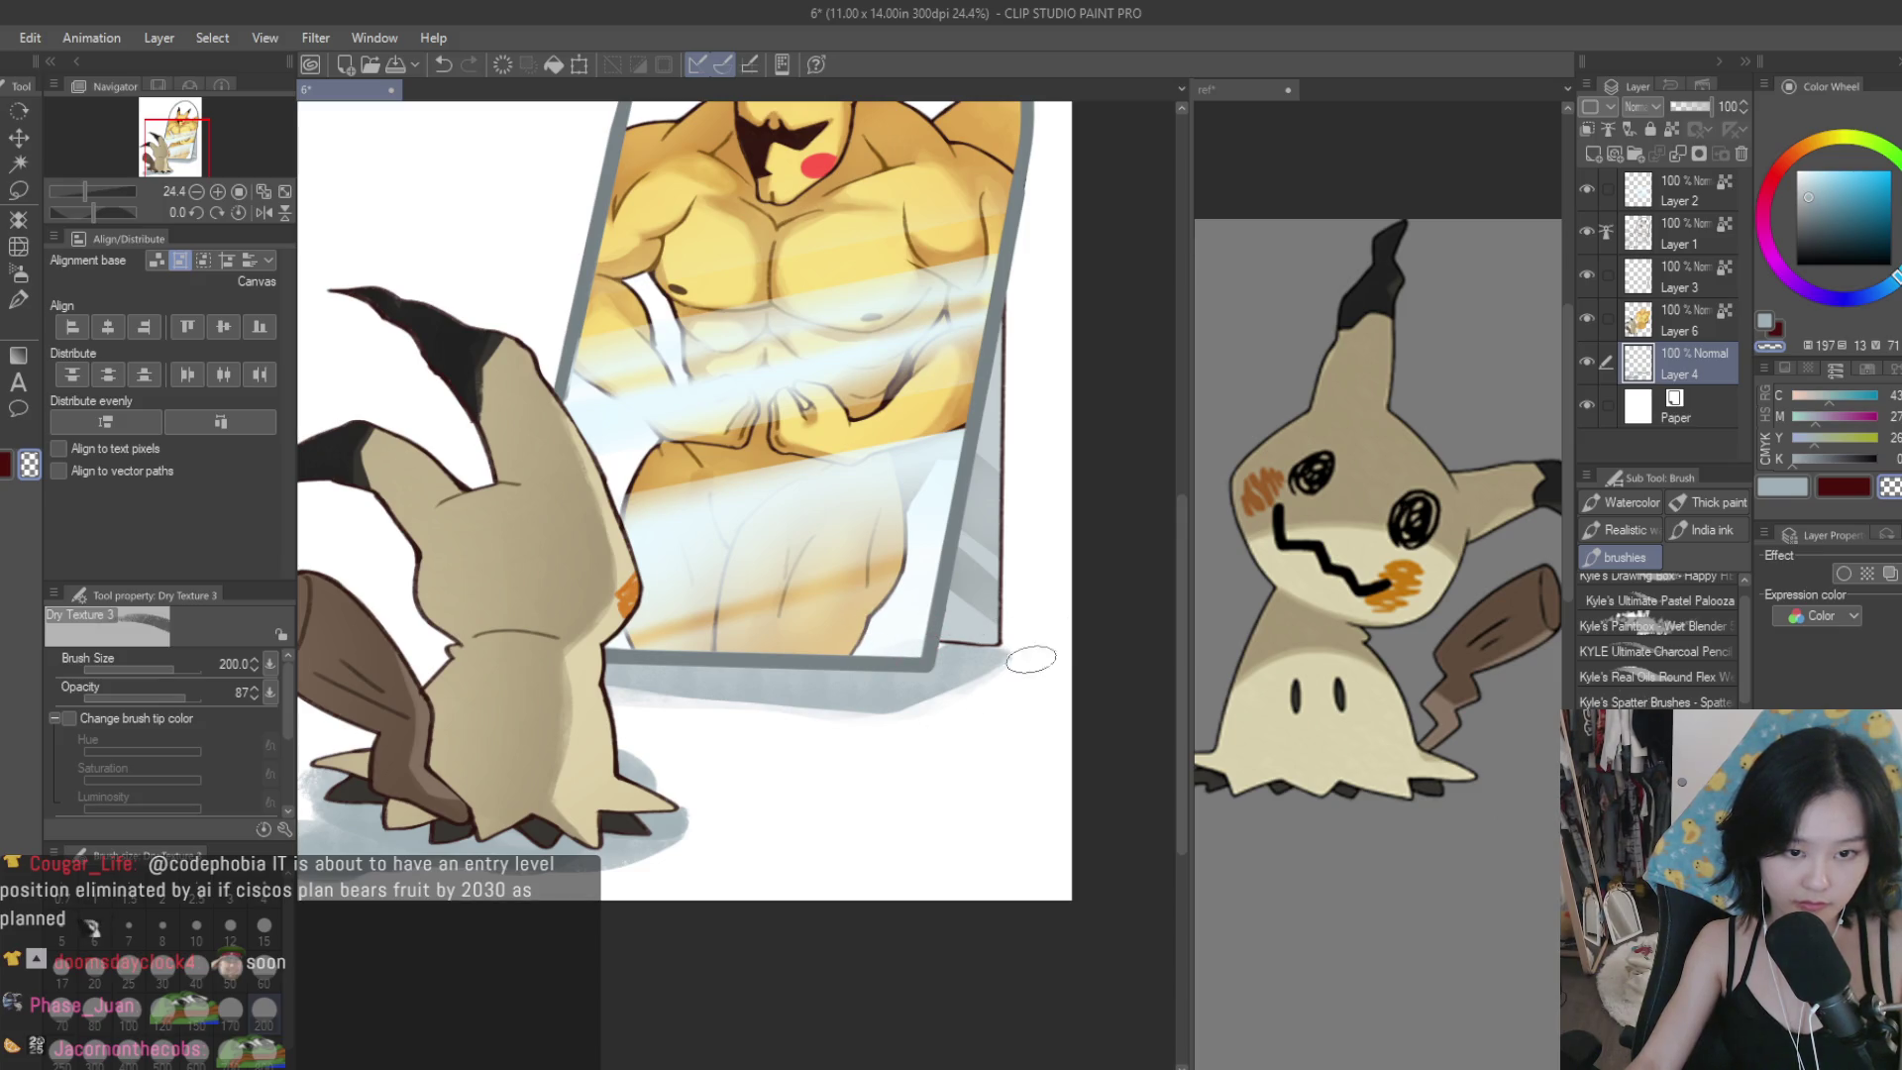
Switch to the recent light blue colour and review the ground shadows.
left_click(1787, 491)
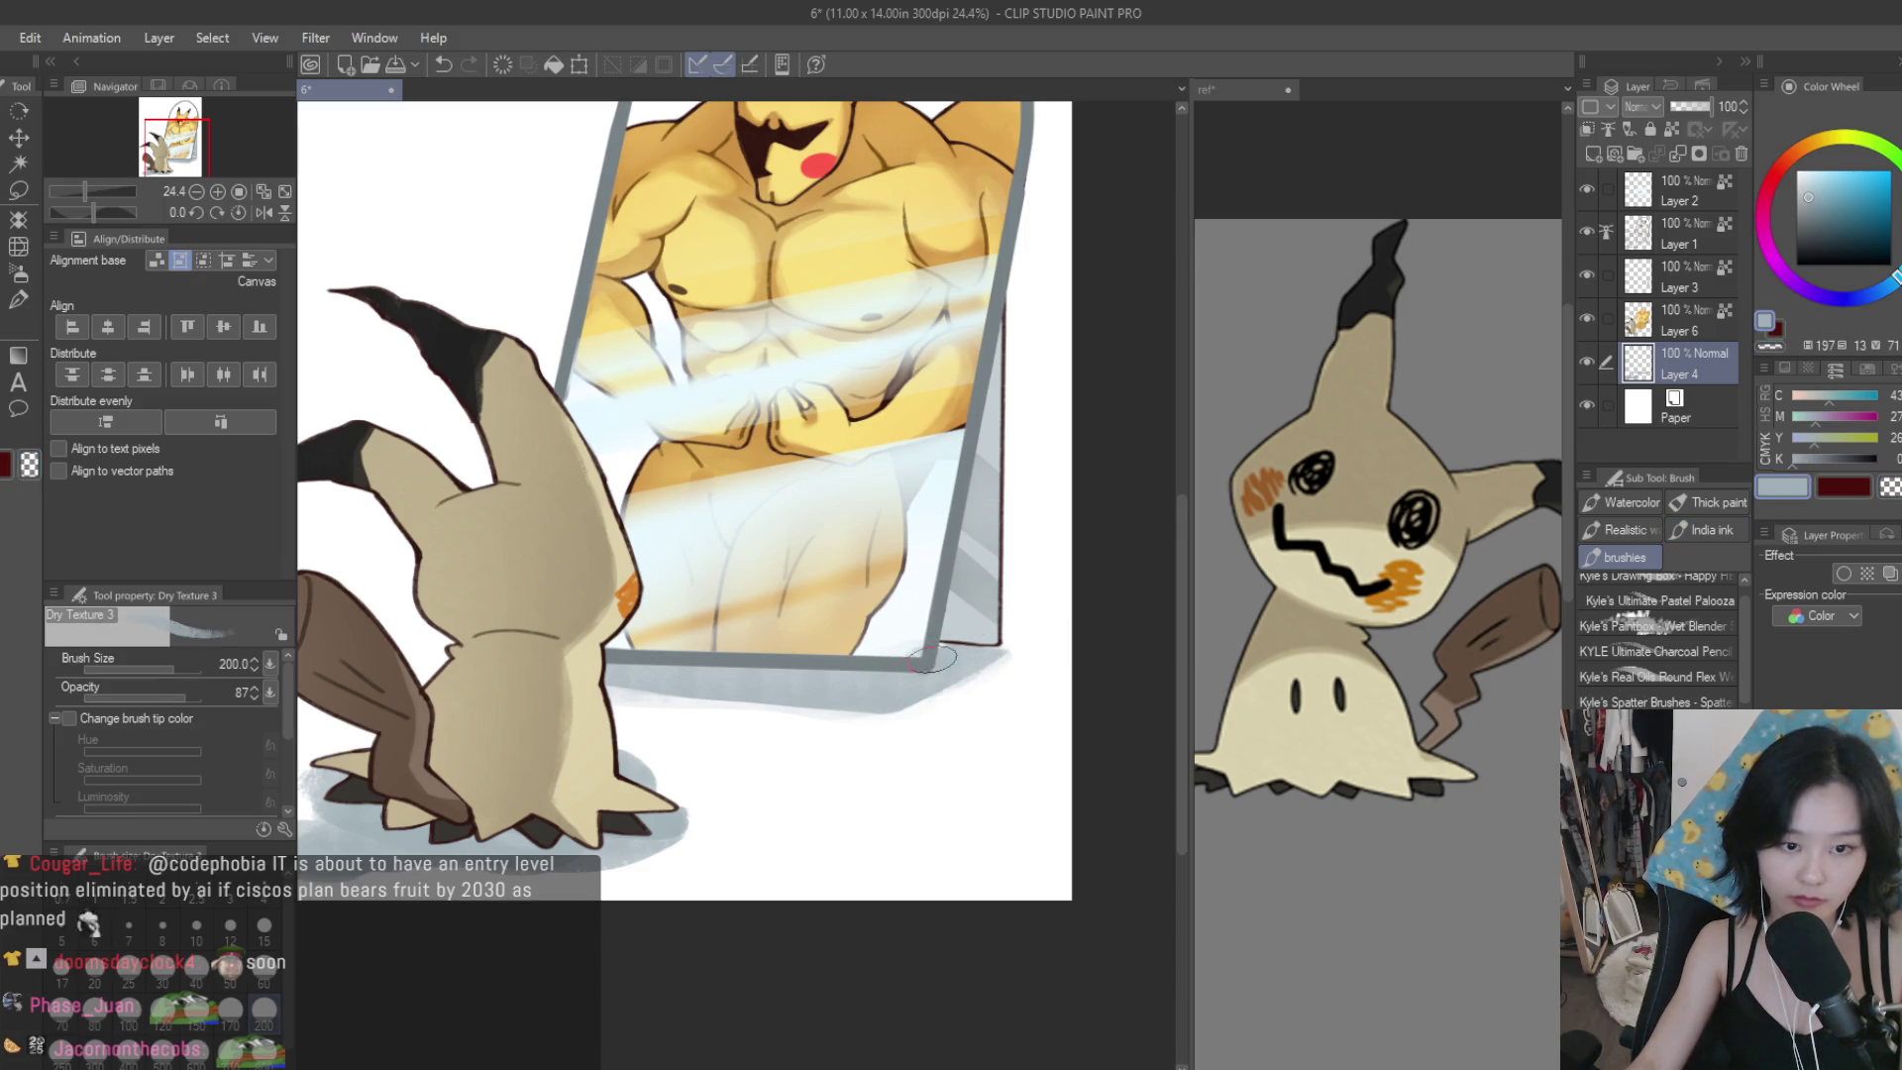
scroll(929, 671, "down", 5)
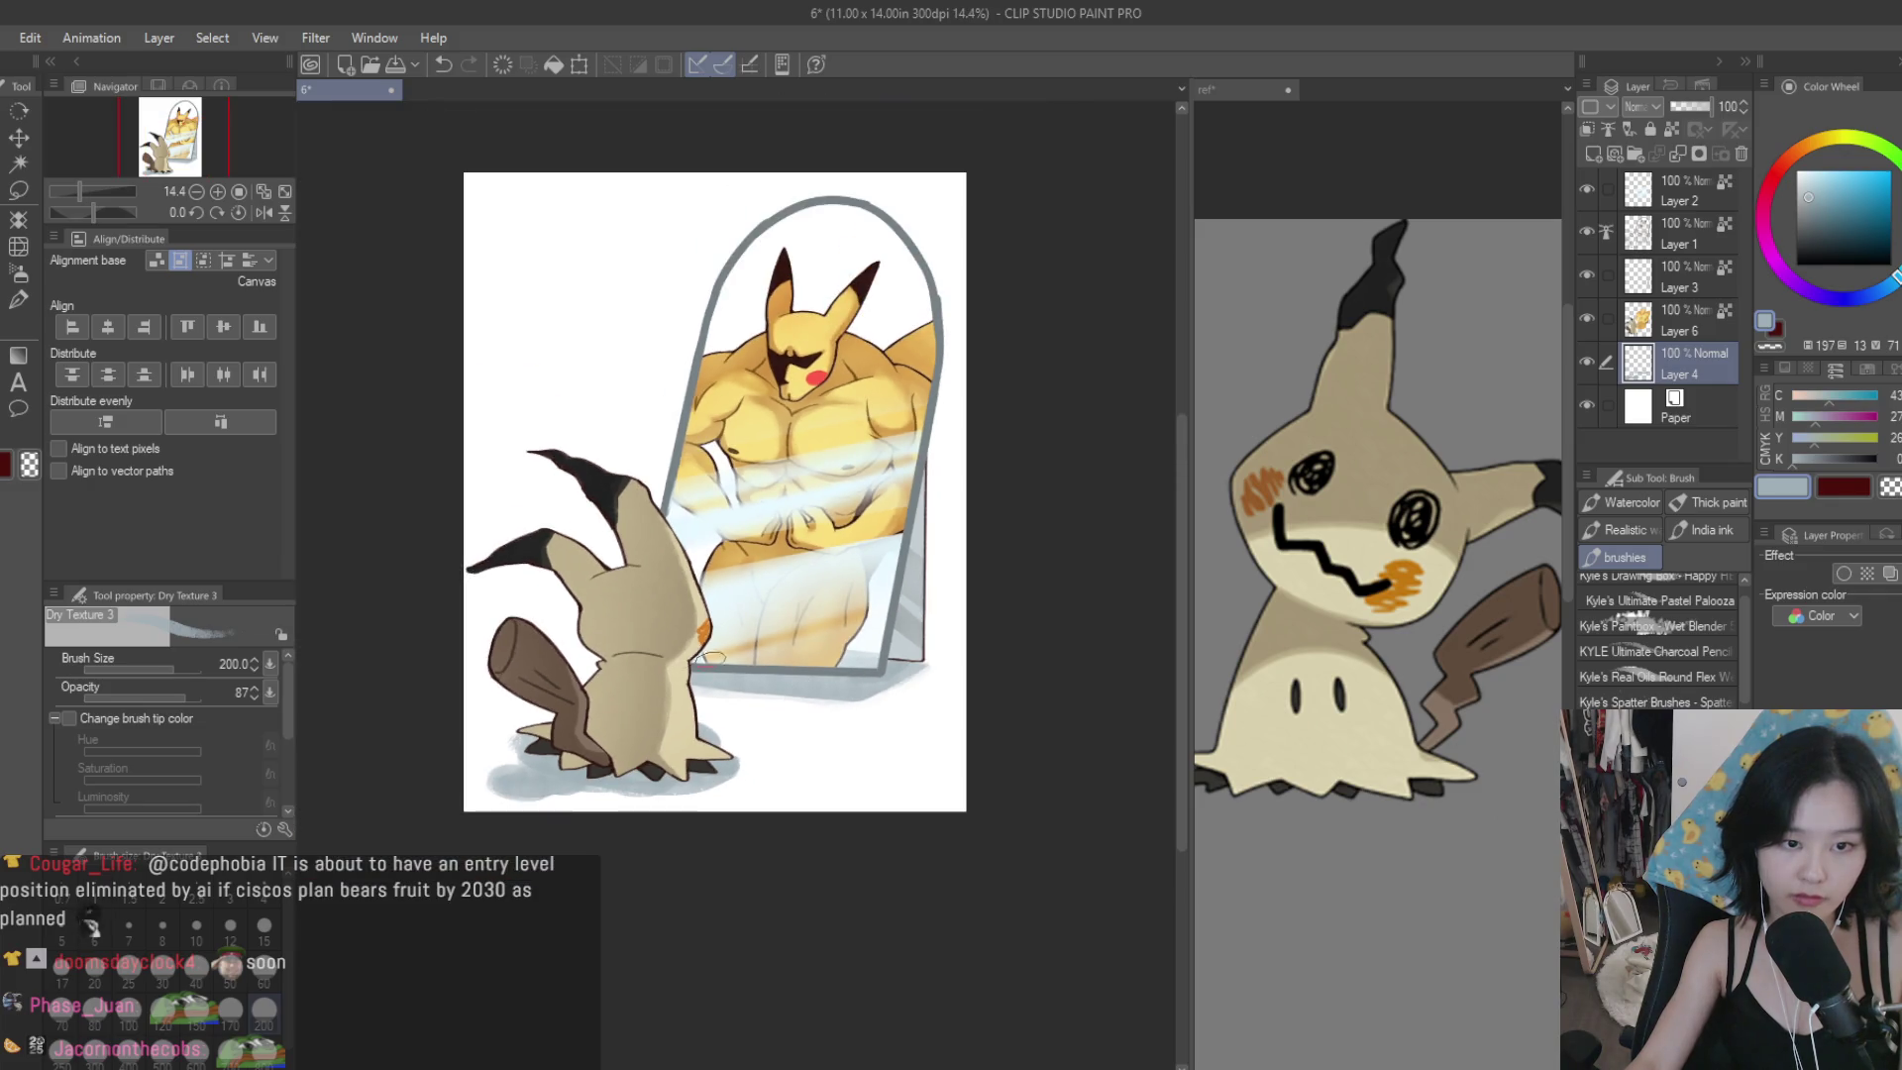
scroll(860, 661, "up", 3)
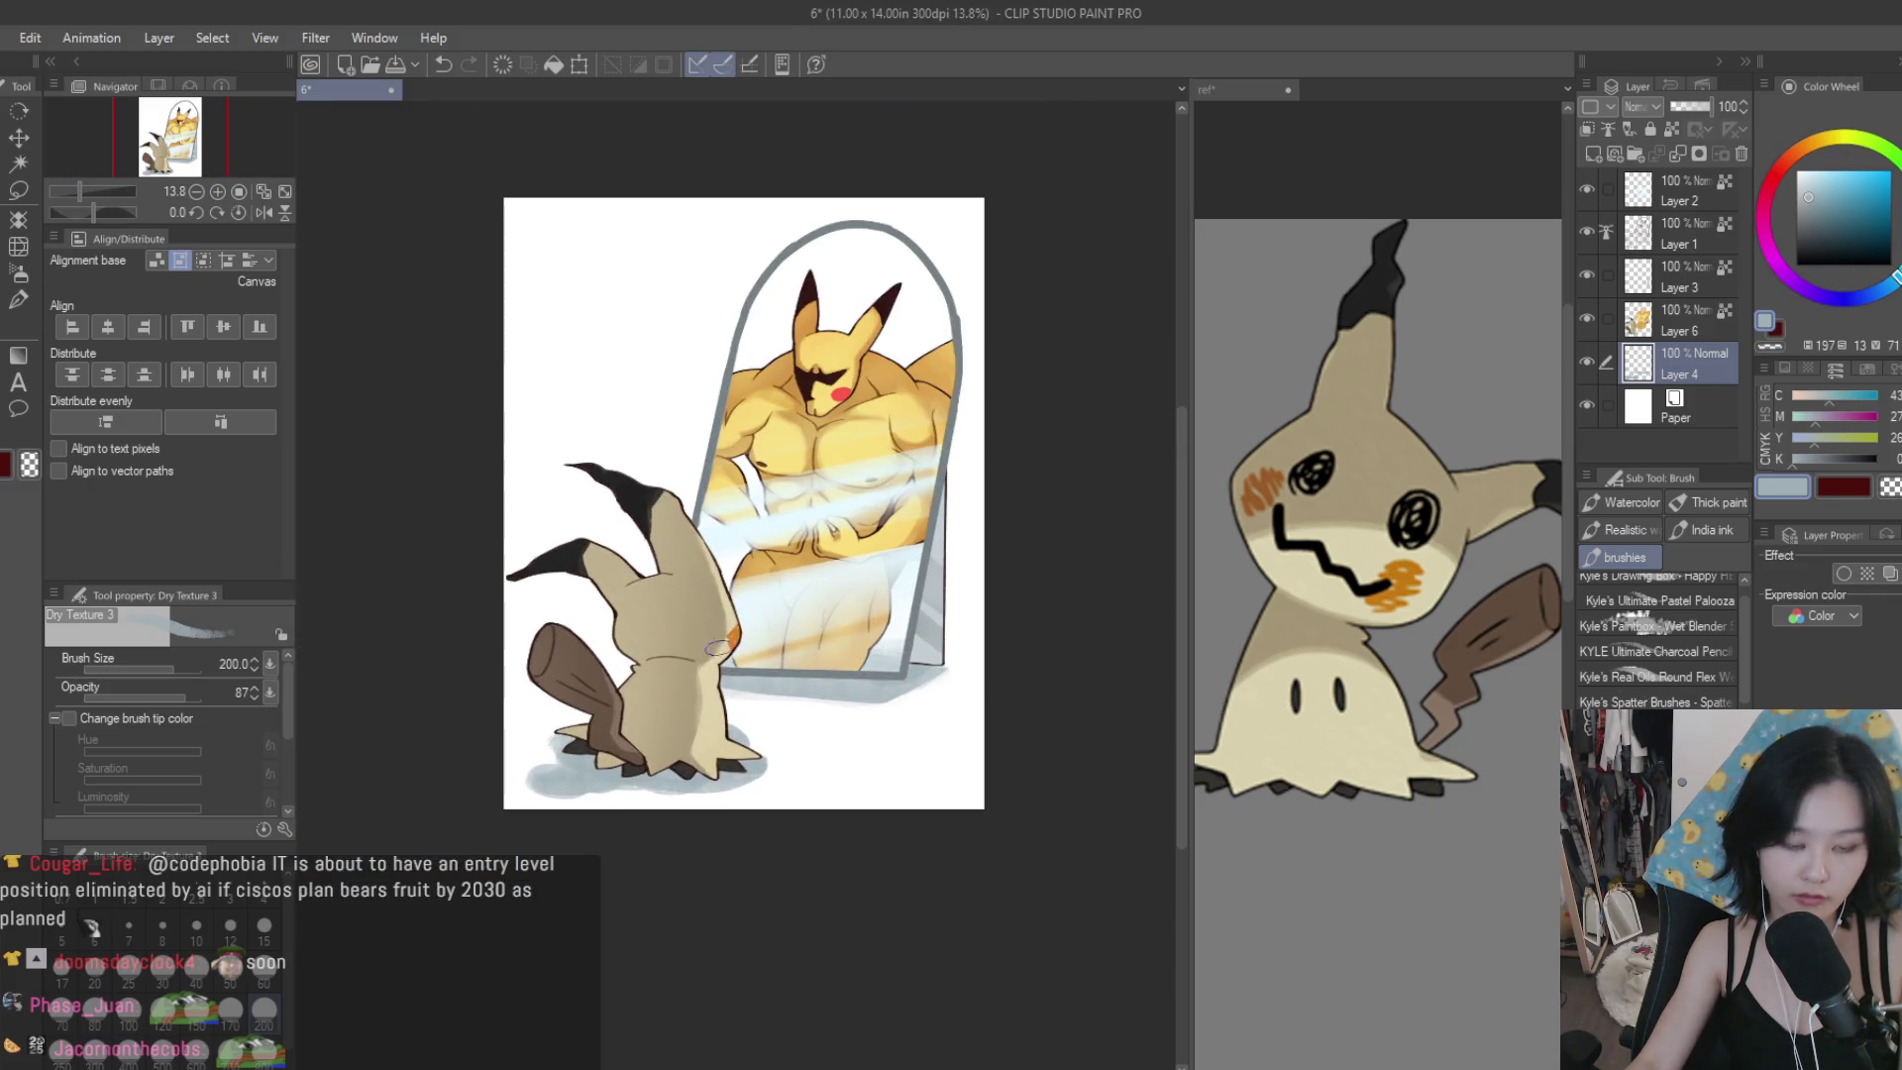
scroll(716, 646, "up", 2)
scroll(666, 797, "up", 2)
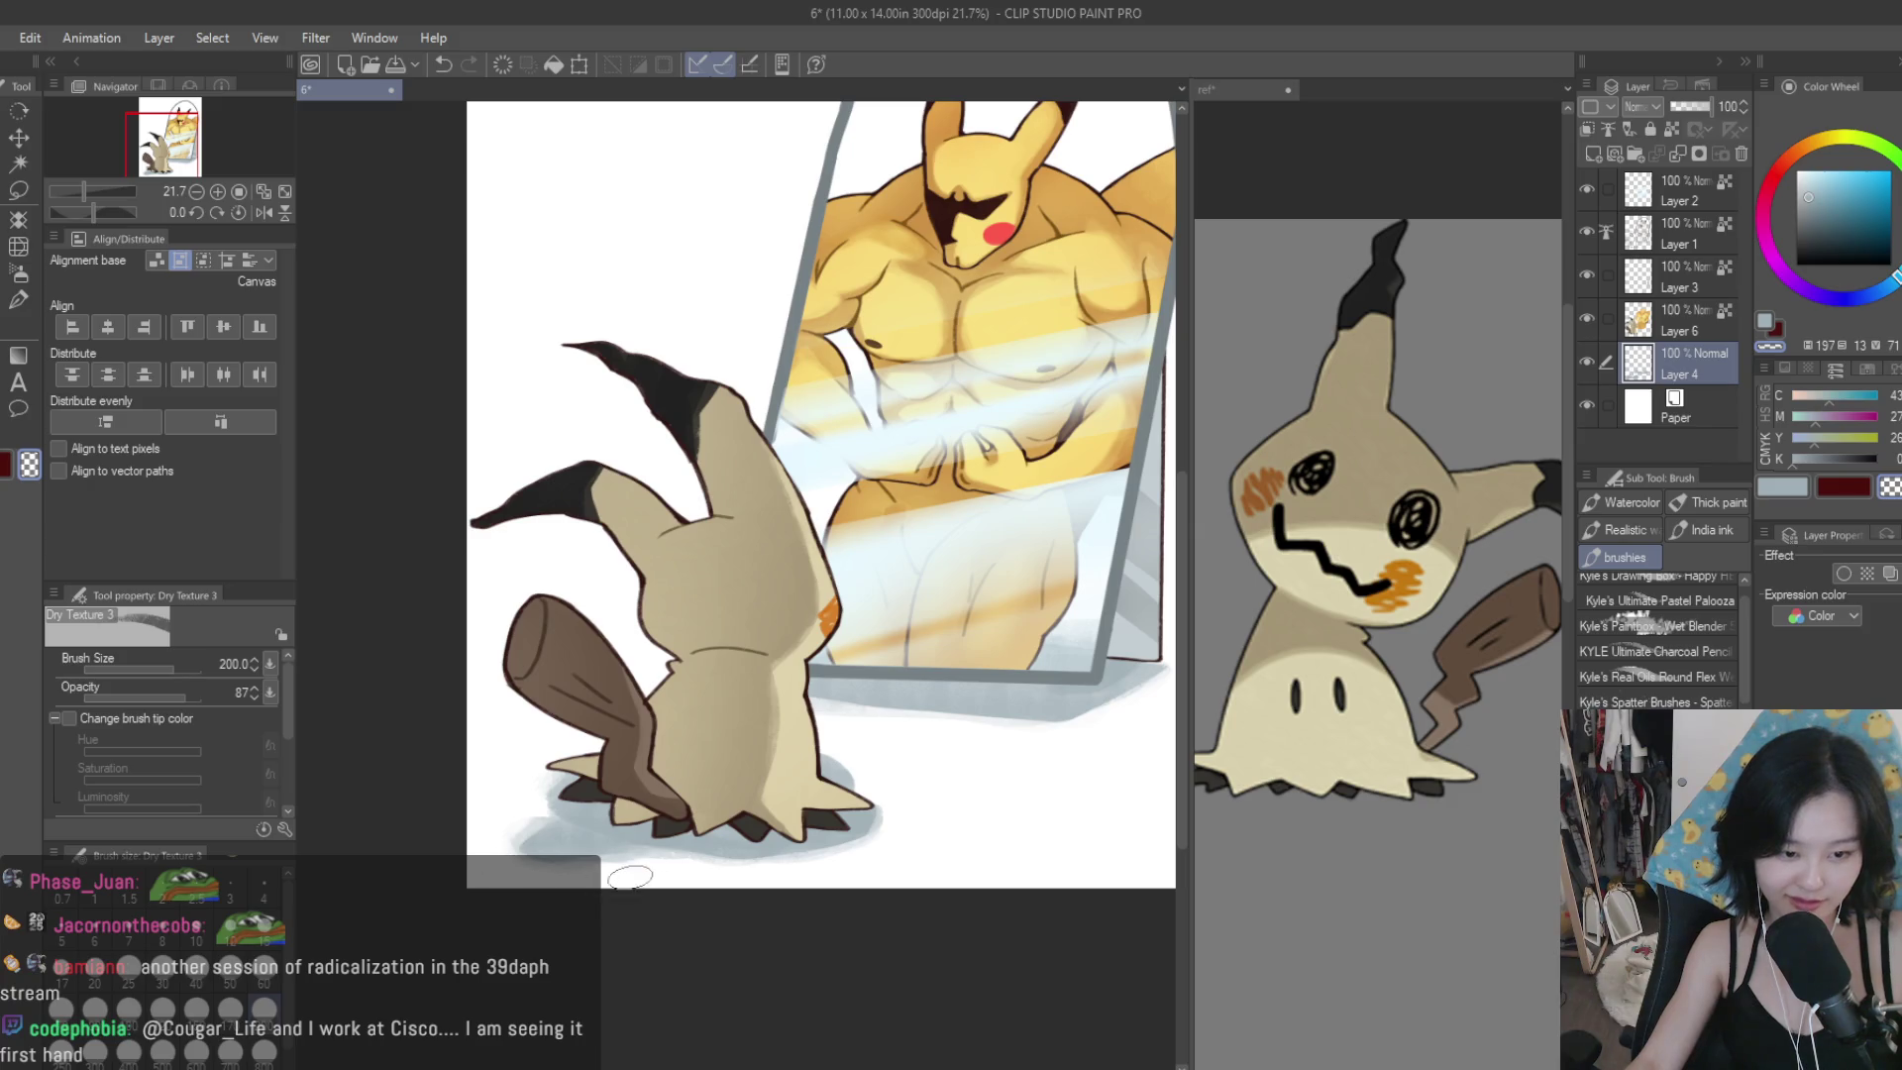
scroll(630, 877, "down", 1)
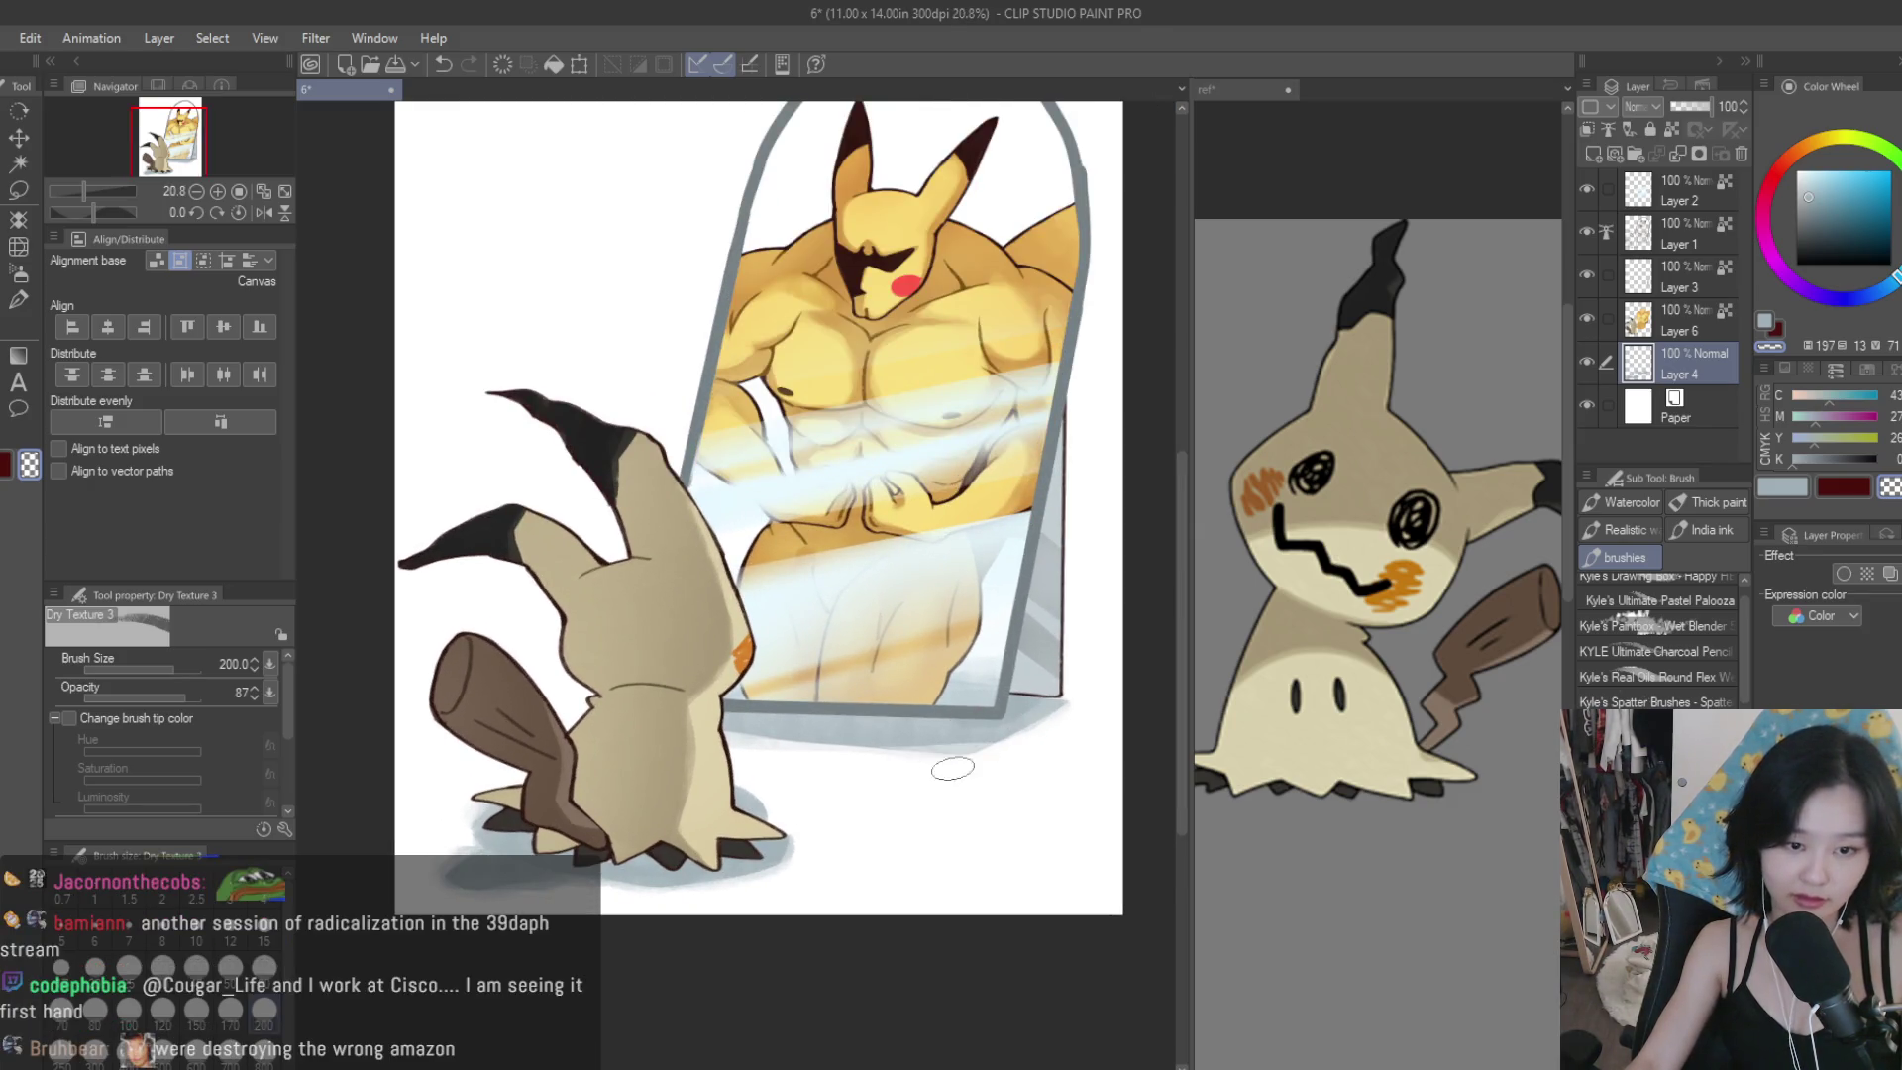
scroll(1007, 766, "down", 2)
scroll(892, 753, "up", 1)
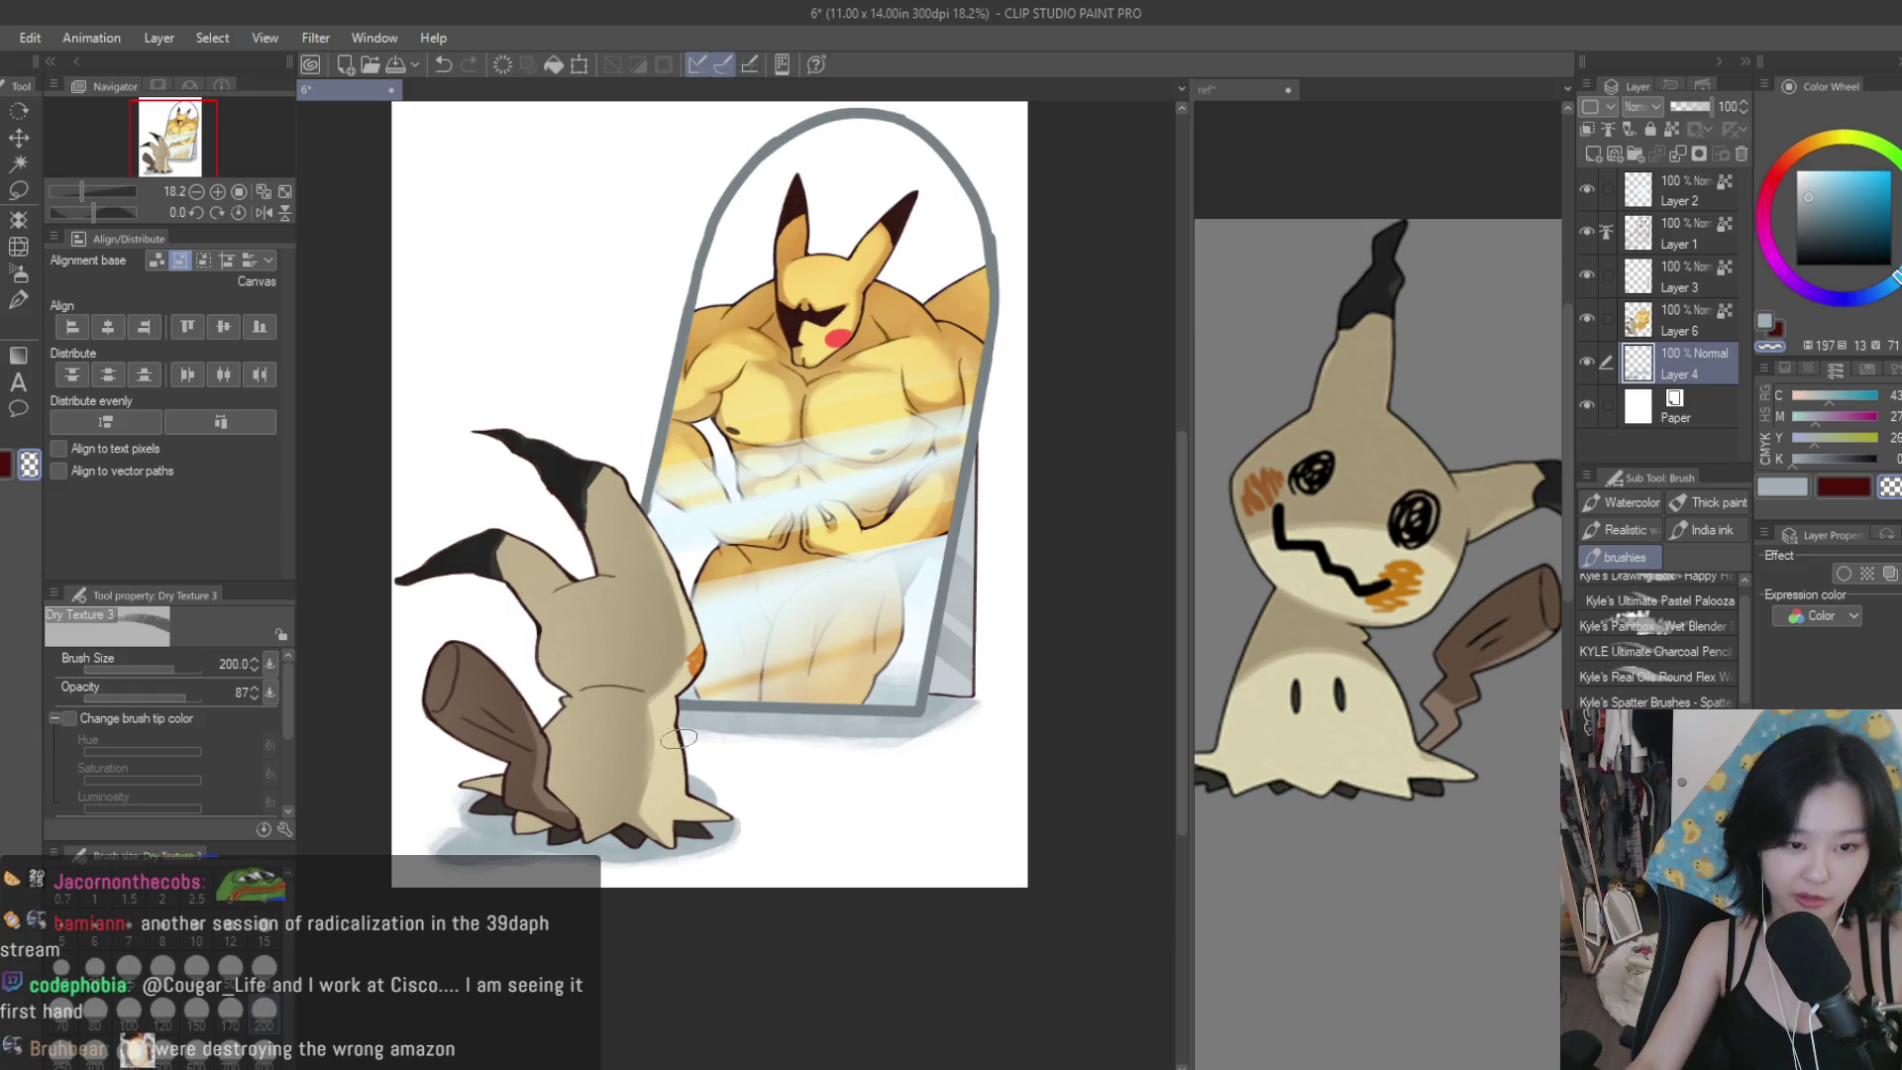
scroll(800, 743, "down", 2)
scroll(800, 743, "up", 1)
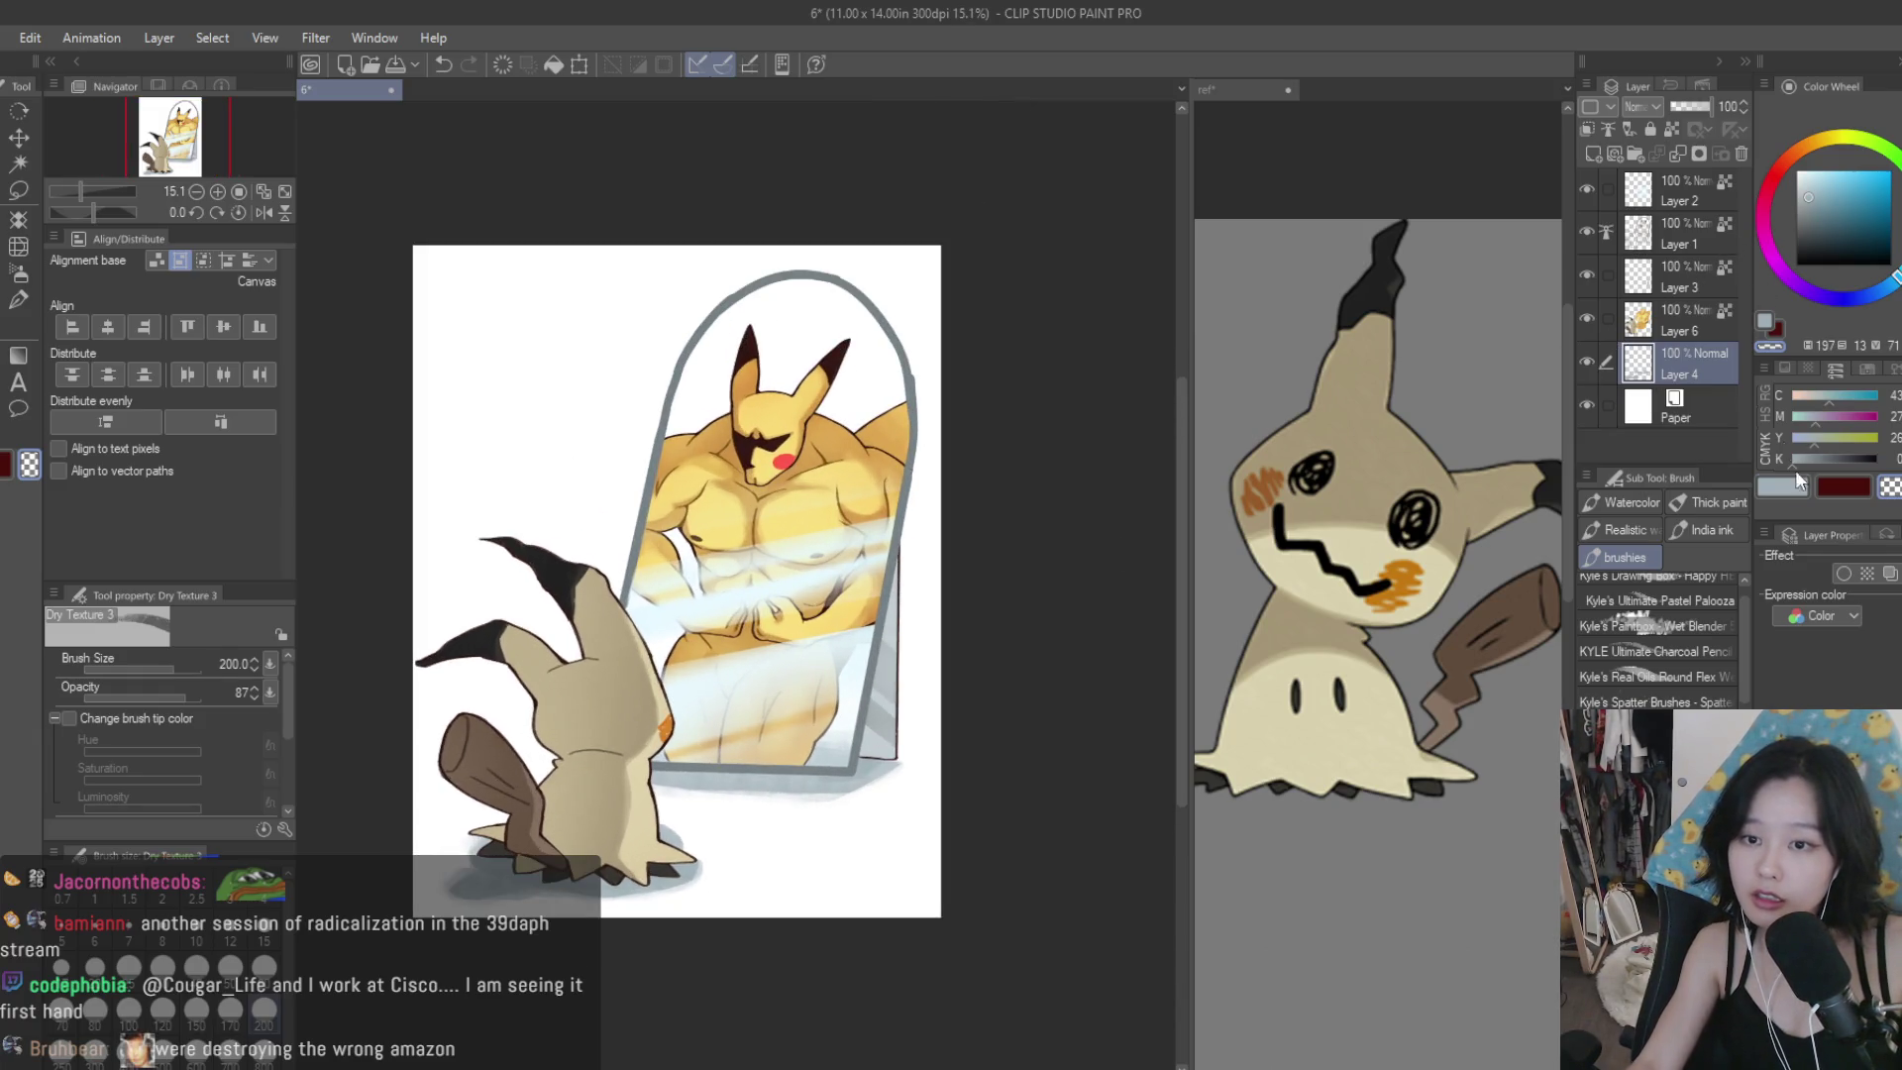
Set the shadow layer's opacity to 77%, then select Layer 1.
left_click(1692, 105)
left_click_drag(1686, 105, 1702, 105)
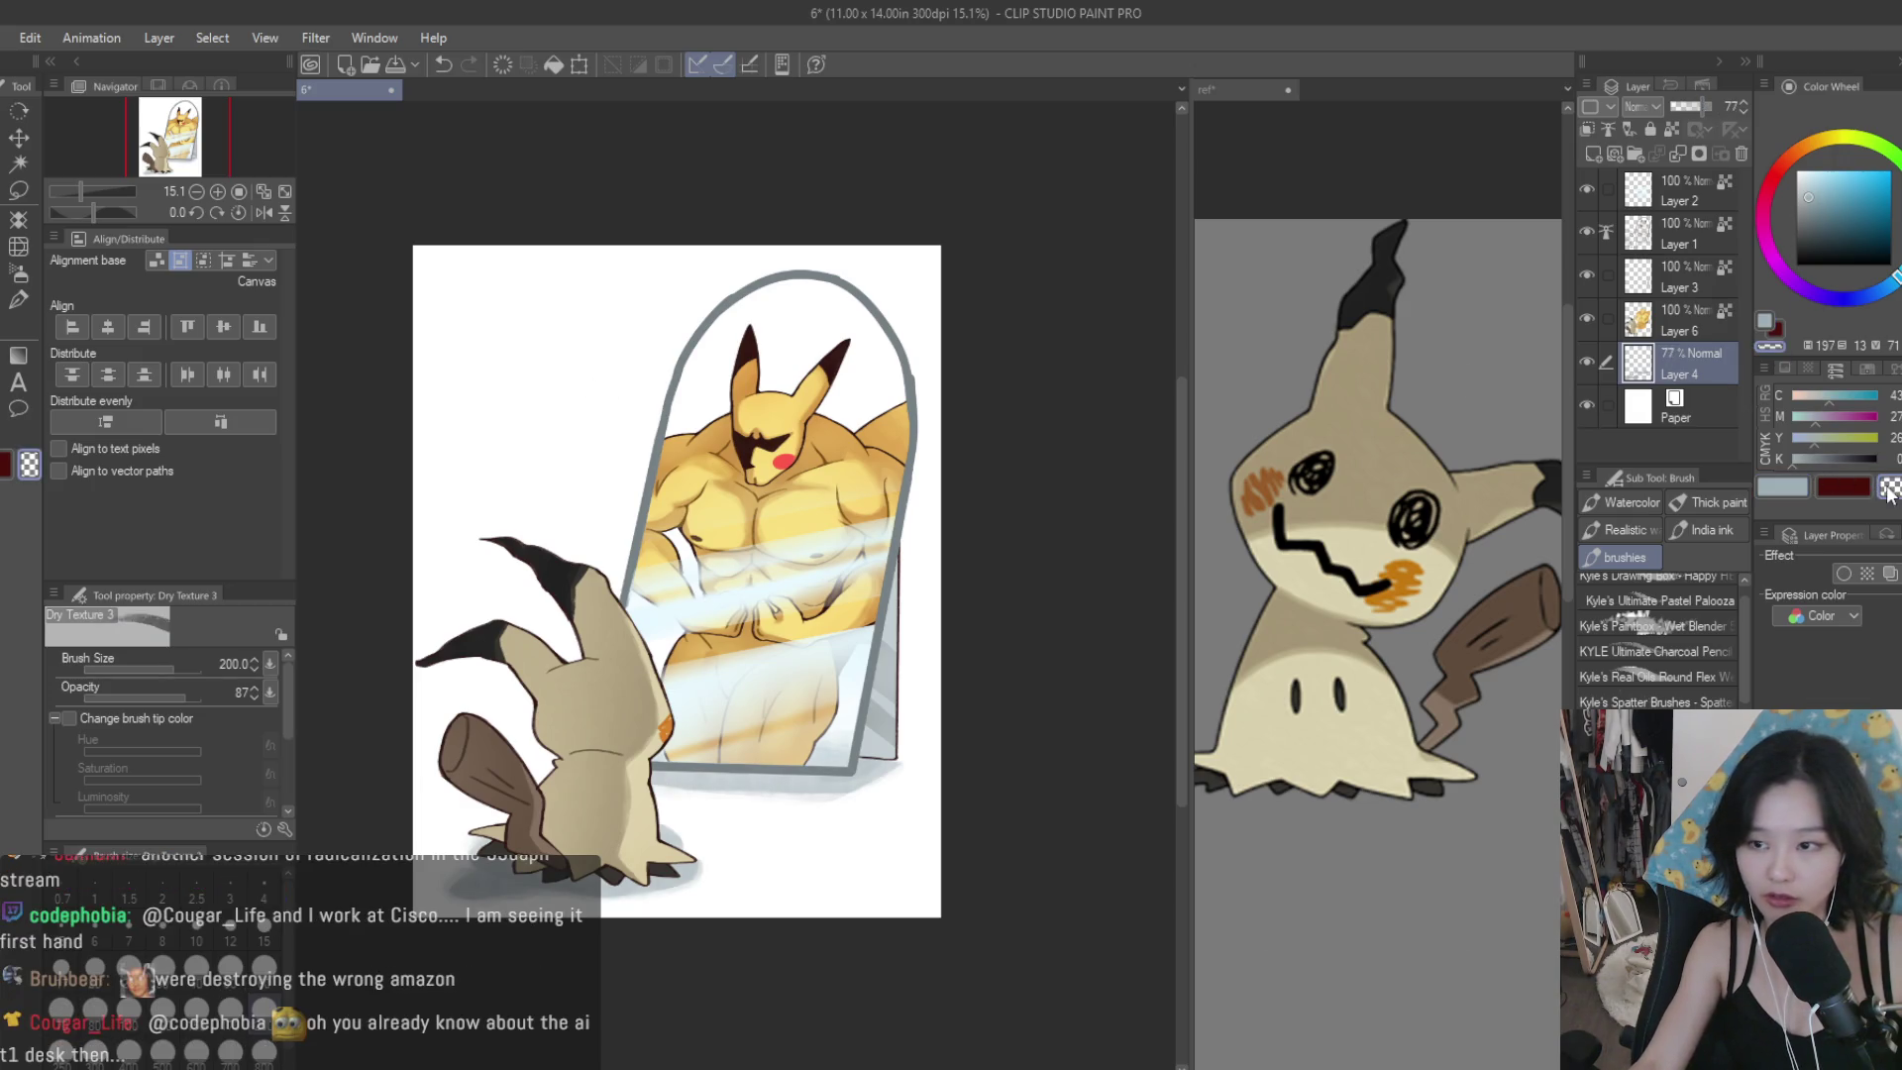
scroll(679, 788, "up", 2)
scroll(682, 839, "up", 1)
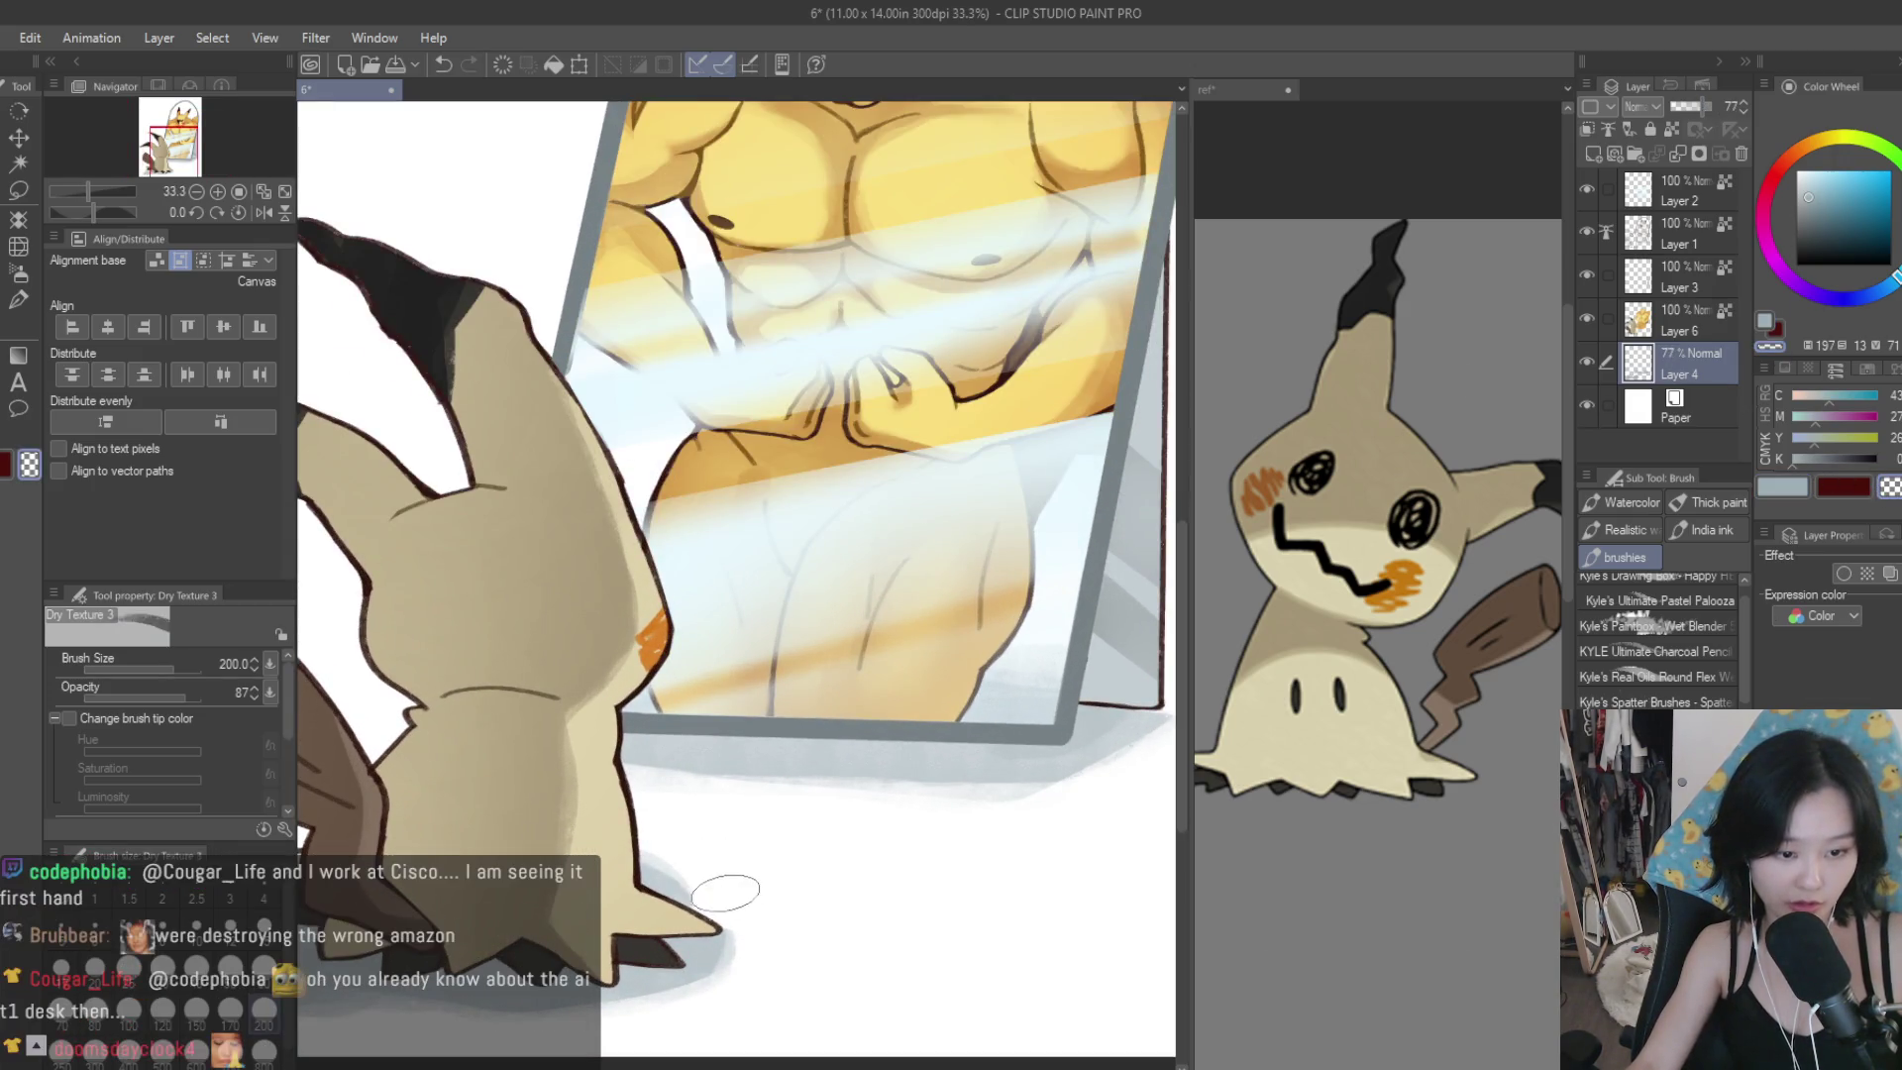
scroll(725, 876, "down", 2)
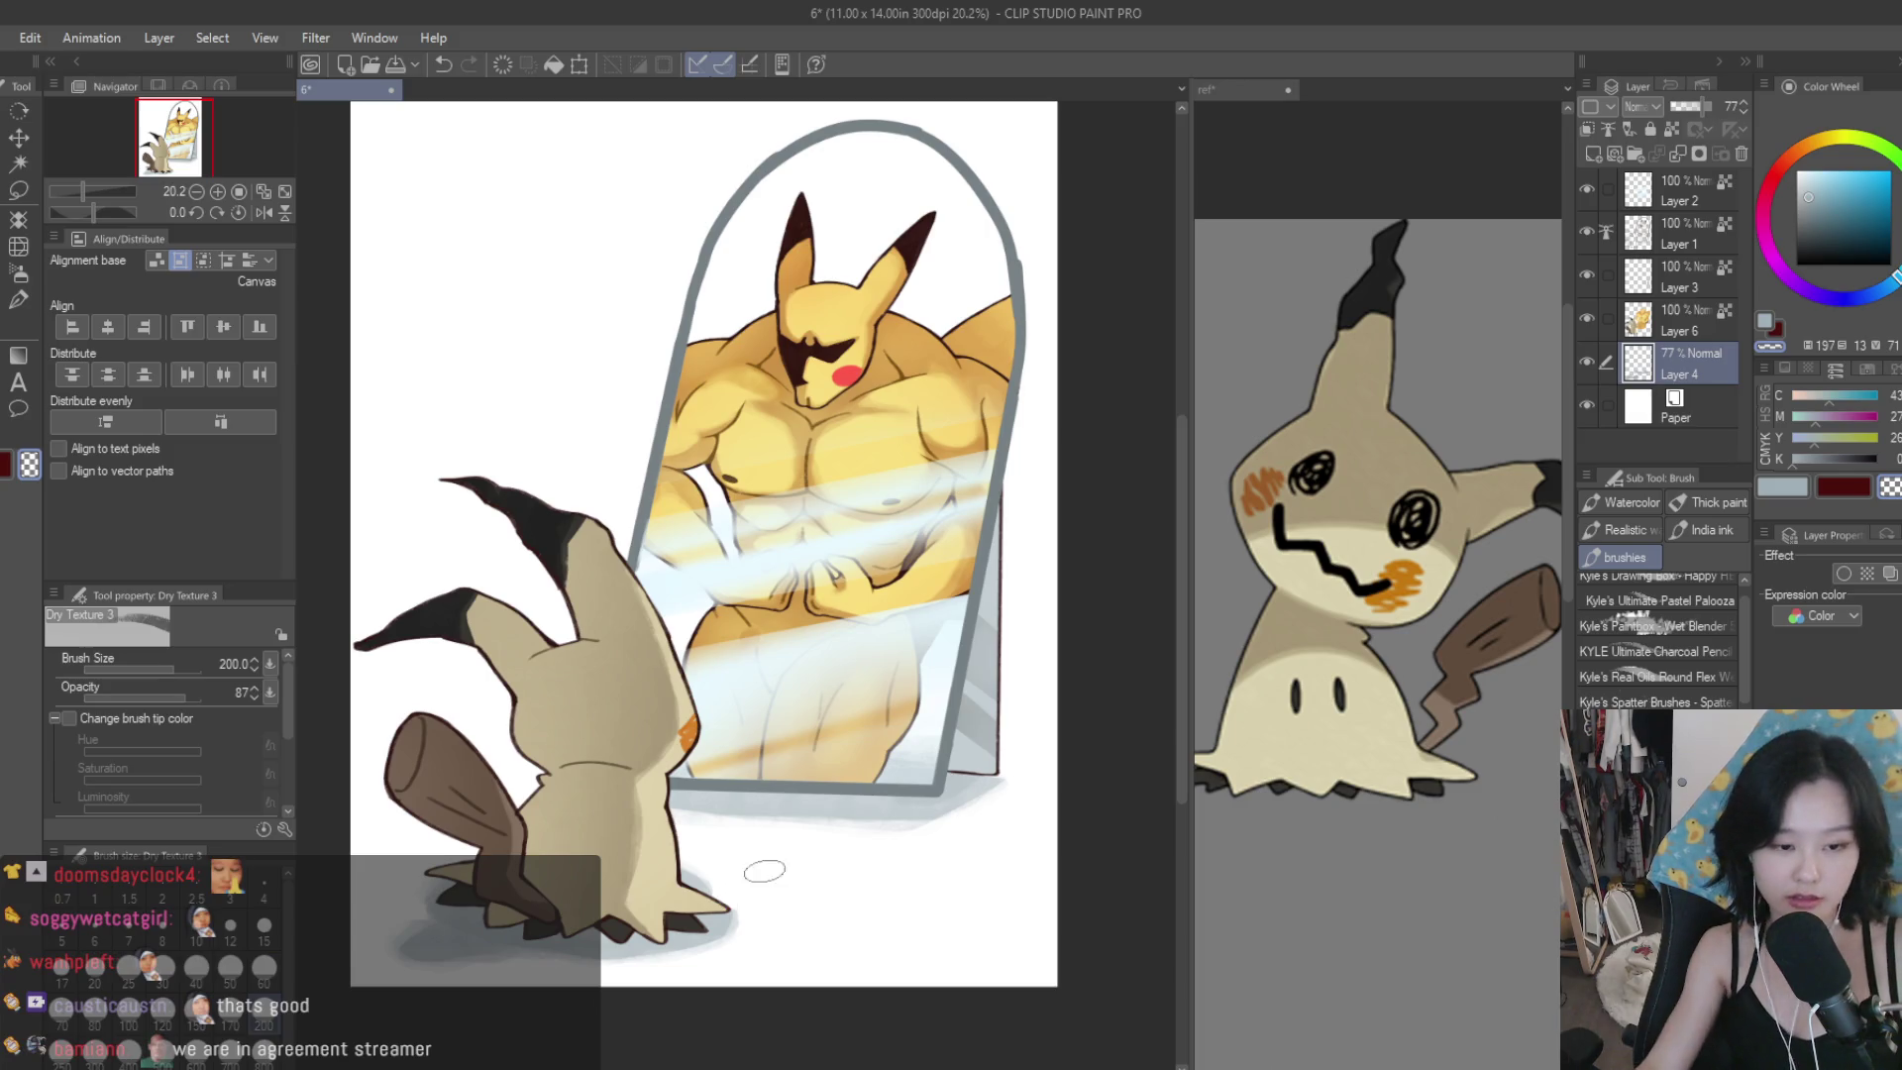
scroll(765, 870, "up", 1)
scroll(705, 848, "down", 3)
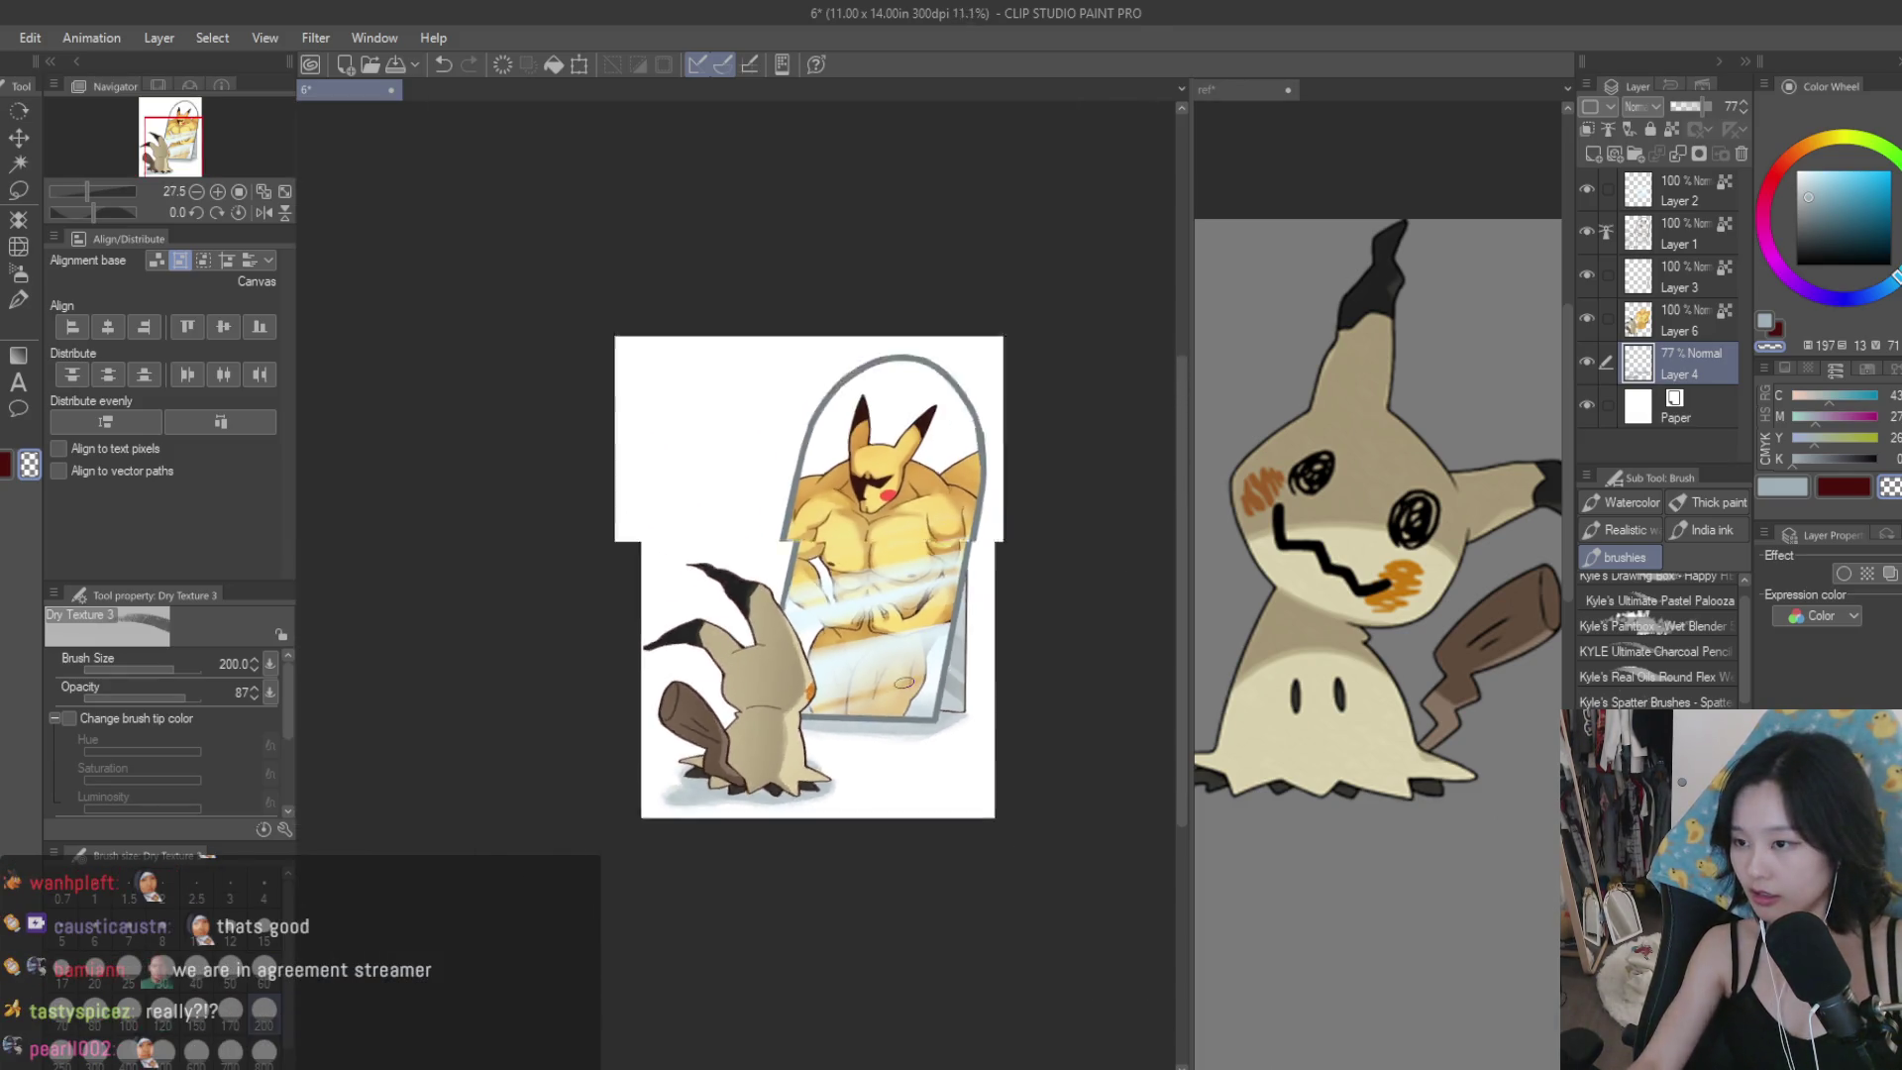
scroll(896, 664, "up", 2)
scroll(894, 686, "down", 1)
scroll(894, 686, "down", 2)
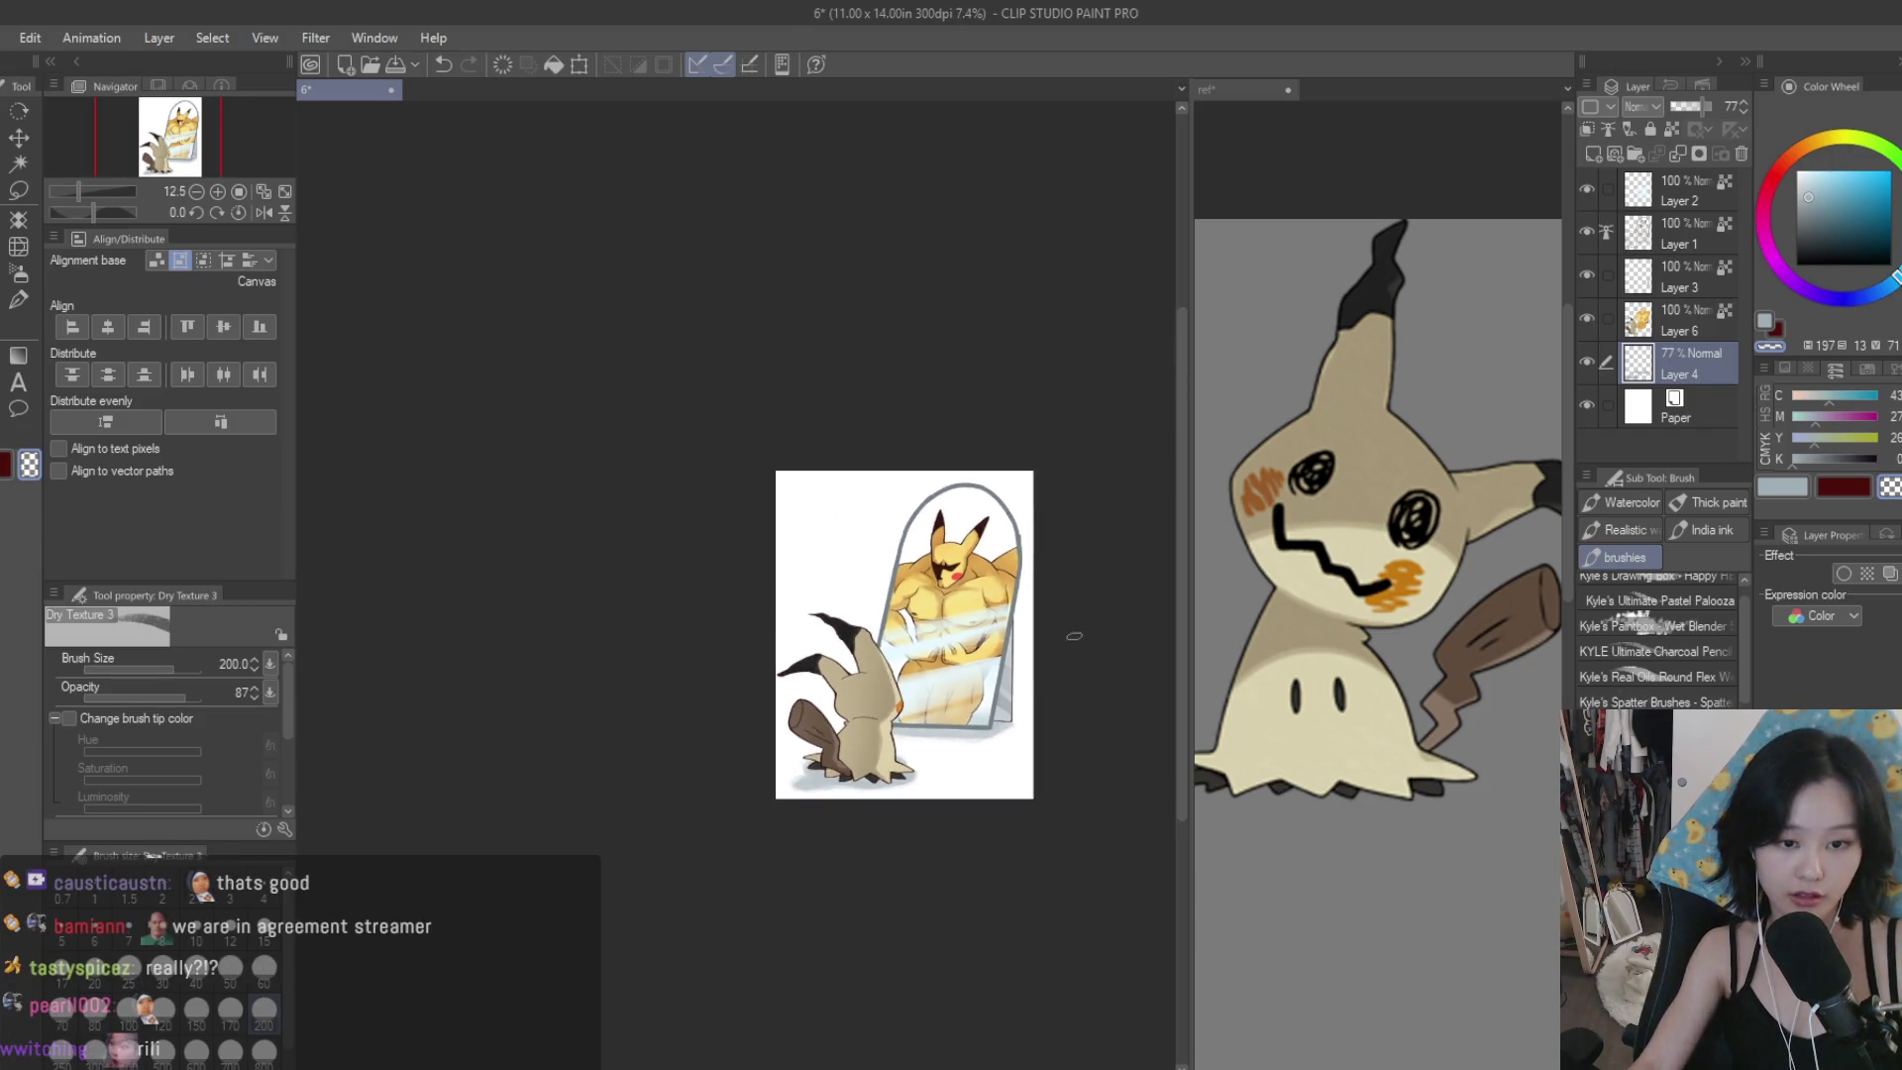
scroll(894, 686, "up", 2)
left_click(1654, 229)
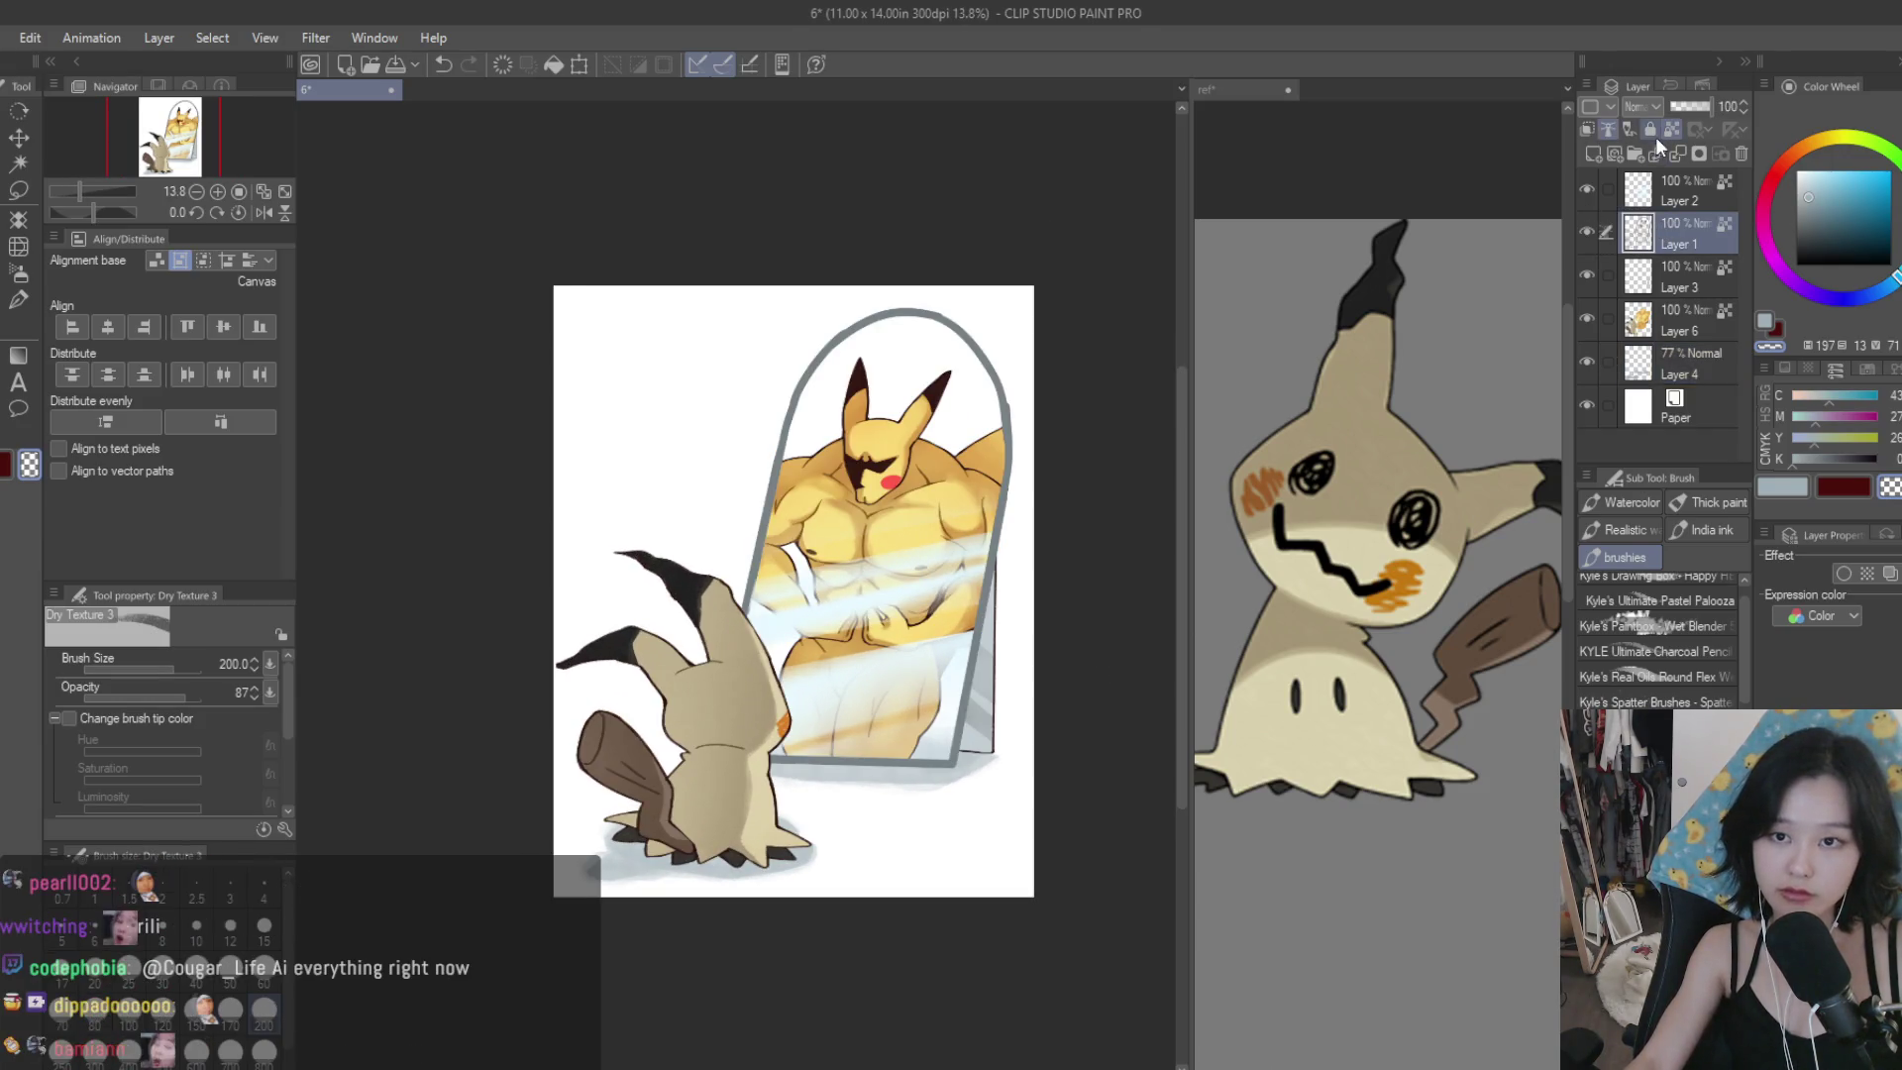
Pick a darker blue-grey and shrink the brush to size 150.
scroll(1000, 767, "up", 5)
left_click(981, 649, "alt")
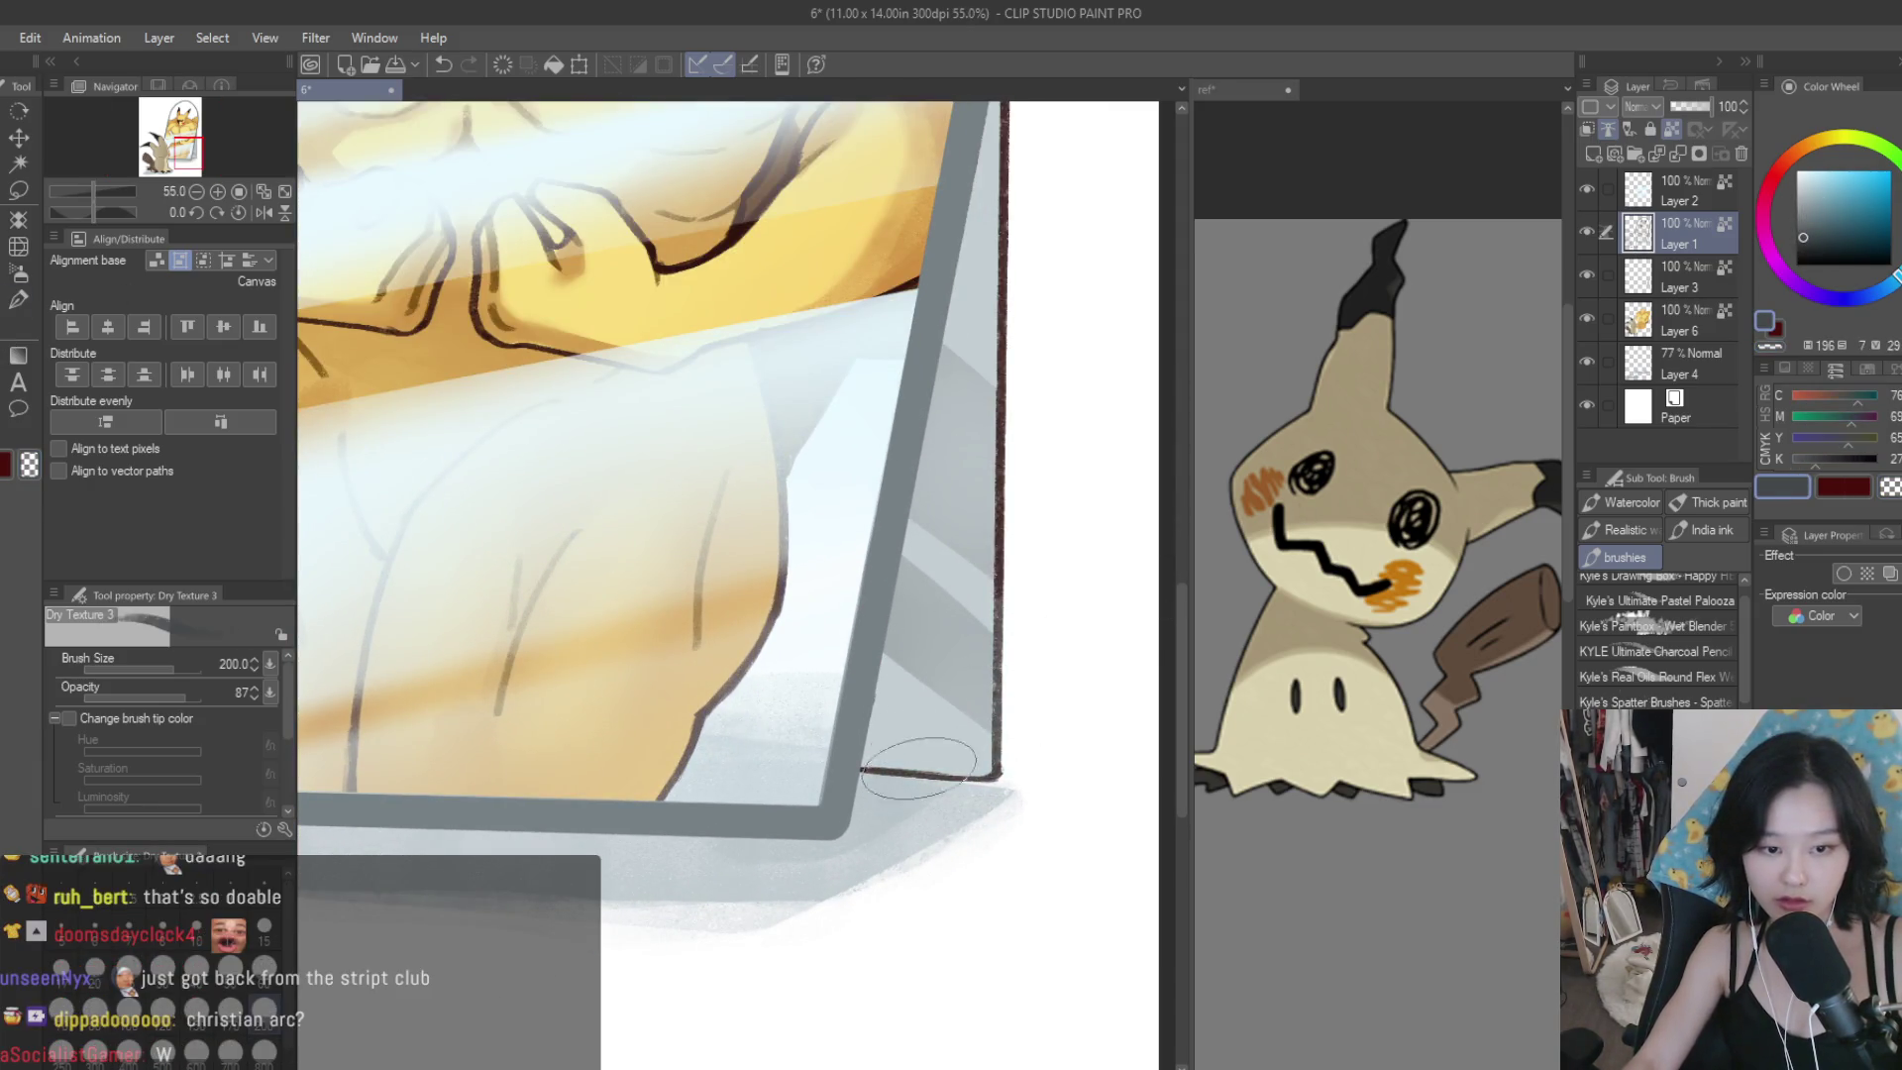
key("bracketleft")
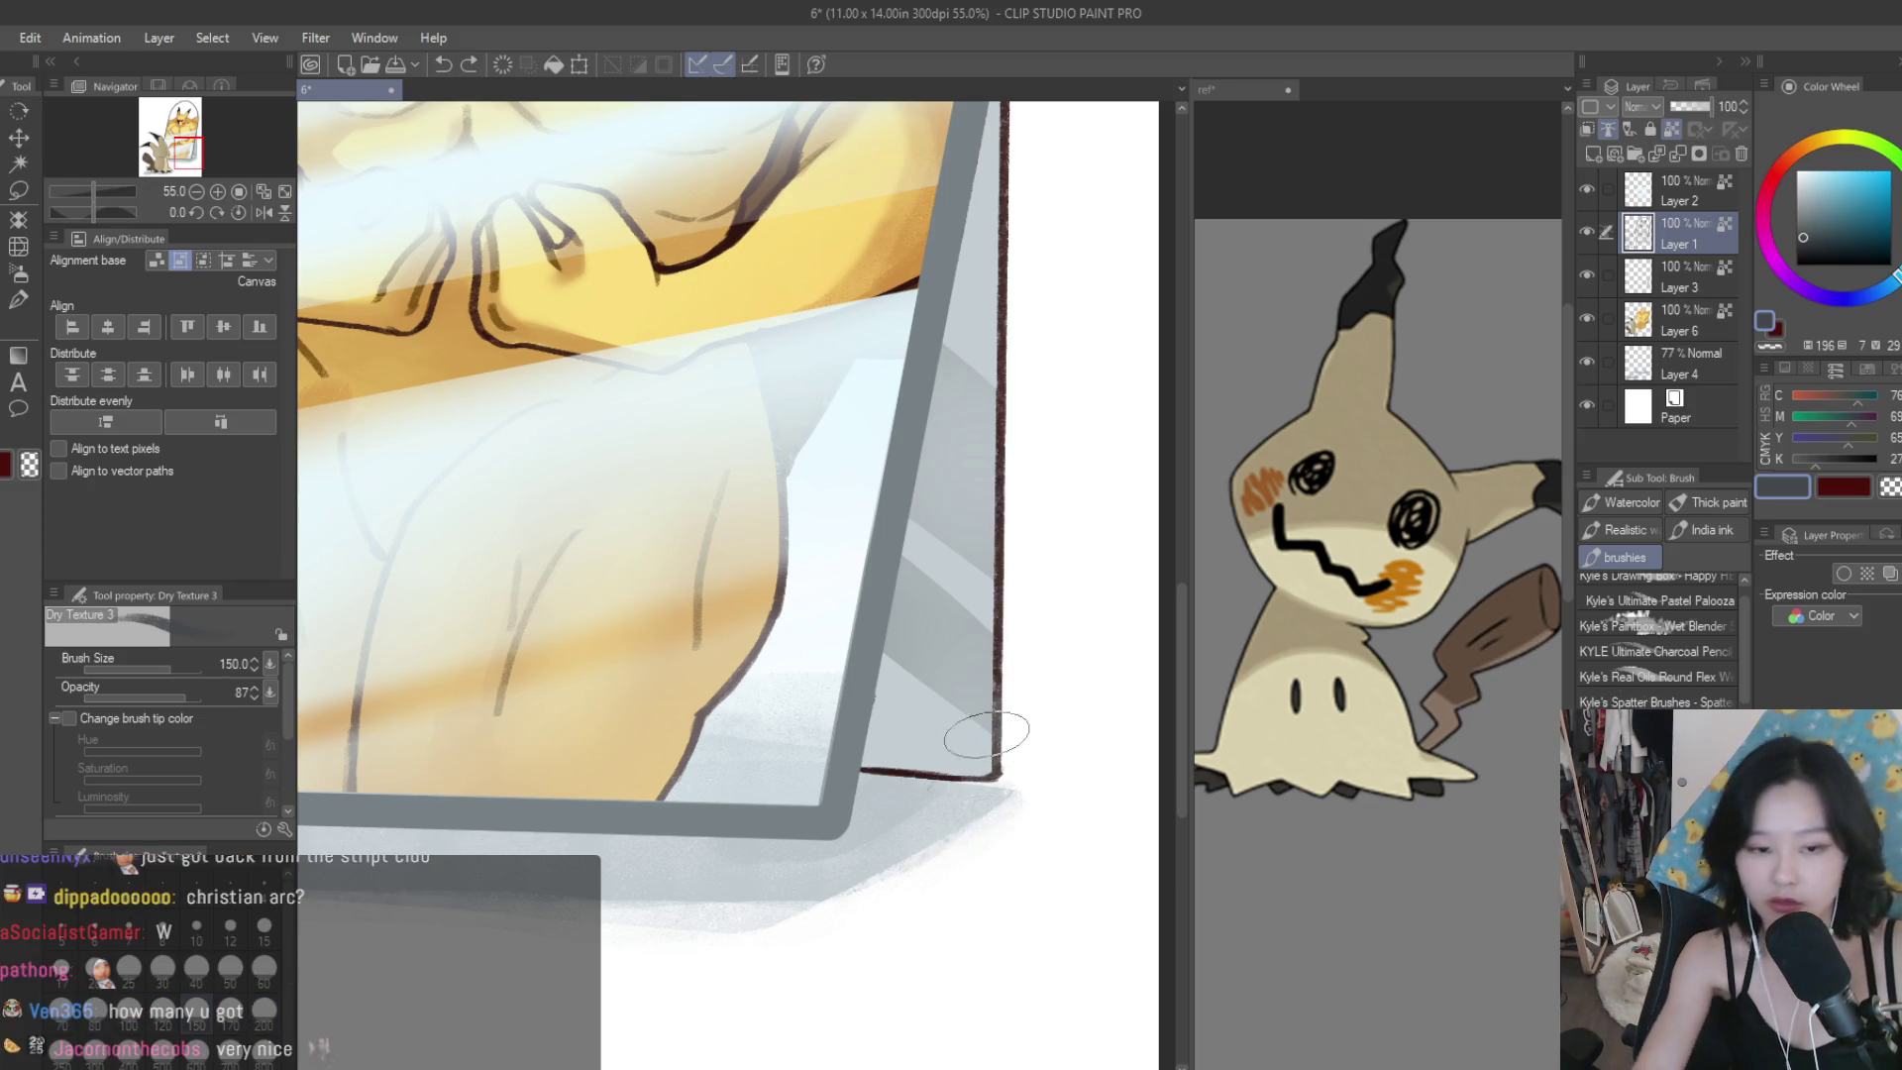
key("bracketleft")
scroll(1035, 657, "down", 2)
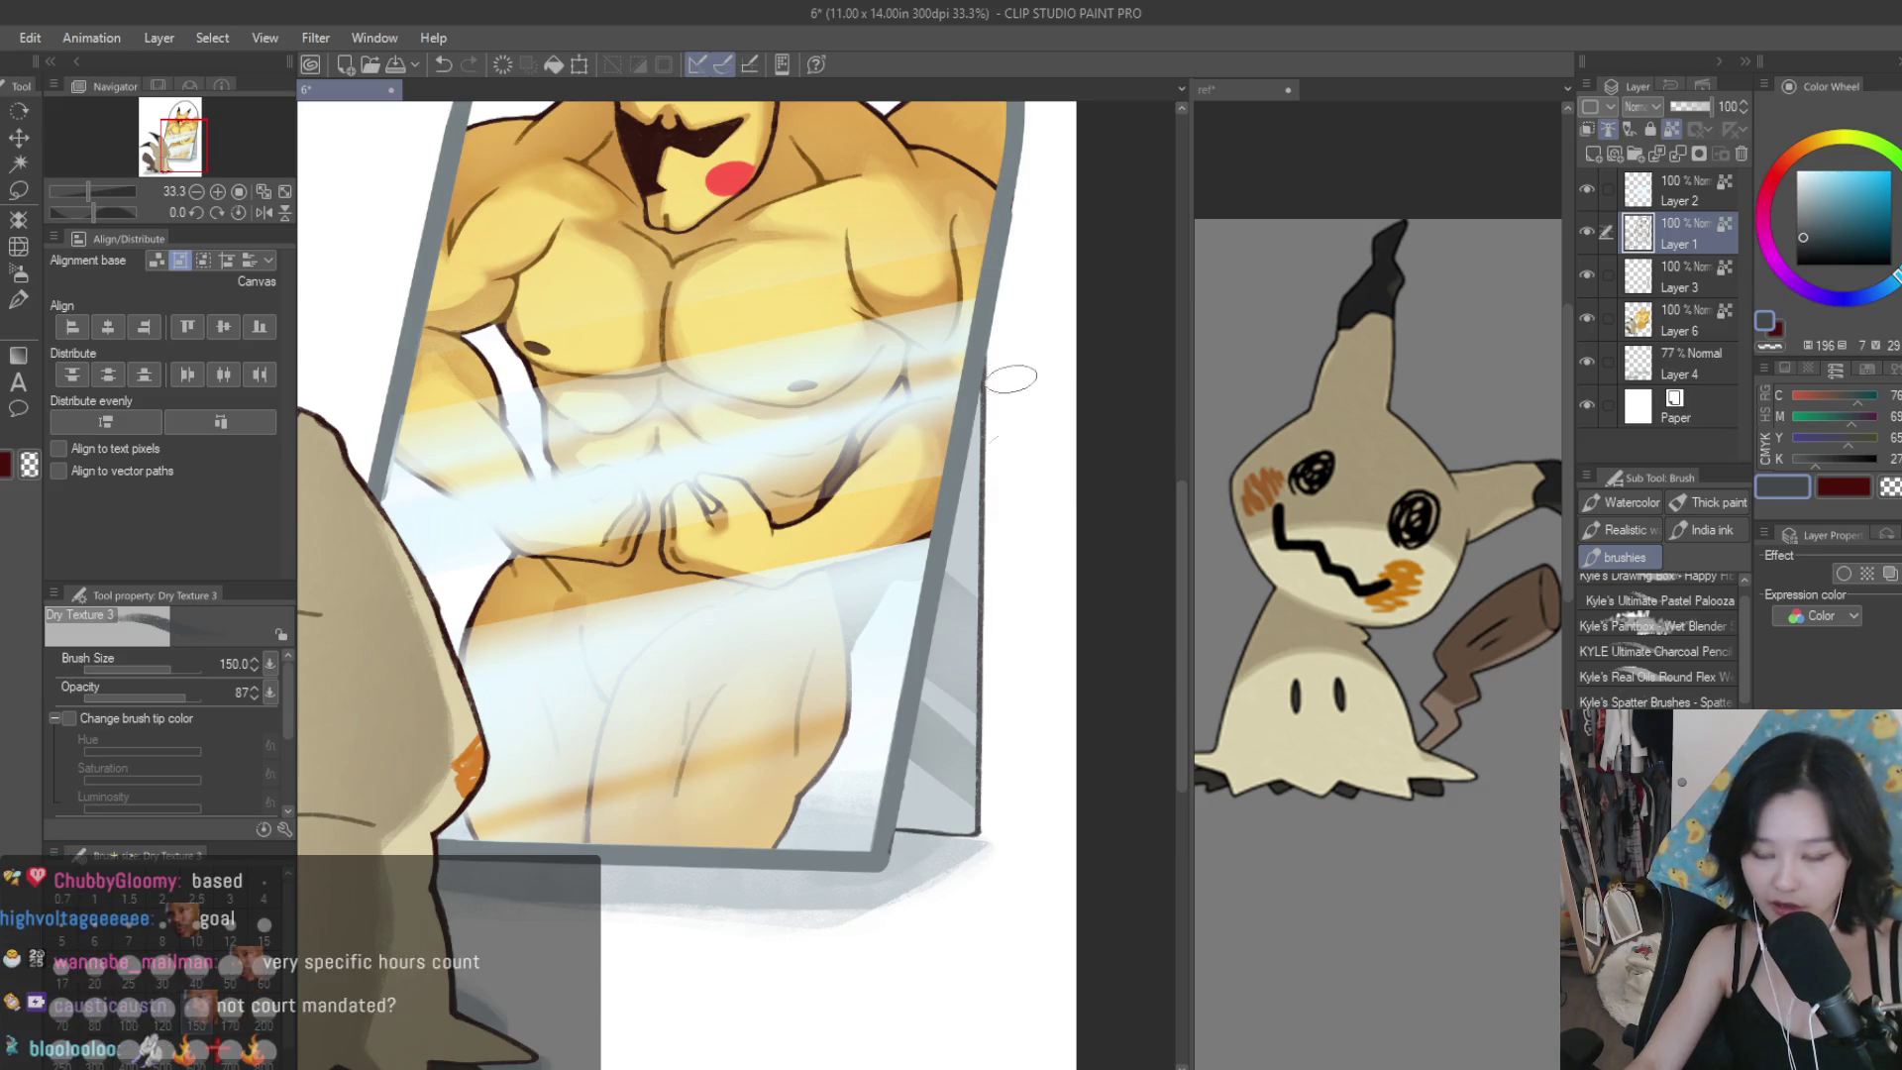
scroll(1035, 601, "down", 3)
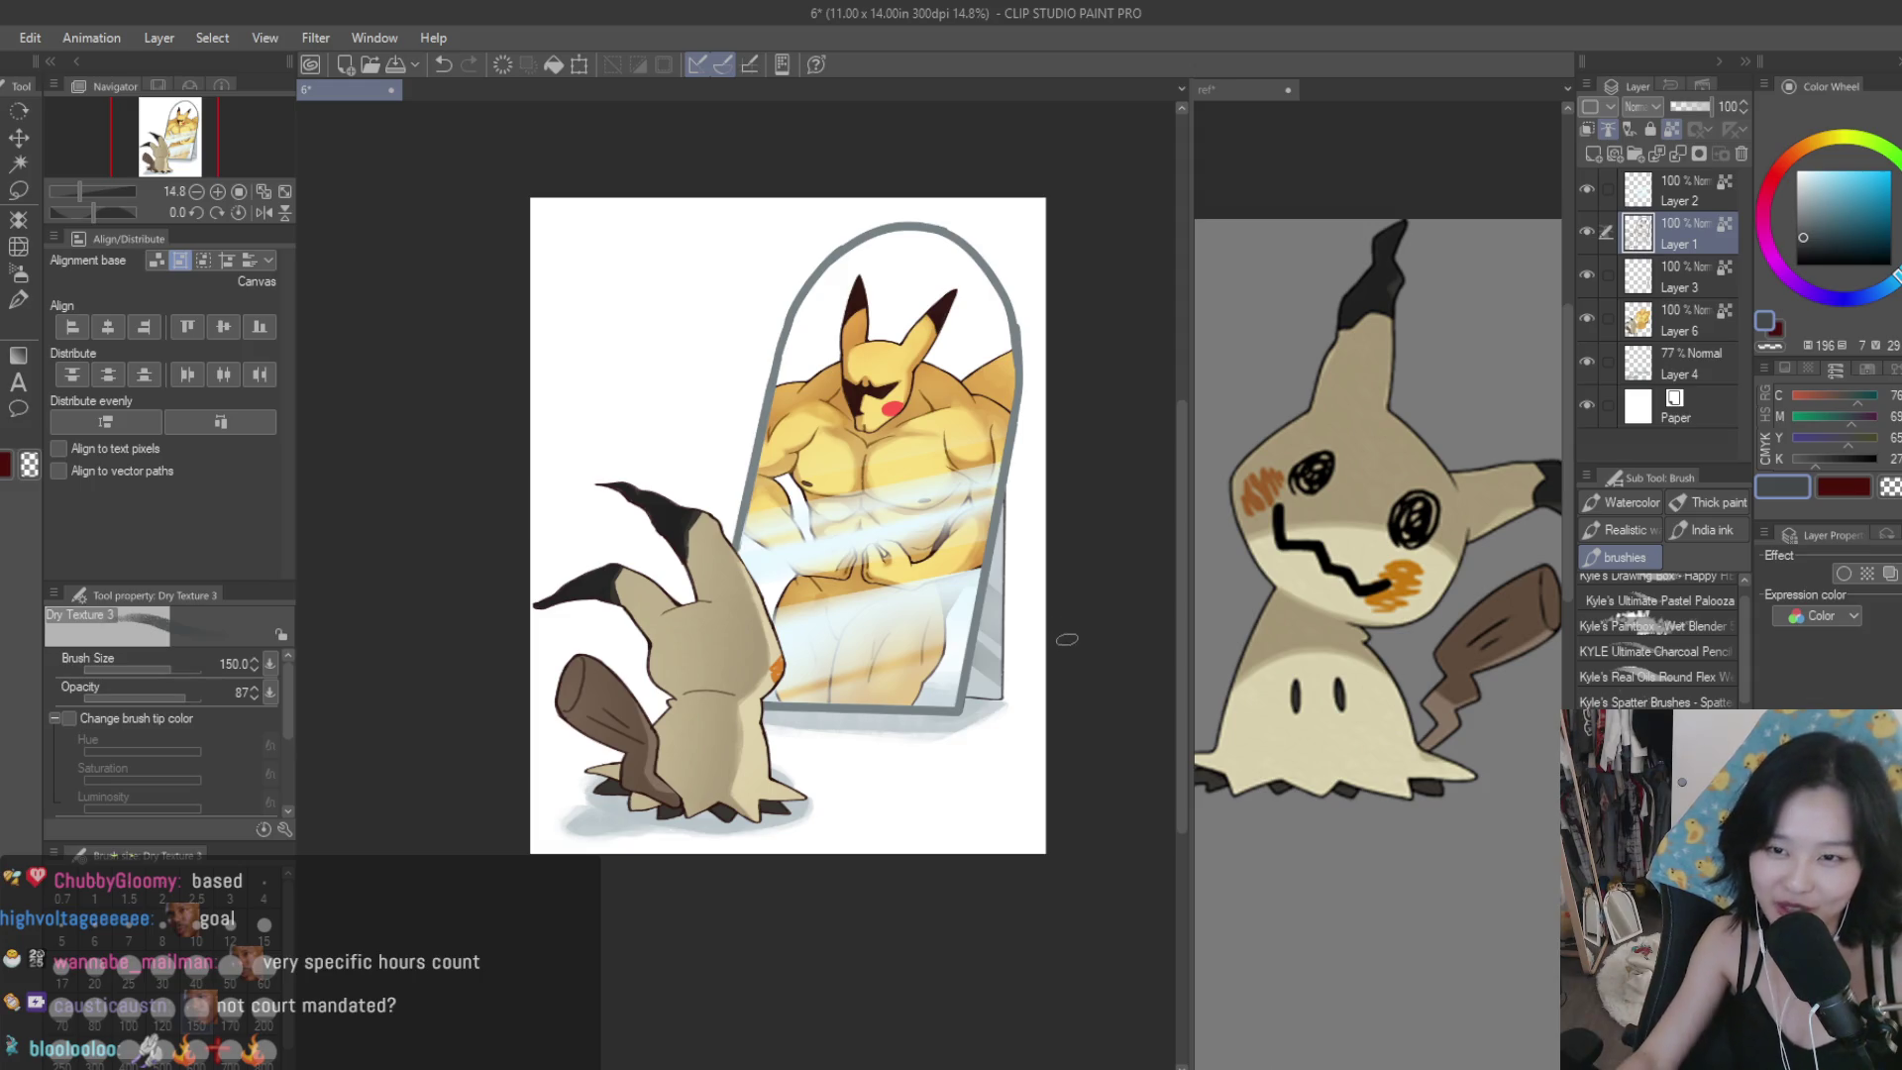
scroll(1067, 639, "down", 1)
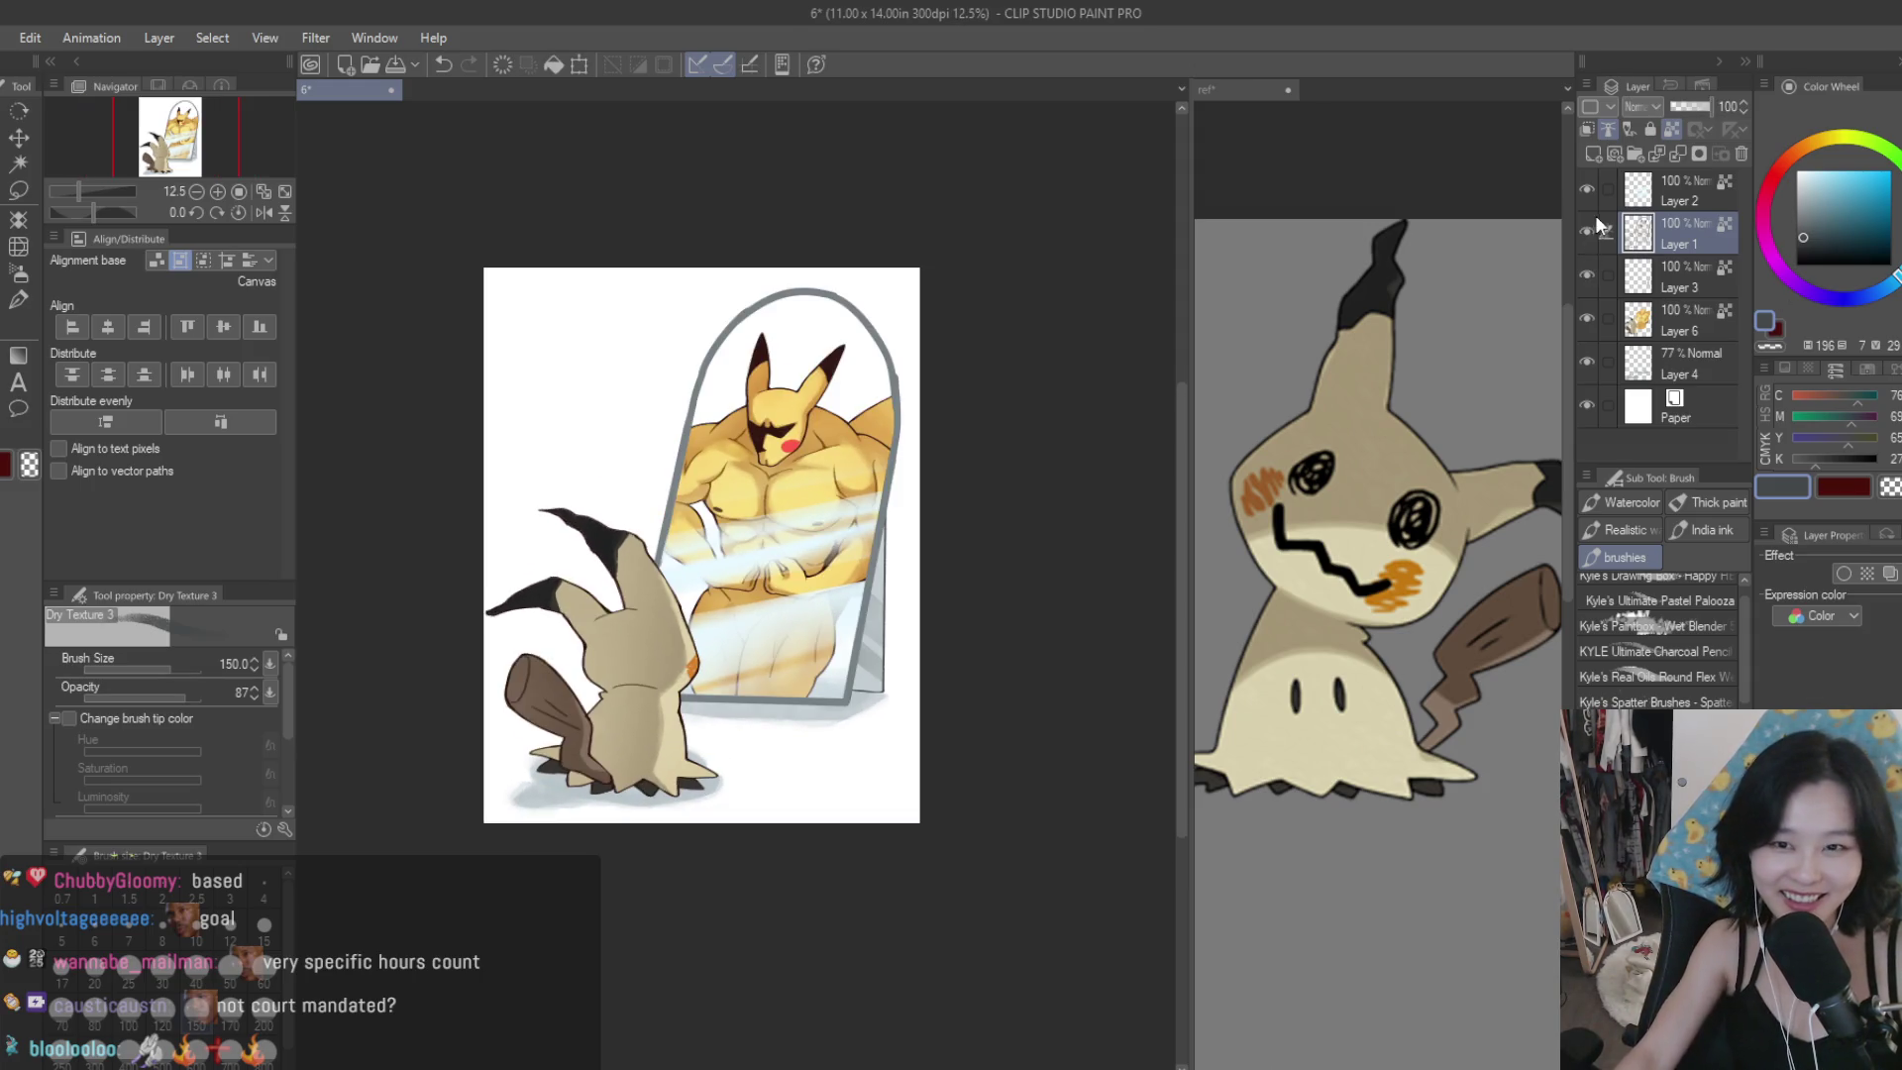
Check the light-ray layer's visibility, then select Layer 4 with pale yellow as the colour.
left_click(1591, 194)
left_click(1591, 195)
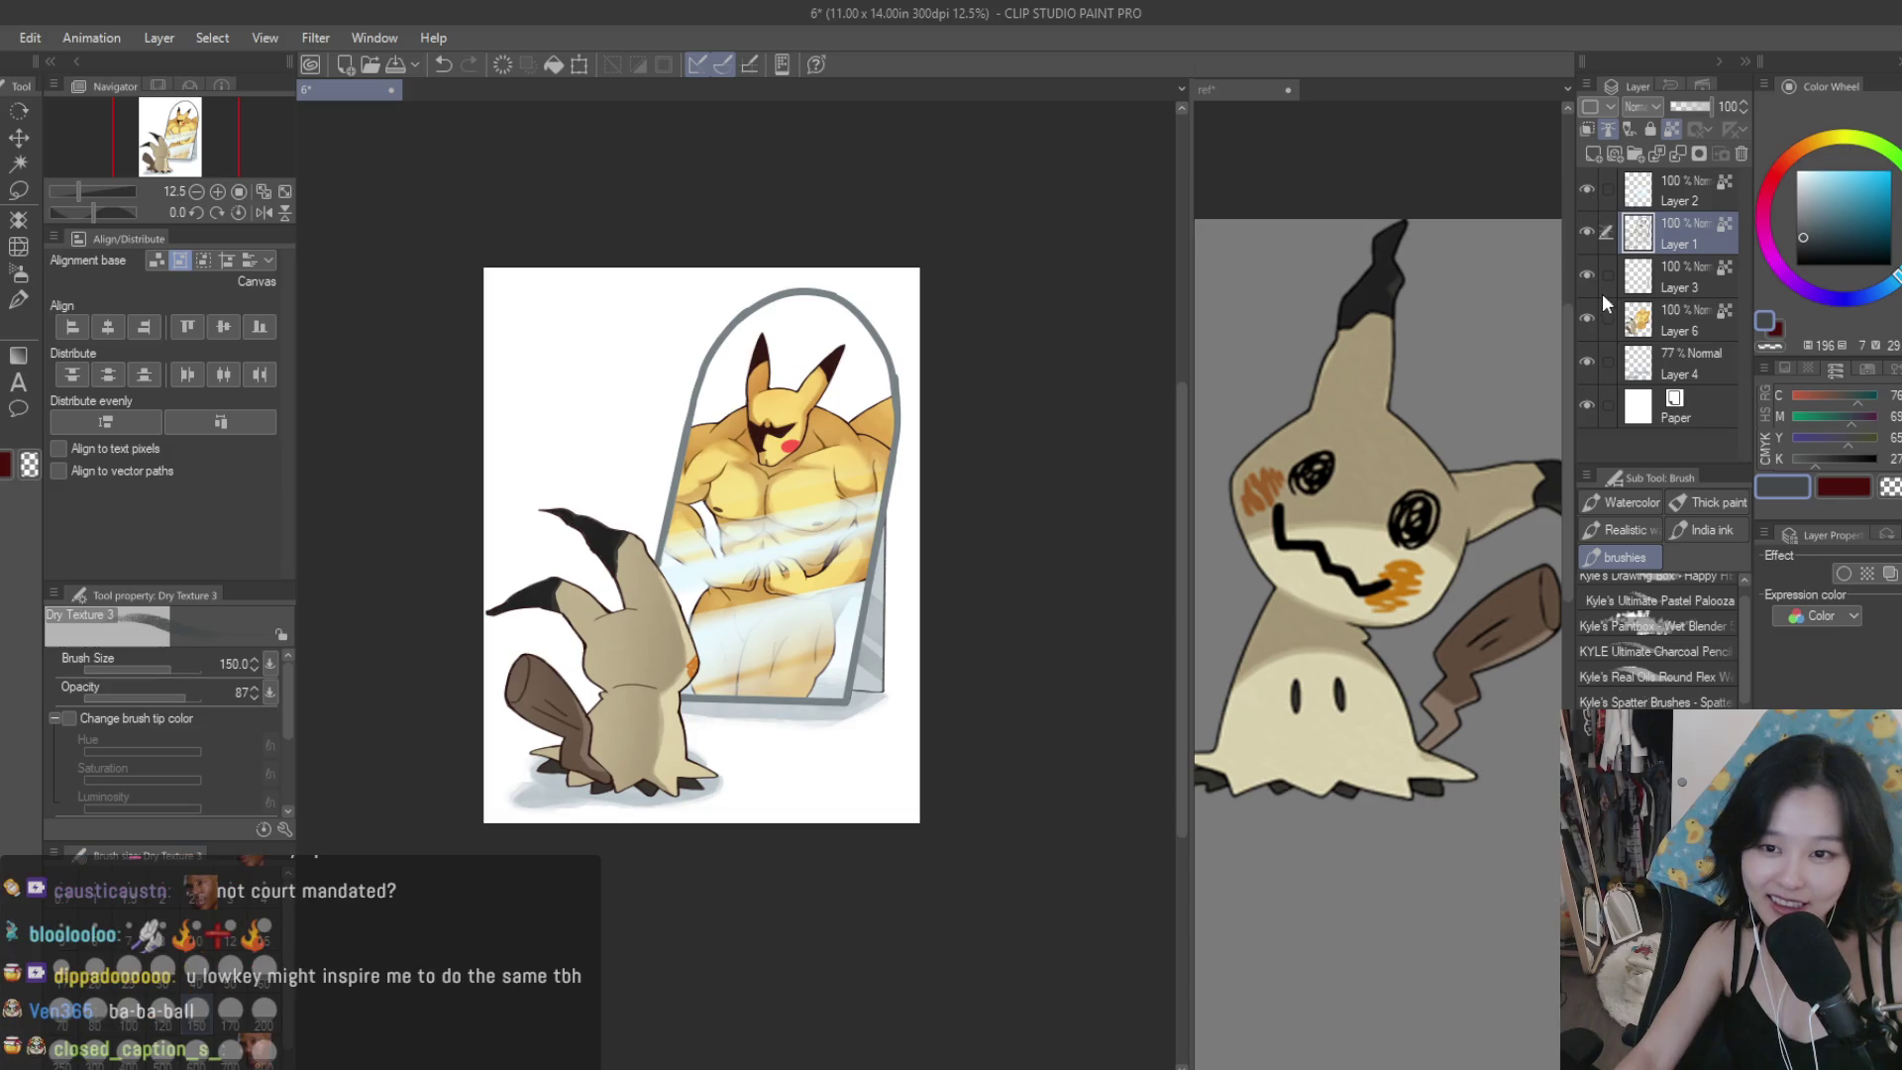
left_click(1635, 364)
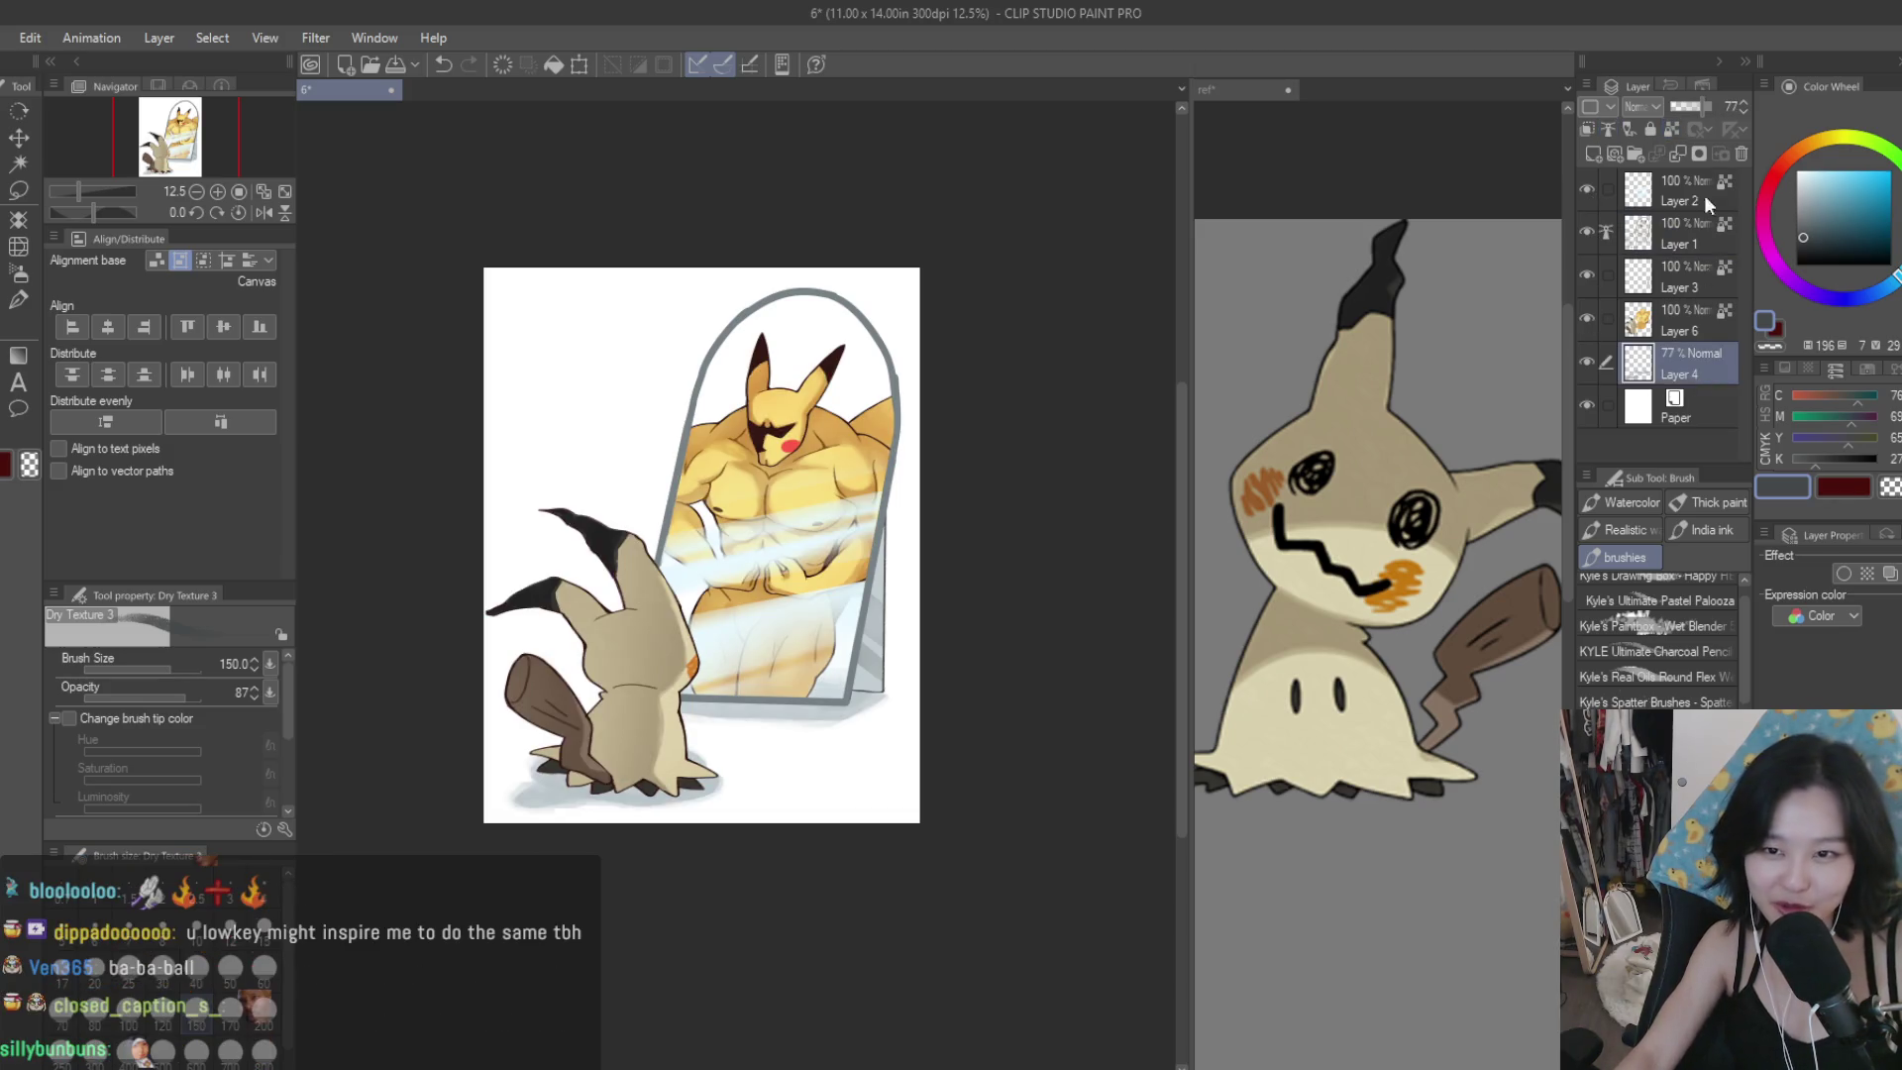
left_click(1826, 138)
left_click(1834, 172)
Switch to the soft airbrush at brush size 1000.
left_click(18, 272)
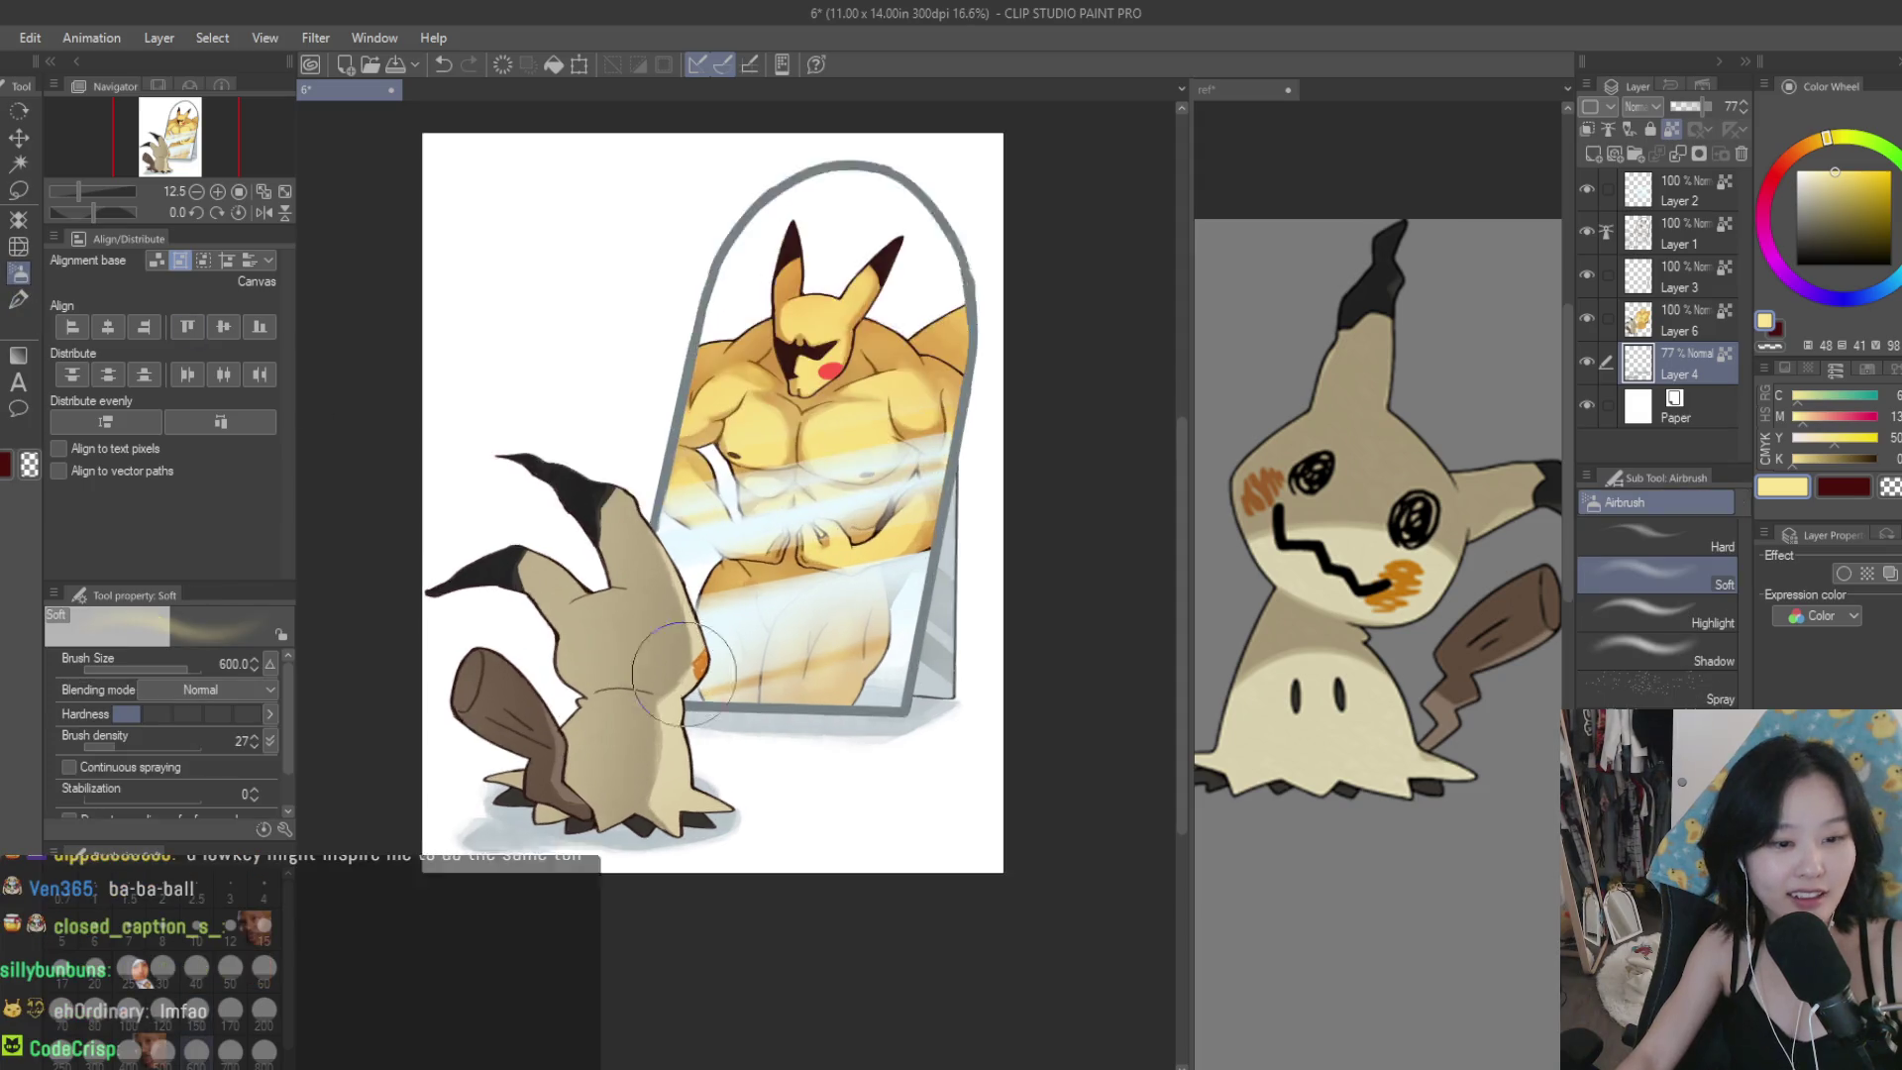
scroll(679, 678, "up", 2)
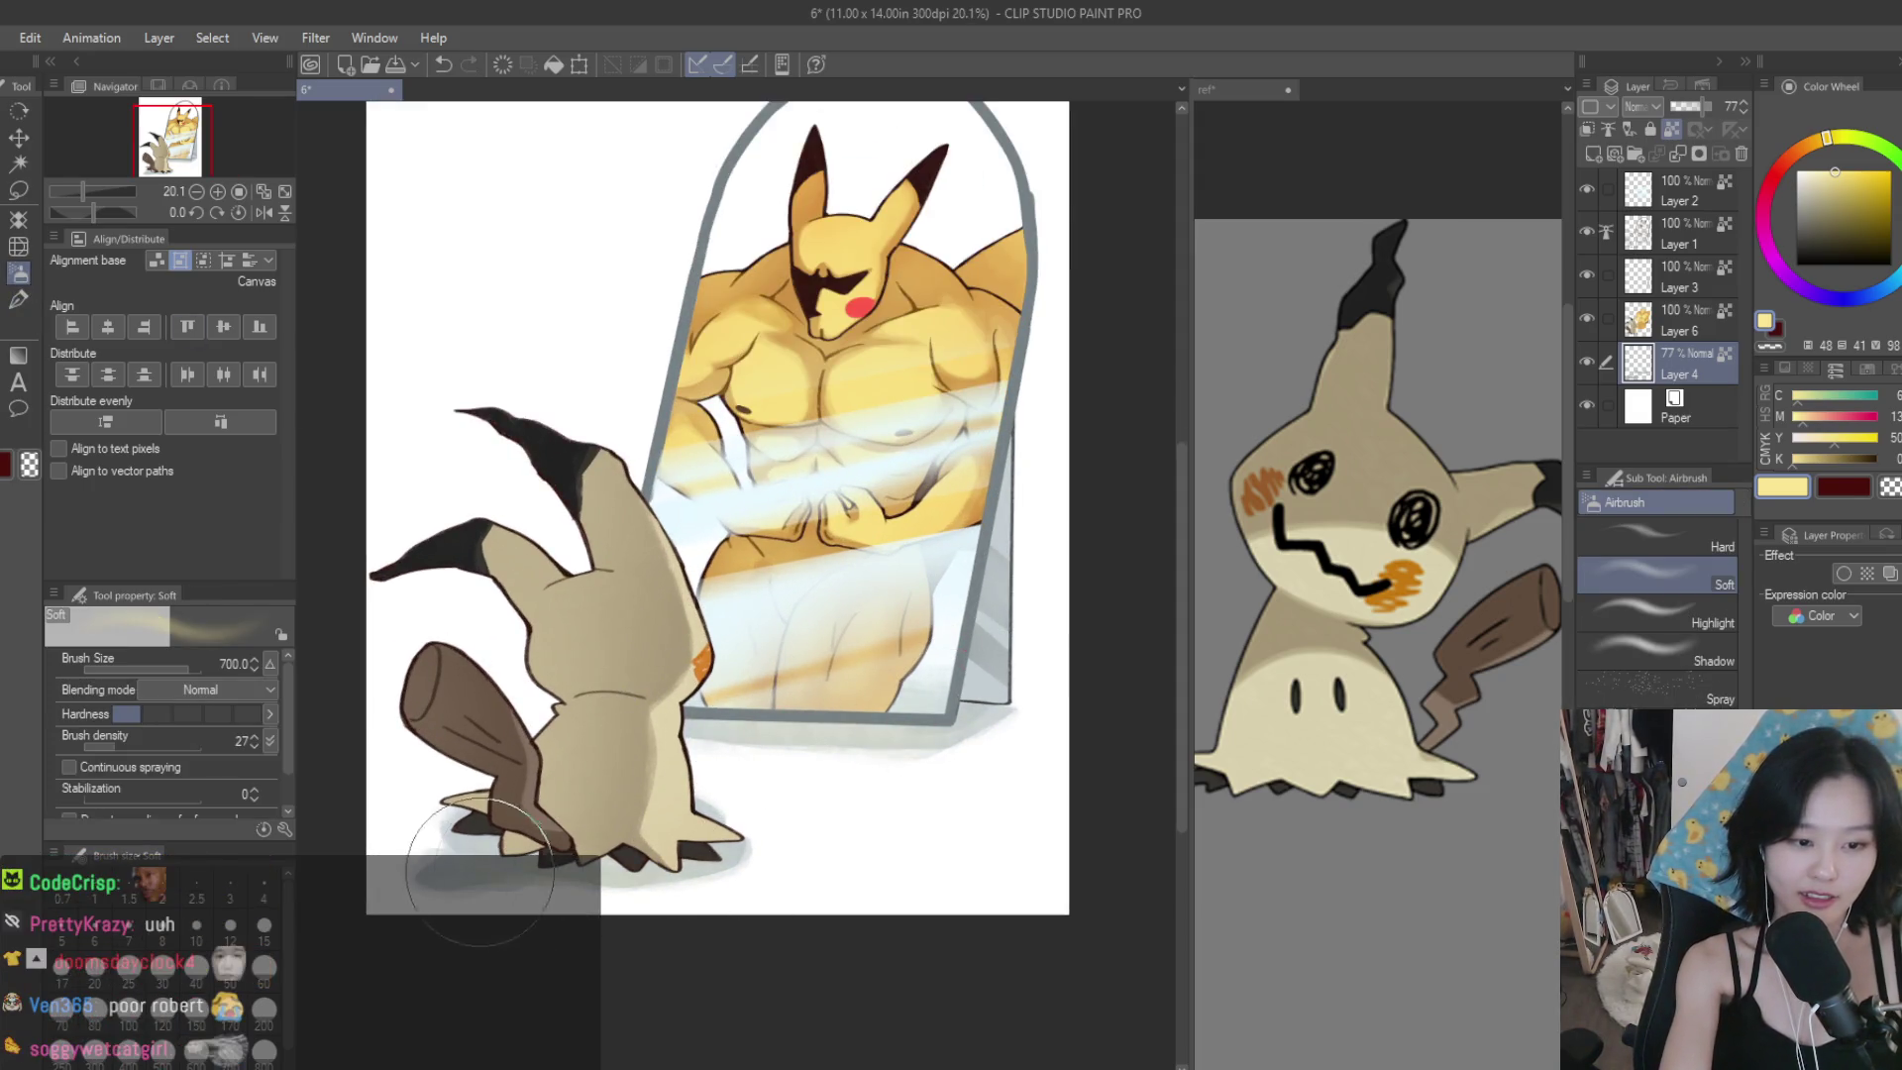
key("bracketright")
key("bracketright")
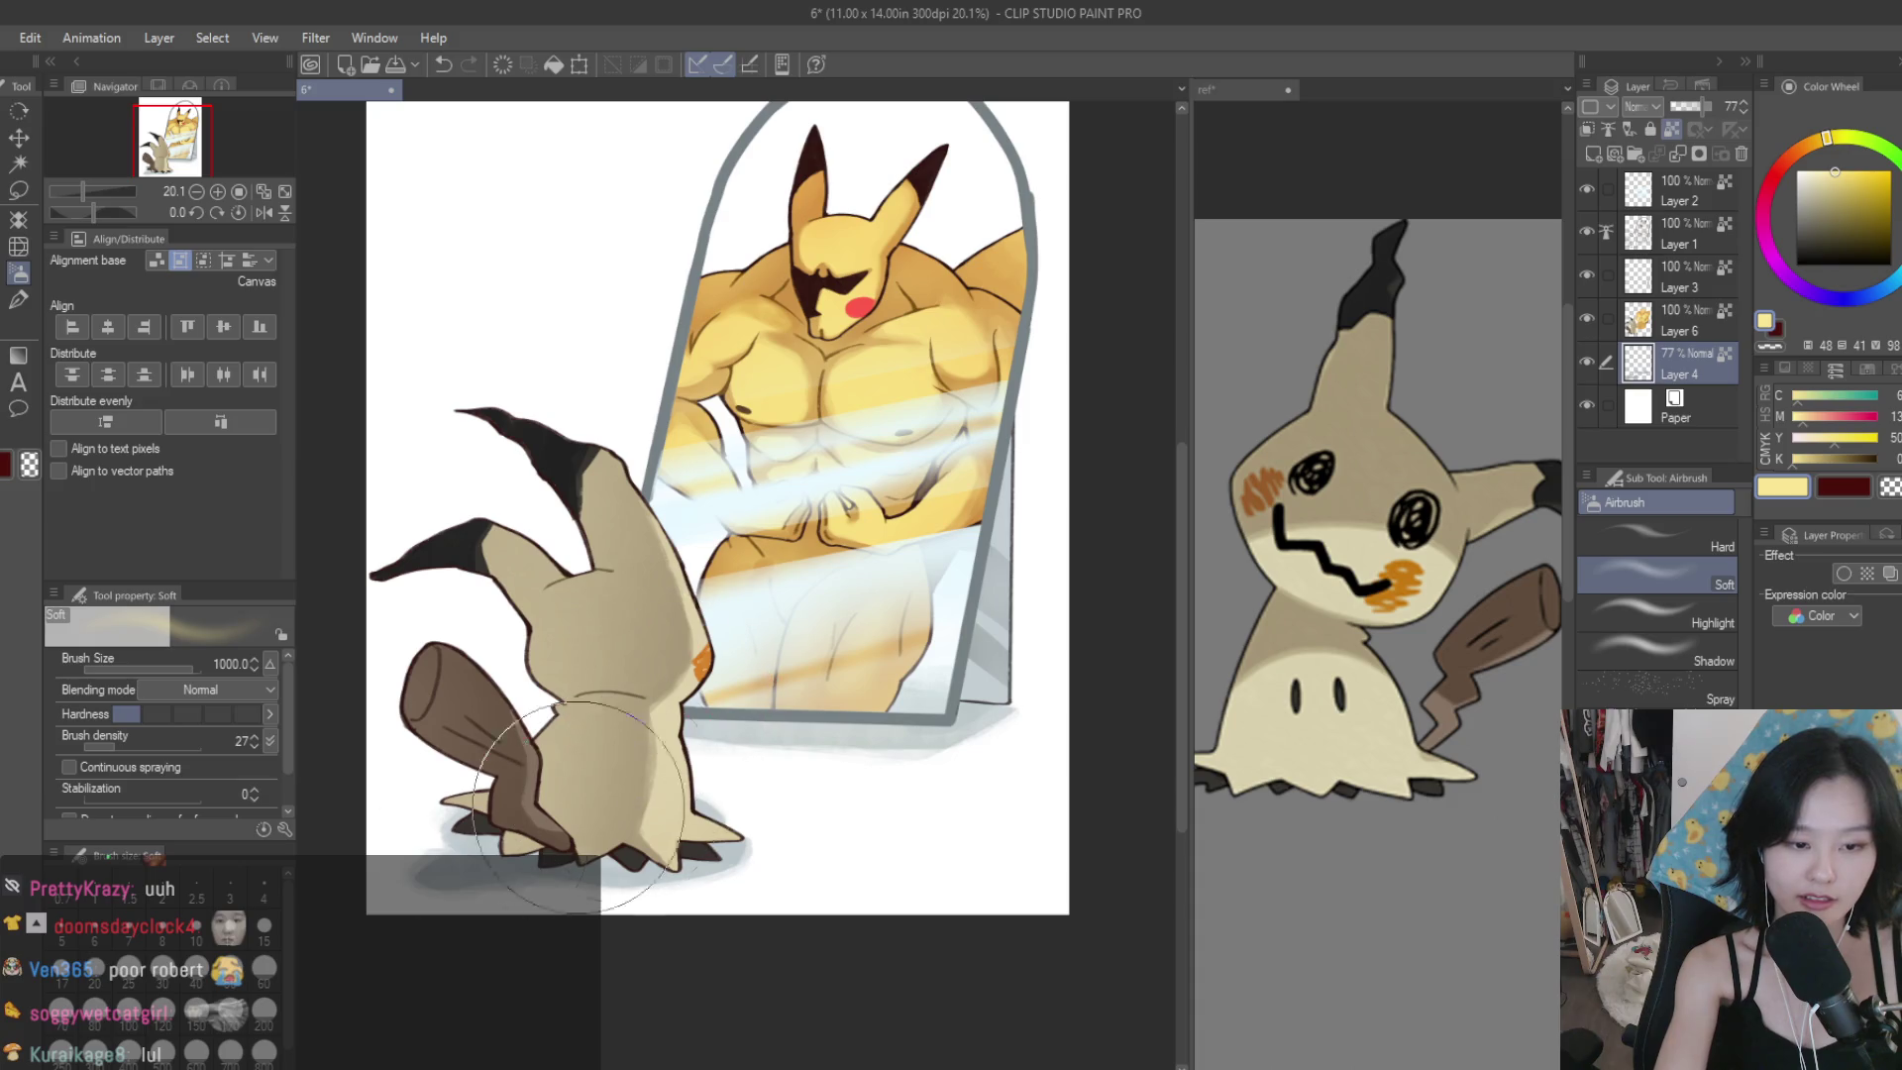
scroll(999, 495, "down", 3)
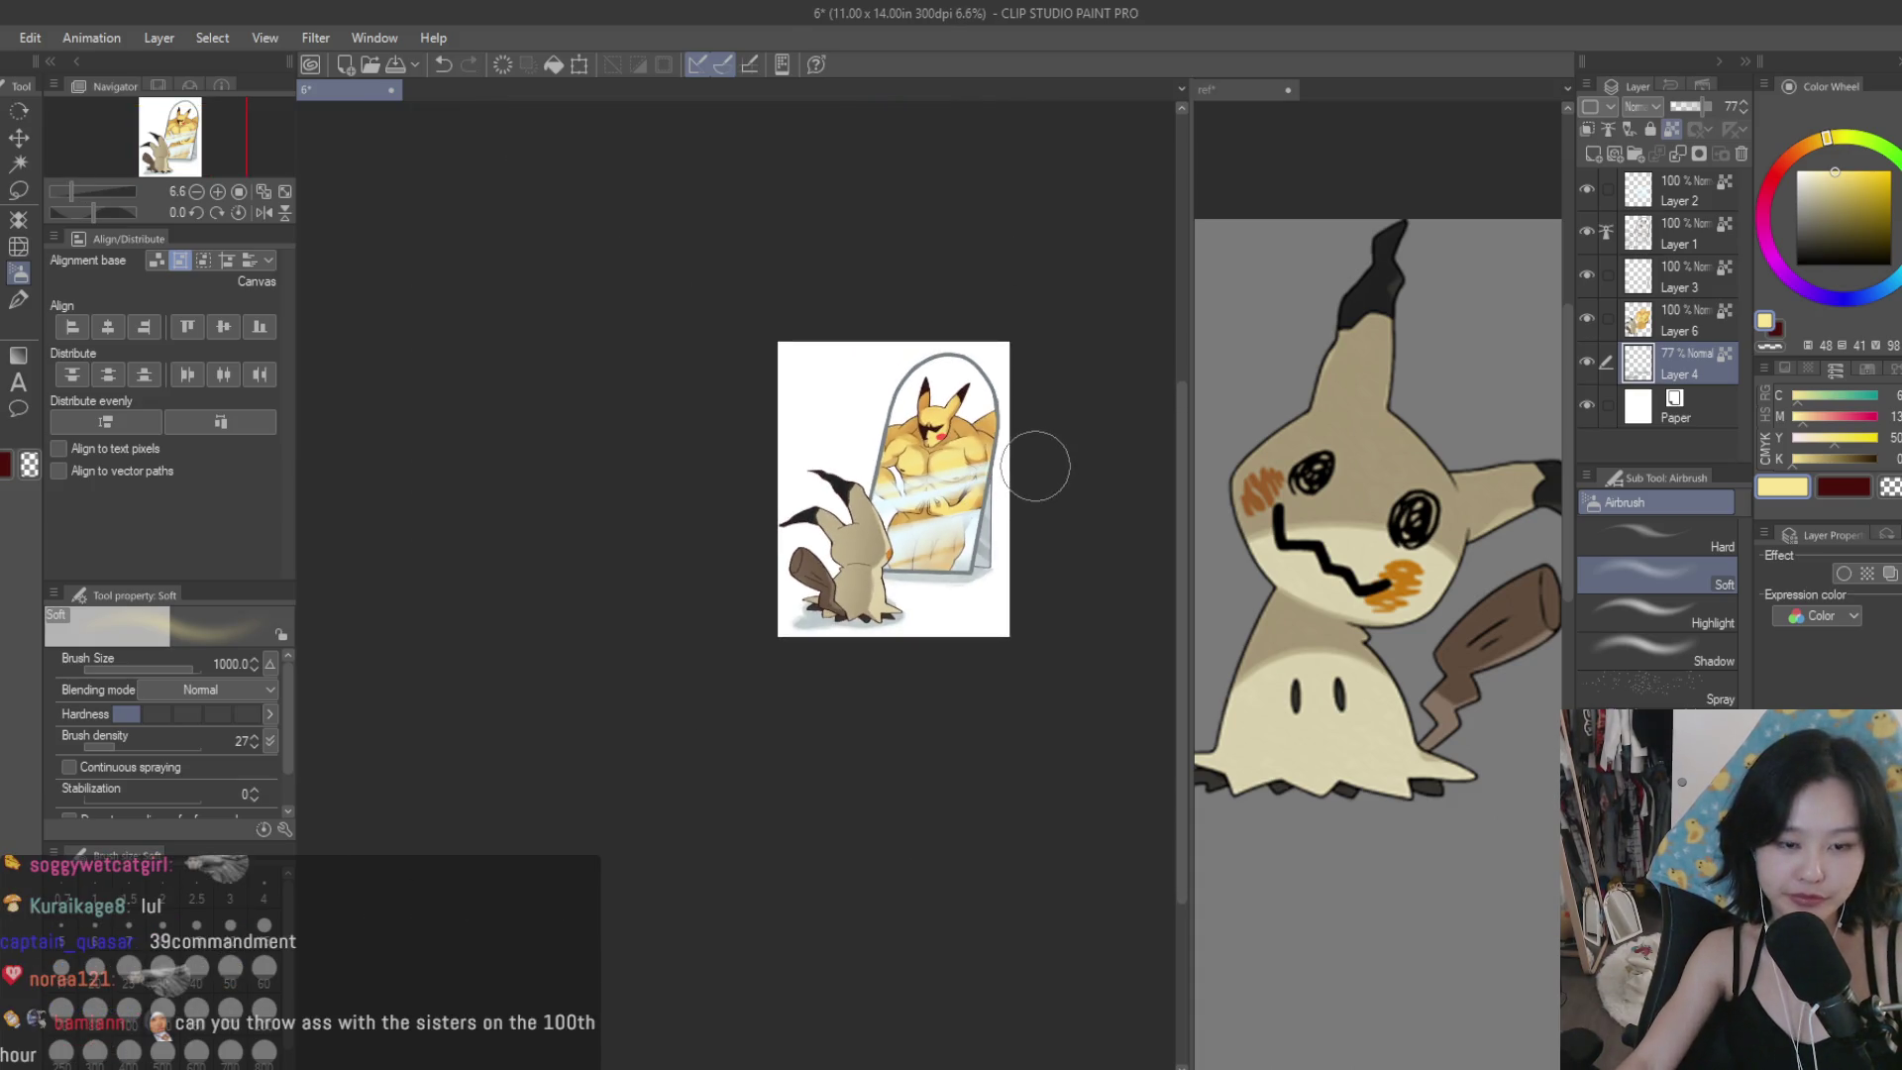
scroll(999, 496, "up", 3)
Save the drawing and briefly hide Layer 6 to compare.
key("ctrl+s")
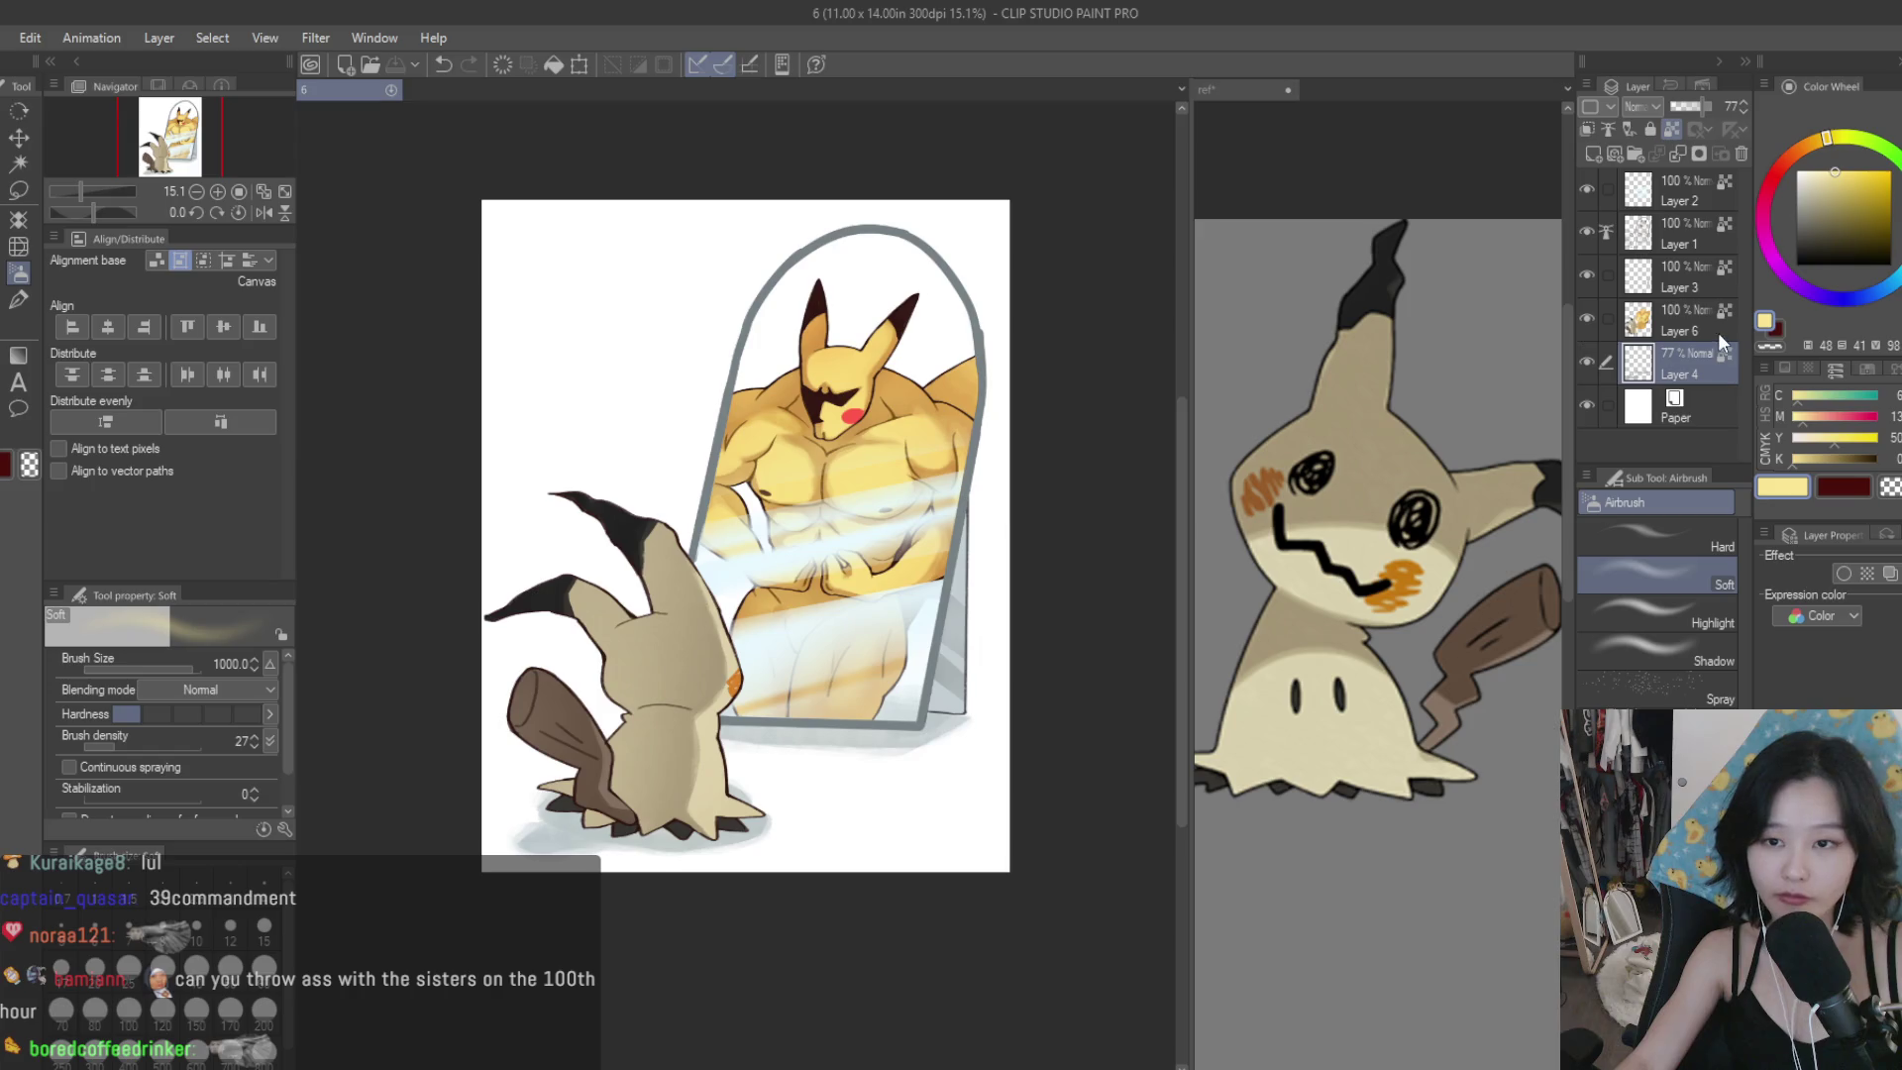
left_click(1587, 319)
left_click(1588, 319)
left_click(19, 189)
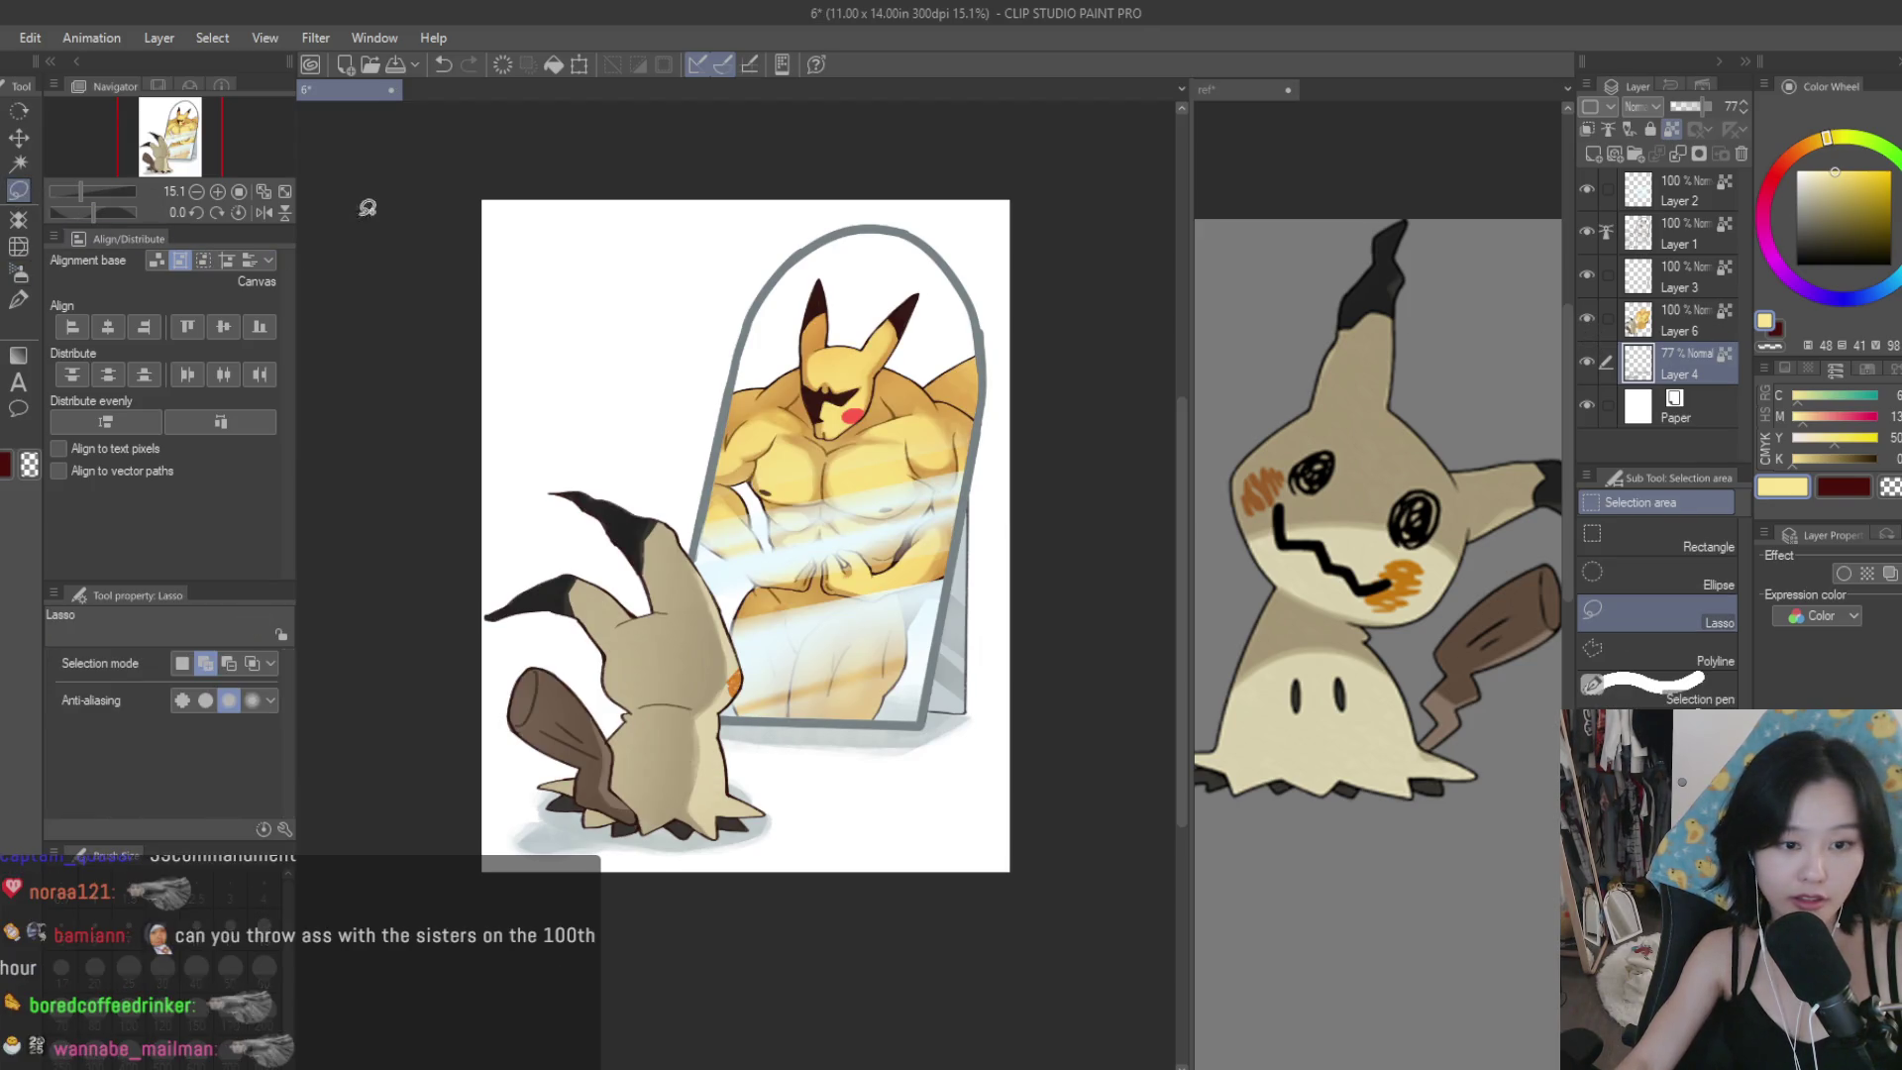
Start a polyline selection with points along Mimikyu's outline.
key("ctrl+plus")
key("ctrl+plus")
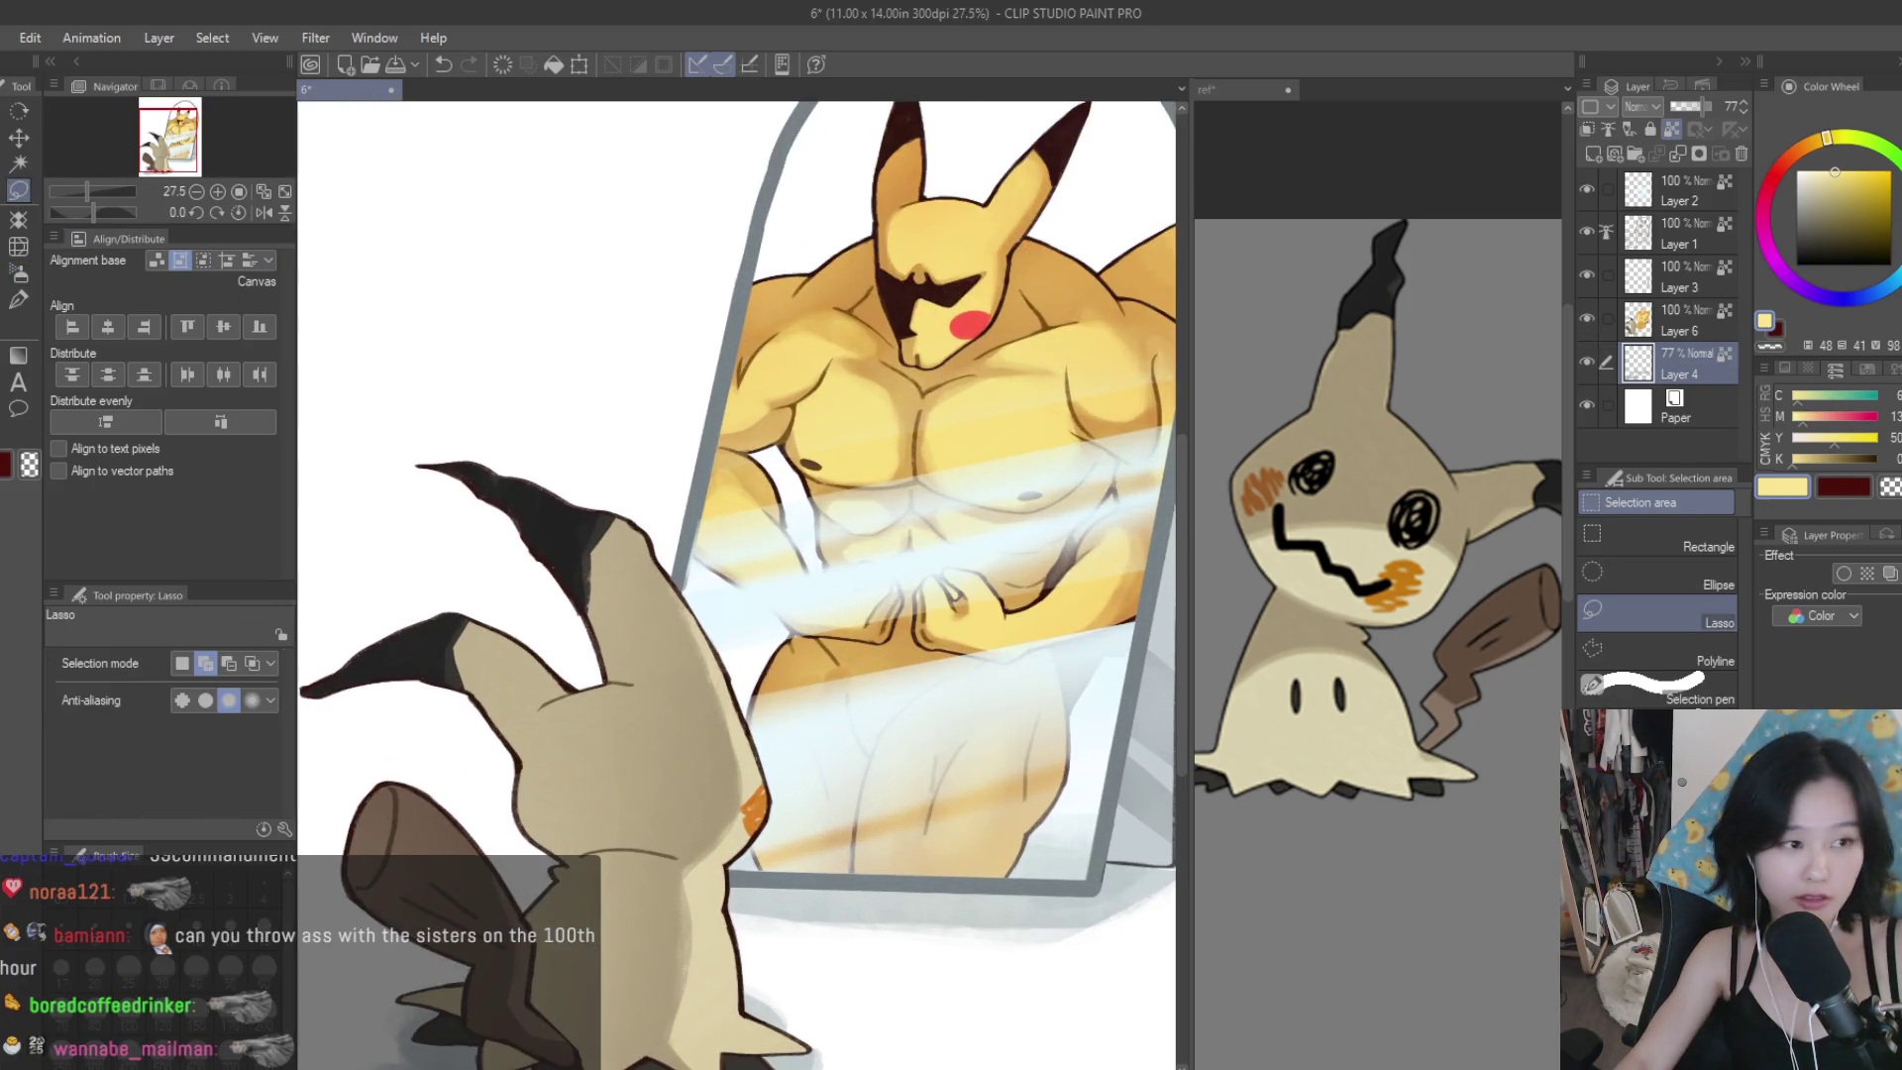
left_click(1615, 641)
scroll(761, 439, "up", 5)
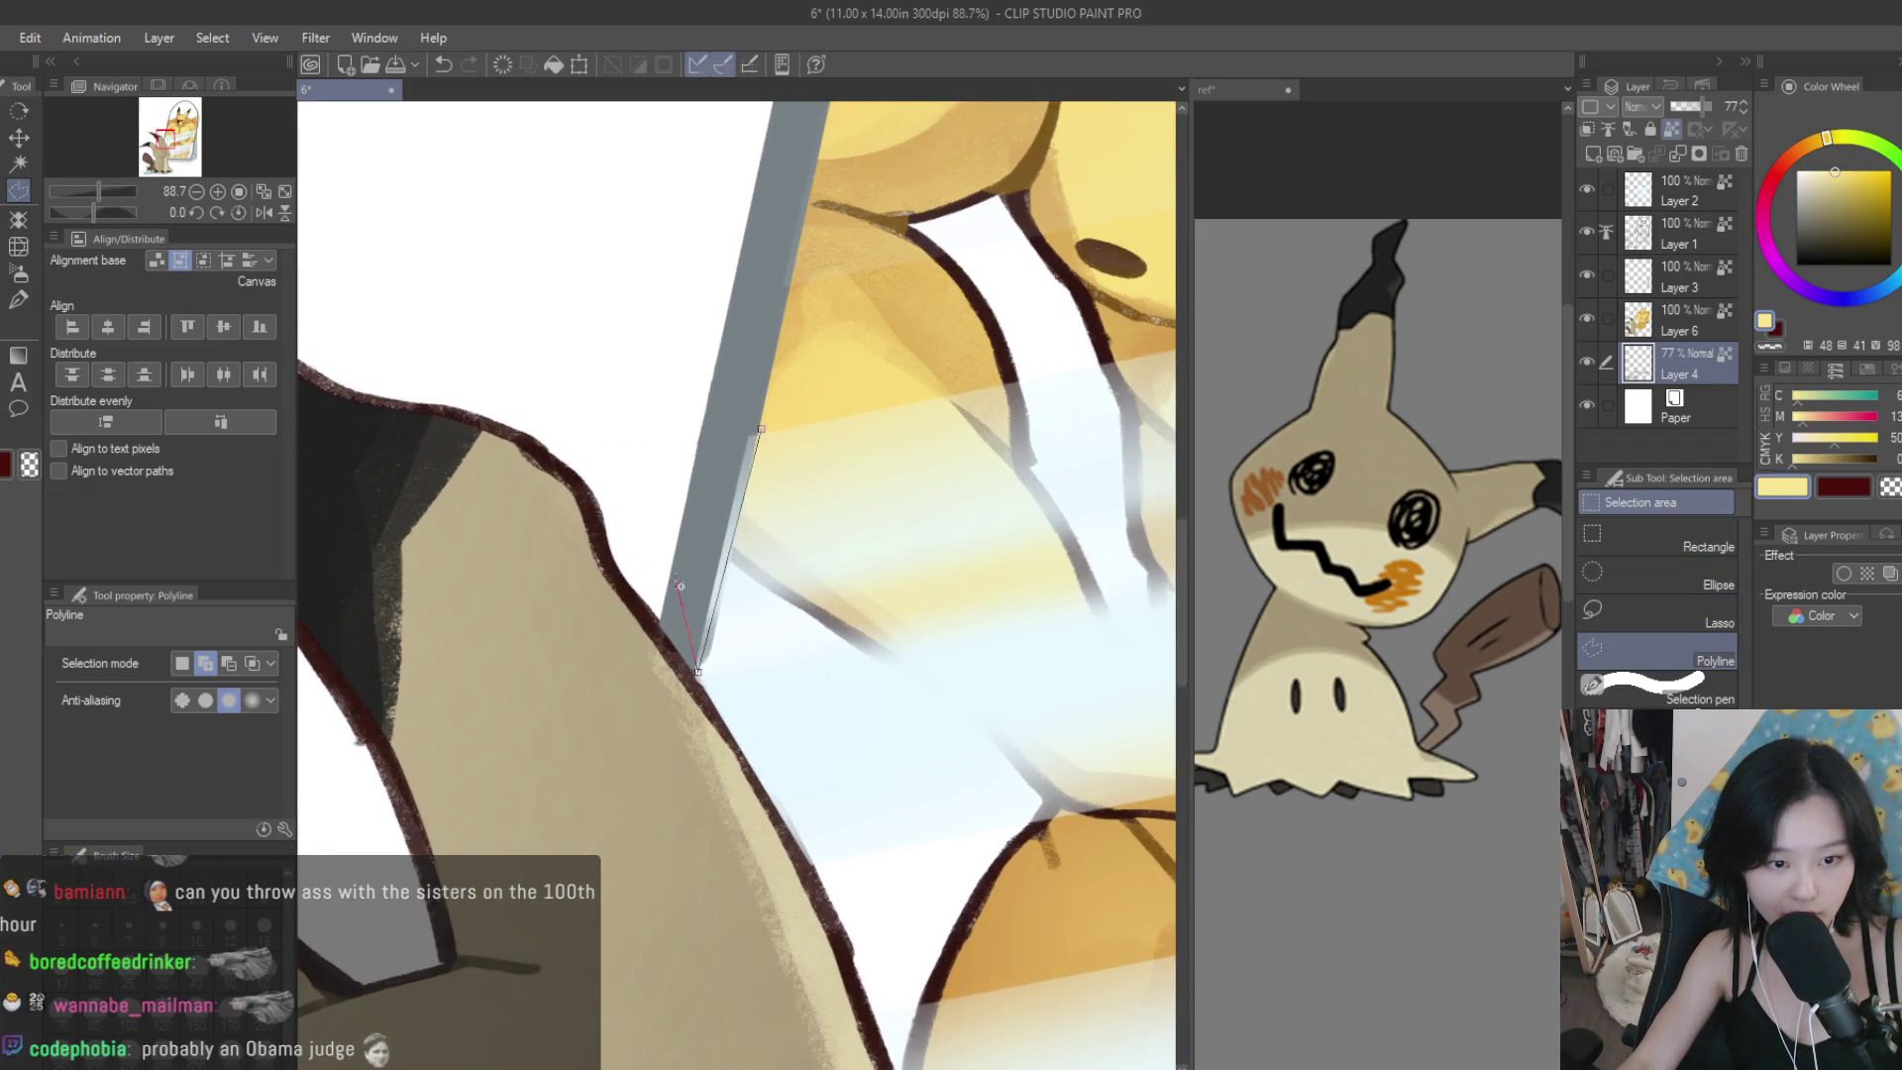
scroll(680, 586, "down", 2)
left_click(725, 674)
left_click(791, 847)
left_click(834, 1003)
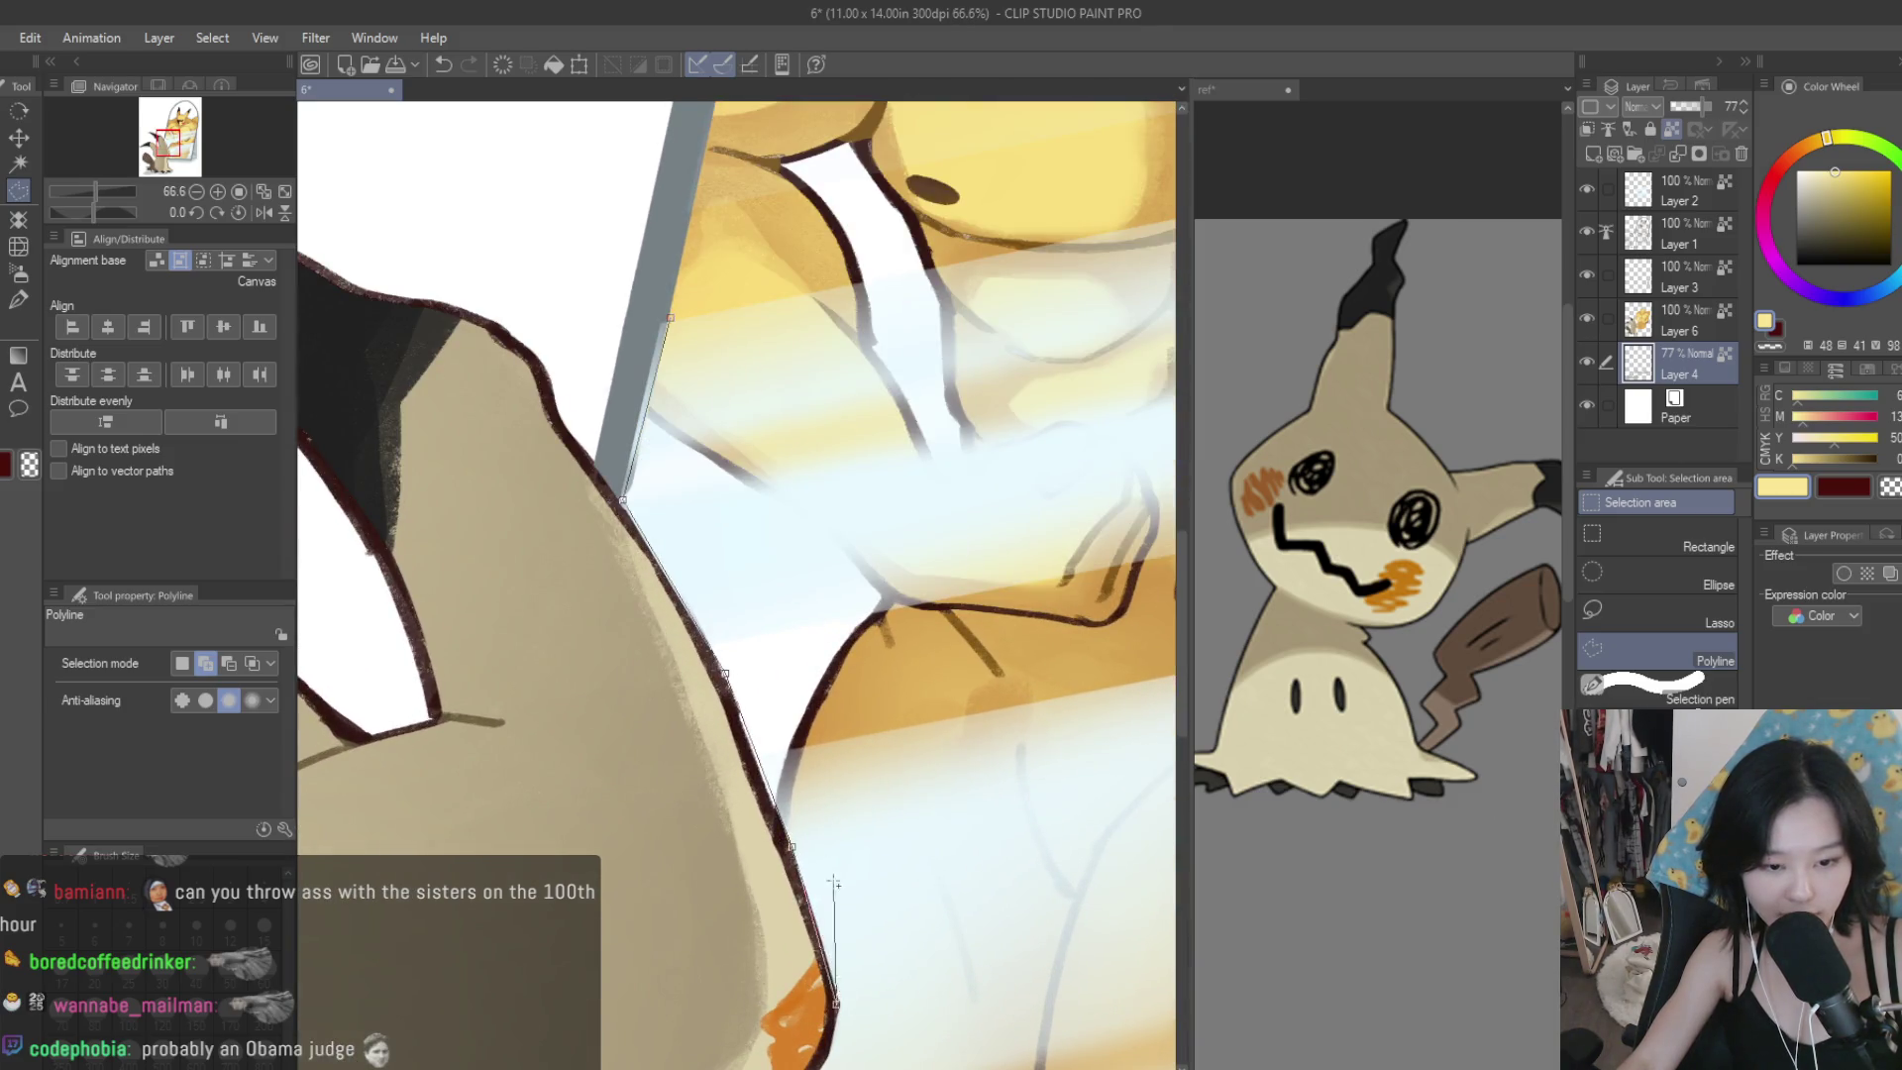
scroll(835, 882, "up", 1)
left_click(782, 869)
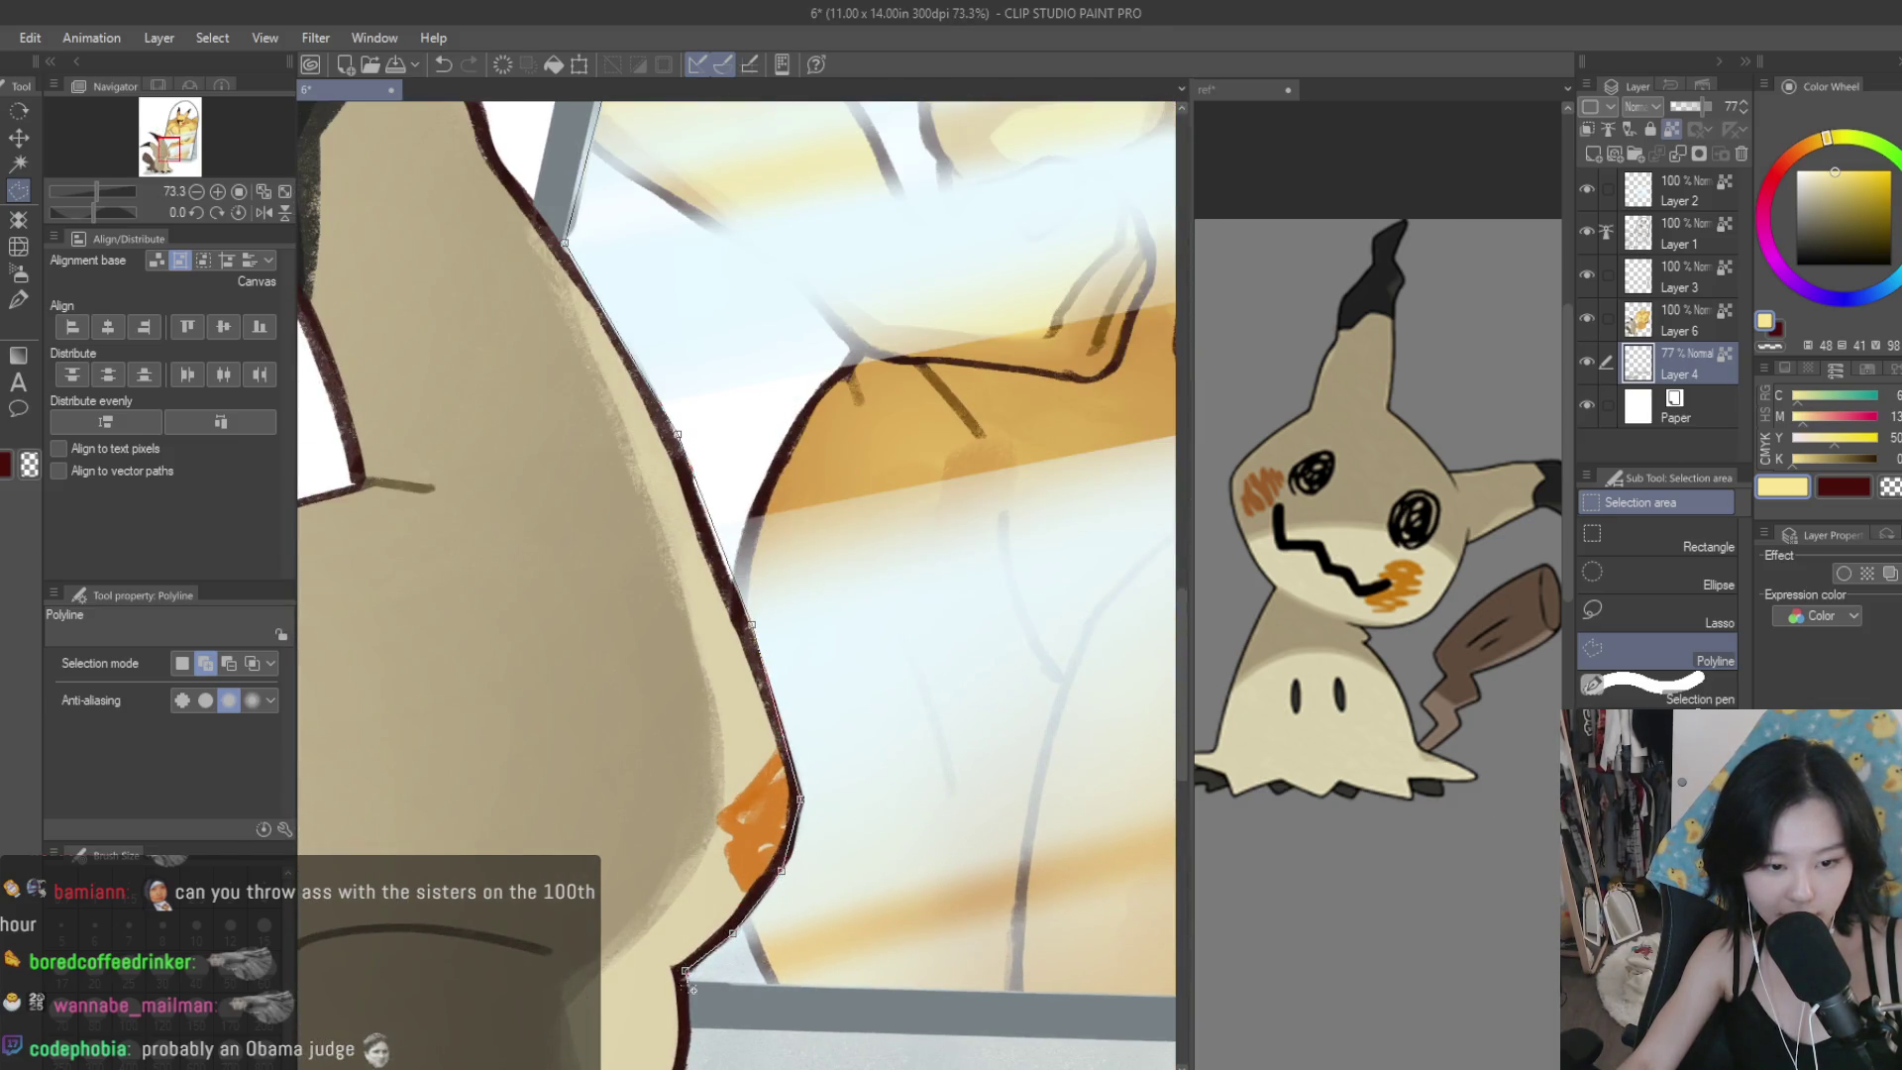
scroll(690, 987, "down", 2)
scroll(951, 971, "up", 3)
Extend the selection to the mirror's bottom corner and Pikachu's chest, then close it.
left_click(971, 956)
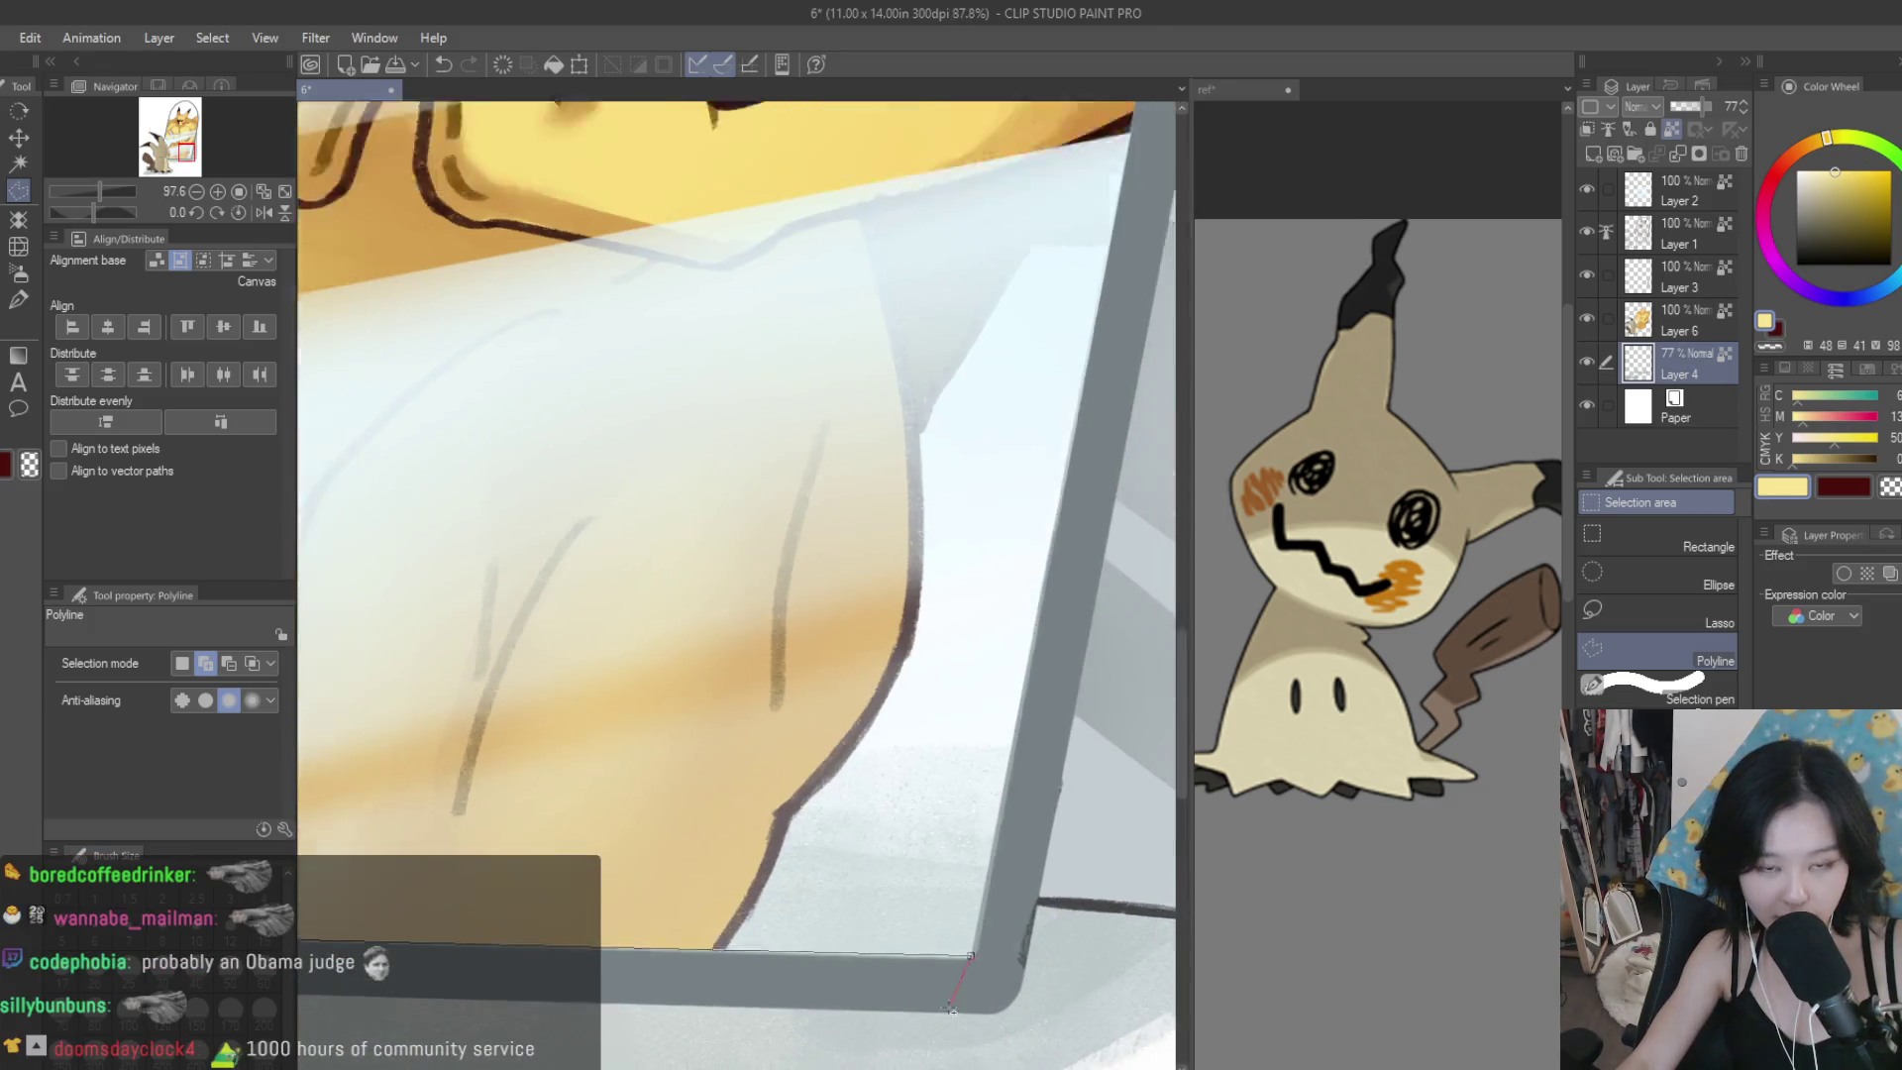
scroll(949, 1008, "down", 3)
scroll(694, 495, "up", 2)
scroll(693, 495, "down", 2)
scroll(684, 525, "up", 2)
left_click(684, 525)
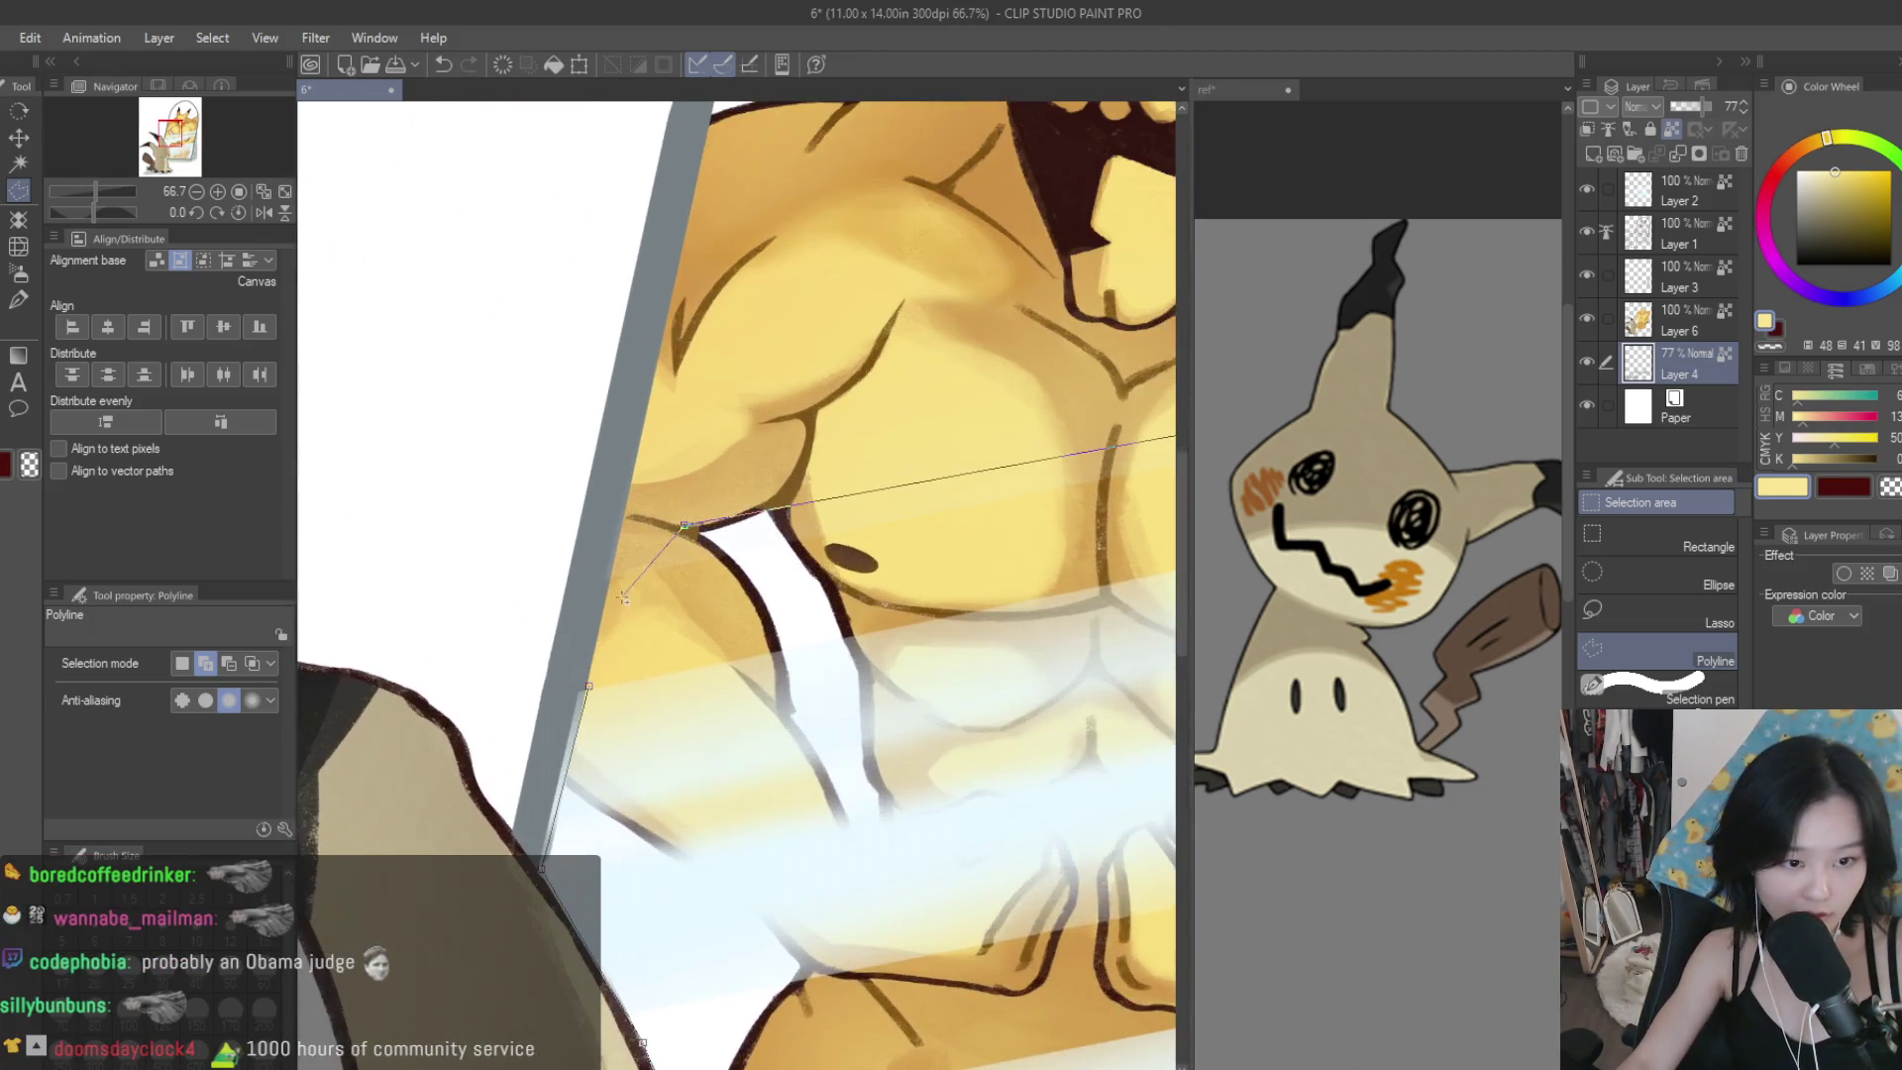
double_click(622, 597)
scroll(622, 598, "up", 1)
Set a white soft airbrush and switch to Layer 6.
left_click(18, 273)
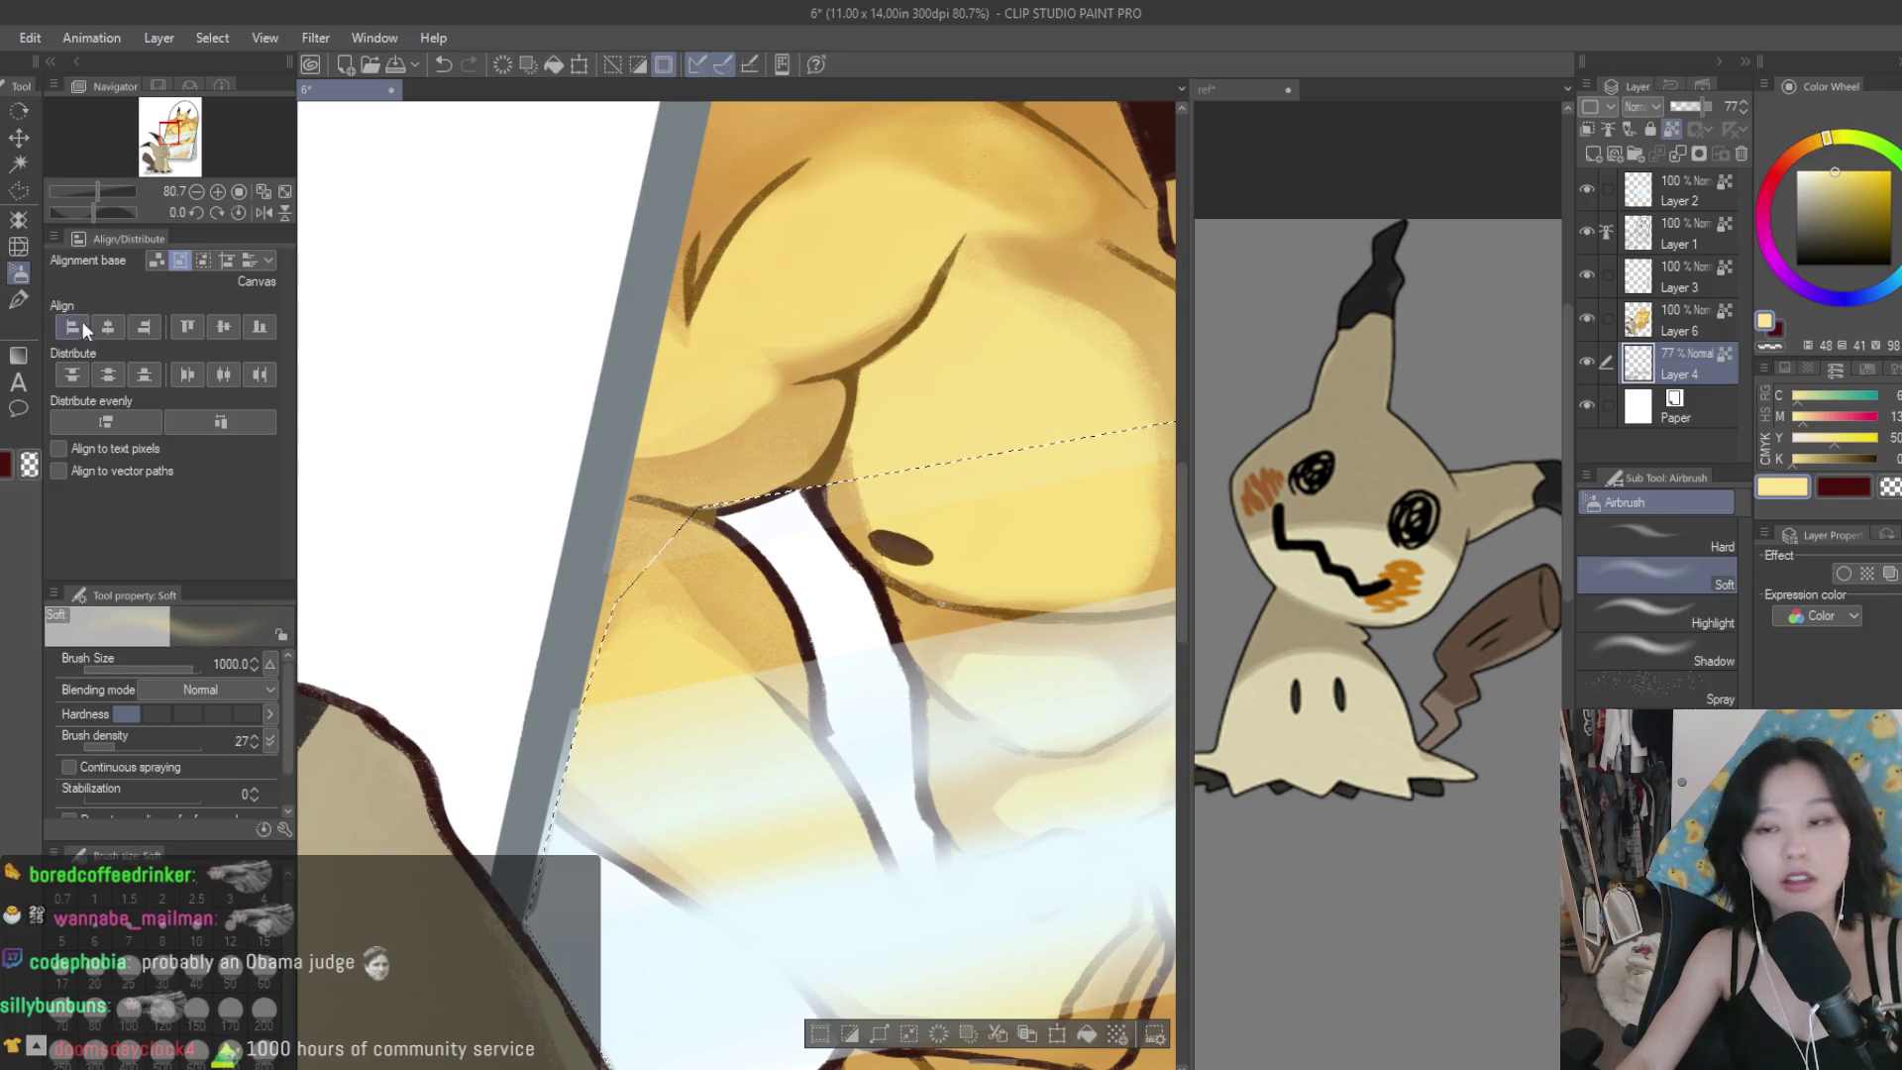
left_click(1796, 170)
left_click(1683, 319)
scroll(955, 654, "down", 4)
Spray soft white airbrush haze at size 1700 over the reflection's hips and legs, then deselect.
key("bracketright")
key("bracketright")
key("bracketright")
mouse_move(921, 733)
left_mouse_down()
mouse_move(892, 753)
mouse_move(951, 713)
mouse_move(978, 631)
left_mouse_up()
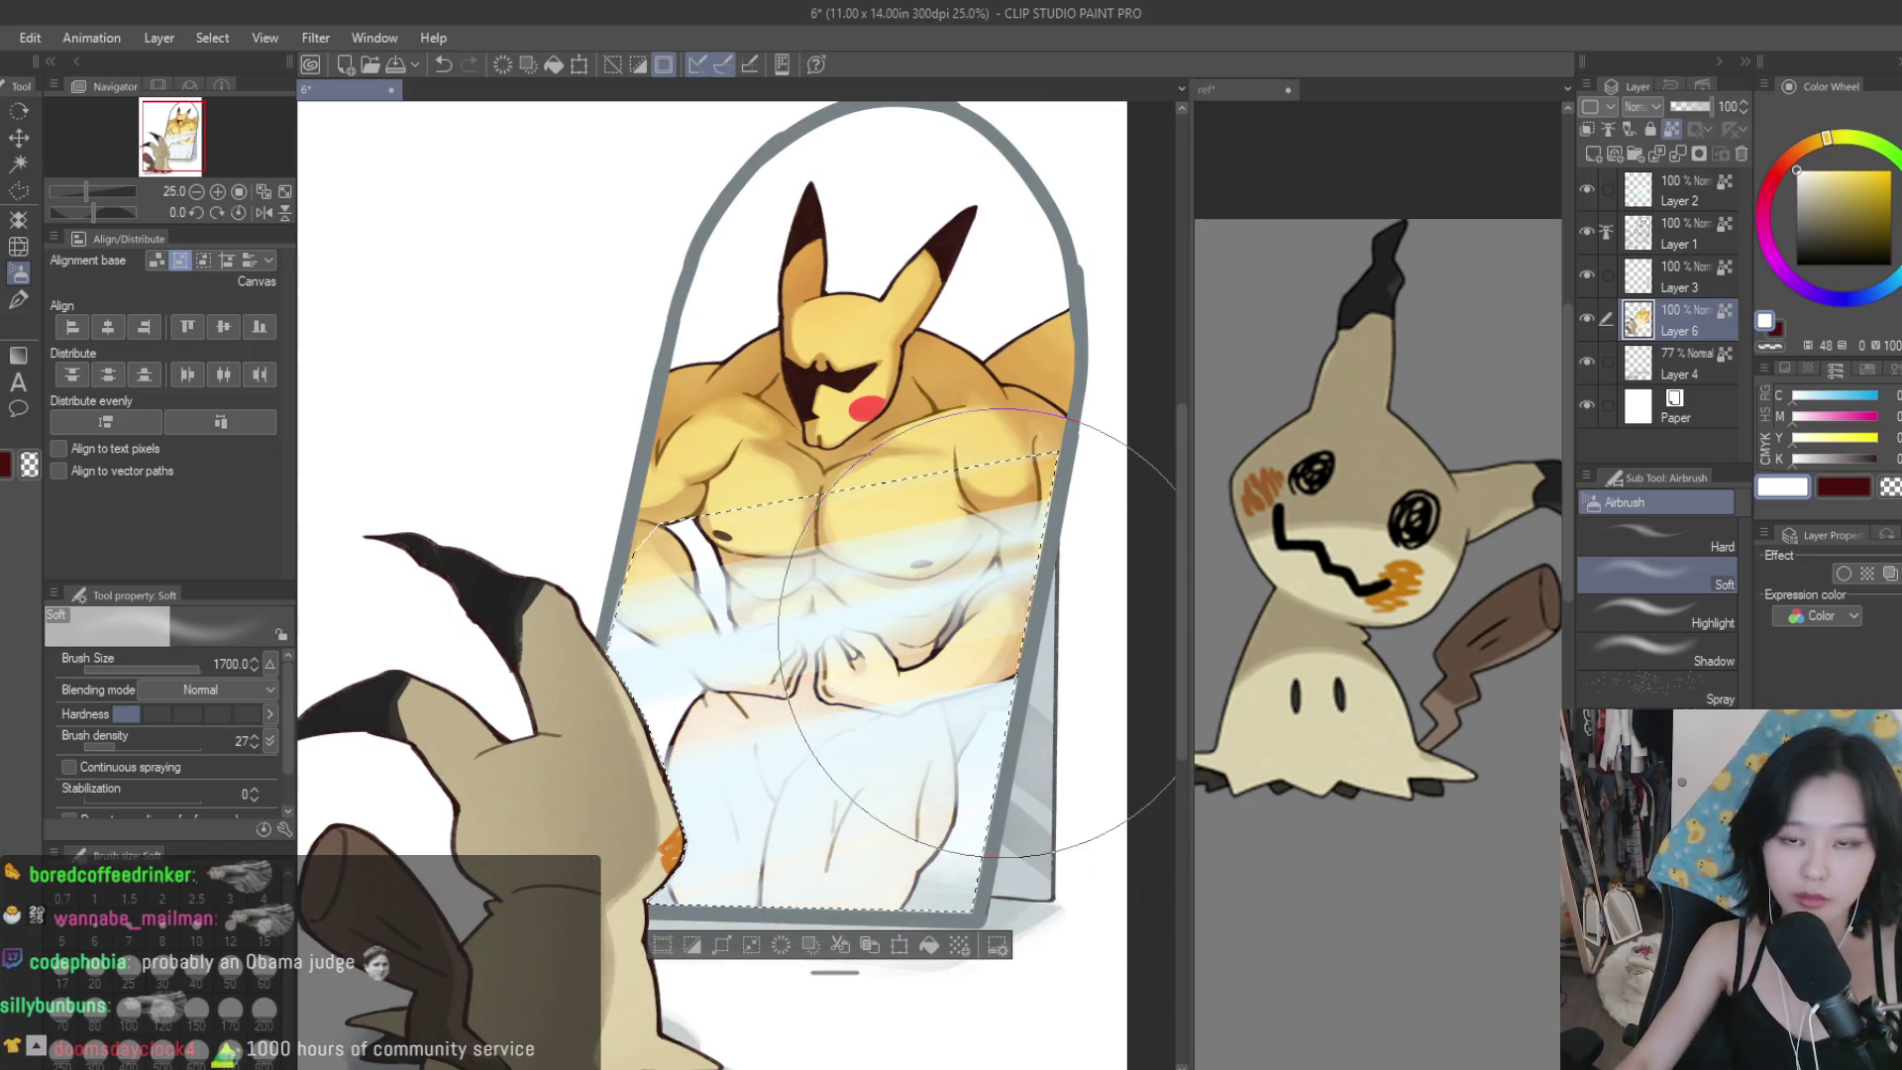
key("ctrl+z")
key("ctrl+z")
key("ctrl+z")
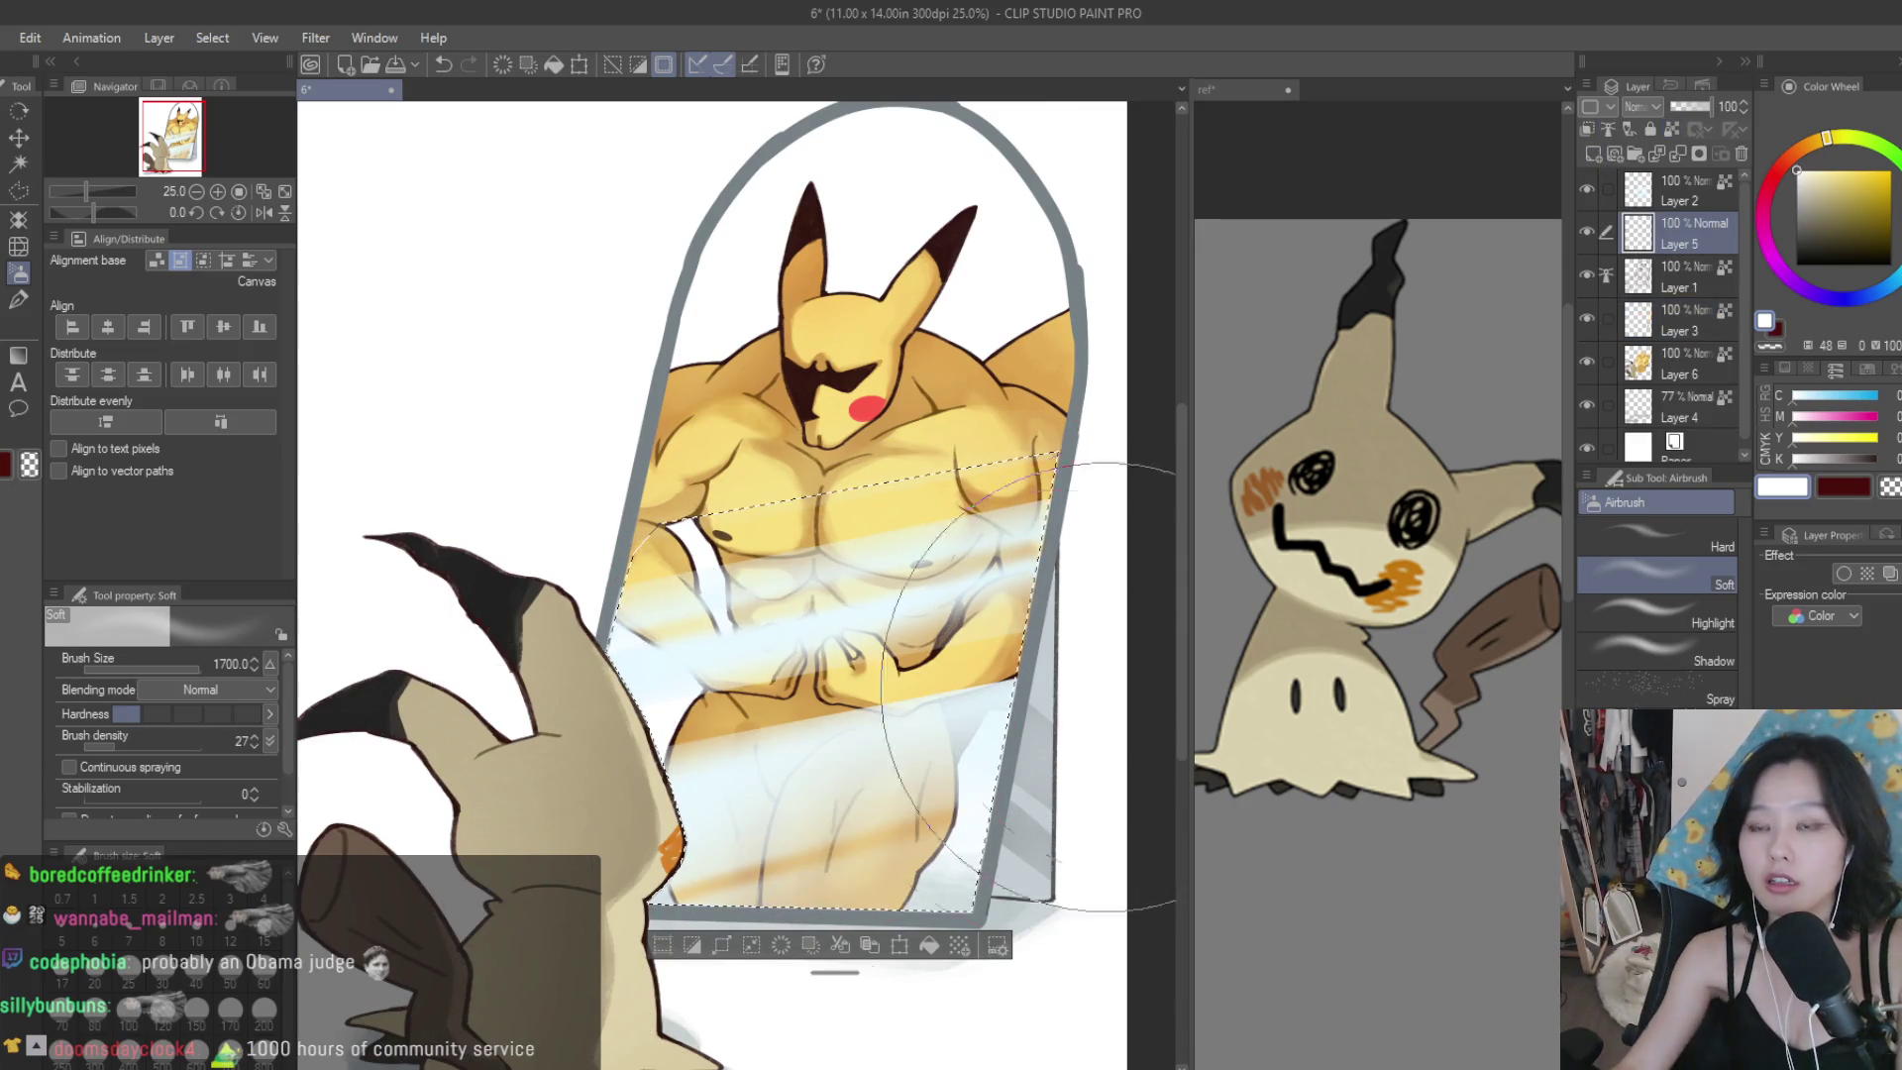
scroll(1030, 685, "down", 1)
mouse_move(1126, 977)
left_mouse_down()
mouse_move(942, 828)
mouse_move(616, 921)
left_mouse_up()
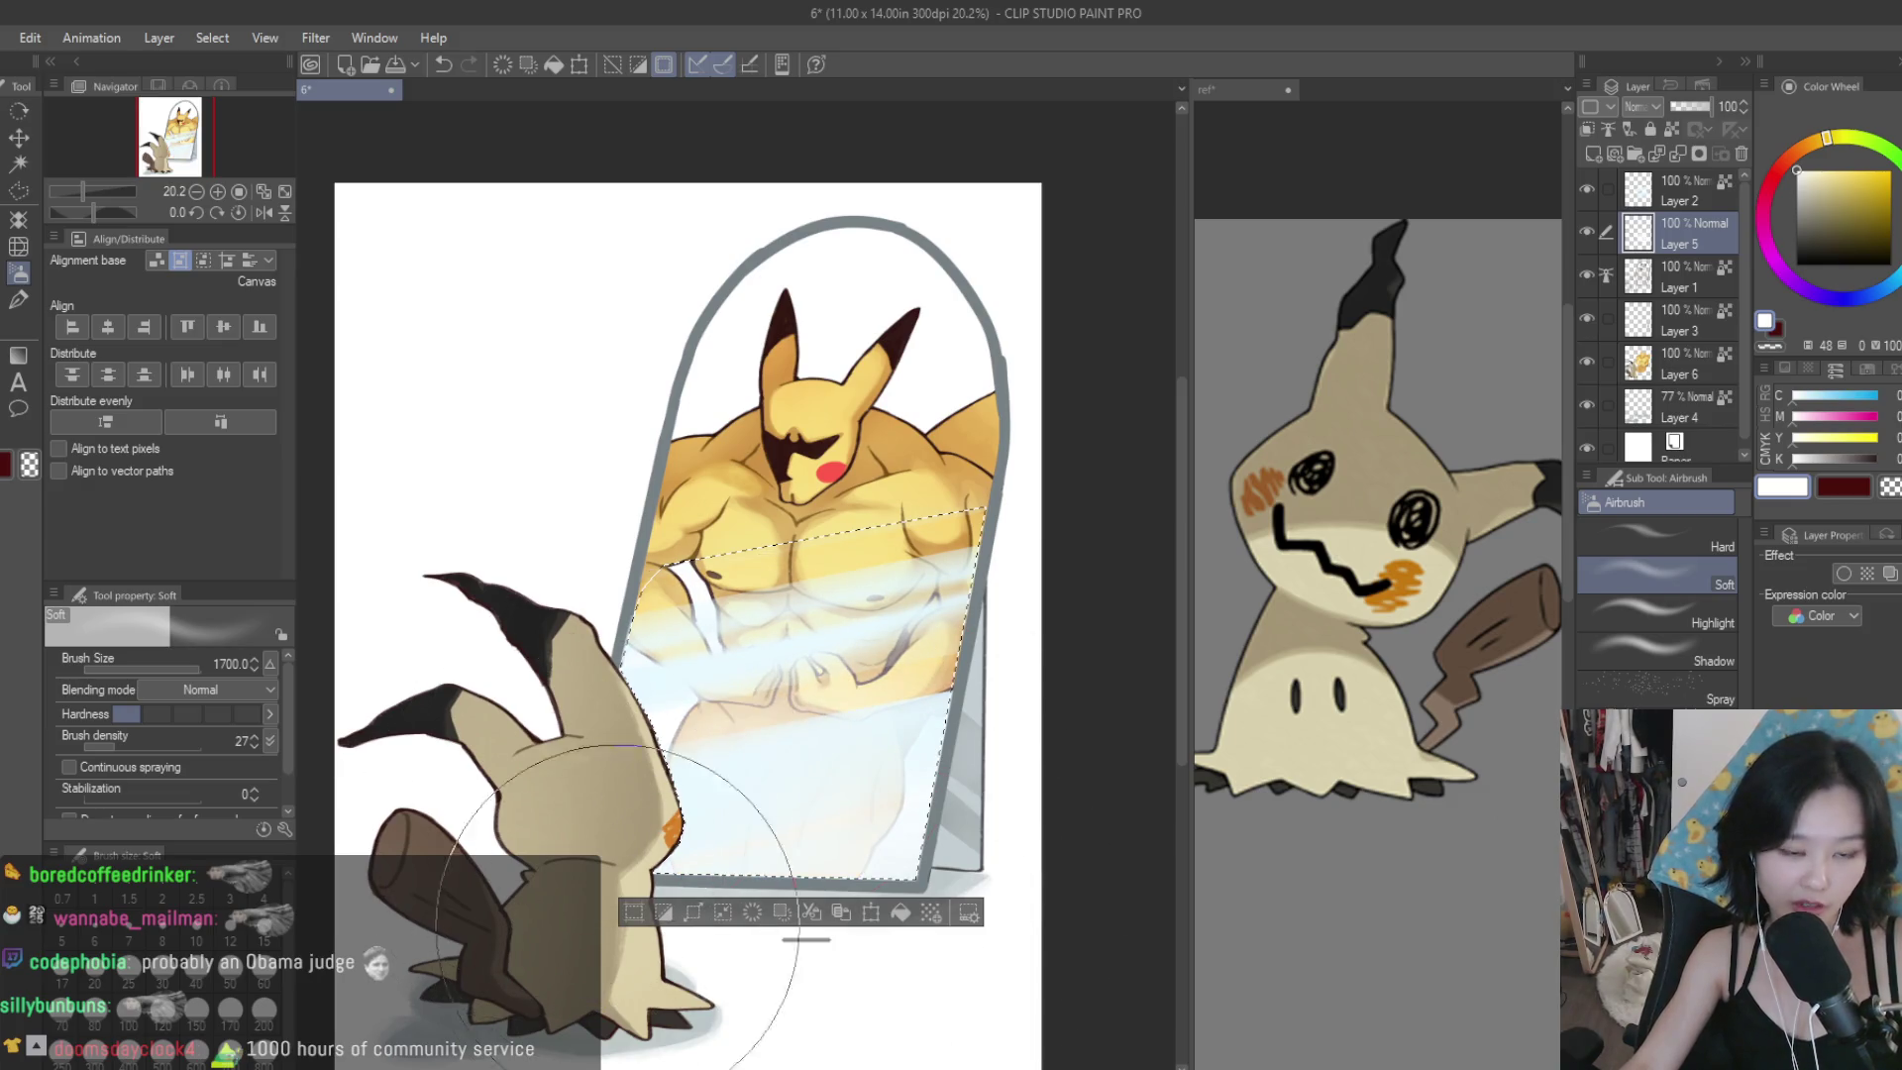
key("ctrl+z")
mouse_move(644, 852)
left_mouse_down()
mouse_move(695, 782)
mouse_move(684, 733)
left_mouse_up()
key("bracketleft")
key("bracketleft")
key("bracketleft")
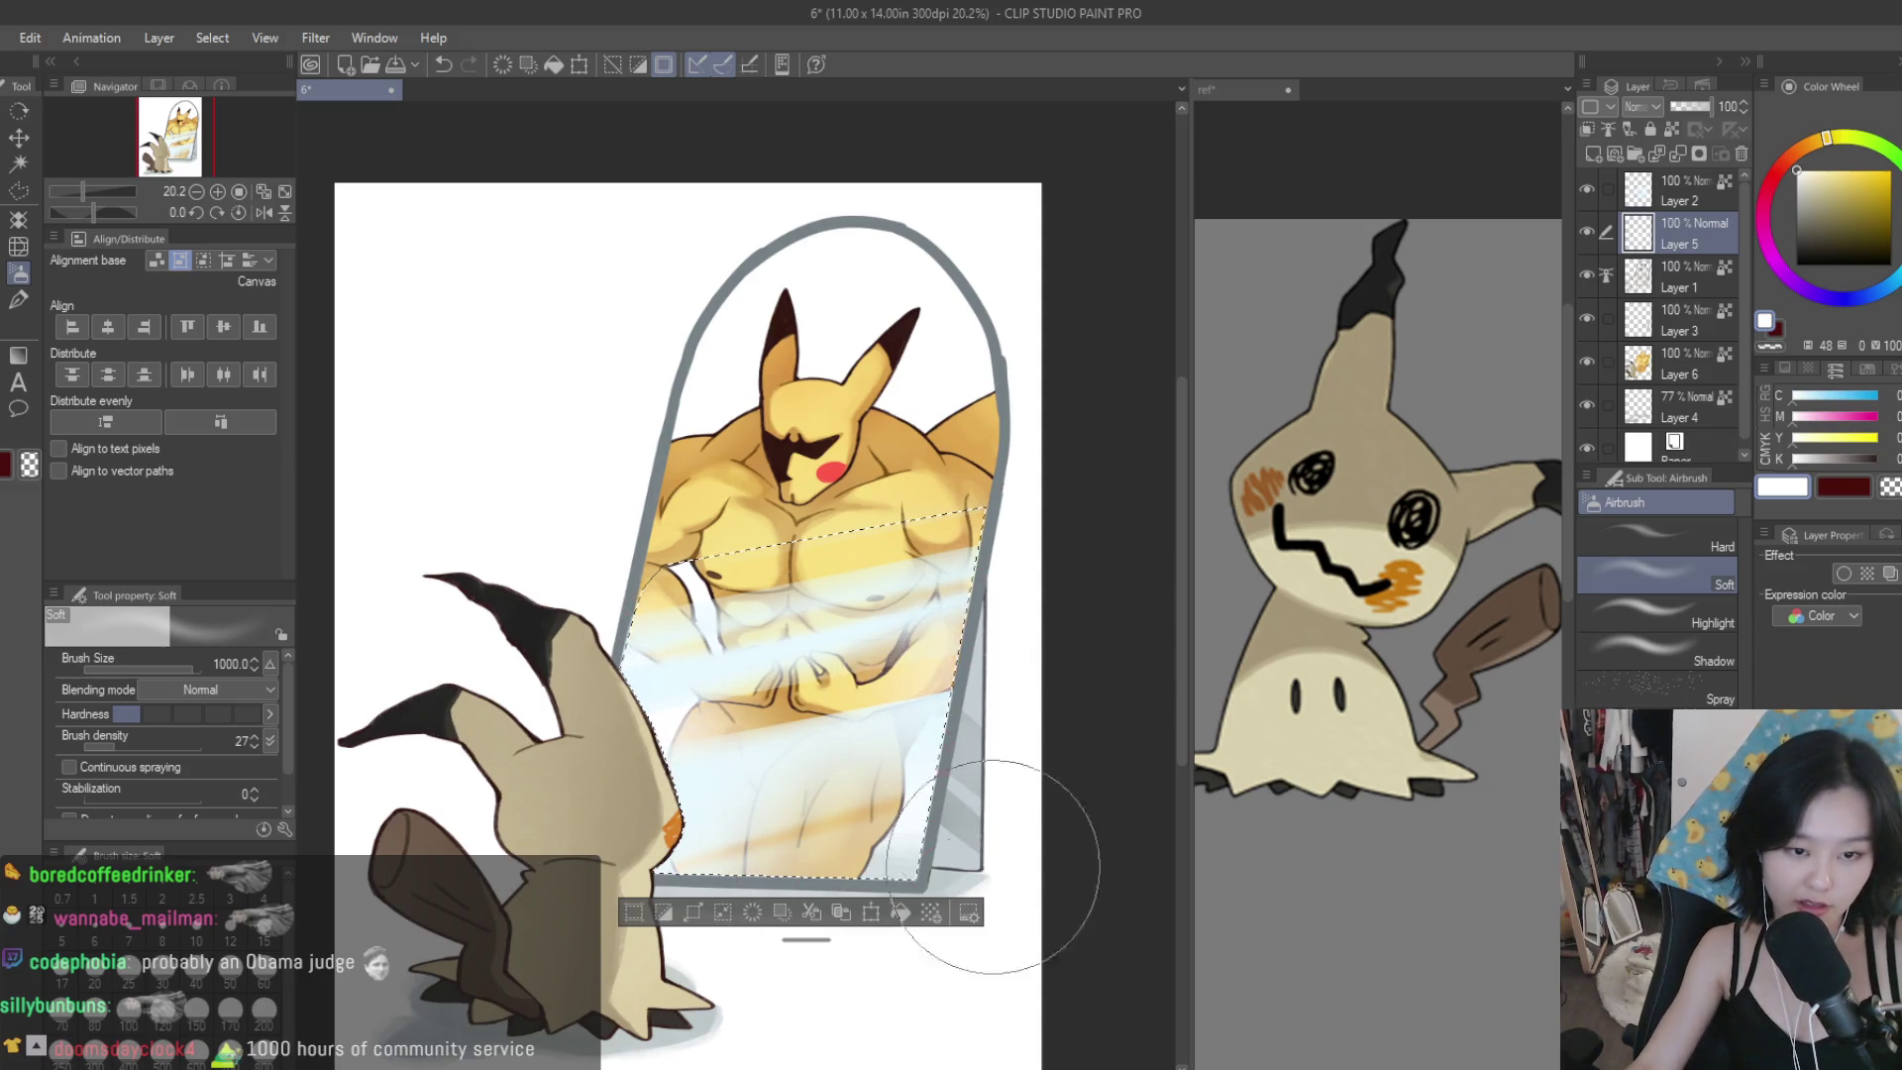
key("ctrl+d")
scroll(1061, 453, "down", 2)
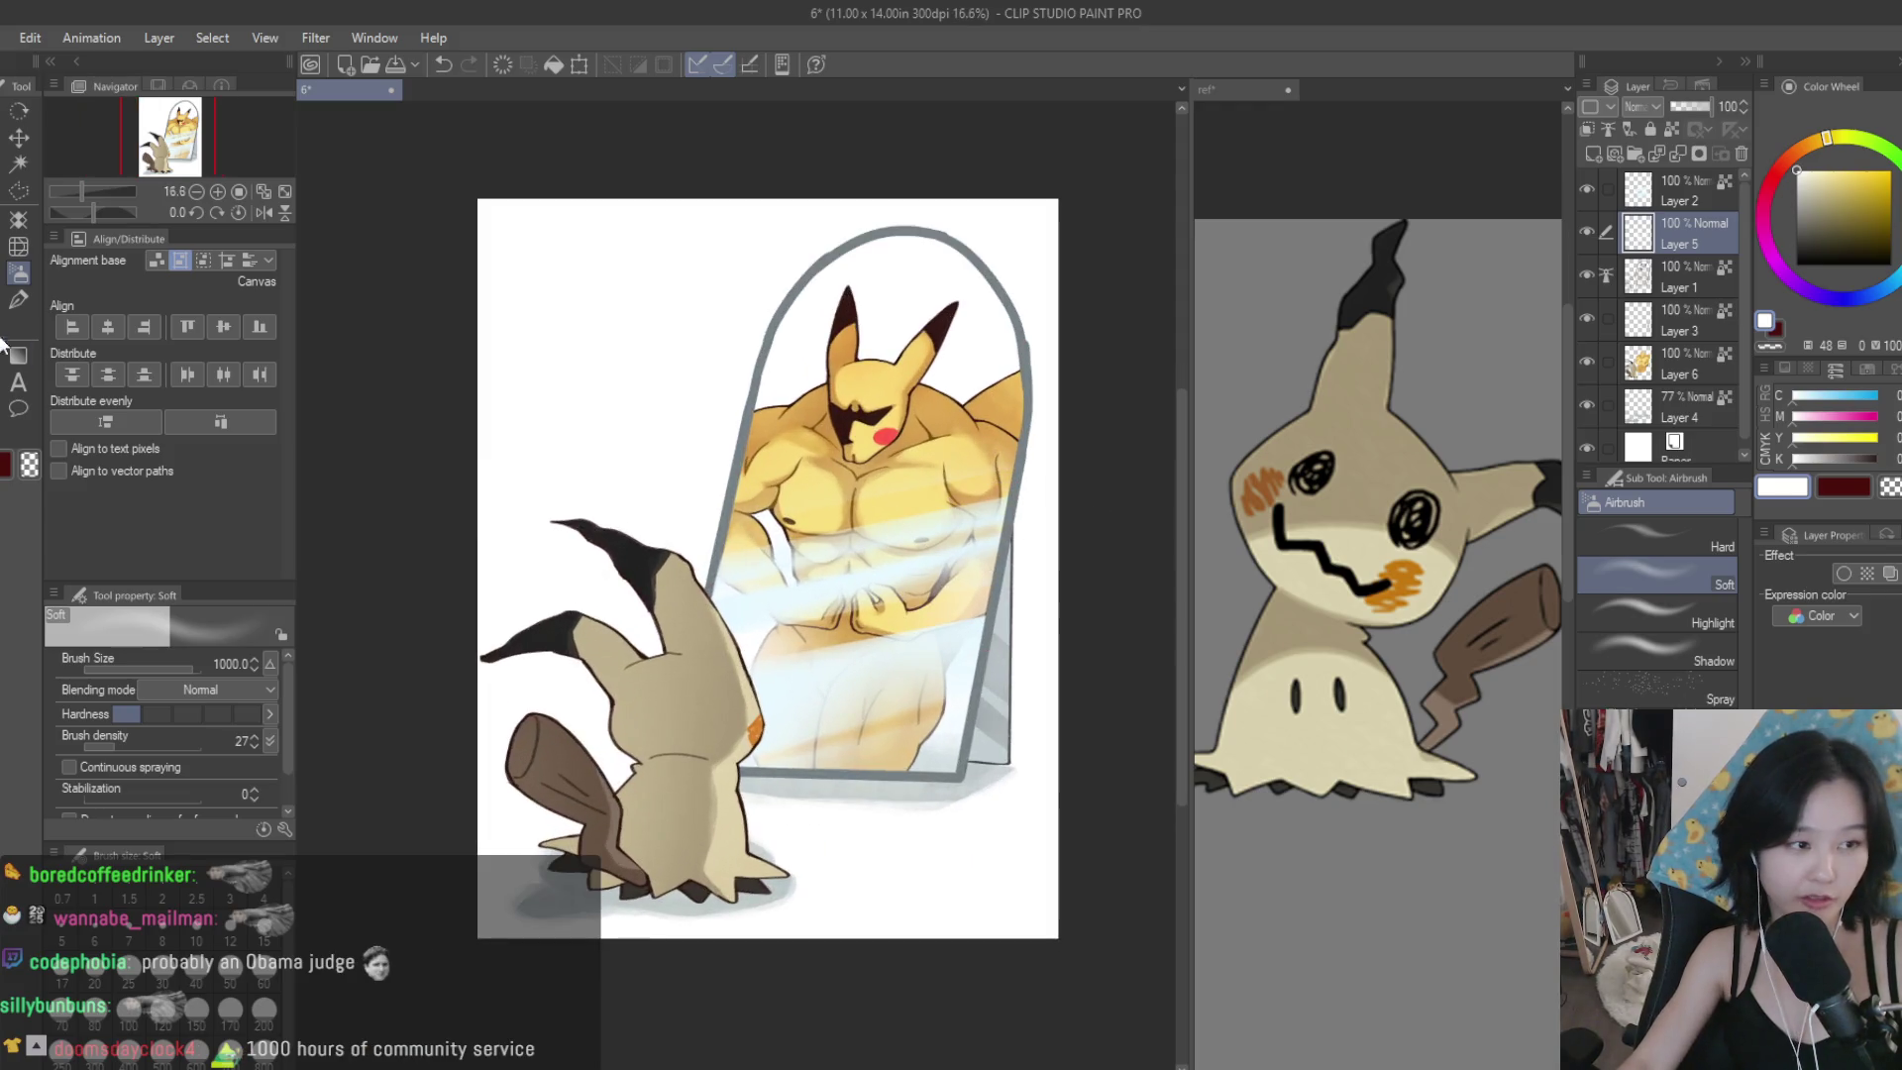
Switch to the Blur tool, check Layers 2 and 3, and save the drawing.
key("j")
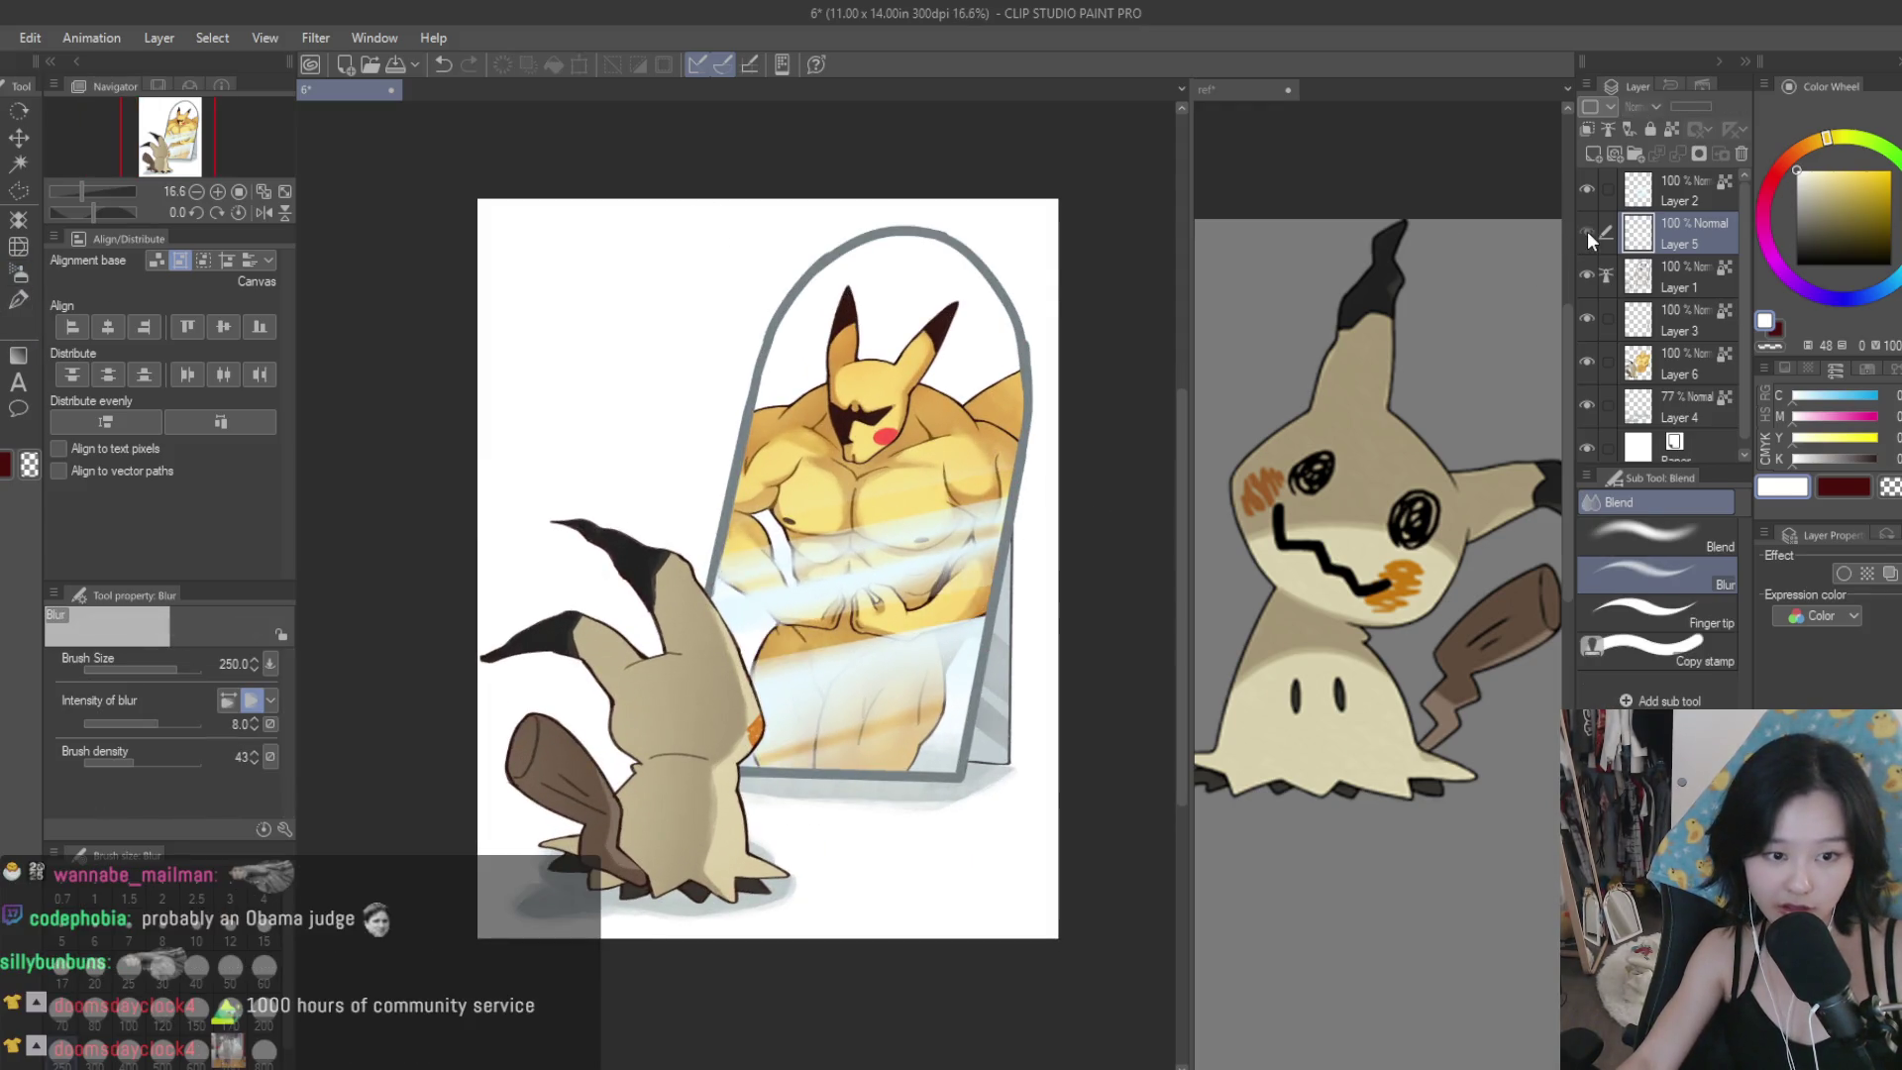
scroll(660, 582, "up", 4)
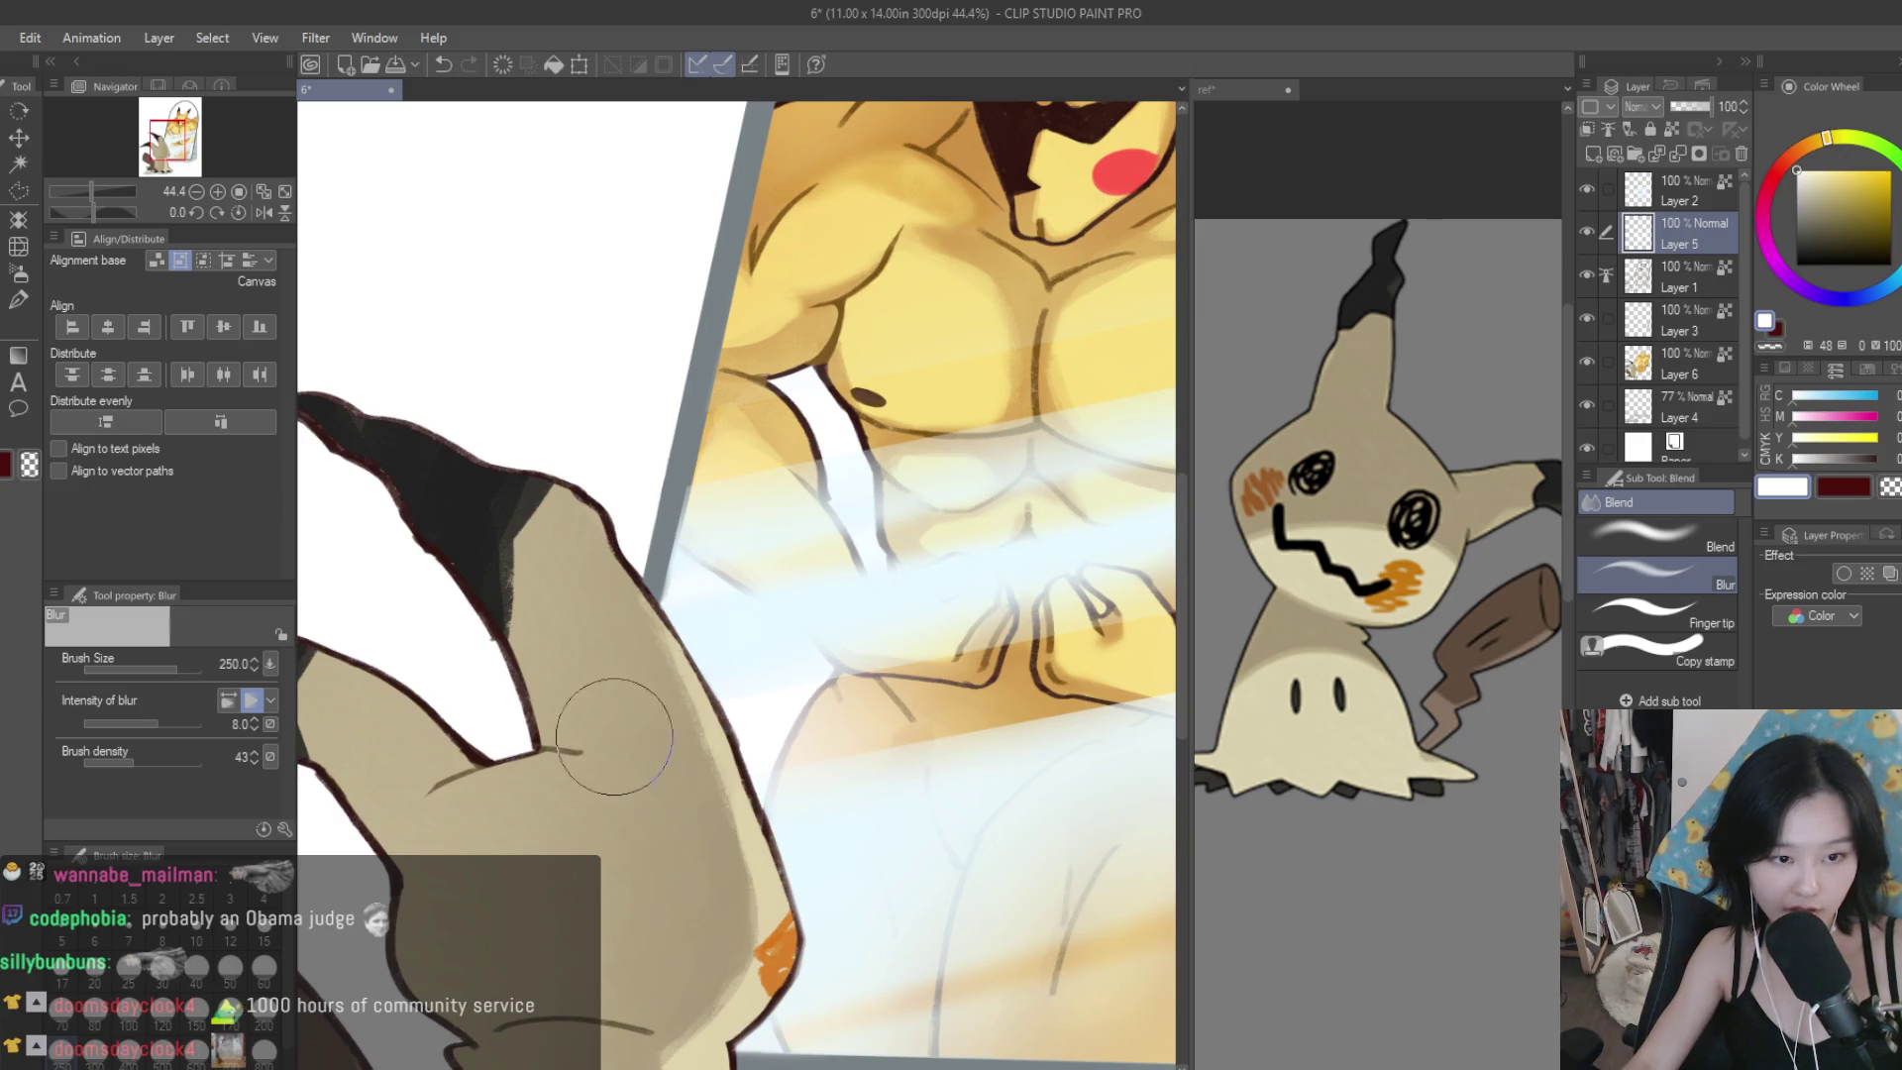
left_click(1604, 319)
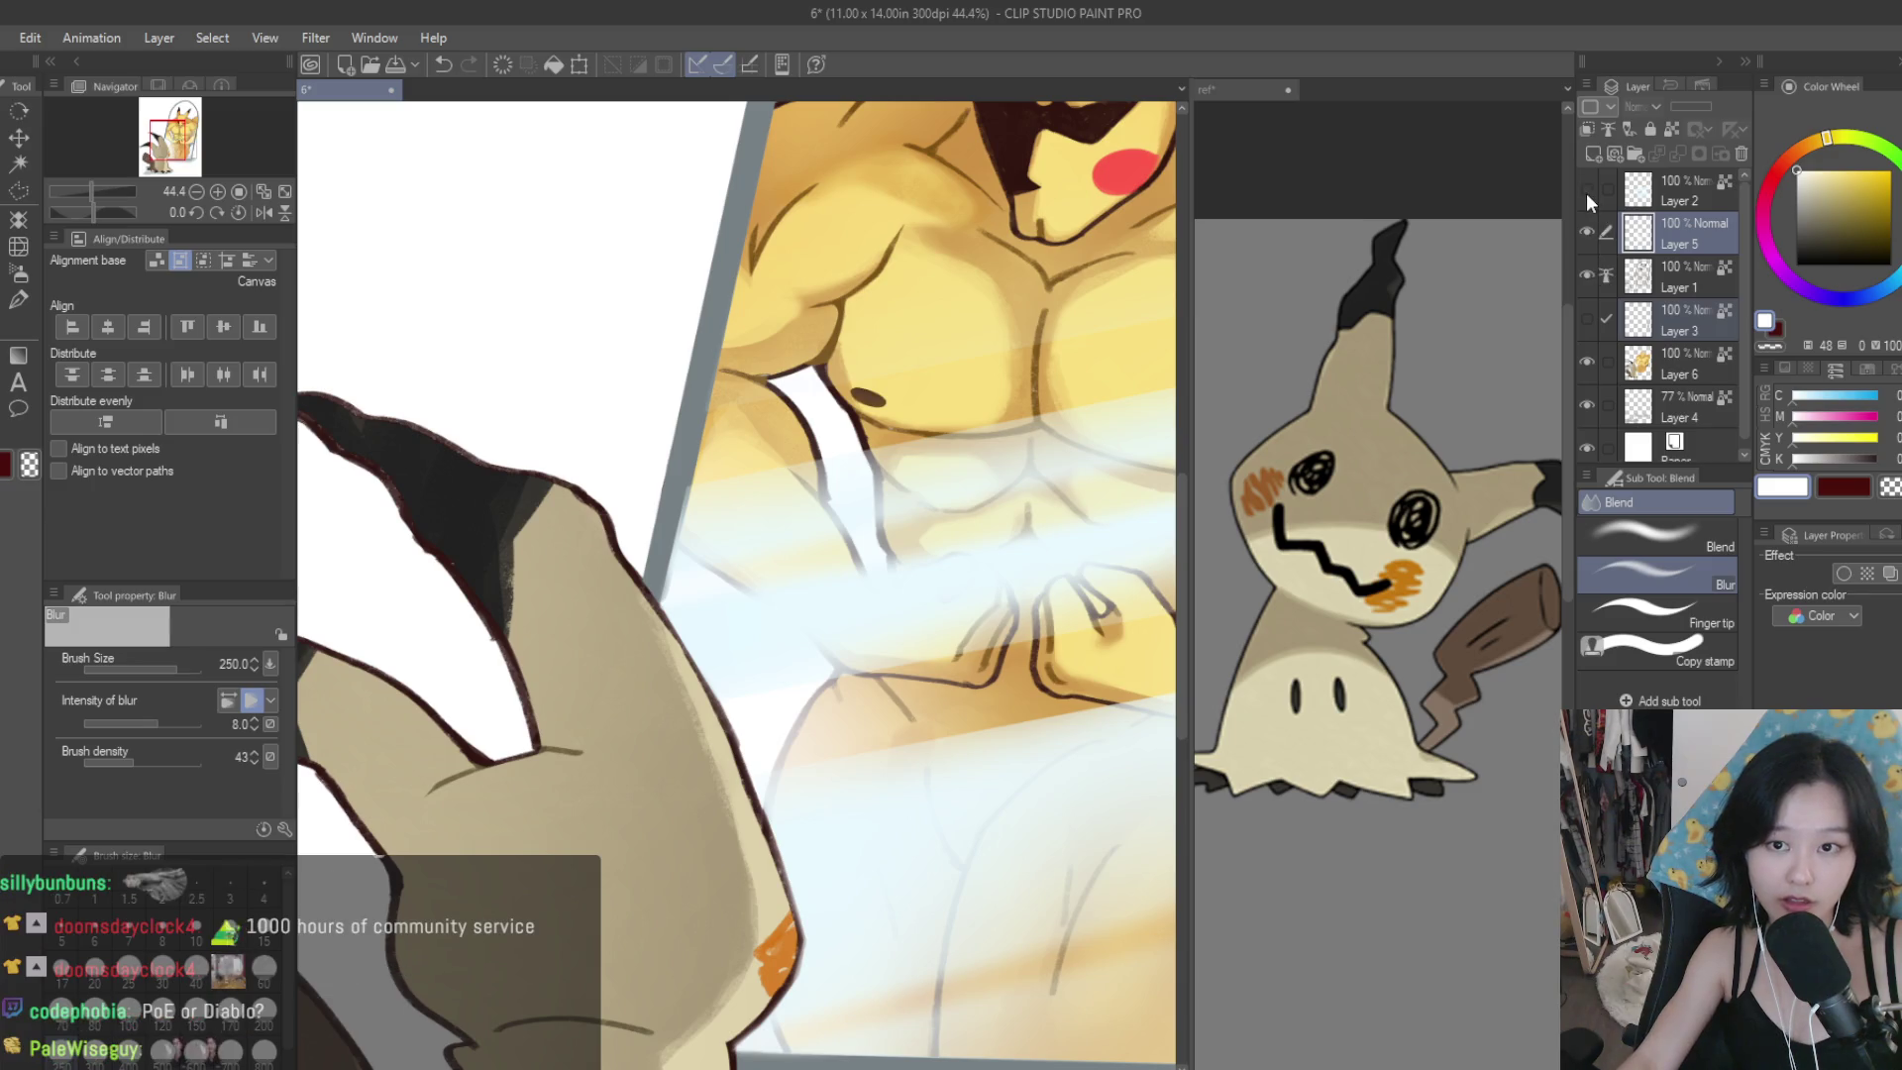
left_click(1662, 190)
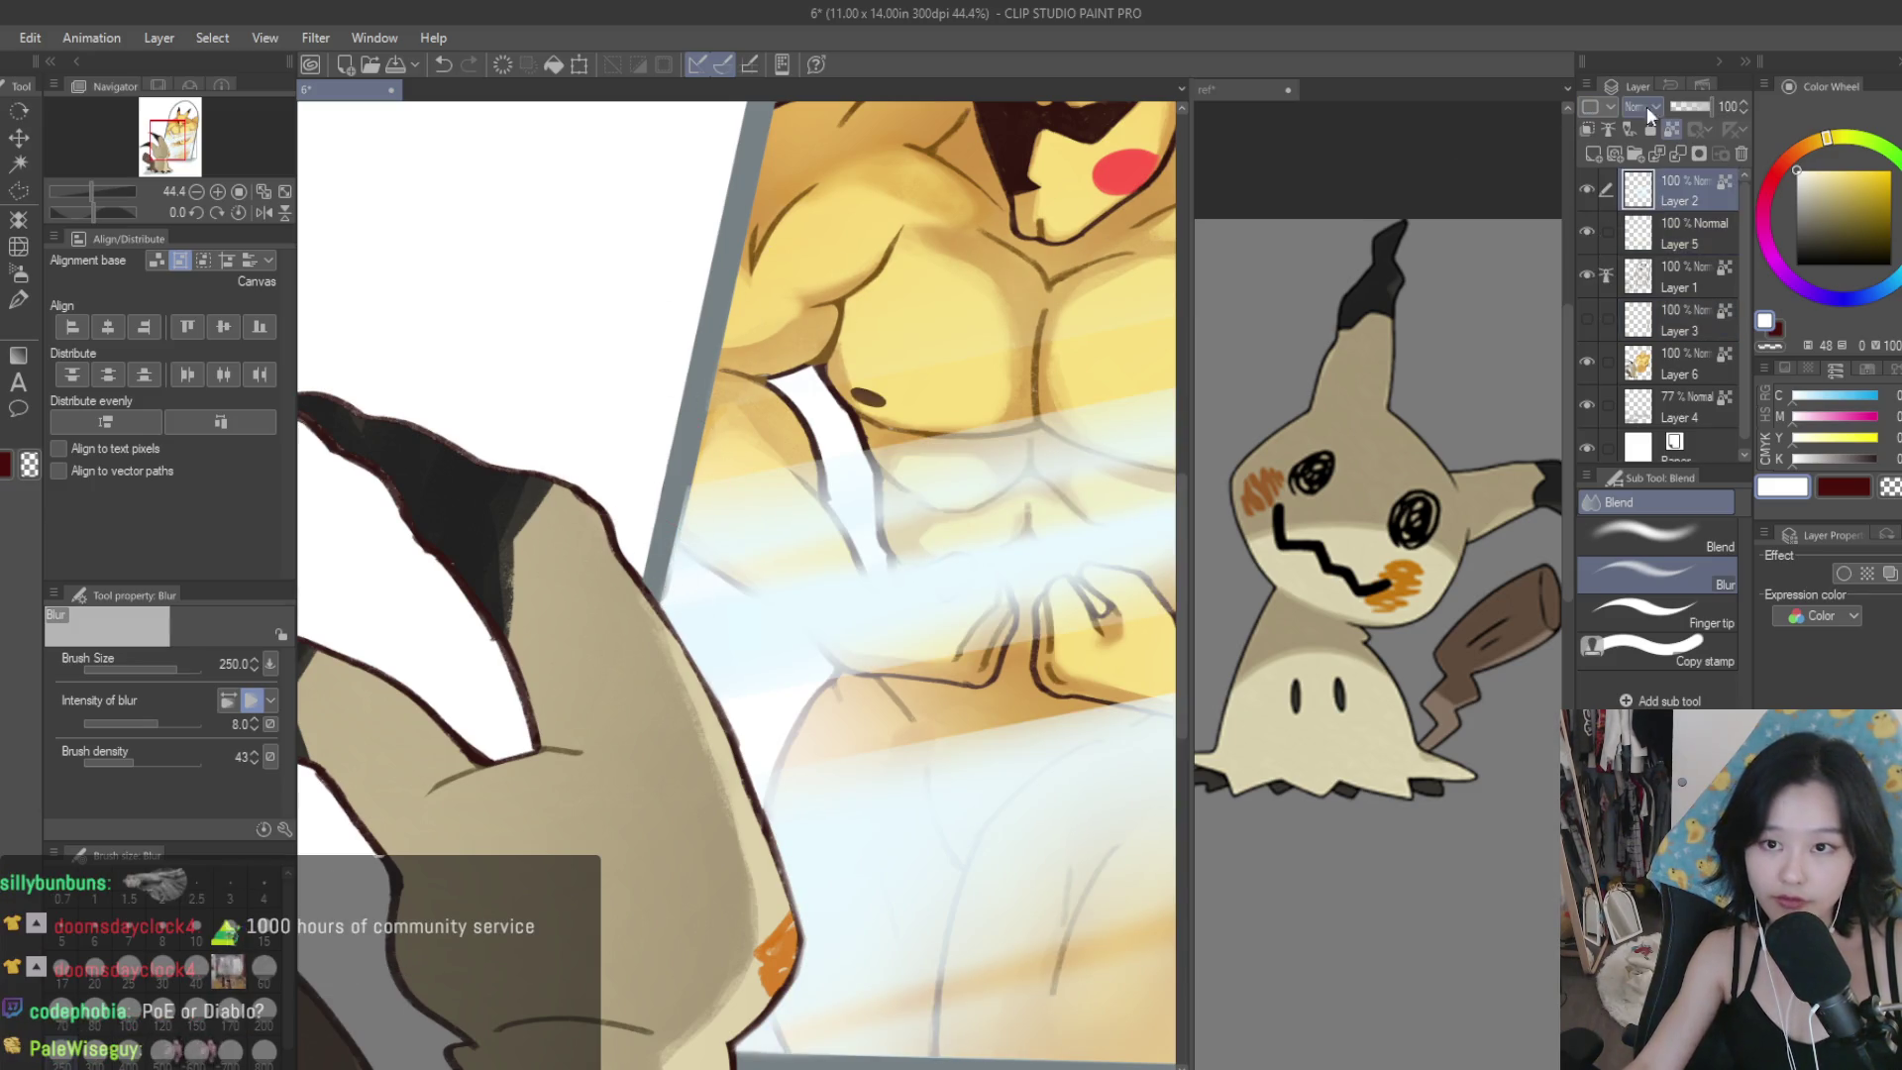
scroll(634, 691, "down", 3)
scroll(719, 767, "down", 1)
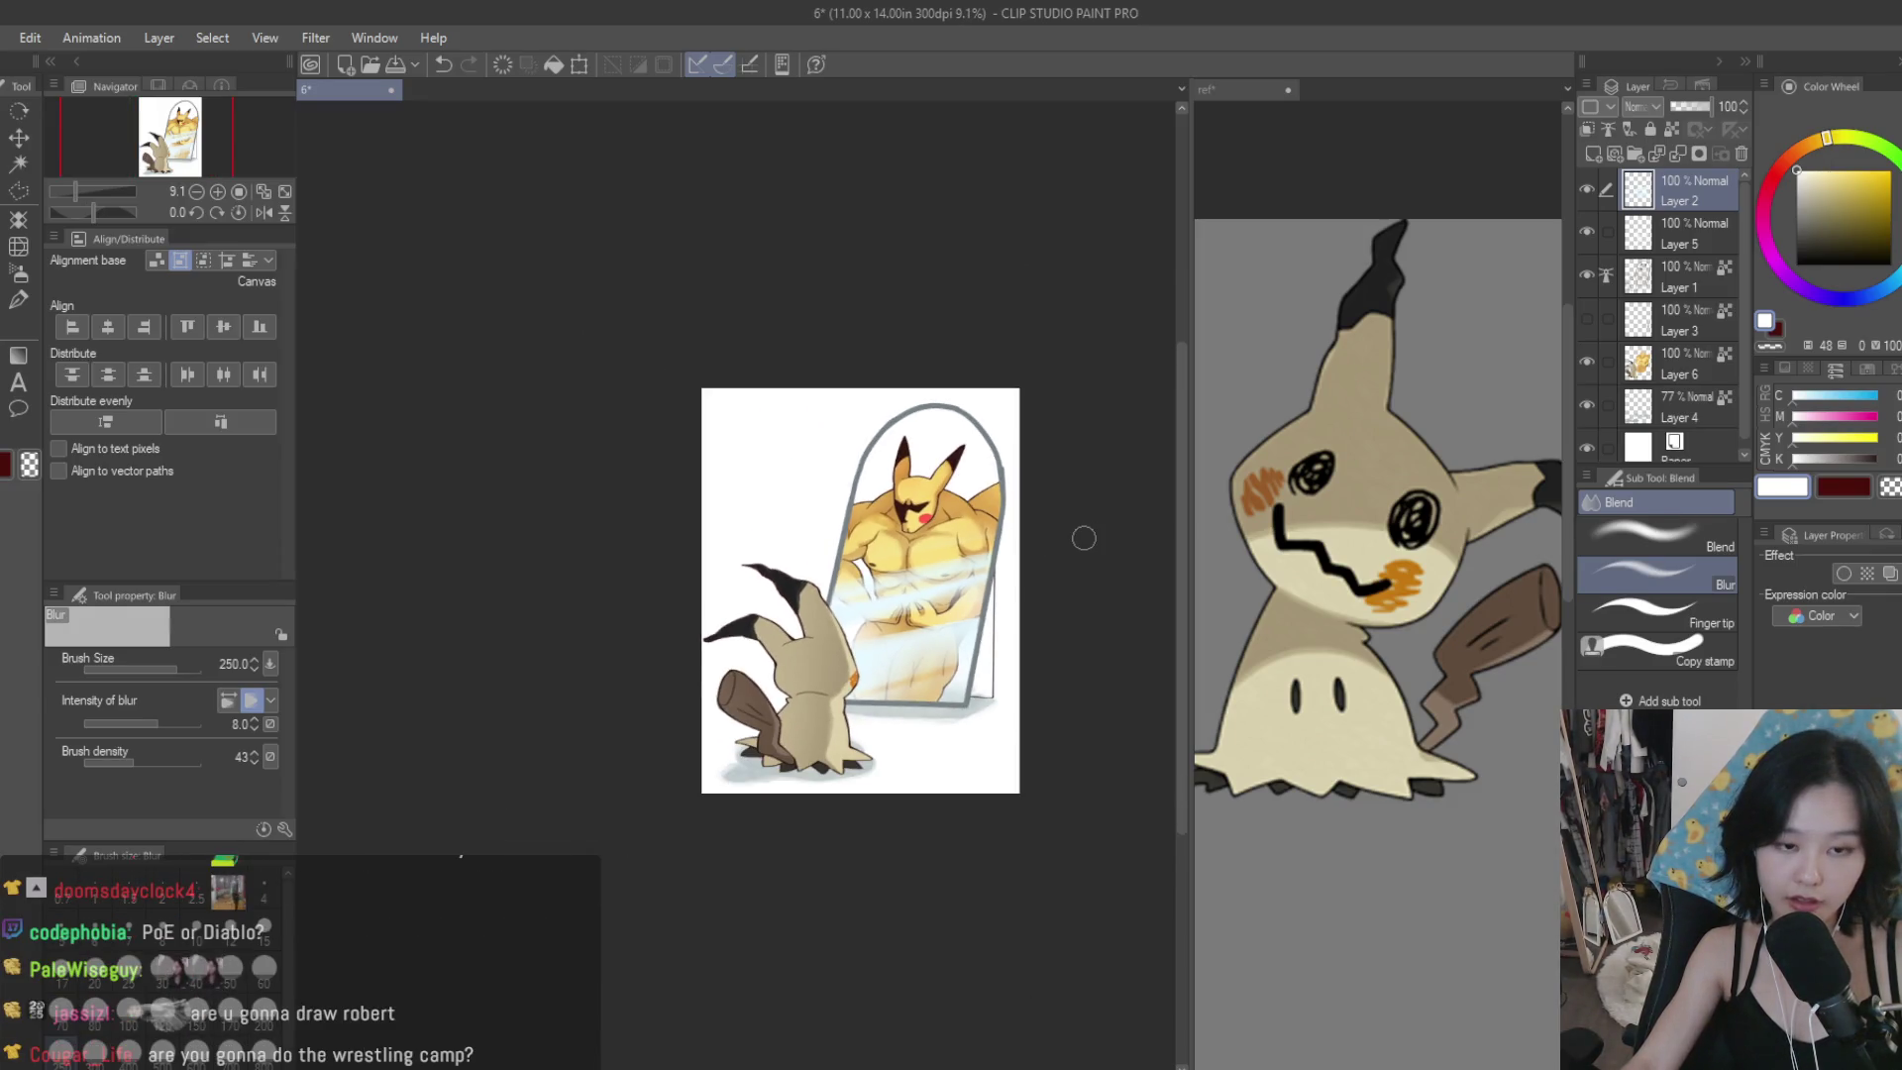
scroll(1084, 538, "up", 1)
scroll(1064, 556, "up", 3)
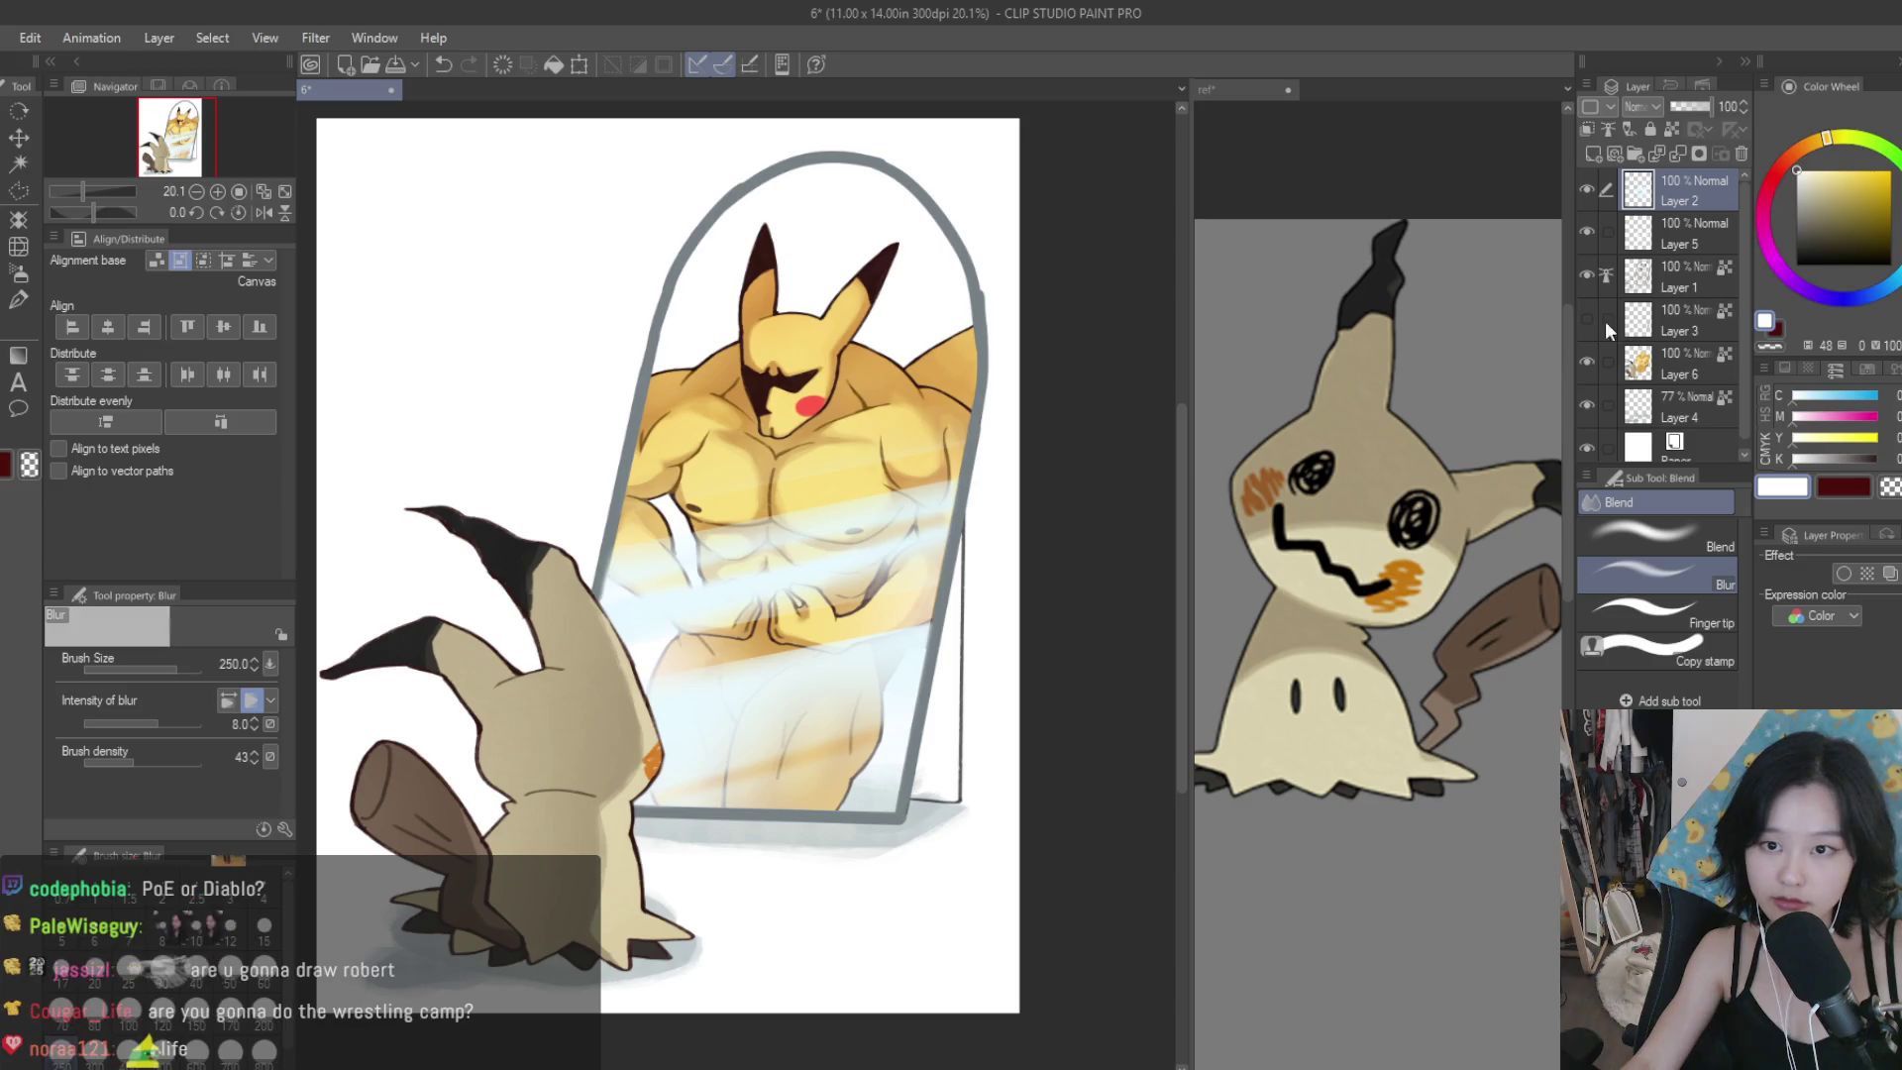
scroll(959, 455, "down", 2)
key("ctrl+s")
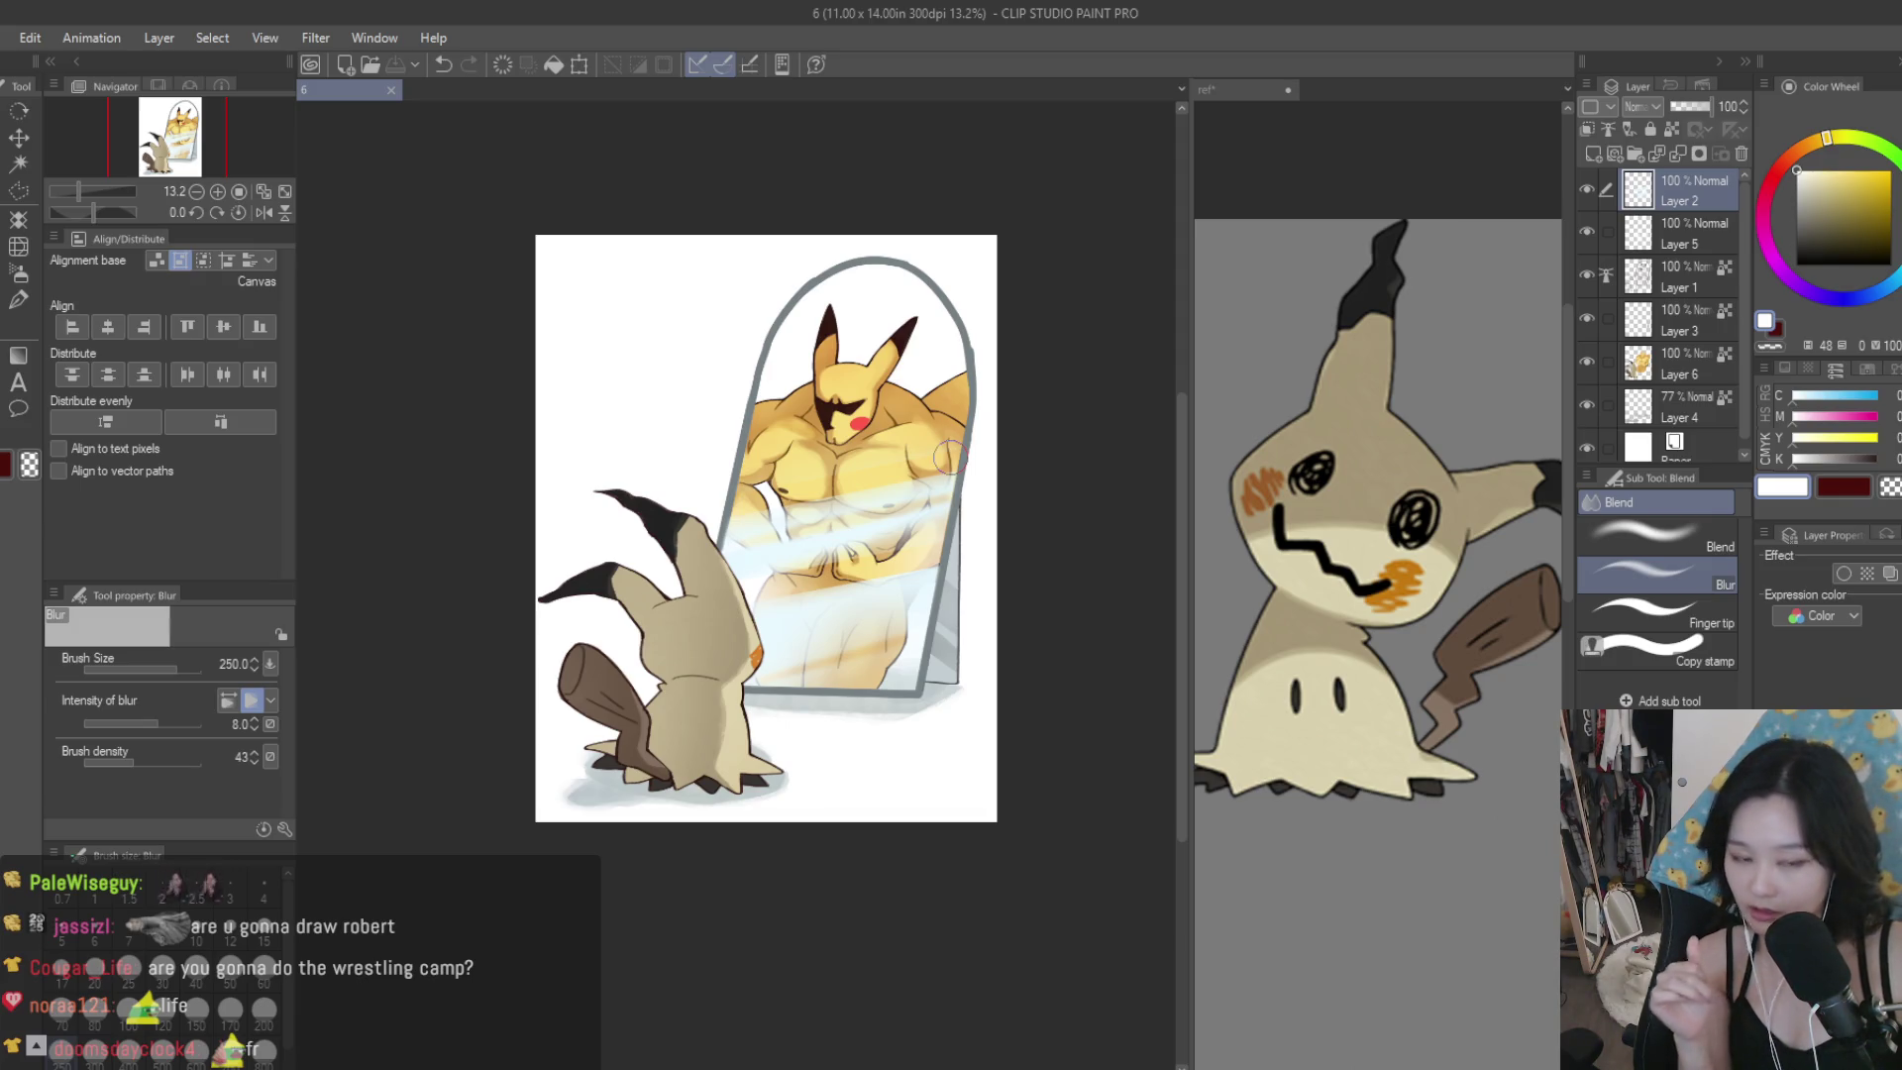
Lower the ground-shadow Layer 4 to 67% opacity and add an empty Layer 7 on top.
scroll(887, 475, "down", 1)
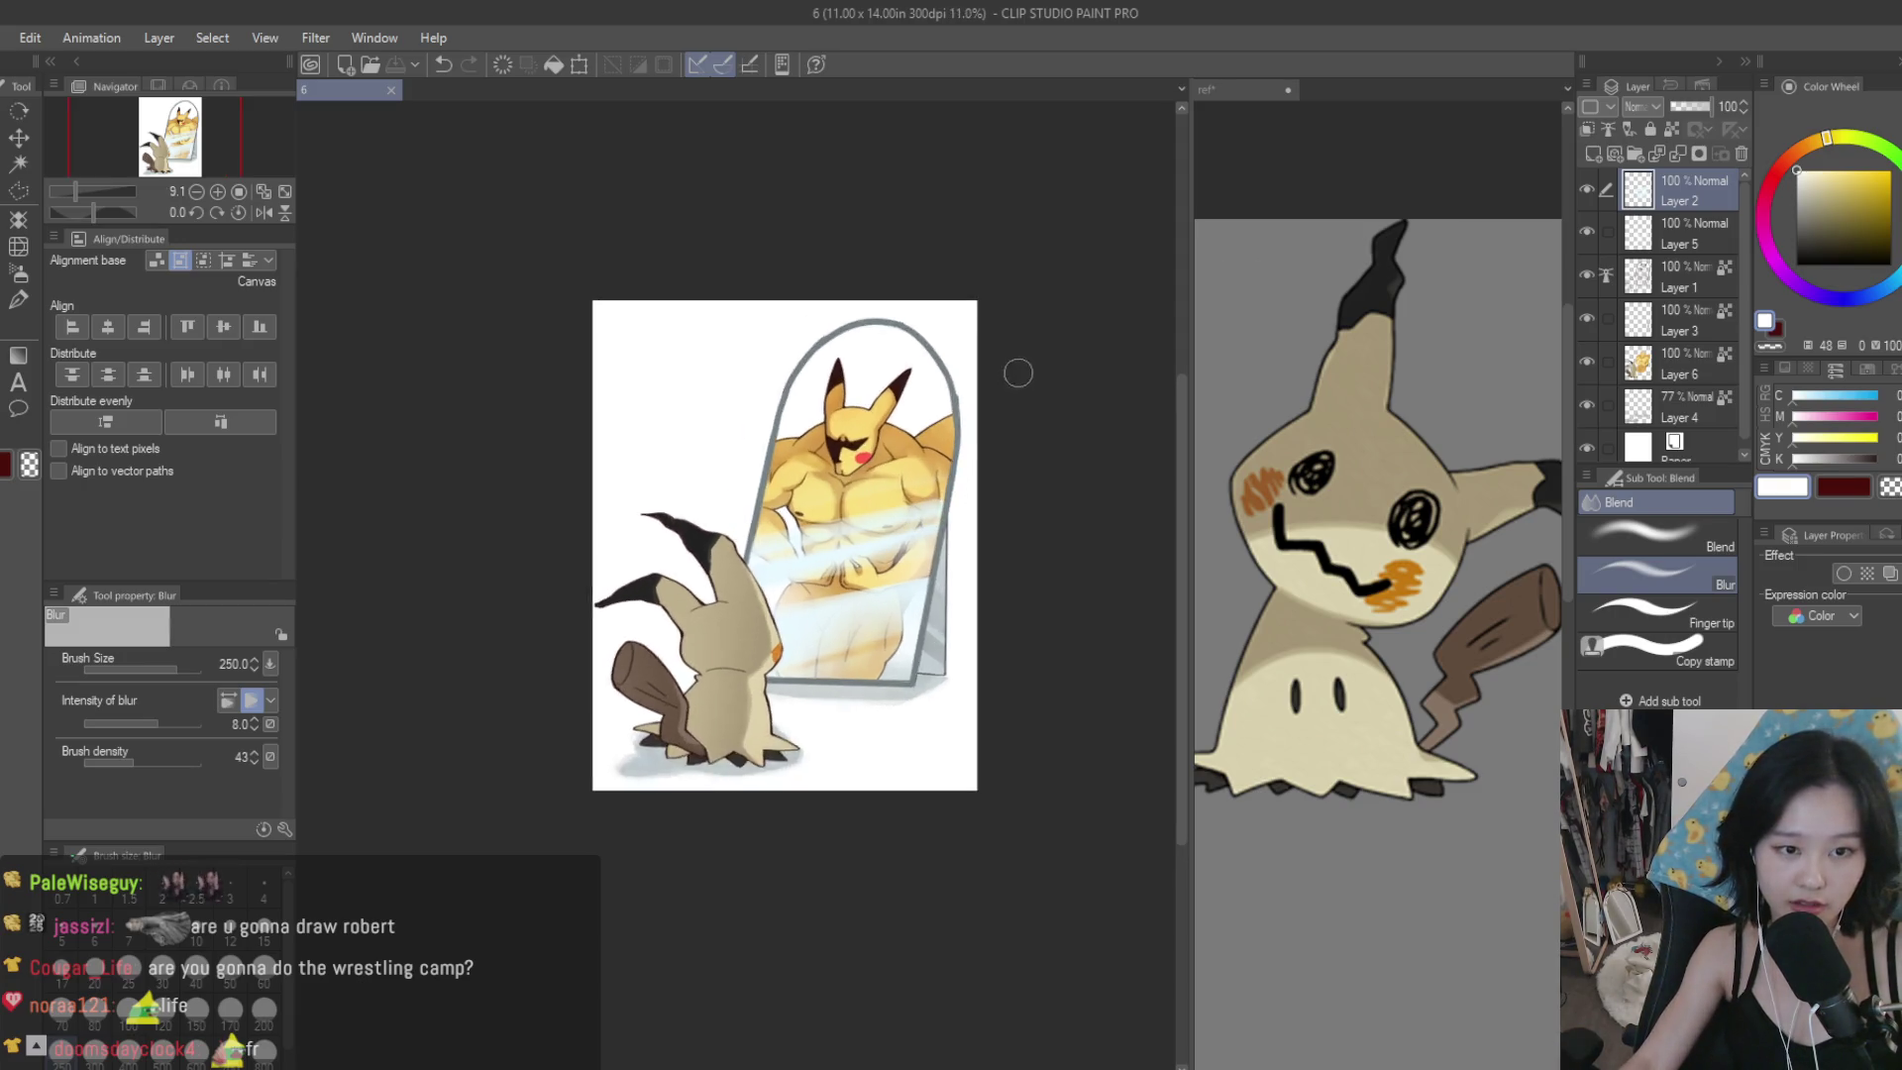
scroll(986, 388, "up", 2)
scroll(984, 387, "down", 3)
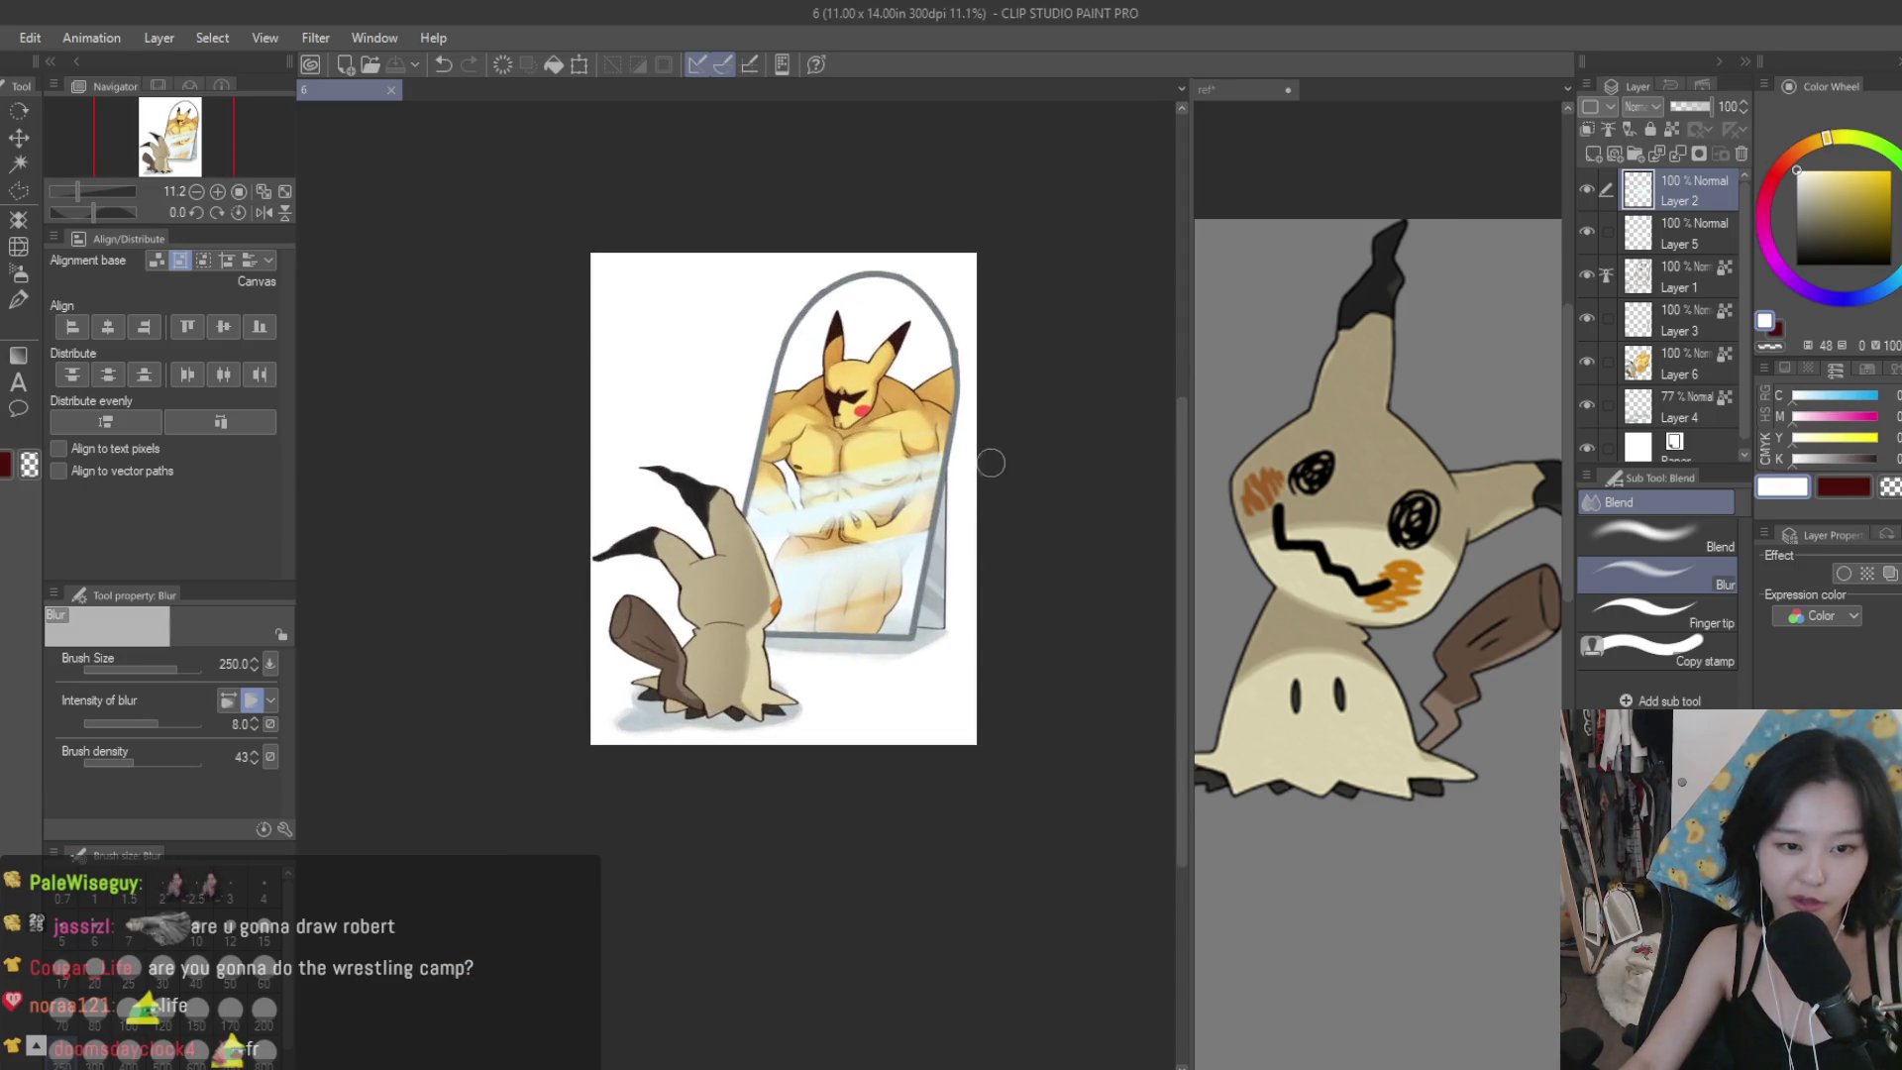
scroll(1018, 463, "up", 2)
scroll(1699, 419, "down", 1)
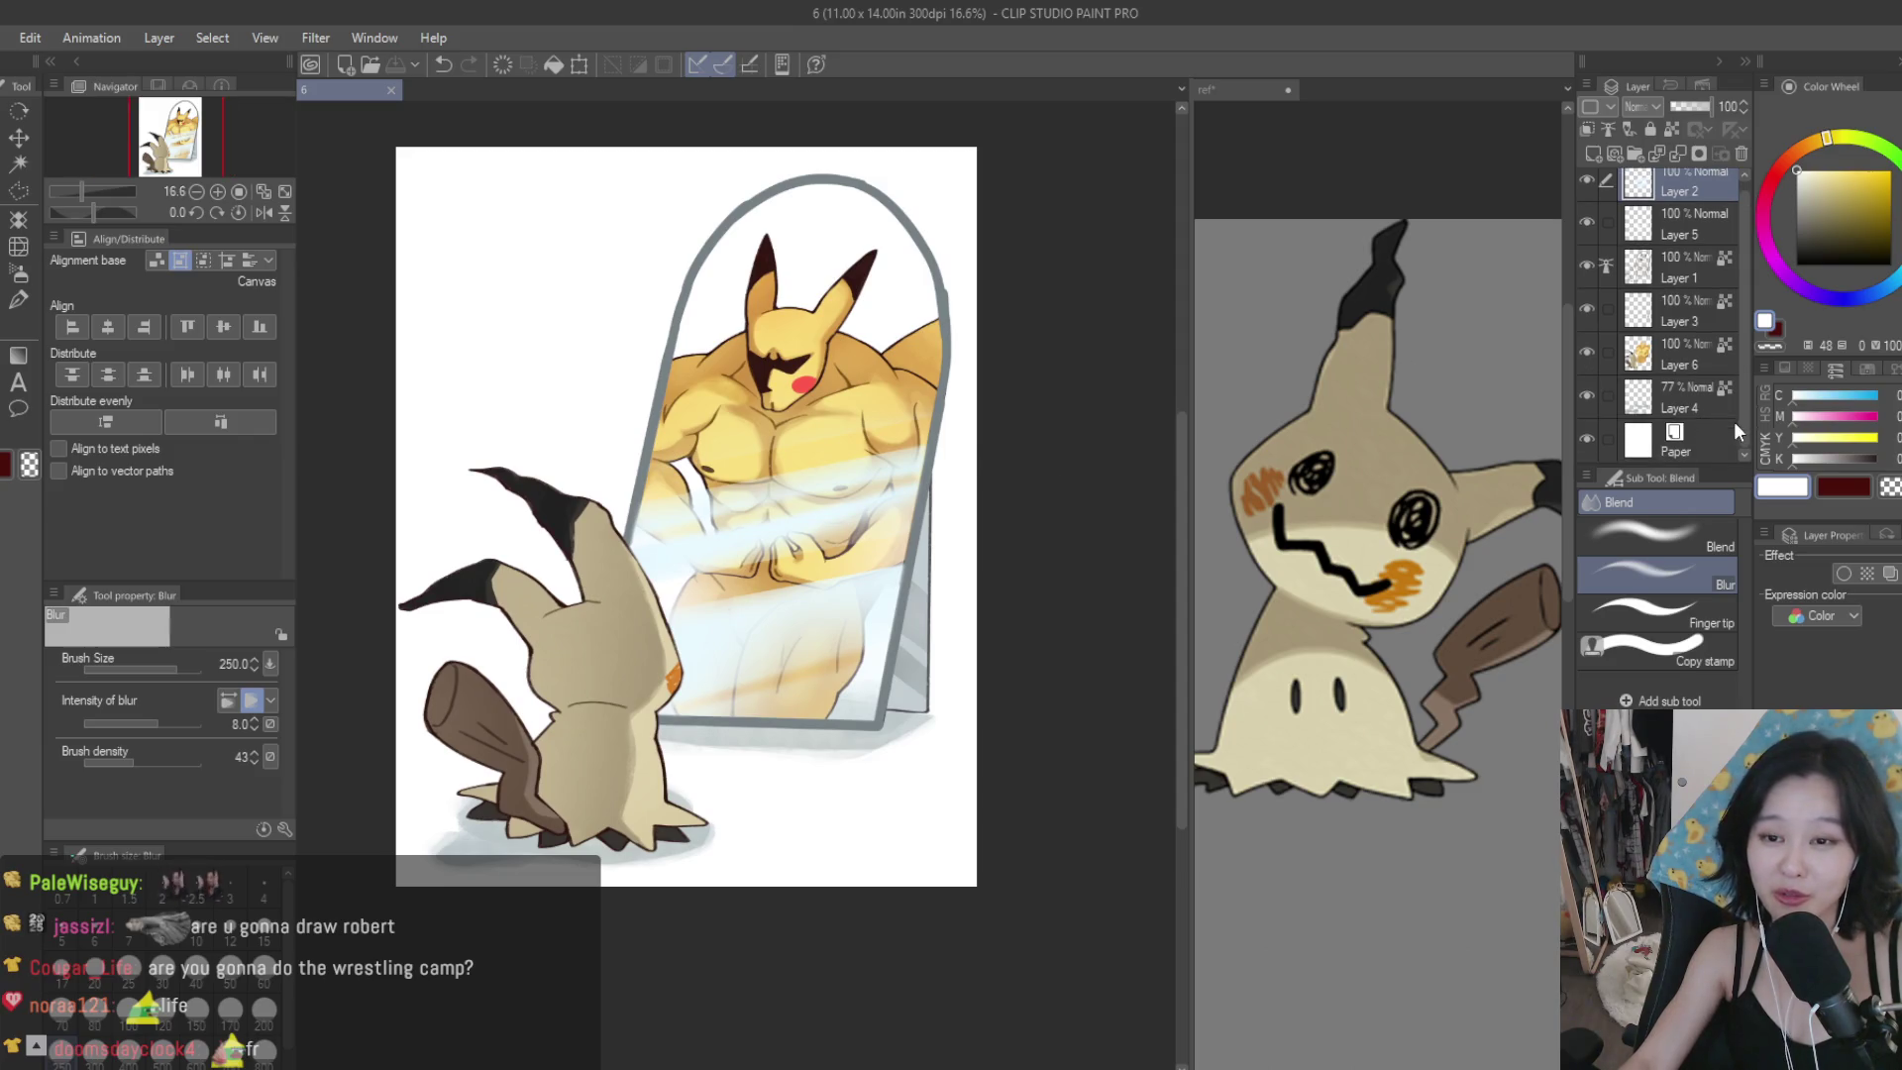
left_click(1644, 406)
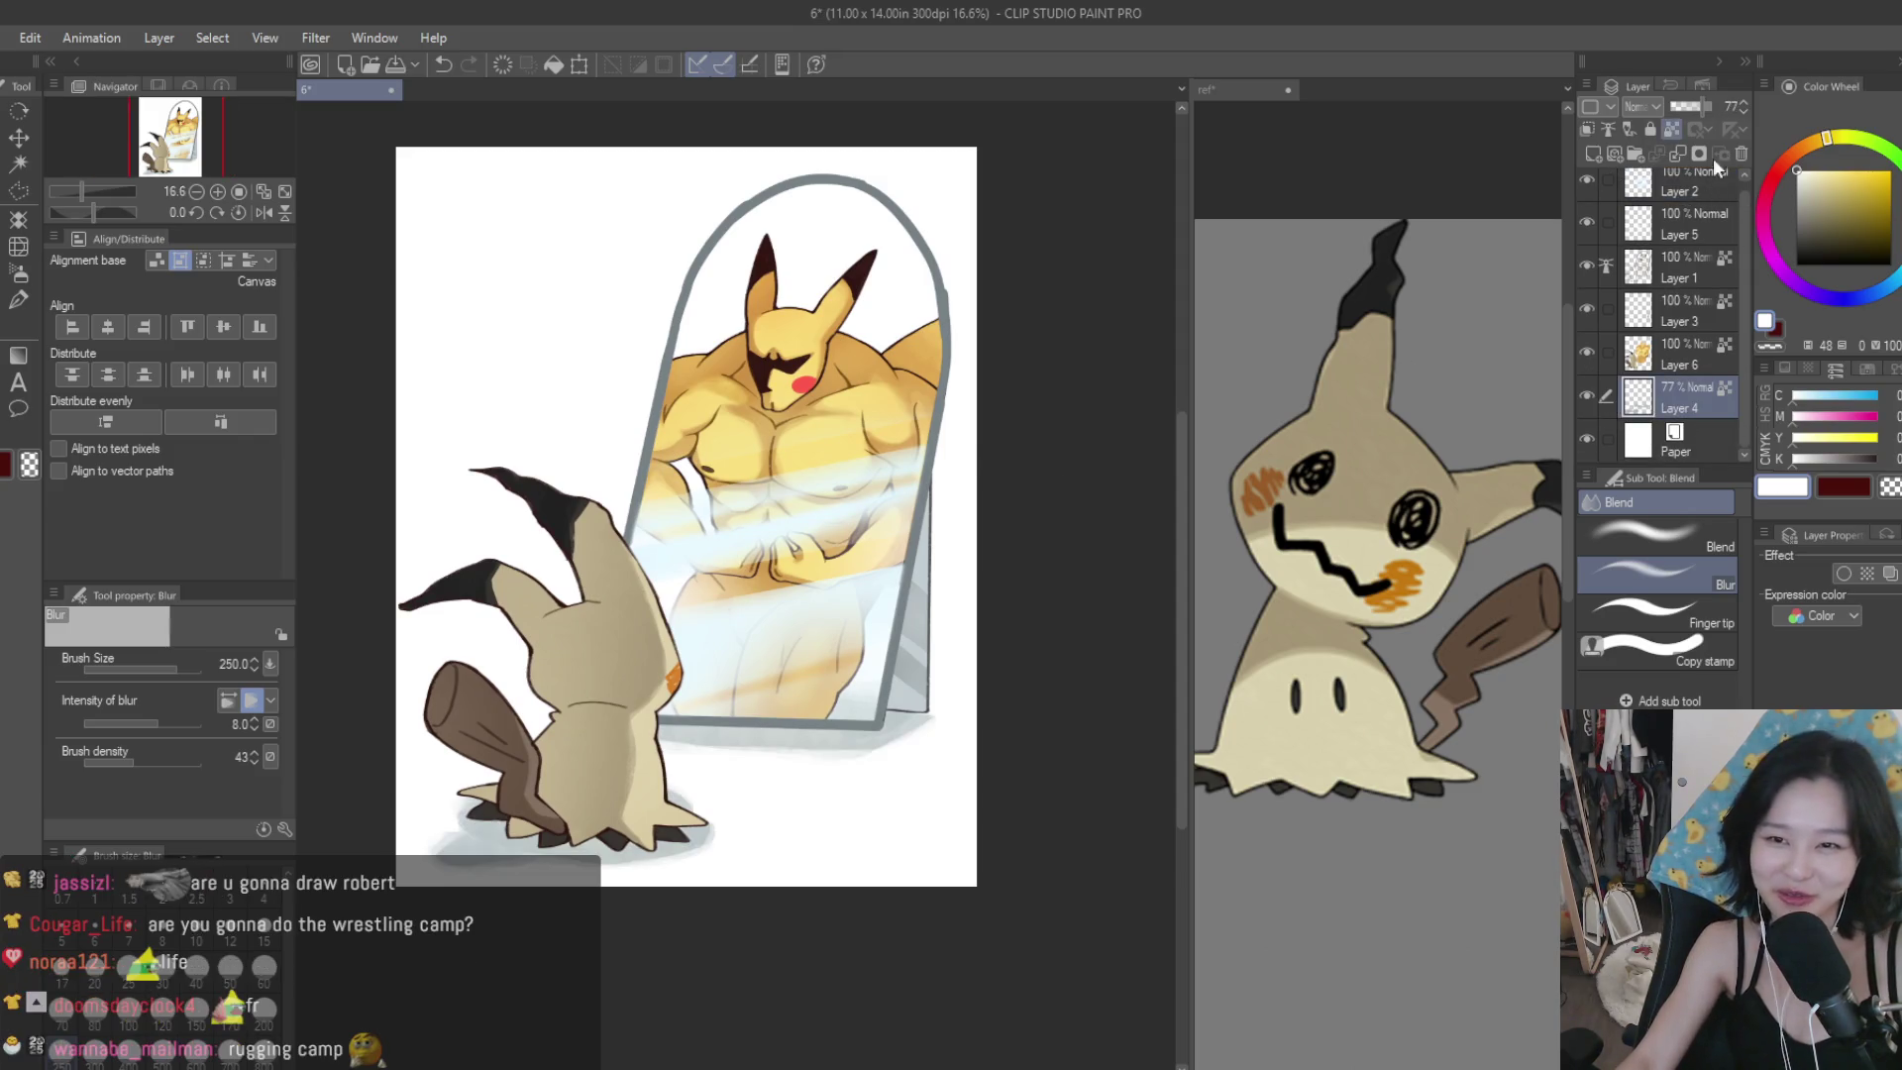
left_click(1697, 109)
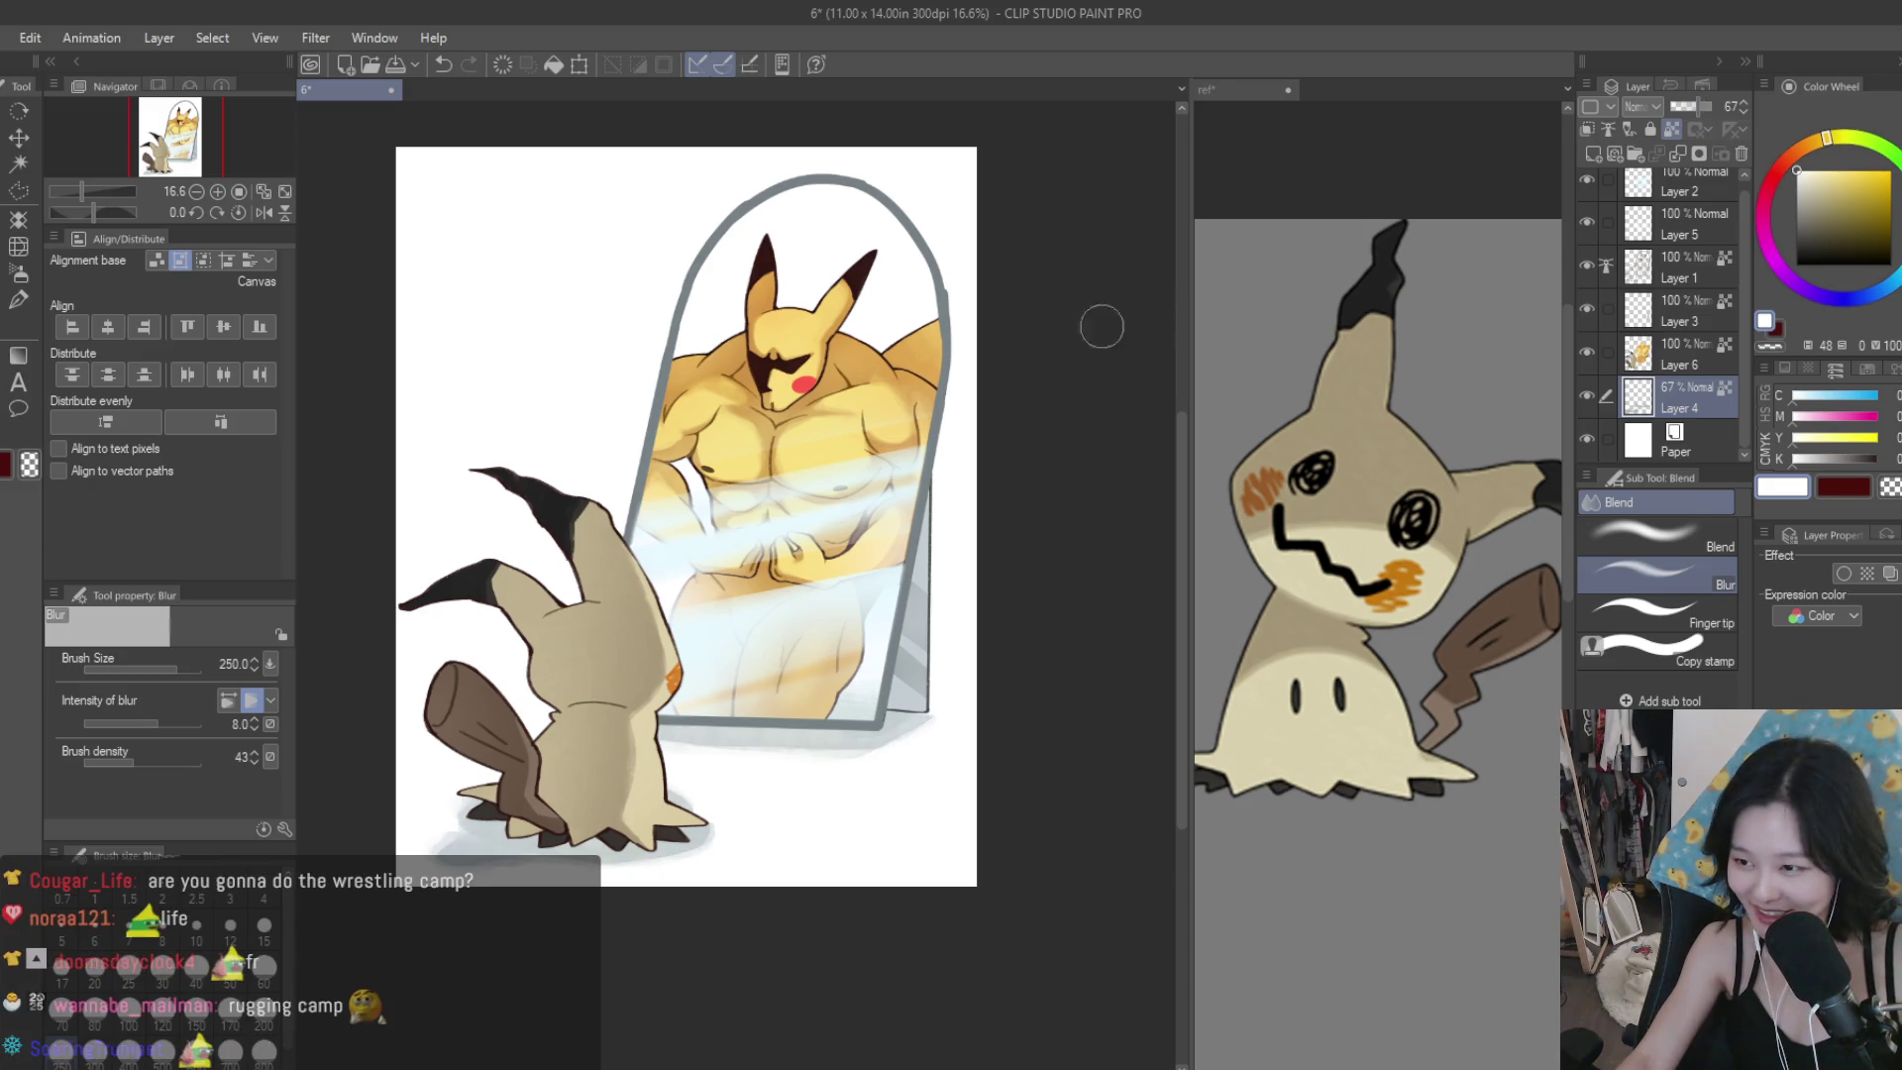
scroll(1043, 344, "down", 2)
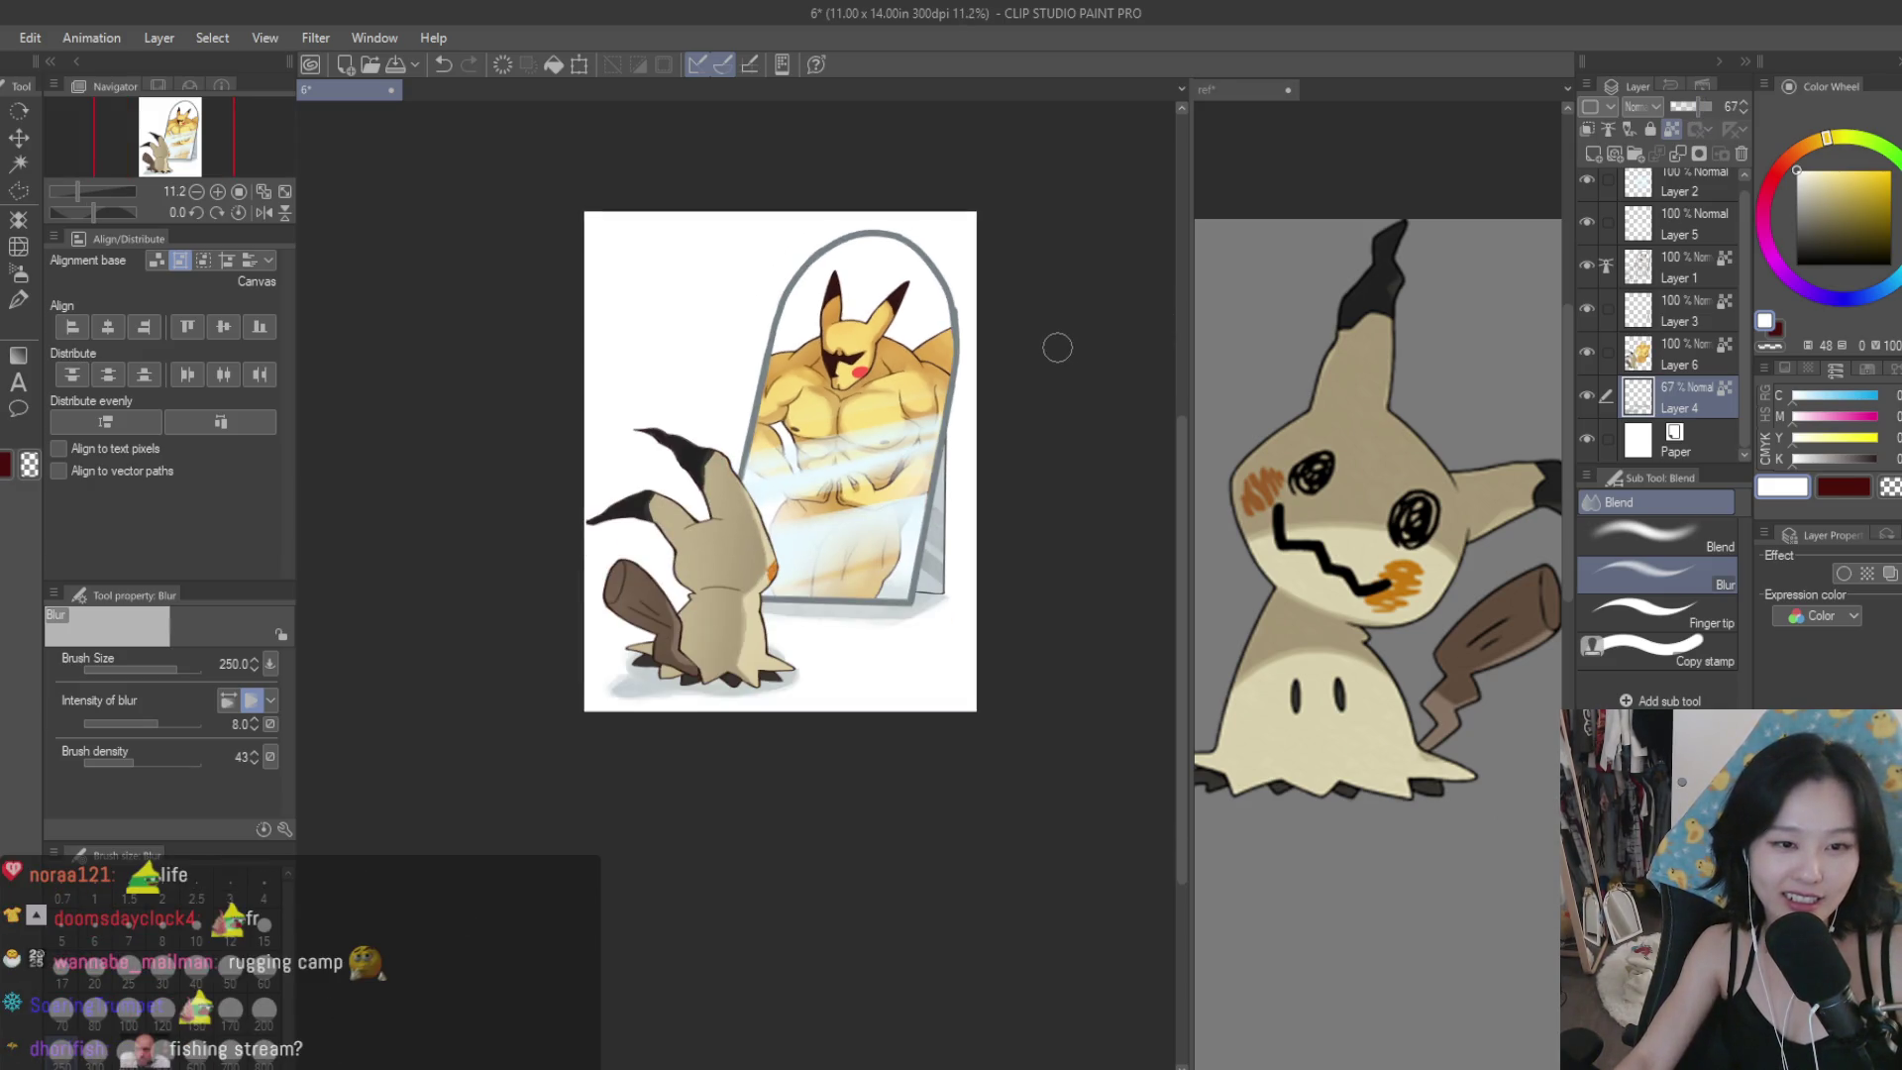
scroll(977, 333, "up", 2)
key("ctrl+shift+n")
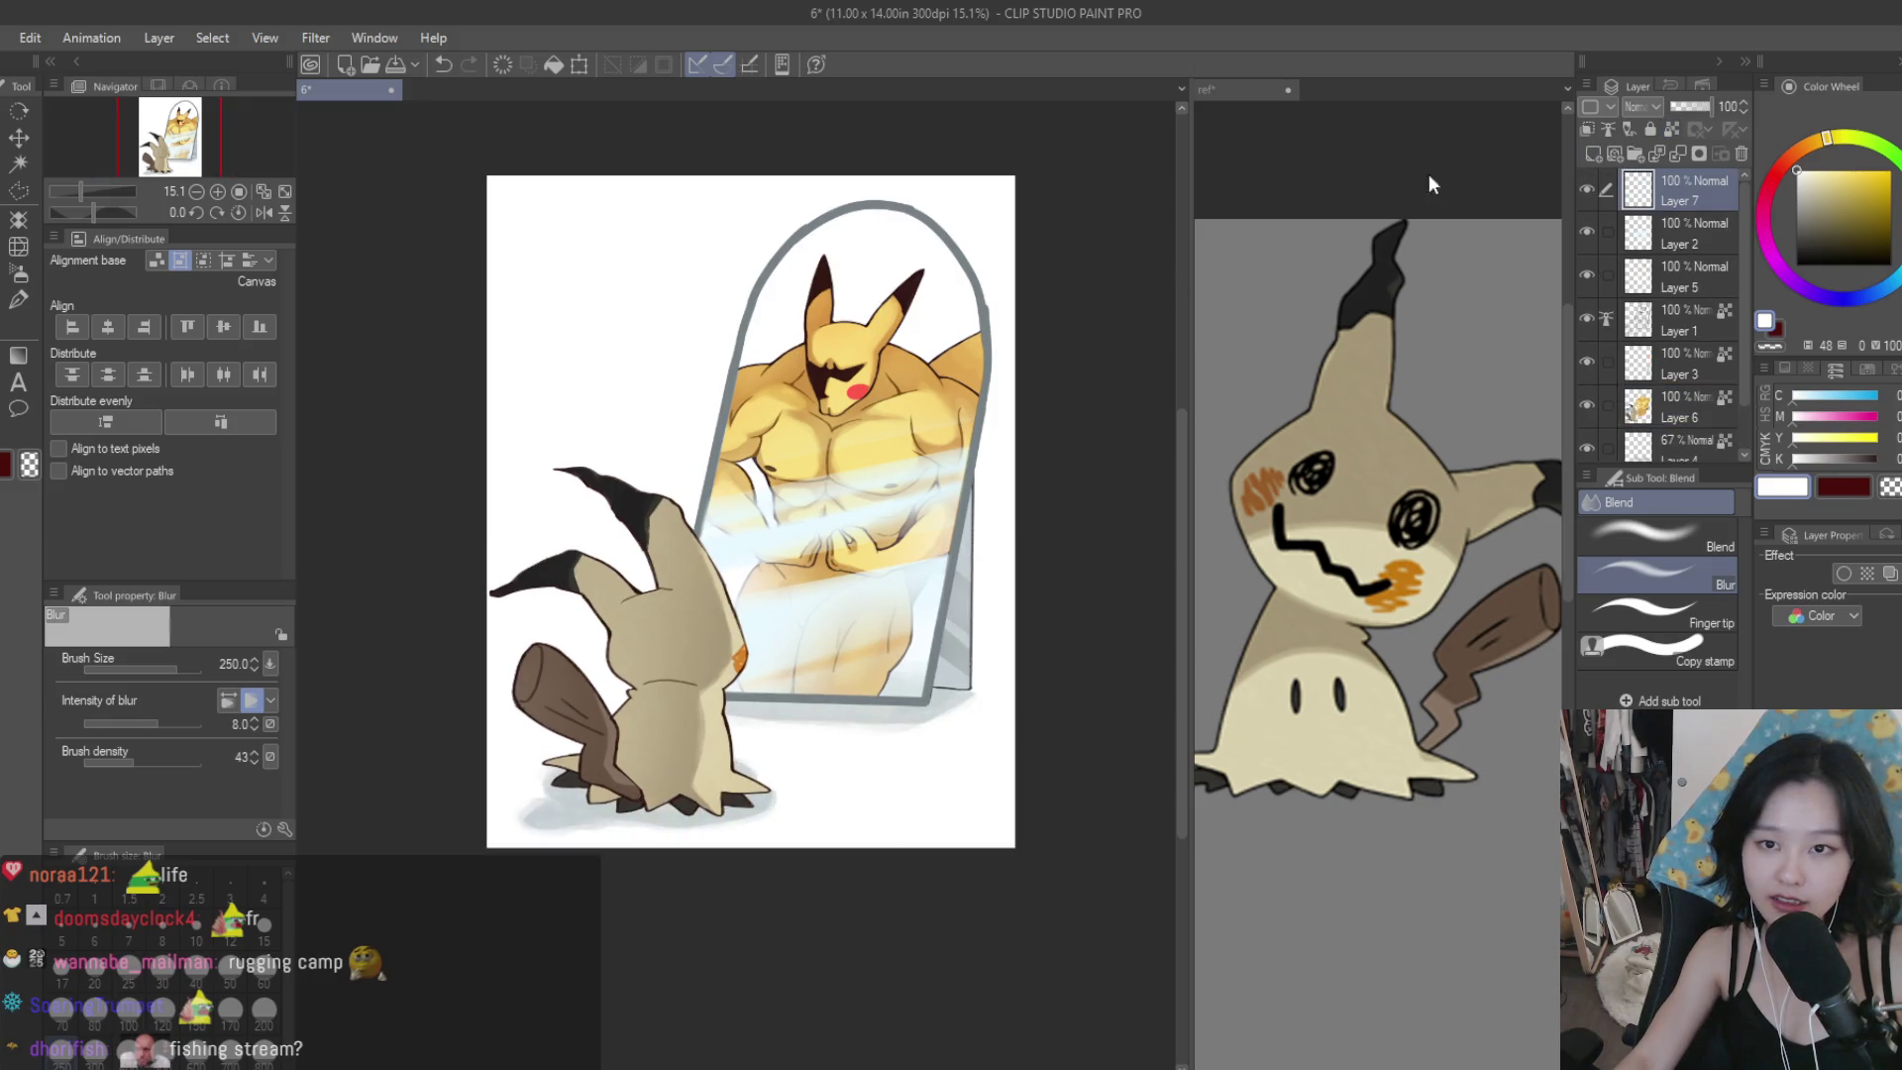
Set the drawing colour to pure white and give Layer 7 a cyan border effect.
left_click(1848, 170)
left_click(1886, 202)
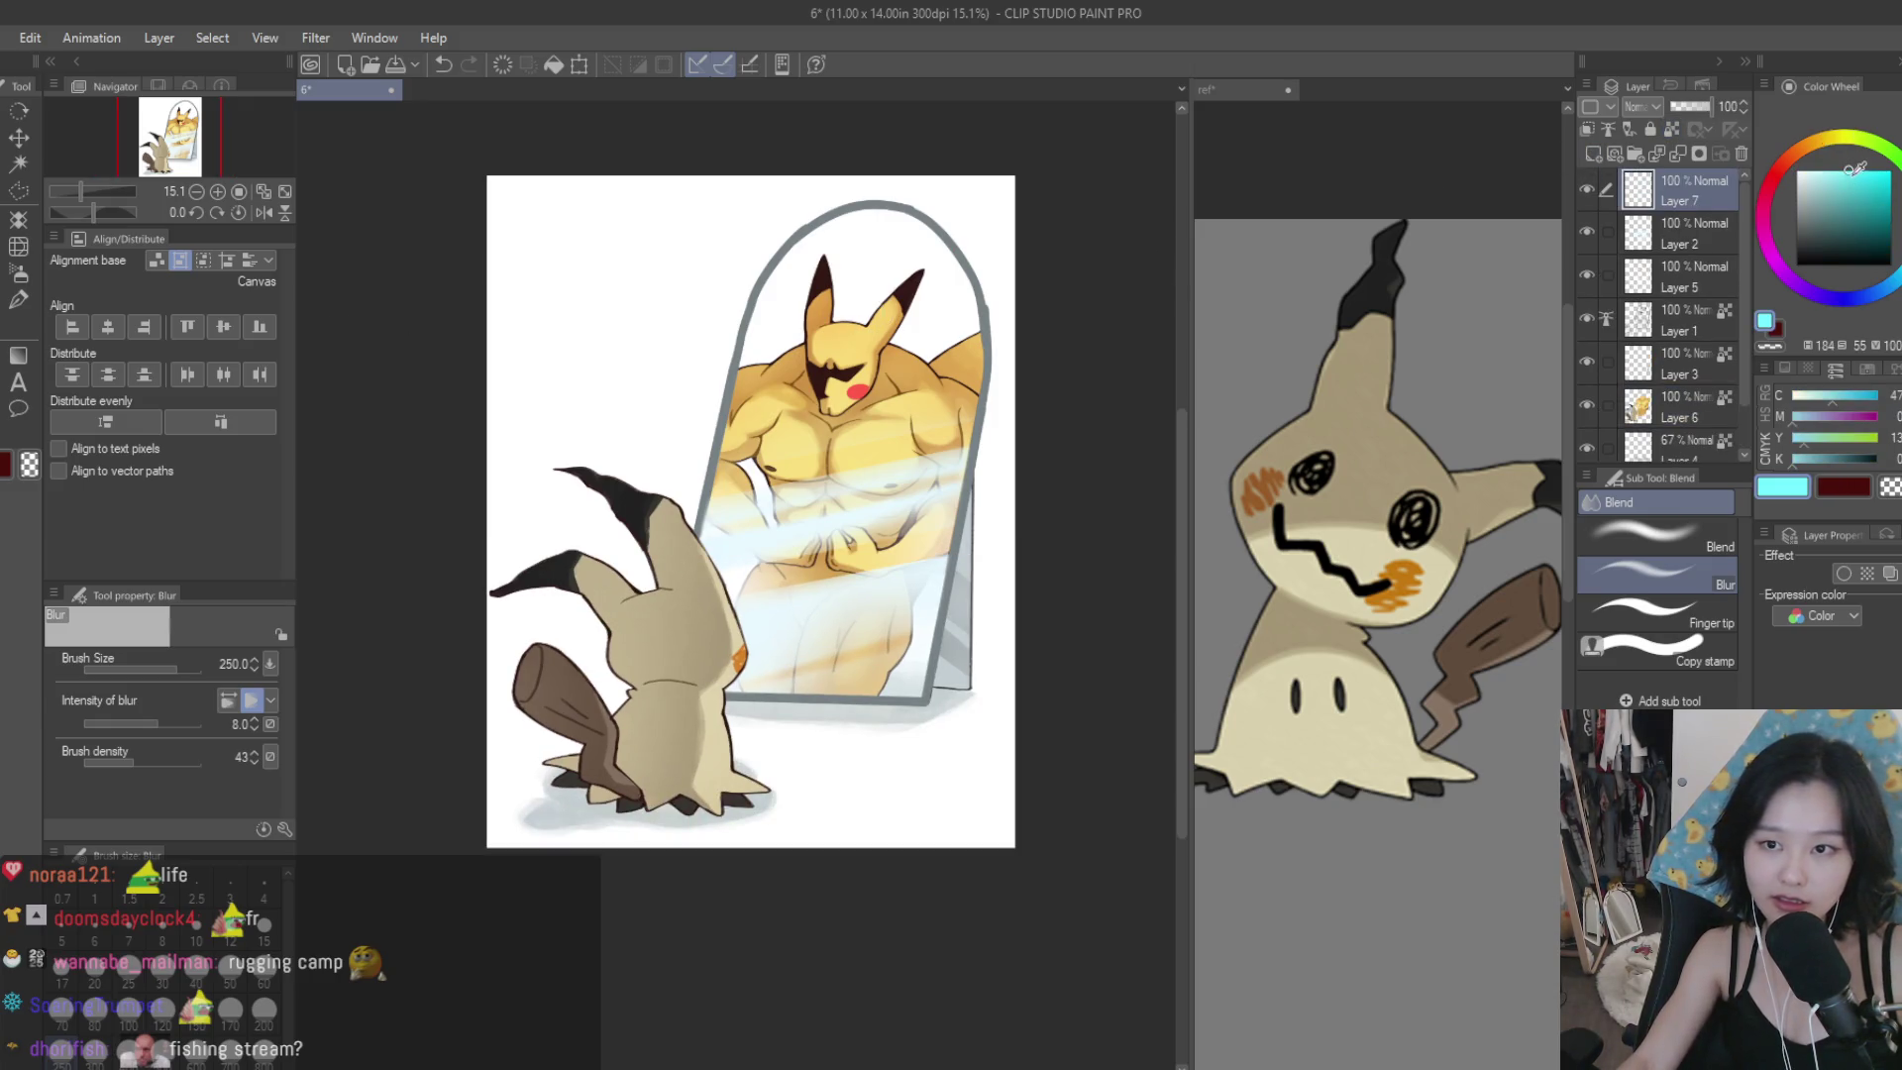
left_click_drag(1858, 170, 1797, 142)
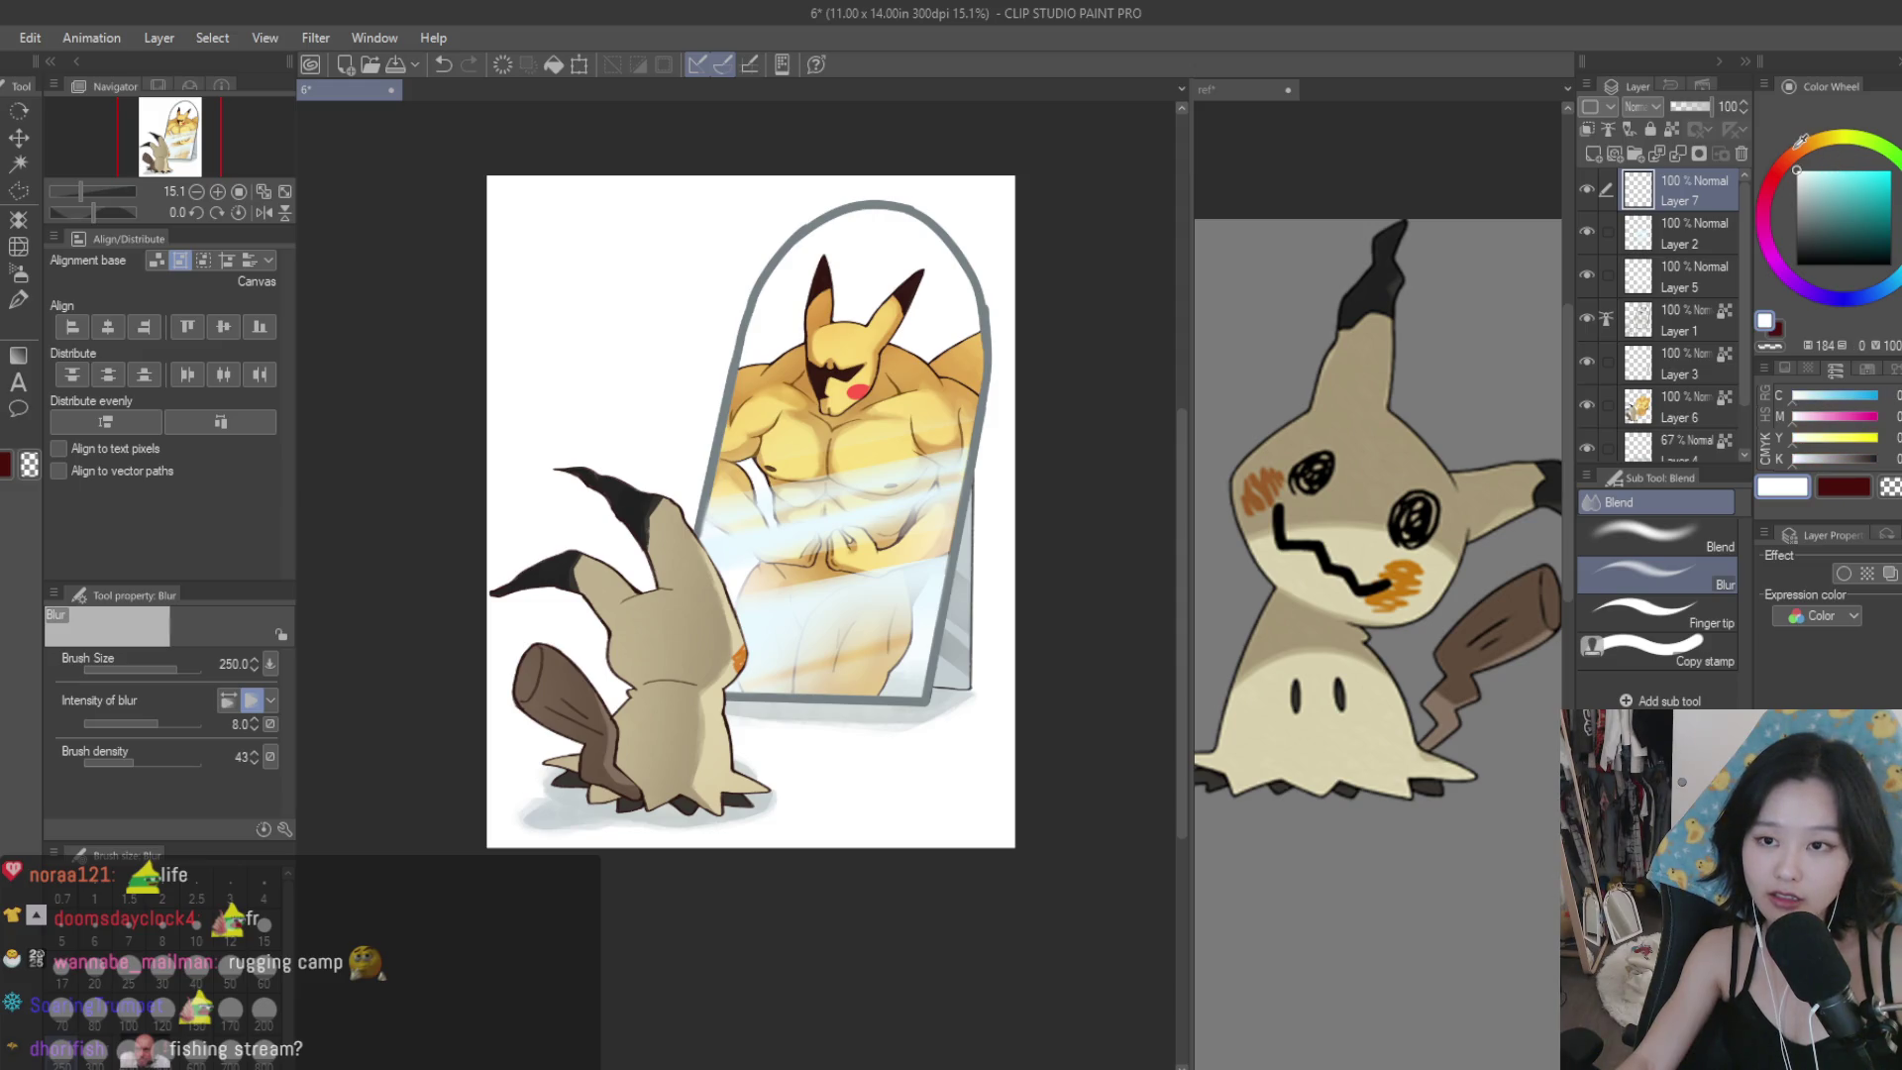
left_click(1843, 573)
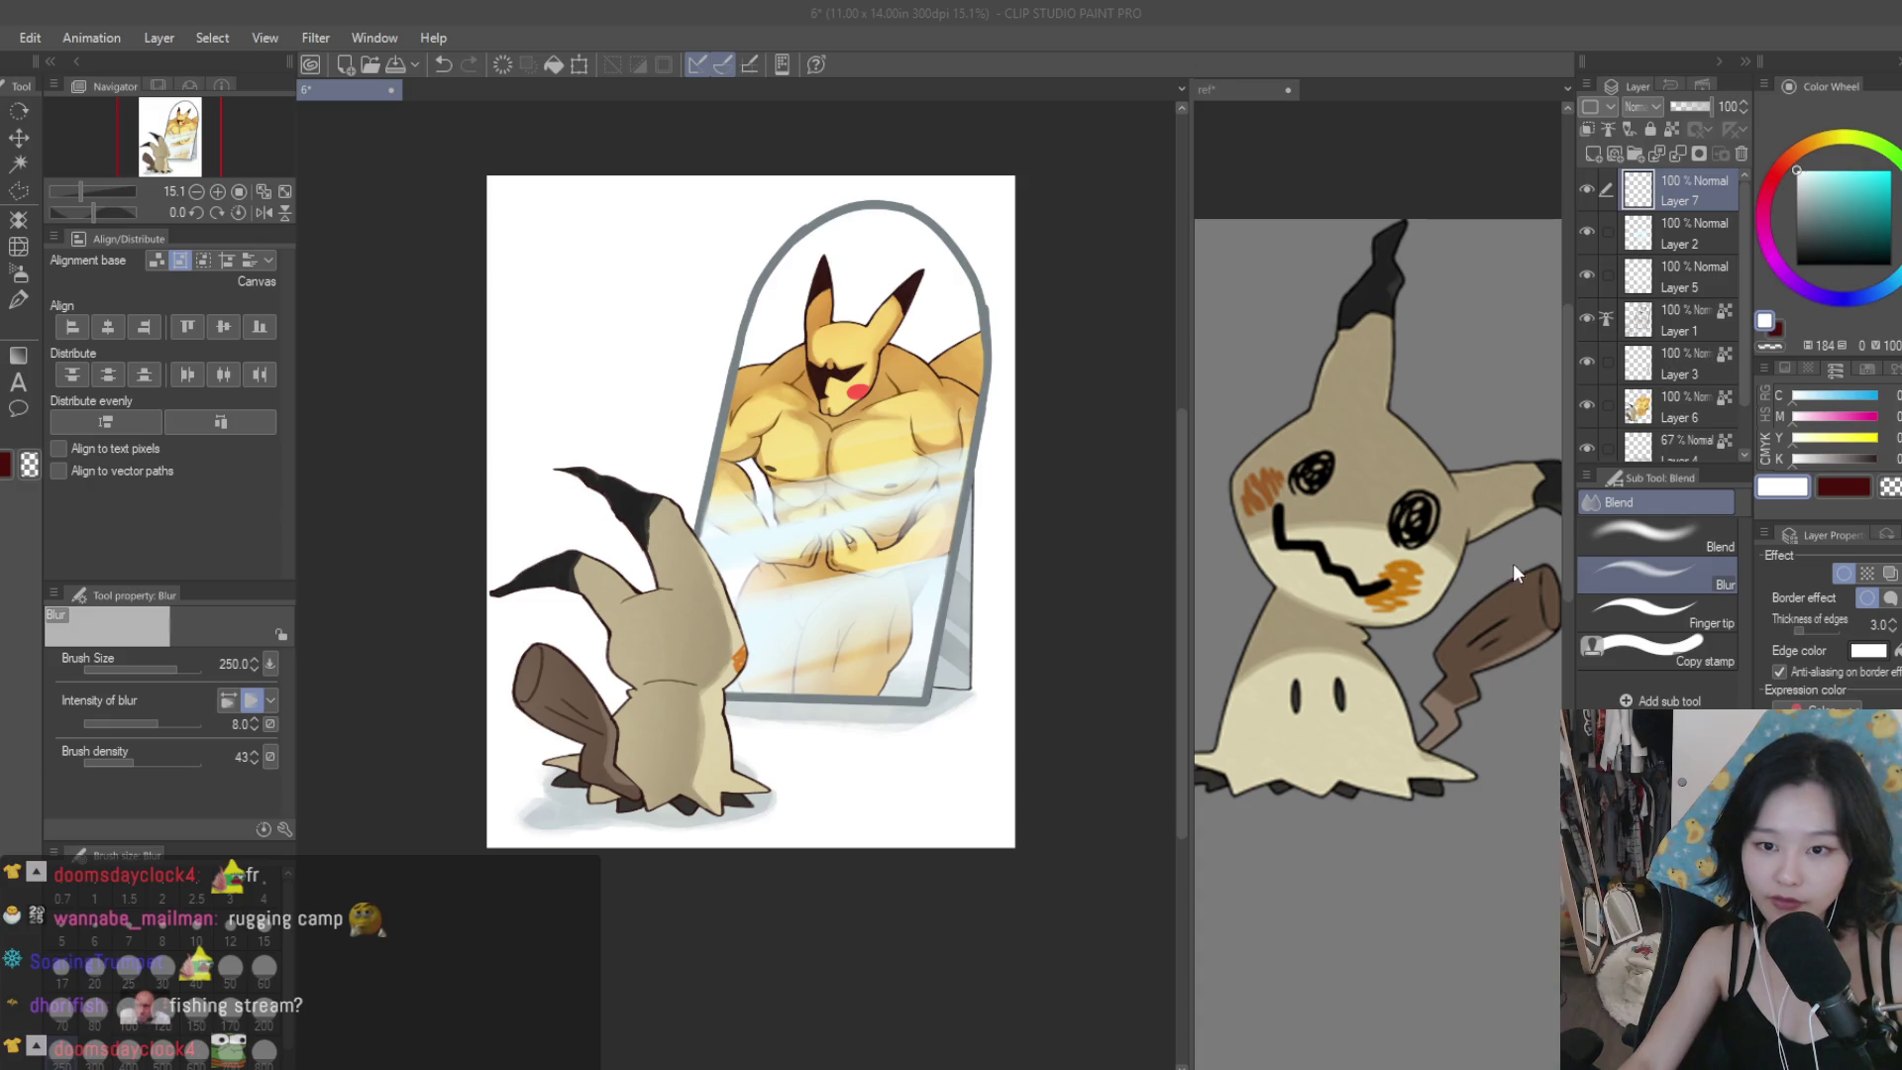
With the pen at size 20, draw a four-point sparkle with lengthened side points on Pikachu's face.
key("p")
scroll(857, 327, "up", 3)
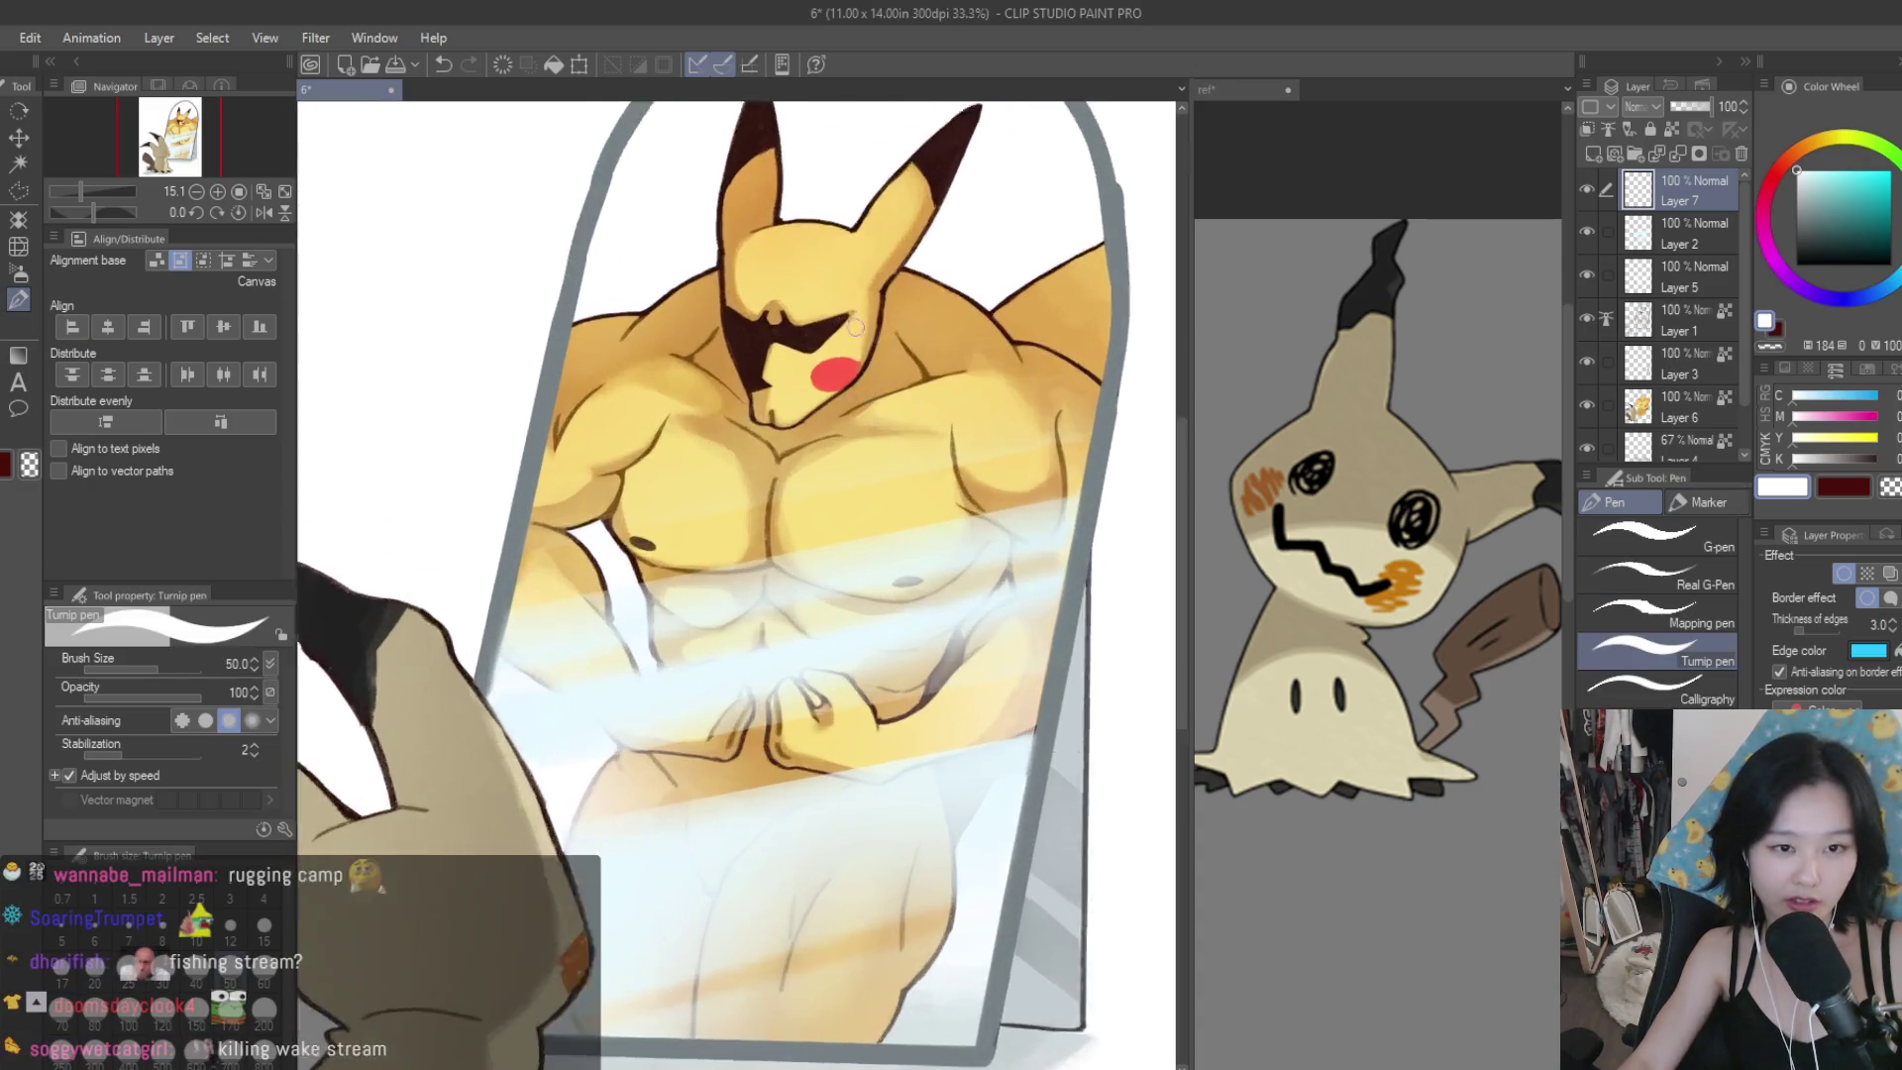
scroll(857, 326, "up", 4)
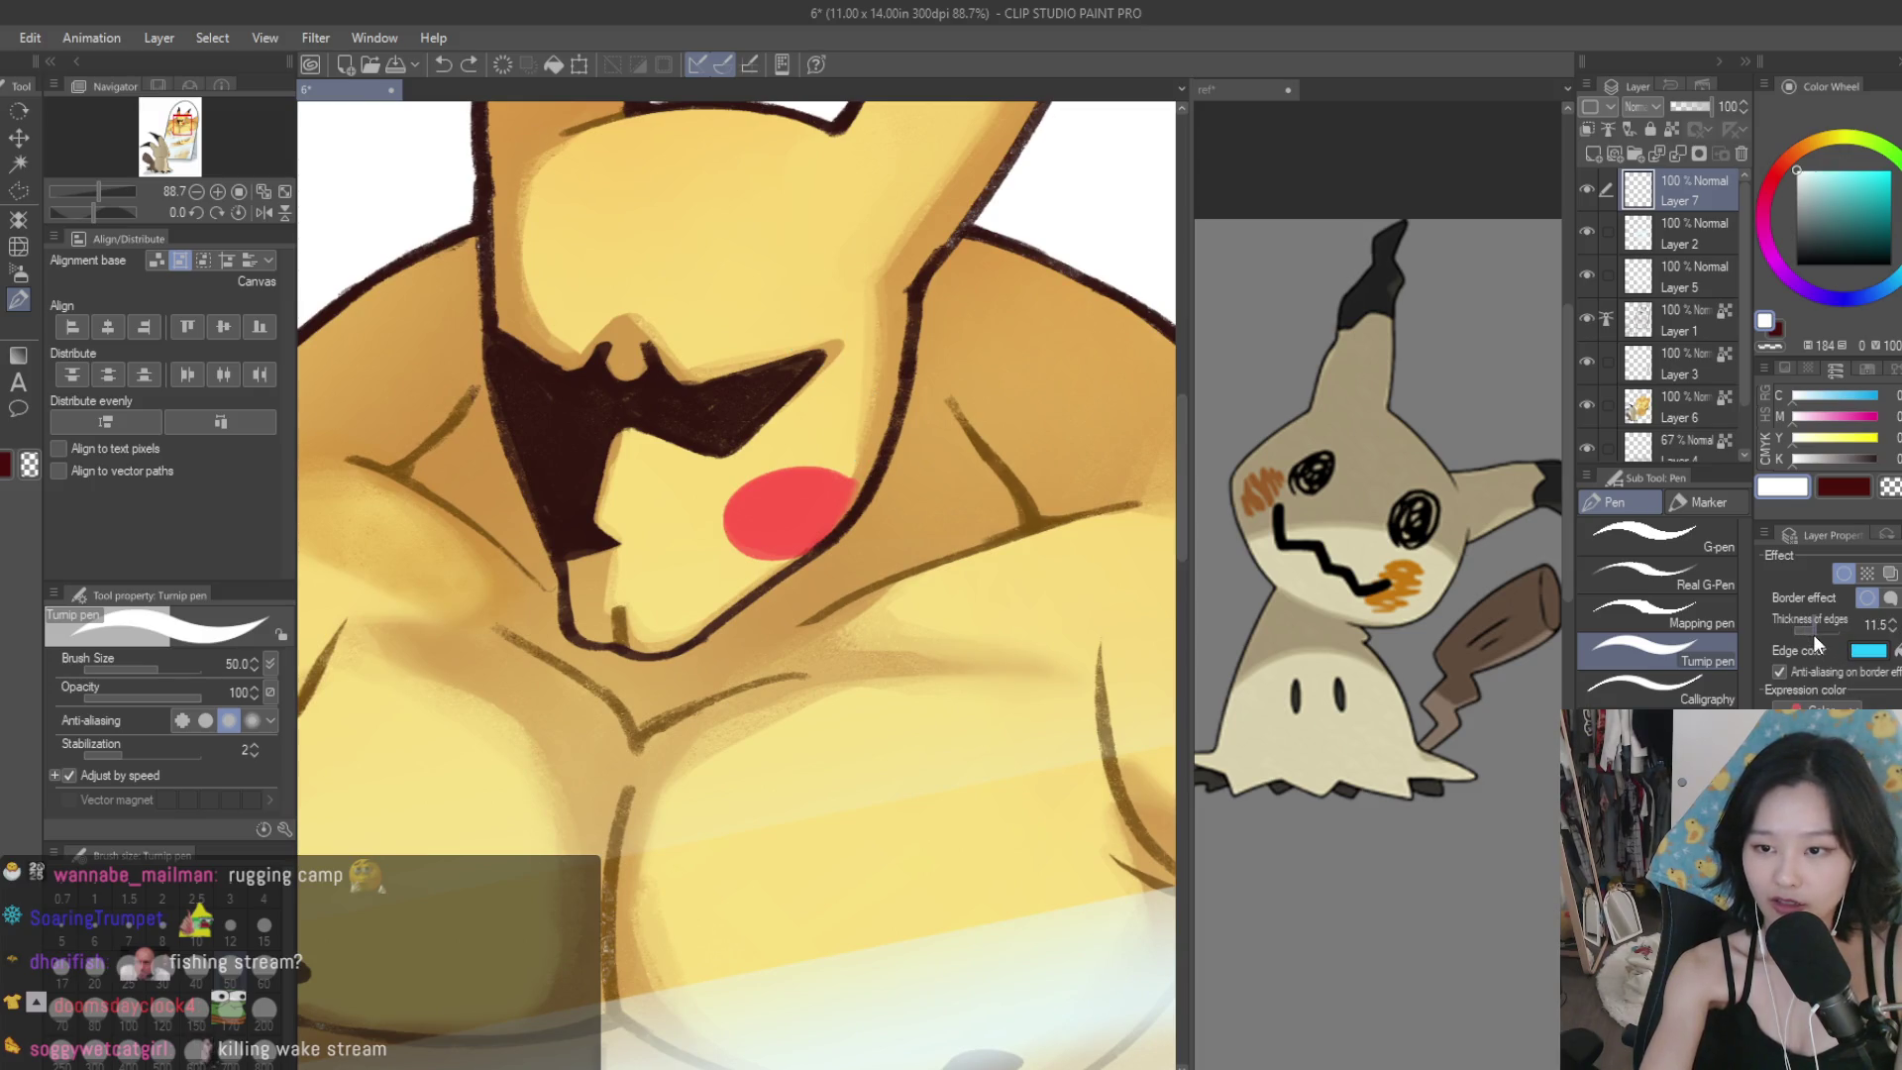
key("bracketleft")
key("bracketleft")
key("bracketleft")
mouse_move(792, 244)
left_mouse_down()
mouse_move(842, 397)
mouse_move(782, 436)
left_mouse_up()
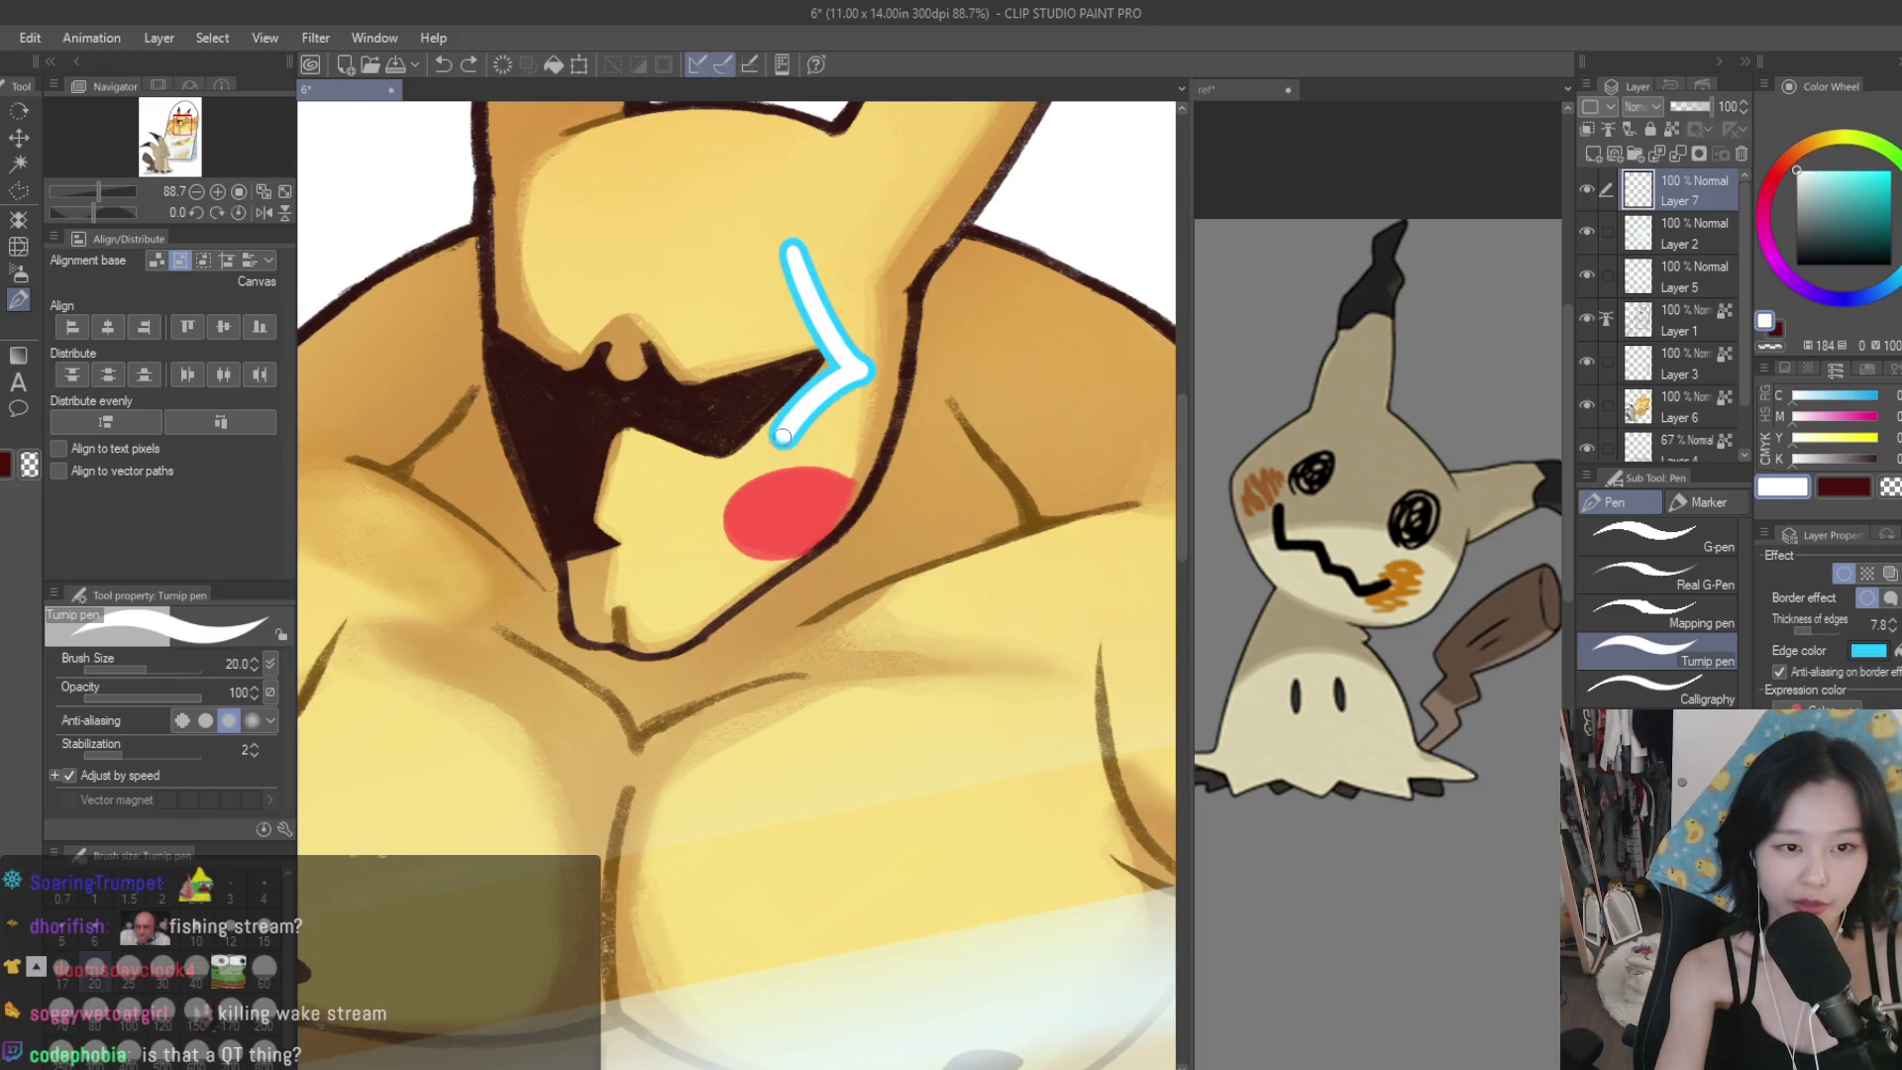
key("ctrl+z")
left_click_drag(807, 265, 787, 456)
mouse_move(807, 267)
left_mouse_down()
mouse_move(728, 355)
mouse_move(787, 451)
mouse_move(763, 406)
mouse_move(803, 321)
left_mouse_up()
scroll(753, 361, "up", 2)
left_click_drag(743, 376, 693, 368)
left_click_drag(881, 386, 958, 388)
scroll(862, 466, "down", 5)
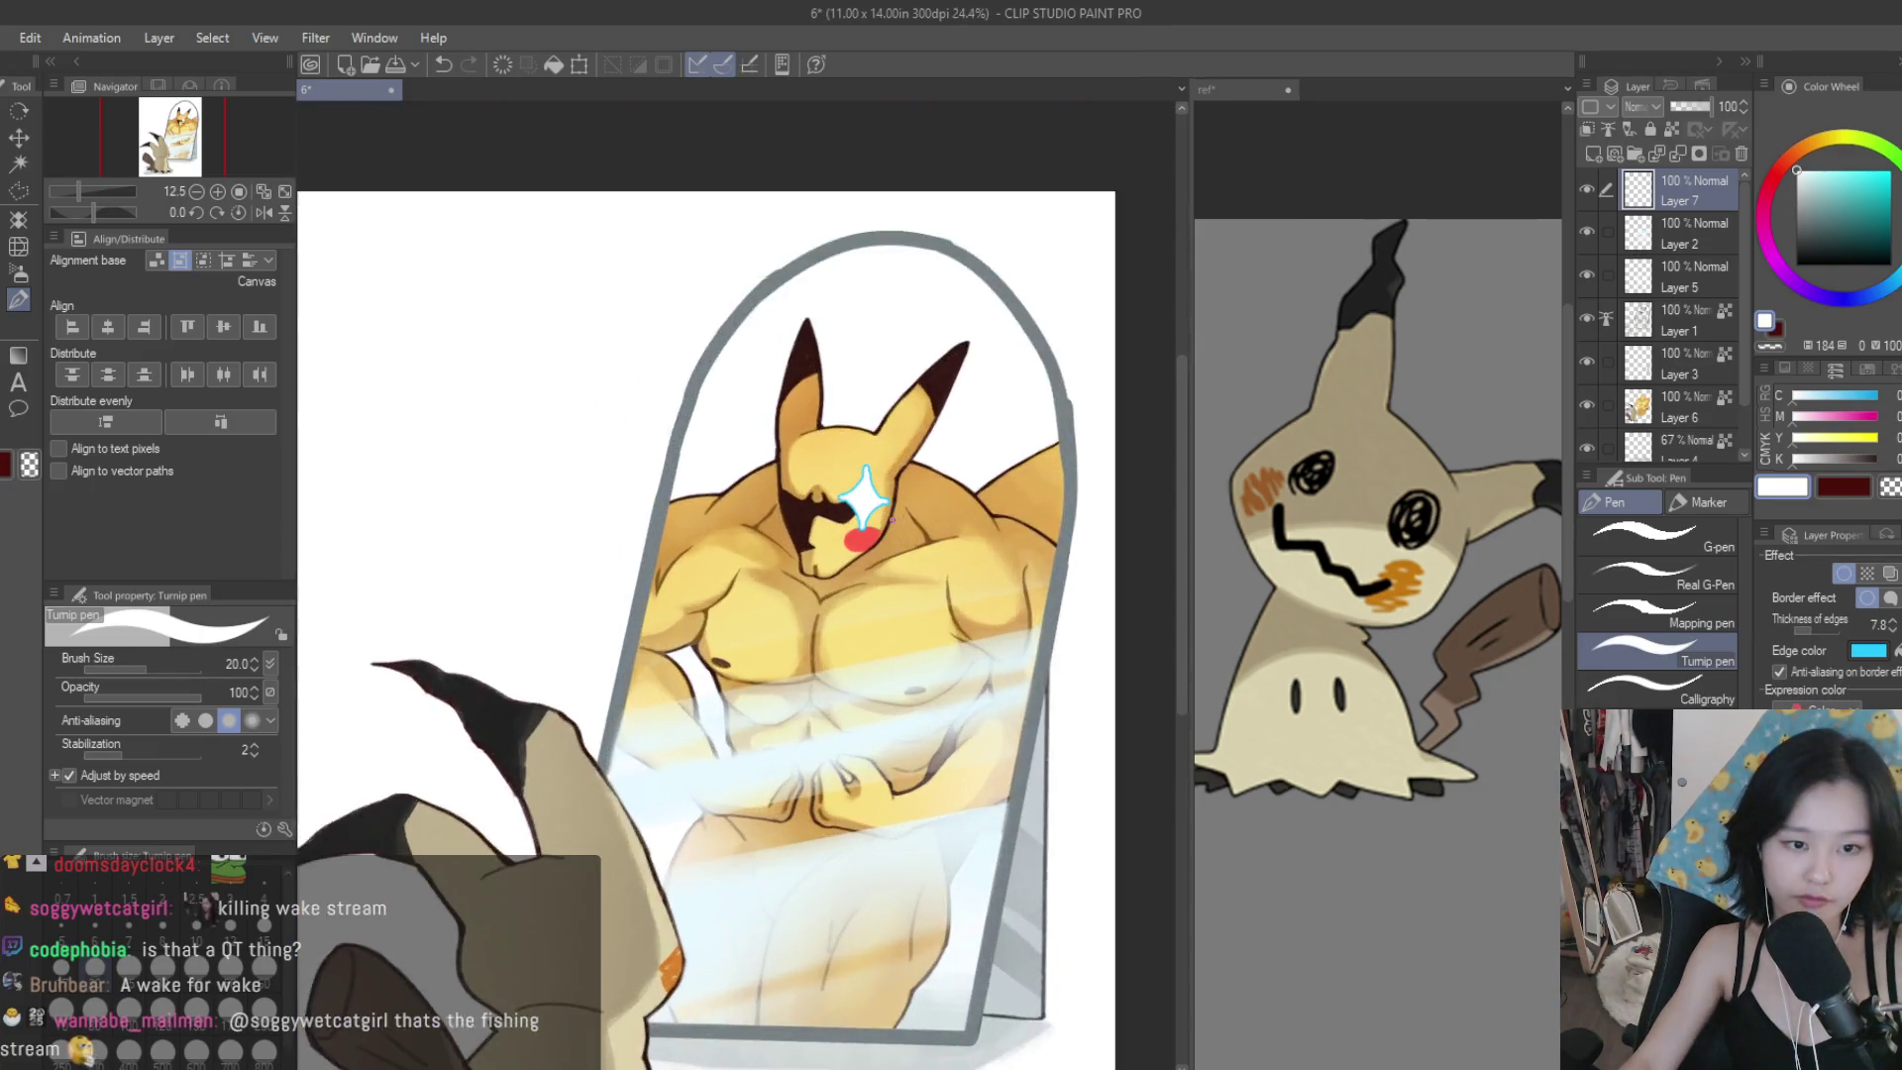
scroll(892, 518, "up", 3)
Move the four-point sparkle up beside Pikachu's face.
key("k")
left_click_drag(861, 530, 1000, 480)
scroll(901, 519, "down", 5)
scroll(901, 519, "up", 2)
scroll(879, 495, "up", 1)
Draw a diamond sparkle beside the ear and small cross sparkles below it and on the chest.
left_click(19, 299)
scroll(950, 476, "up", 4)
scroll(950, 558, "down", 3)
scroll(951, 557, "up", 6)
mouse_move(728, 355)
left_mouse_down()
mouse_move(758, 456)
mouse_move(627, 467)
mouse_move(772, 510)
mouse_move(797, 495)
left_mouse_up()
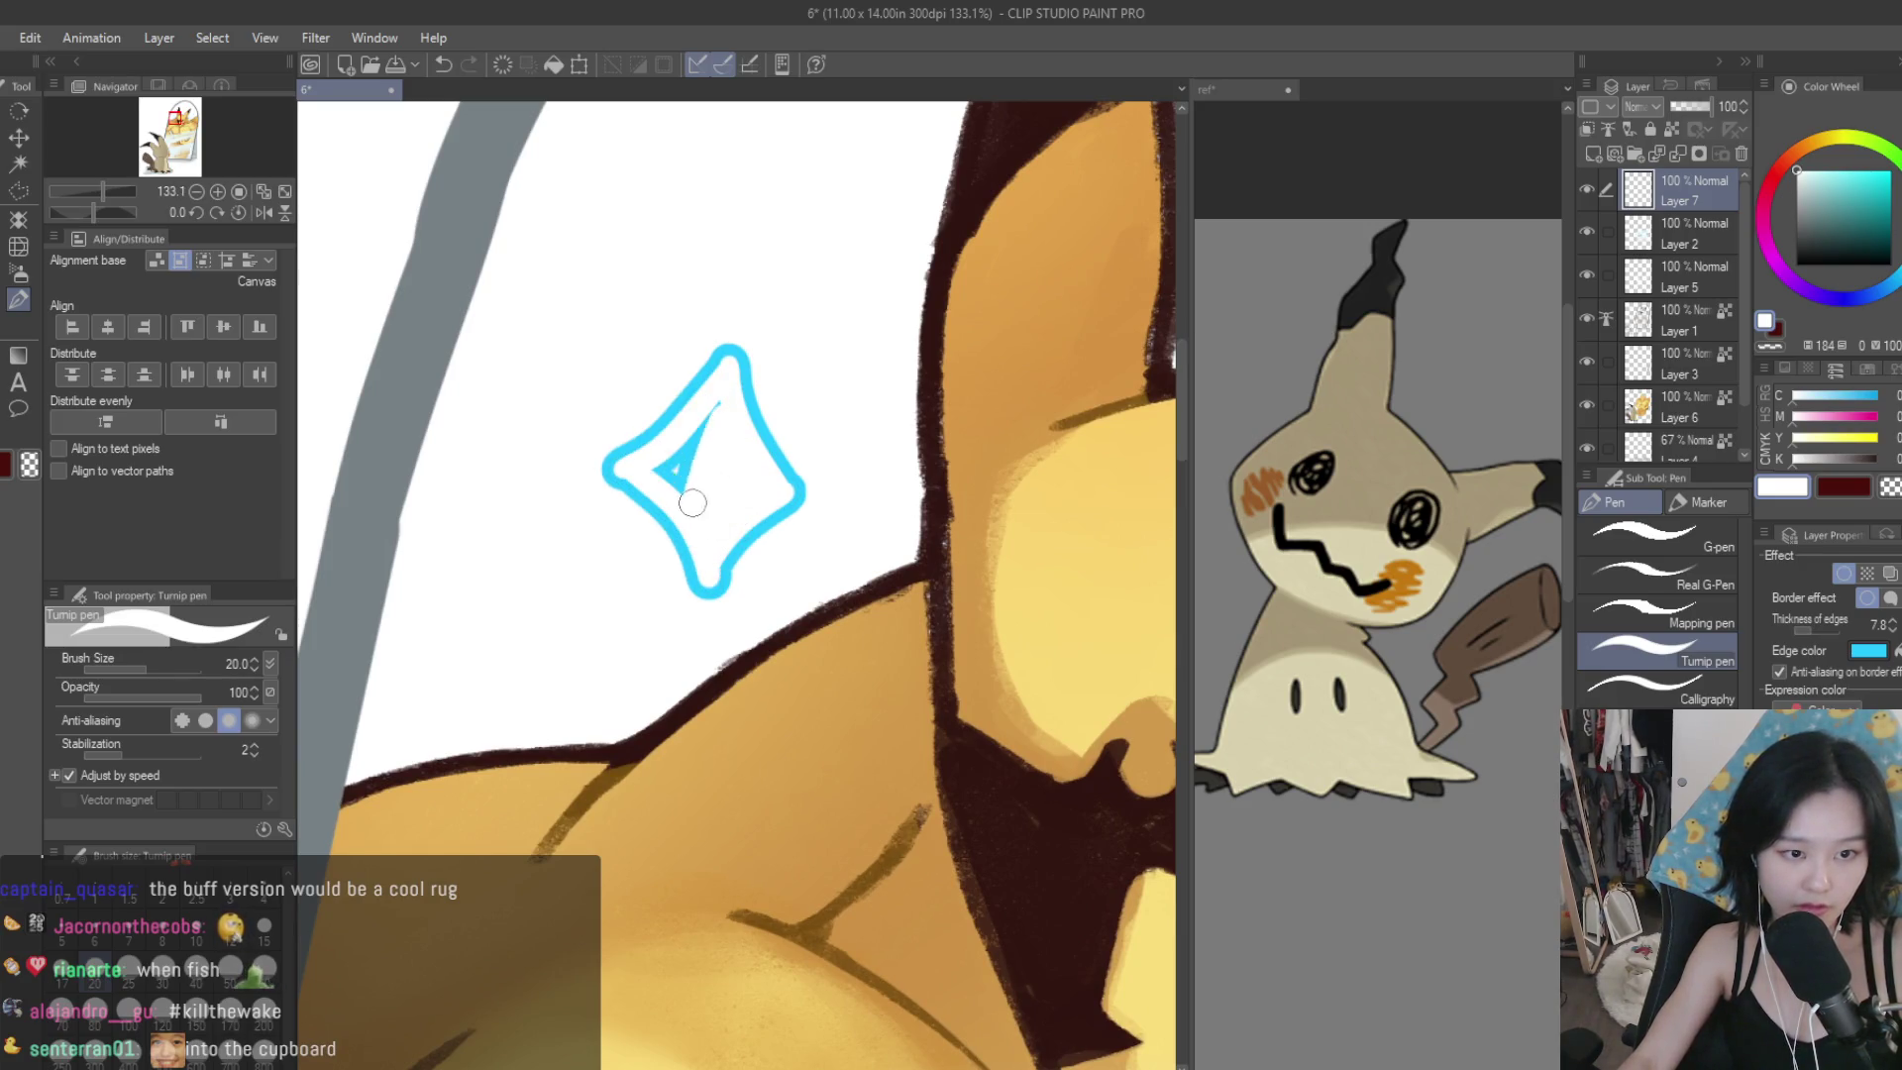
left_click_drag(566, 582, 565, 703)
left_click_drag(507, 646, 638, 642)
scroll(634, 653, "down", 6)
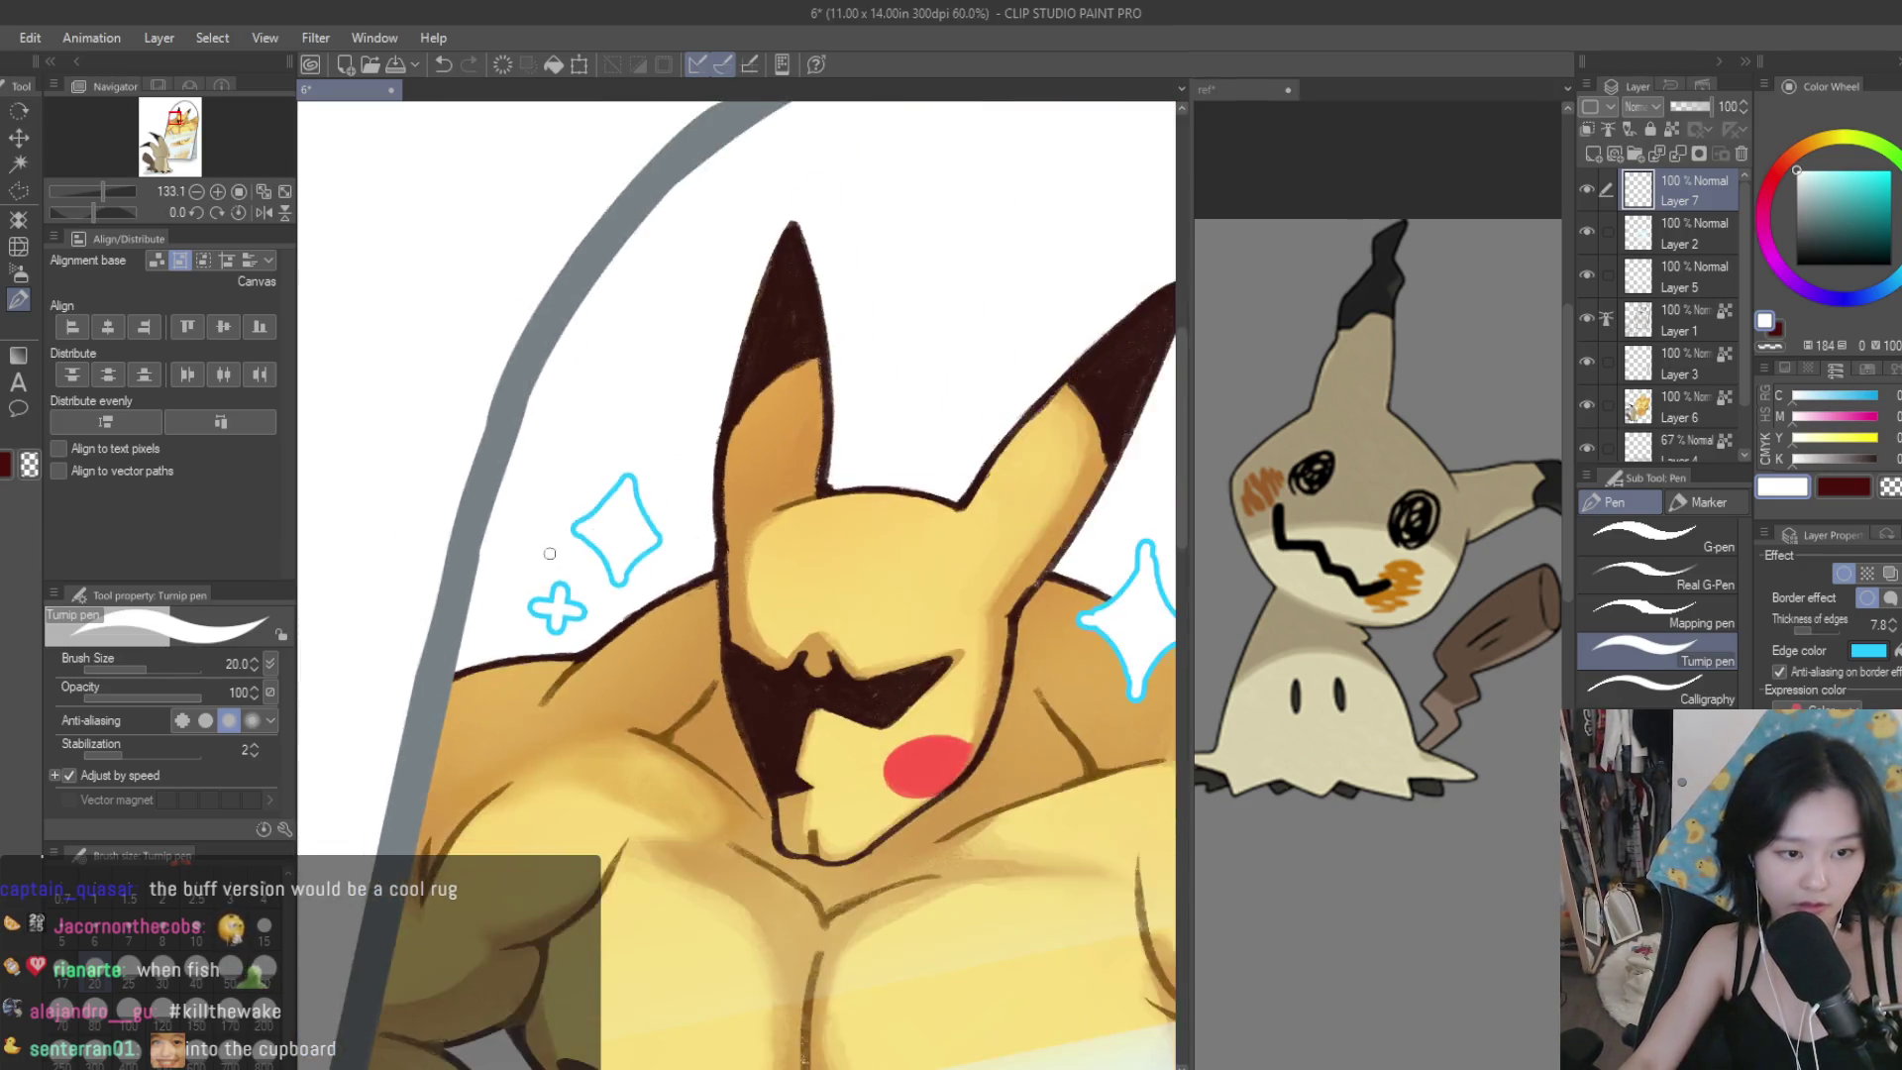
scroll(808, 672, "up", 3)
left_click_drag(765, 630, 764, 698)
left_click_drag(731, 664, 795, 663)
scroll(795, 663, "down", 1)
scroll(693, 594, "up", 2)
mouse_move(545, 538)
left_mouse_down()
mouse_move(543, 598)
mouse_move(578, 571)
left_mouse_up()
scroll(990, 530, "down", 6)
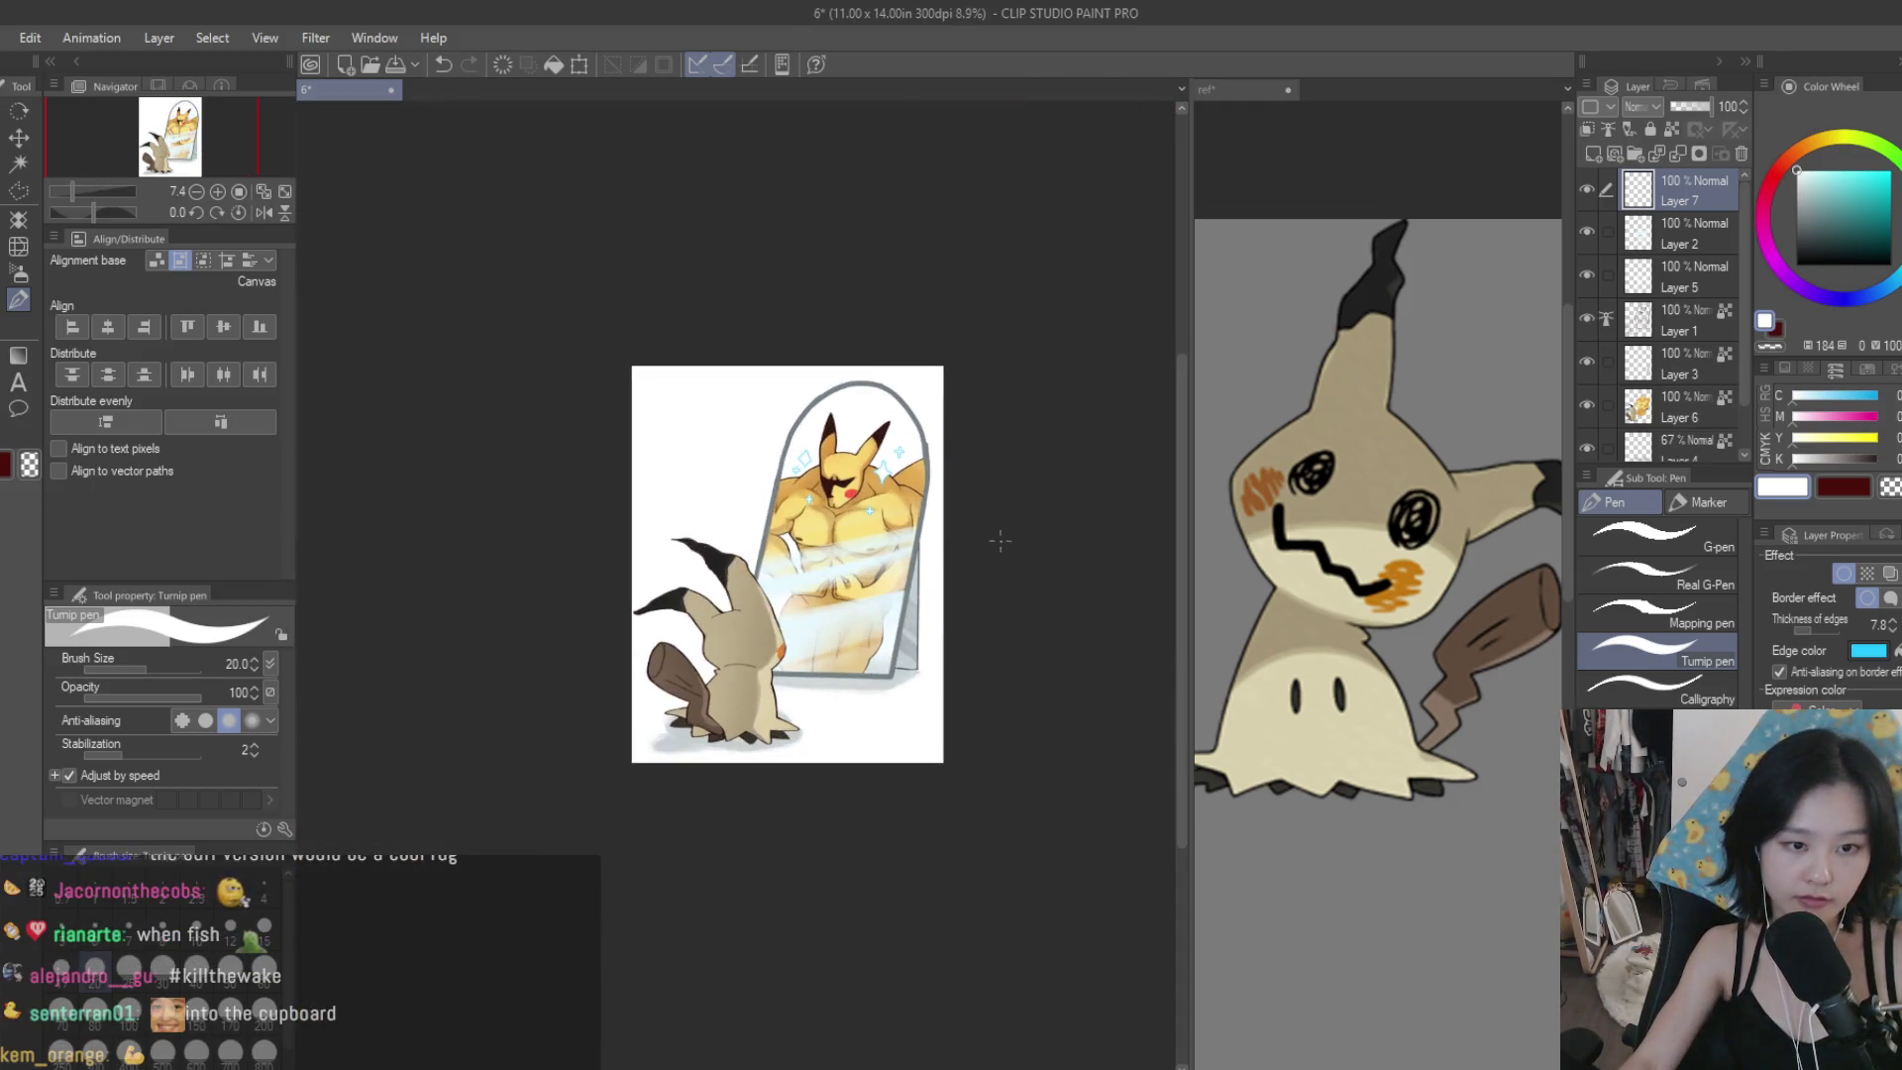
scroll(941, 524, "up", 6)
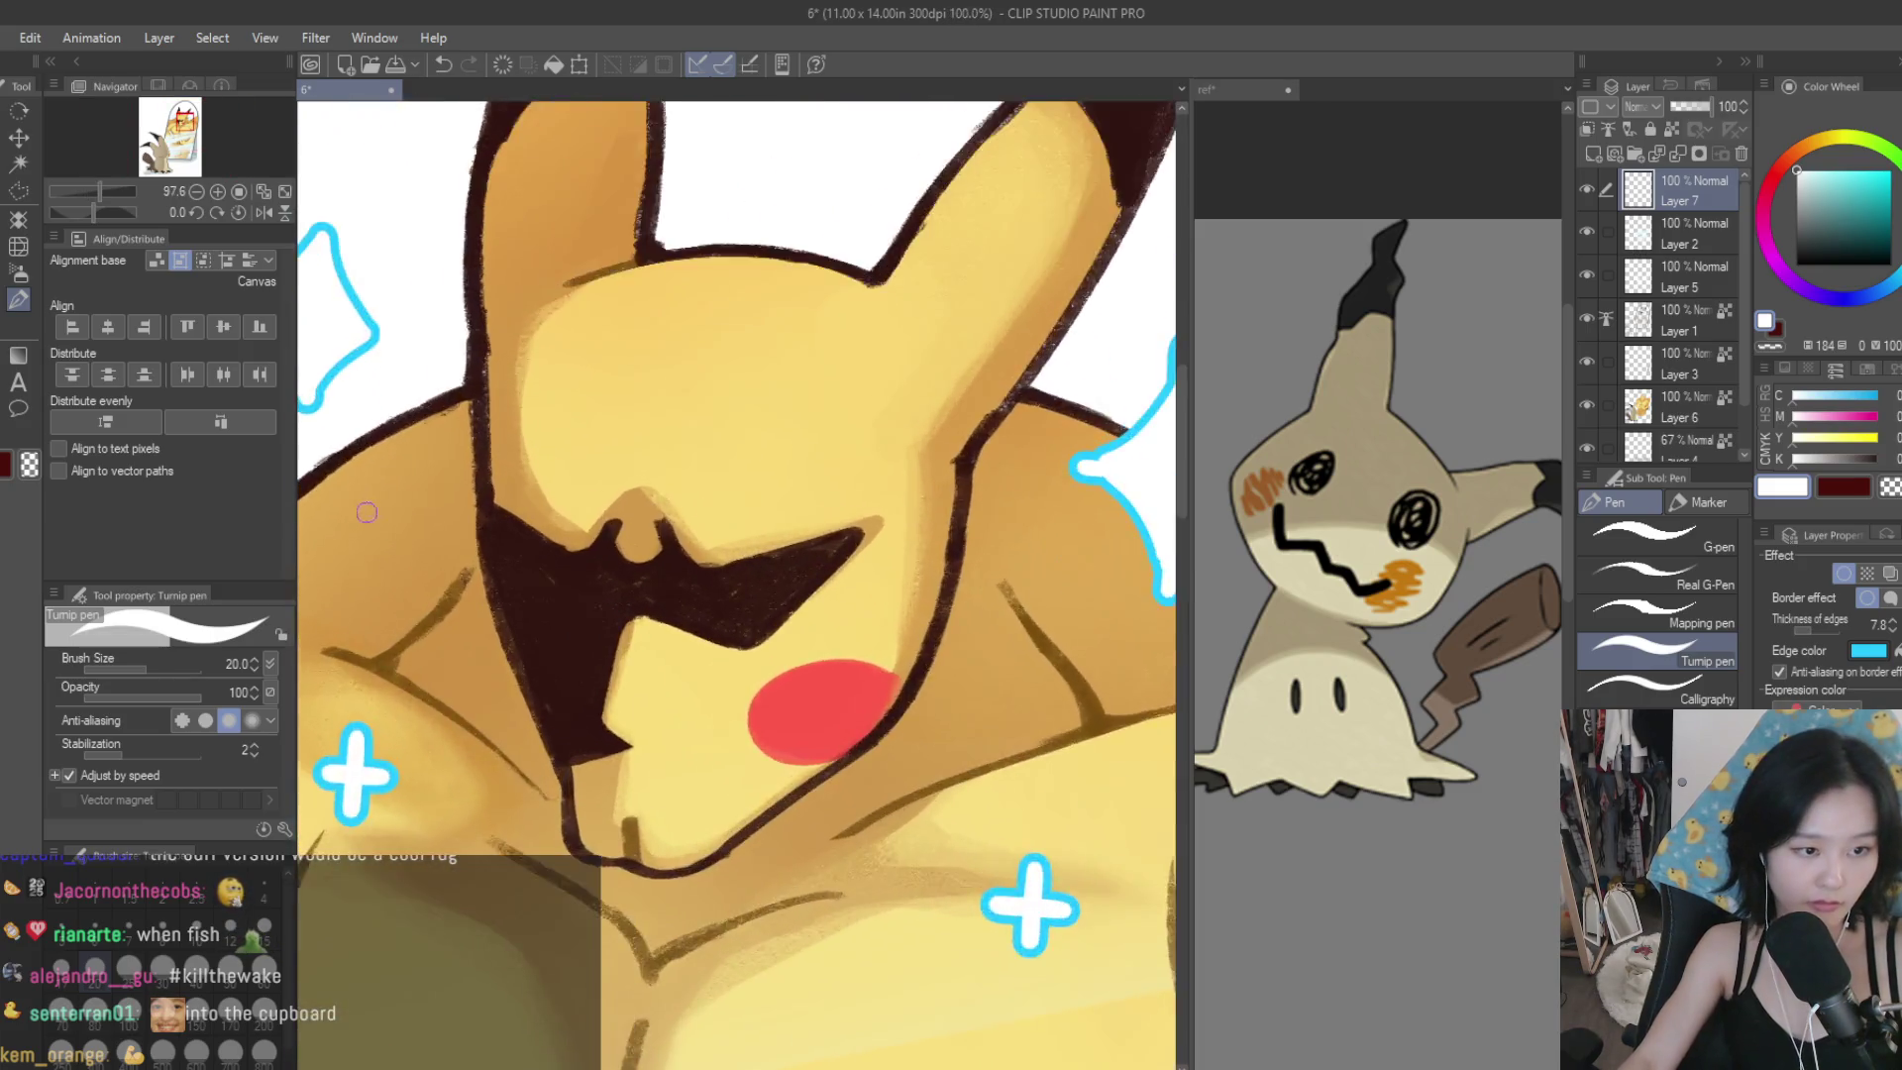
scroll(366, 512, "up", 1)
Add a diamond sparkle left of the nose and re-stroke the small diamond's edges.
mouse_move(446, 484)
left_mouse_down()
mouse_move(487, 530)
mouse_move(454, 570)
mouse_move(416, 530)
mouse_move(505, 497)
left_mouse_up()
scroll(506, 497, "down", 10)
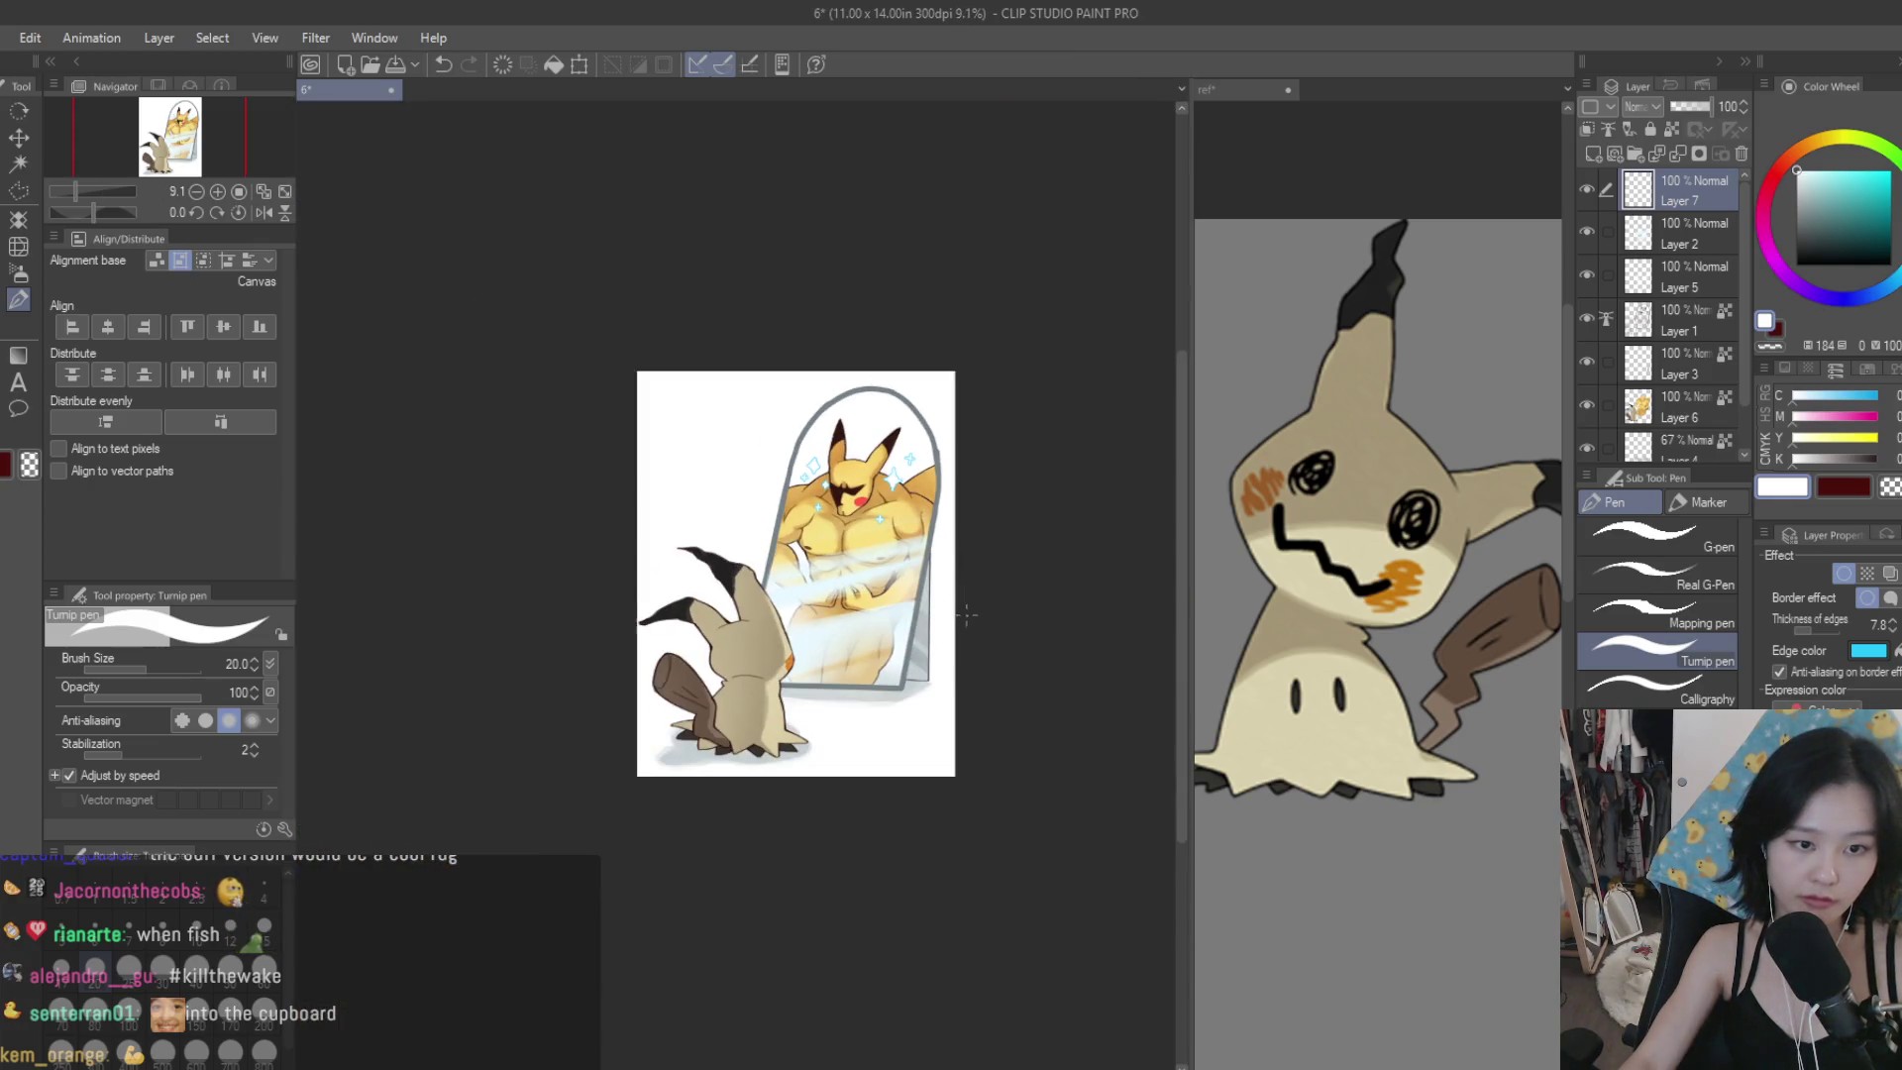
scroll(965, 614, "up", 2)
scroll(743, 381, "up", 7)
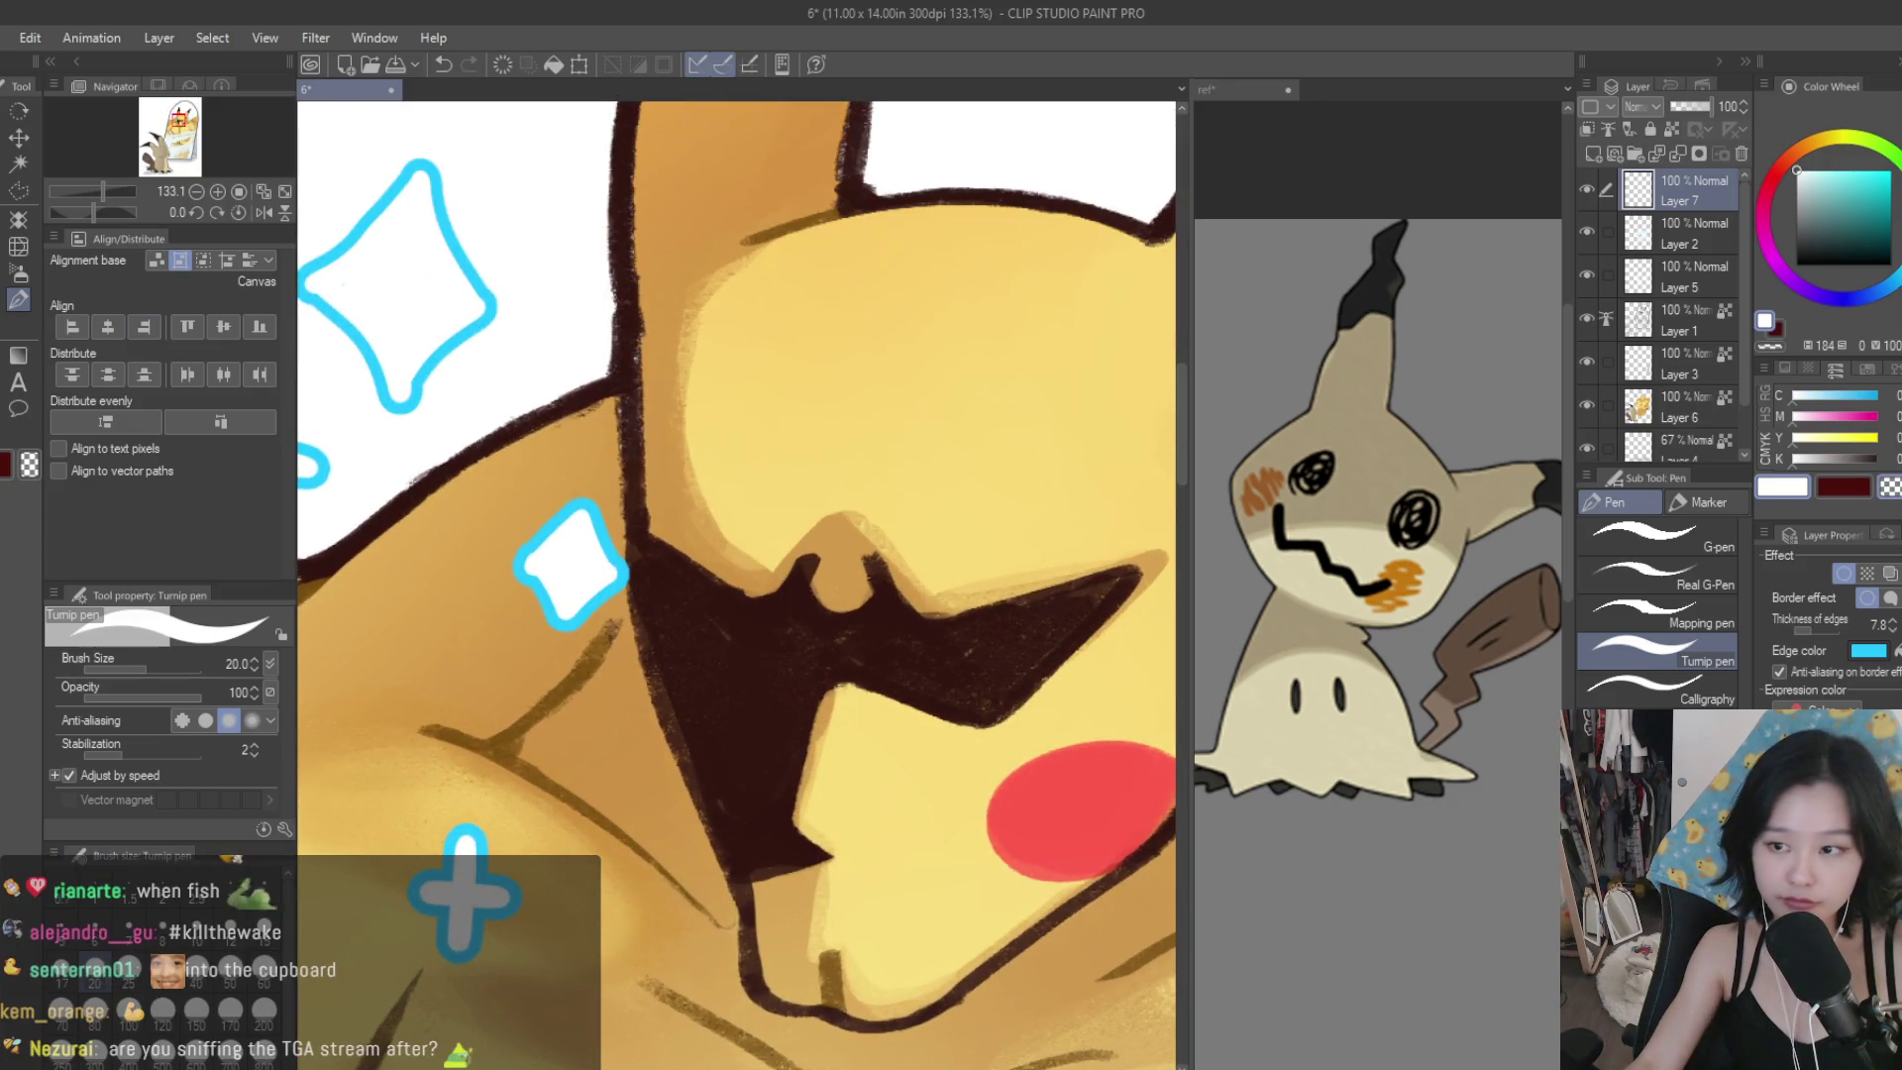
scroll(585, 460, "up", 2)
mouse_move(477, 578)
left_mouse_down()
mouse_move(561, 681)
mouse_move(611, 622)
left_mouse_up()
left_click_drag(594, 487, 656, 589)
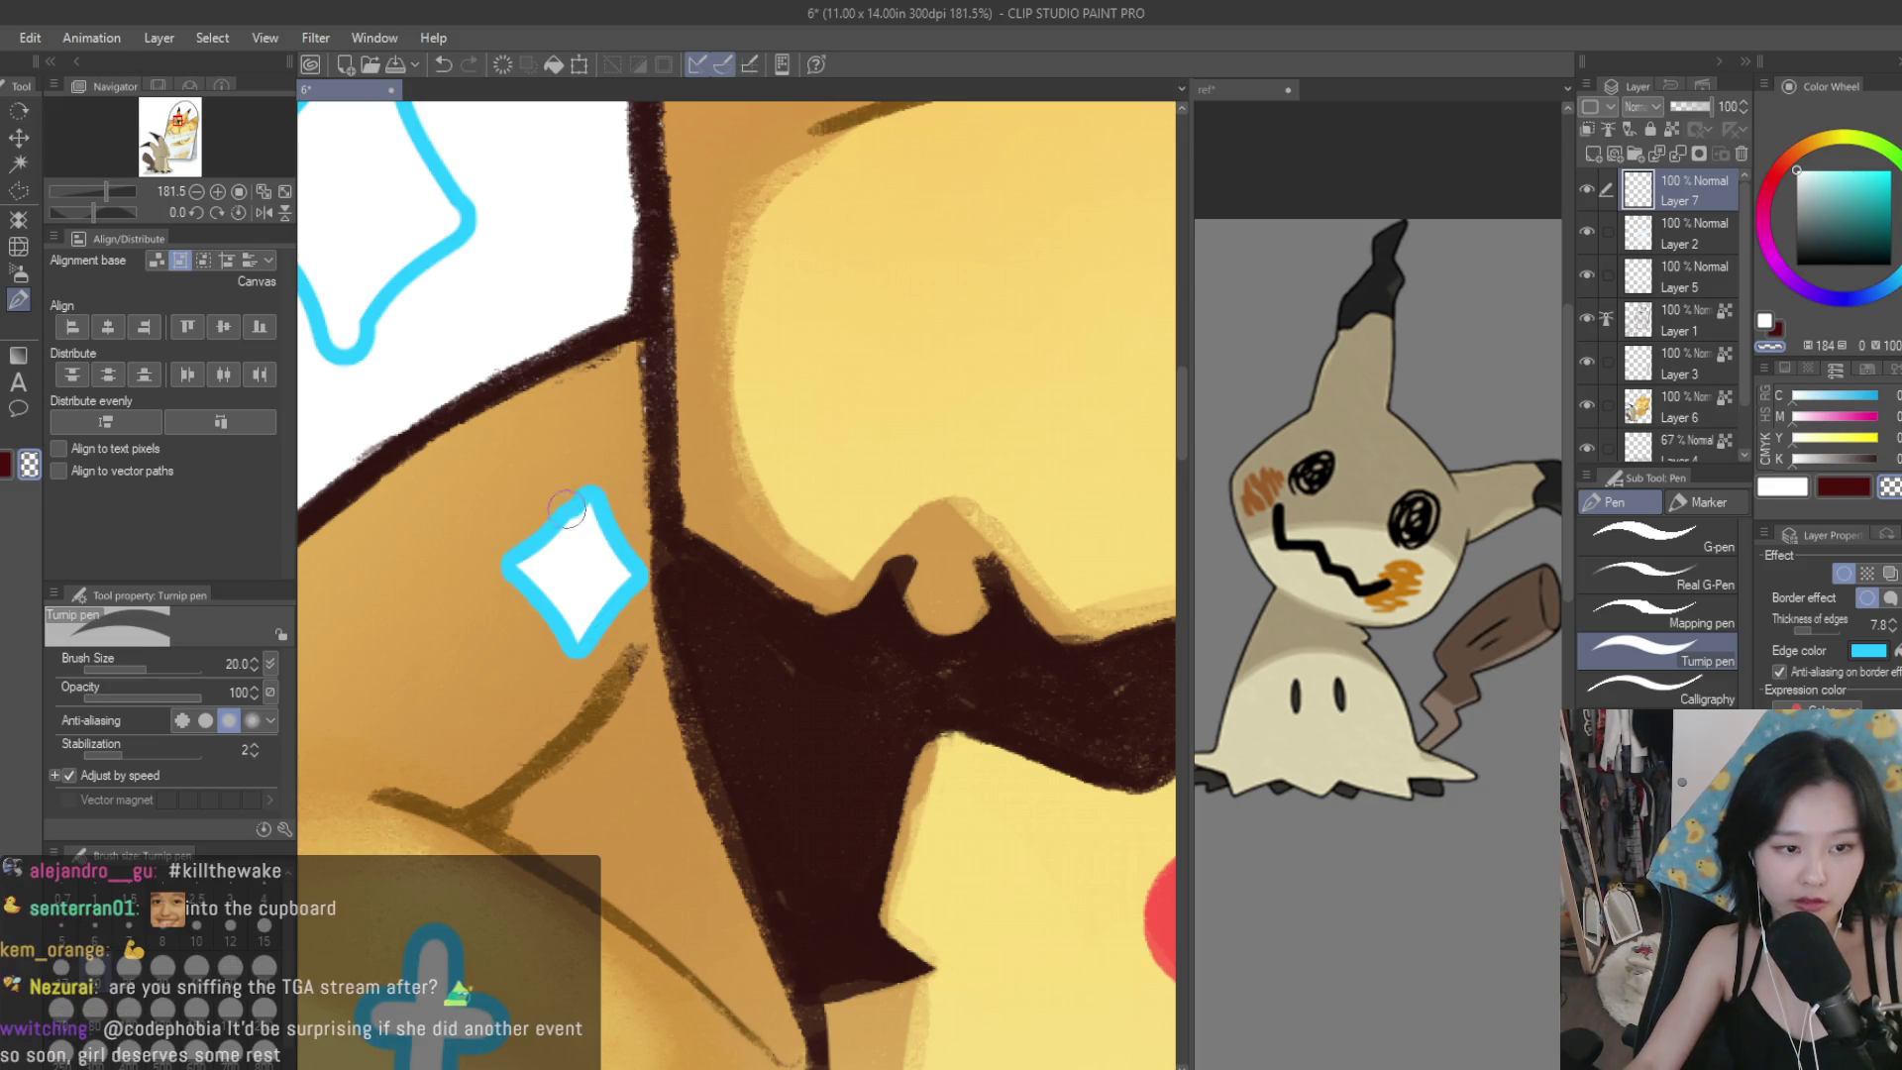
scroll(651, 582, "down", 8)
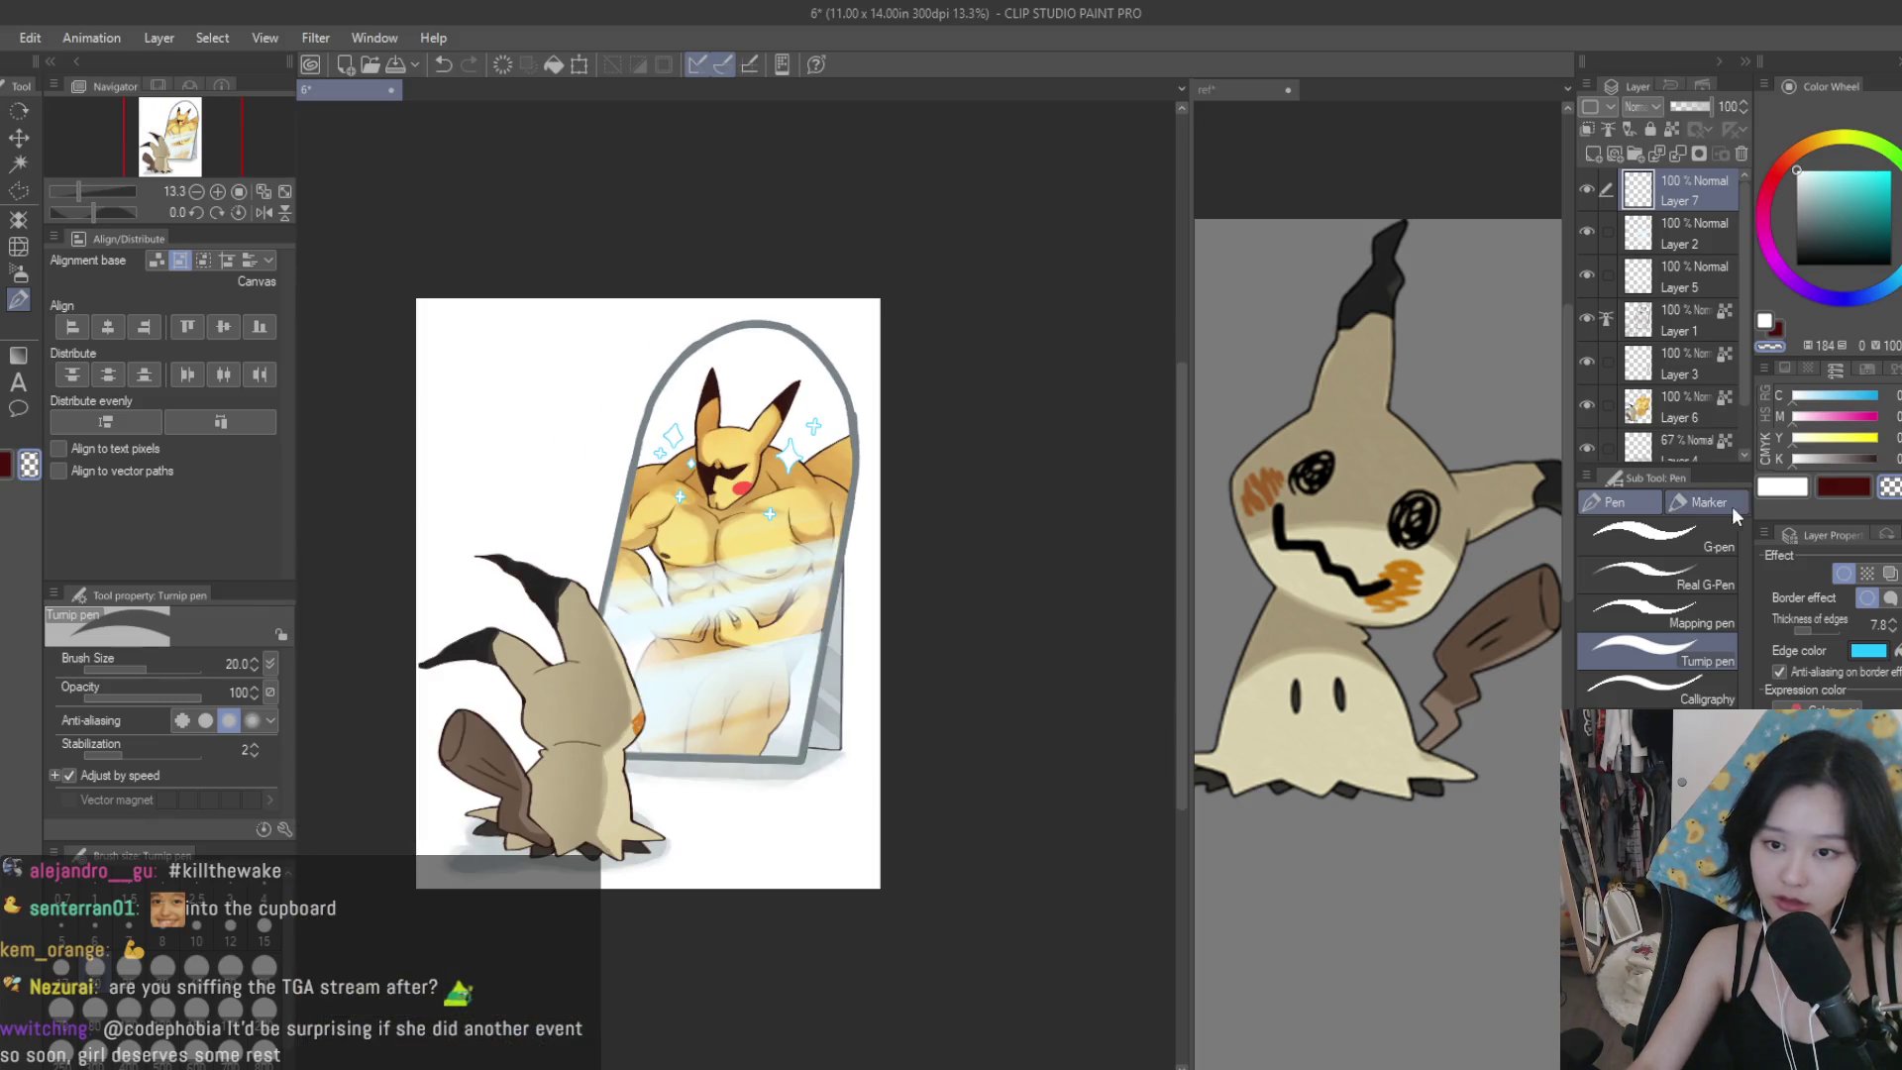
left_click(1768, 487)
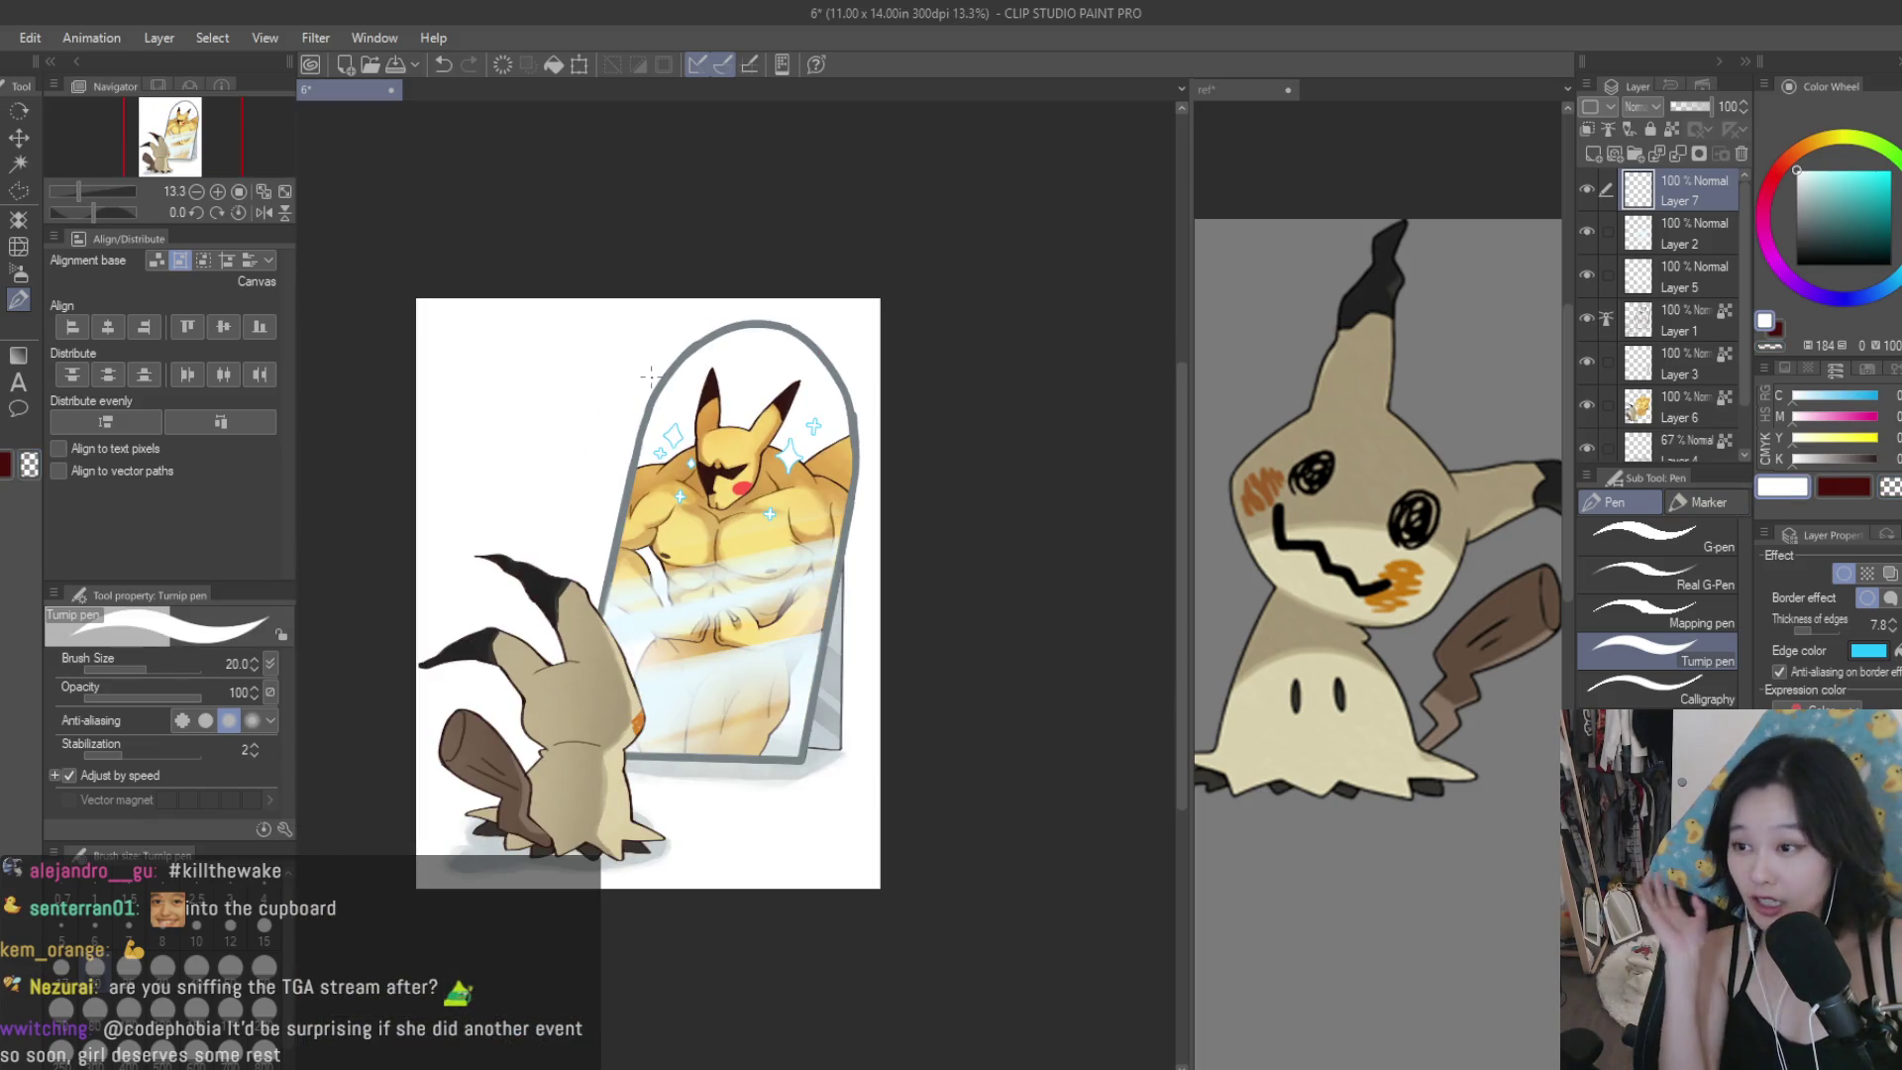
left_click(1588, 193)
left_click(1587, 190)
scroll(792, 430, "up", 5)
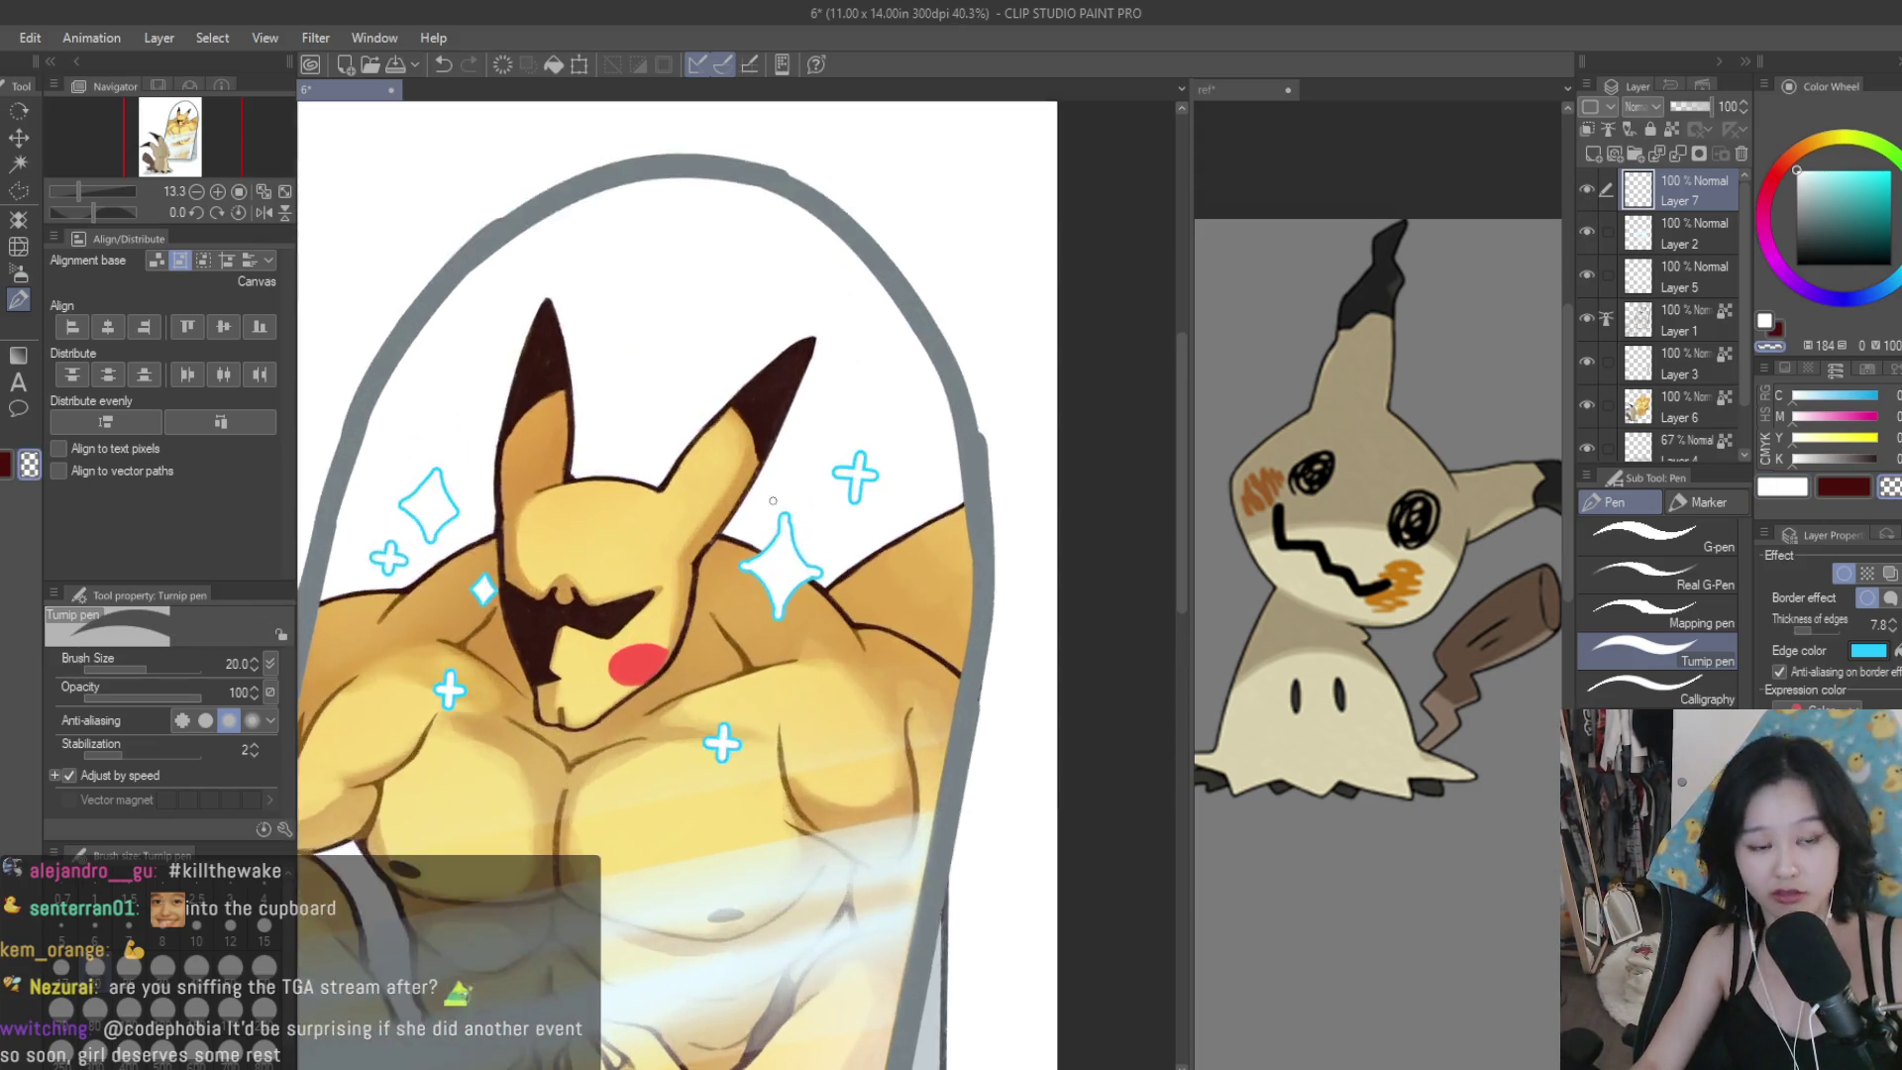
key("ctrl+z")
key("ctrl+z")
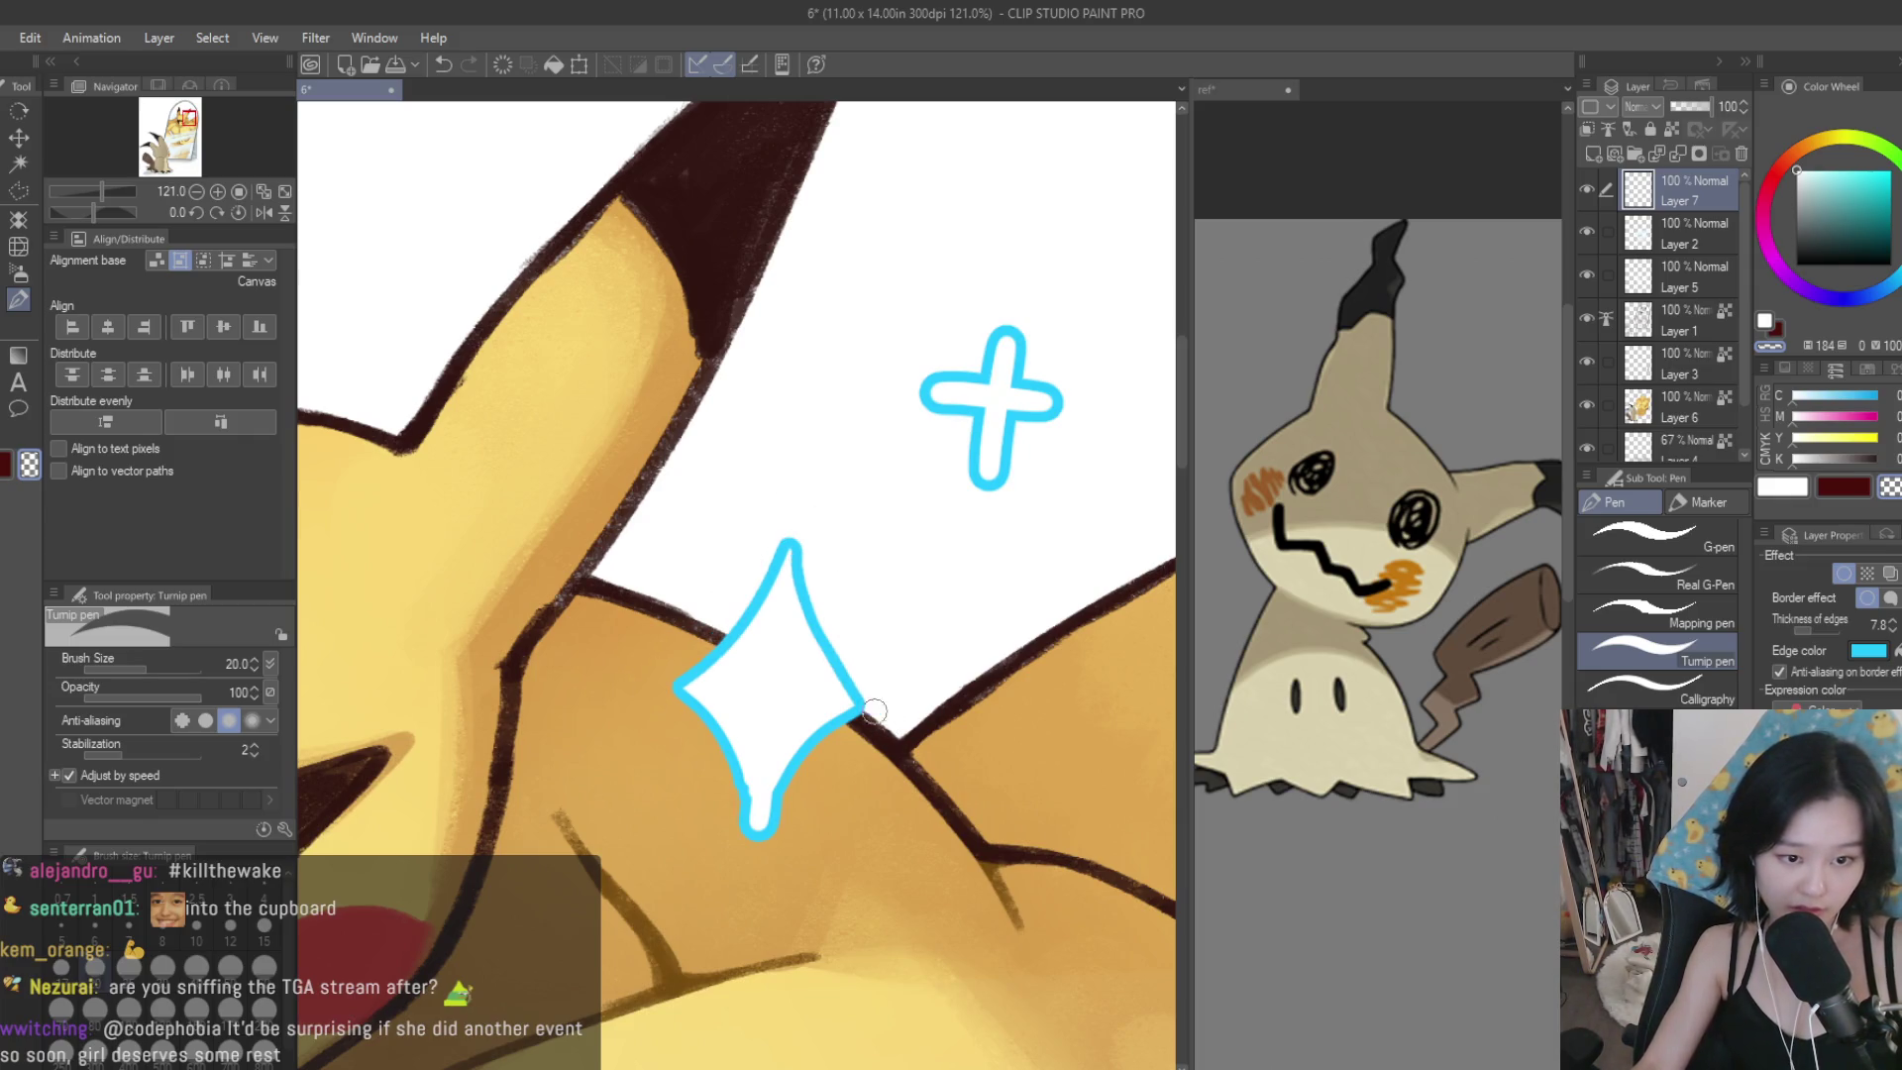
left_click_drag(764, 825, 755, 834)
key("ctrl+z")
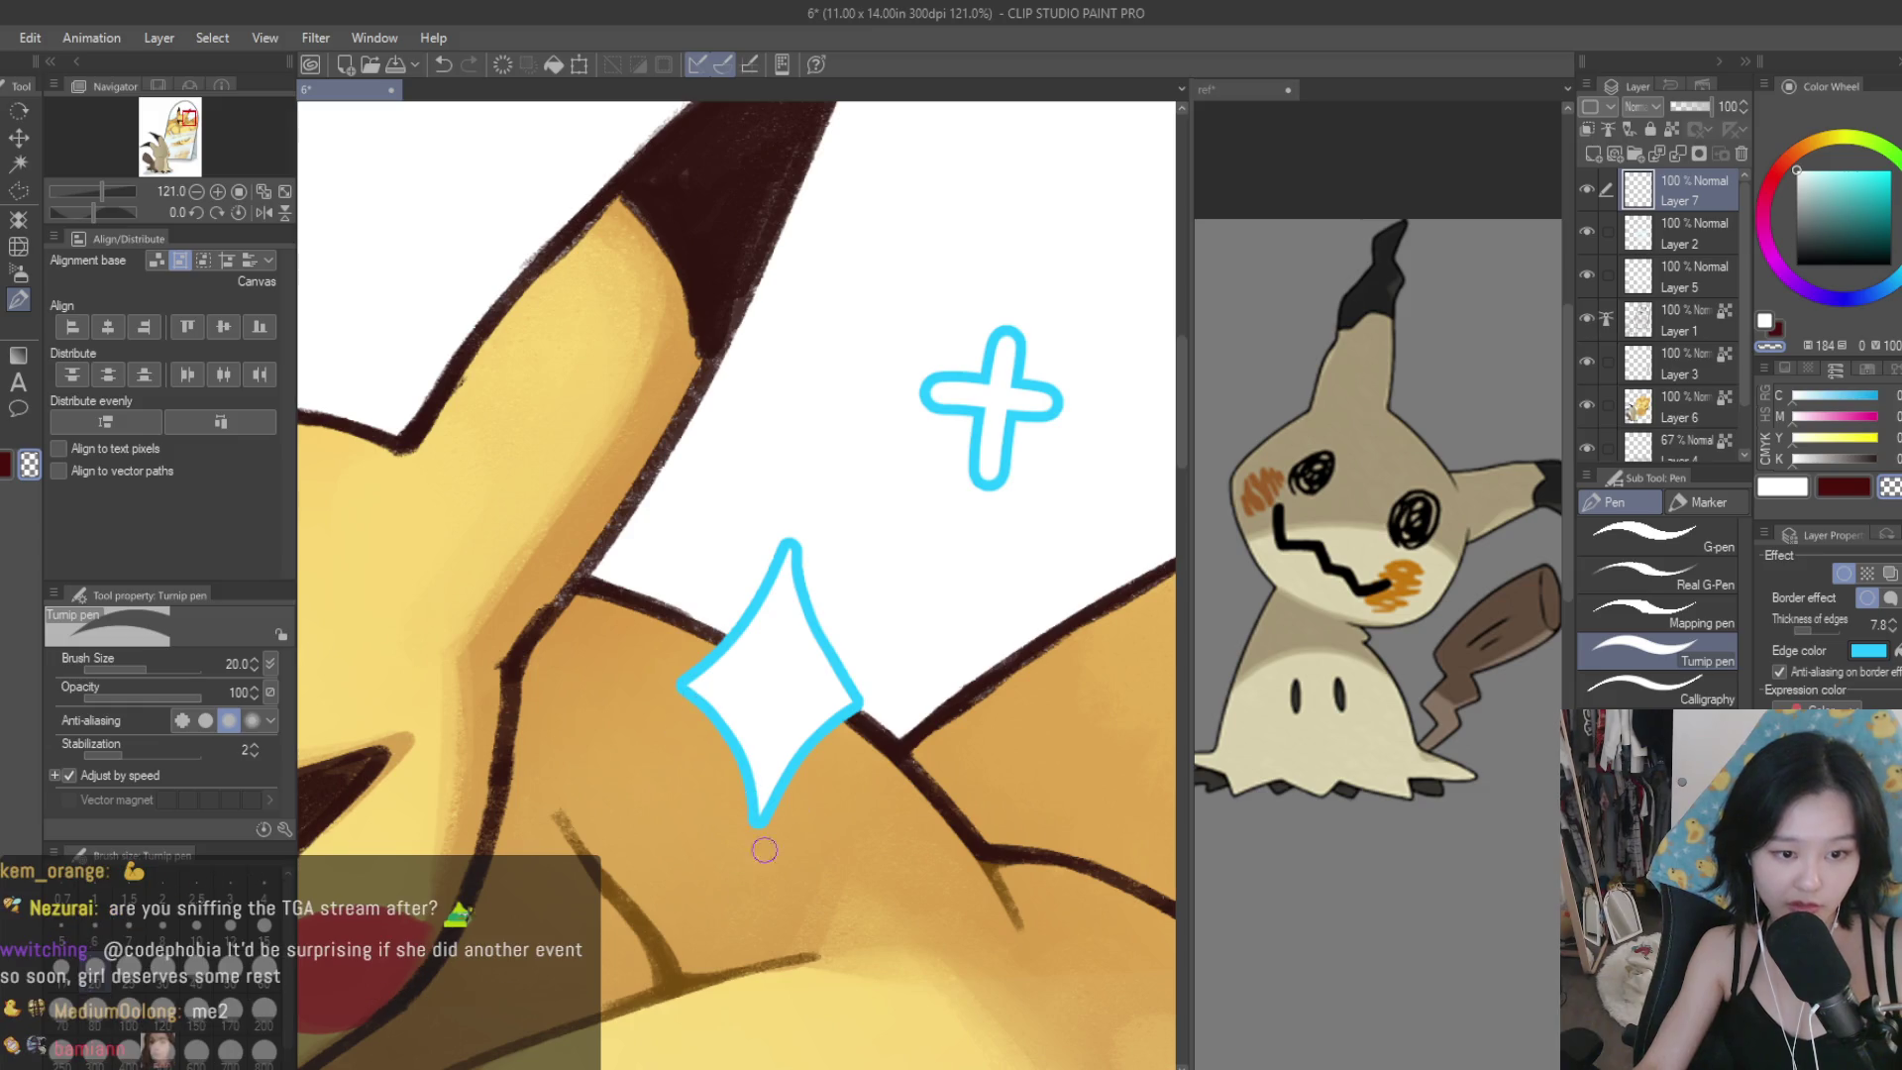
key("ctrl+z")
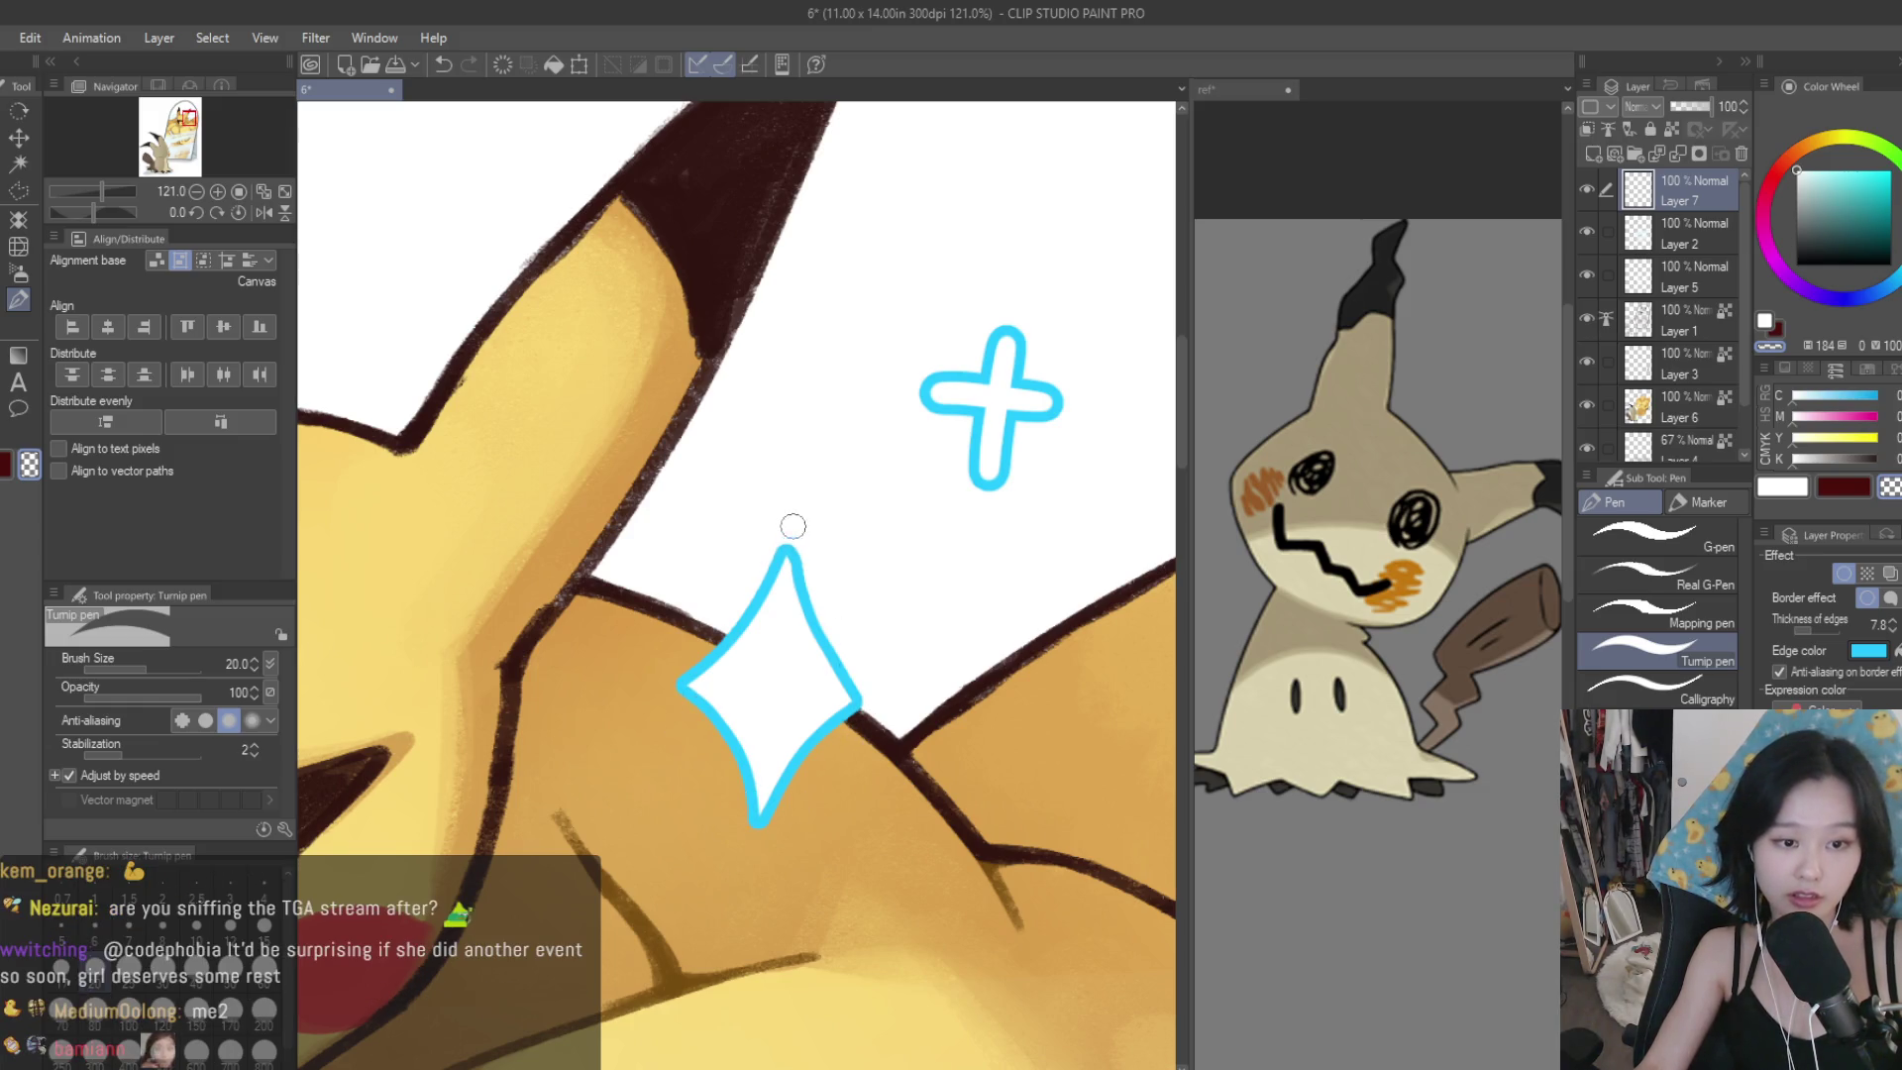
scroll(713, 647, "down", 5)
scroll(743, 396, "up", 7)
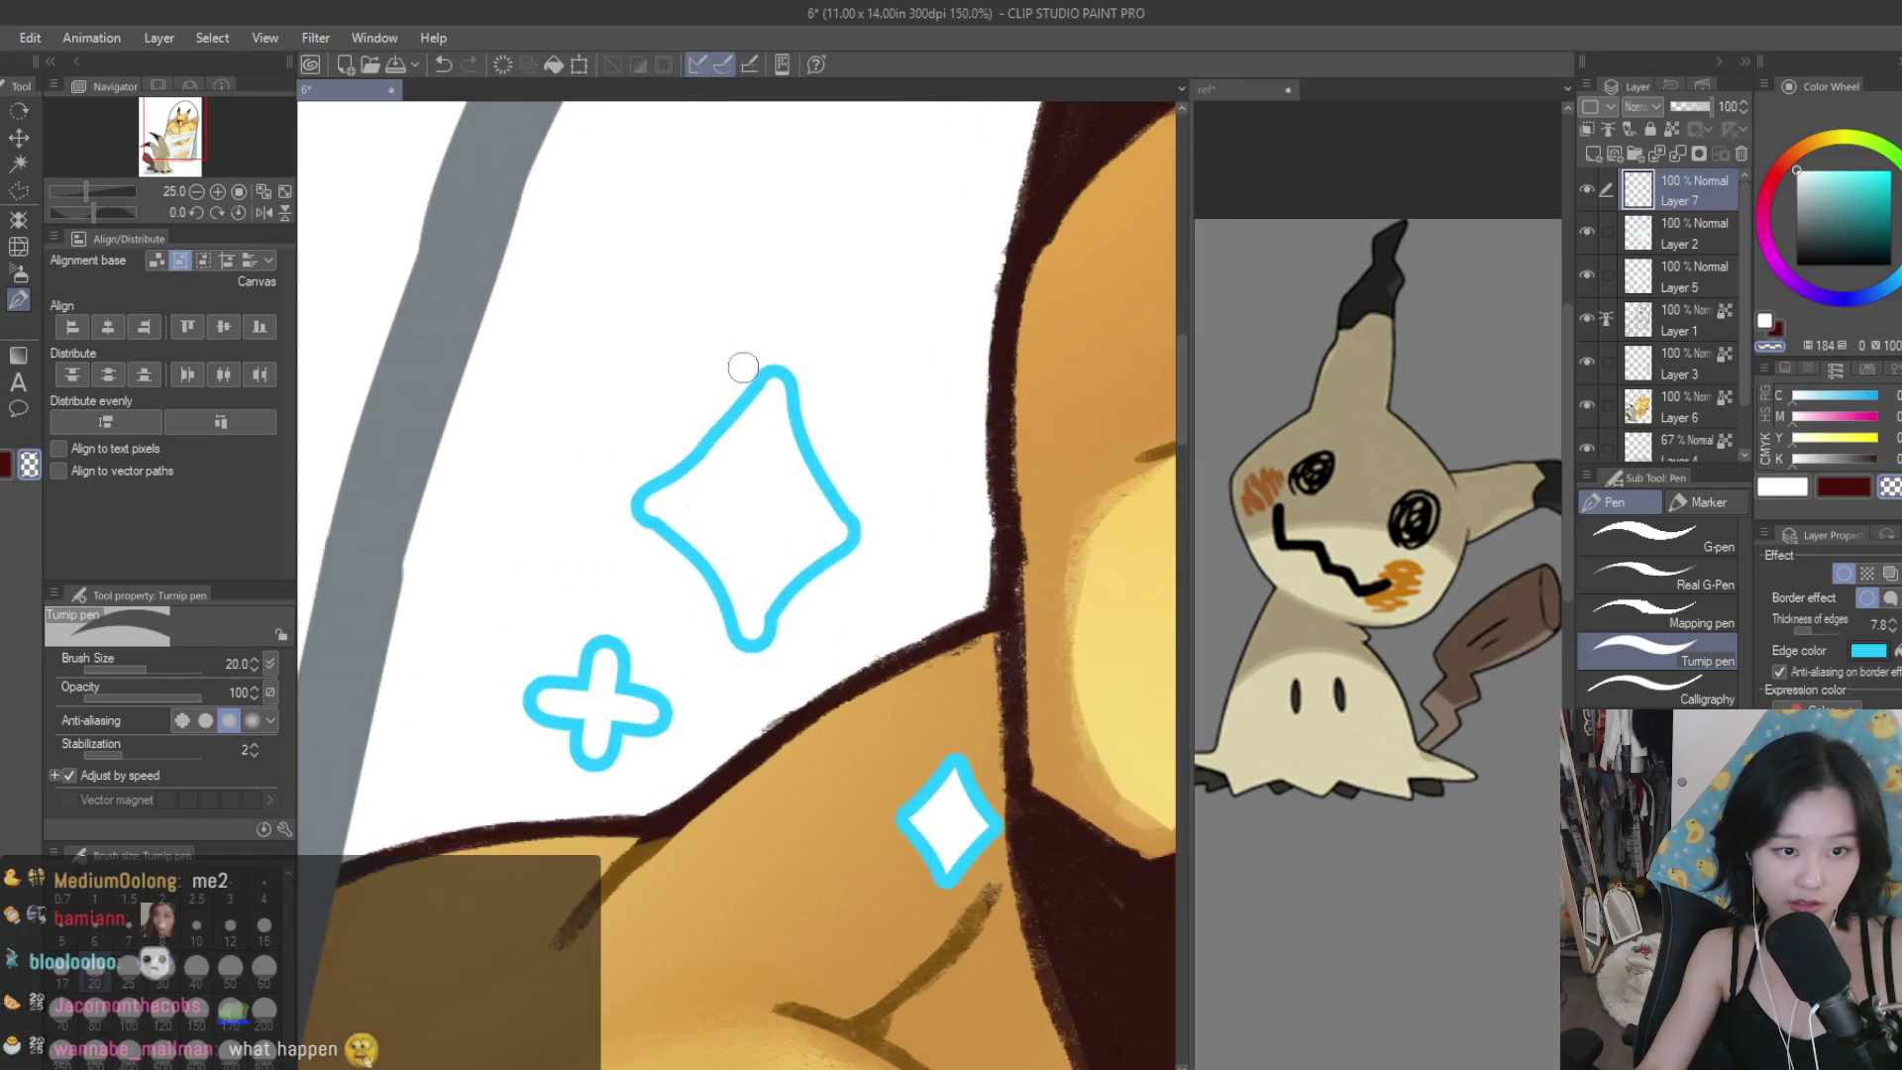
key("ctrl+z")
mouse_move(852, 517)
left_mouse_down()
mouse_move(789, 637)
mouse_move(641, 532)
mouse_move(745, 634)
left_mouse_up()
key("ctrl+z")
key("ctrl+z")
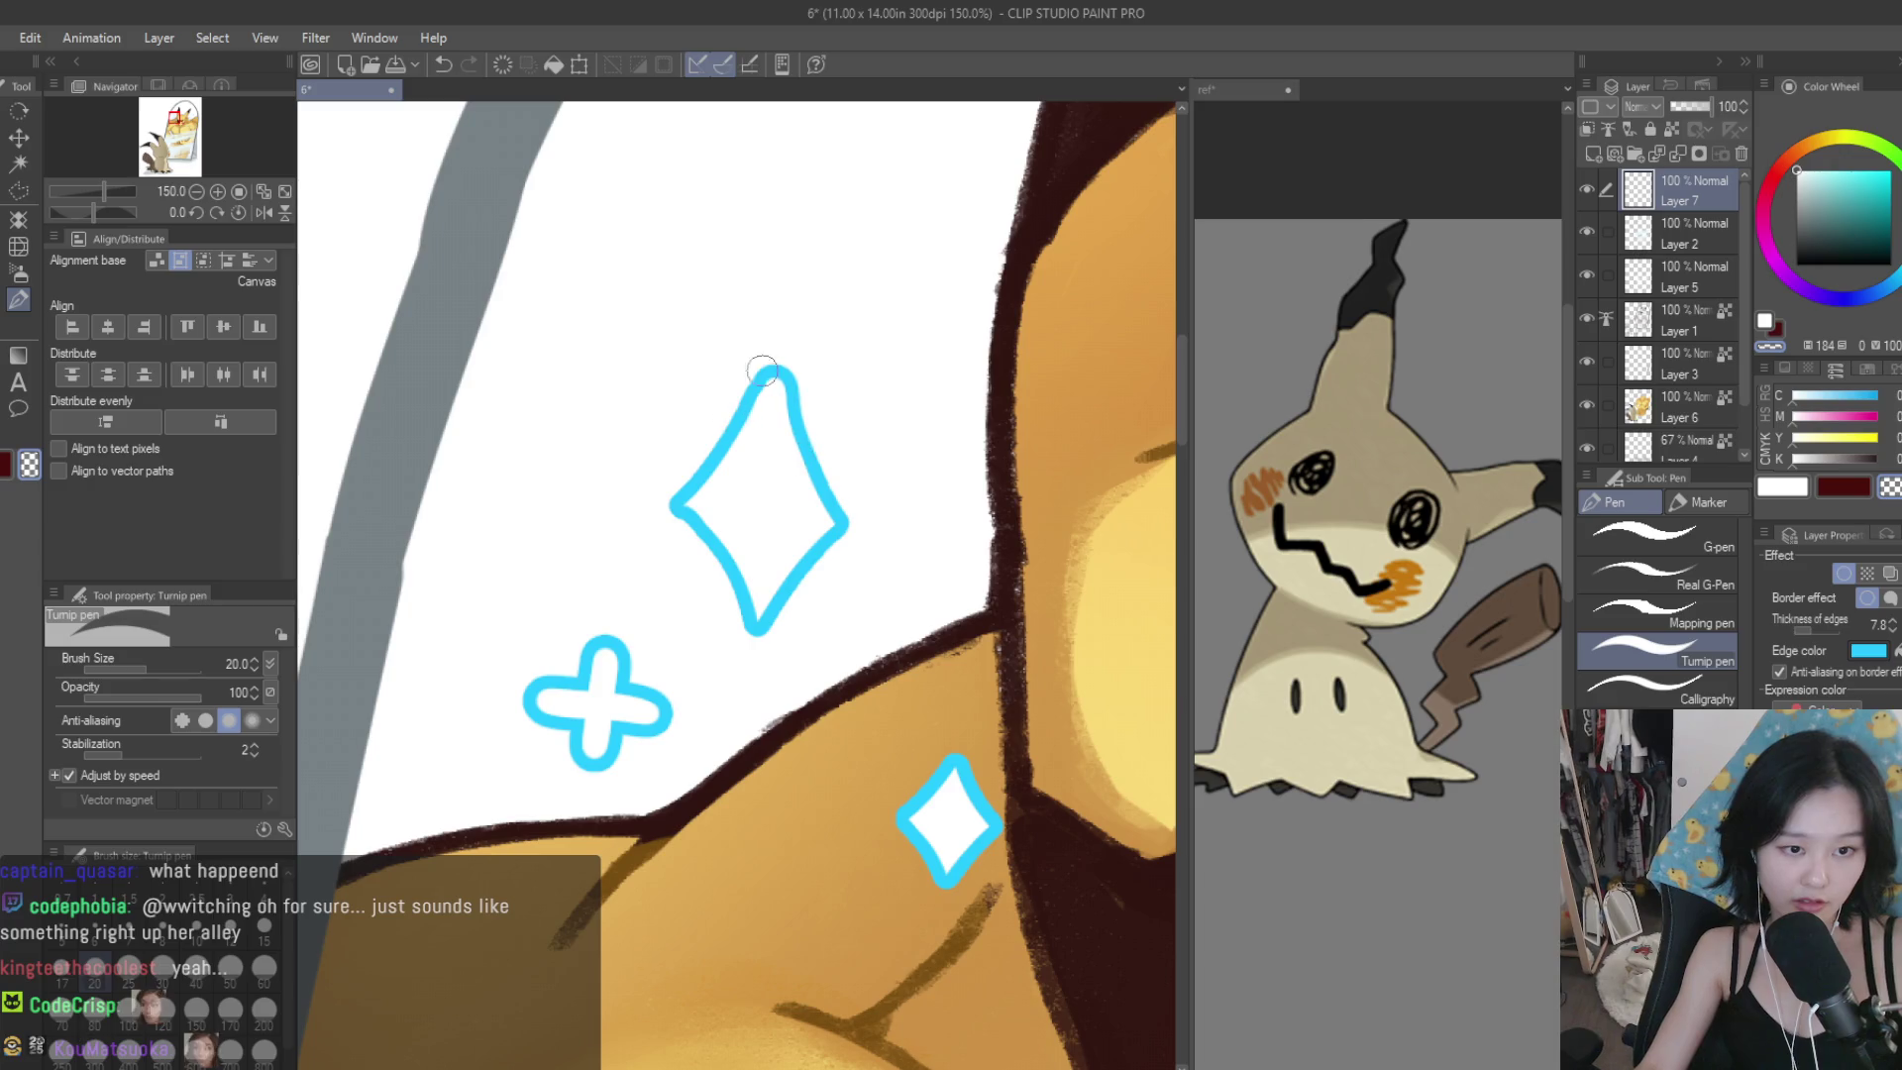
mouse_move(684, 510)
left_mouse_down()
mouse_move(779, 389)
mouse_move(837, 530)
left_mouse_up()
key("ctrl+z")
mouse_move(683, 510)
left_mouse_down()
mouse_move(767, 401)
mouse_move(847, 525)
left_mouse_up()
key("ctrl+z")
key("ctrl+z")
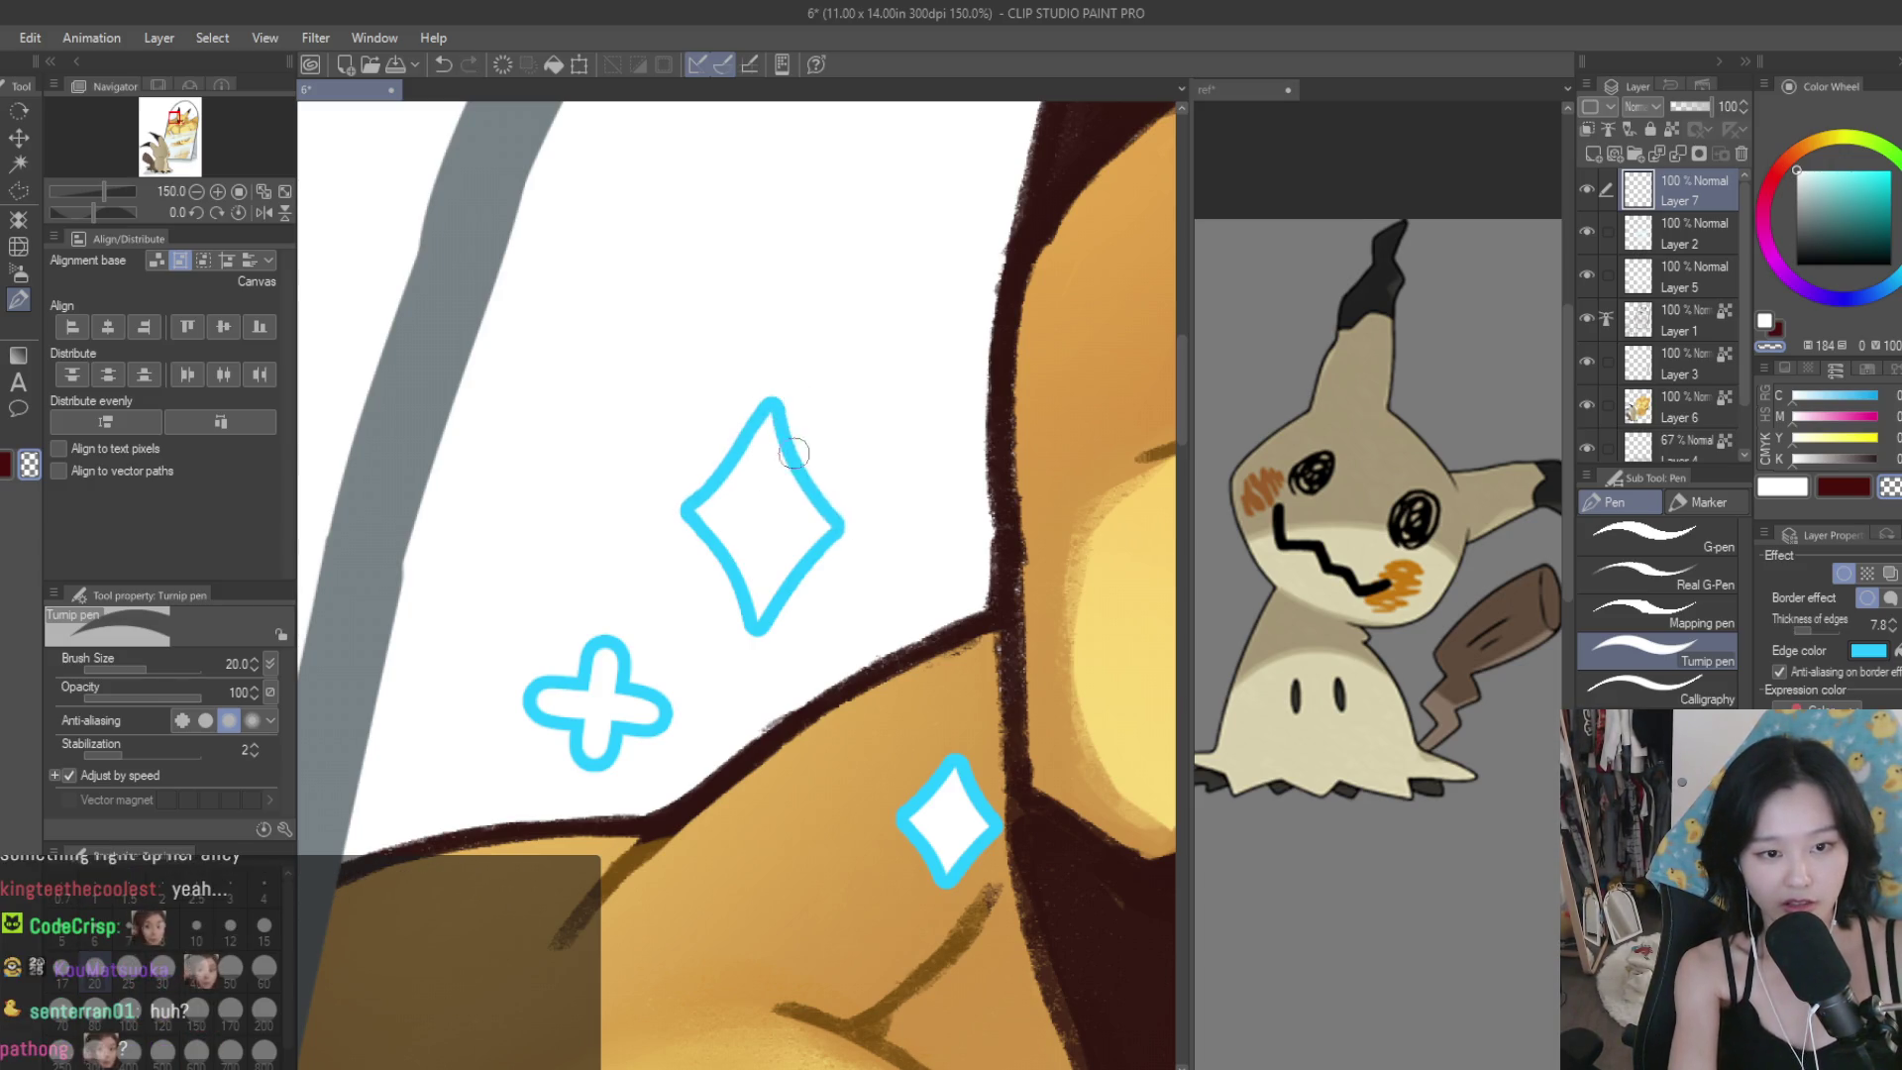
left_click_drag(764, 407, 847, 527)
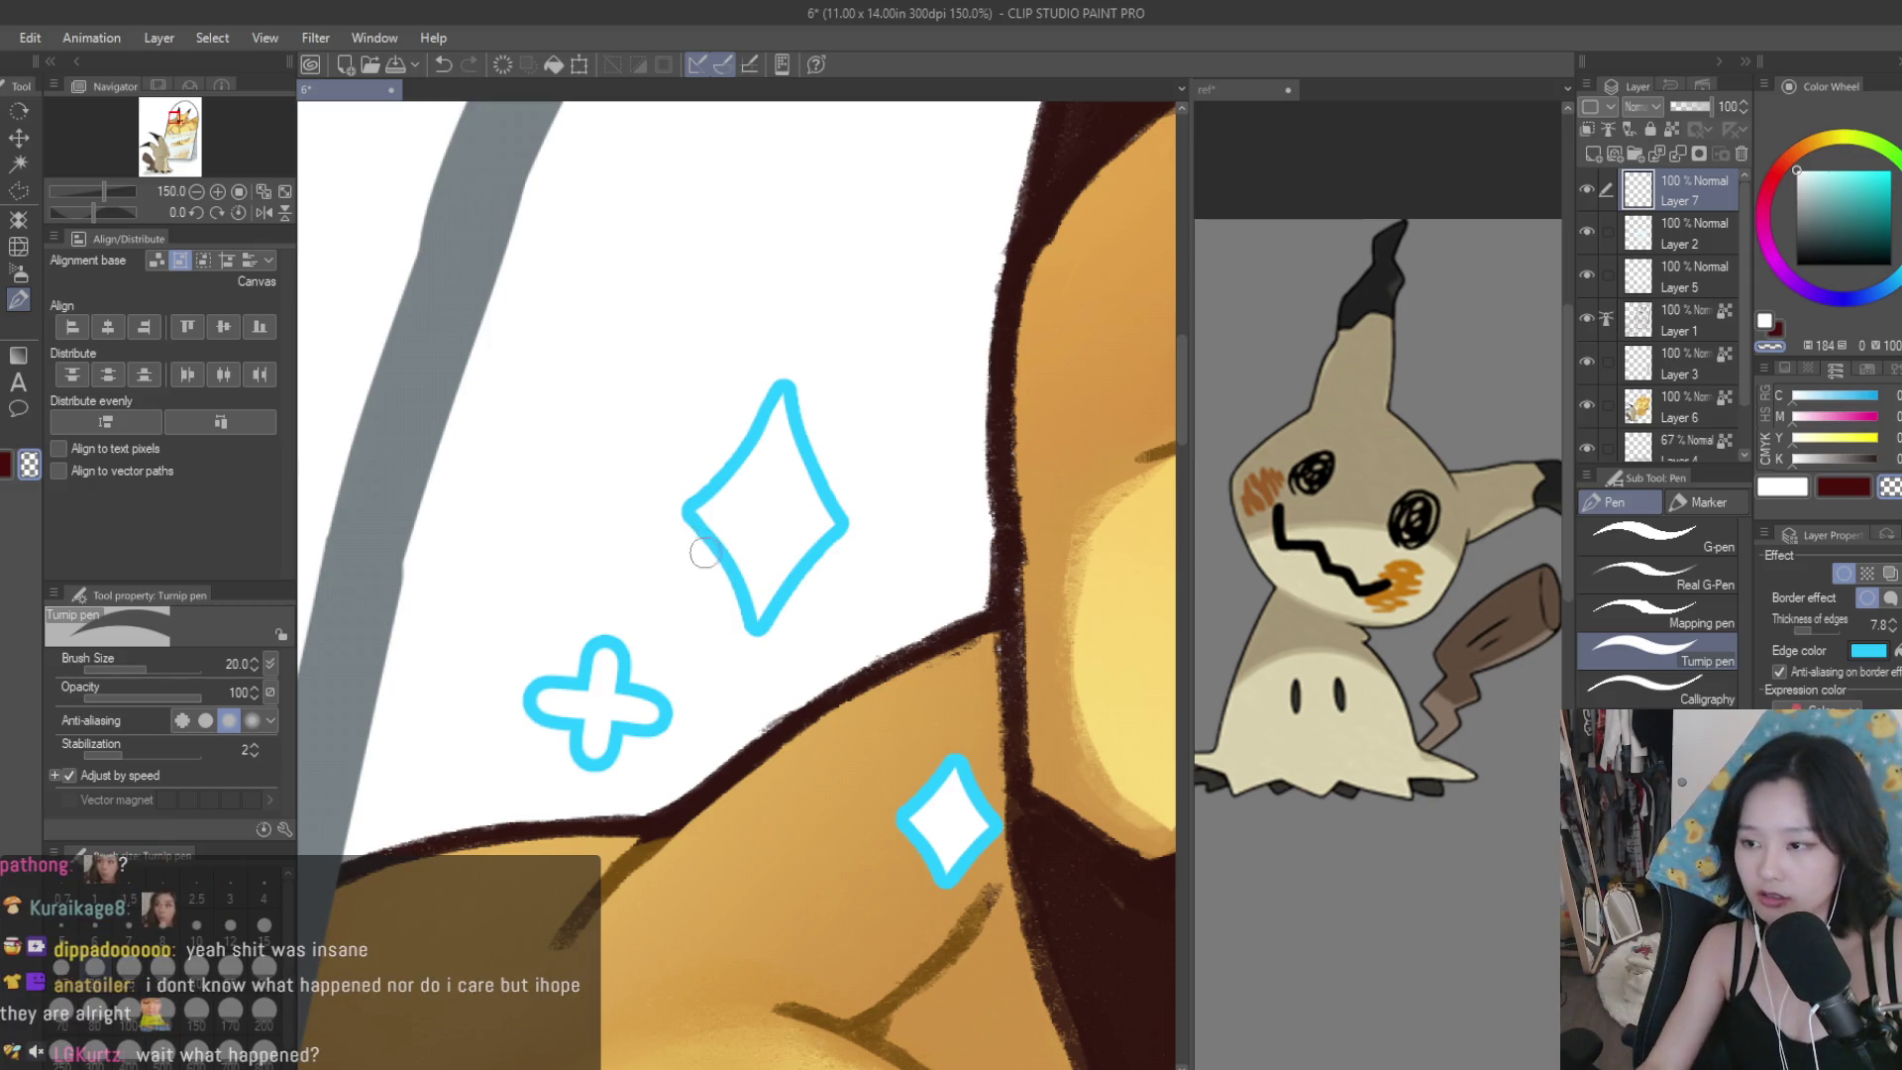
scroll(702, 547, "down", 6)
scroll(918, 640, "up", 2)
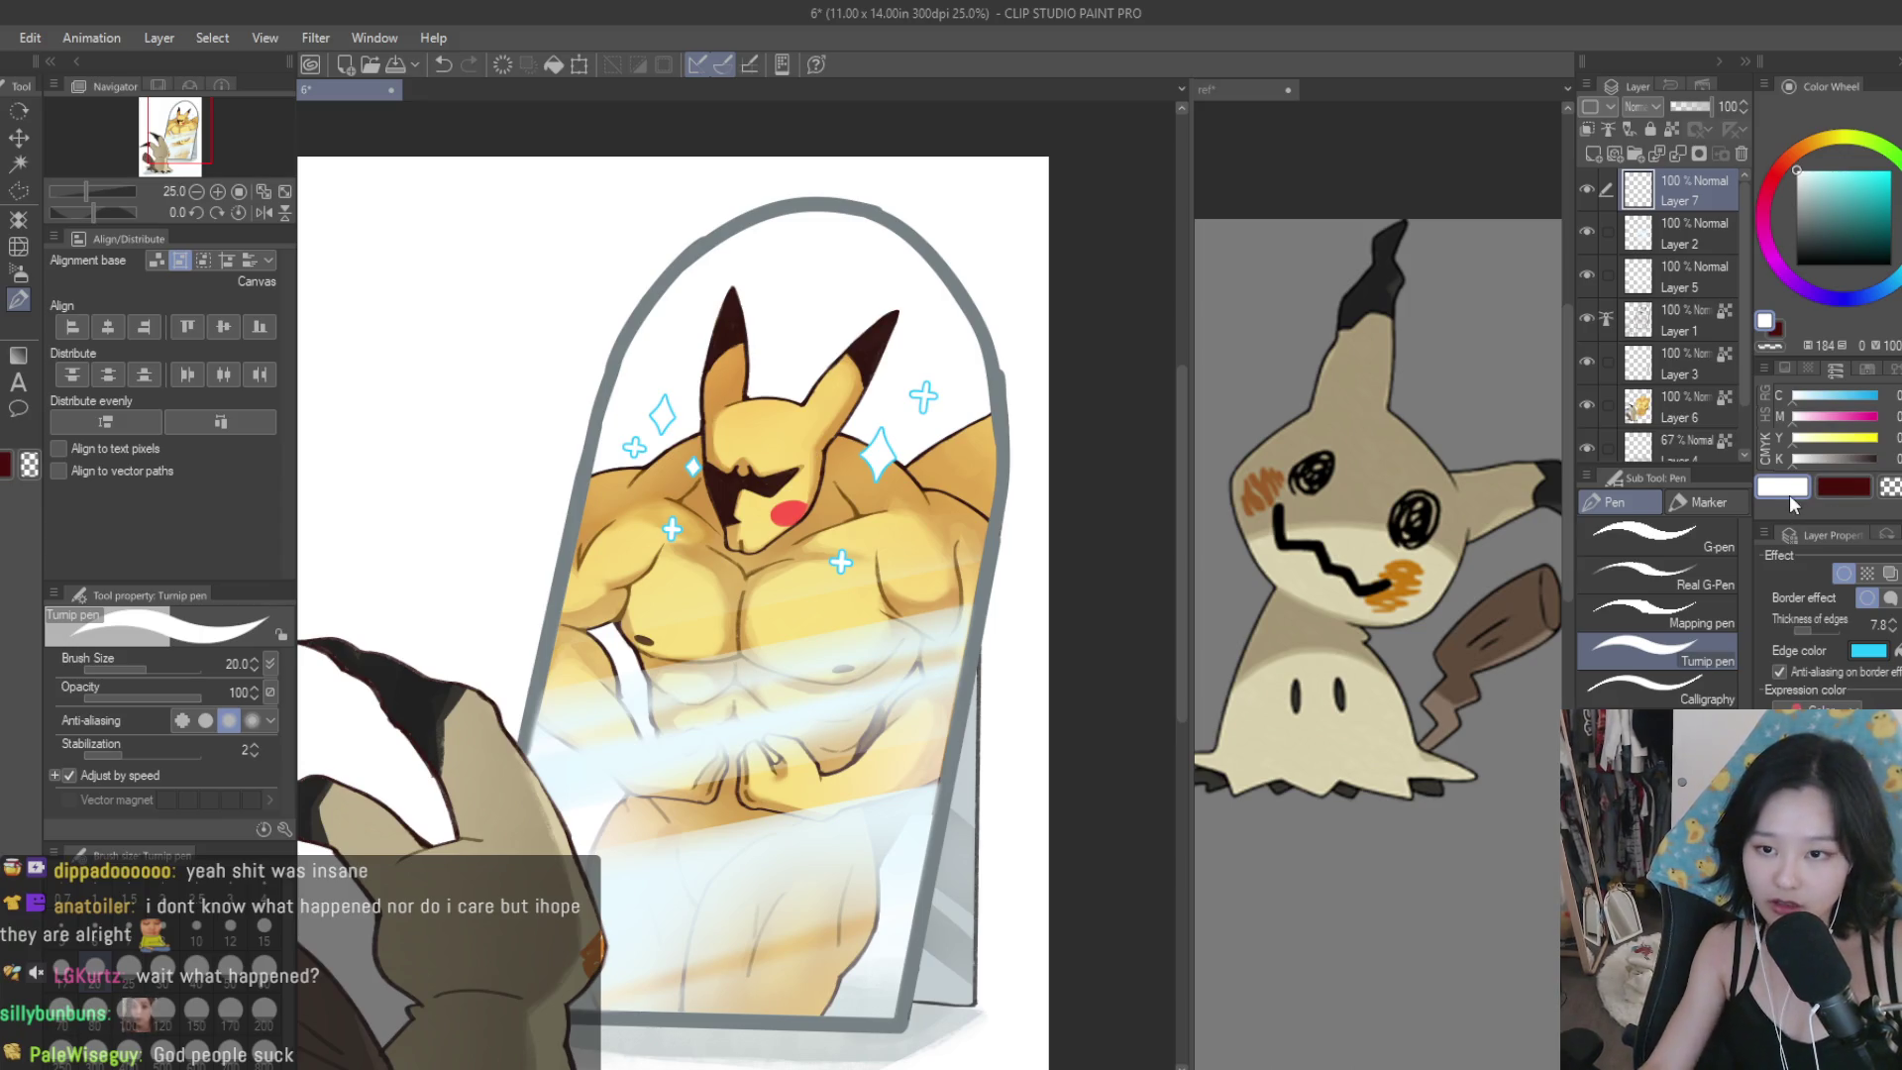
scroll(769, 509, "up", 4)
scroll(811, 582, "down", 3)
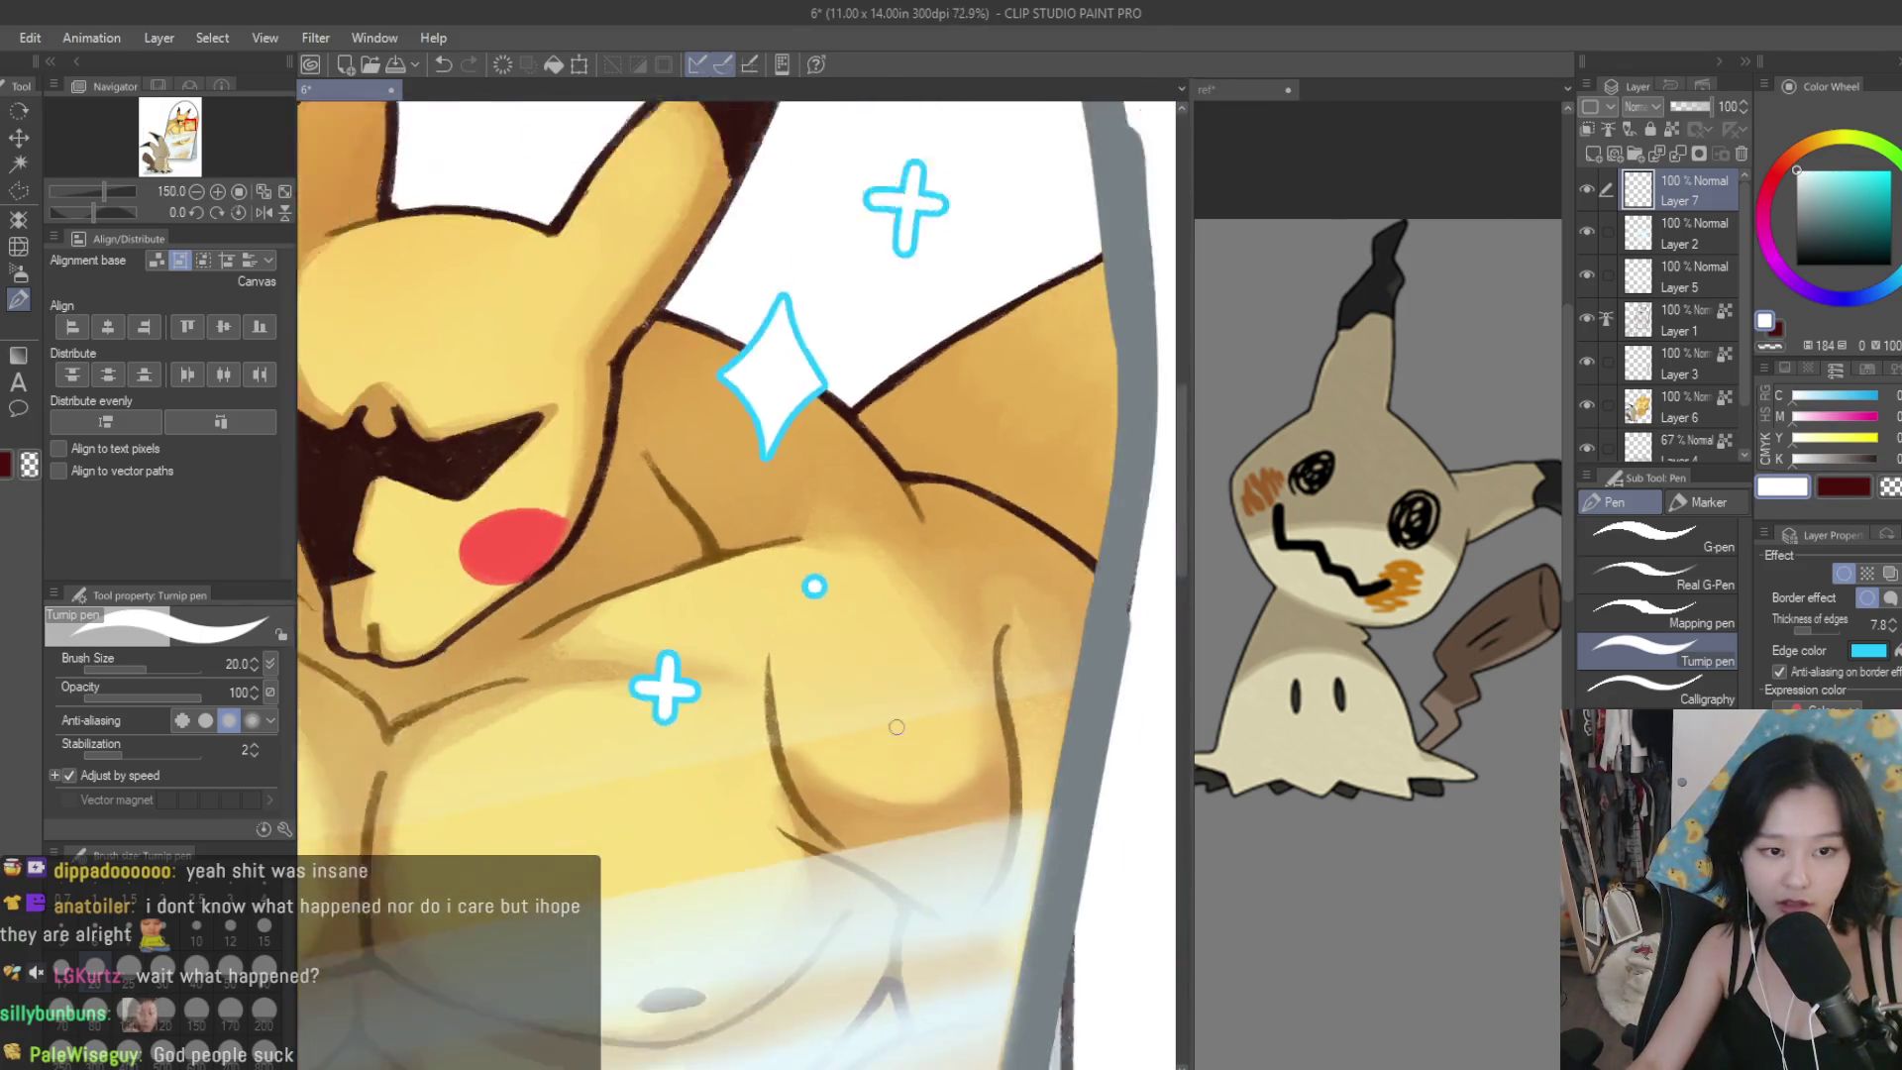
scroll(677, 495, "up", 2)
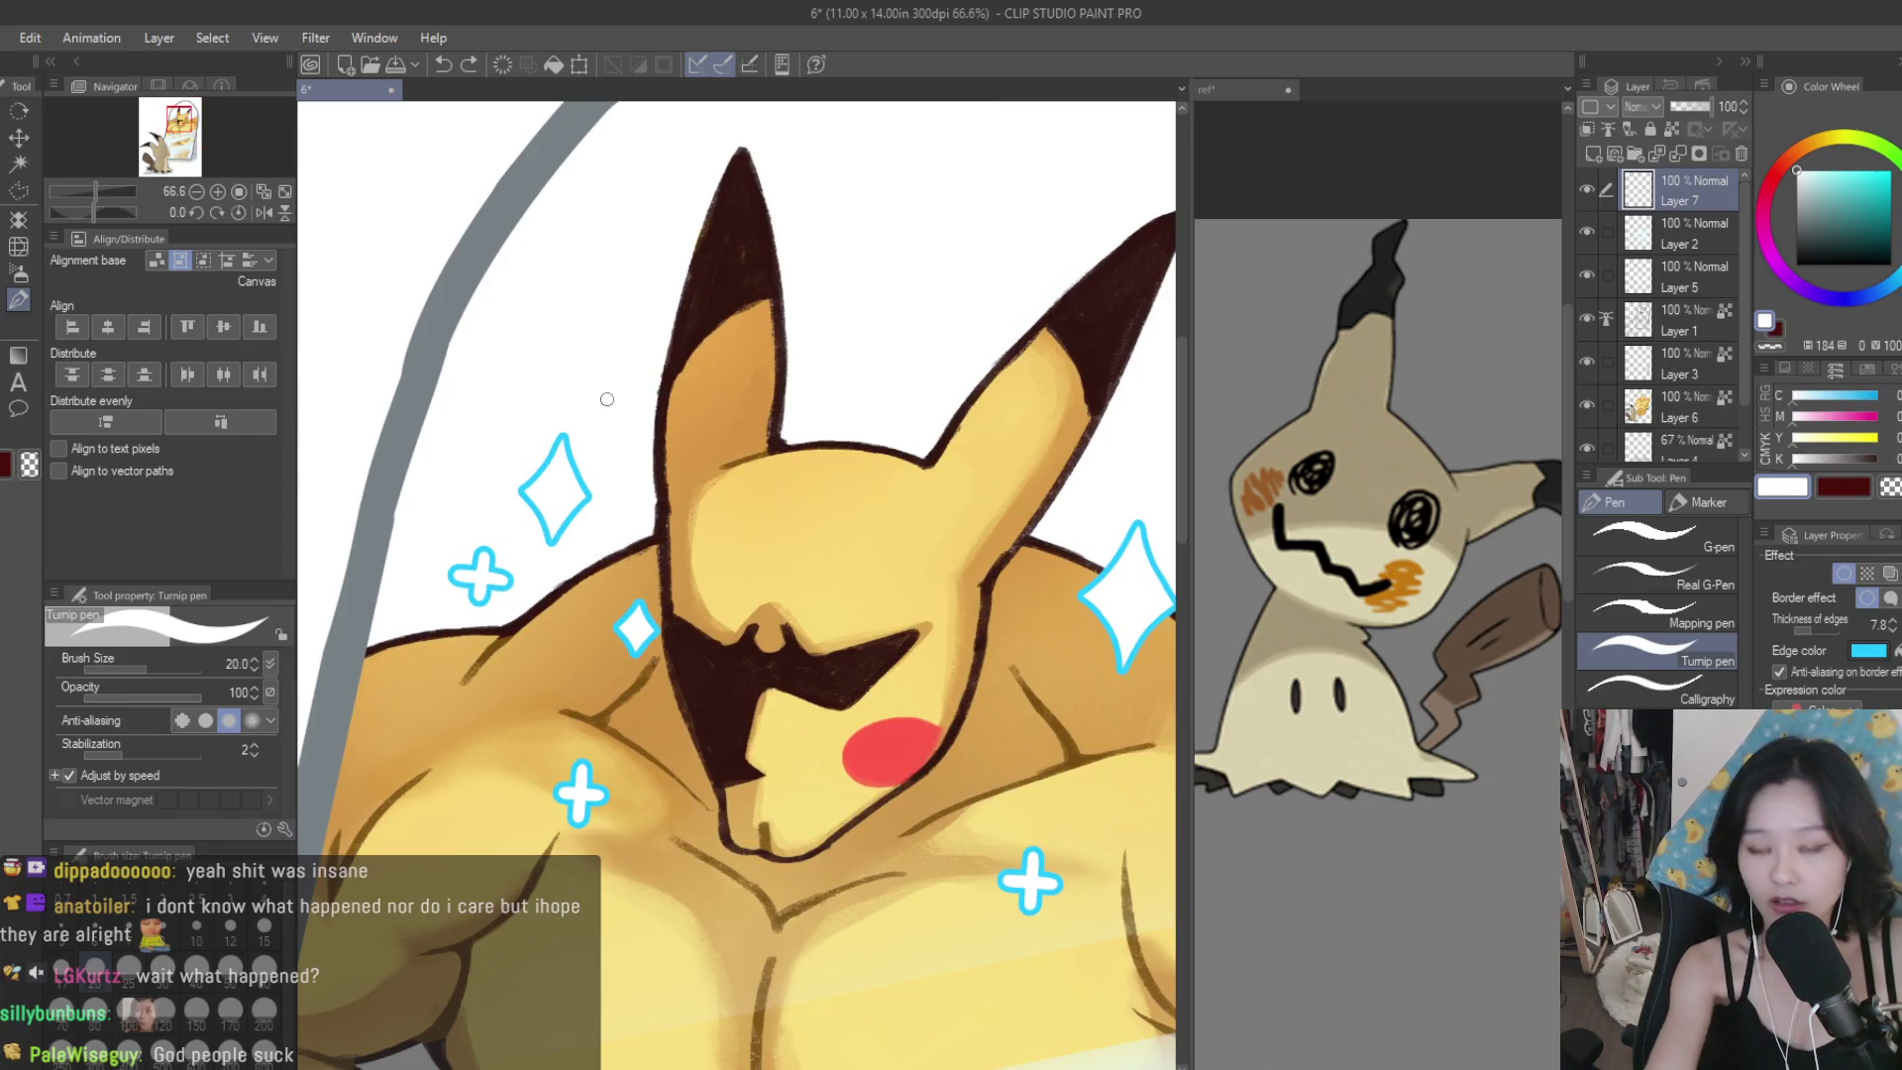
scroll(604, 397, "down", 2)
scroll(878, 479, "up", 2)
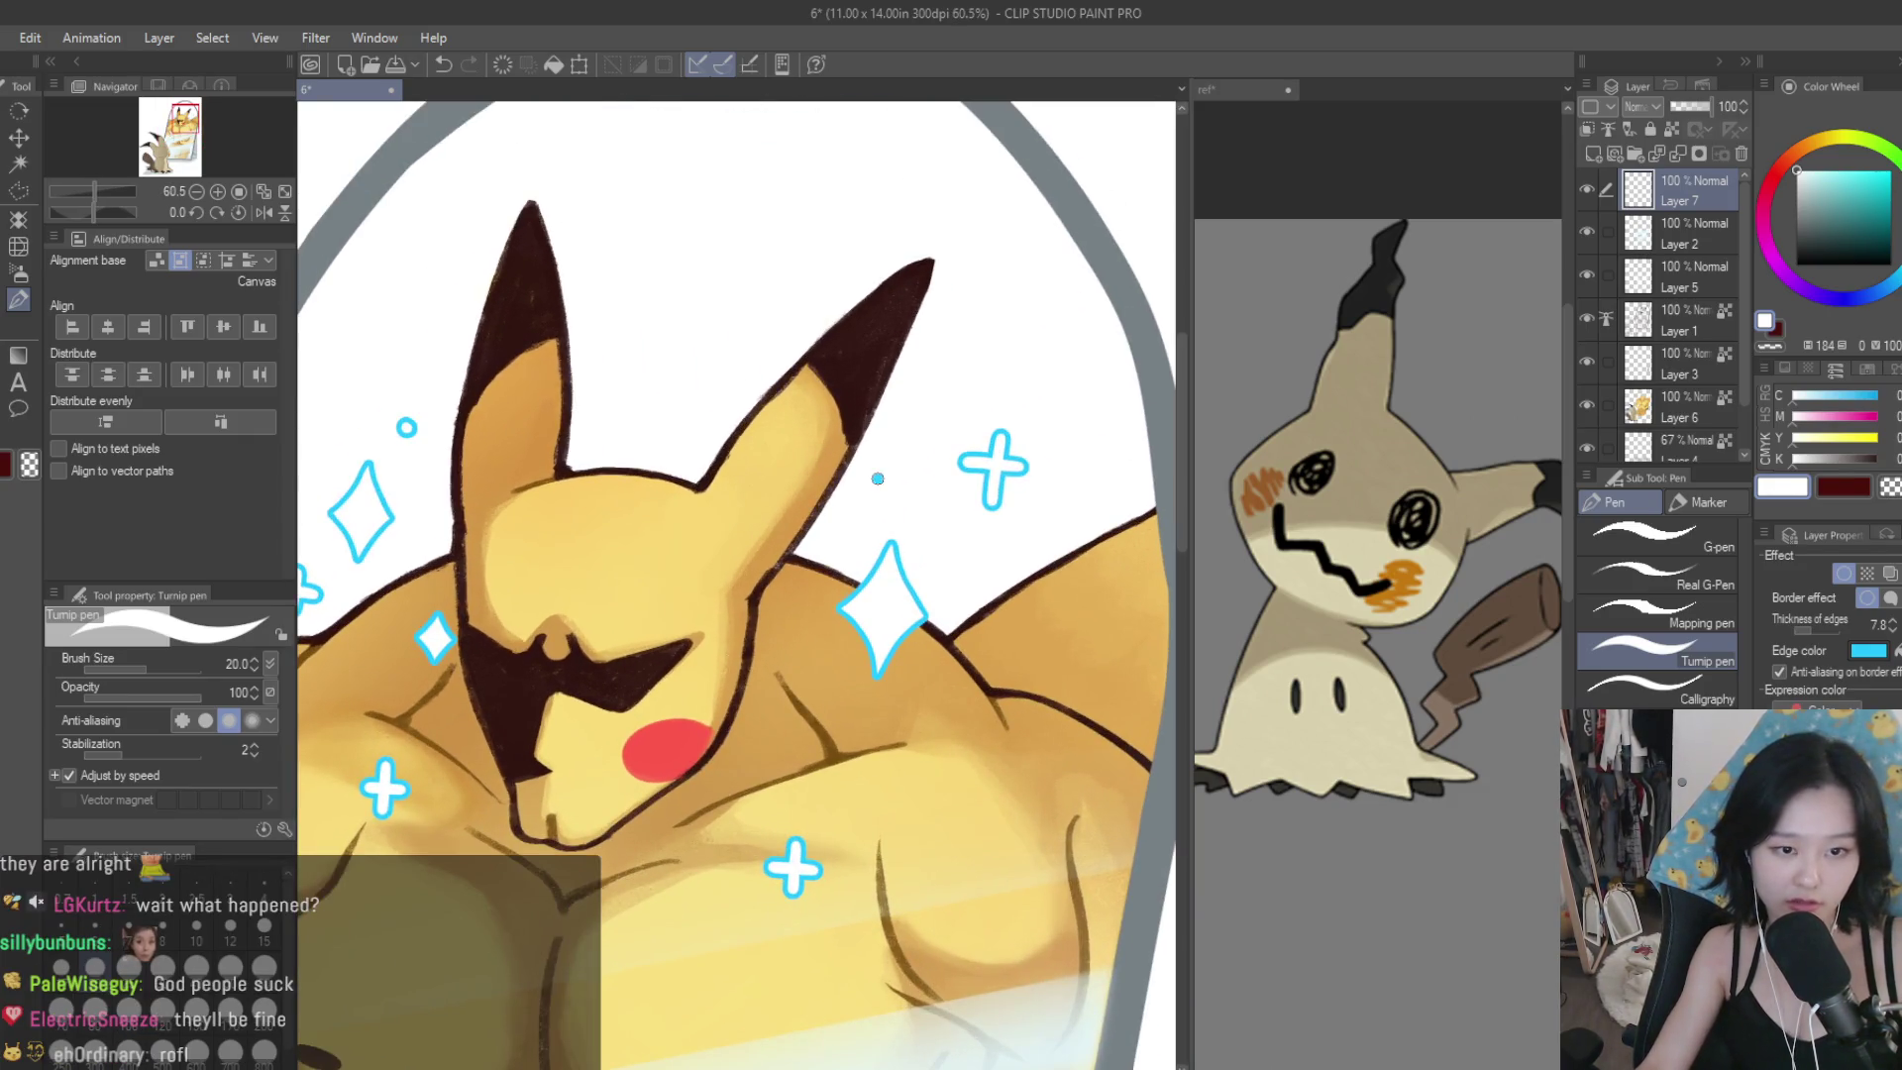
scroll(972, 582, "down", 4)
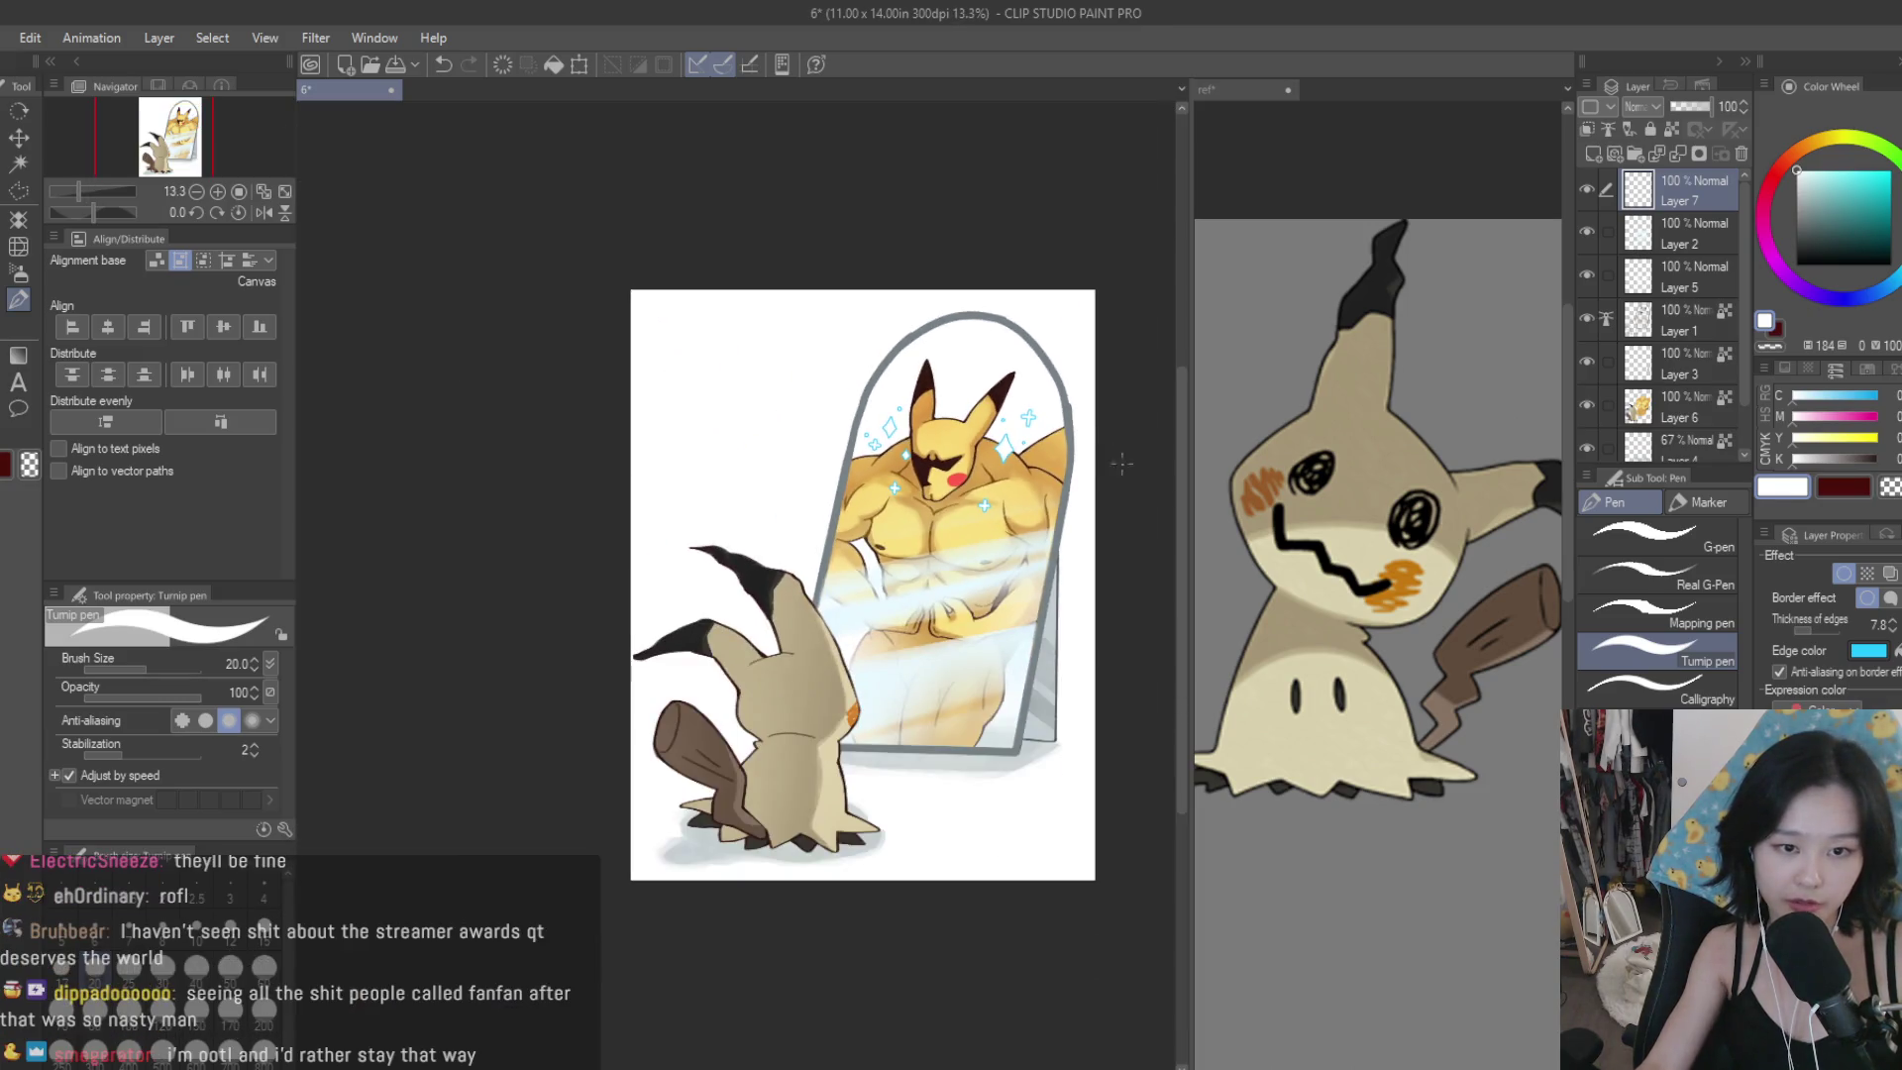
scroll(893, 527, "up", 4)
scroll(893, 527, "up", 1)
scroll(693, 565, "down", 3)
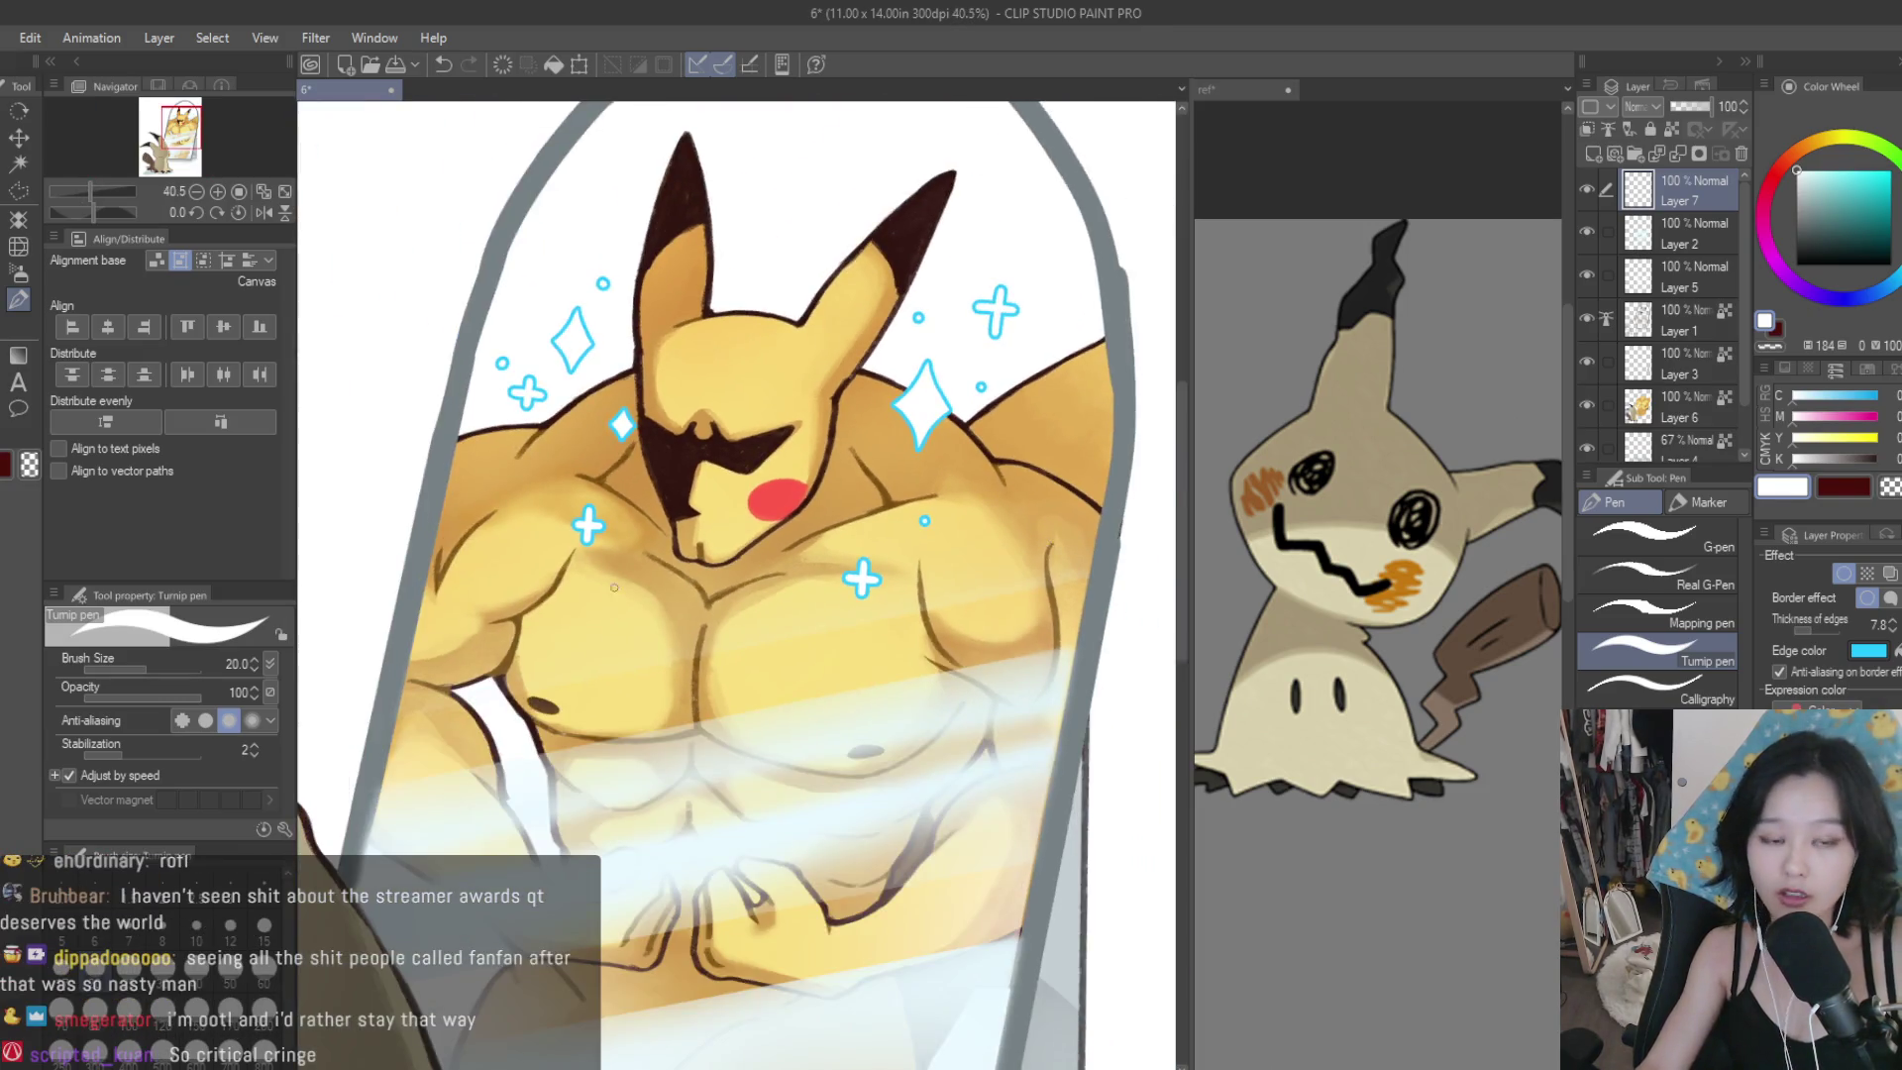
scroll(583, 595, "up", 3)
scroll(582, 594, "down", 4)
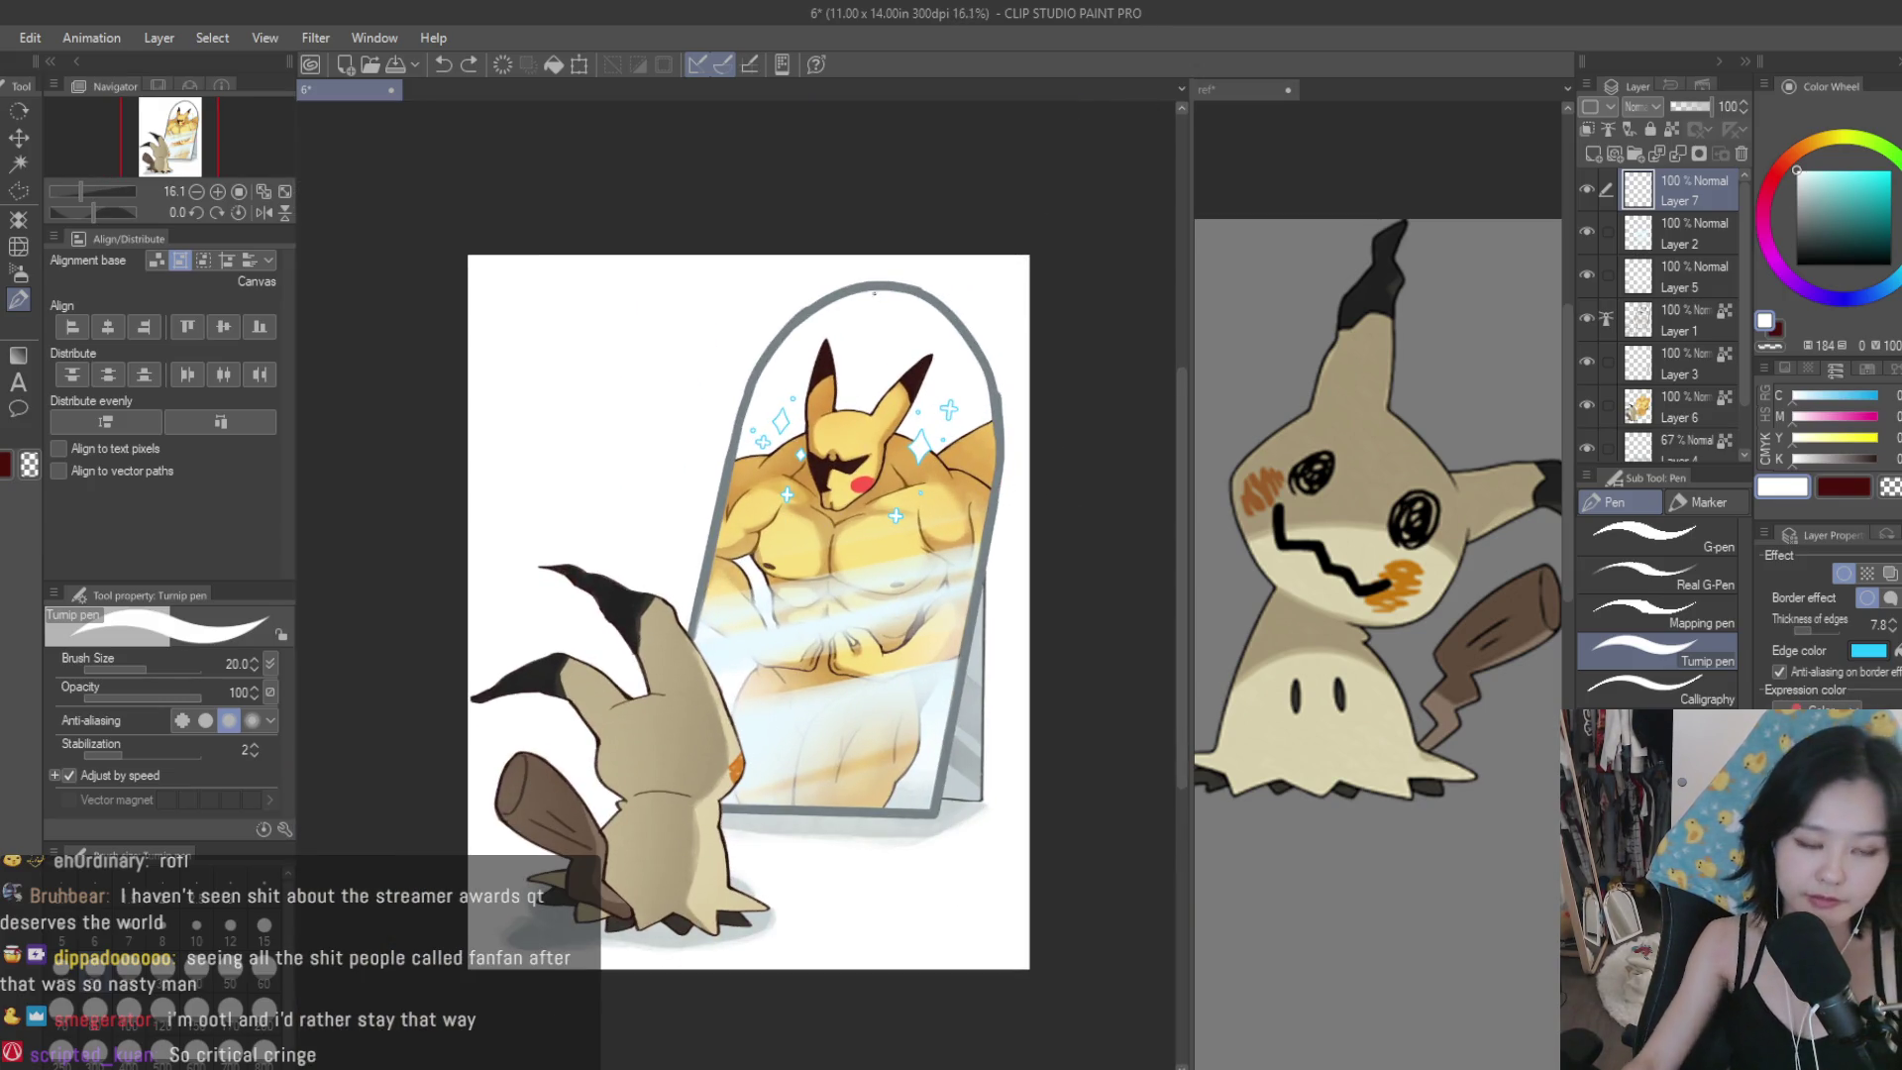
scroll(874, 292, "down", 2)
scroll(593, 590, "up", 5)
Draw three short cyan-outlined dashes beside Mimikyu's body.
left_click_drag(553, 571, 598, 585)
left_click_drag(552, 592, 595, 596)
left_click_drag(555, 610, 592, 608)
scroll(604, 574, "down", 2)
scroll(614, 556, "up", 4)
Refine the dashes with brush-size changes and undos, then add a new Layer 8 on top.
key("ctrl+z")
key("bracketright")
key("bracketright")
key("bracketright")
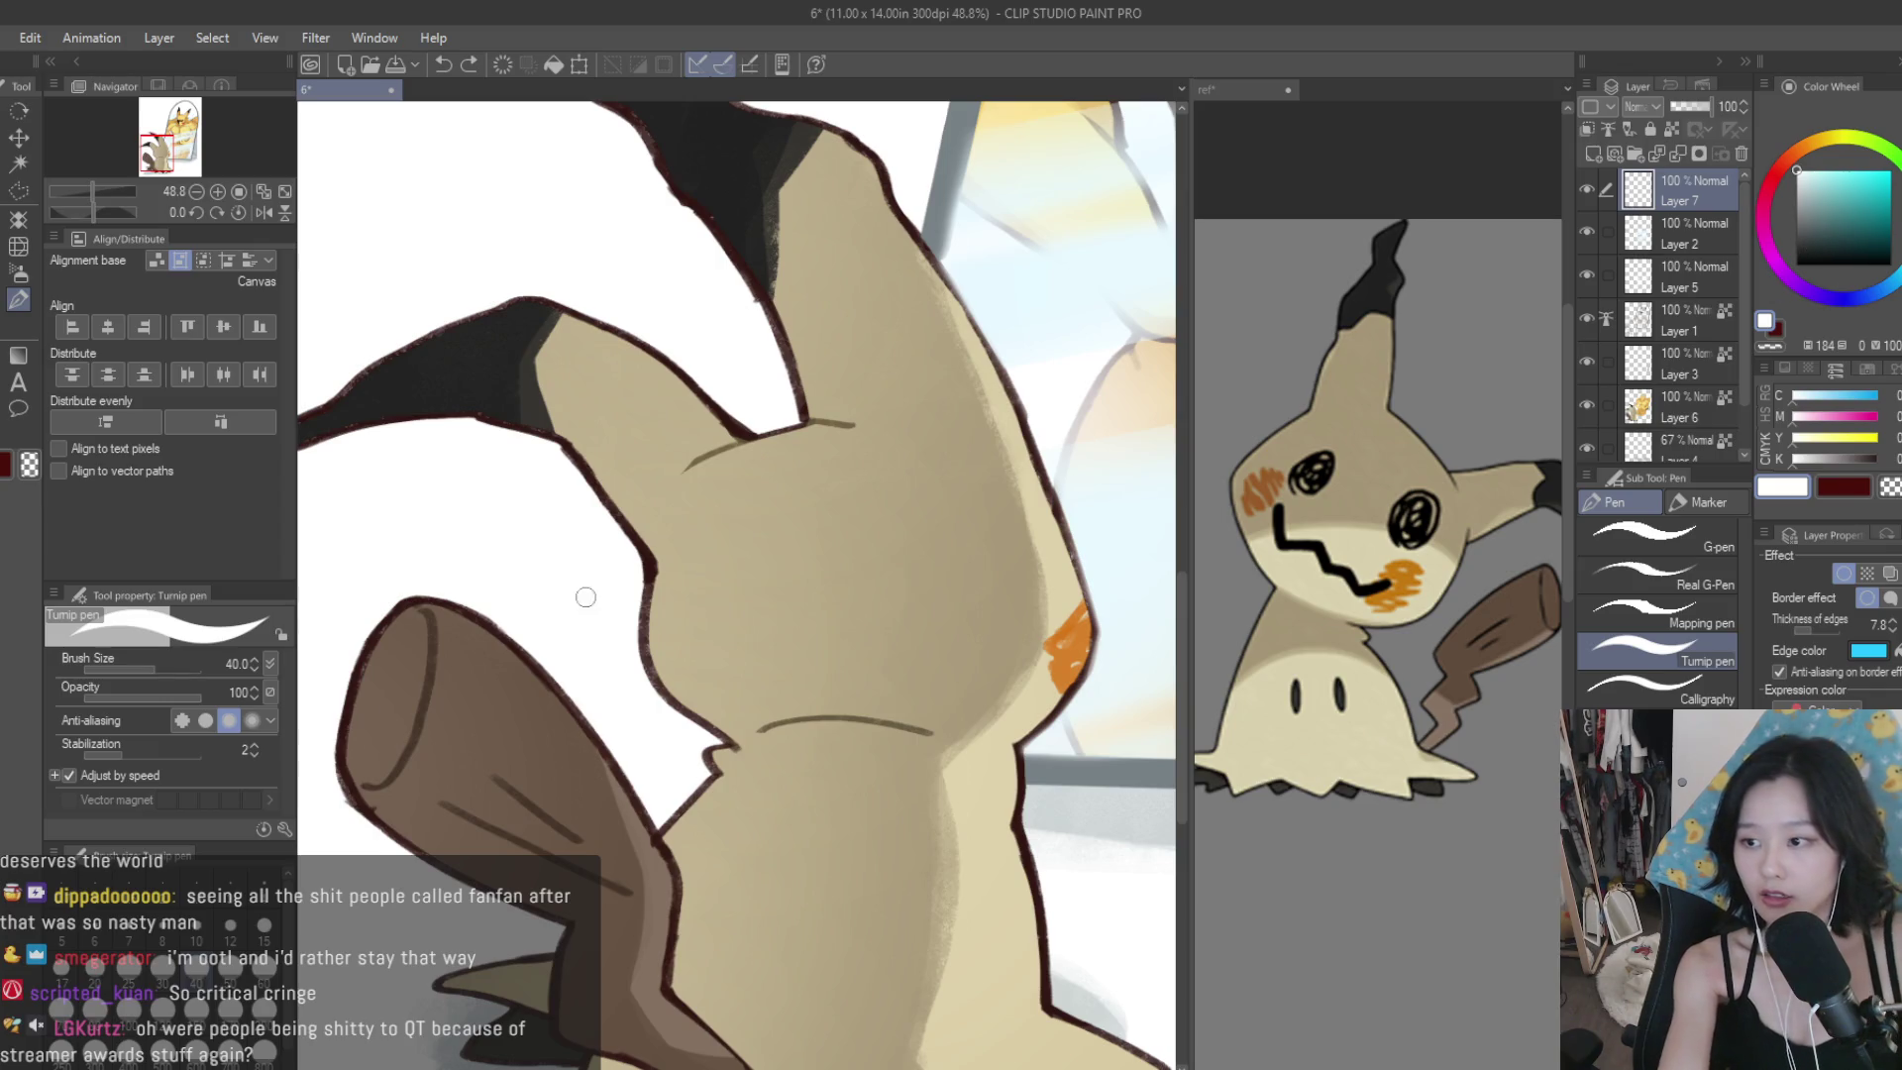
left_click_drag(585, 596, 639, 555)
key("ctrl+z")
key("bracketleft")
key("ctrl+z")
left_click_drag(501, 498, 572, 540)
key("ctrl+z")
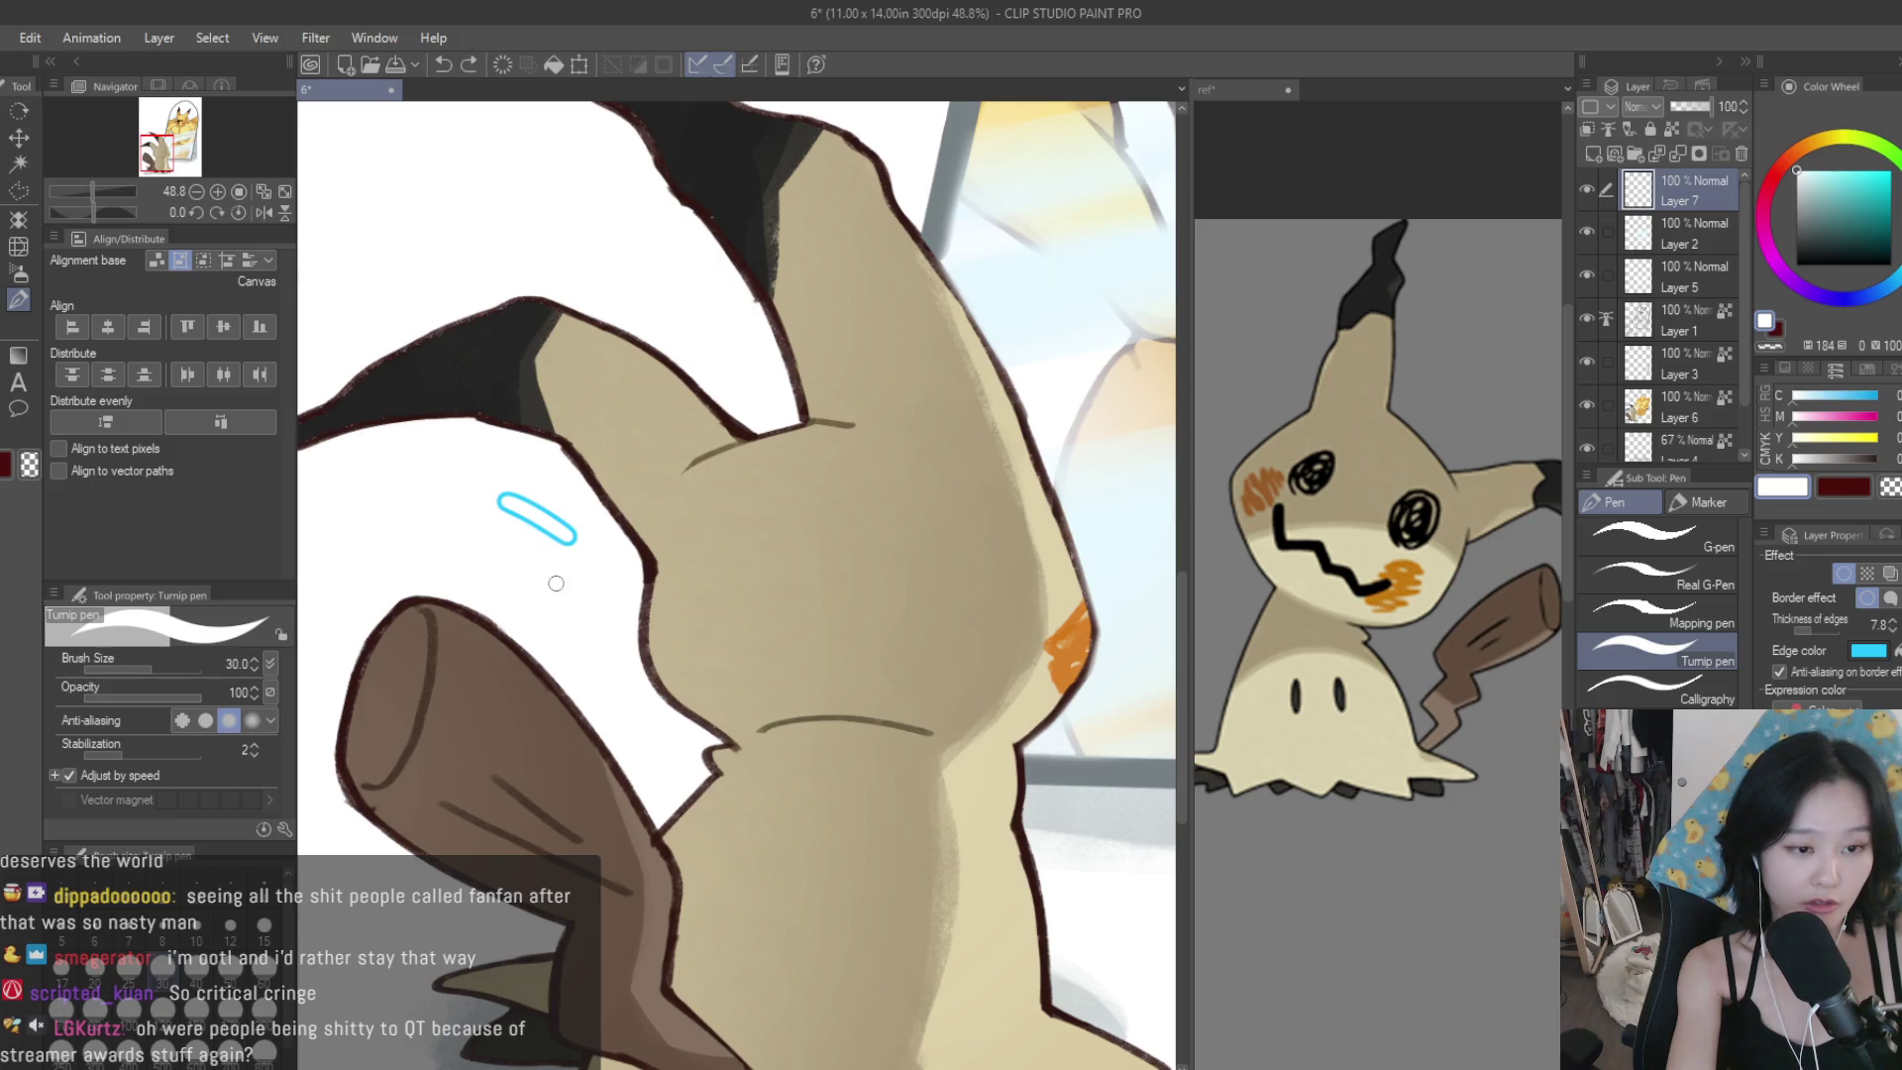
key("ctrl+z")
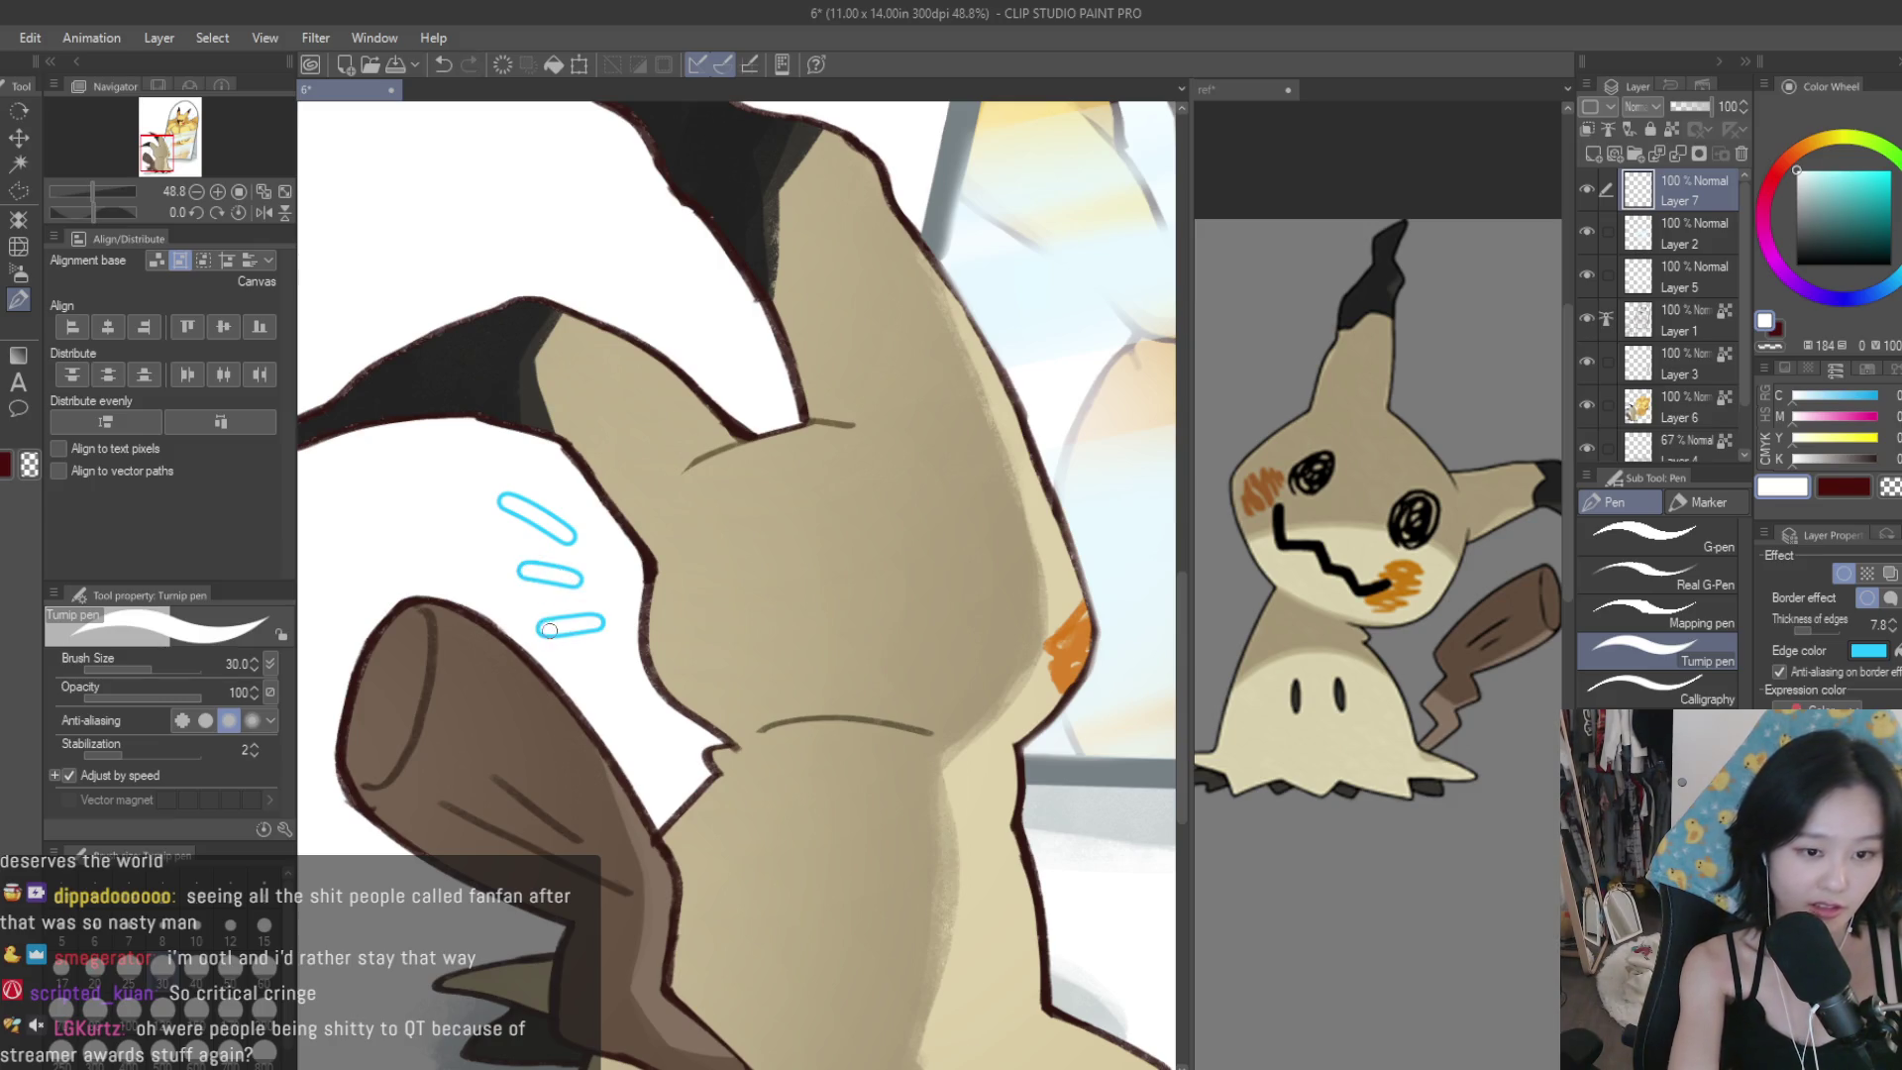
scroll(575, 616, "down", 5)
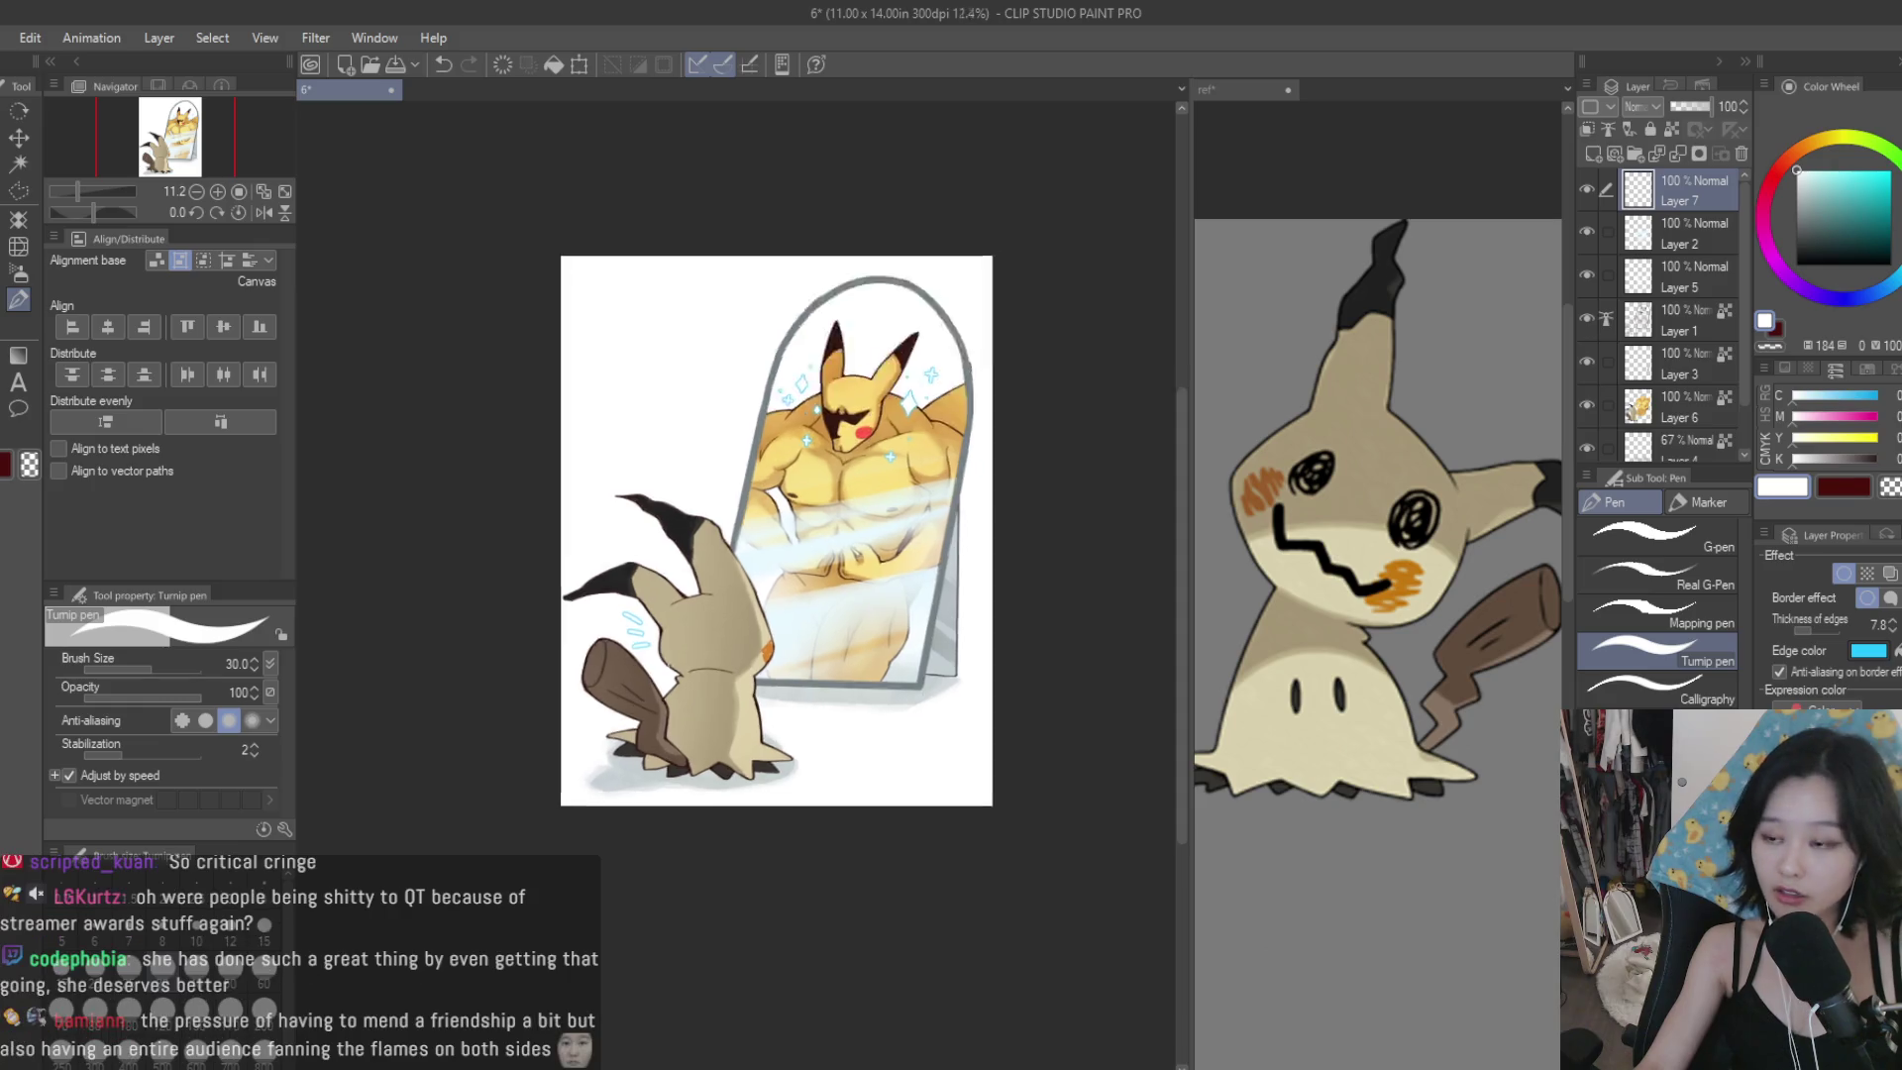
scroll(665, 723, "up", 3)
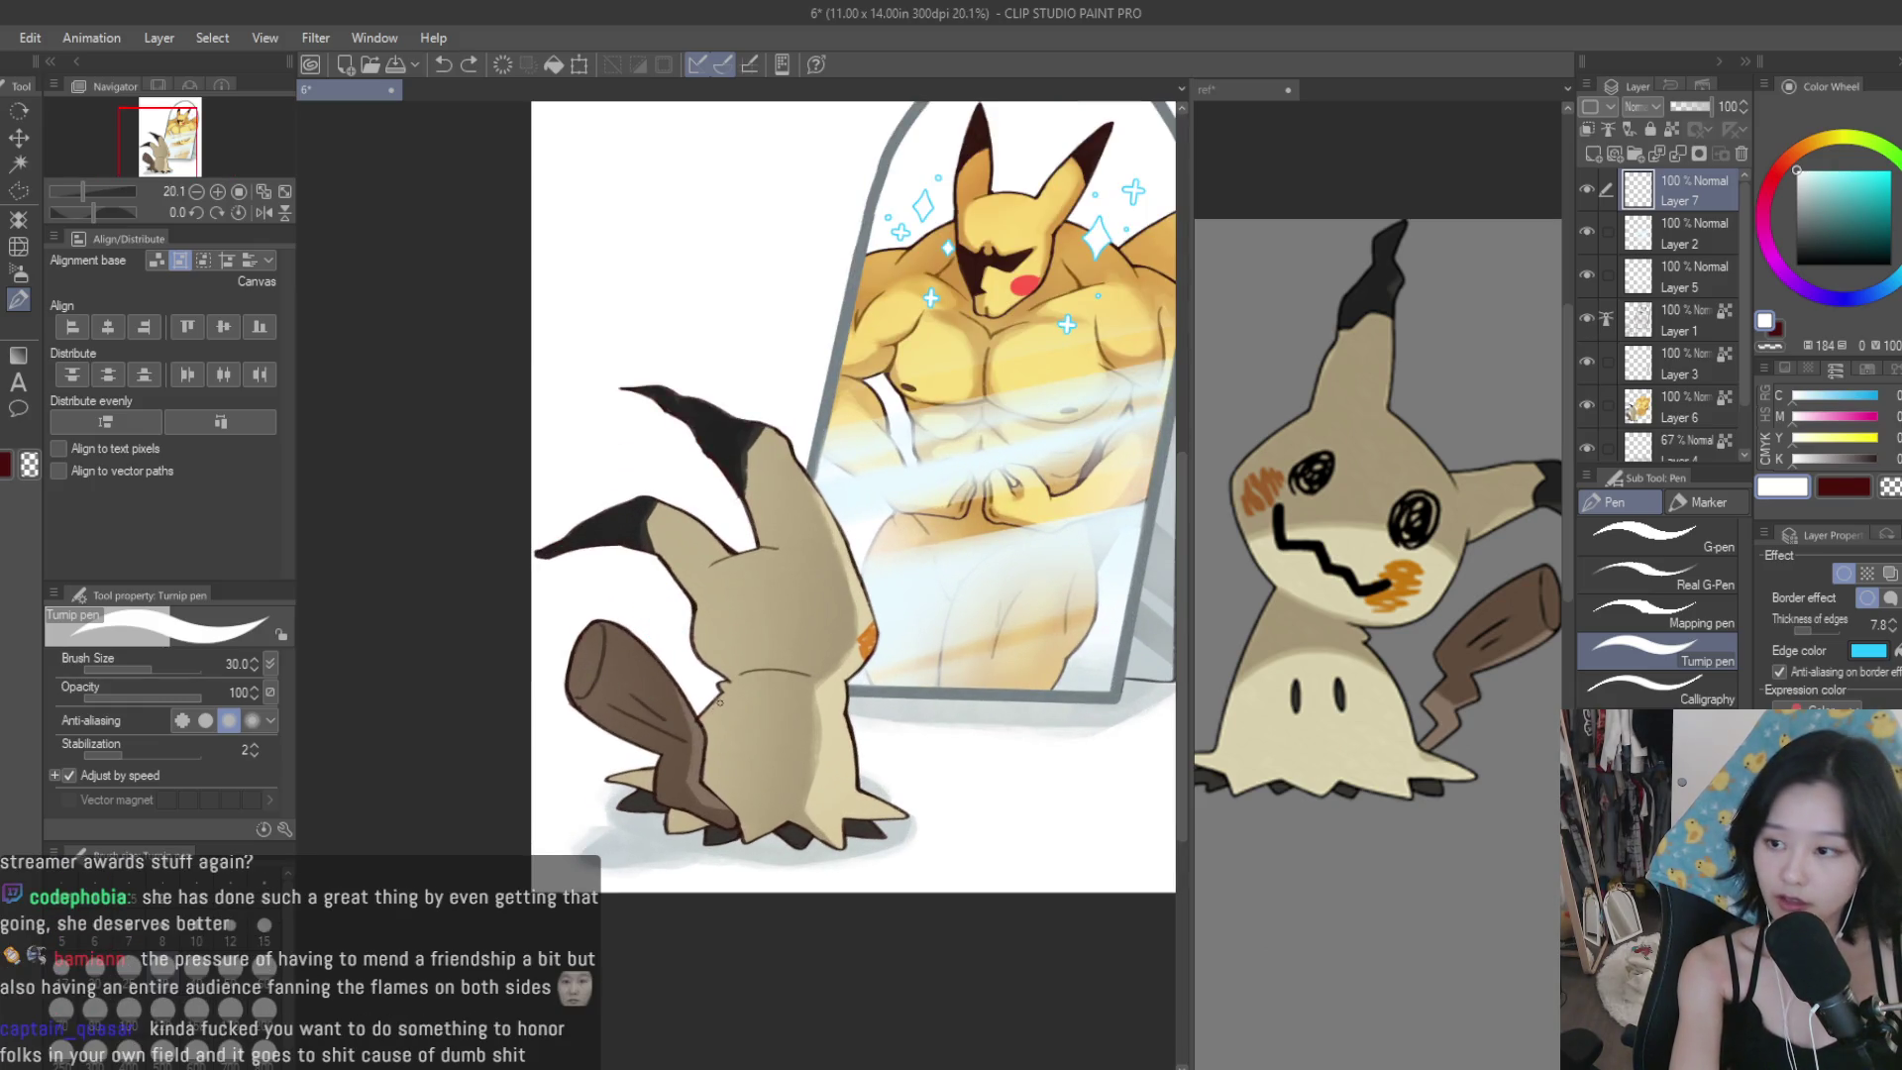
left_click(1593, 154)
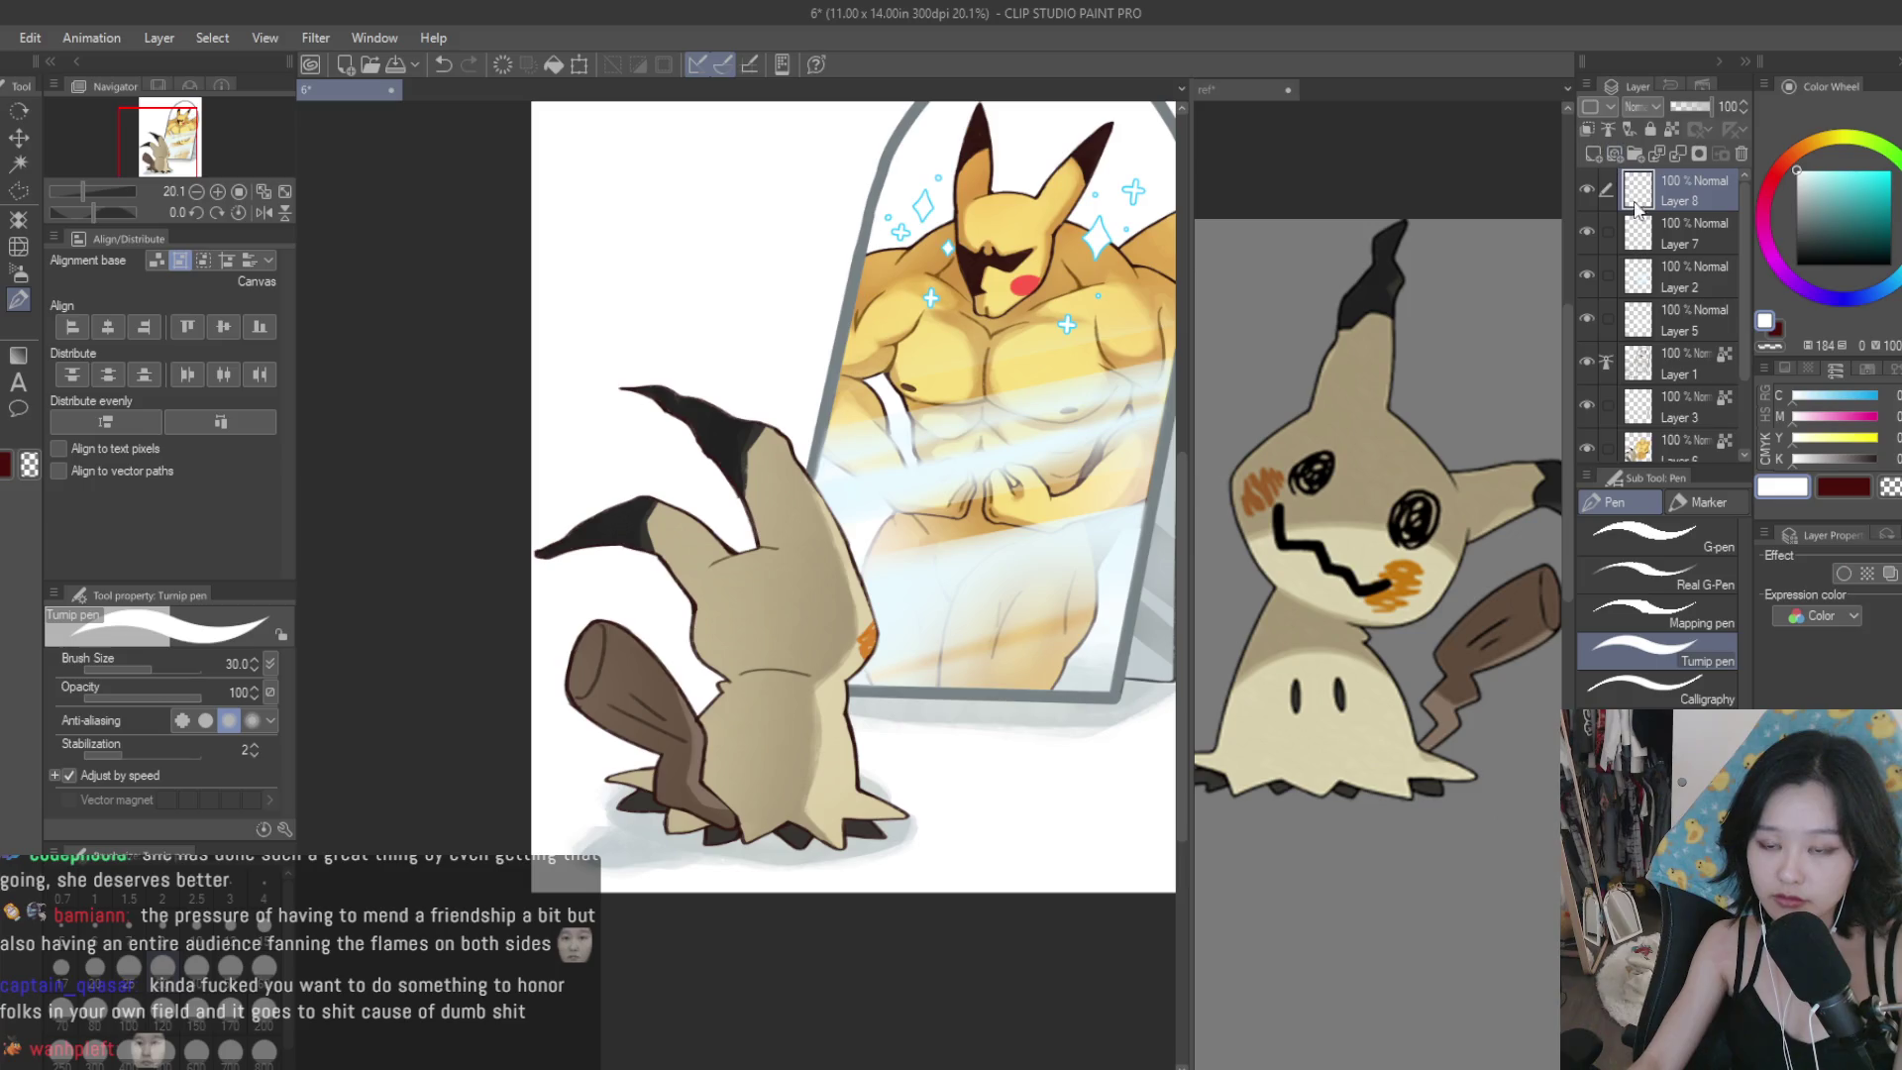
Enable a yellow border effect on the new layer and thicken it to 13.0.
left_click(1841, 574)
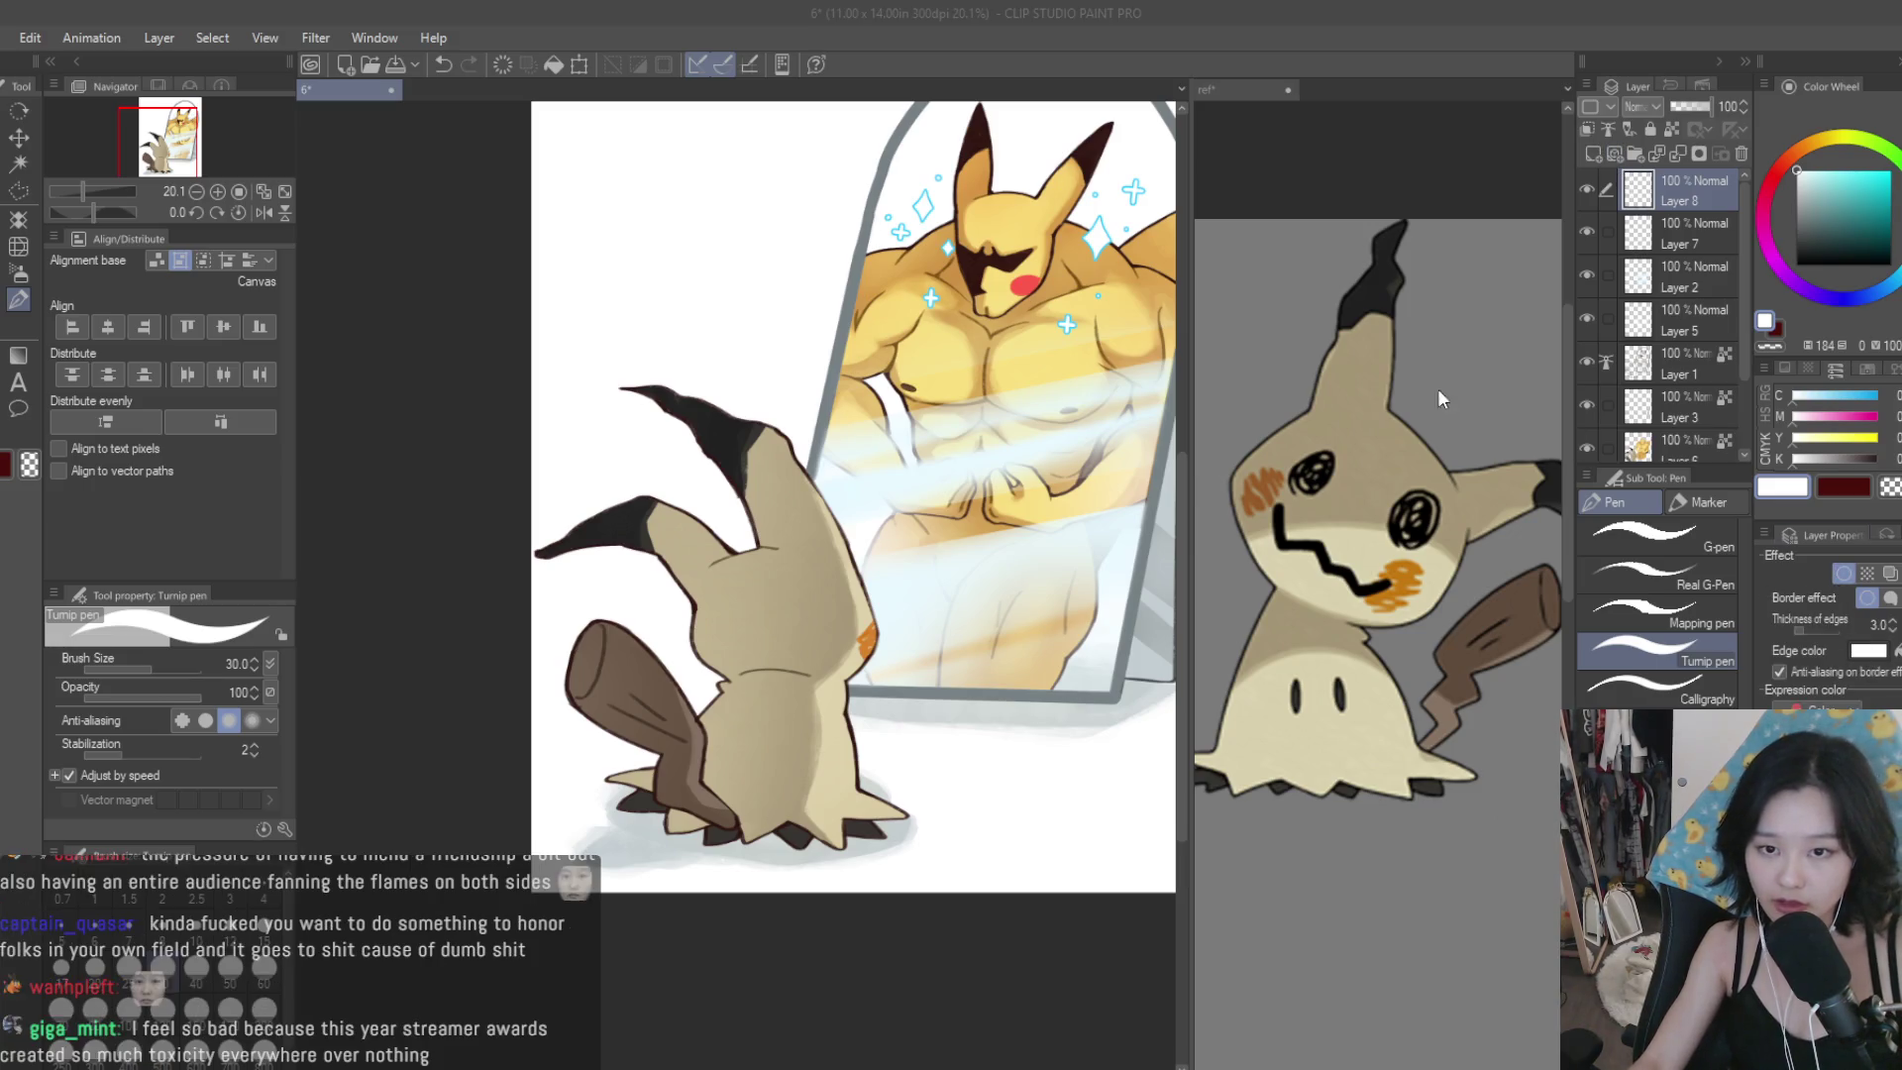
key("Return")
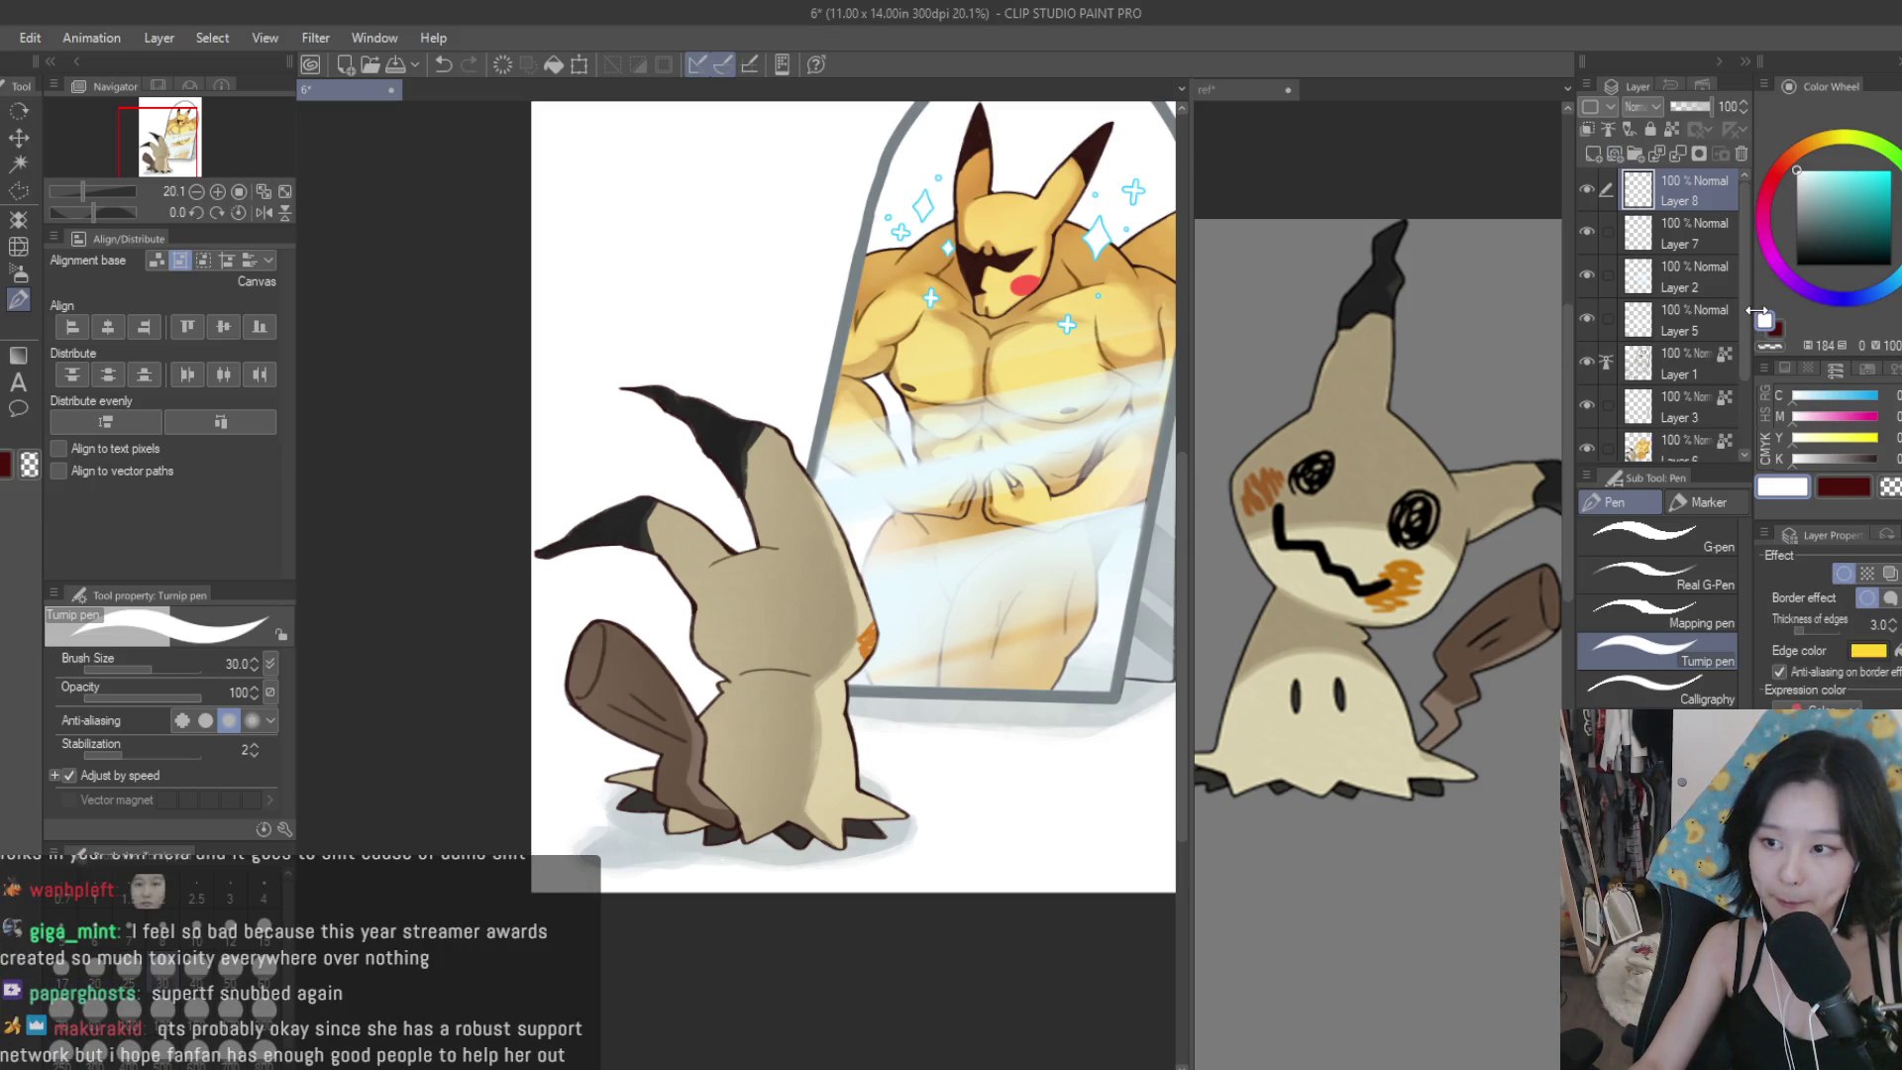
scroll(867, 547, "up", 5)
left_click_drag(396, 460, 455, 569)
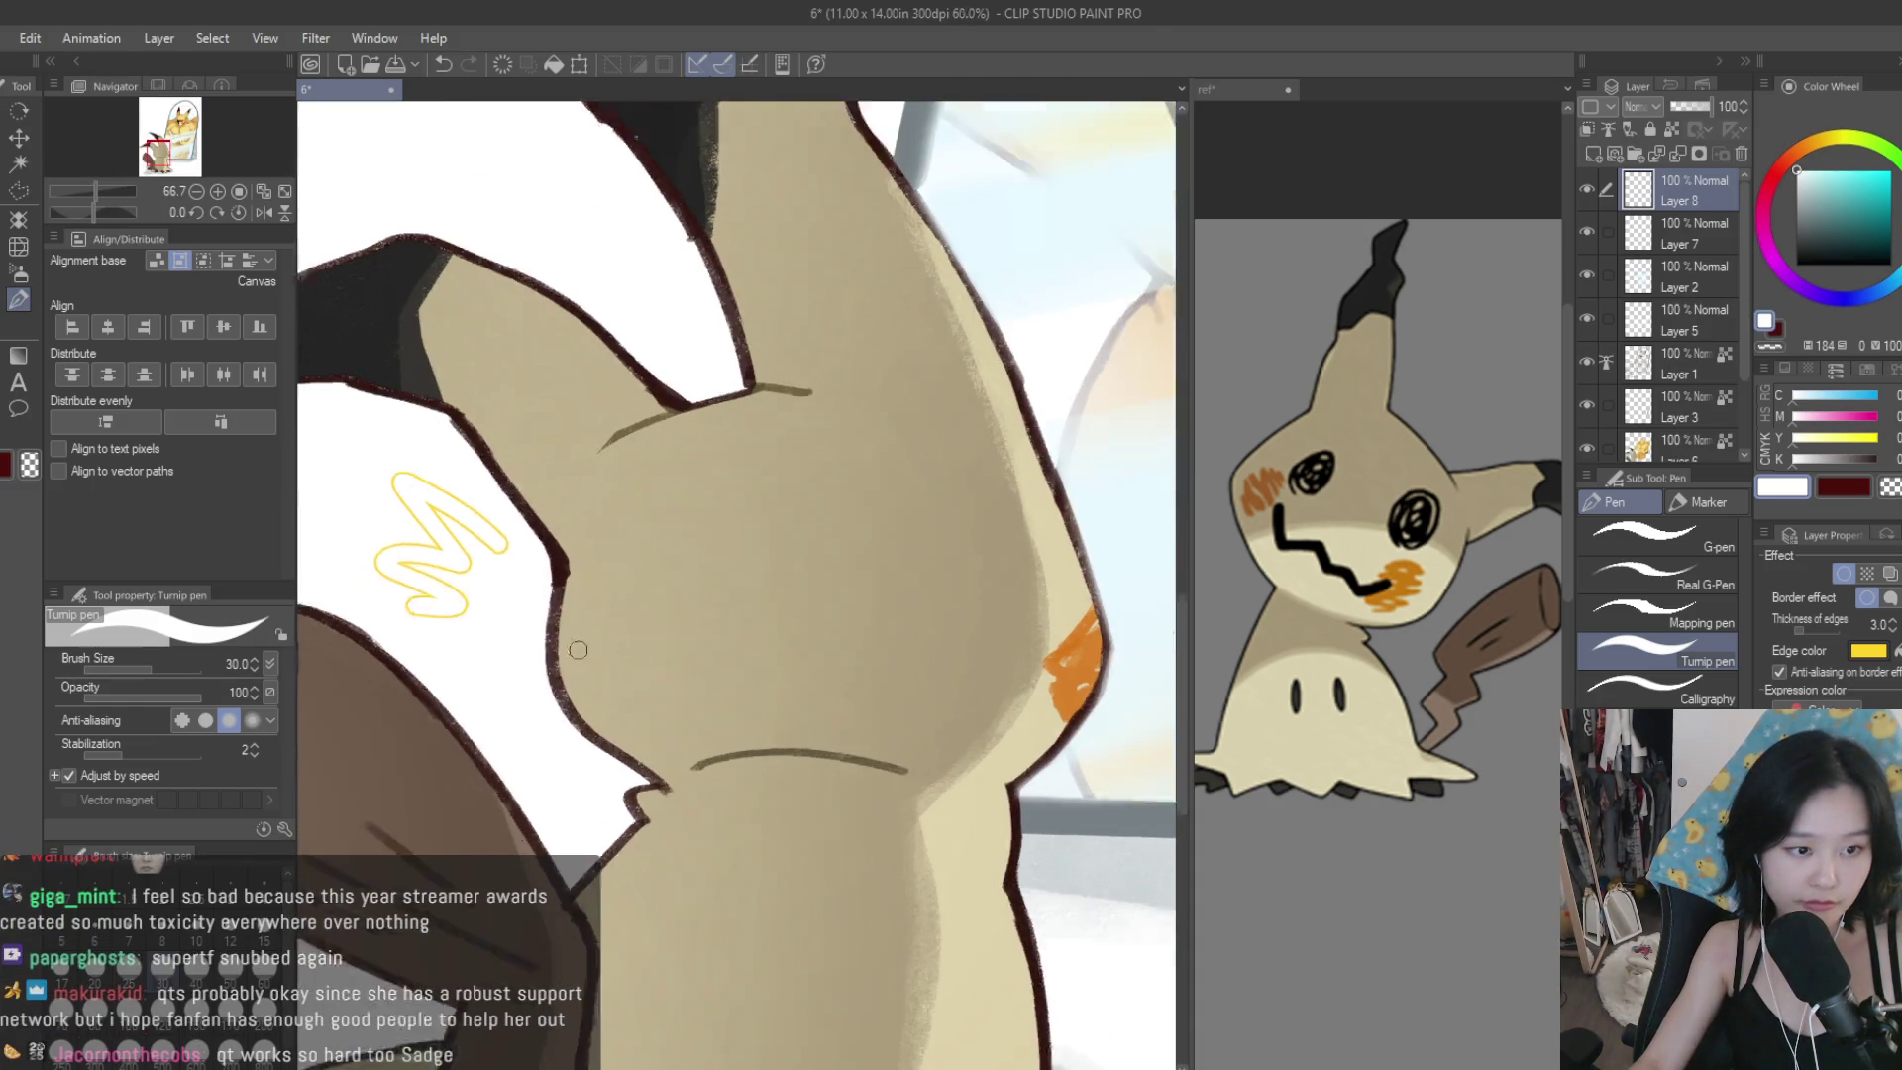
scroll(793, 744, "down", 6)
scroll(793, 744, "up", 3)
key("ctrl+z")
left_click_drag(1813, 639, 1827, 634)
scroll(693, 346, "up", 3)
Sketch a first yellow exclamation mark with a dot beside Mimikyu.
left_click_drag(658, 292, 713, 376)
left_click(719, 406)
scroll(713, 416, "down", 4)
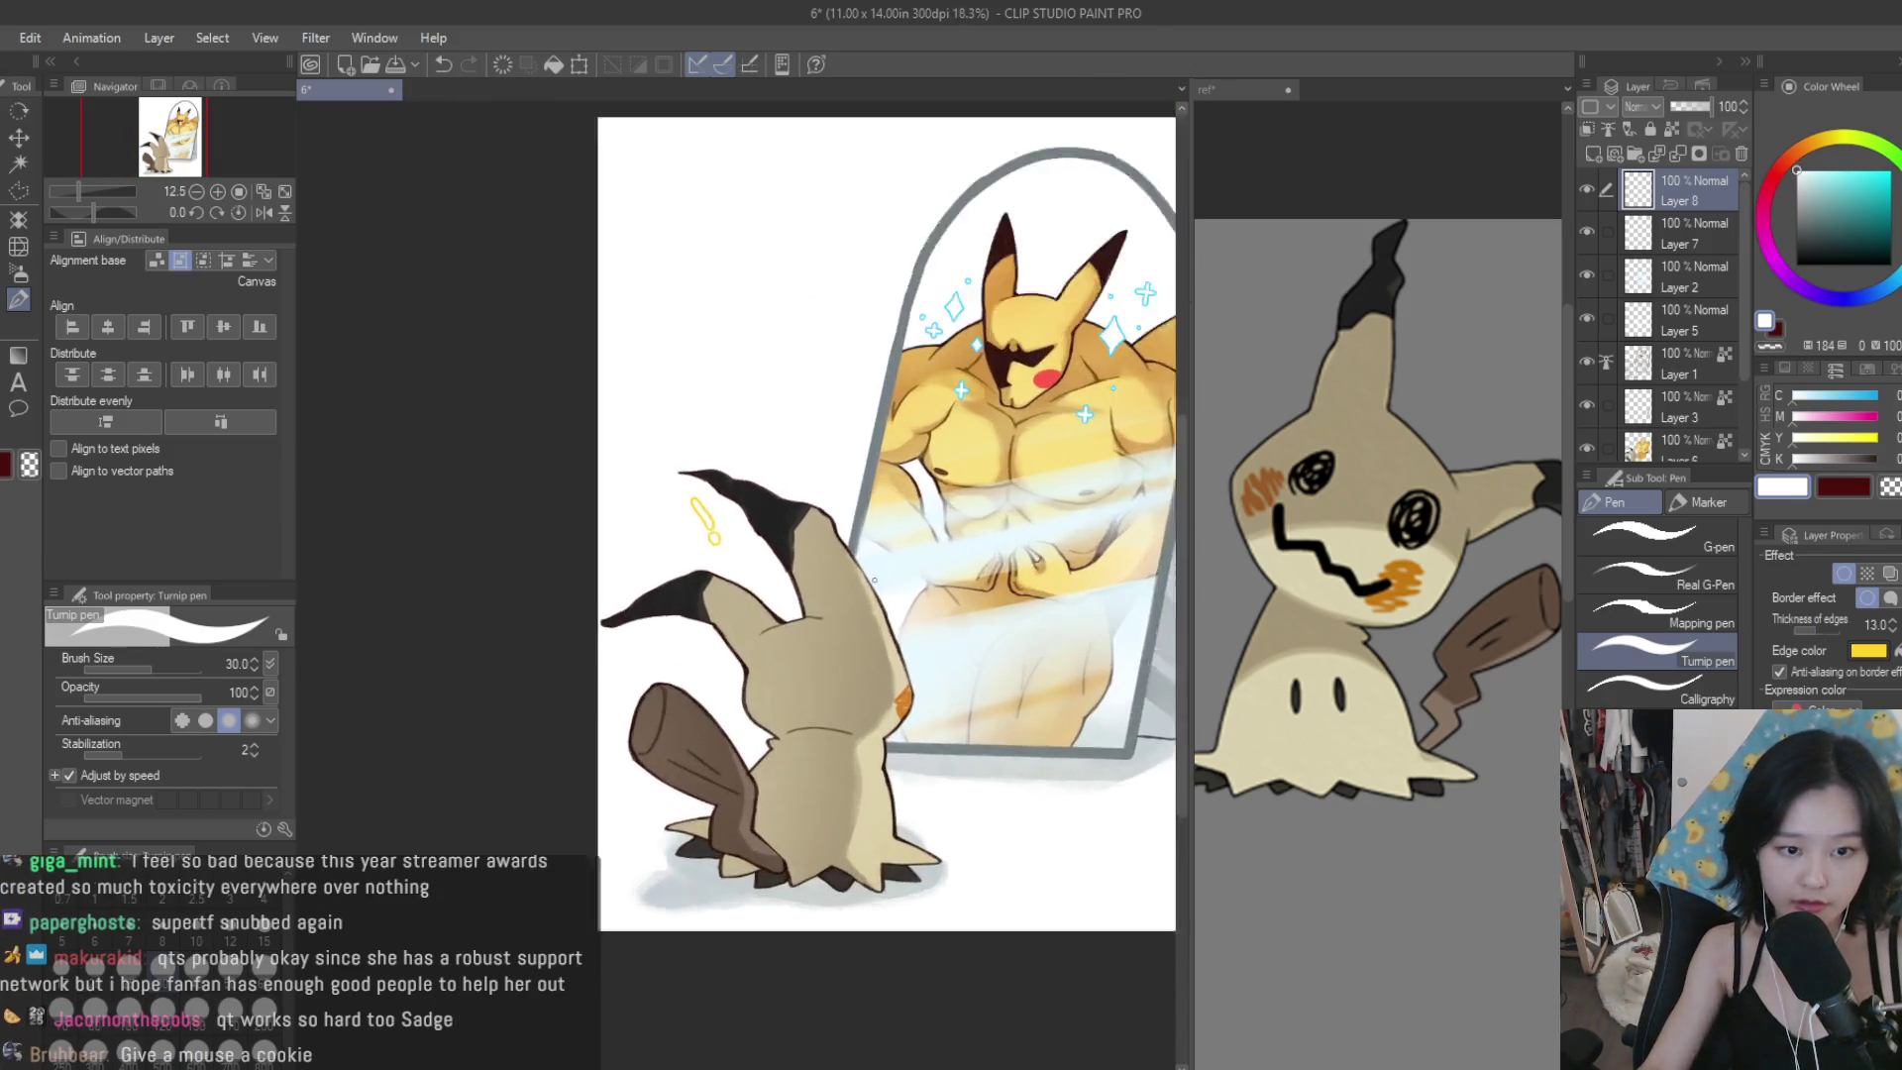
scroll(873, 579, "up", 3)
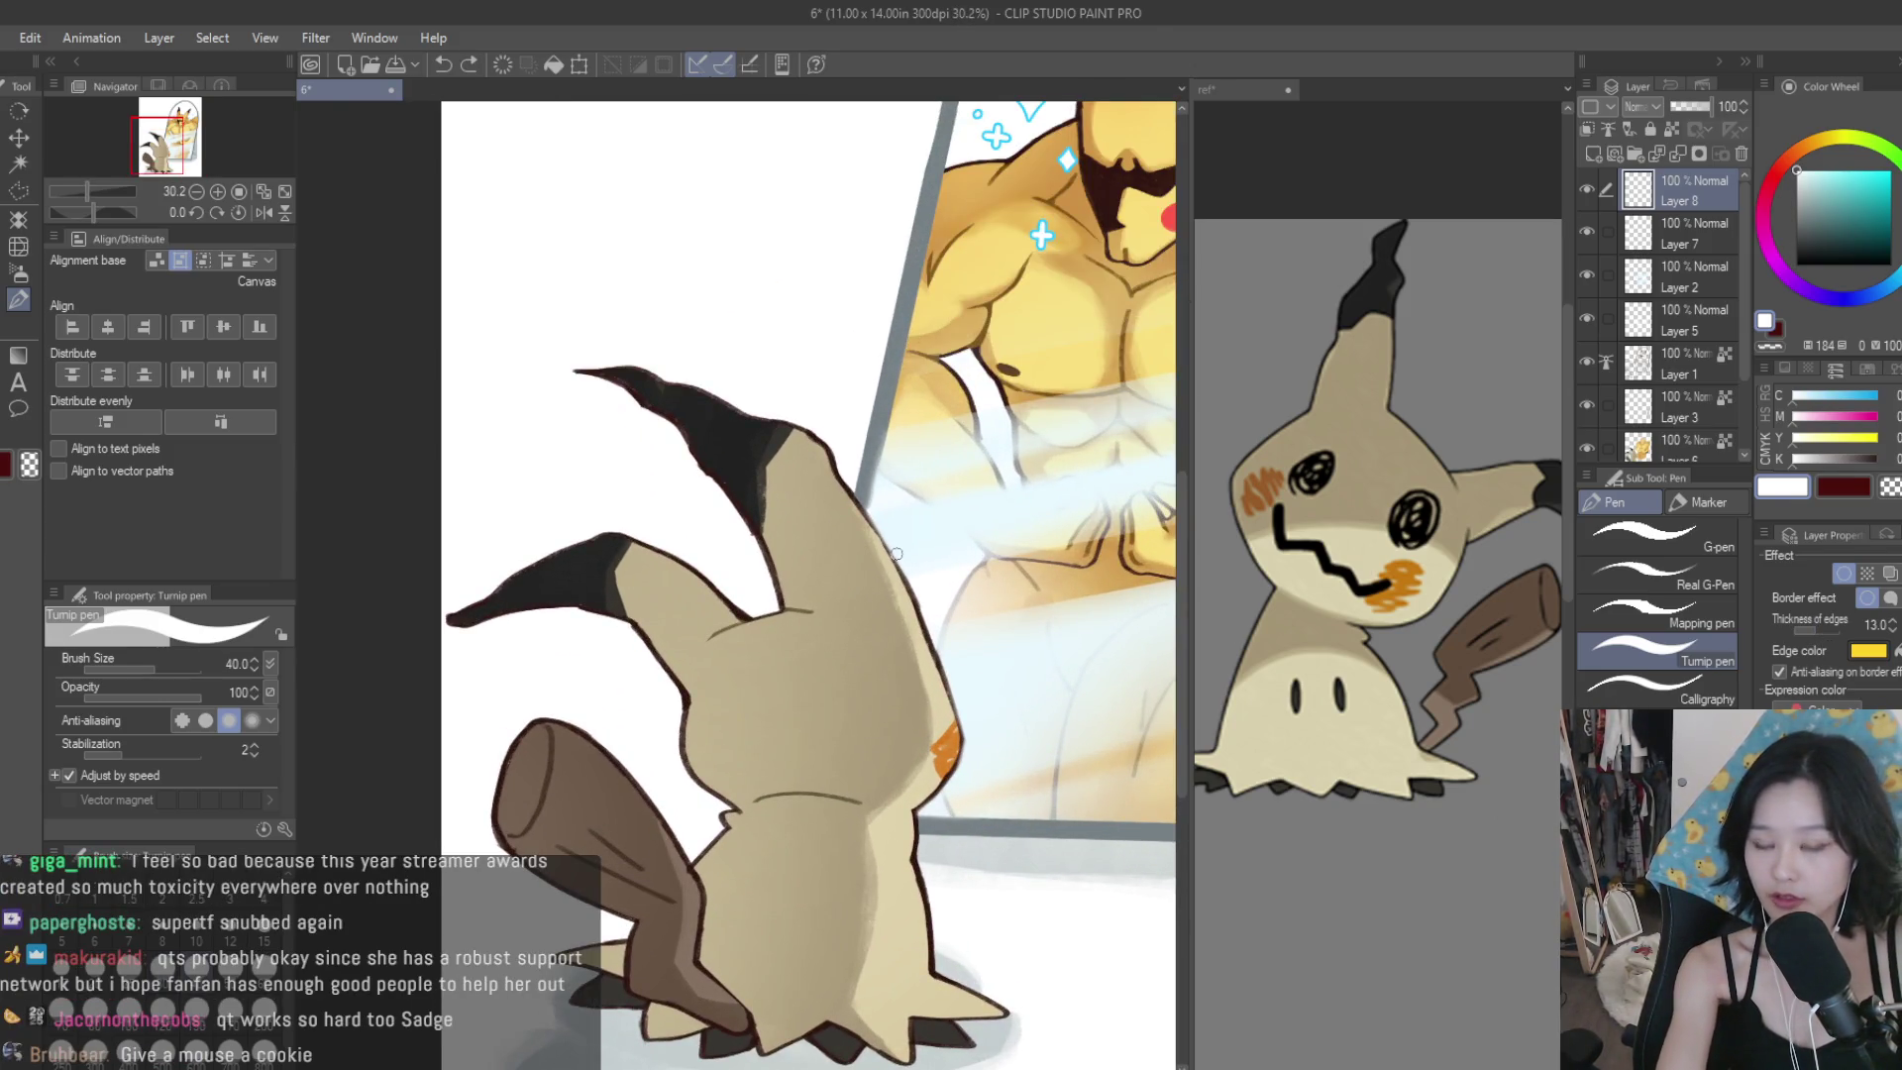
scroll(636, 426, "up", 4)
mouse_move(540, 406)
left_mouse_down()
mouse_move(634, 564)
mouse_move(594, 411)
left_mouse_up()
key("ctrl+z")
Switch to pale cream and draw the exclamation mark and its dot beside Mimikyu's ear.
left_click(1823, 151)
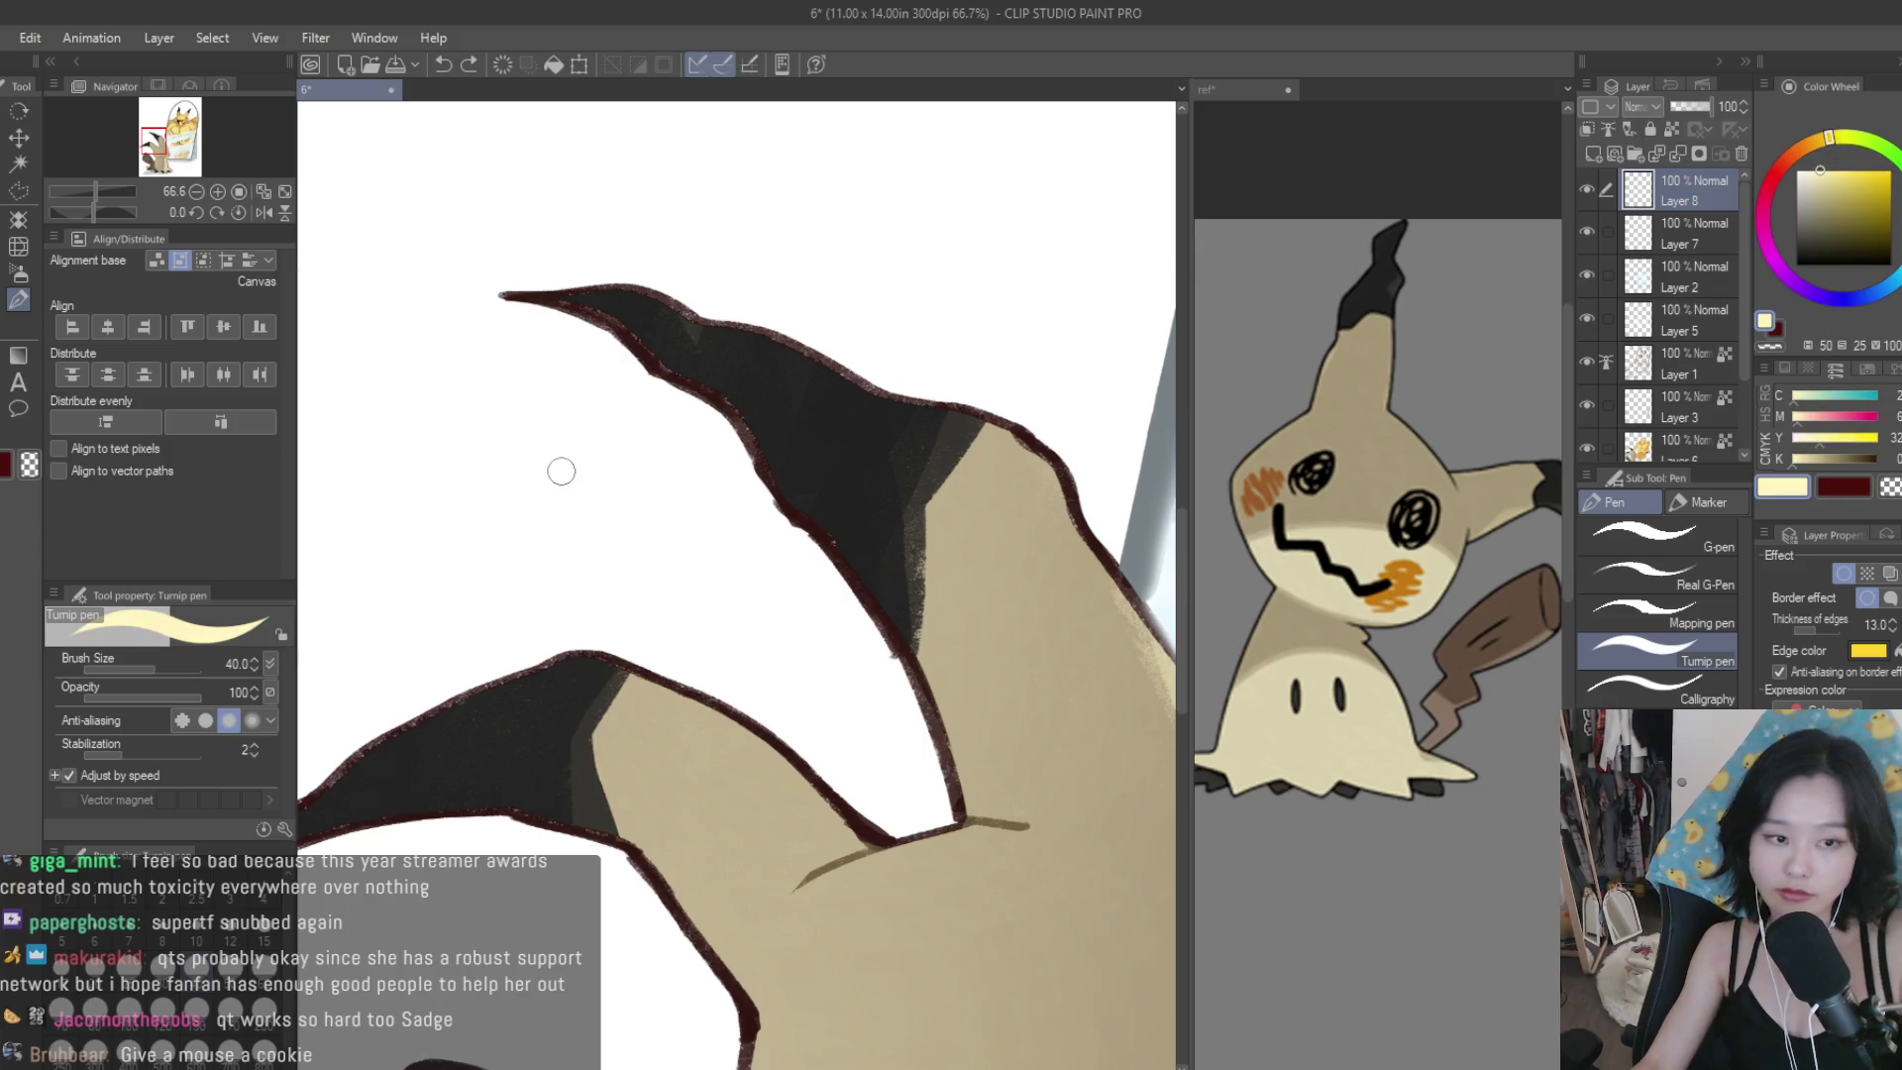
scroll(560, 471, "up", 2)
left_click_drag(550, 396, 573, 425)
key("ctrl+z")
left_click(525, 362)
mouse_move(525, 361)
left_mouse_down()
mouse_move(531, 414)
mouse_move(570, 392)
mouse_move(607, 514)
left_mouse_up()
left_click(659, 620)
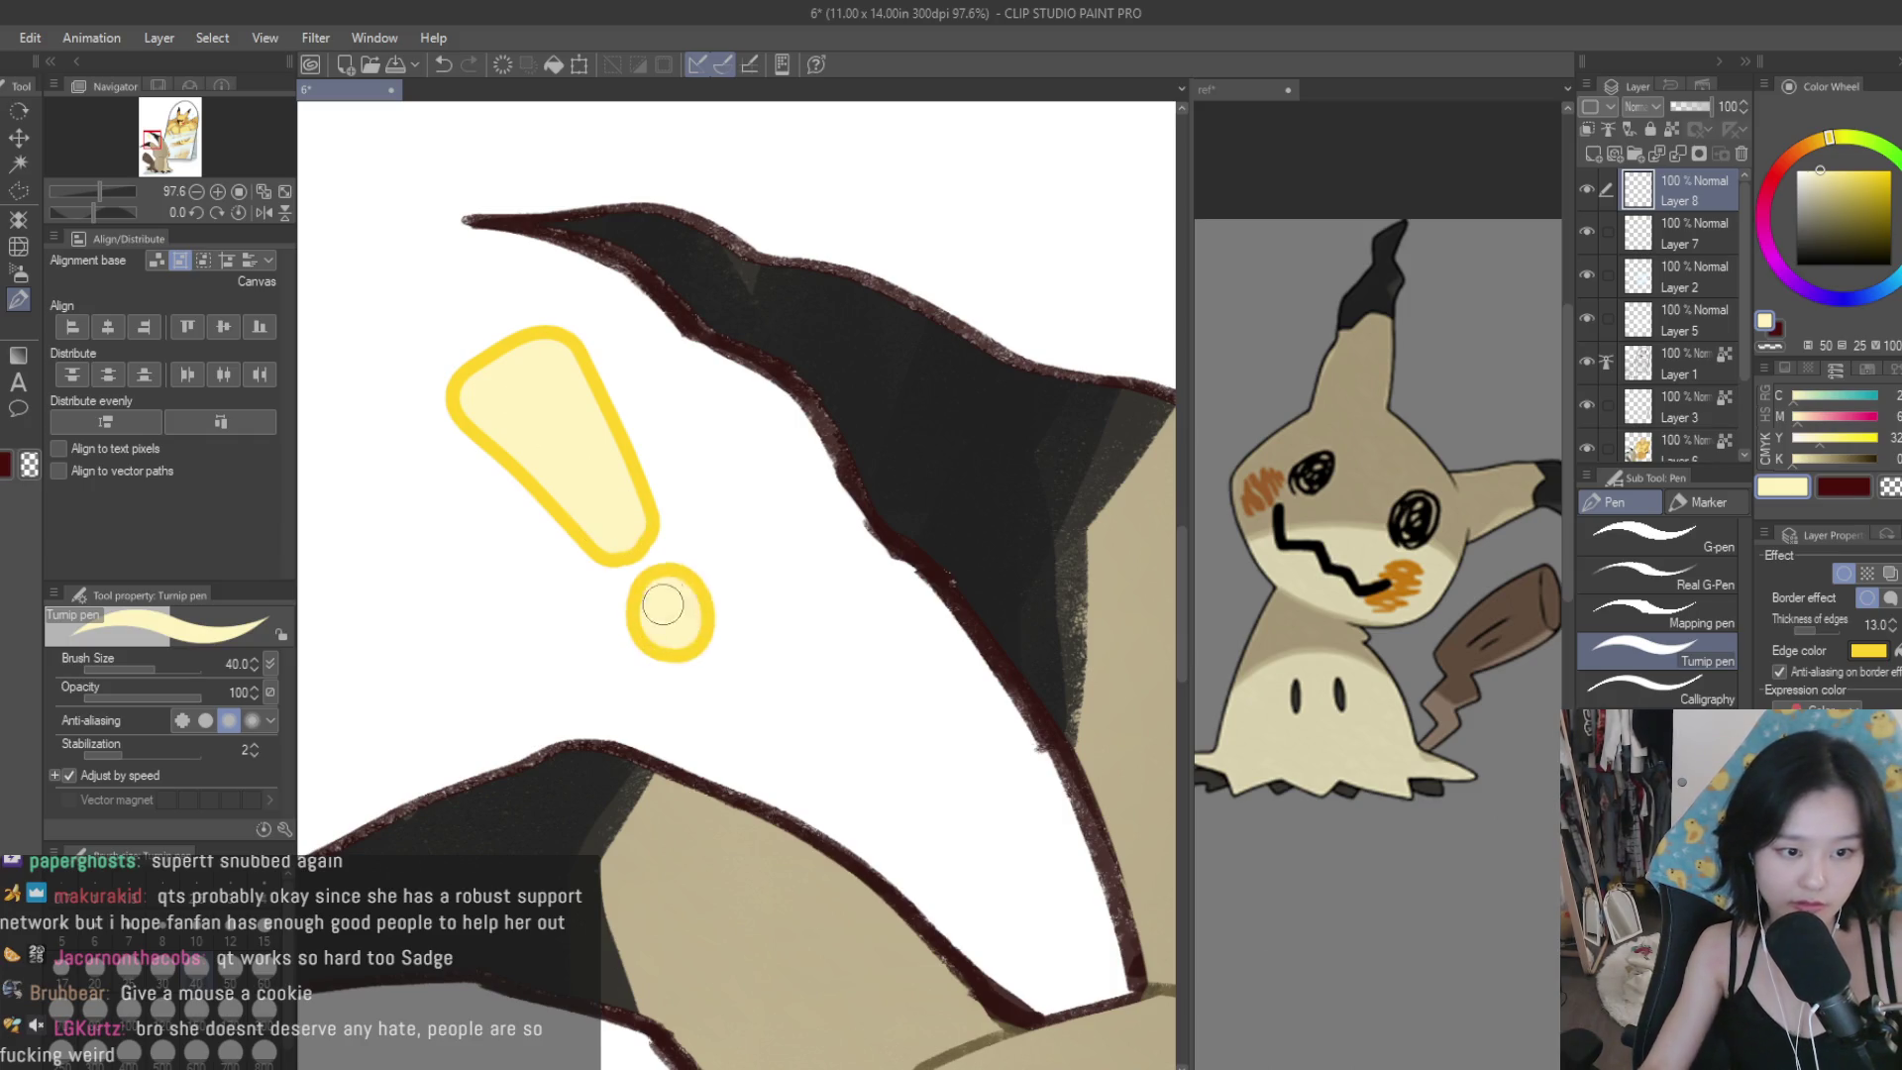
scroll(801, 675, "down", 6)
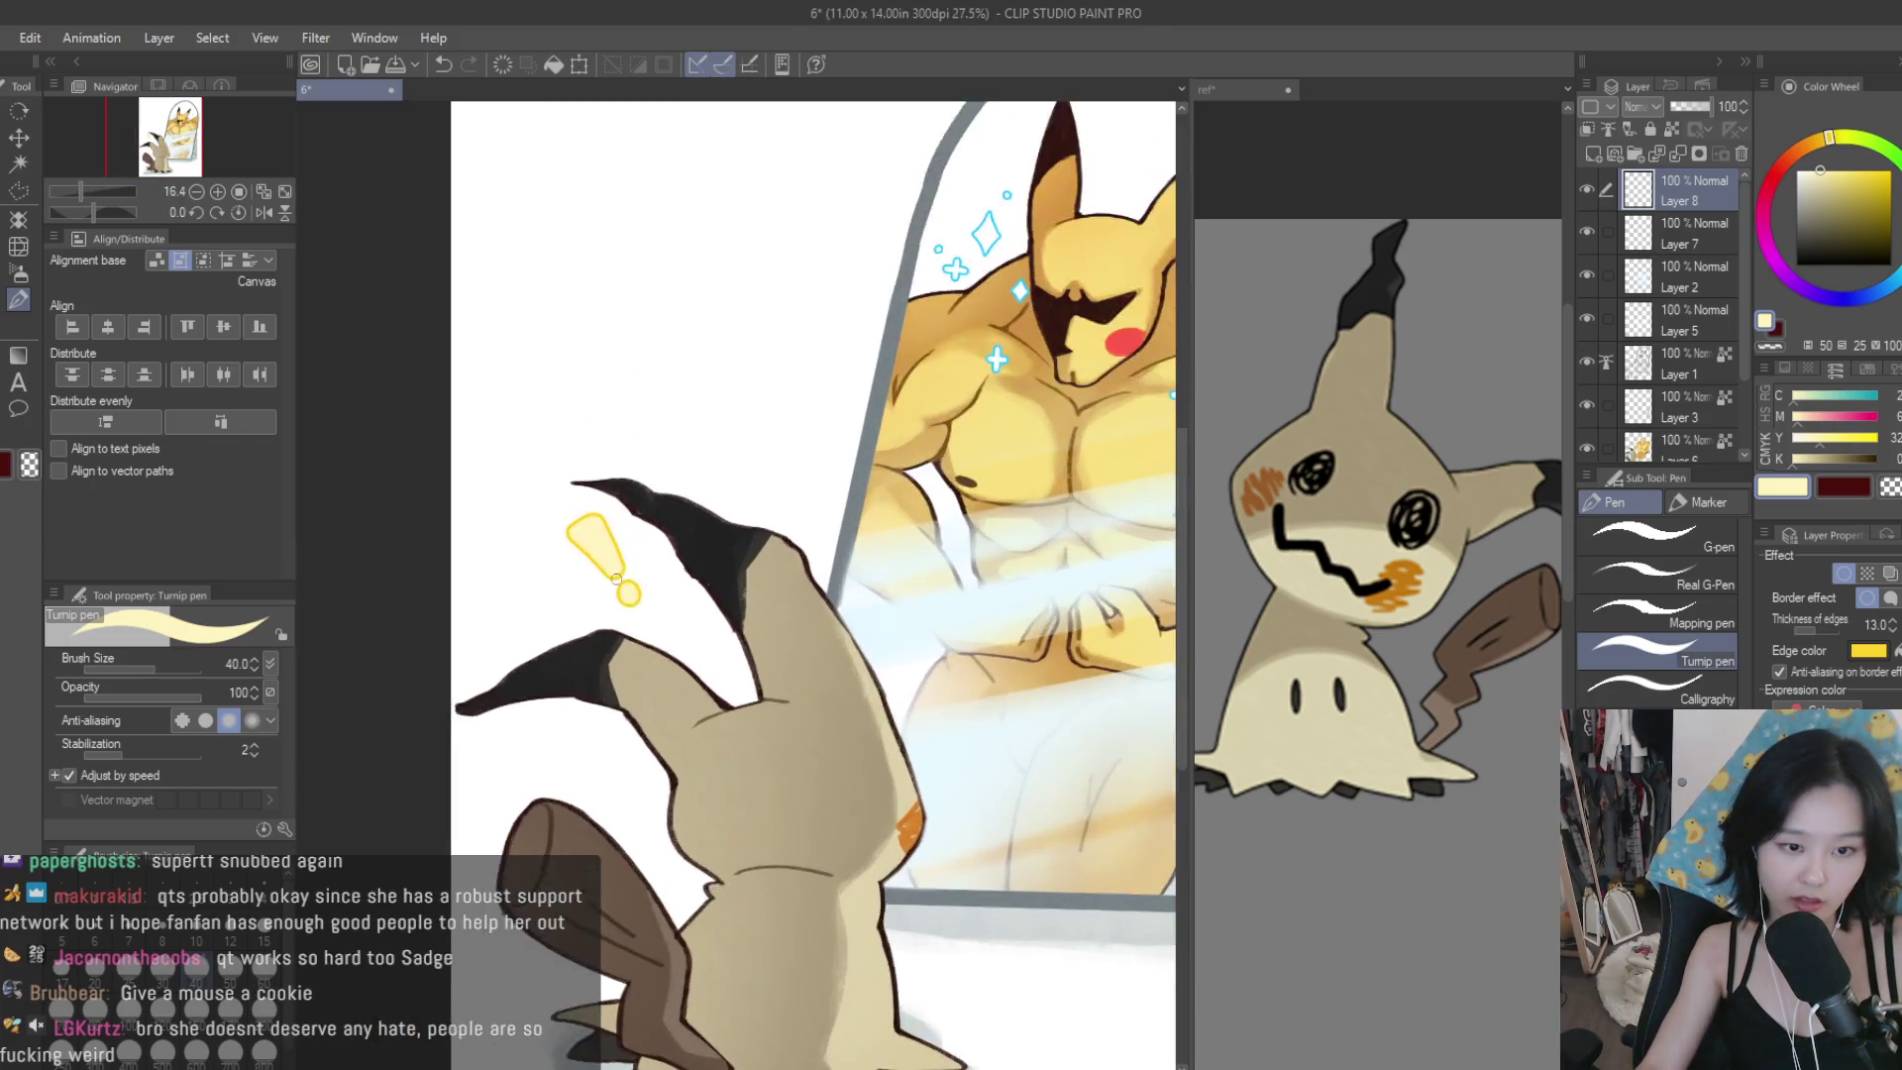
scroll(723, 606, "up", 5)
key("ctrl+z")
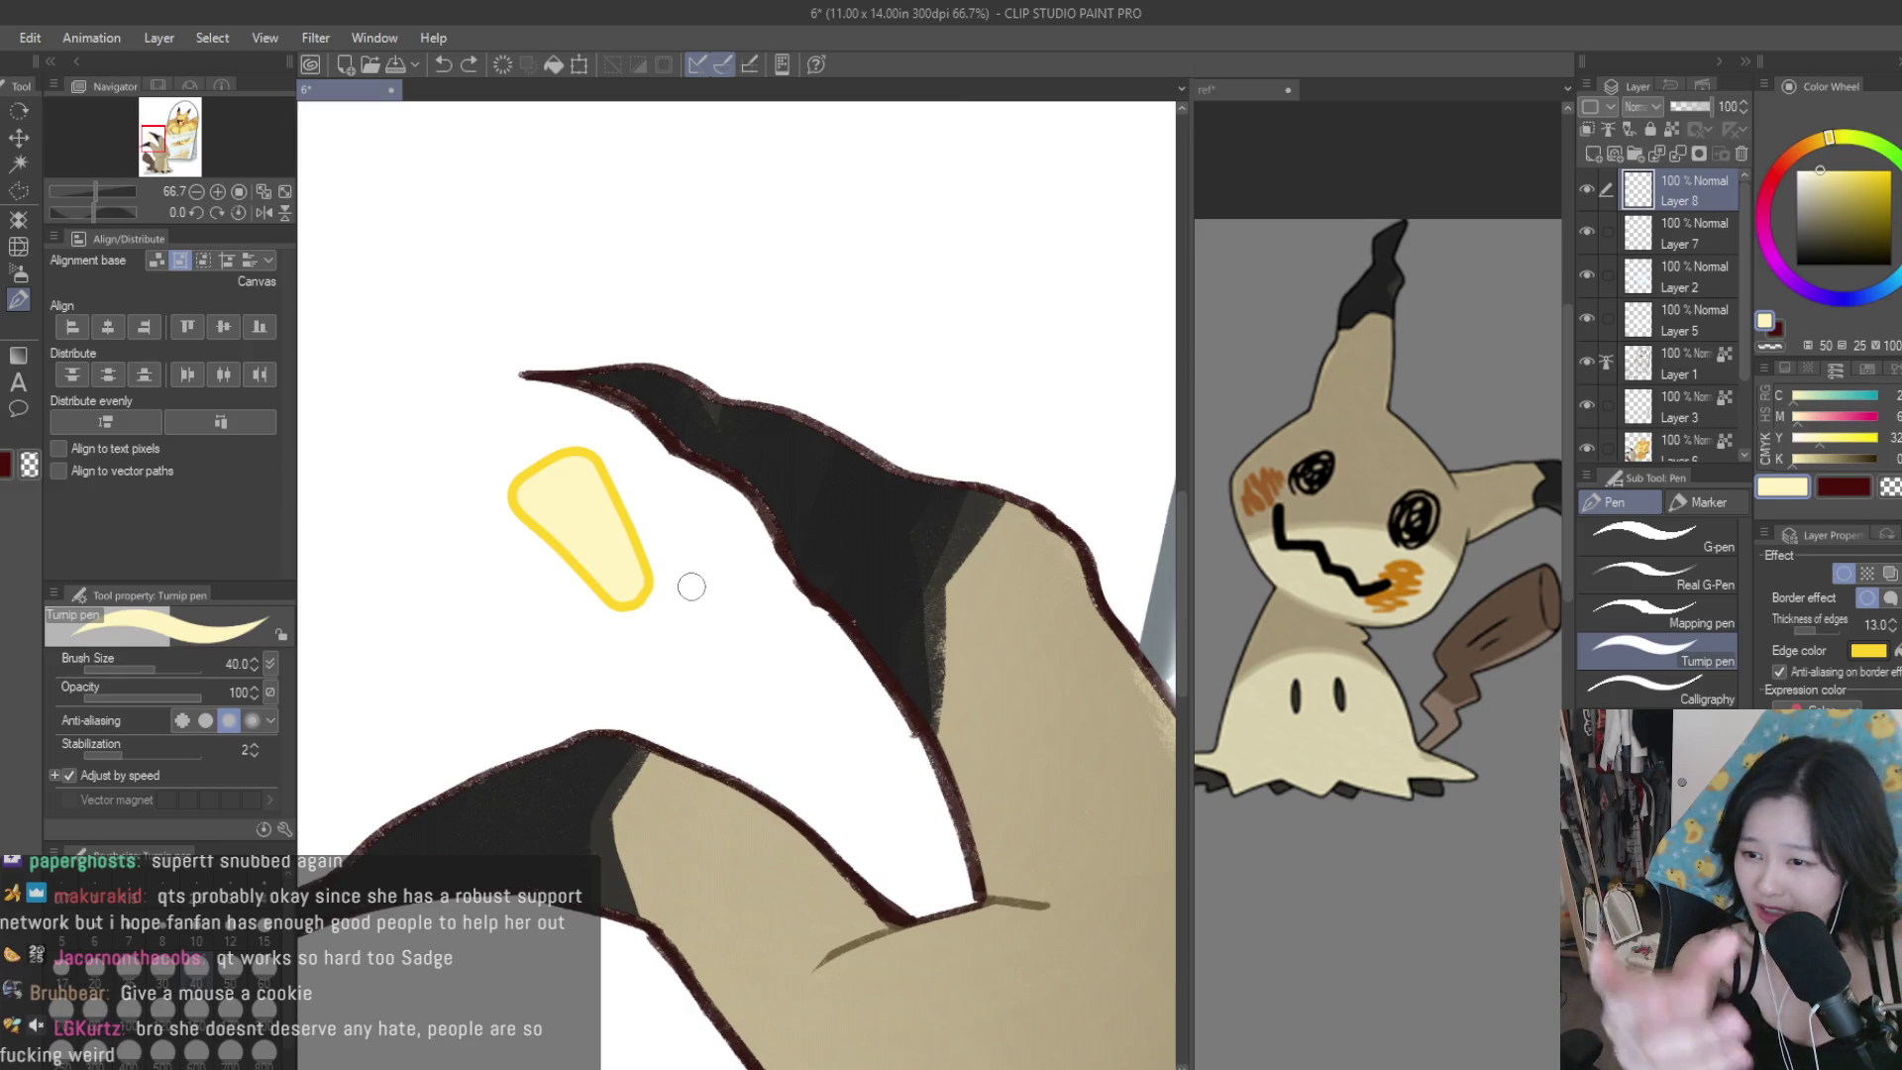
scroll(664, 644, "up", 1)
left_click(659, 645)
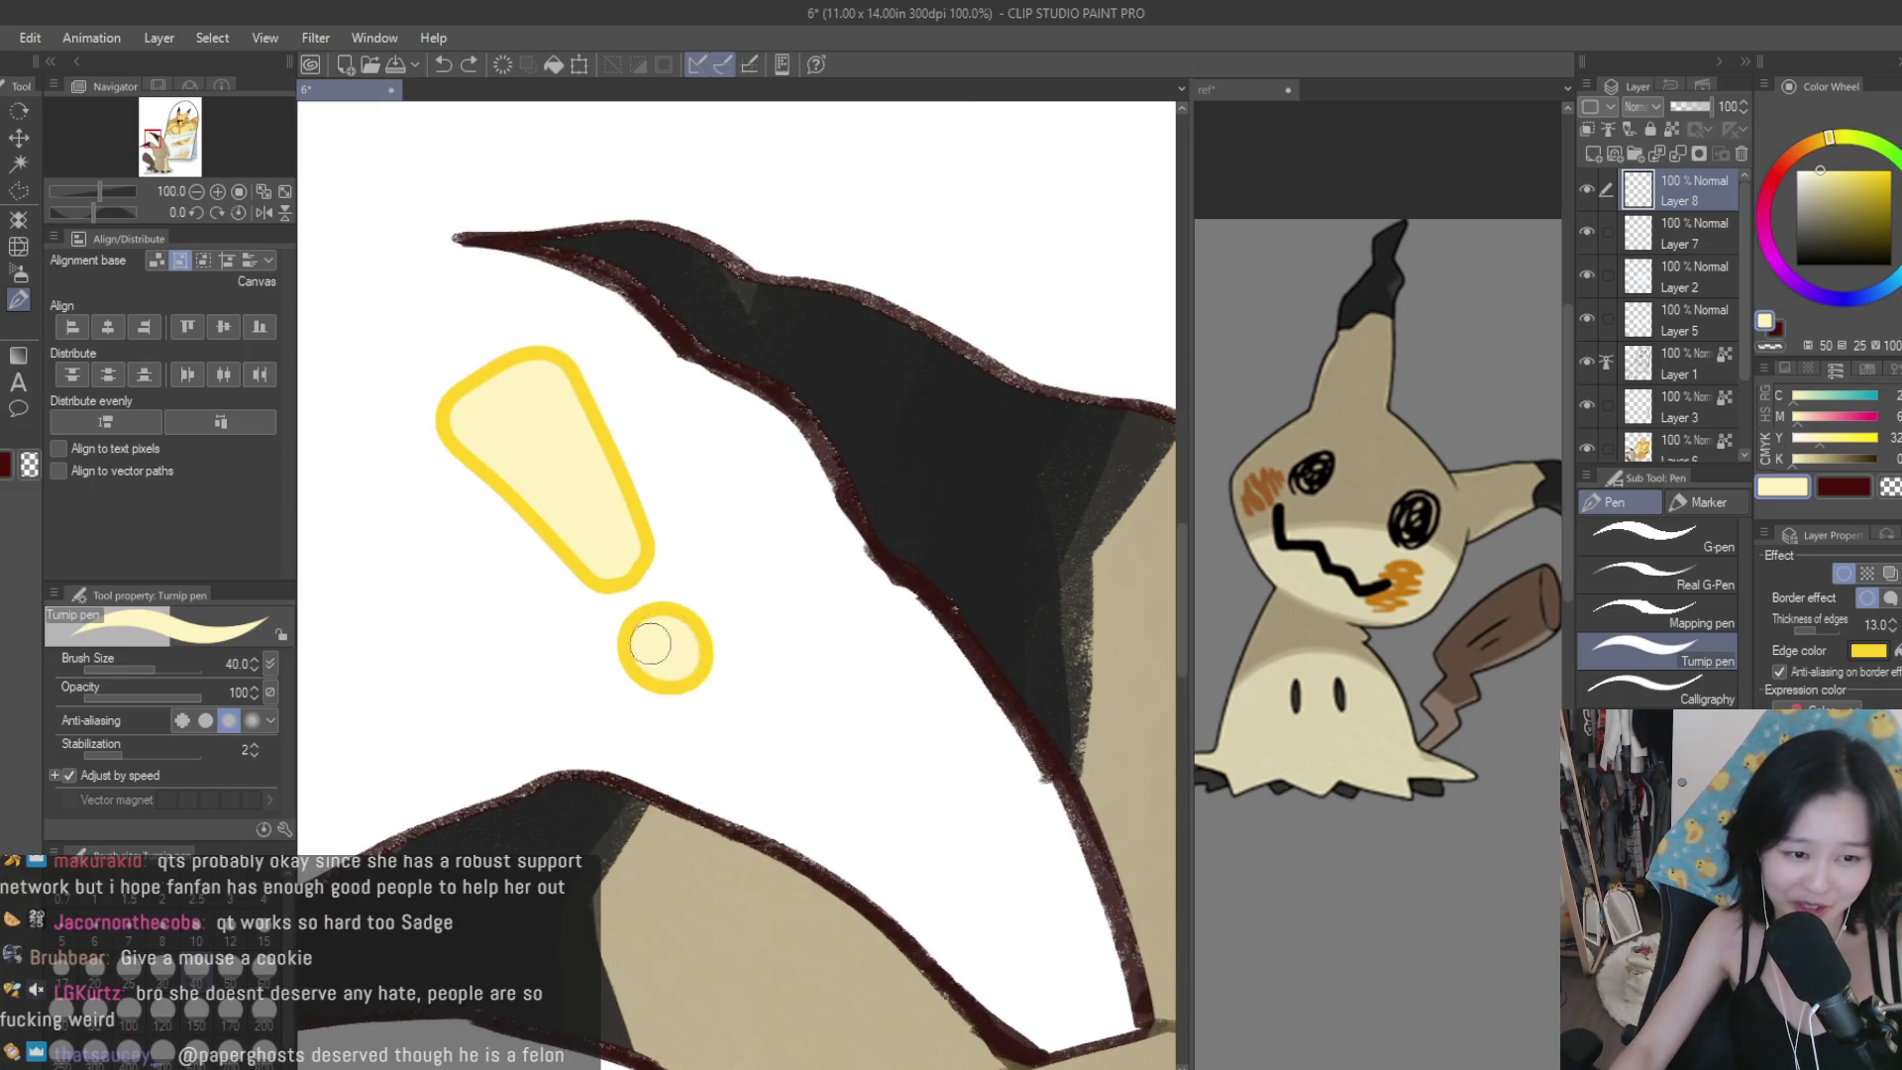
scroll(624, 559, "up", 1)
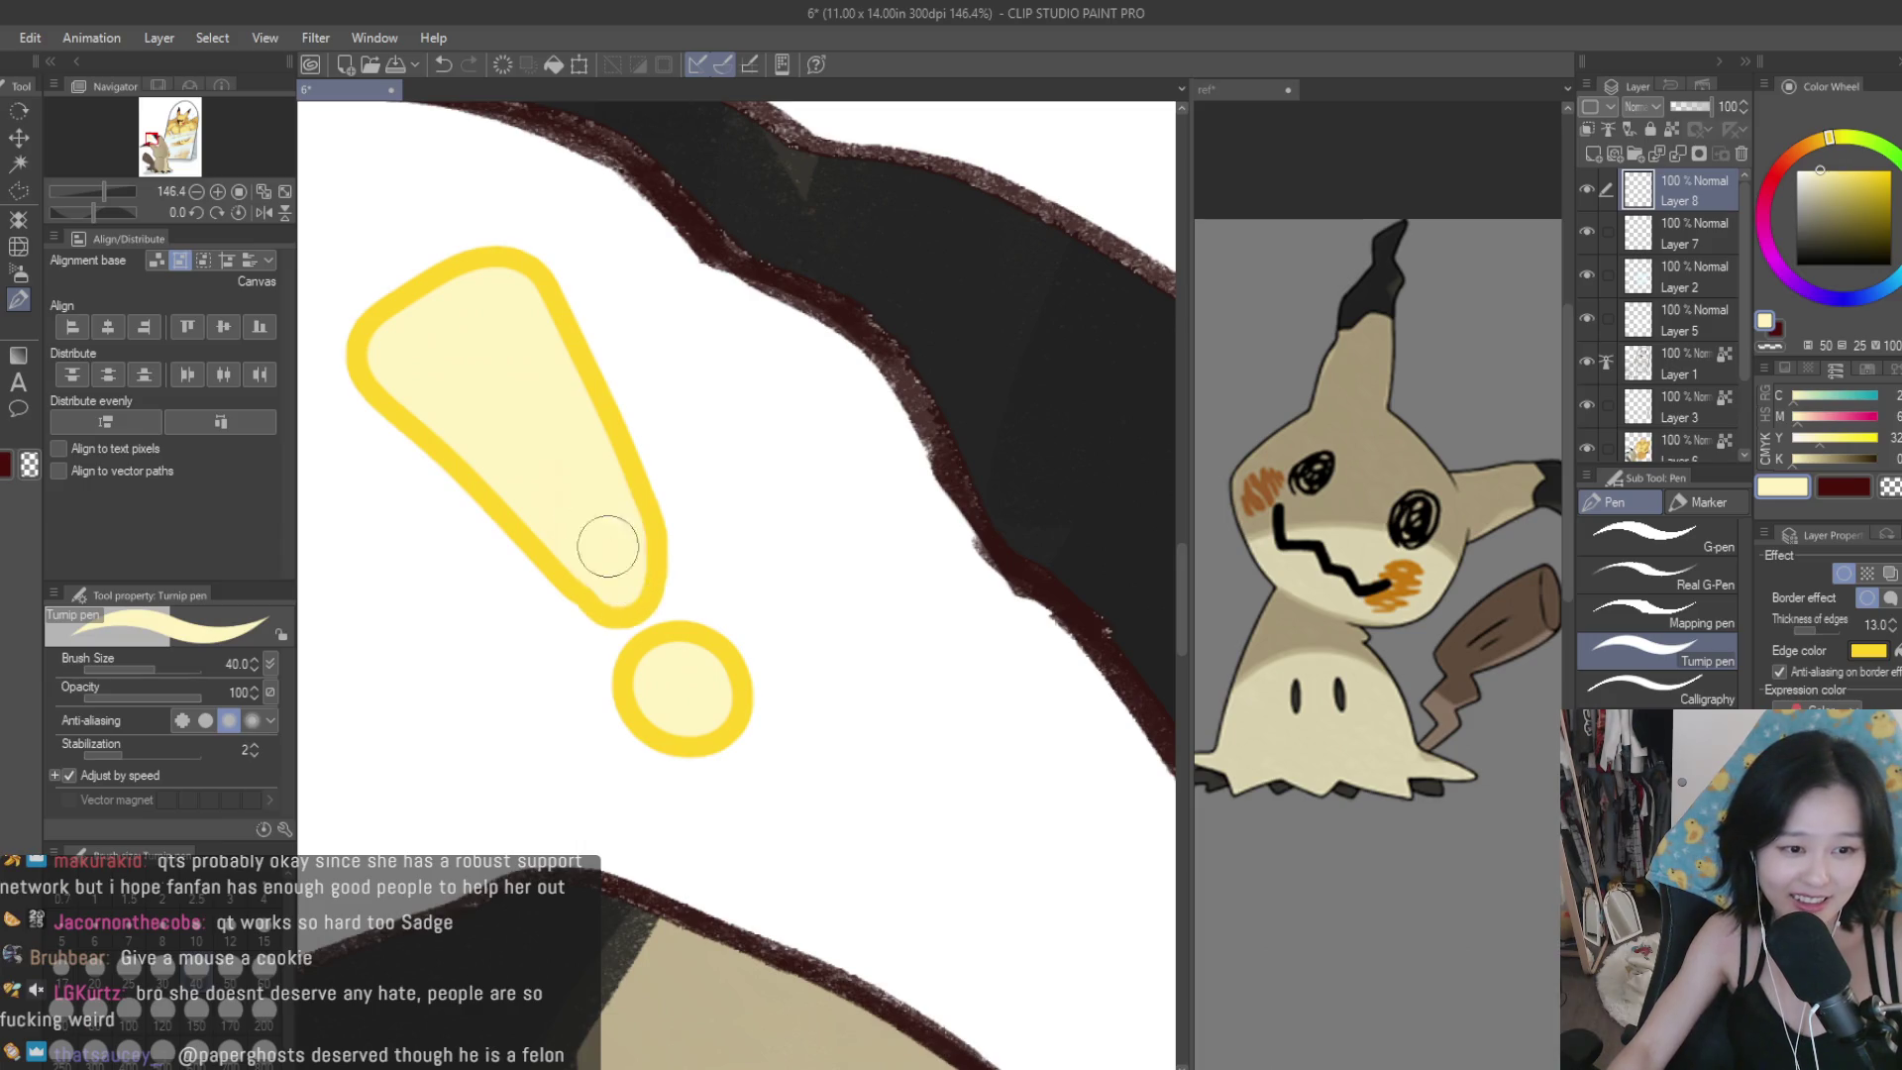
scroll(614, 549, "down", 6)
scroll(698, 538, "up", 2)
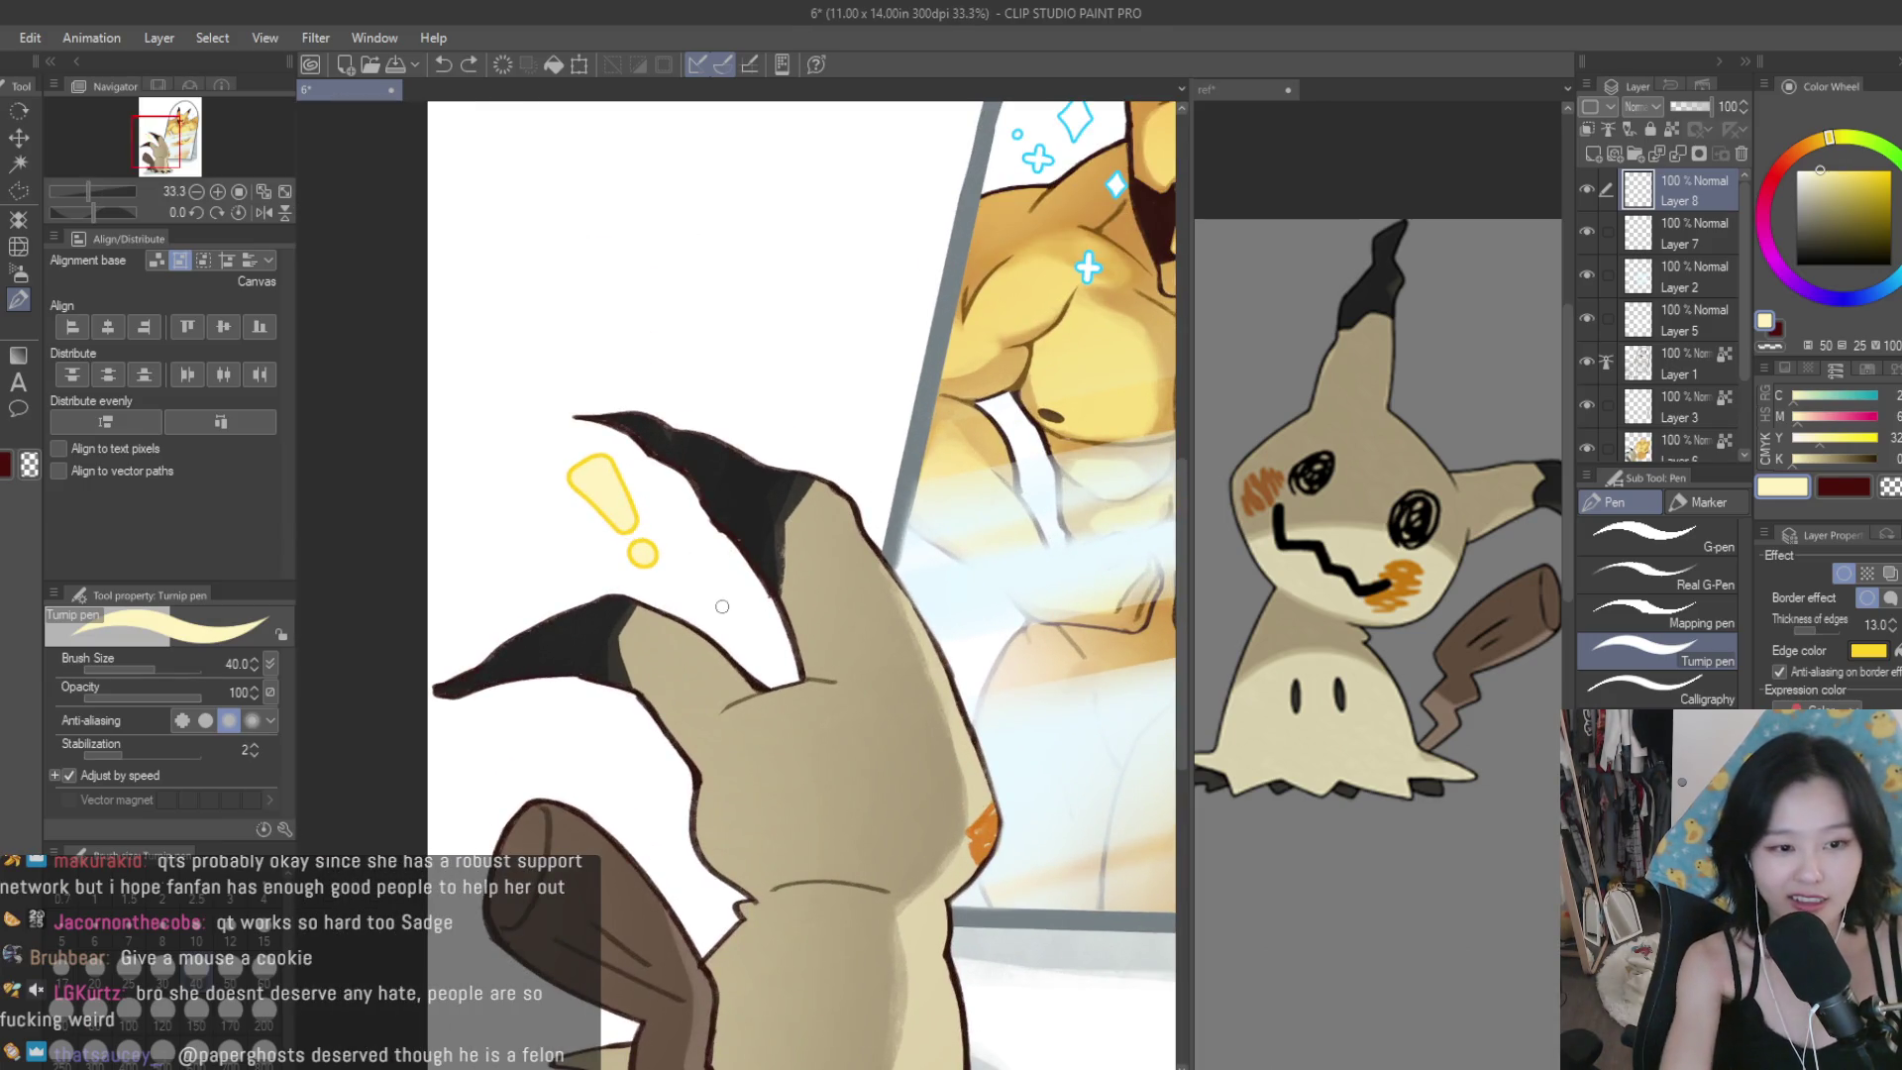
Thicken the yellow outline to 21.8, erase and redraw the dot, and save the drawing.
left_click(1820, 632)
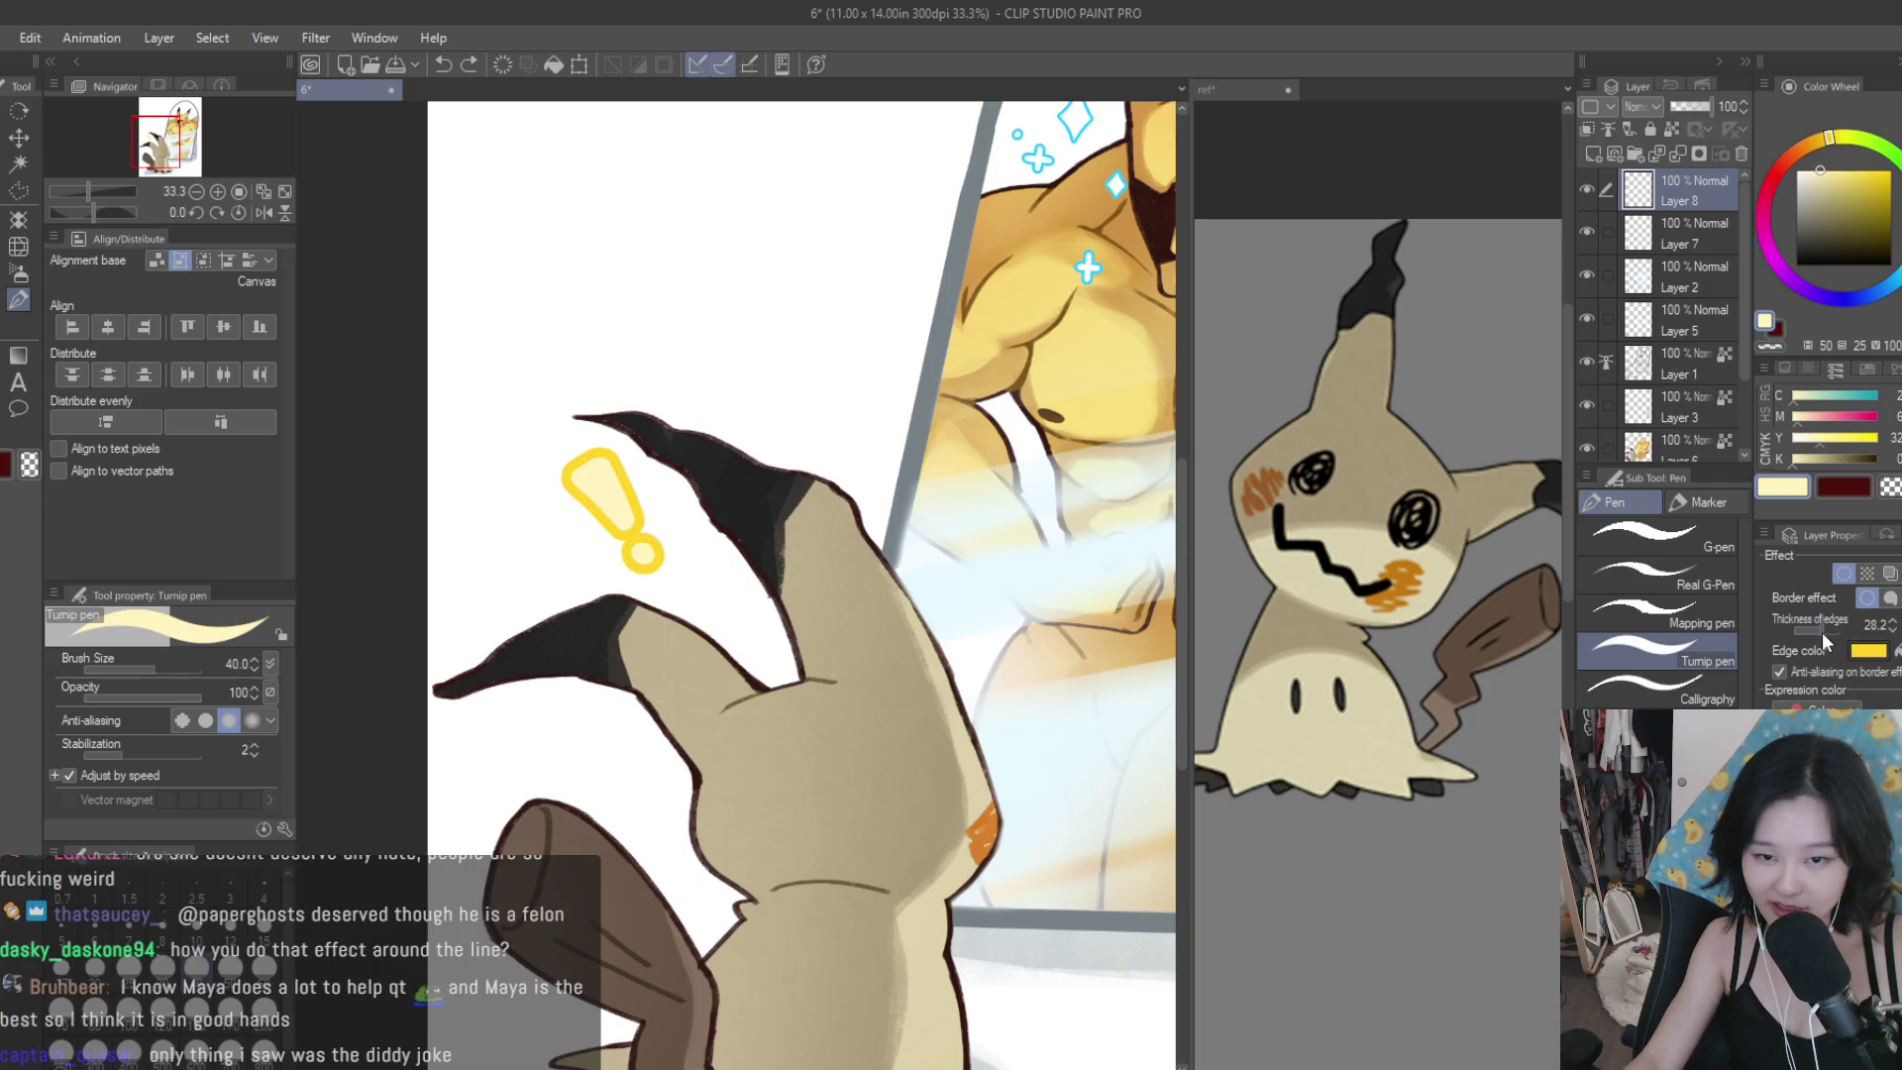
scroll(753, 466, "down", 3)
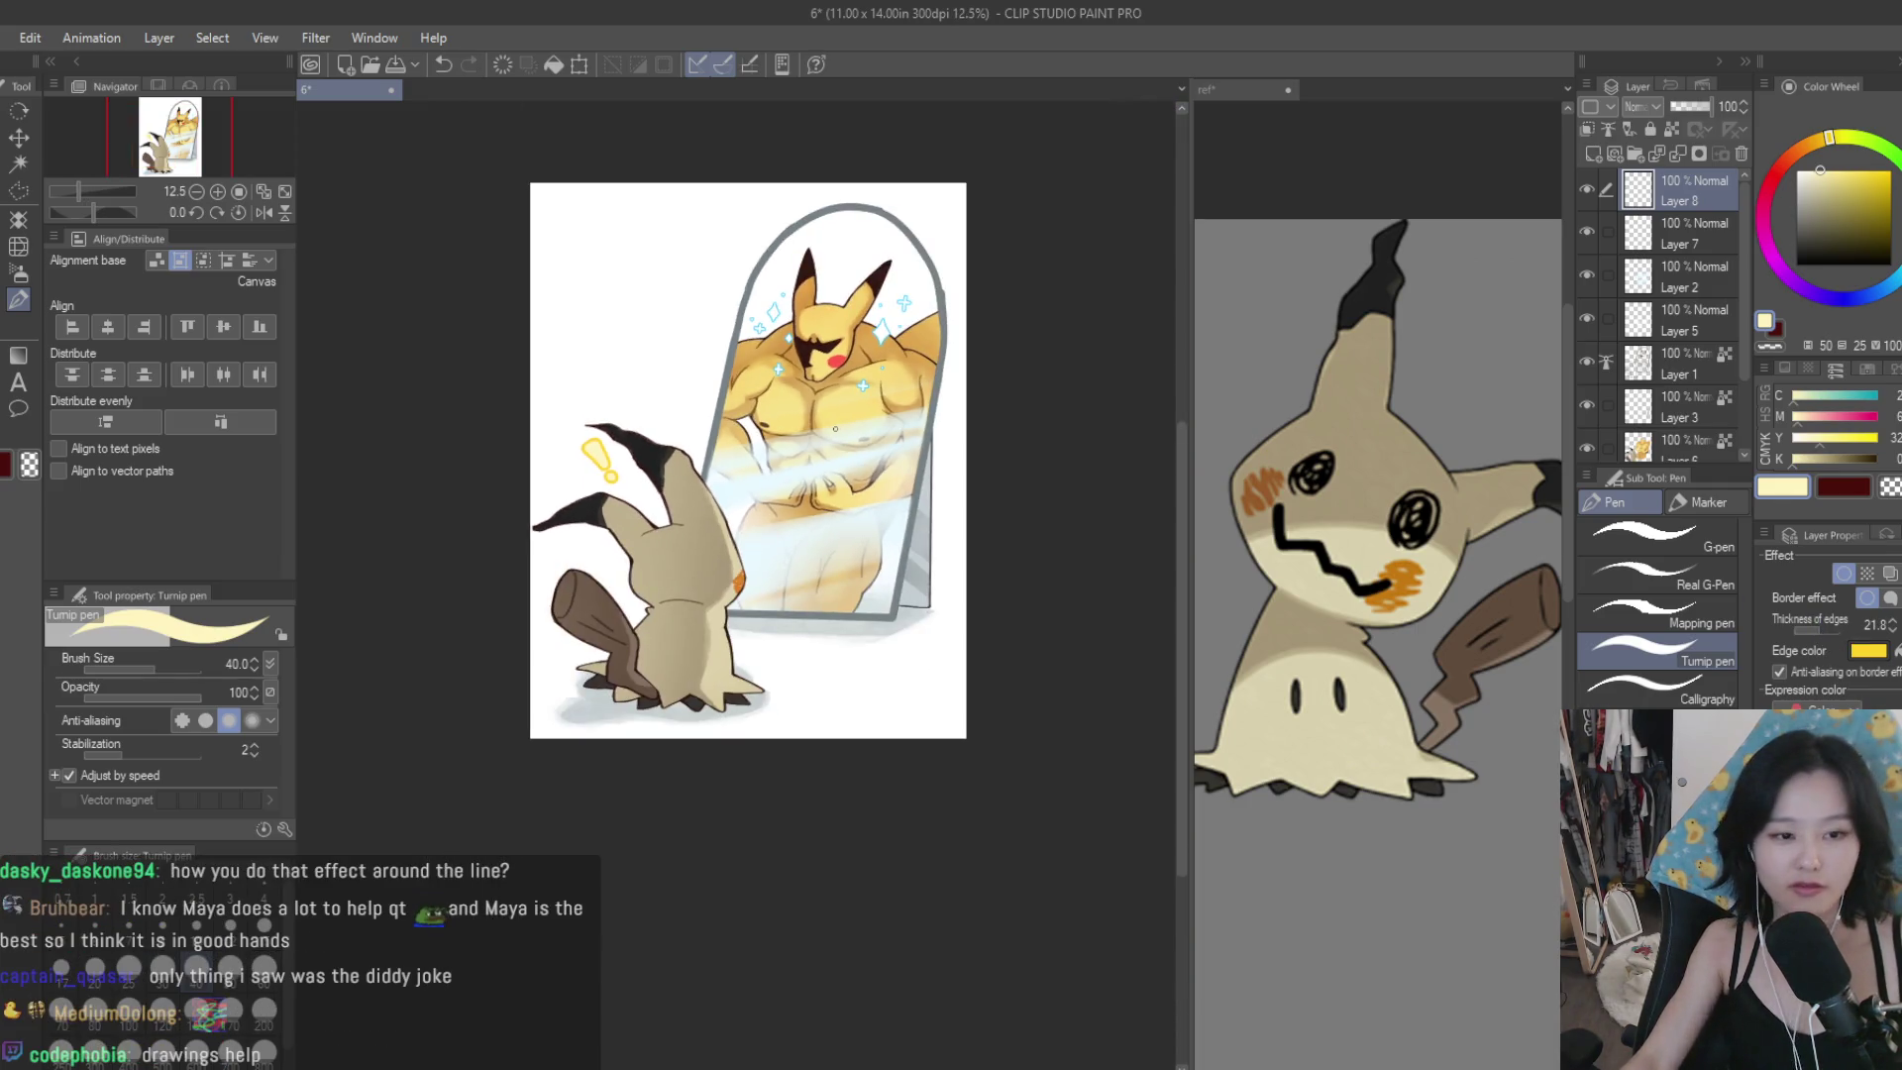
scroll(600, 465, "up", 2)
key("e")
scroll(614, 476, "up", 3)
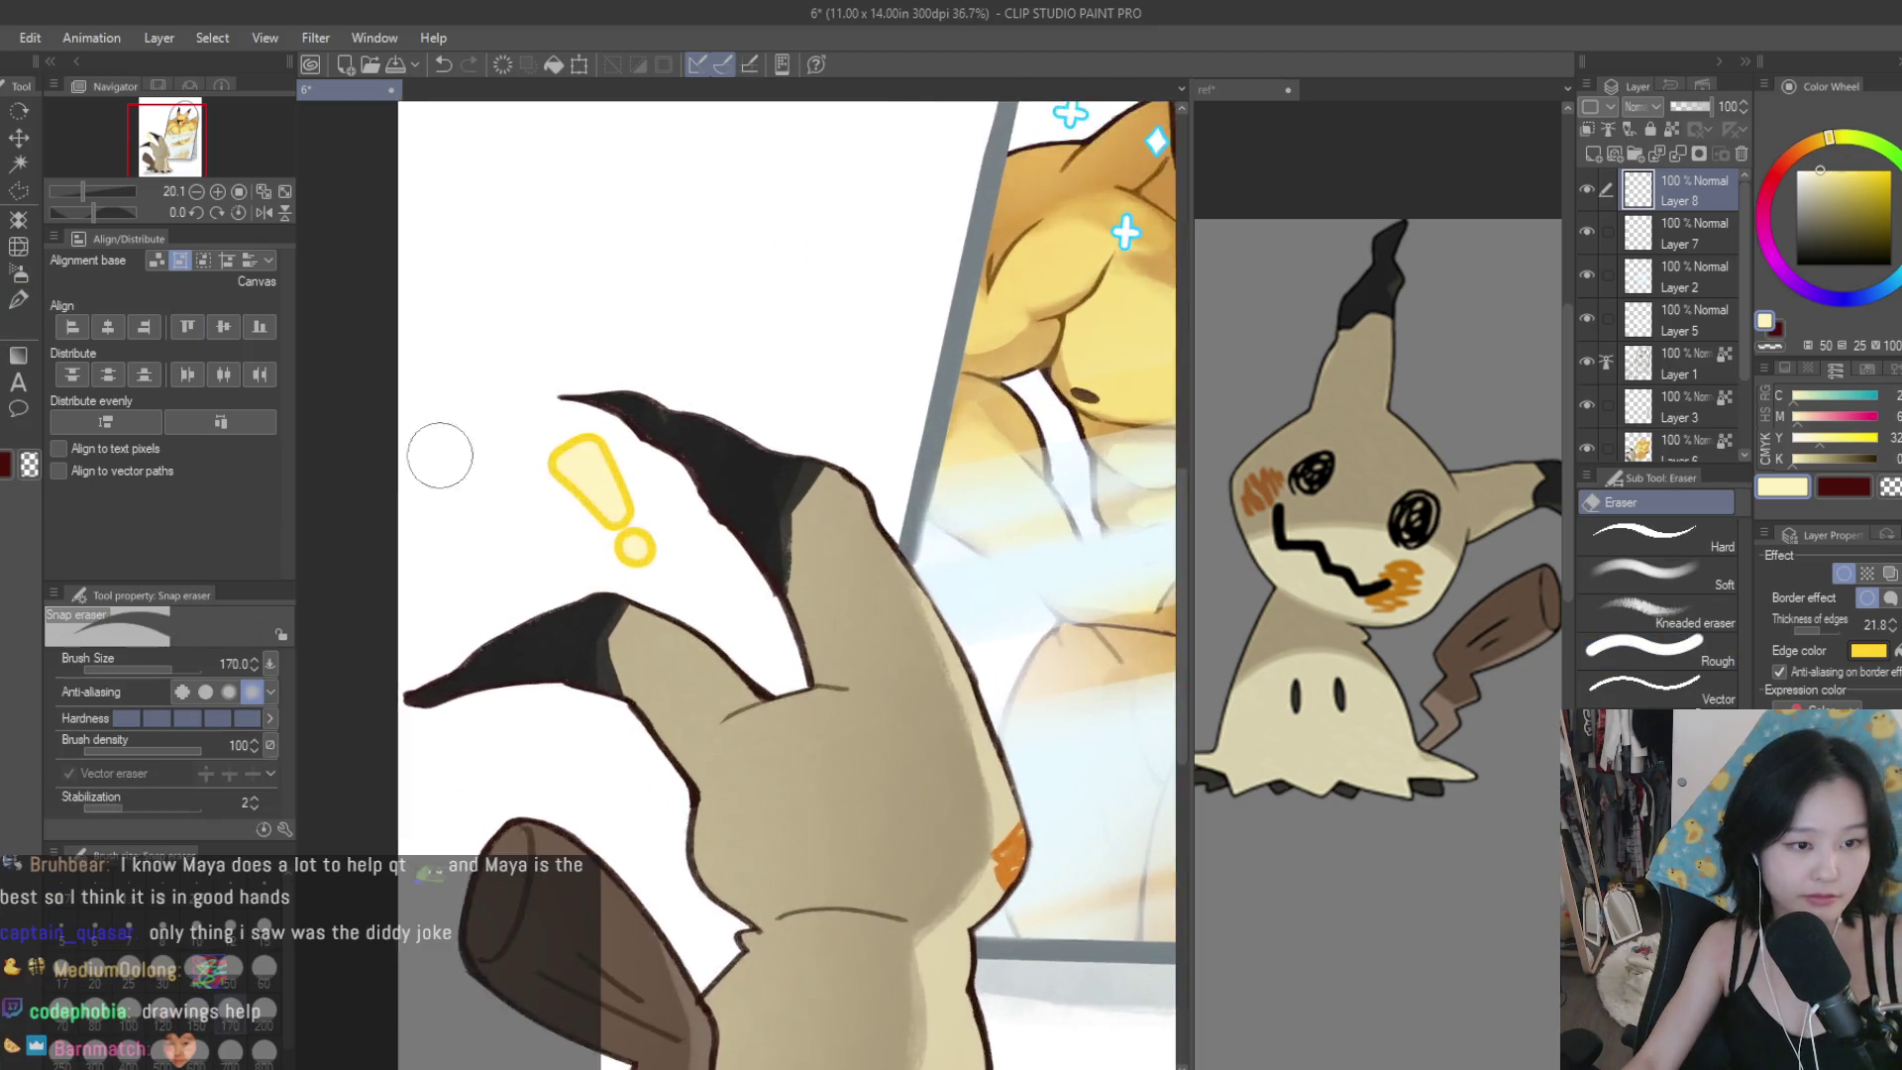
mouse_move(756, 598)
left_mouse_down()
mouse_move(700, 594)
mouse_move(733, 594)
left_mouse_up()
key("p")
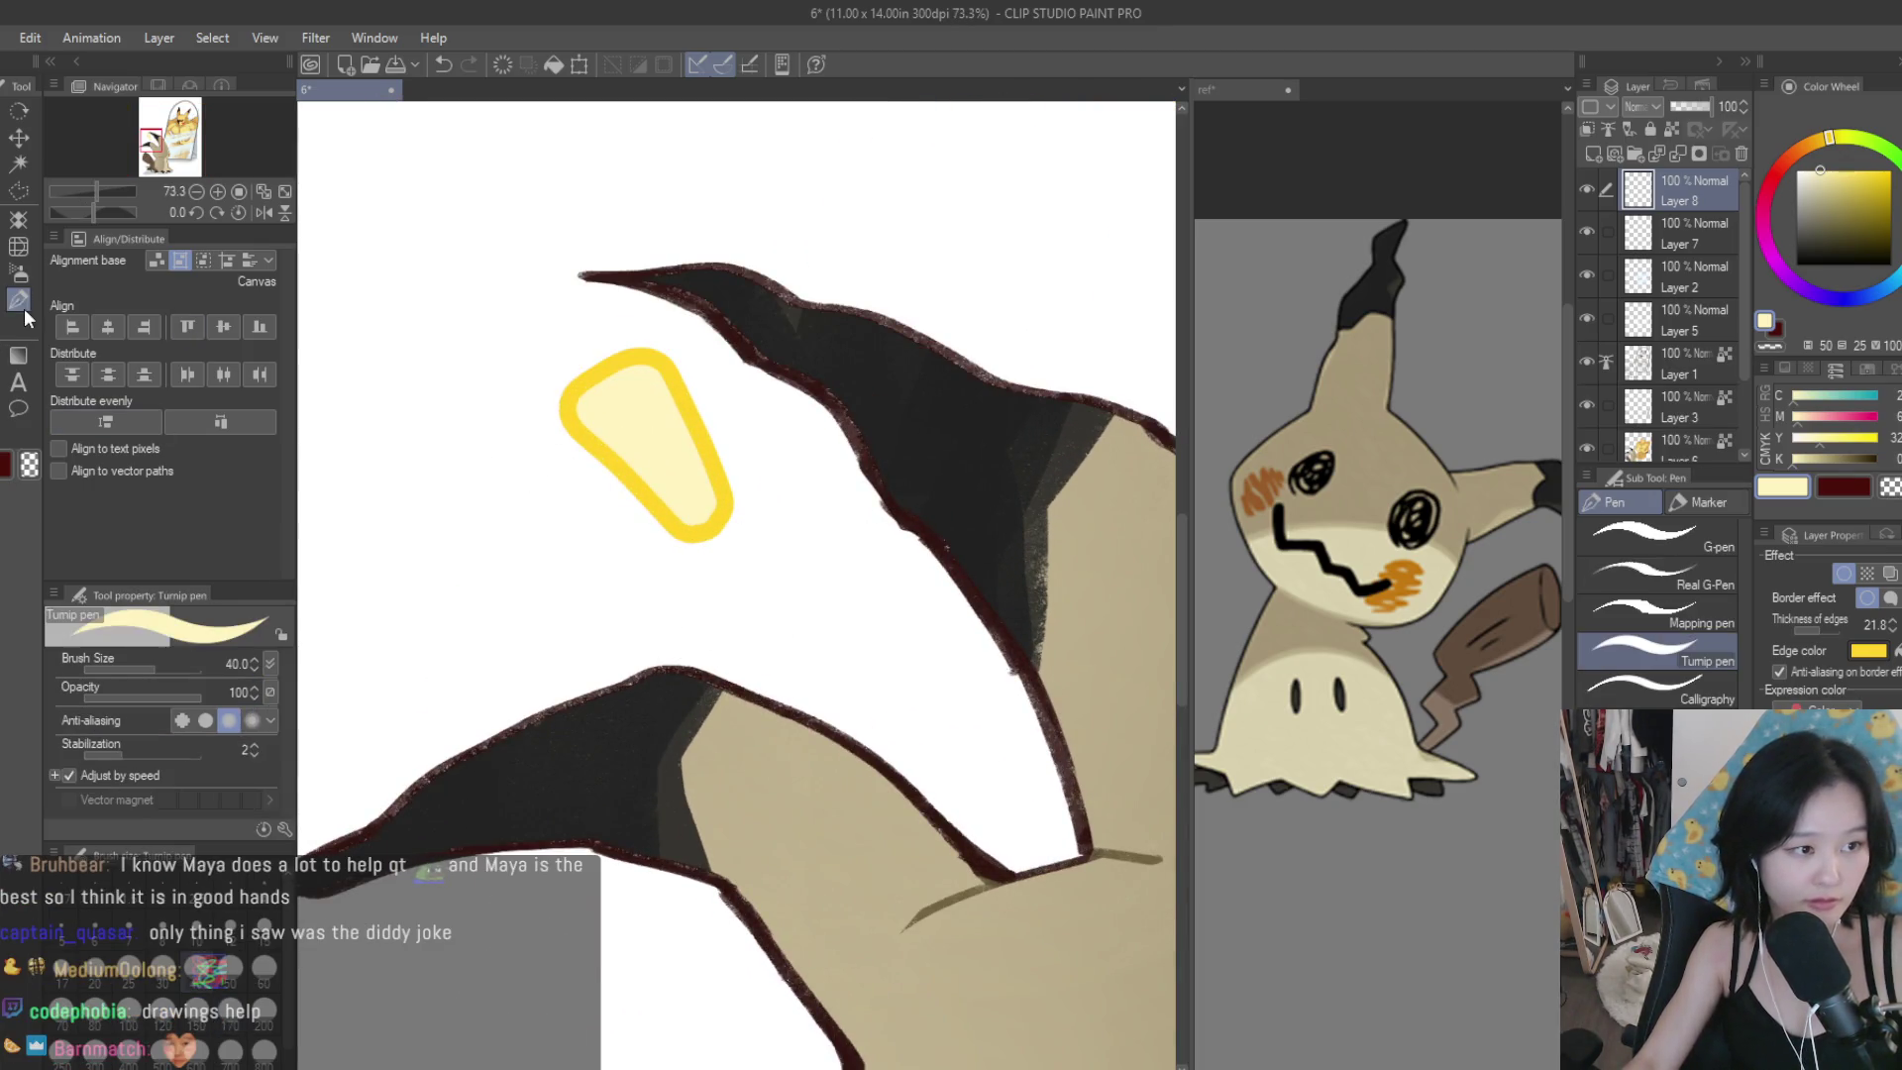
scroll(743, 589, "up", 1)
left_click(742, 588)
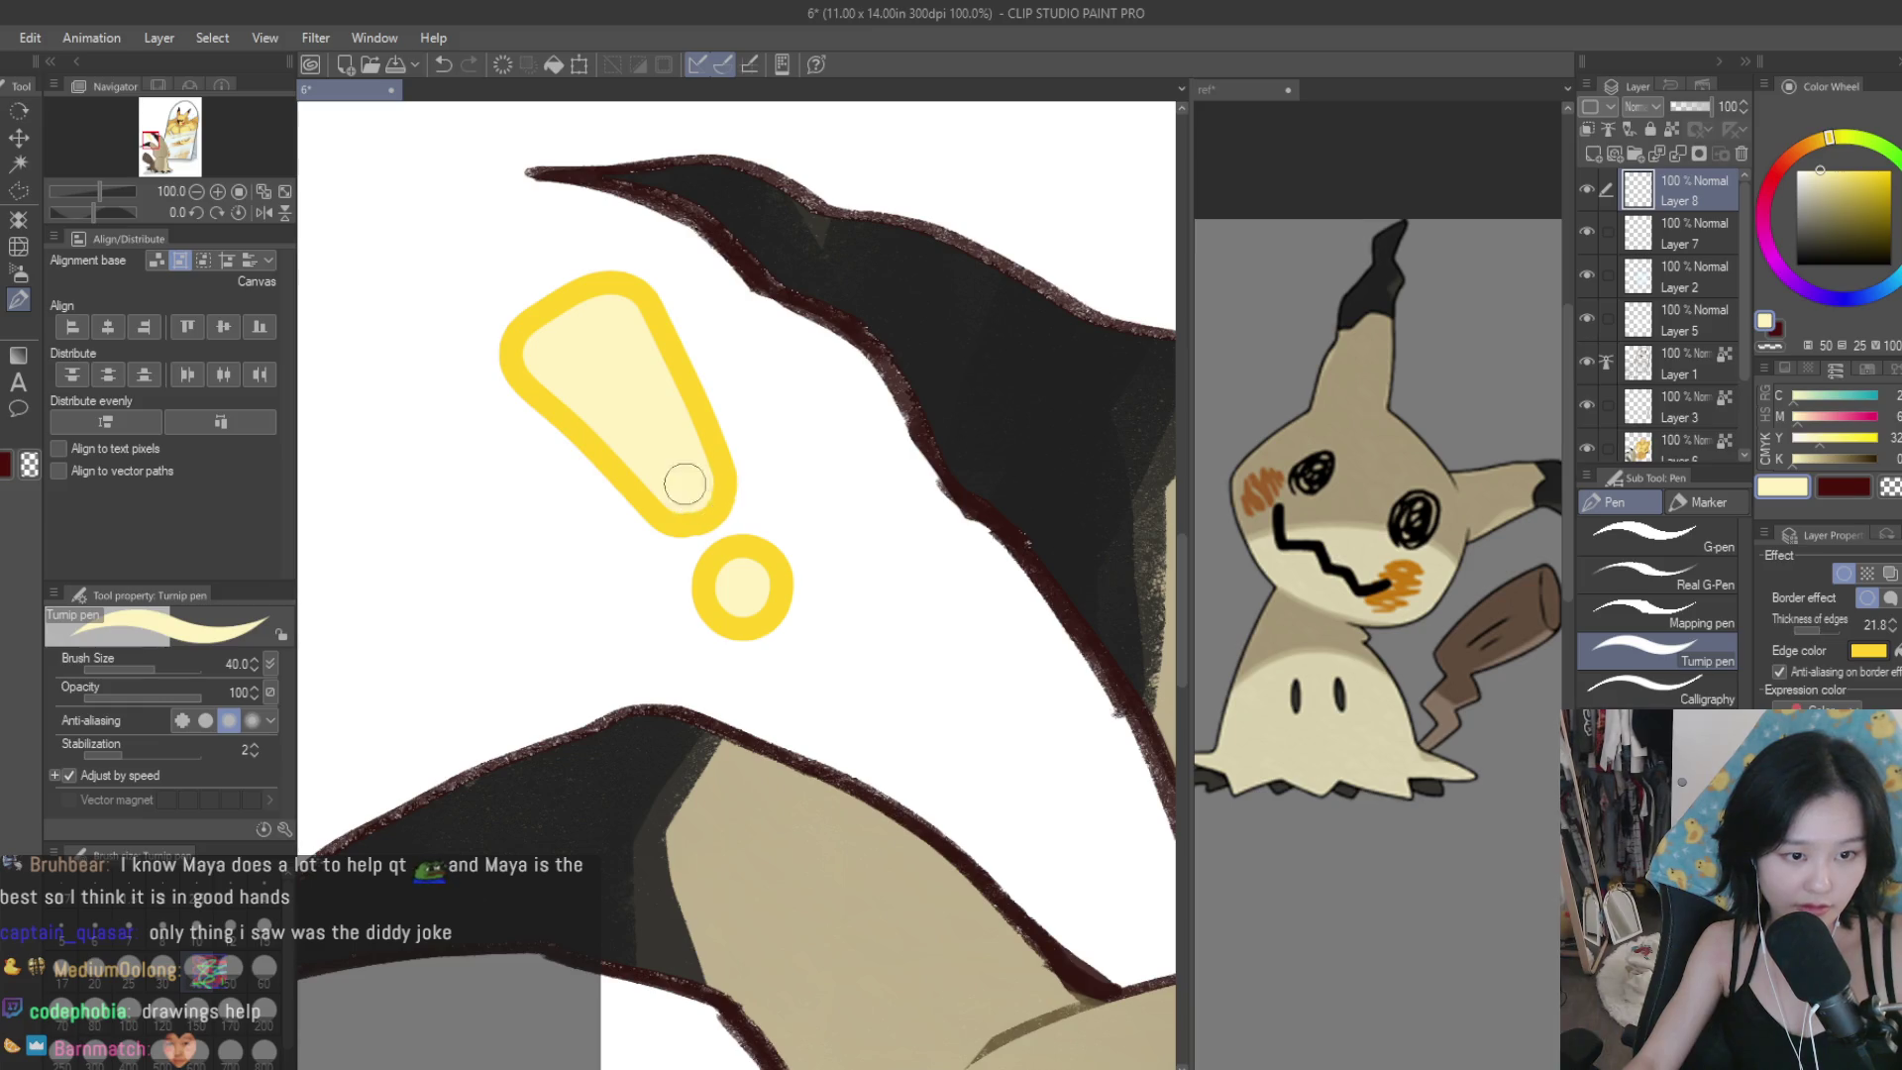
scroll(684, 483, "down", 5)
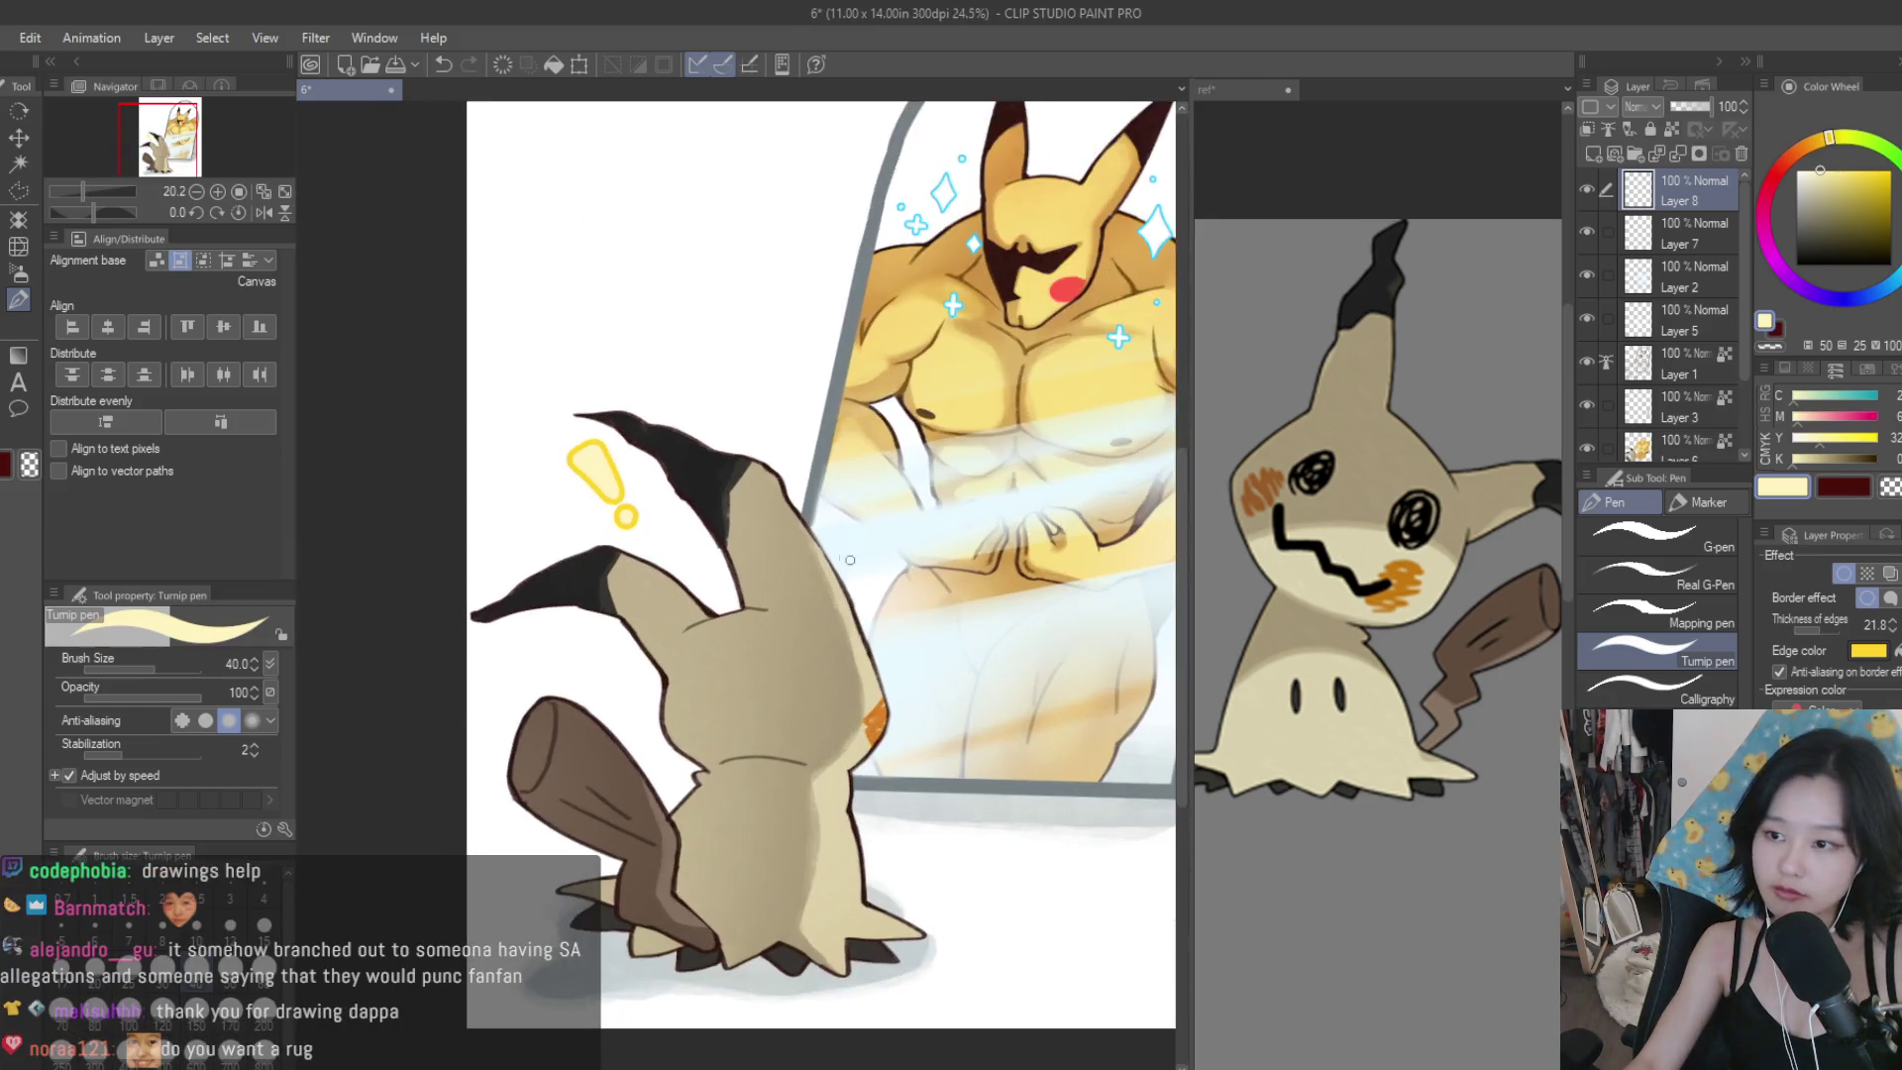
scroll(850, 560, "down", 1)
key("ctrl+s")
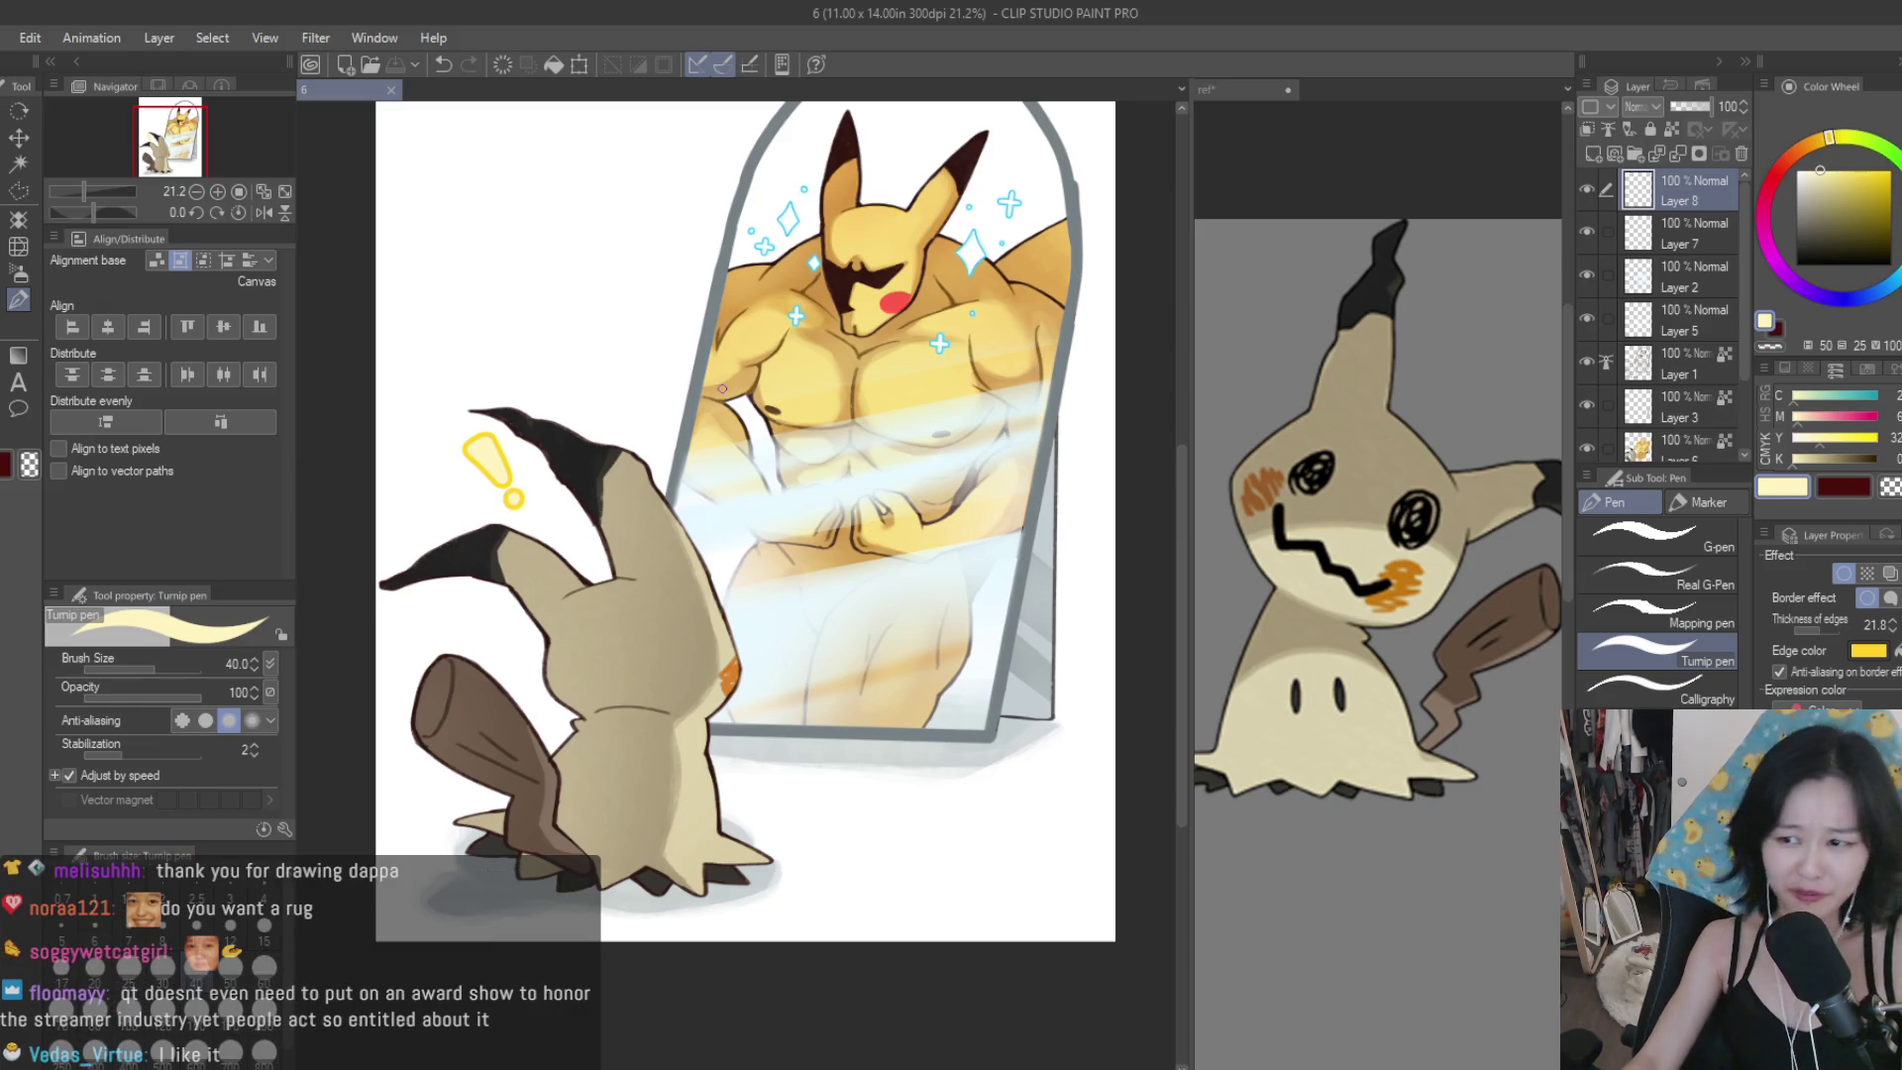
Nudge the exclamation mark slightly right and down, then save the drawing.
key("k")
left_click_drag(414, 386, 449, 411)
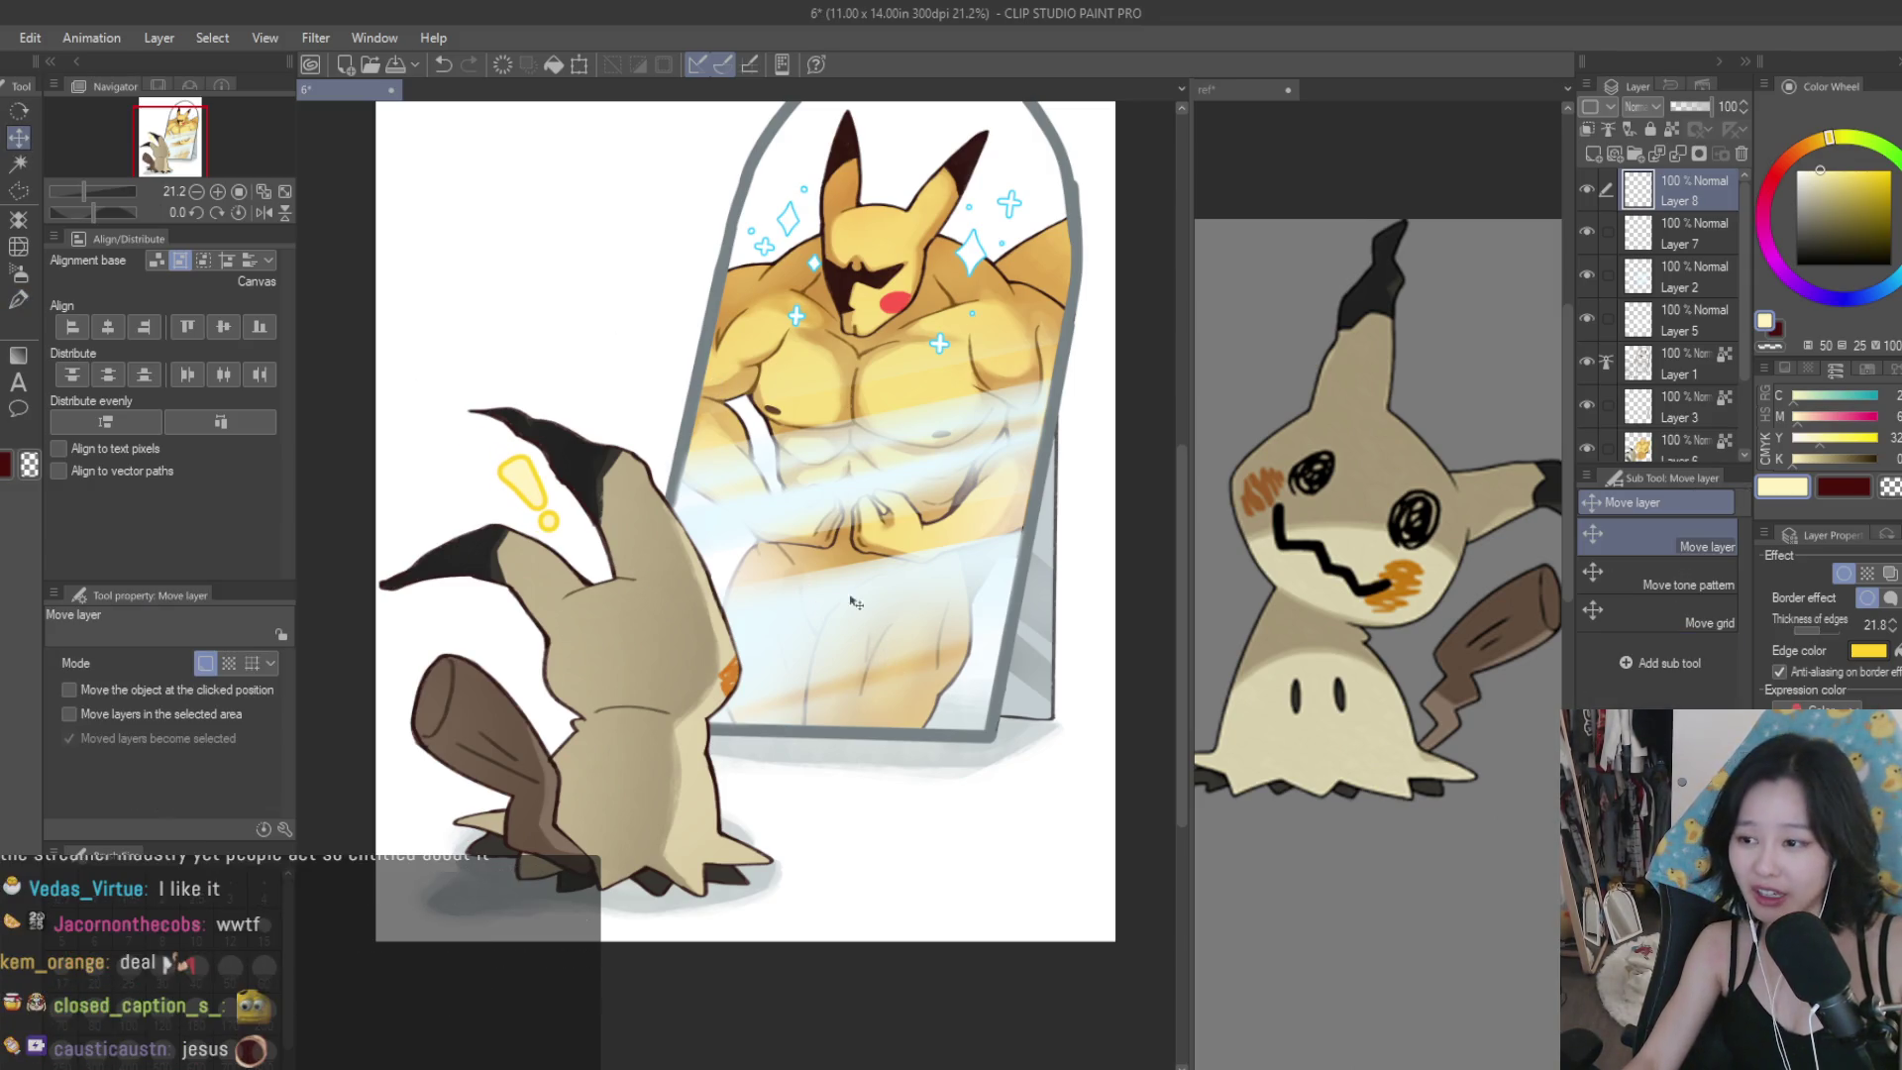
key("ctrl+s")
scroll(864, 398, "down", 4)
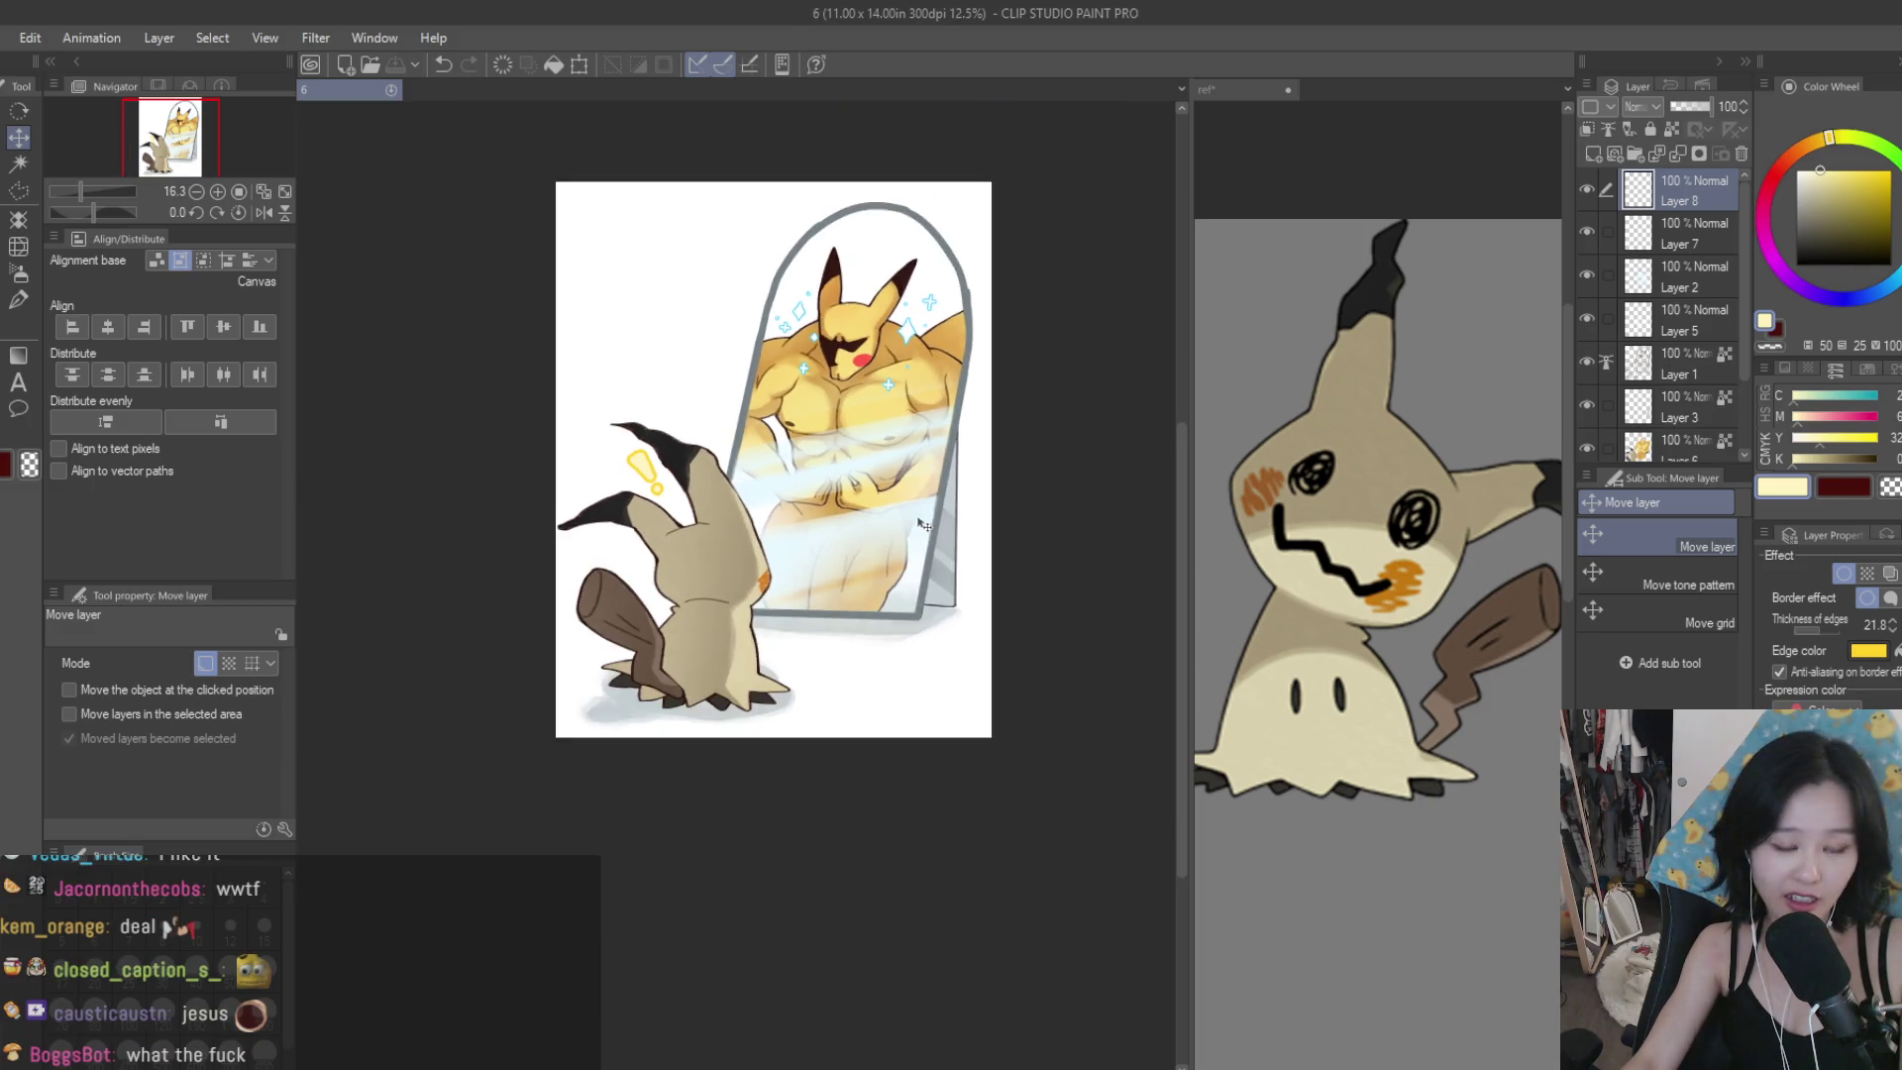
scroll(971, 426, "up", 2)
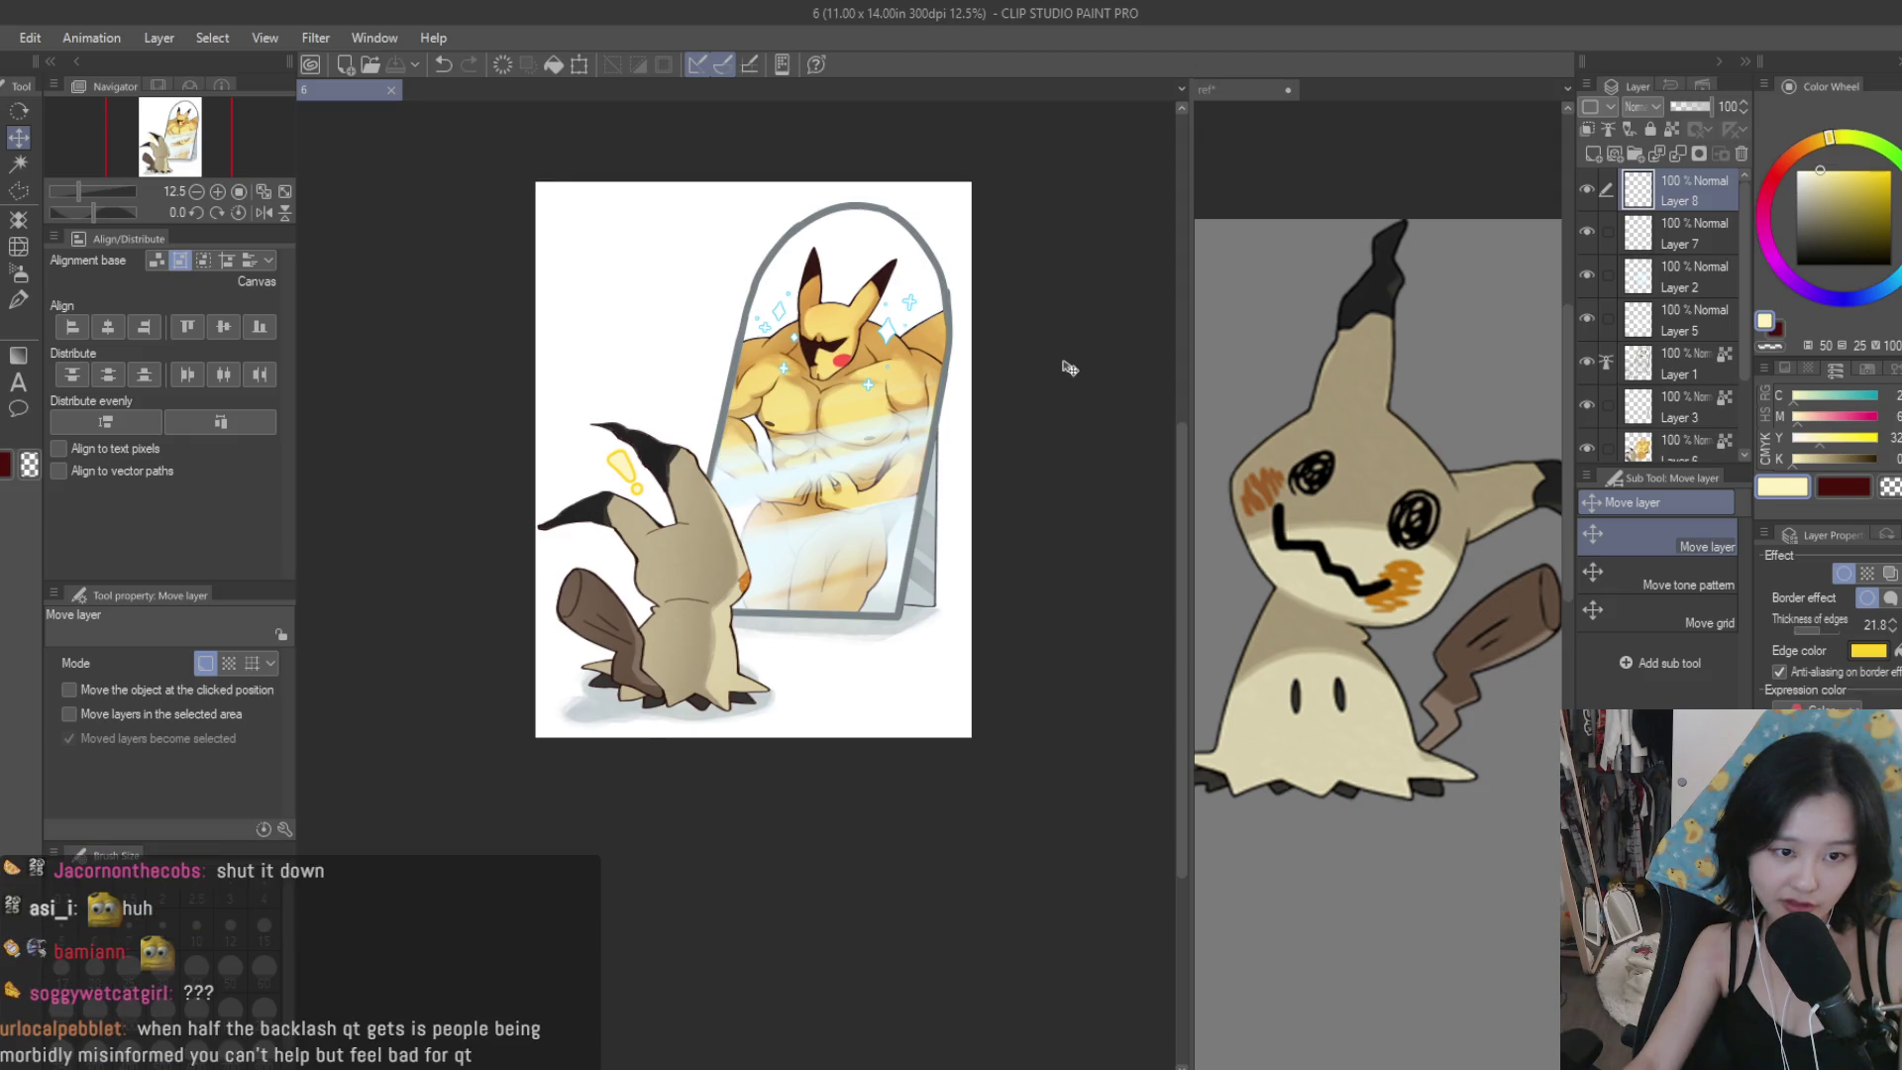
scroll(1068, 367, "down", 1)
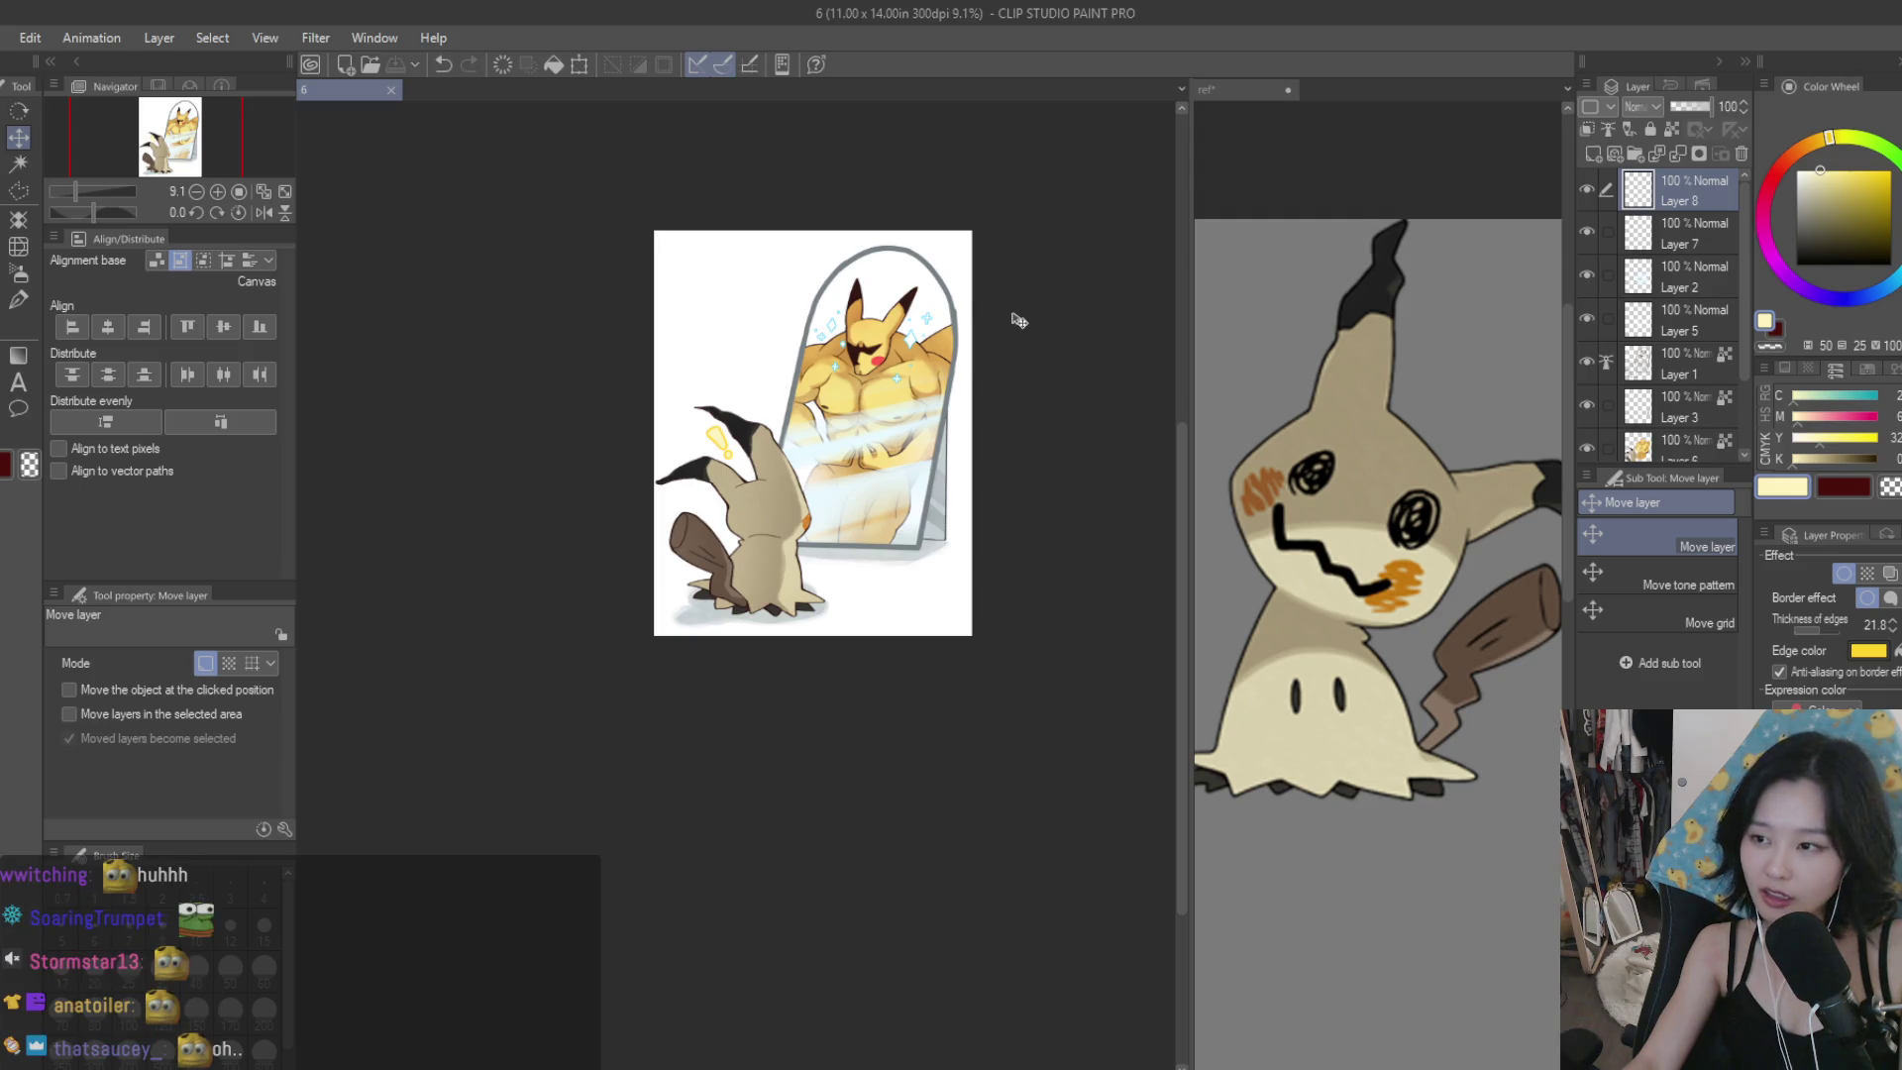
scroll(1018, 319, "up", 2)
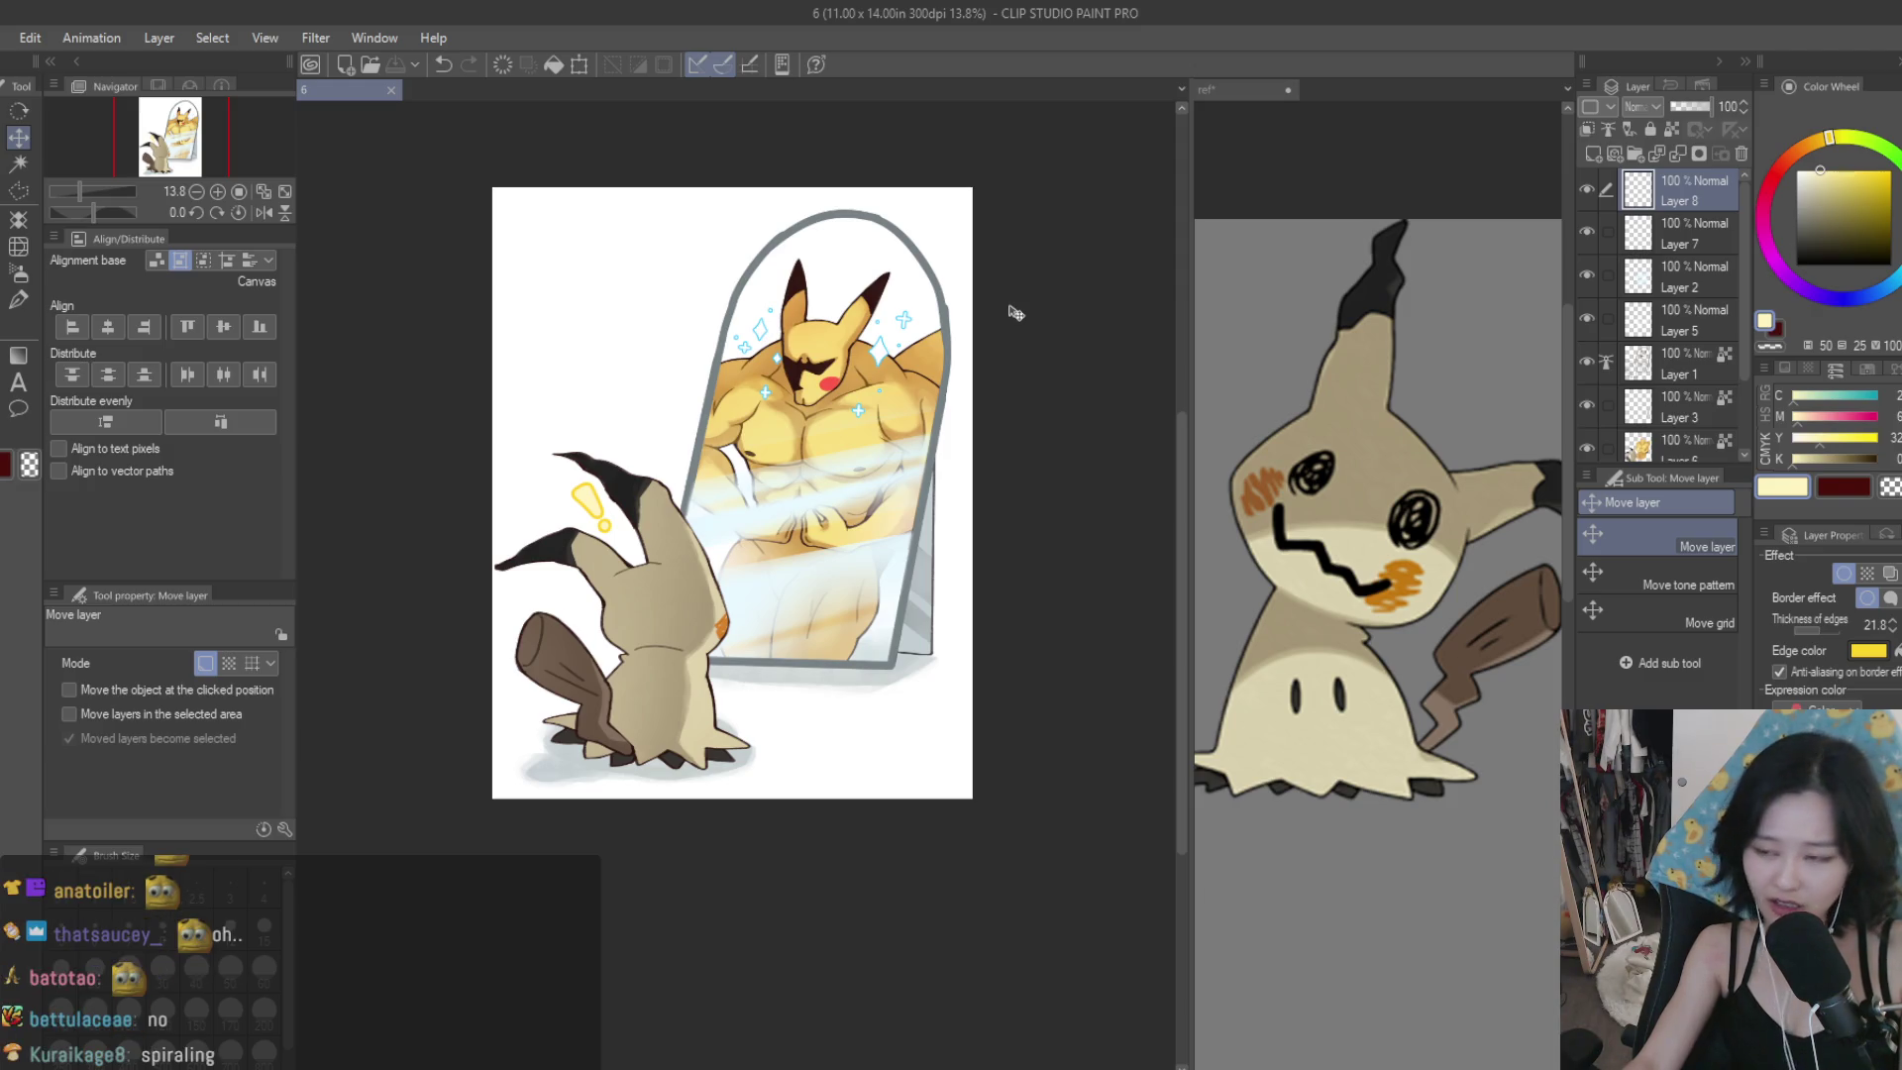
Check the Mimikyu reference and toggle Layer 2's light beams, then select Layer 1 with Airbrush Soft.
left_click(1248, 463)
scroll(1248, 464, "down", 3)
scroll(1248, 464, "up", 2)
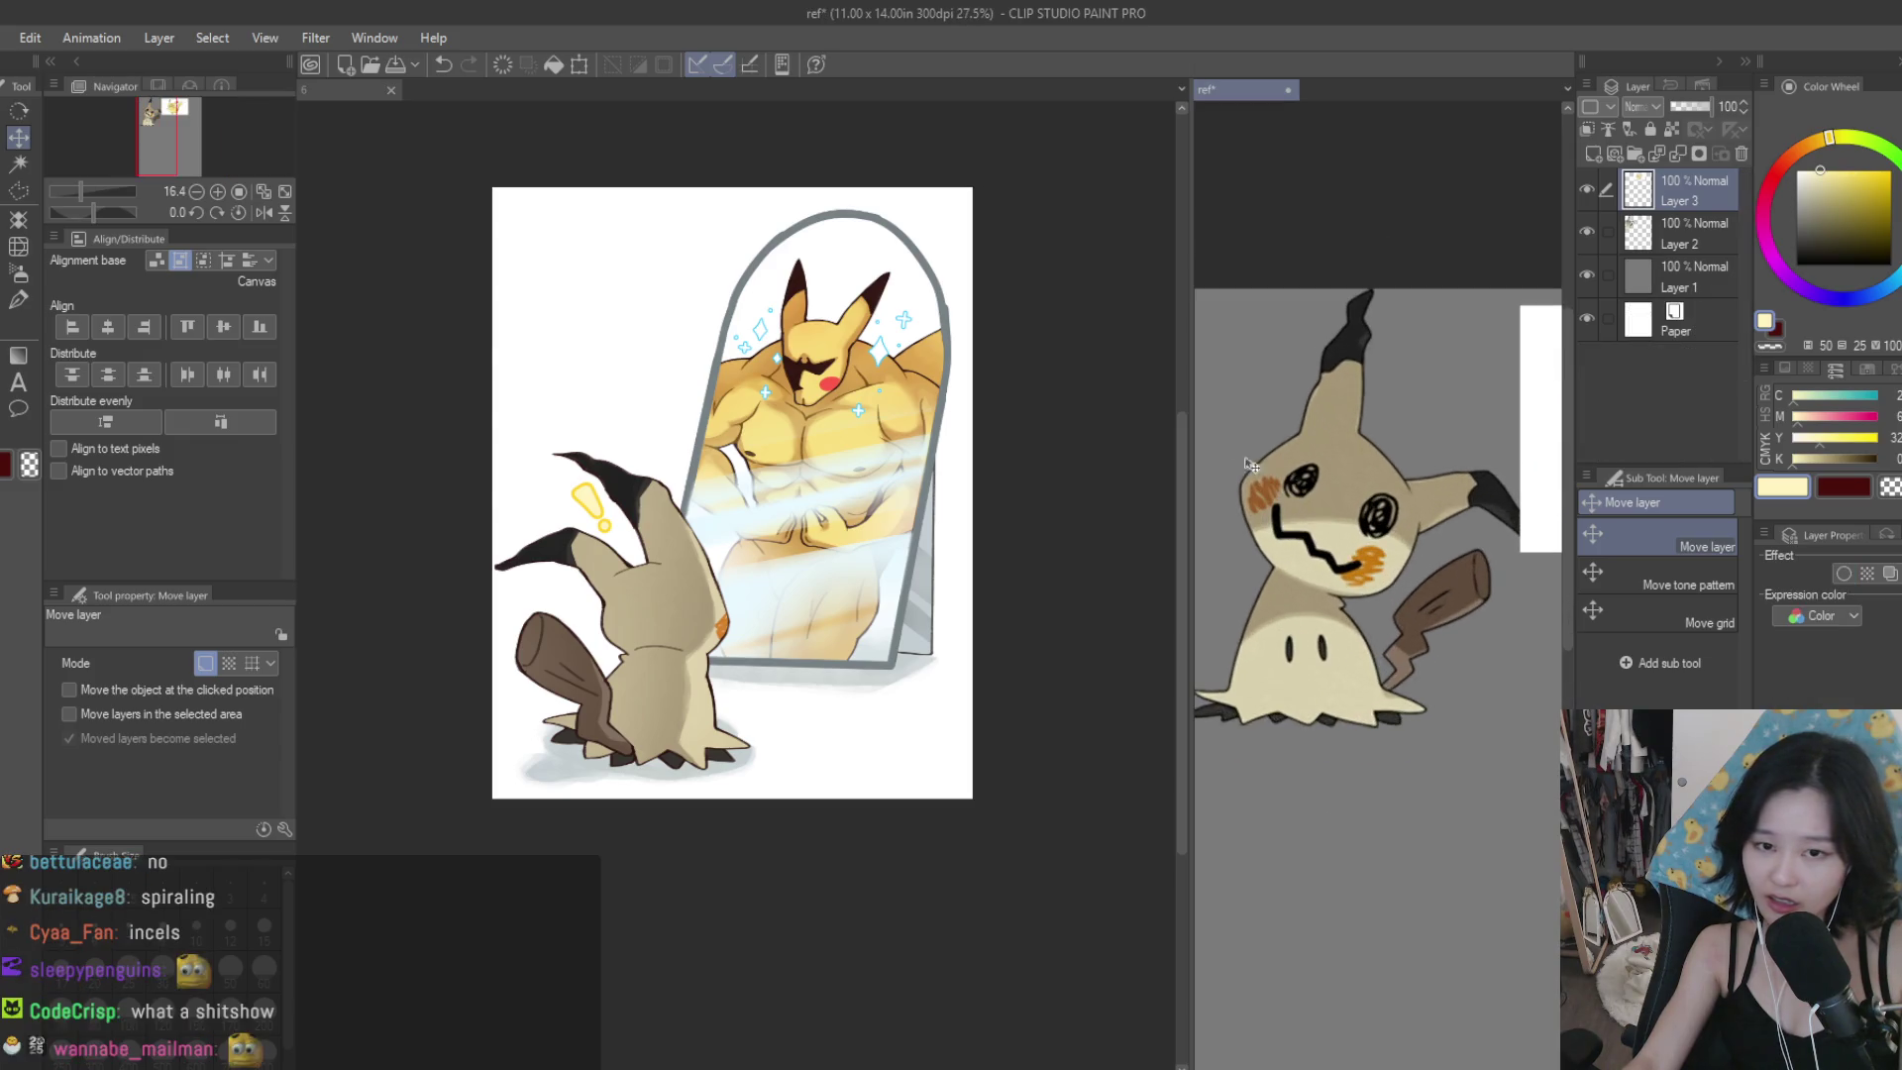
left_click(820, 275)
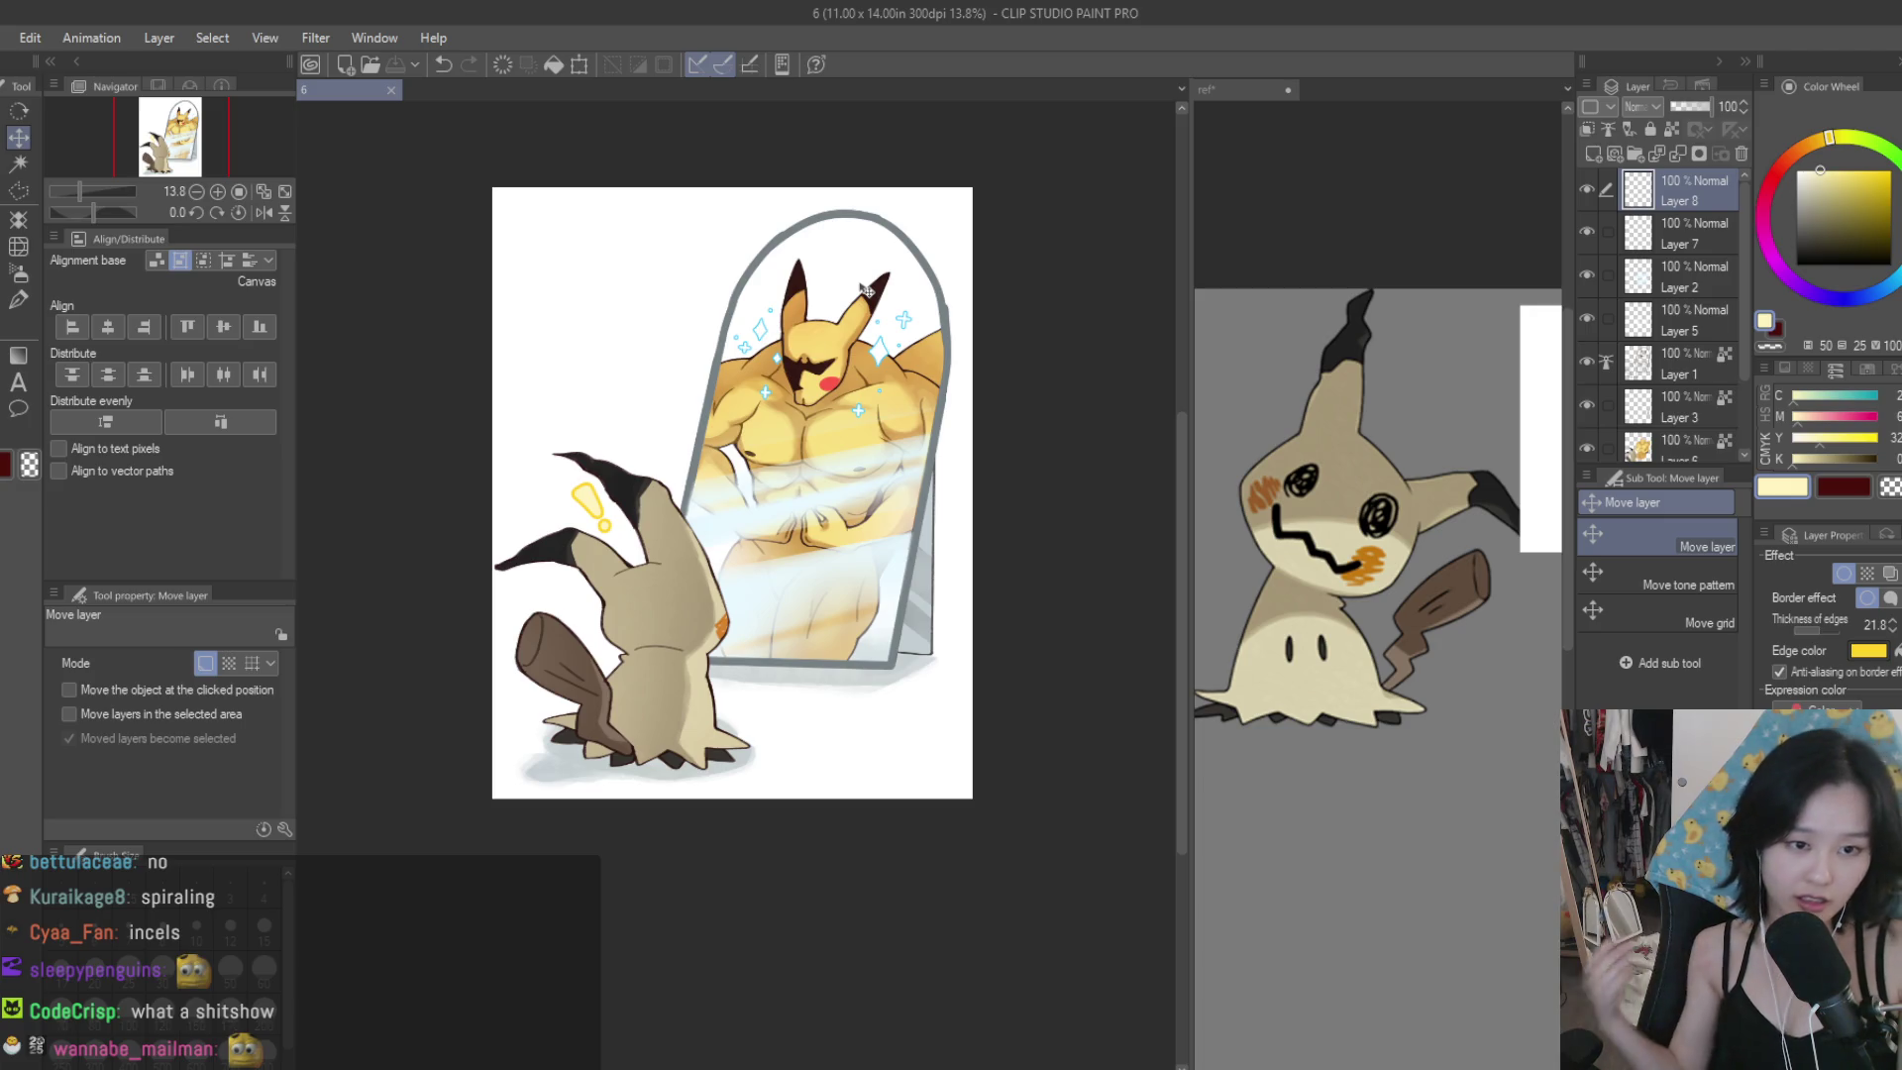
scroll(866, 291, "up", 1)
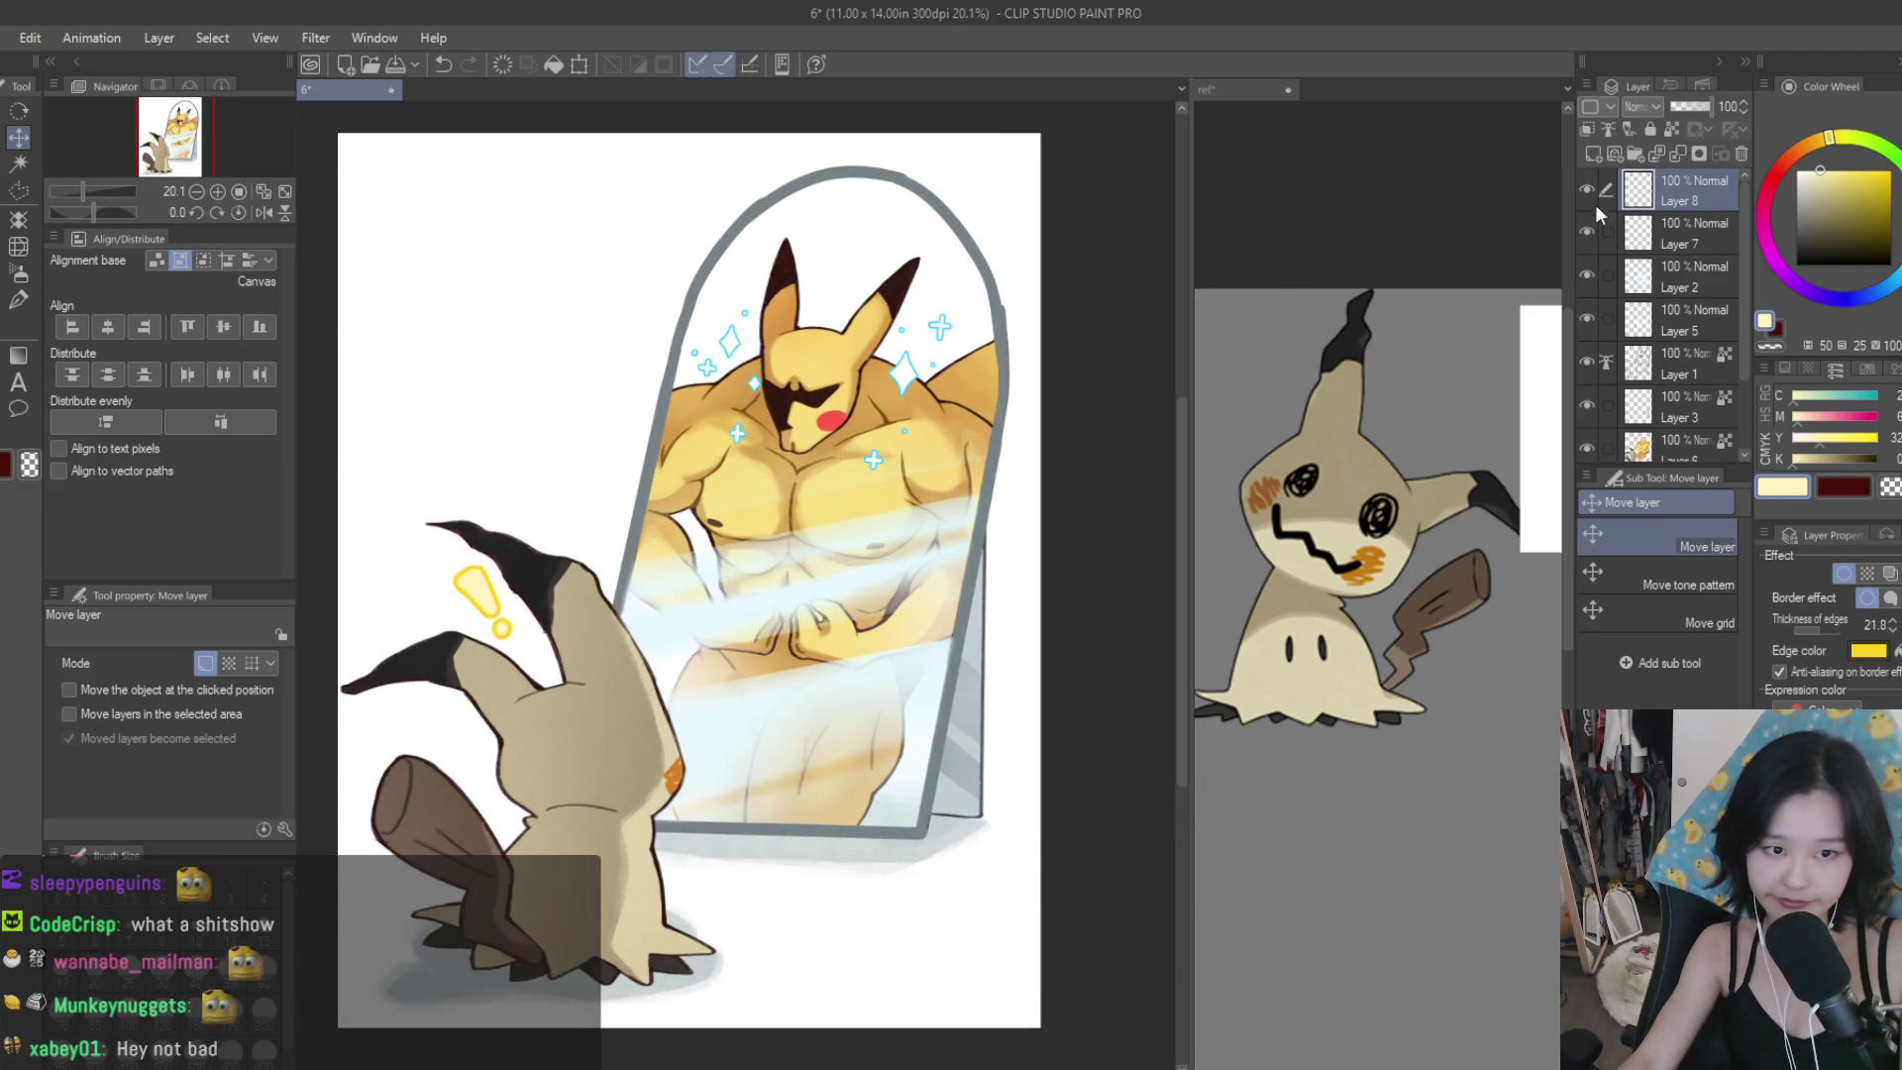
left_click(1586, 274)
left_click(1587, 274)
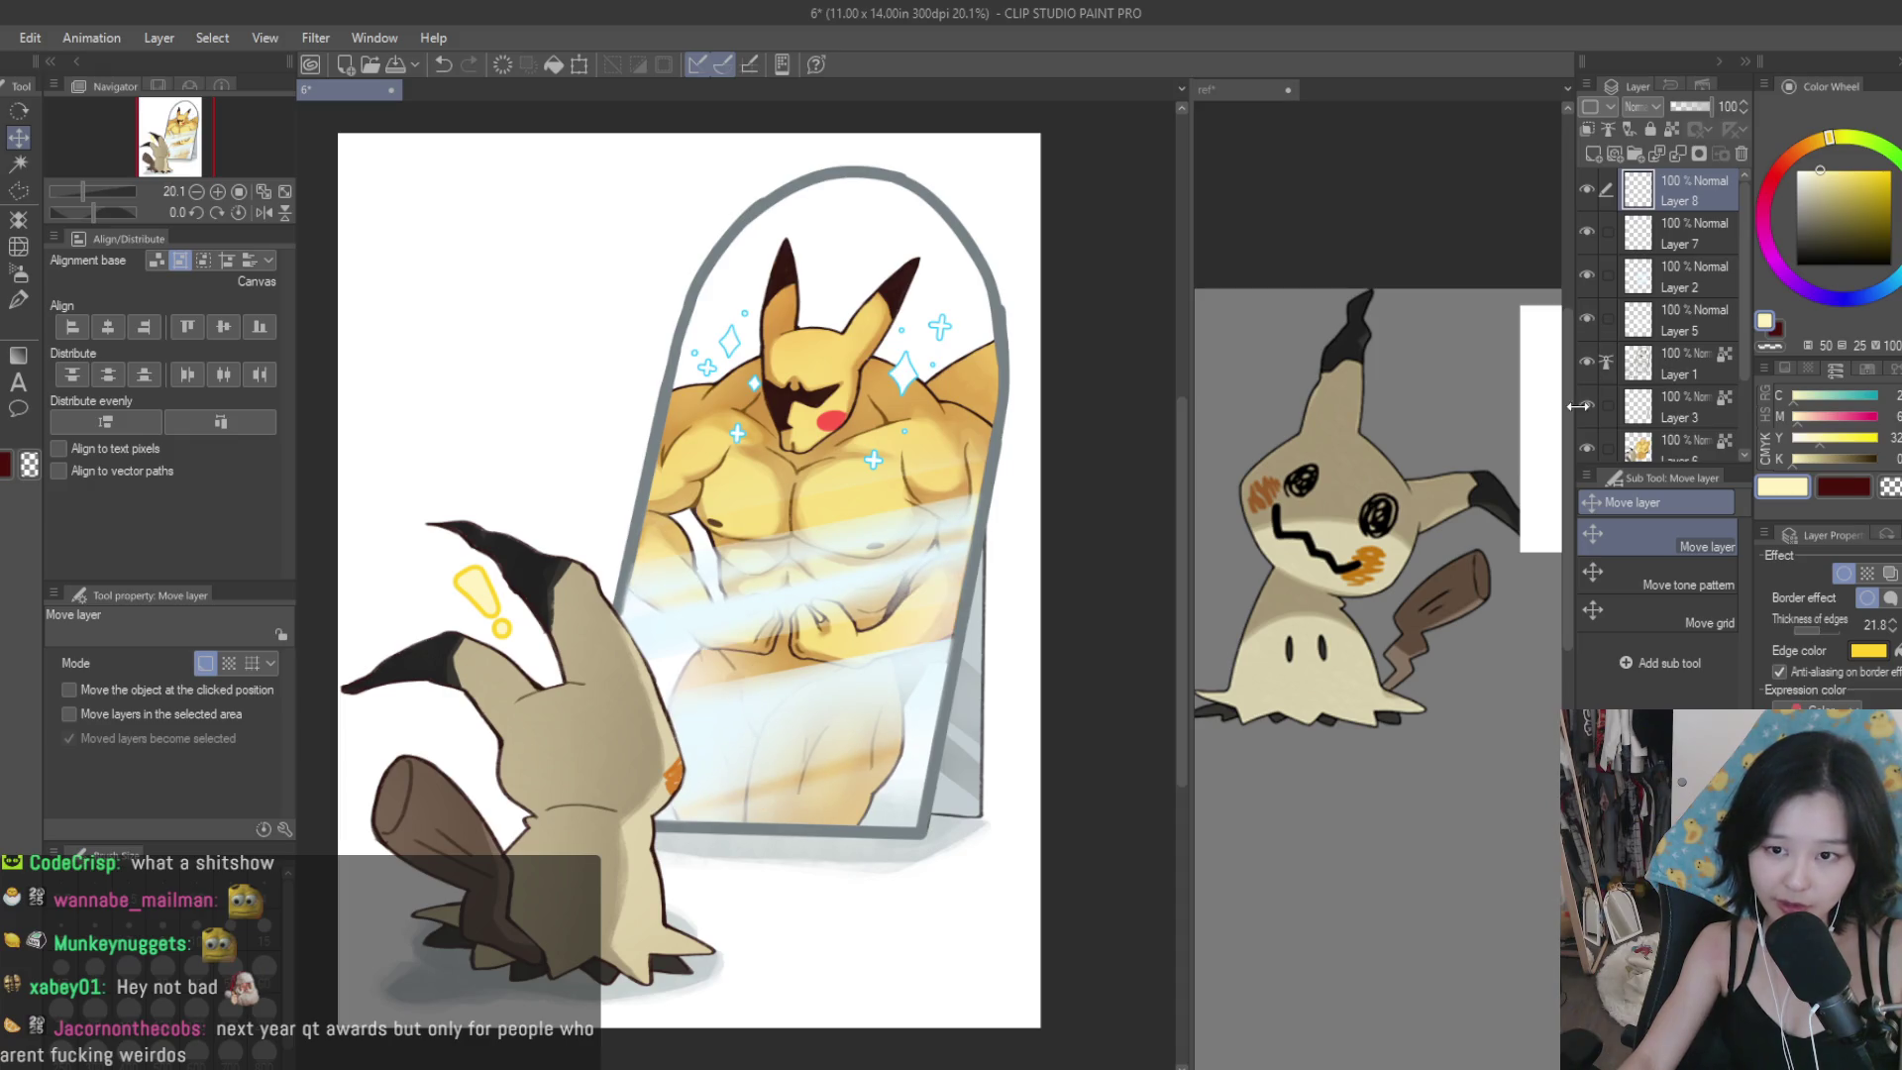
left_click(1684, 366)
left_click(19, 272)
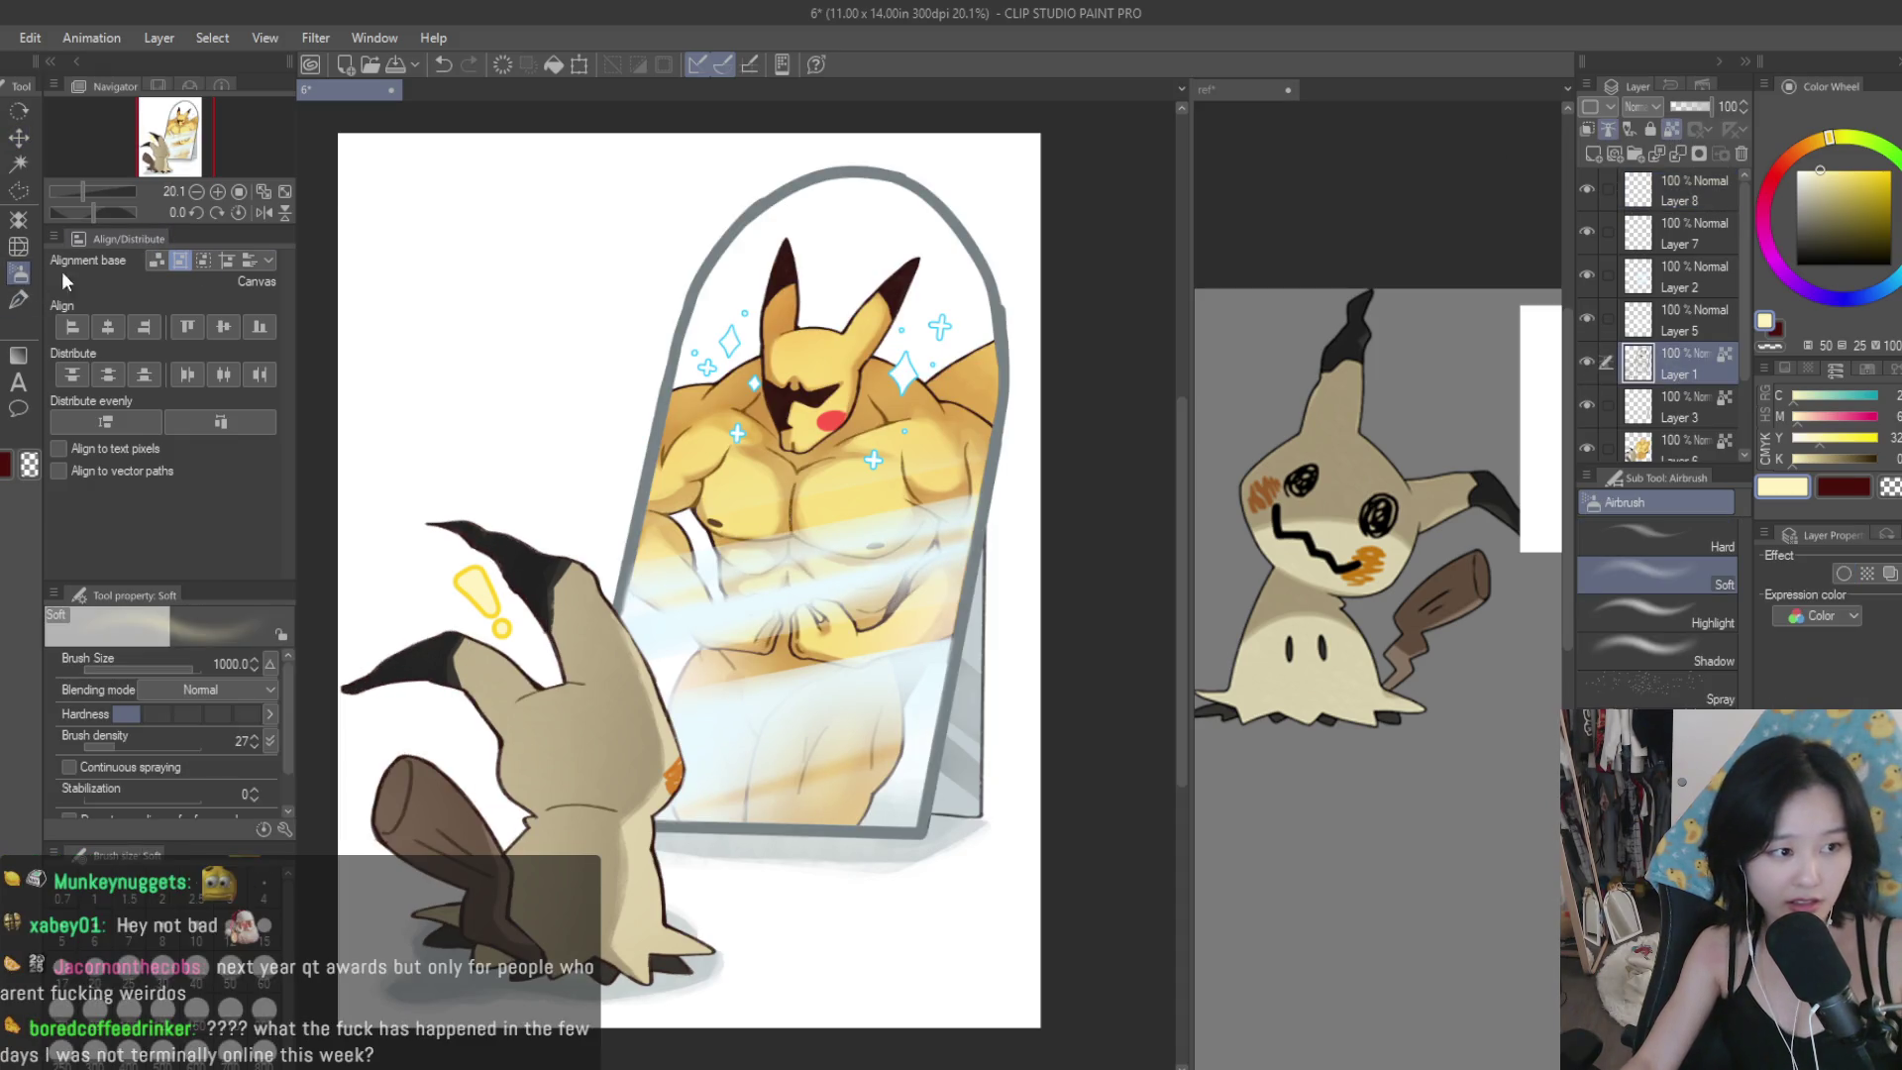
Eyedrop orange and darker brown tones from Pikachu's fur, resize the airbrush, and undo trial face strokes.
scroll(903, 295, "up", 4)
left_click(842, 604, "alt")
key("bracketleft")
key("bracketleft")
key("bracketleft")
scroll(865, 701, "up", 2)
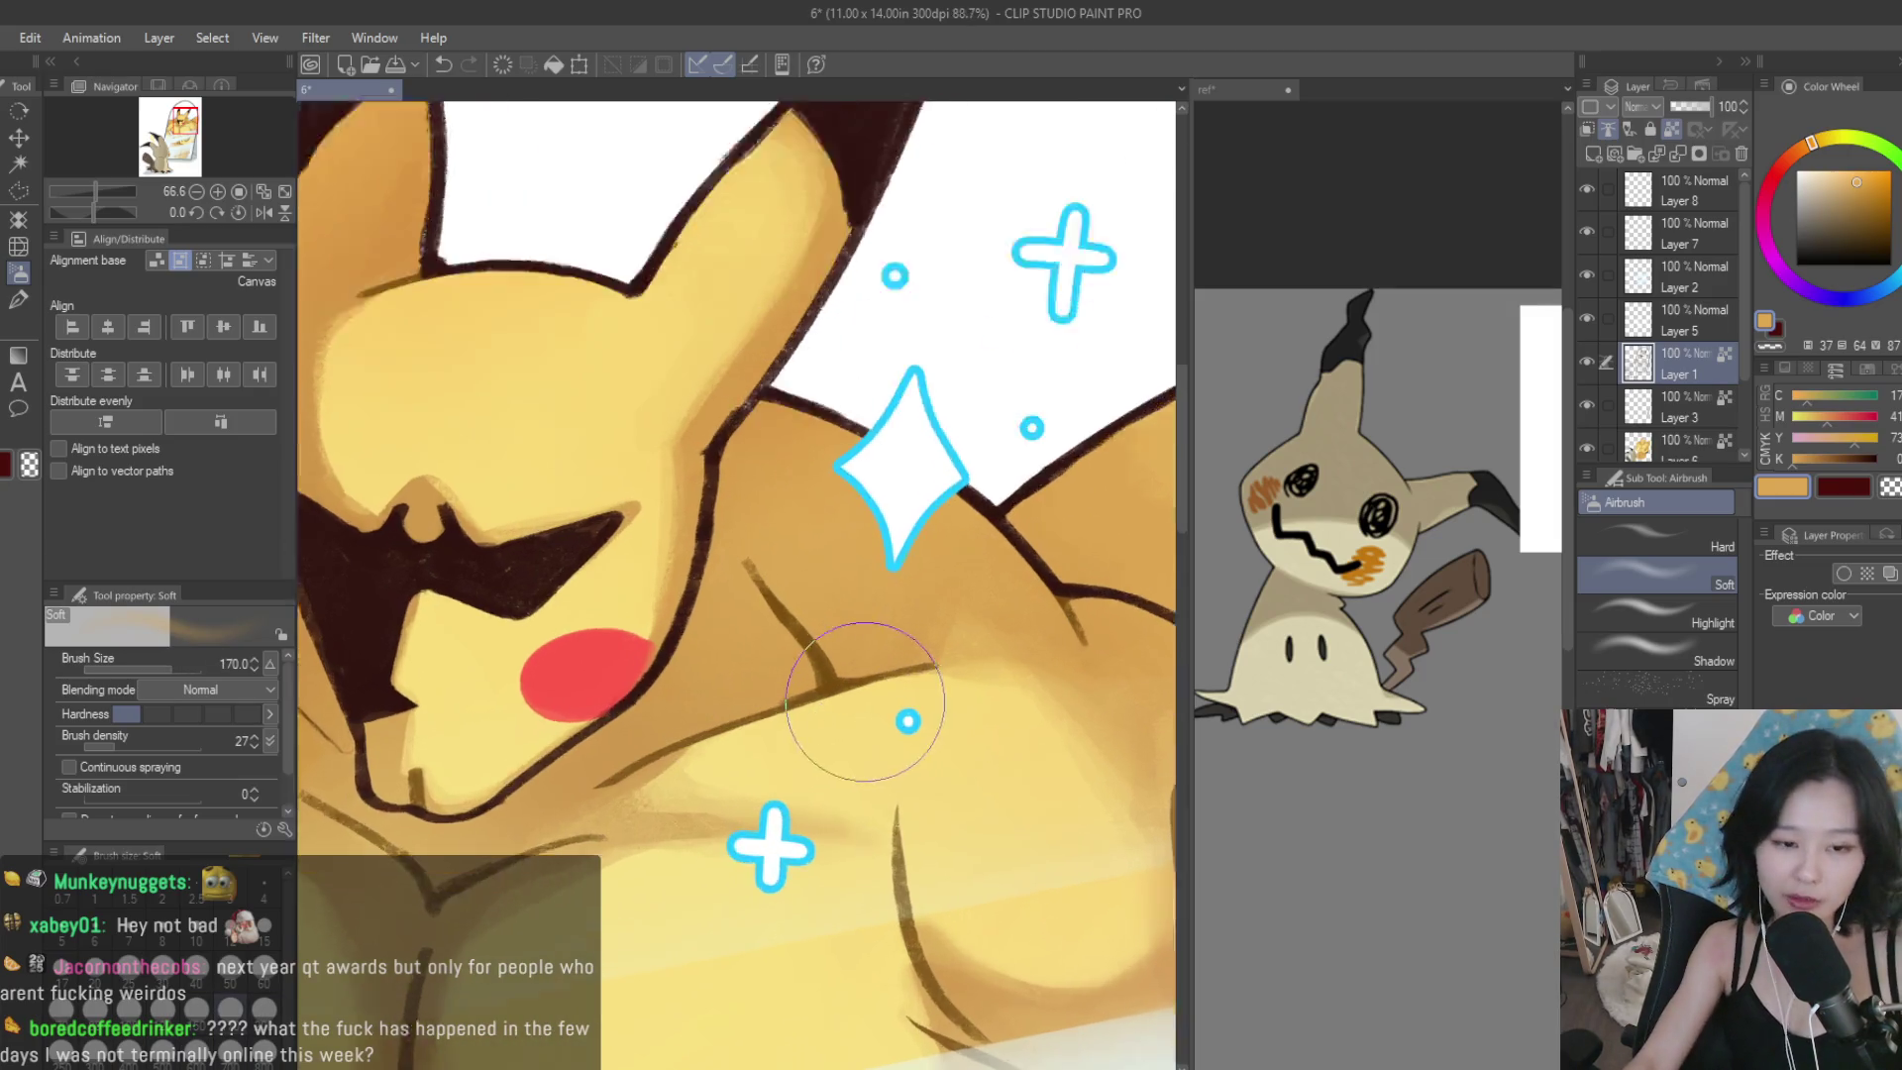
scroll(864, 702, "up", 3)
left_click(852, 694, "alt")
scroll(785, 658, "down", 4)
scroll(892, 594, "up", 2)
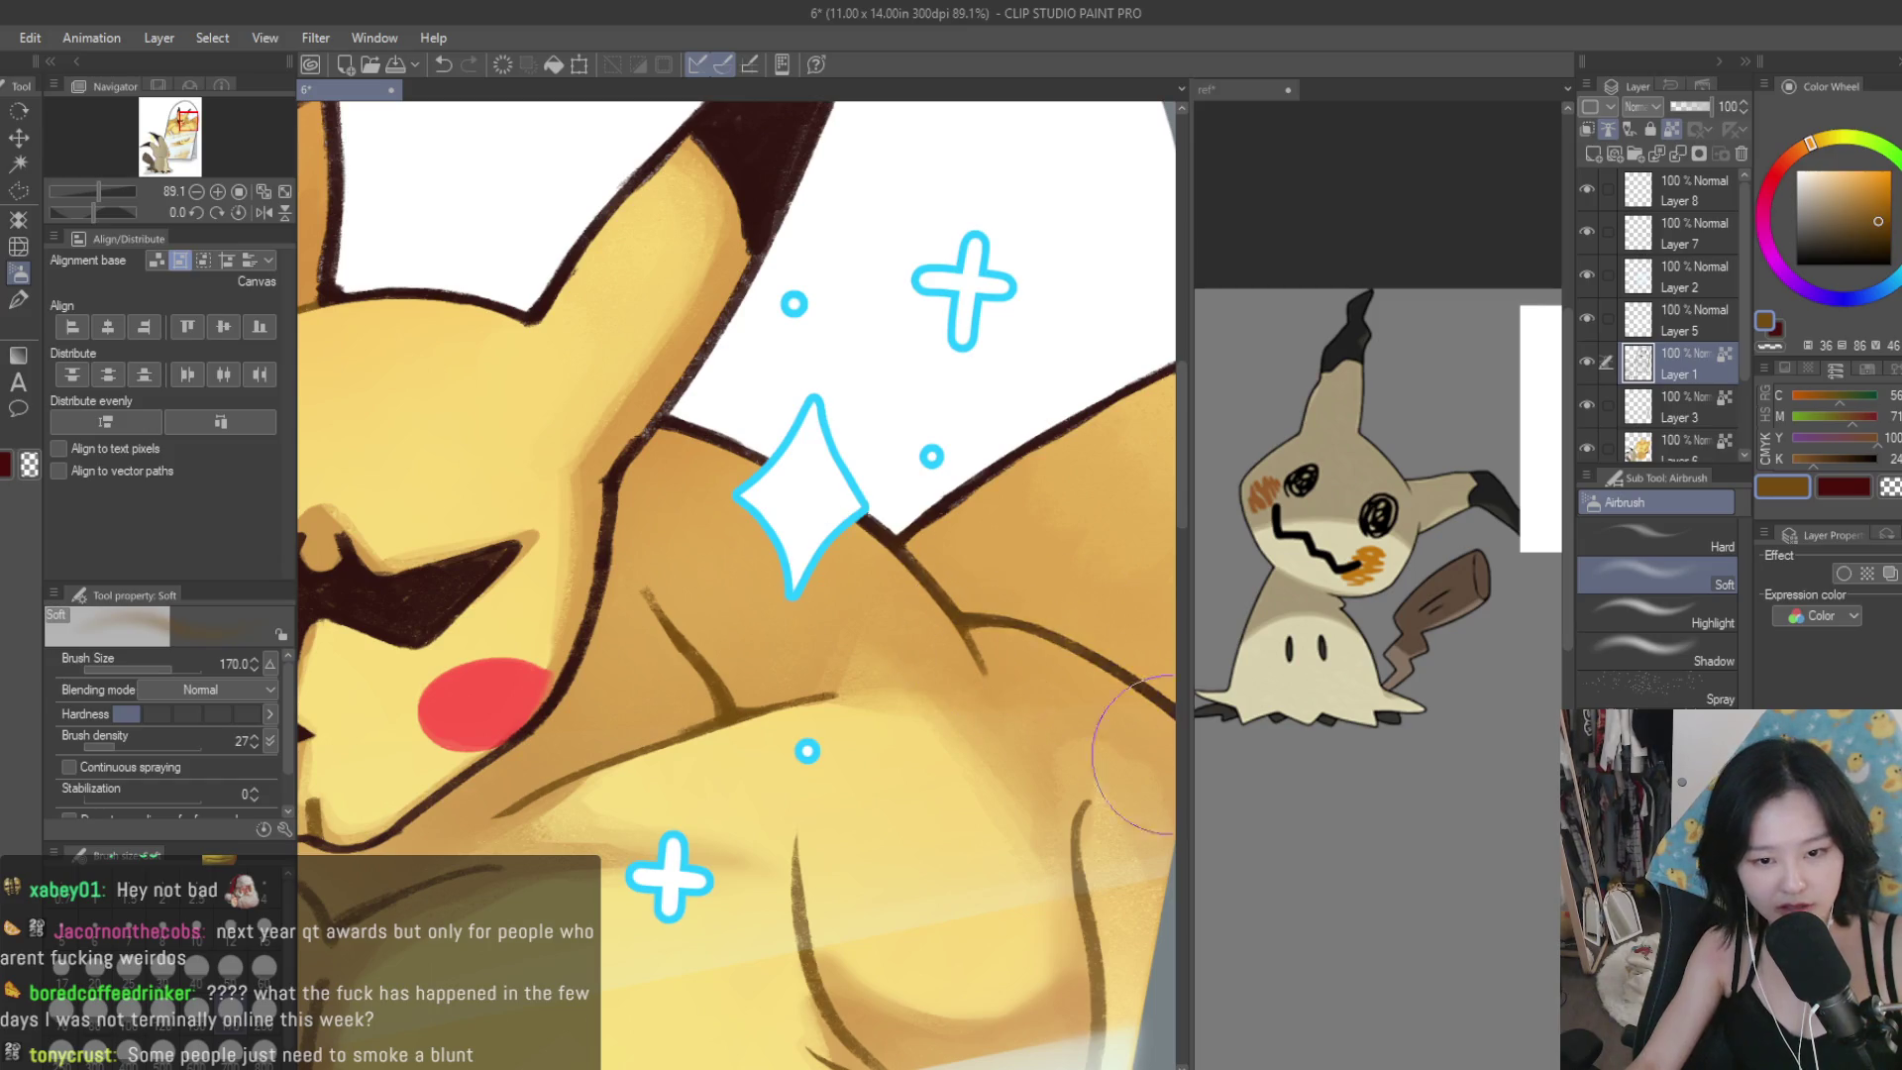
scroll(1169, 754, "down", 4)
scroll(614, 654, "up", 1)
key("bracketright")
key("bracketright")
key("bracketright")
key("bracketleft")
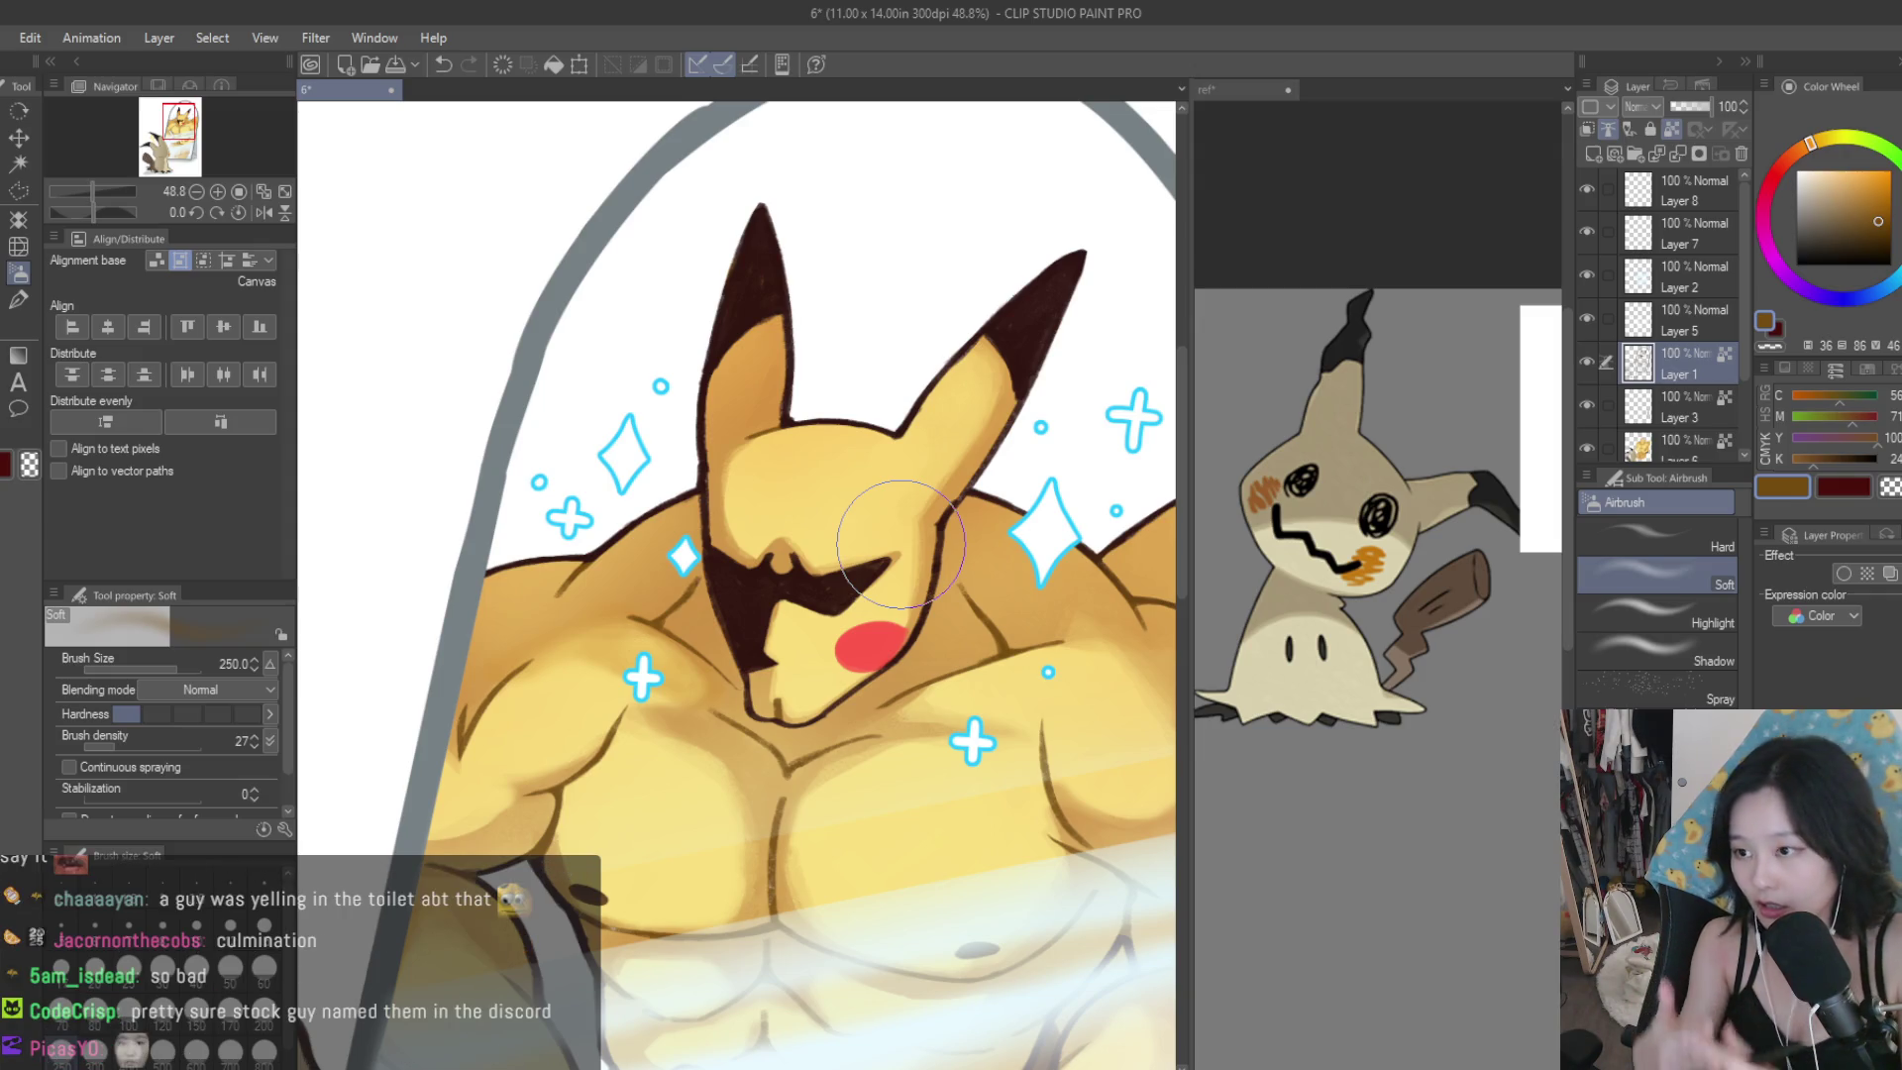
key("ctrl+z")
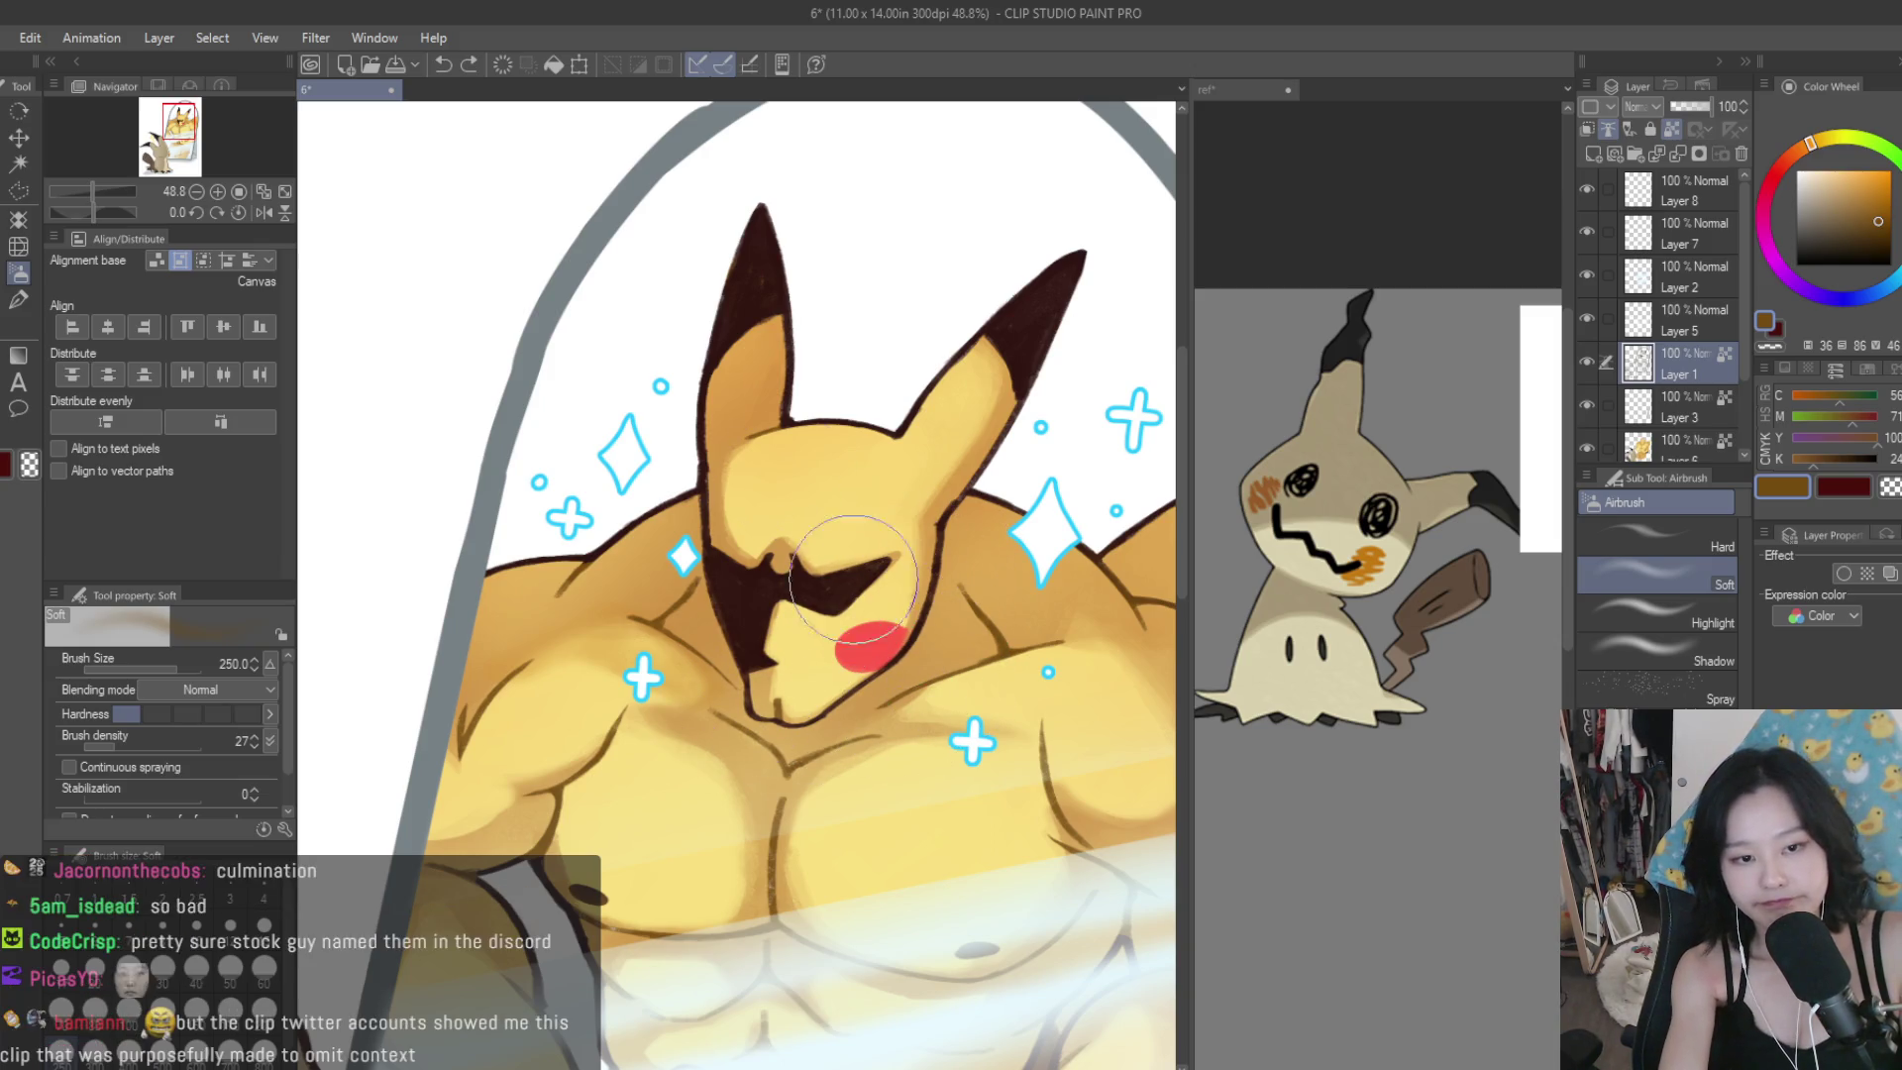
Airbrush soft brown shading over Pikachu's face and chest with a larger brush.
key("bracketright")
key("bracketright")
key("bracketright")
mouse_move(741, 716)
left_mouse_down()
mouse_move(723, 762)
mouse_move(743, 758)
mouse_move(763, 802)
mouse_move(745, 630)
left_mouse_up()
key("bracketleft")
key("bracketleft")
key("bracketleft")
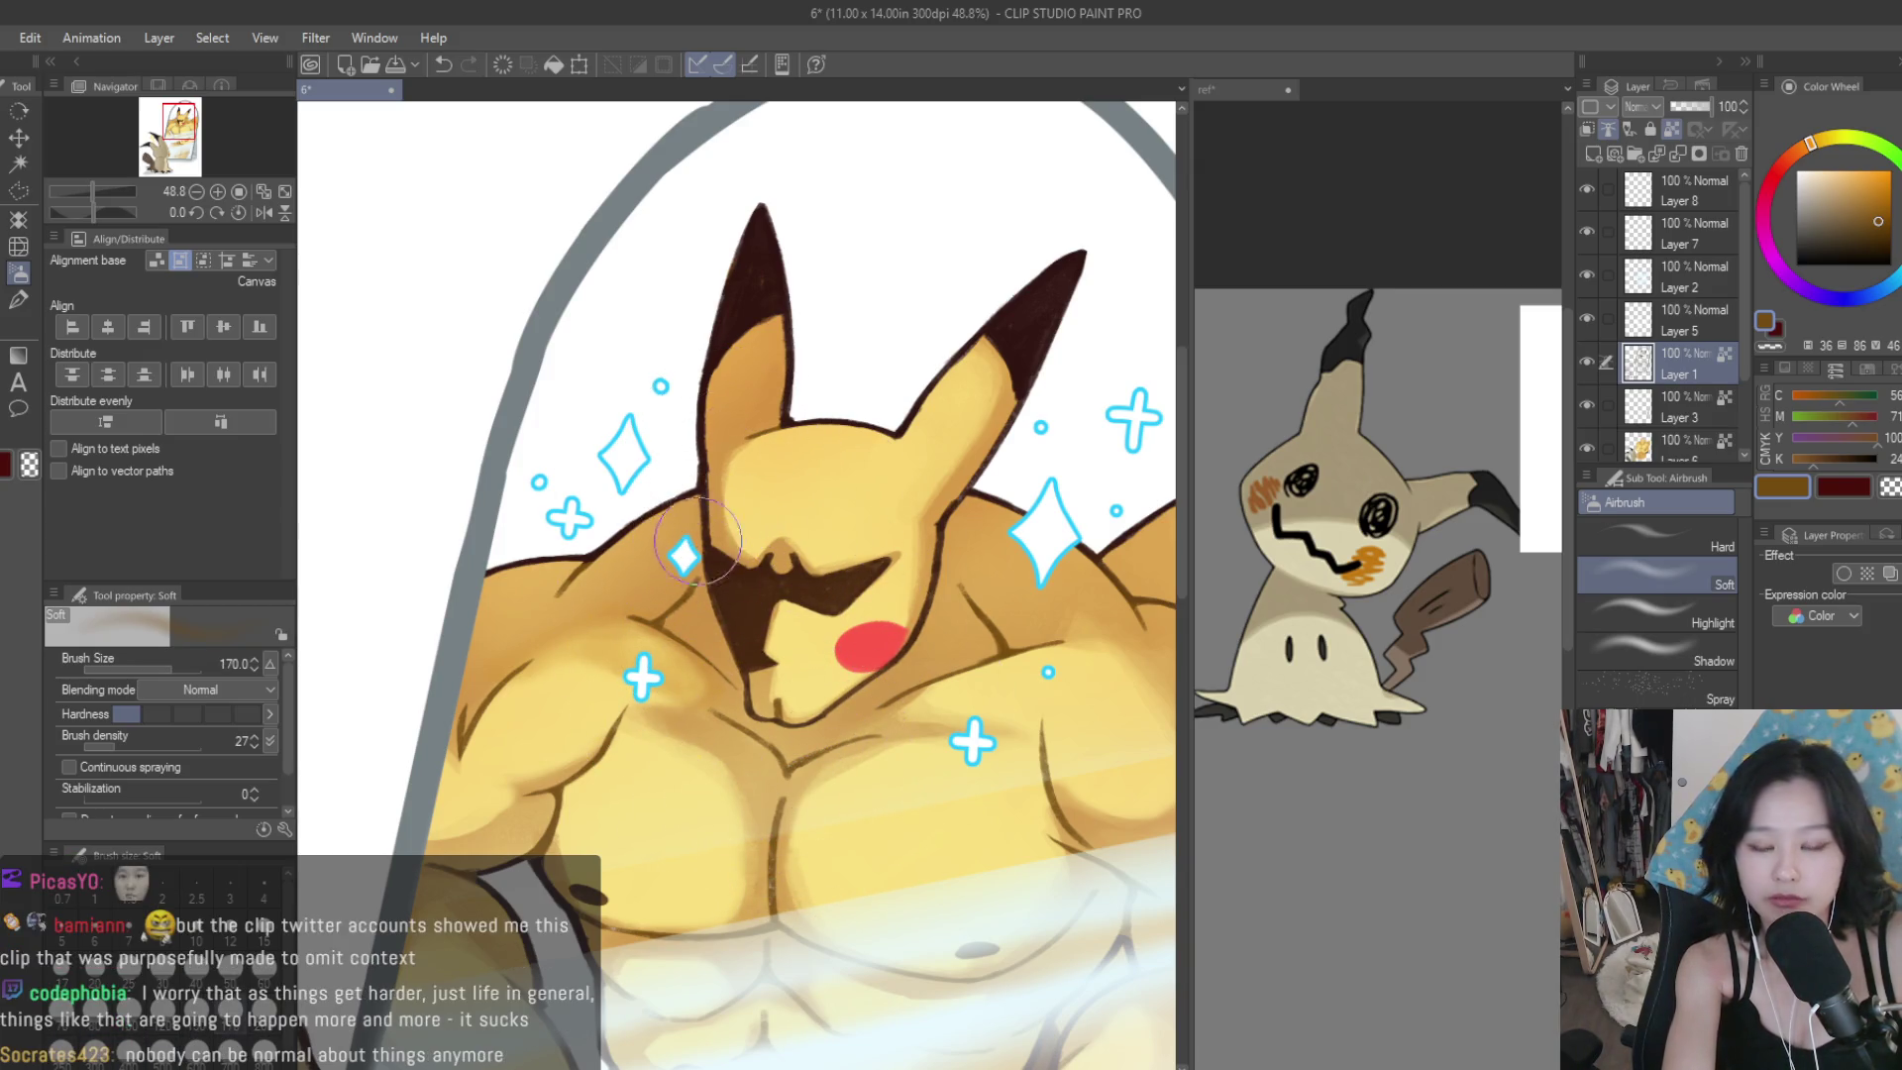
key("bracketright")
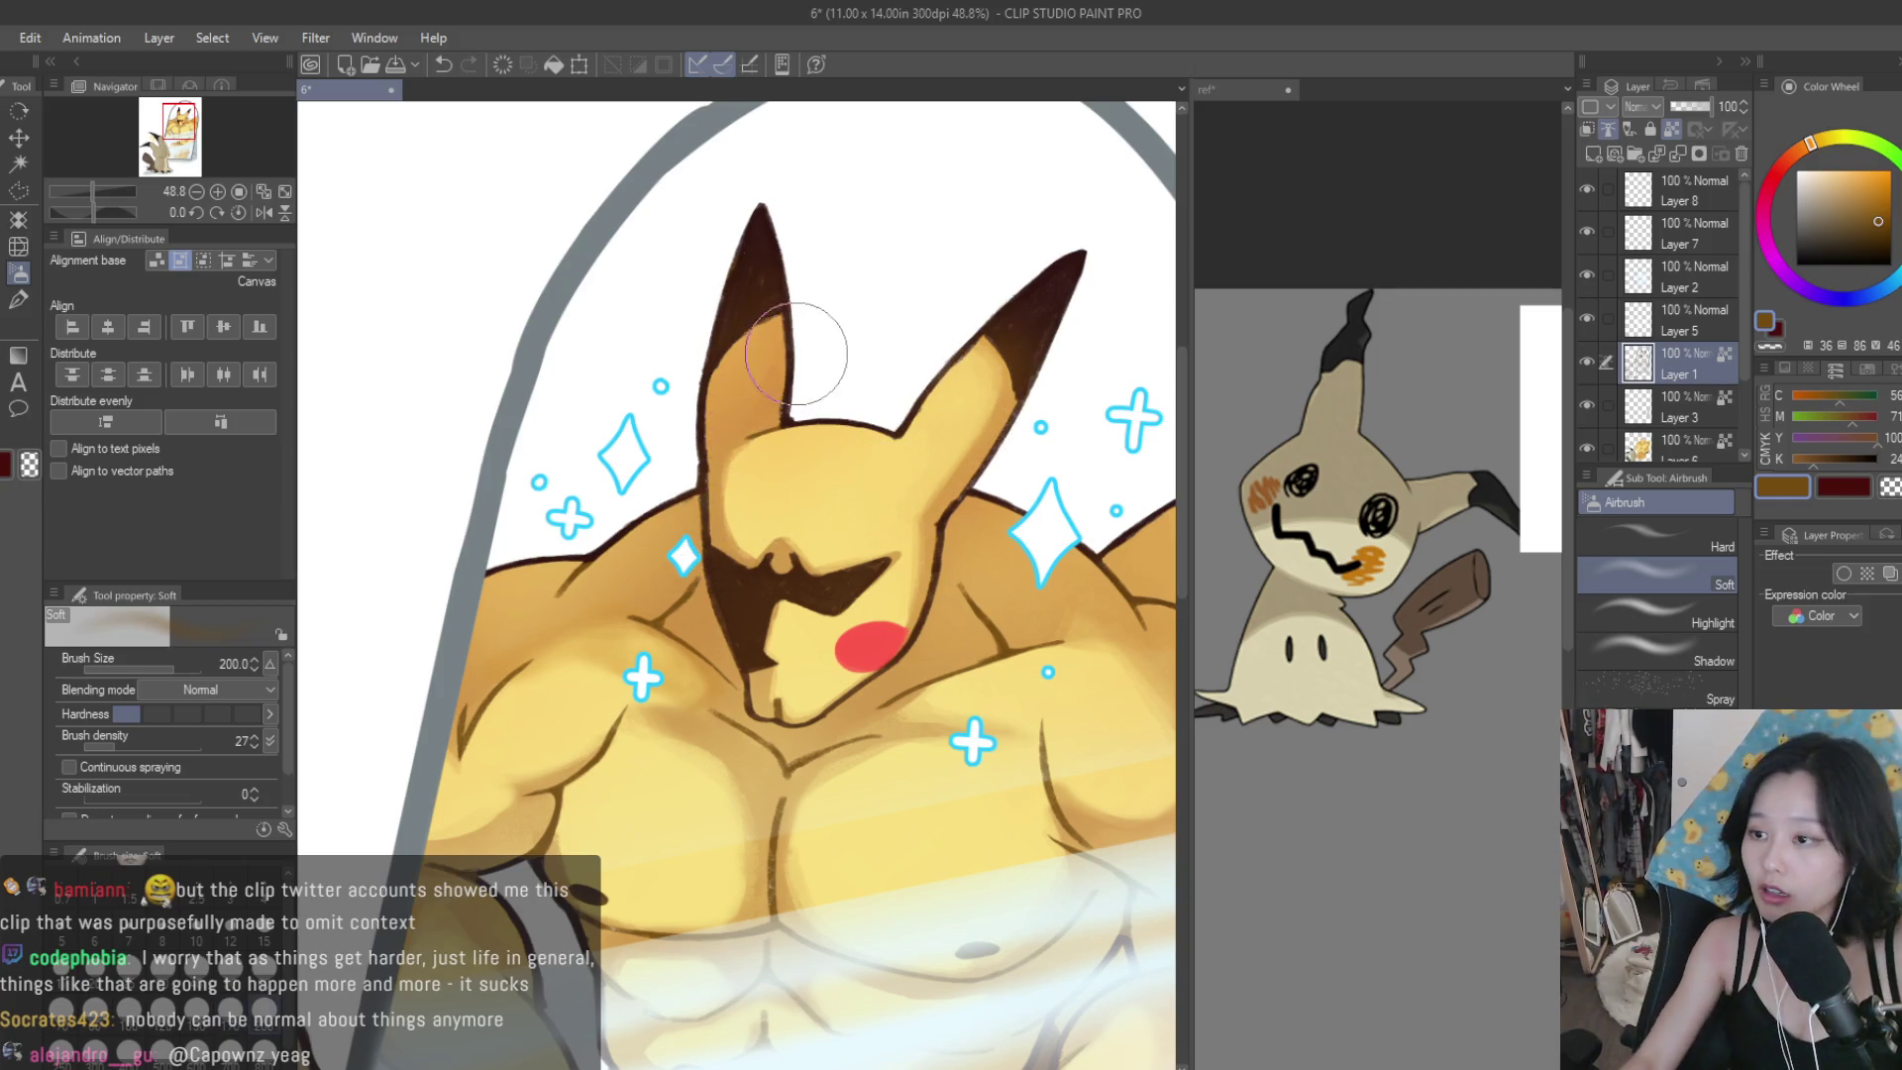
scroll(721, 340, "down", 5)
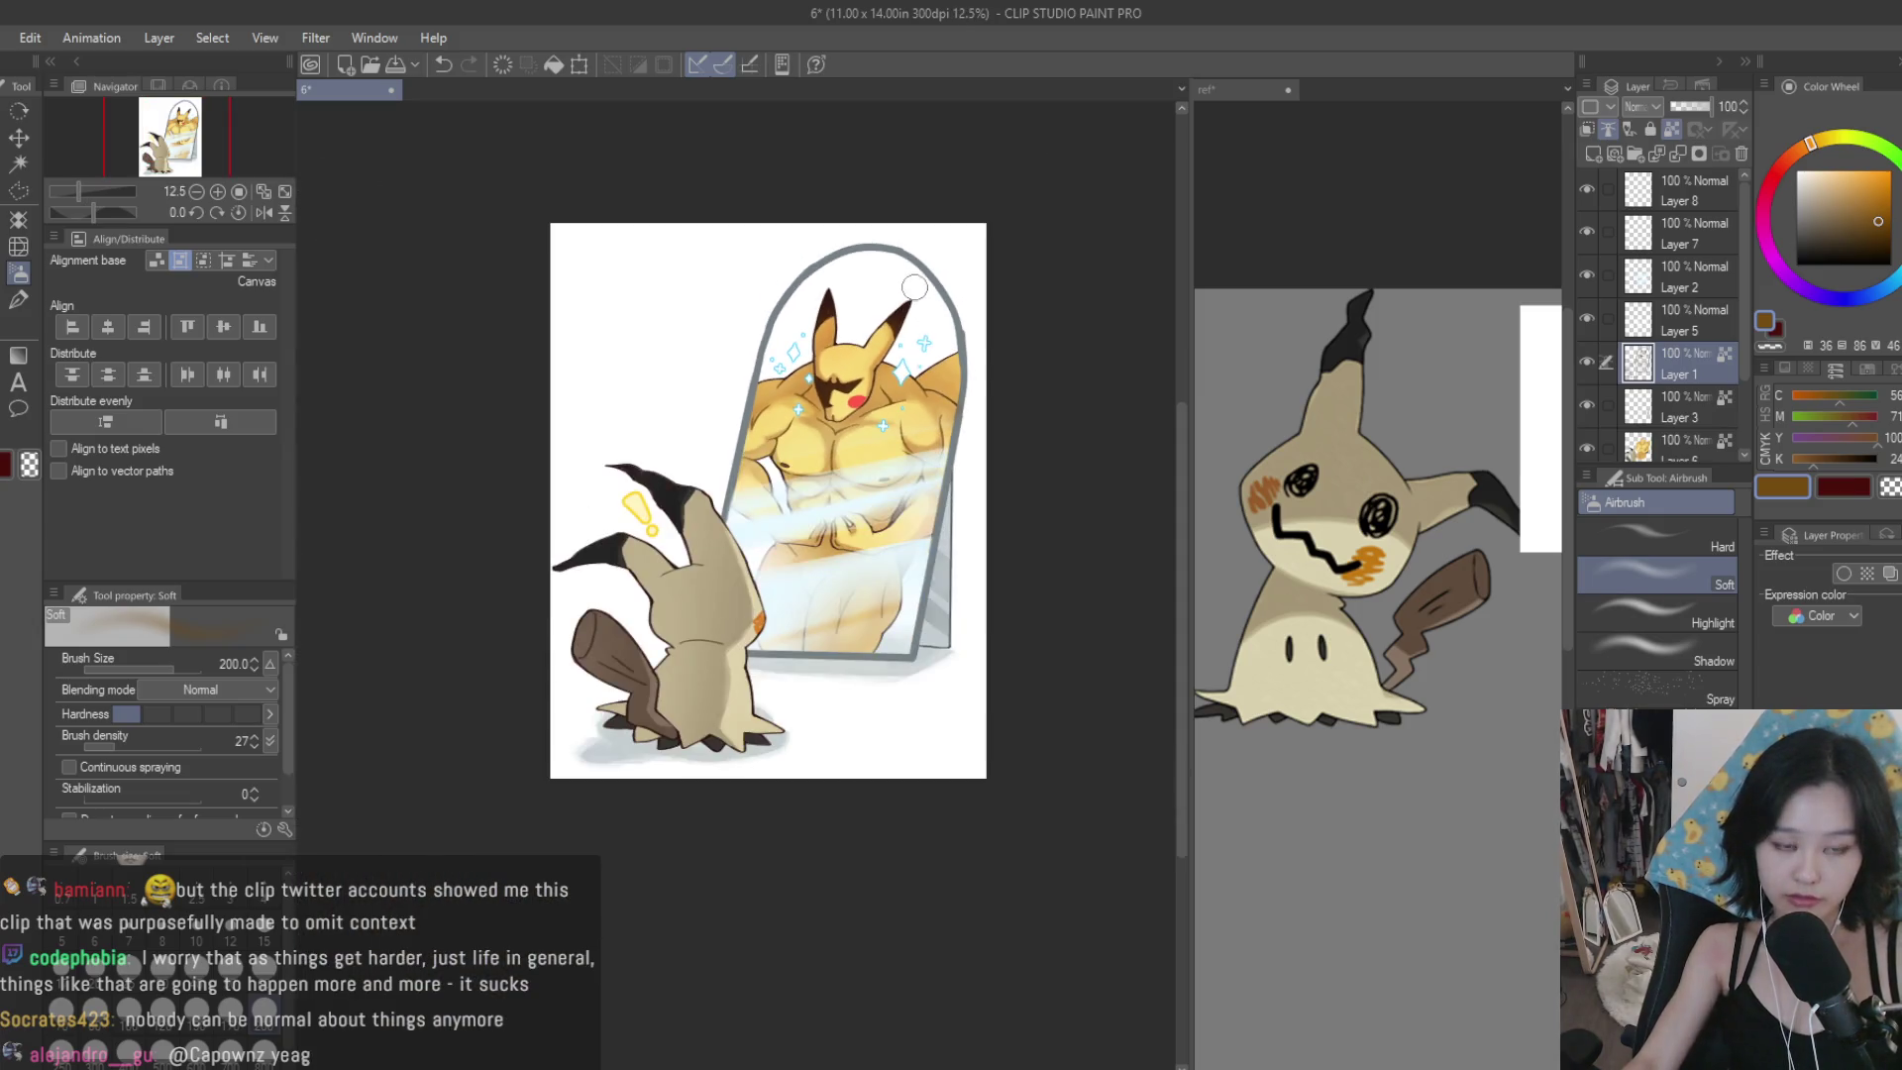
scroll(801, 436, "up", 4)
scroll(800, 436, "up", 3)
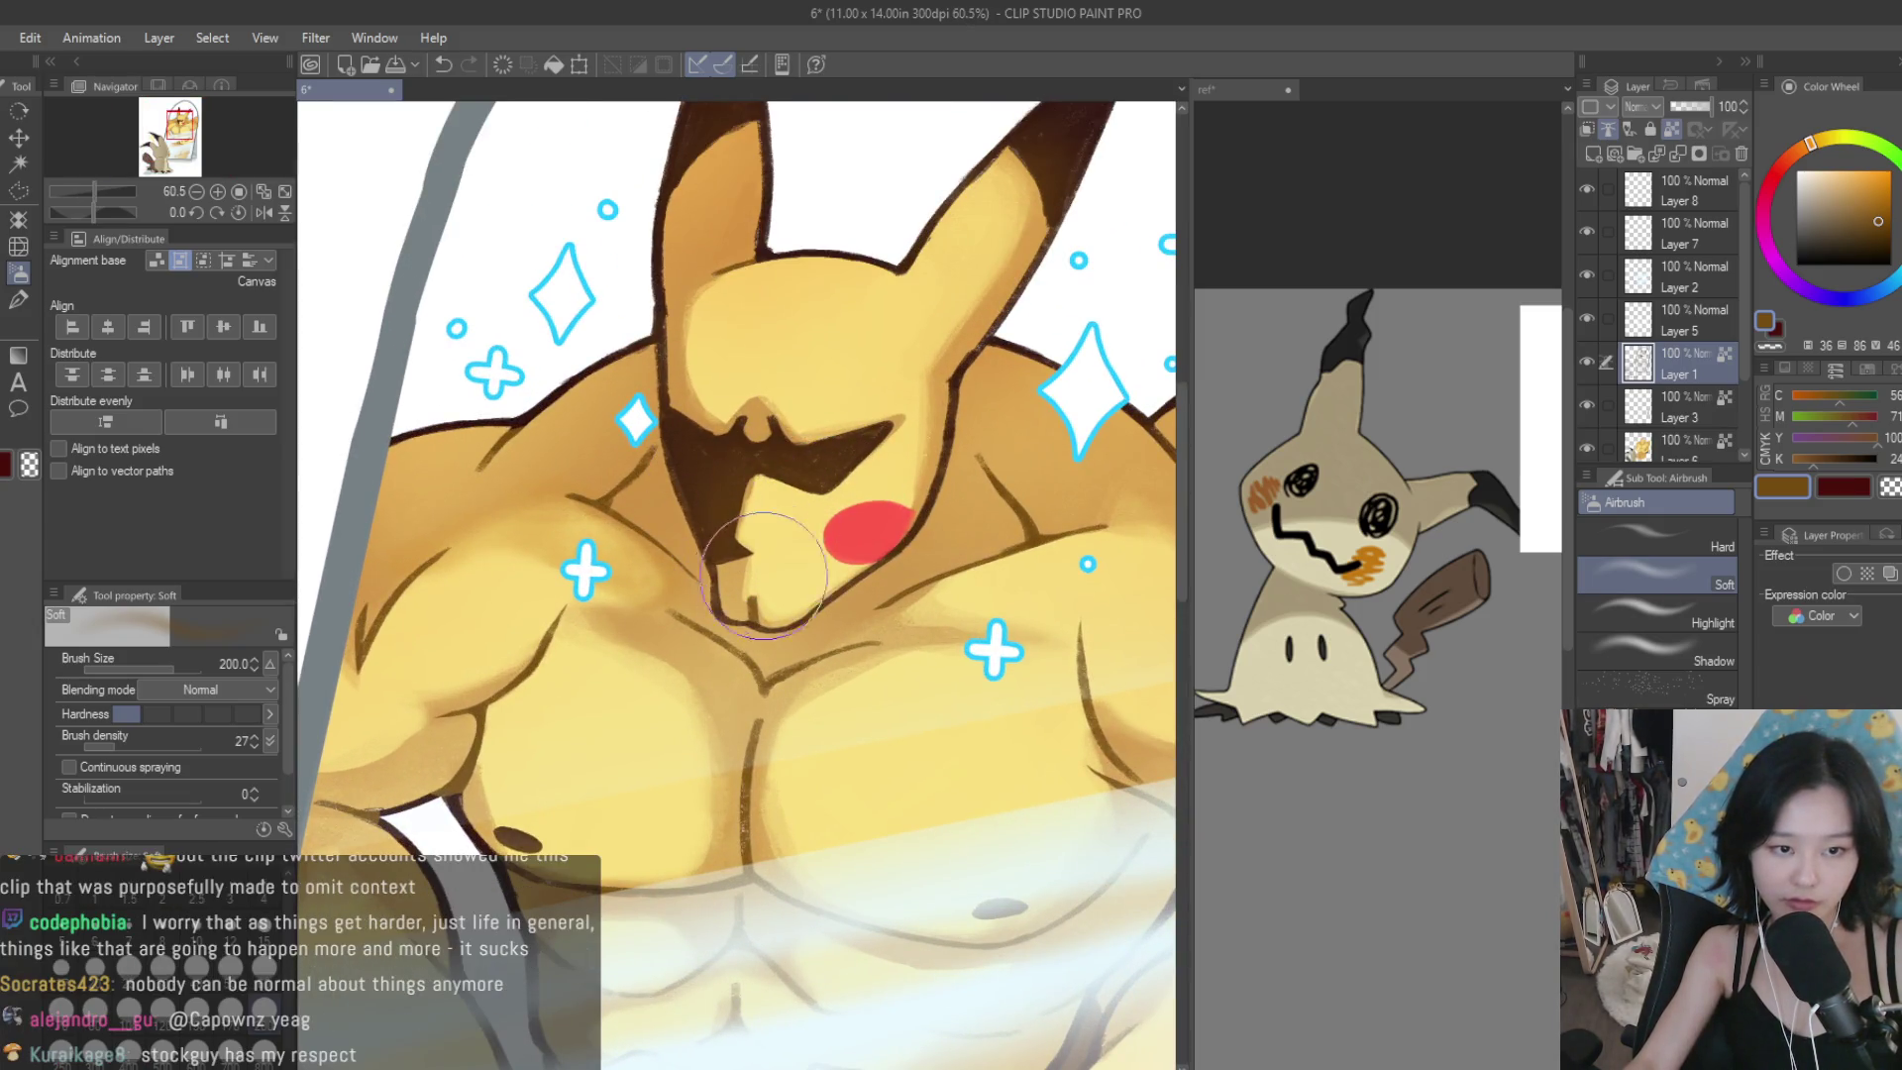
scroll(749, 451, "down", 5)
scroll(778, 577, "up", 1)
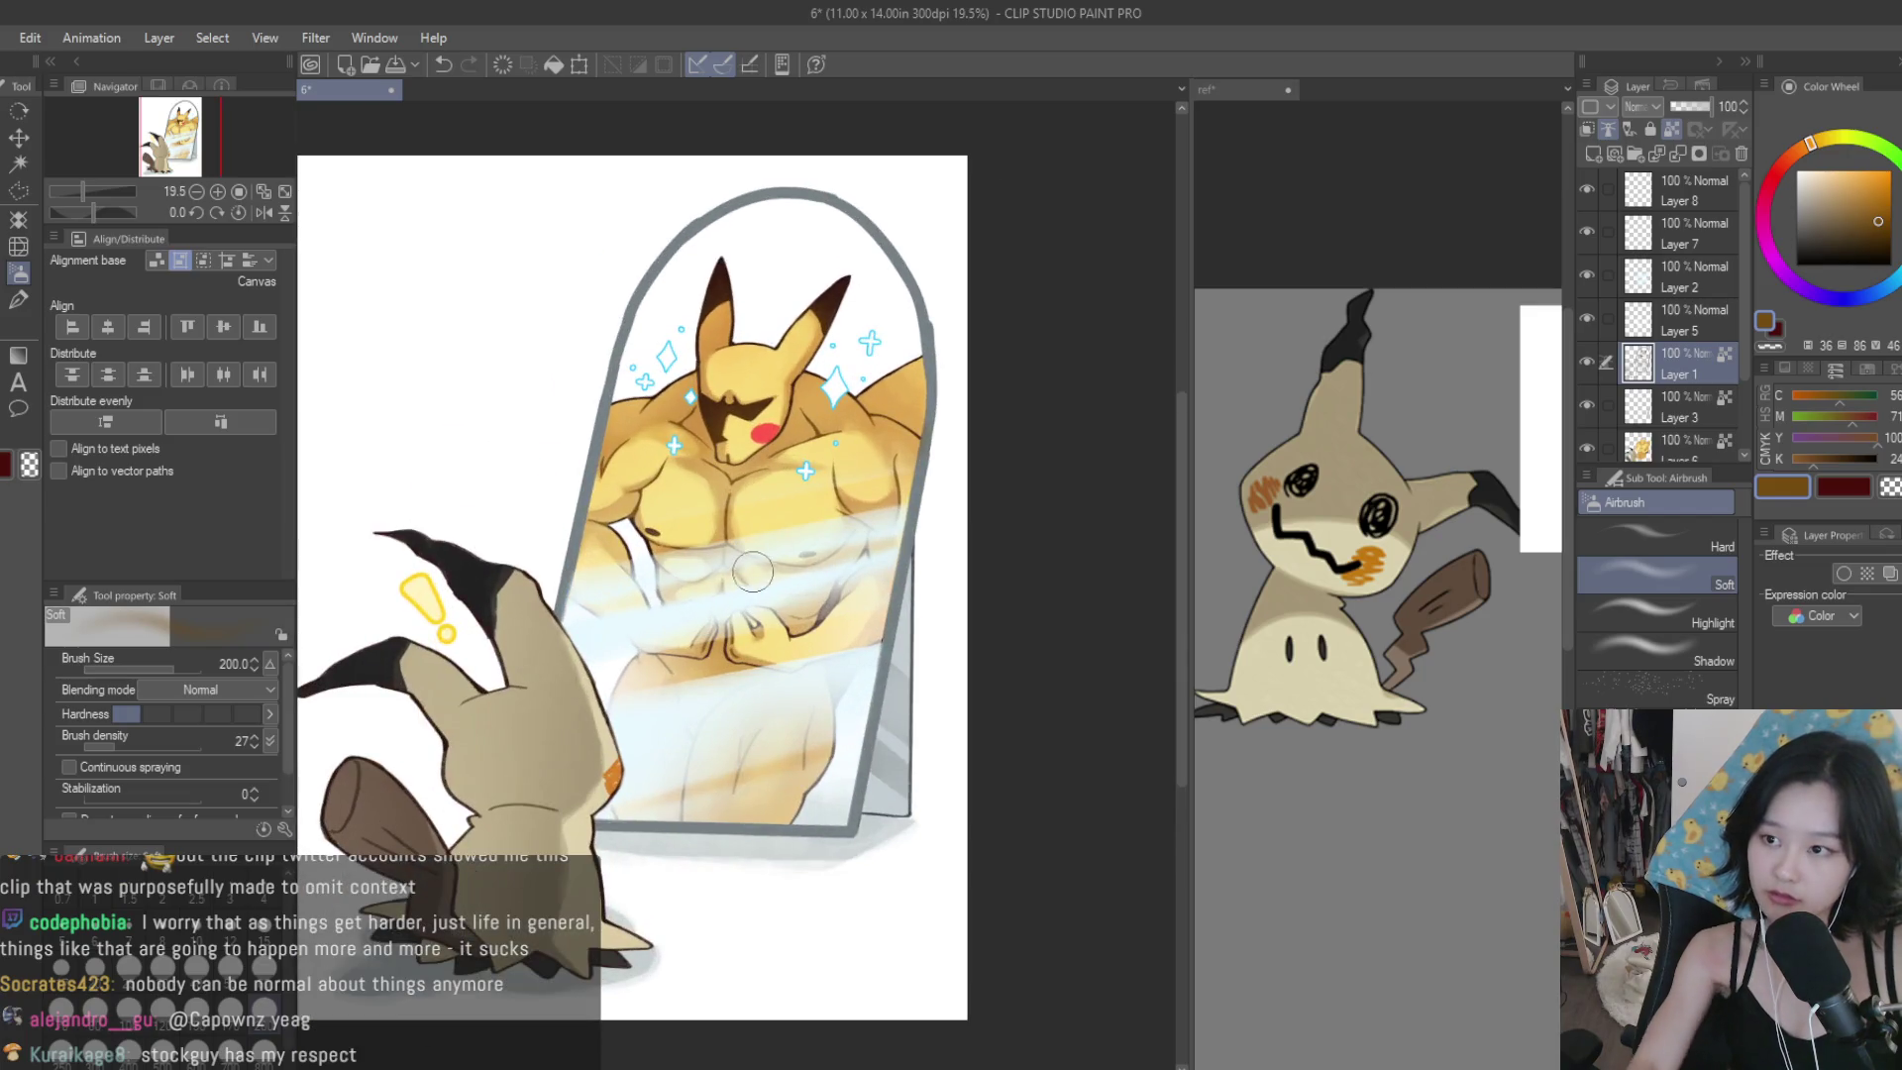
scroll(725, 662, "up", 3)
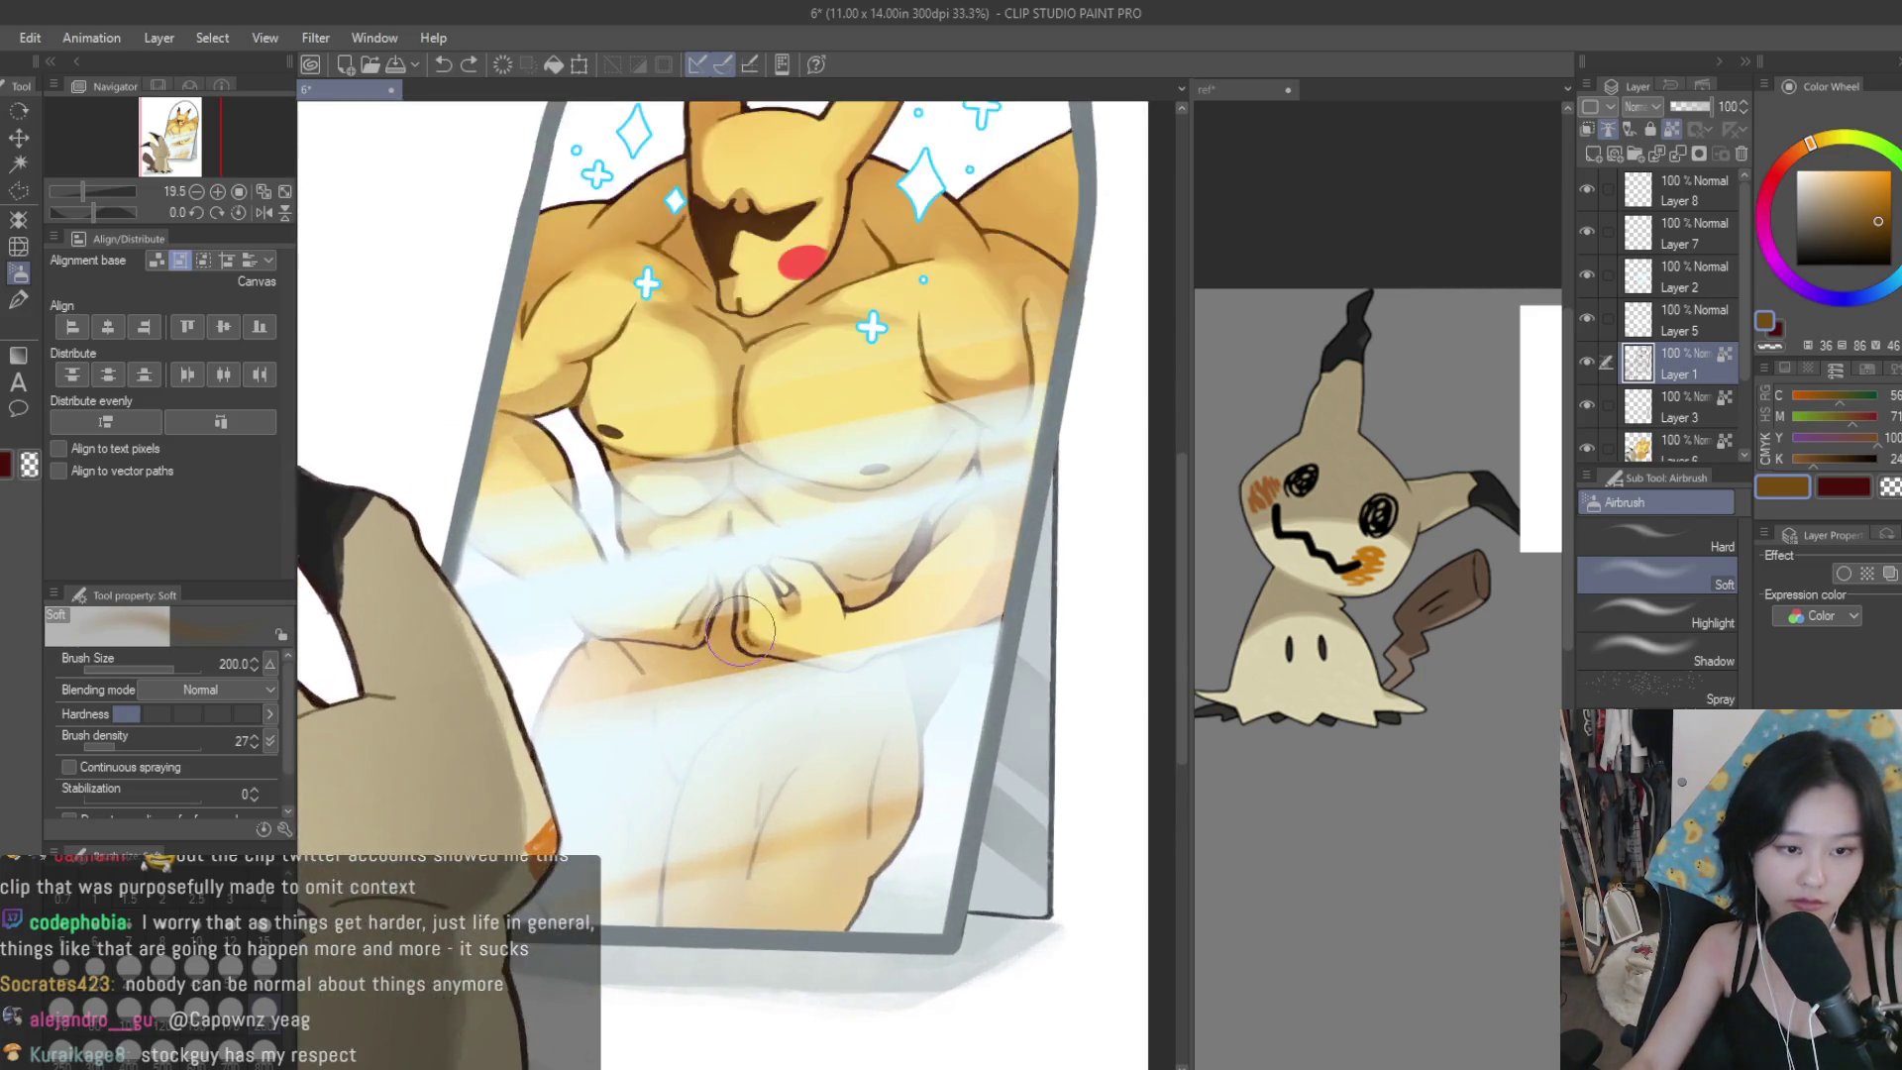
Spray faint shading across Pikachu's lower torso.
left_click_drag(616, 663, 694, 634)
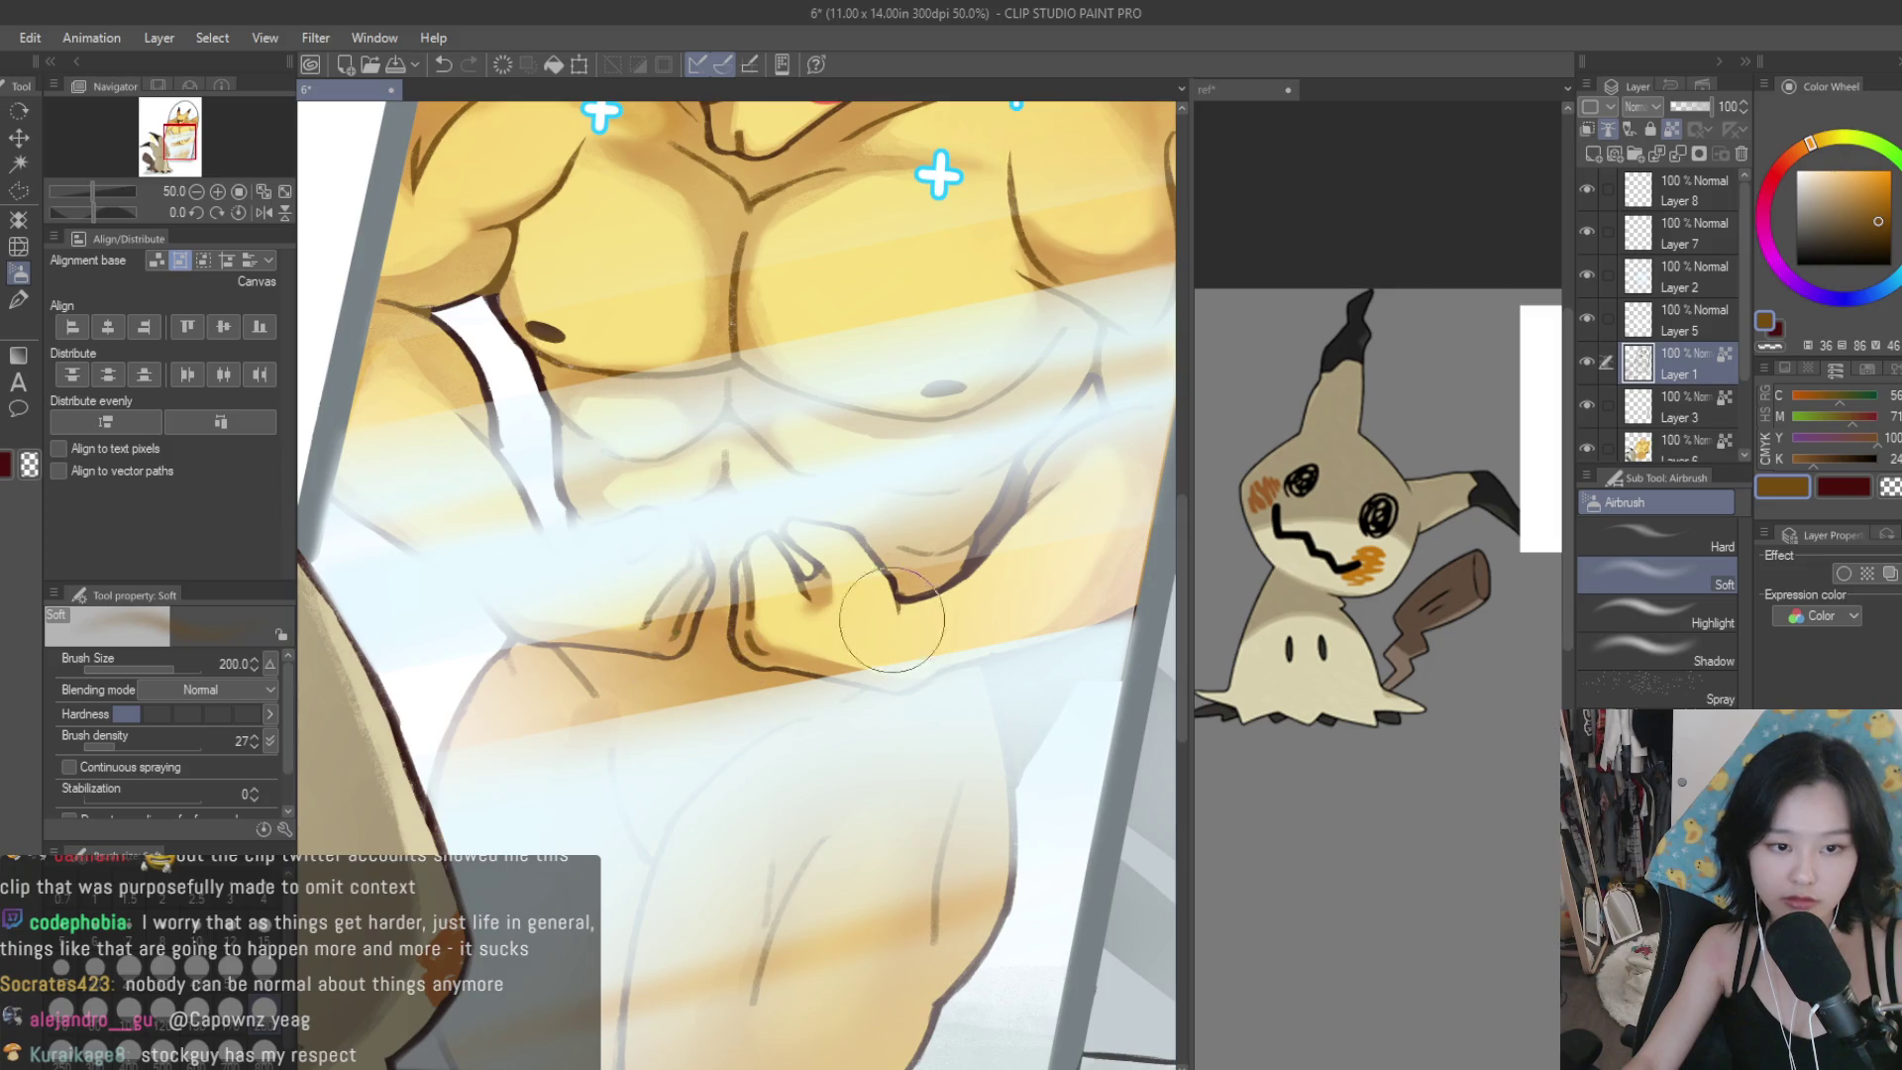
scroll(981, 559, "down", 5)
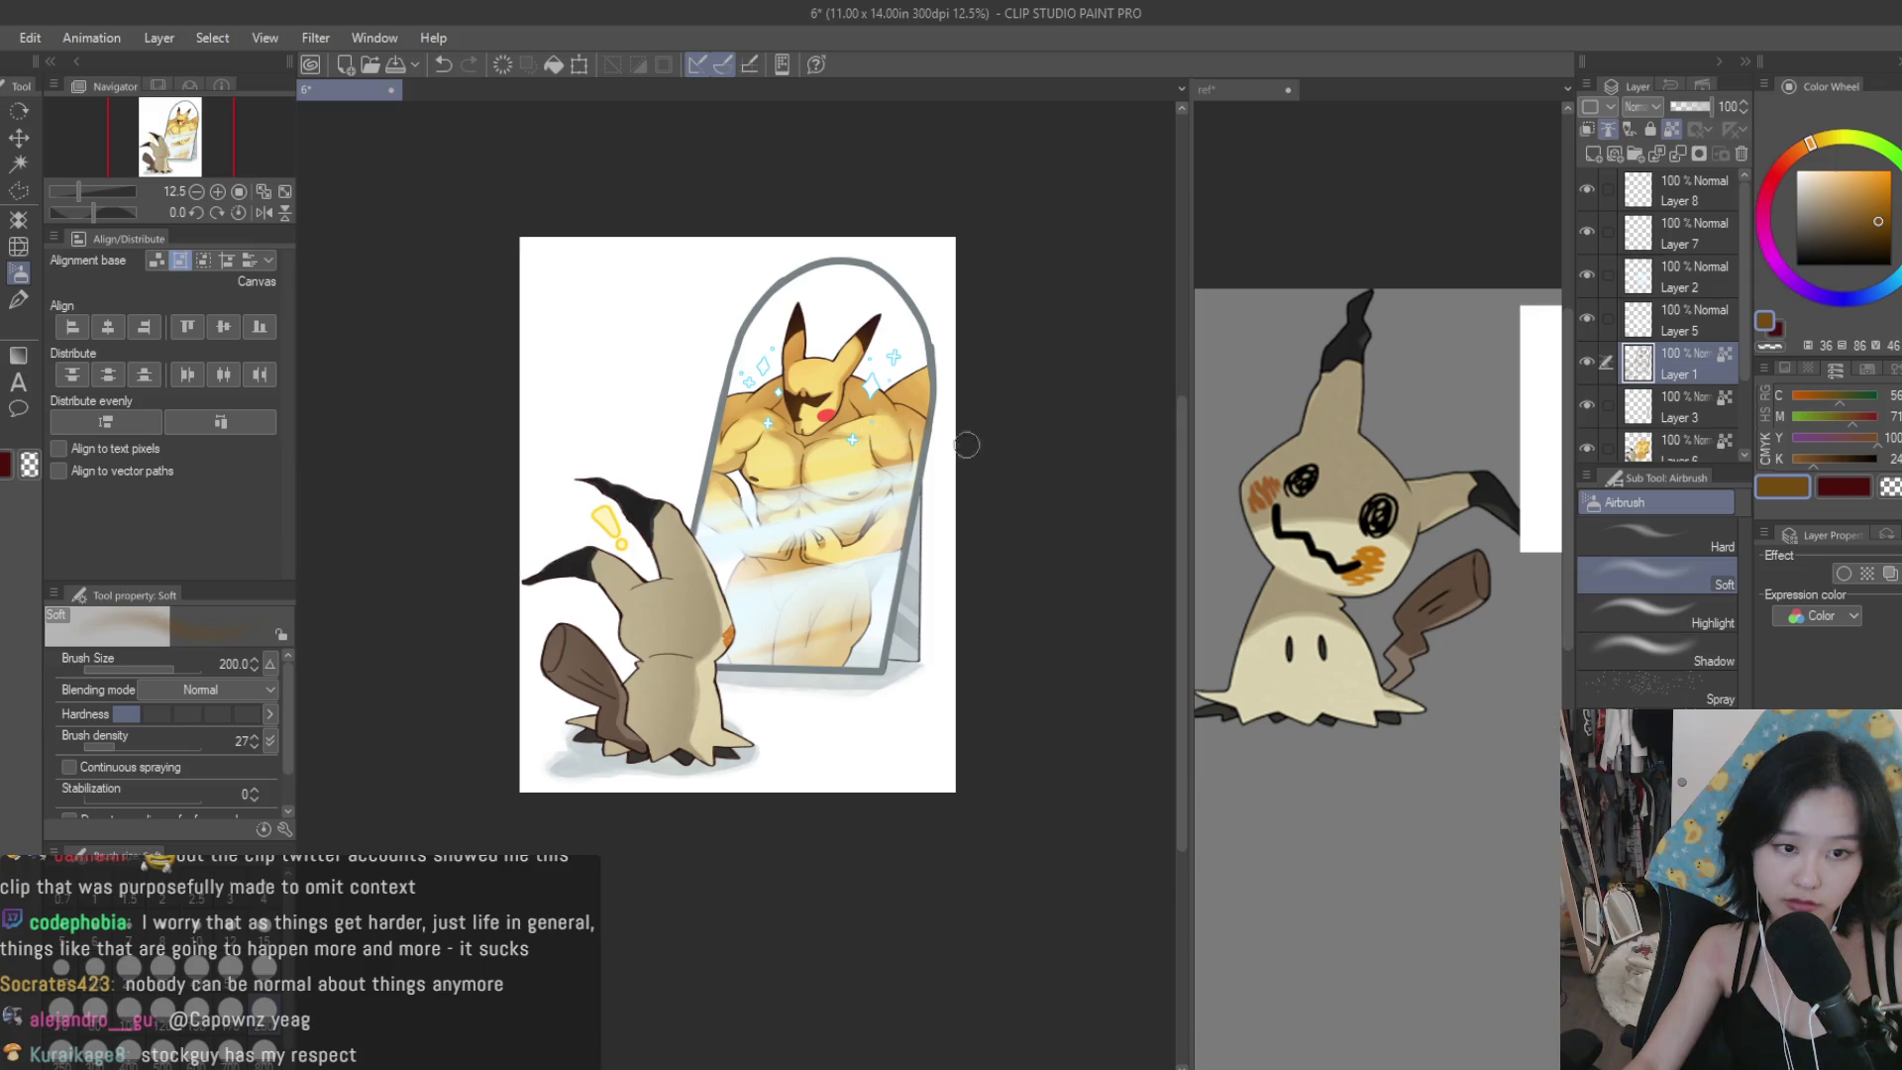
scroll(968, 441, "down", 1)
scroll(981, 436, "up", 1)
scroll(752, 693, "up", 3)
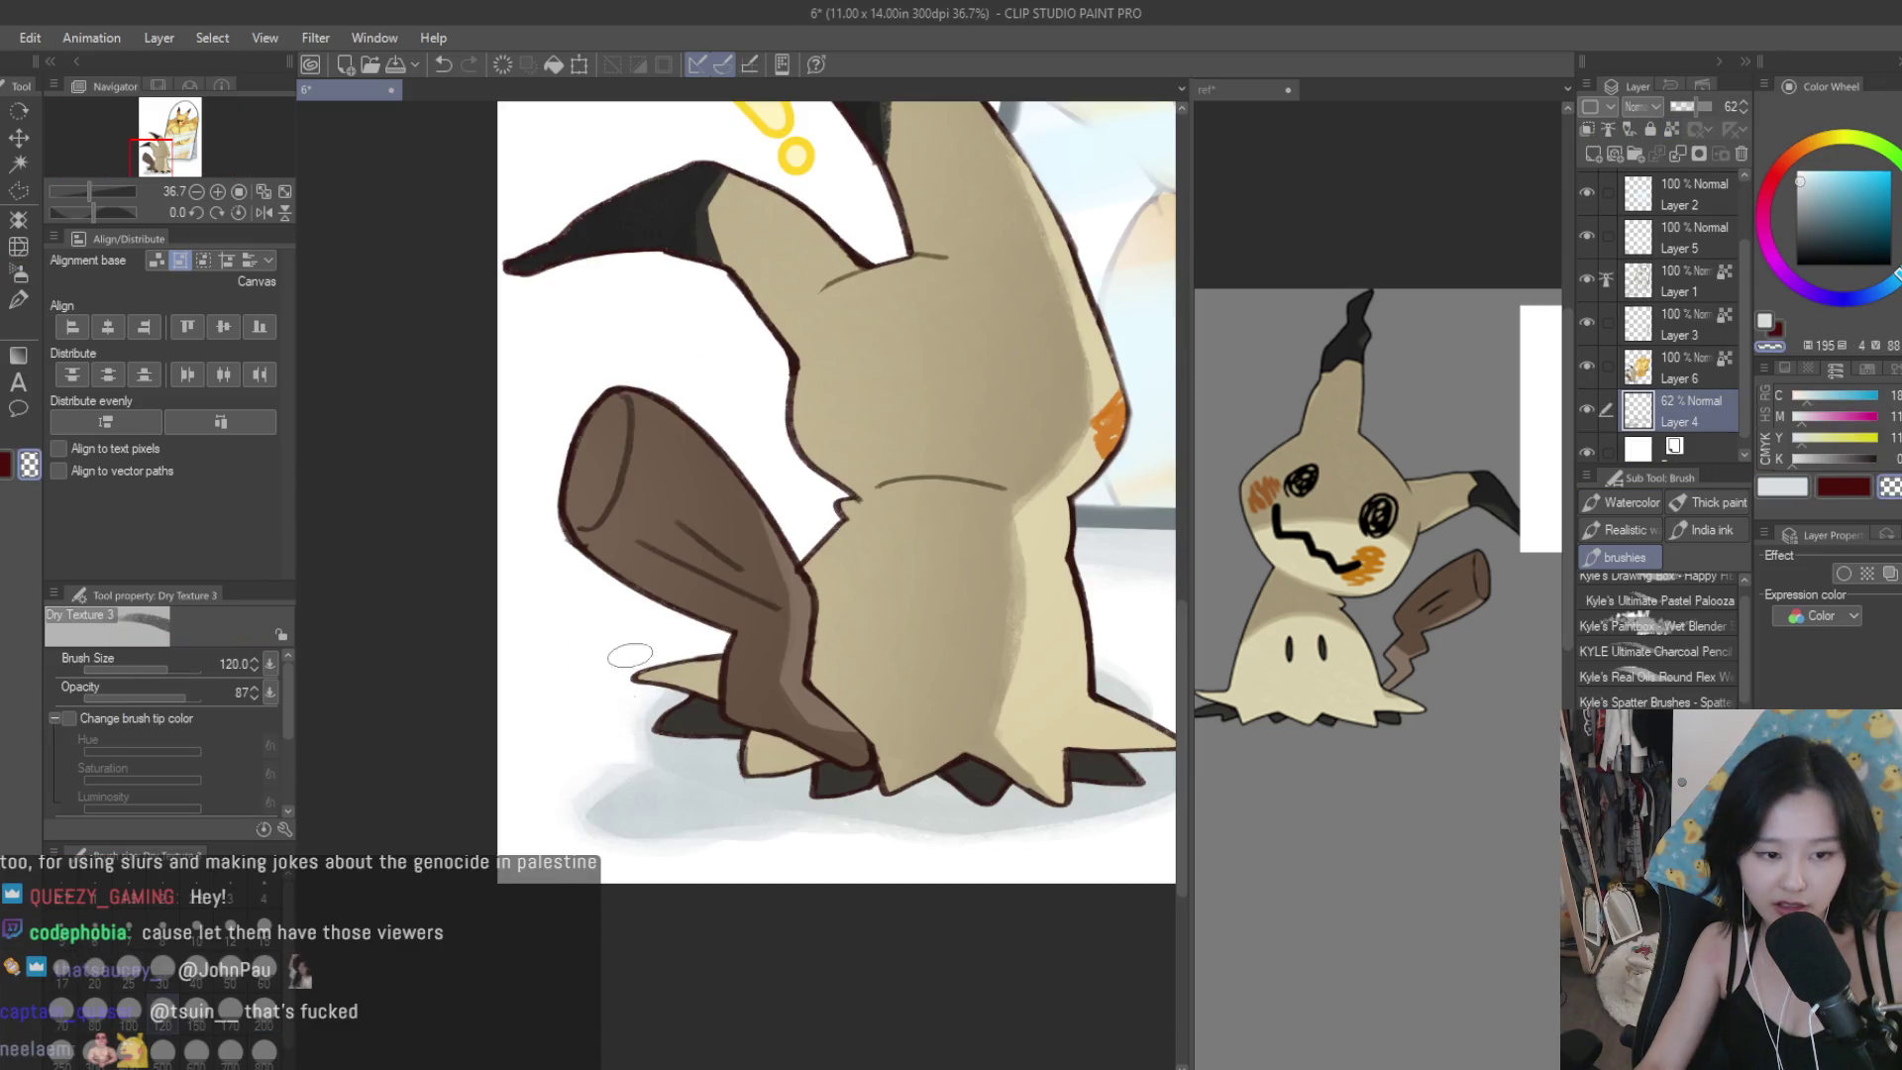
With a textured brush and the sampled blue-grey colour, paint more ground shadow left of Mimikyu's foot.
key("b")
left_click(894, 761, "alt")
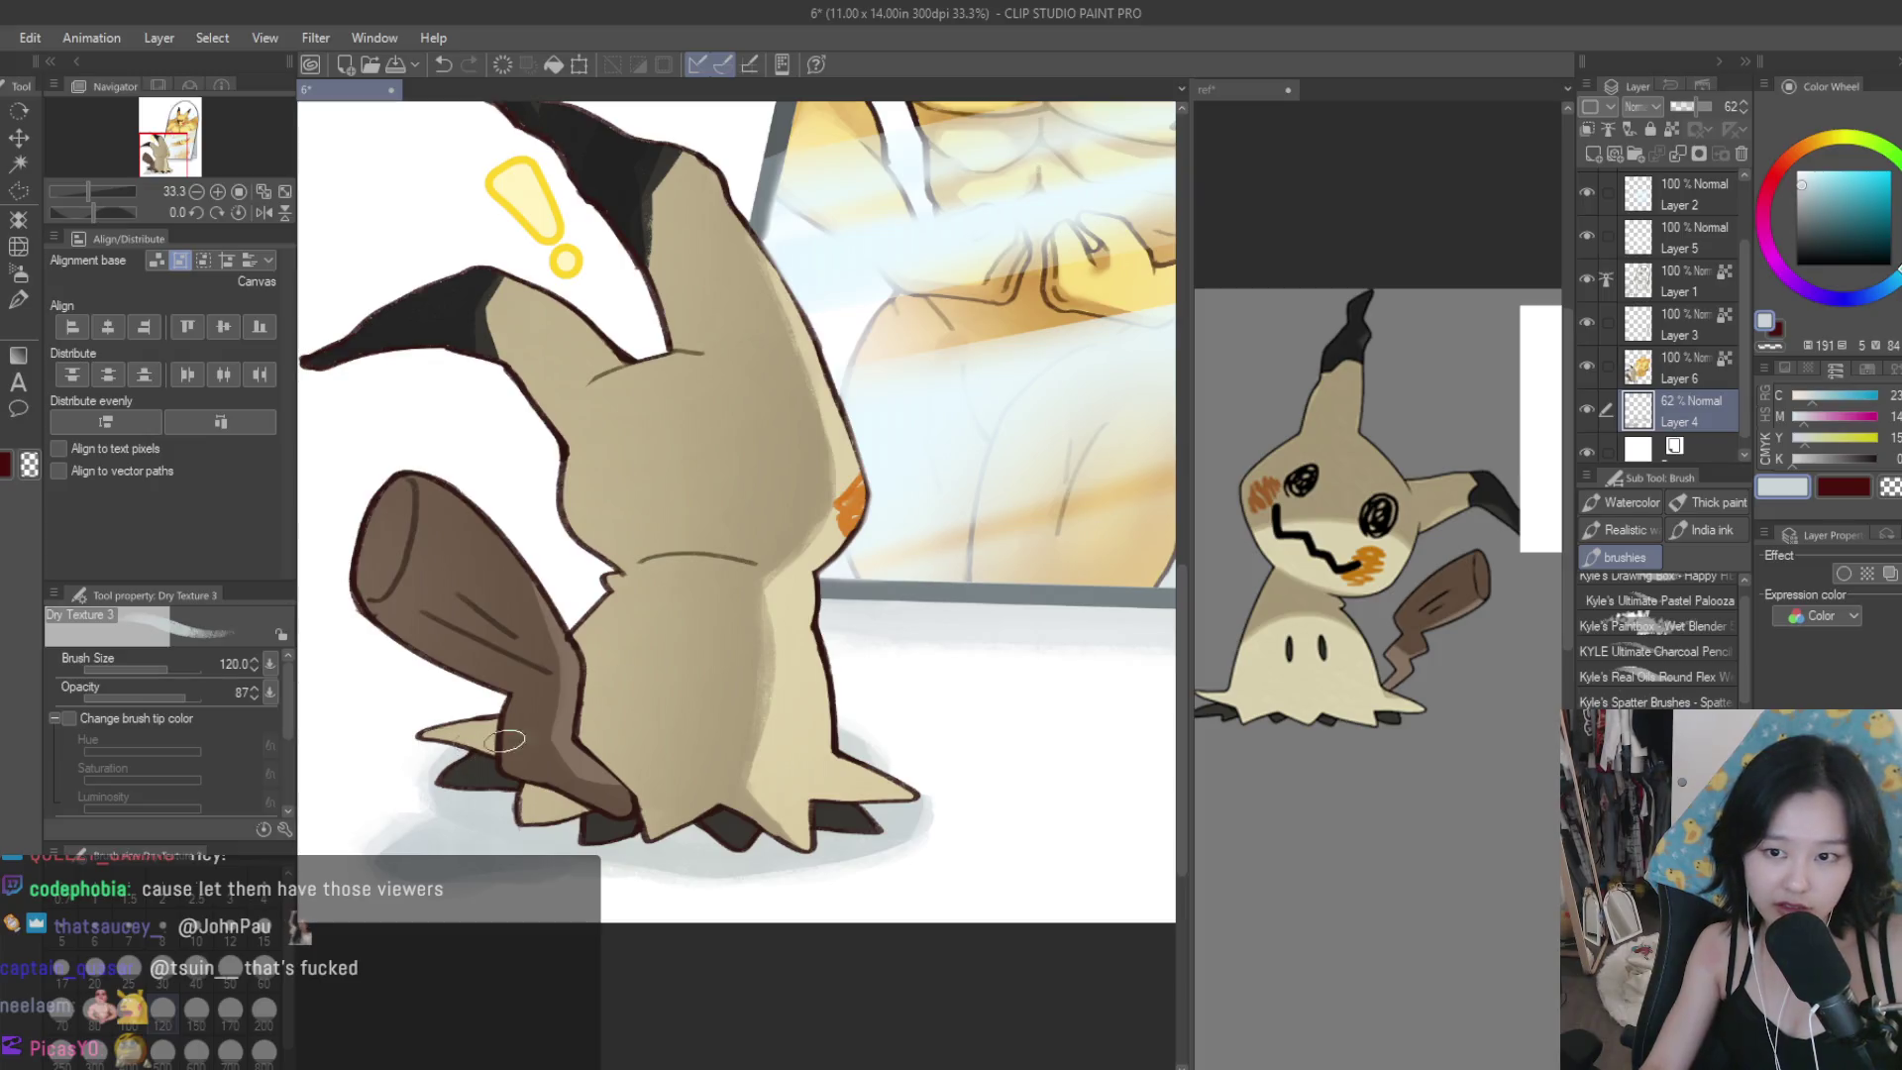
left_click_drag(1684, 106, 1828, 109)
left_click(467, 855, "alt")
mouse_move(476, 817)
left_mouse_down()
mouse_move(416, 753)
mouse_move(459, 745)
left_mouse_up()
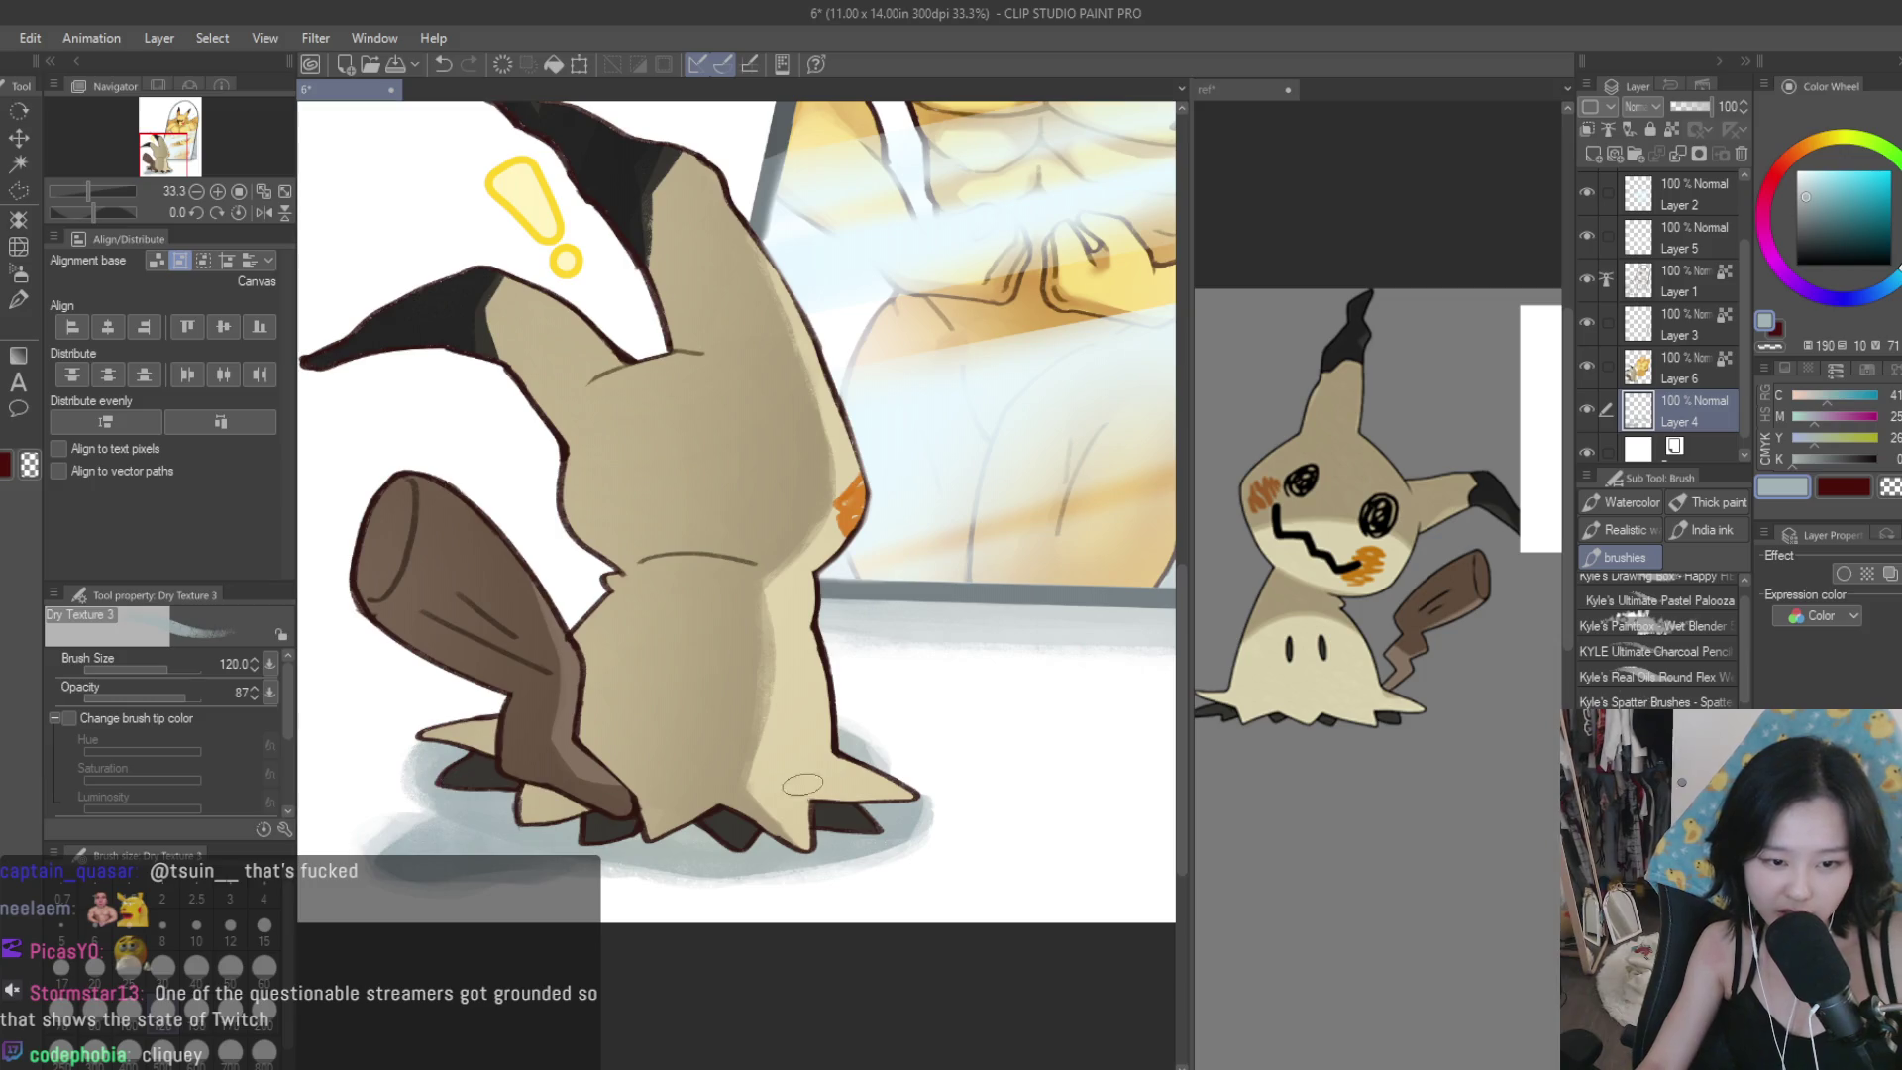
Set Layer 4's shadow opacity to 67%, fit the illustration in the window, and save.
left_click(1698, 115)
left_click(1696, 111)
key("ctrl+0")
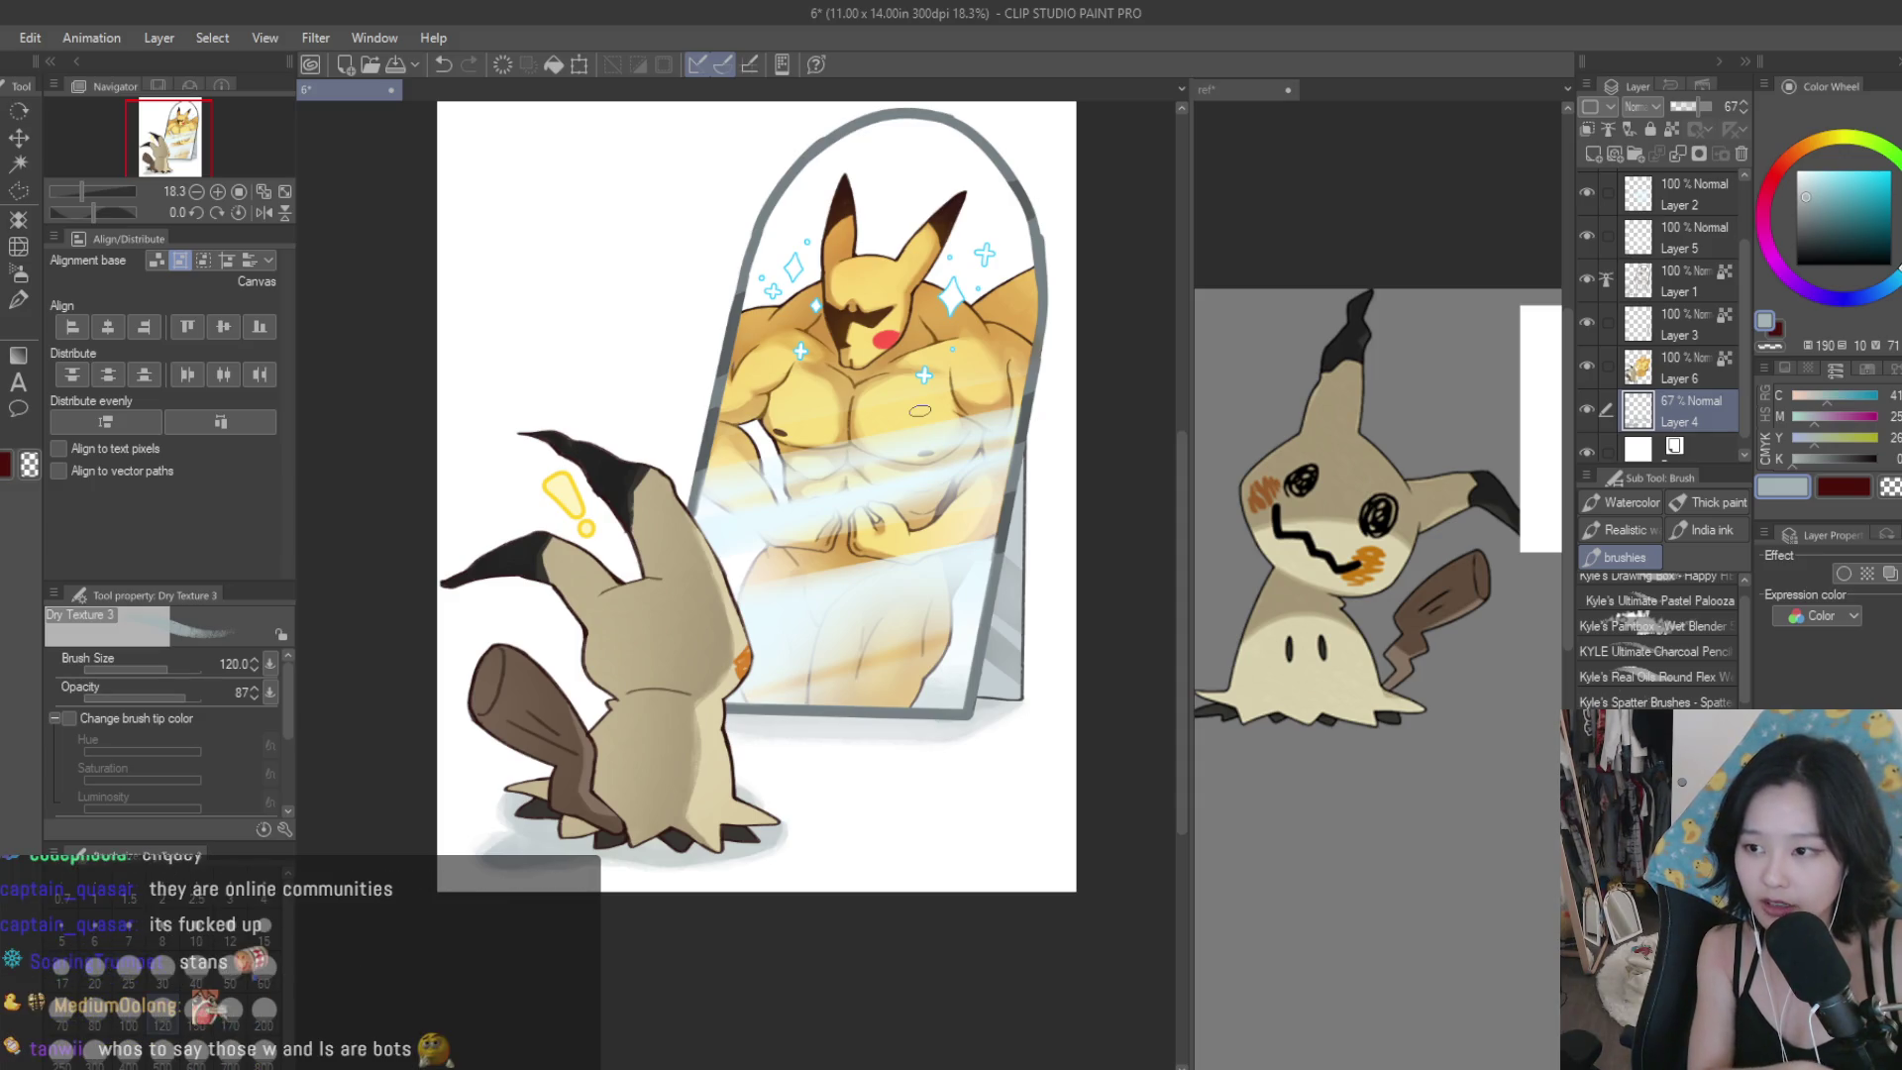
key("ctrl+s")
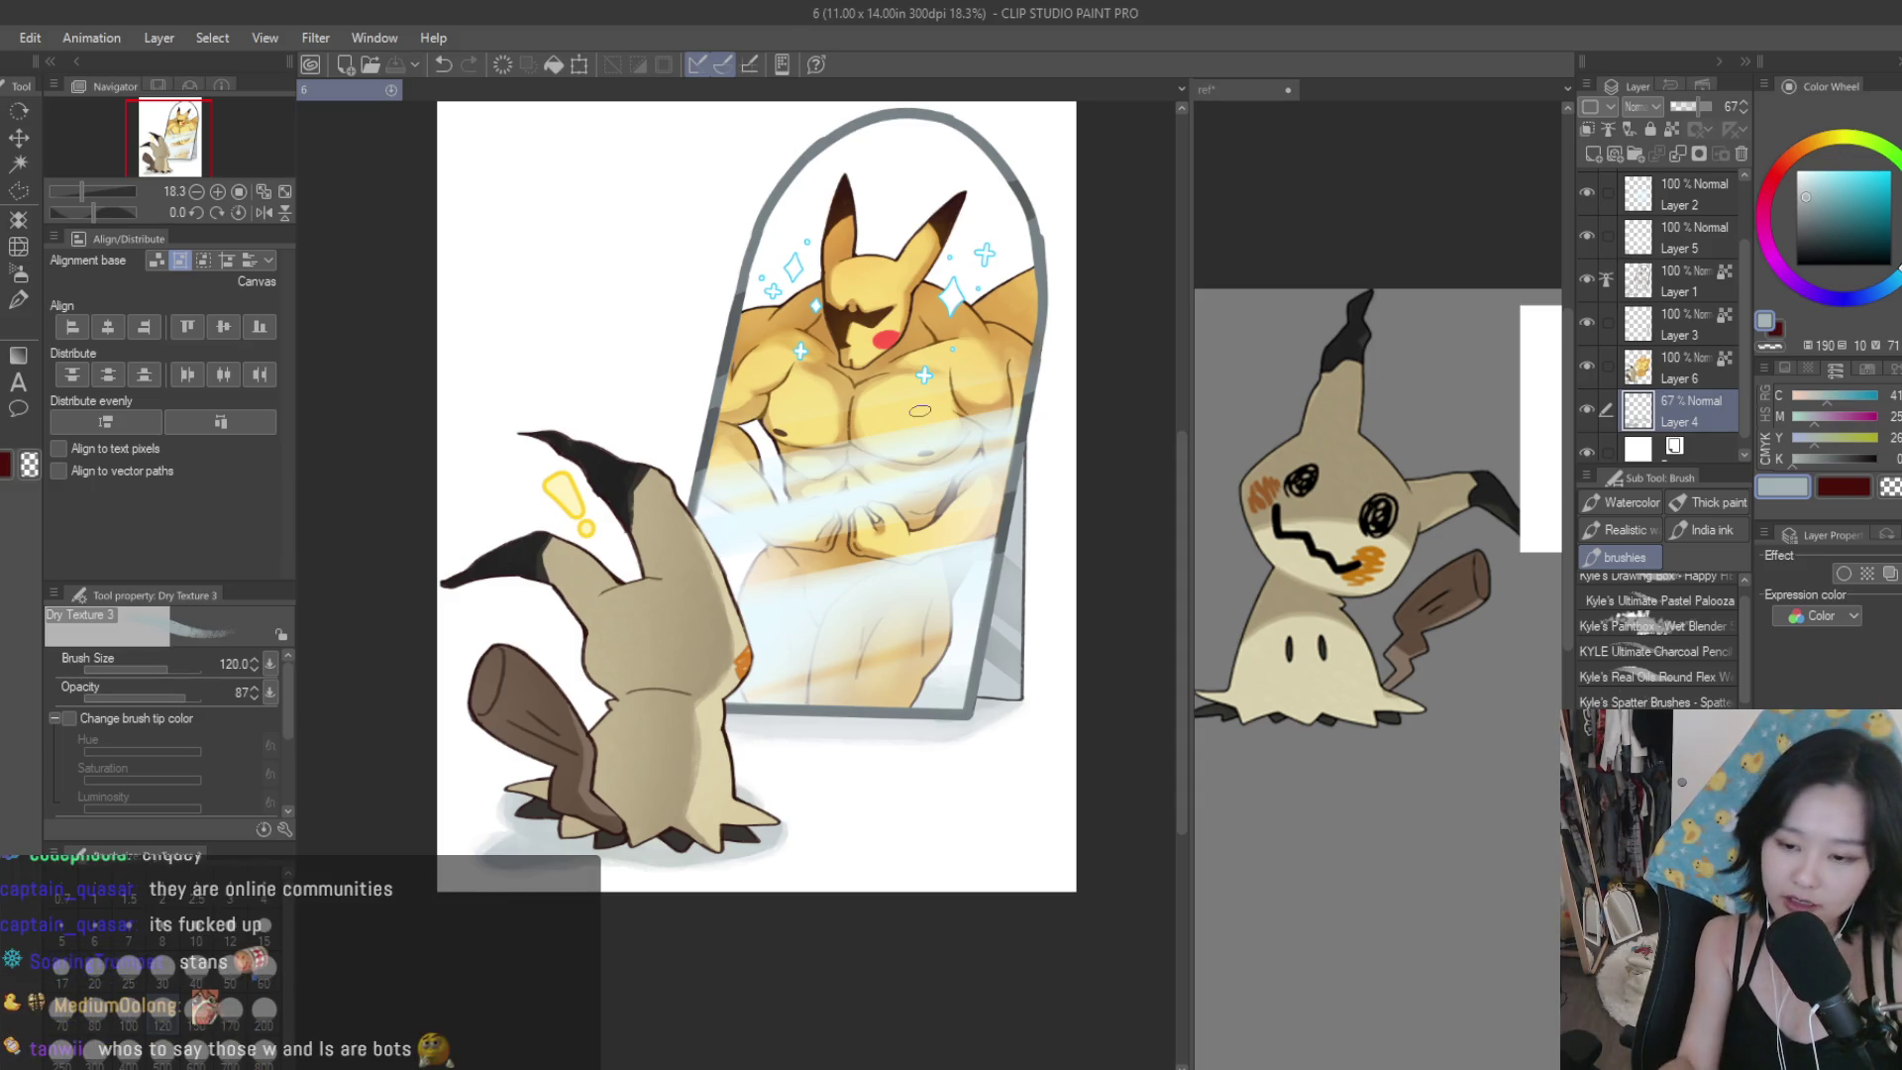
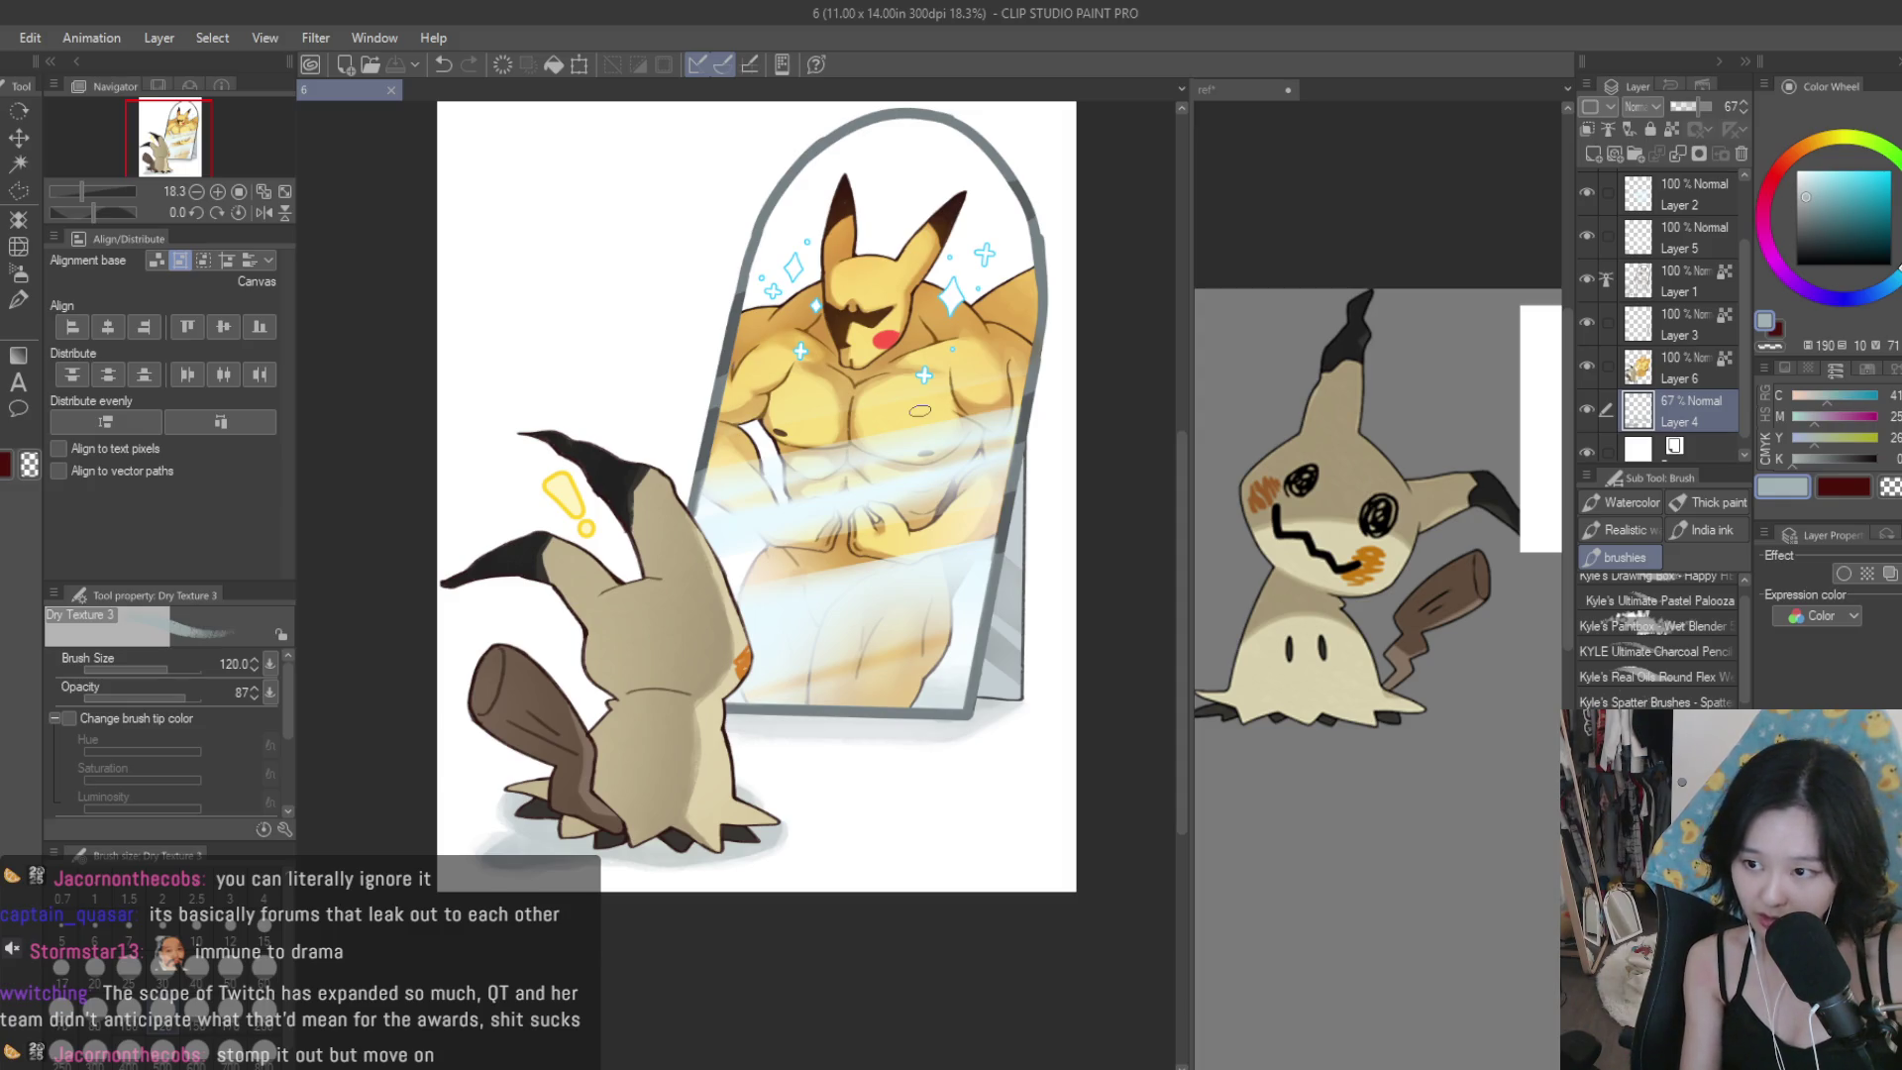
Zoom in and out across the Mimikyu-and-mirror illustration to look it over.
scroll(919, 410, "up", 2)
scroll(991, 387, "down", 3)
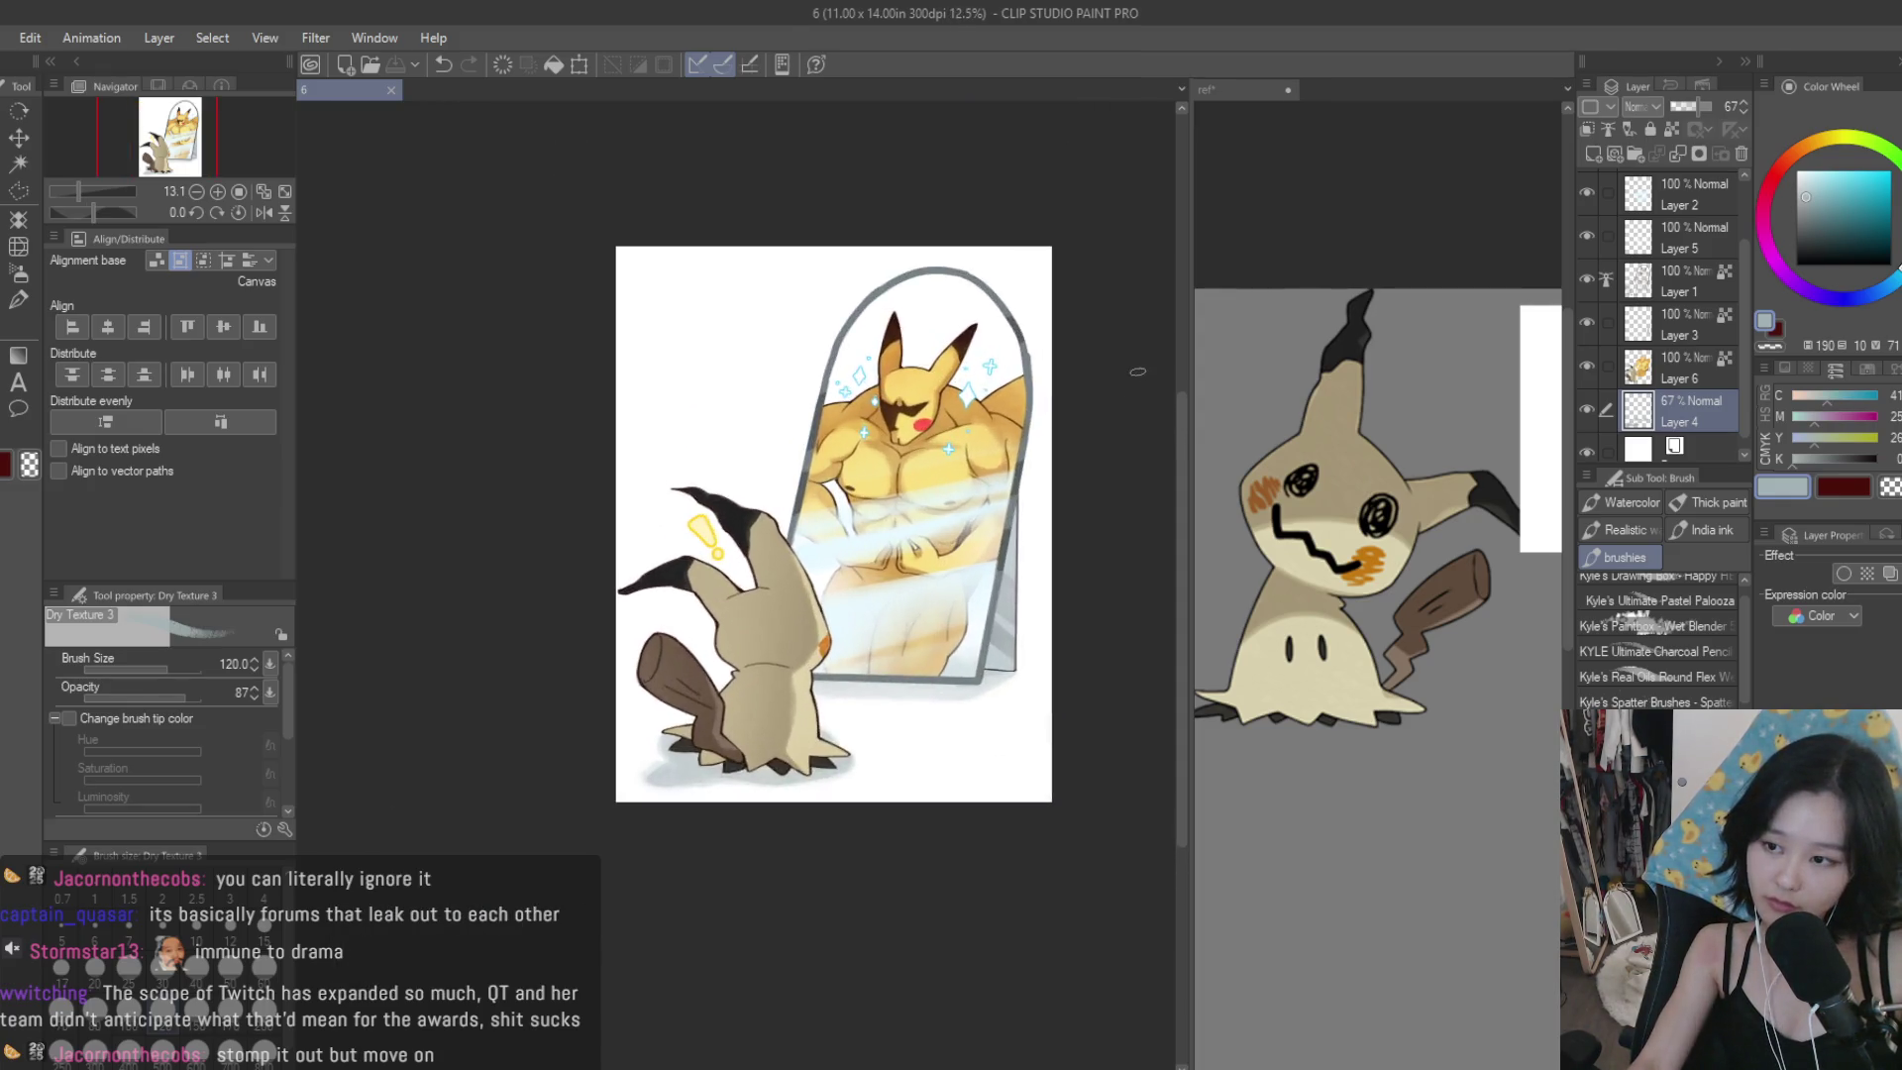
scroll(1069, 367, "up", 3)
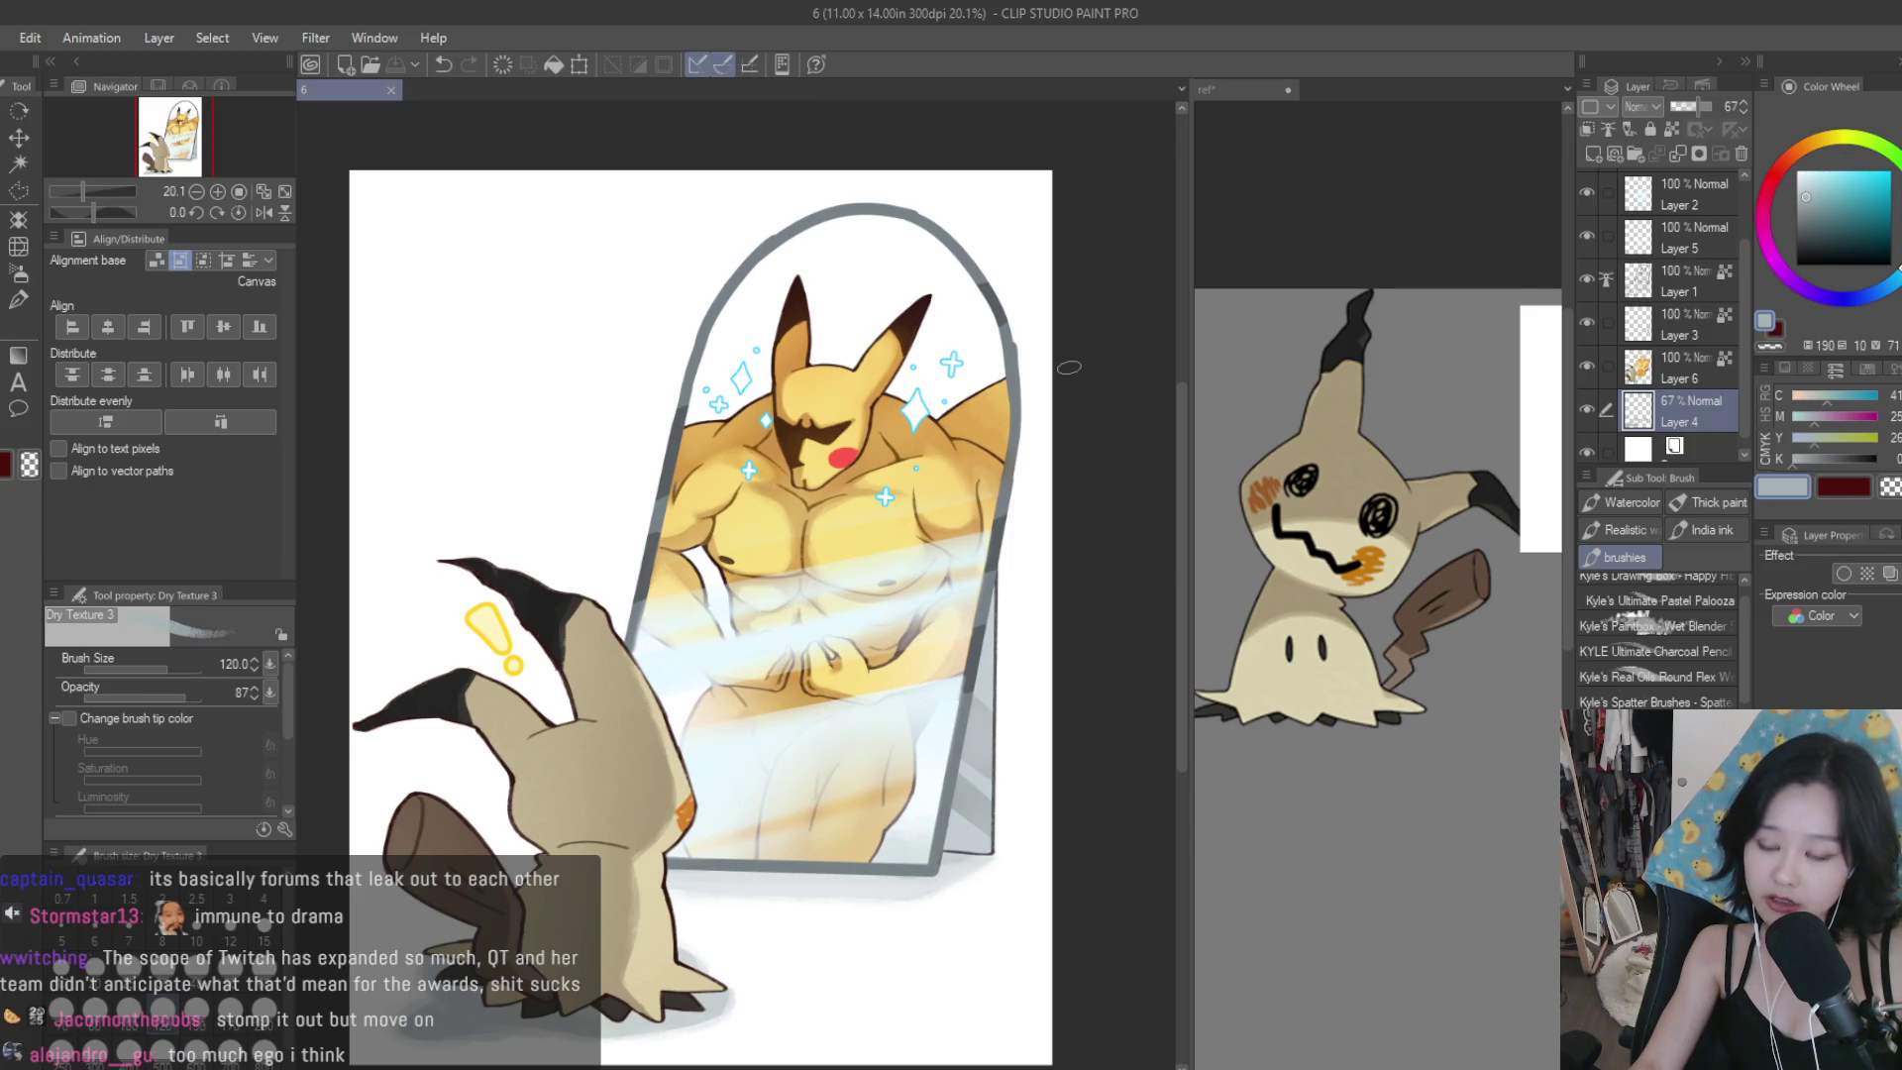
scroll(1068, 367, "down", 3)
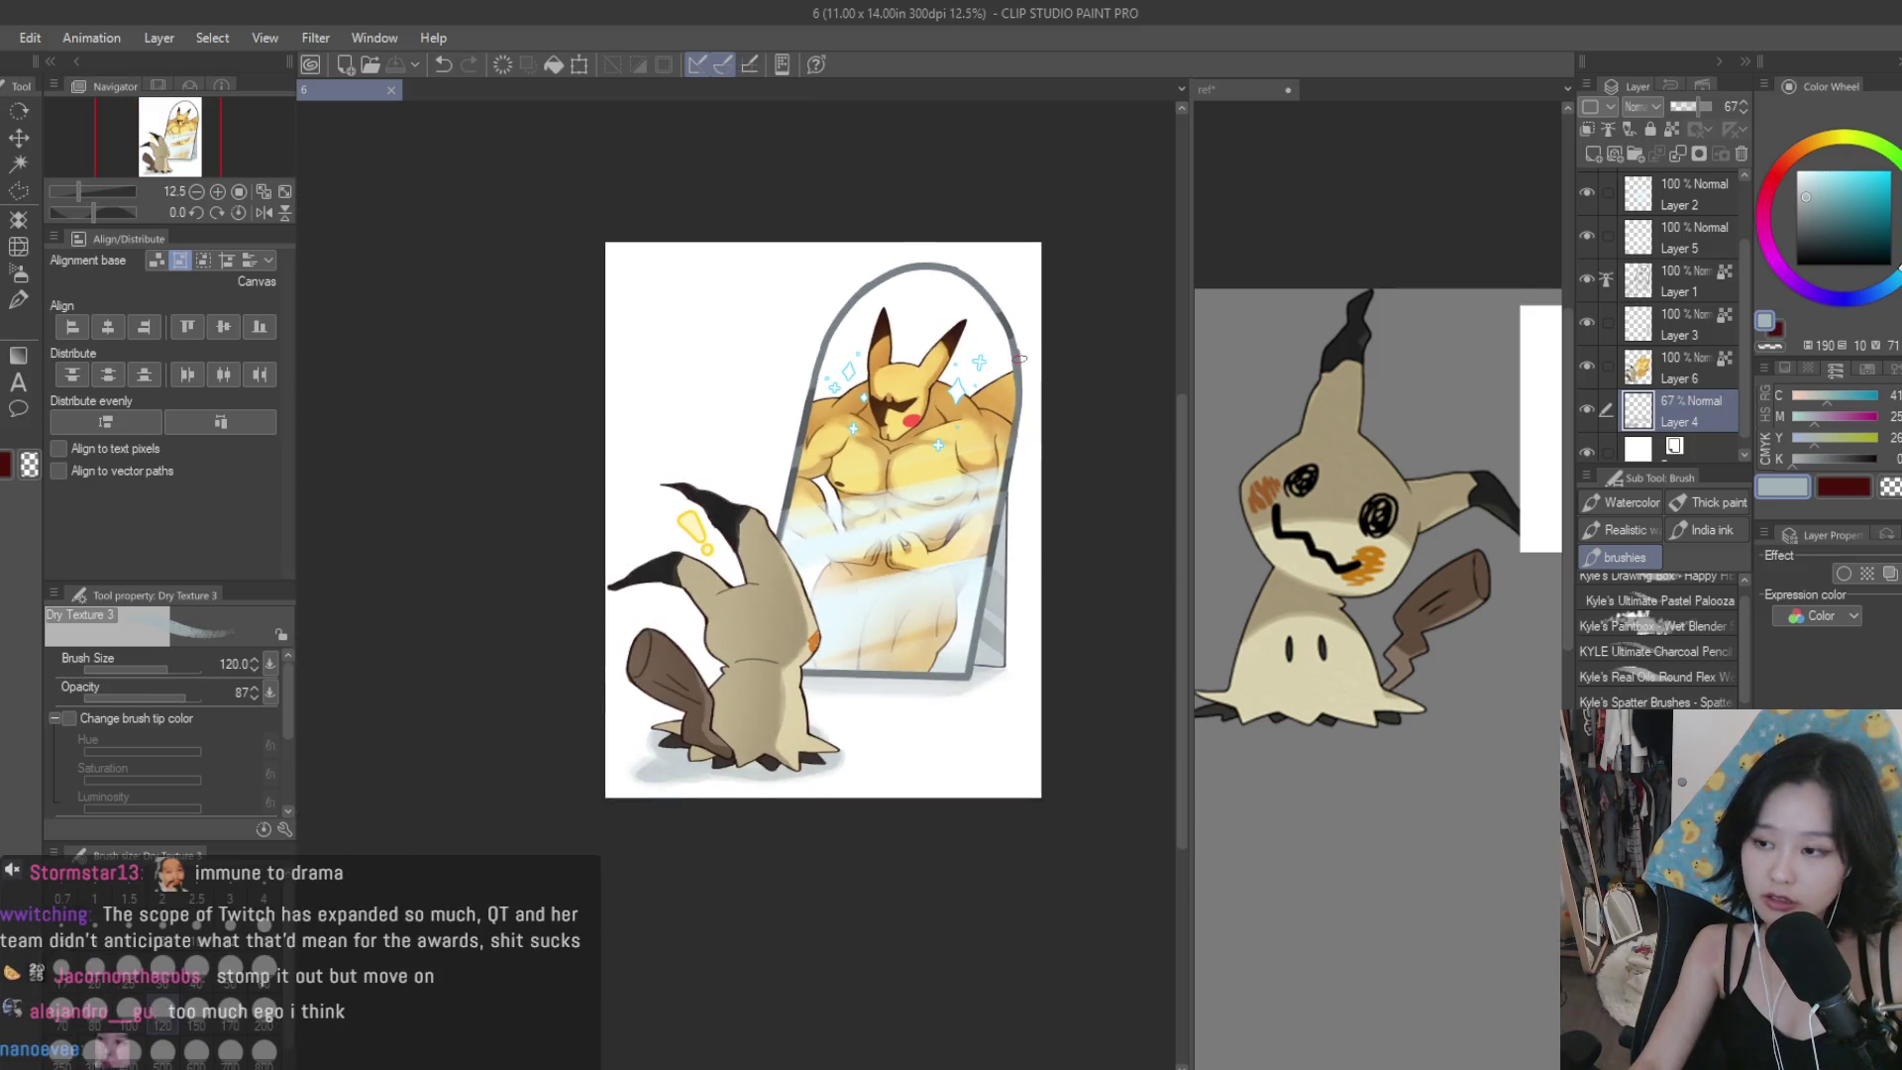
scroll(1059, 379, "up", 1)
scroll(1065, 369, "down", 1)
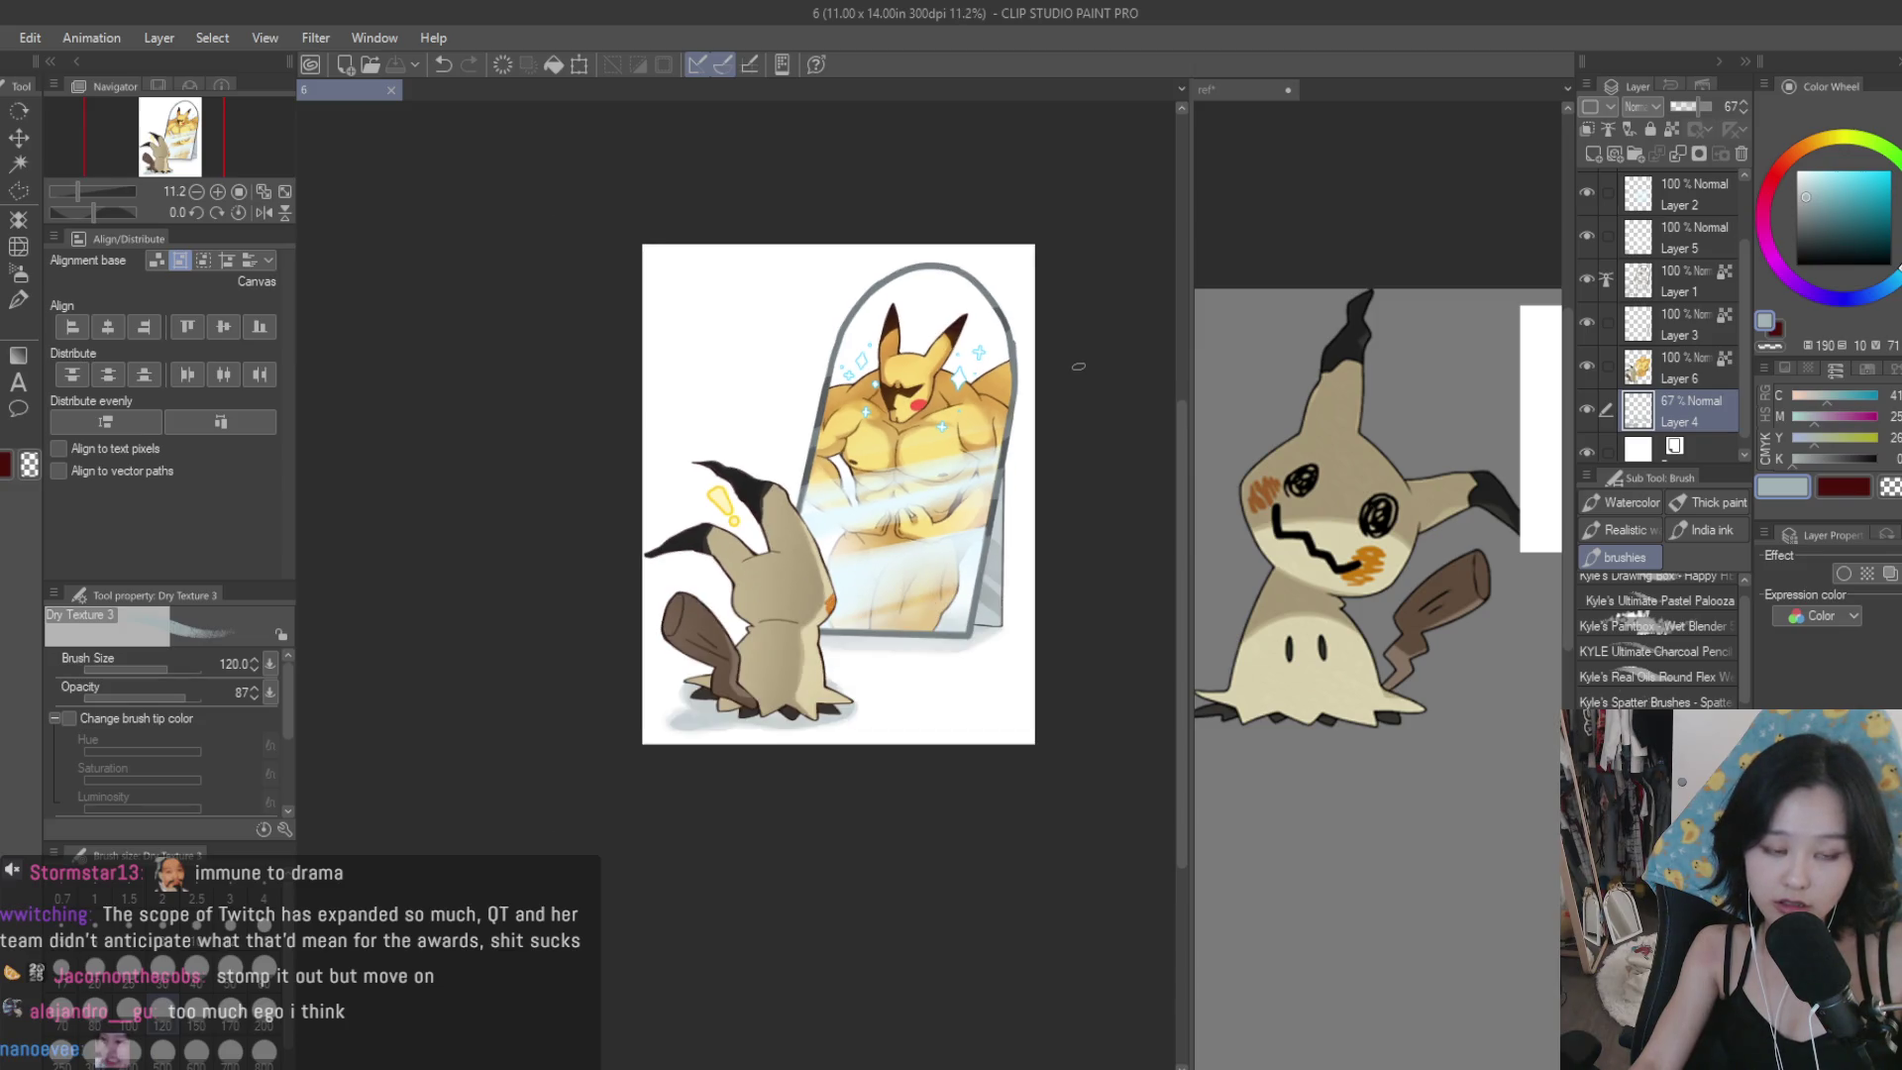
scroll(1078, 364, "up", 2)
scroll(960, 350, "down", 2)
scroll(1003, 360, "up", 1)
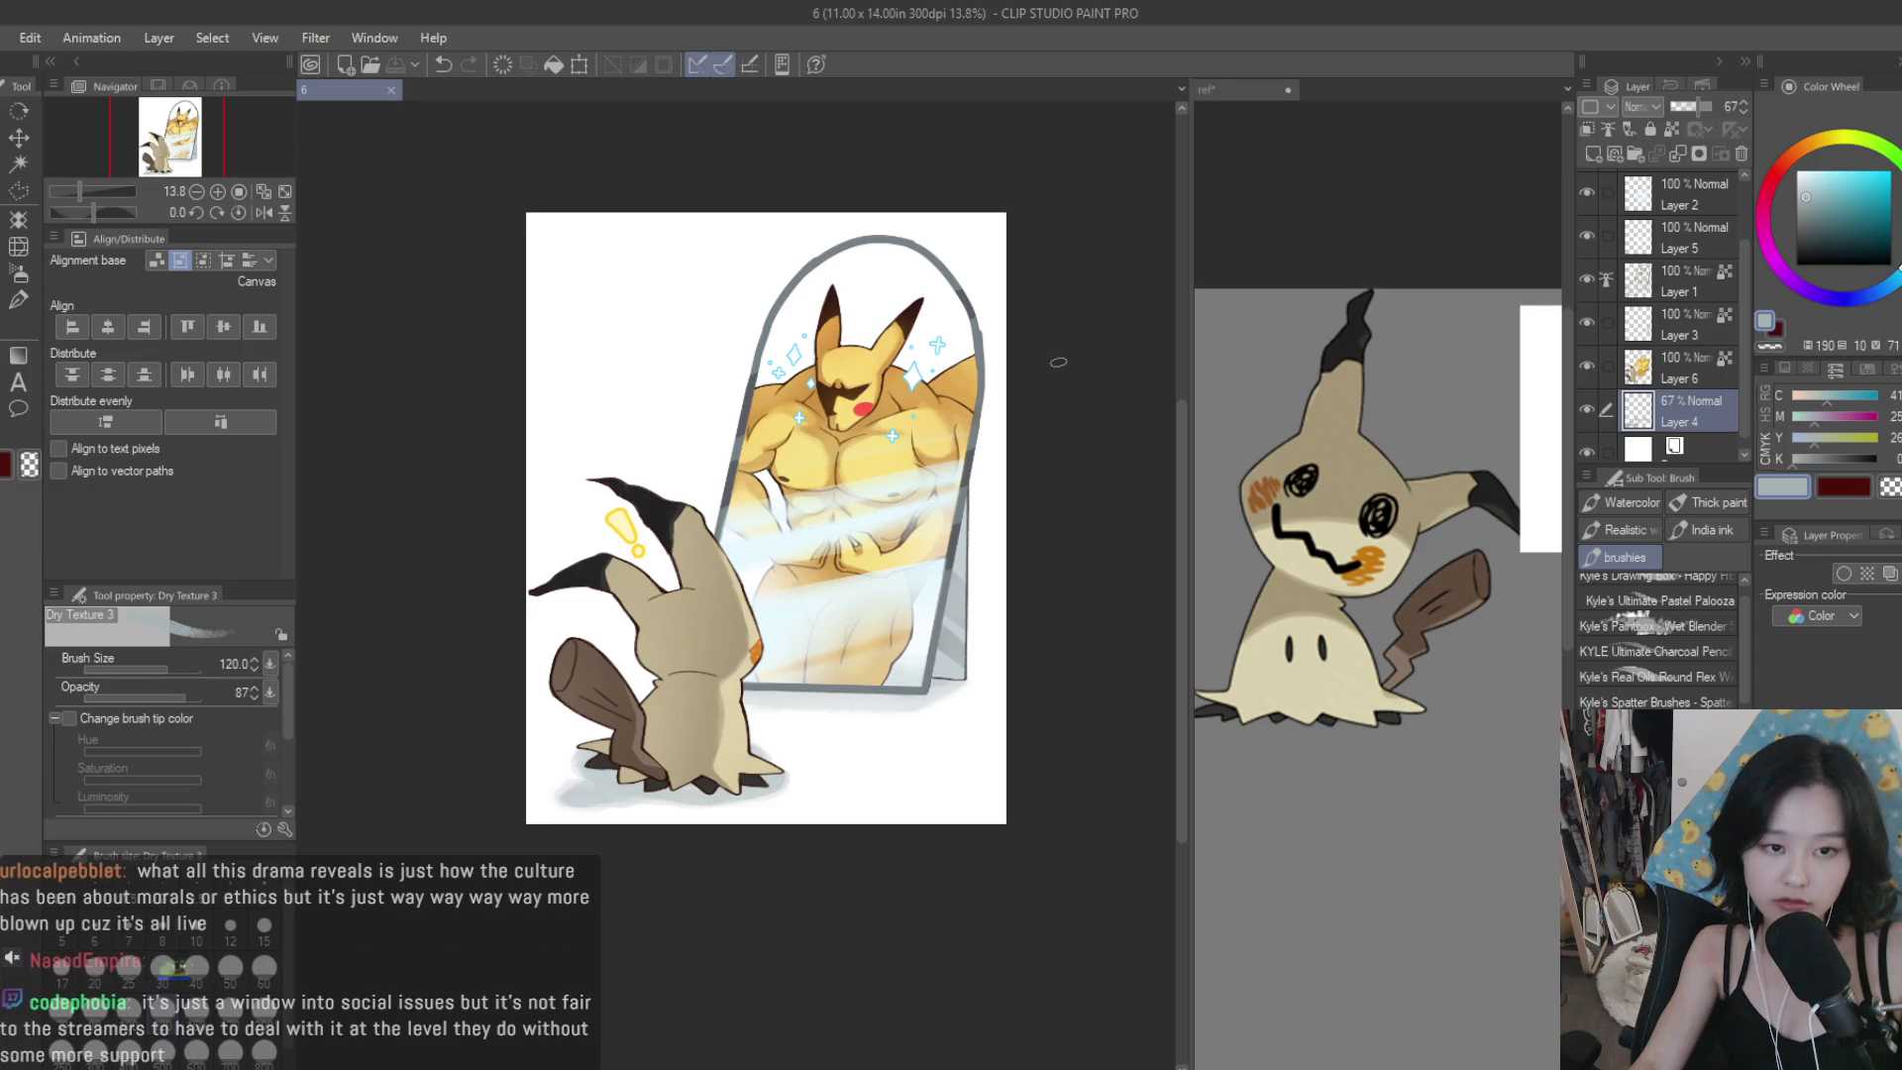
scroll(1057, 363, "down", 3)
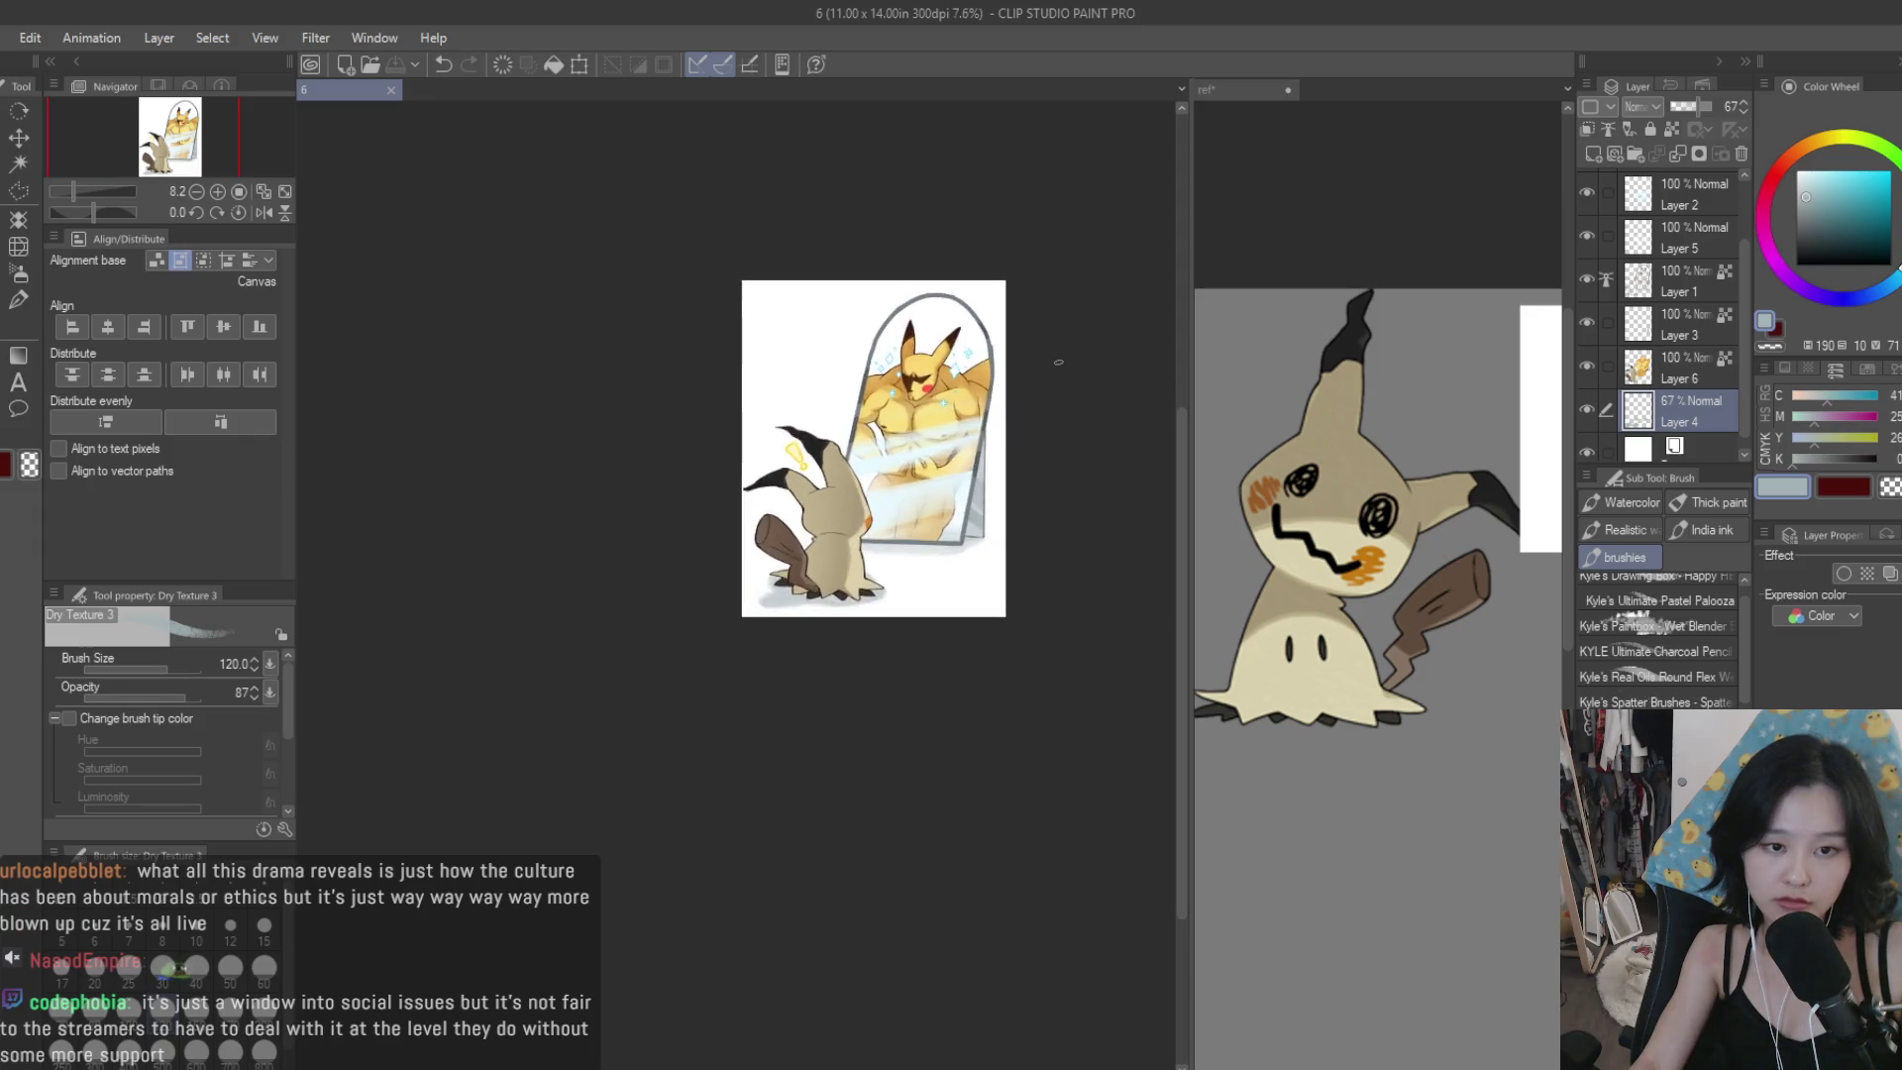
scroll(1058, 362, "up", 4)
scroll(1479, 394, "down", 3)
scroll(1479, 394, "up", 5)
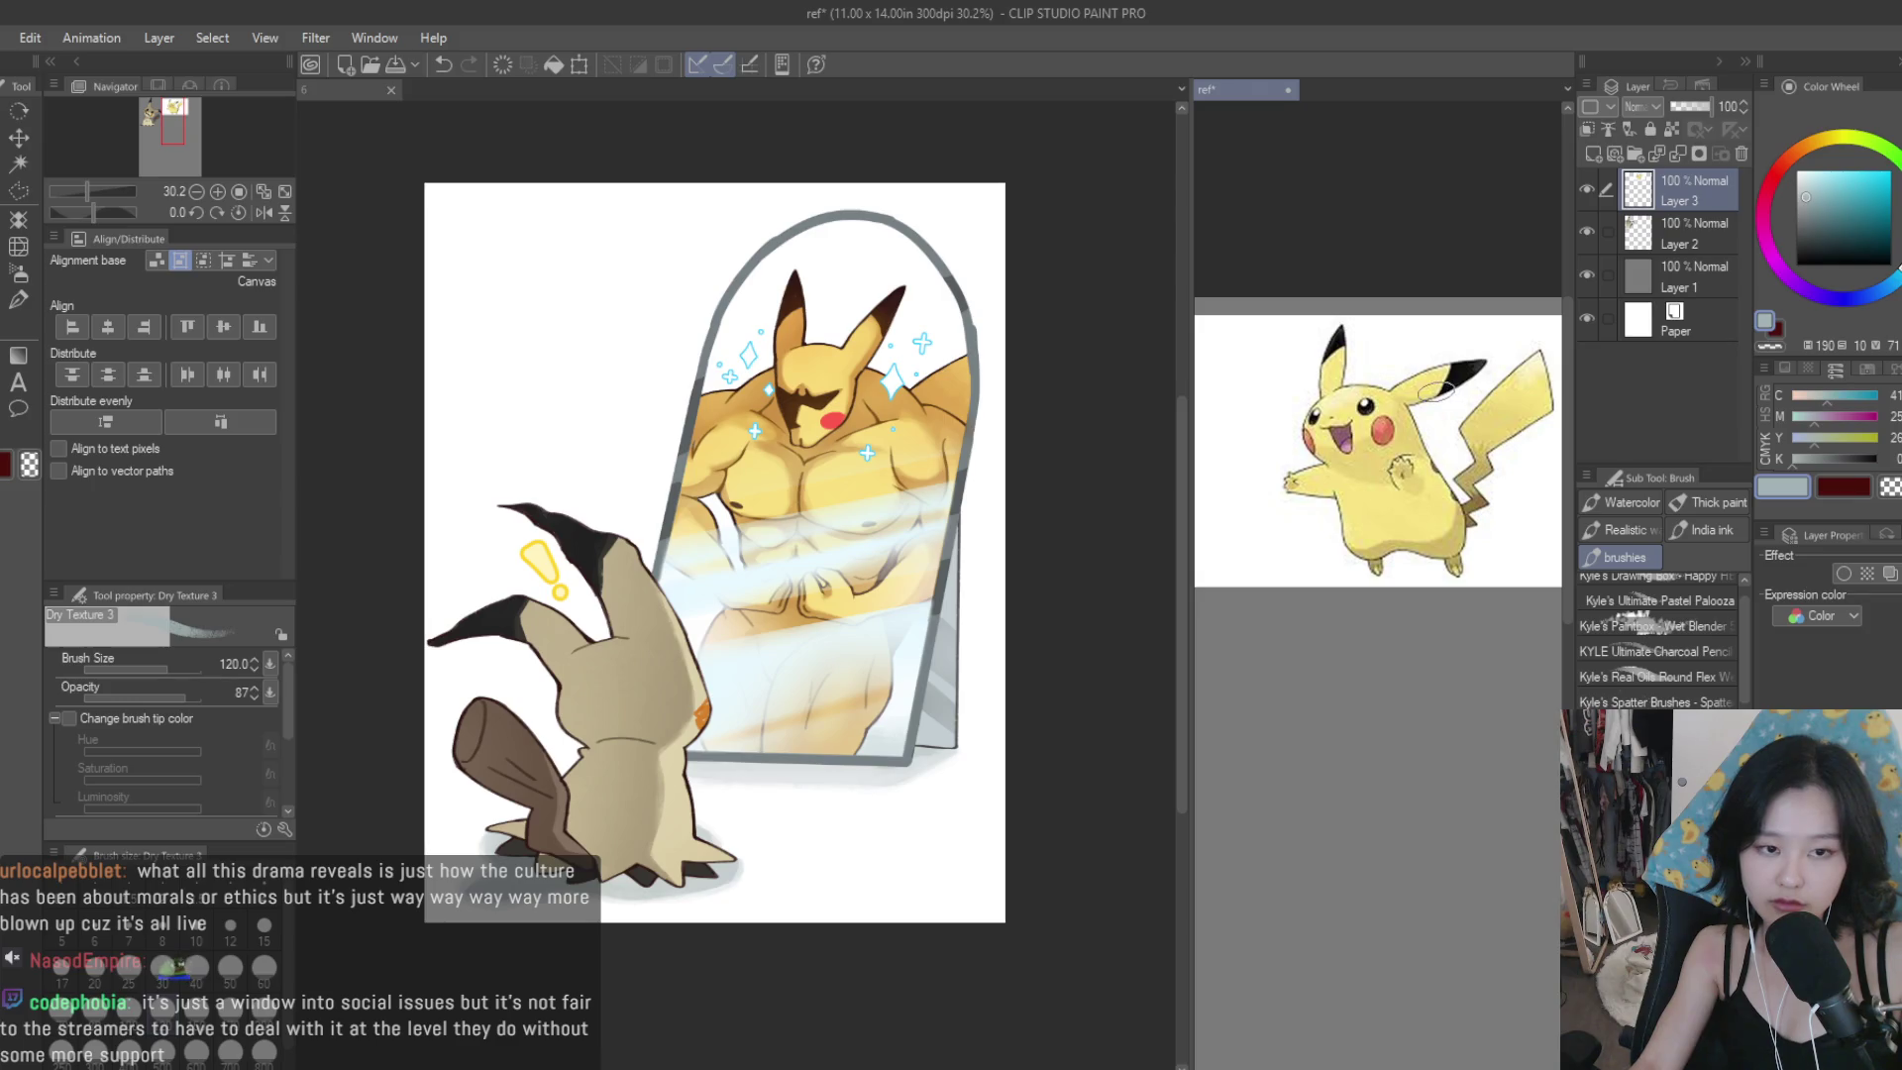
scroll(981, 457, "up", 3)
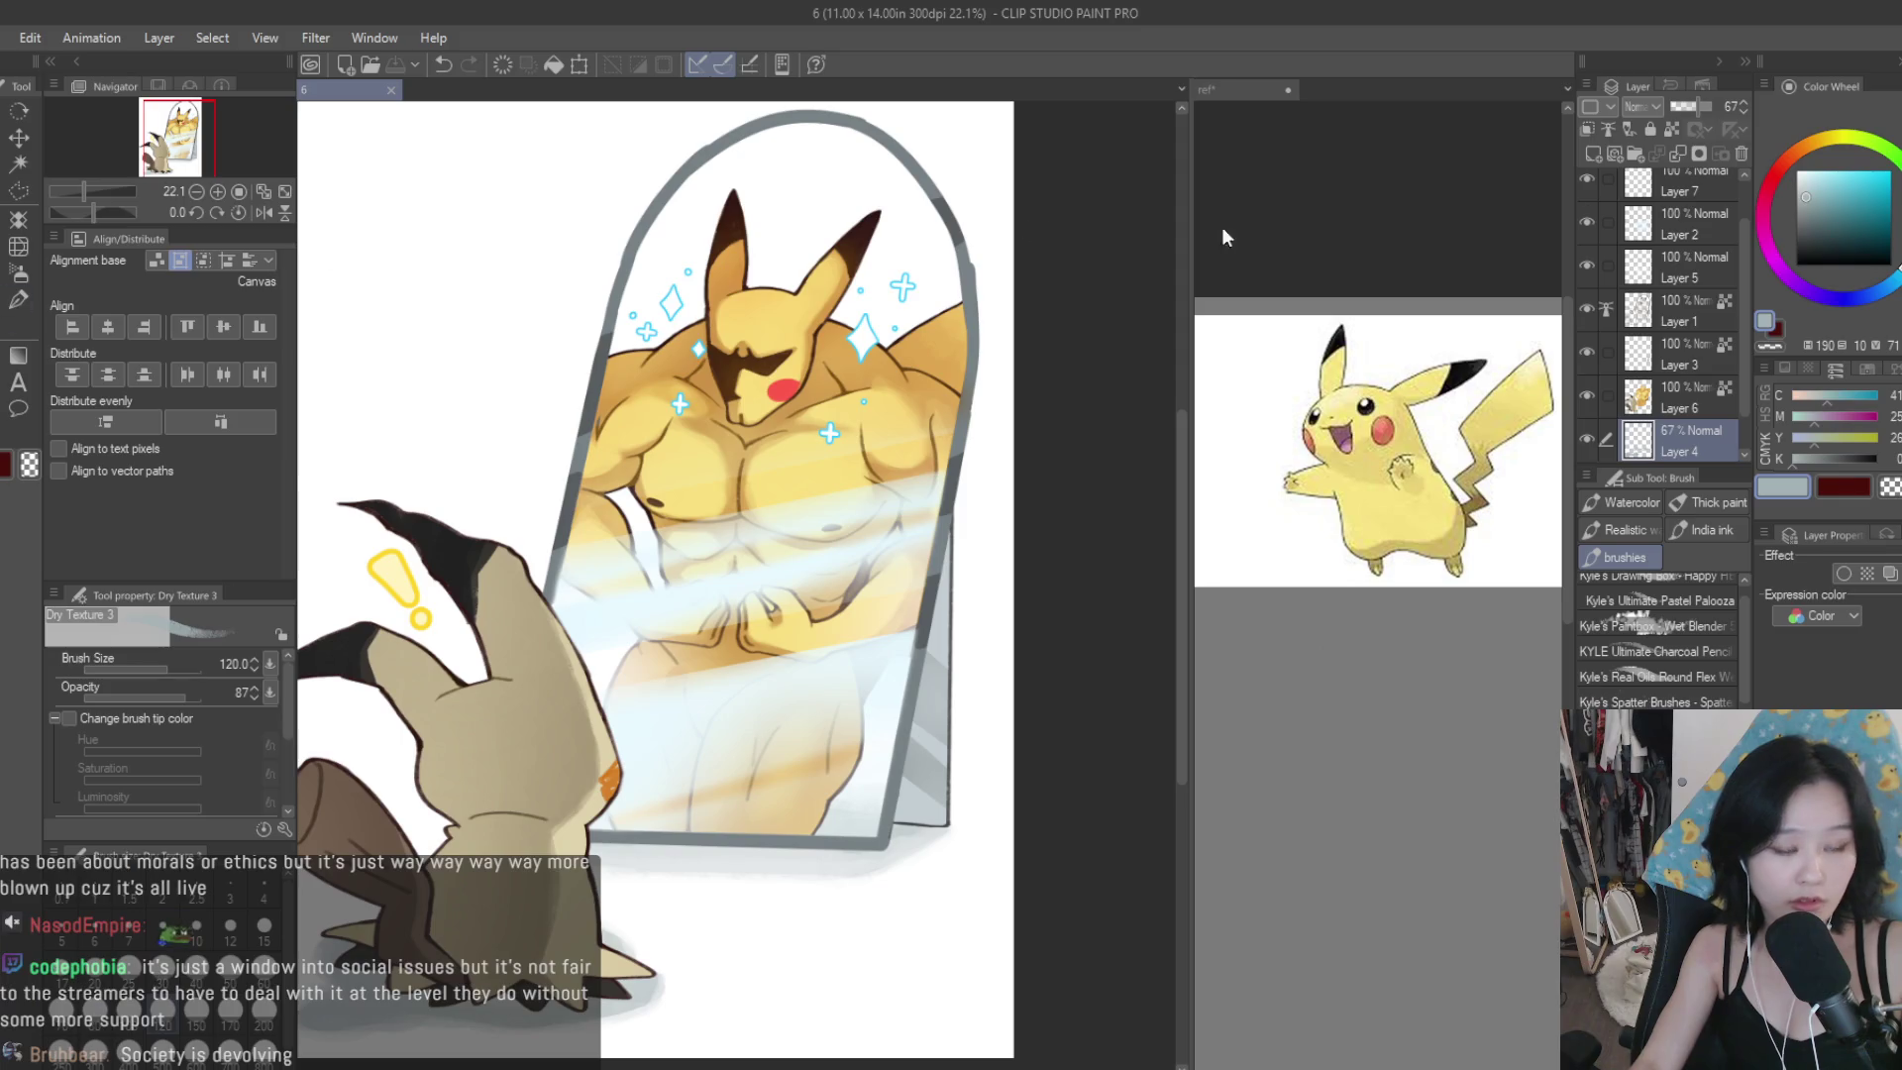
Add a new layer, sample the brown line colour, and shrink the brush to size 12.
key("ctrl+shift+n")
scroll(835, 370, "up", 2)
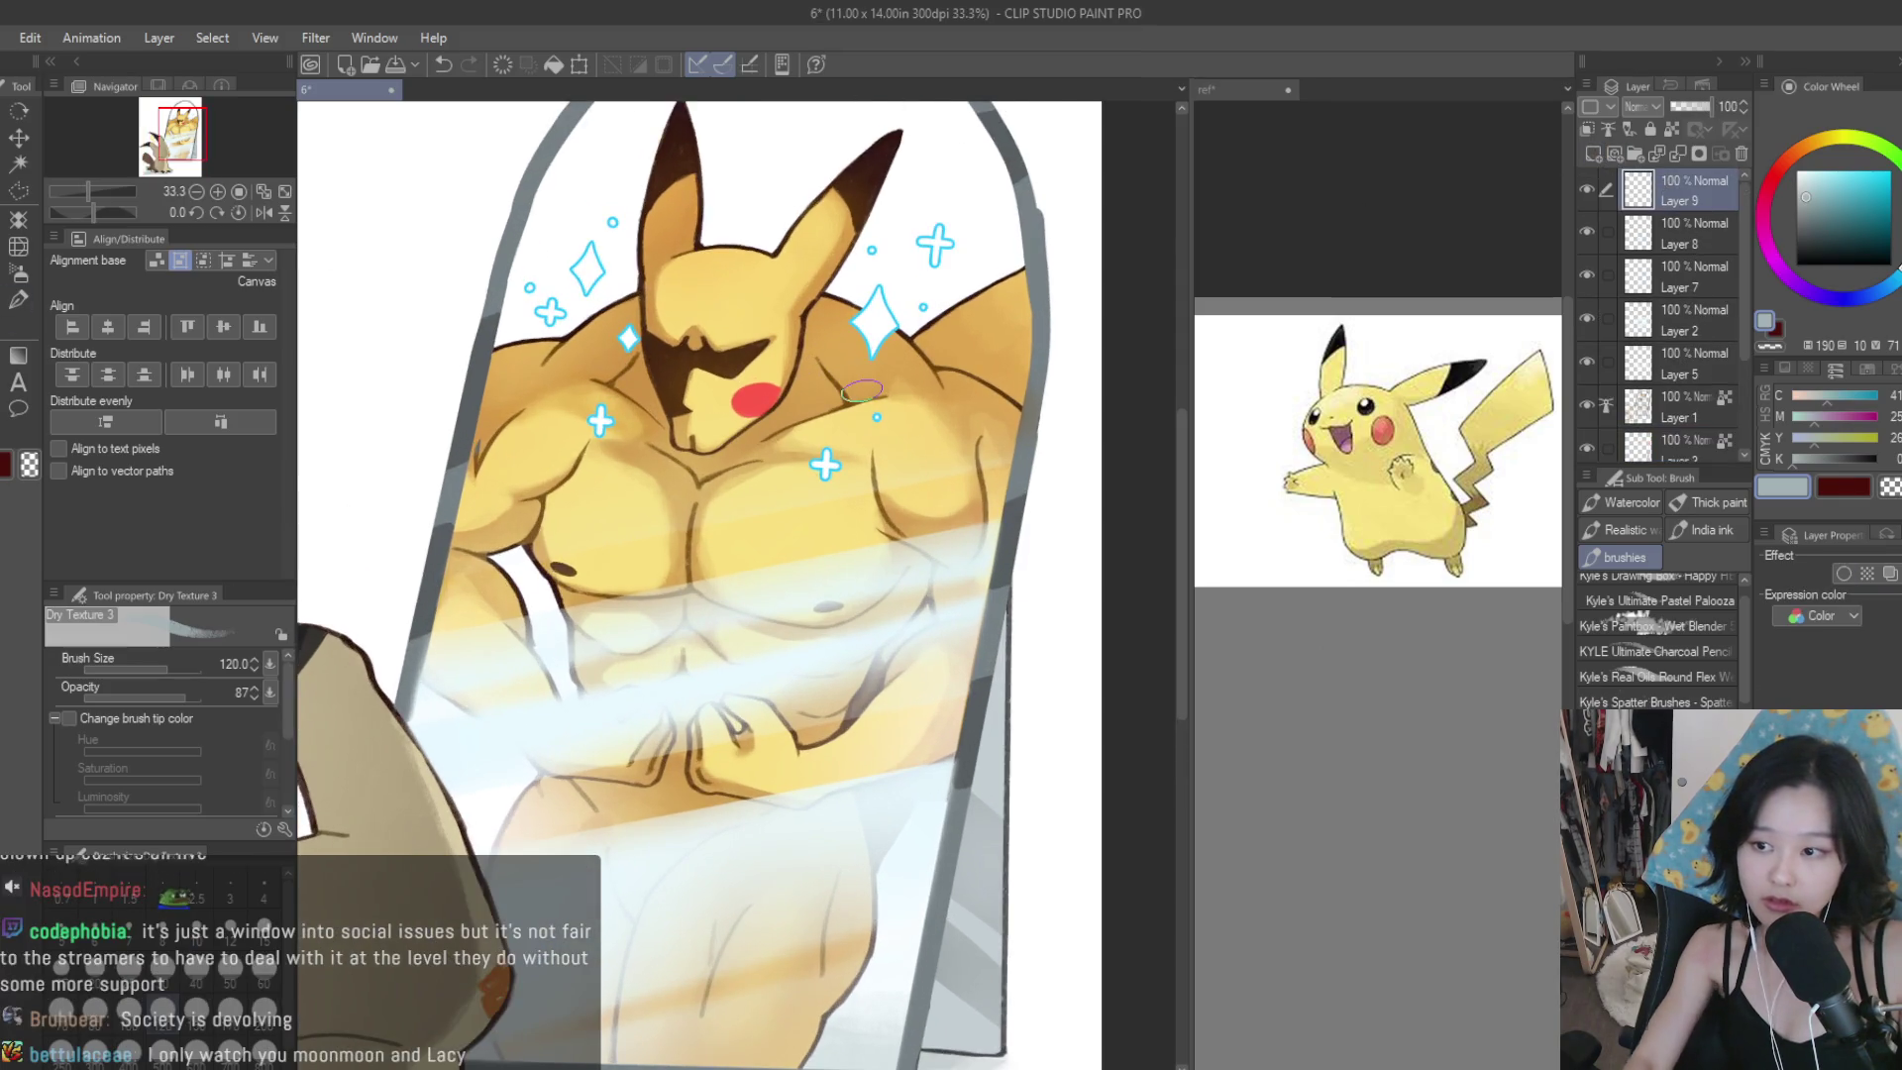
scroll(723, 528, "up", 4)
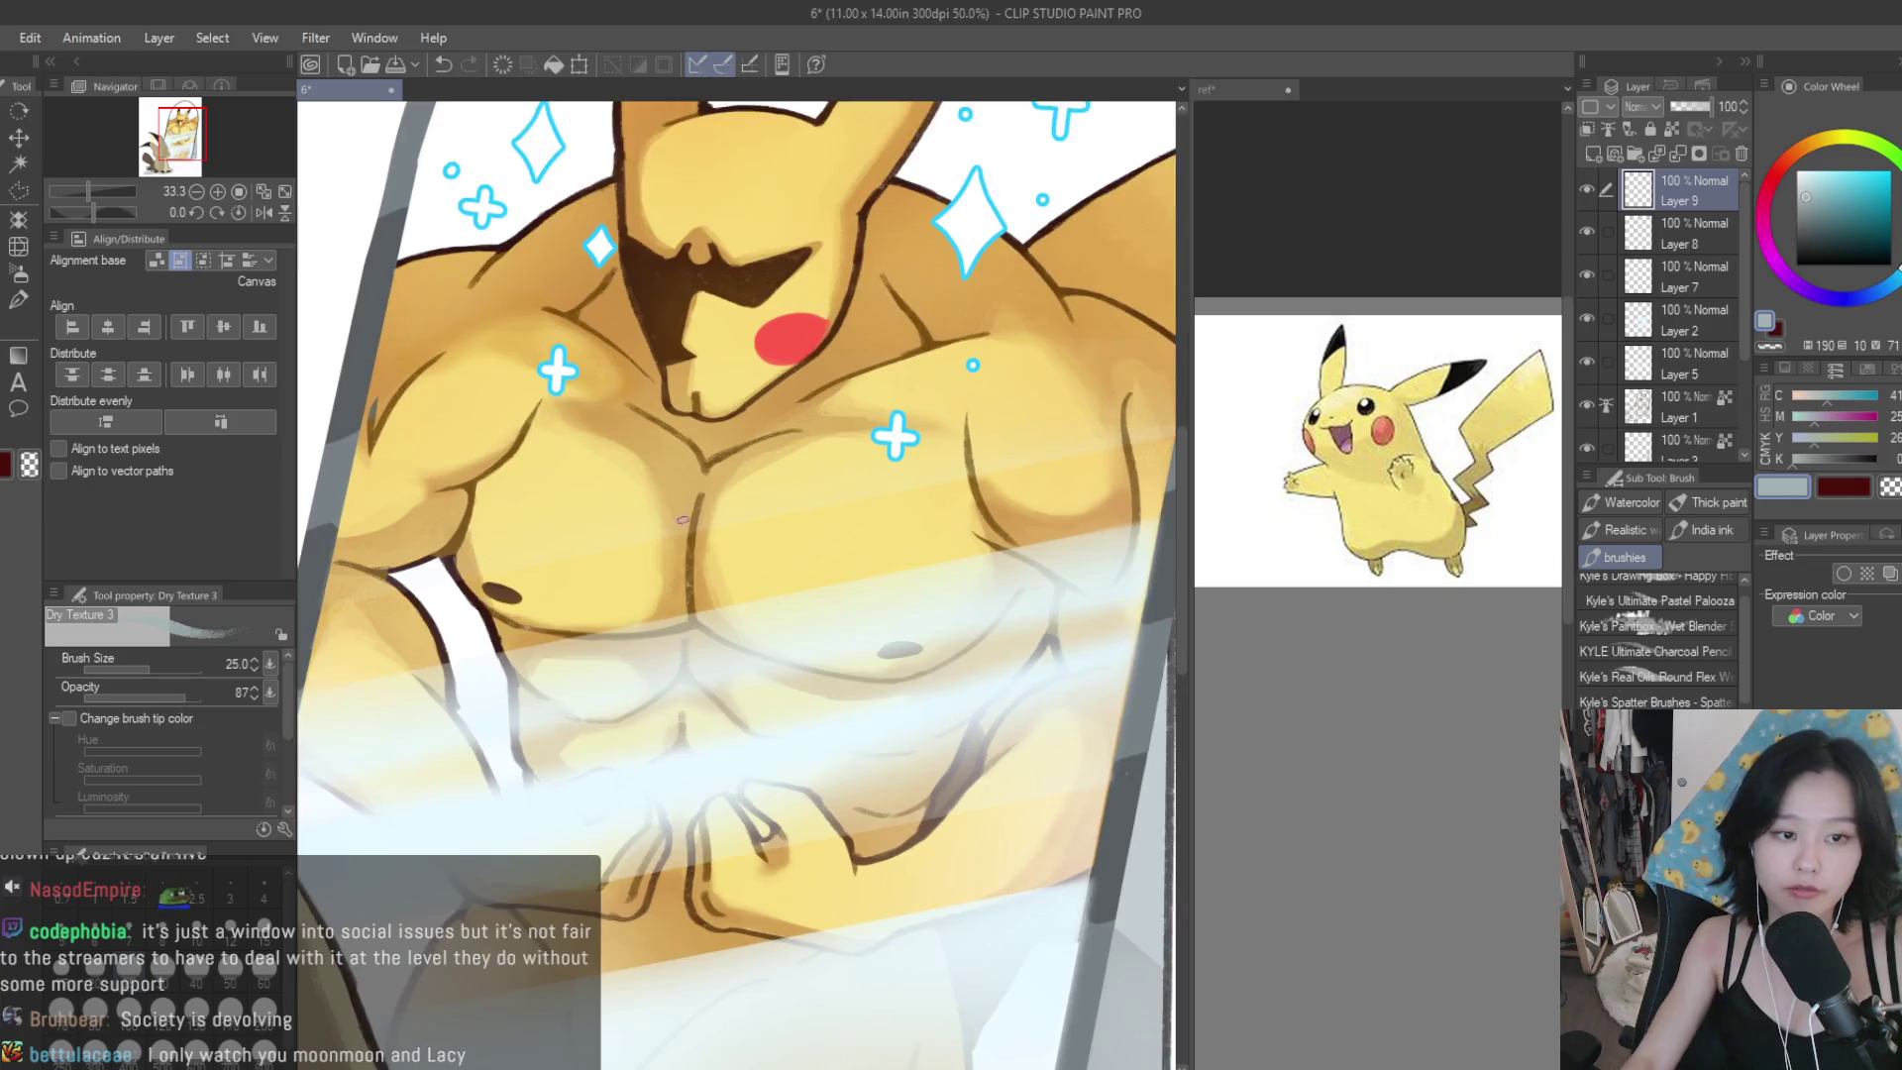
left_click(705, 520, "alt")
key("bracketleft")
key("bracketleft")
Draw small brown curls down the chest centre and across the right pectoral to the shoulder.
mouse_move(677, 490)
left_mouse_down()
mouse_move(666, 515)
mouse_move(671, 460)
mouse_move(737, 443)
mouse_move(758, 481)
left_mouse_up()
mouse_move(738, 506)
left_mouse_down()
mouse_move(730, 610)
mouse_move(715, 590)
left_mouse_up()
left_click_drag(778, 592, 765, 612)
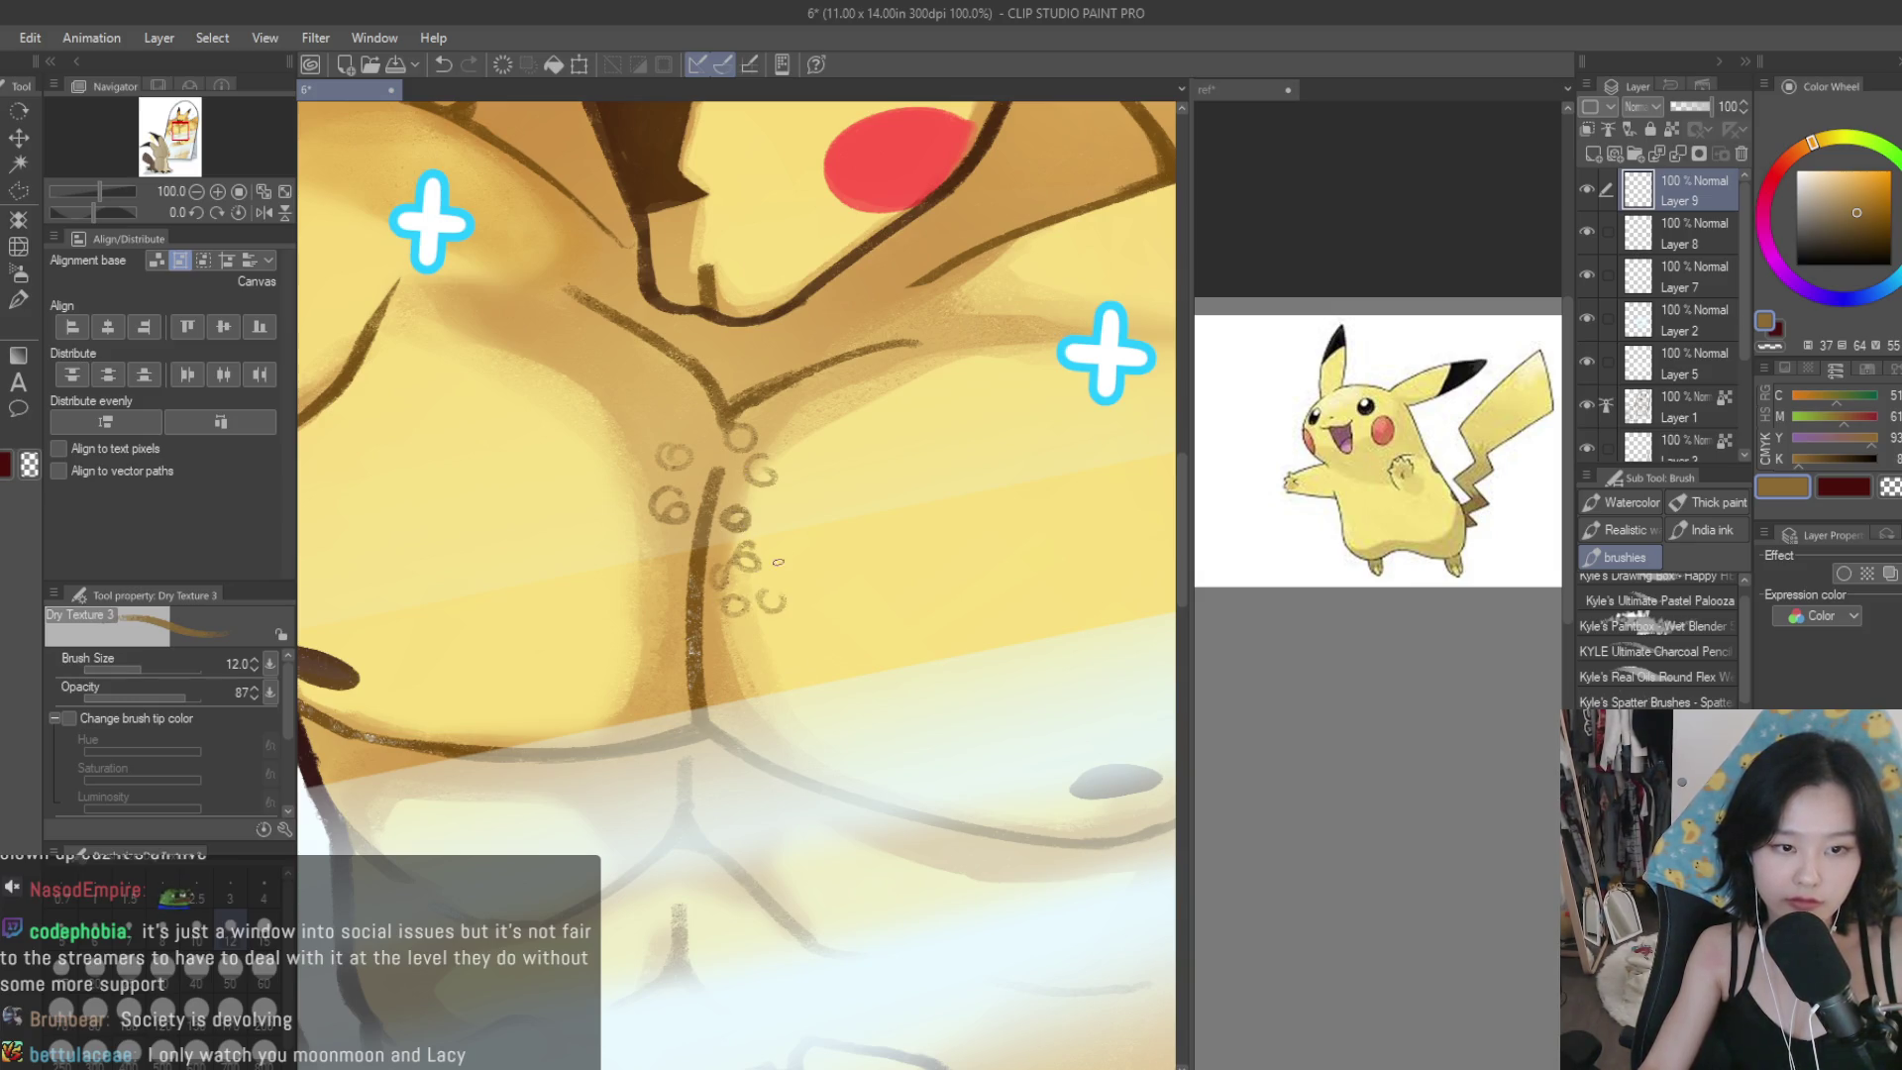
left_click_drag(797, 535, 783, 562)
mouse_move(817, 474)
left_mouse_down()
mouse_move(804, 495)
mouse_move(842, 523)
left_mouse_up()
left_click_drag(877, 428, 887, 466)
left_click_drag(891, 510, 945, 490)
left_click_drag(990, 396, 1005, 366)
mouse_move(991, 428)
left_mouse_down()
mouse_move(1062, 405)
mouse_move(975, 470)
left_mouse_up()
left_click_drag(941, 372, 917, 444)
left_click_drag(929, 475, 903, 540)
left_click_drag(868, 517, 808, 553)
left_click_drag(956, 488, 951, 505)
left_click_drag(1011, 487, 998, 503)
left_click_drag(872, 394, 797, 458)
Cover the middle chest, left pectoral and upper left chest with small curls.
mouse_move(683, 410)
left_mouse_down()
mouse_move(648, 441)
mouse_move(685, 446)
left_mouse_up()
left_click_drag(624, 444, 616, 469)
left_click_drag(634, 487, 634, 569)
left_click_drag(644, 585, 633, 616)
left_click_drag(658, 634, 669, 616)
left_click_drag(662, 649, 656, 669)
left_click_drag(683, 566, 669, 583)
left_click_drag(797, 579, 787, 594)
left_click_drag(594, 517, 584, 530)
left_click_drag(614, 457, 594, 483)
left_click_drag(584, 428, 568, 479)
mouse_move(557, 365)
left_mouse_down()
mouse_move(537, 398)
mouse_move(603, 414)
left_mouse_up()
left_click_drag(584, 331, 553, 351)
left_click_drag(575, 365, 562, 379)
left_click_drag(656, 366, 639, 382)
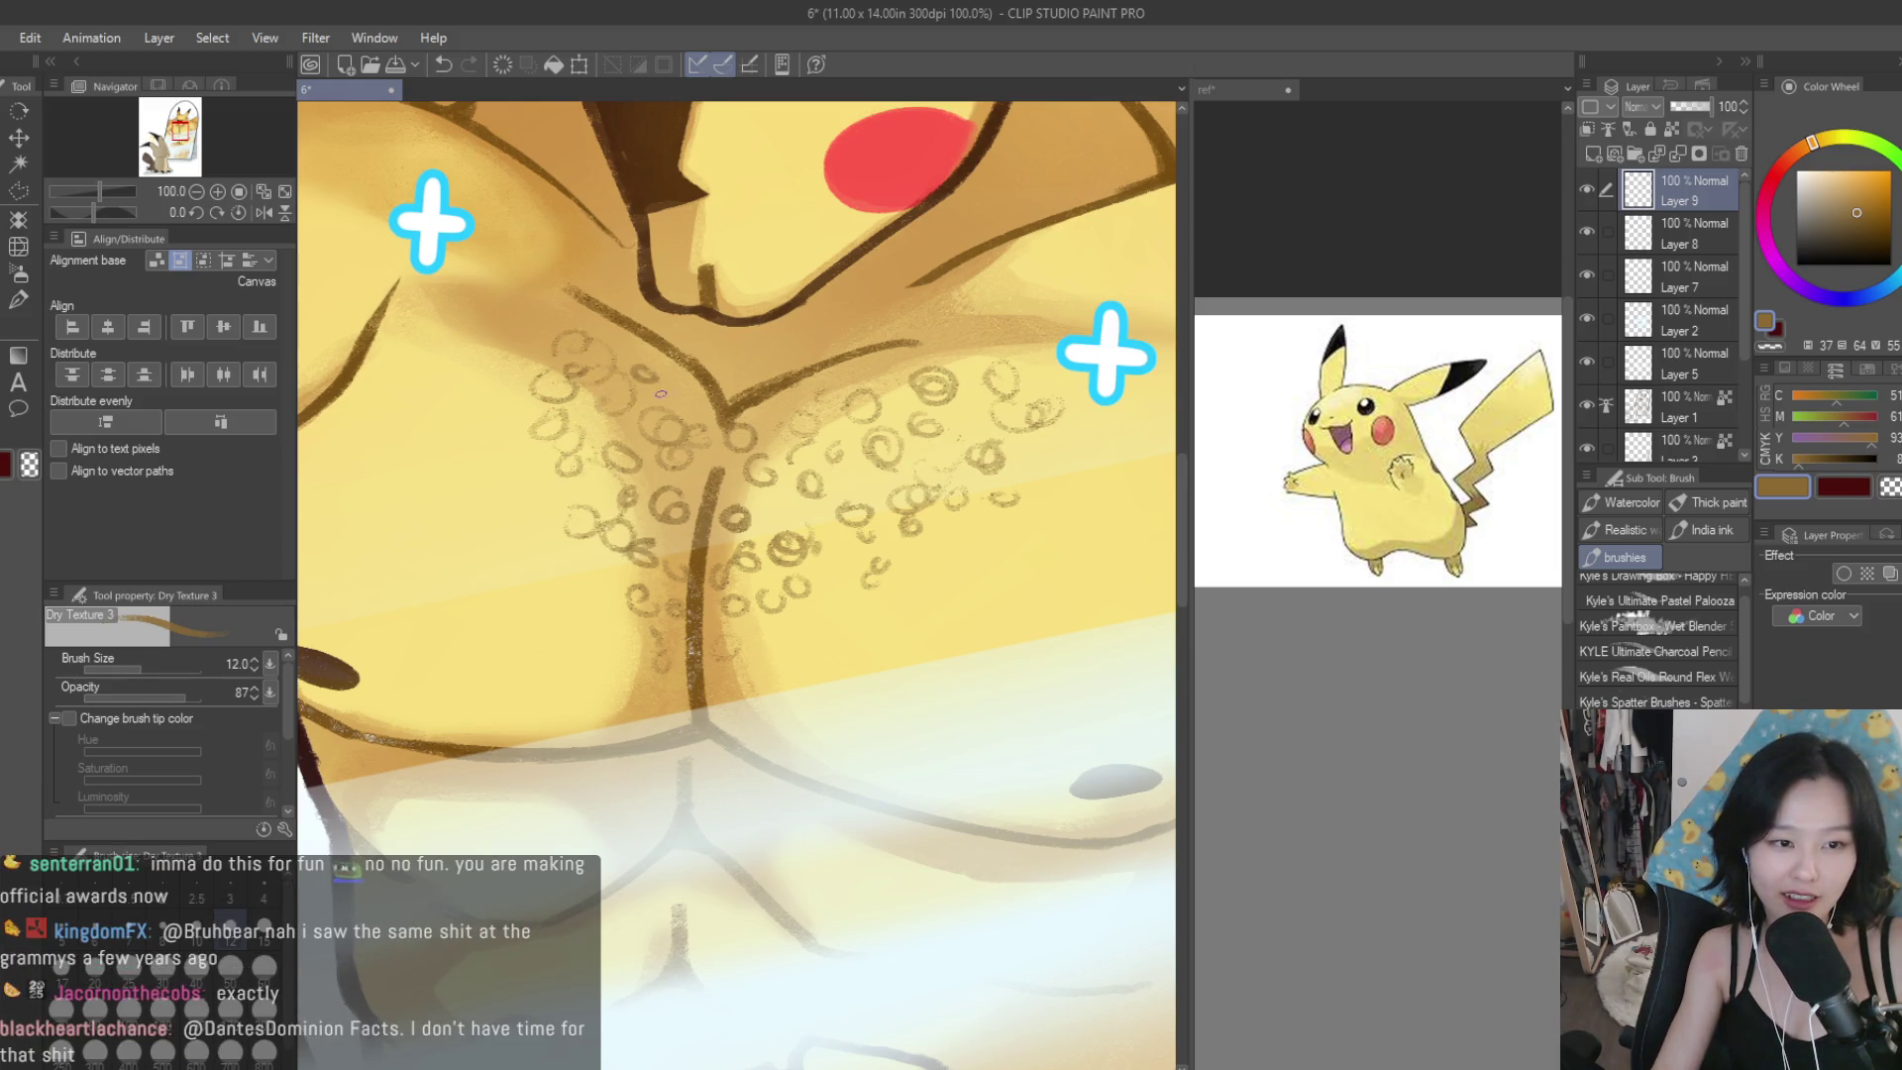
left_click_drag(497, 393, 520, 416)
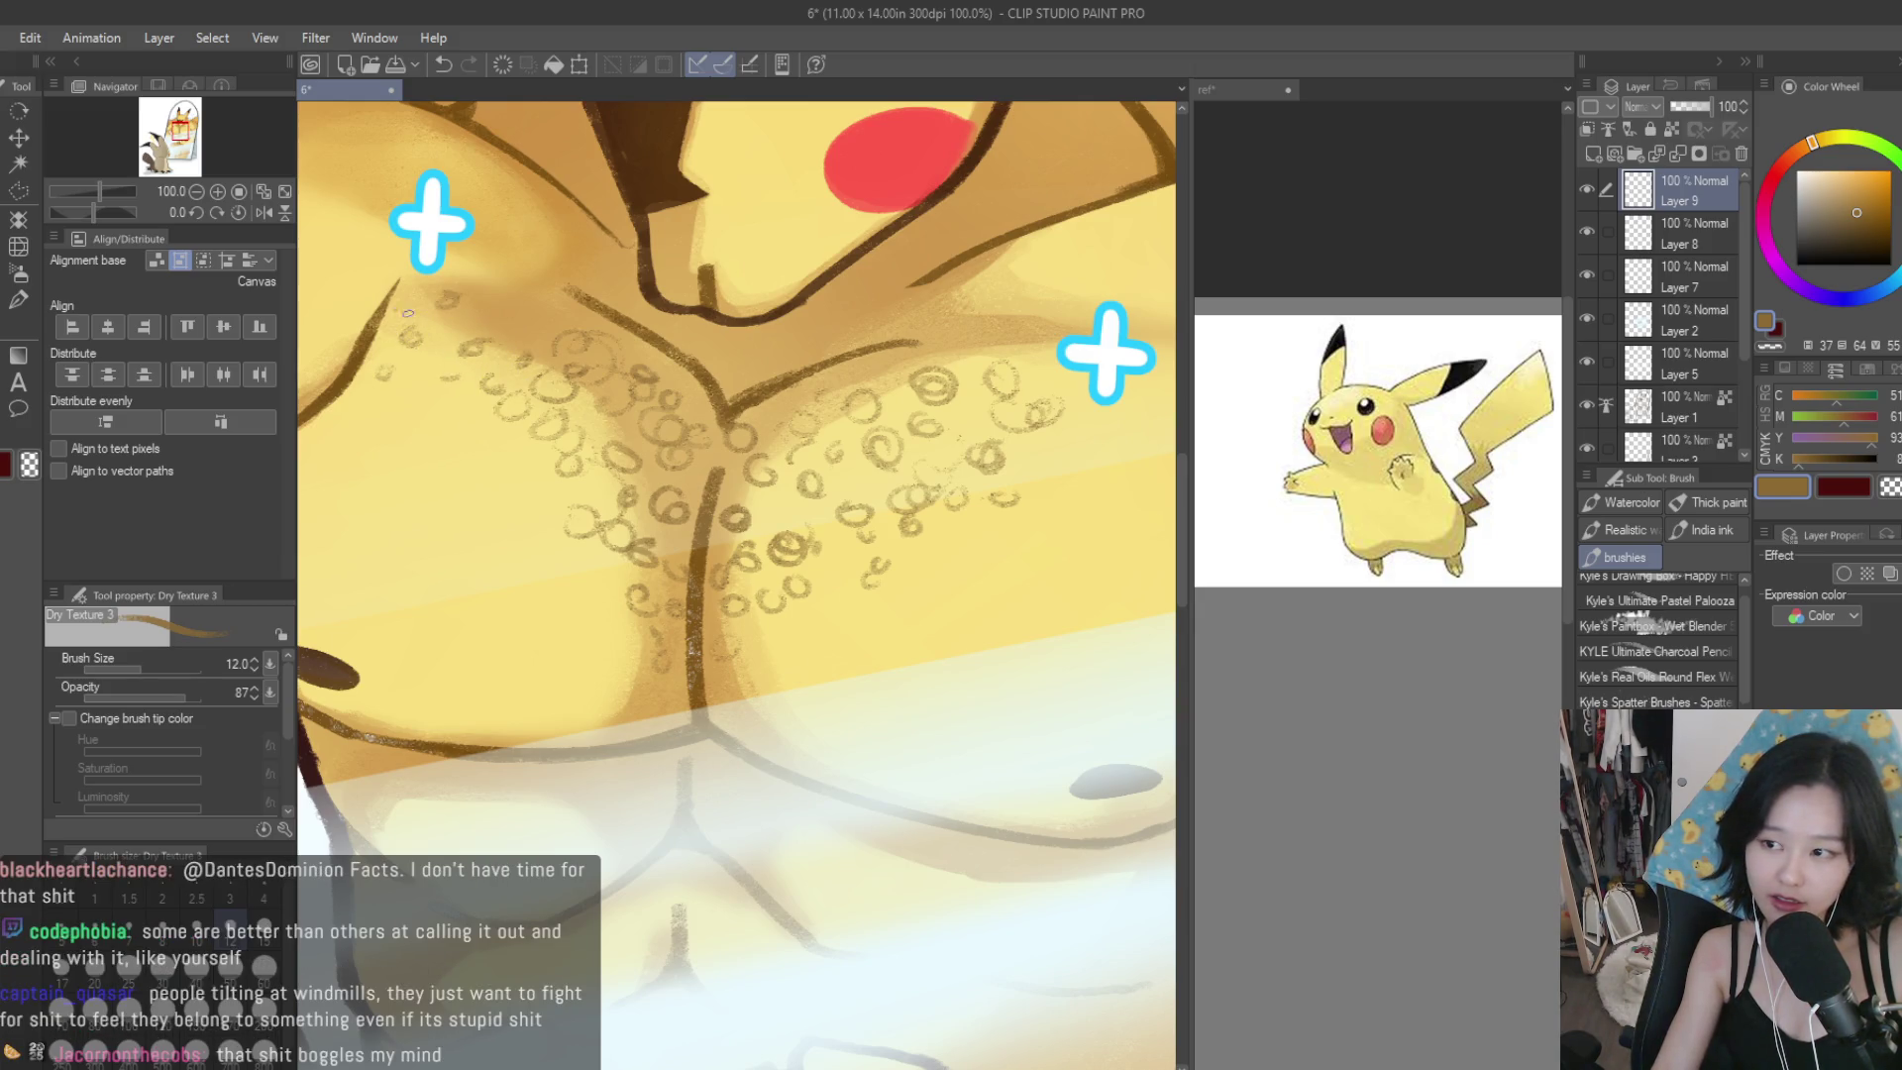
Add a few more curls beside the right nipple.
scroll(408, 313, "down", 2)
mouse_move(971, 480)
left_mouse_down()
mouse_move(895, 464)
mouse_move(942, 394)
left_mouse_up()
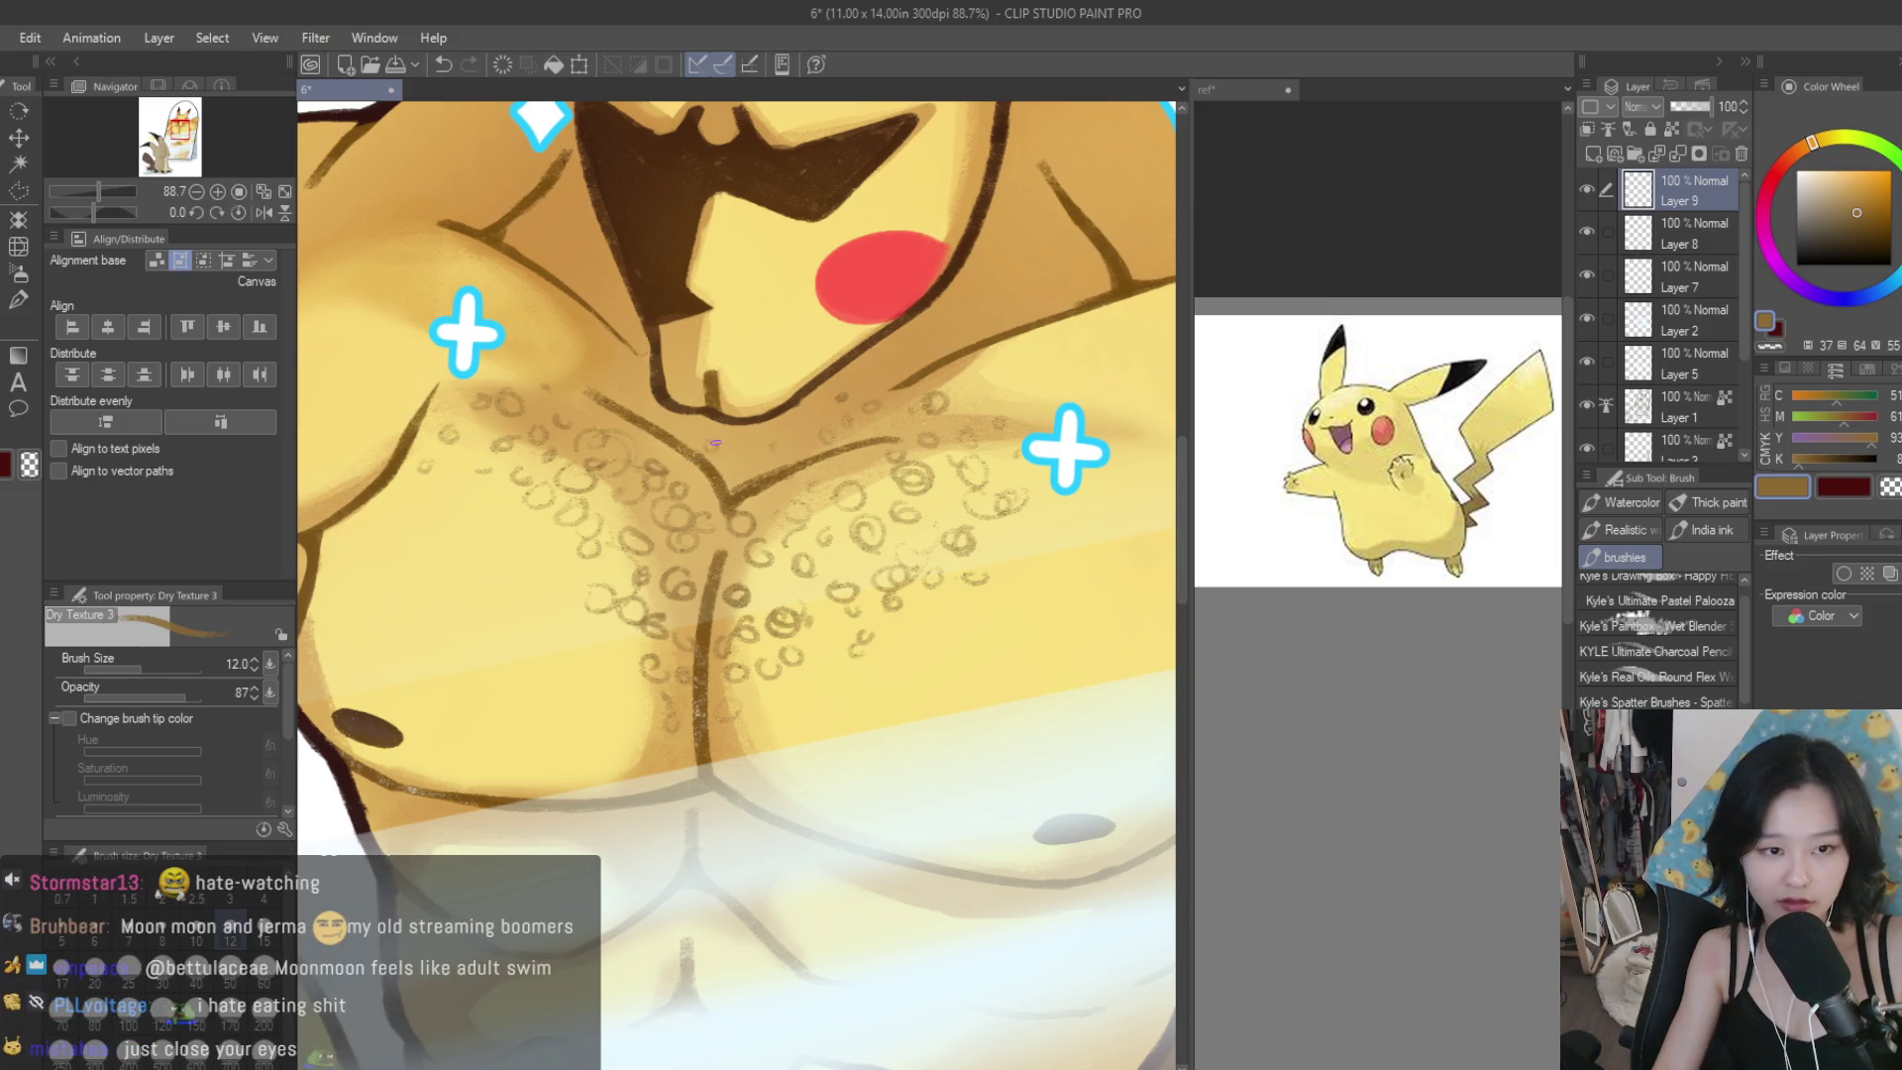
scroll(557, 329, "down", 4)
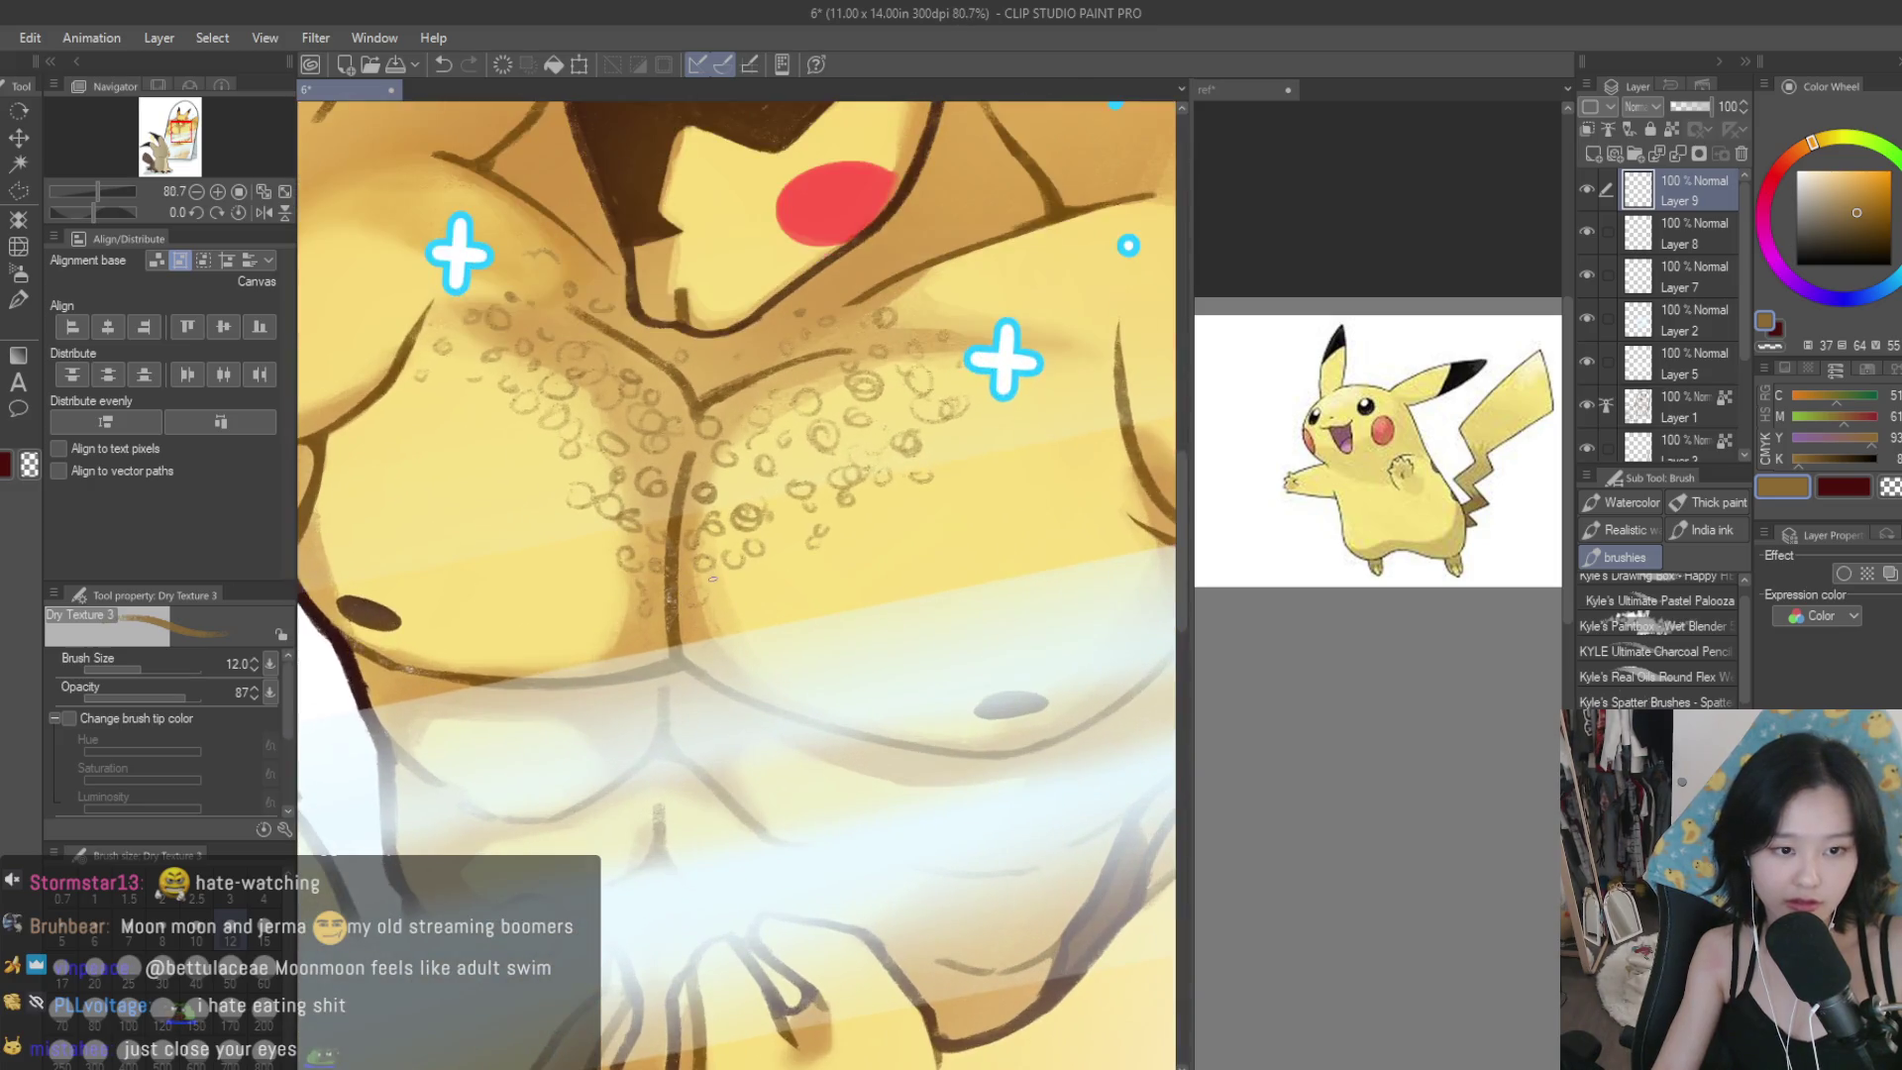
scroll(835, 566, "down", 2)
scroll(670, 550, "up", 6)
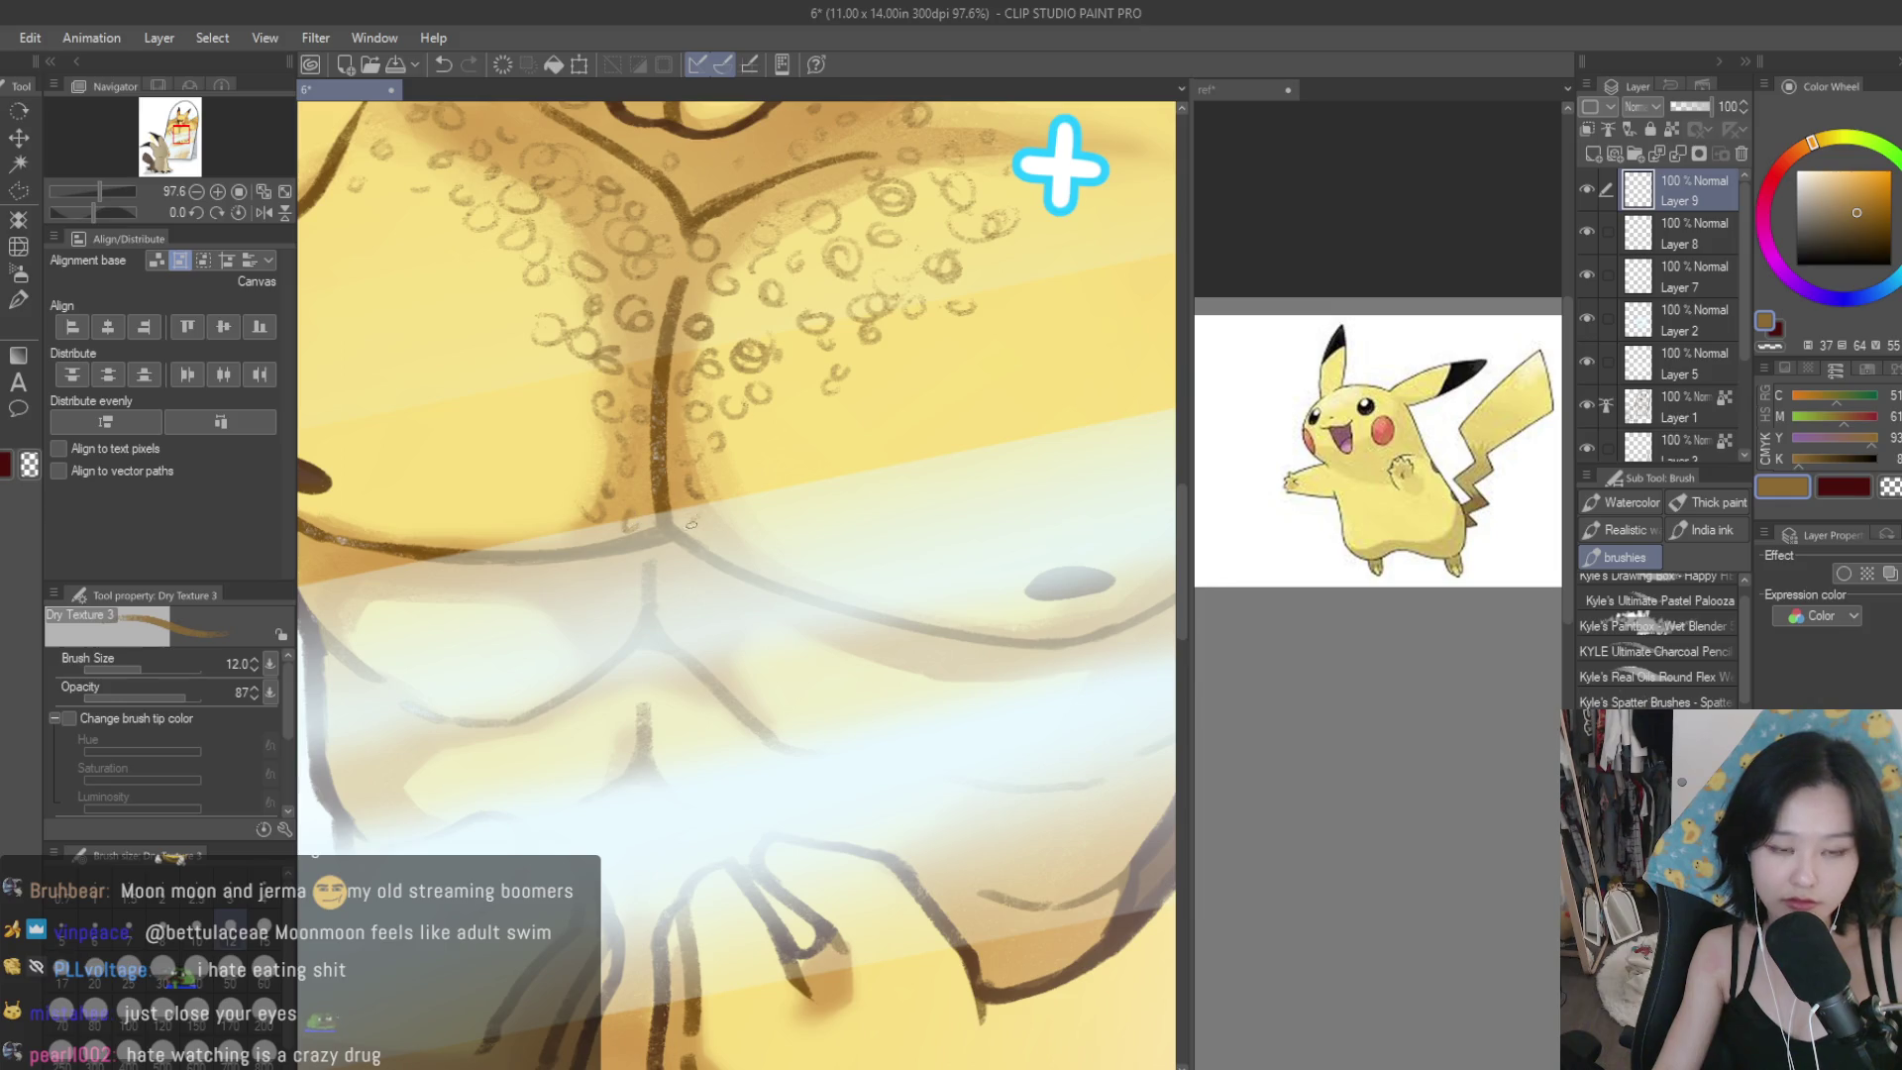
scroll(992, 436, "down", 3)
scroll(847, 575, "up", 2)
left_click_drag(843, 606, 810, 607)
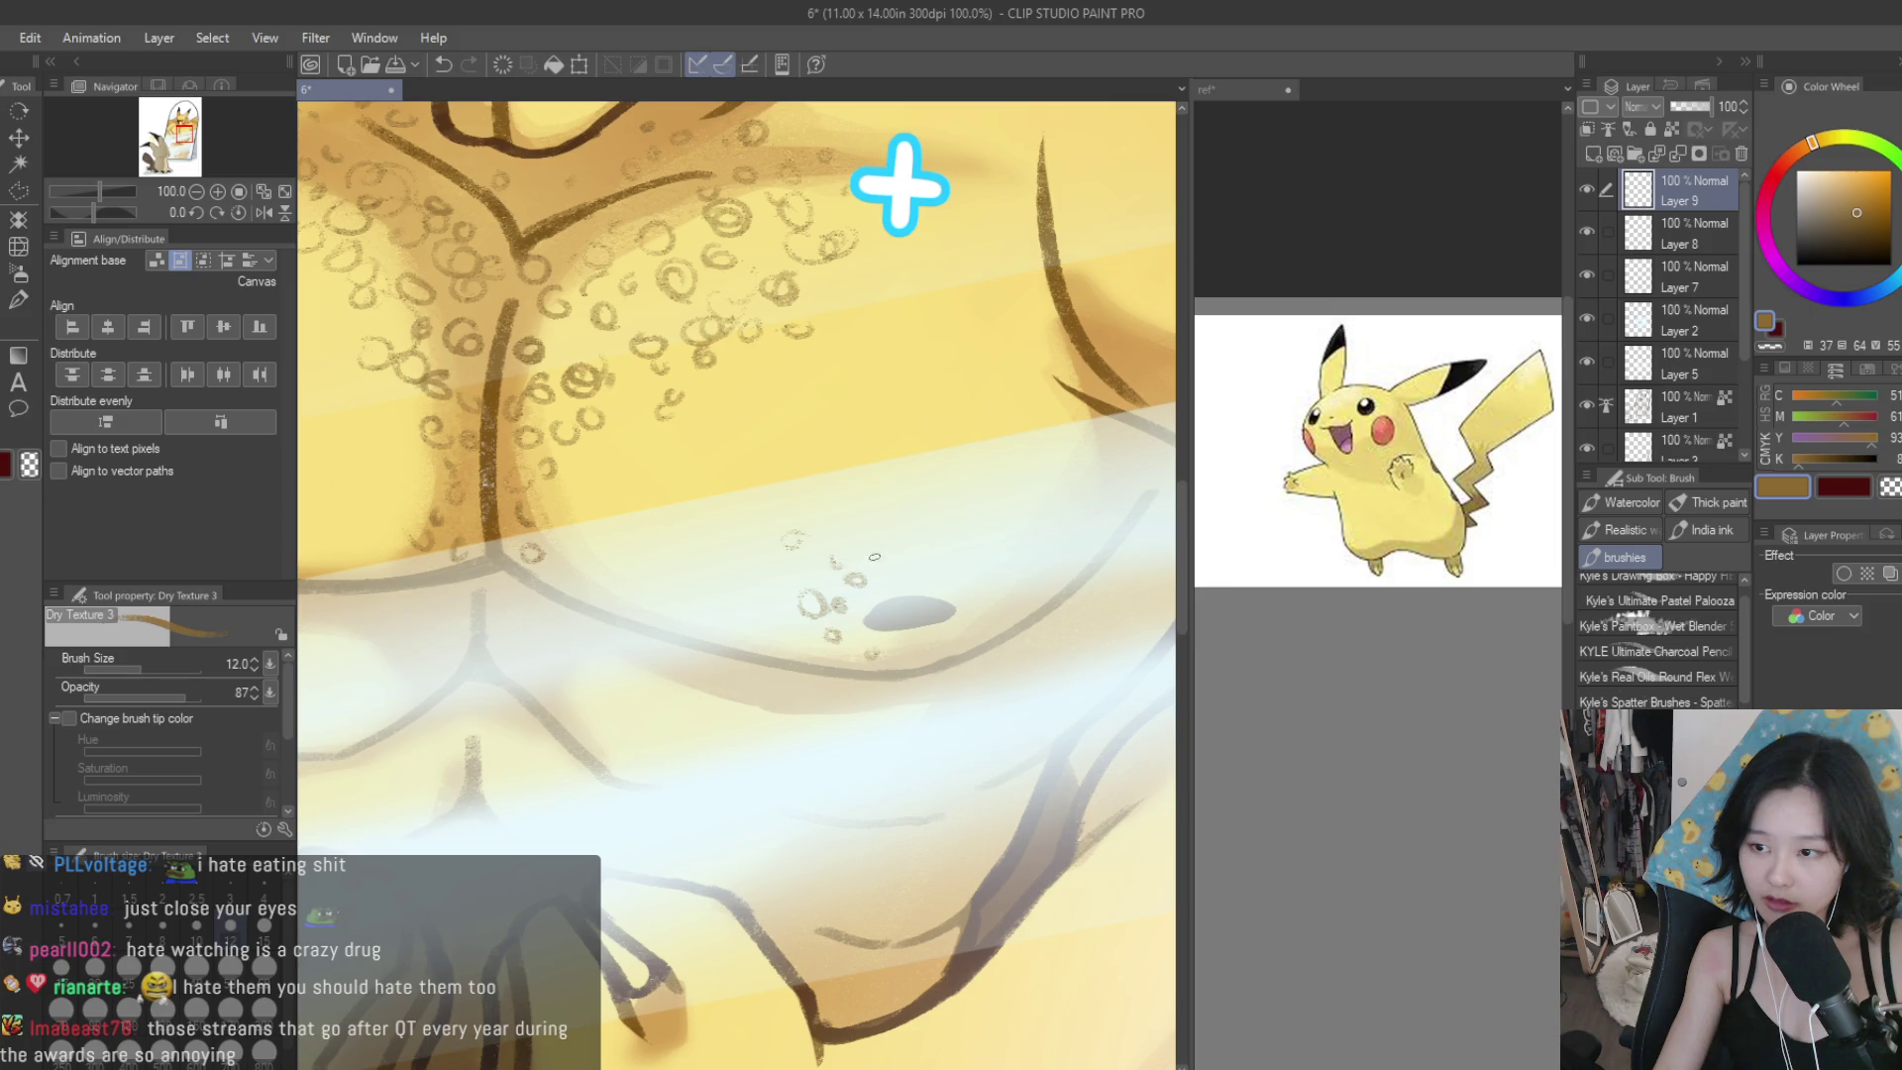
scroll(966, 586, "down", 5)
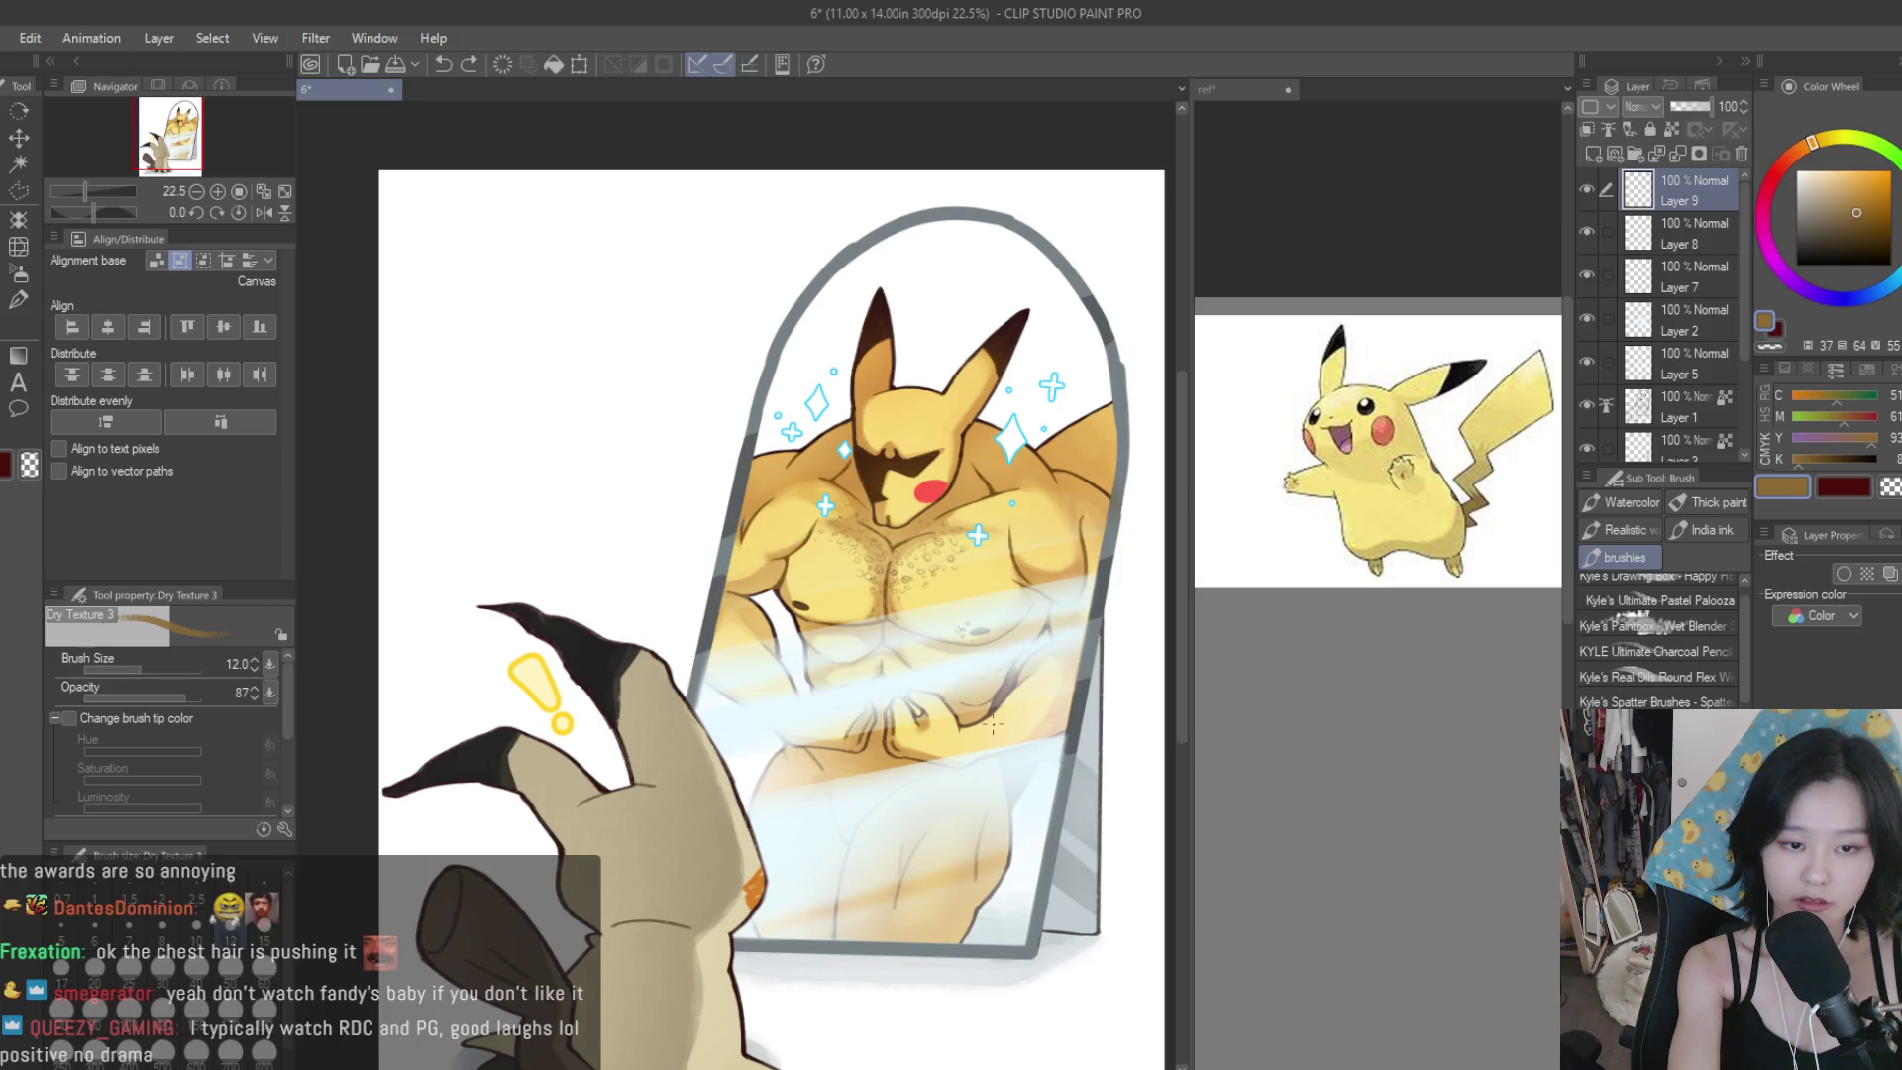
Add a few more hair curls on the chest and lower chest.
scroll(825, 586, "up", 3)
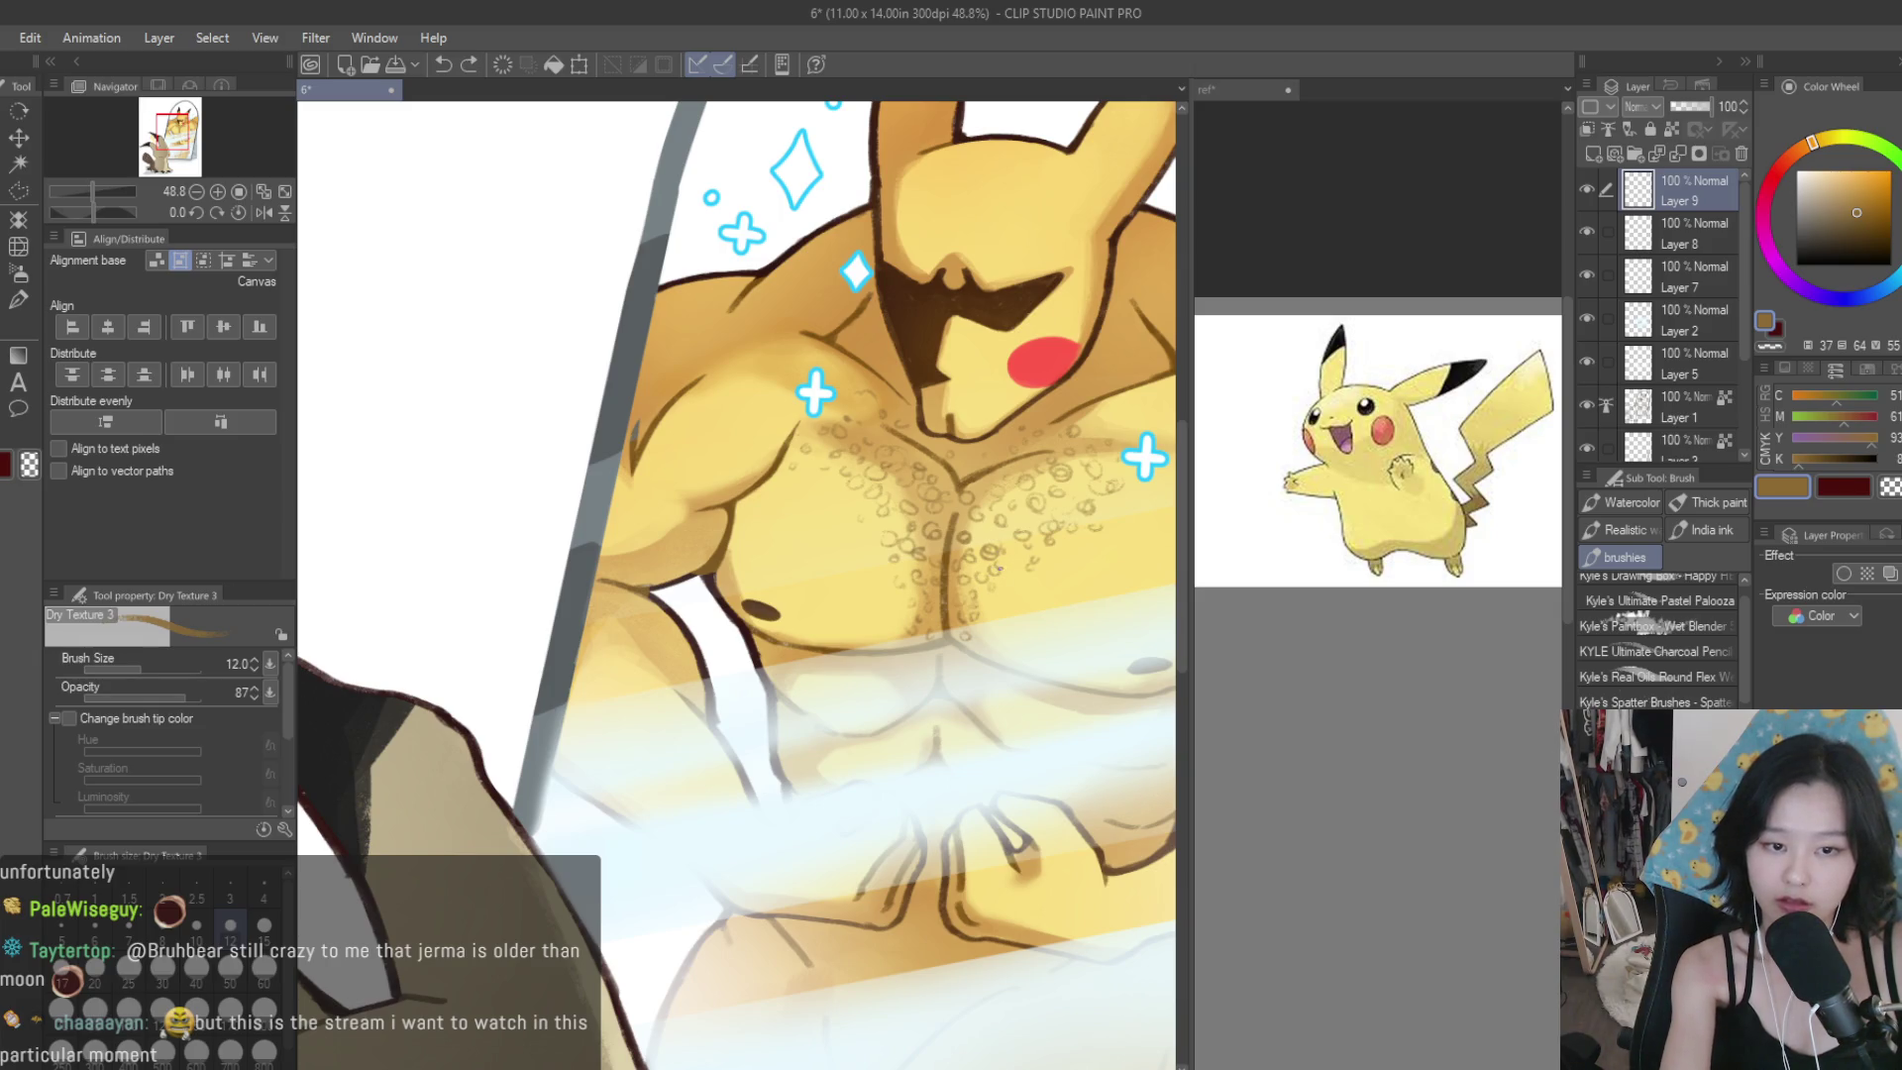
scroll(1012, 560, "up", 4)
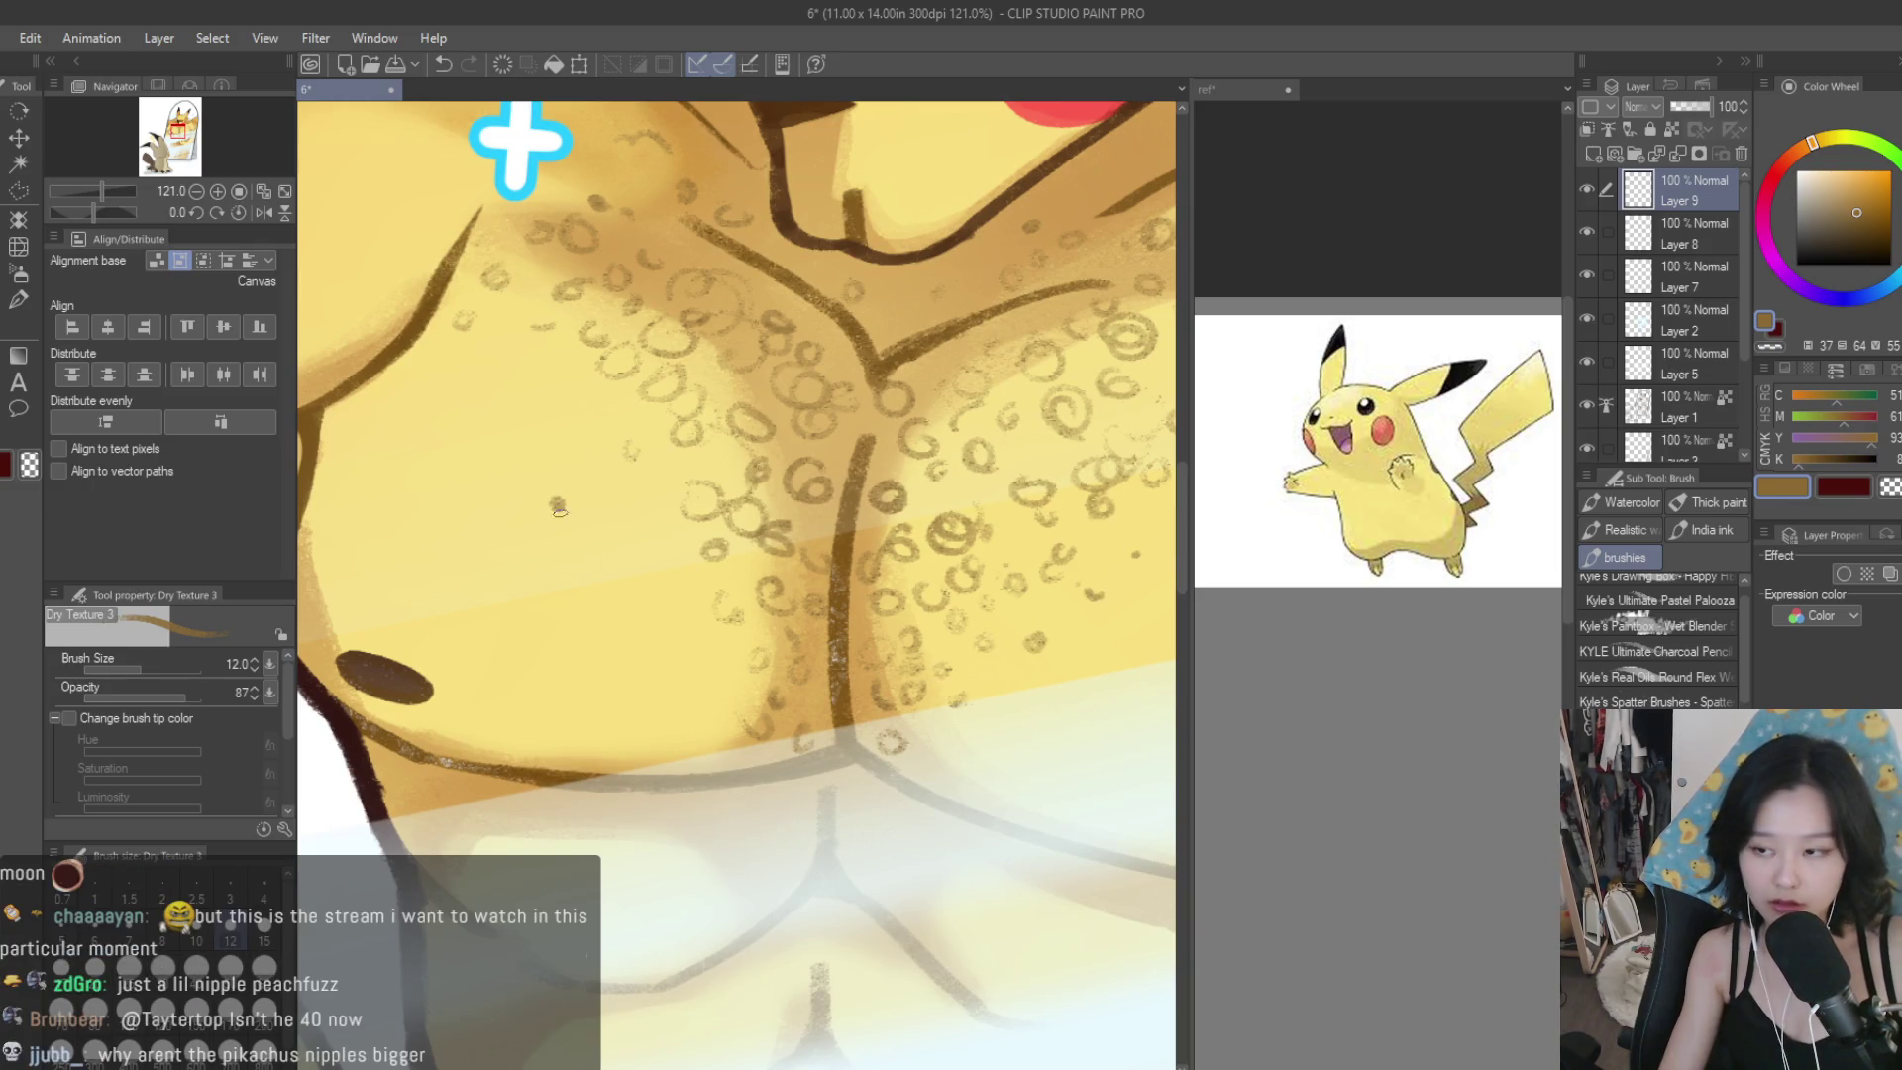
scroll(545, 406, "down", 1)
scroll(578, 457, "down", 2)
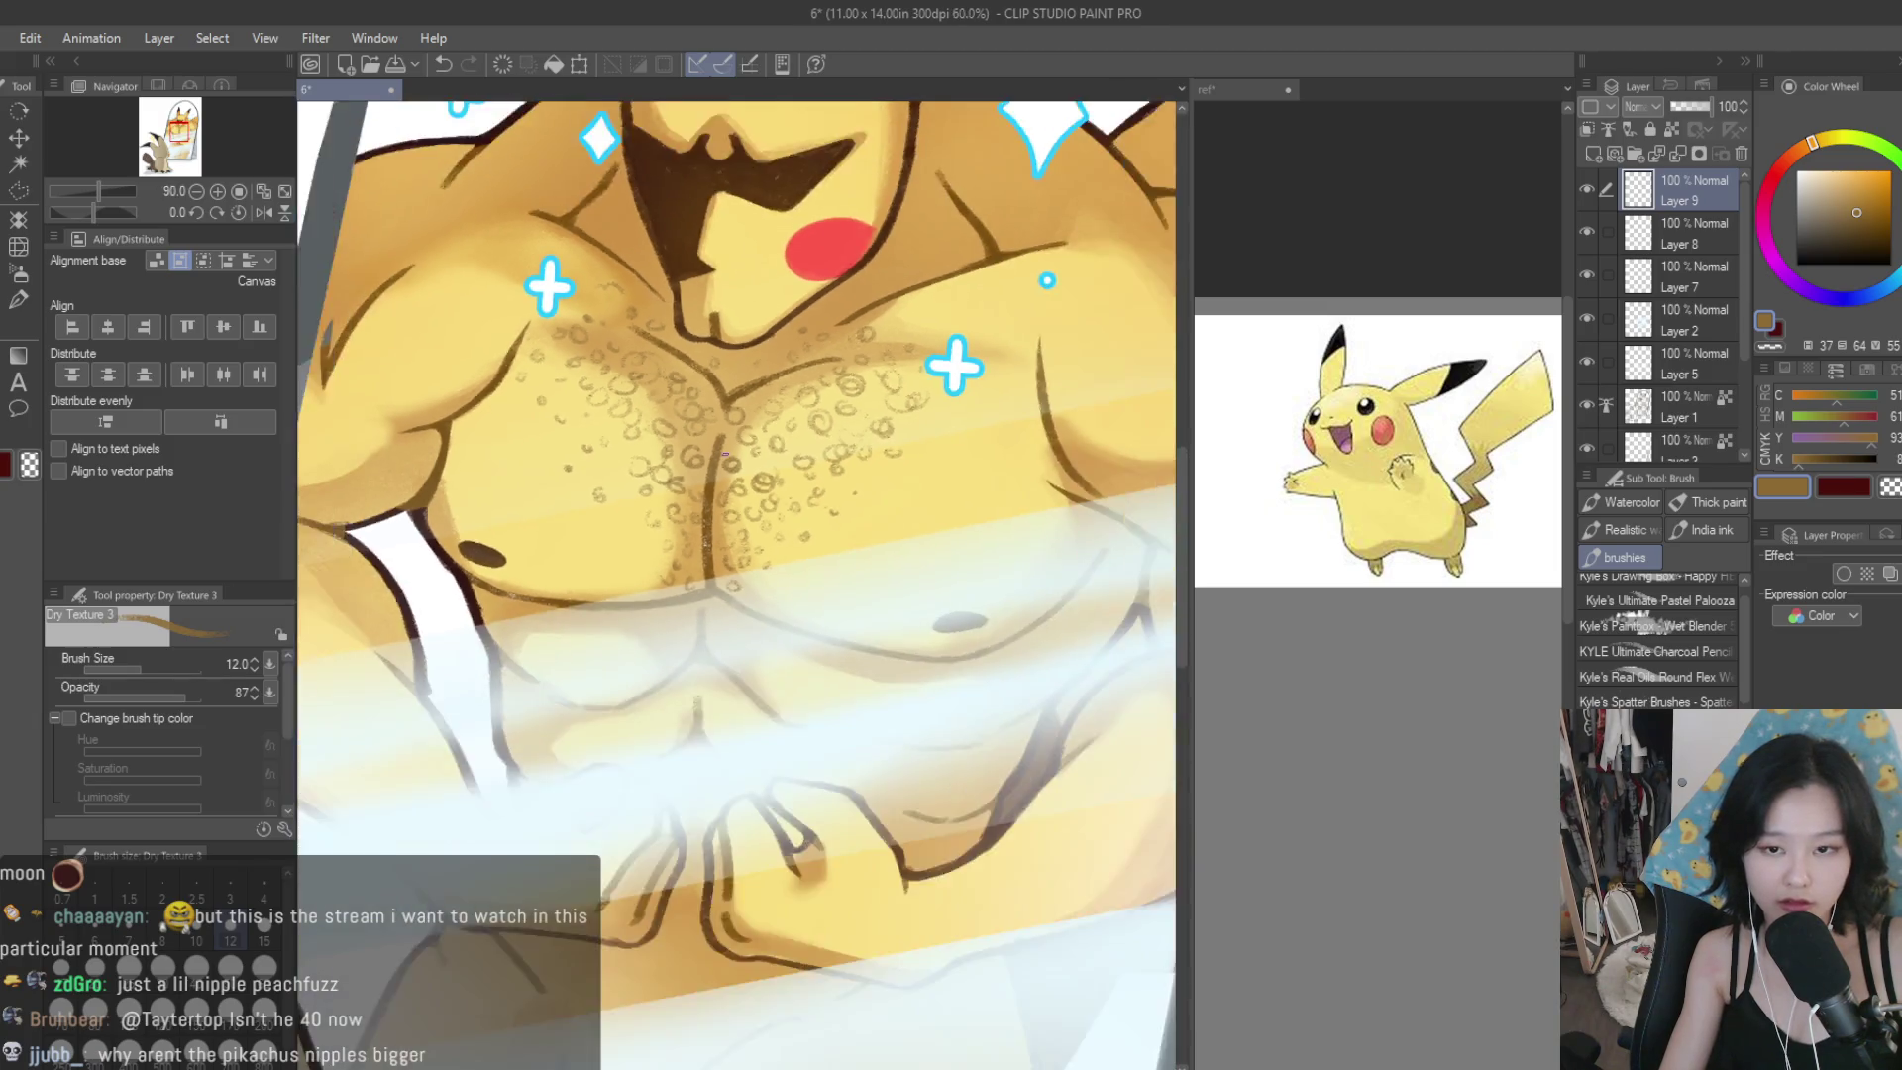
scroll(879, 465, "up", 3)
scroll(986, 372, "down", 3)
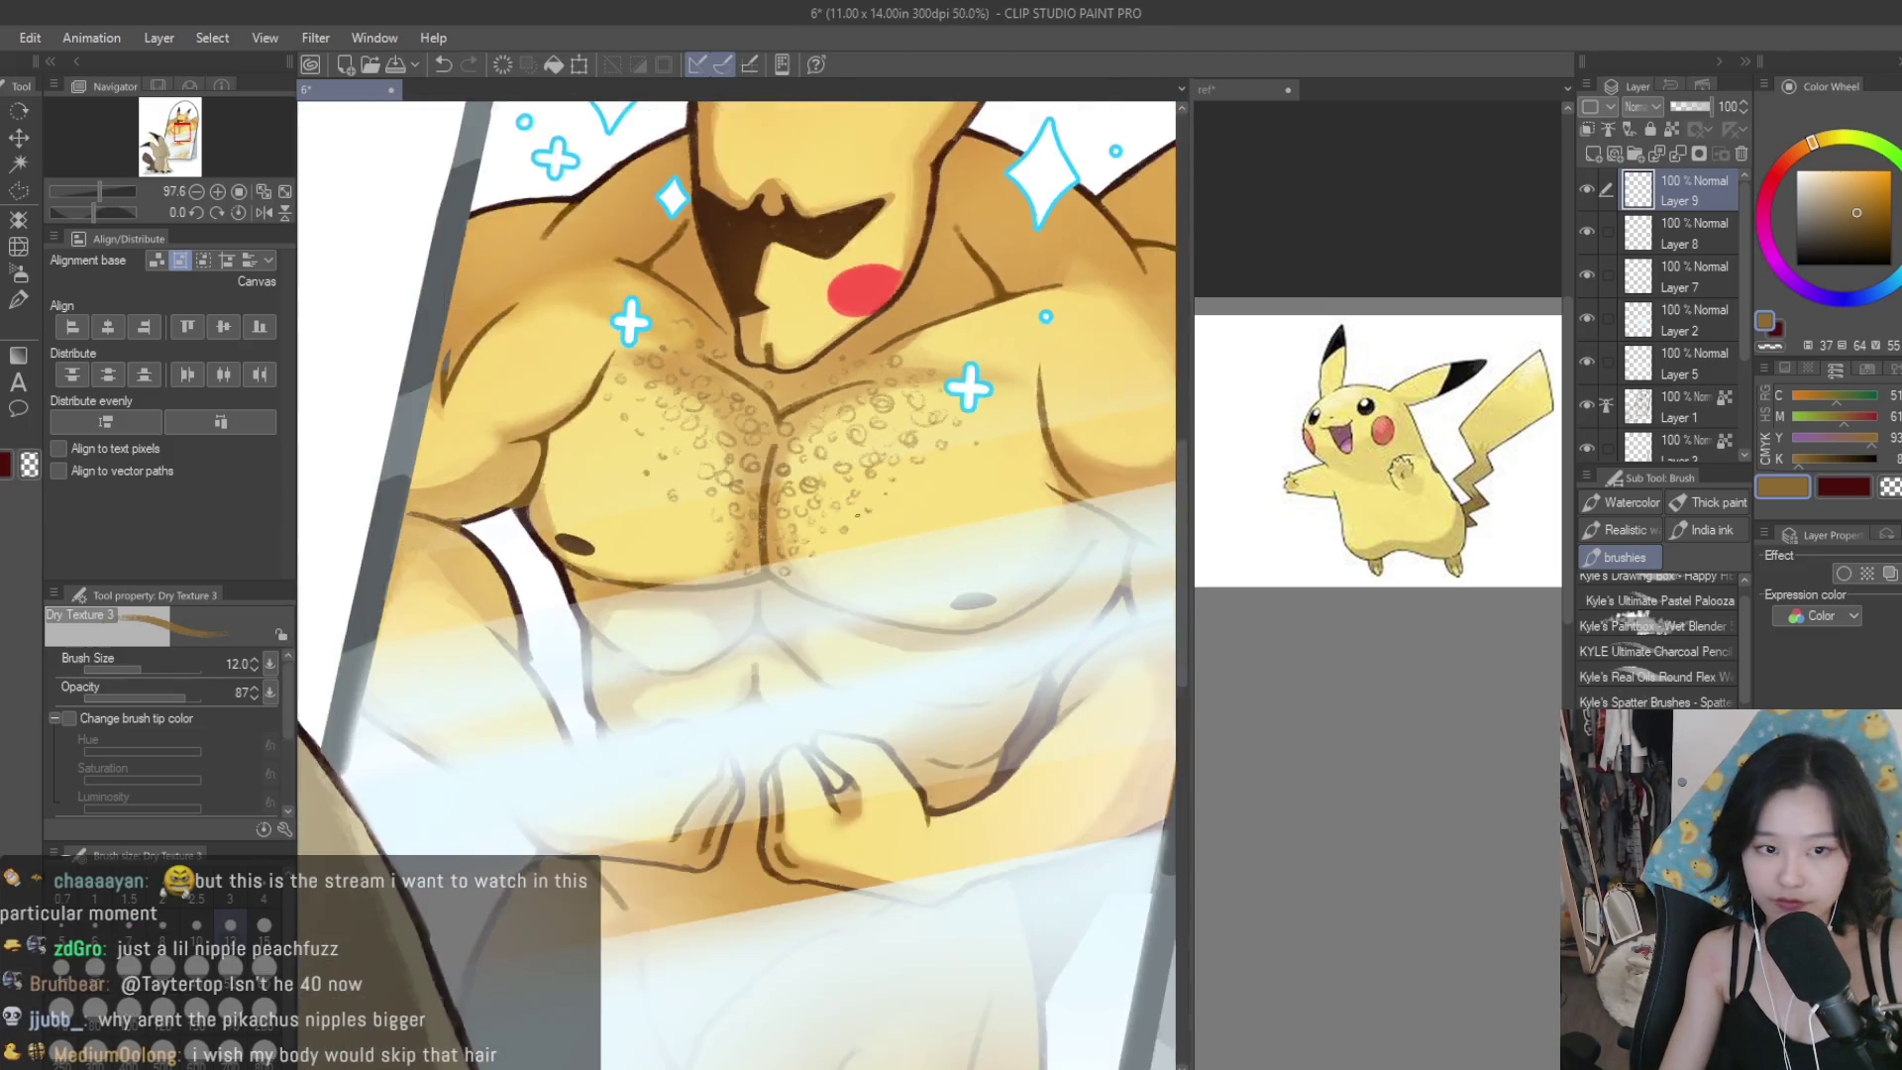
scroll(753, 513, "down", 1)
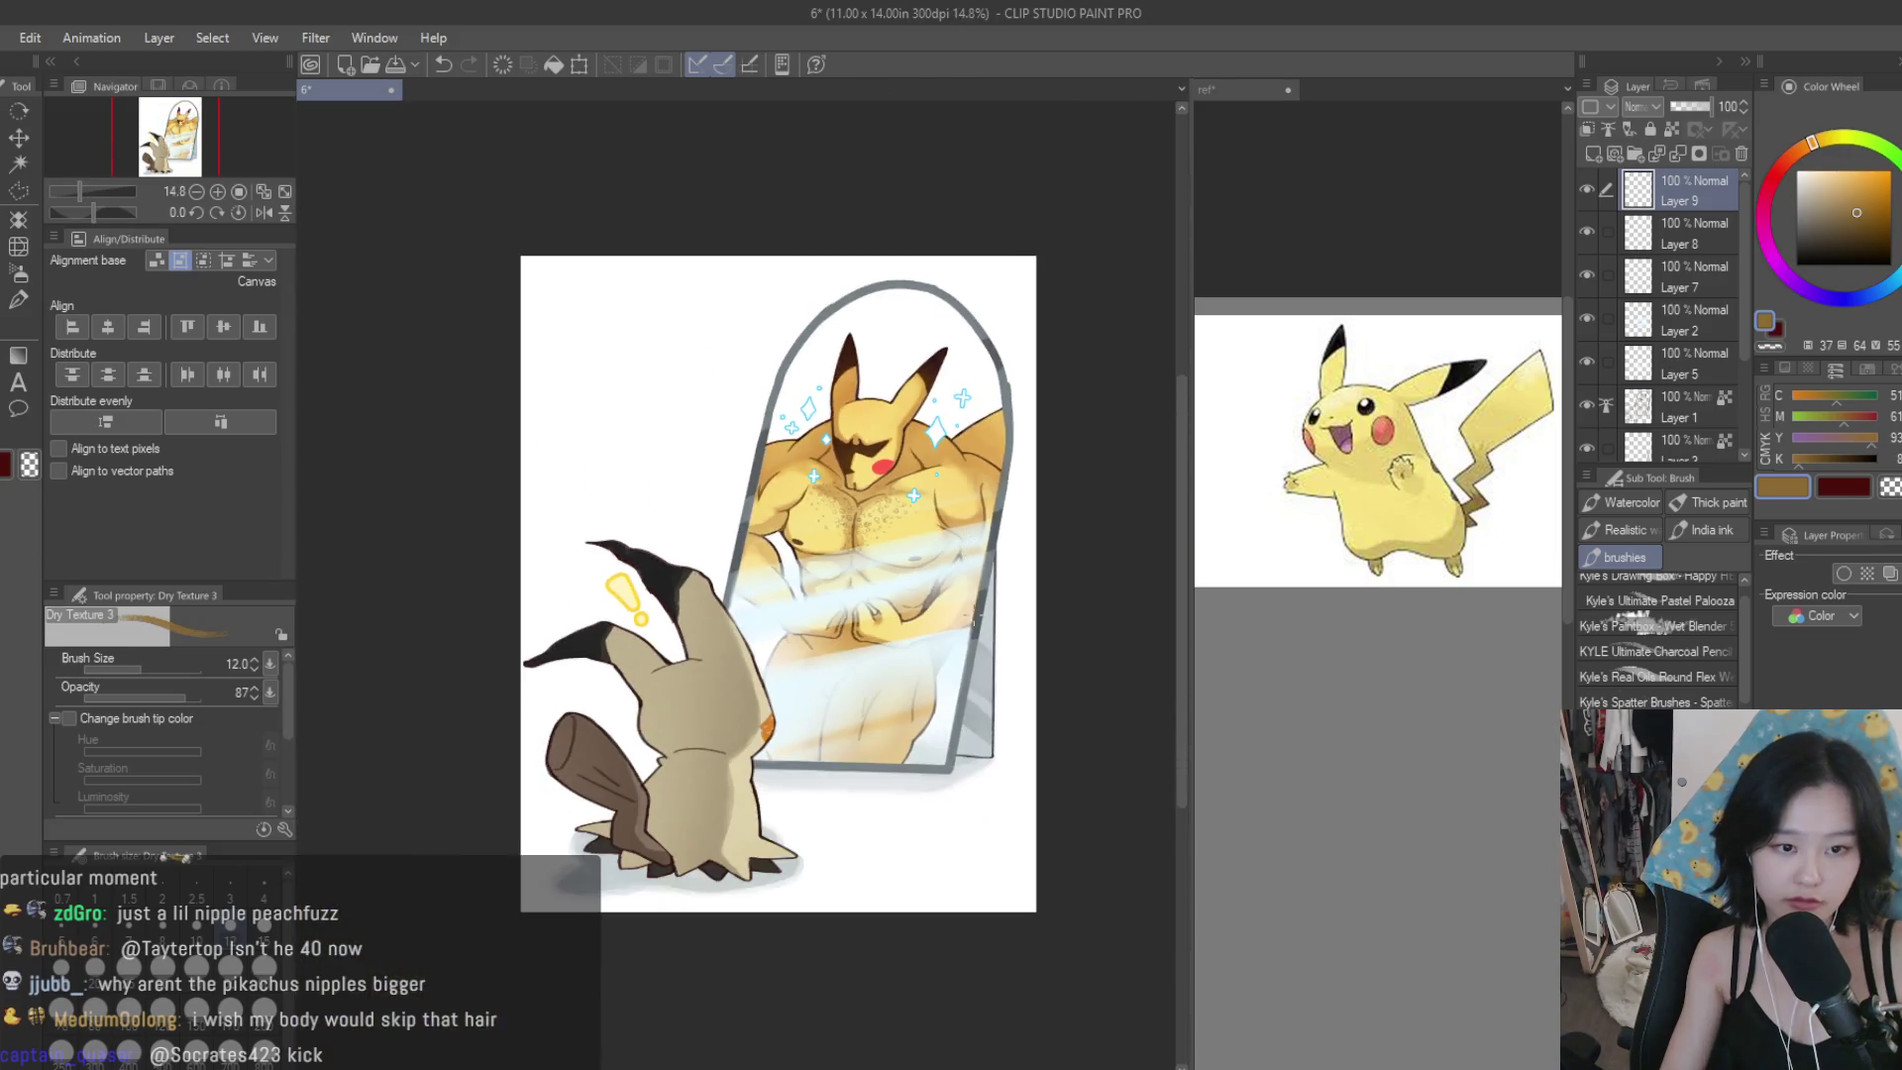
scroll(731, 696, "up", 5)
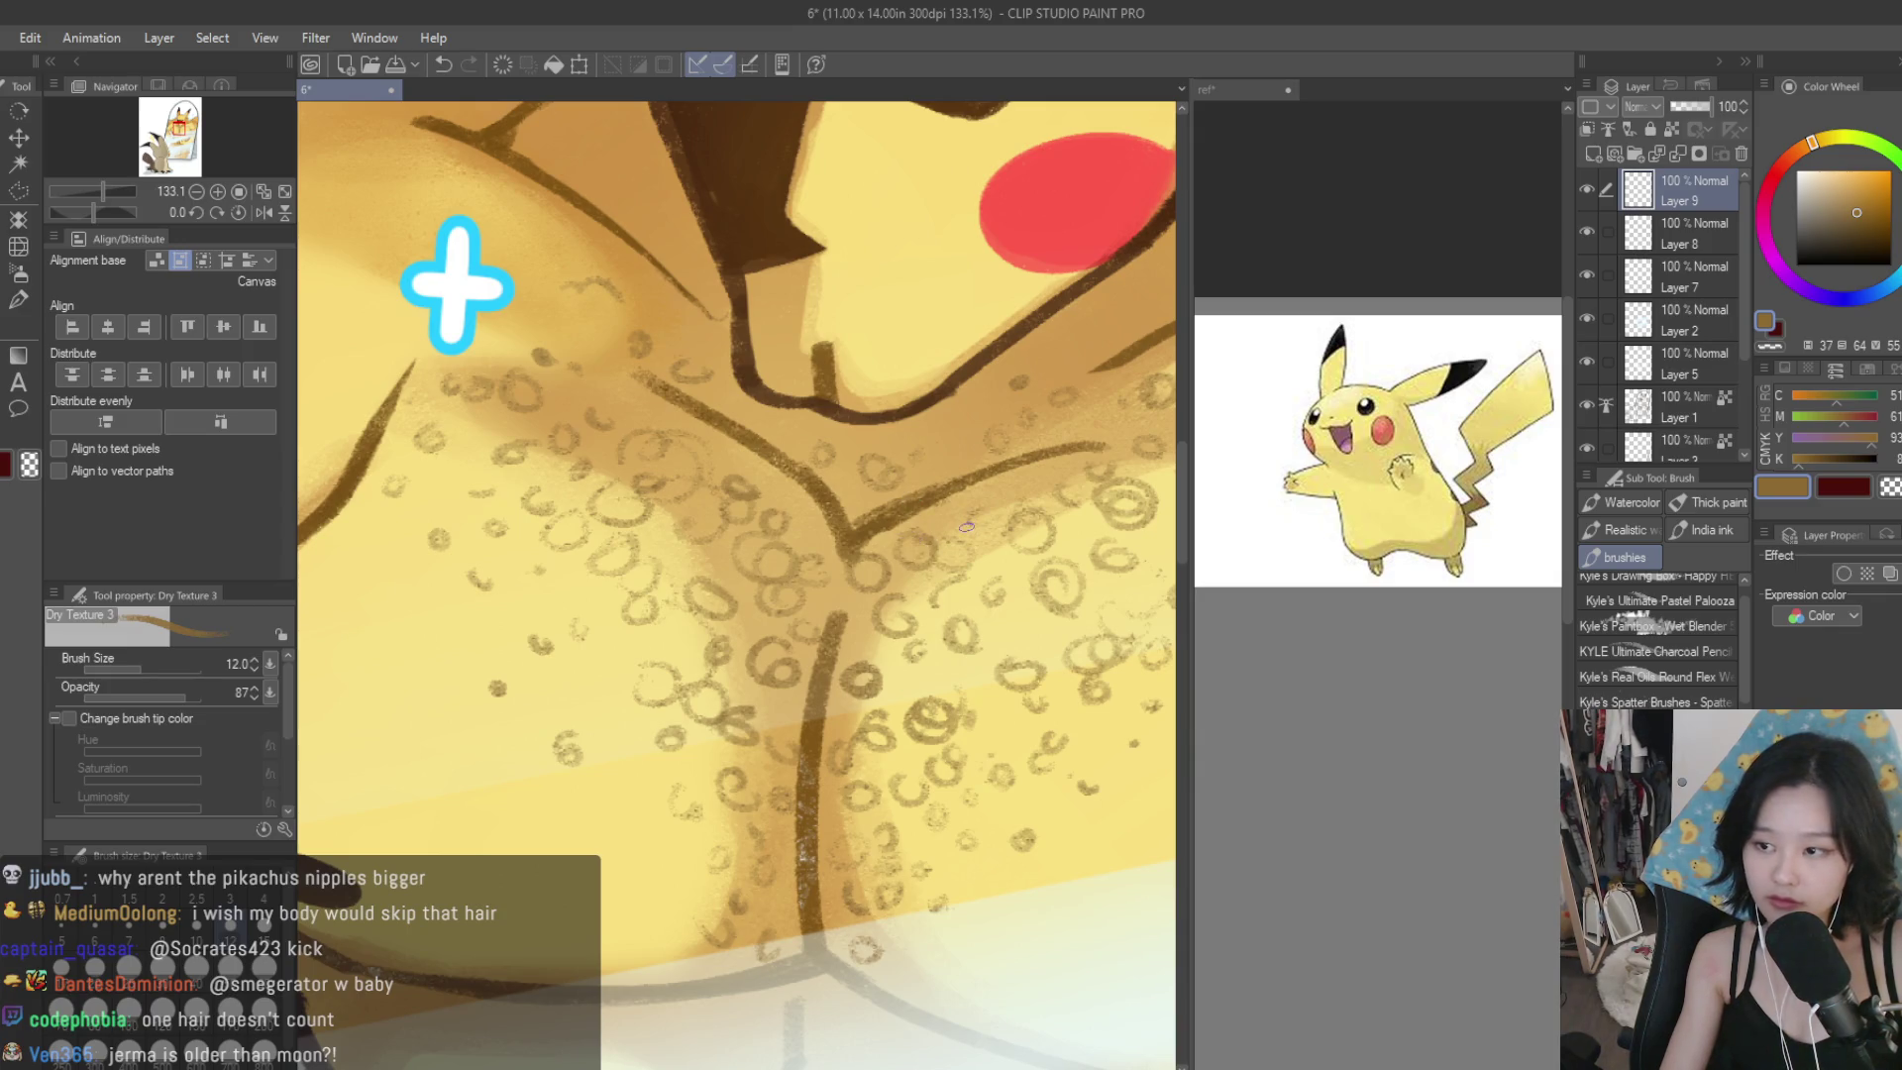
left_click_drag(693, 638, 676, 653)
left_click_drag(583, 582, 569, 602)
scroll(674, 604, "down", 4)
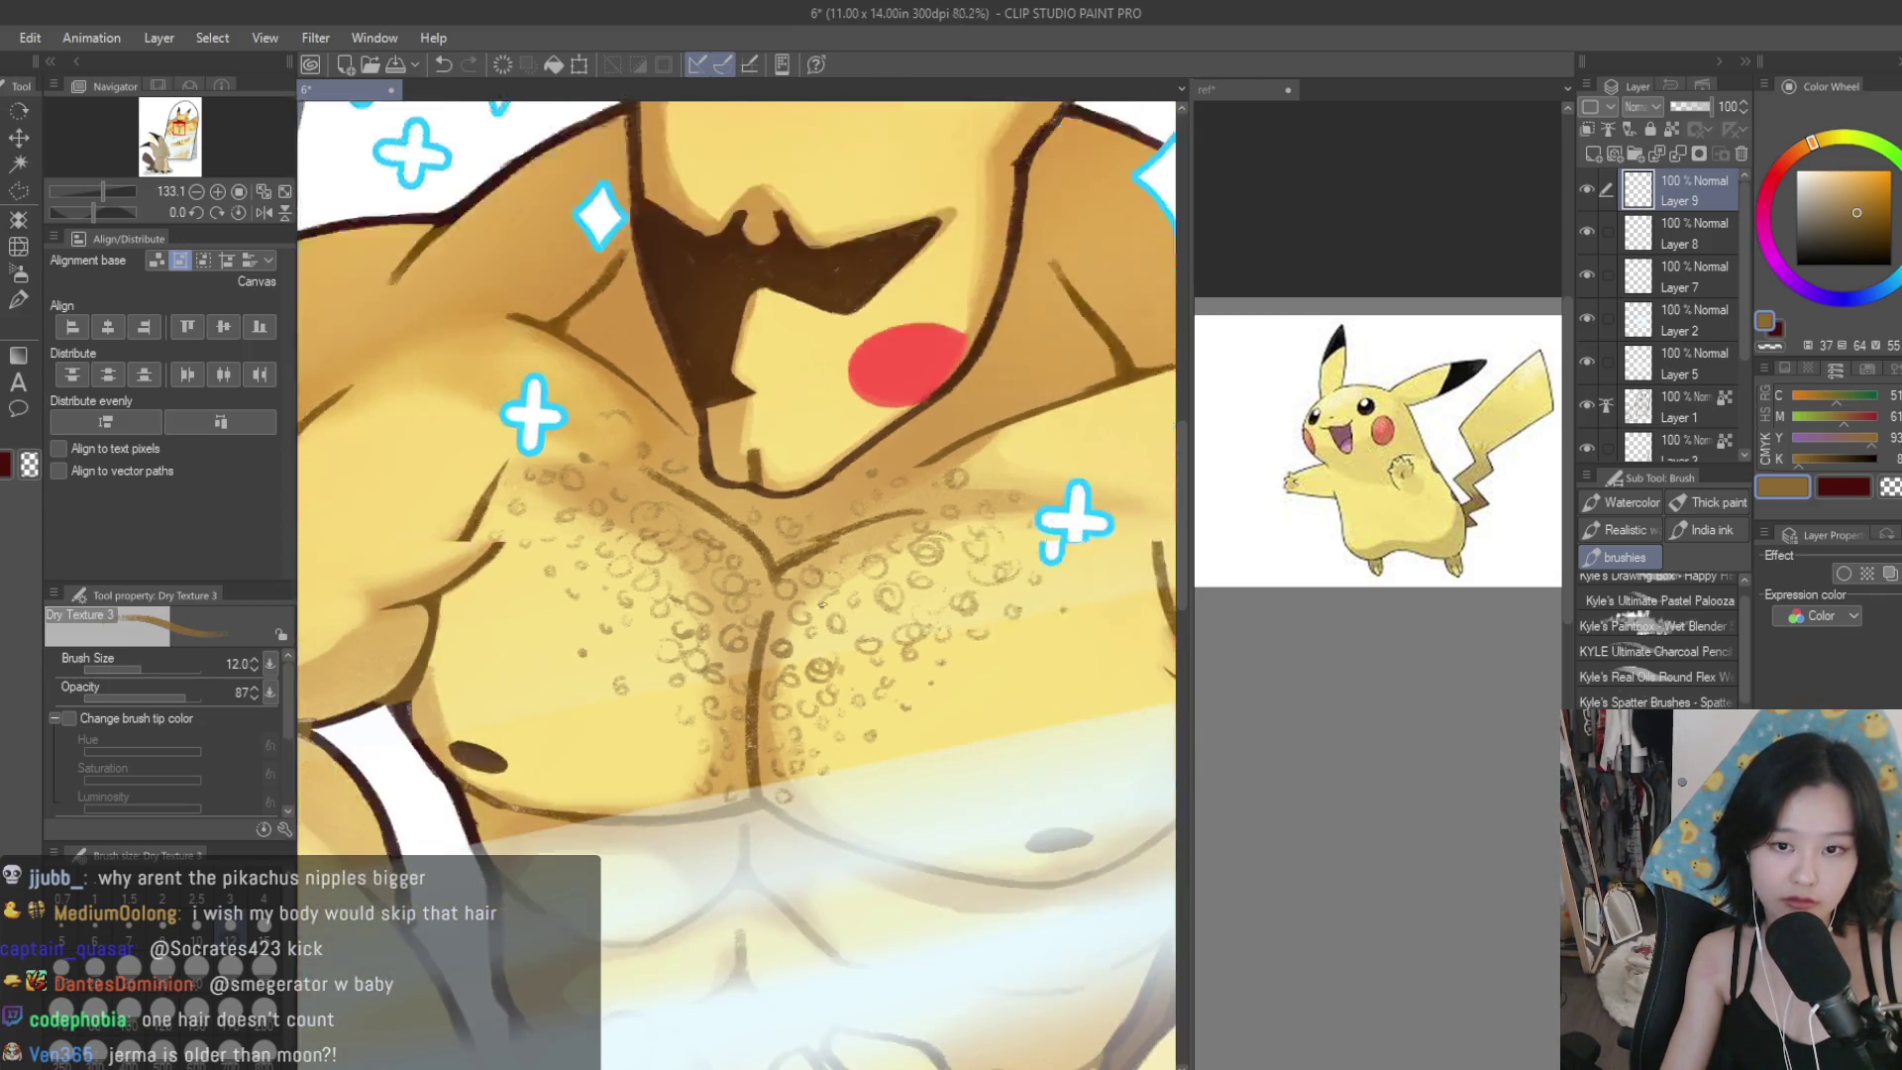
scroll(877, 635, "up", 4)
left_click_drag(876, 636, 870, 643)
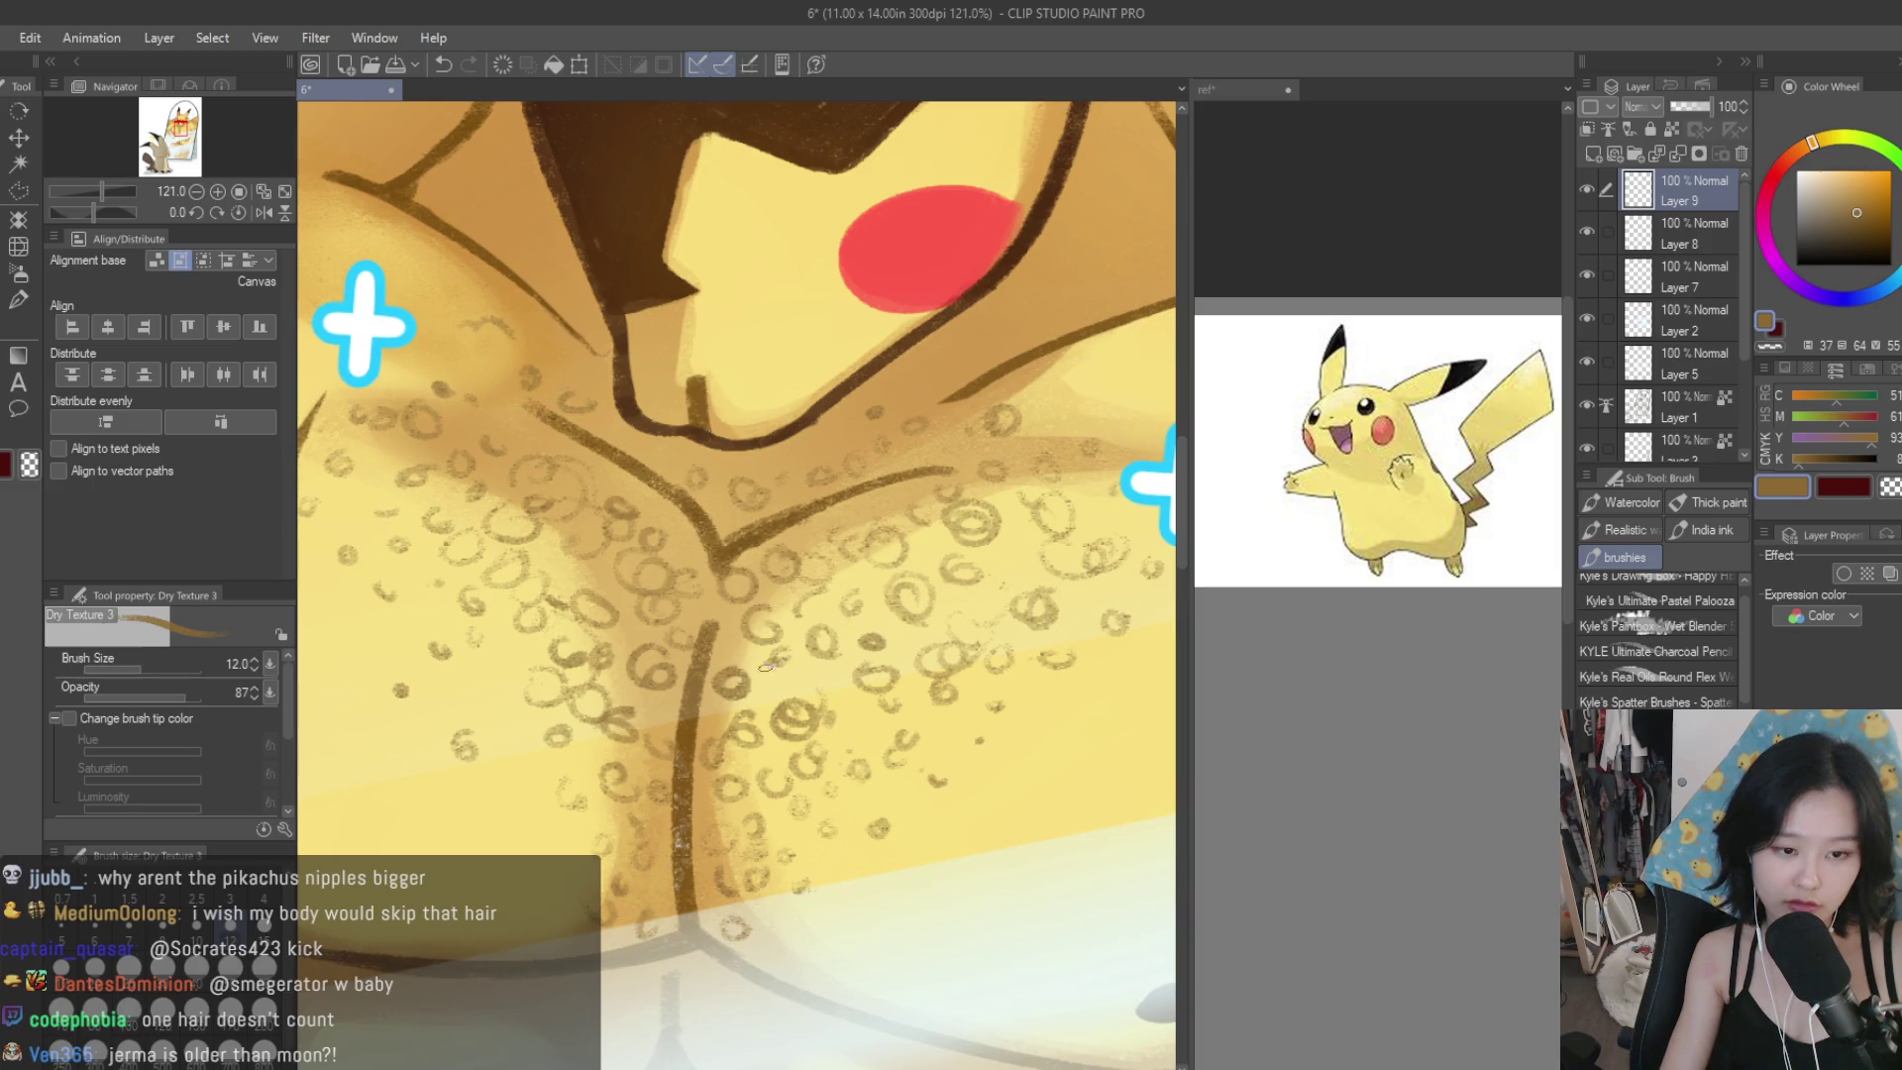
left_click_drag(511, 696, 519, 685)
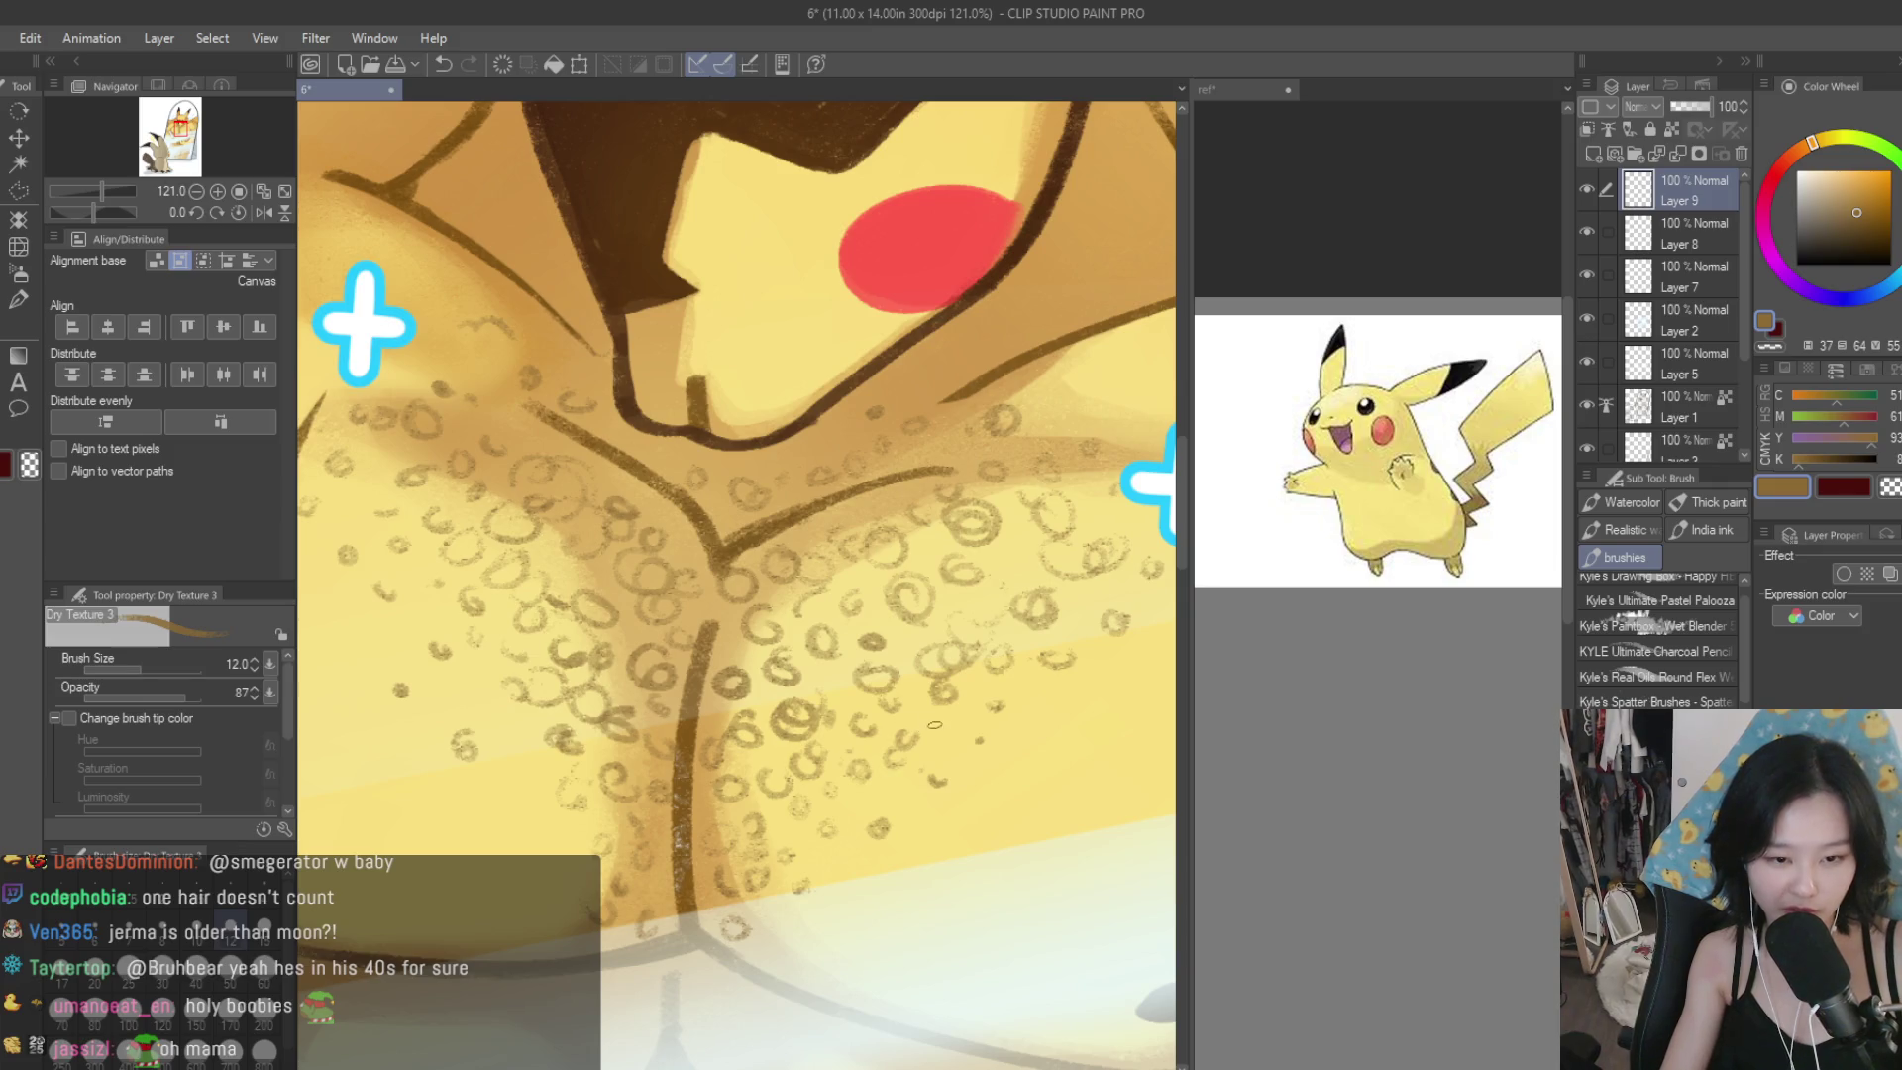
Paint a light pink highlight on Pikachu's red cheek.
scroll(532, 739, "down", 10)
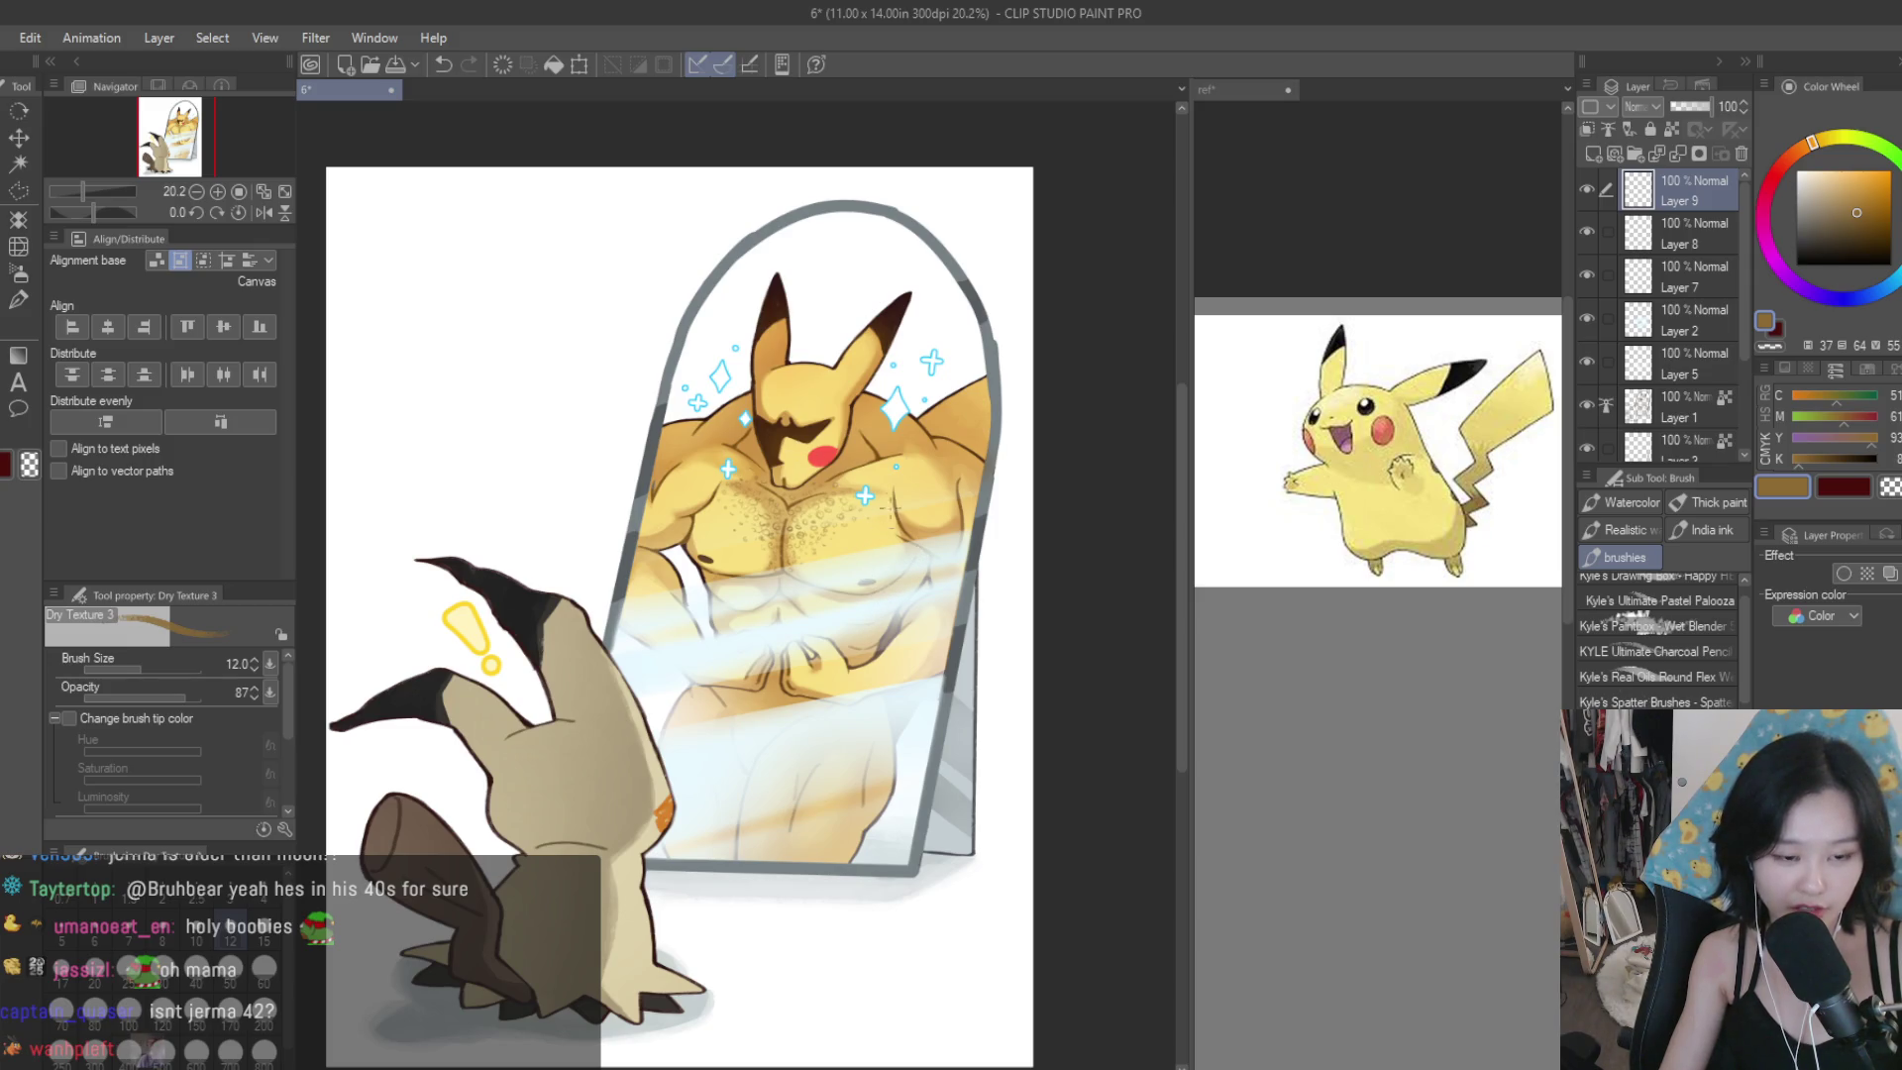
scroll(875, 567, "up", 1)
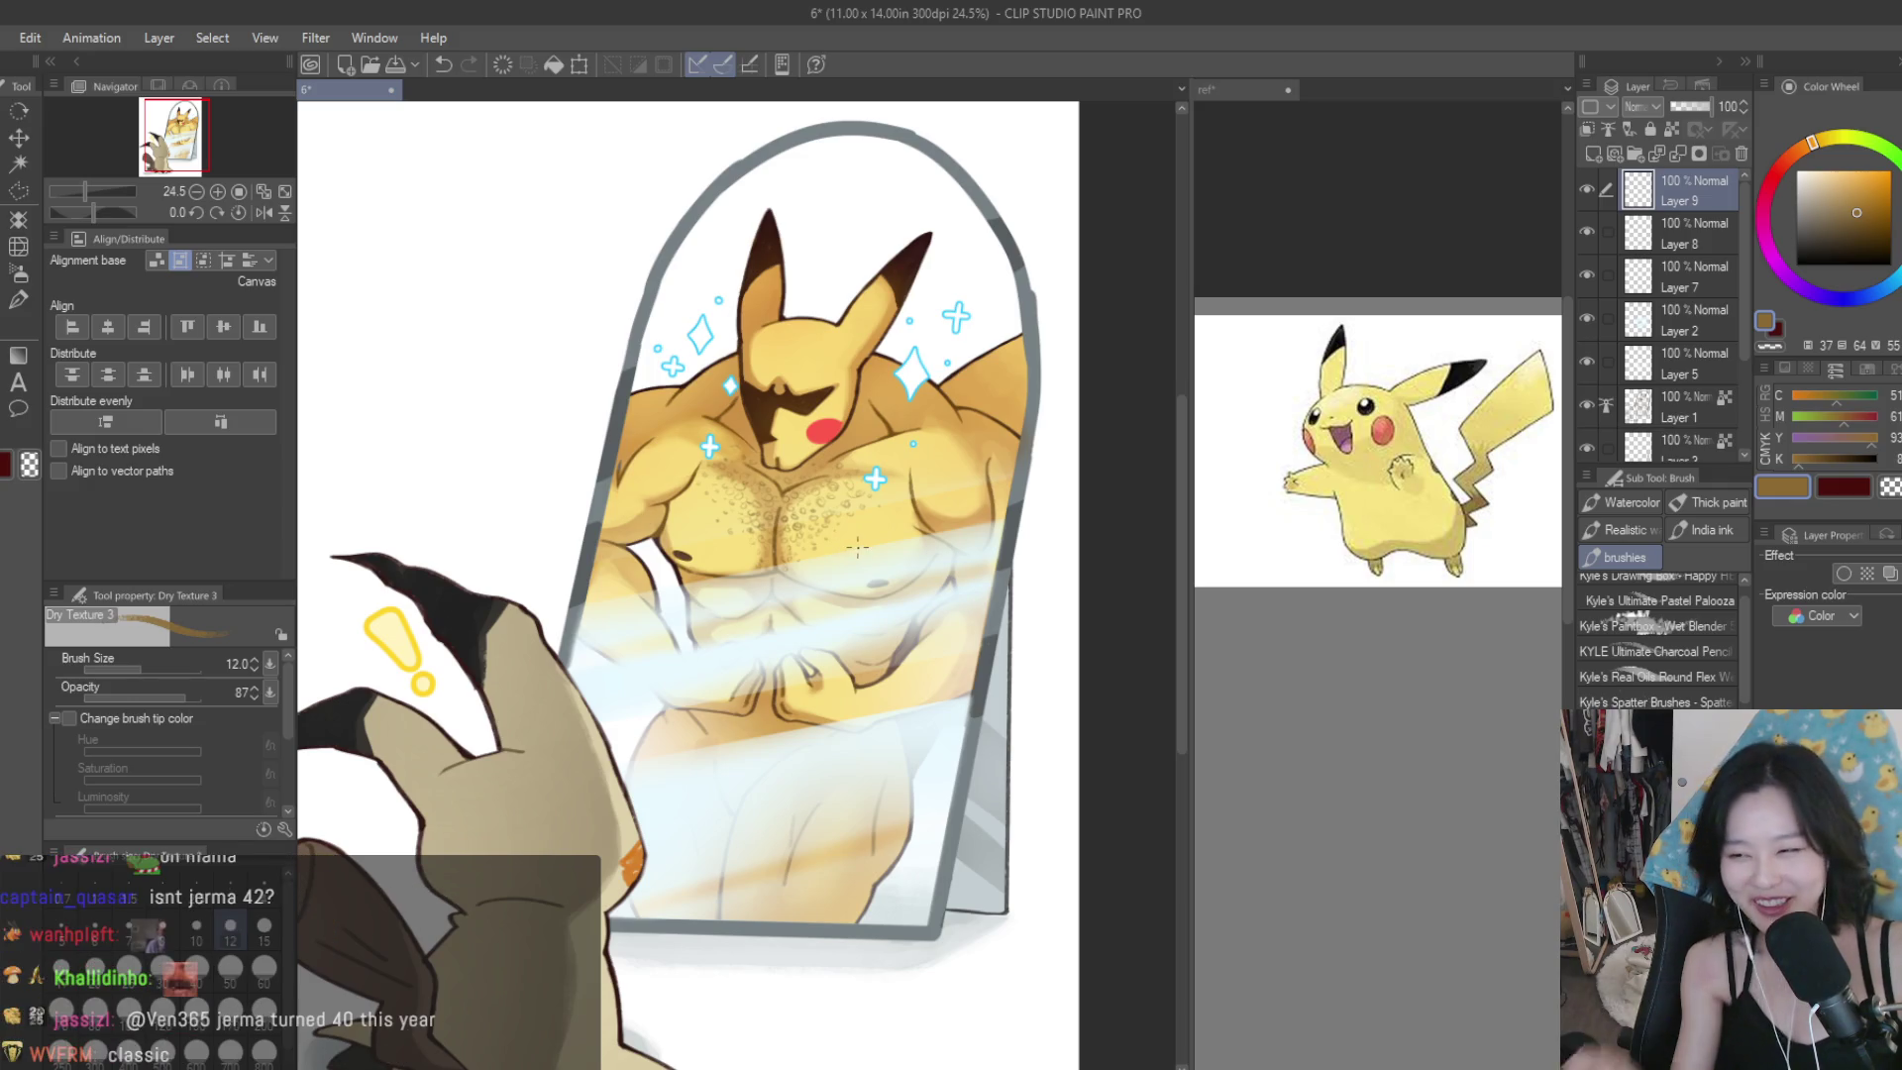
scroll(844, 540, "up", 4)
scroll(907, 453, "up", 3)
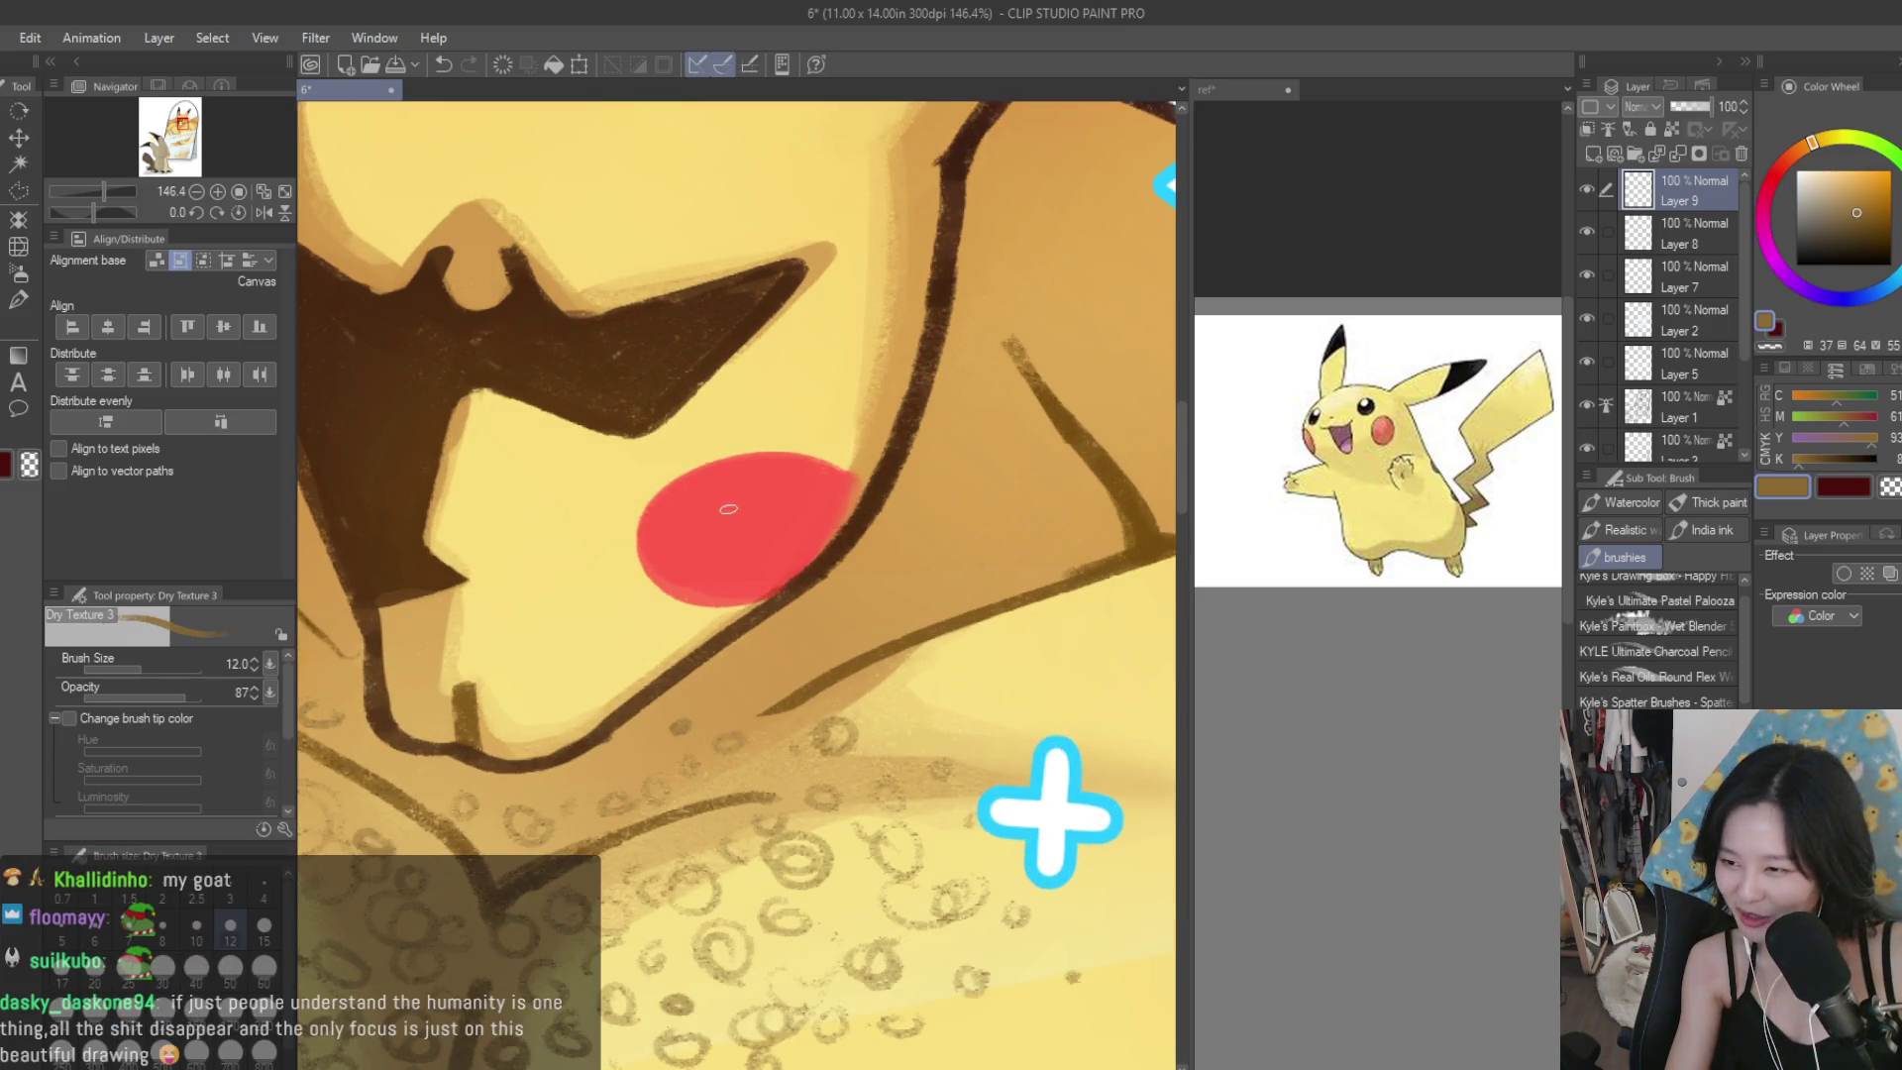
left_click(730, 509, "alt")
left_click(1846, 171)
scroll(772, 485, "up", 1)
mouse_move(743, 483)
left_mouse_down()
mouse_move(801, 477)
mouse_move(744, 487)
left_mouse_up()
Line the top edge of the red cheek with the brown outline colour.
key("ctrl+0")
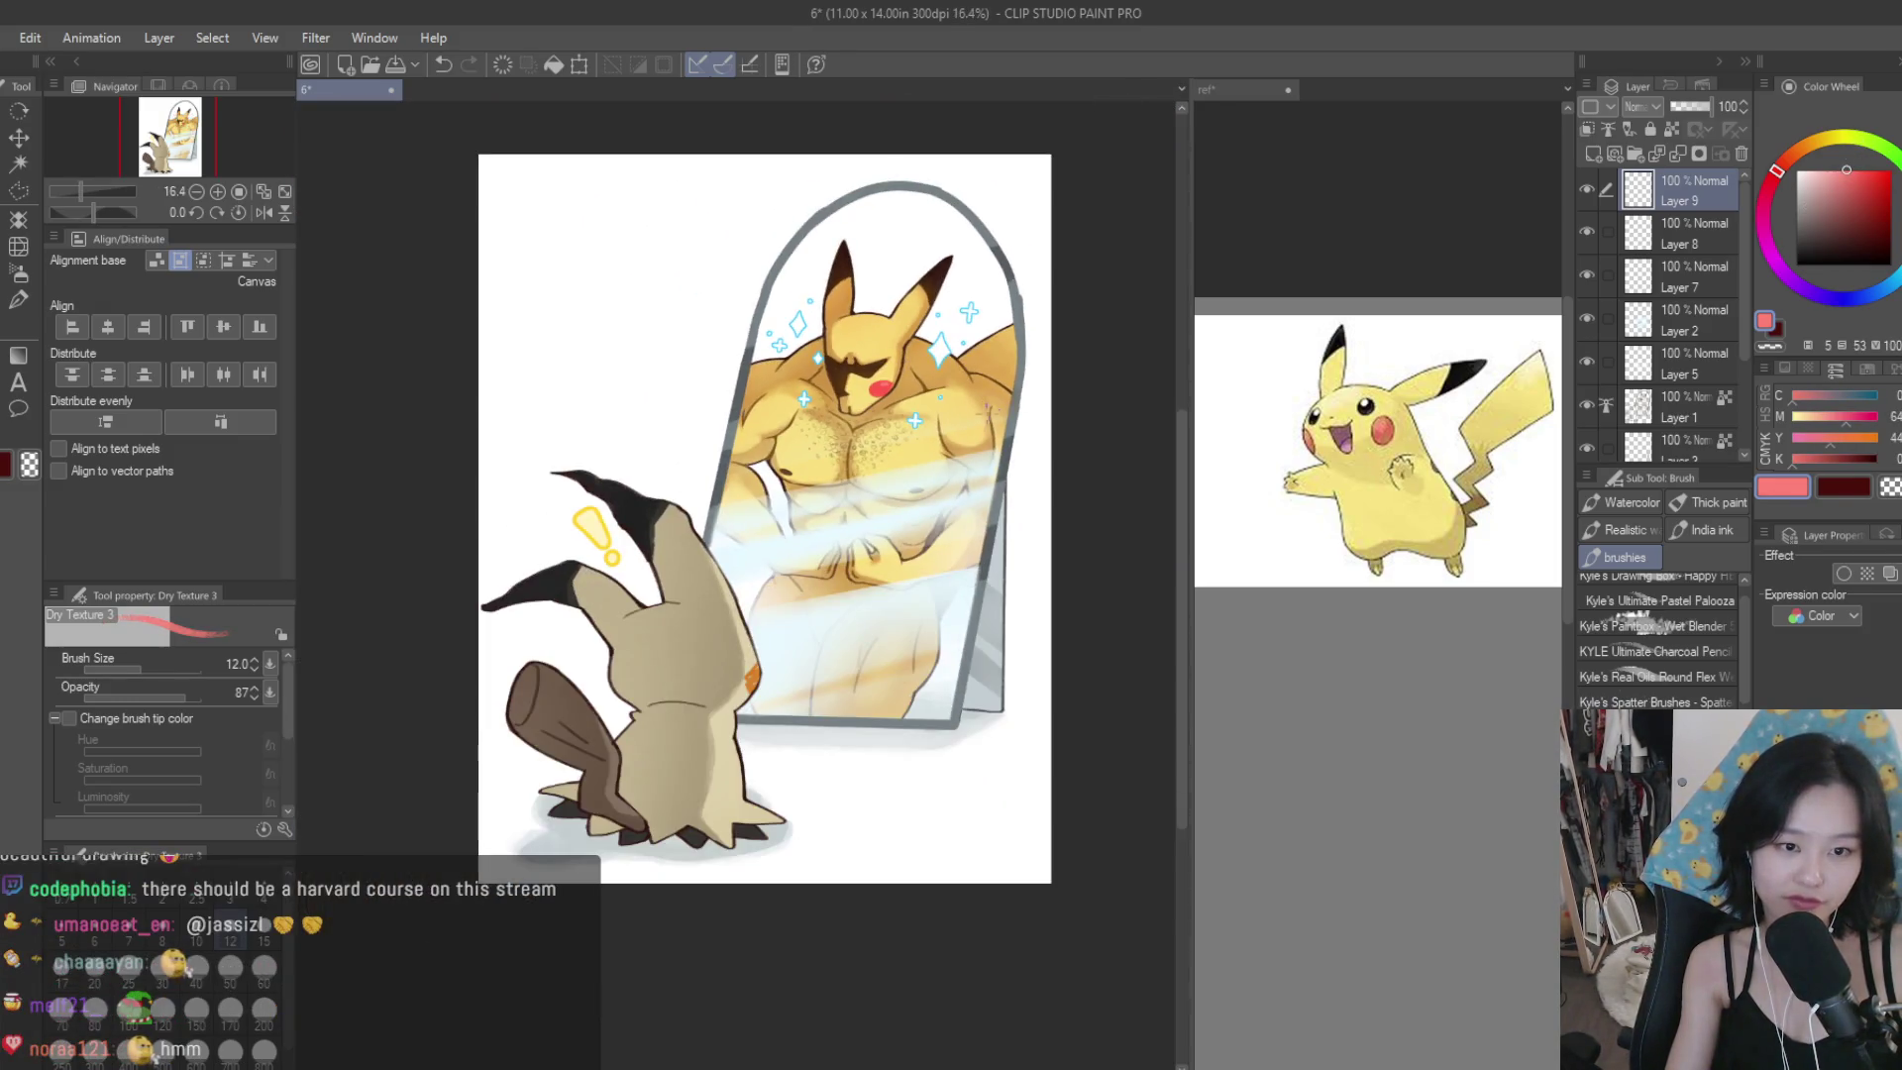
scroll(933, 374, "up", 1)
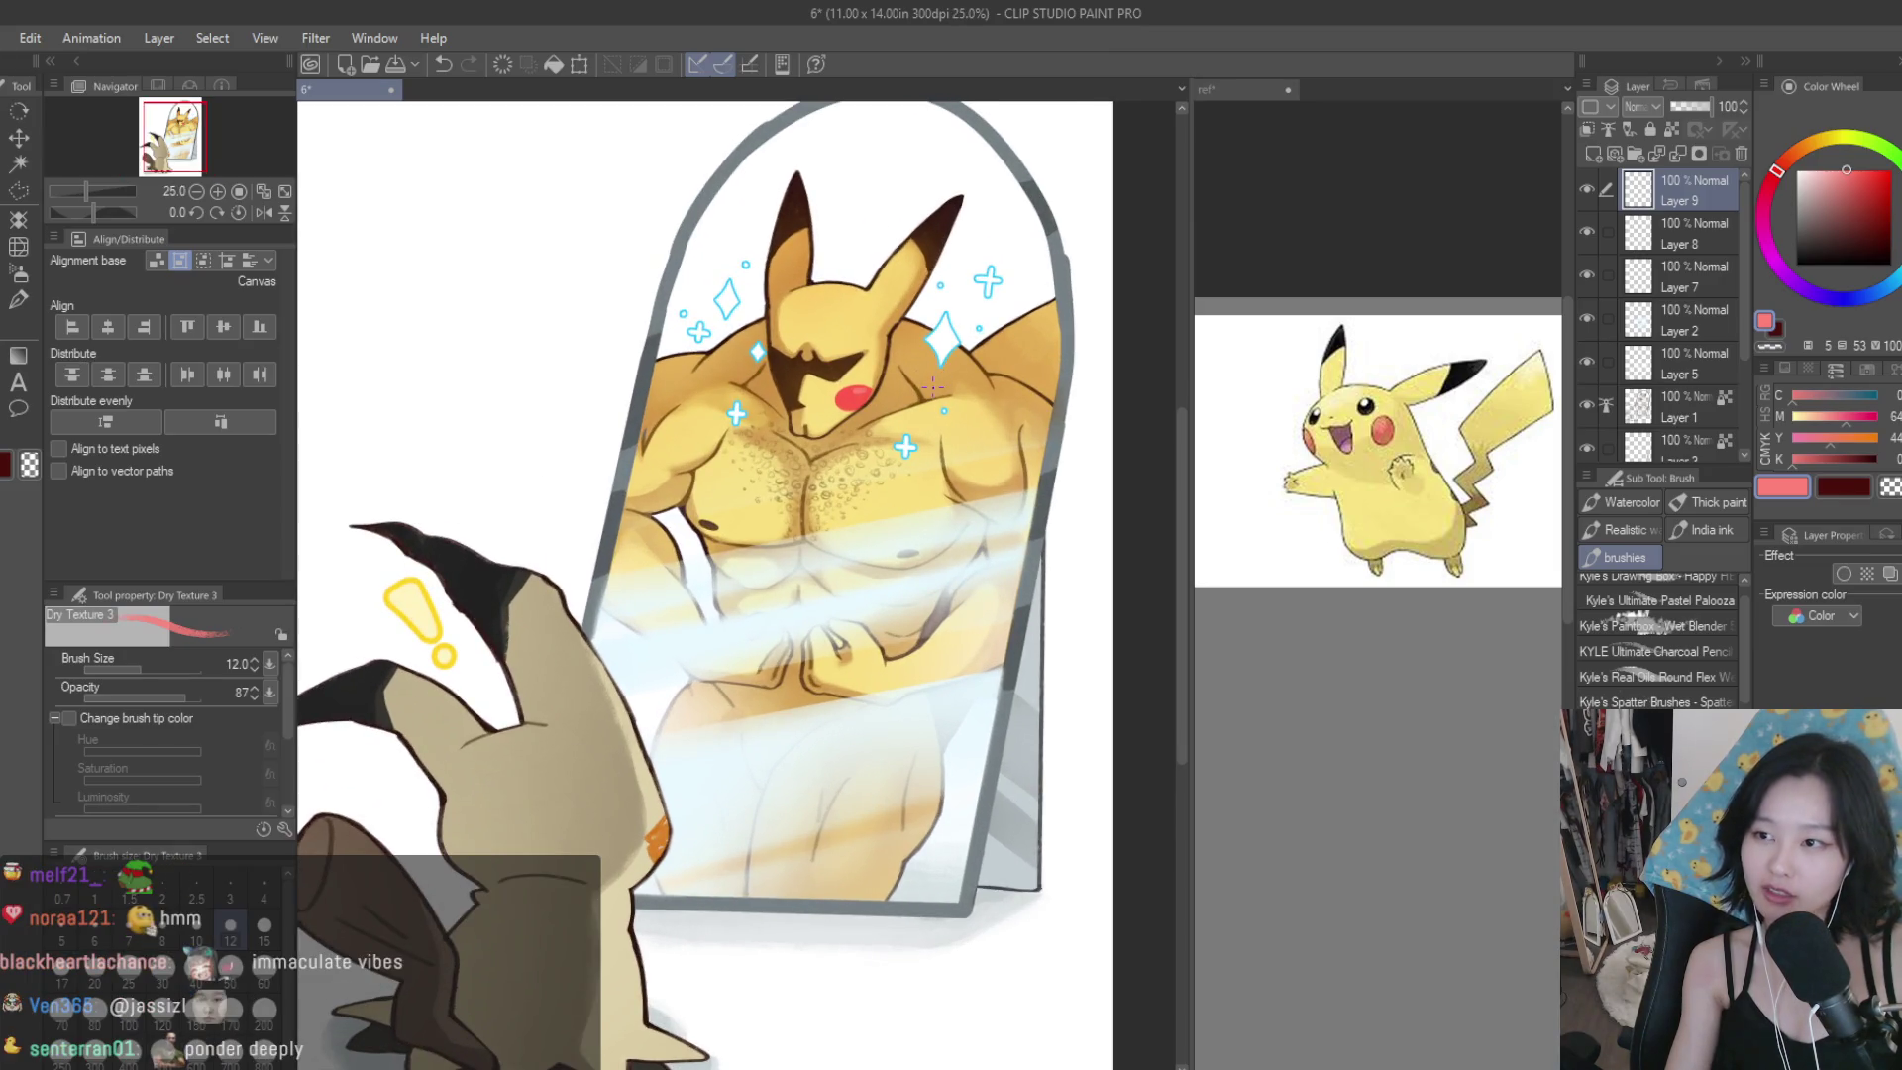
scroll(931, 386, "up", 7)
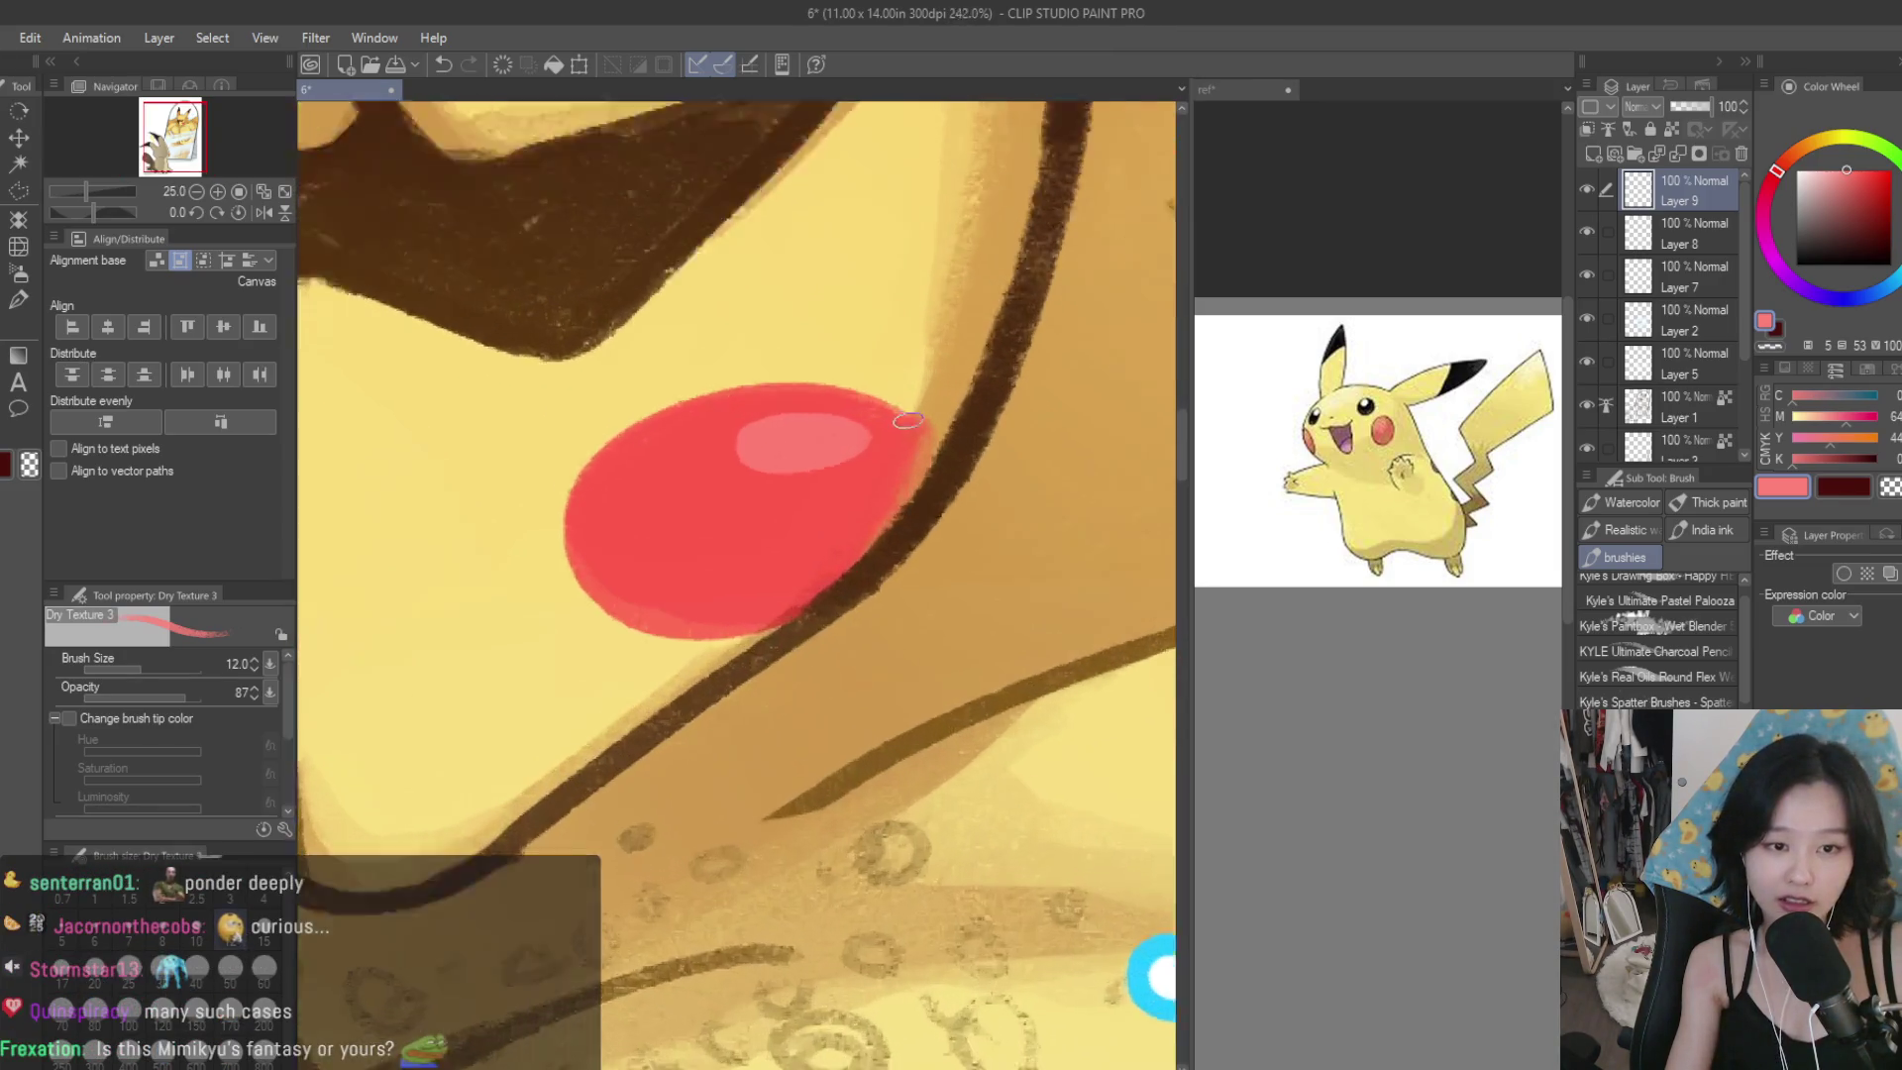
scroll(908, 420, "up", 2)
left_click(972, 479, "alt")
left_click_drag(966, 455, 688, 354)
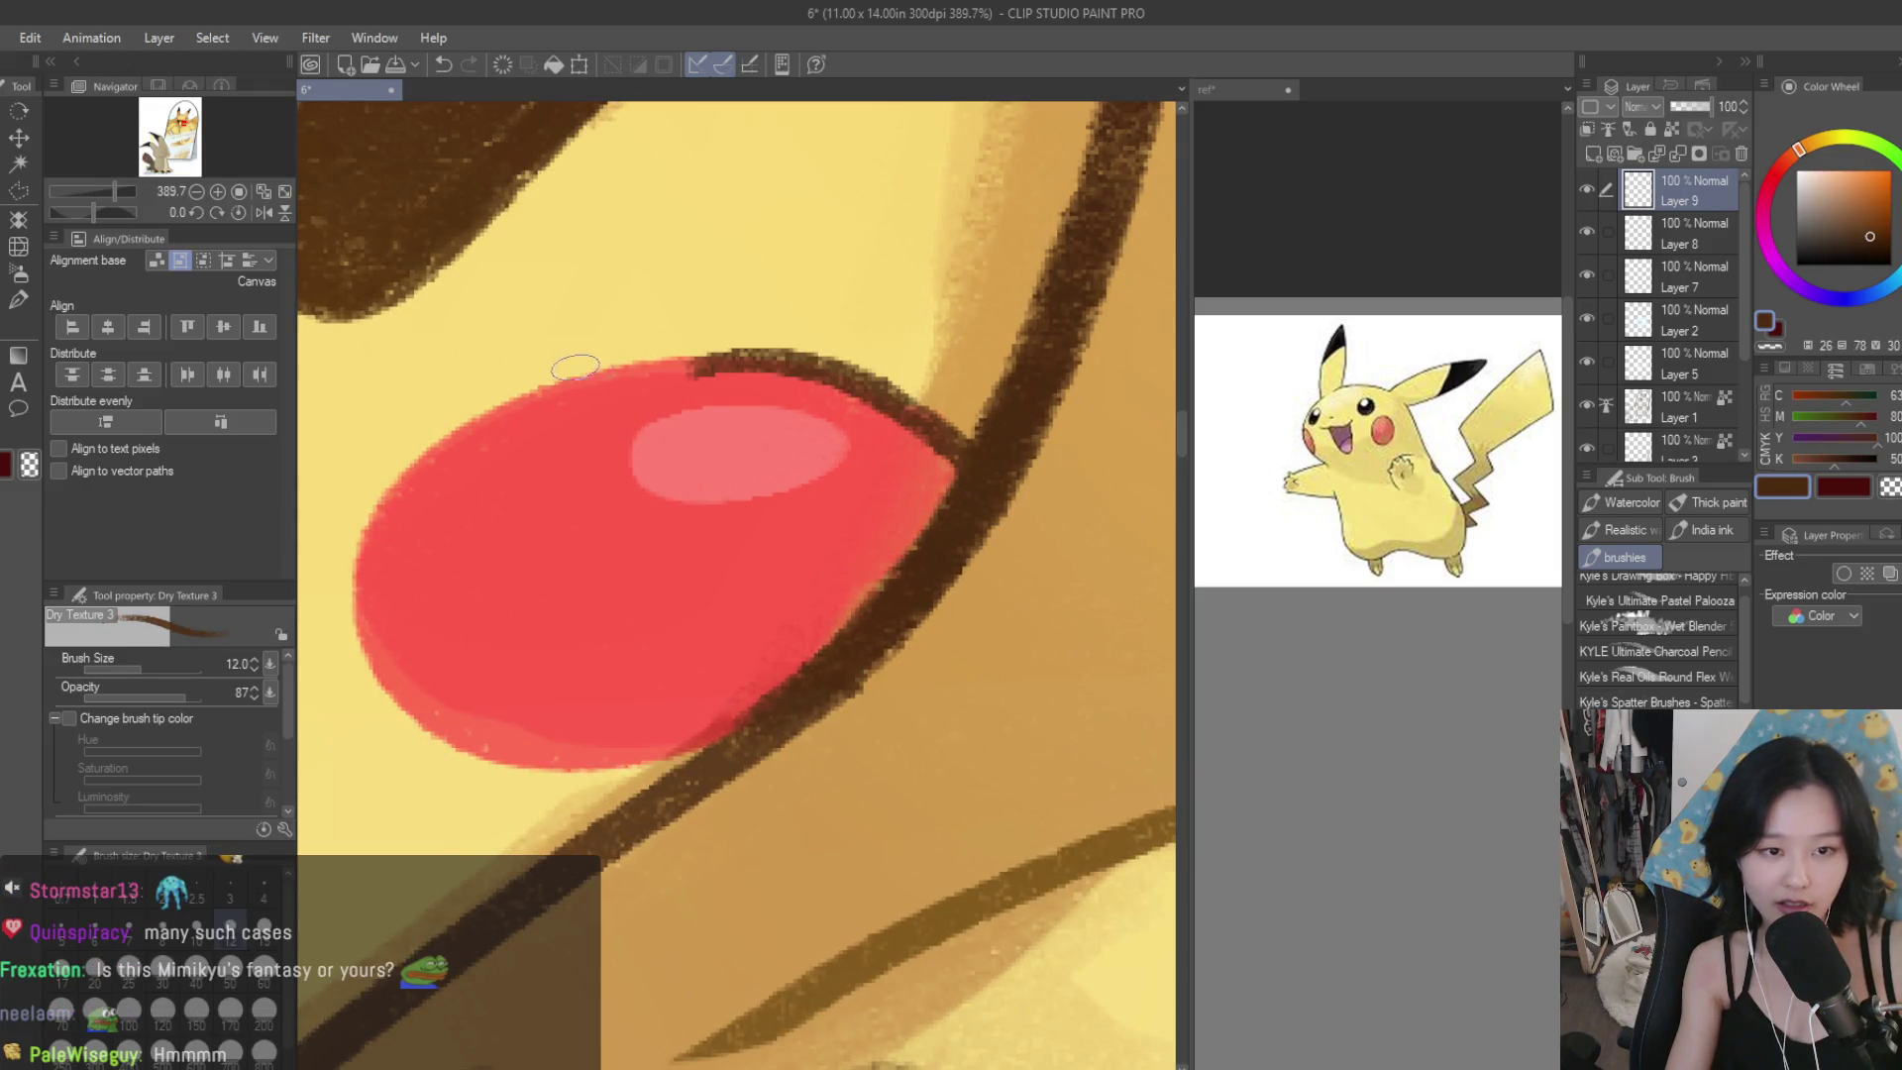
Draw a curly hair on the lower body, then undo the stray stroke.
scroll(666, 359, "down", 12)
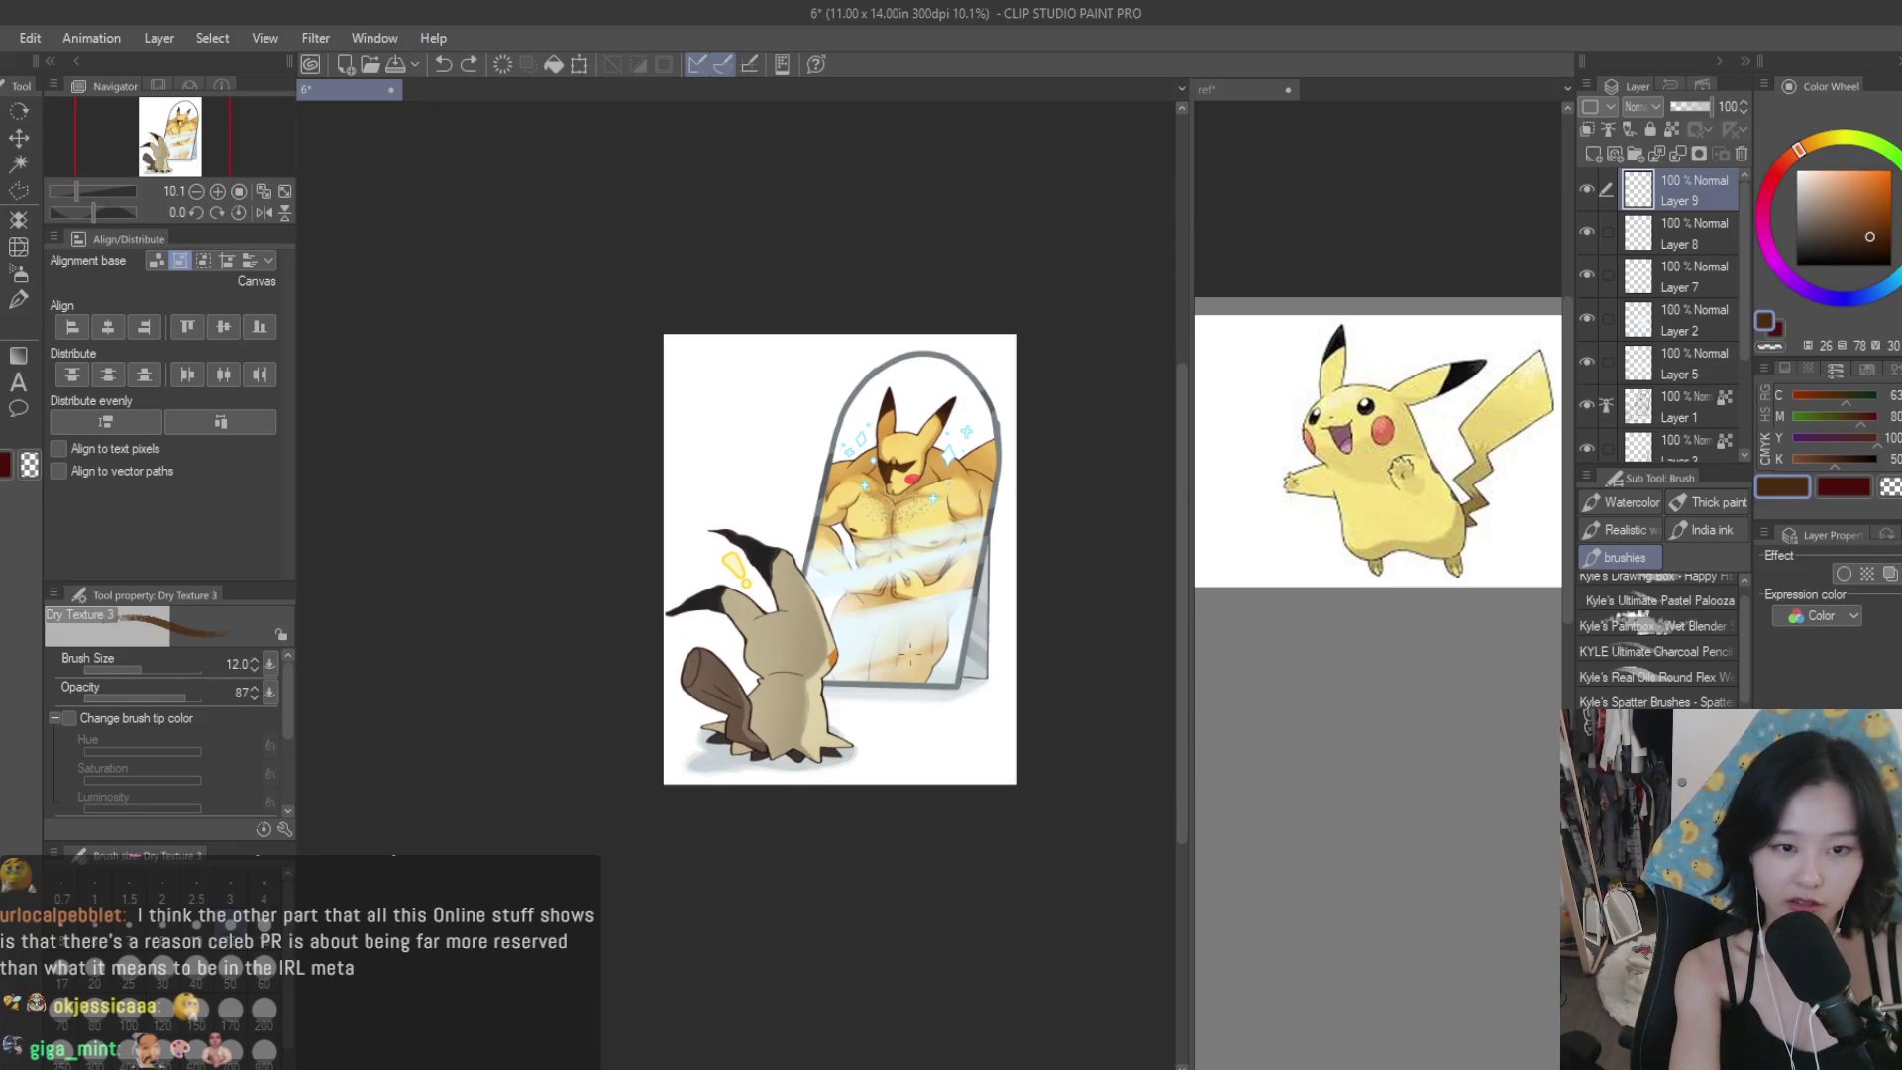
scroll(942, 474, "up", 8)
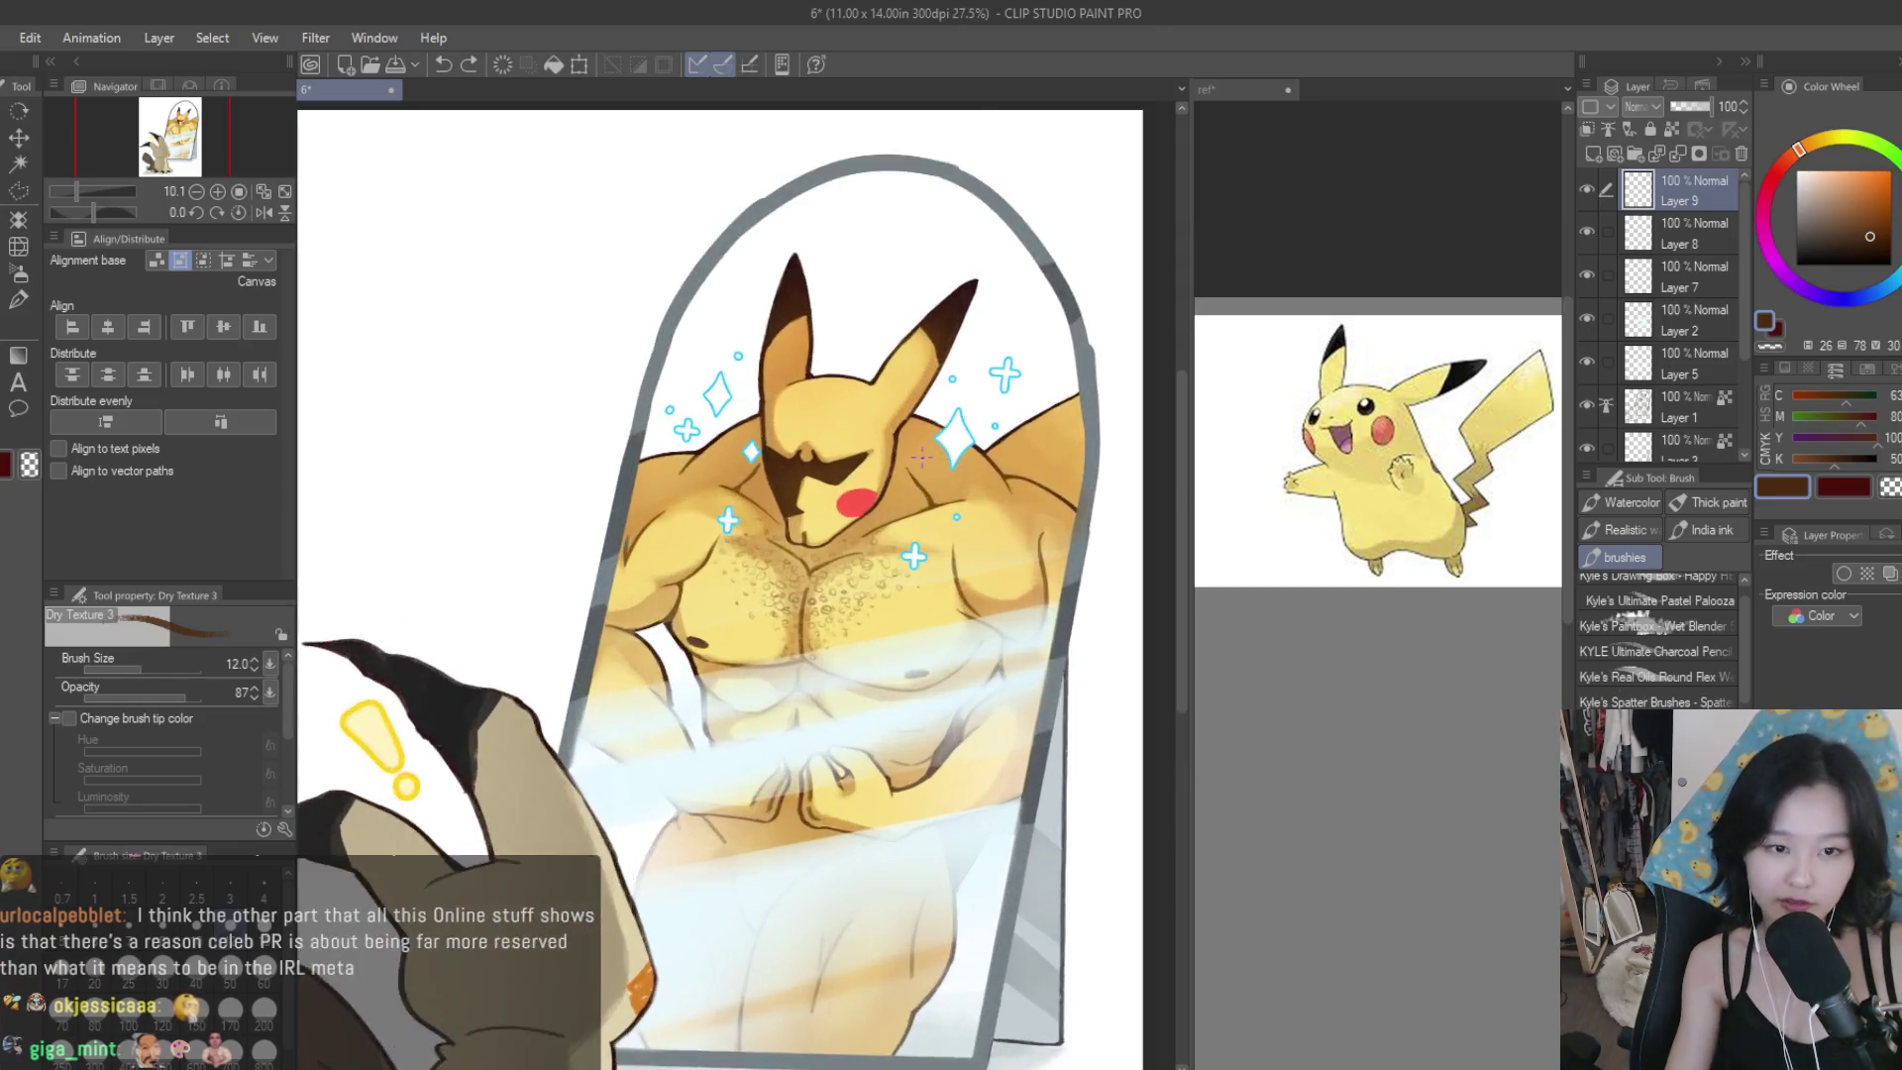
scroll(690, 457, "up", 2)
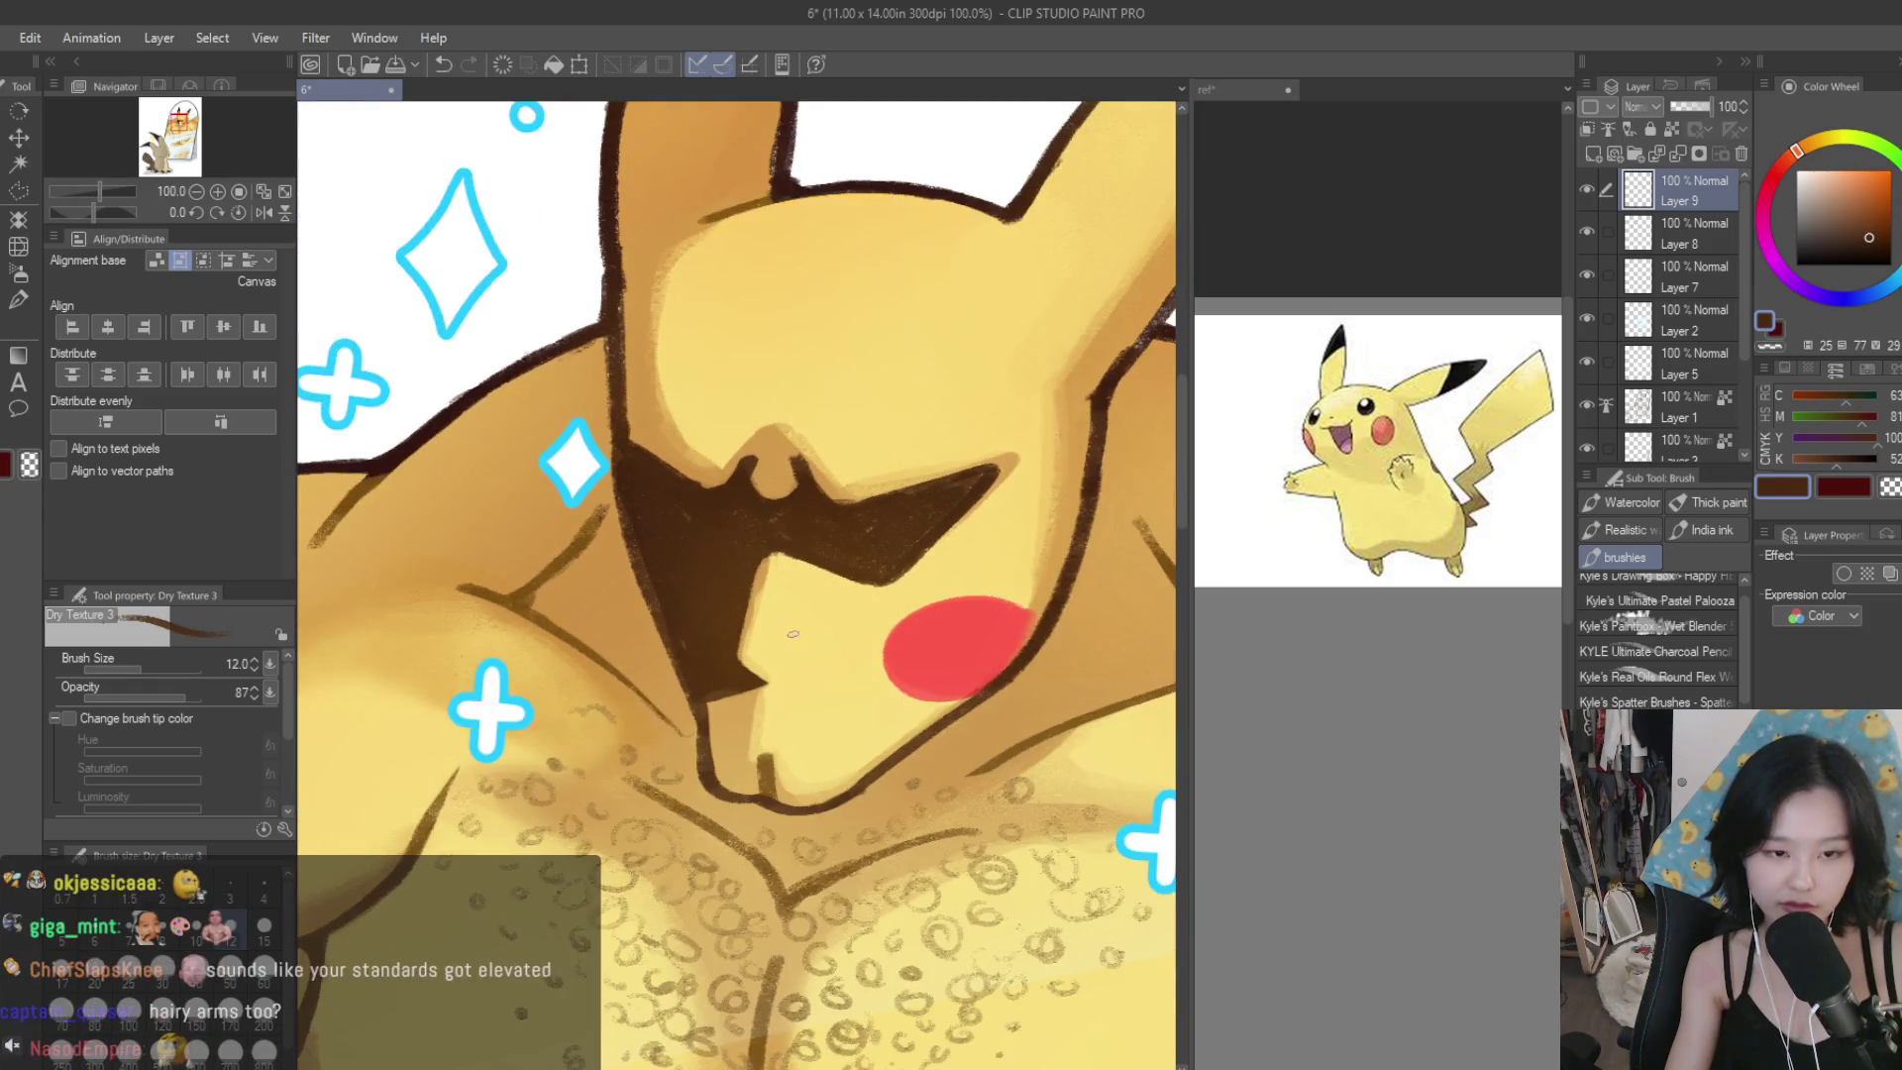
scroll(766, 534, "down", 5)
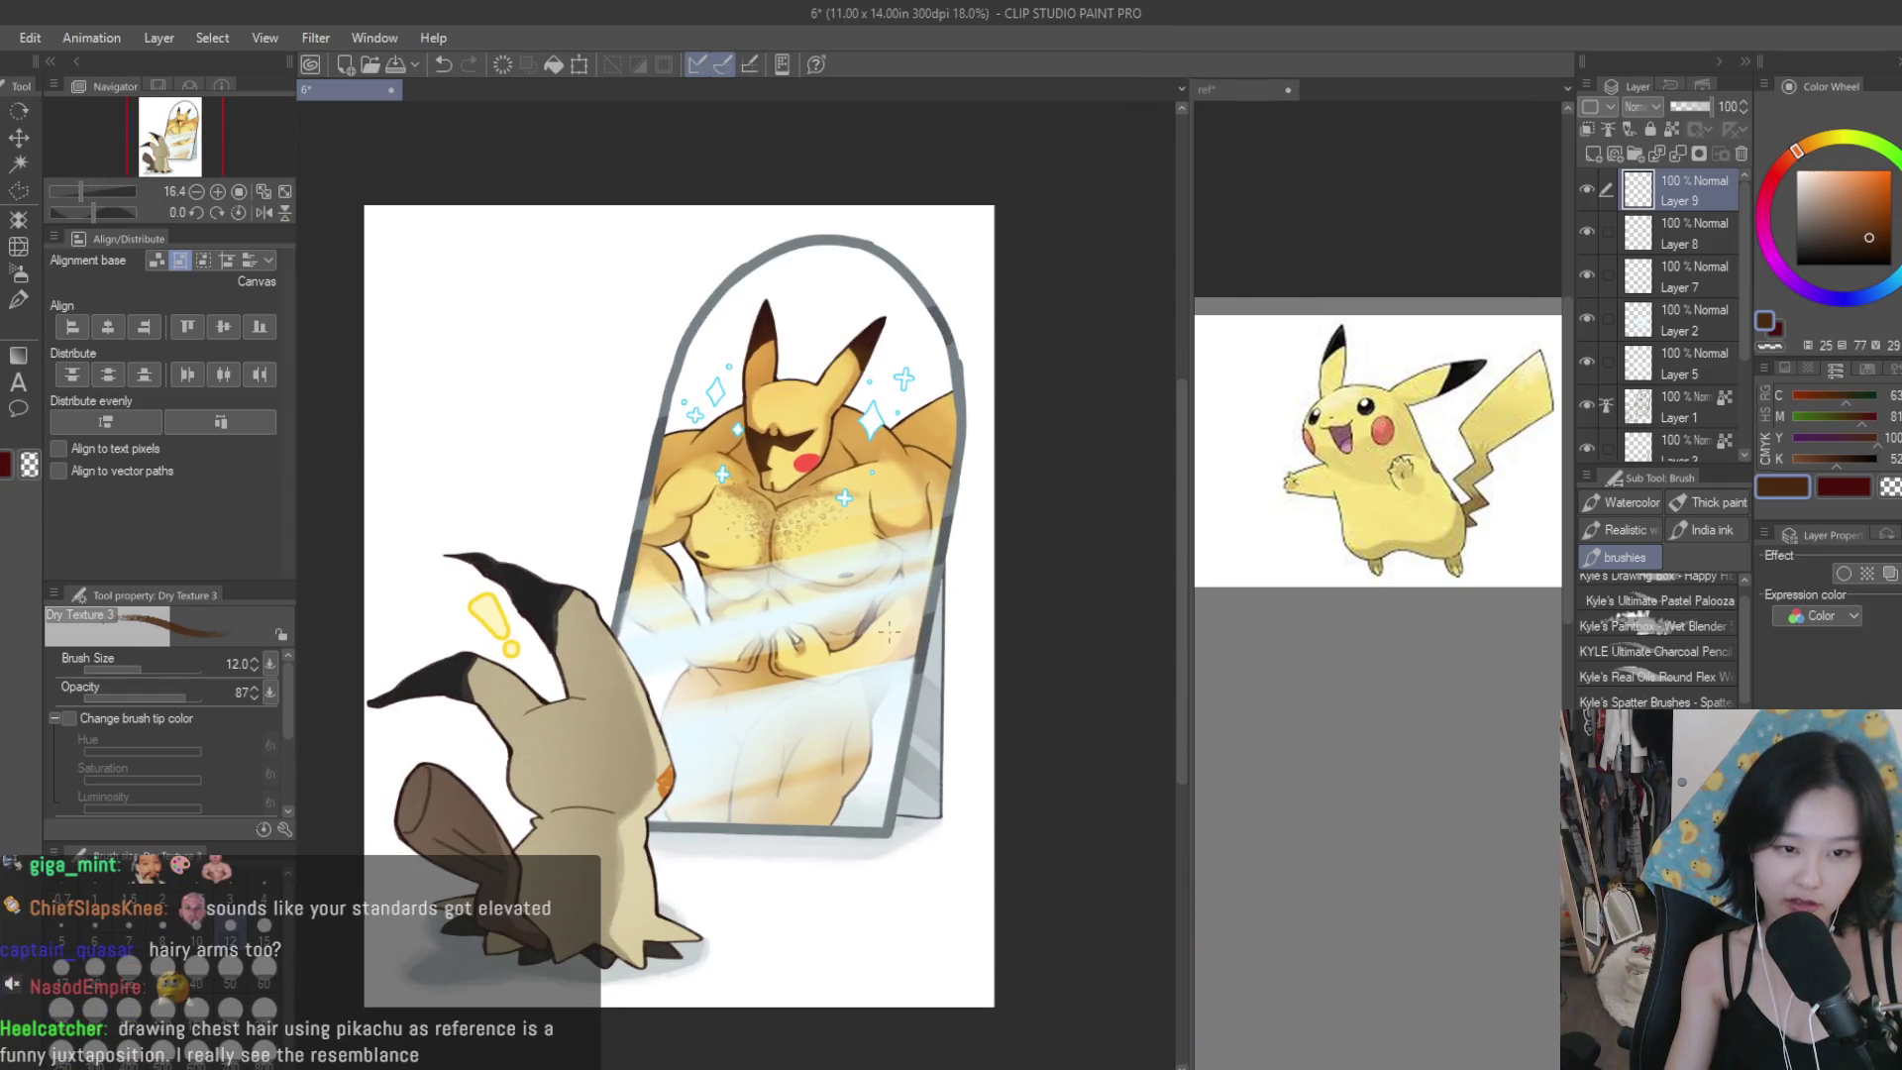
scroll(816, 386, "up", 3)
scroll(816, 386, "down", 3)
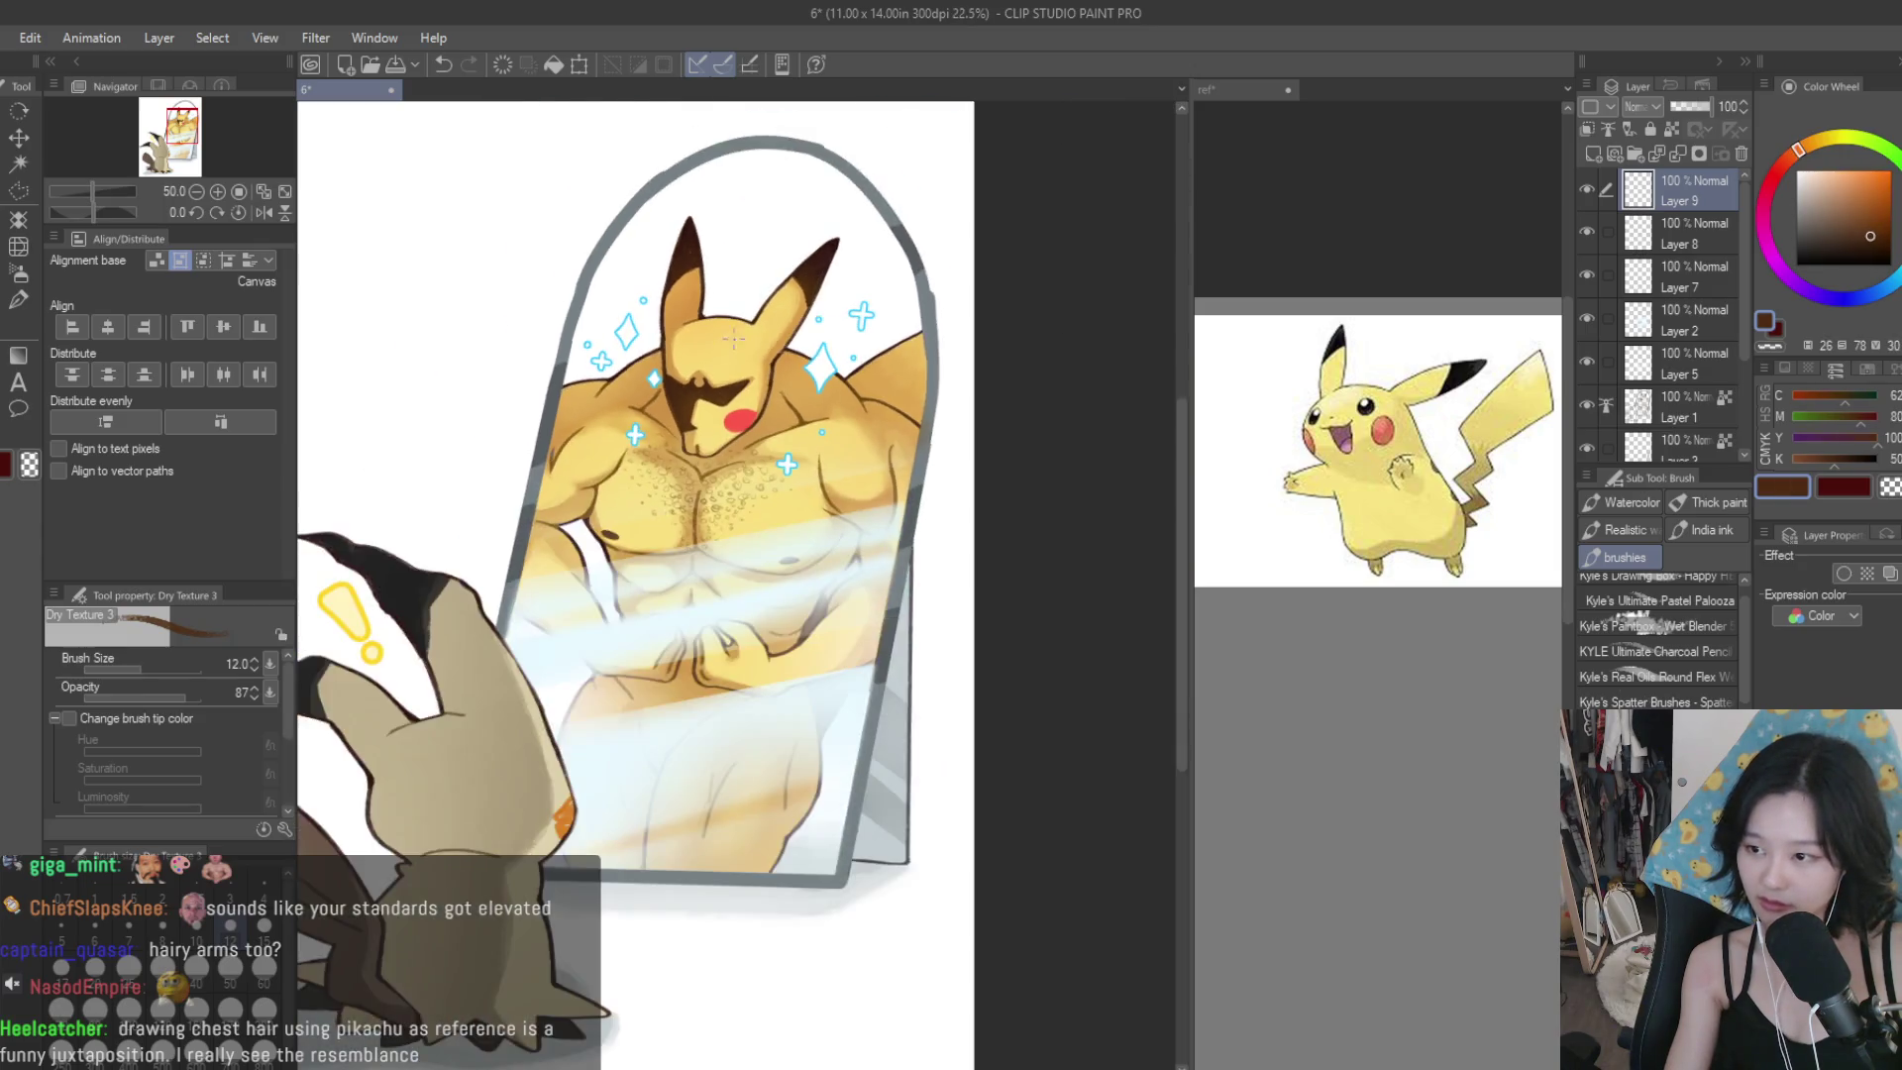
scroll(996, 570, "up", 2)
scroll(996, 569, "up", 4)
mouse_move(793, 656)
left_mouse_down()
mouse_move(776, 650)
mouse_move(785, 678)
left_mouse_up()
key("ctrl+z")
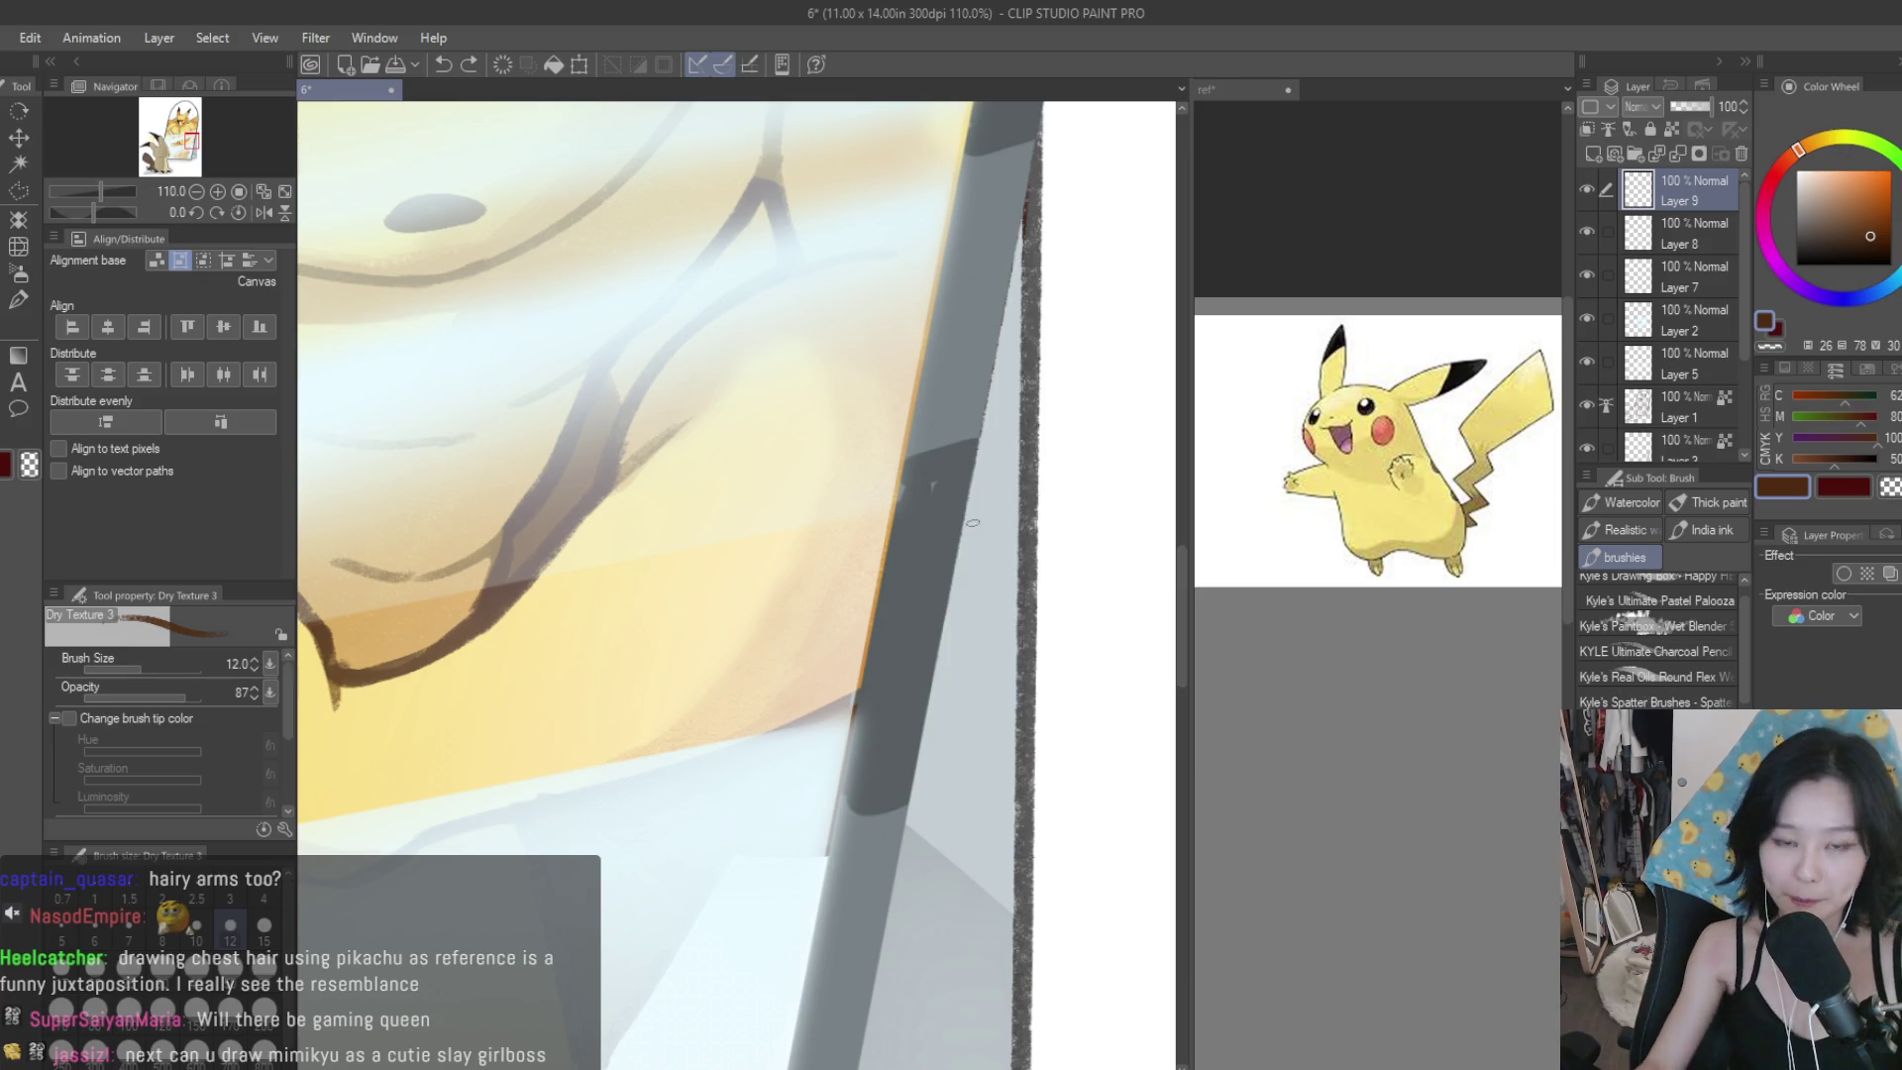
scroll(973, 521, "down", 5)
scroll(972, 522, "up", 2)
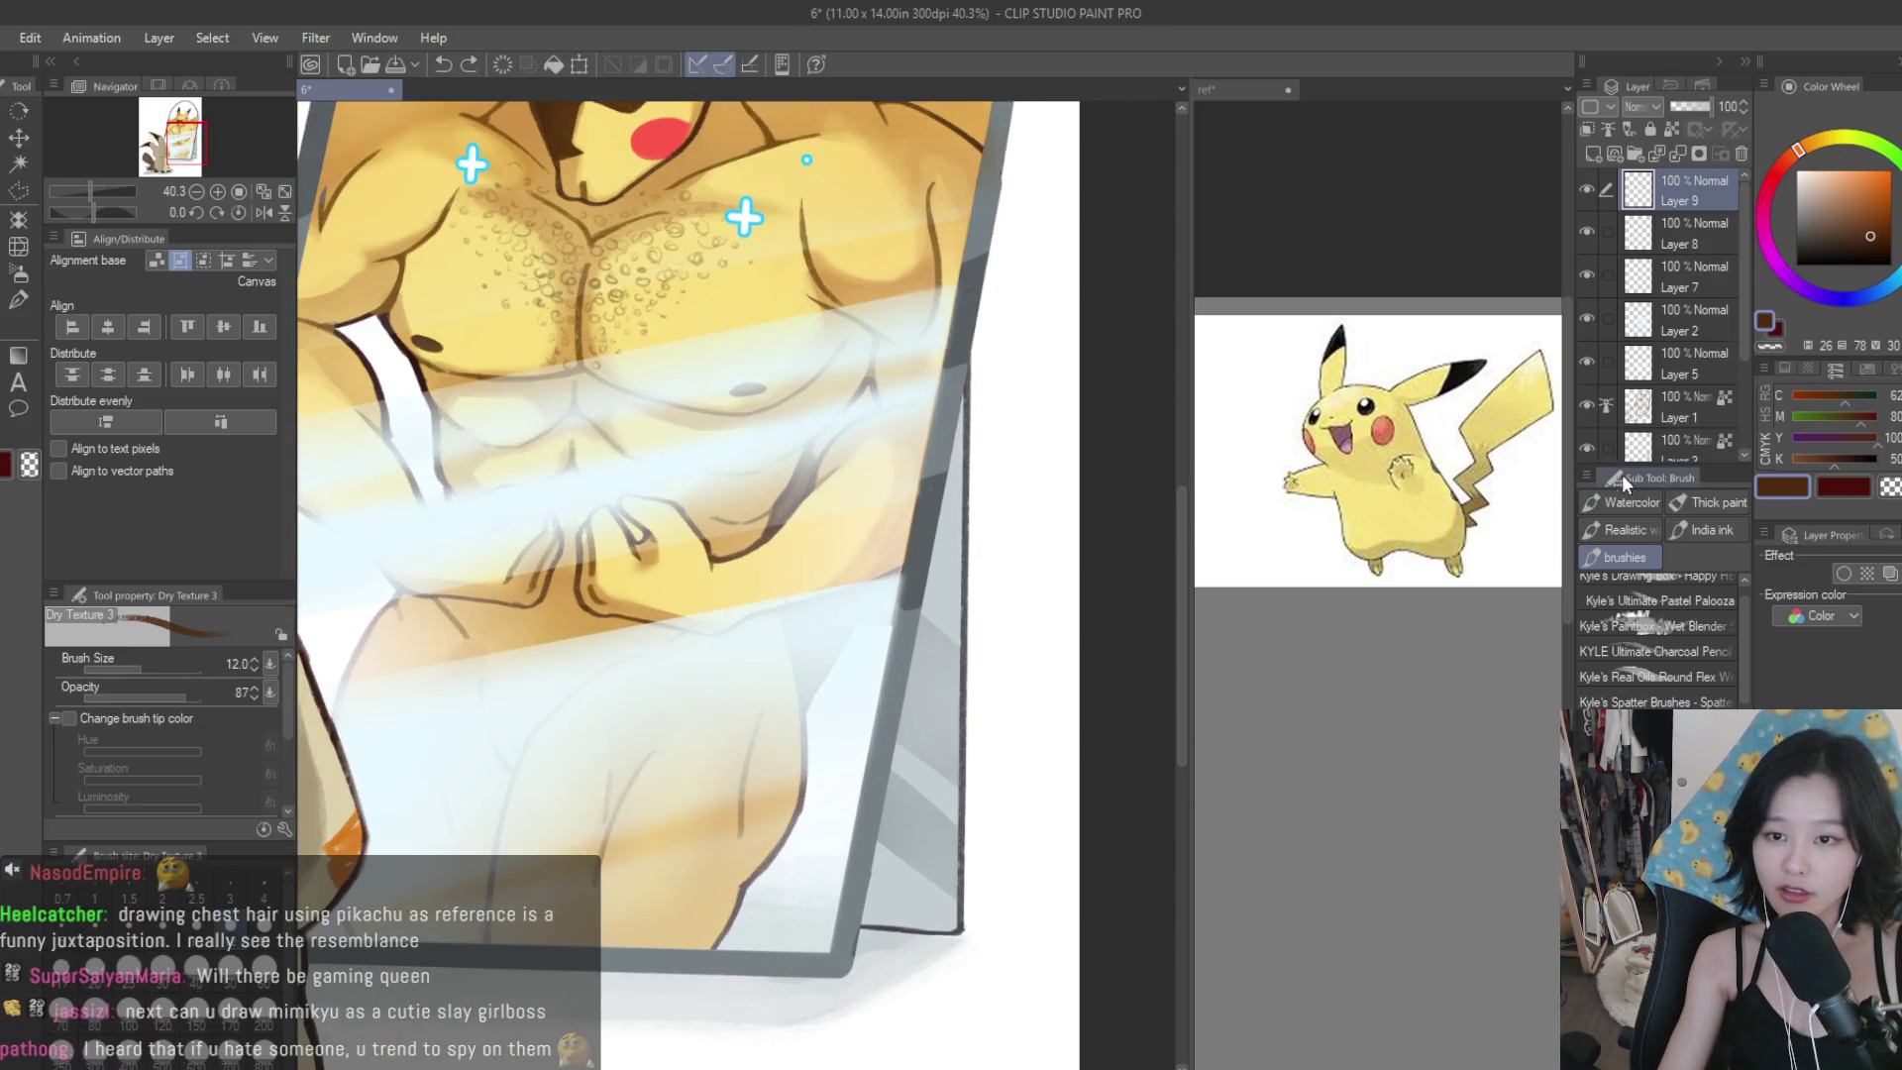
On Layer 6, restore the undone curl and dab small curly hairs along the forearm.
scroll(1673, 396, "down", 3)
left_click(1684, 353)
scroll(772, 547, "up", 3)
key("ctrl+y")
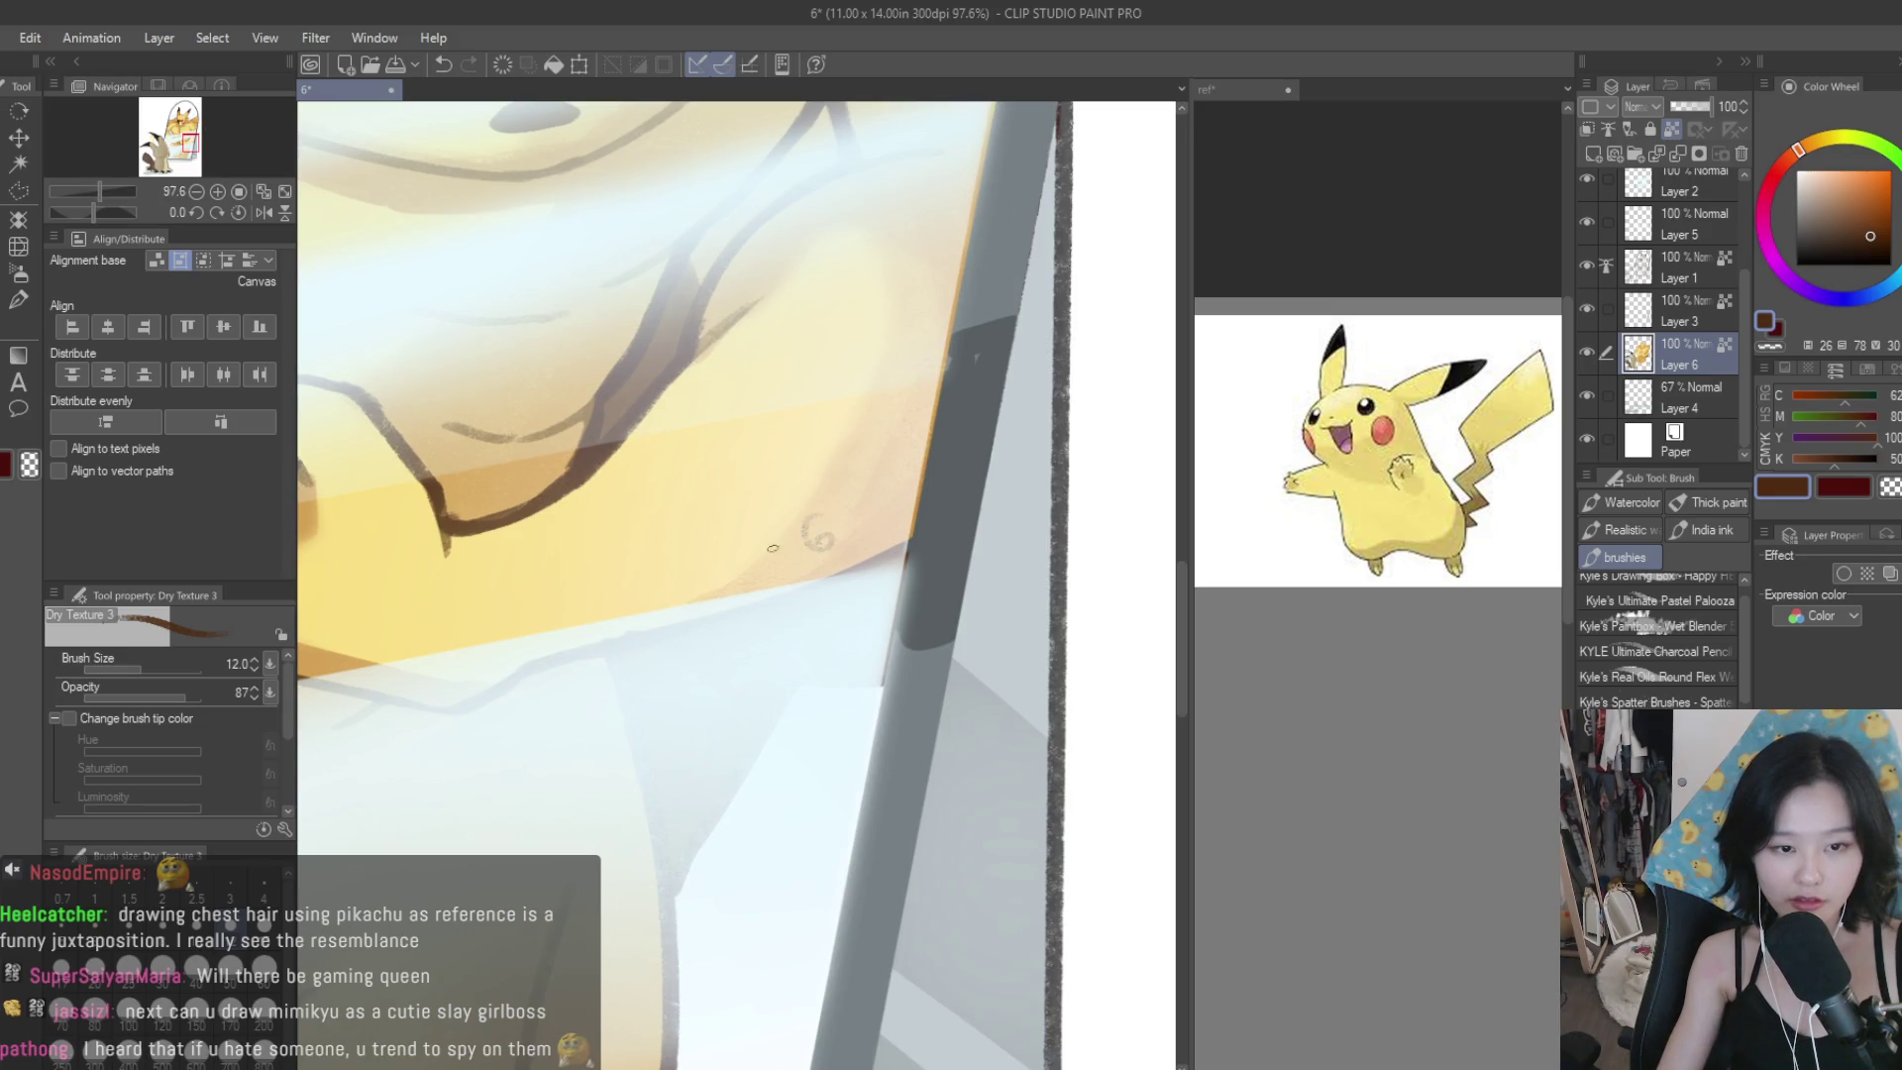
left_click_drag(889, 497, 847, 523)
left_click_drag(888, 452, 862, 467)
left_click_drag(894, 487, 916, 493)
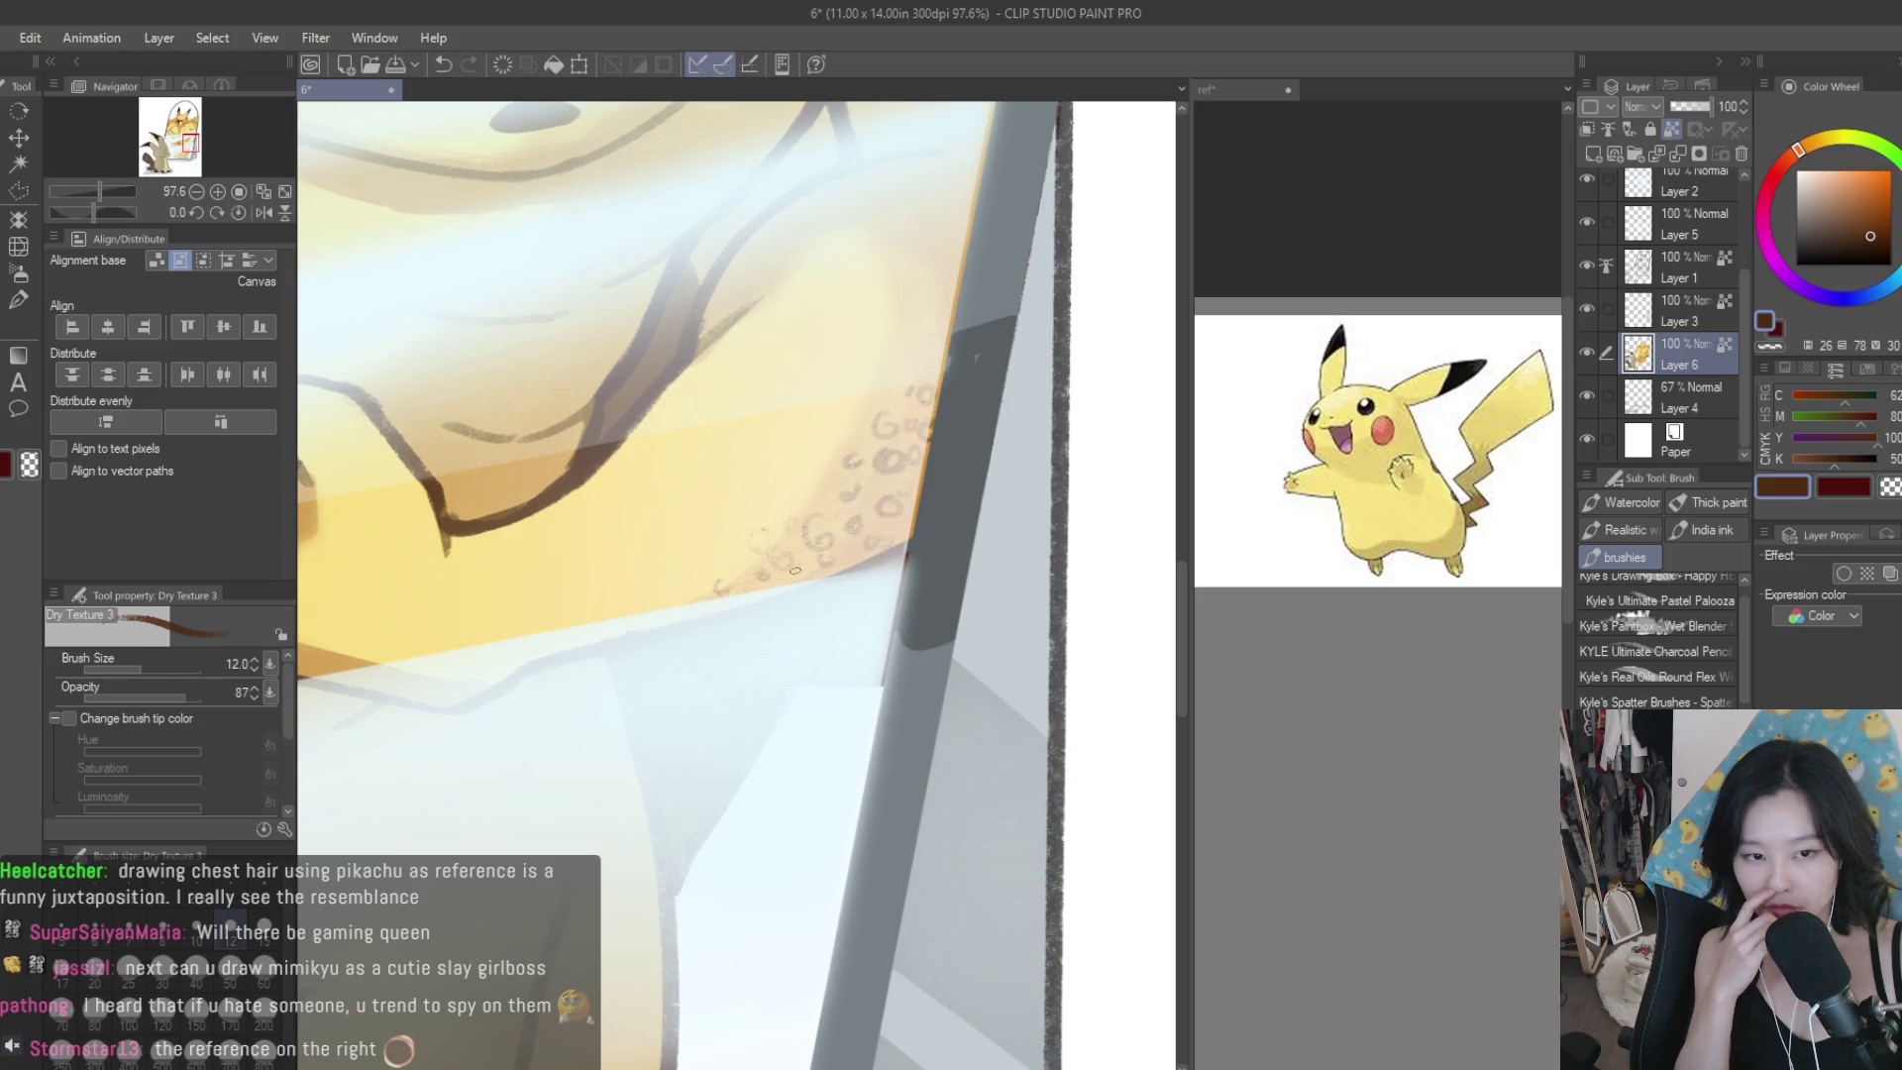
left_click_drag(802, 477, 814, 489)
left_click_drag(641, 573, 653, 592)
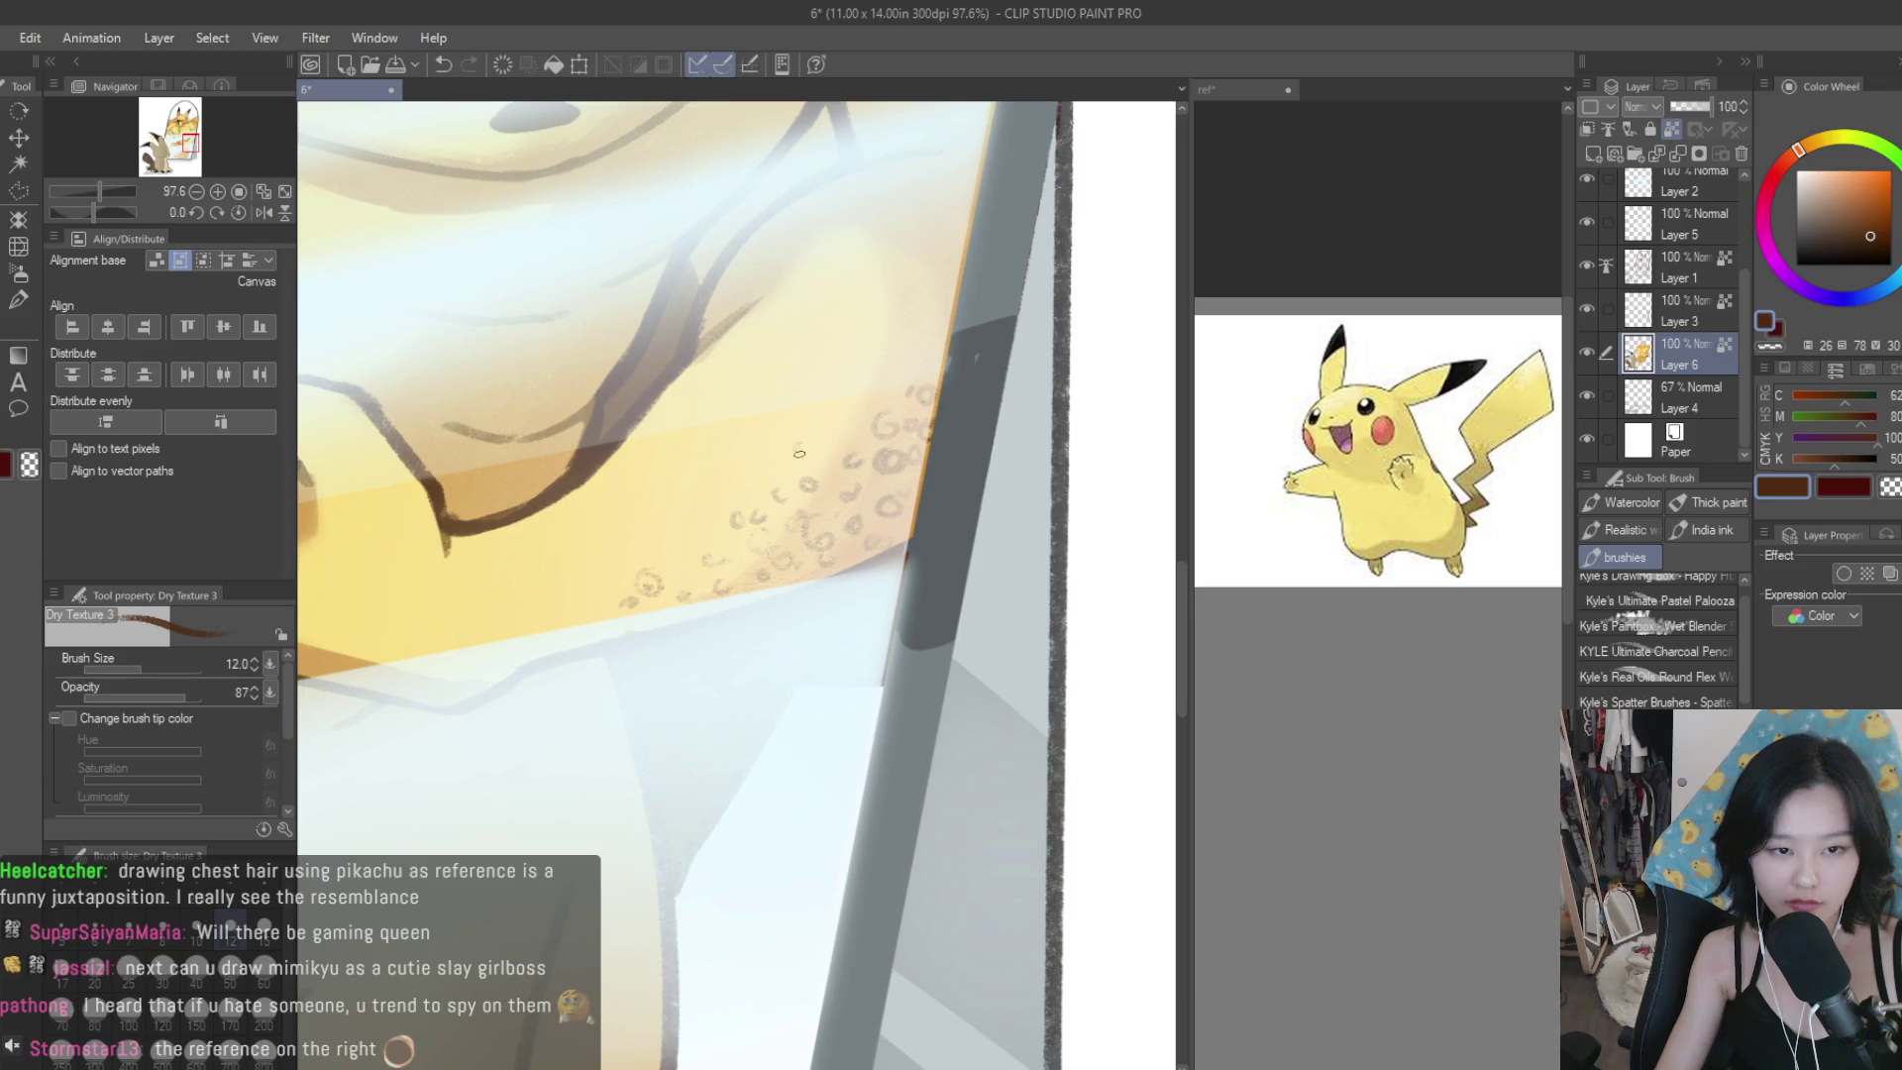
Scatter more curly hairs over the other arm and down the lower side.
scroll(883, 378, "up", 2)
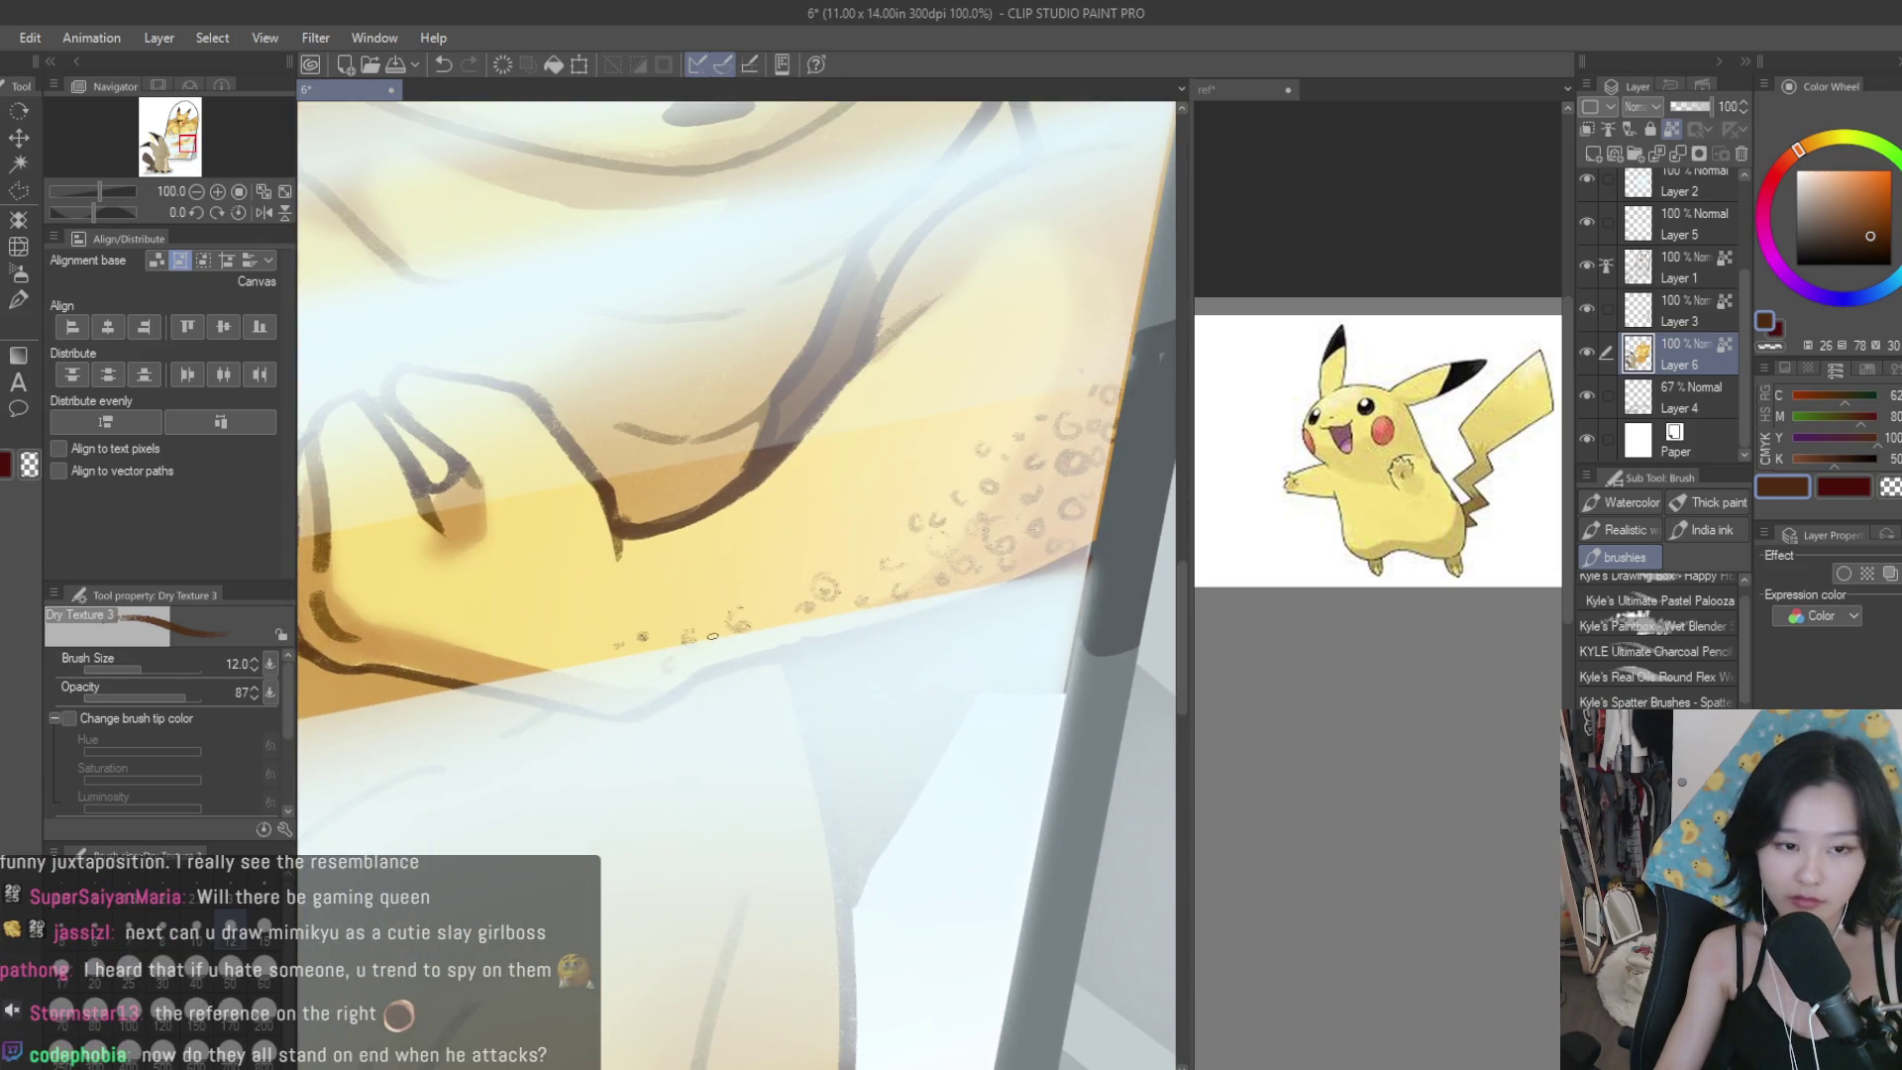
scroll(835, 616, "down", 5)
scroll(835, 615, "up", 3)
scroll(978, 760, "up", 5)
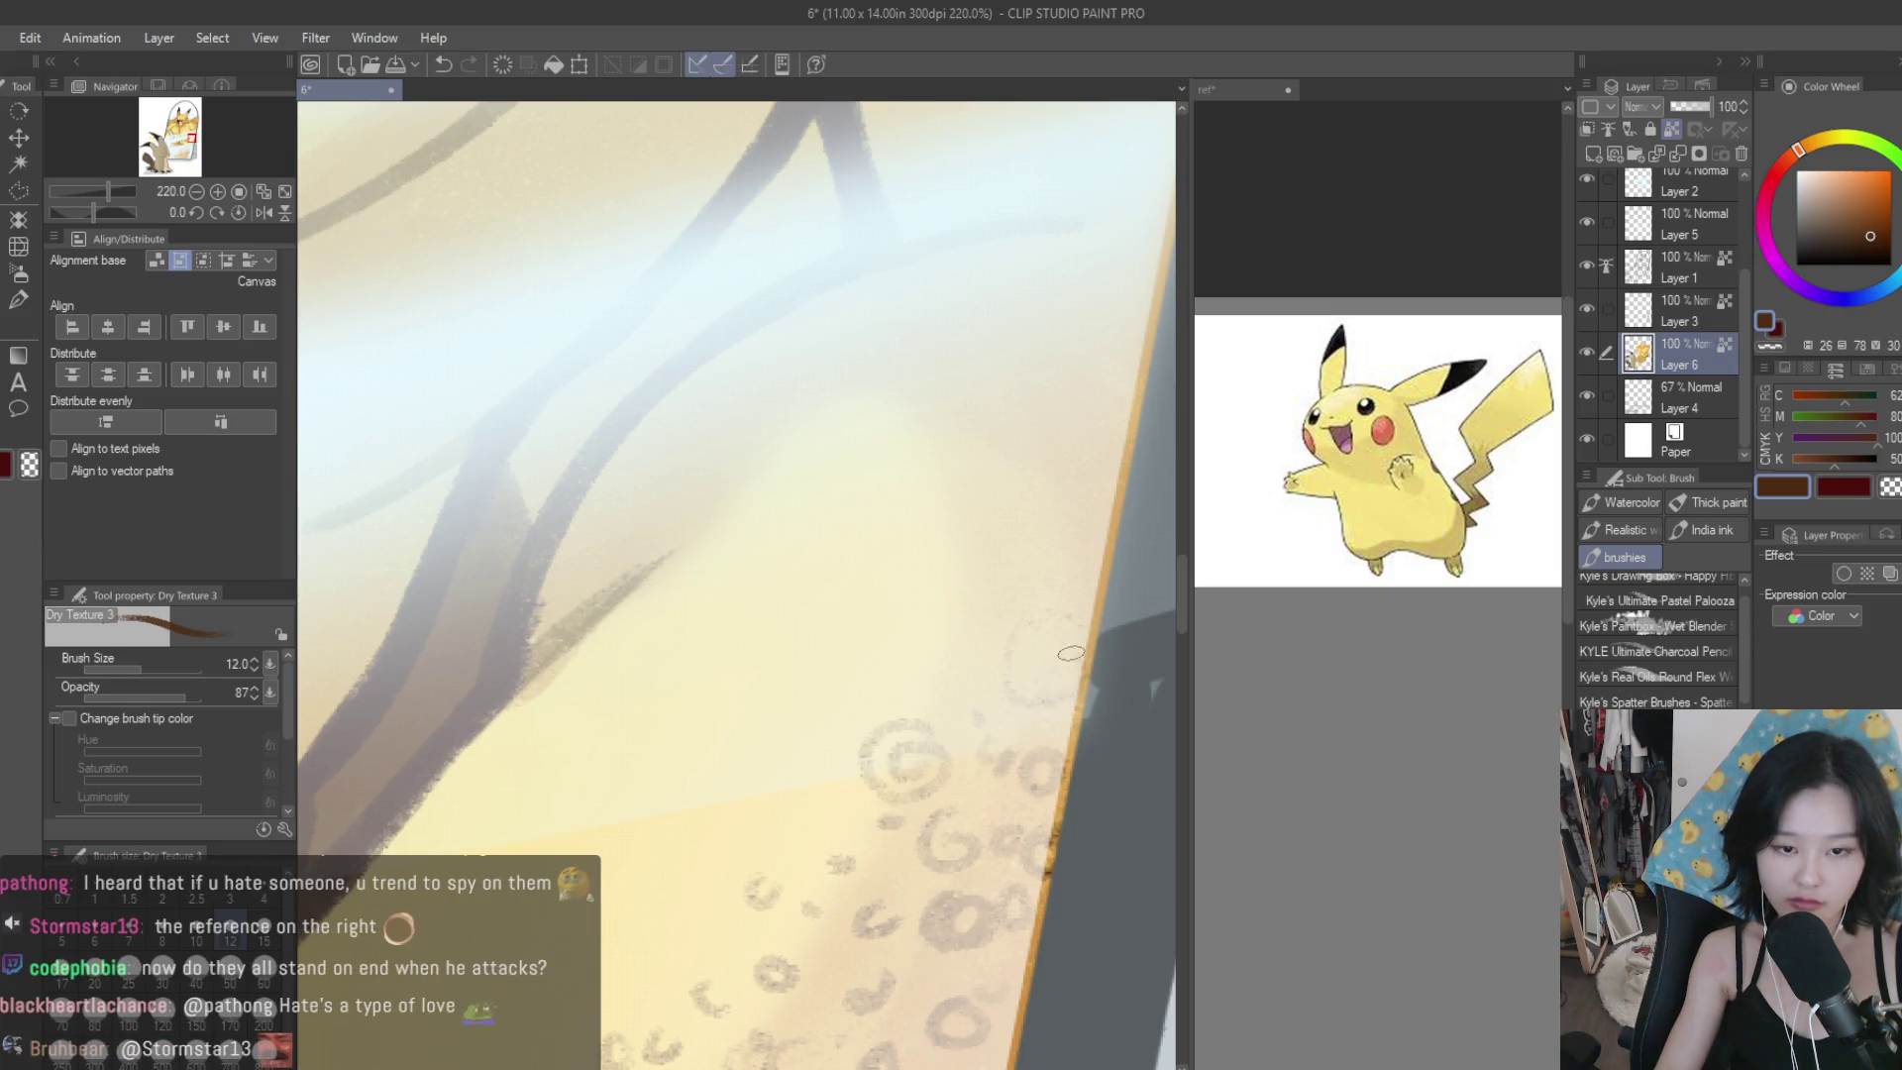
scroll(1094, 604, "down", 2)
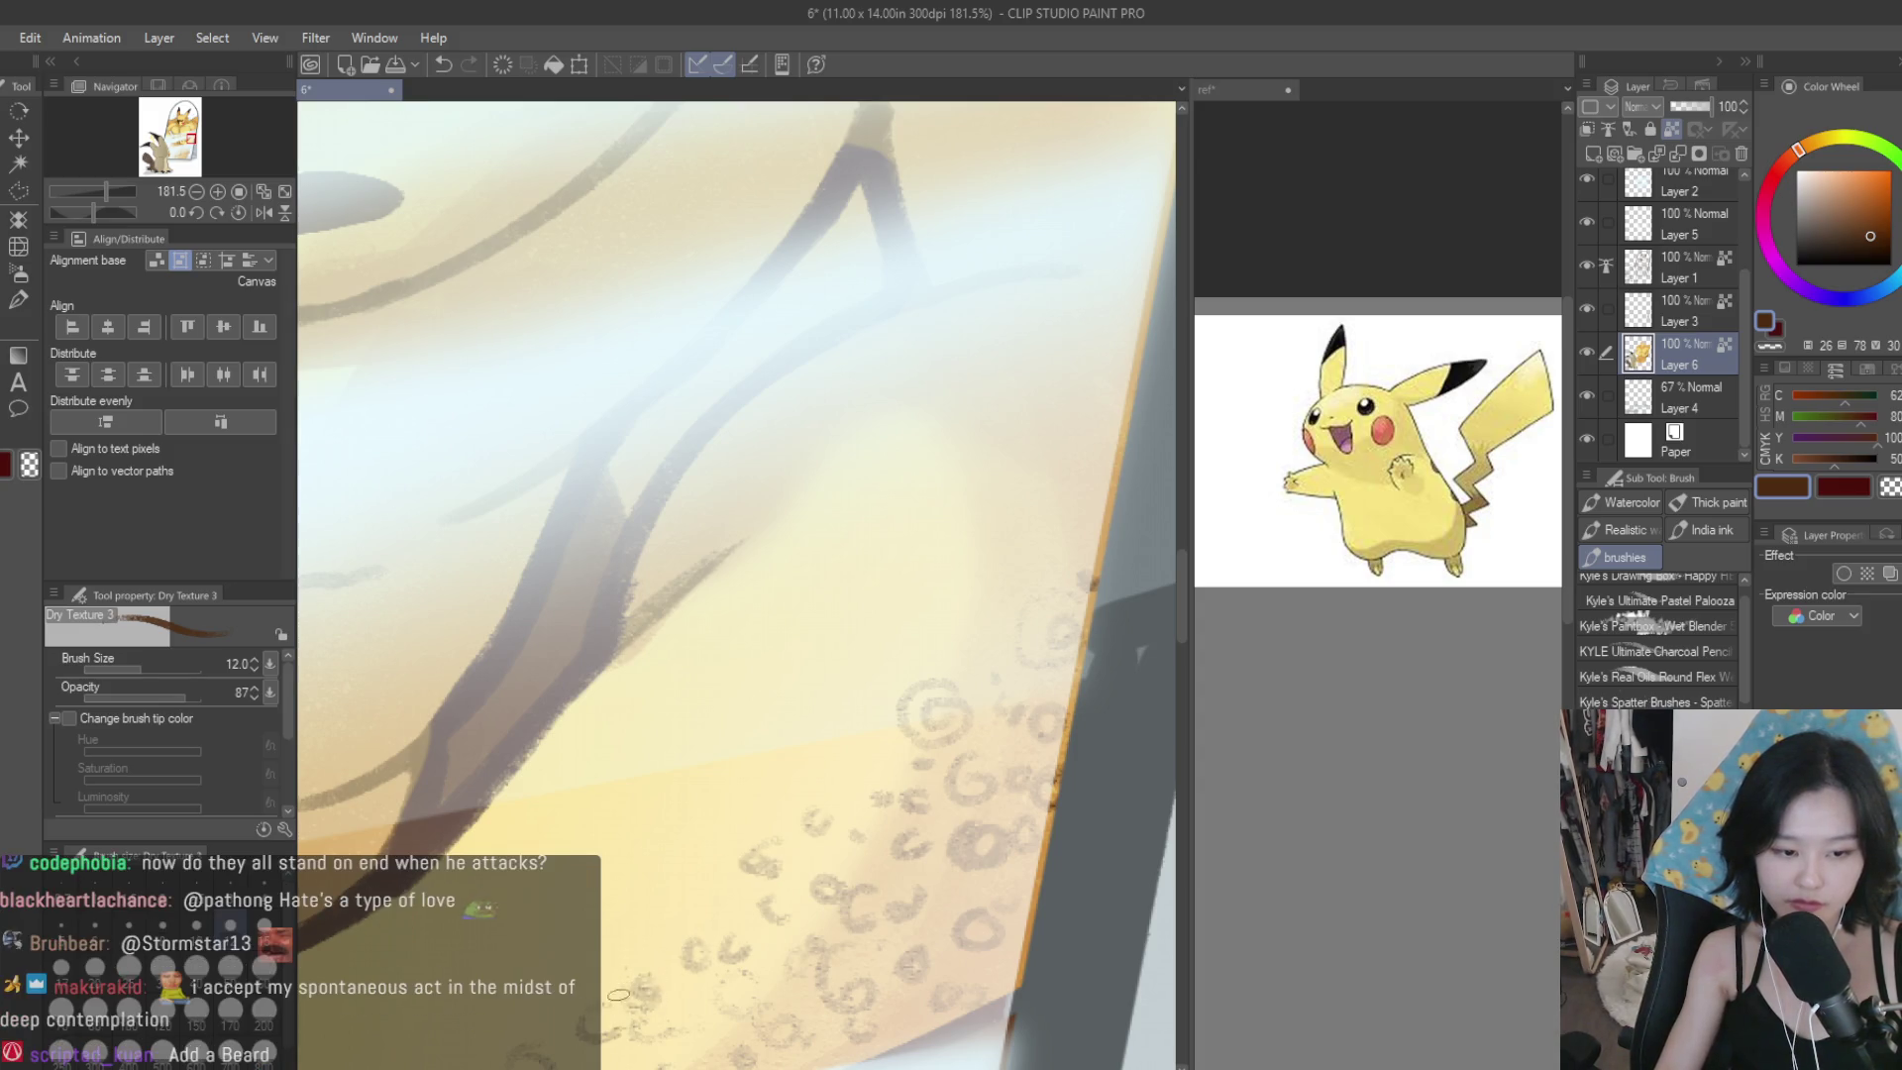
scroll(927, 860, "down", 10)
scroll(927, 860, "up", 1)
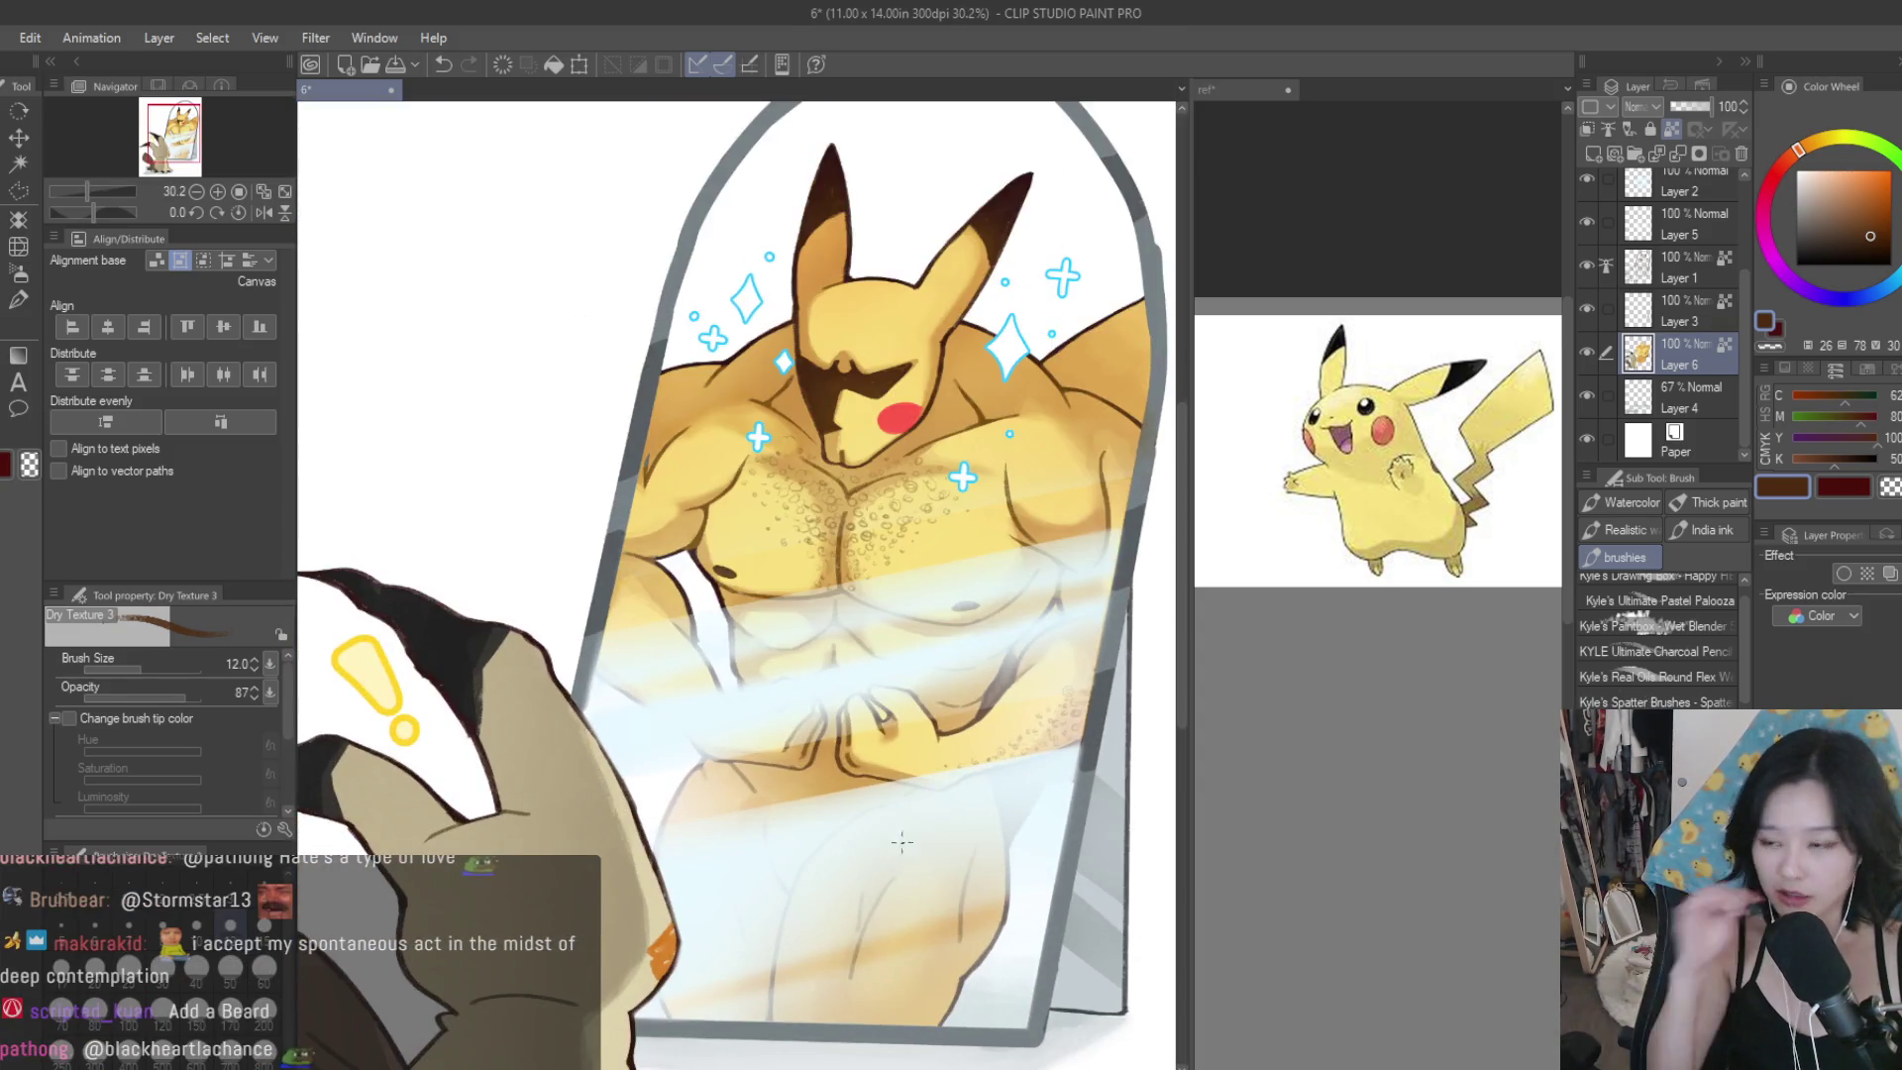
scroll(606, 654, "up", 3)
scroll(606, 654, "up", 4)
left_click_drag(593, 683, 658, 642)
mouse_move(633, 576)
left_mouse_down()
mouse_move(604, 581)
mouse_move(639, 594)
mouse_move(604, 530)
mouse_move(587, 561)
mouse_move(648, 579)
mouse_move(681, 626)
mouse_move(668, 721)
mouse_move(734, 804)
left_mouse_up()
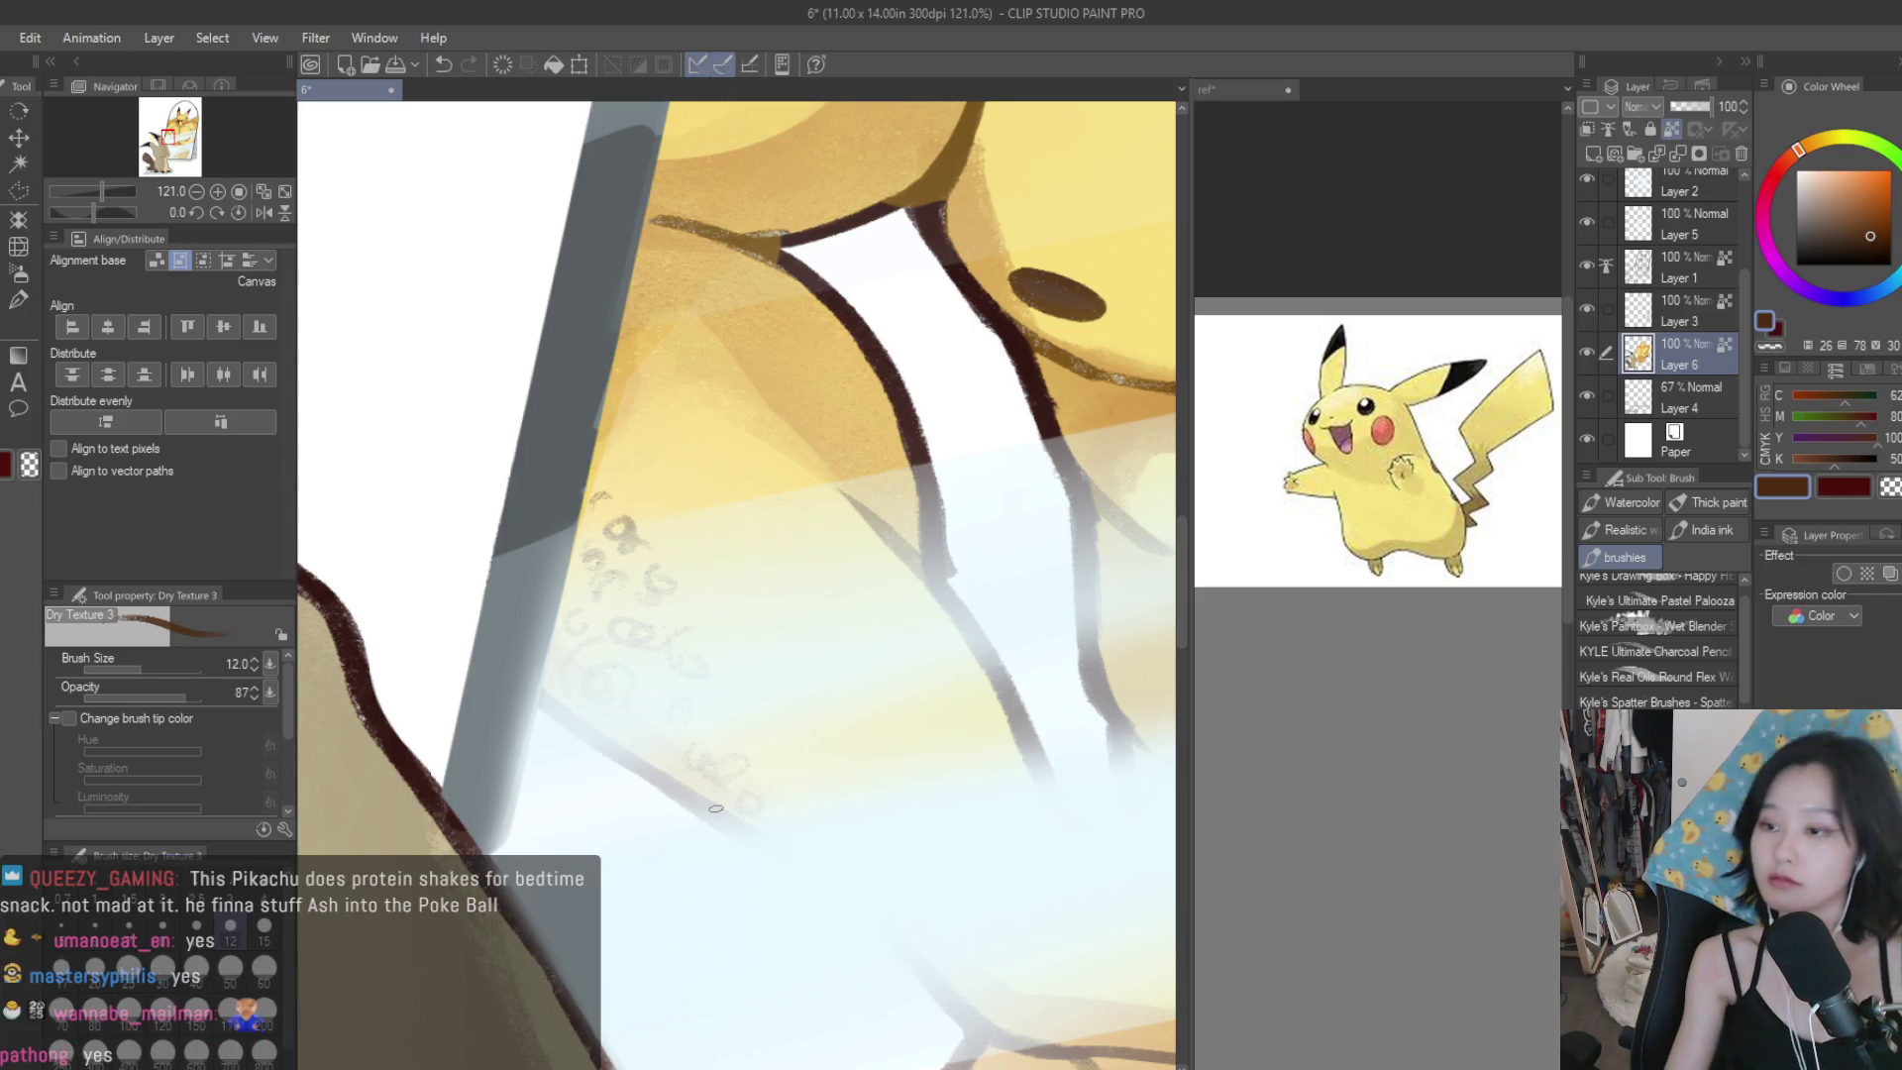
Add a new layer for multiply shading.
scroll(503, 624, "down", 1)
scroll(650, 681, "up", 1)
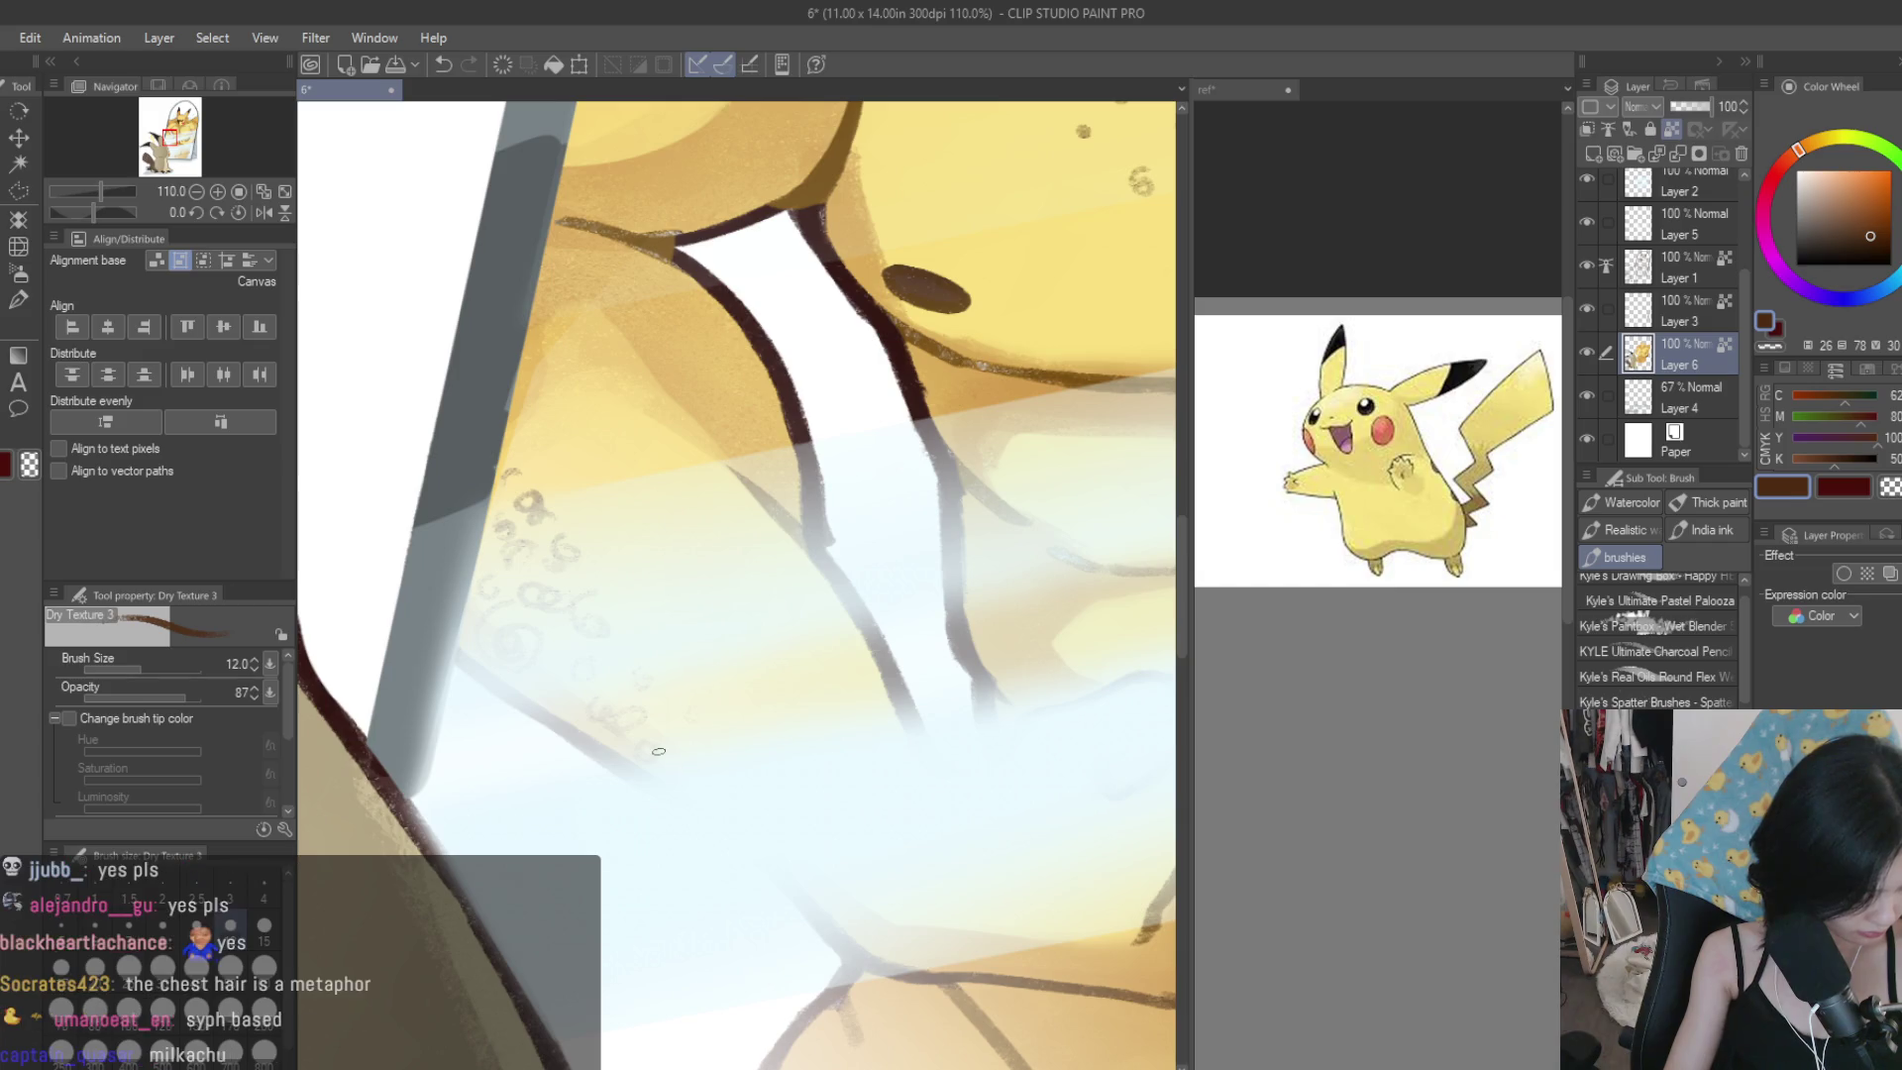
scroll(521, 709, "up", 2)
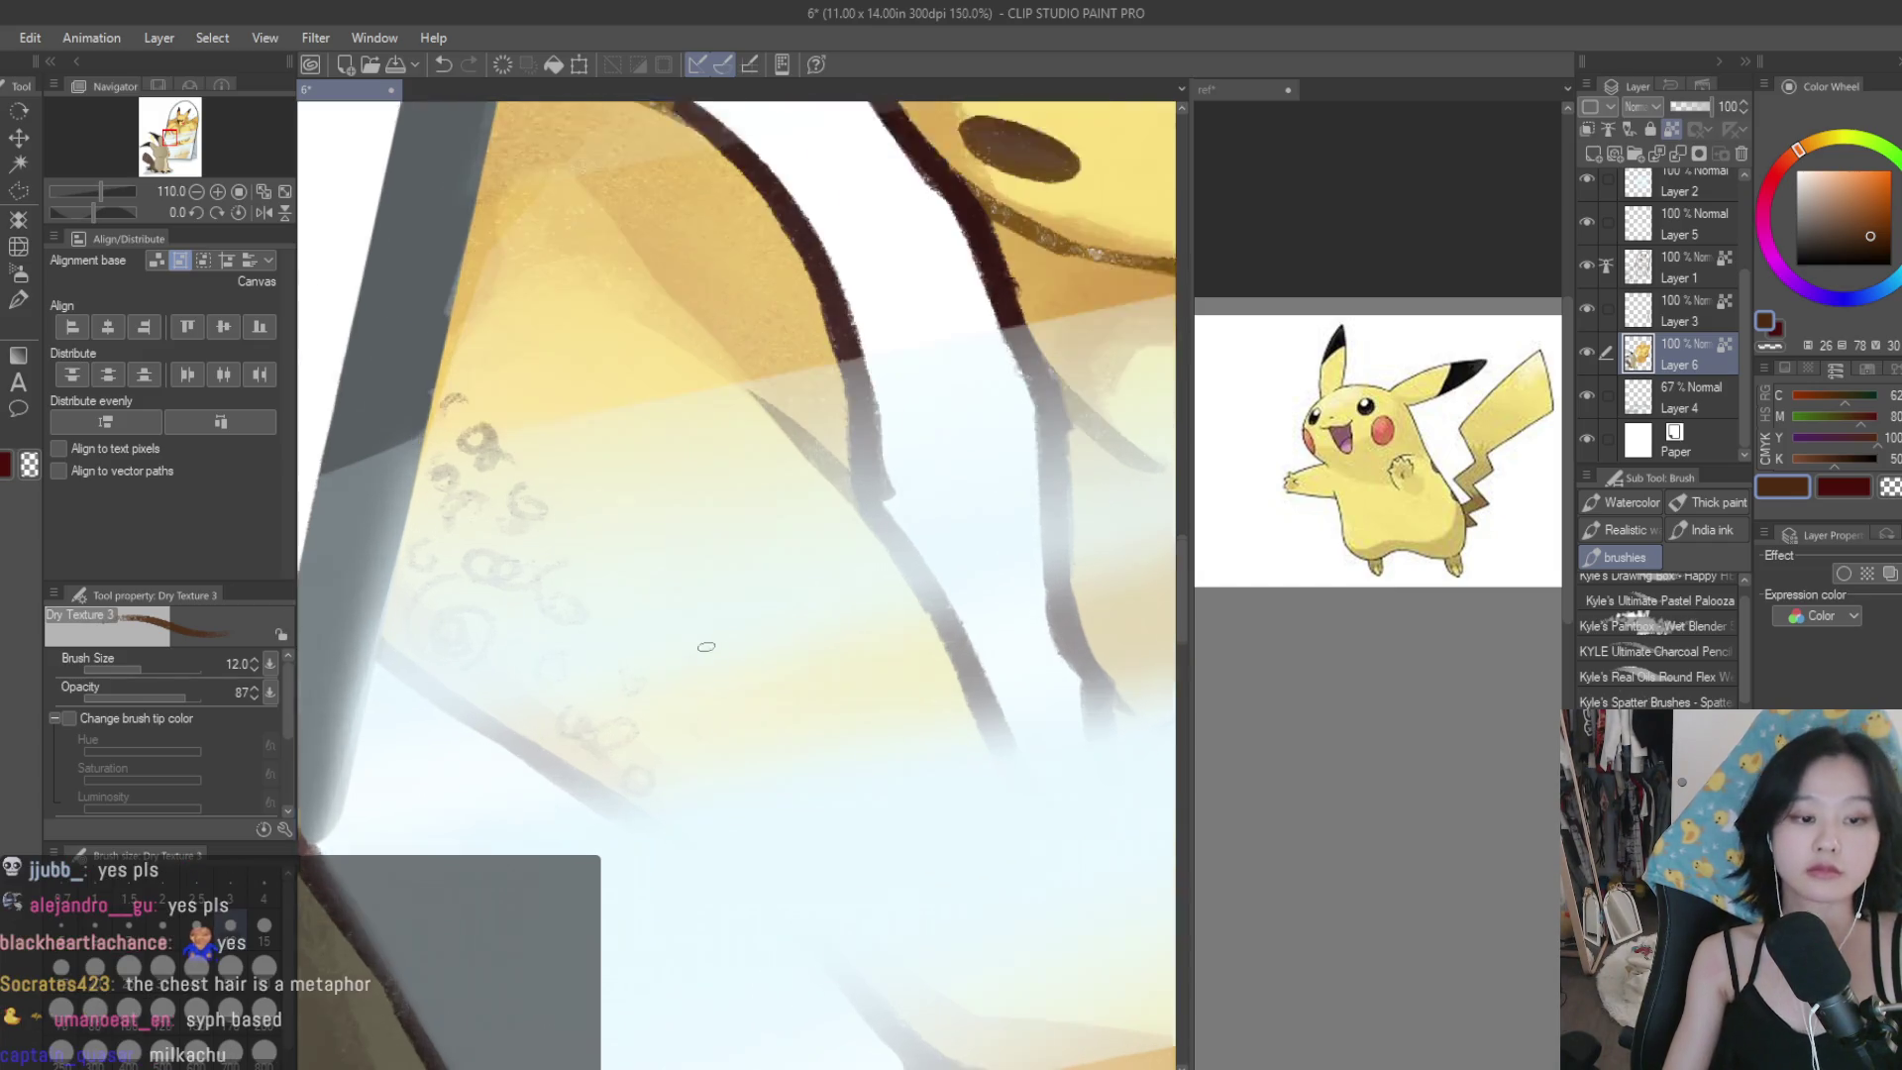
scroll(674, 702, "down", 2)
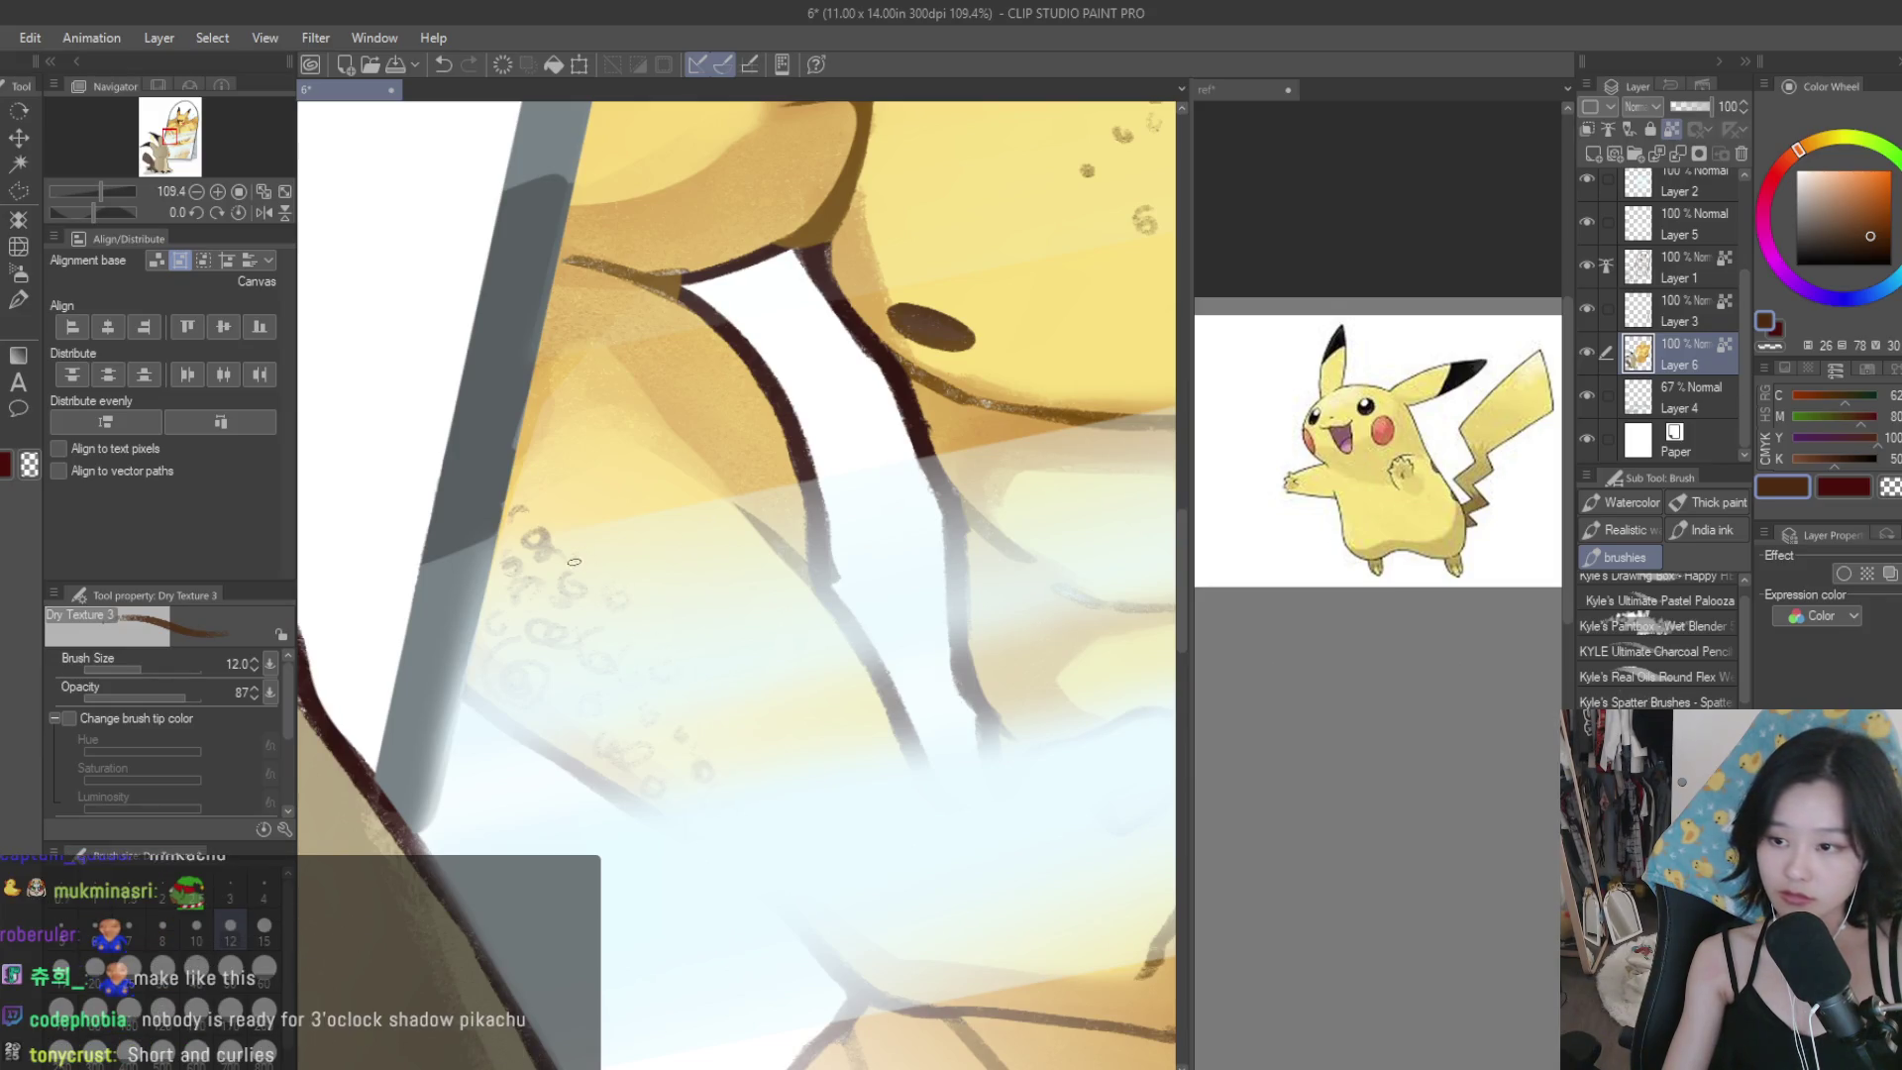
scroll(538, 432, "down", 5)
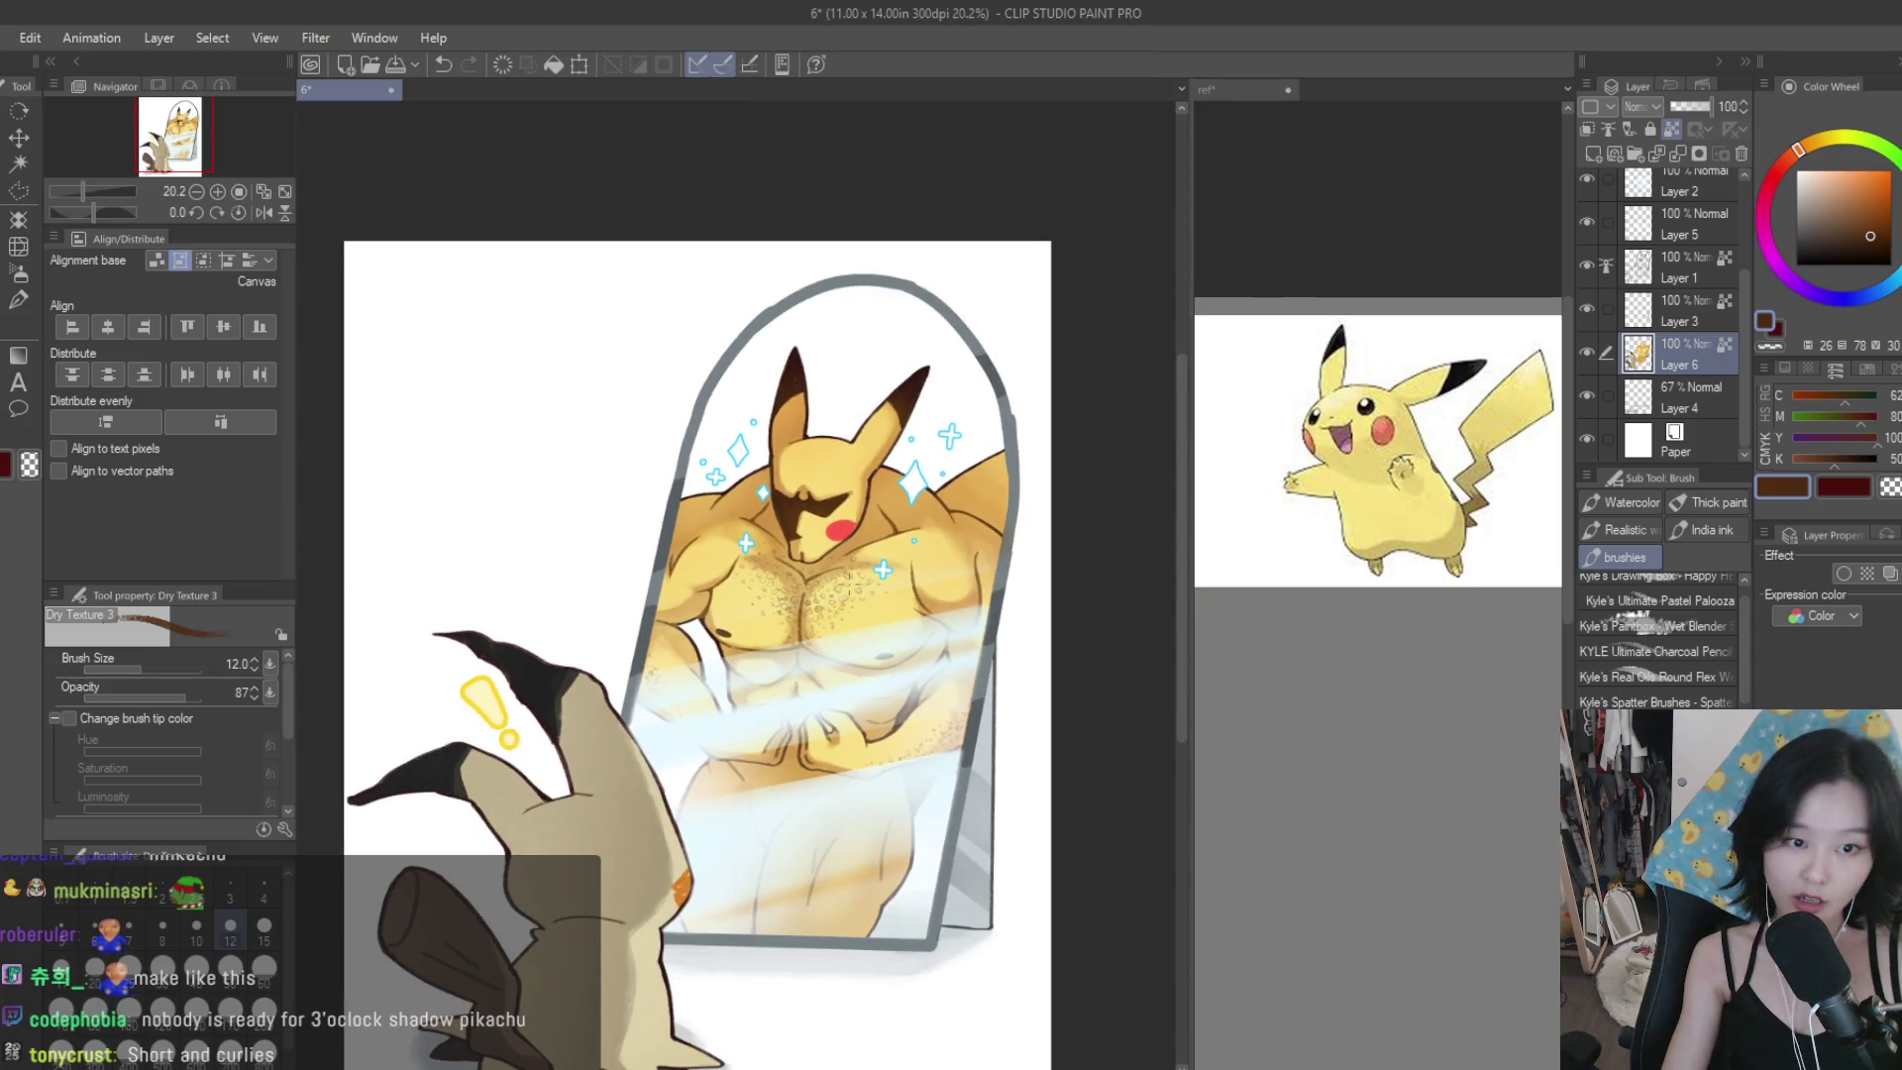
scroll(849, 575, "up", 2)
left_click(1591, 159)
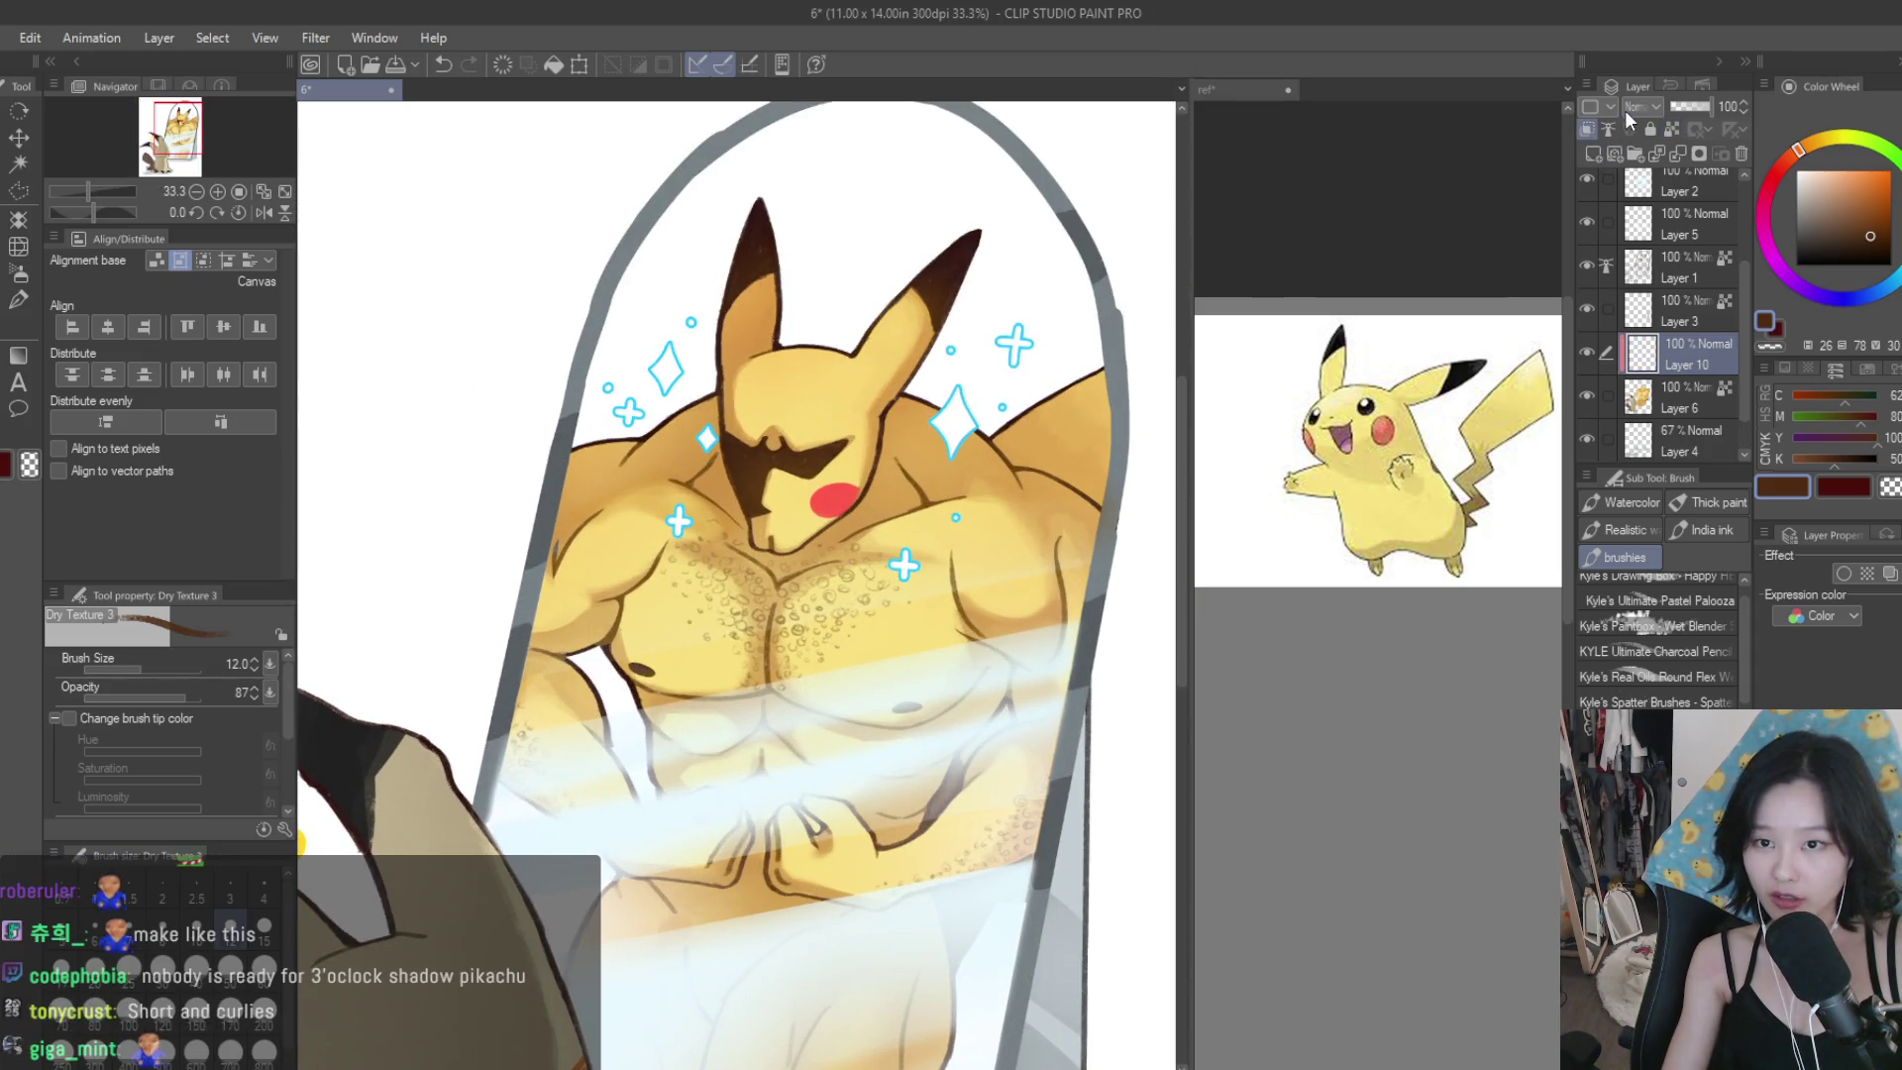
Paint soft olive stubble shading across the chin and over its highlight with a size-40 brush.
scroll(777, 449, "up", 2)
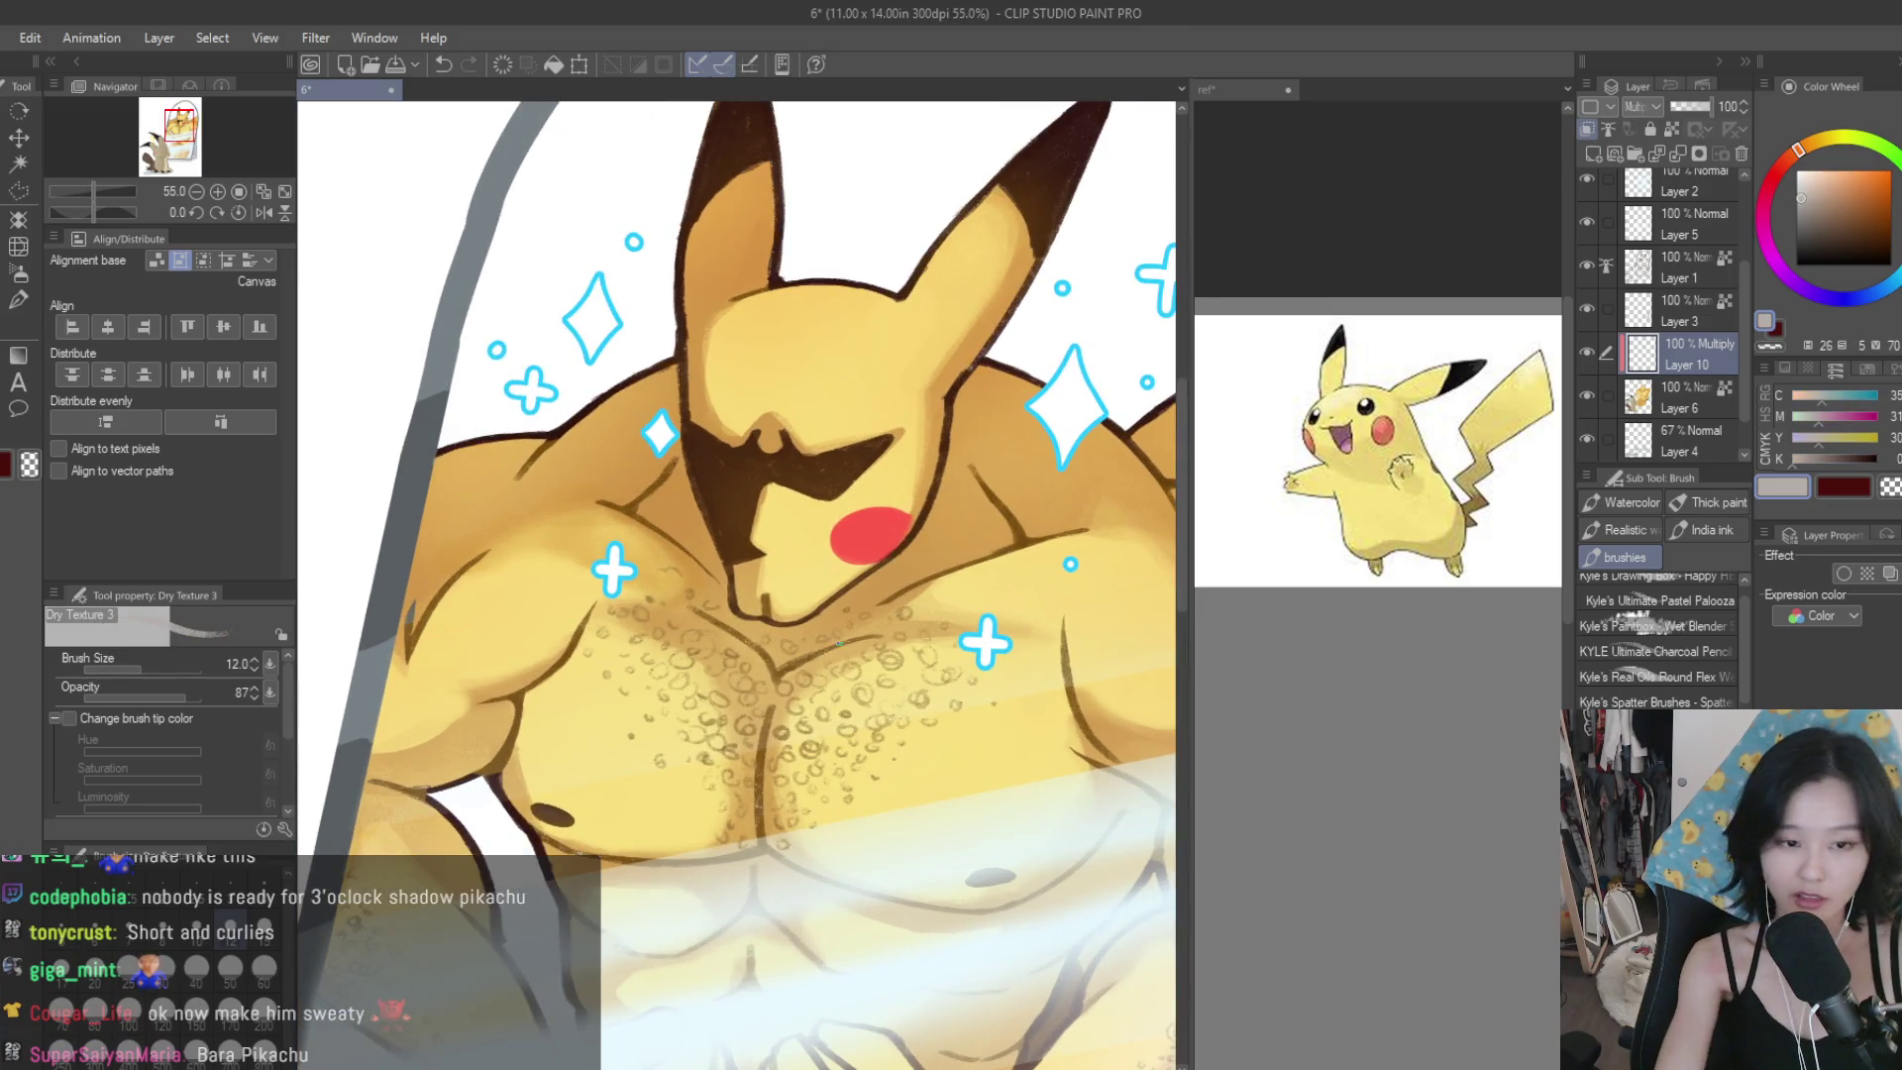
scroll(835, 428, "up", 1)
scroll(835, 427, "up", 1)
left_click_drag(768, 683, 862, 624)
mouse_move(767, 683)
left_mouse_down()
mouse_move(861, 630)
mouse_move(723, 675)
mouse_move(812, 656)
mouse_move(752, 589)
mouse_move(803, 634)
mouse_move(842, 606)
left_mouse_up()
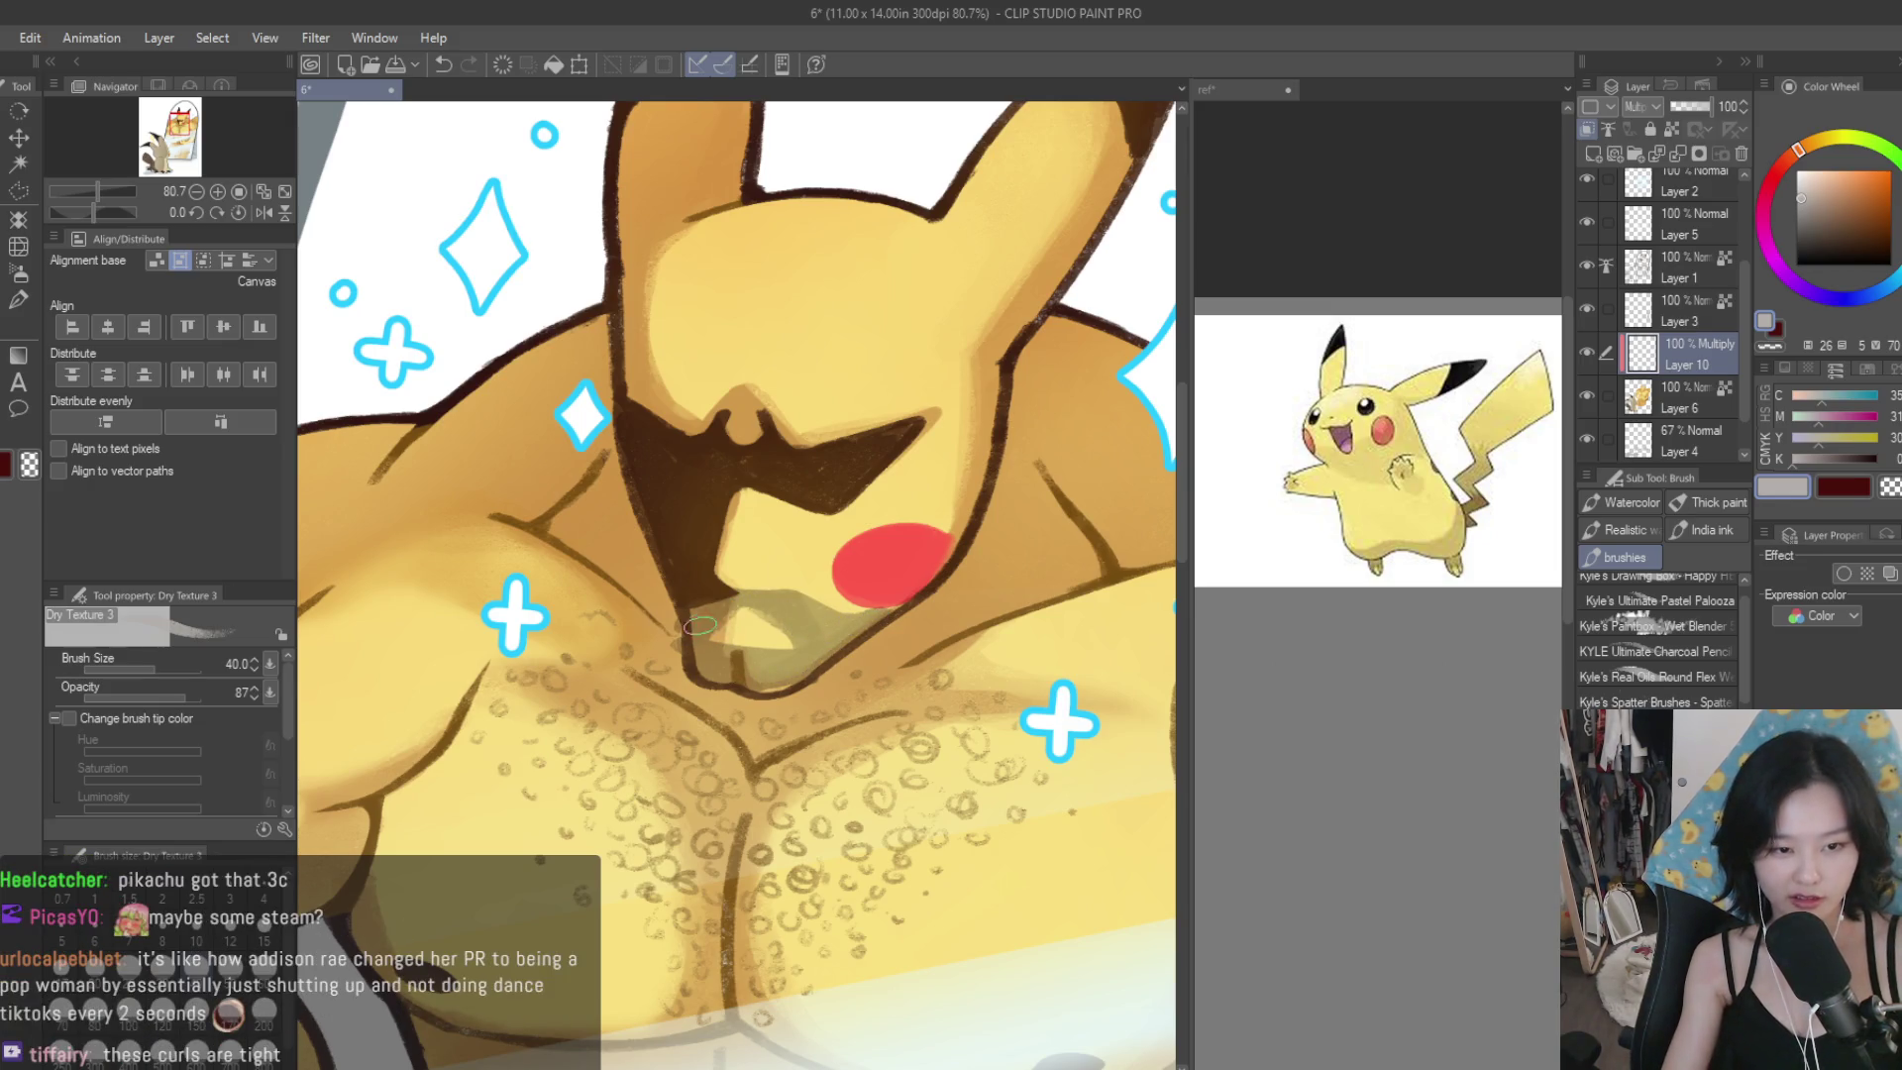
left_click_drag(803, 666, 713, 626)
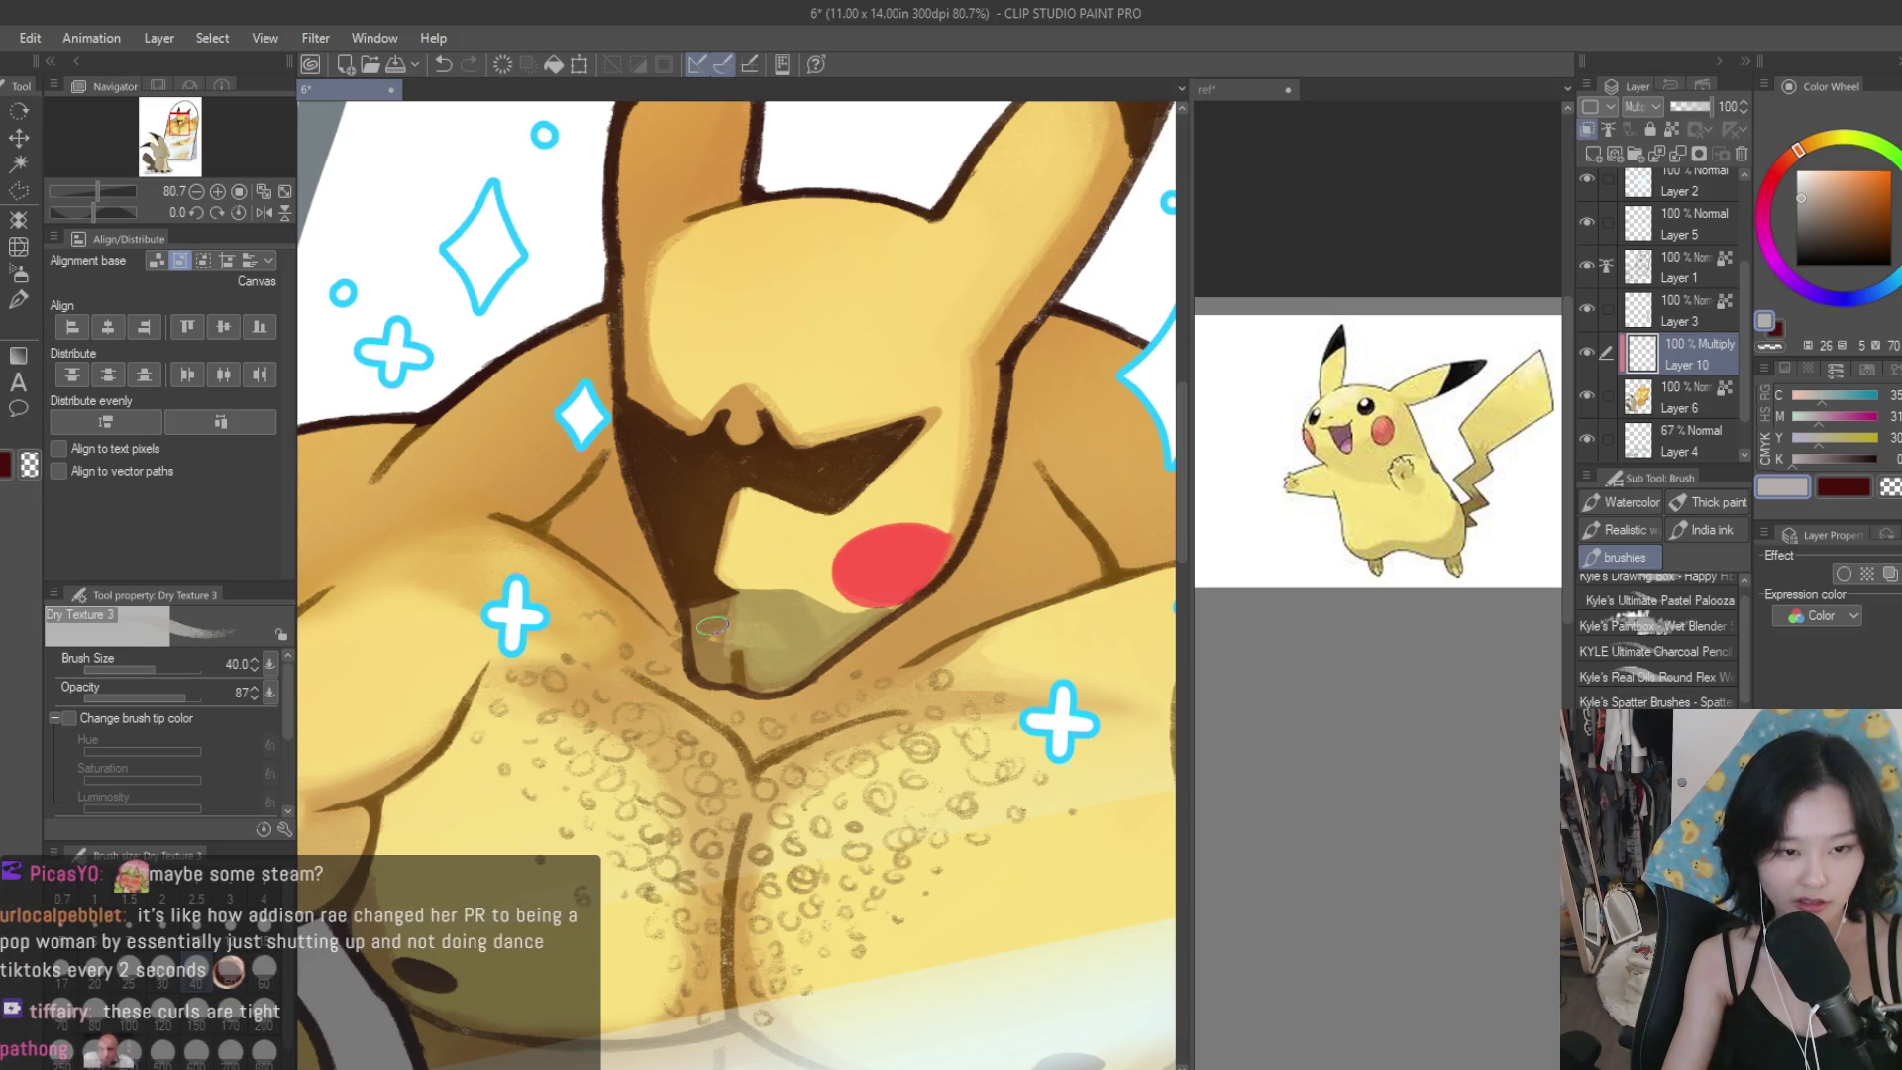
scroll(801, 661, "down", 8)
scroll(860, 574, "up", 4)
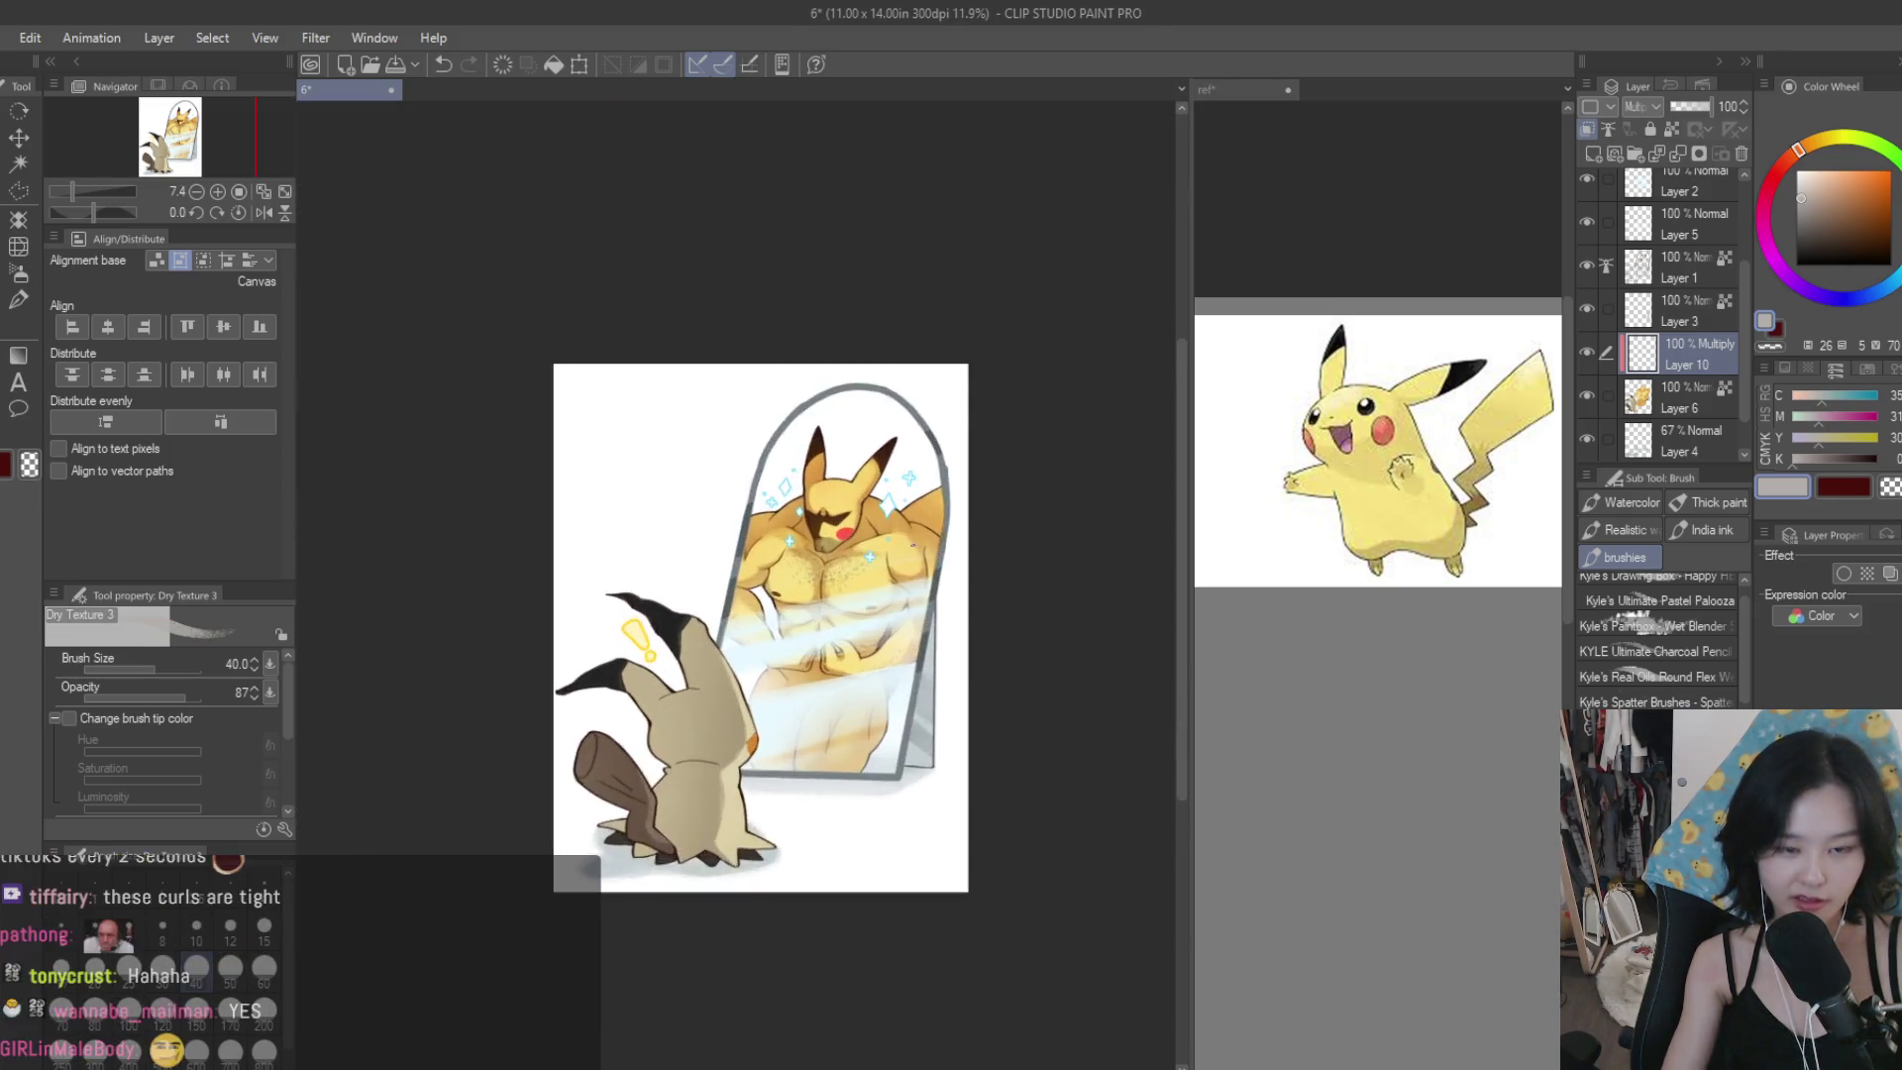
scroll(860, 574, "up", 5)
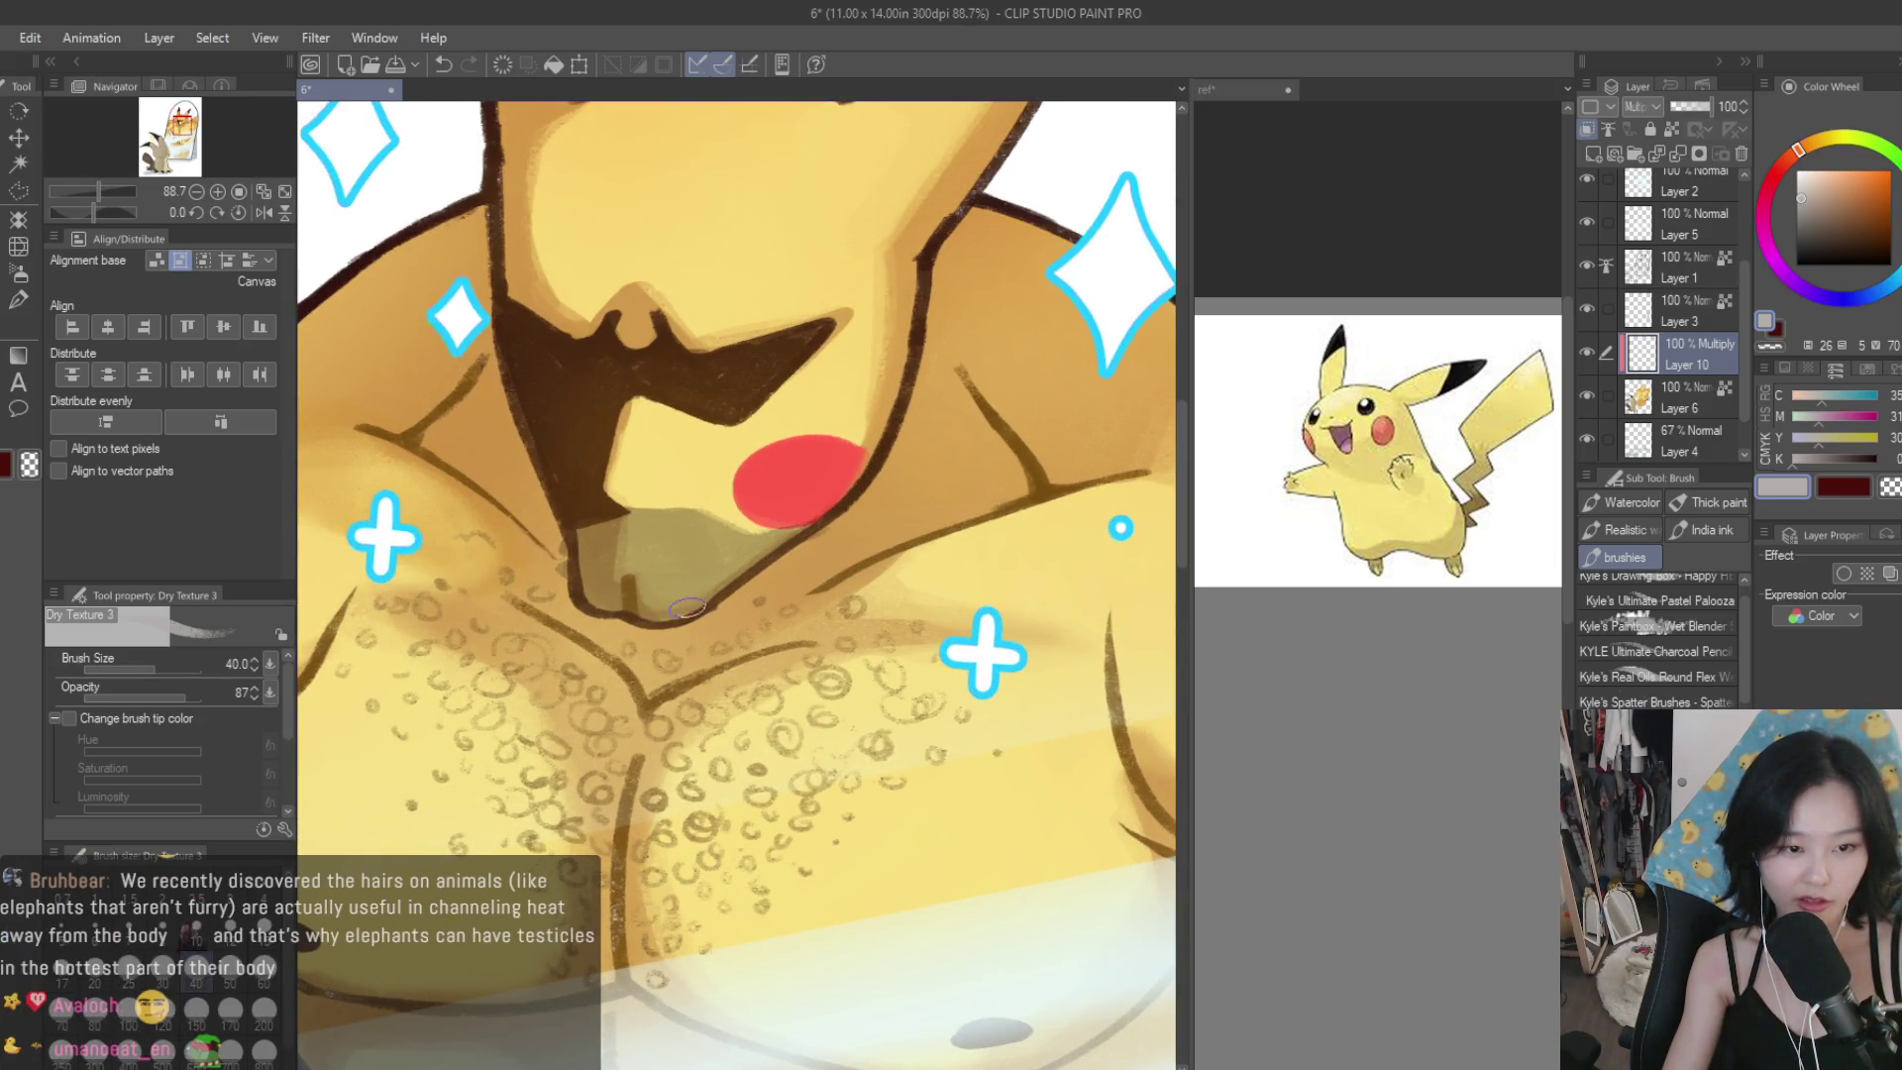
scroll(924, 502, "down", 8)
scroll(824, 508, "up", 8)
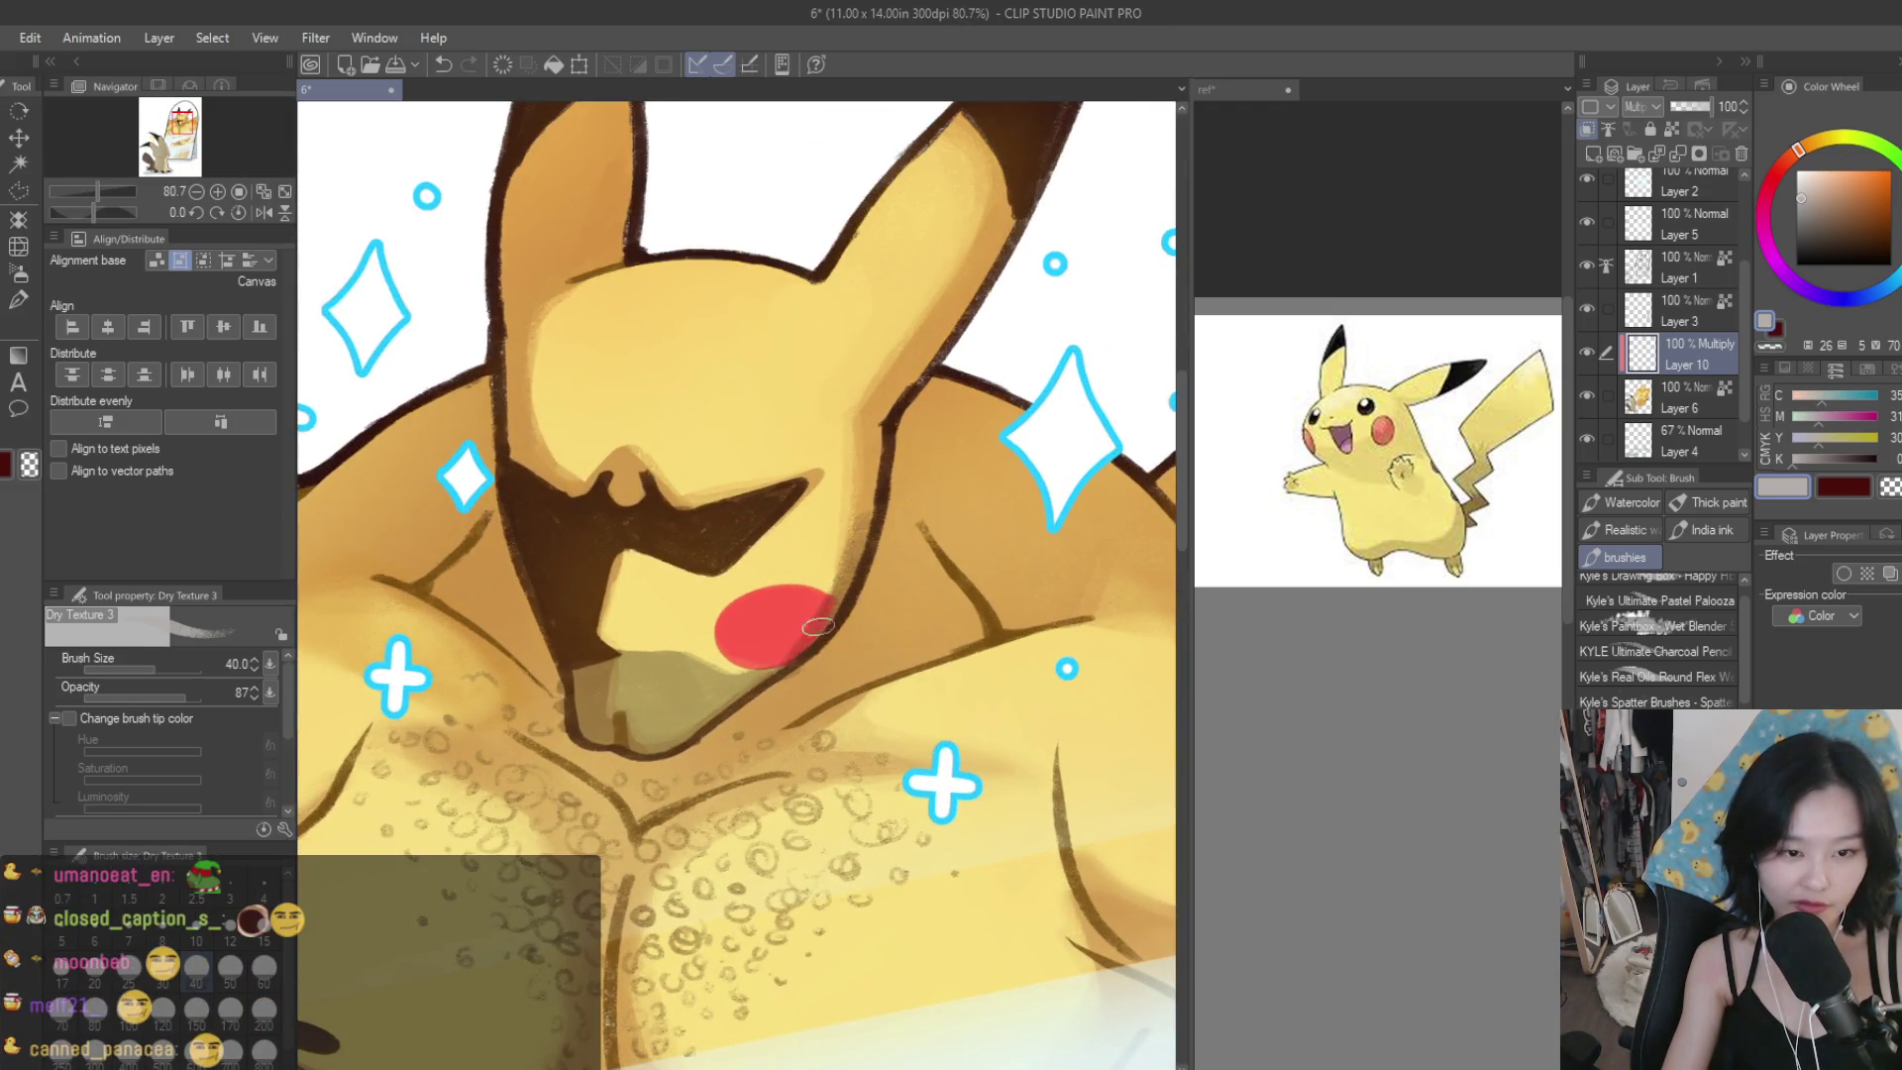
scroll(805, 639, "down", 8)
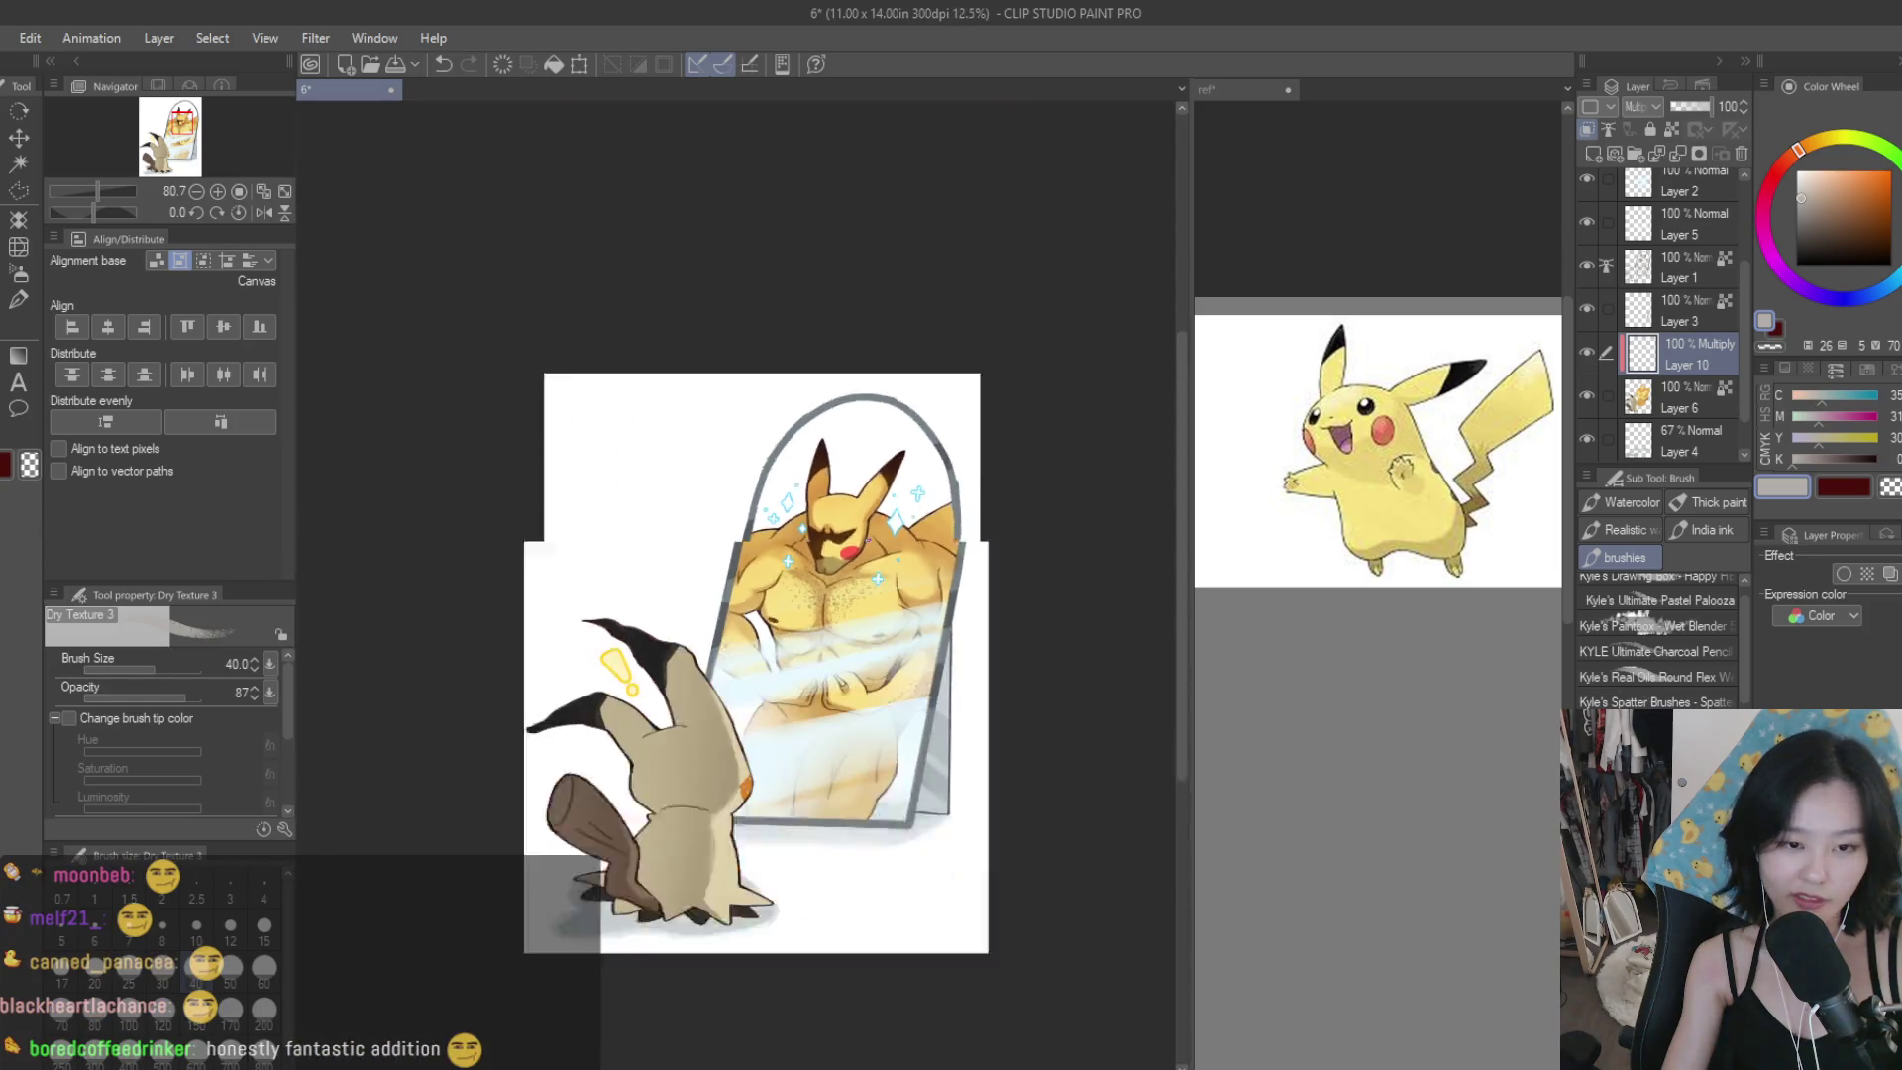
scroll(901, 604, "up", 2)
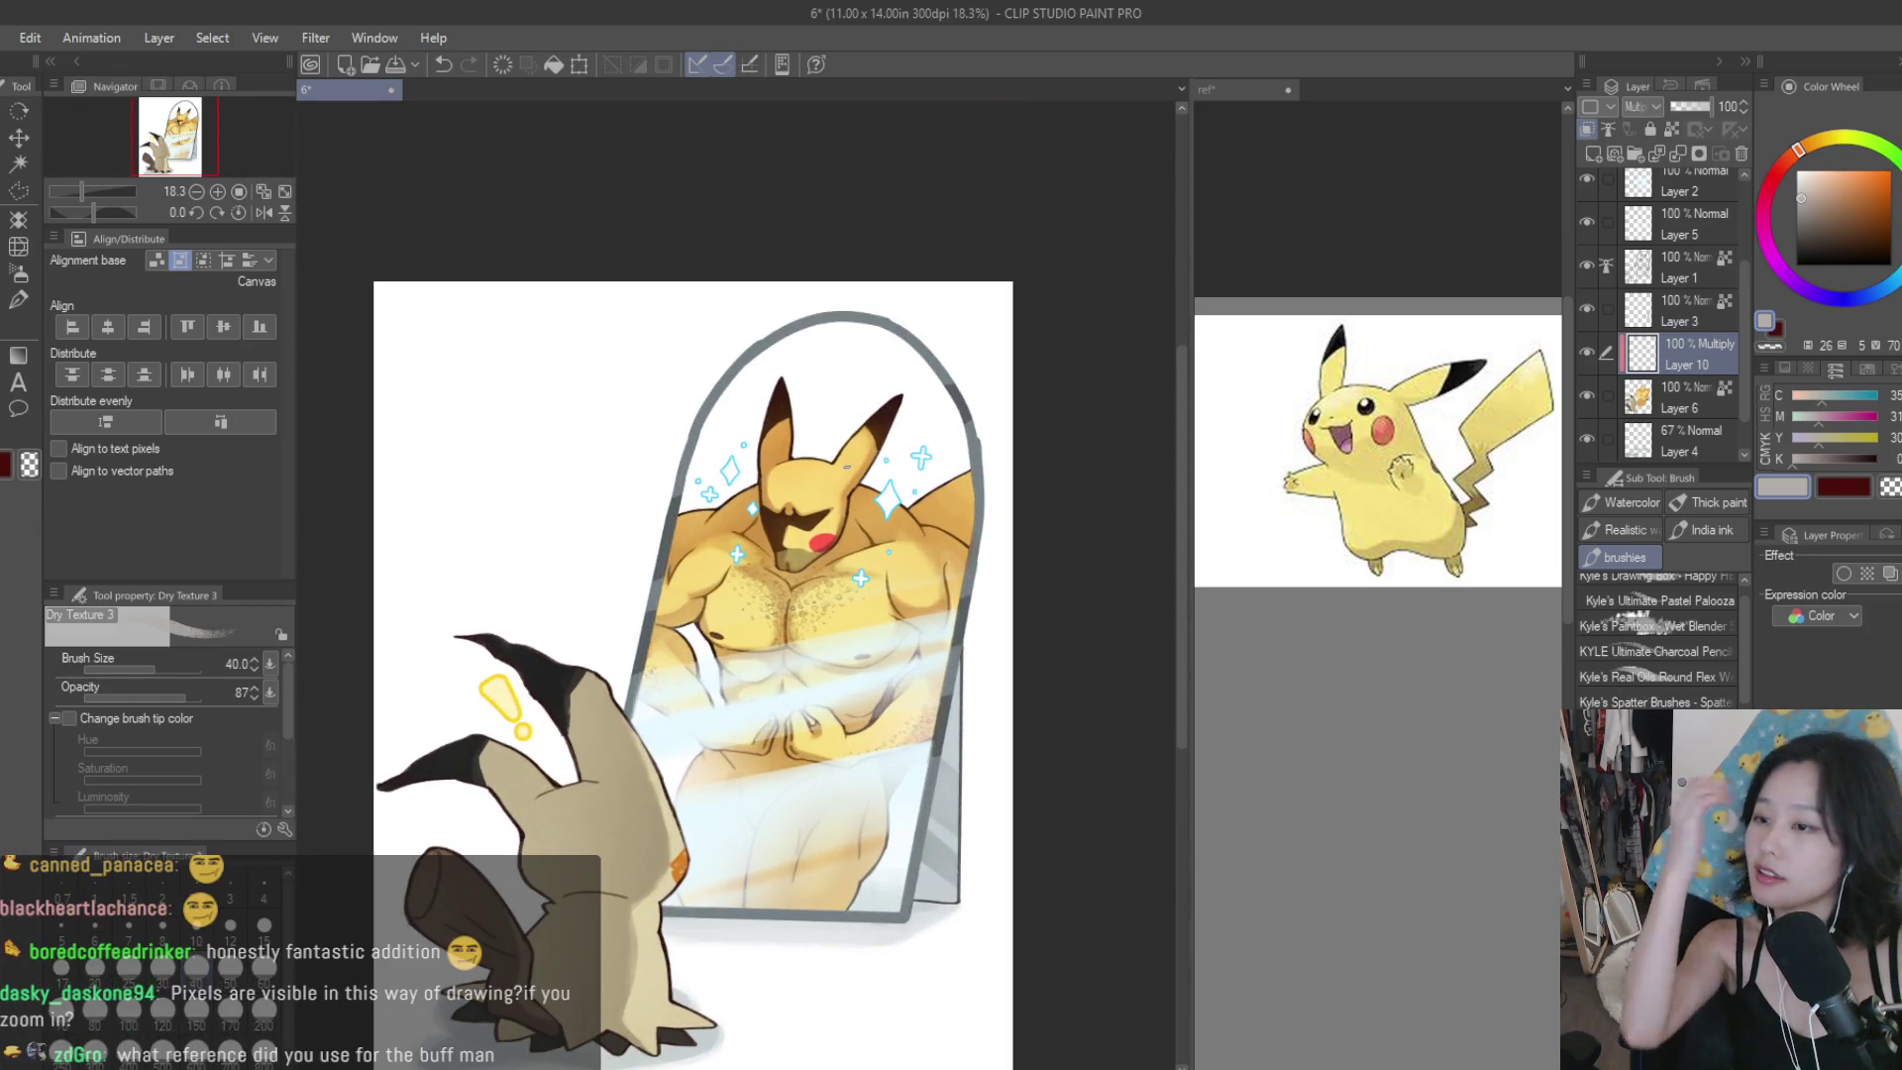